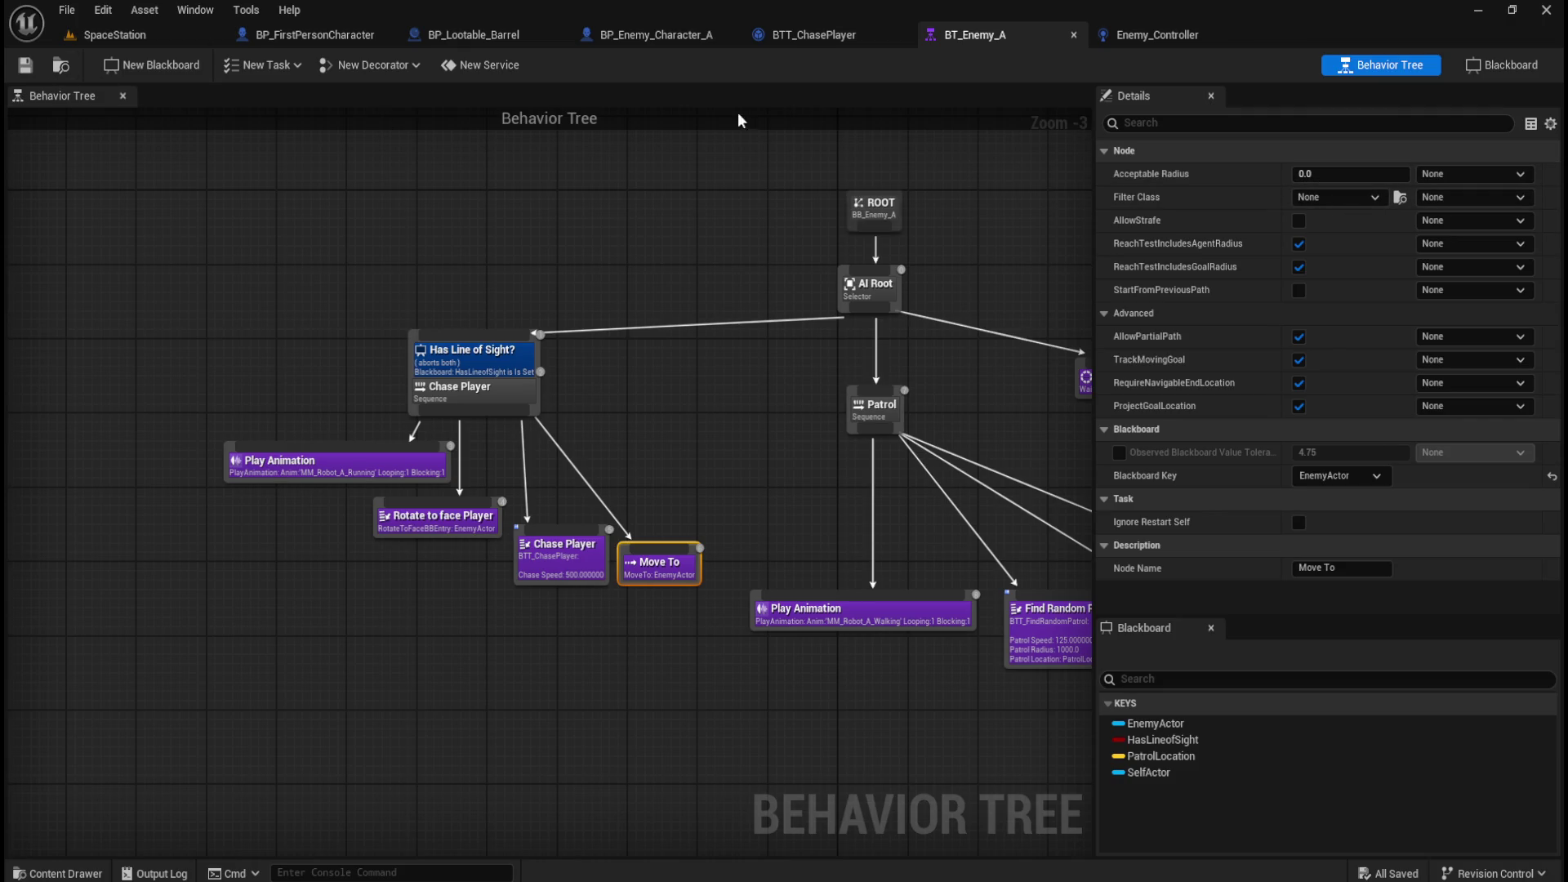
# Look over the enemy blueprints, then inspect the barrel's Event Interact and Destroy Actor nodes.
pyautogui.click(1157, 35)
pyautogui.click(639, 37)
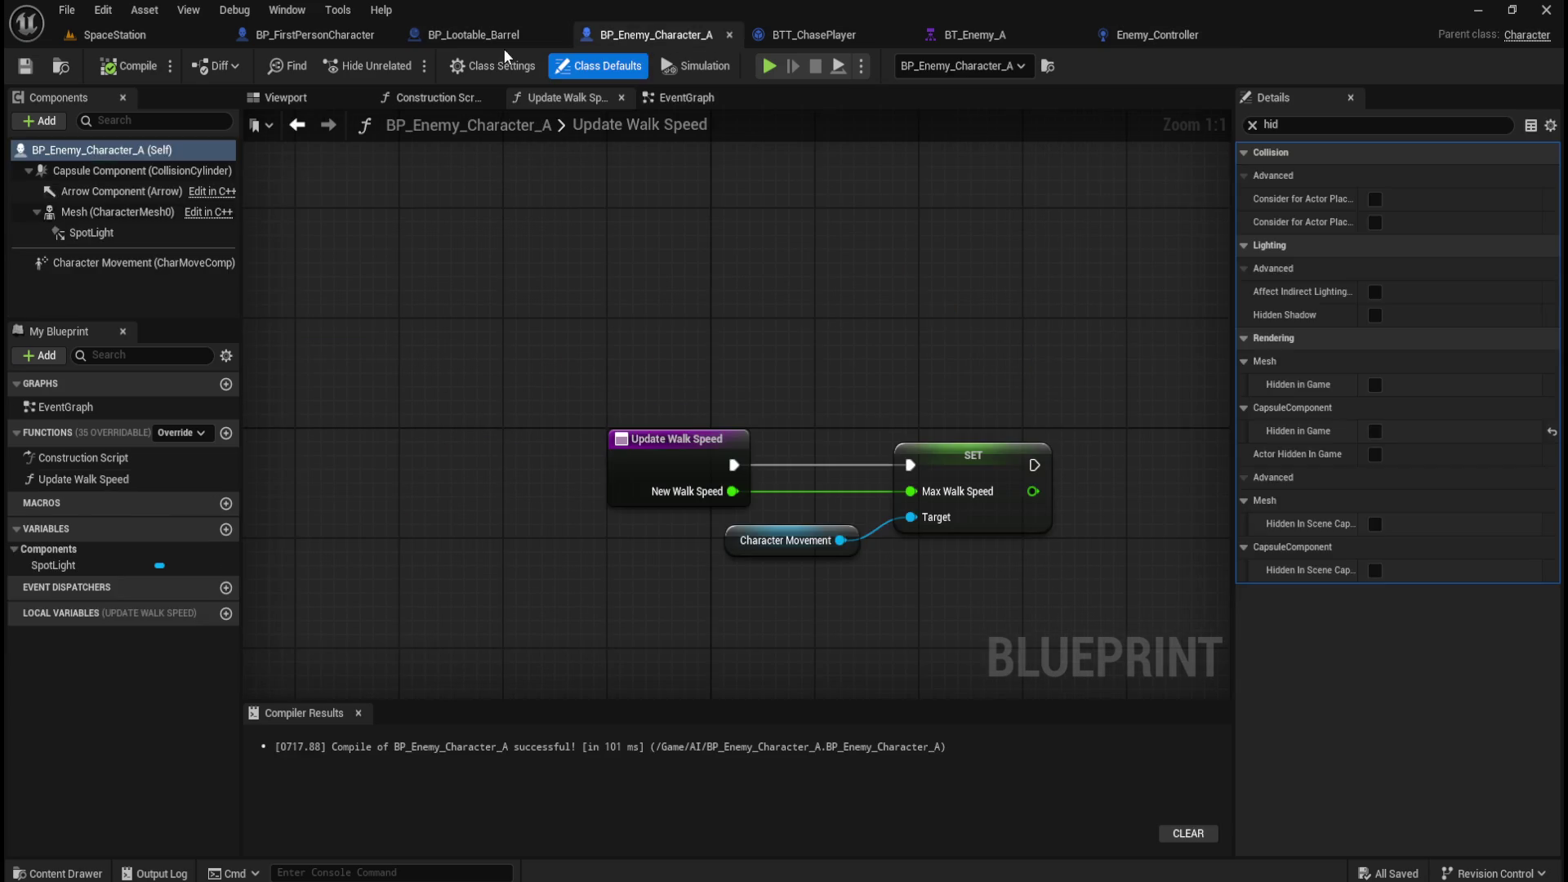
pyautogui.click(502, 33)
pyautogui.moveTo(581, 300)
pyautogui.mouseDown()
pyautogui.moveTo(767, 484)
pyautogui.moveTo(834, 503)
pyautogui.mouseUp()
pyautogui.moveTo(612, 282)
pyautogui.mouseDown()
pyautogui.moveTo(772, 487)
pyautogui.moveTo(845, 512)
pyautogui.moveTo(708, 498)
pyautogui.mouseUp()
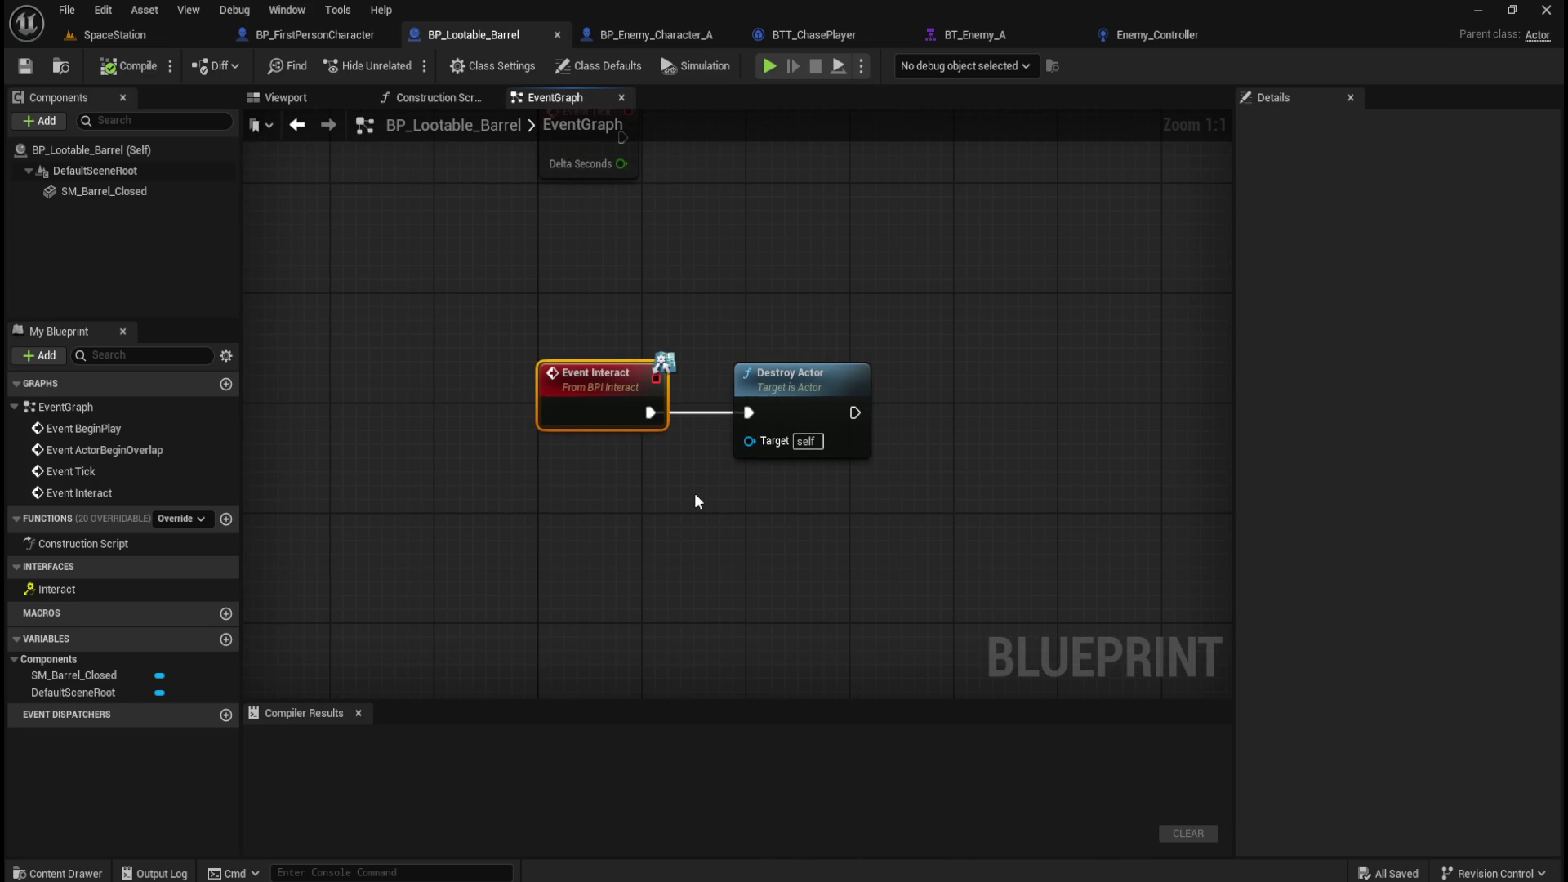
pyautogui.moveTo(488, 317); pyautogui.dragTo(689, 500)
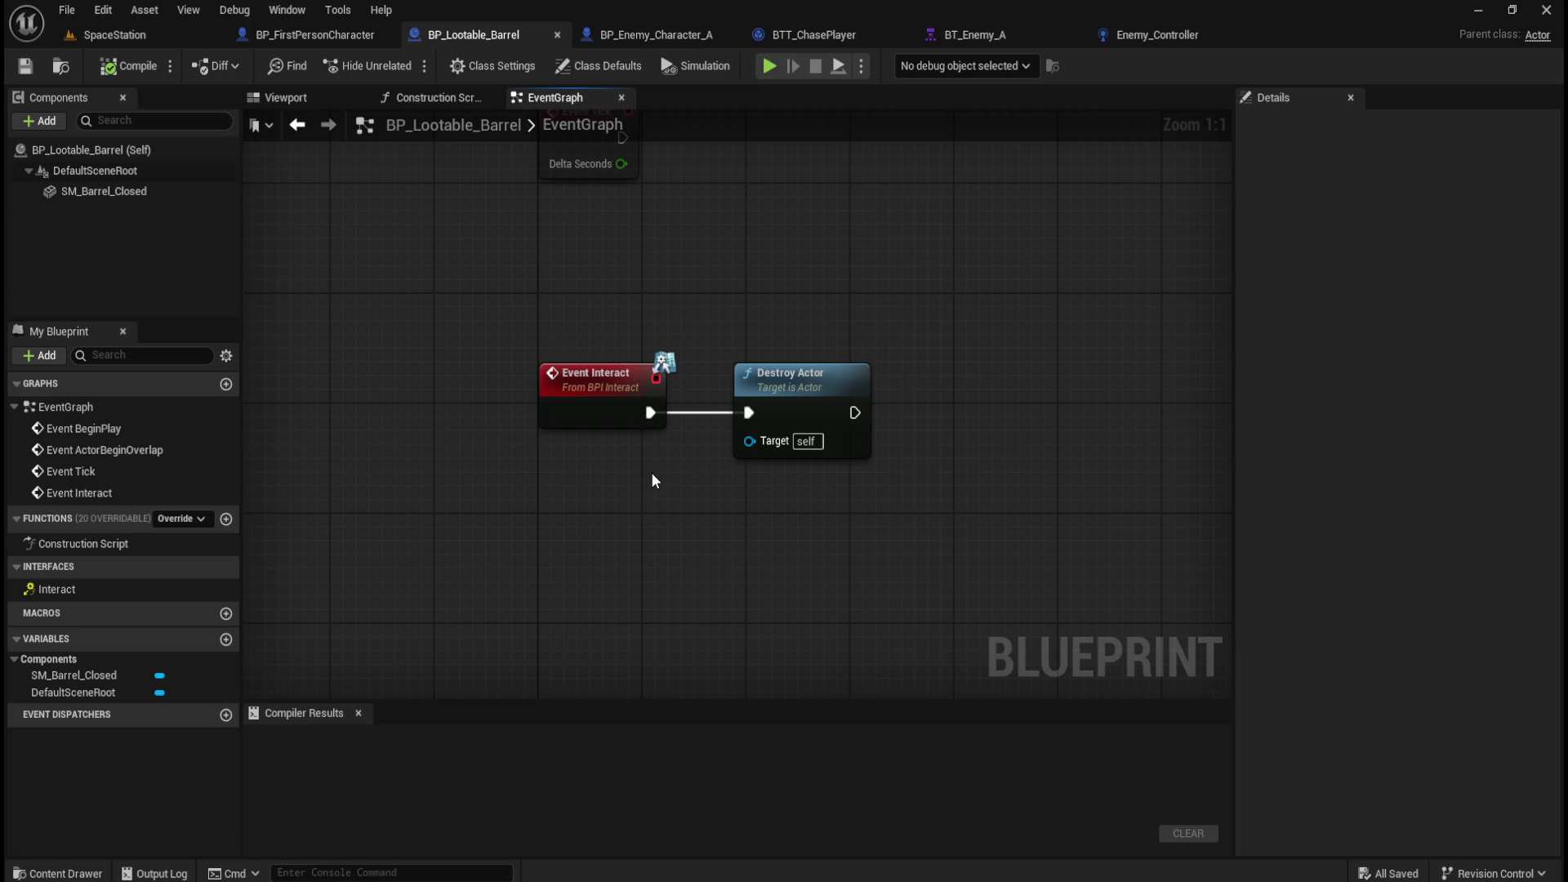
pyautogui.moveTo(456, 307); pyautogui.dragTo(684, 495)
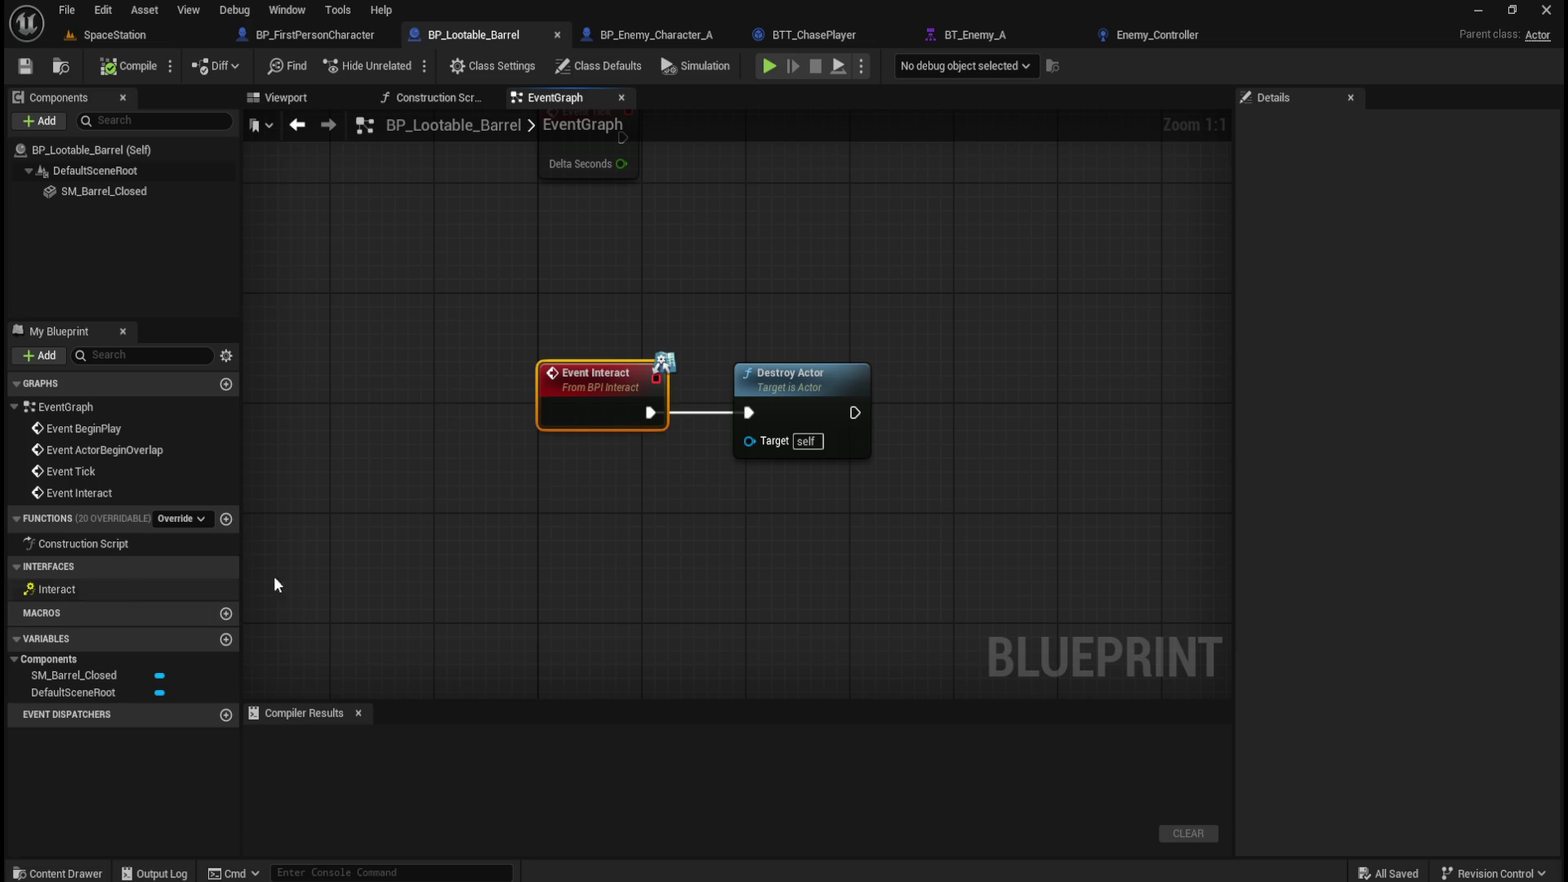
pyautogui.moveTo(482, 297); pyautogui.dragTo(678, 498)
pyautogui.click(472, 349)
pyautogui.click(600, 383)
pyautogui.moveTo(980, 326)
pyautogui.mouseDown()
pyautogui.moveTo(756, 518)
pyautogui.moveTo(698, 545)
pyautogui.mouseUp()
pyautogui.click(699, 546)
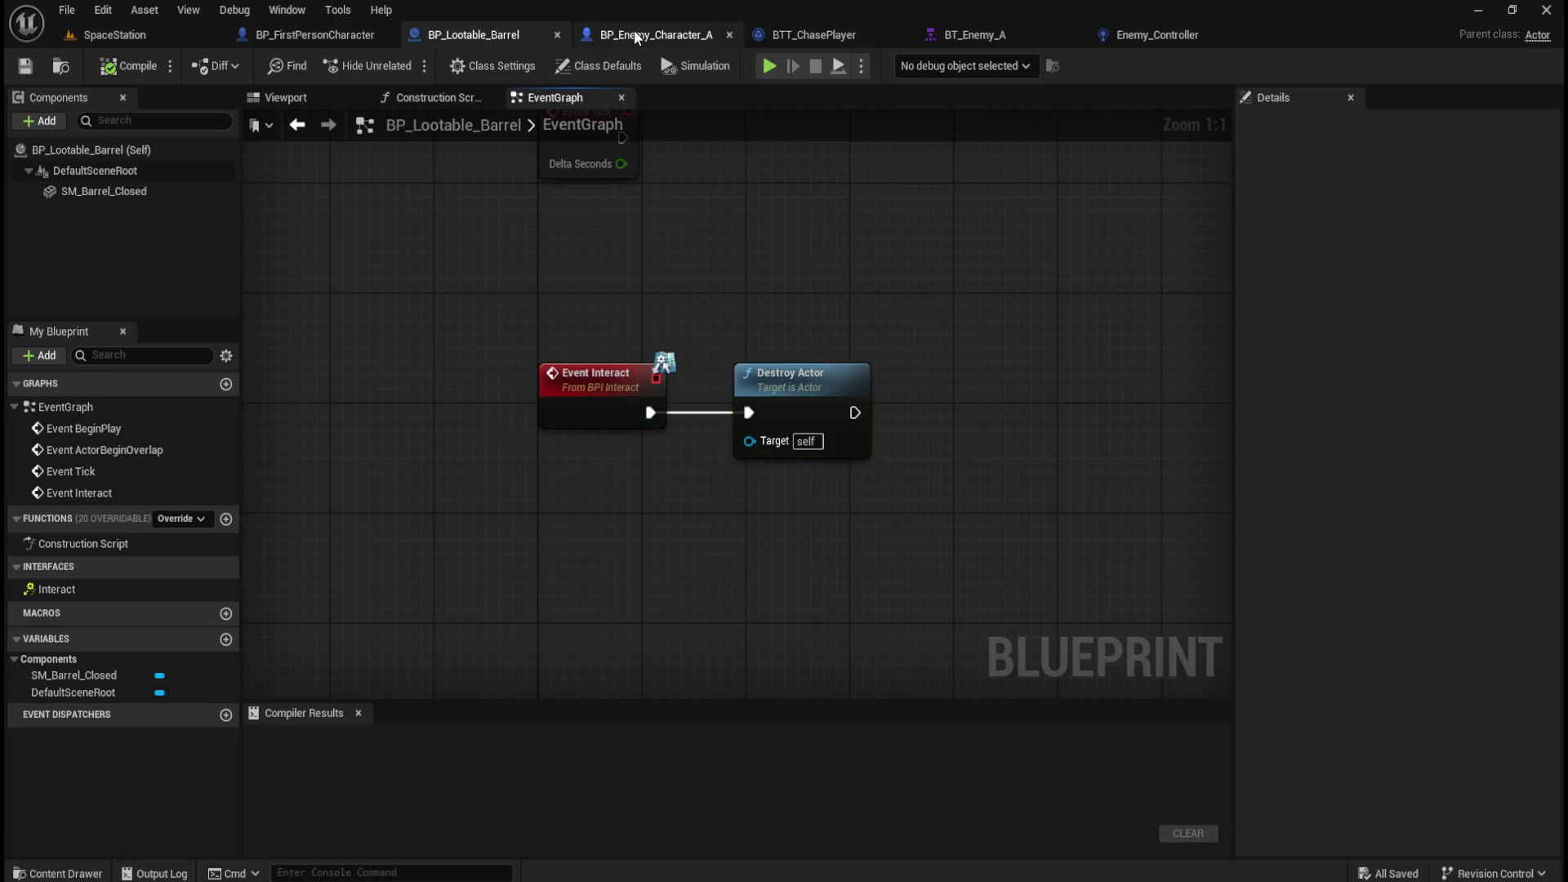
# Inspect BP_FirstPersonCharacter's event graph along its line-trace Branch and Interact chain.
pyautogui.click(636, 36)
pyautogui.click(318, 34)
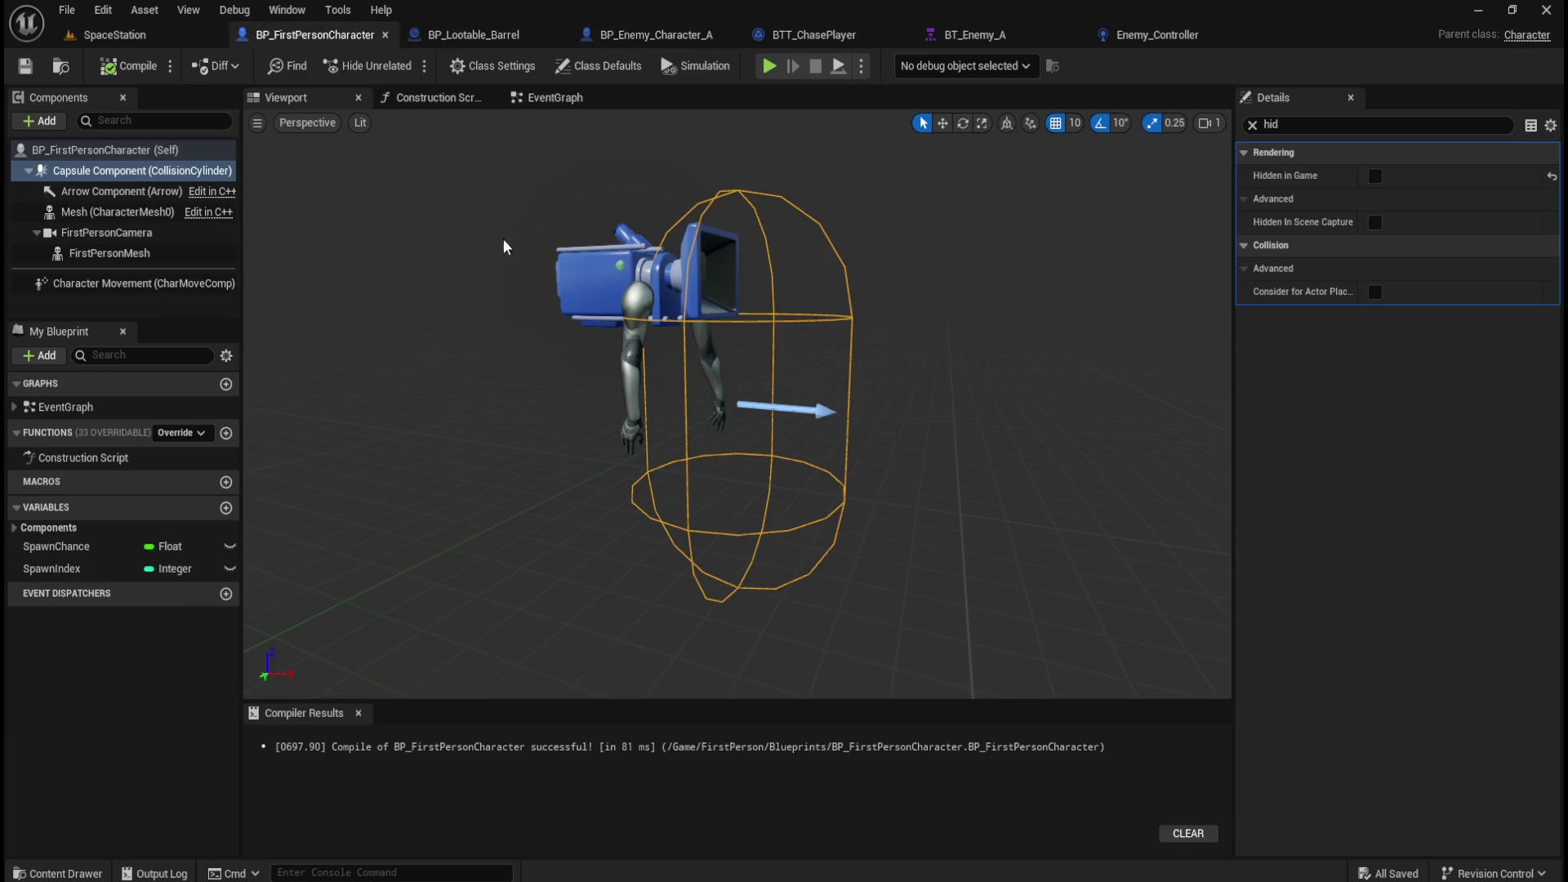
pyautogui.click(547, 97)
pyautogui.scroll(-3, 735, 388)
pyautogui.scroll(4, 741, 472)
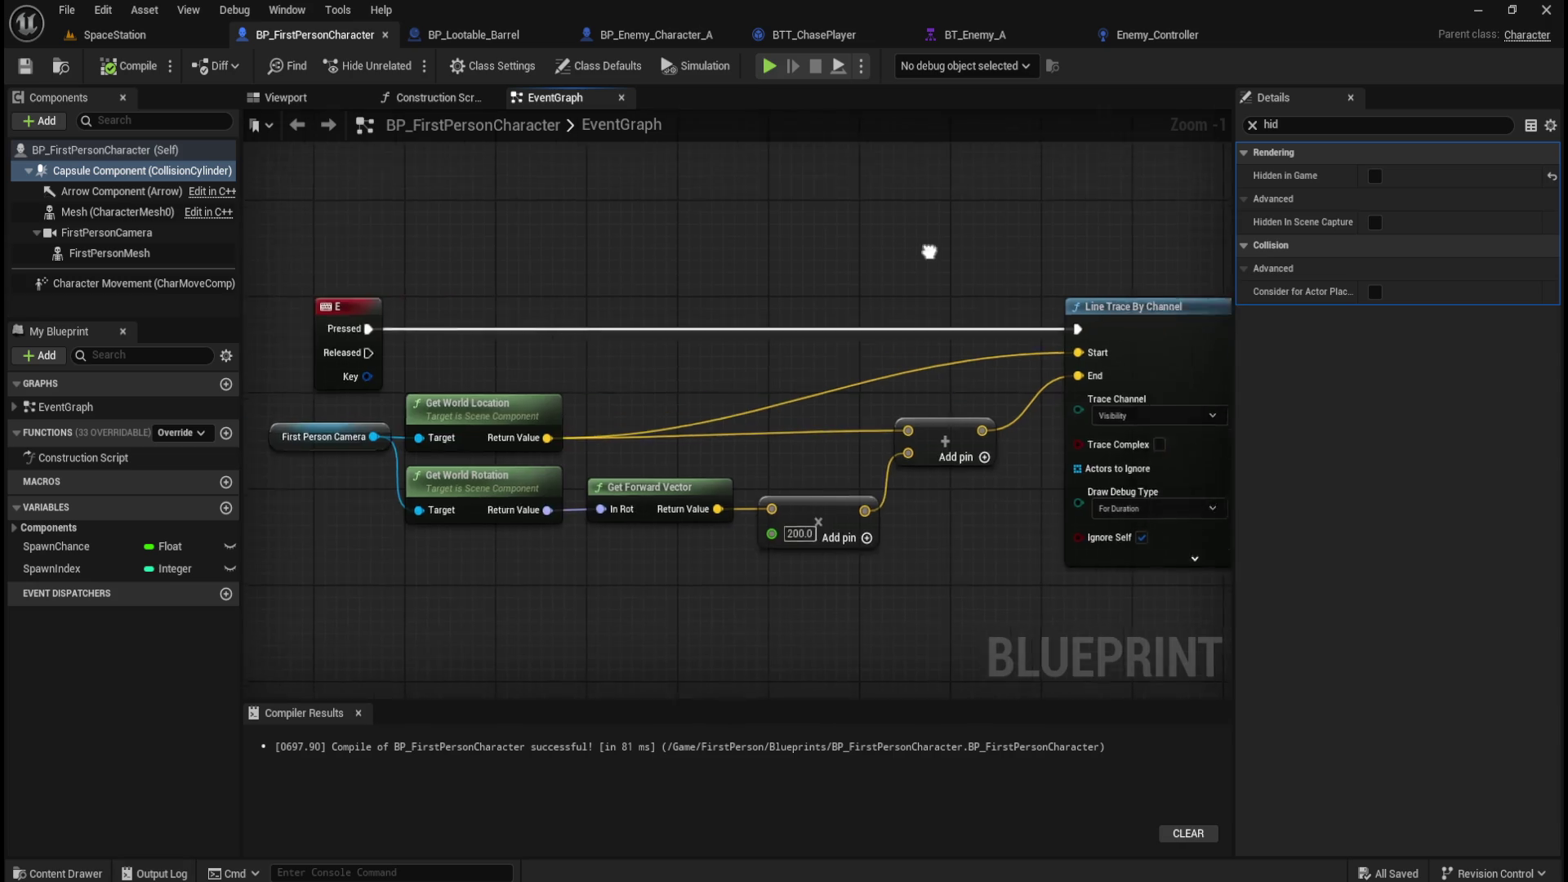
pyautogui.moveTo(989, 255); pyautogui.dragTo(383, 255)
pyautogui.moveTo(864, 262); pyautogui.dragTo(647, 262)
pyautogui.moveTo(837, 289); pyautogui.dragTo(495, 256)
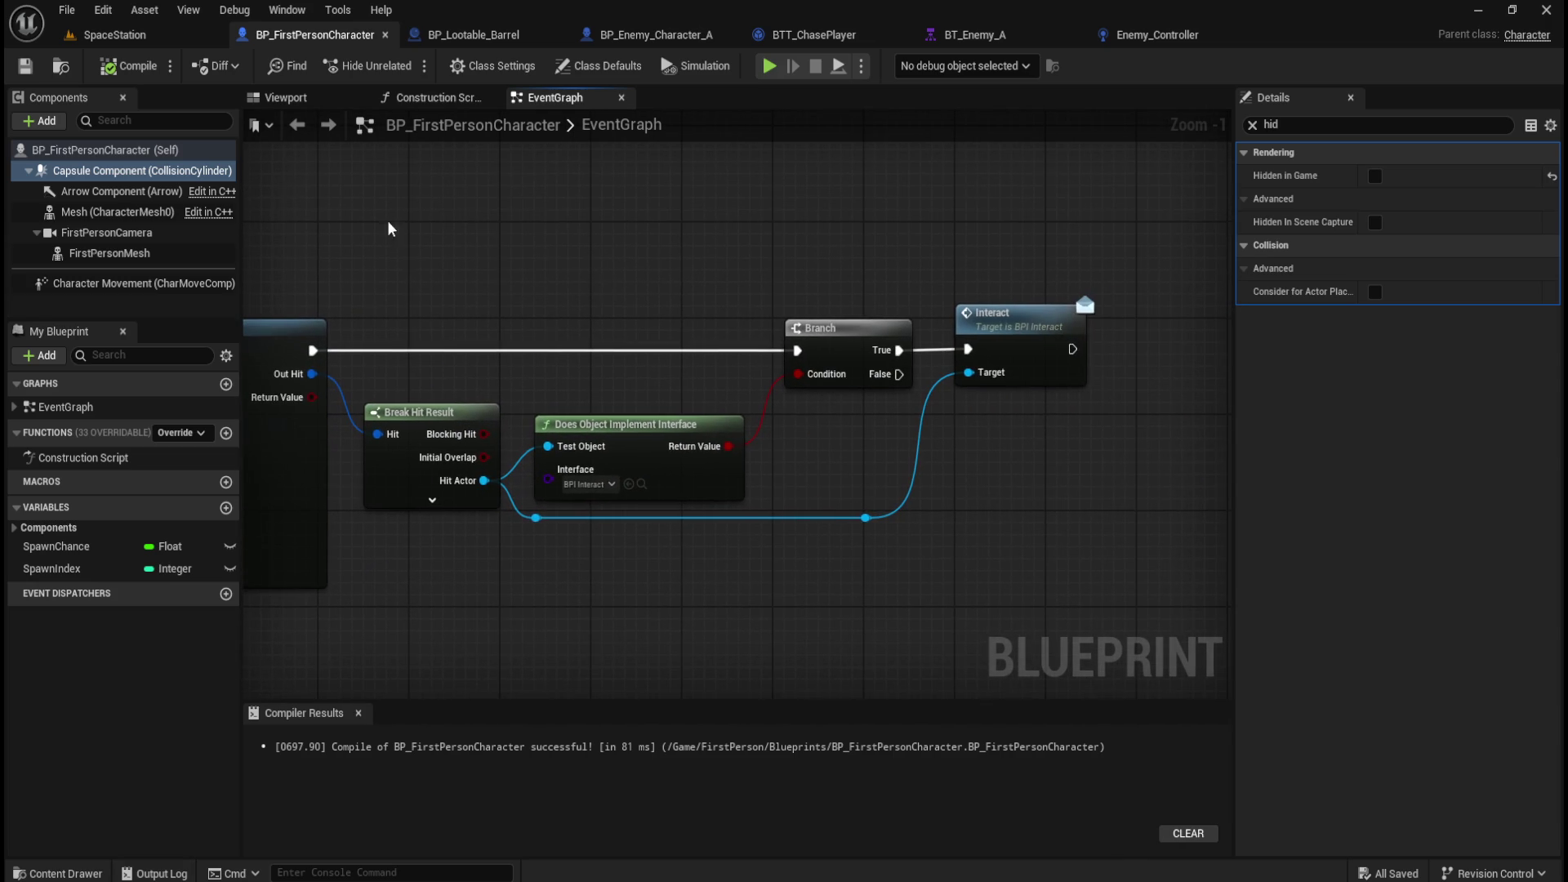
# Recheck the barrel's Event Interact and Destroy Actor nodes, then bring up the SpaceStation level.
pyautogui.click(504, 36)
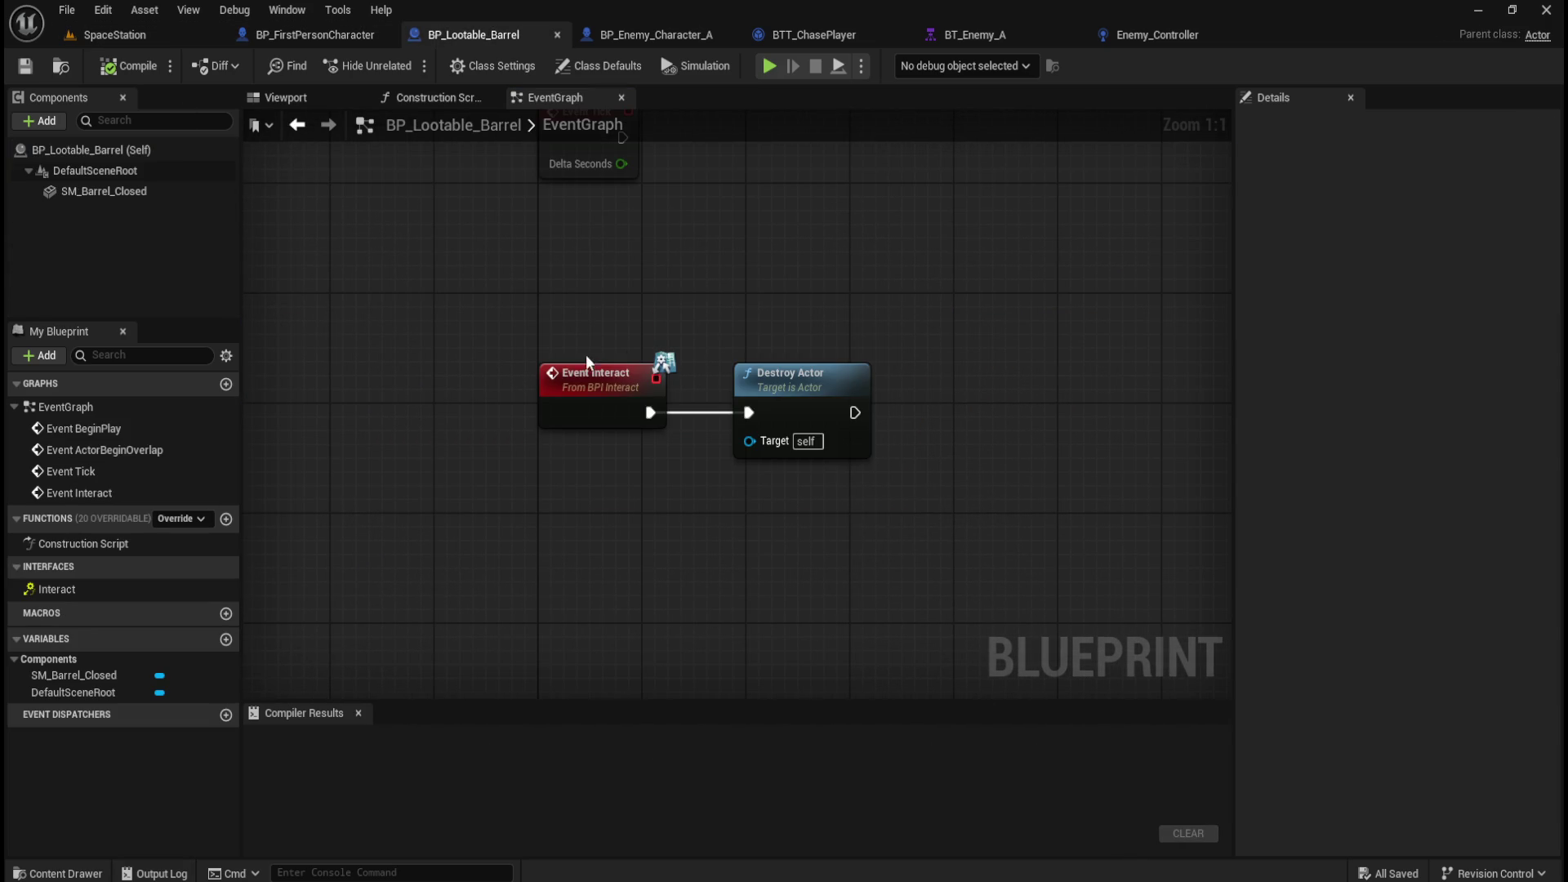
pyautogui.moveTo(544, 331); pyautogui.dragTo(665, 454)
pyautogui.moveTo(780, 297); pyautogui.dragTo(902, 458)
pyautogui.click(106, 35)
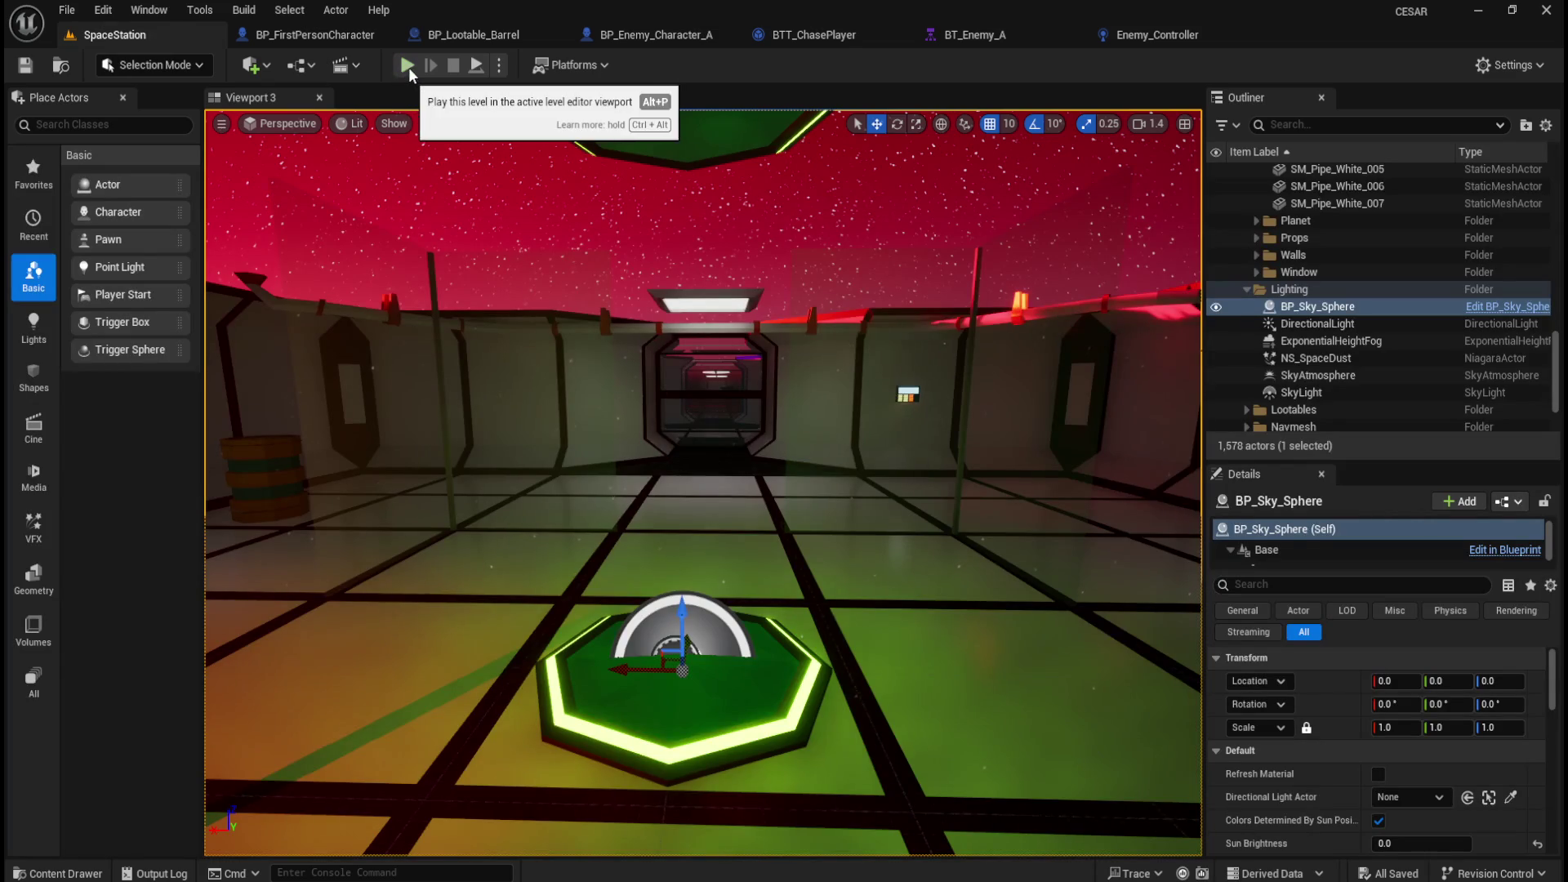
# Check the enemy character's preview, then select BP_Enemy_Character_A in the level Outliner.
pyautogui.click(674, 39)
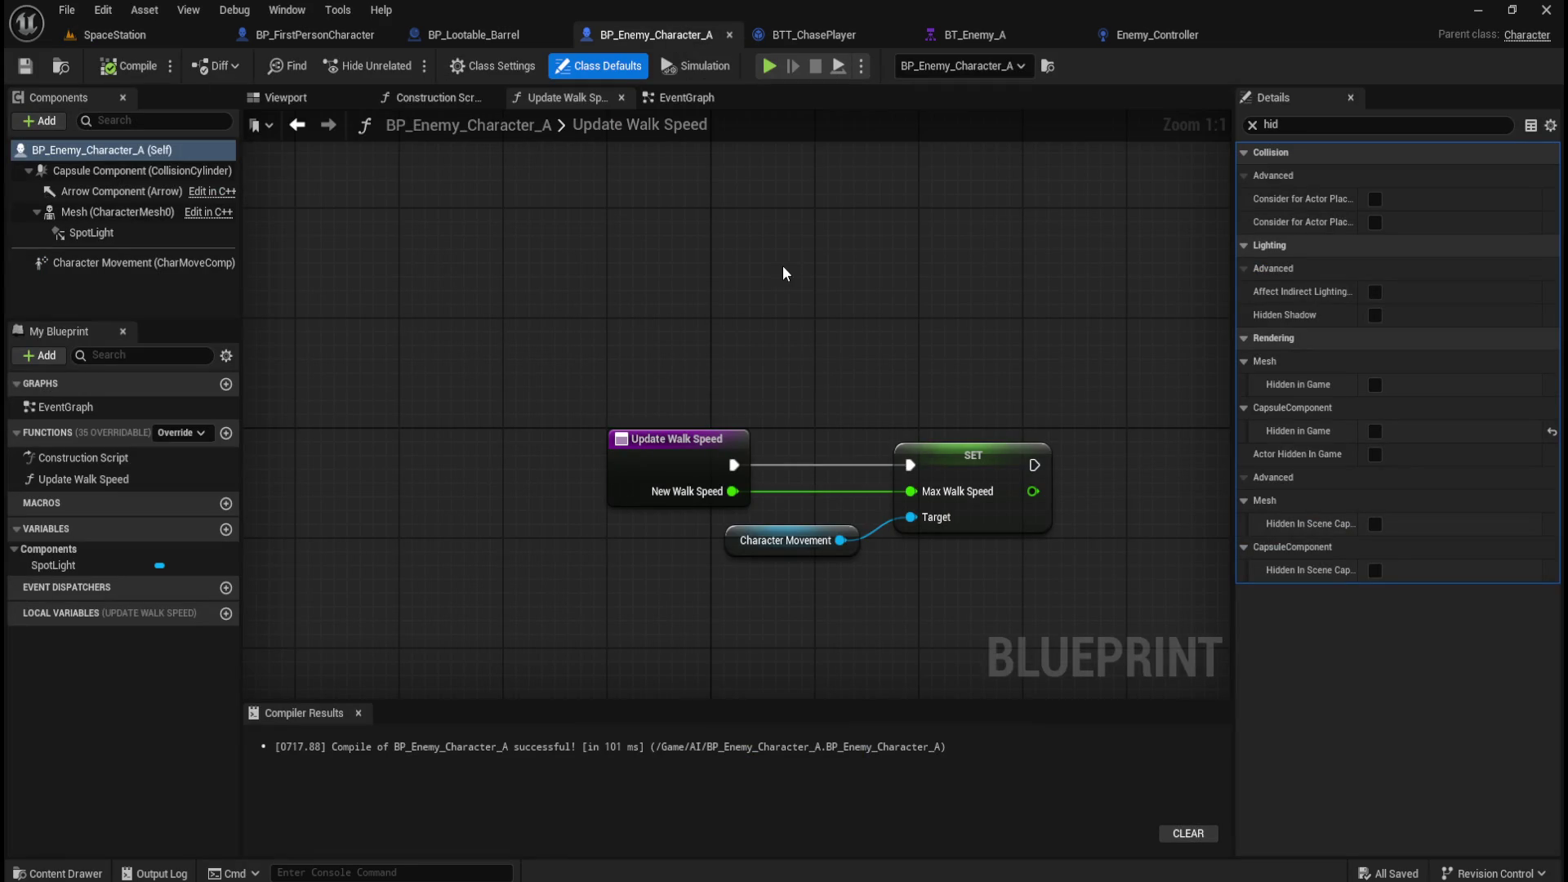
pyautogui.click(305, 100)
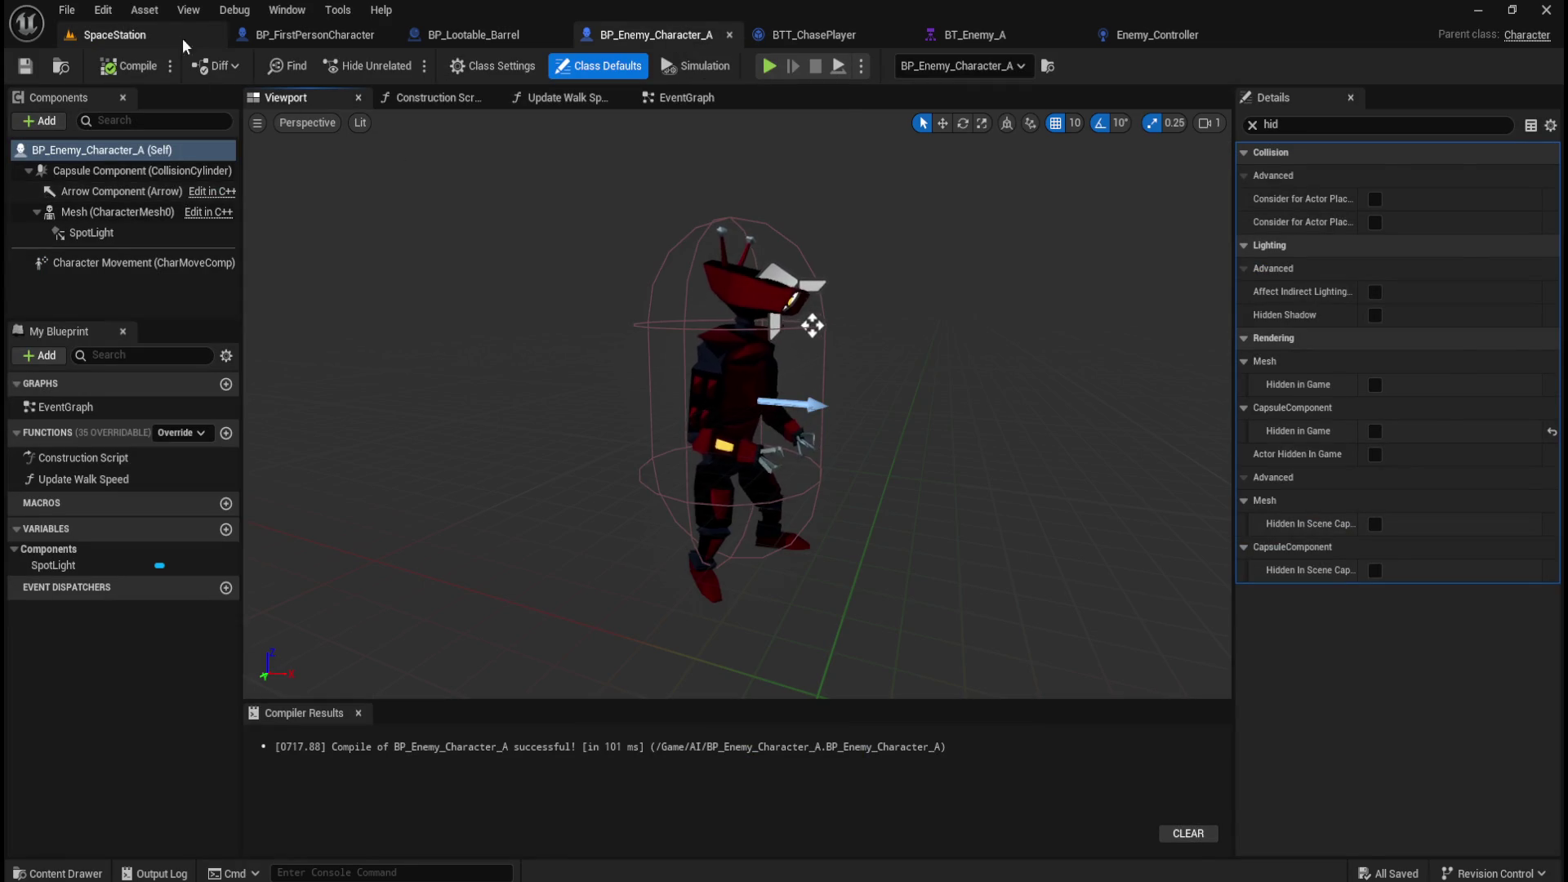
pyautogui.click(189, 39)
pyautogui.moveTo(756, 392)
pyautogui.mouseDown()
pyautogui.moveTo(805, 588)
pyautogui.moveTo(710, 694)
pyautogui.moveTo(764, 561)
pyautogui.moveTo(765, 621)
pyautogui.mouseUp()
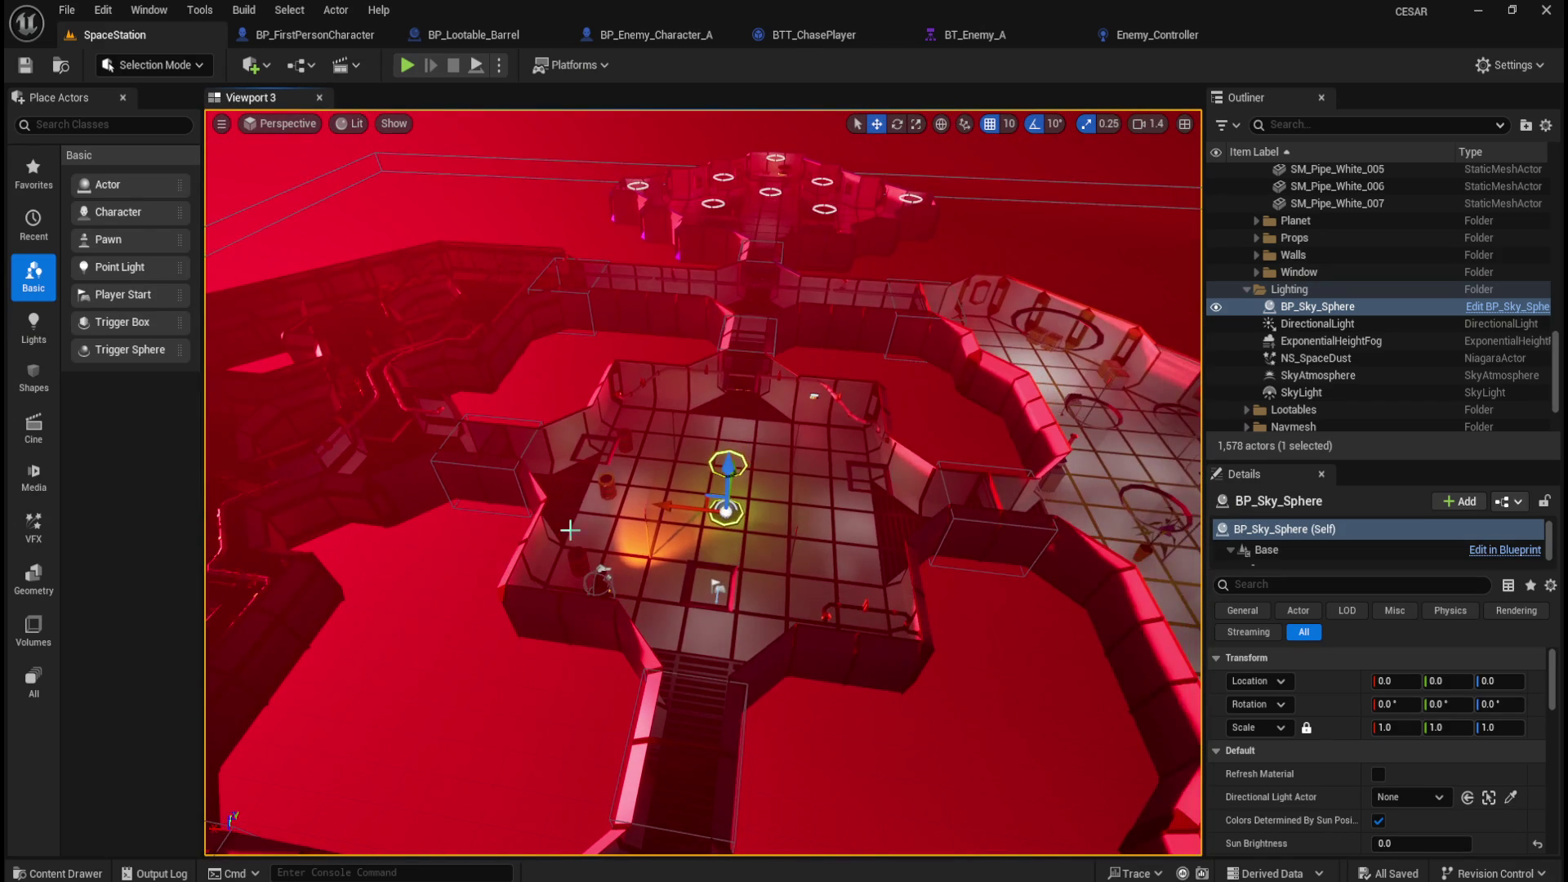
pyautogui.scroll(10, 1280, 307)
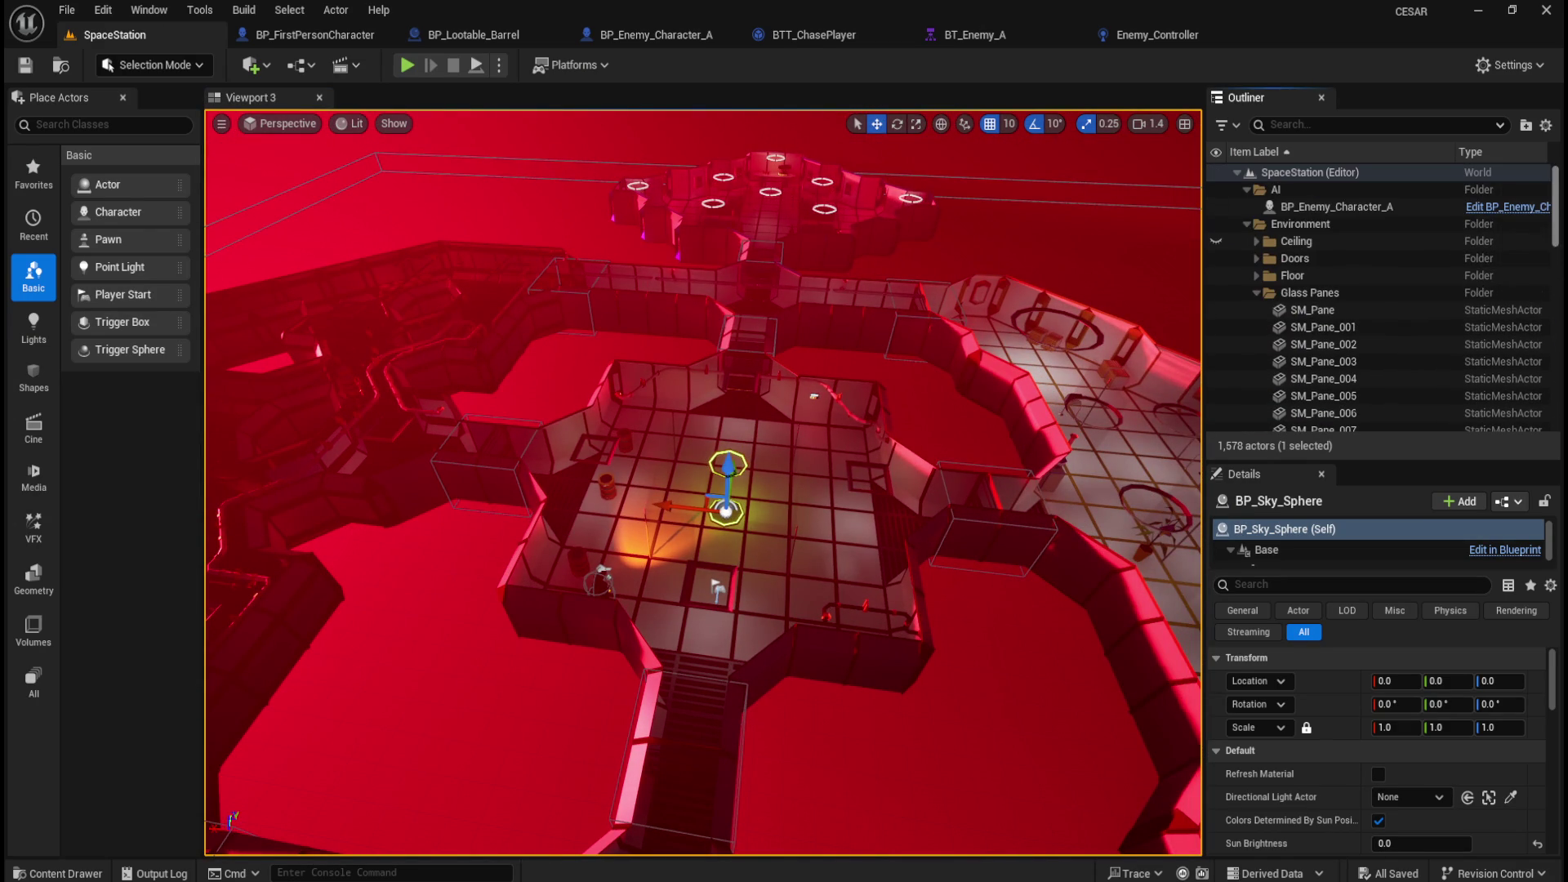
pyautogui.click(1256, 293)
pyautogui.click(1258, 326)
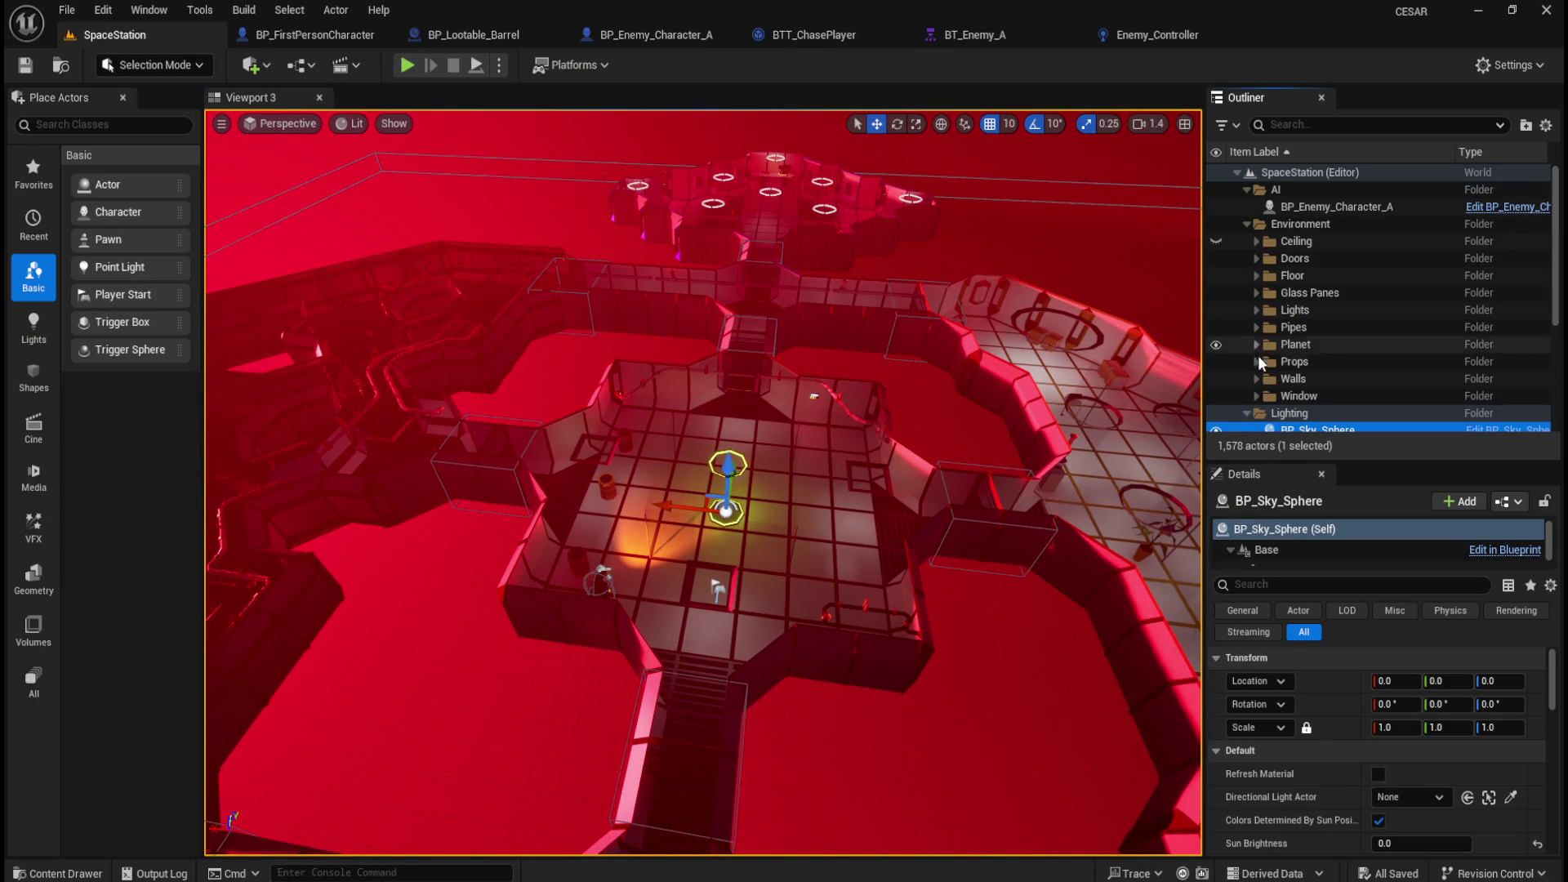
pyautogui.click(1246, 413)
pyautogui.click(1298, 207)
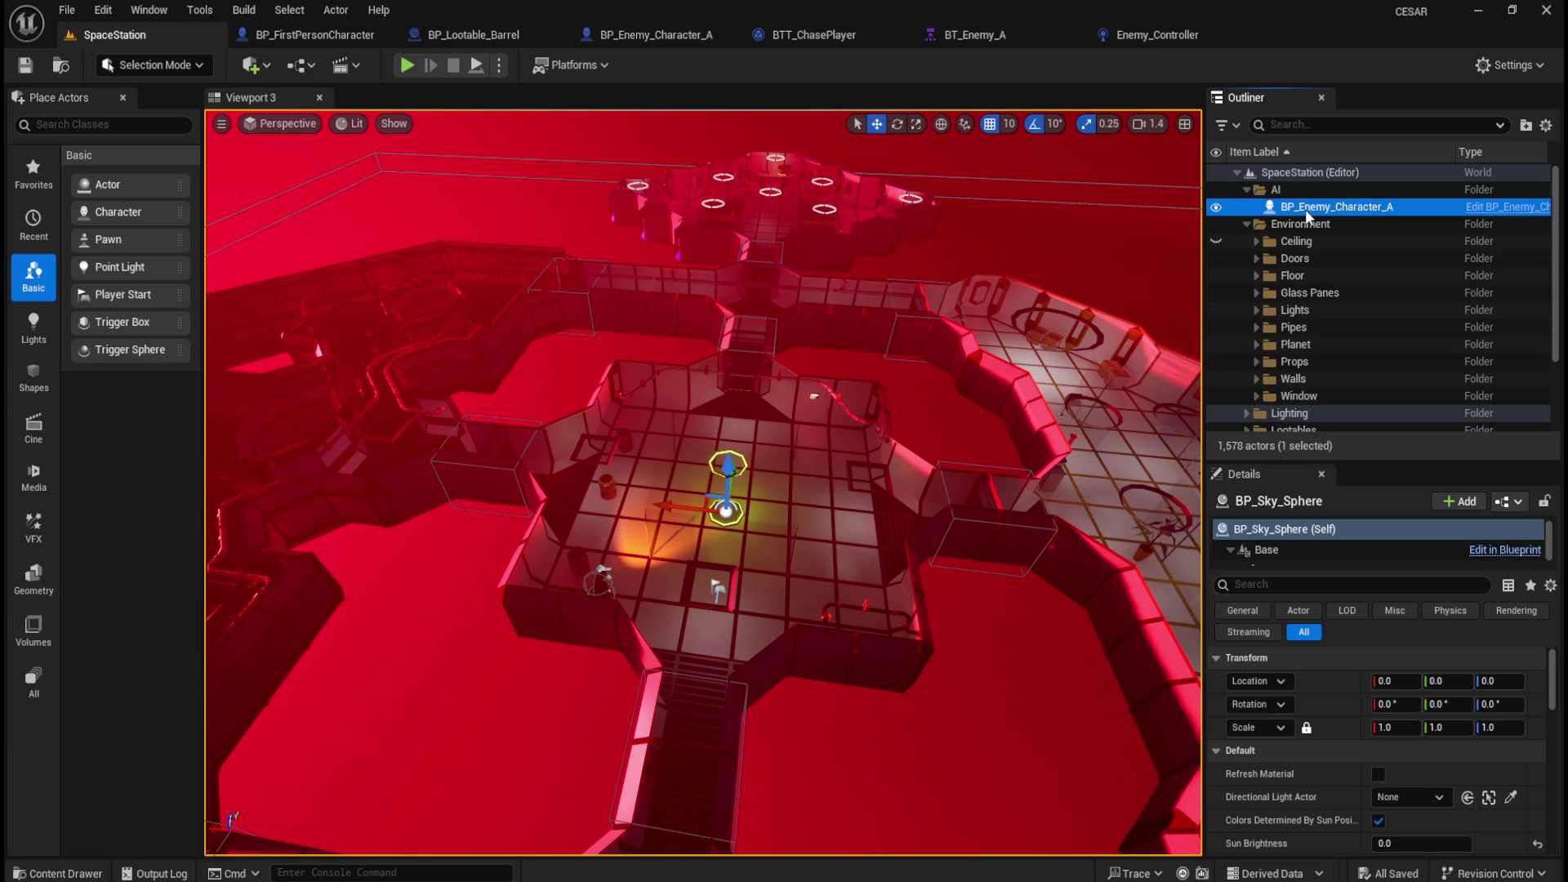
pyautogui.moveTo(884, 432); pyautogui.dragTo(816, 453)
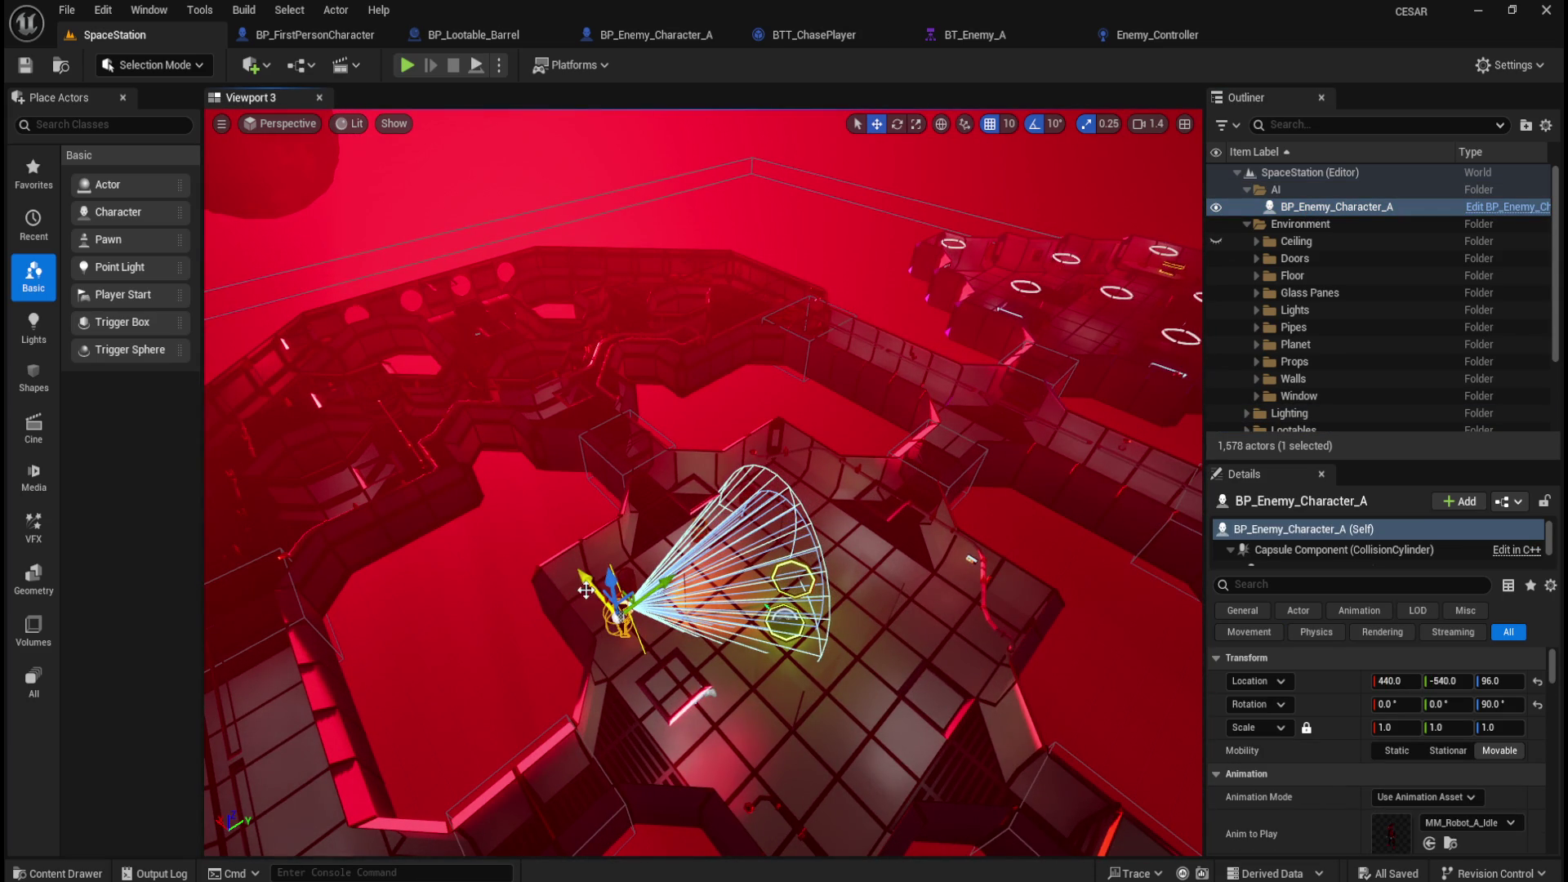
# Move the enemy character along X to 3480 and run a quick play test.
pyautogui.moveTo(593, 586); pyautogui.dragTo(405, 313)
pyautogui.press('f')
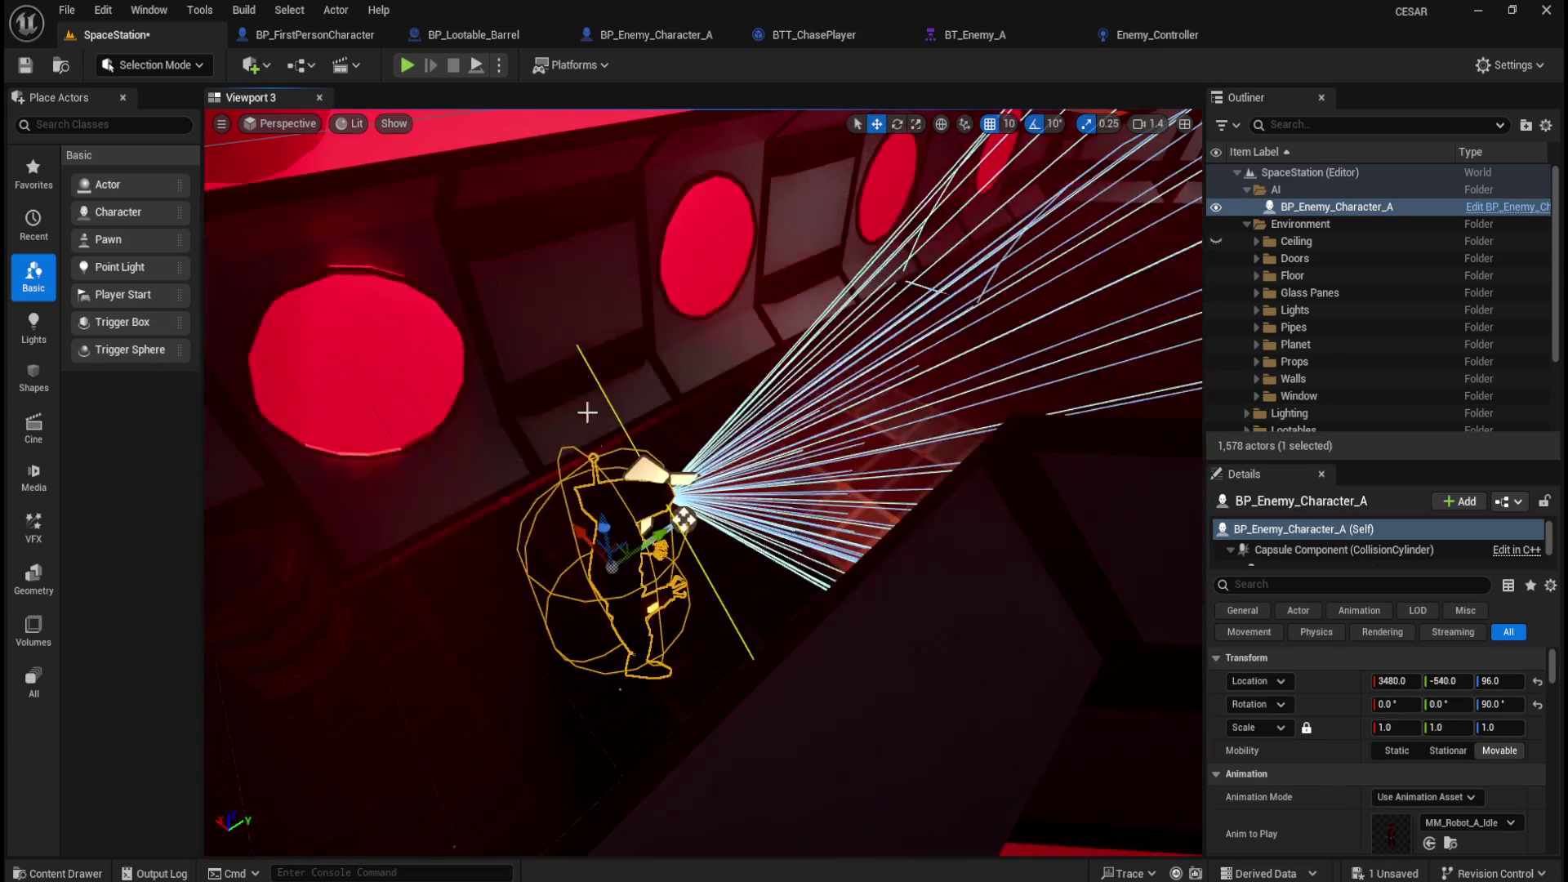
pyautogui.scroll(-5, 617, 243)
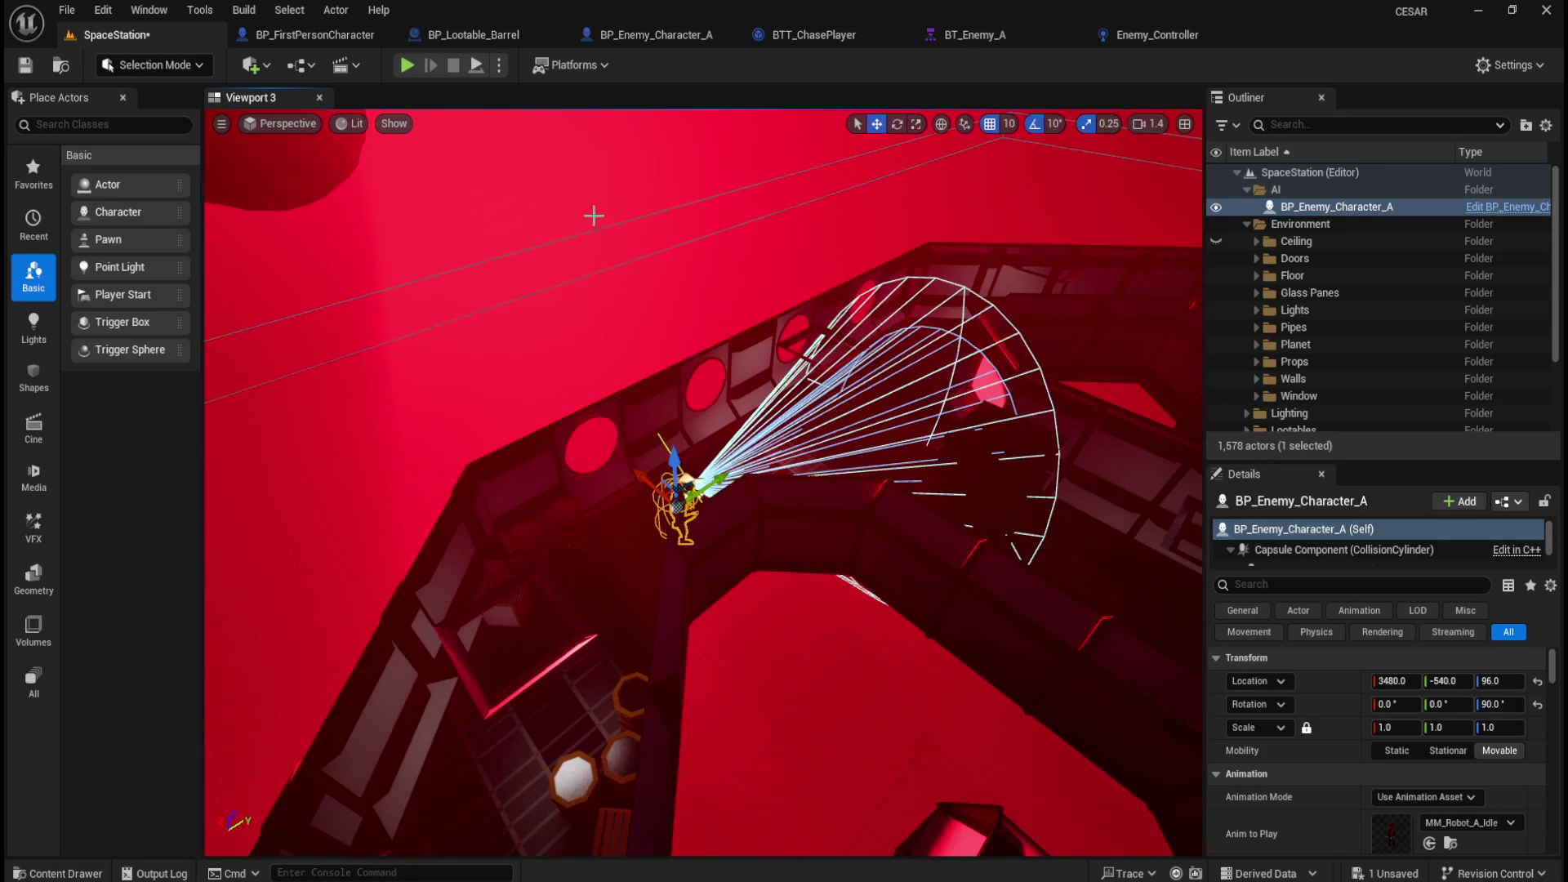
pyautogui.click(502, 66)
pyautogui.click(516, 234)
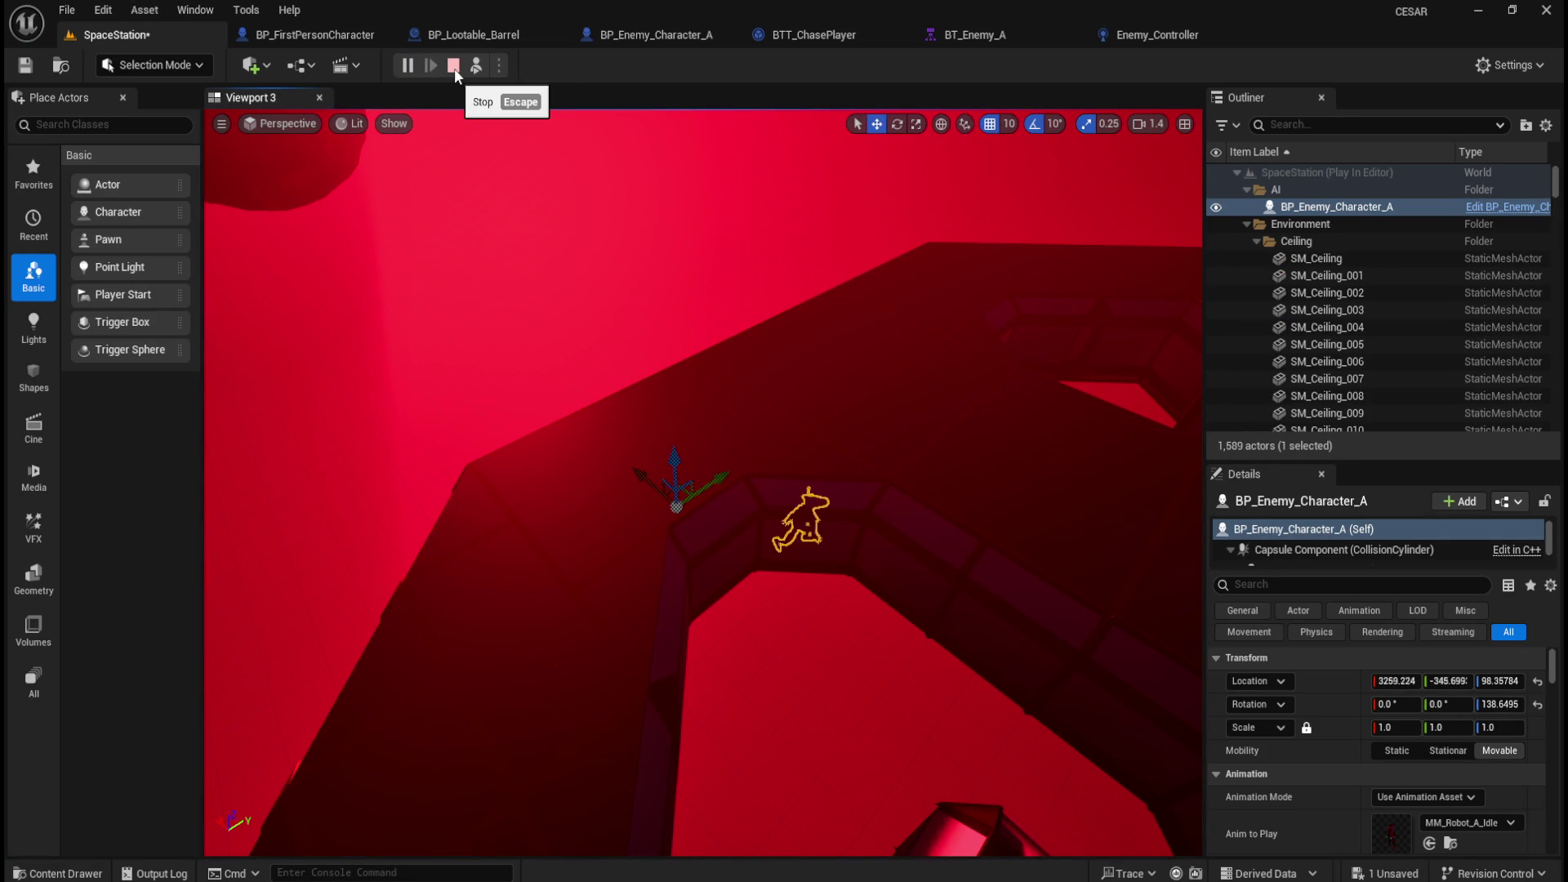
pyautogui.click(454, 67)
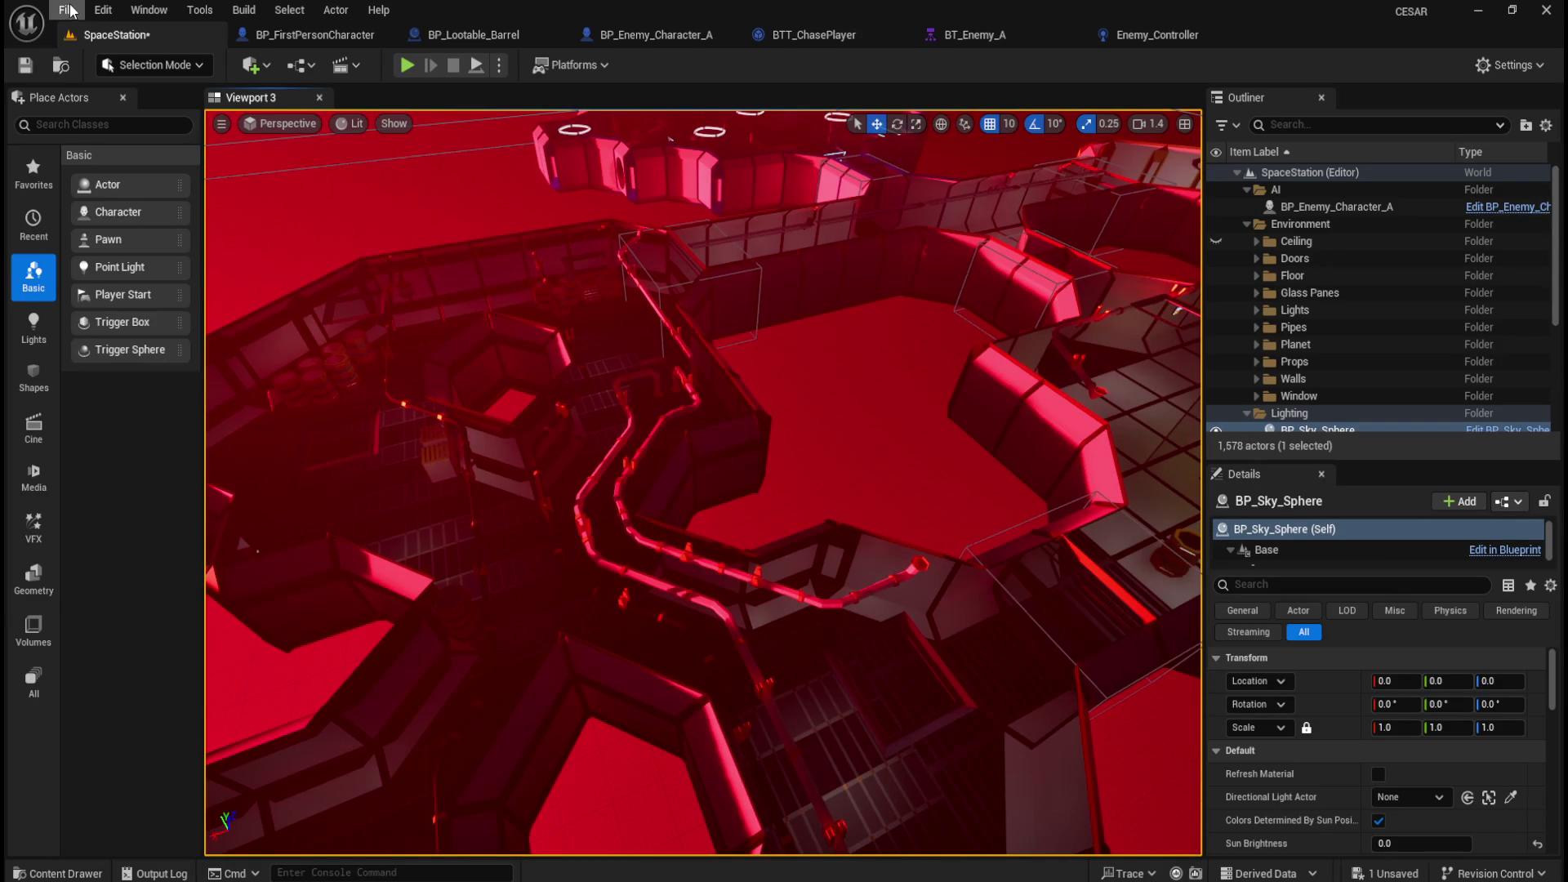
# Play the level again to confirm interacting removes the barrel, then return to BP_Lootable_Barrel.
pyautogui.click(67, 10)
pyautogui.click(807, 459)
pyautogui.moveTo(806, 459); pyautogui.dragTo(433, 68)
pyautogui.click(407, 68)
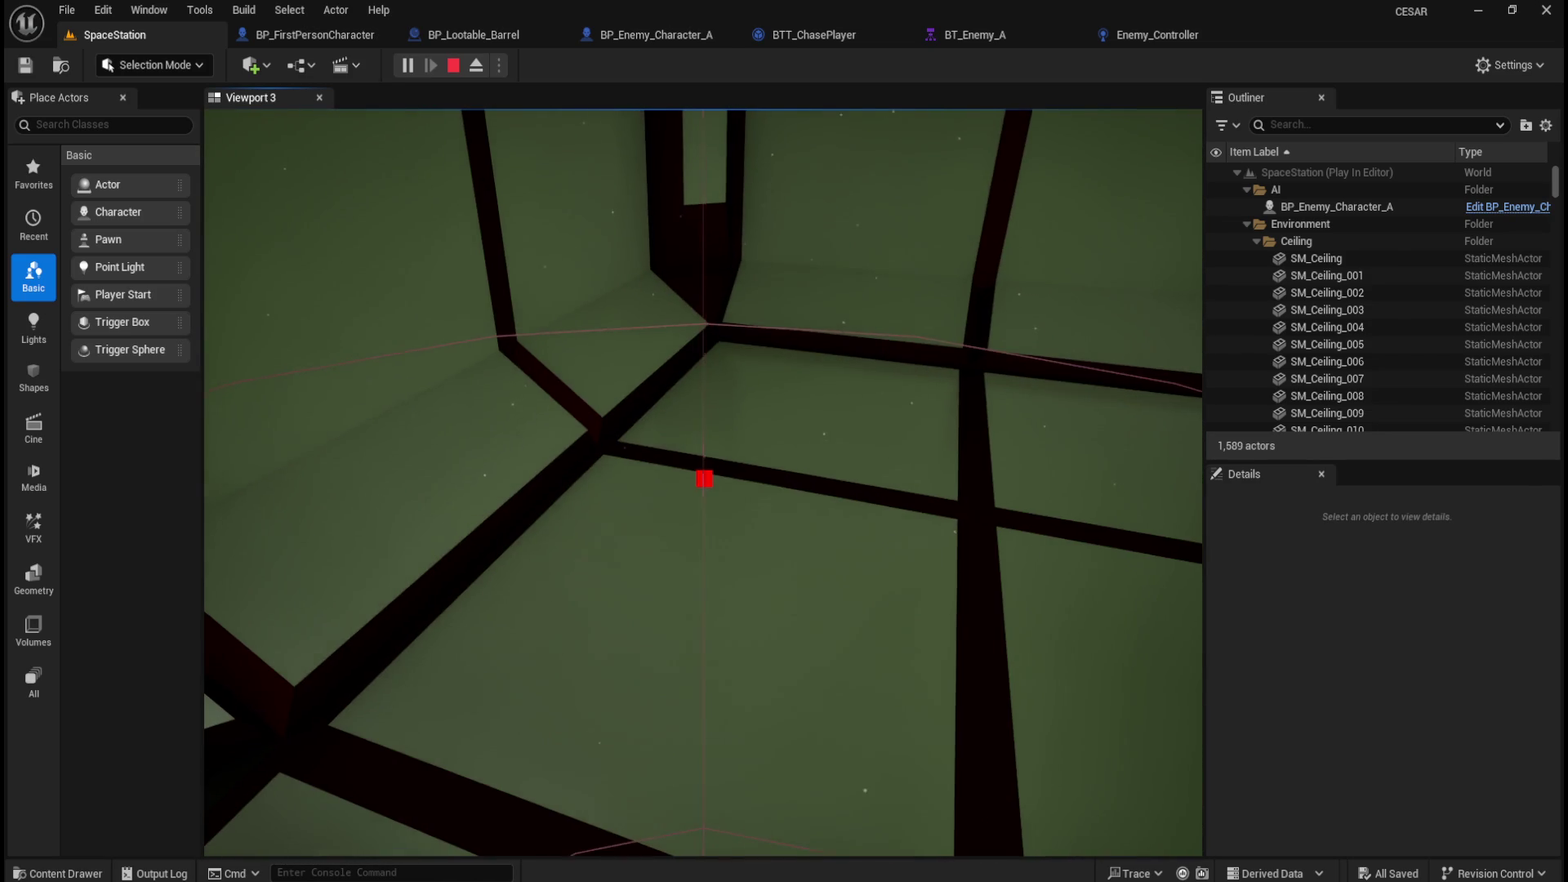
pyautogui.press('Escape')
pyautogui.click(482, 34)
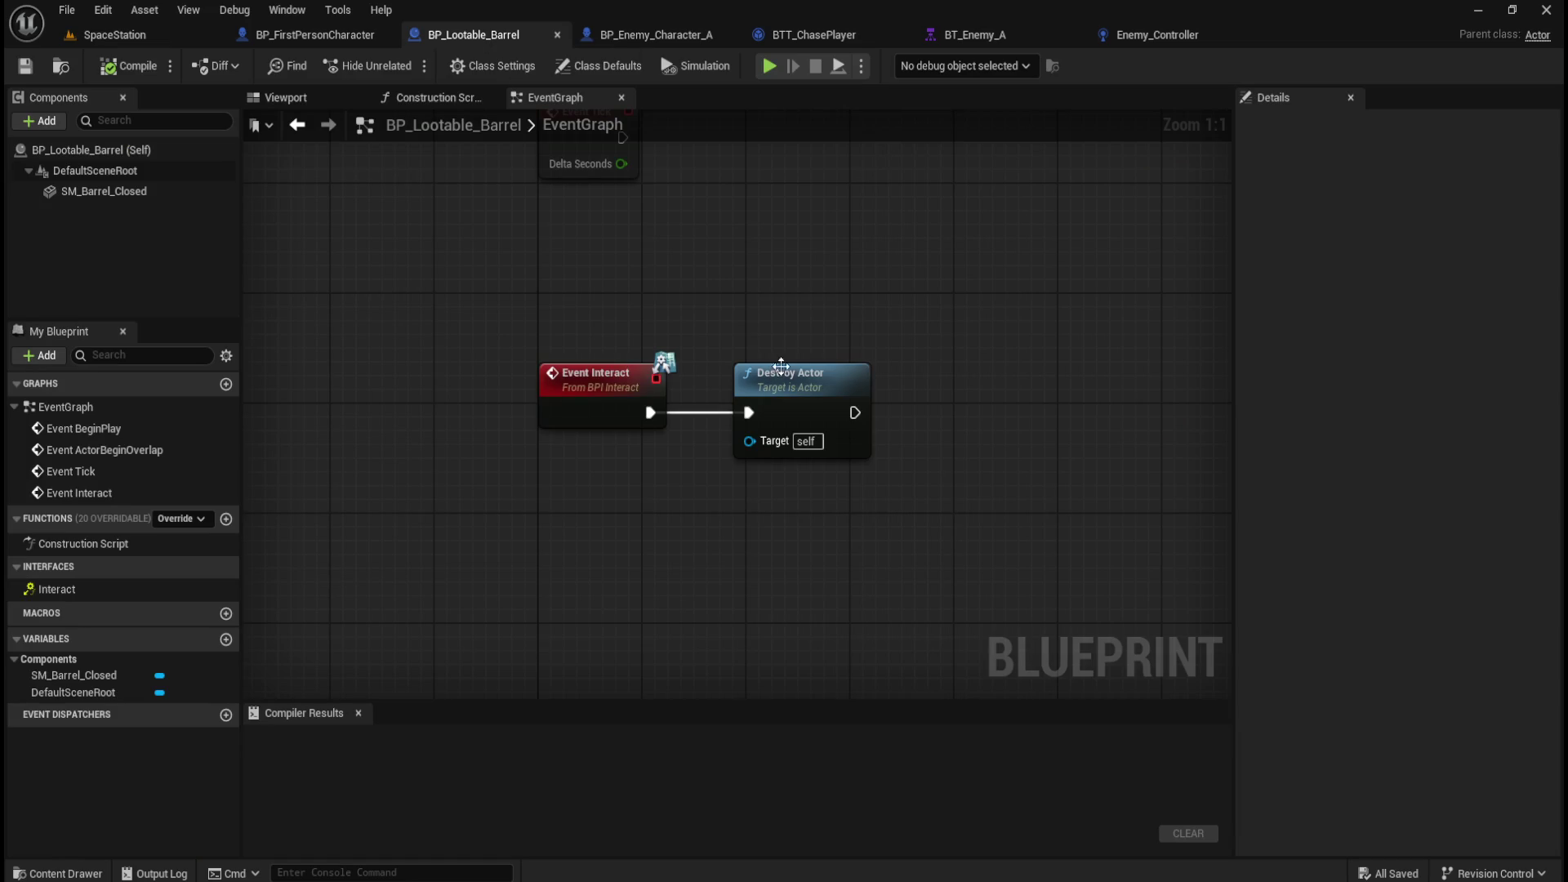
pyautogui.moveTo(752, 302)
pyautogui.mouseDown()
pyautogui.moveTo(658, 291)
pyautogui.moveTo(621, 326)
pyautogui.mouseUp()
pyautogui.click(323, 35)
pyautogui.scroll(1, 525, 263)
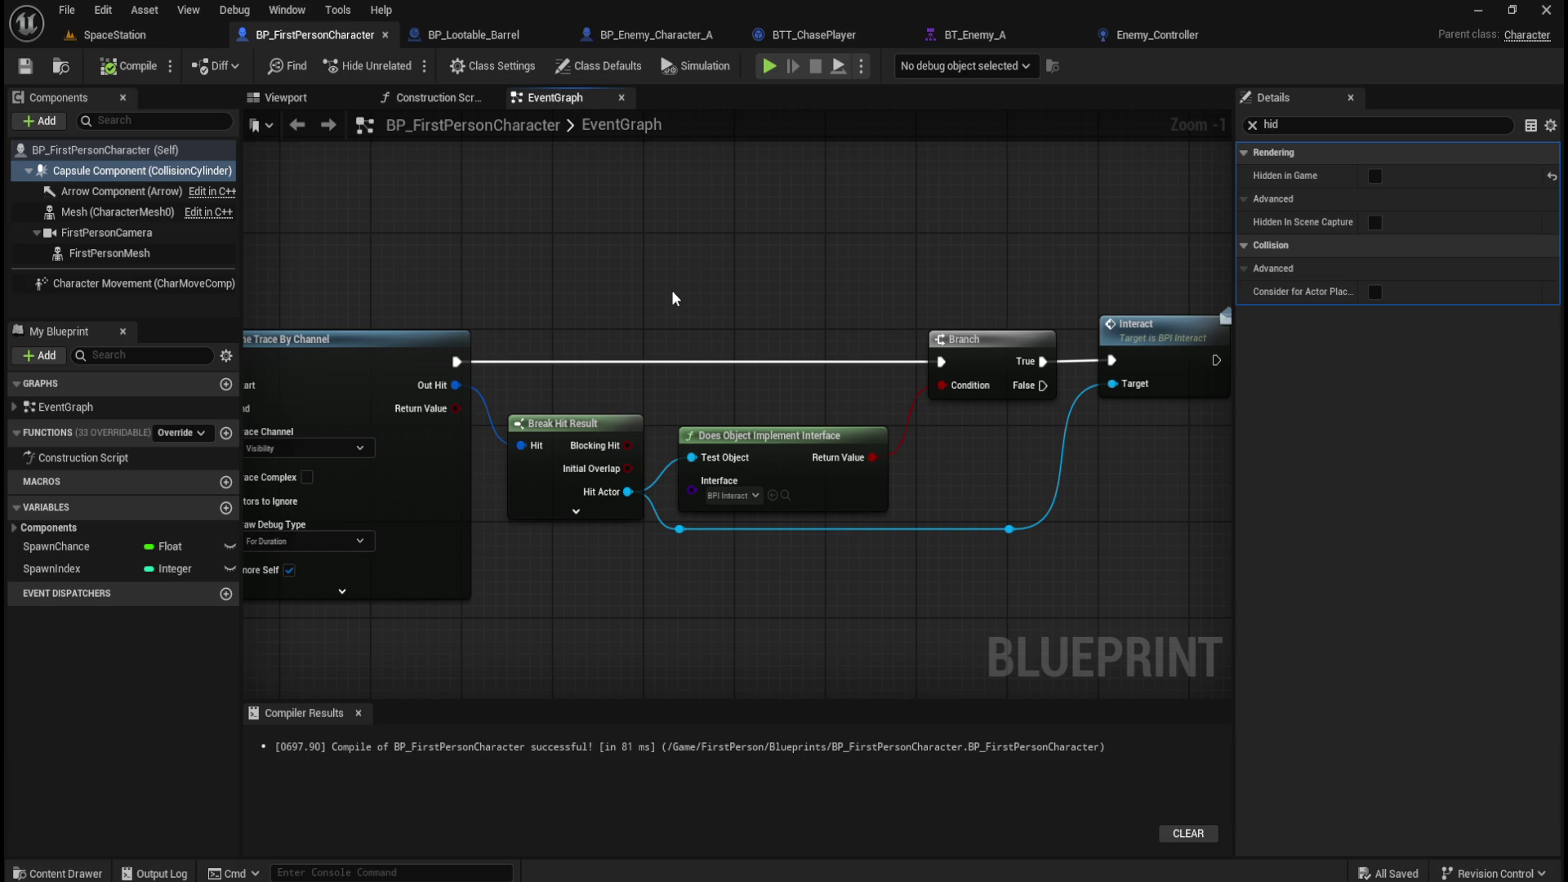
pyautogui.click(1252, 124)
pyautogui.click(635, 246)
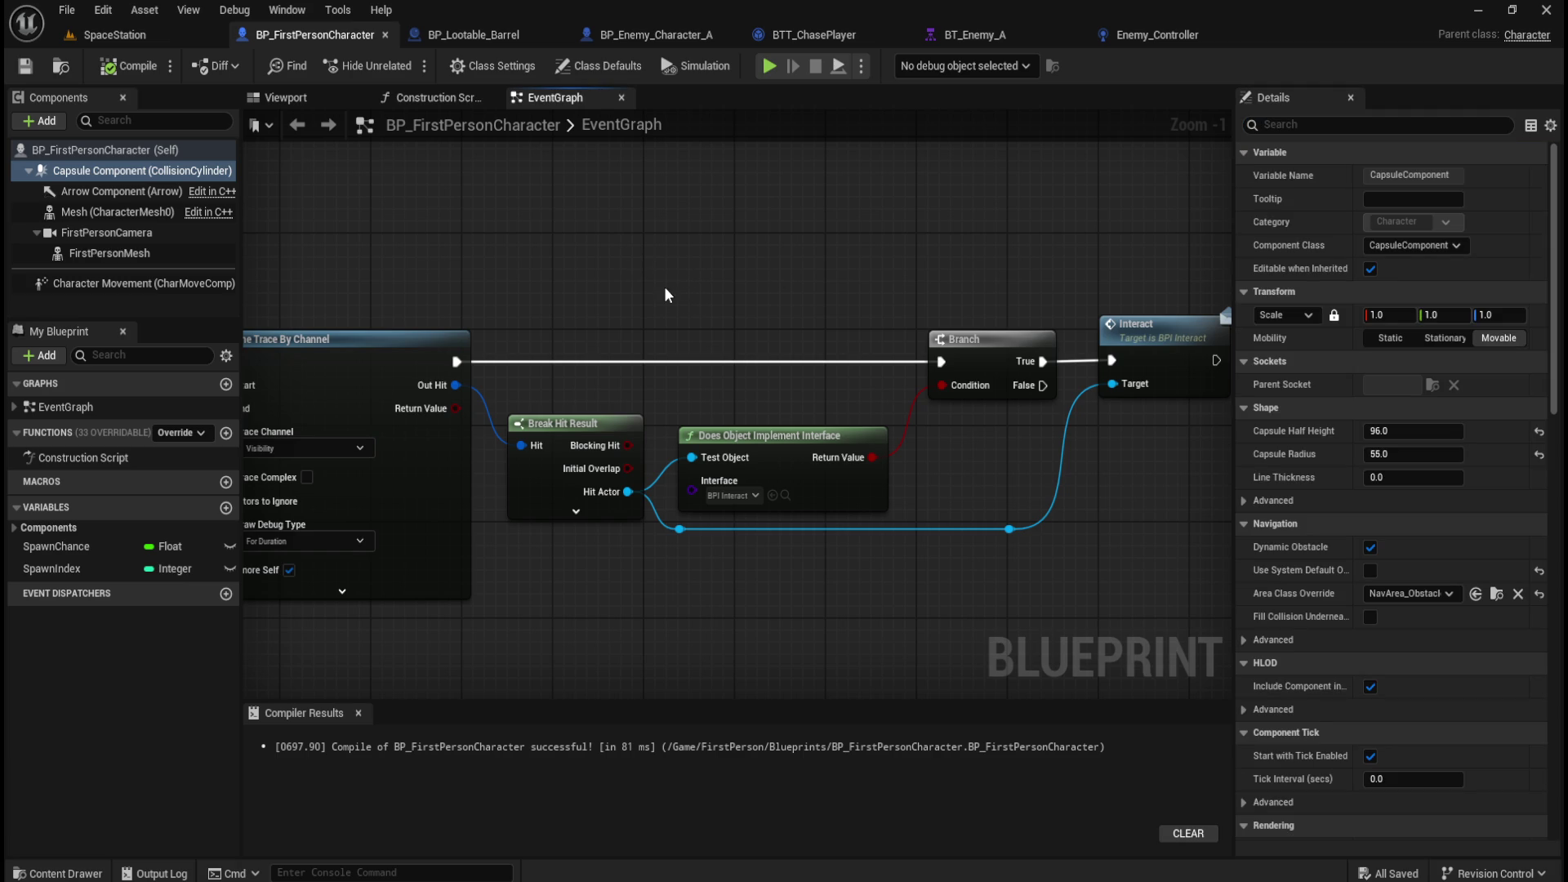
pyautogui.moveTo(673, 286); pyautogui.dragTo(823, 297)
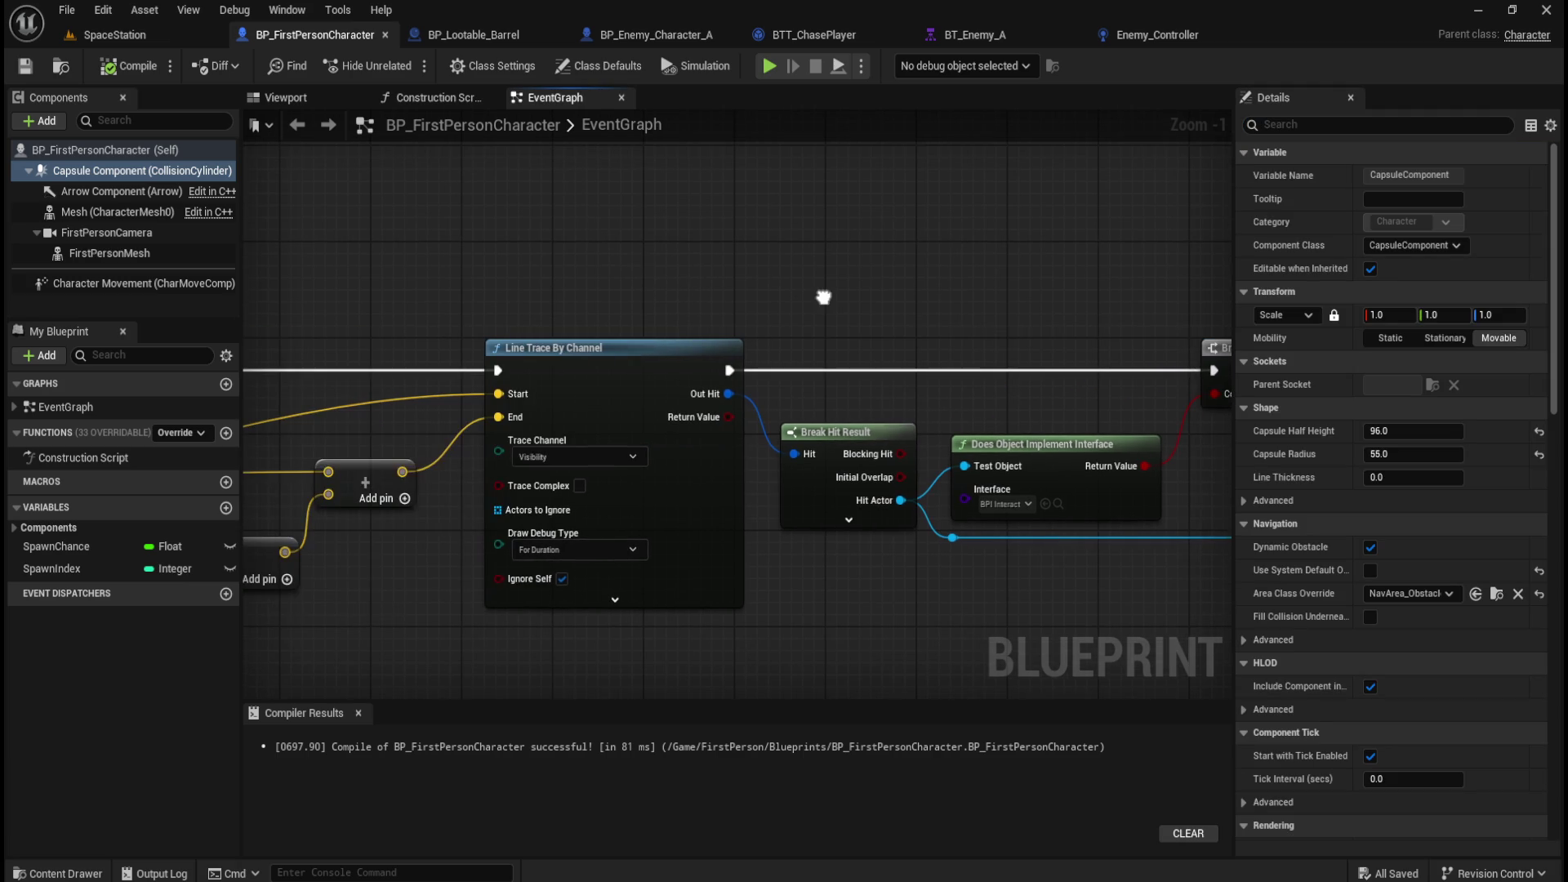
pyautogui.moveTo(662, 283)
pyautogui.mouseDown()
pyautogui.moveTo(514, 252)
pyautogui.moveTo(666, 237)
pyautogui.mouseUp()
pyautogui.click(470, 36)
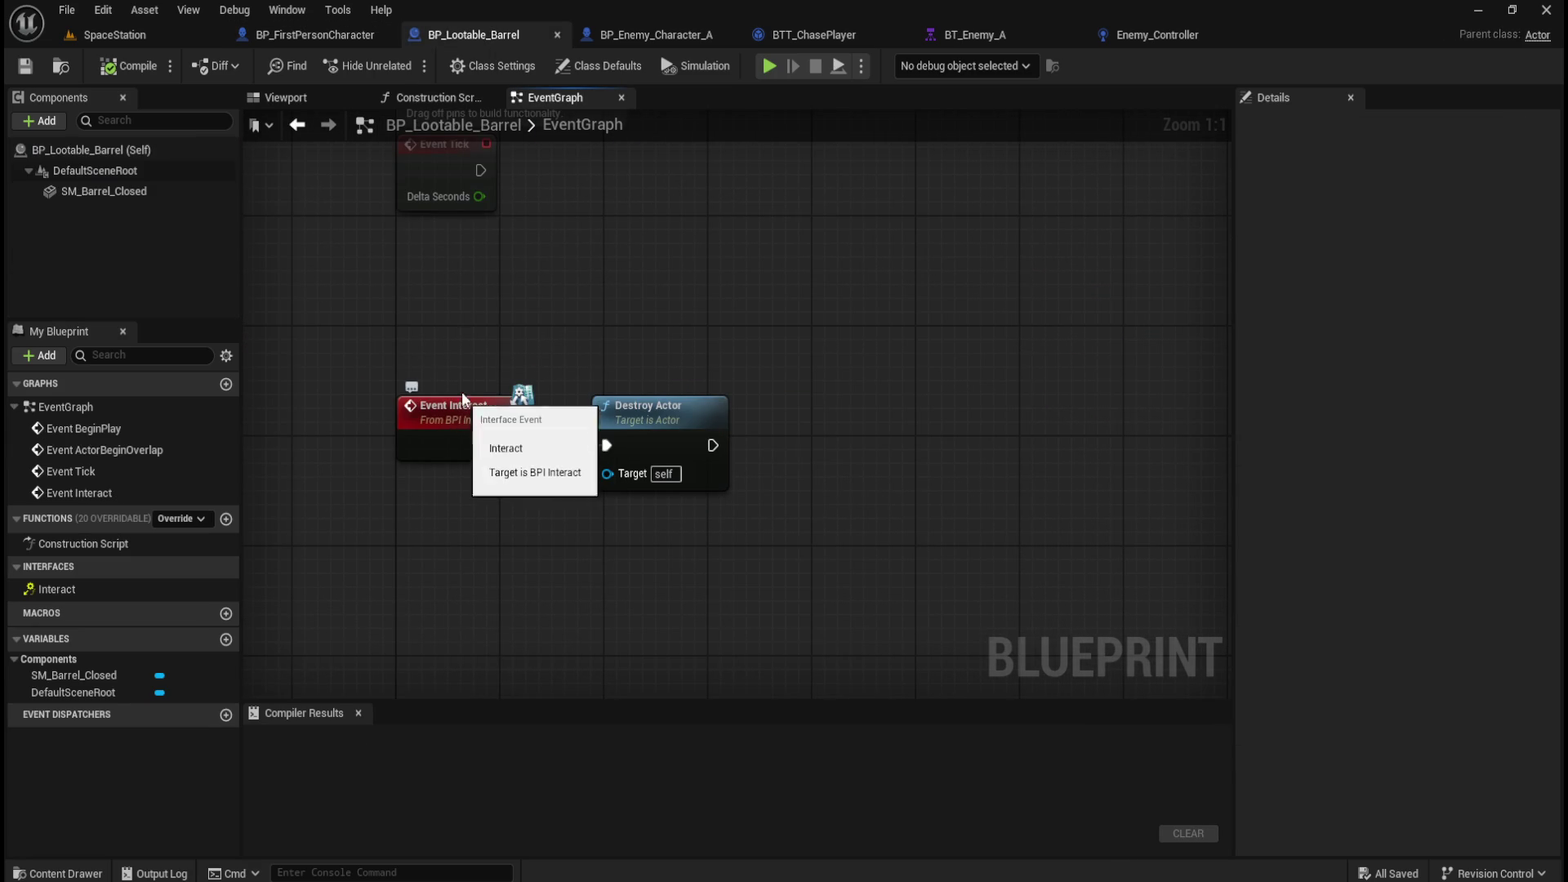
pyautogui.moveTo(480, 364); pyautogui.dragTo(659, 368)
pyautogui.press('Home')
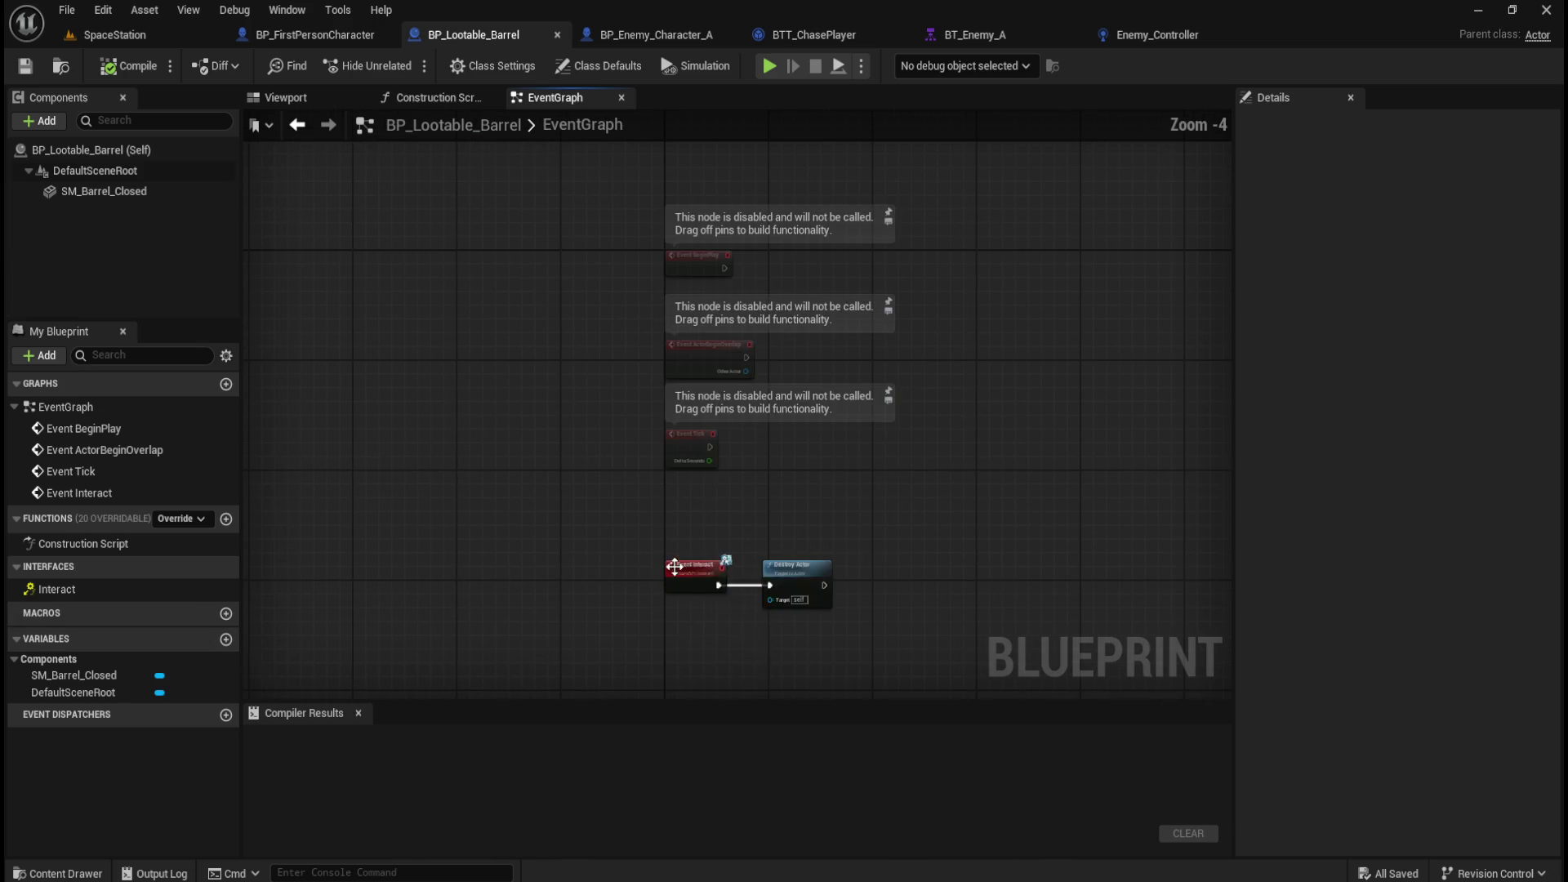
pyautogui.moveTo(603, 193); pyautogui.dragTo(863, 478)
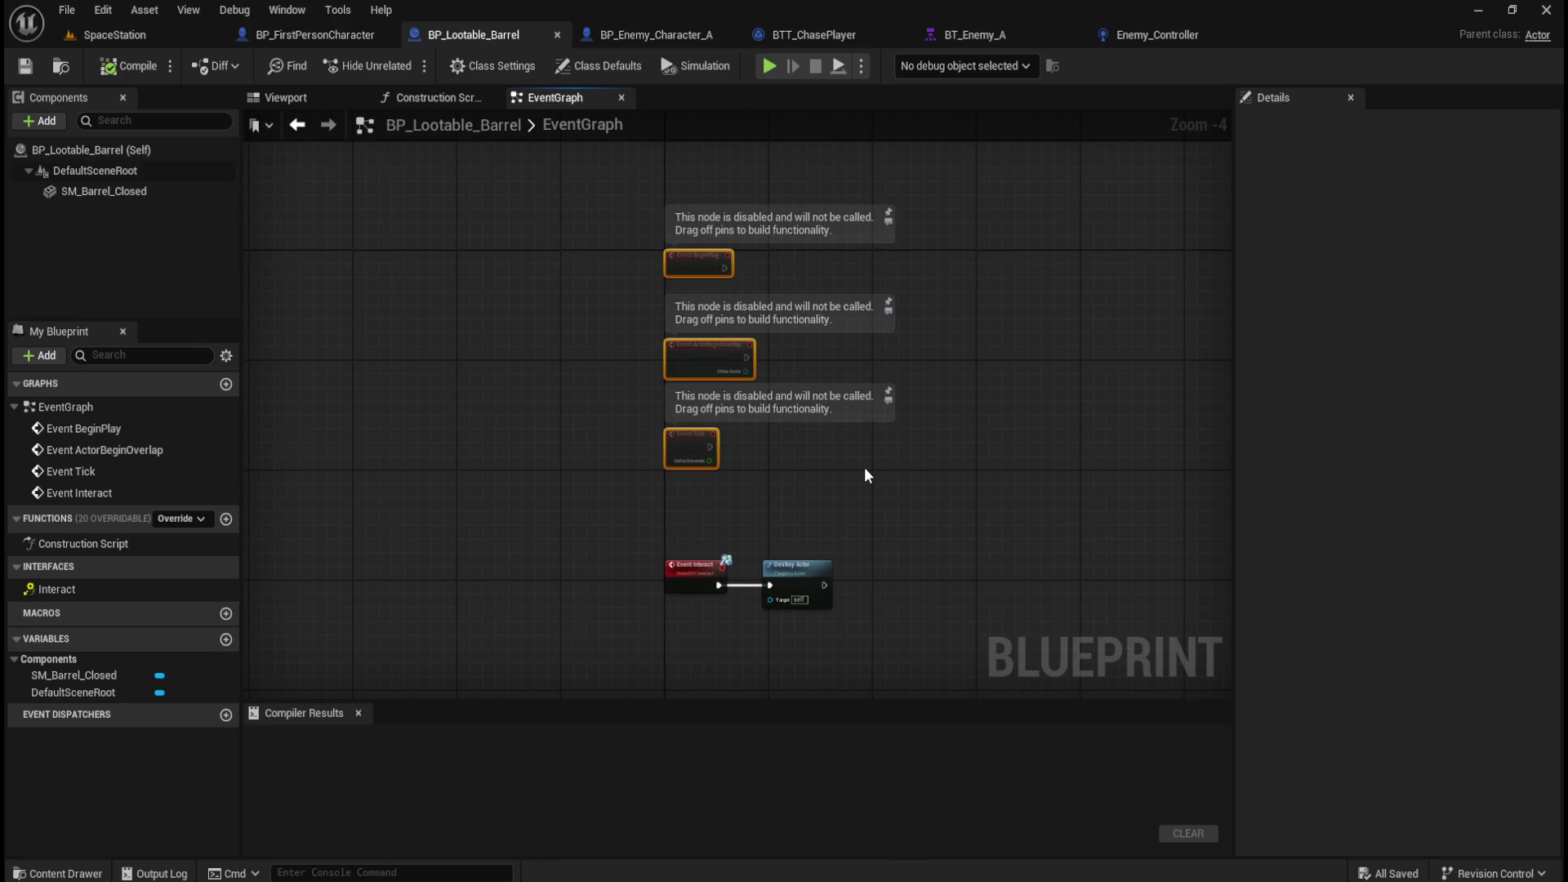
pyautogui.press('Delete')
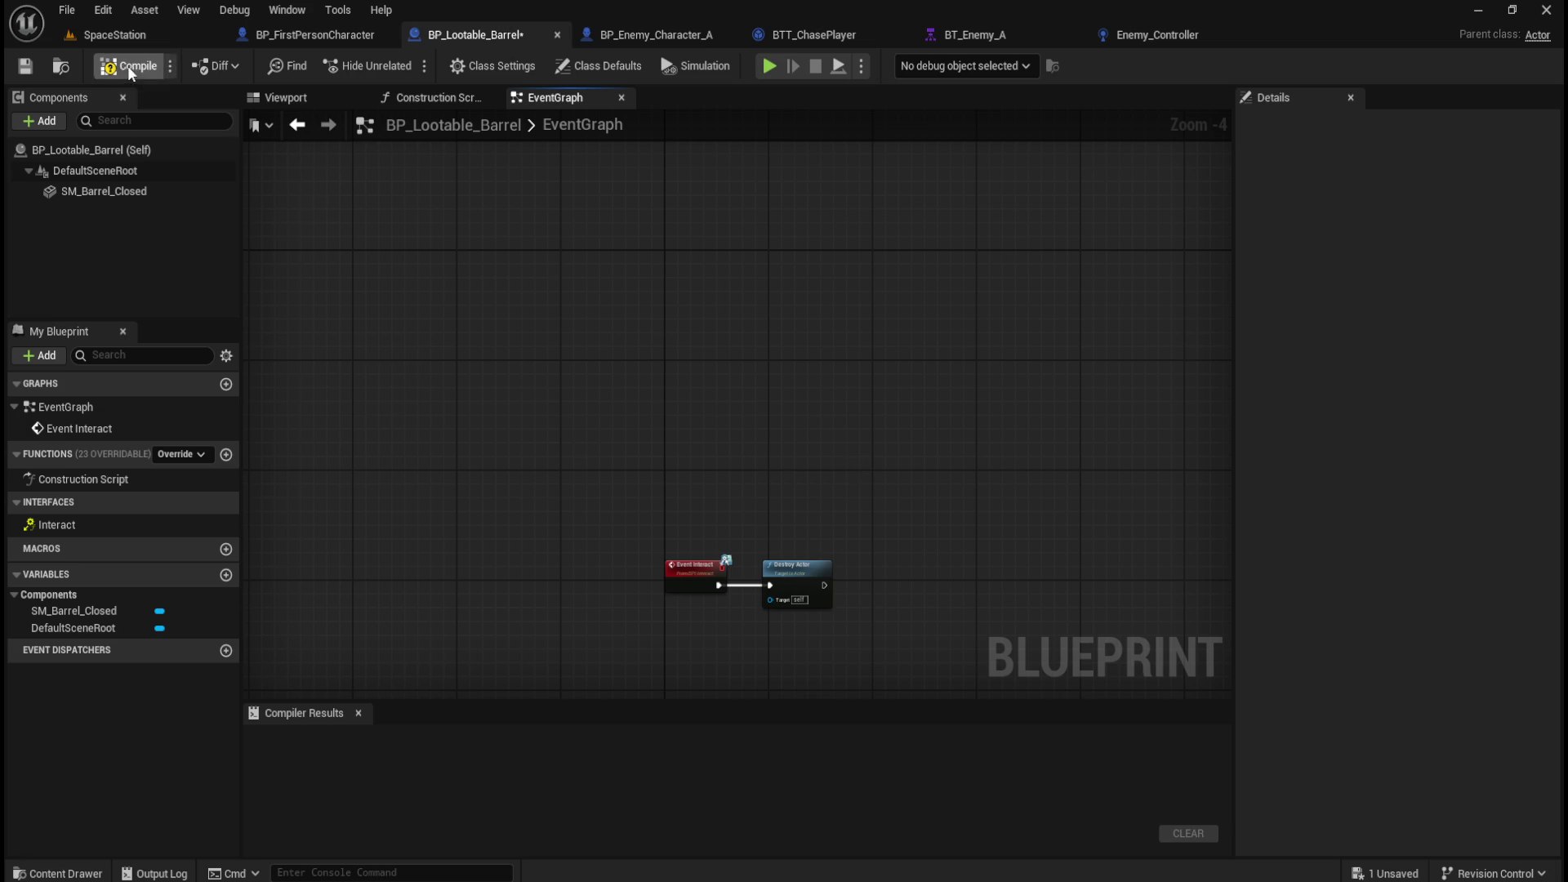
pyautogui.click(127, 66)
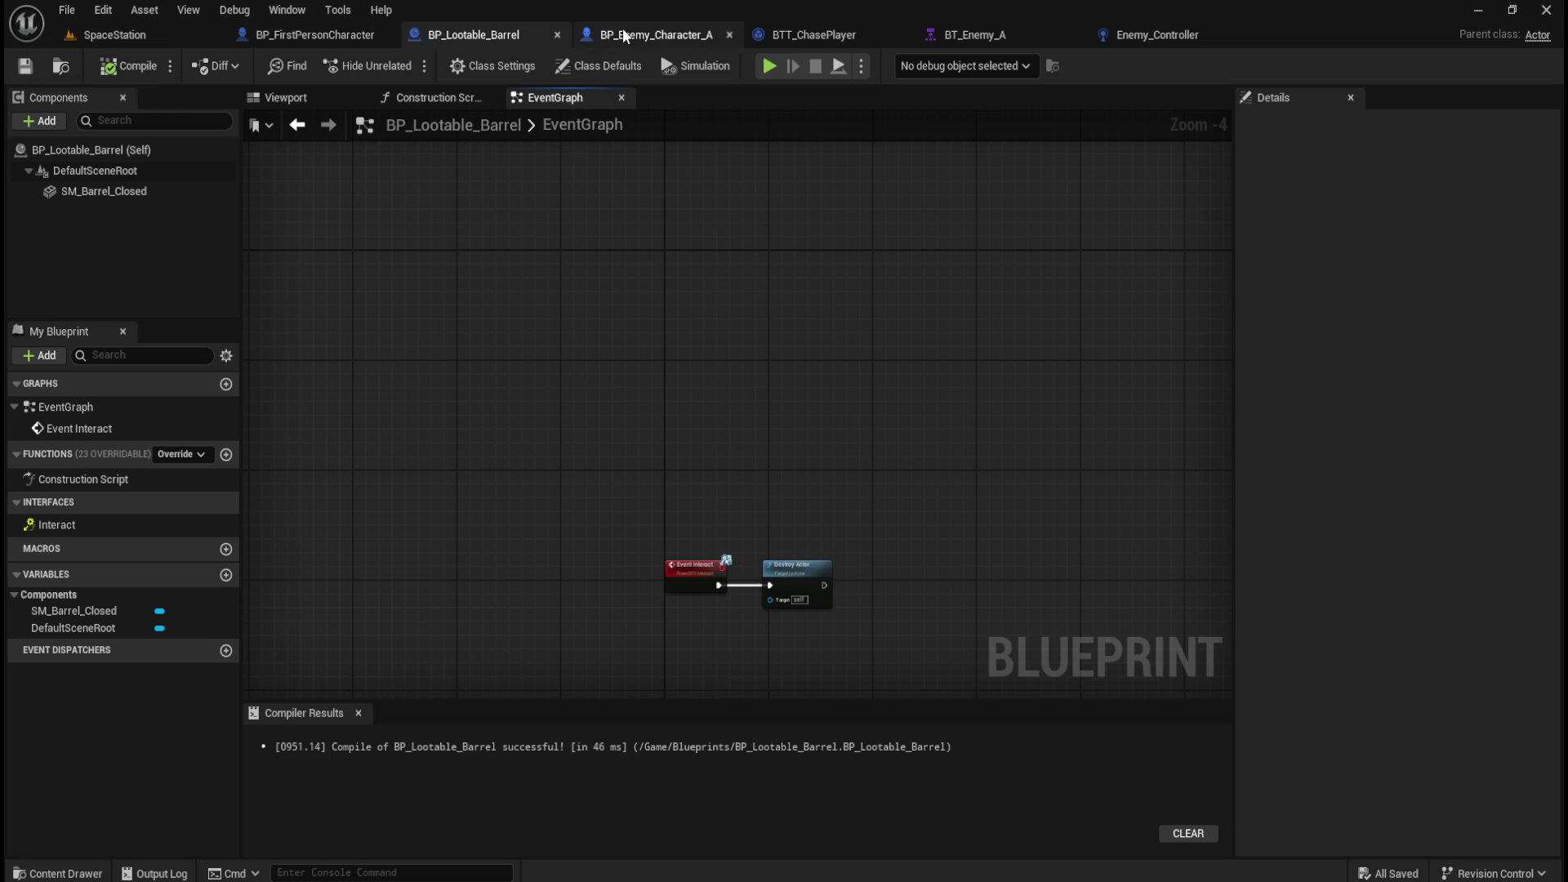
pyautogui.click(649, 34)
pyautogui.click(315, 35)
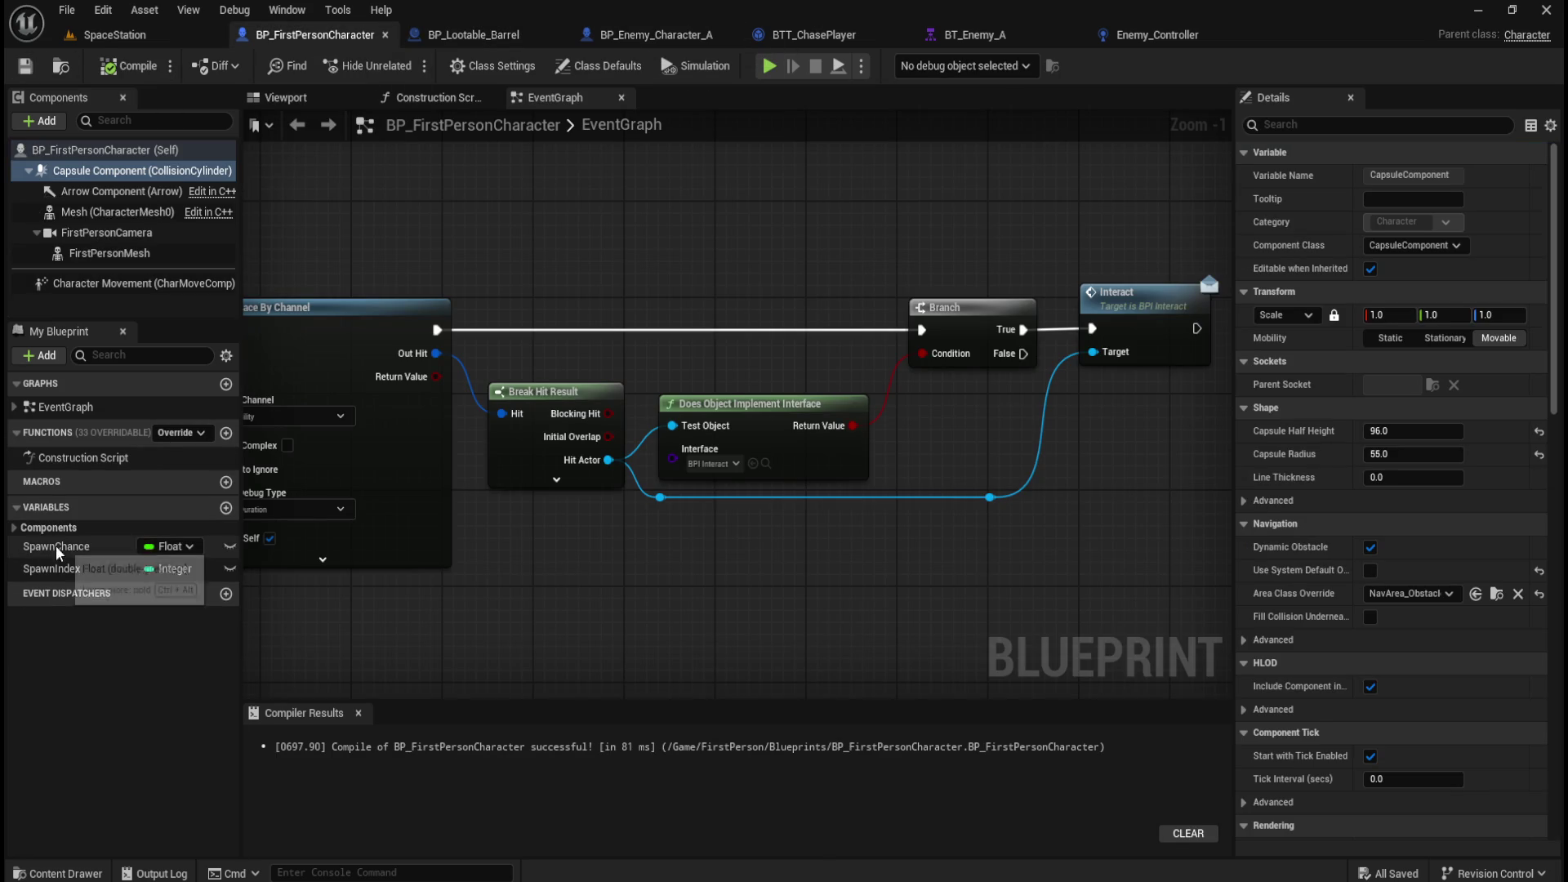
pyautogui.scroll(-7, 788, 617)
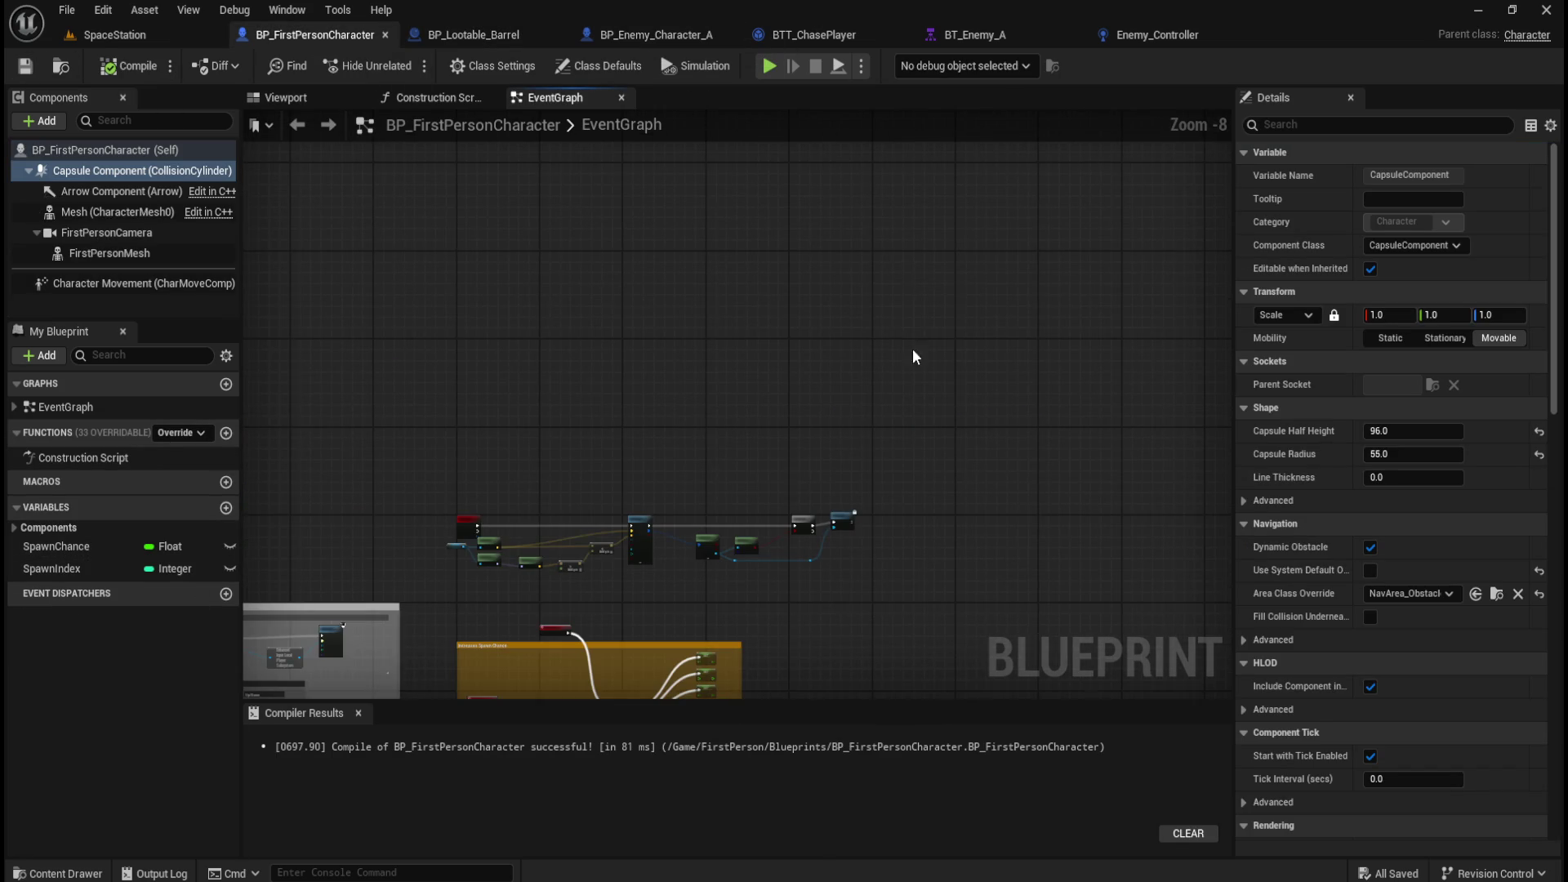
pyautogui.scroll(4, 690, 311)
pyautogui.scroll(3, 731, 374)
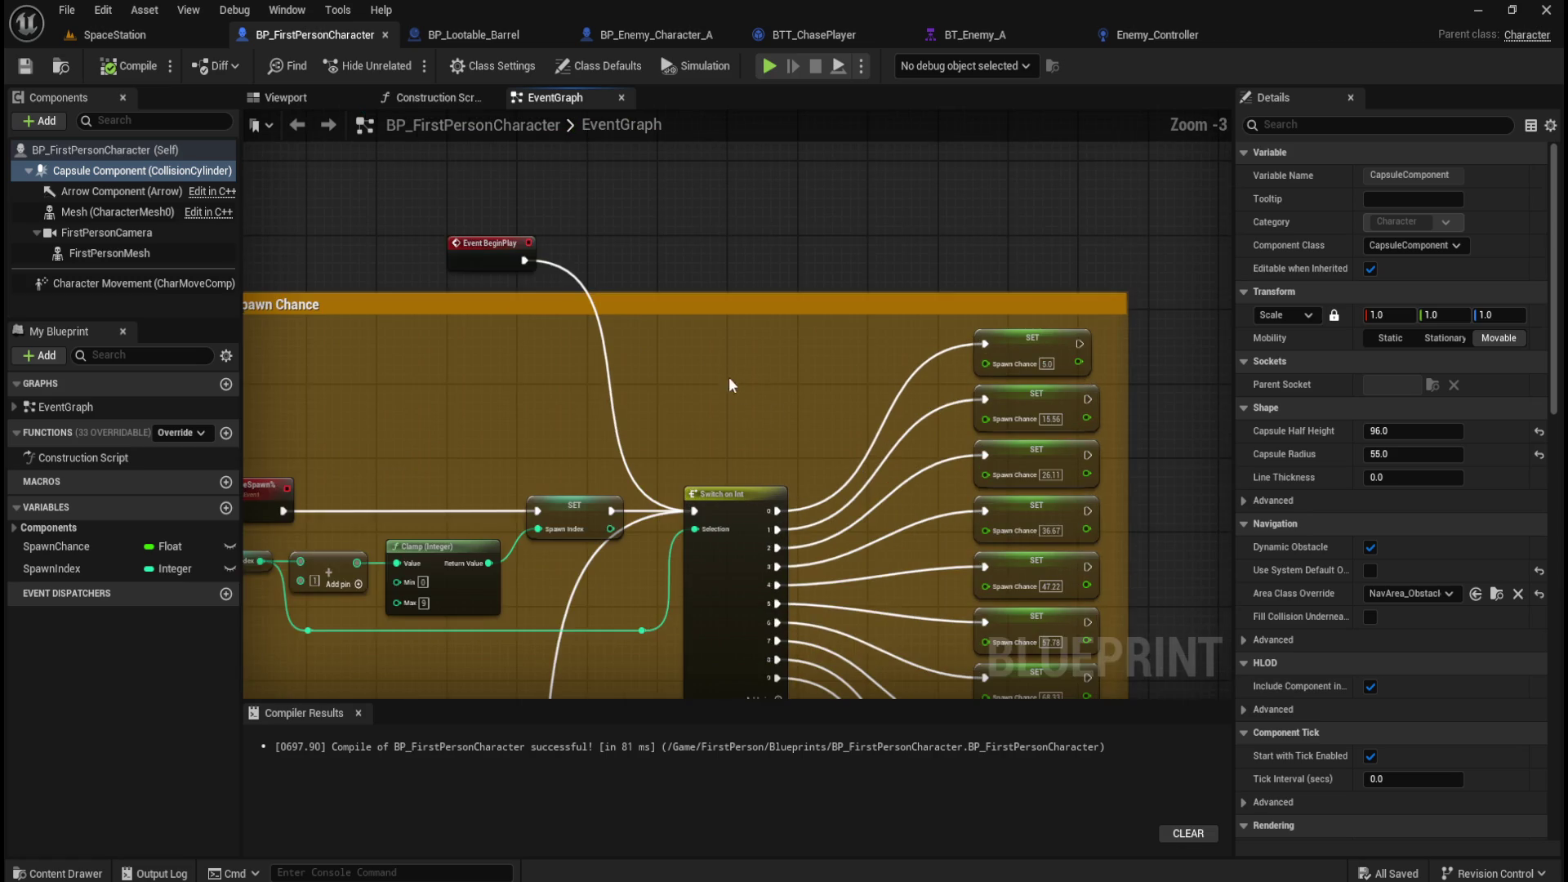
pyautogui.click(457, 36)
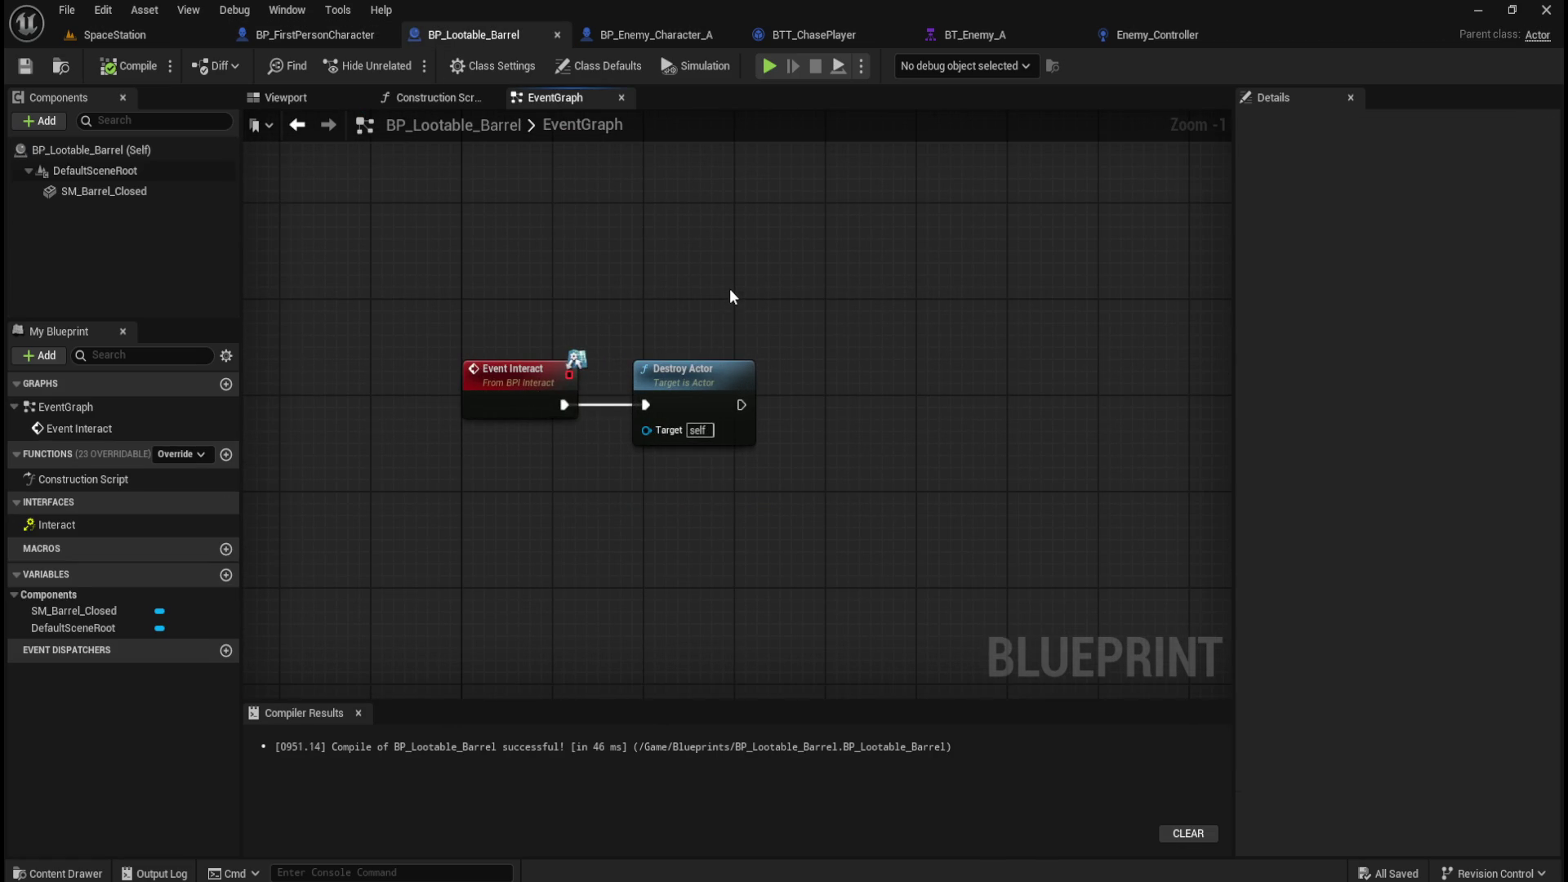
# Add a Delay node with a 5.0-second duration to the barrel graph.
pyautogui.moveTo(717, 305); pyautogui.dragTo(780, 341)
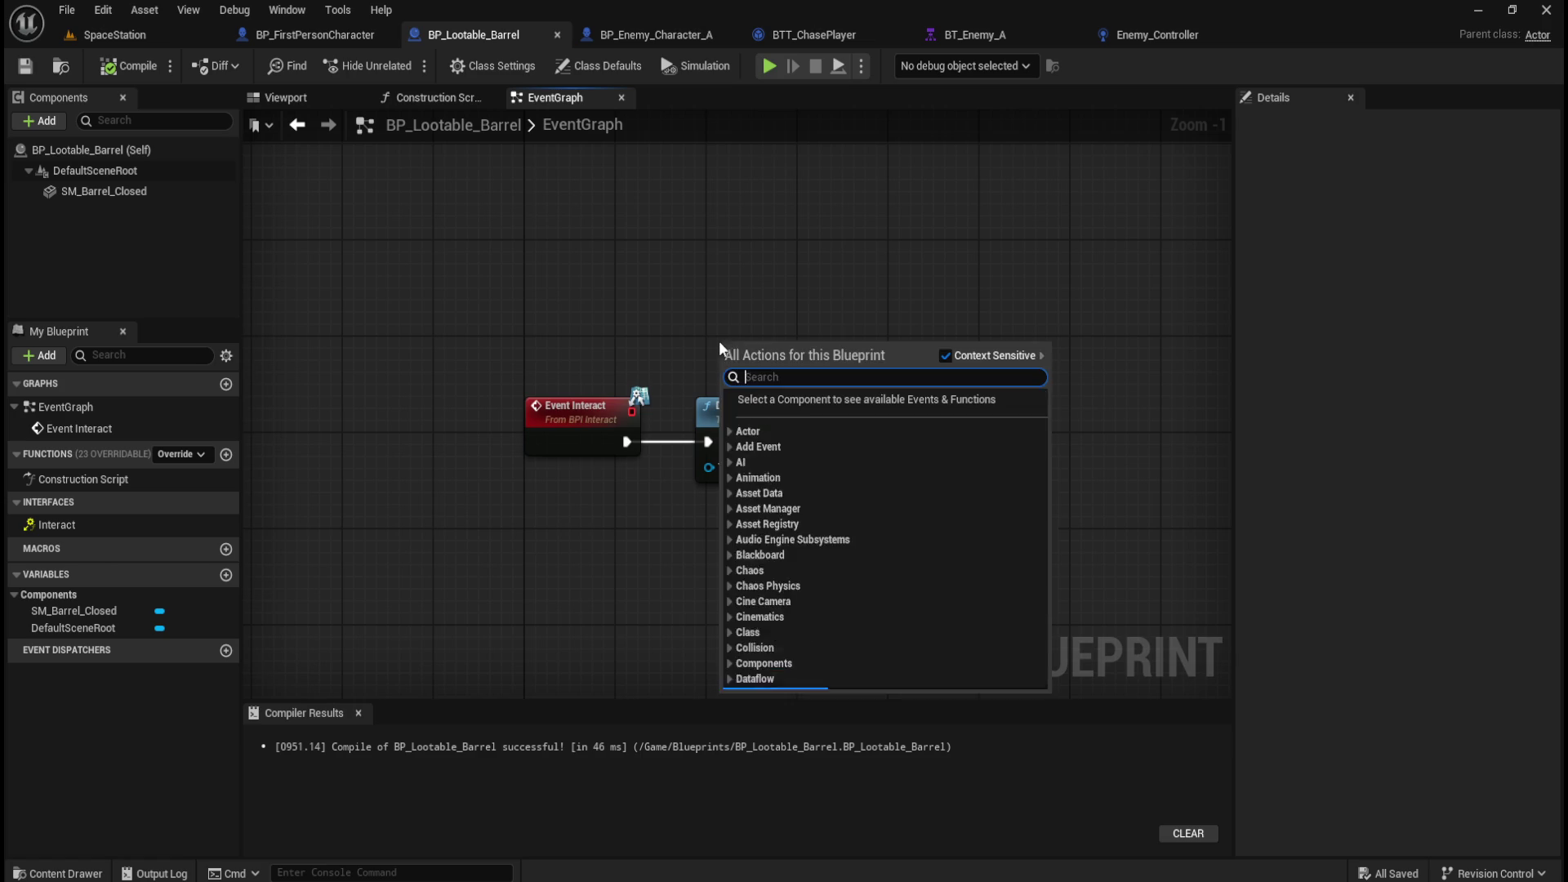
pyautogui.rightClick(838, 262)
pyautogui.write('delay')
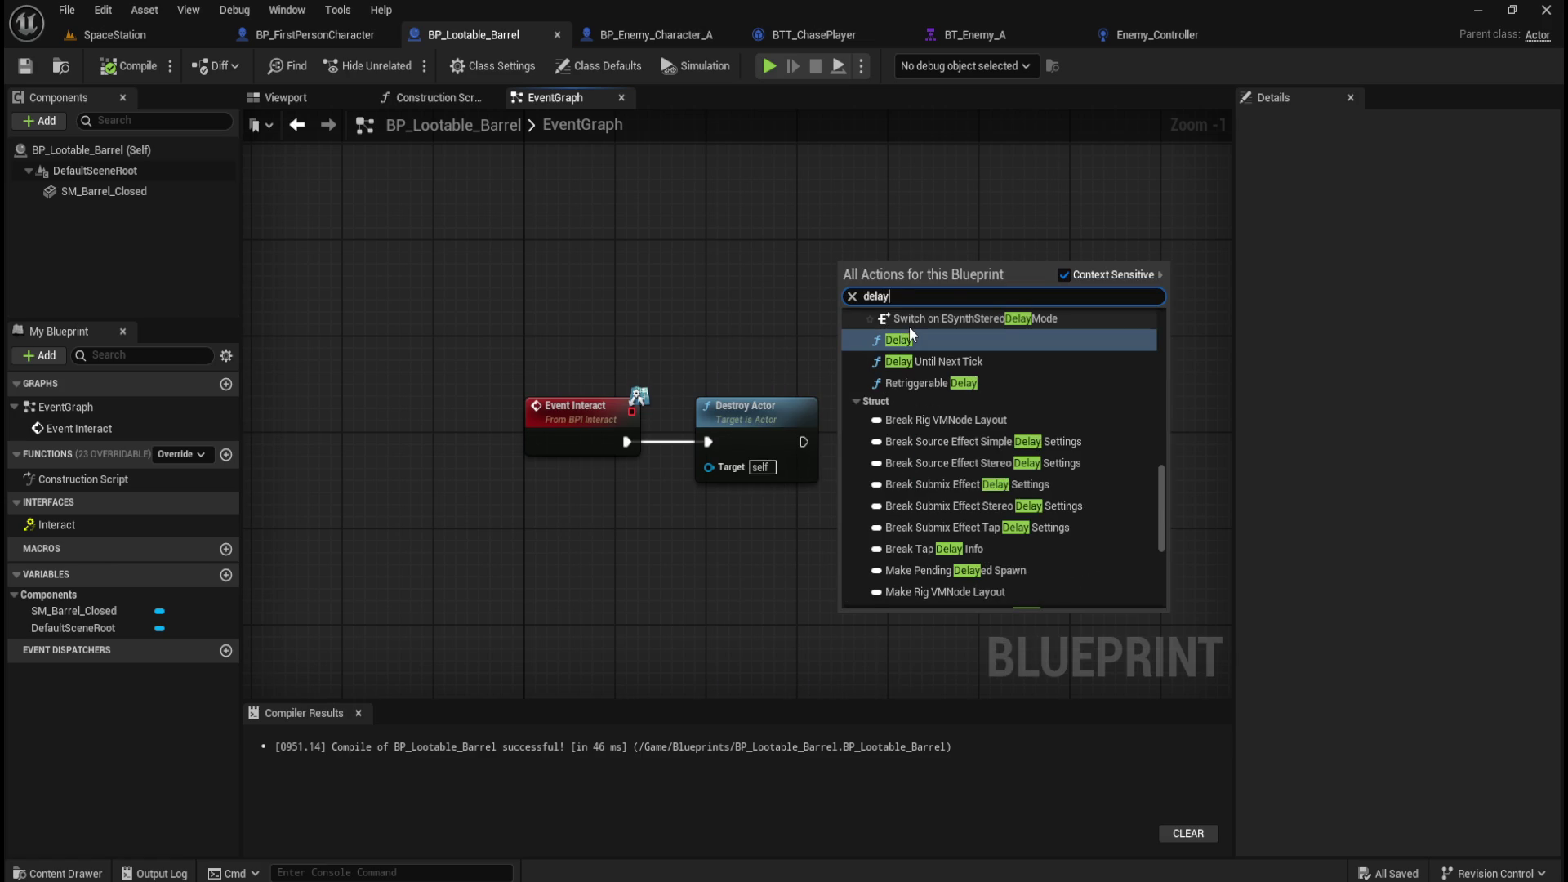
pyautogui.press('Return')
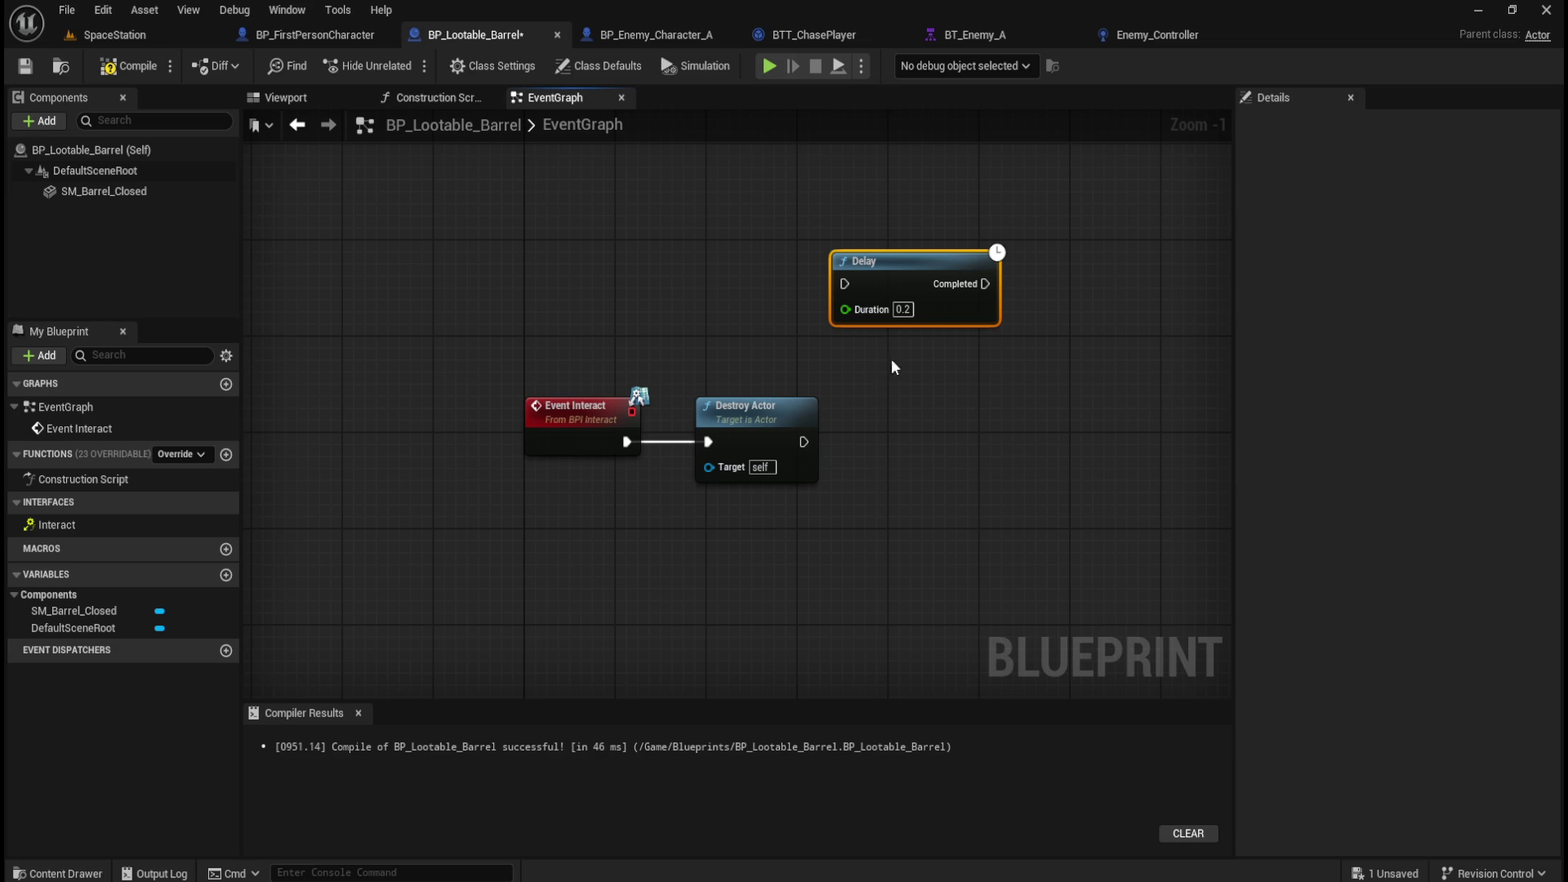
pyautogui.click(968, 395)
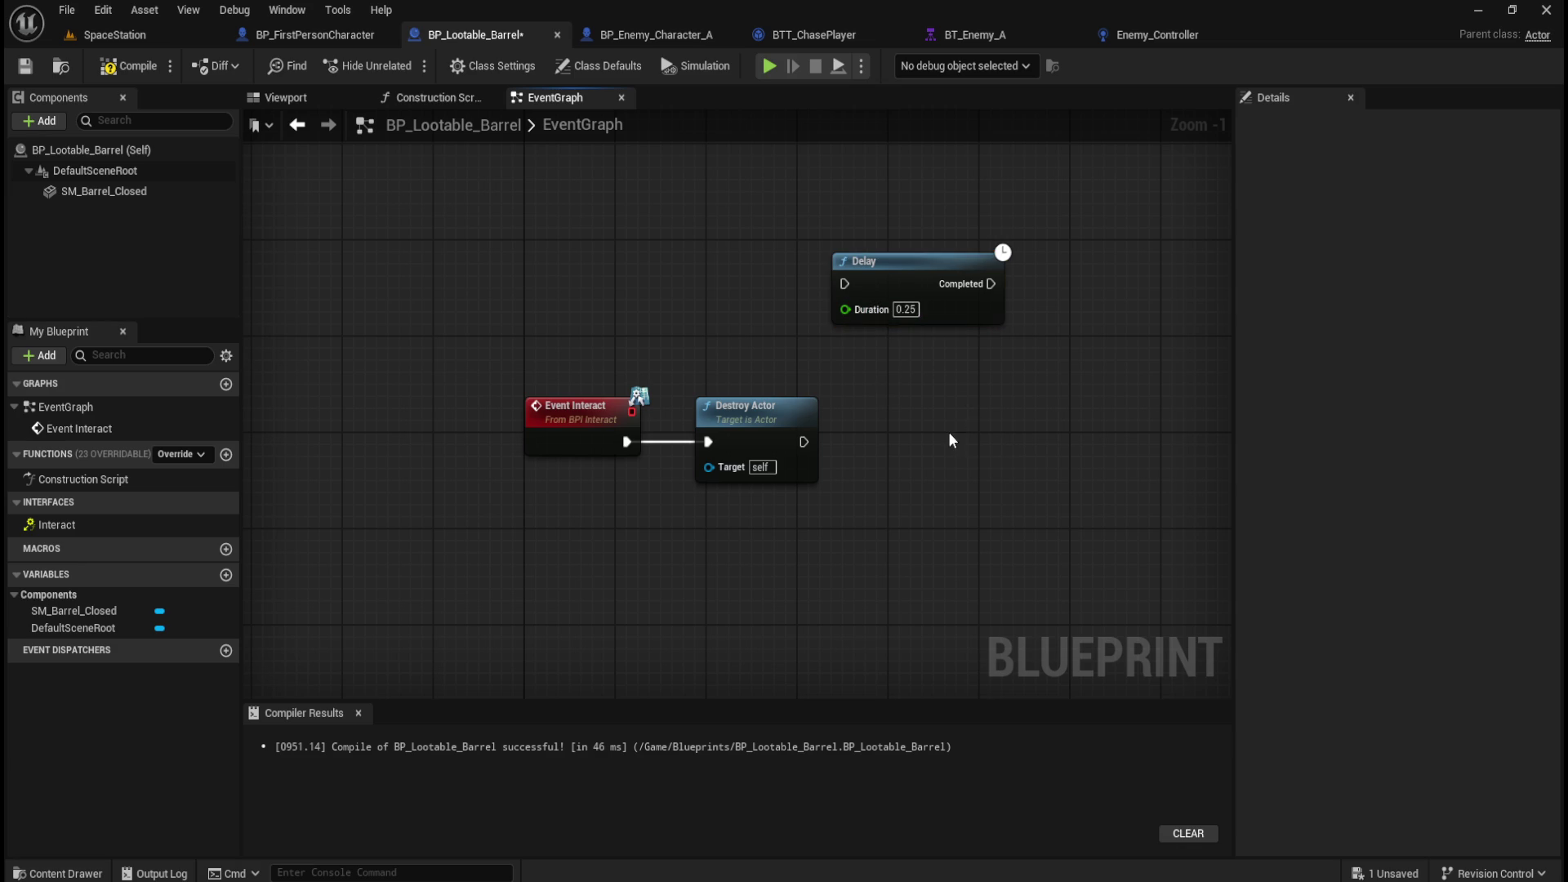
pyautogui.click(905, 310)
pyautogui.write('0.255')
pyautogui.press('Return')
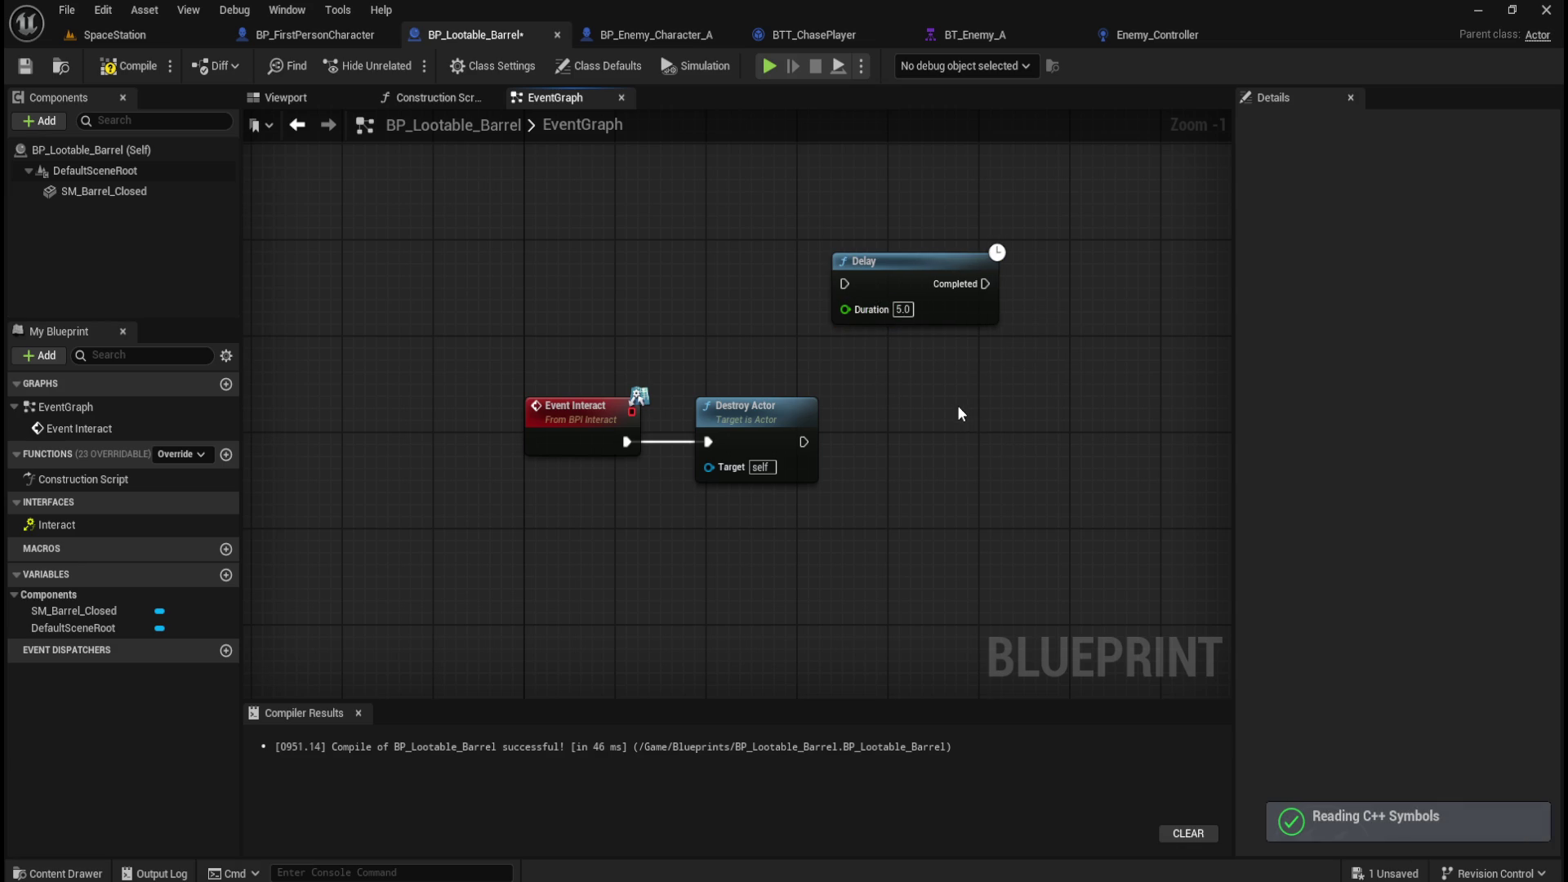
pyautogui.moveTo(936, 261); pyautogui.dragTo(799, 299)
# Delete Destroy Actor and wire Event Interact straight into the Delay.
pyautogui.click(801, 452)
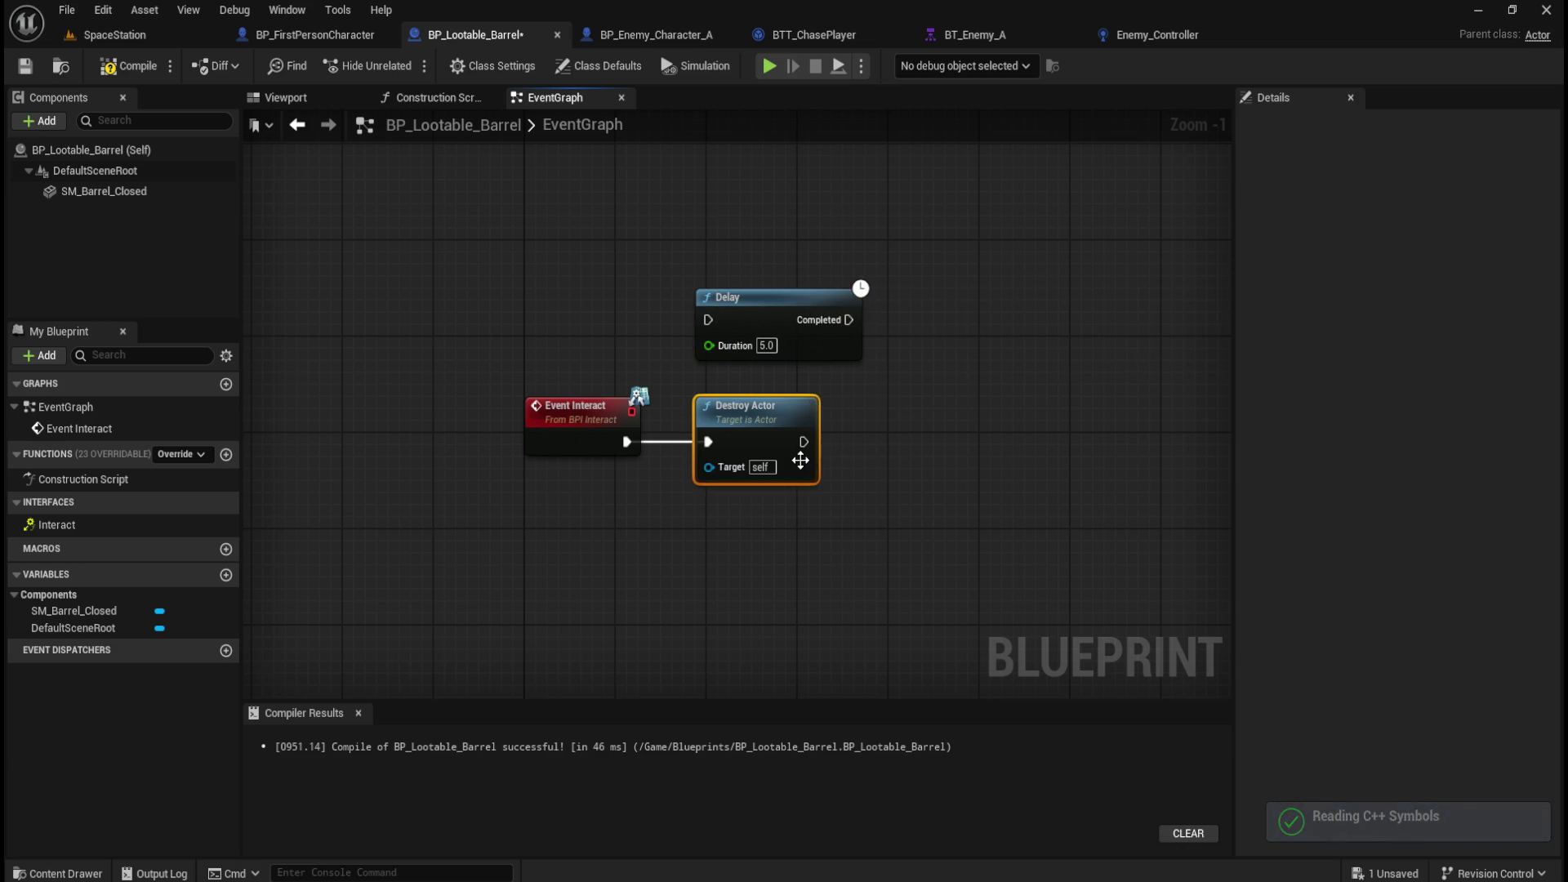
pyautogui.press('Delete')
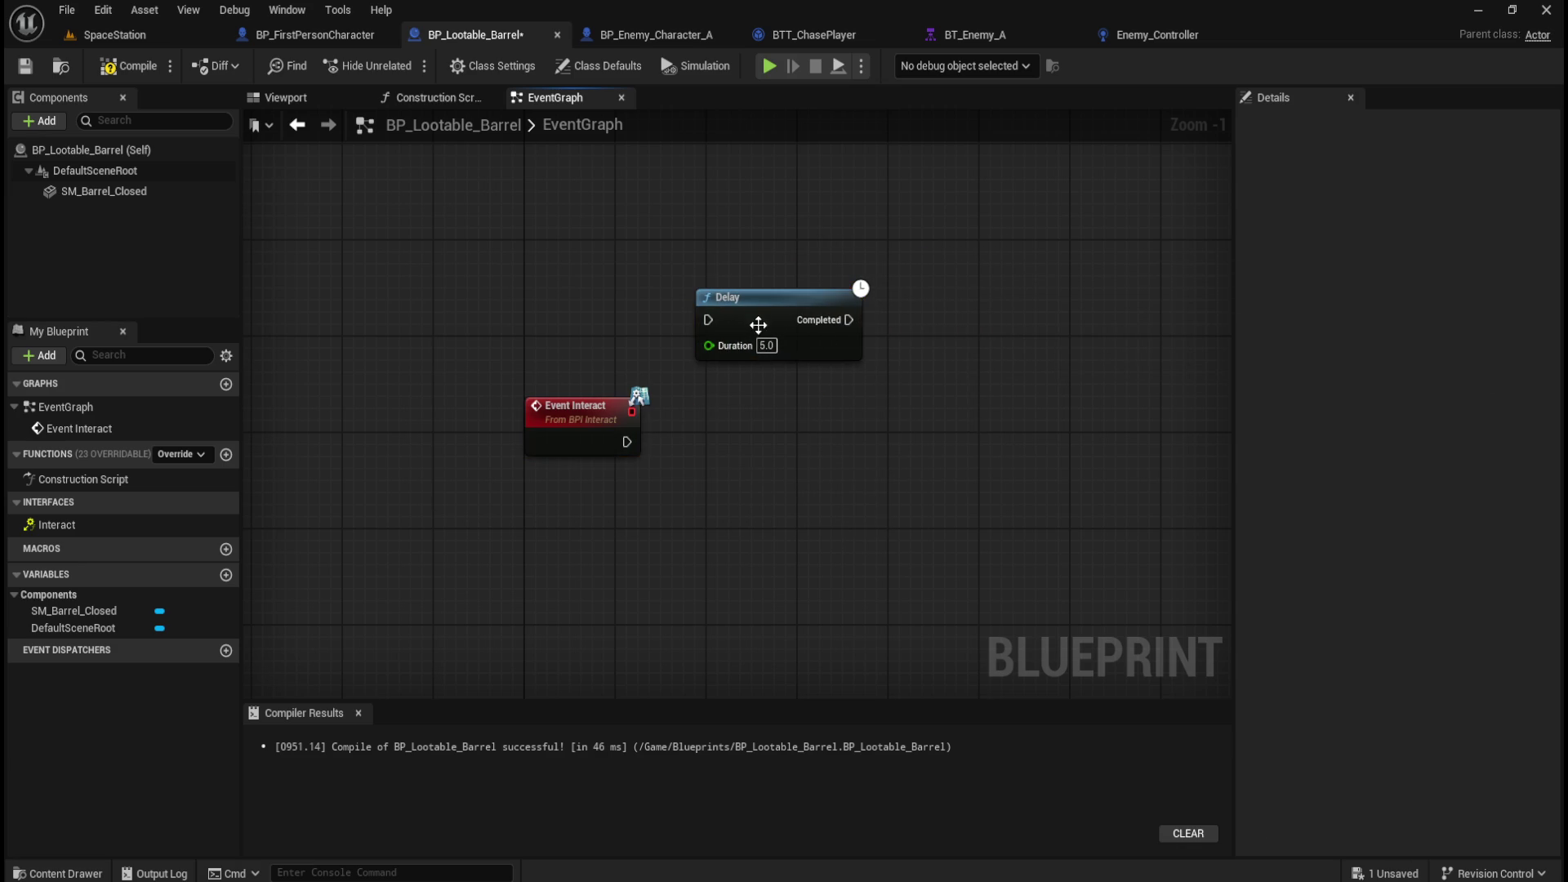
pyautogui.moveTo(711, 319); pyautogui.dragTo(626, 442)
pyautogui.moveTo(515, 245); pyautogui.dragTo(846, 472)
pyautogui.press('q')
pyautogui.click(615, 221)
pyautogui.moveTo(615, 220); pyautogui.dragTo(819, 372)
pyautogui.moveTo(789, 316); pyautogui.dragTo(789, 281)
pyautogui.click(767, 397)
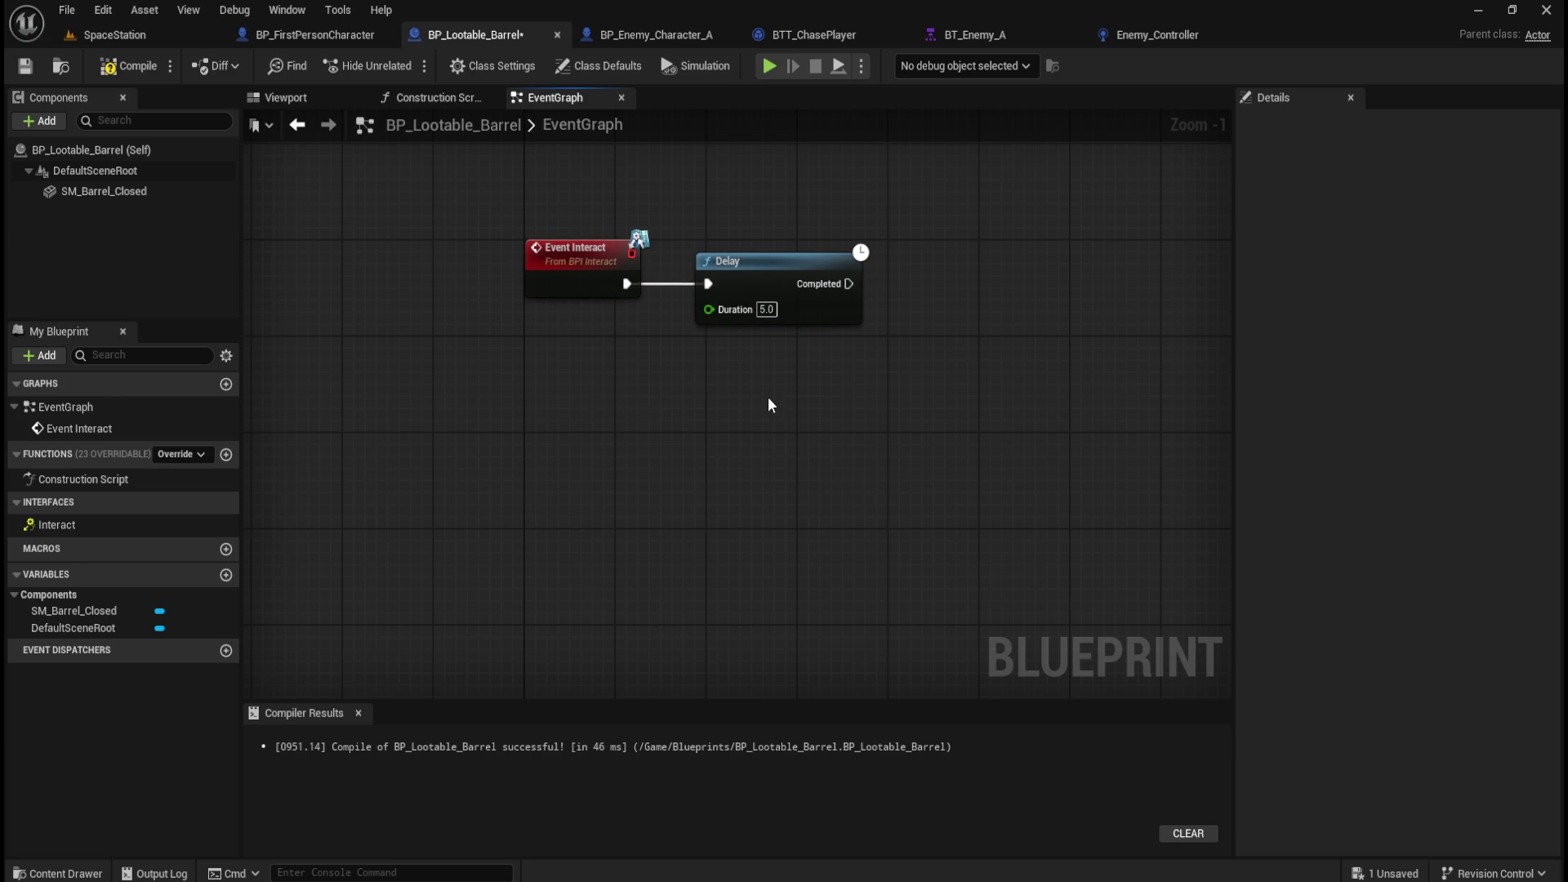
pyautogui.moveTo(660, 408)
pyautogui.mouseDown()
pyautogui.moveTo(689, 500)
pyautogui.moveTo(676, 561)
pyautogui.mouseUp()
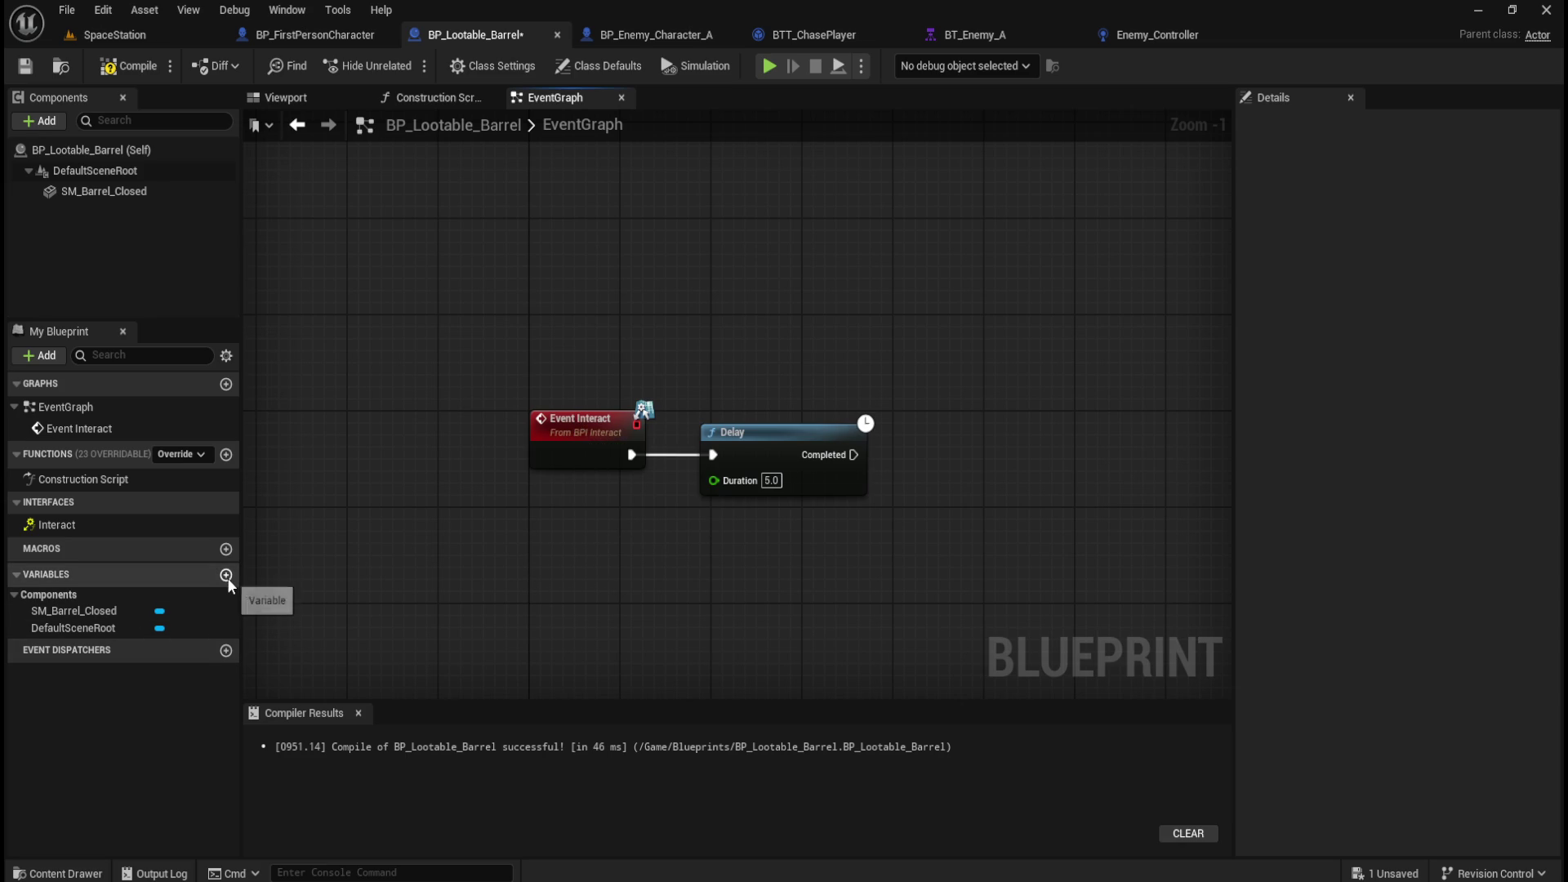
# Add a Boolean variable named IsLooting?, then compile and save.
pyautogui.click(226, 576)
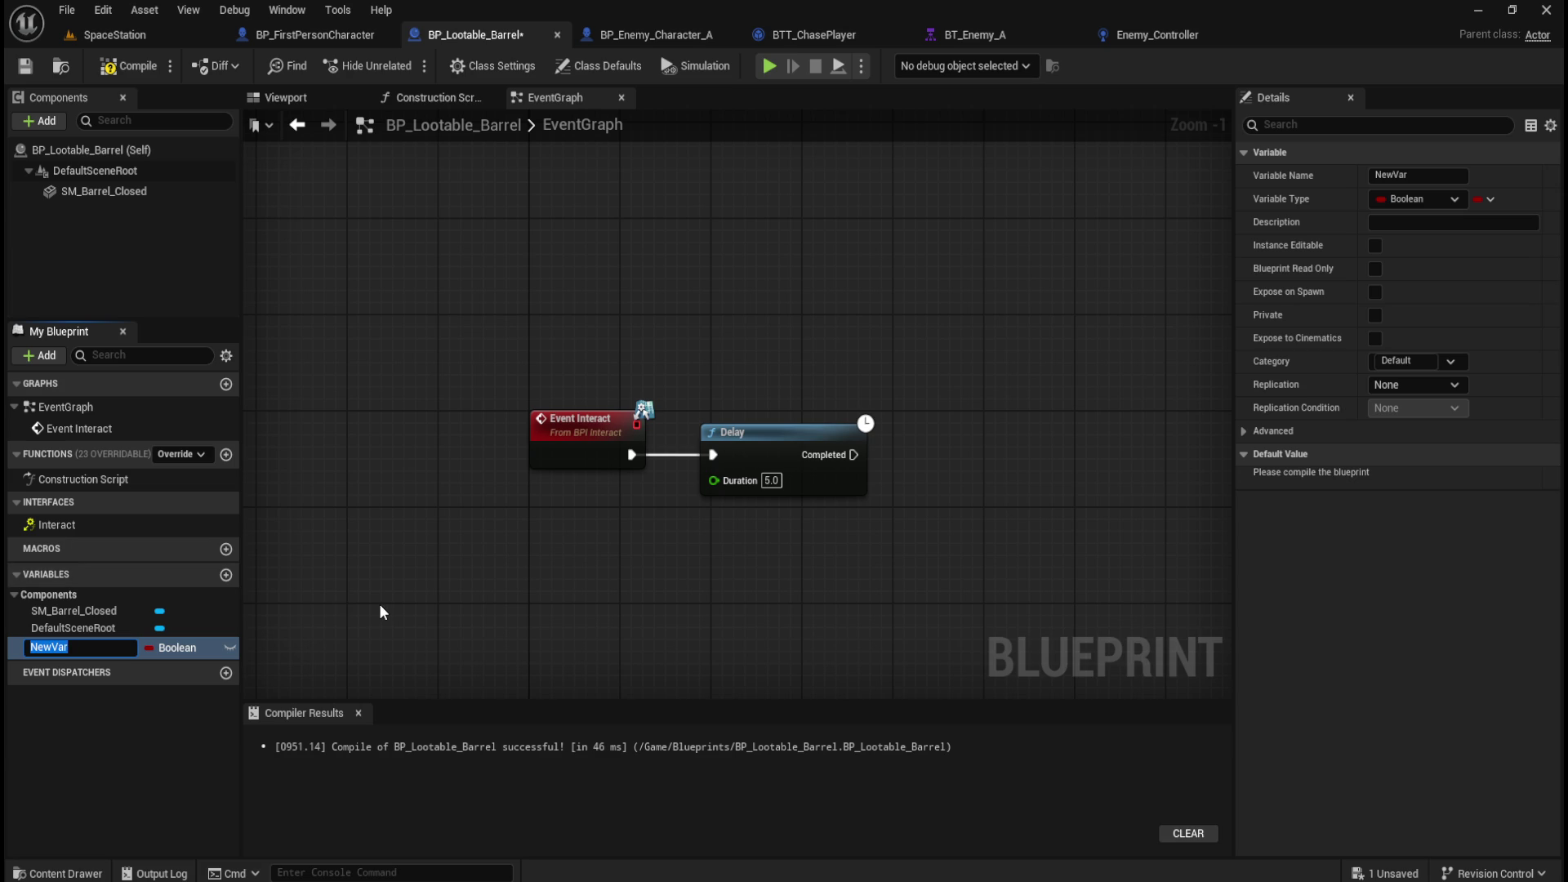
pyautogui.write('I')
pyautogui.press('Return')
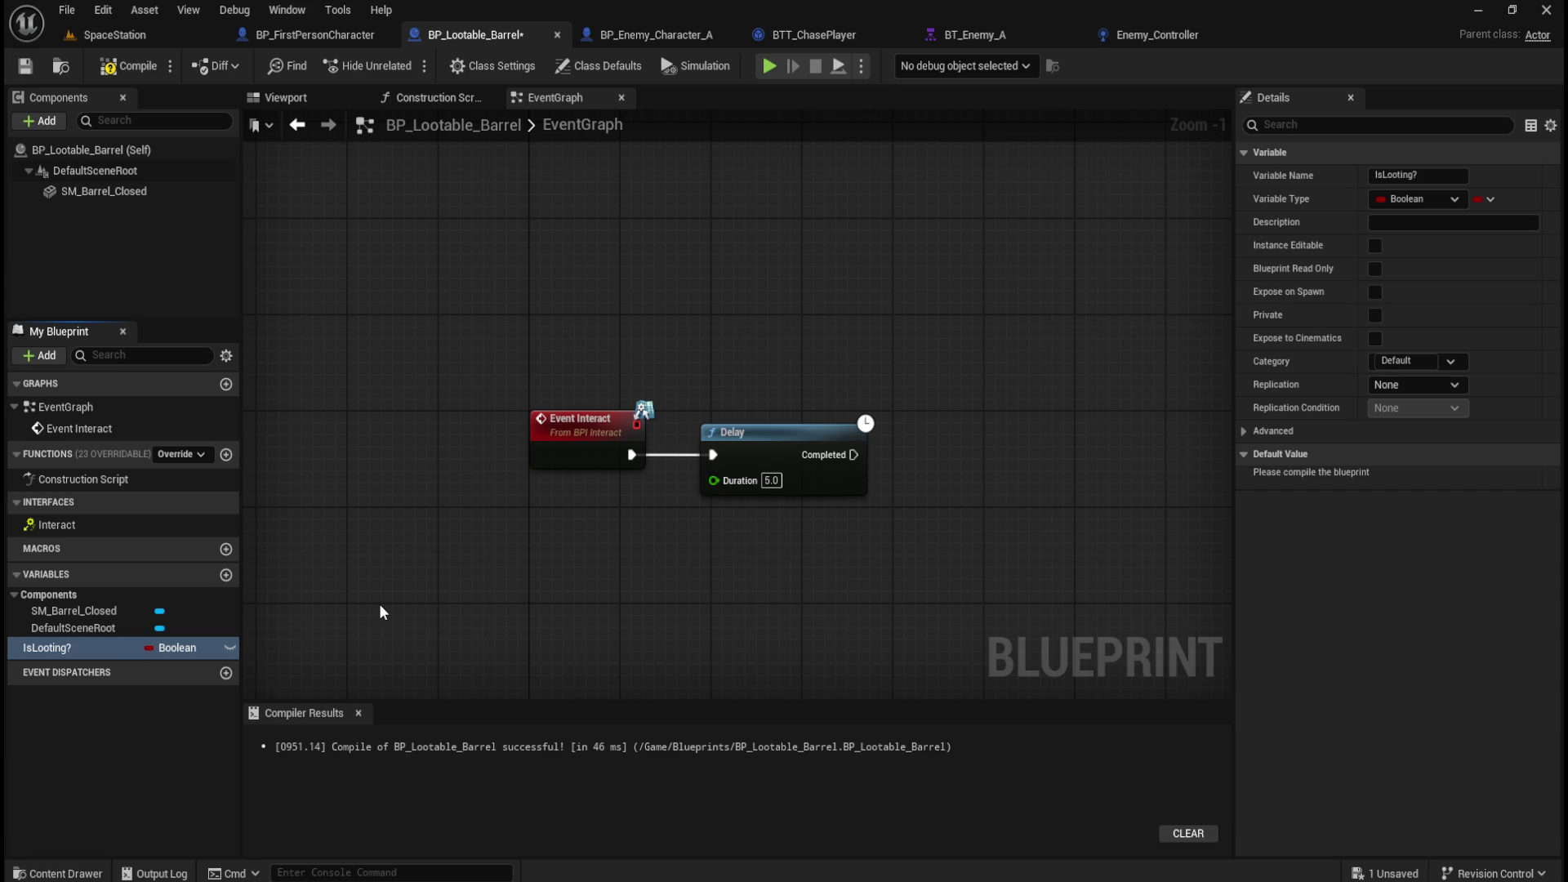
pyautogui.click(130, 66)
pyautogui.click(25, 66)
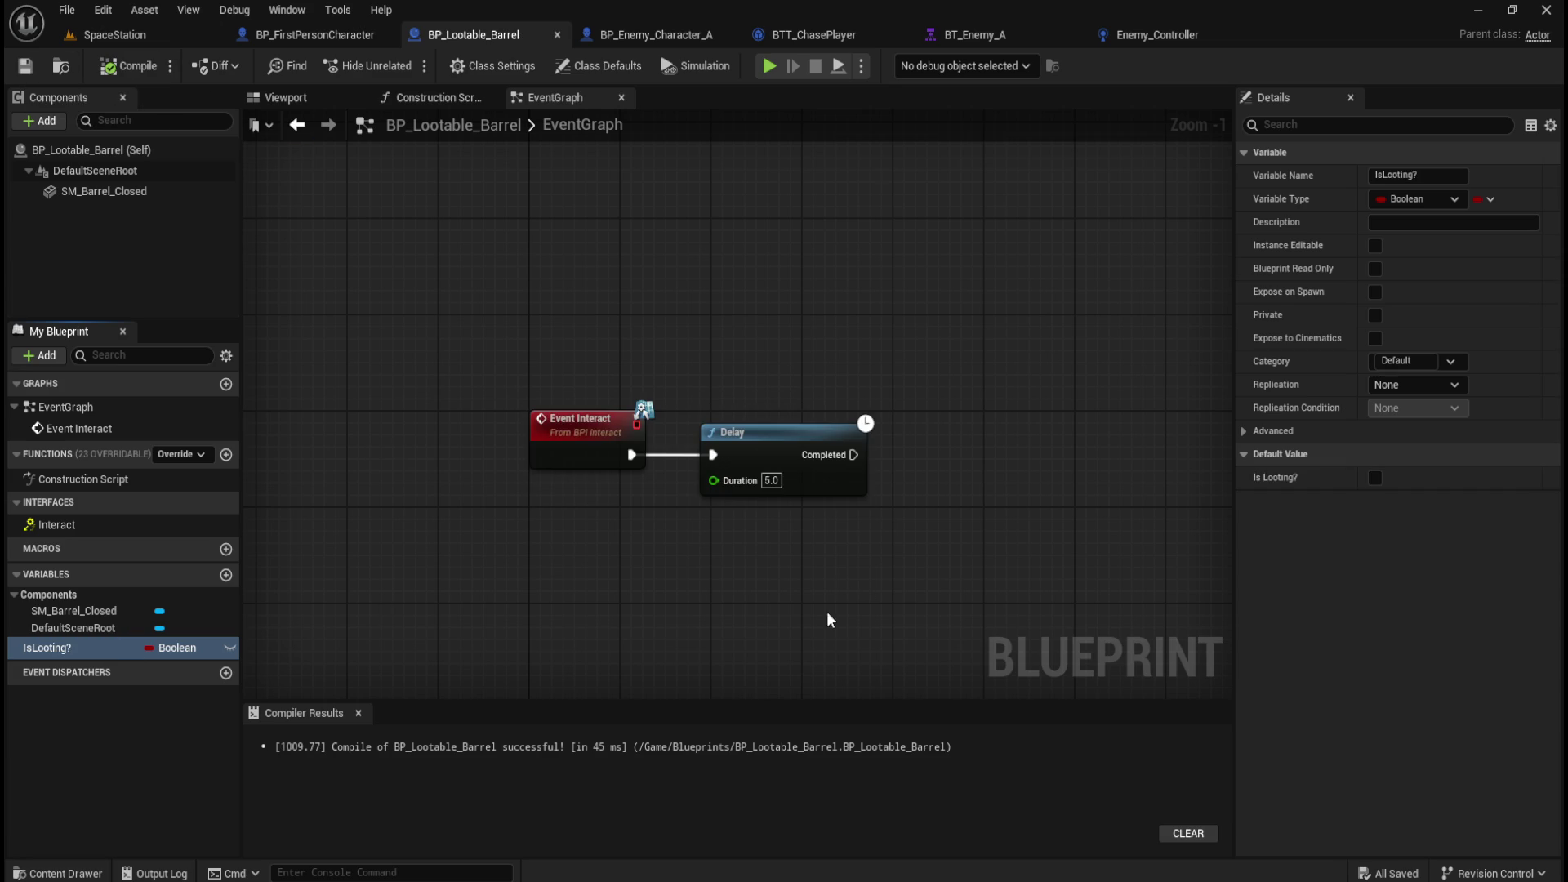
# Shift the Delay right and place an Is Looting? getter node.
pyautogui.click(796, 433)
pyautogui.moveTo(788, 433); pyautogui.dragTo(986, 431)
pyautogui.moveTo(126, 645); pyautogui.dragTo(672, 503)
pyautogui.click(624, 572)
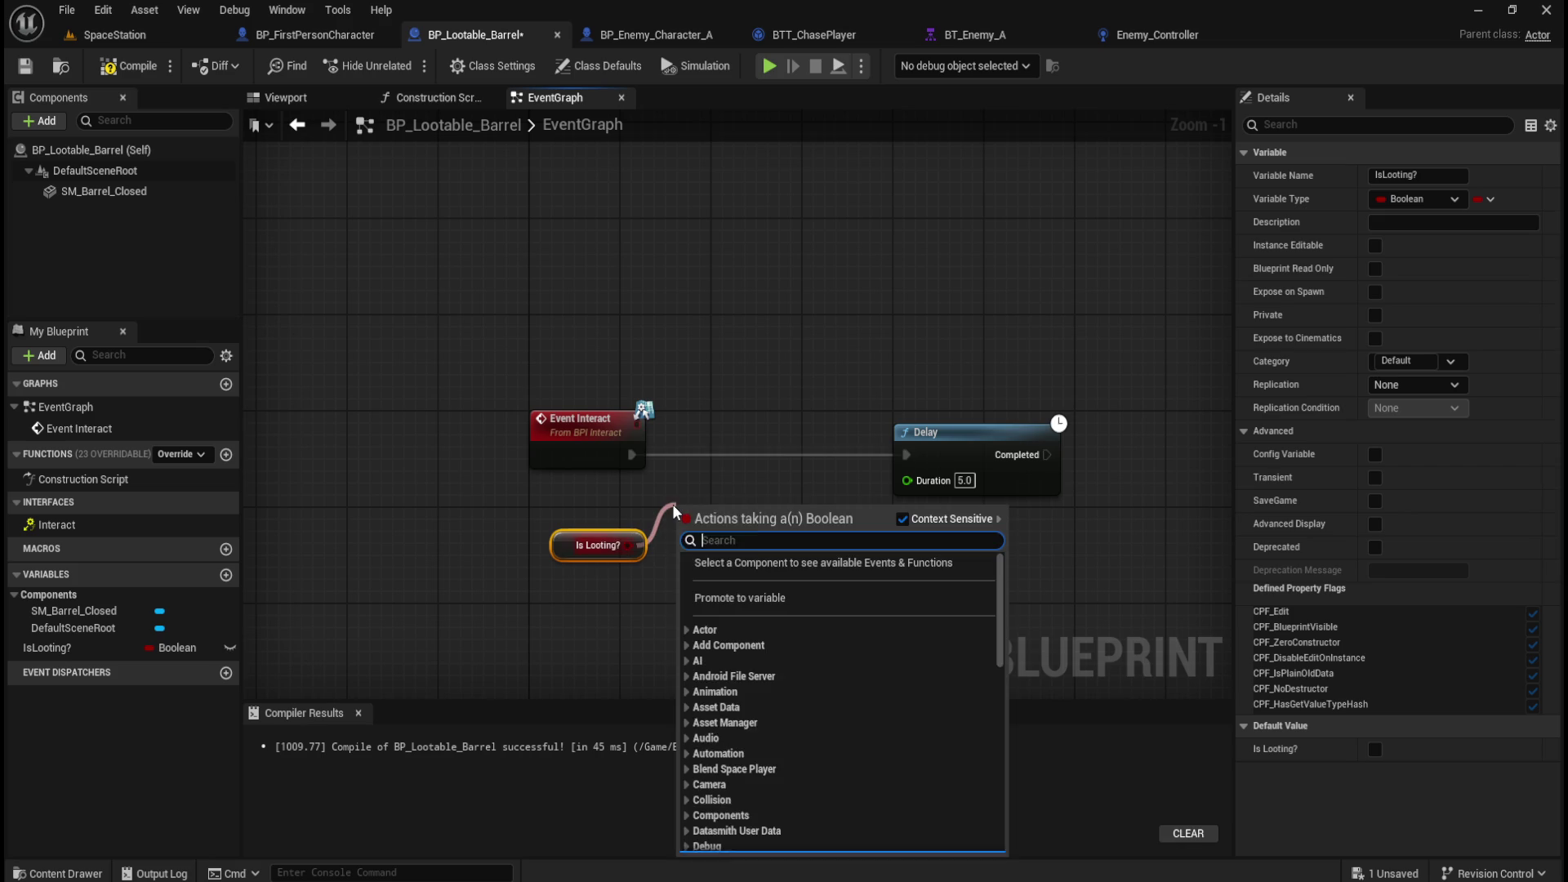
# Add a Branch on Is Looting? and connect Event Interact into it.
pyautogui.write('branch')
pyautogui.press('Return')
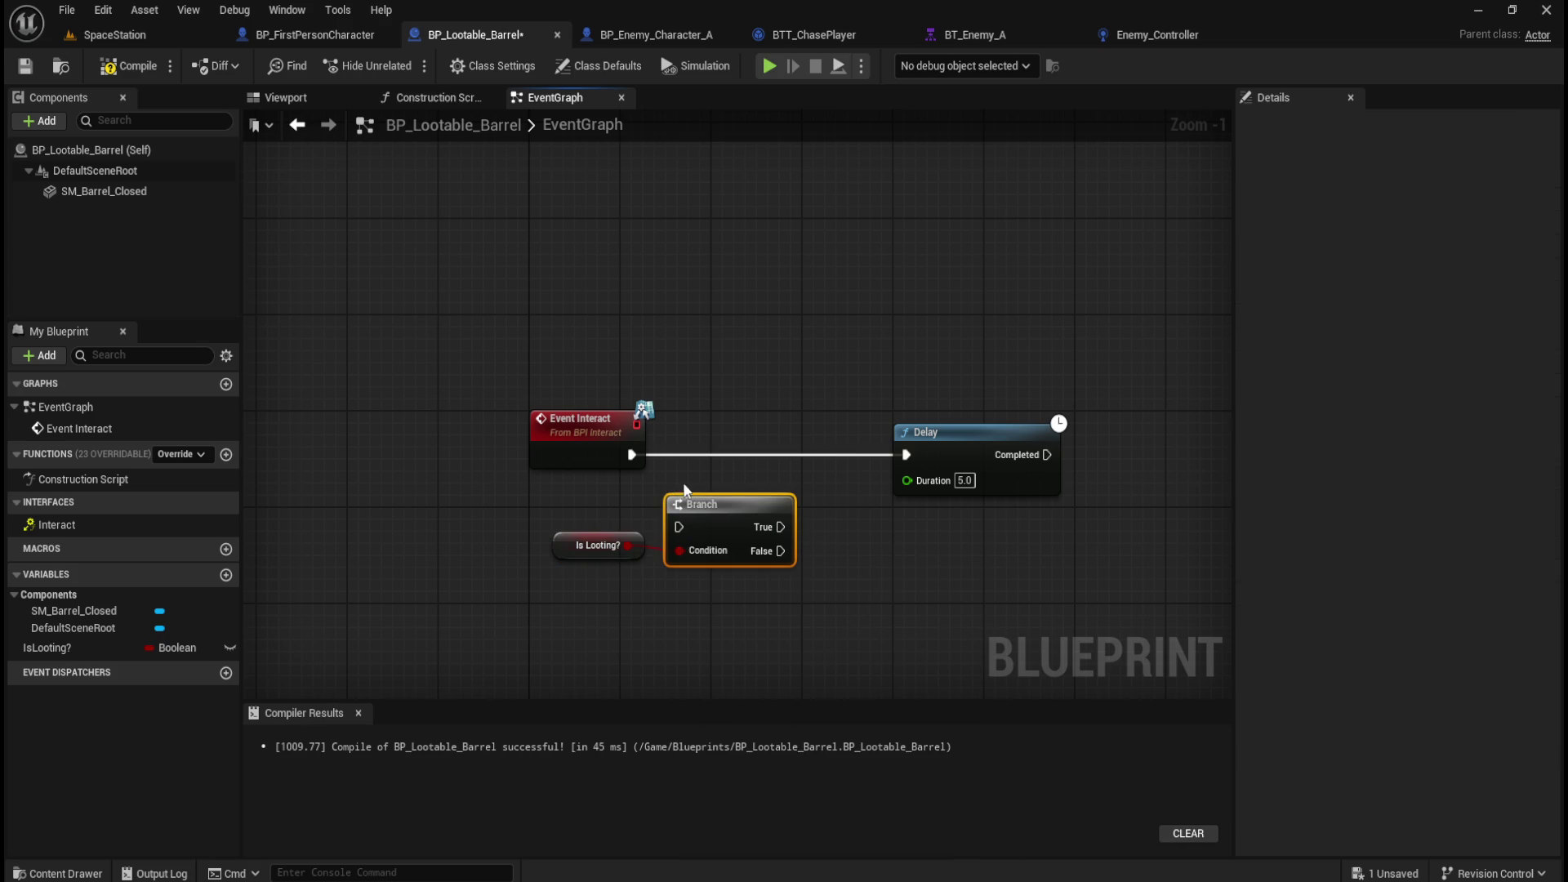
pyautogui.moveTo(726, 498)
pyautogui.mouseDown()
pyautogui.moveTo(749, 441)
pyautogui.moveTo(734, 445)
pyautogui.mouseUp()
pyautogui.moveTo(631, 455); pyautogui.dragTo(690, 455)
pyautogui.click(608, 543)
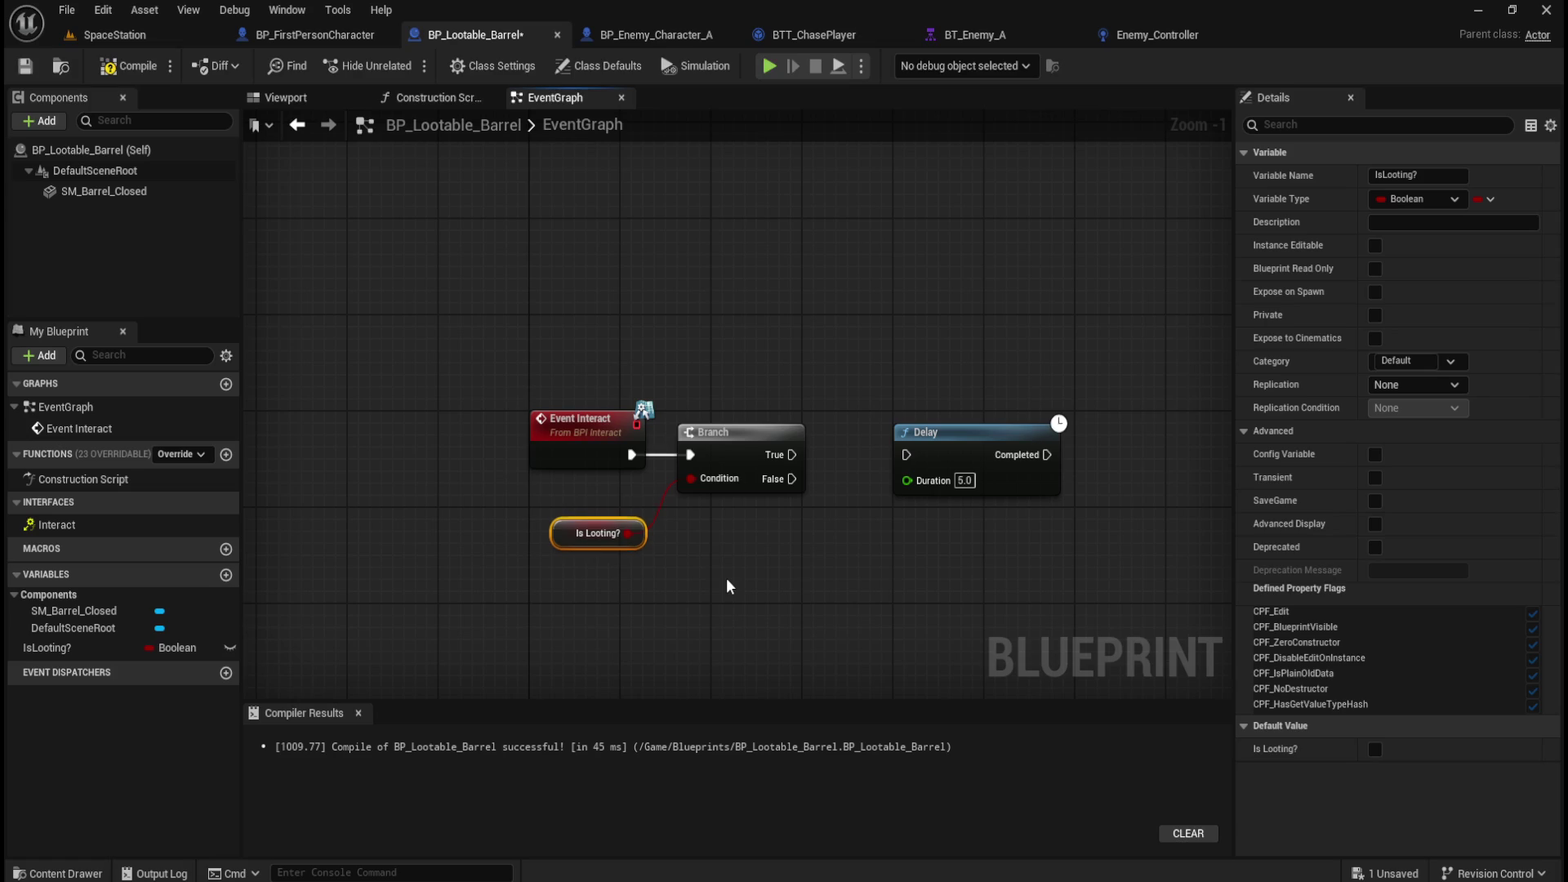
pyautogui.moveTo(608, 532); pyautogui.dragTo(608, 509)
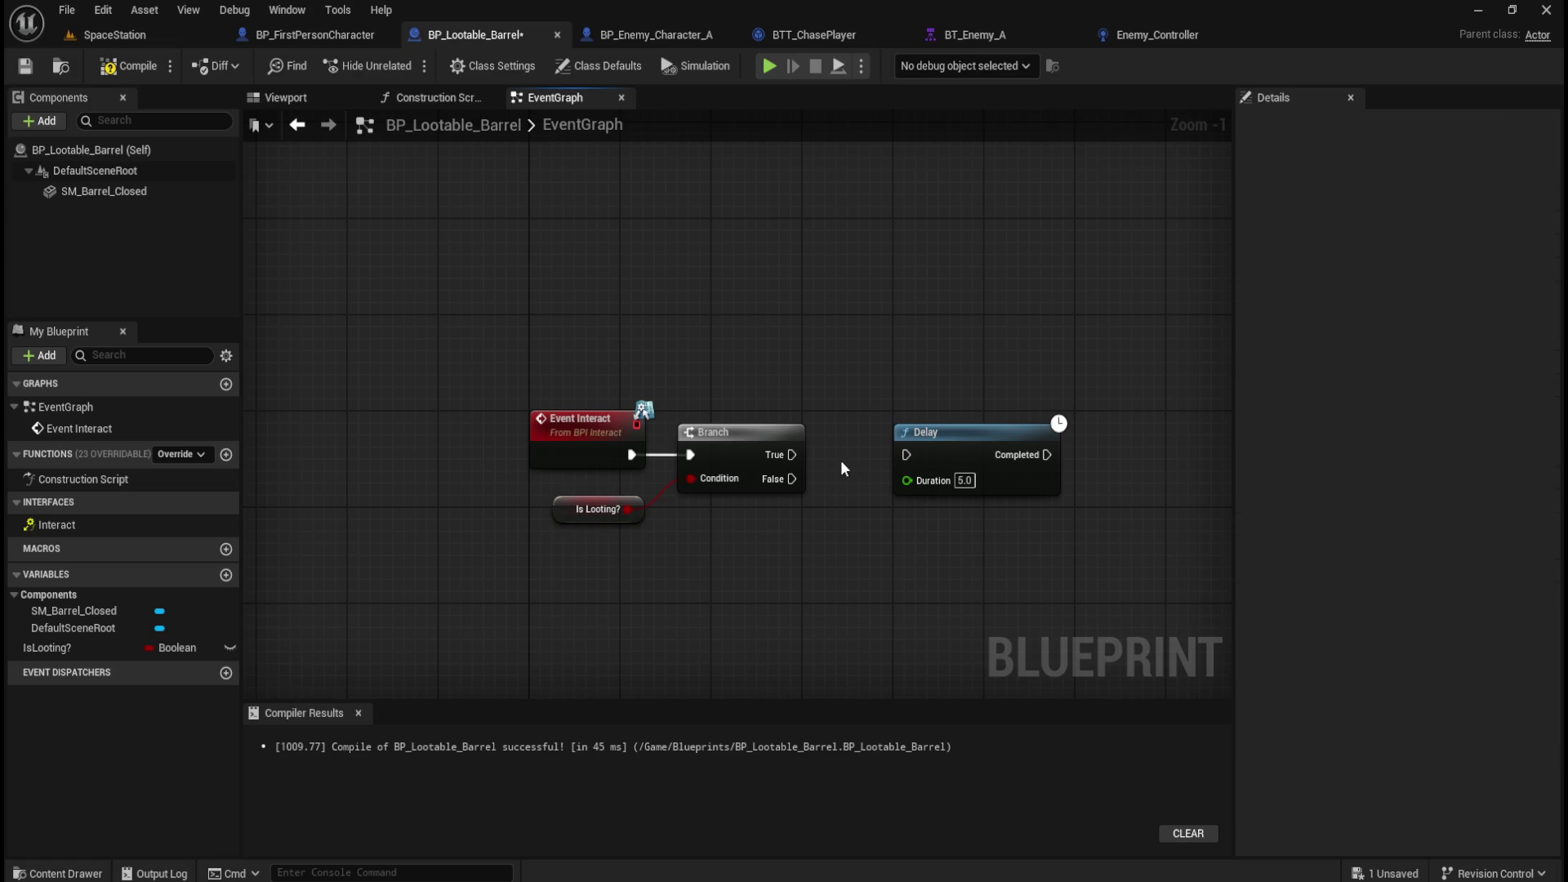
# Make room before the Delay and place a SET IsLooting? node.
pyautogui.moveTo(933, 362)
pyautogui.mouseDown()
pyautogui.moveTo(888, 345)
pyautogui.moveTo(962, 407)
pyautogui.moveTo(952, 448)
pyautogui.mouseUp()
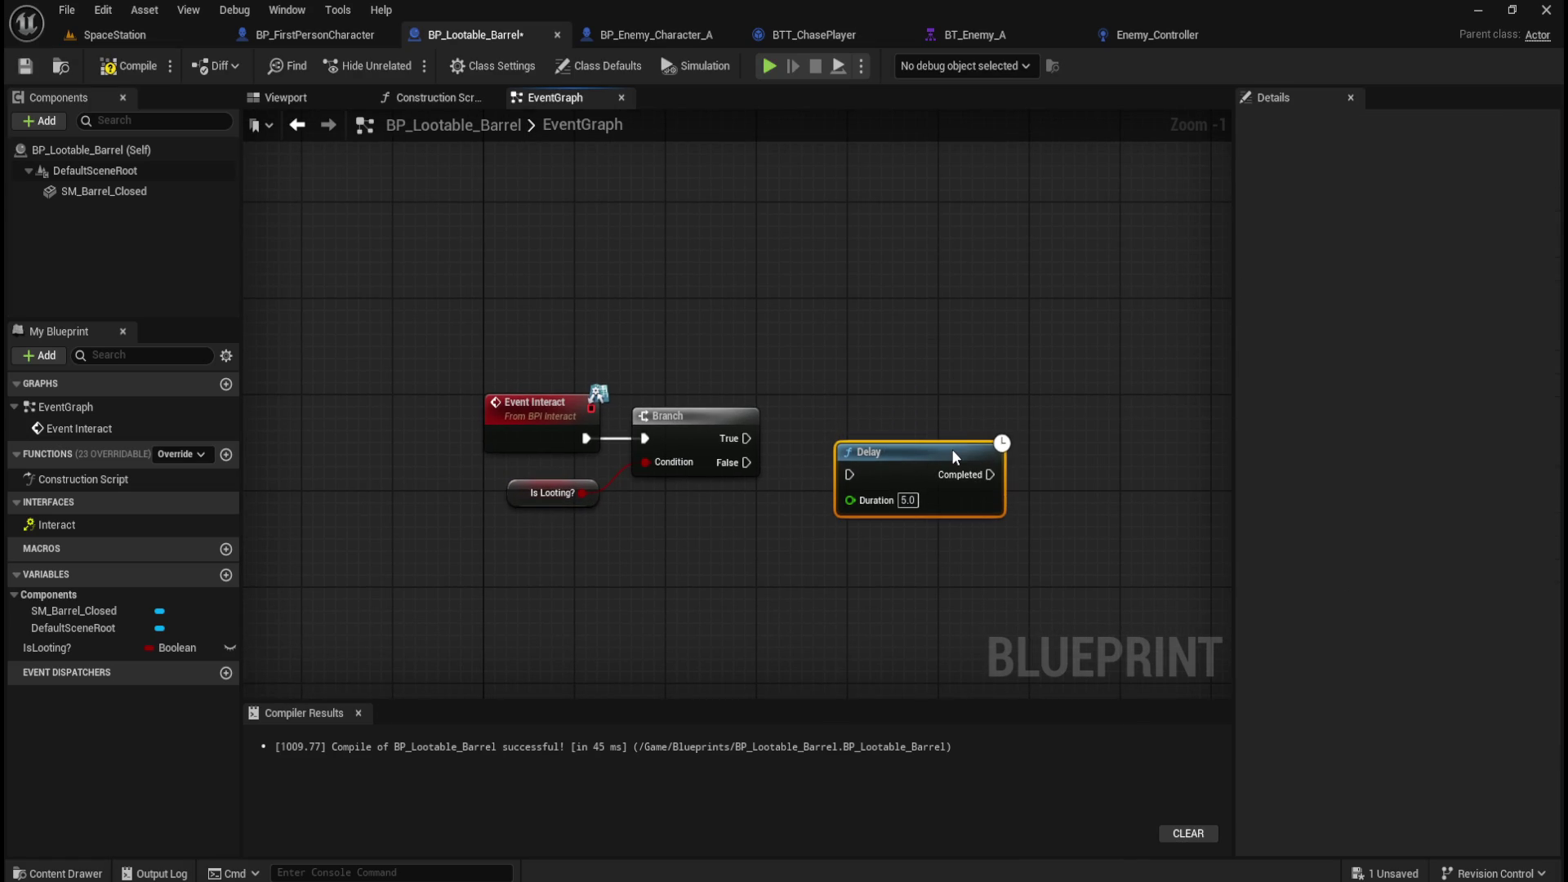
pyautogui.click(945, 438)
pyautogui.moveTo(896, 373); pyautogui.dragTo(729, 378)
pyautogui.click(75, 654)
pyautogui.click(746, 434)
pyautogui.moveTo(746, 435); pyautogui.dragTo(840, 434)
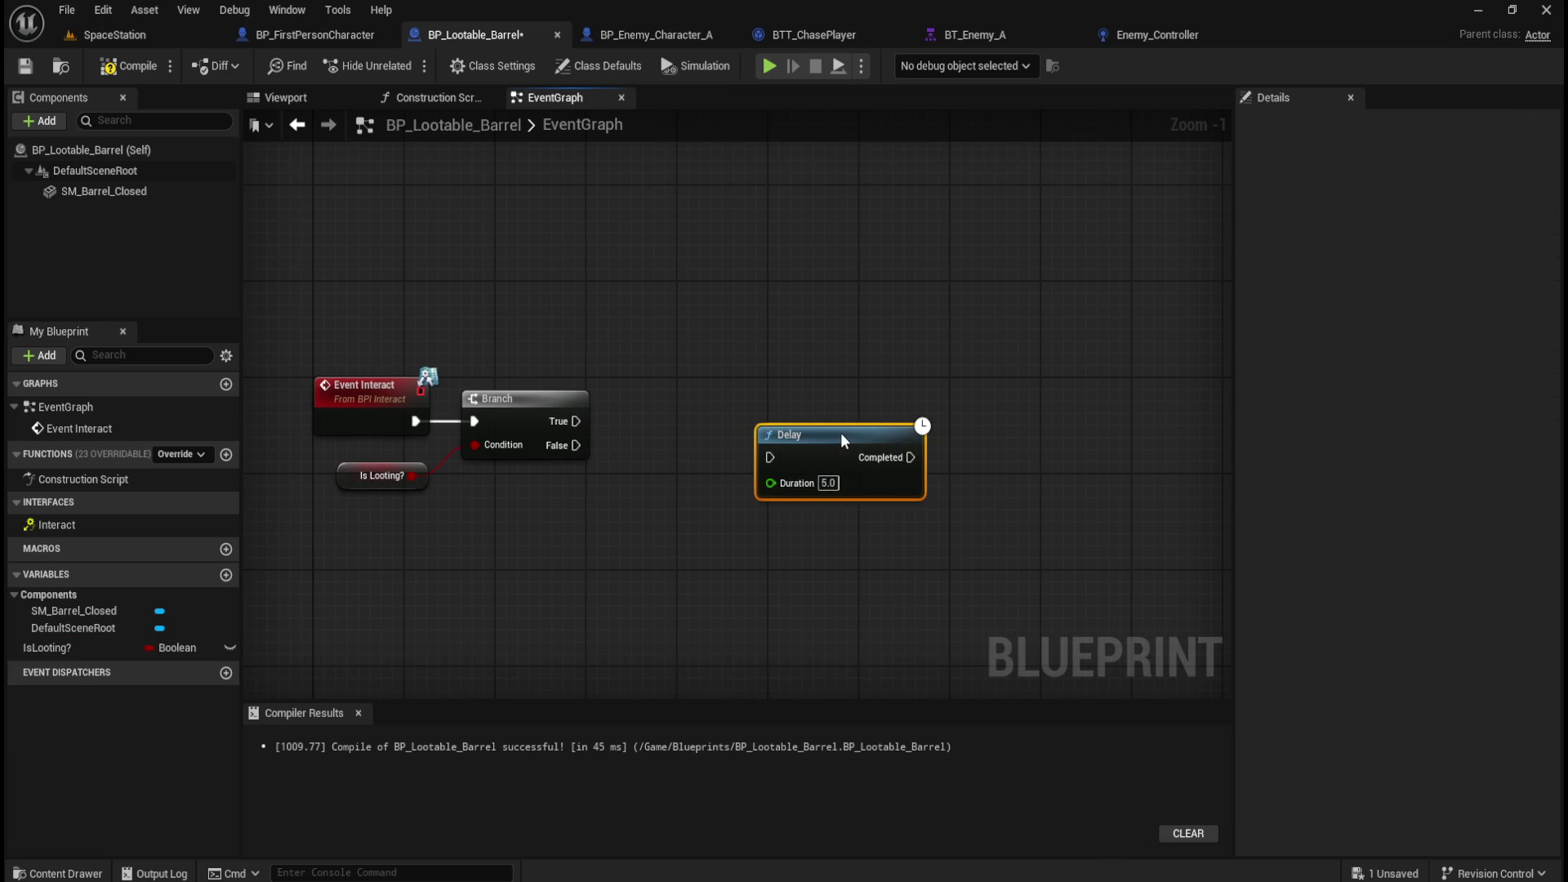
pyautogui.moveTo(37, 648)
pyautogui.mouseDown()
pyautogui.moveTo(574, 529)
pyautogui.moveTo(529, 552)
pyautogui.moveTo(698, 441)
pyautogui.mouseUp()
pyautogui.click(581, 598)
# Wire Branch False into SET with IsLooting? ticked true, then SET into the Delay.
pyautogui.moveTo(576, 445); pyautogui.dragTo(623, 445)
pyautogui.click(687, 470)
pyautogui.click(733, 541)
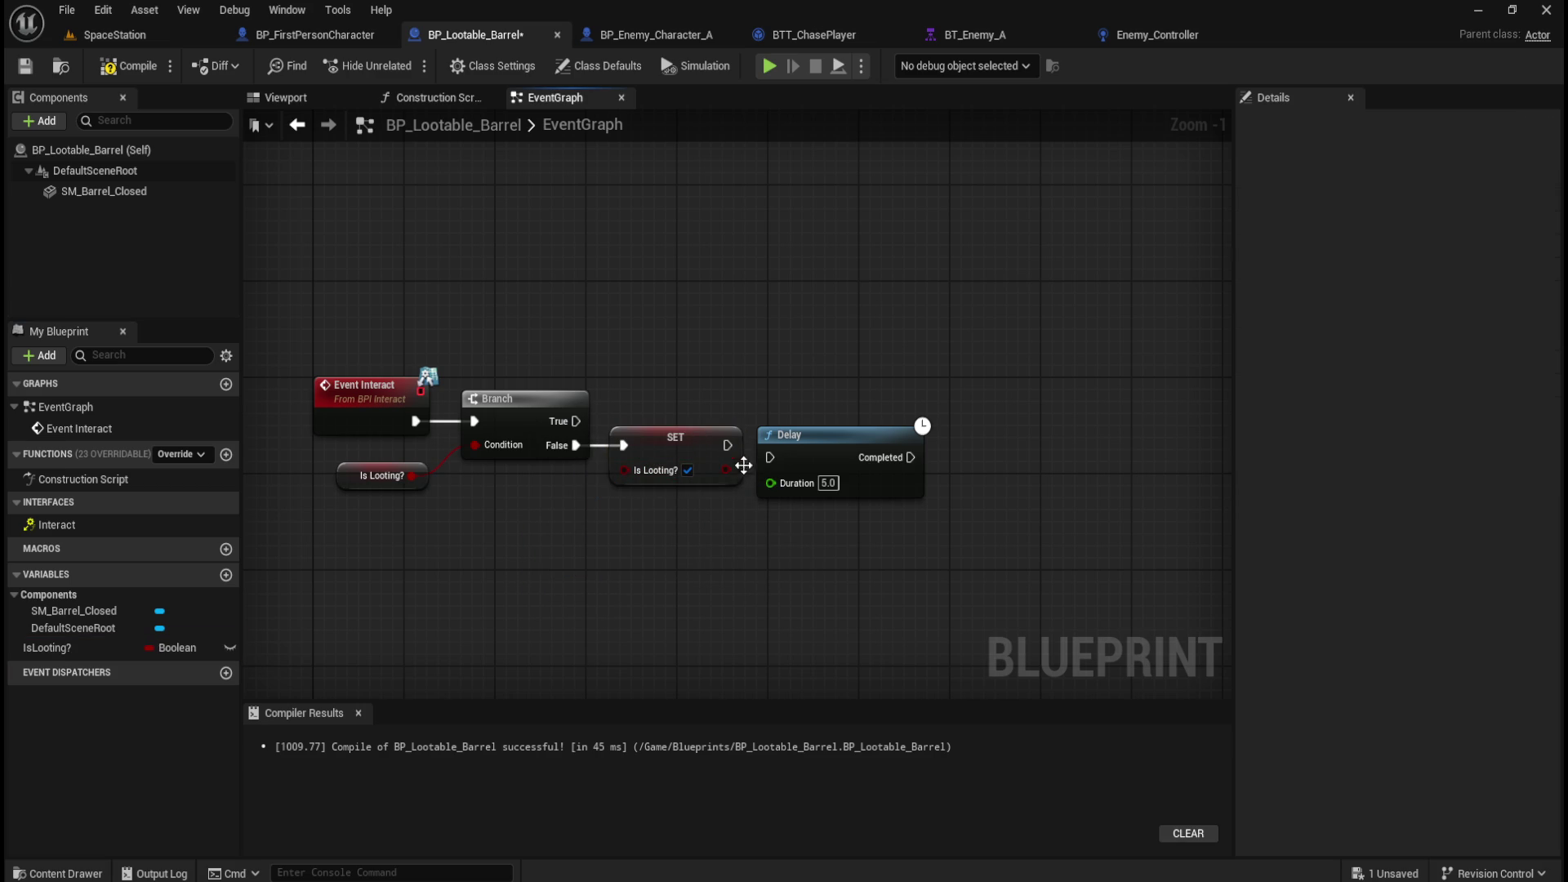
pyautogui.moveTo(728, 445); pyautogui.dragTo(769, 457)
pyautogui.moveTo(885, 391); pyautogui.dragTo(690, 447)
pyautogui.press('q')
pyautogui.click(831, 344)
pyautogui.moveTo(658, 327); pyautogui.dragTo(737, 326)
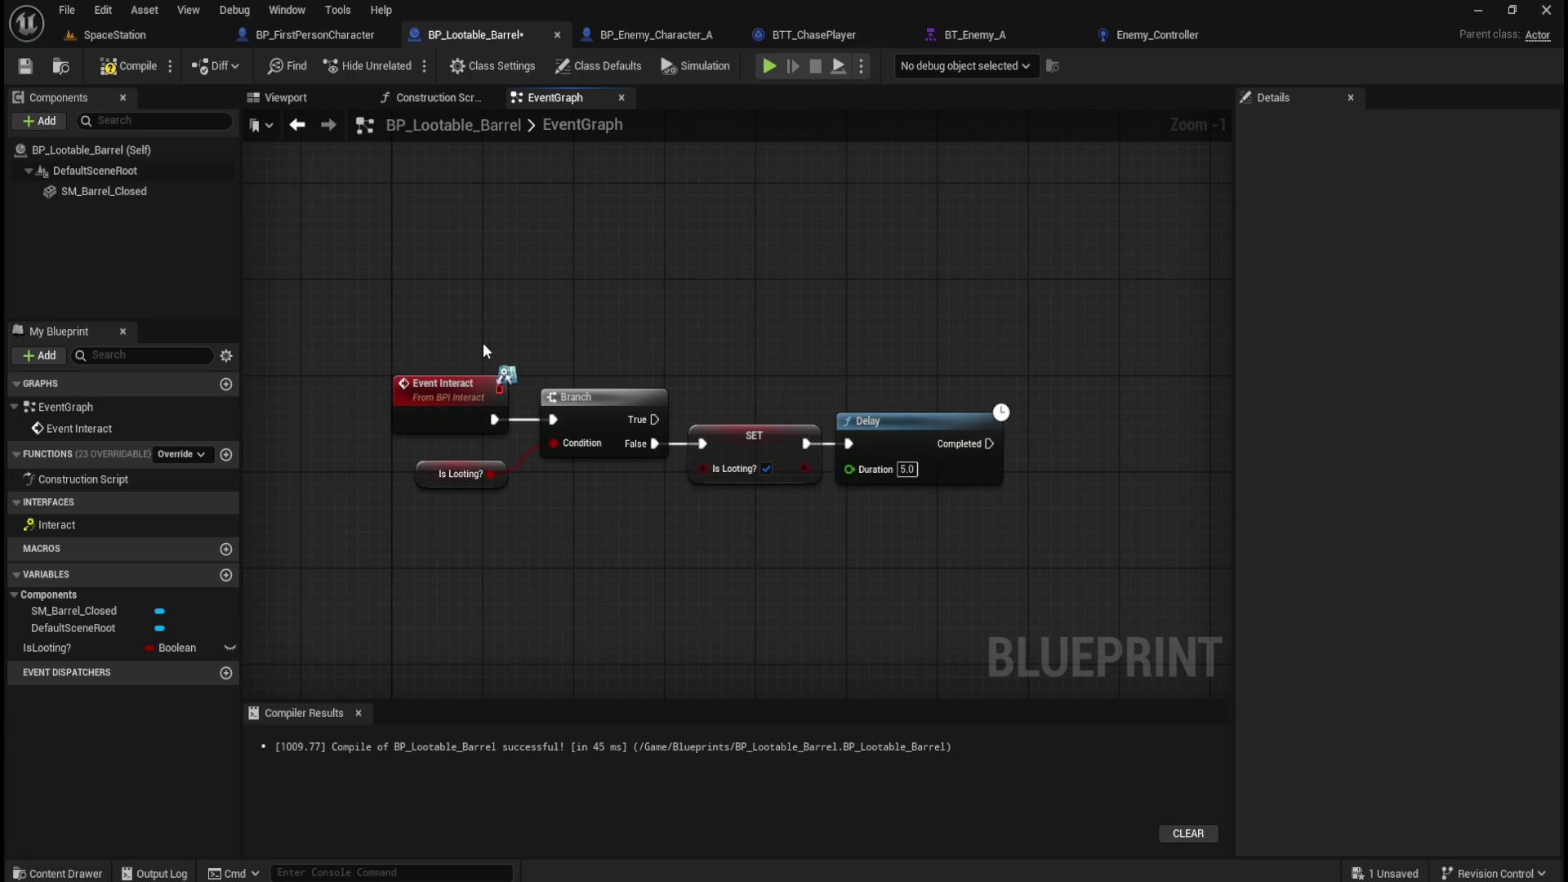
pyautogui.click(336, 34)
pyautogui.moveTo(447, 134)
pyautogui.mouseDown()
pyautogui.moveTo(503, 470)
pyautogui.moveTo(574, 645)
pyautogui.mouseUp()
pyautogui.moveTo(1002, 575); pyautogui.dragTo(544, 545)
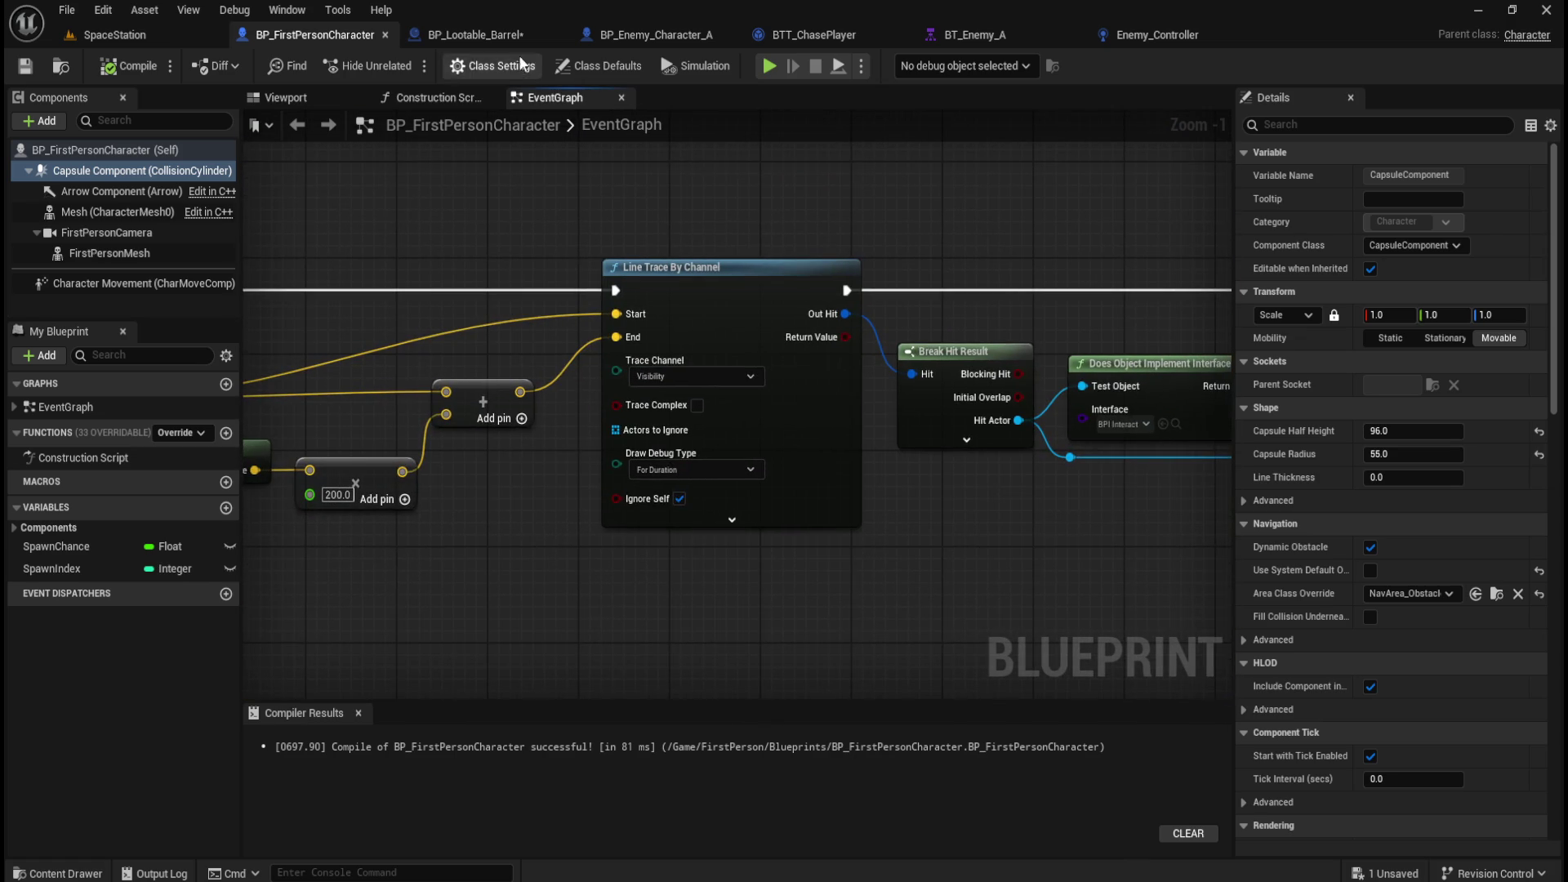
pyautogui.click(490, 34)
pyautogui.click(51, 647)
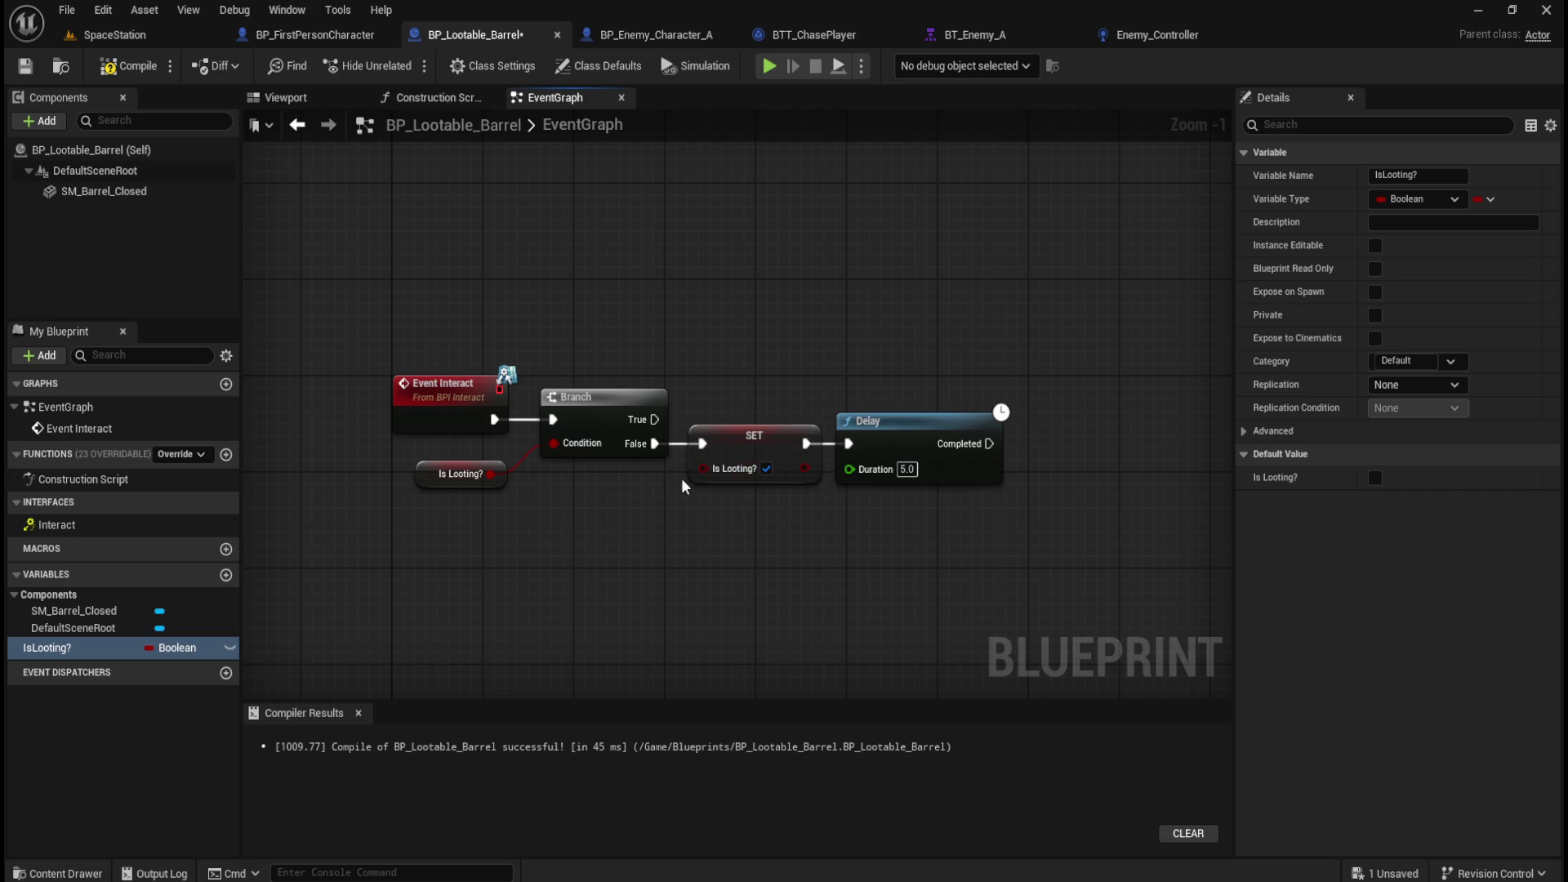
pyautogui.click(751, 442)
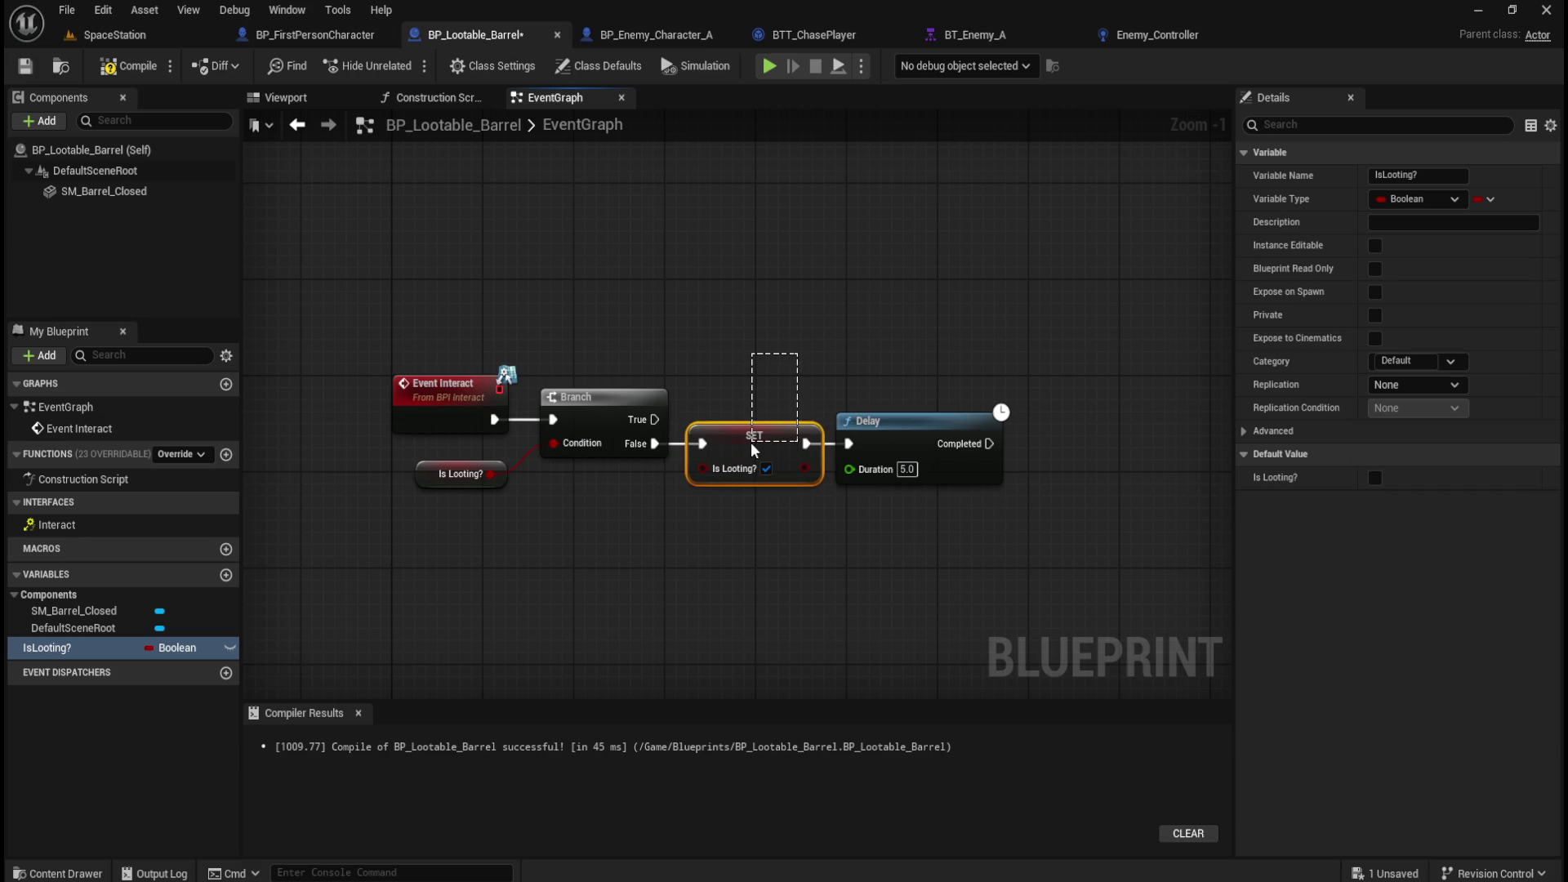
pyautogui.click(816, 359)
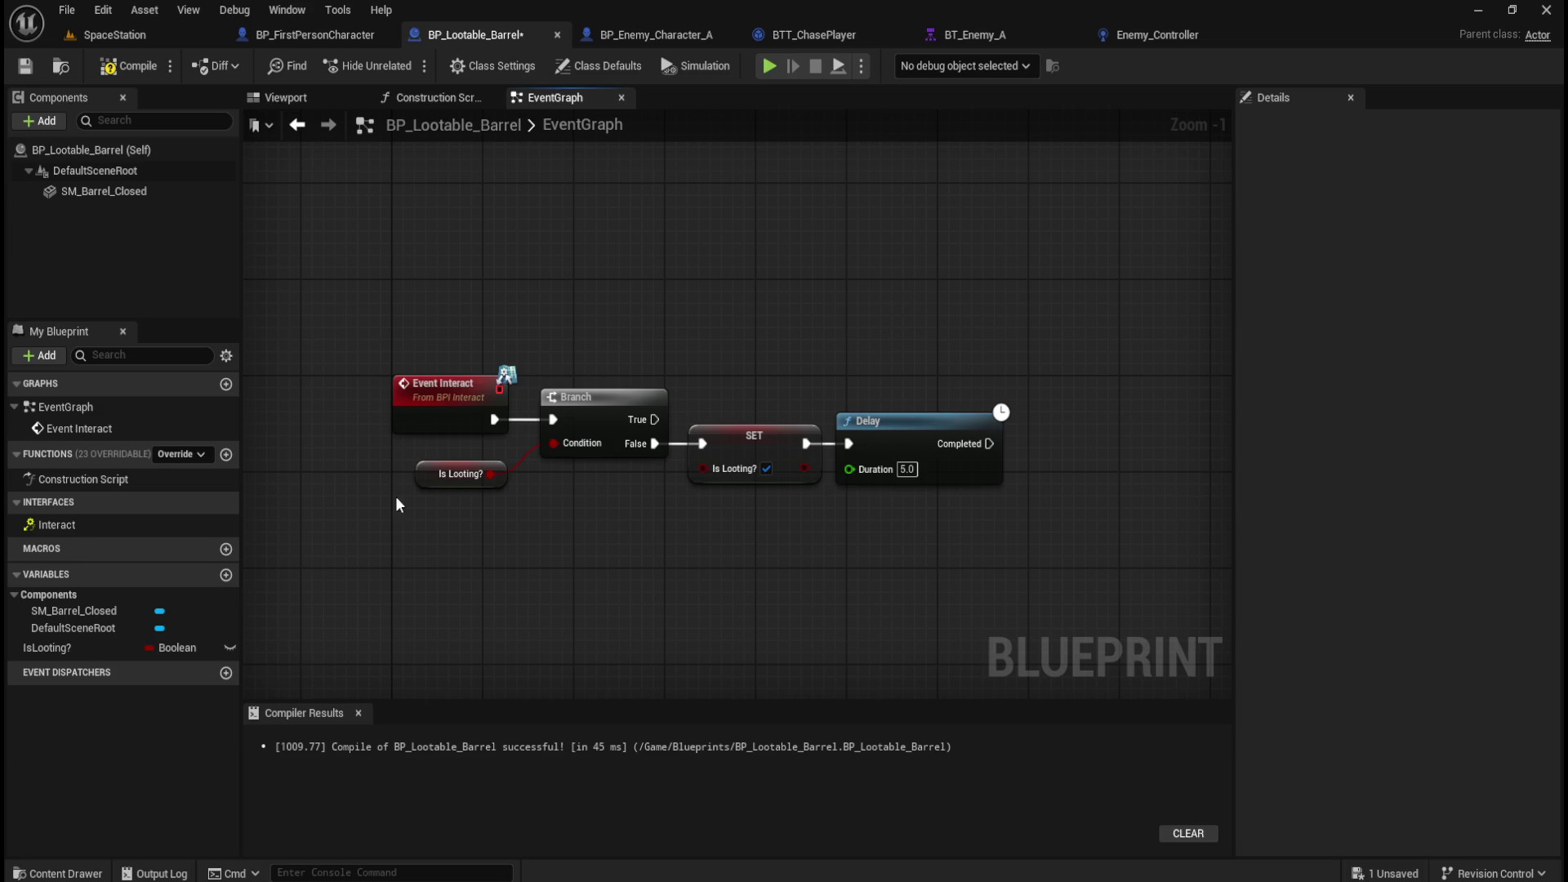
pyautogui.moveTo(1057, 404); pyautogui.dragTo(682, 528)
pyautogui.click(461, 474)
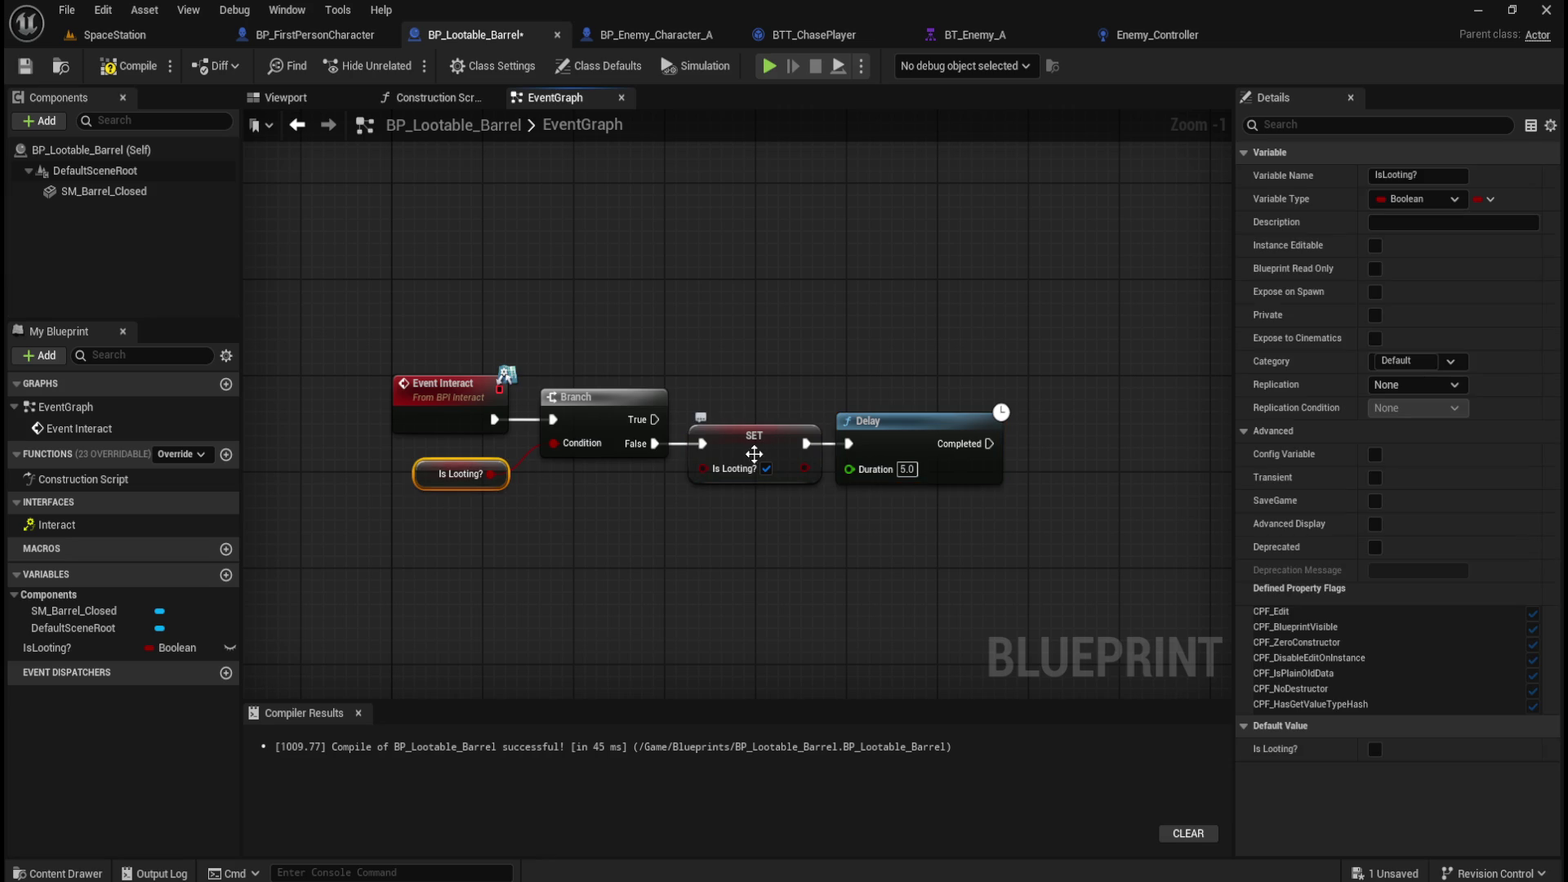
pyautogui.click(865, 566)
pyautogui.moveTo(866, 565); pyautogui.dragTo(812, 609)
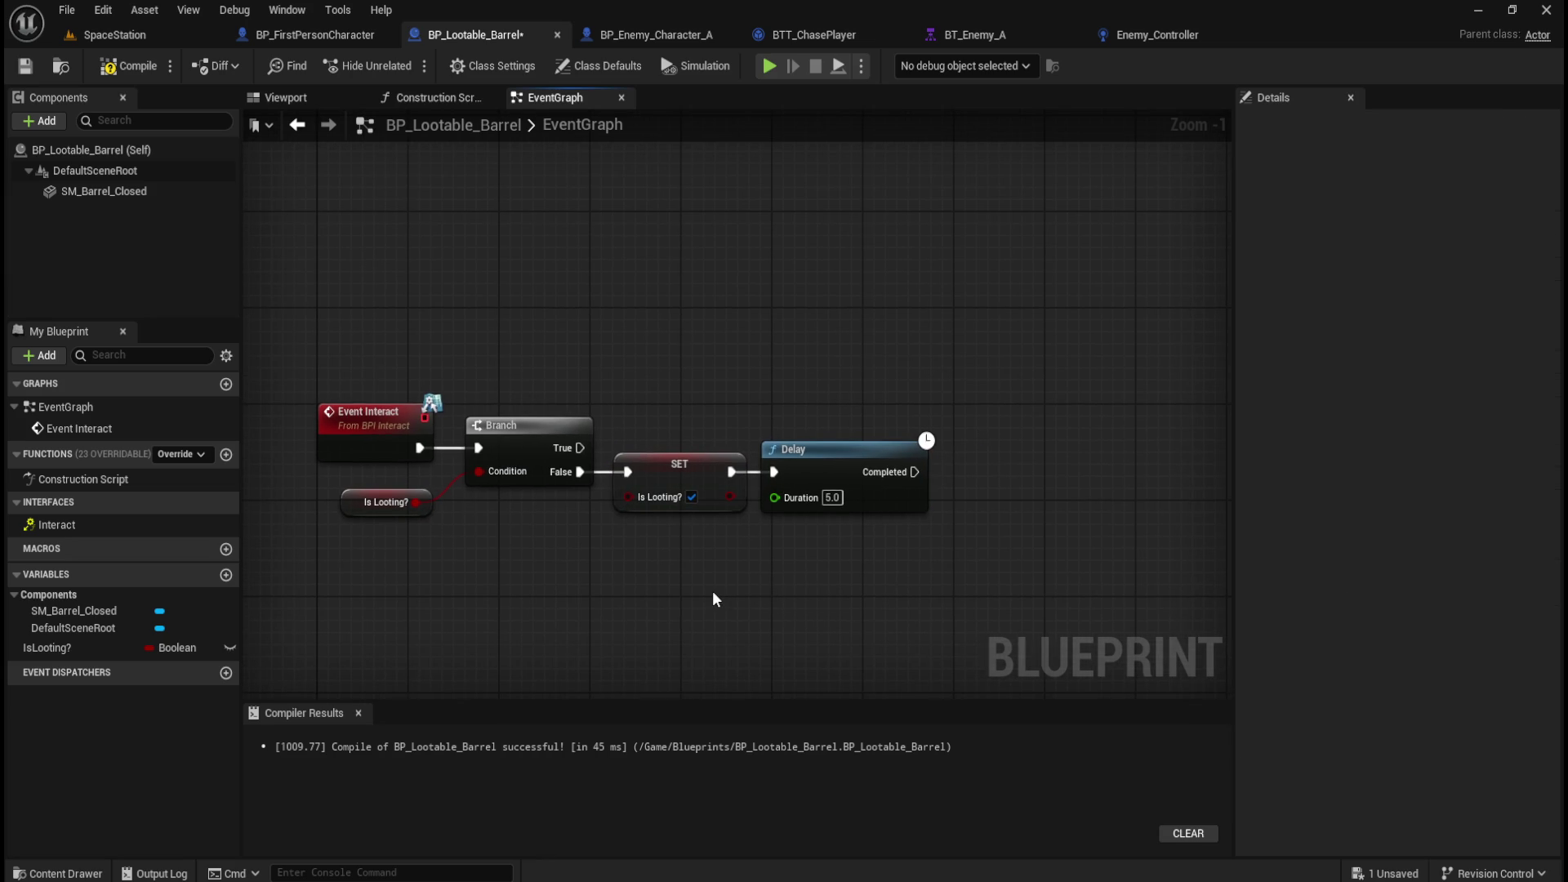
# Add a Boolean variable named Looted, then compile and save.
pyautogui.click(226, 575)
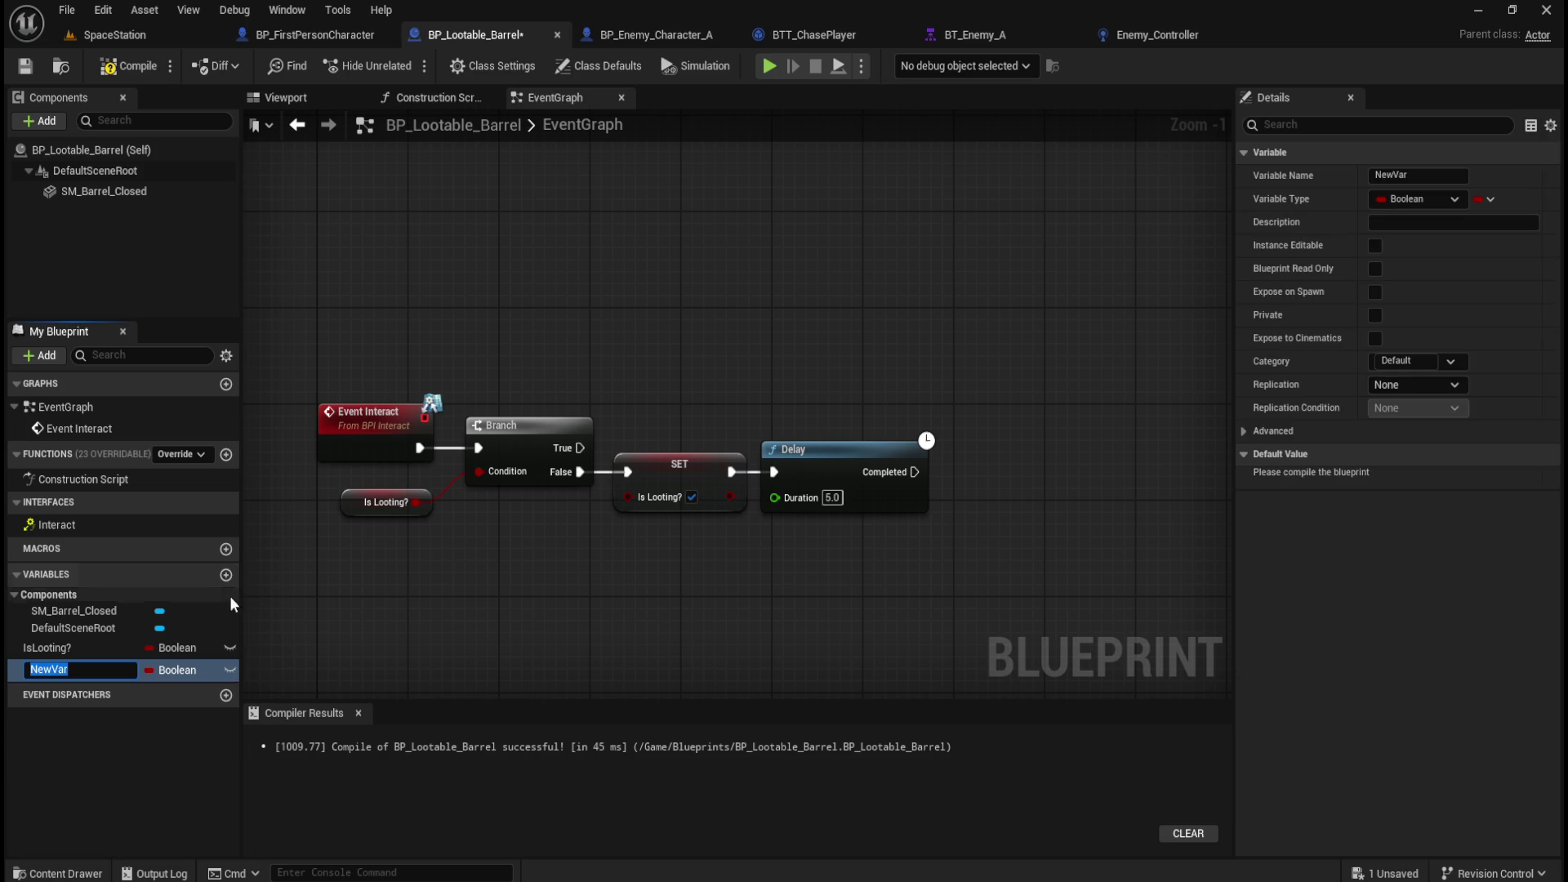
pyautogui.write('Looted')
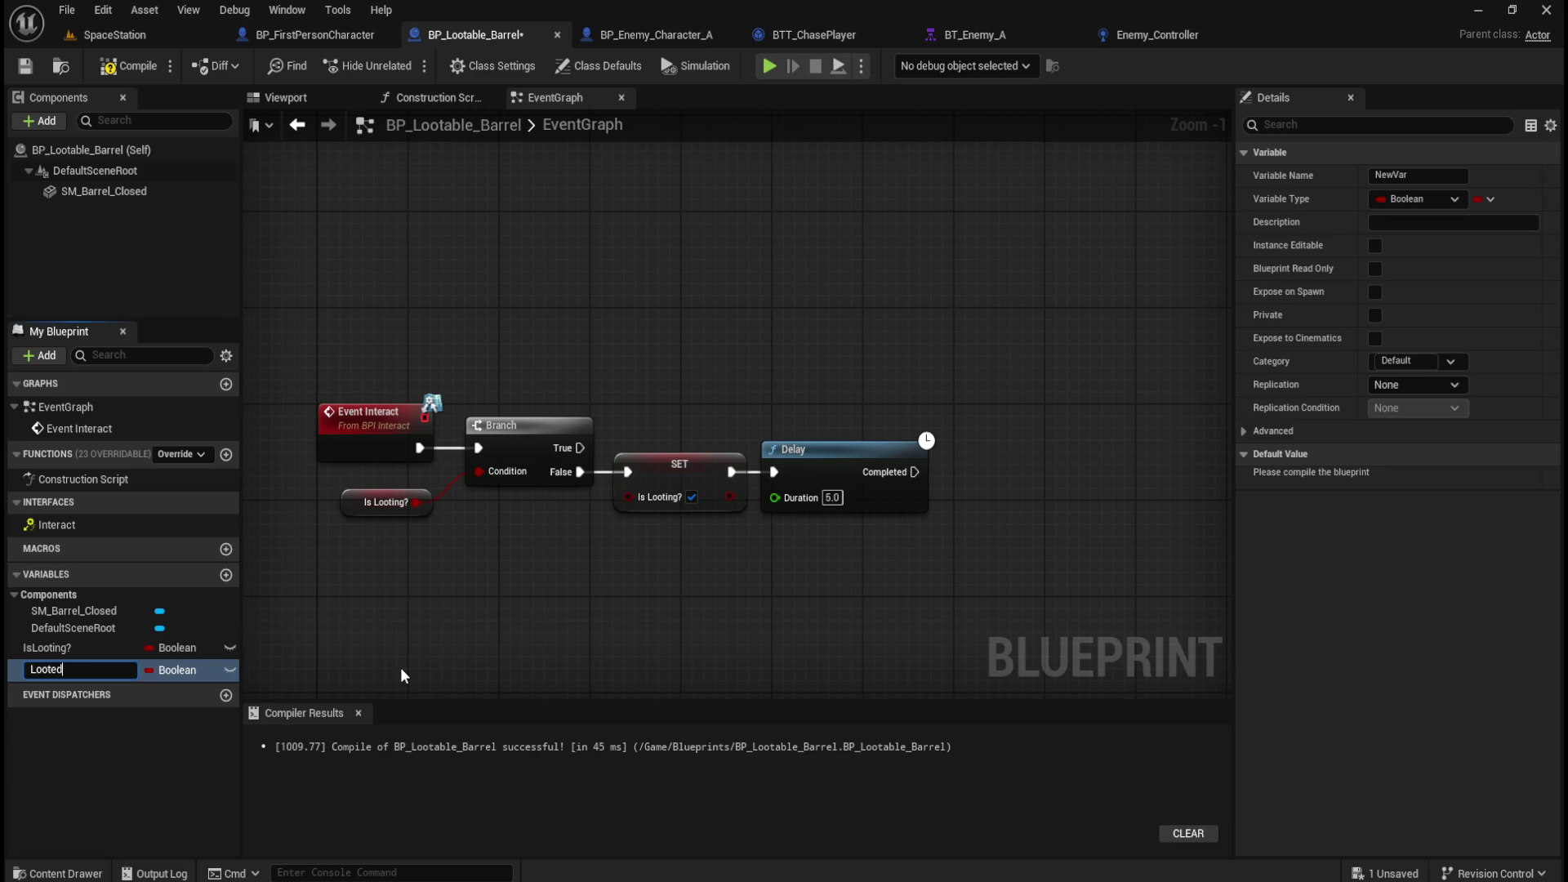
pyautogui.press('Return')
pyautogui.click(128, 65)
pyautogui.click(25, 65)
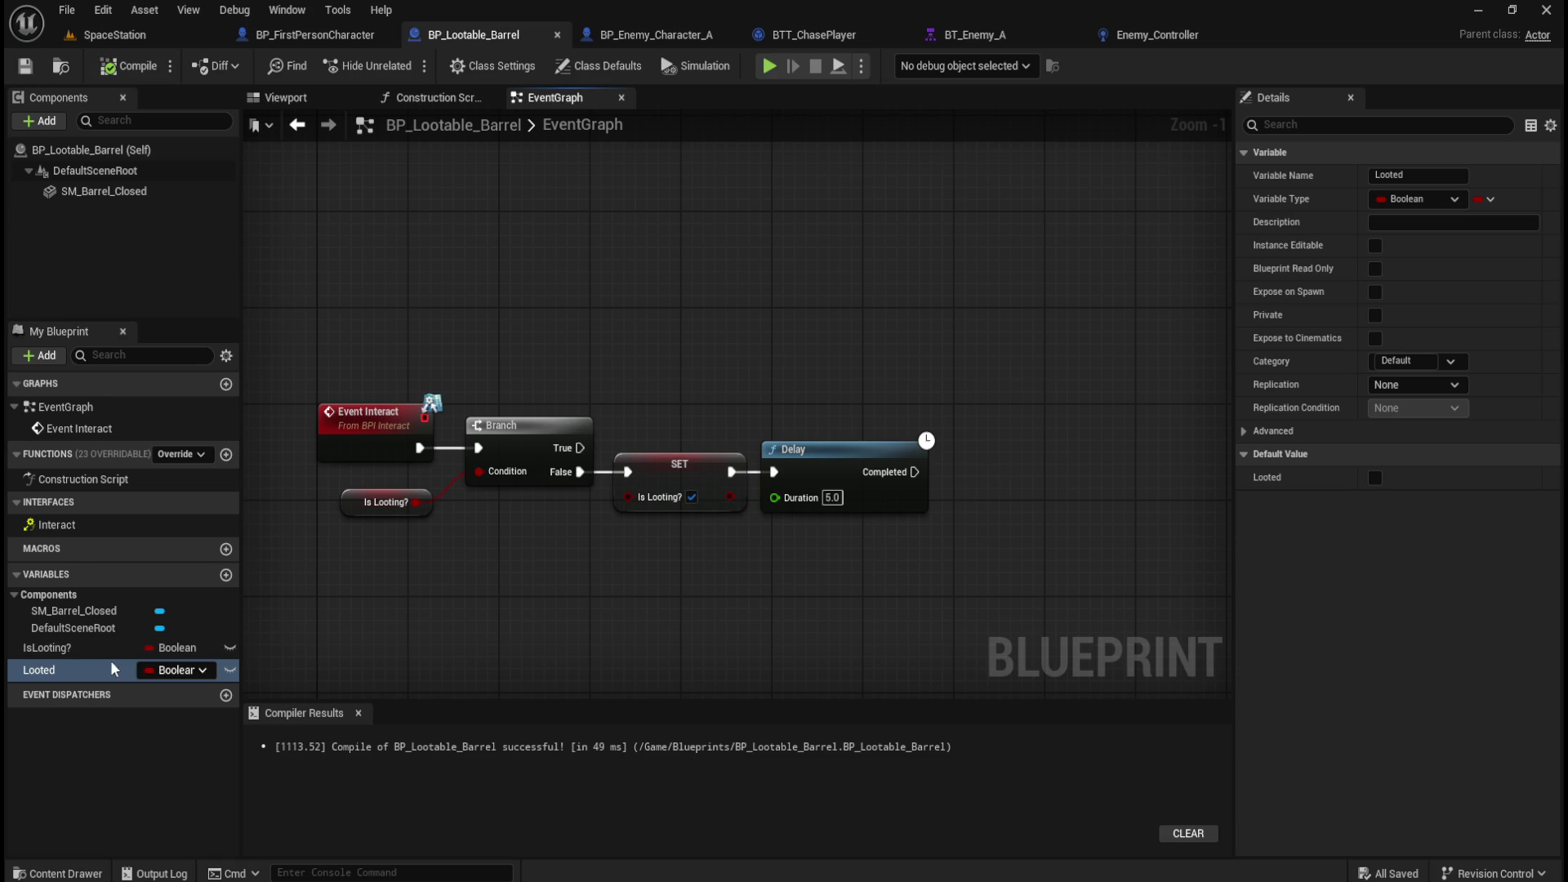
# Rename the variable to Looted?, recompile, and save with Ctrl+S.
pyautogui.click(49, 669)
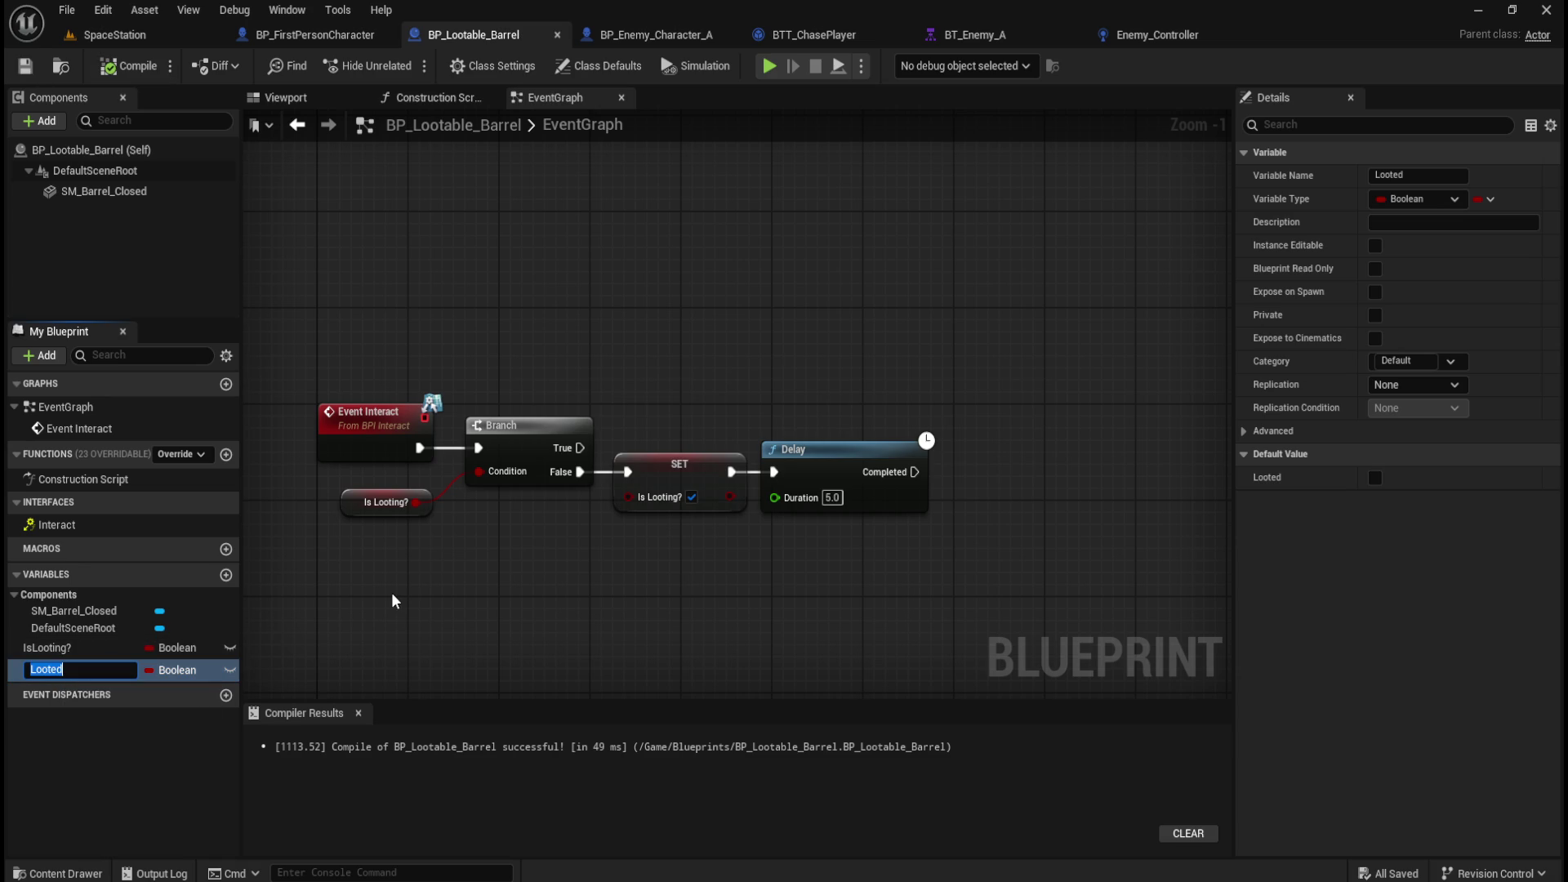
pyautogui.press('End')
pyautogui.press('Return')
pyautogui.click(131, 66)
pyautogui.hotkey('ctrl', 's')
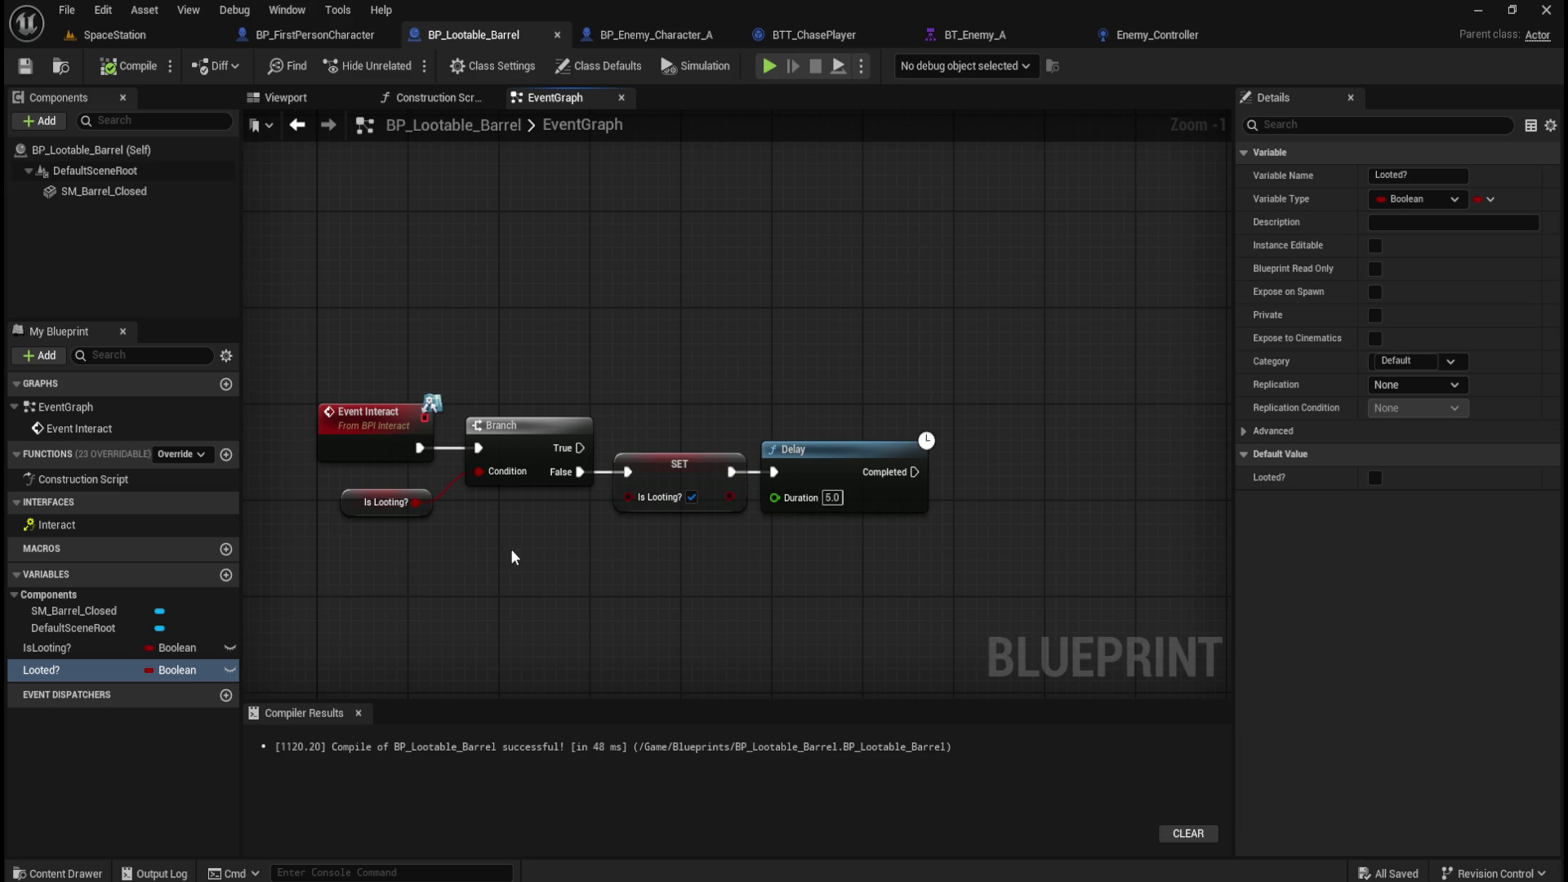
pyautogui.moveTo(502, 555); pyautogui.dragTo(636, 556)
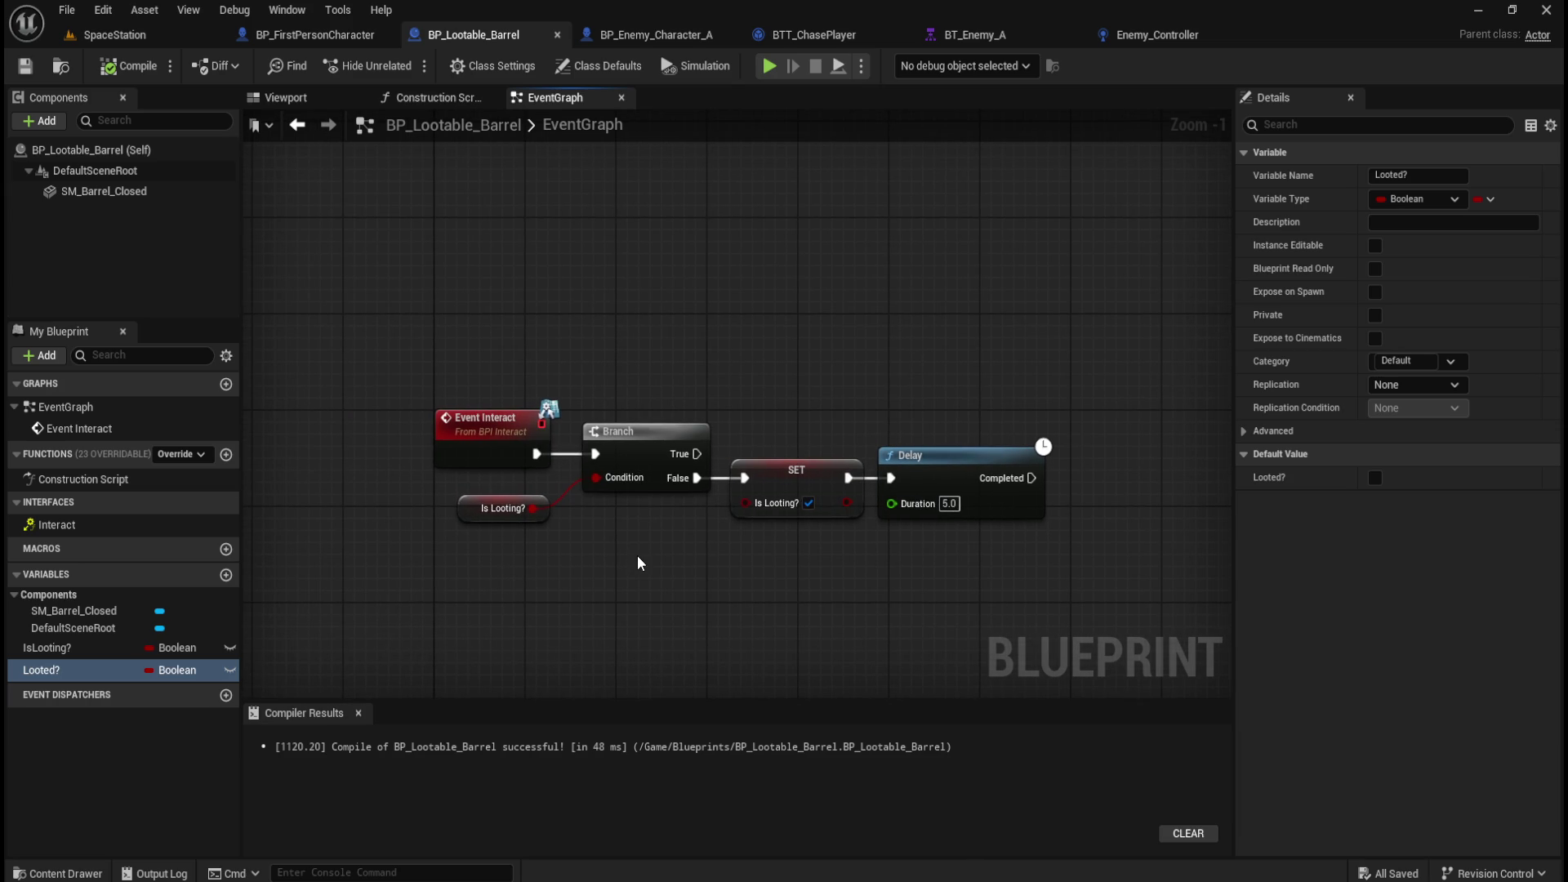
# Move Event Interact left and add a Looted? getter driving a new Branch.
pyautogui.moveTo(638, 563)
pyautogui.mouseDown()
pyautogui.moveTo(763, 550)
pyautogui.moveTo(684, 341)
pyautogui.mouseUp()
pyautogui.click(734, 431)
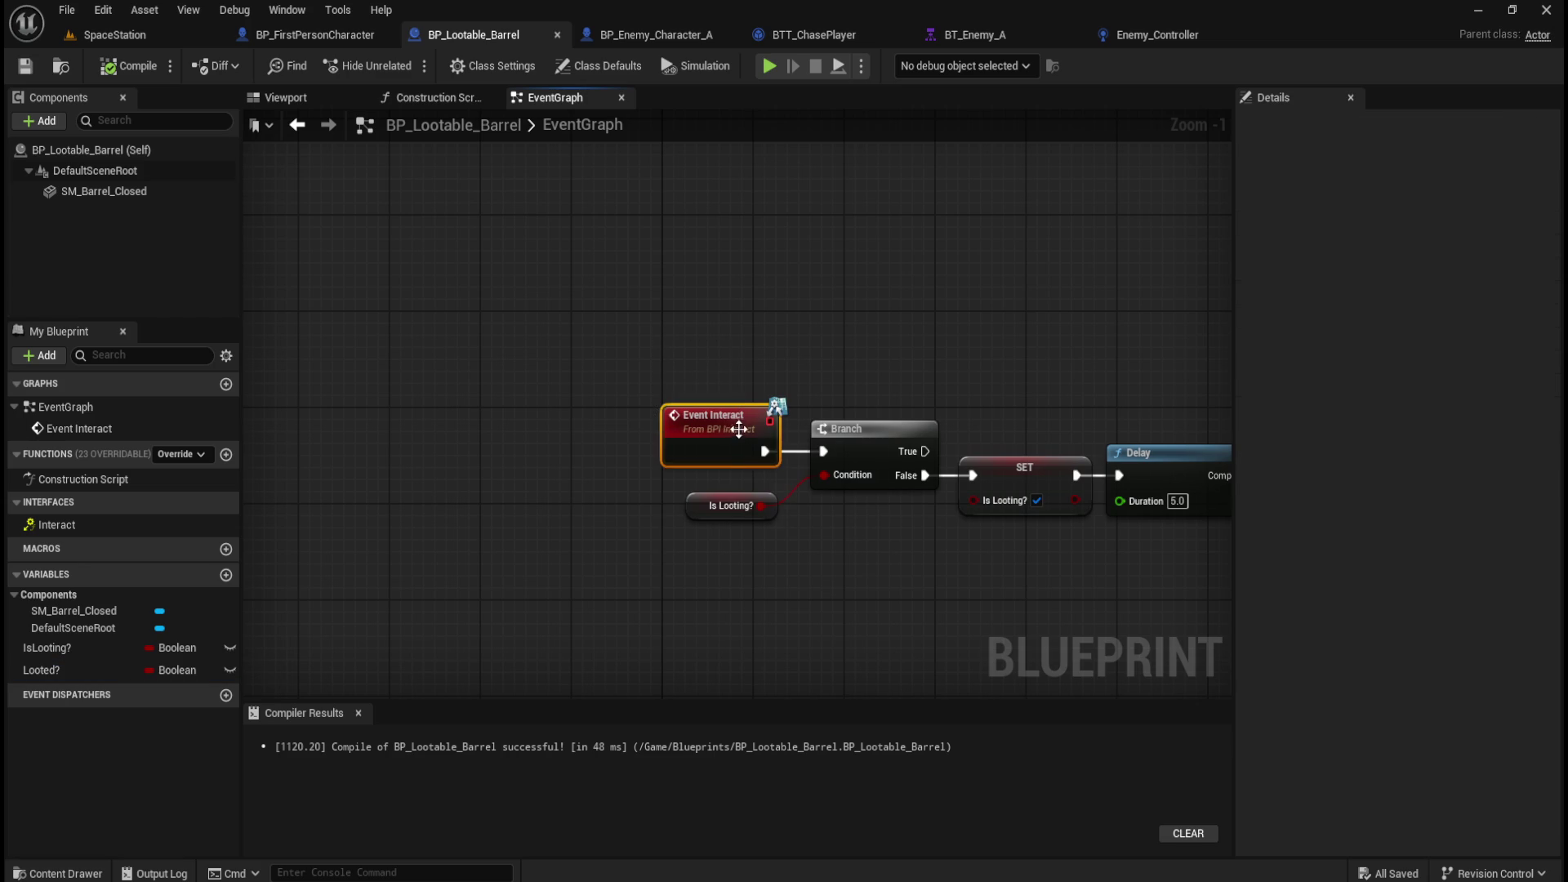
pyautogui.moveTo(734, 431); pyautogui.dragTo(459, 430)
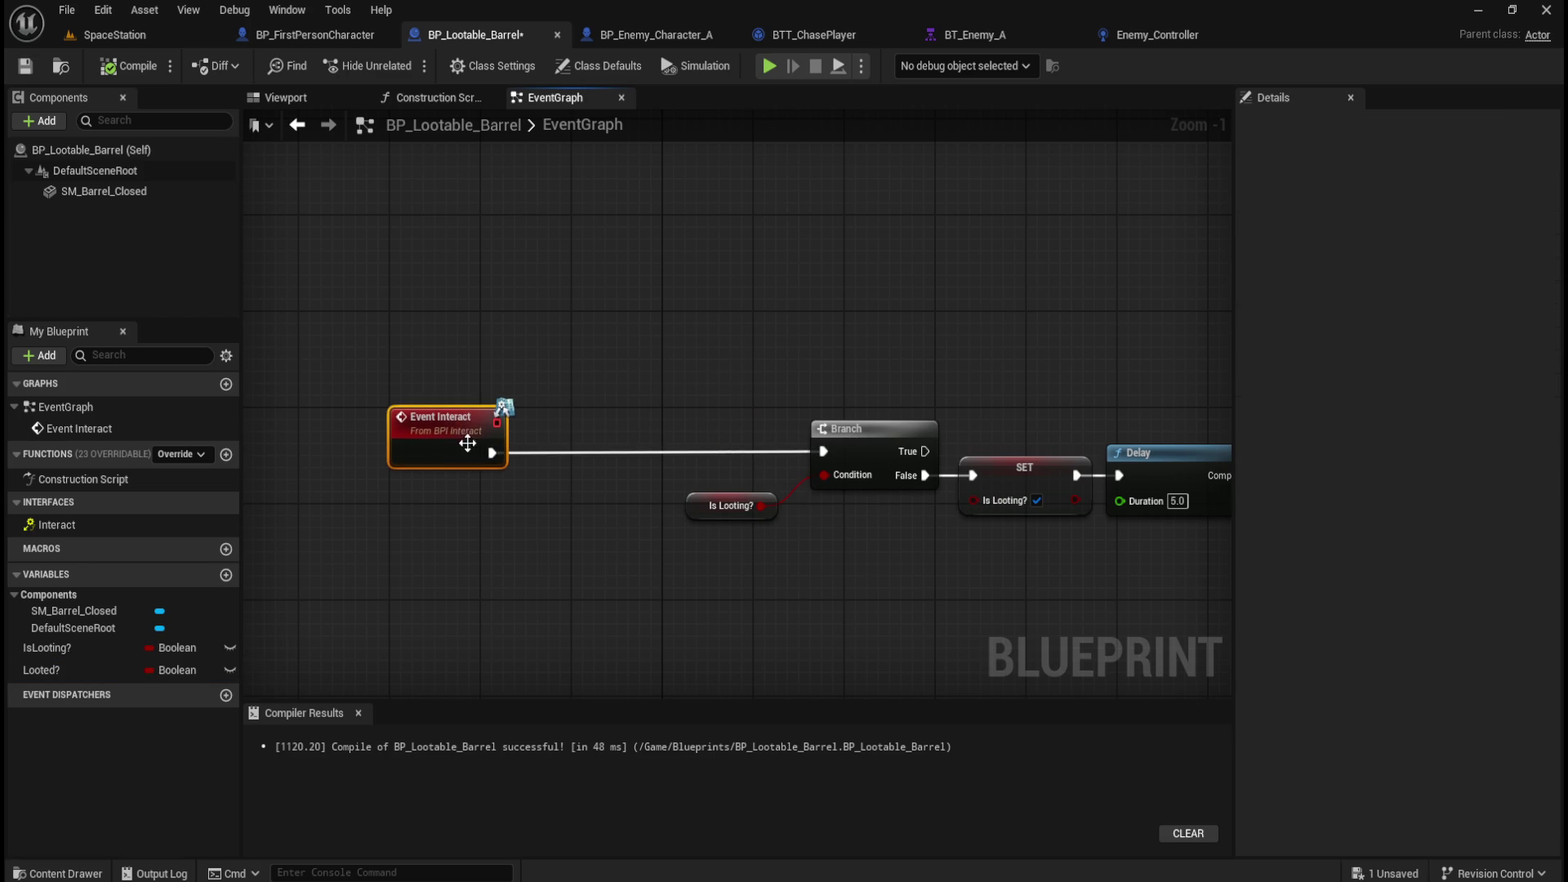
pyautogui.moveTo(79, 663)
pyautogui.mouseDown()
pyautogui.moveTo(327, 604)
pyautogui.moveTo(400, 517)
pyautogui.moveTo(500, 524)
pyautogui.moveTo(606, 431)
pyautogui.mouseUp()
pyautogui.click(437, 556)
pyautogui.write('branch')
pyautogui.press('Return')
# Wire Event Interact into the Looted? Branch and its False into the Is Looting? Branch.
pyautogui.moveTo(493, 452); pyautogui.dragTo(577, 449)
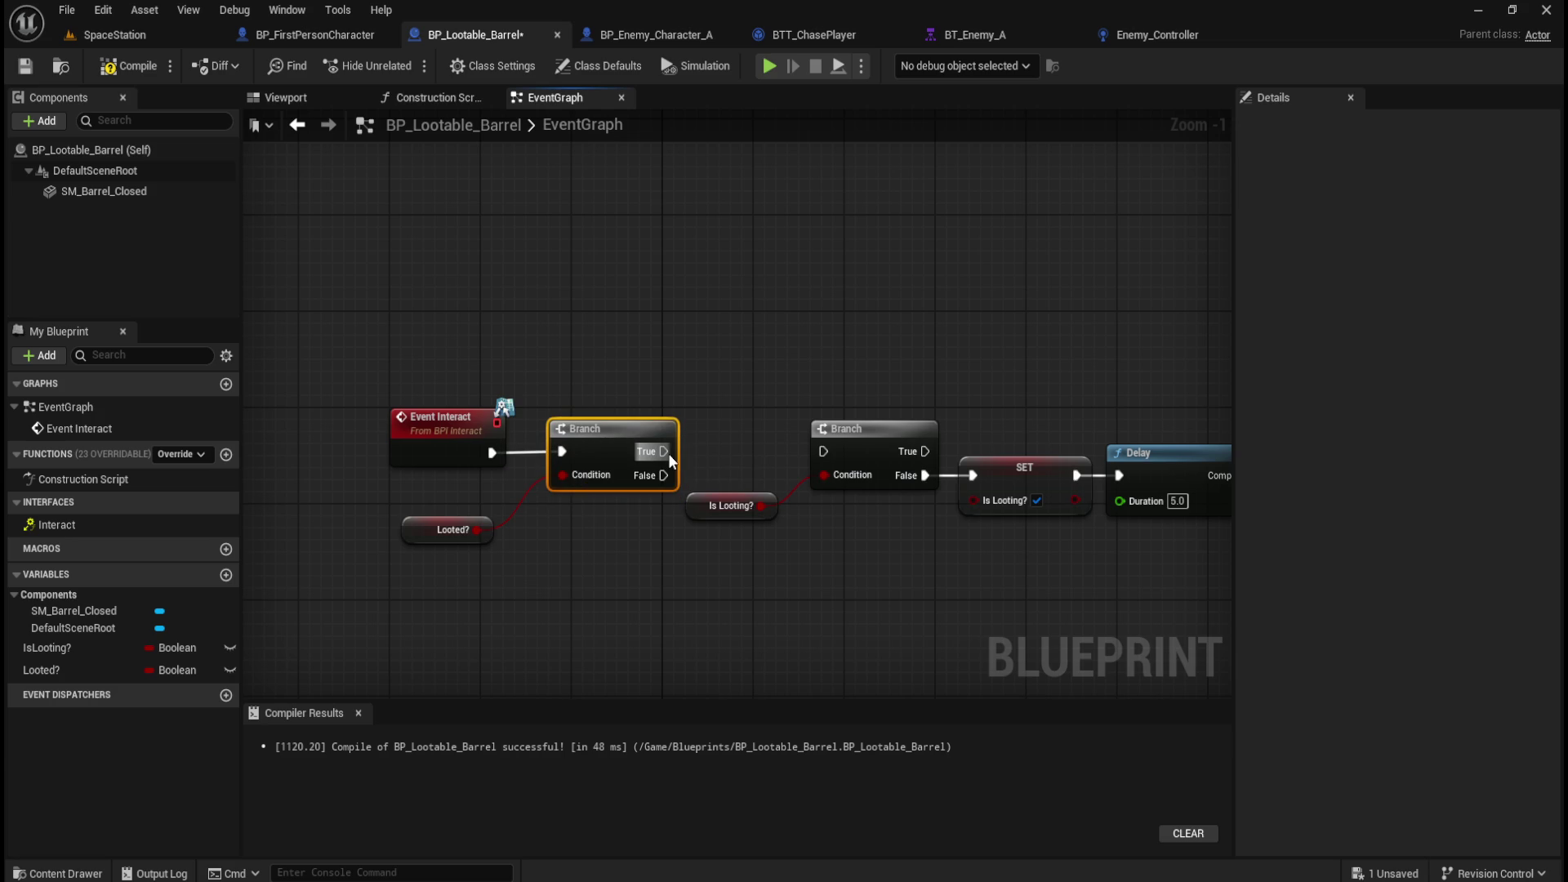
pyautogui.moveTo(663, 475)
pyautogui.mouseDown()
pyautogui.moveTo(731, 484)
pyautogui.moveTo(826, 453)
pyautogui.mouseUp()
pyautogui.moveTo(383, 326); pyautogui.dragTo(580, 494)
pyautogui.press('q')
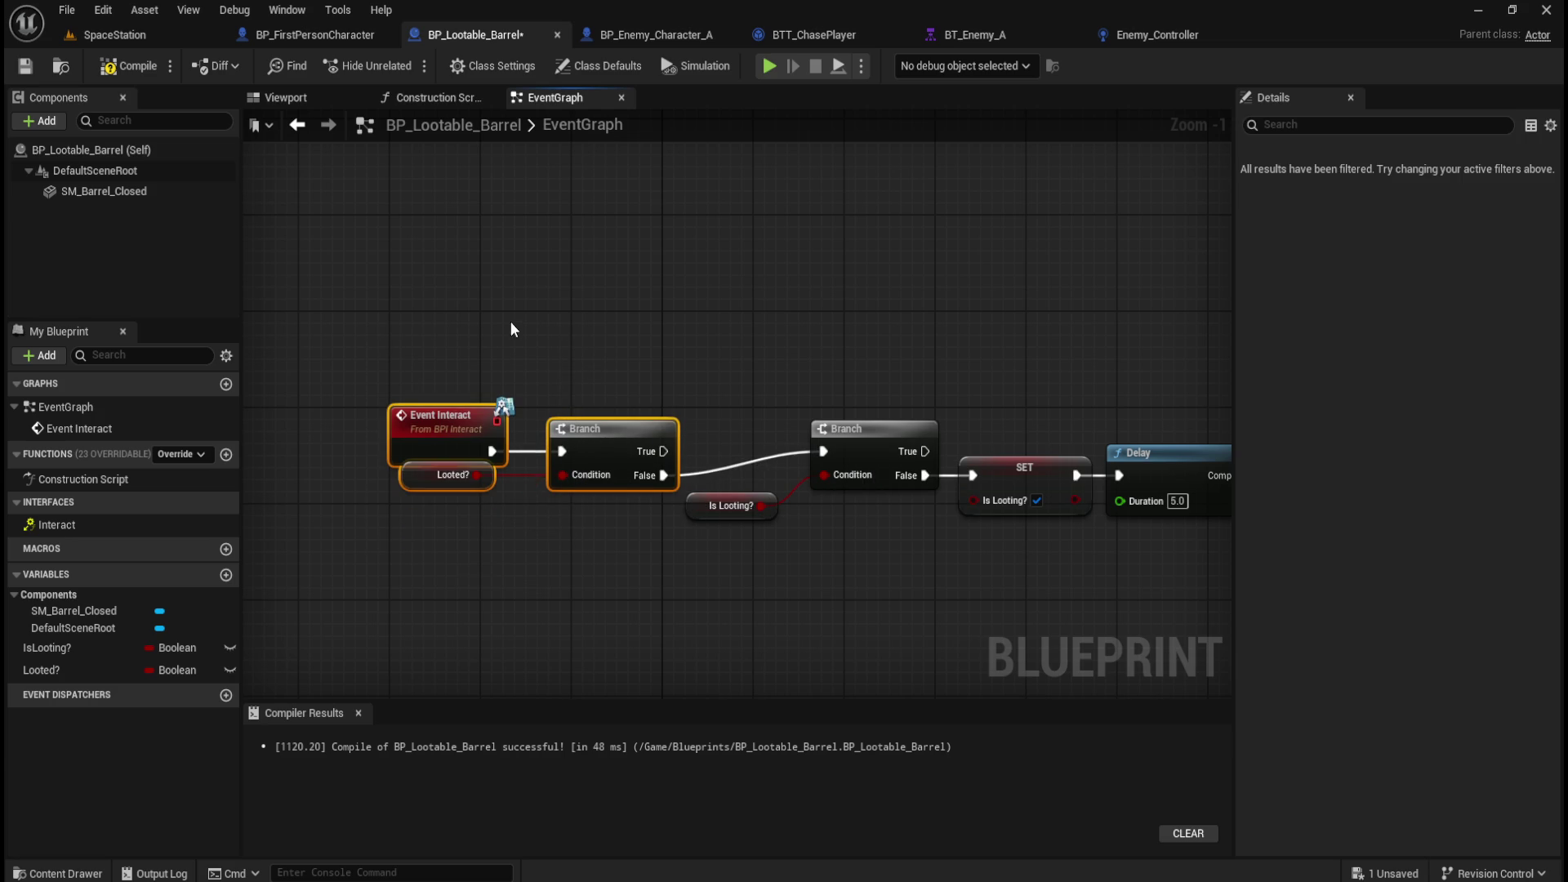
pyautogui.press('q')
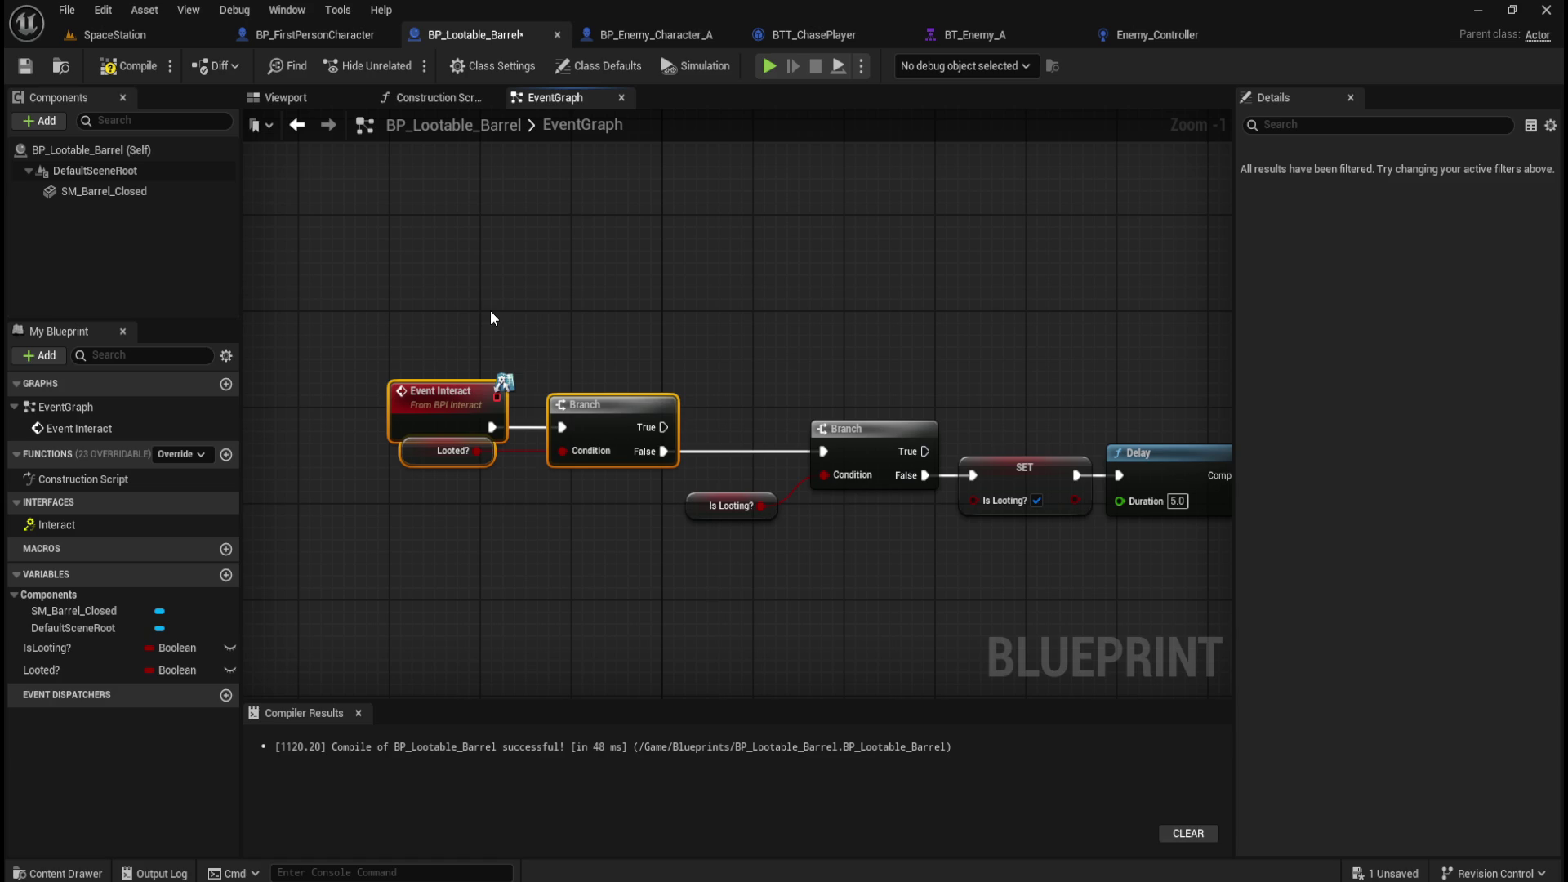
pyautogui.click(448, 493)
pyautogui.click(467, 458)
pyautogui.moveTo(468, 462); pyautogui.dragTo(468, 475)
pyautogui.click(487, 524)
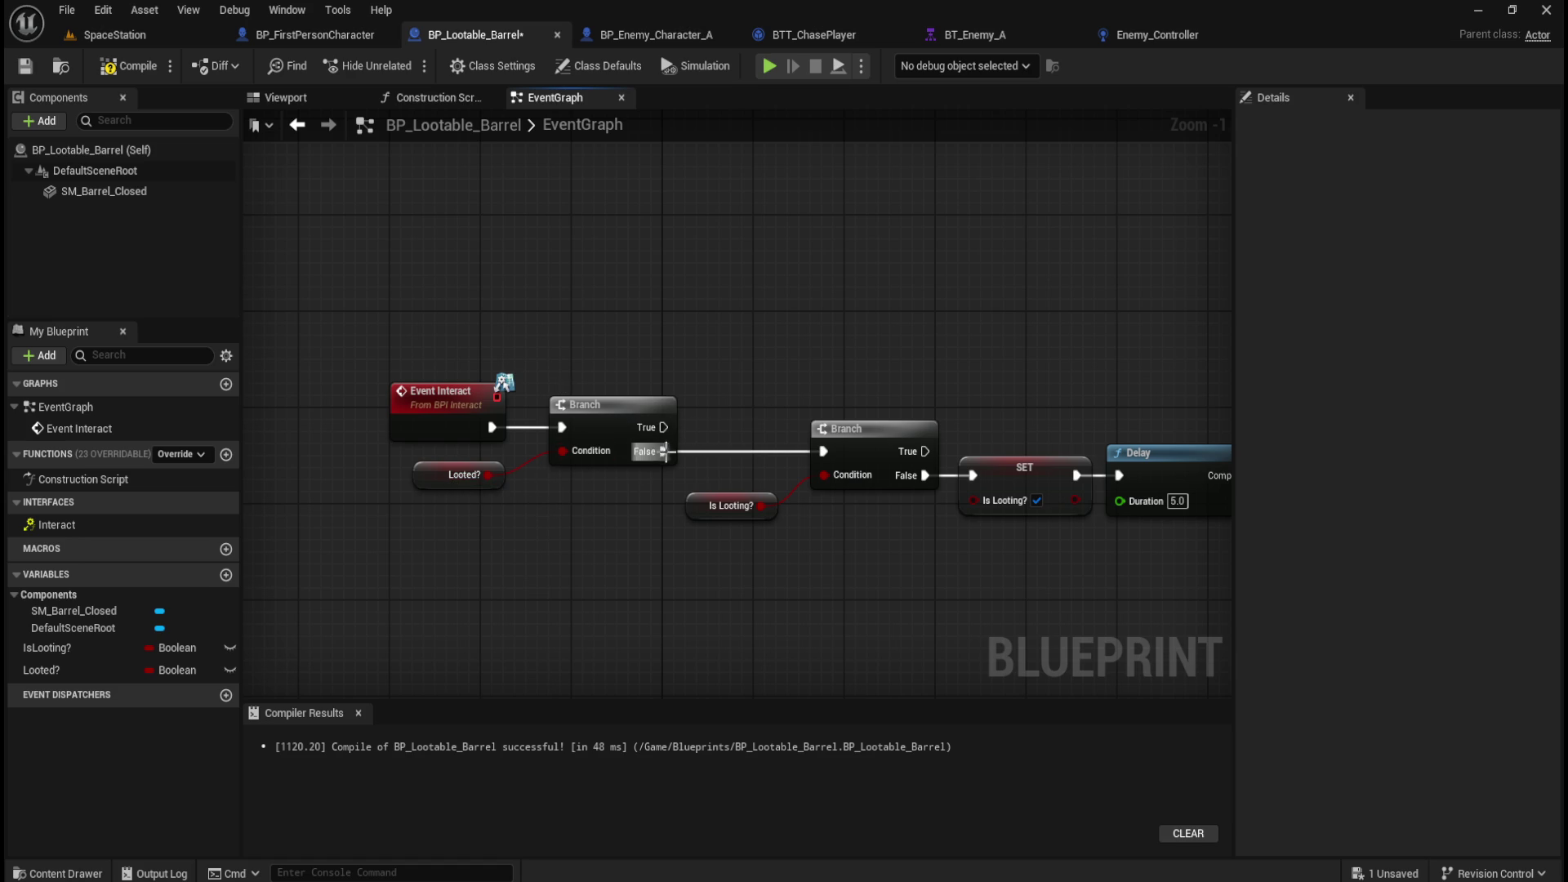
# Review the Looted? variable and the full chain, then compile and save.
pyautogui.click(106, 672)
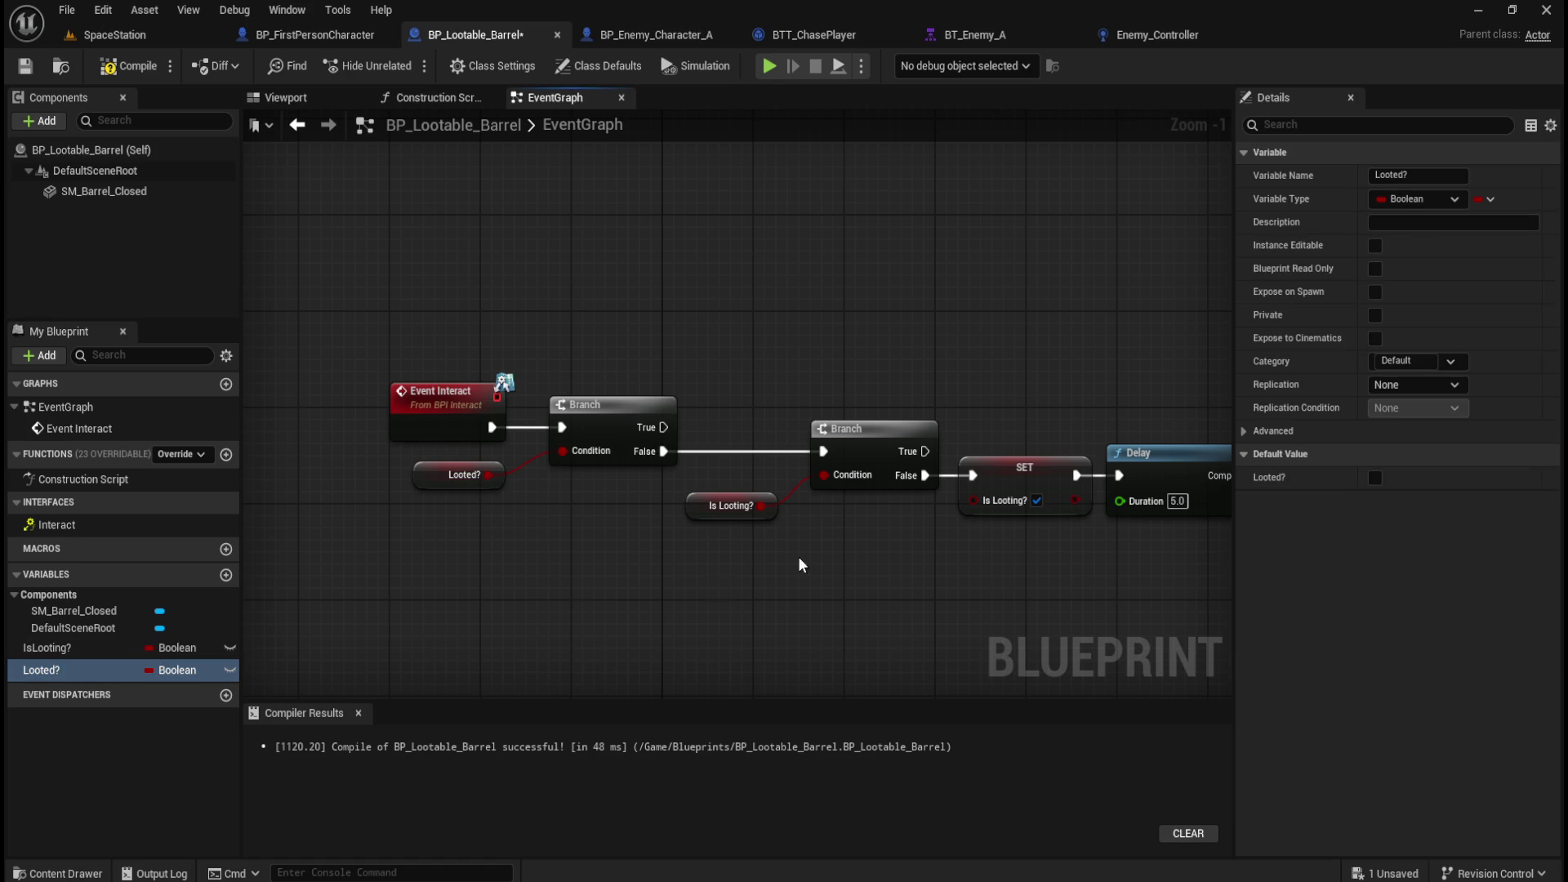
pyautogui.moveTo(774, 560); pyautogui.dragTo(635, 571)
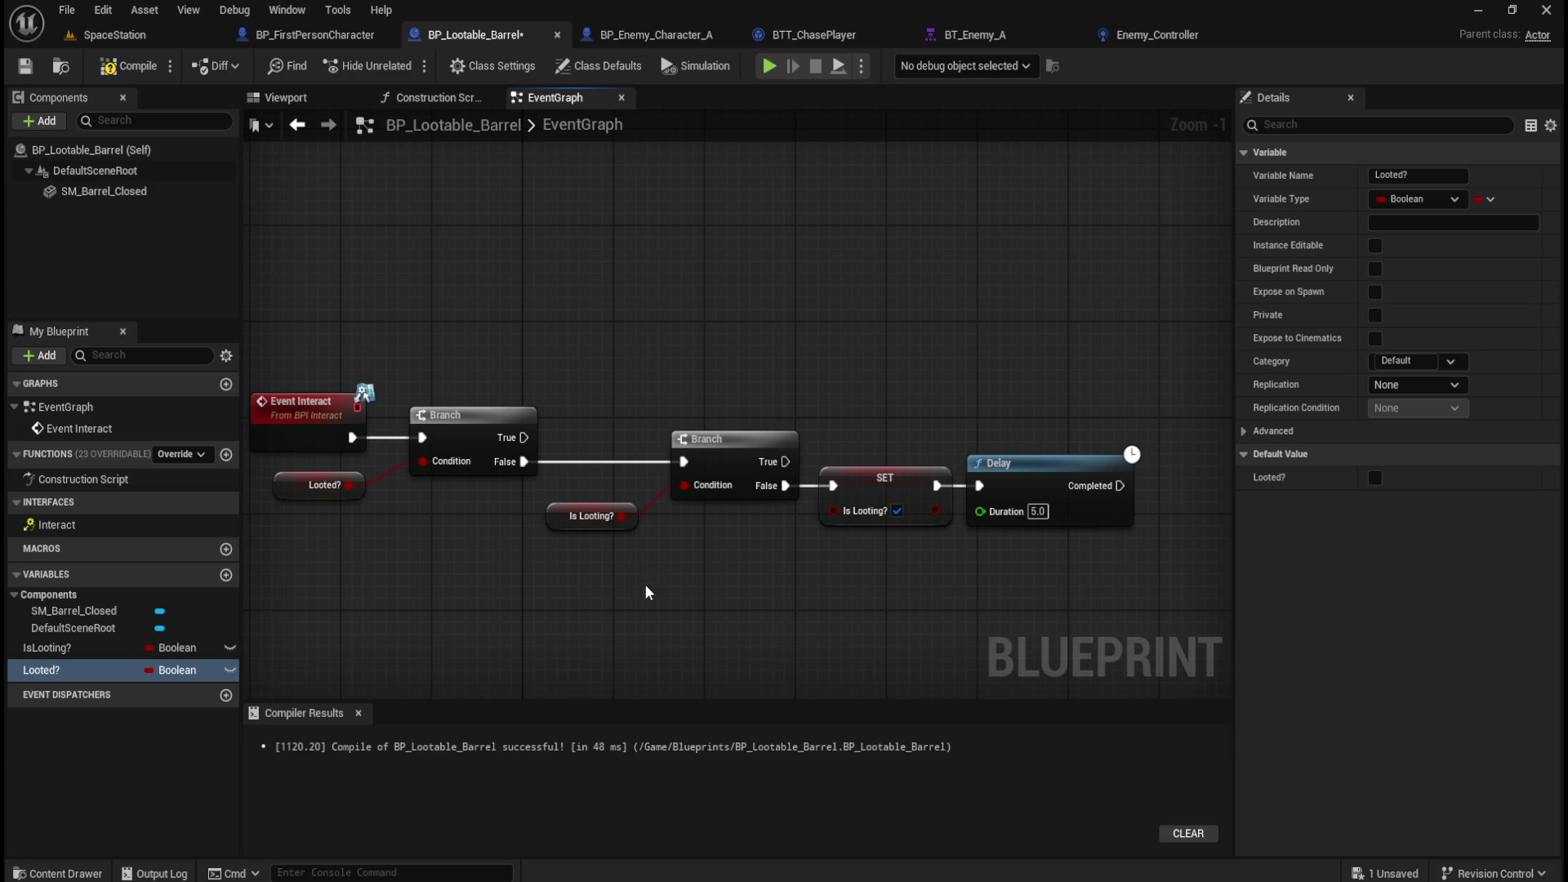
pyautogui.moveTo(1066, 576); pyautogui.dragTo(796, 586)
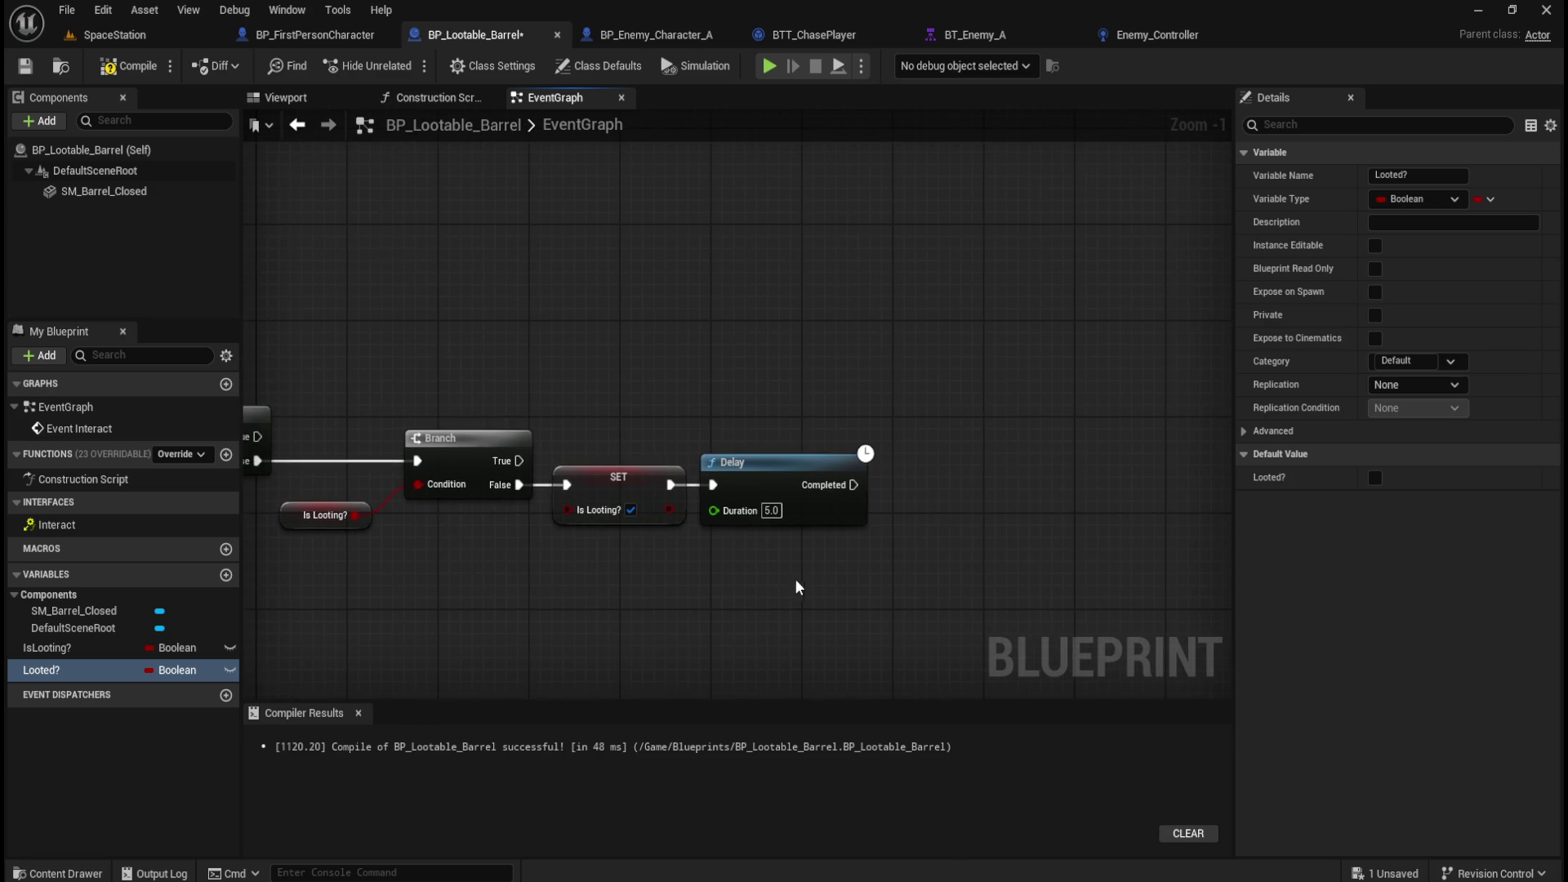
pyautogui.click(128, 65)
pyautogui.click(25, 65)
pyautogui.moveTo(879, 339)
pyautogui.mouseDown()
pyautogui.moveTo(761, 359)
pyautogui.moveTo(811, 350)
pyautogui.mouseUp()
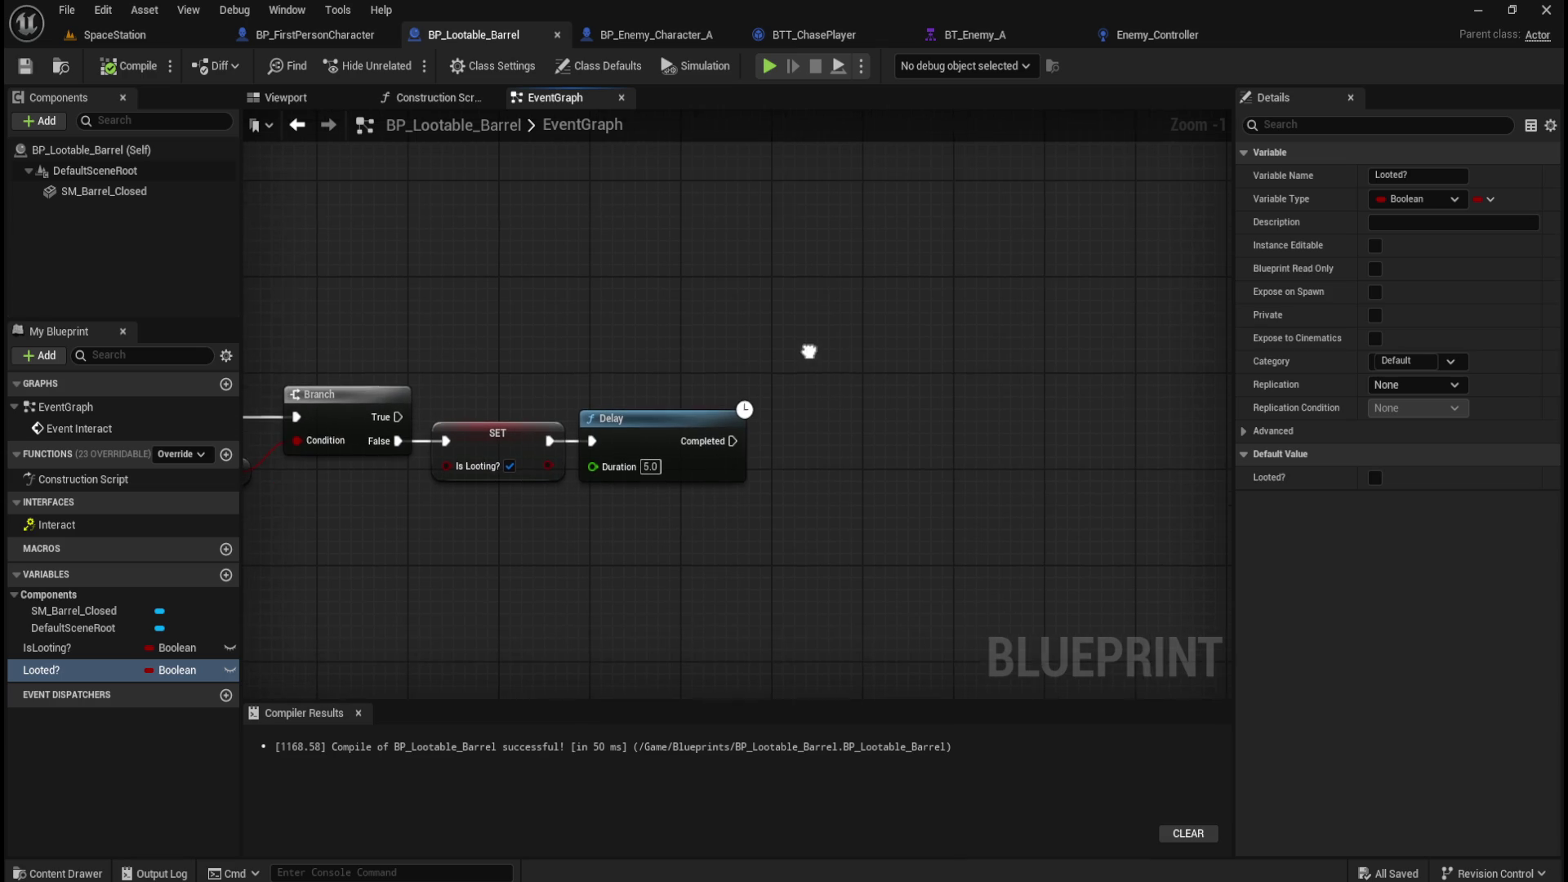
# Add an SM_Barrel_Closed reference to the graph and a Set Static Mesh node from it.
pyautogui.click(125, 195)
pyautogui.moveTo(125, 194); pyautogui.dragTo(843, 380)
pyautogui.moveTo(935, 396); pyautogui.dragTo(973, 349)
pyautogui.write('set')
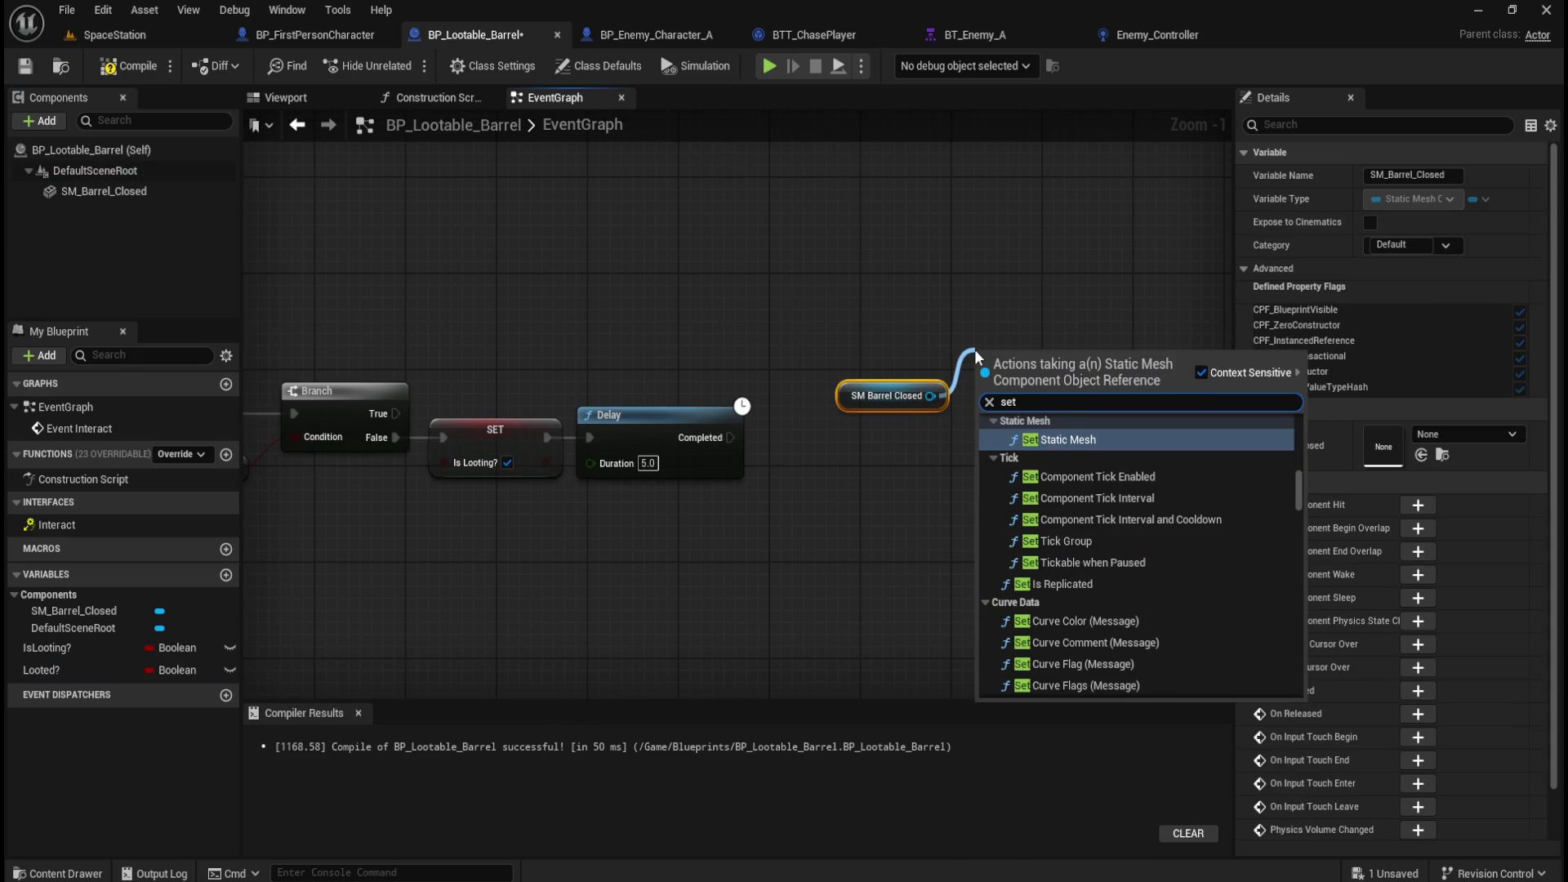
pyautogui.press('Return')
pyautogui.moveTo(1029, 355)
pyautogui.mouseDown()
pyautogui.moveTo(1028, 296)
pyautogui.moveTo(992, 428)
pyautogui.moveTo(898, 423)
pyautogui.mouseUp()
pyautogui.keyDown('ctrl'); pyautogui.click(886, 395); pyautogui.keyUp('ctrl')
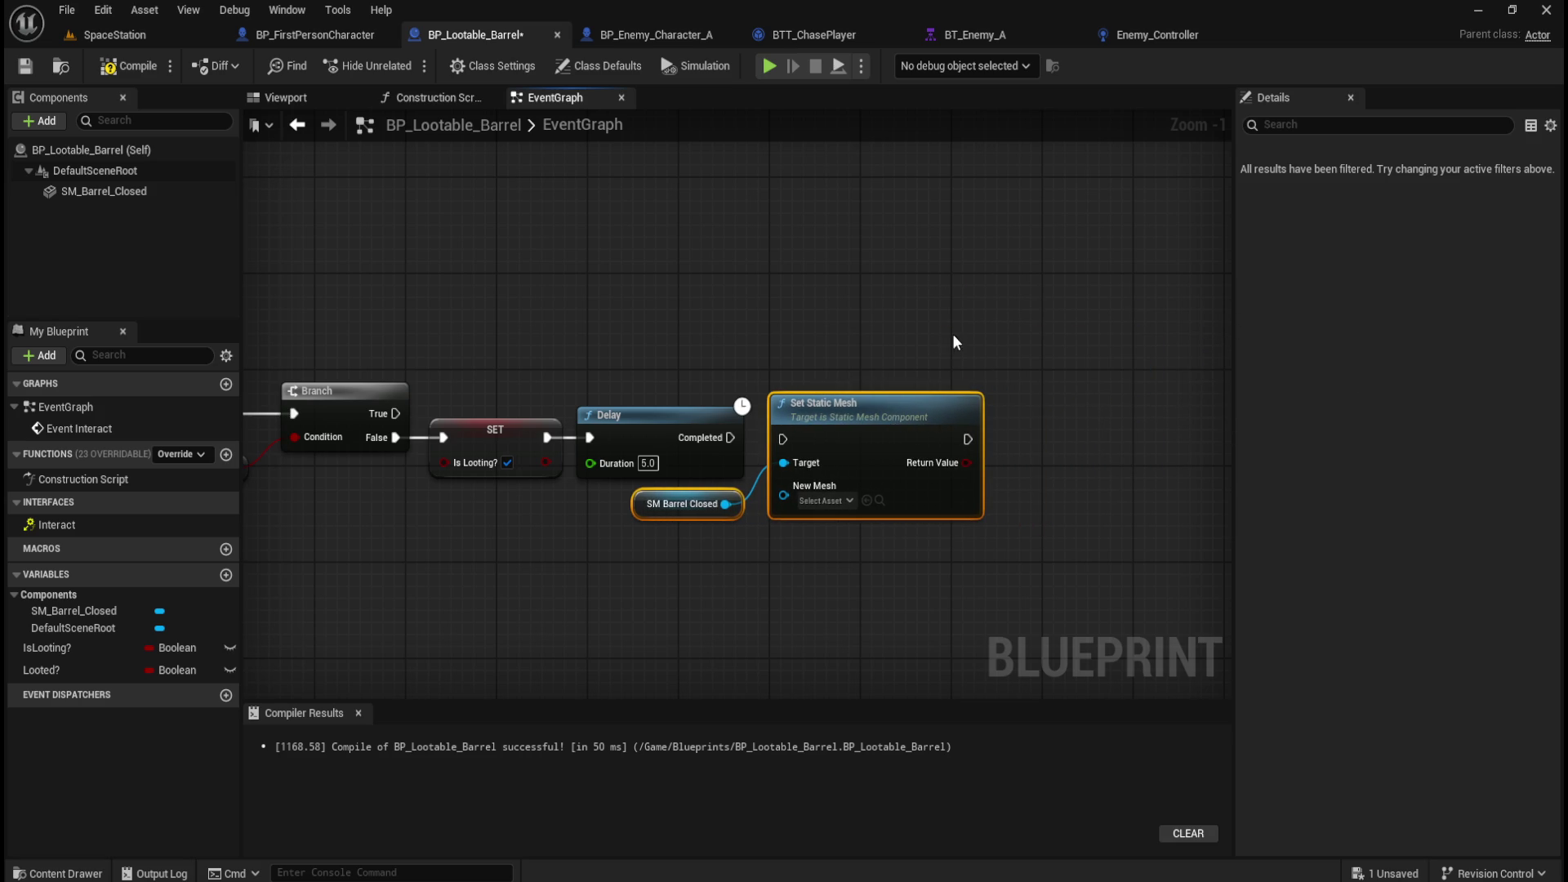
pyautogui.click(951, 346)
# Set the Set Static Mesh node's new mesh to SM_Barrel_Open from Content/Assets/Models/Lootables/Open.
pyautogui.click(81, 190)
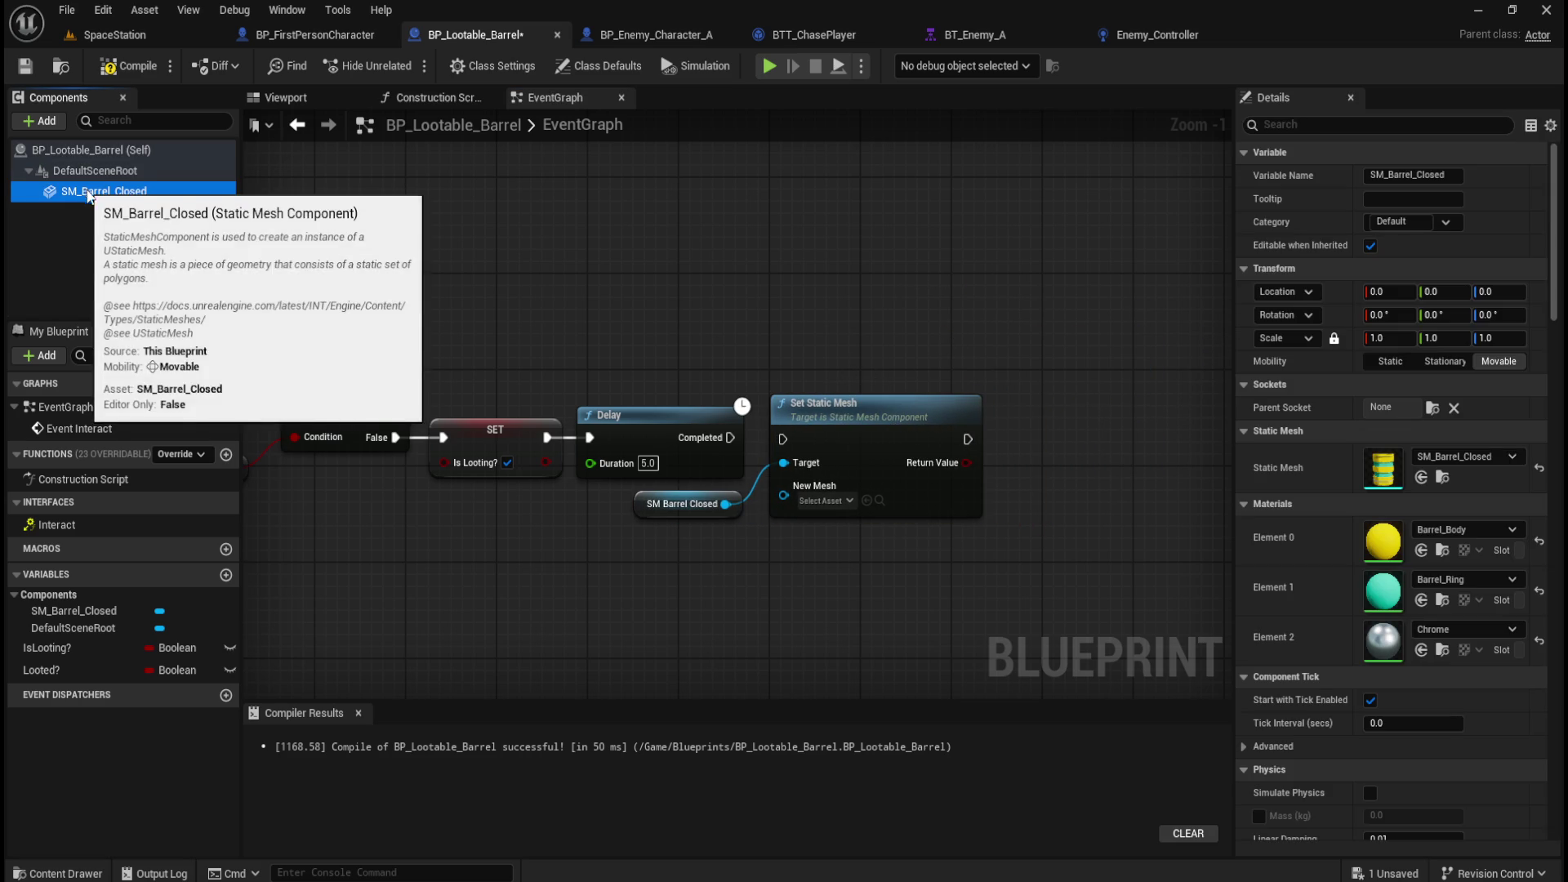
pyautogui.click(116, 150)
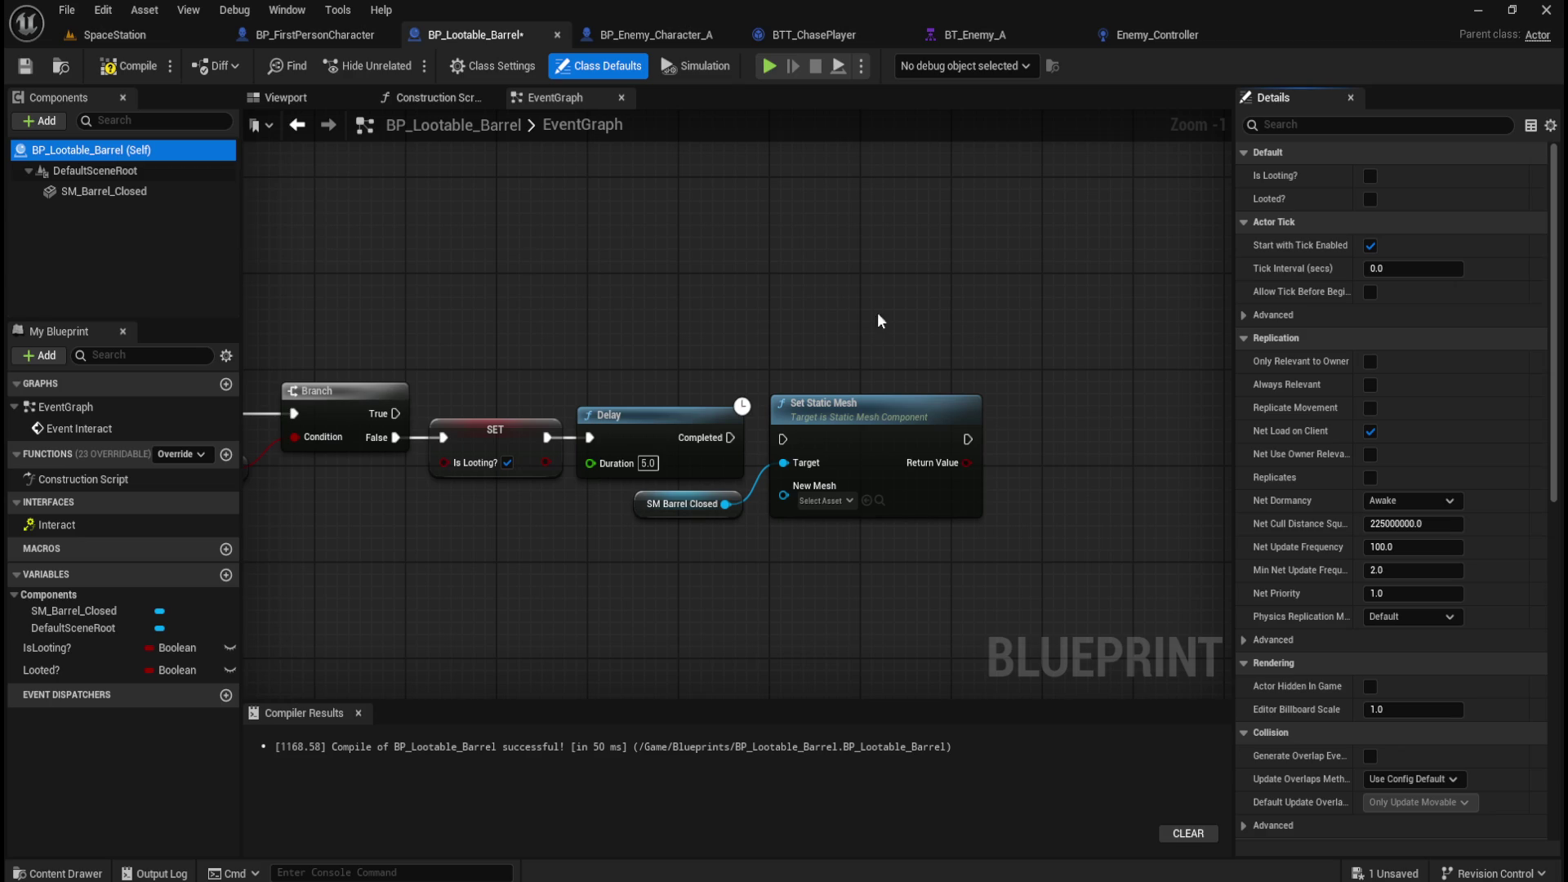
pyautogui.click(106, 191)
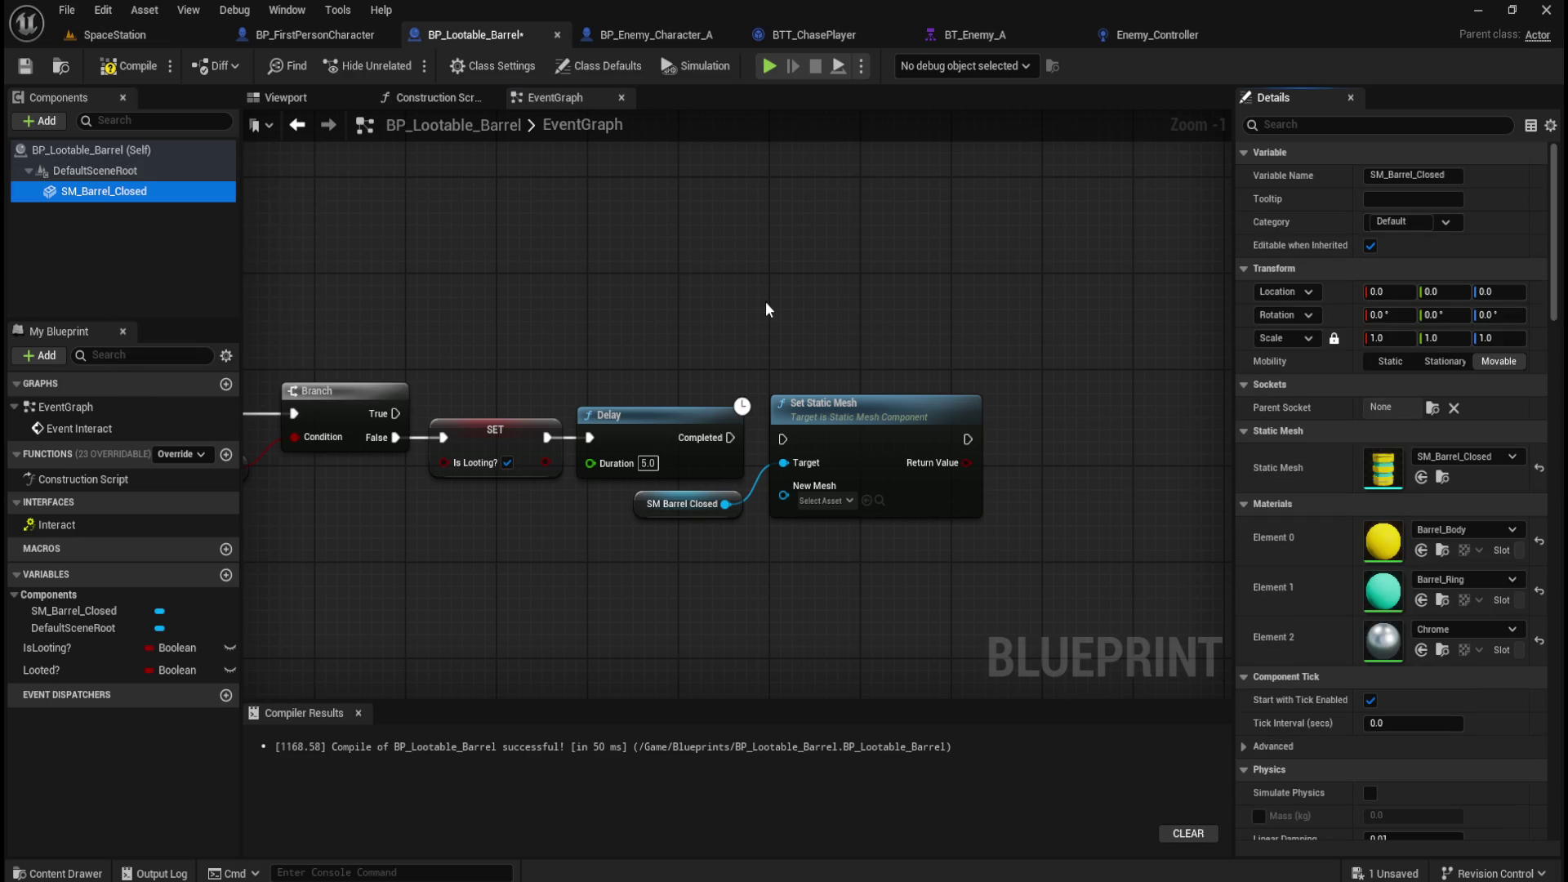
pyautogui.click(129, 191)
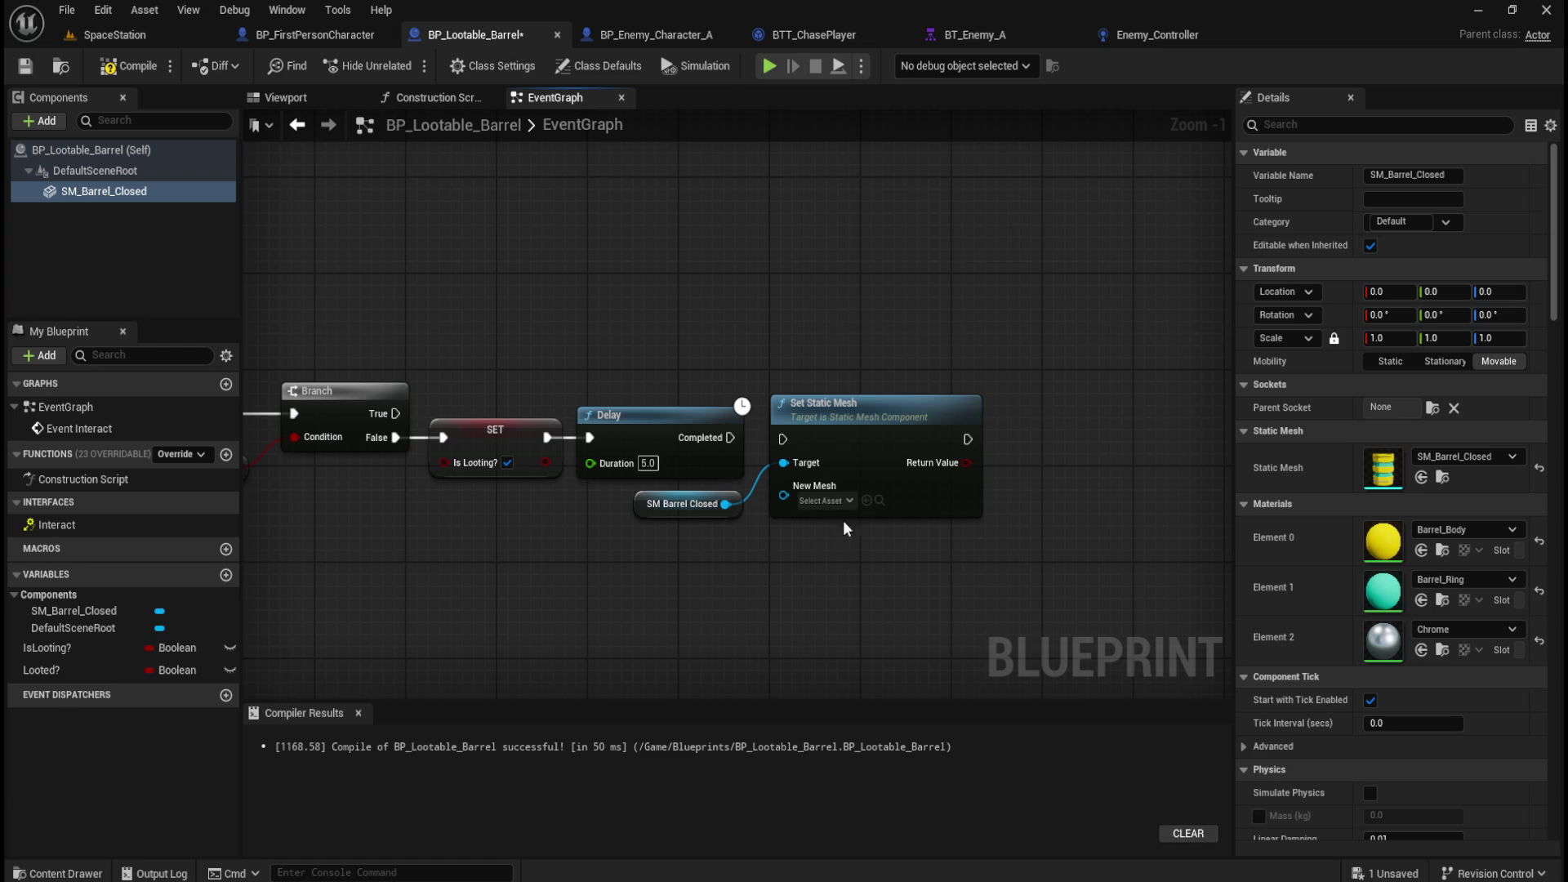
pyautogui.hotkey('ctrl', 'space')
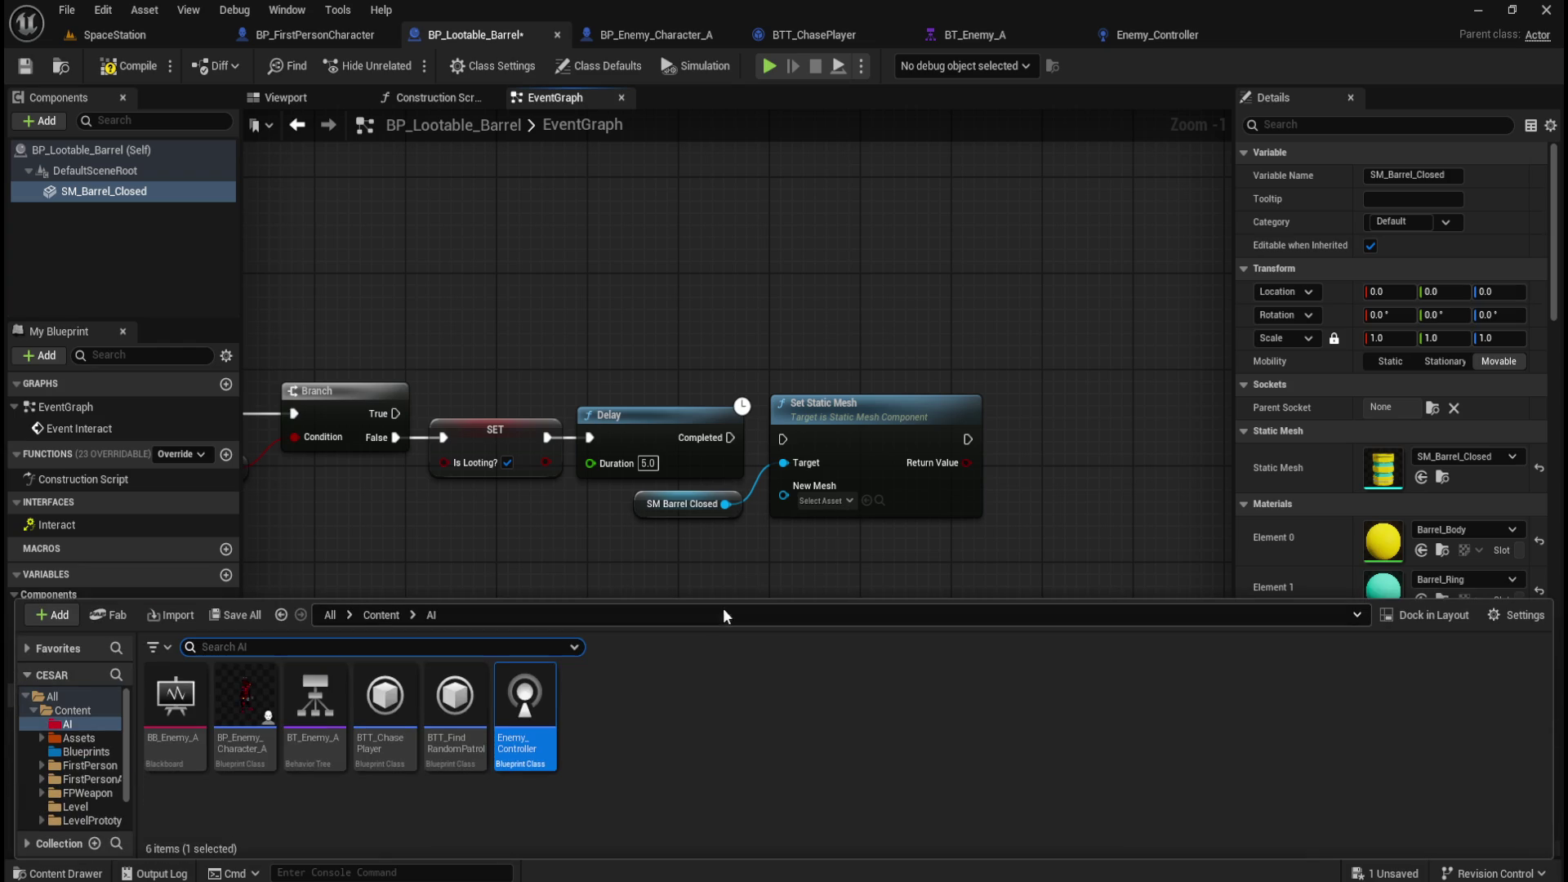
pyautogui.click(364, 615)
pyautogui.doubleClick(243, 695)
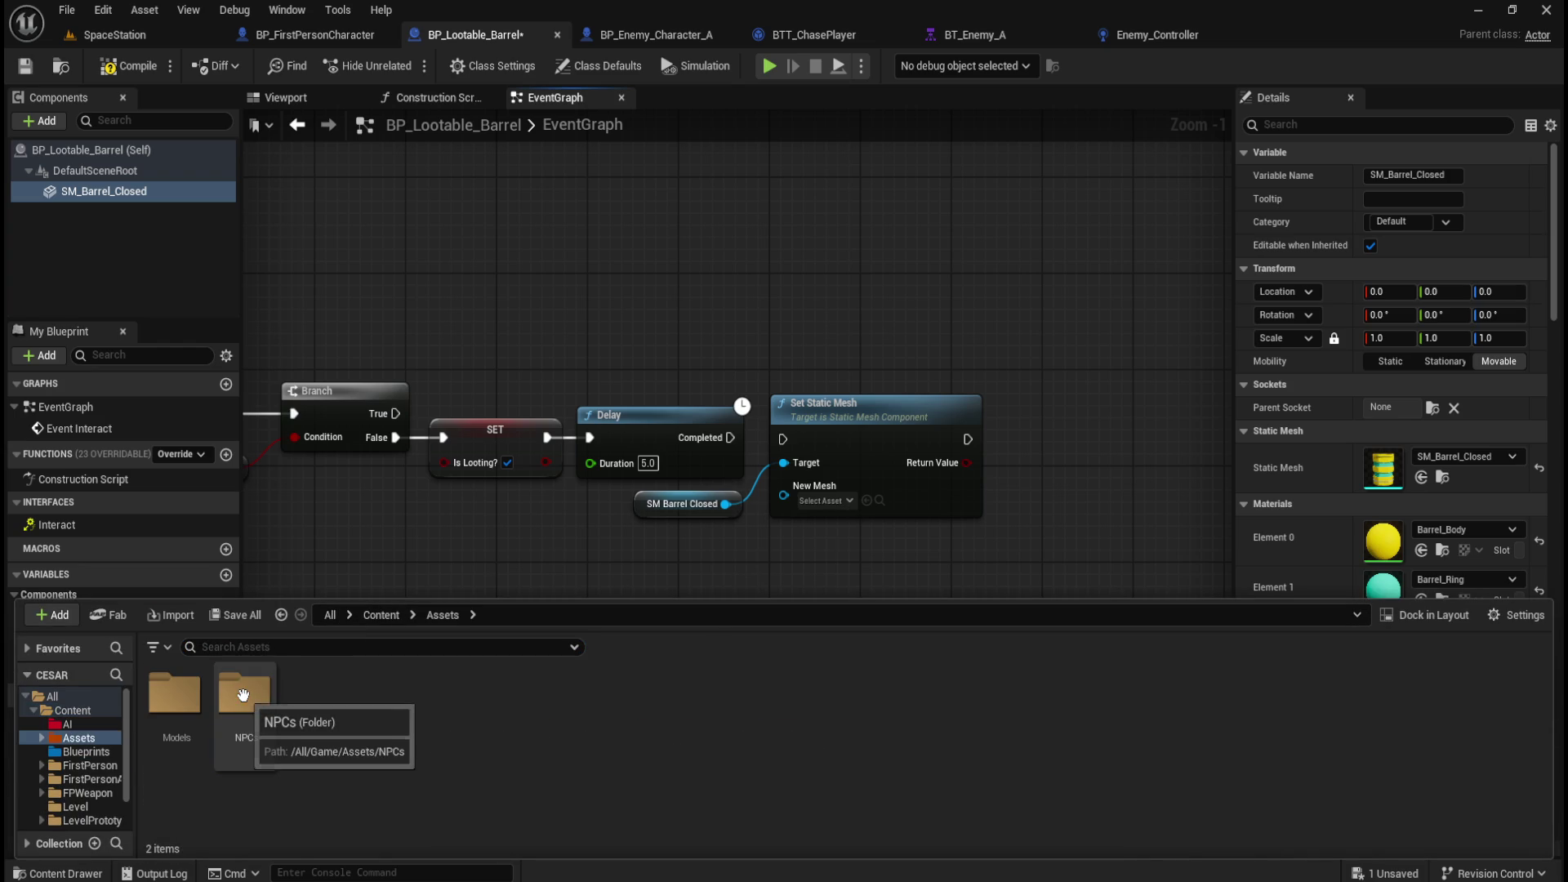
pyautogui.doubleClick(198, 697)
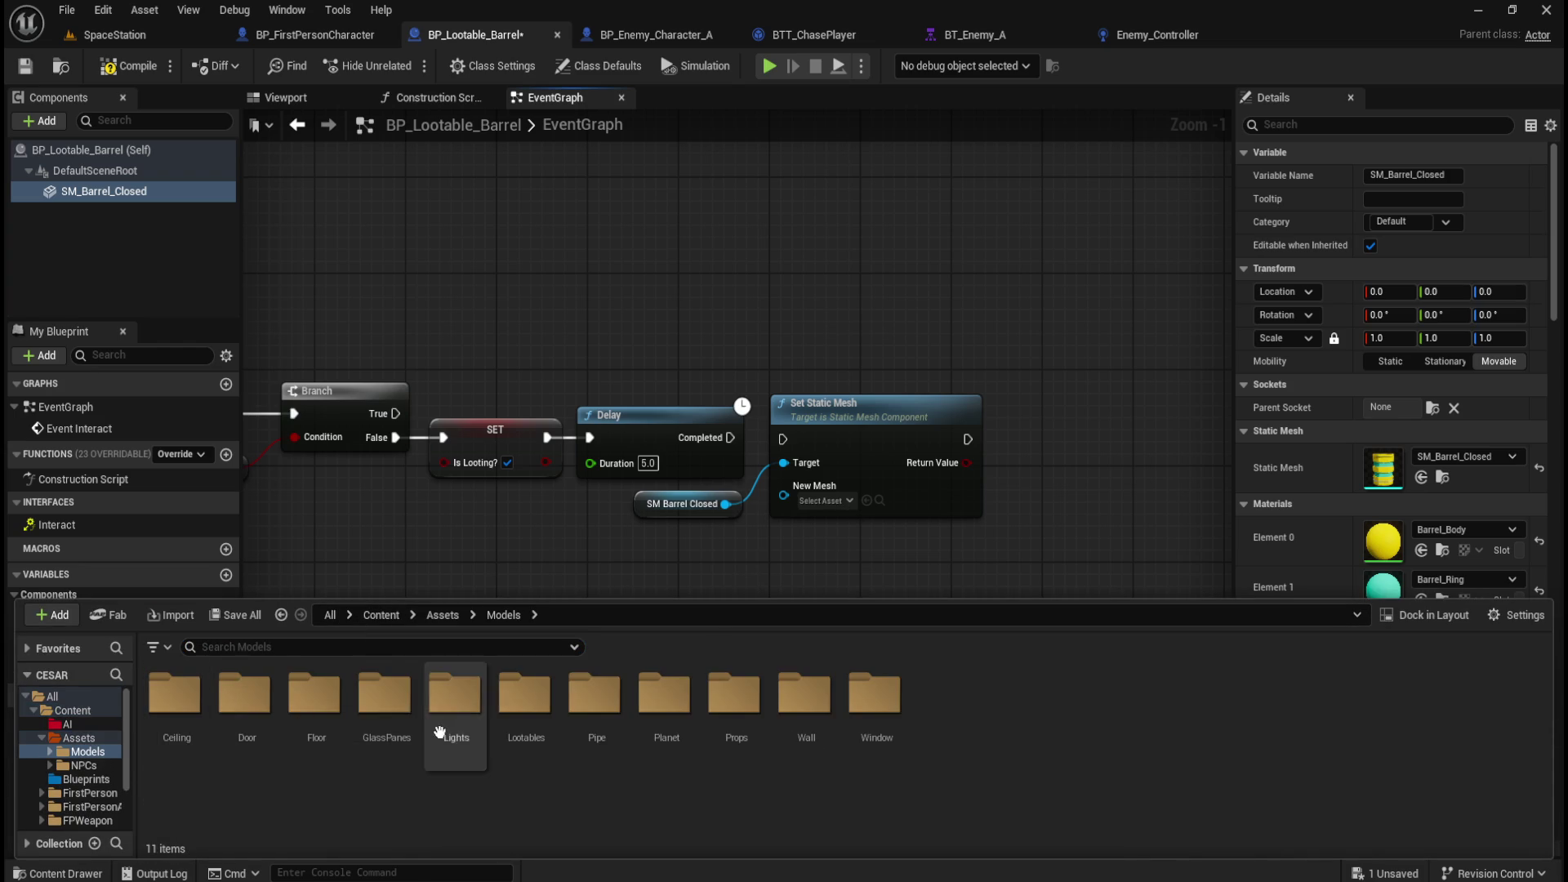
pyautogui.doubleClick(526, 702)
pyautogui.click(252, 707)
pyautogui.doubleClick(252, 707)
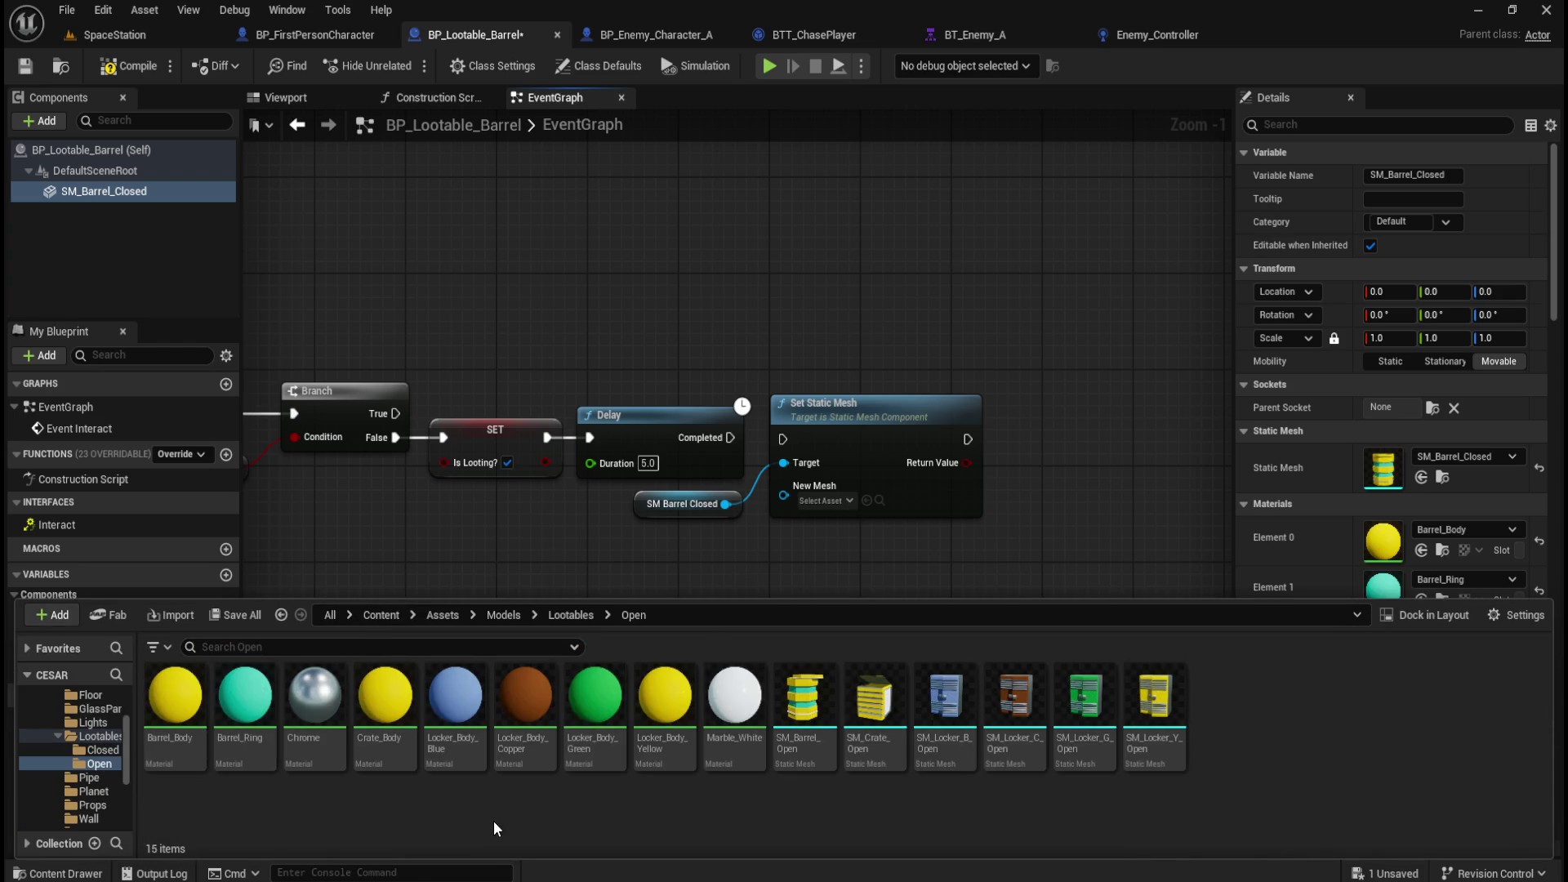
pyautogui.moveTo(801, 702)
pyautogui.mouseDown()
pyautogui.moveTo(804, 716)
pyautogui.moveTo(841, 518)
pyautogui.moveTo(828, 500)
pyautogui.mouseUp()
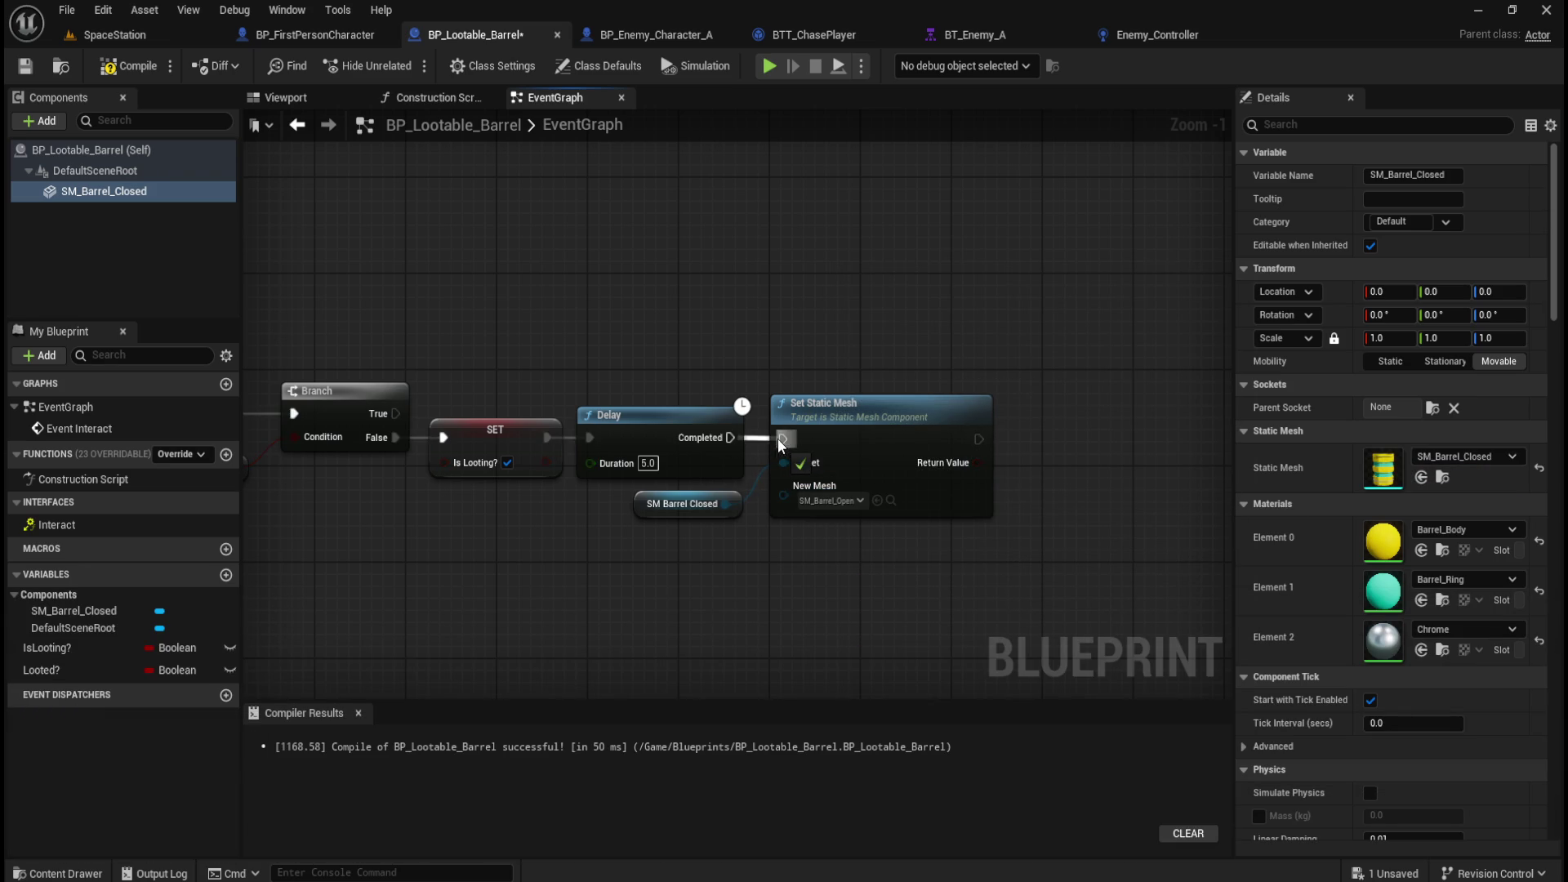
# Straighten the looting chain's connections and move SM Barrel Closed below the Delay node.
pyautogui.moveTo(781, 380); pyautogui.dragTo(951, 339)
pyautogui.moveTo(415, 271)
pyautogui.mouseDown()
pyautogui.moveTo(1011, 447)
pyautogui.moveTo(1052, 479)
pyautogui.mouseUp()
pyautogui.press('q')
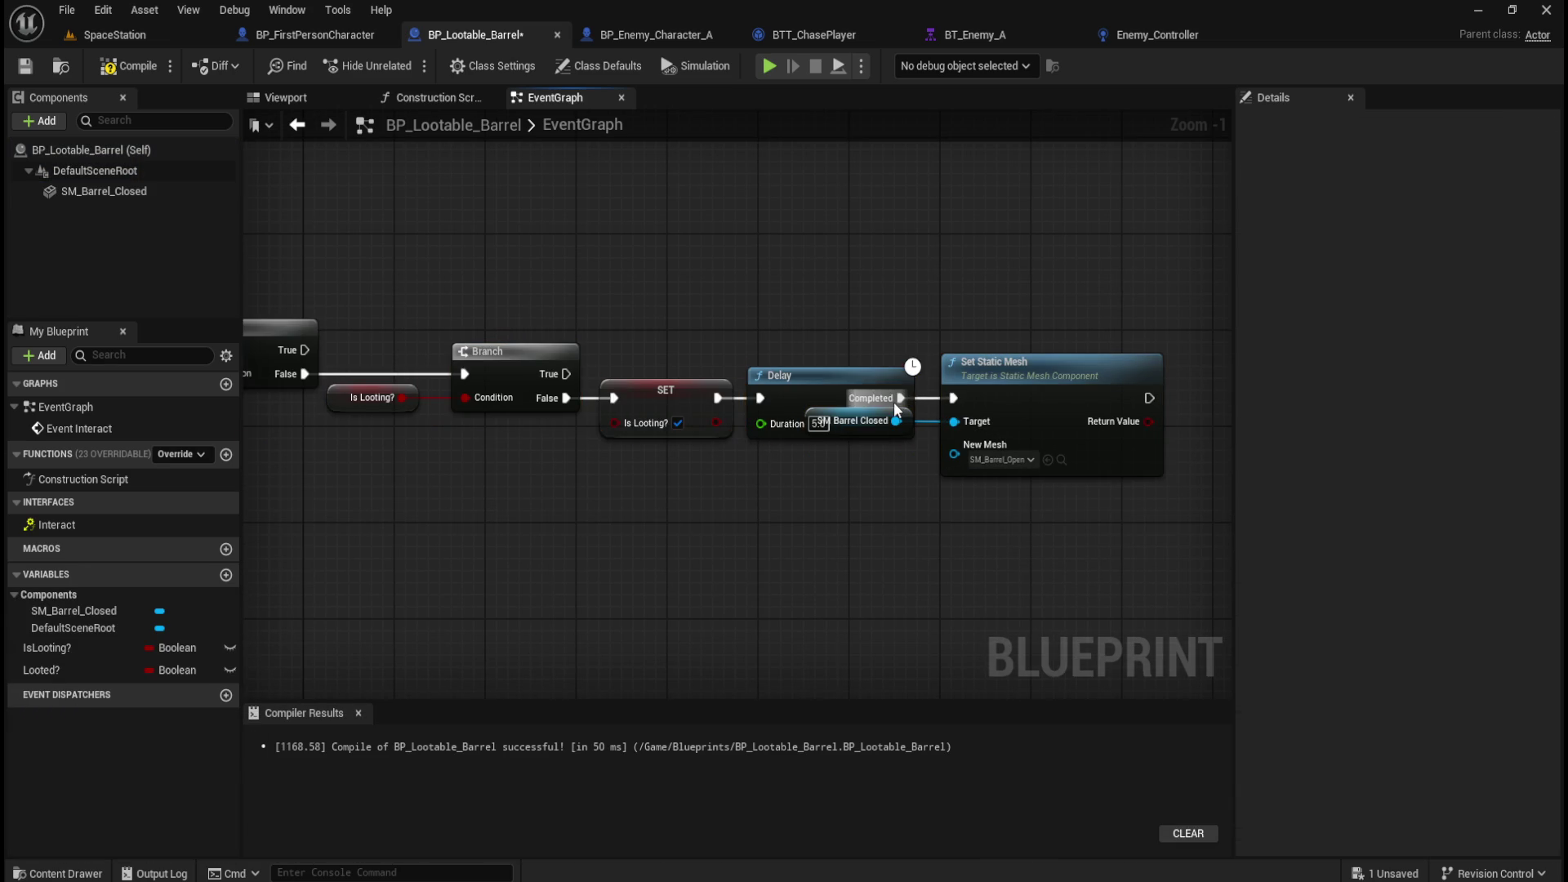
pyautogui.click(890, 417)
pyautogui.keyDown('ctrl'); pyautogui.click(372, 398); pyautogui.keyUp('ctrl')
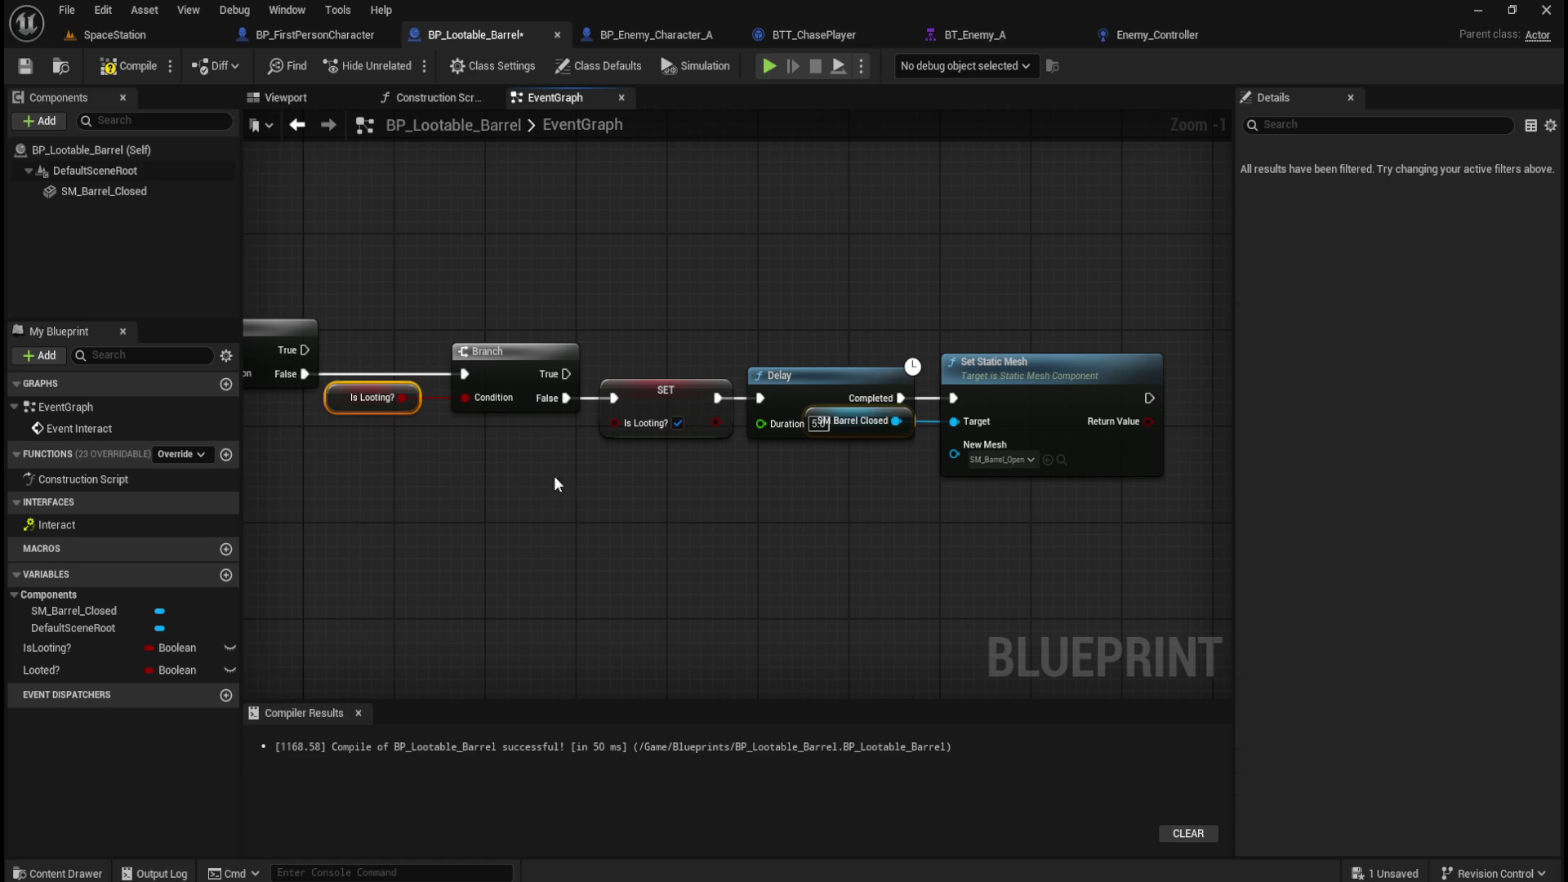
pyautogui.click(861, 420)
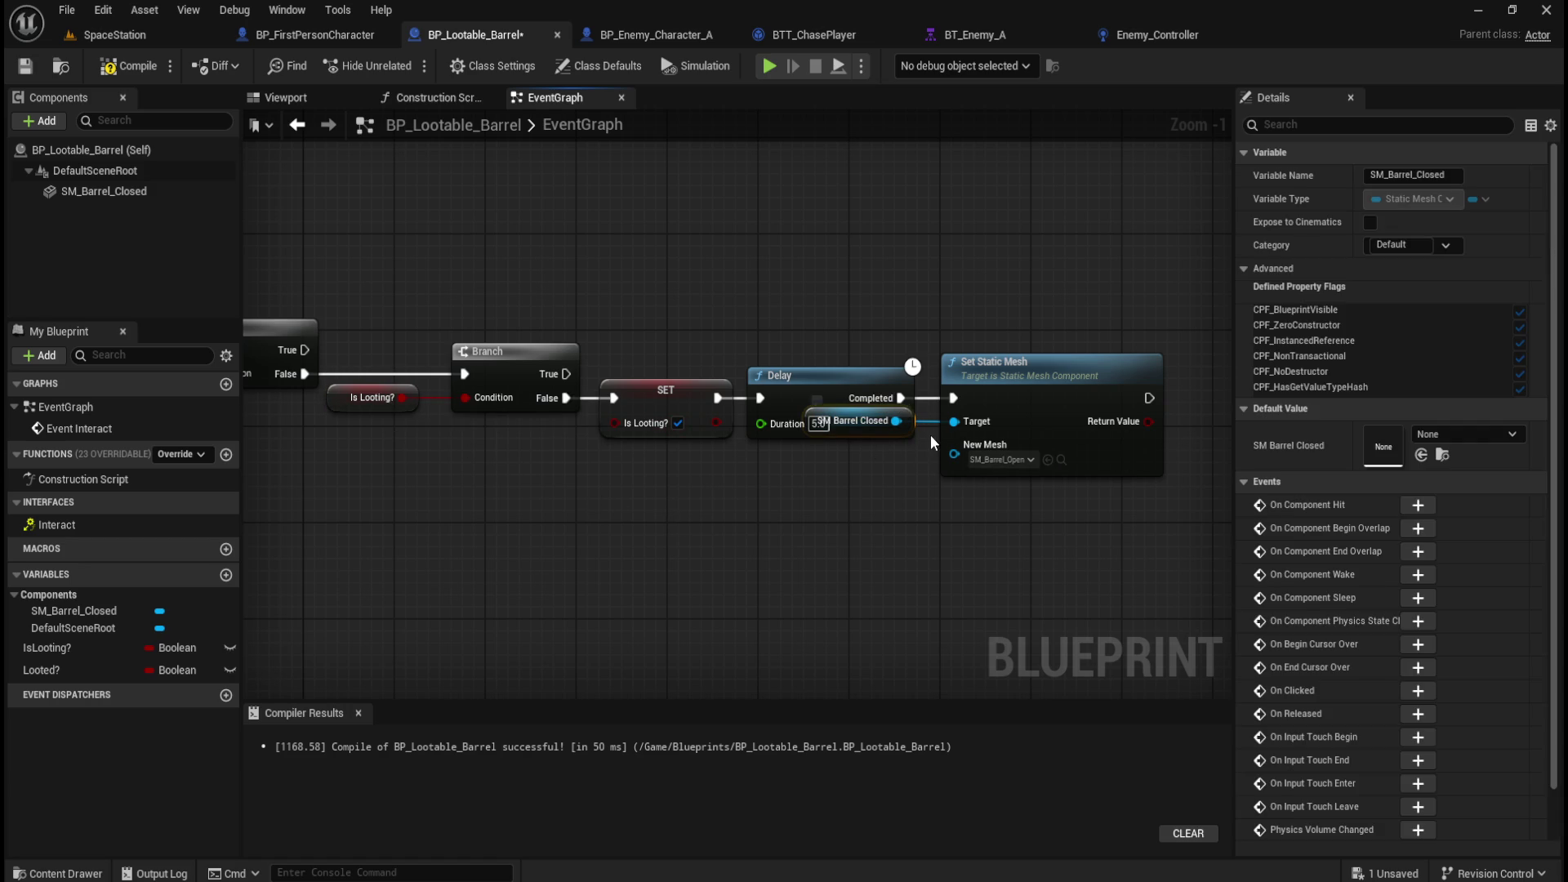
pyautogui.moveTo(853, 420); pyautogui.dragTo(850, 456)
# Nudge the Is Looting? node into line, save BP_Lootable_Barrel and return to SpaceStation.
pyautogui.click(557, 534)
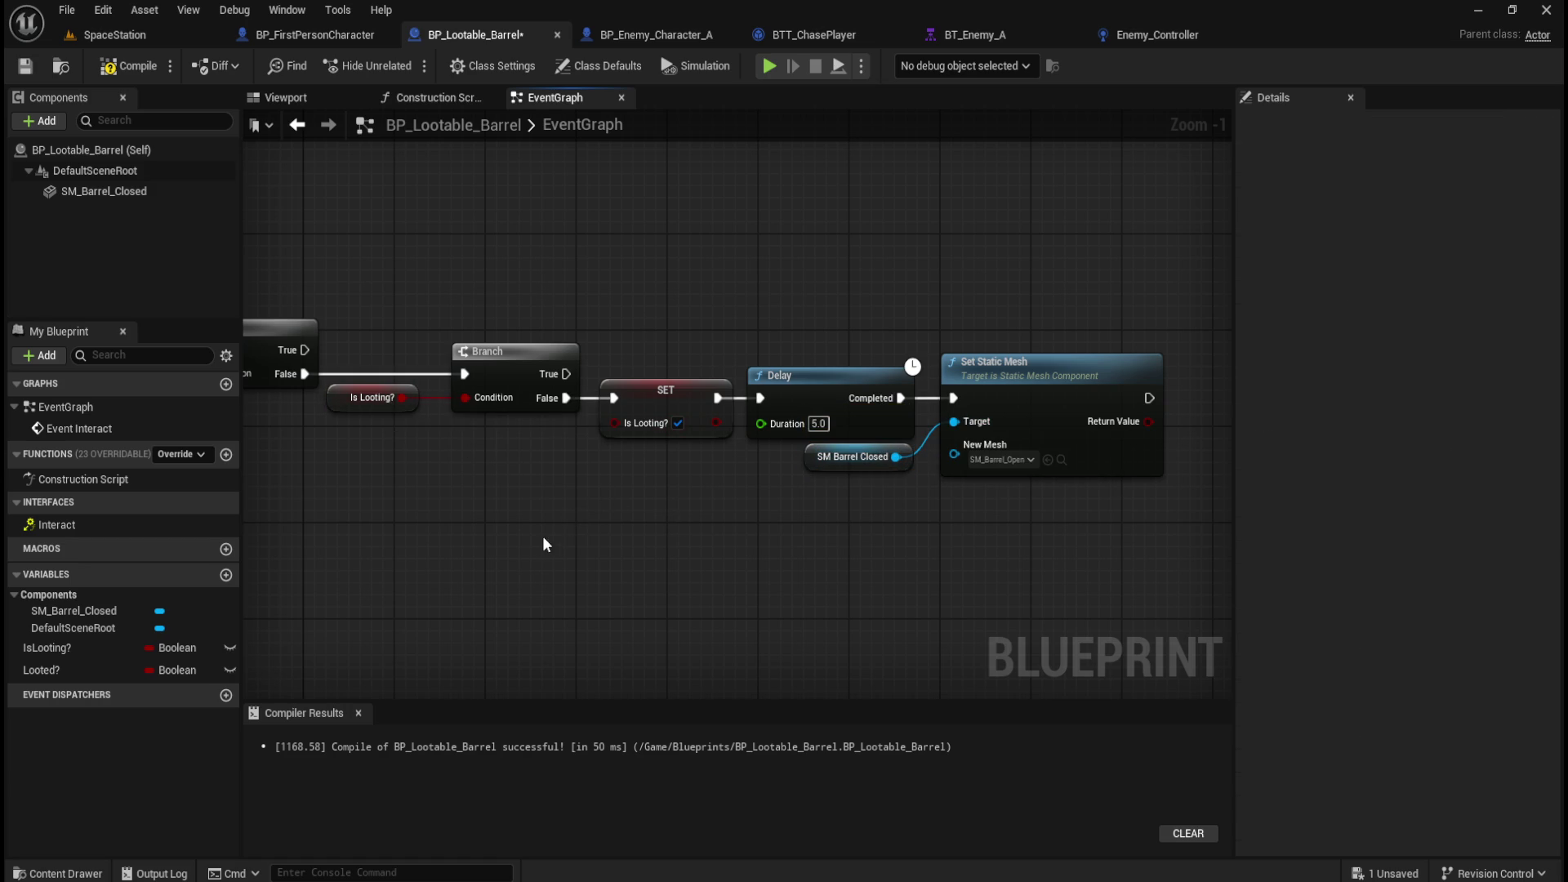
pyautogui.click(390, 403)
pyautogui.moveTo(389, 405); pyautogui.dragTo(400, 410)
pyautogui.moveTo(423, 261); pyautogui.dragTo(993, 459)
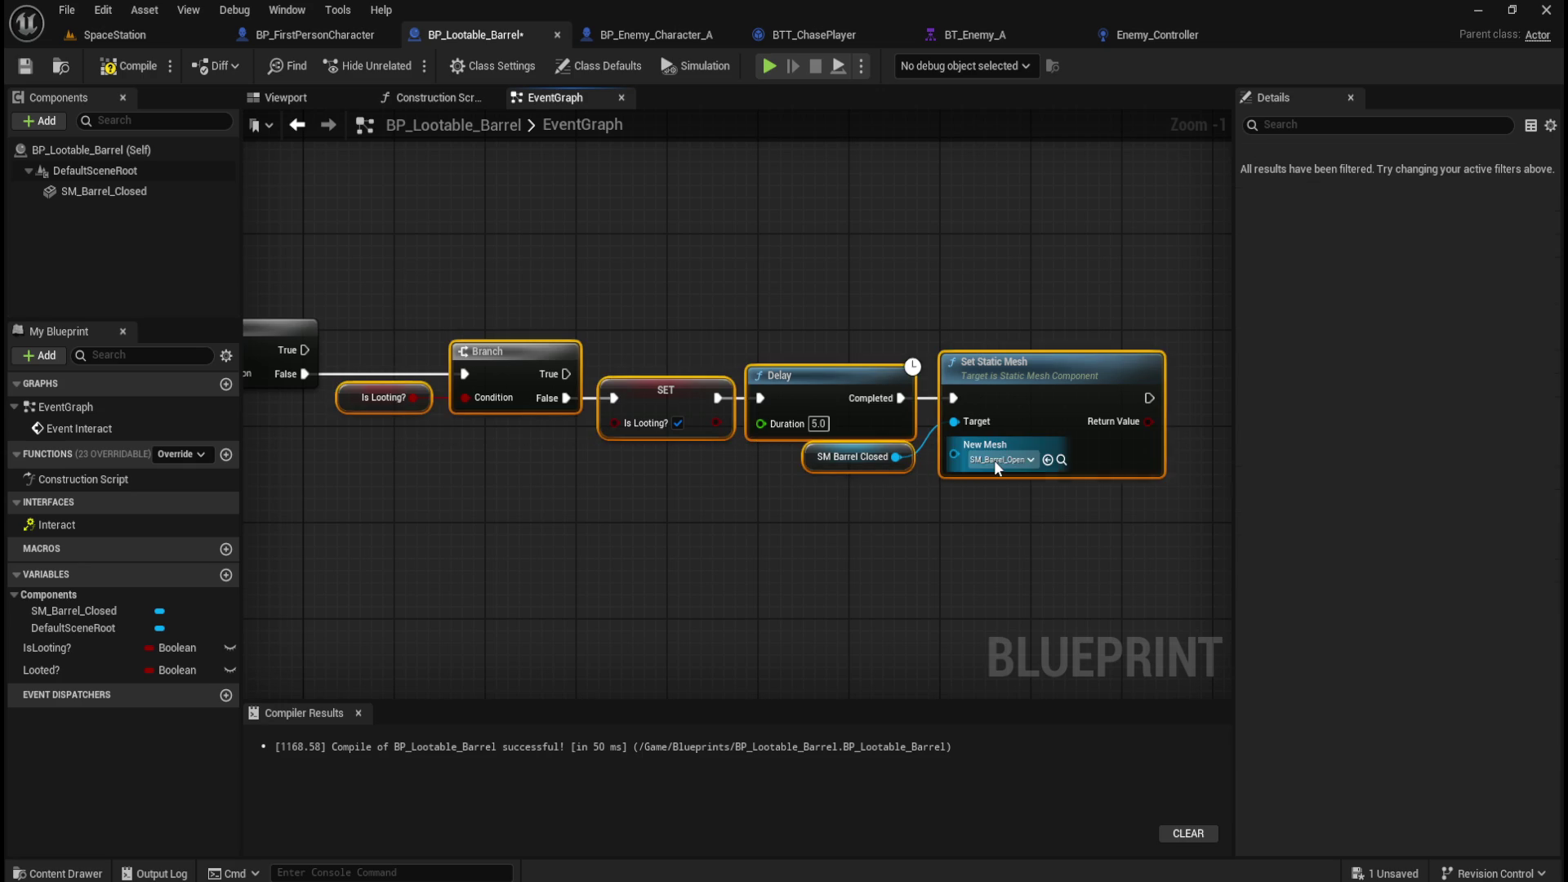
pyautogui.click(661, 241)
pyautogui.moveTo(596, 242); pyautogui.dragTo(681, 247)
pyautogui.click(24, 66)
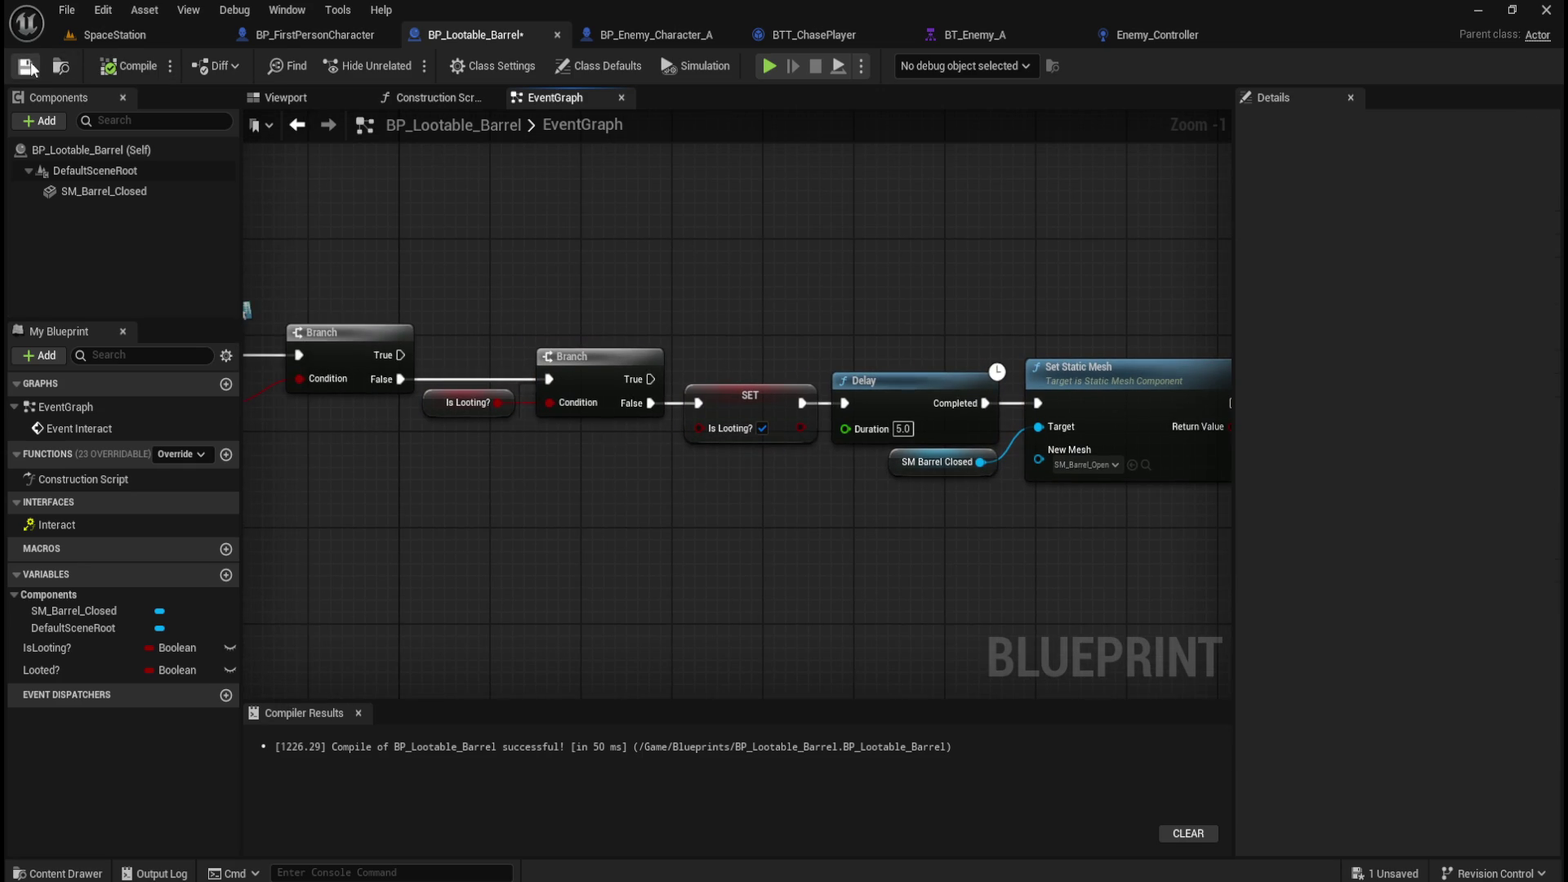
pyautogui.click(137, 36)
# Play SpaceStation, walk to a barrel and loot it so its lid opens, then return to BP_Lootable_Barrel.
pyautogui.click(405, 65)
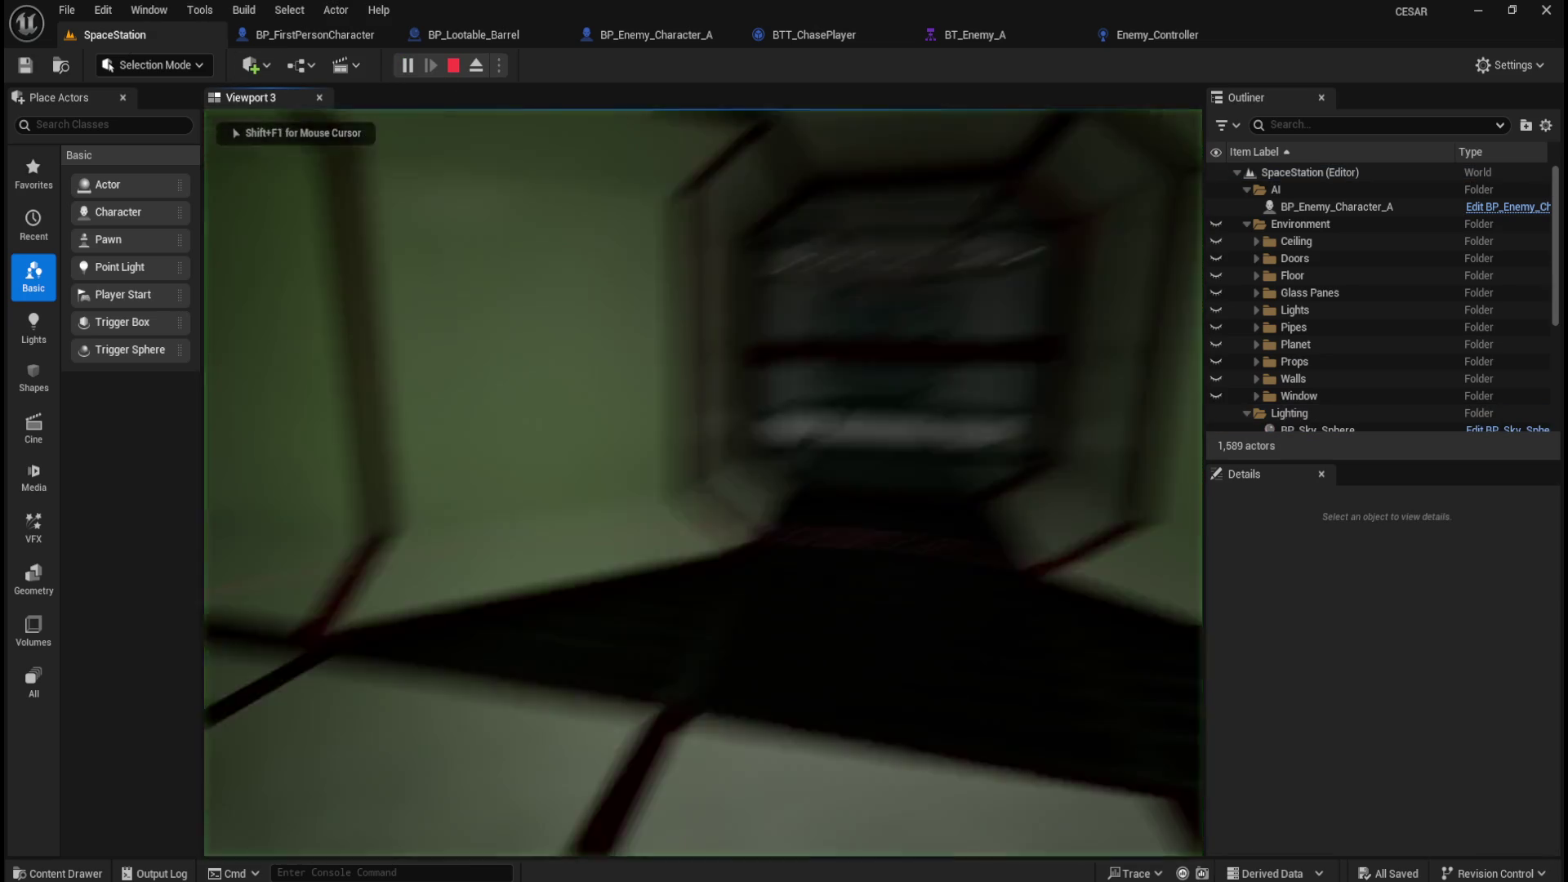
pyautogui.press('w')
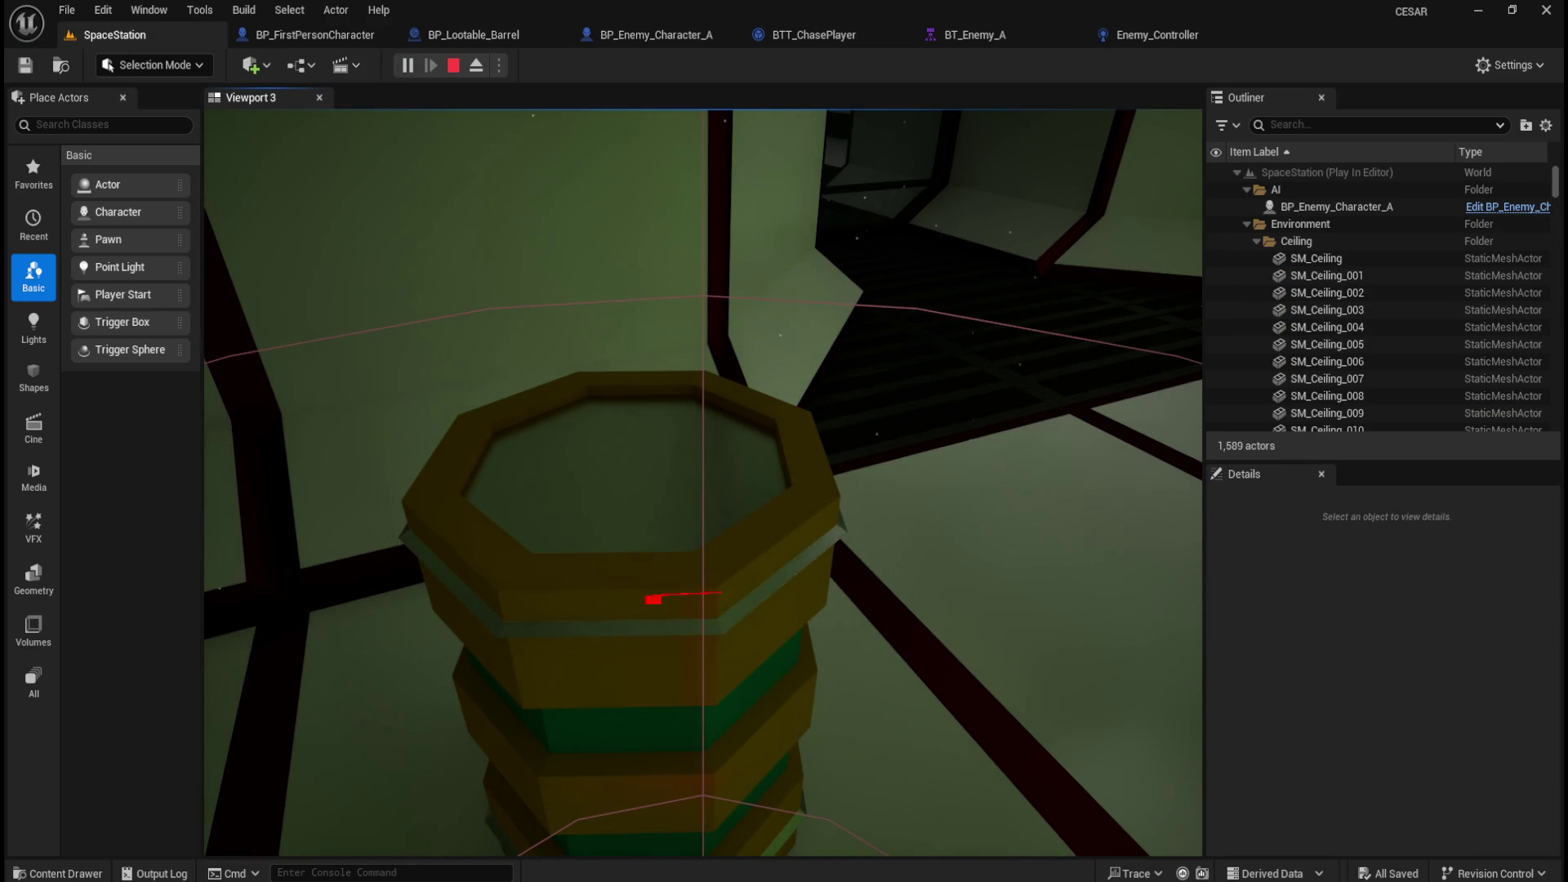
pyautogui.press('e')
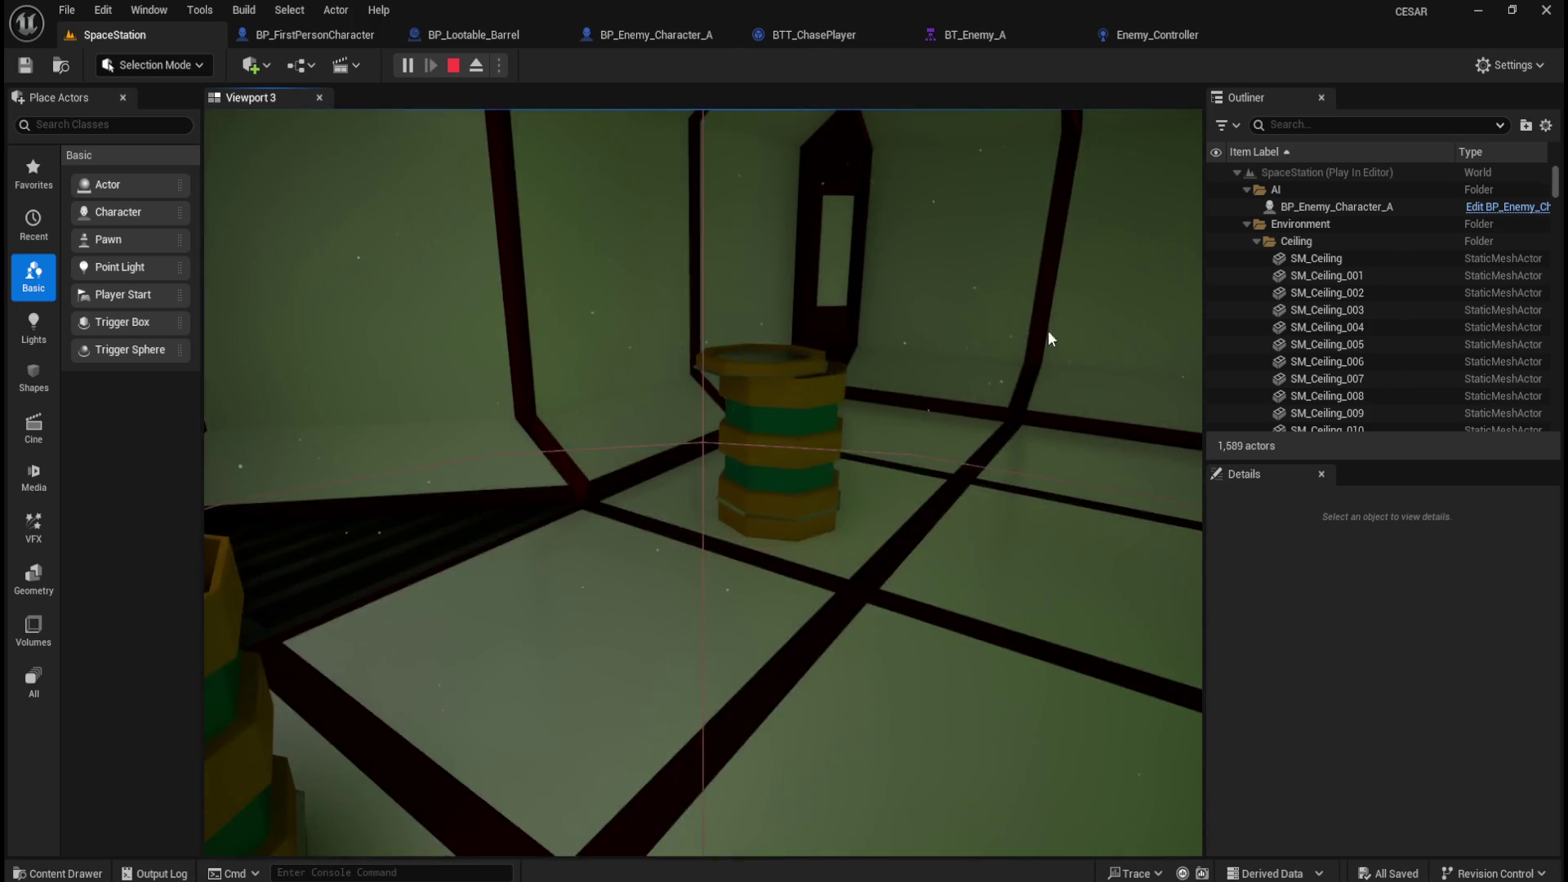
pyautogui.press('Escape')
pyautogui.click(473, 34)
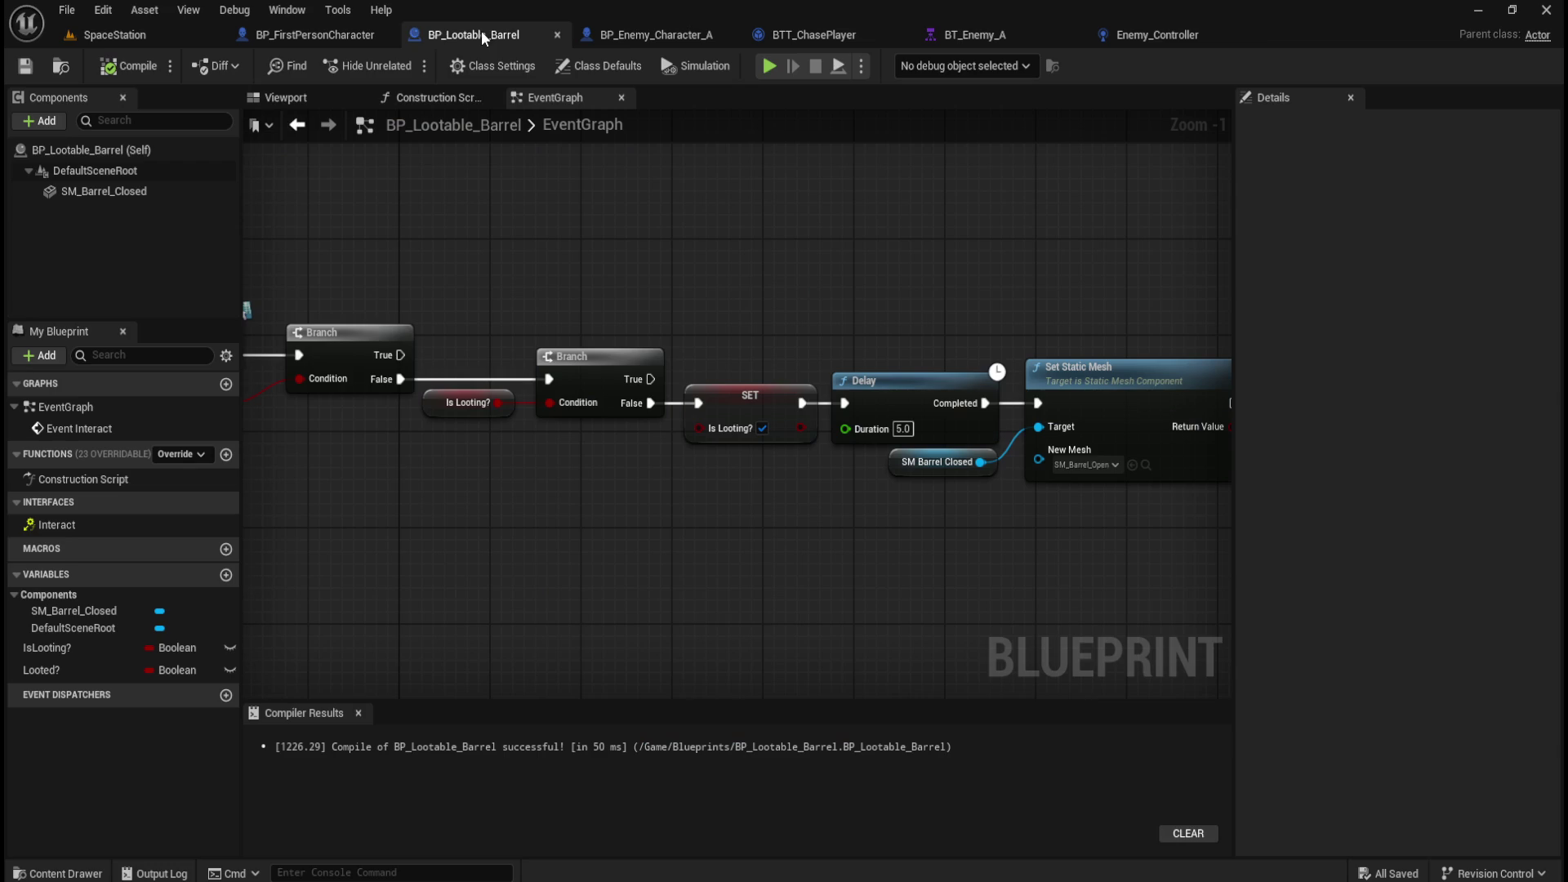
# Wire a SET Looted? node ticked true after Set Static Mesh, then compile and save.
pyautogui.scroll(-1, 773, 537)
pyautogui.moveTo(834, 560)
pyautogui.mouseDown()
pyautogui.moveTo(801, 560)
pyautogui.moveTo(711, 443)
pyautogui.mouseUp()
pyautogui.moveTo(631, 584)
pyautogui.mouseDown()
pyautogui.moveTo(914, 526)
pyautogui.moveTo(612, 543)
pyautogui.moveTo(815, 570)
pyautogui.moveTo(689, 577)
pyautogui.mouseUp()
pyautogui.moveTo(69, 665)
pyautogui.mouseDown()
pyautogui.moveTo(748, 573)
pyautogui.moveTo(1071, 459)
pyautogui.moveTo(1074, 399)
pyautogui.mouseUp()
pyautogui.click(1019, 539)
pyautogui.moveTo(979, 389); pyautogui.dragTo(1016, 390)
pyautogui.click(129, 65)
pyautogui.click(25, 65)
pyautogui.moveTo(727, 274); pyautogui.dragTo(838, 322)
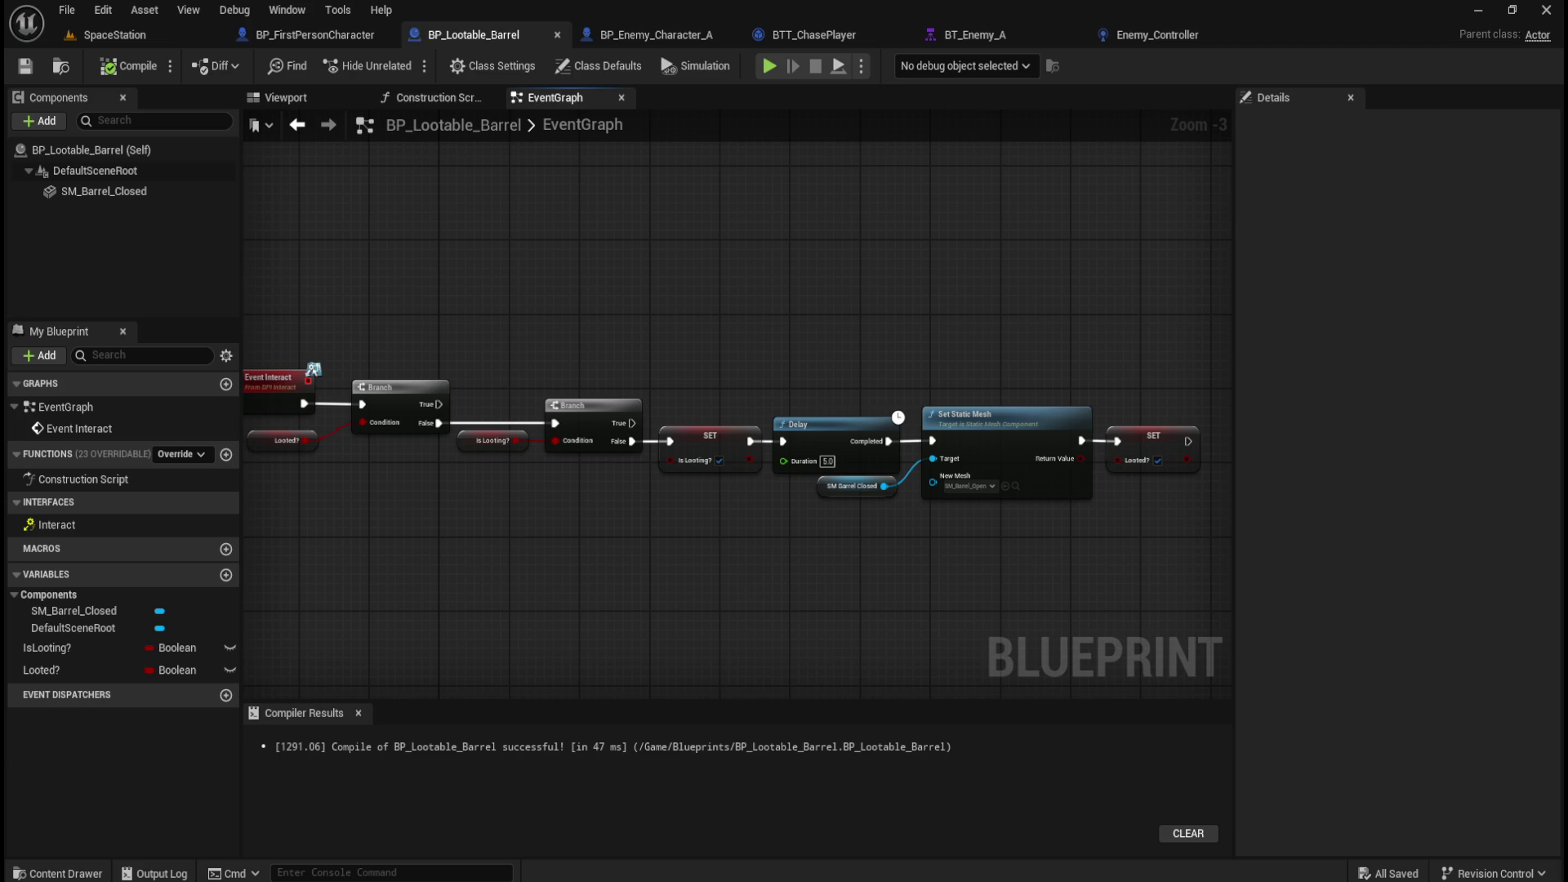
pyautogui.hotkey('alt', 'Tab')
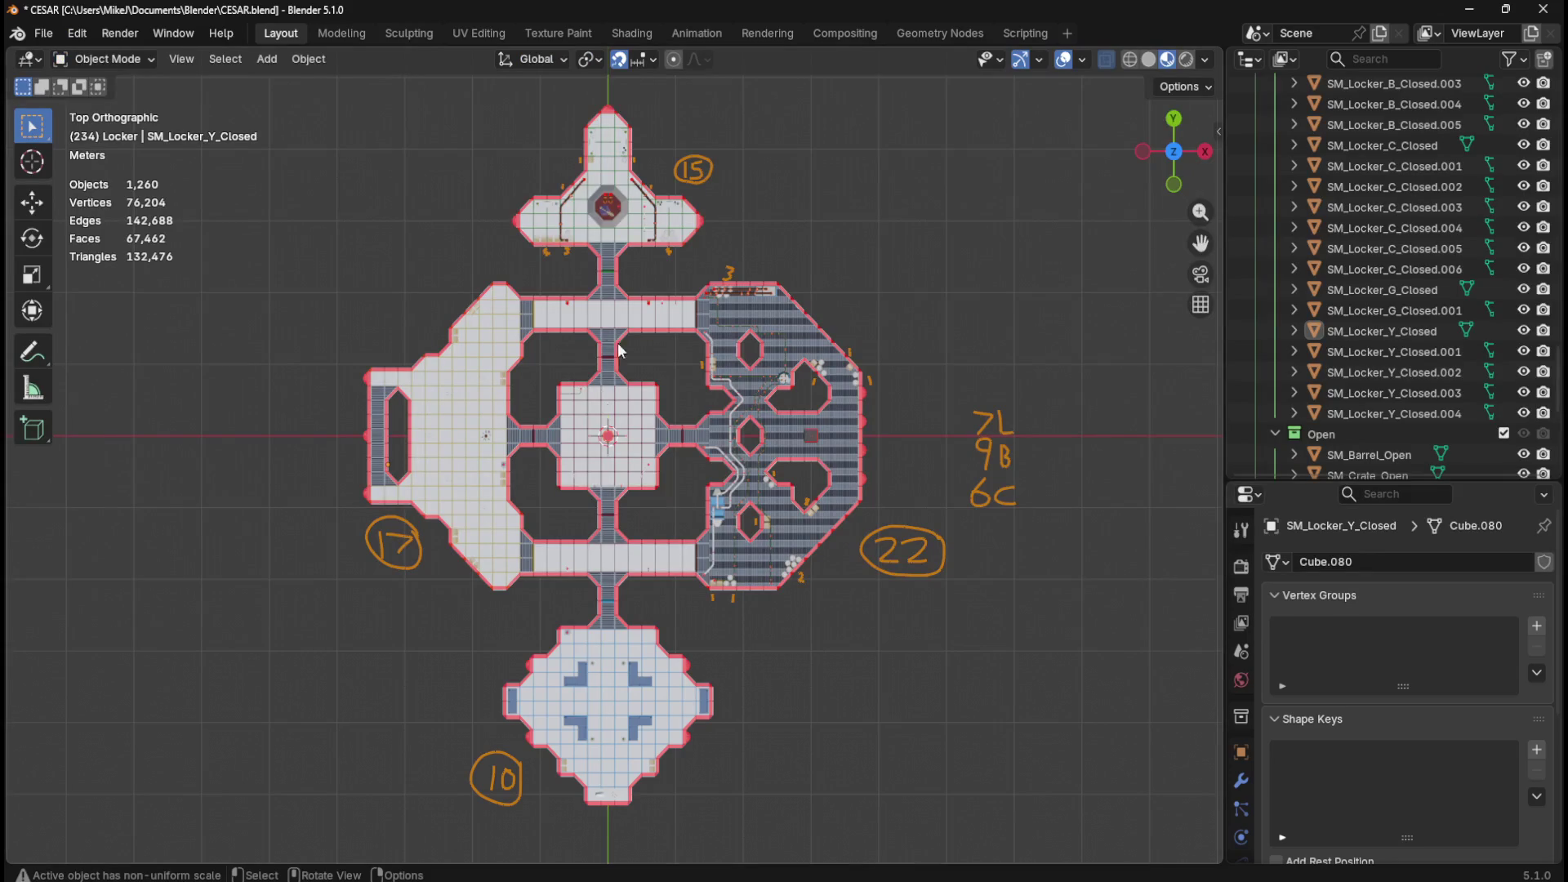
# Leave Blender's space station layout and bring the Unreal barrel blueprint back to the front.
pyautogui.moveTo(979, 880)
pyautogui.click(980, 816)
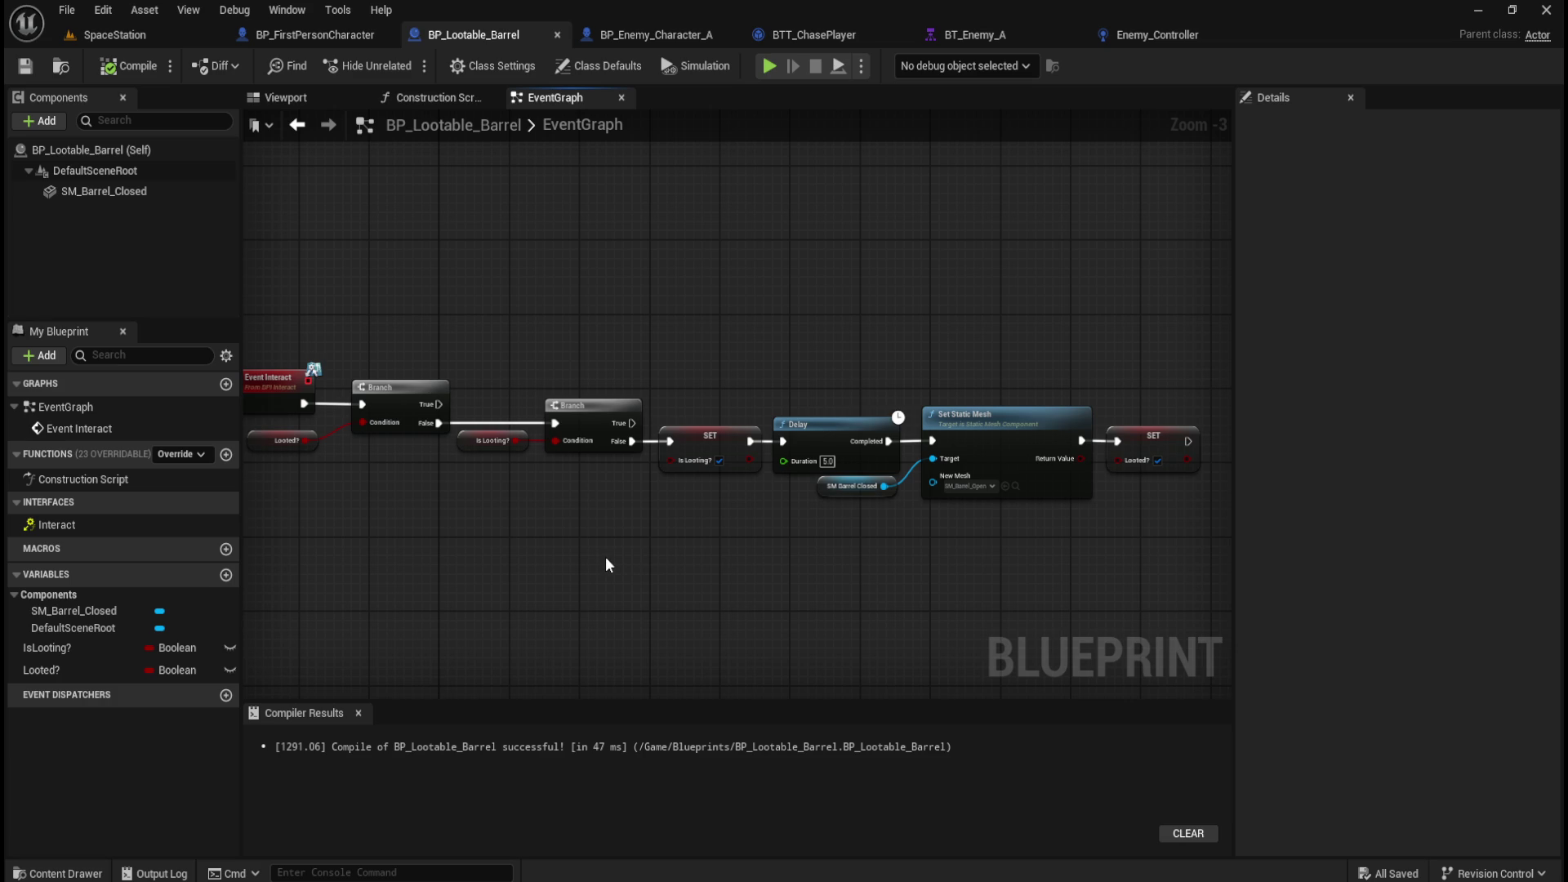
pyautogui.scroll(2, 389, 473)
# Make room above the interact chain and add a custom event named ResetLootable there.
pyautogui.scroll(-1, 417, 498)
pyautogui.scroll(-1, 417, 501)
pyautogui.moveTo(745, 556)
pyautogui.mouseDown()
pyautogui.moveTo(736, 578)
pyautogui.moveTo(530, 582)
pyautogui.mouseUp()
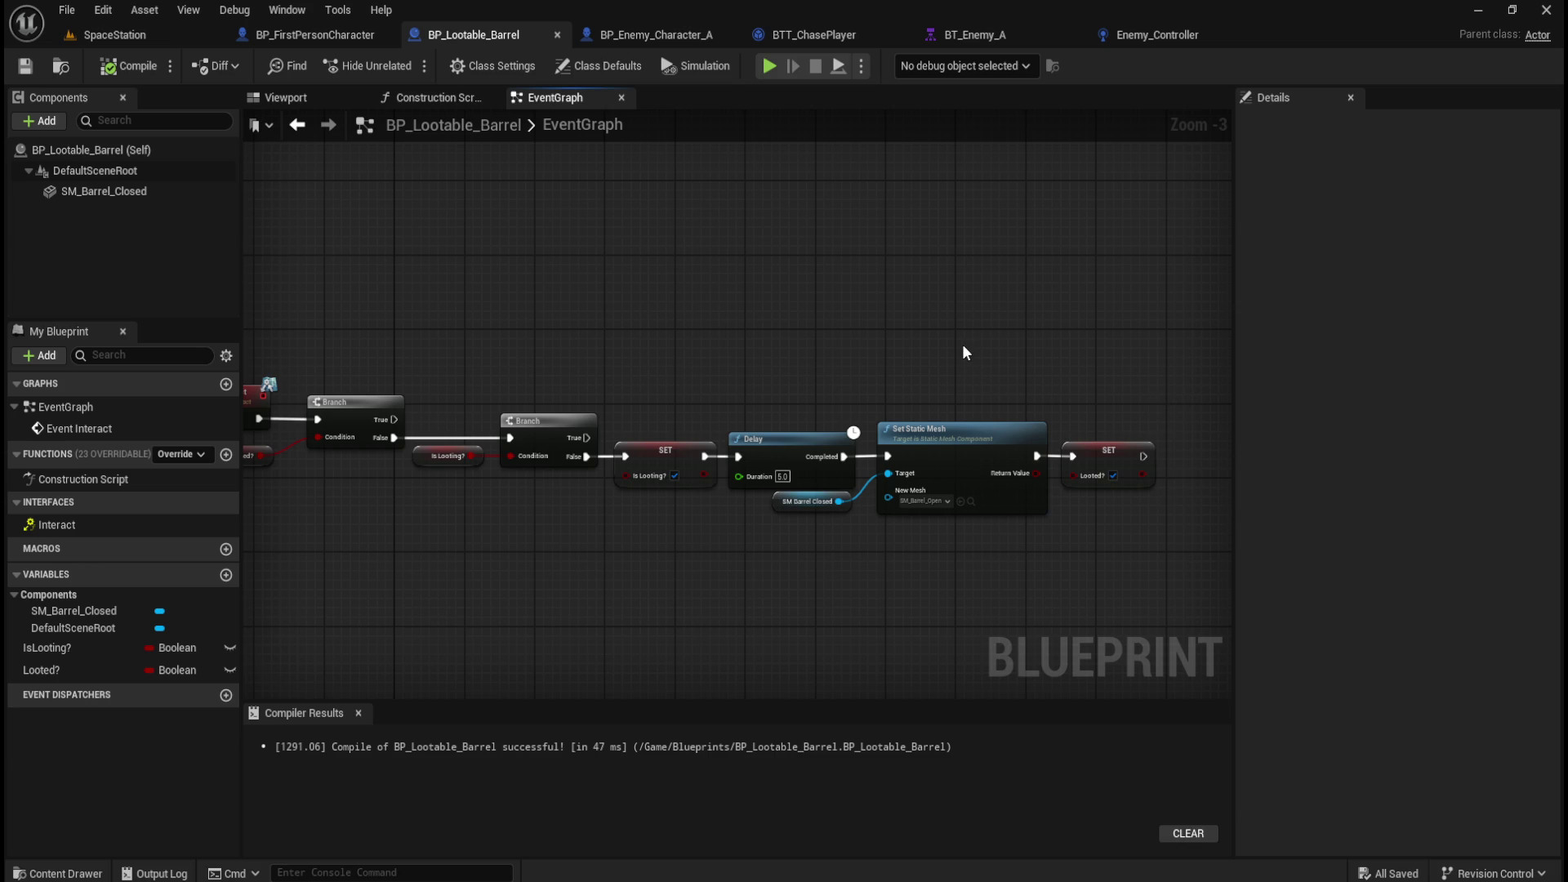
pyautogui.moveTo(915, 335); pyautogui.dragTo(914, 413)
pyautogui.moveTo(526, 282); pyautogui.dragTo(552, 338)
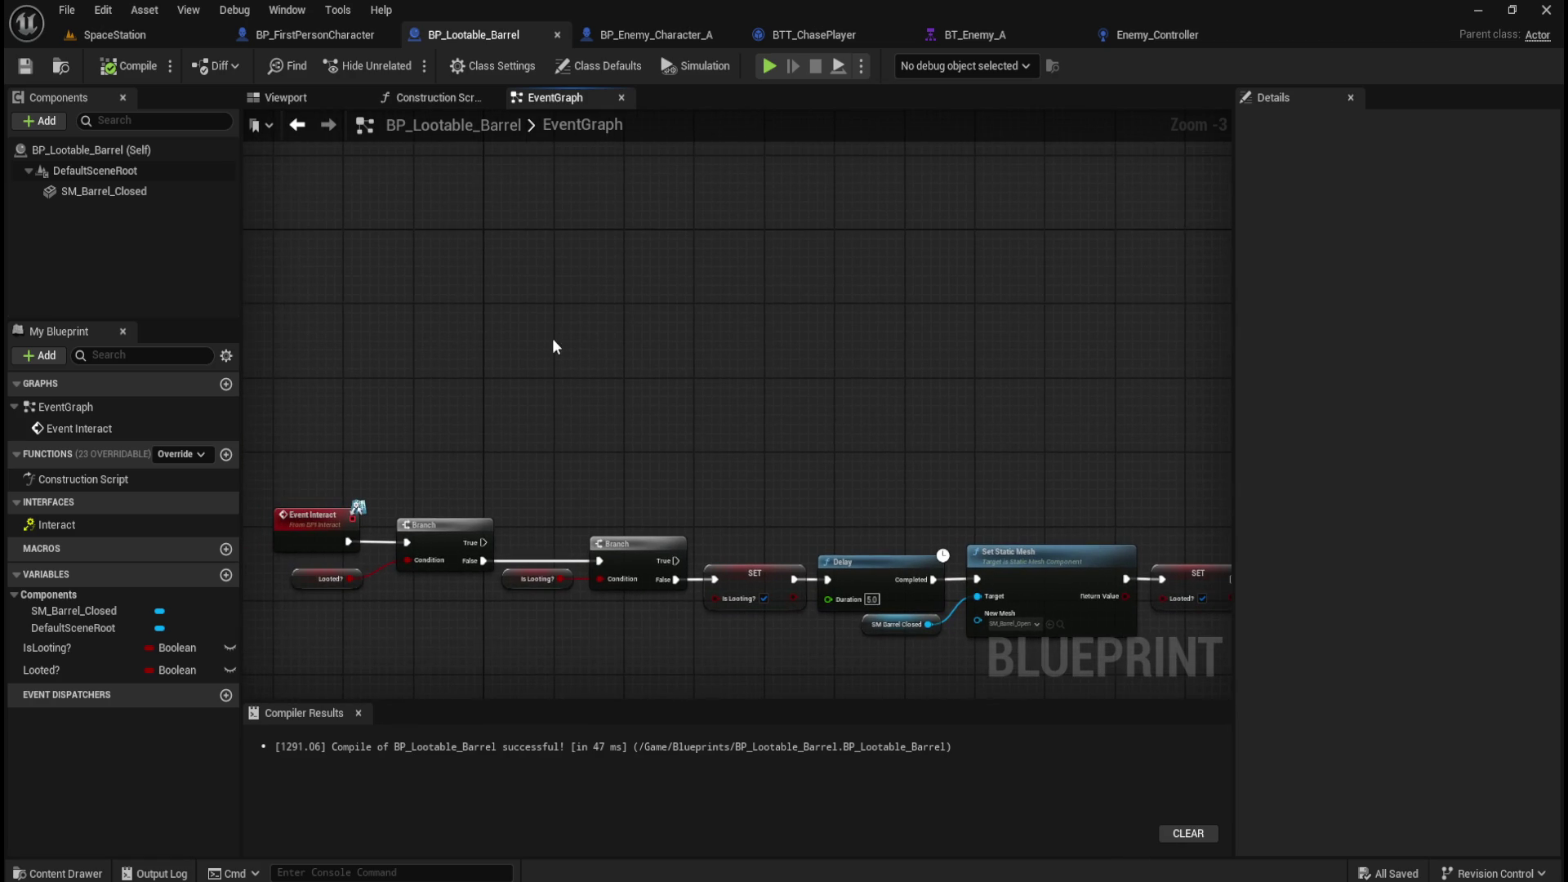
pyautogui.rightClick(501, 349)
pyautogui.write('custom')
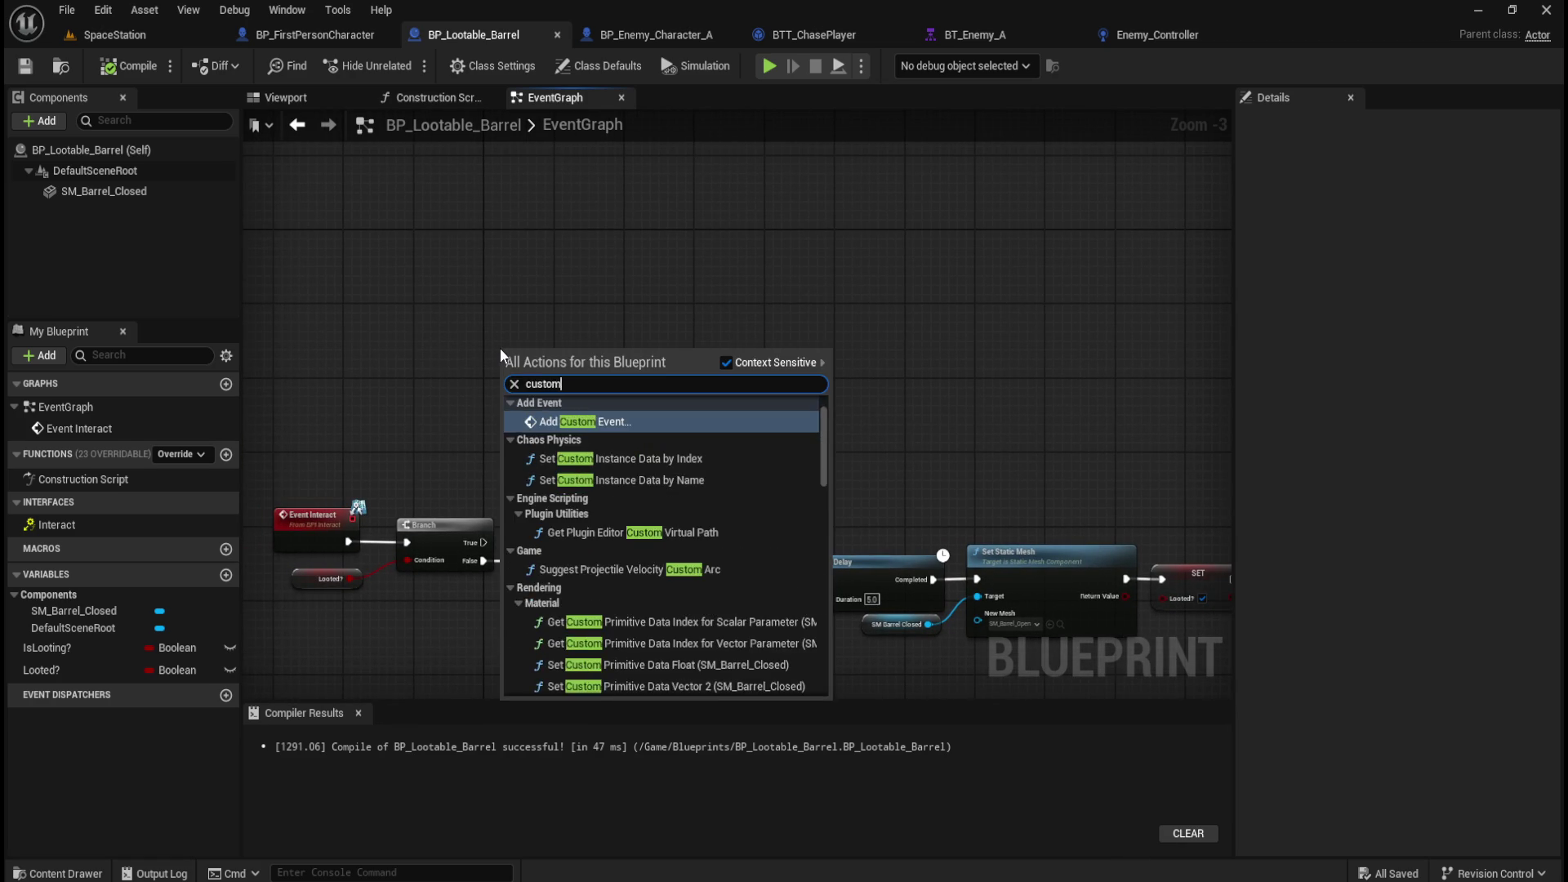
pyautogui.press('Return')
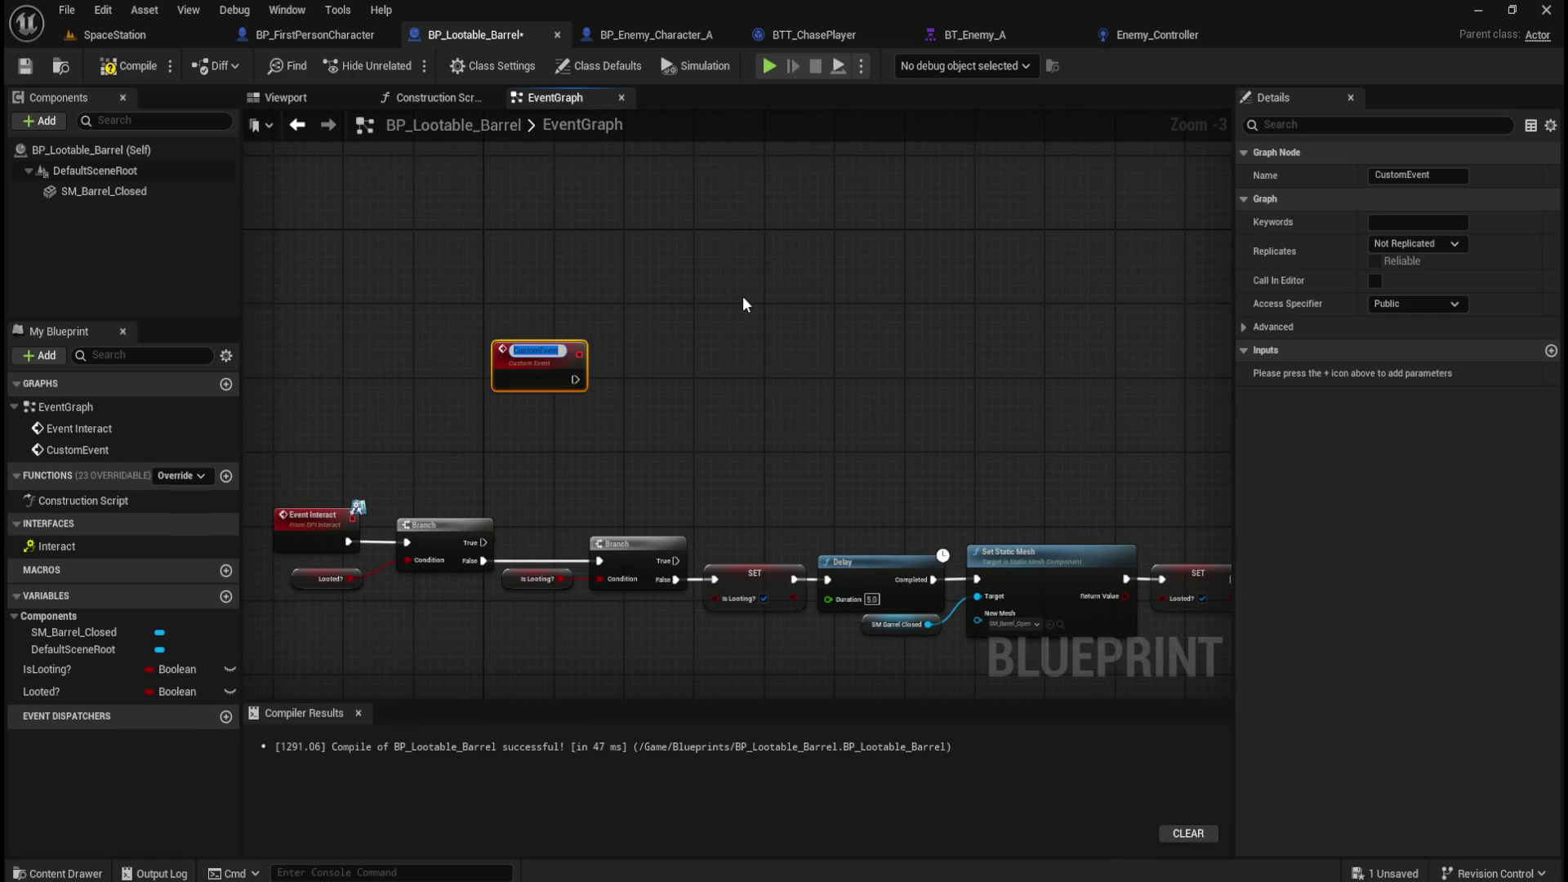
pyautogui.write('Reset')
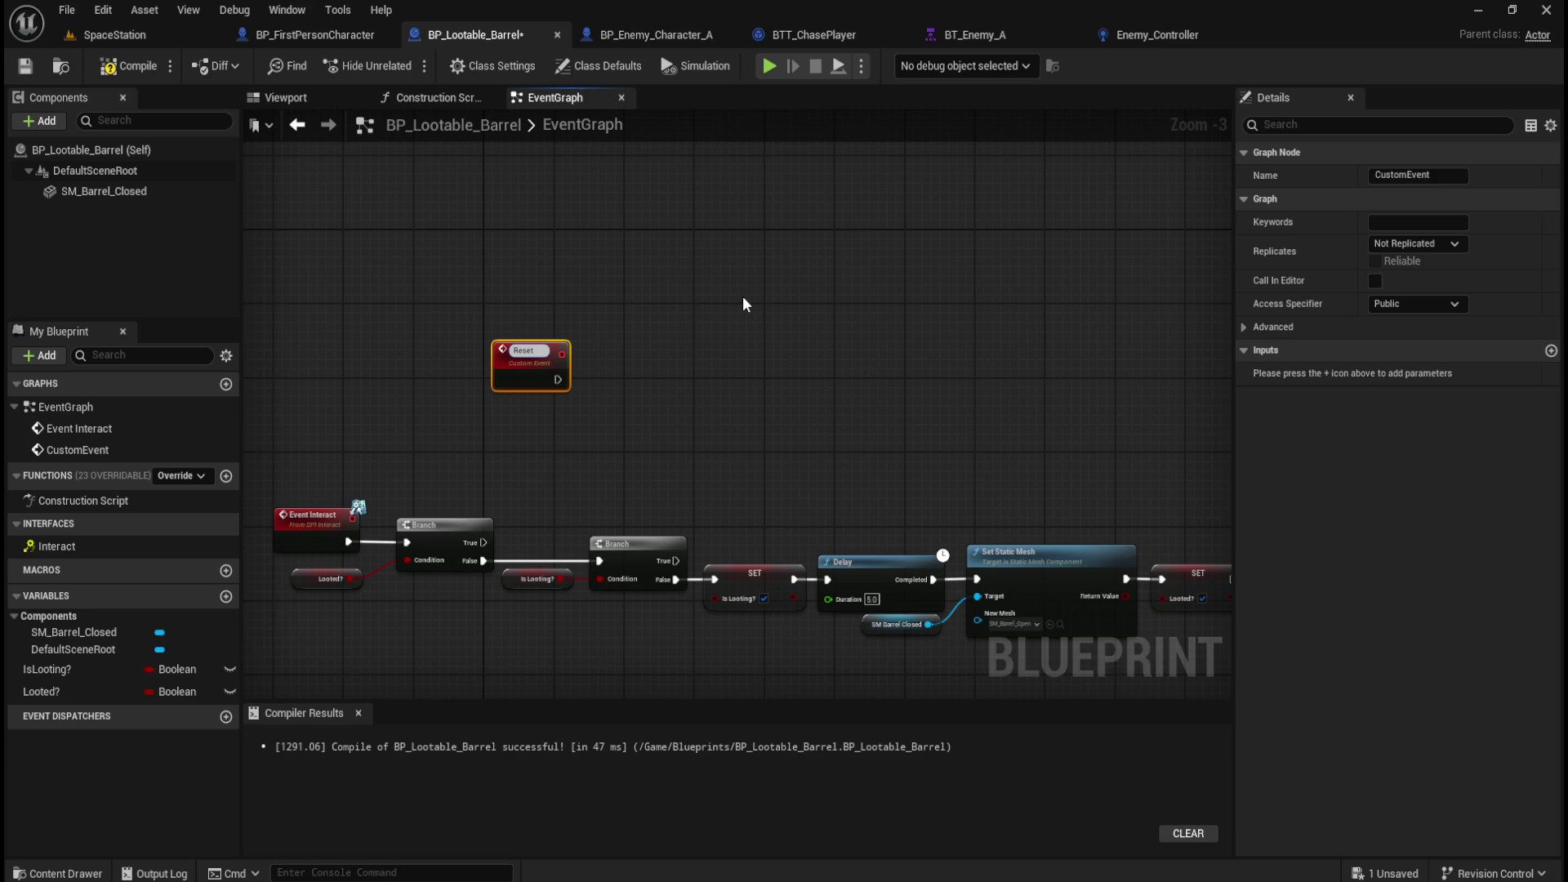
pyautogui.write('Lootable')
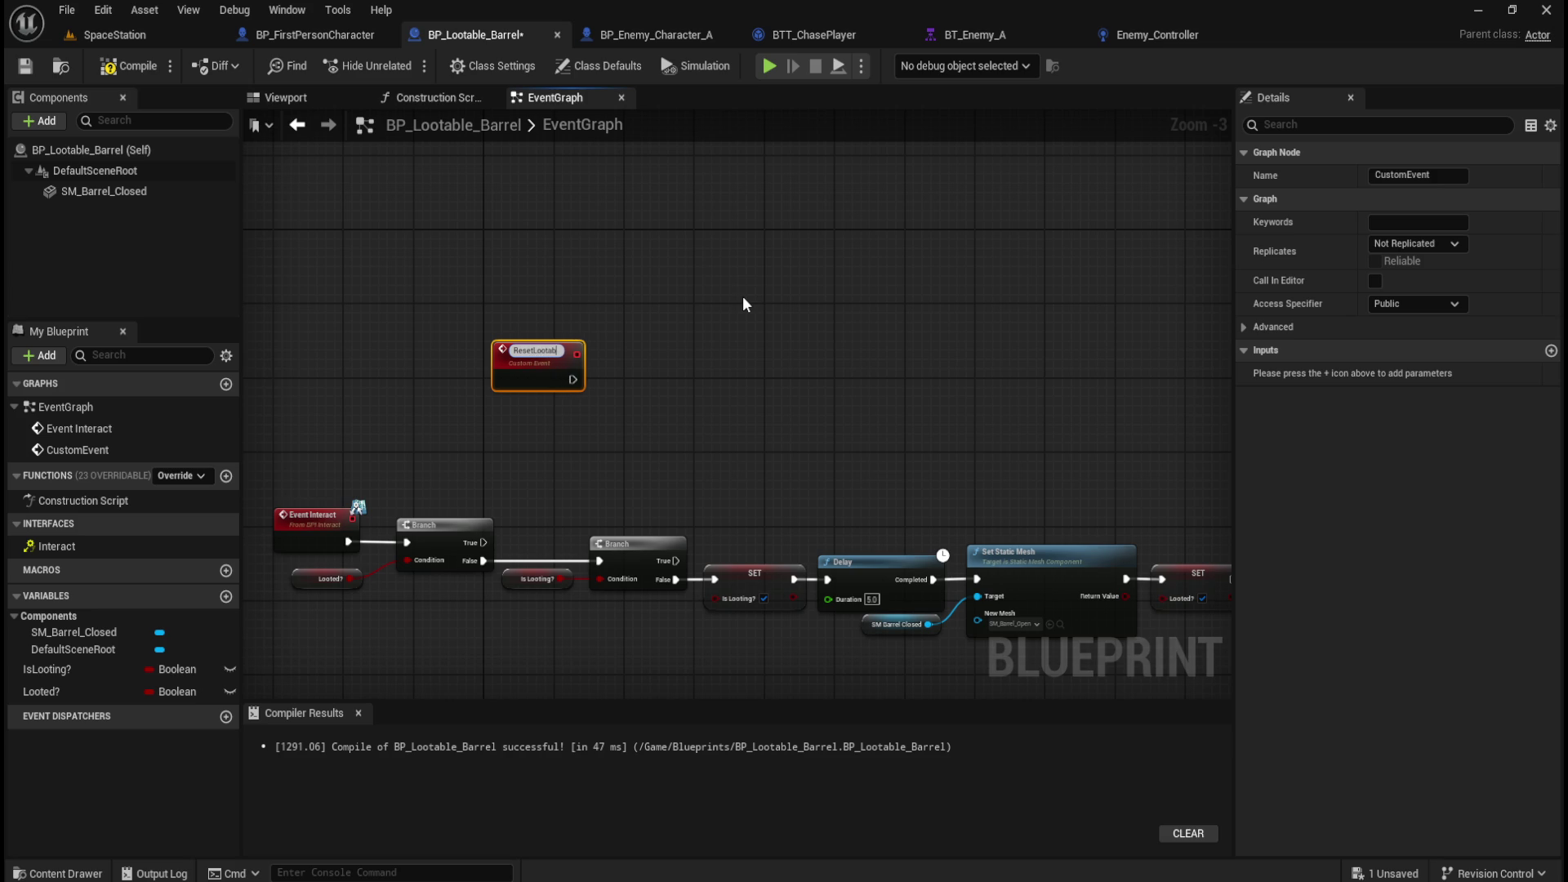
pyautogui.press('Return')
pyautogui.click(672, 322)
pyautogui.moveTo(672, 322)
pyautogui.mouseDown()
pyautogui.moveTo(847, 315)
pyautogui.moveTo(847, 291)
pyautogui.moveTo(785, 299)
pyautogui.moveTo(845, 319)
pyautogui.mouseUp()
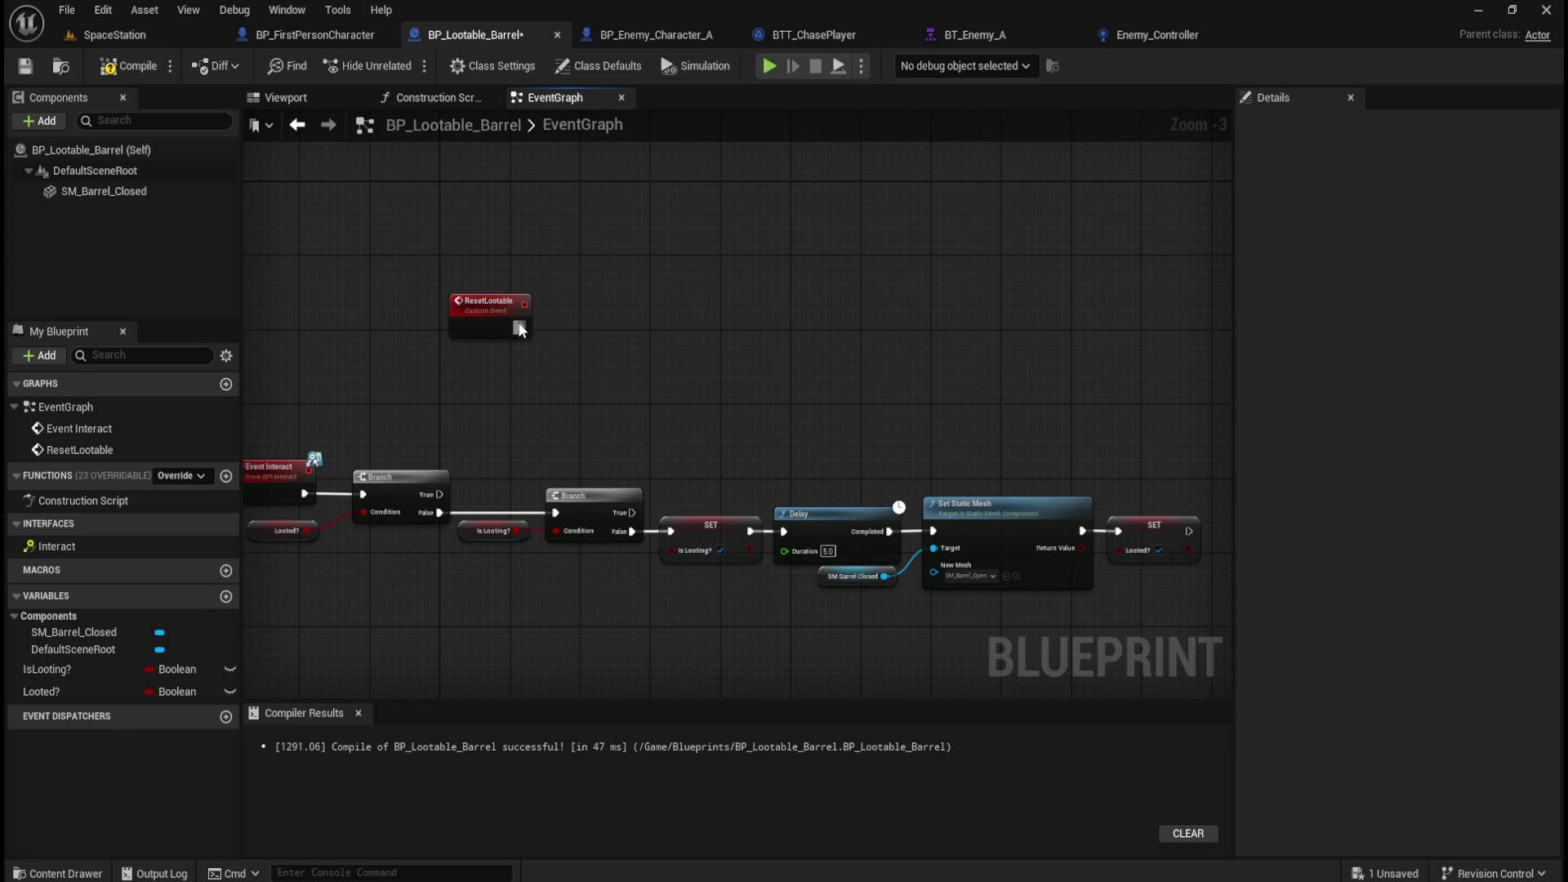
pyautogui.moveTo(520, 327); pyautogui.dragTo(588, 327)
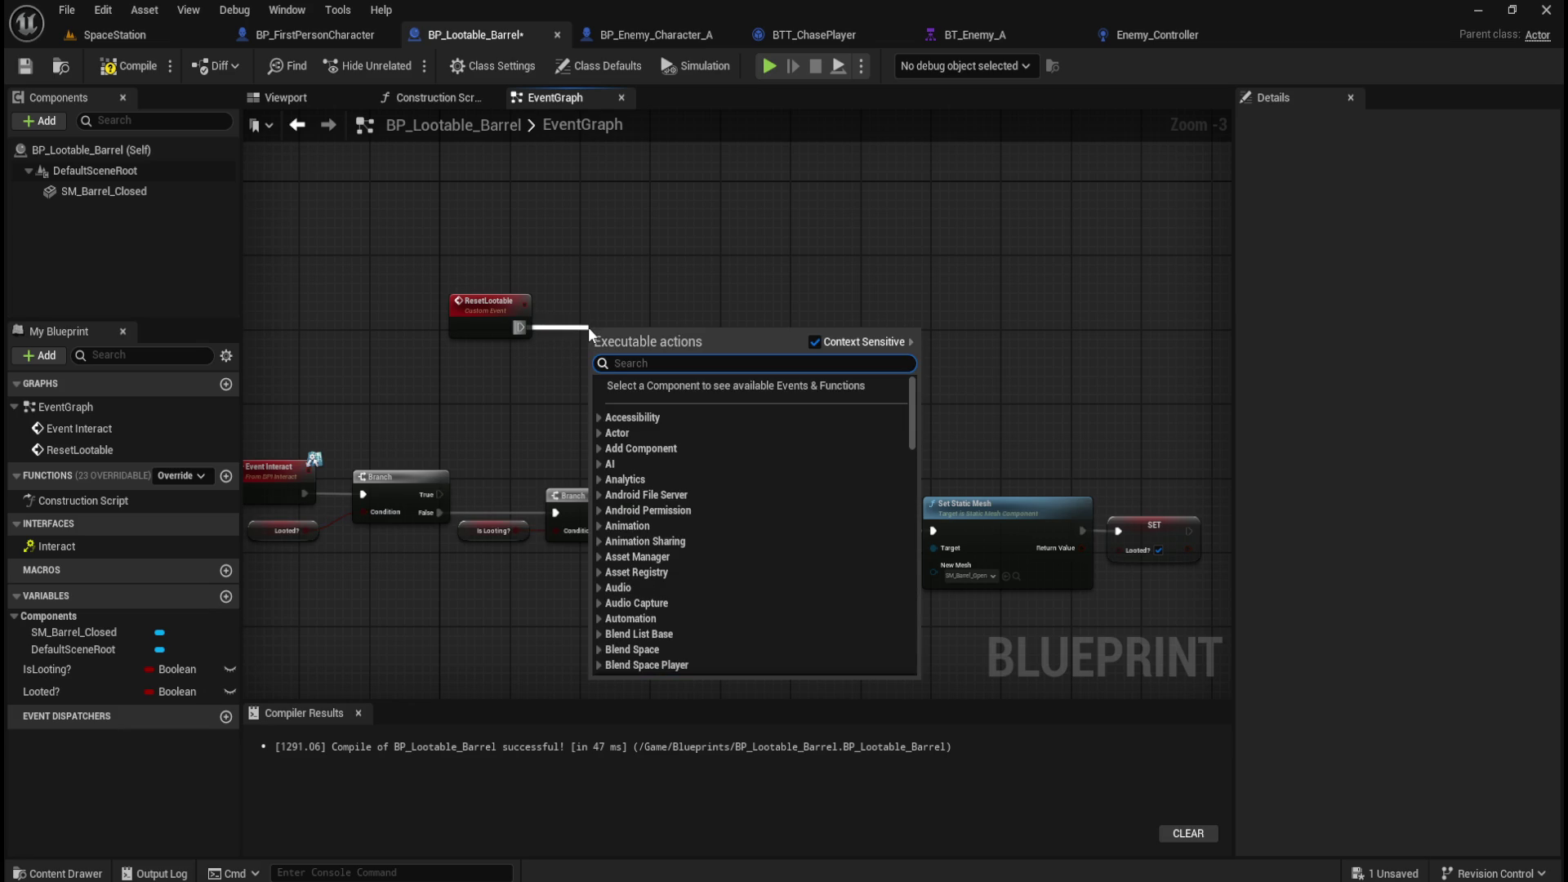
# Add a 1.0 second Delay after the ResetLootable event.
pyautogui.write('delay')
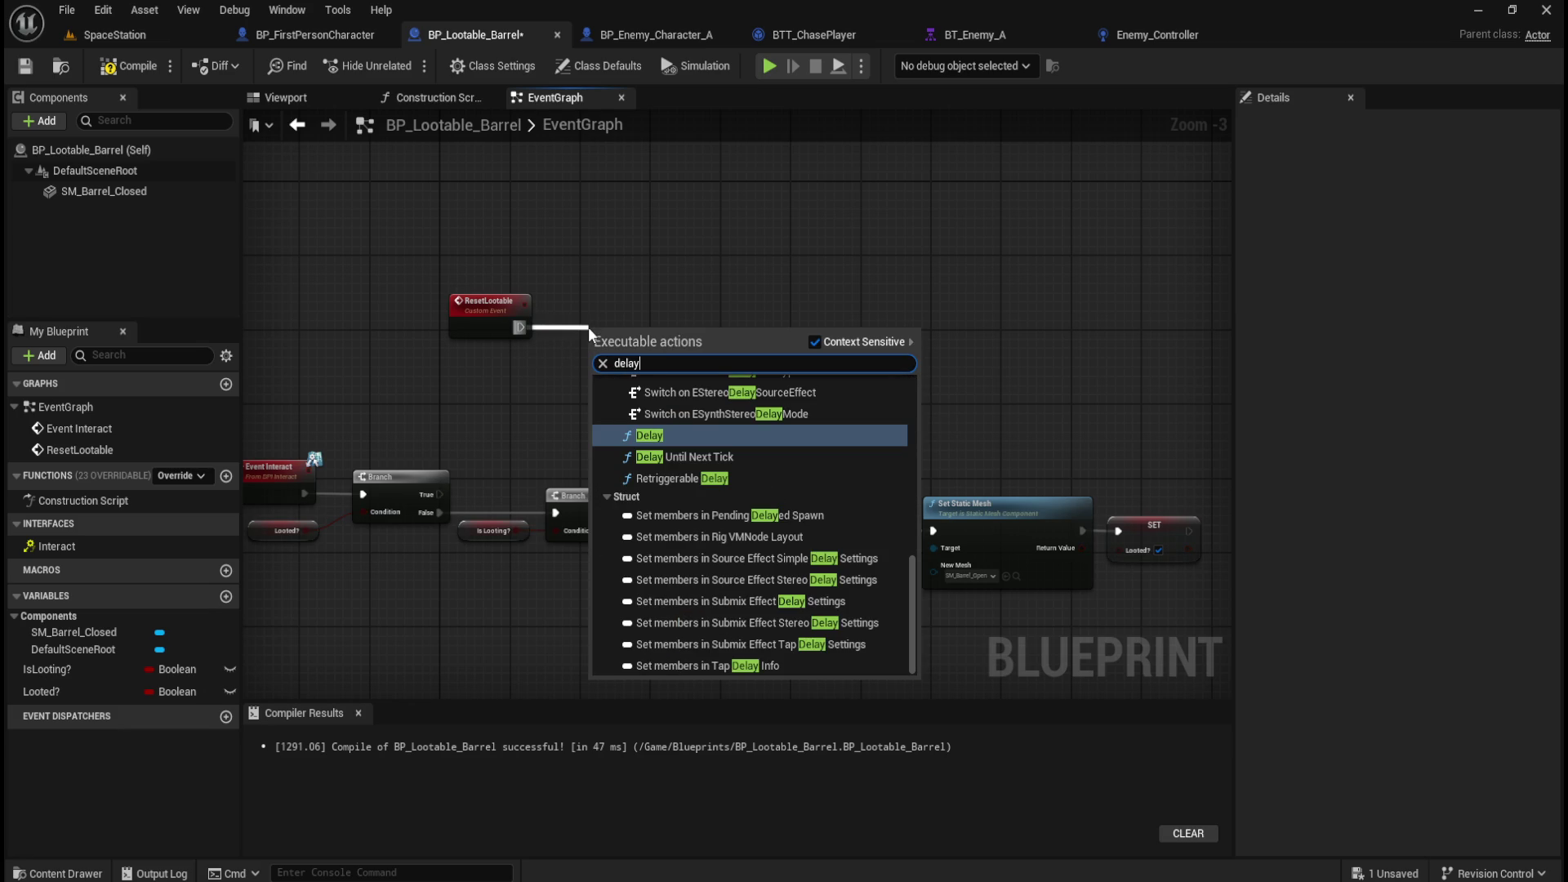
pyautogui.press('Return')
pyautogui.moveTo(633, 333)
pyautogui.mouseDown()
pyautogui.moveTo(636, 351)
pyautogui.moveTo(630, 332)
pyautogui.mouseUp()
pyautogui.click(634, 365)
pyautogui.write('1')
pyautogui.press('Return')
pyautogui.click(637, 314)
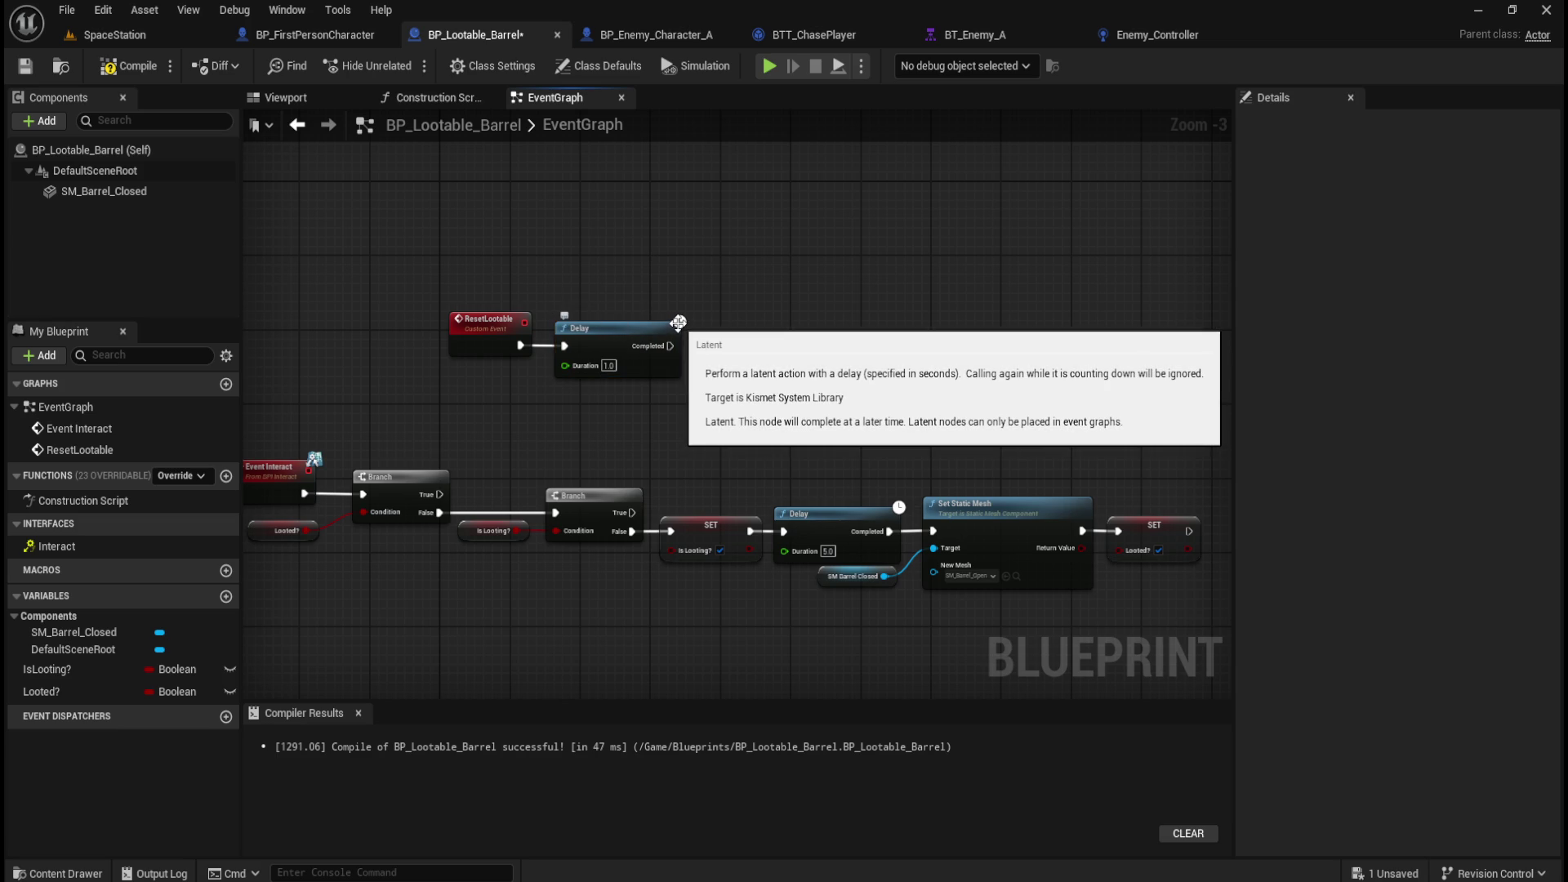
# Duplicate the Set Static Mesh nodes after the Delay and set their mesh to SM_Barrel_Closed.
pyautogui.moveTo(871, 337)
pyautogui.mouseDown()
pyautogui.moveTo(710, 348)
pyautogui.moveTo(798, 326)
pyautogui.mouseUp()
pyautogui.moveTo(811, 619); pyautogui.dragTo(857, 578)
pyautogui.hotkey('ctrl', 'c')
pyautogui.moveTo(813, 335)
pyautogui.mouseDown()
pyautogui.moveTo(870, 297)
pyautogui.moveTo(792, 365)
pyautogui.mouseUp()
pyautogui.hotkey('ctrl', 'v')
pyautogui.moveTo(917, 339); pyautogui.dragTo(672, 367)
pyautogui.click(670, 370)
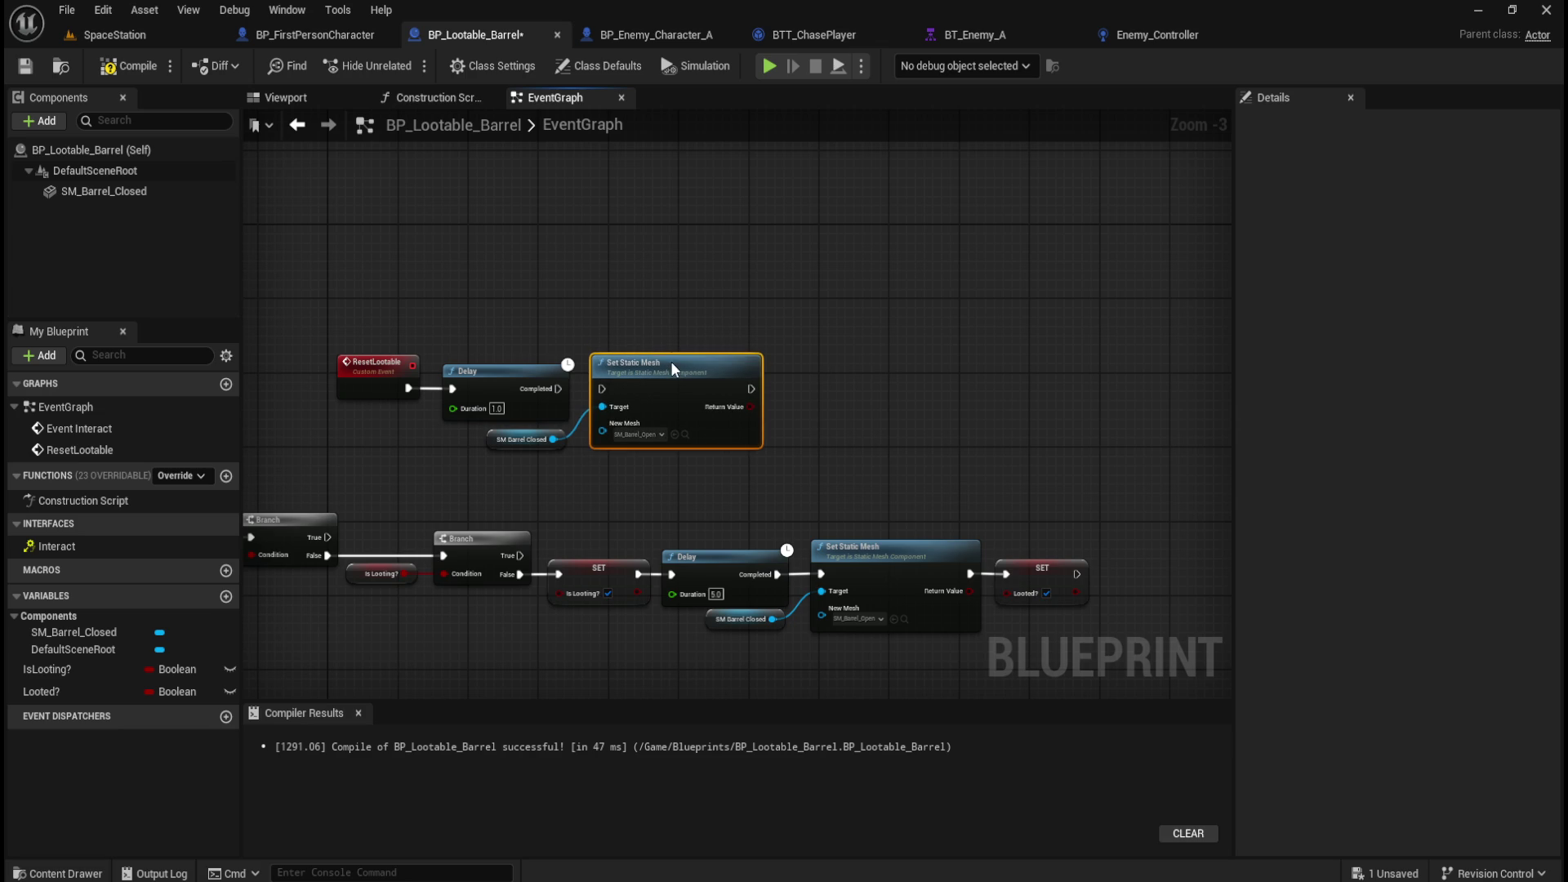
pyautogui.moveTo(560, 389); pyautogui.dragTo(599, 386)
pyautogui.click(678, 279)
pyautogui.hotkey('ctrl', 'space')
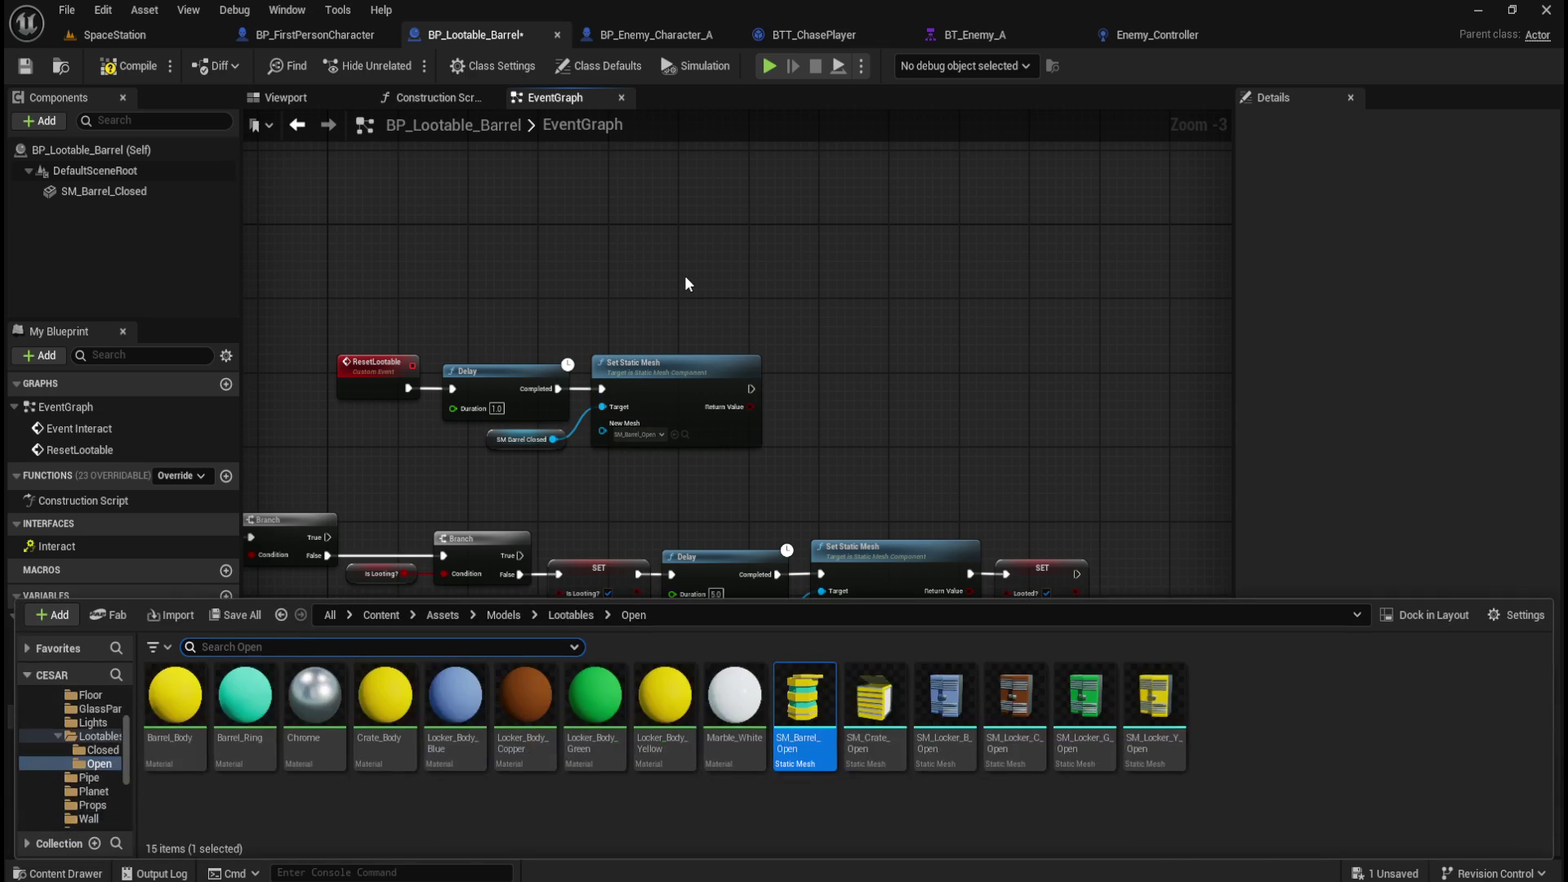
pyautogui.click(571, 615)
pyautogui.doubleClick(192, 698)
pyautogui.moveTo(804, 698); pyautogui.dragTo(657, 423)
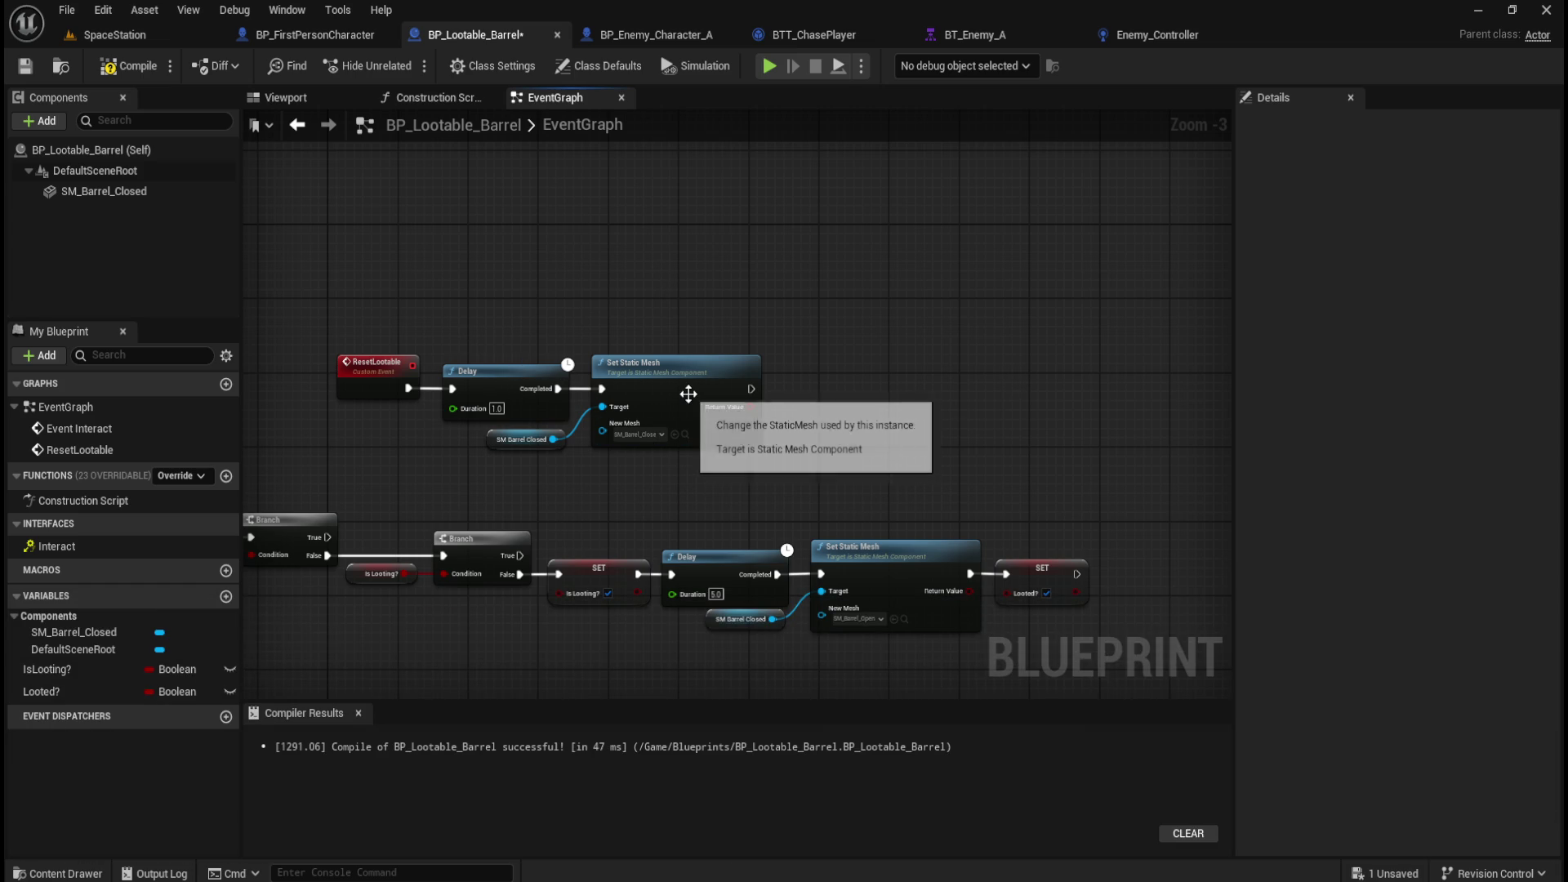
# Paste a copy of SET Looted? after it, set to false, and compile.
pyautogui.moveTo(615, 499)
pyautogui.mouseDown()
pyautogui.moveTo(876, 452)
pyautogui.moveTo(668, 449)
pyautogui.mouseUp()
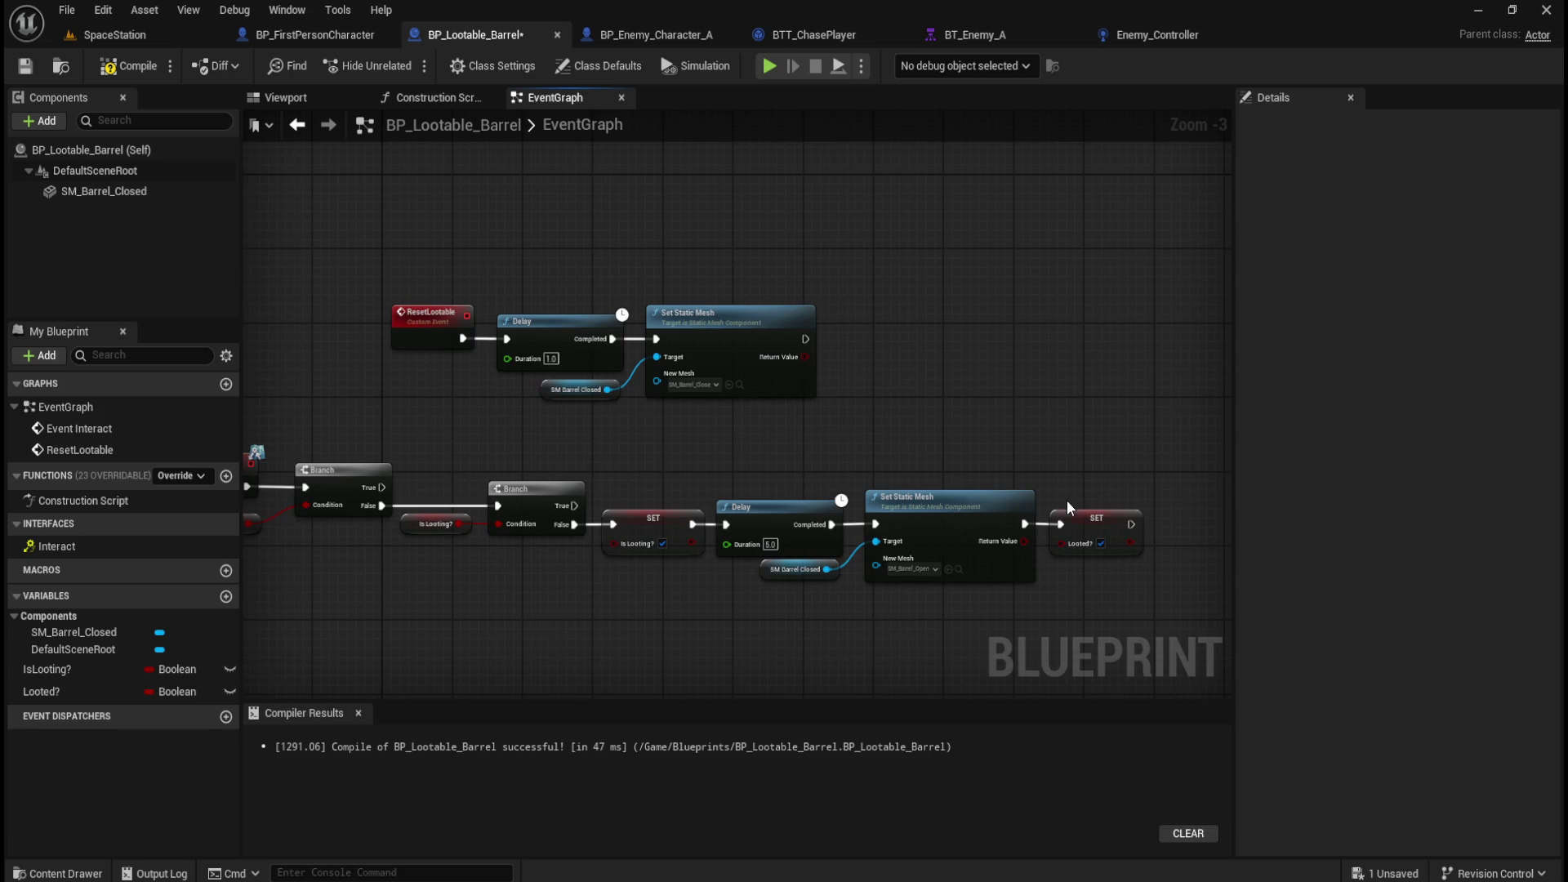
pyautogui.click(1075, 520)
pyautogui.hotkey('ctrl', 'c')
pyautogui.hotkey('ctrl', 'v')
pyautogui.moveTo(1057, 369)
pyautogui.mouseDown()
pyautogui.moveTo(894, 321)
pyautogui.moveTo(841, 338)
pyautogui.mouseUp()
pyautogui.click(881, 358)
pyautogui.click(448, 376)
pyautogui.click(122, 70)
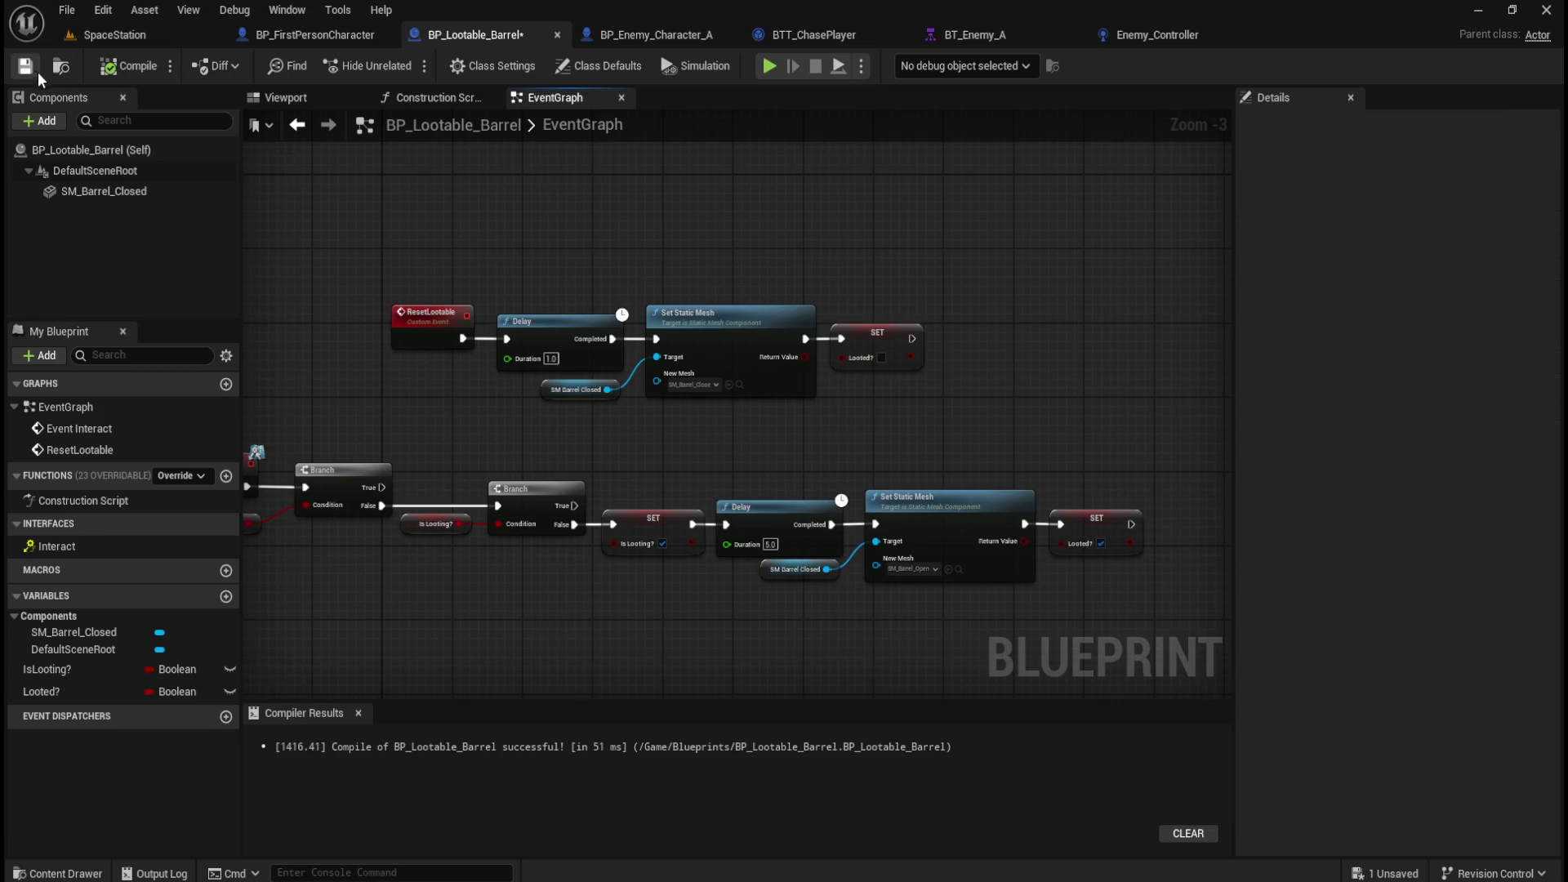
# Add a Reset Lootable call after the last SET node of the interact chain.
pyautogui.moveTo(485, 441); pyautogui.dragTo(590, 394)
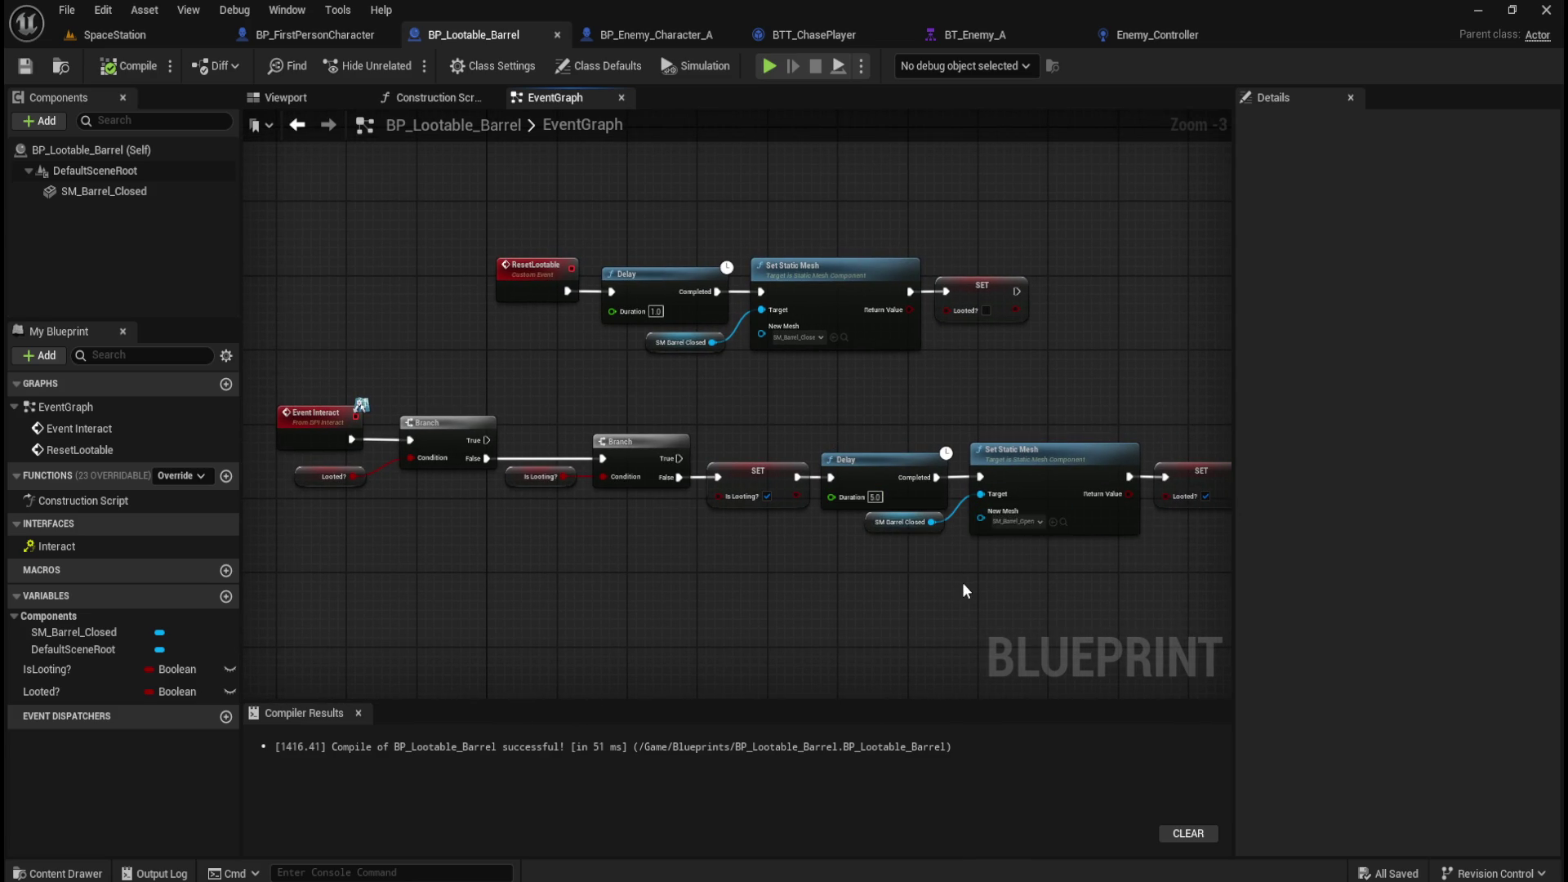
pyautogui.moveTo(1208, 510); pyautogui.dragTo(1084, 515)
pyautogui.moveTo(485, 400); pyautogui.dragTo(790, 387)
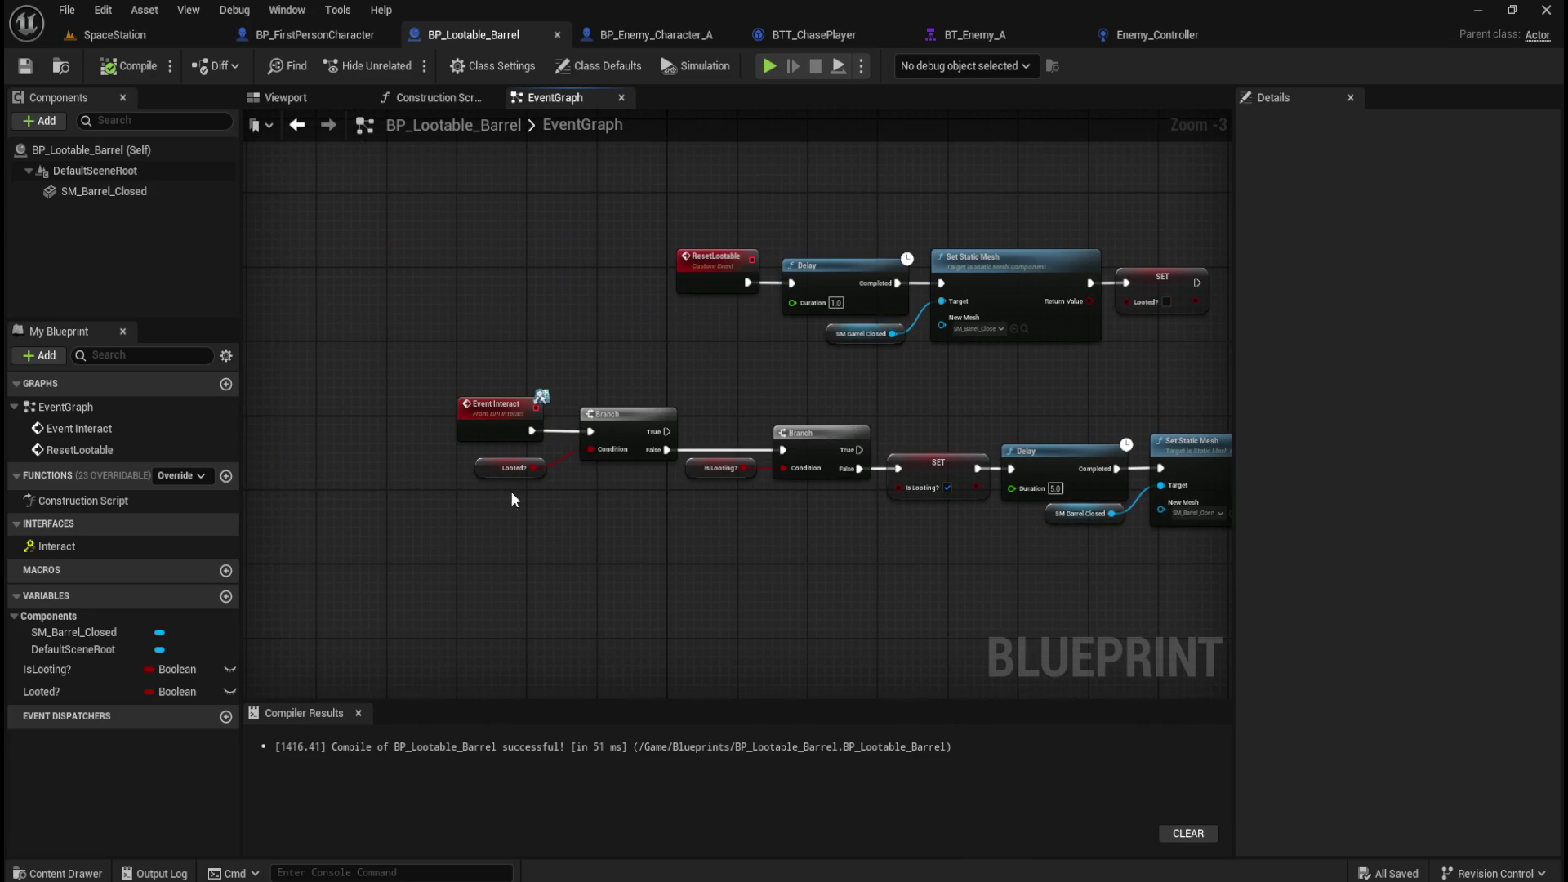
pyautogui.moveTo(515, 523)
pyautogui.mouseDown()
pyautogui.moveTo(710, 417)
pyautogui.moveTo(642, 380)
pyautogui.moveTo(1040, 413)
pyautogui.moveTo(625, 414)
pyautogui.moveTo(683, 438)
pyautogui.moveTo(649, 500)
pyautogui.mouseUp()
pyautogui.moveTo(830, 557); pyautogui.dragTo(547, 586)
pyautogui.moveTo(1057, 390)
pyautogui.mouseDown()
pyautogui.moveTo(804, 379)
pyautogui.moveTo(930, 404)
pyautogui.mouseUp()
pyautogui.moveTo(1036, 500); pyautogui.dragTo(1092, 504)
pyautogui.write('custom')
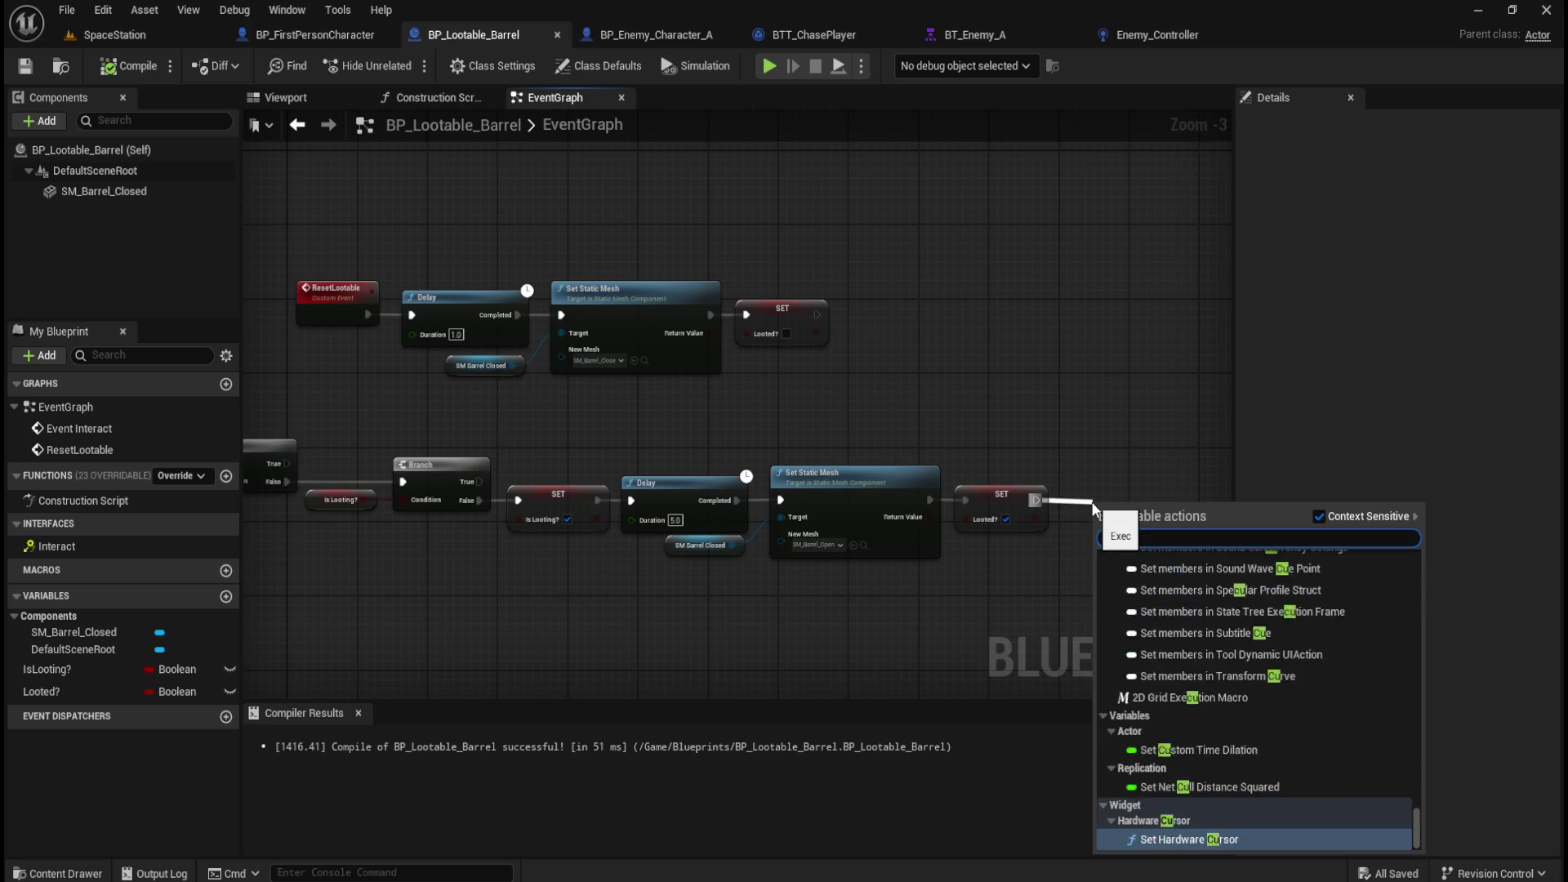
pyautogui.write(' event')
pyautogui.hotkey('ctrl', 'a')
pyautogui.write('reset loot')
pyautogui.press('Return')
pyautogui.moveTo(1127, 474); pyautogui.dragTo(1120, 469)
pyautogui.click(1078, 364)
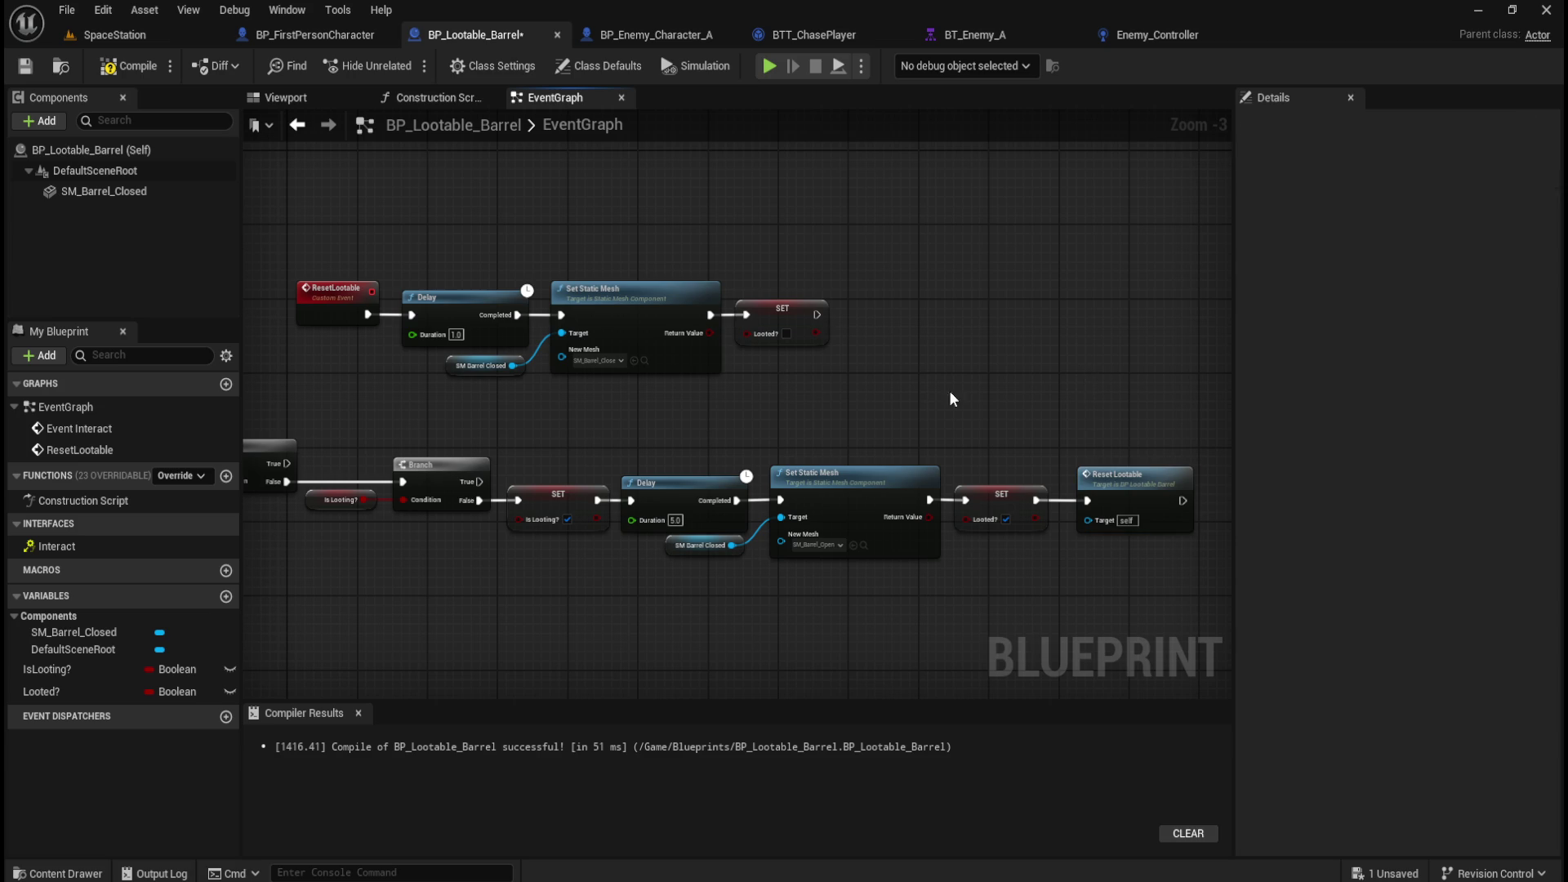
# Move the ResetLootable chain left and lower the Event Interact chain slightly.
pyautogui.moveTo(400, 283); pyautogui.dragTo(683, 334)
pyautogui.moveTo(550, 245); pyautogui.dragTo(1042, 439)
pyautogui.moveTo(627, 333)
pyautogui.mouseDown()
pyautogui.moveTo(408, 290)
pyautogui.moveTo(405, 359)
pyautogui.moveTo(406, 284)
pyautogui.mouseUp()
pyautogui.click(424, 383)
pyautogui.scroll(-2, 292, 337)
pyautogui.moveTo(292, 336); pyautogui.dragTo(980, 466)
pyautogui.scroll(3, 330, 359)
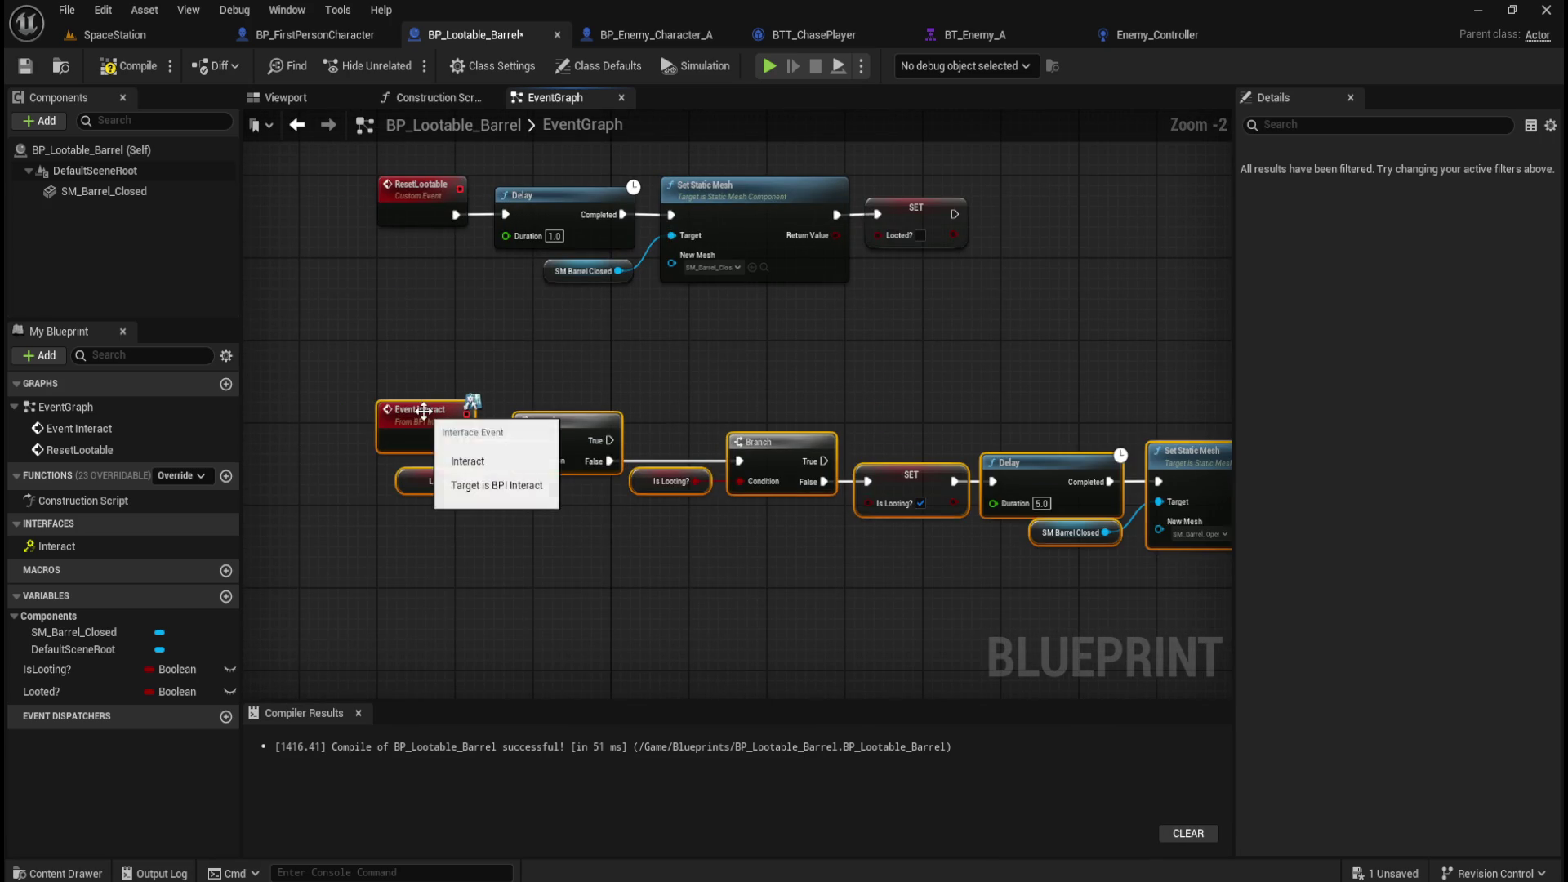
pyautogui.moveTo(426, 421); pyautogui.dragTo(426, 443)
pyautogui.click(462, 377)
# Shift the Event Interact chain to the right.
pyautogui.scroll(-2, 464, 377)
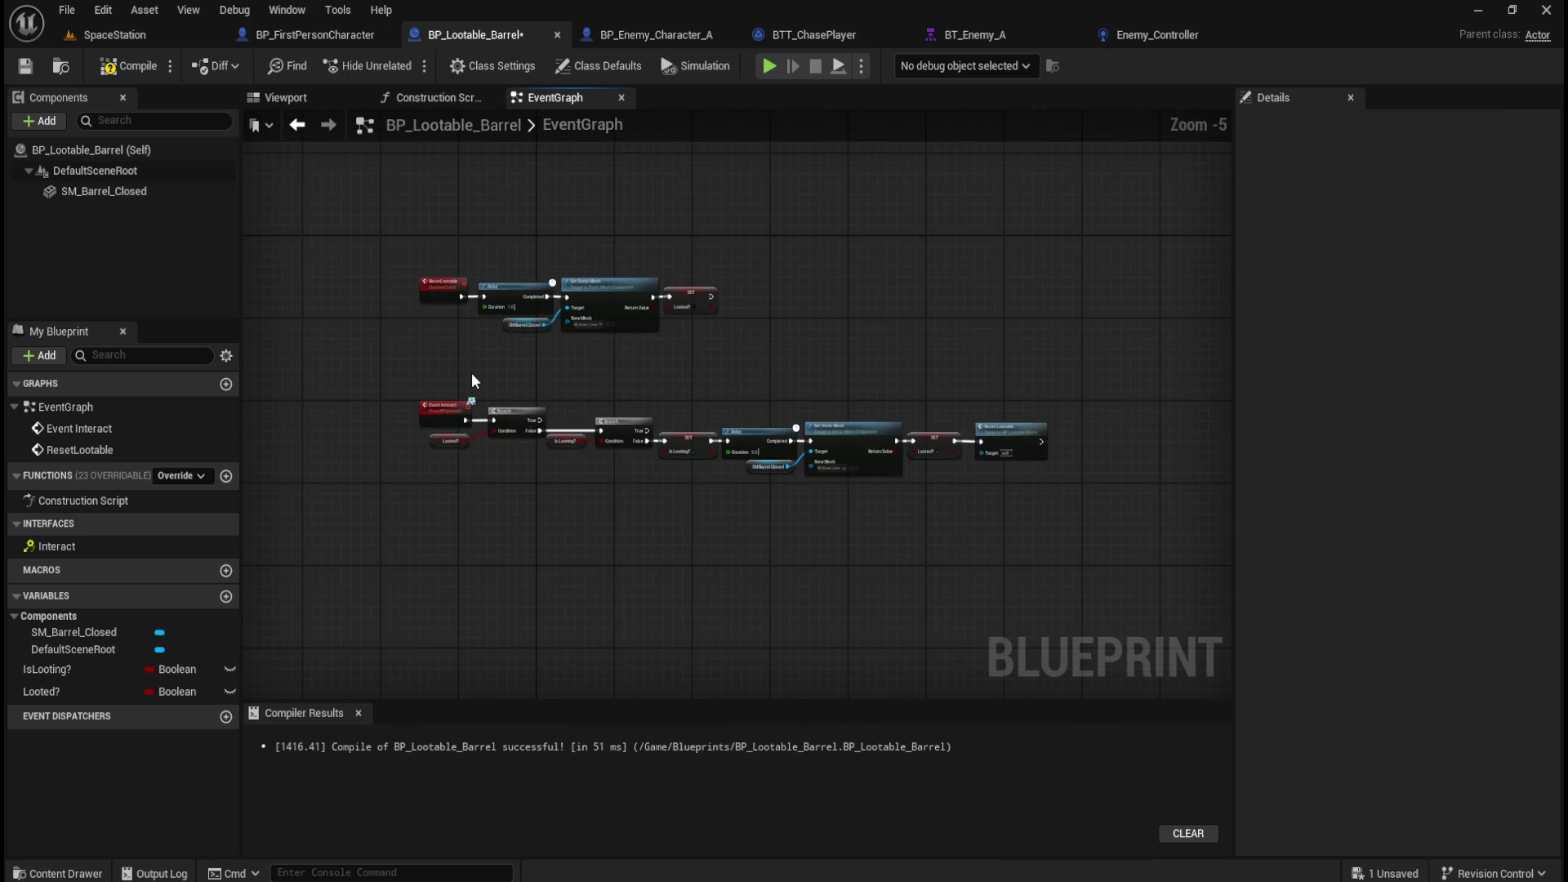
pyautogui.scroll(2, 472, 372)
pyautogui.scroll(-2, 472, 374)
pyautogui.scroll(1, 552, 362)
pyautogui.scroll(-3, 577, 335)
pyautogui.moveTo(1041, 365); pyautogui.dragTo(343, 448)
pyautogui.scroll(5, 400, 372)
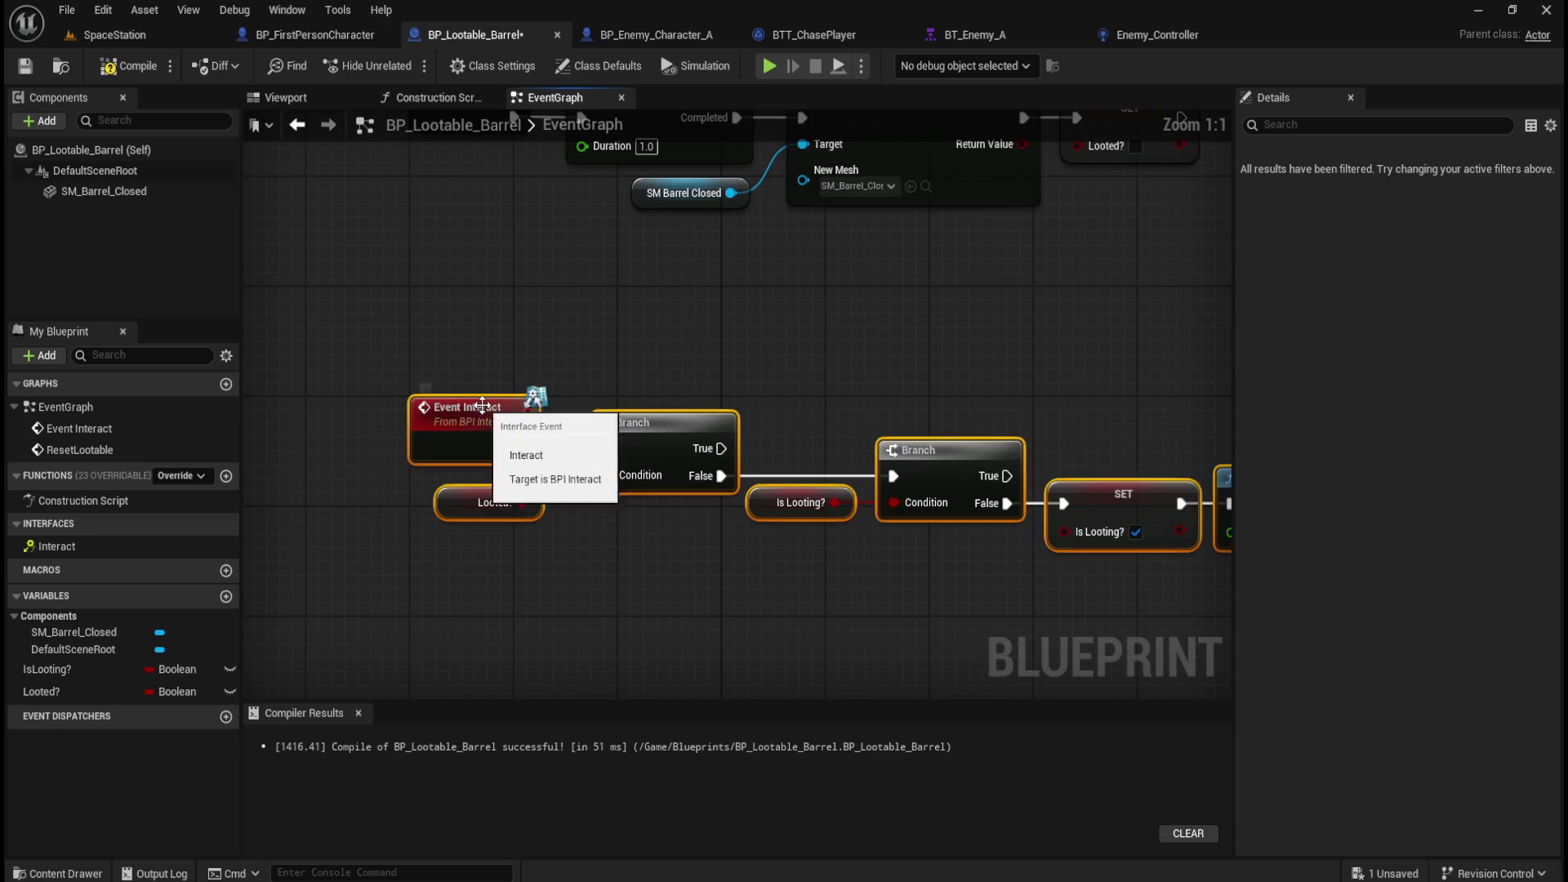
pyautogui.moveTo(490, 418); pyautogui.dragTo(578, 418)
pyautogui.click(564, 359)
# Line up the ResetLootable chain, compile and save, and start play-testing the level.
pyautogui.scroll(3, 571, 408)
pyautogui.moveTo(393, 233); pyautogui.dragTo(1102, 466)
pyautogui.moveTo(384, 262); pyautogui.dragTo(488, 261)
pyautogui.click(122, 65)
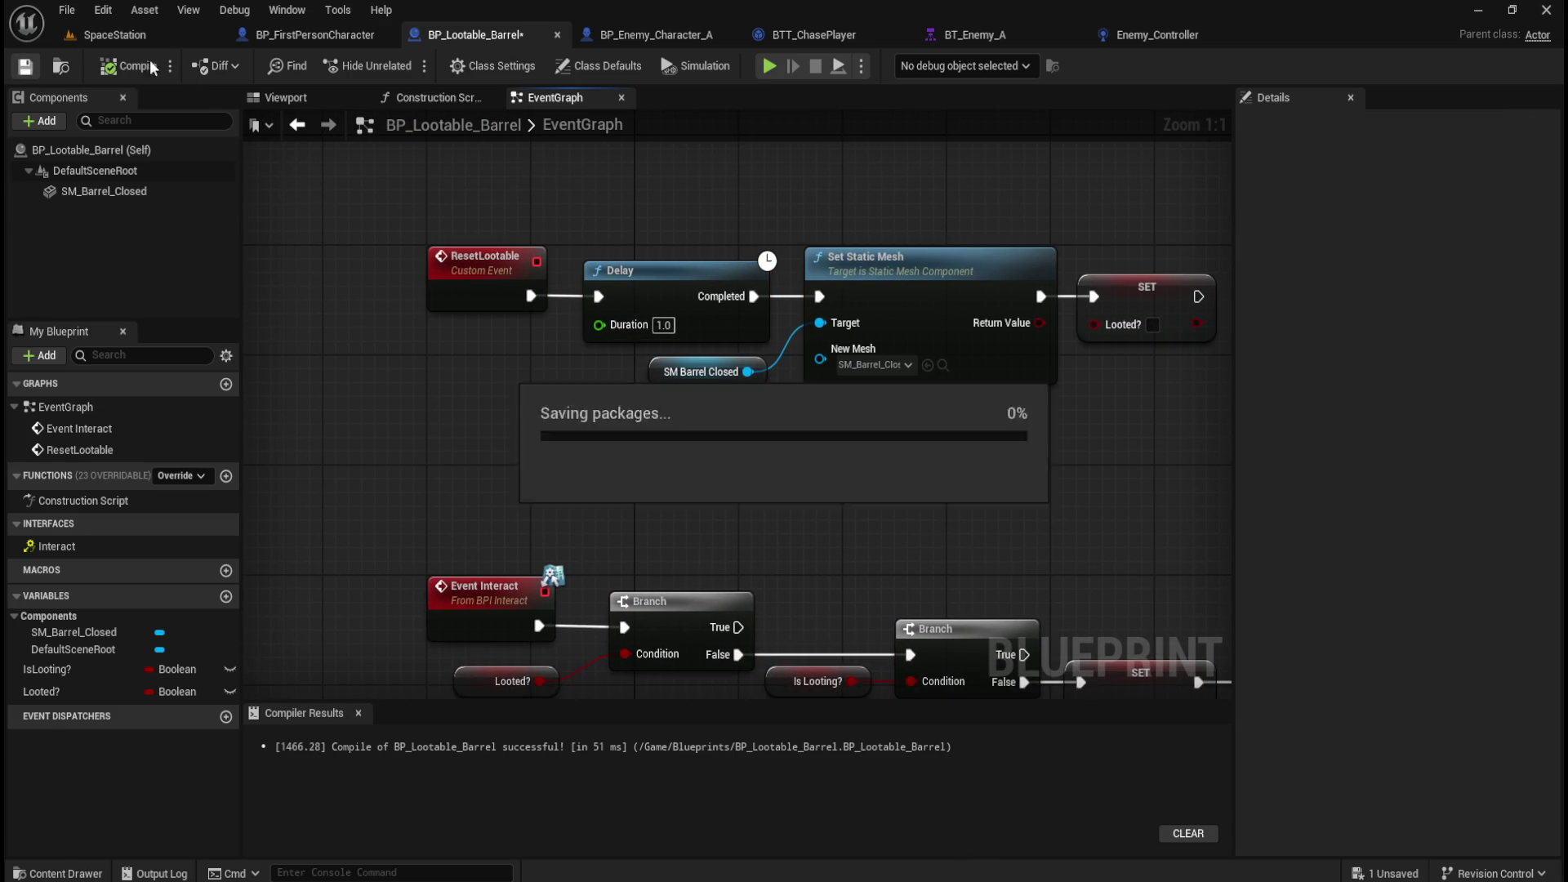
pyautogui.click(114, 34)
pyautogui.click(406, 65)
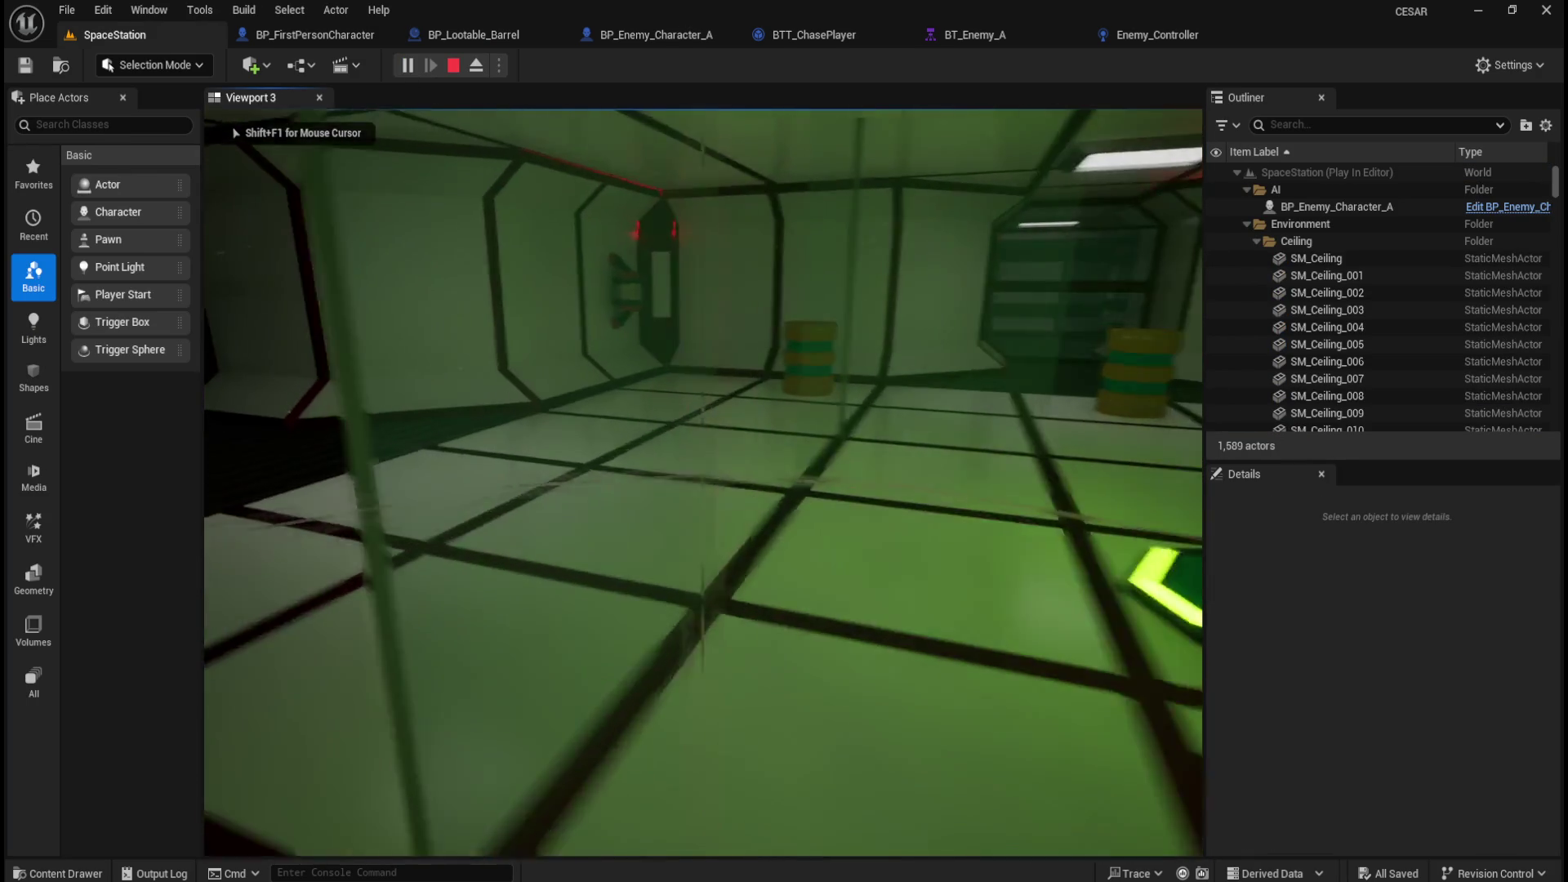
# Walk up to the barrel and back away, stop the play session, and reopen BP_Lootable_Barrel.
pyautogui.press('w')
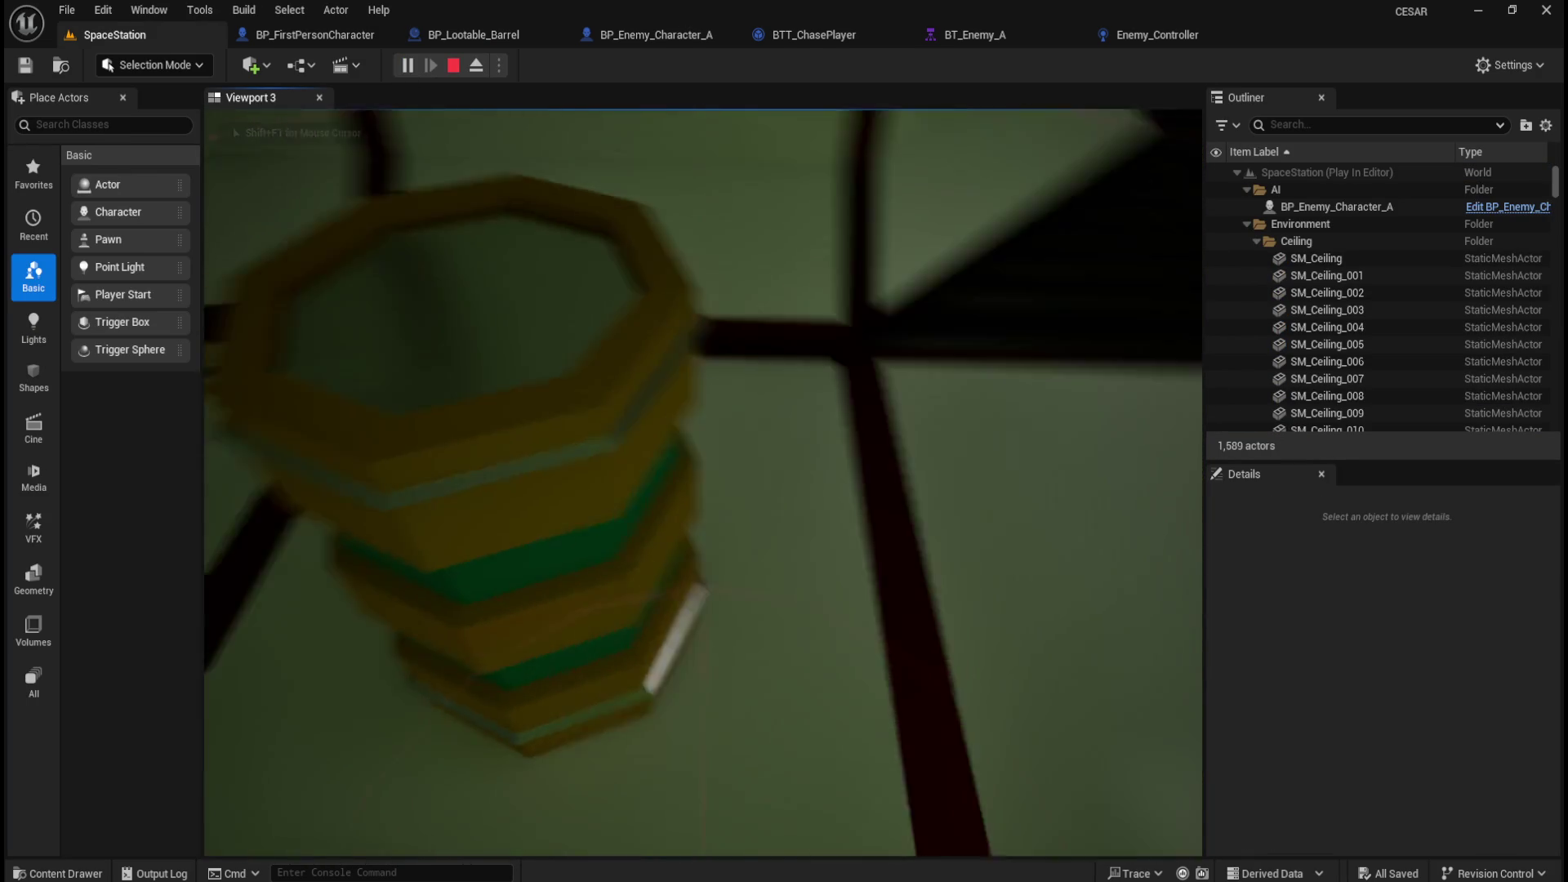
pyautogui.press('s')
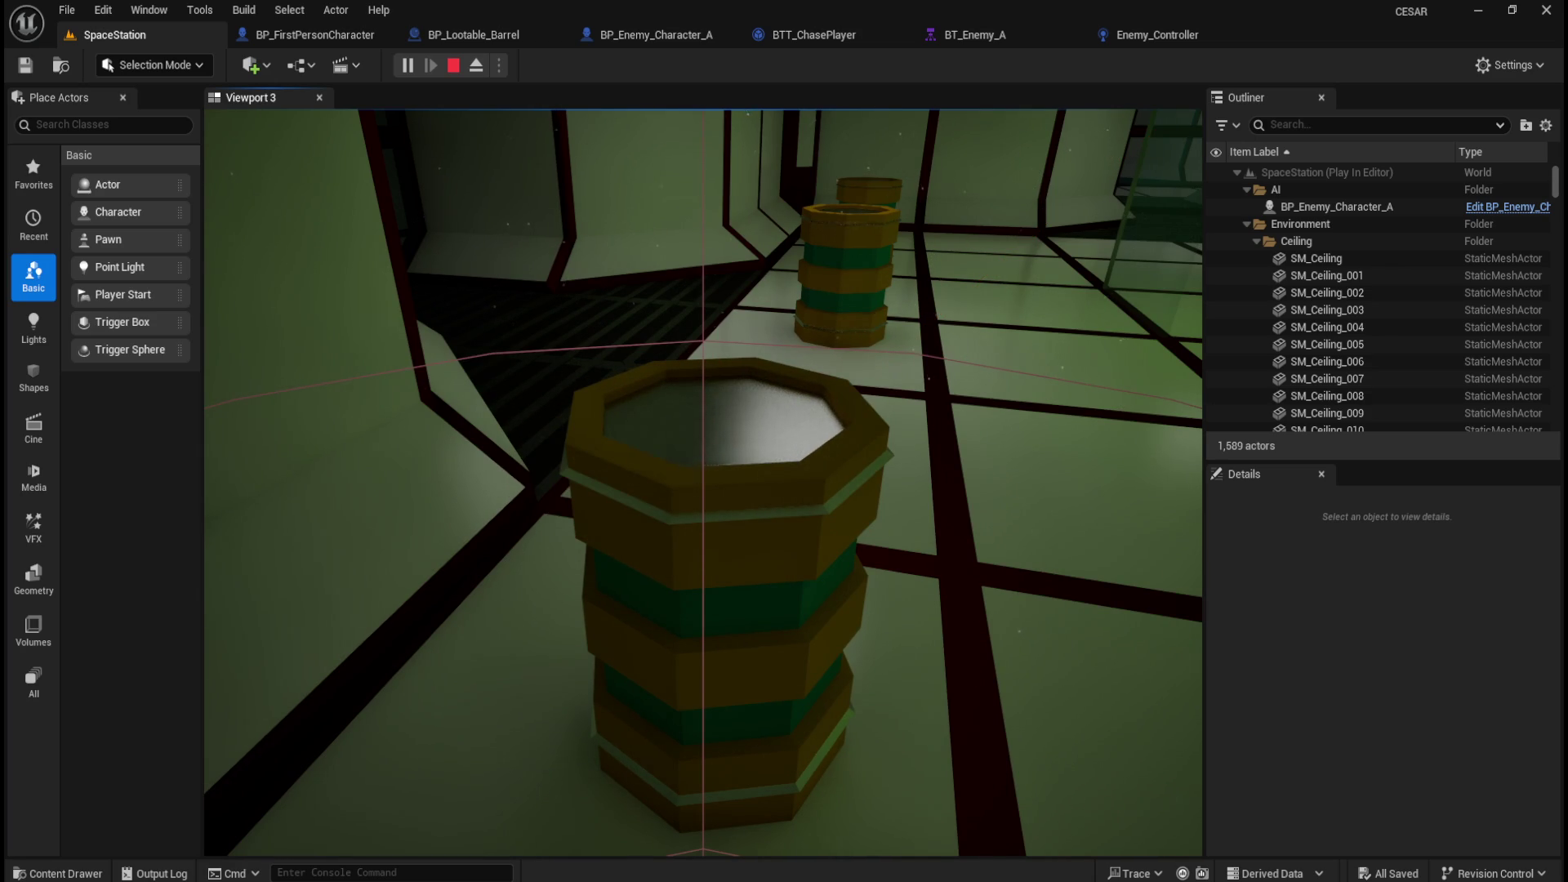
pyautogui.press('Escape')
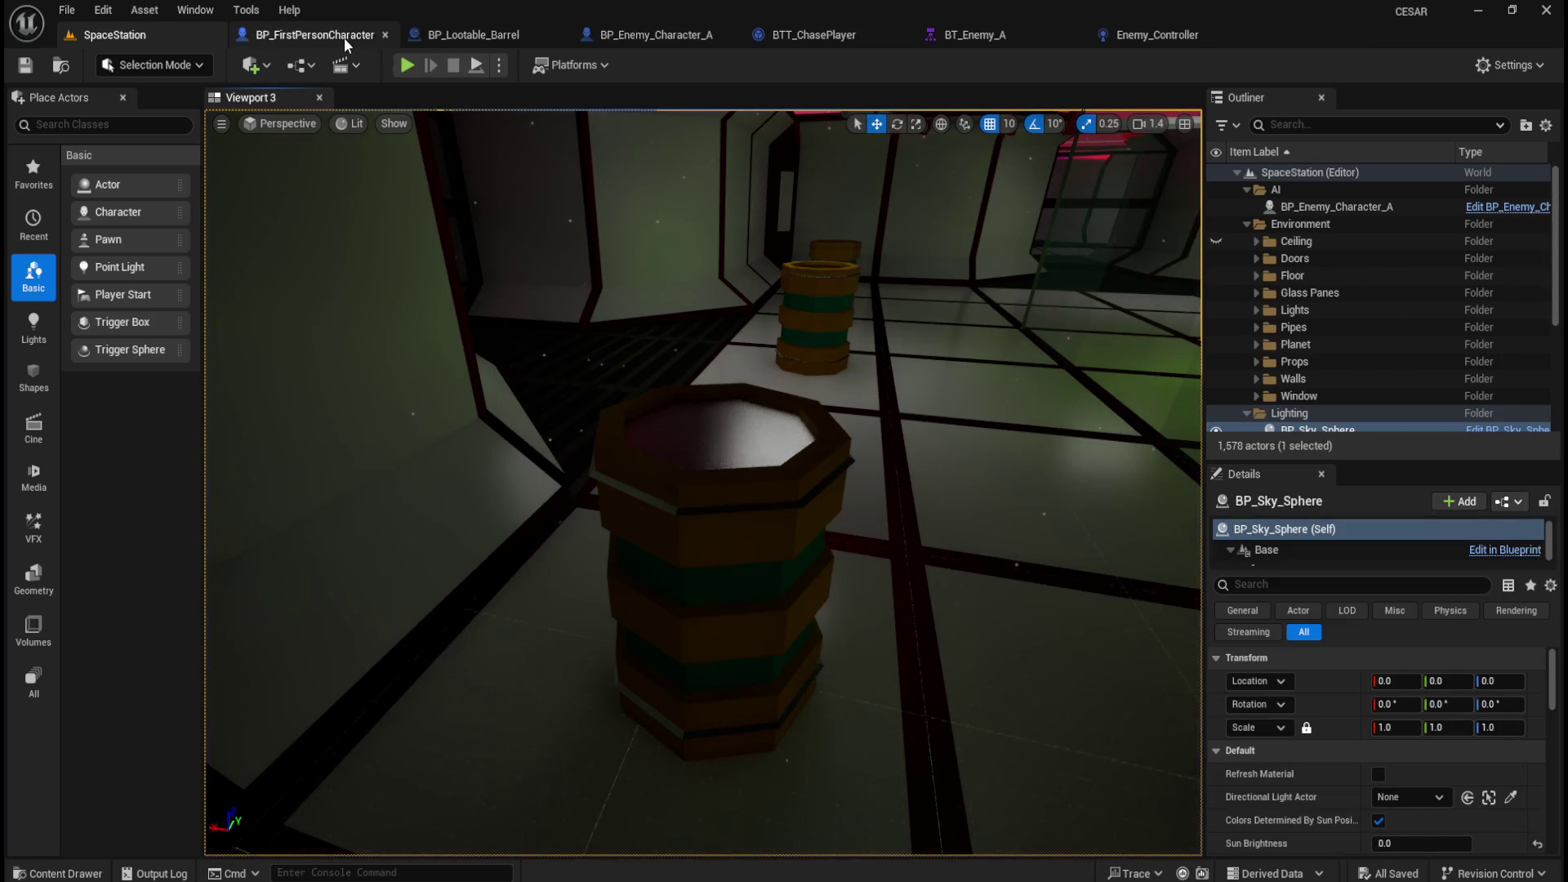
pyautogui.click(462, 32)
# Set the ResetLootable Delay duration to 15 seconds and compile the barrel blueprint.
pyautogui.click(663, 325)
pyautogui.write('15')
pyautogui.press('Return')
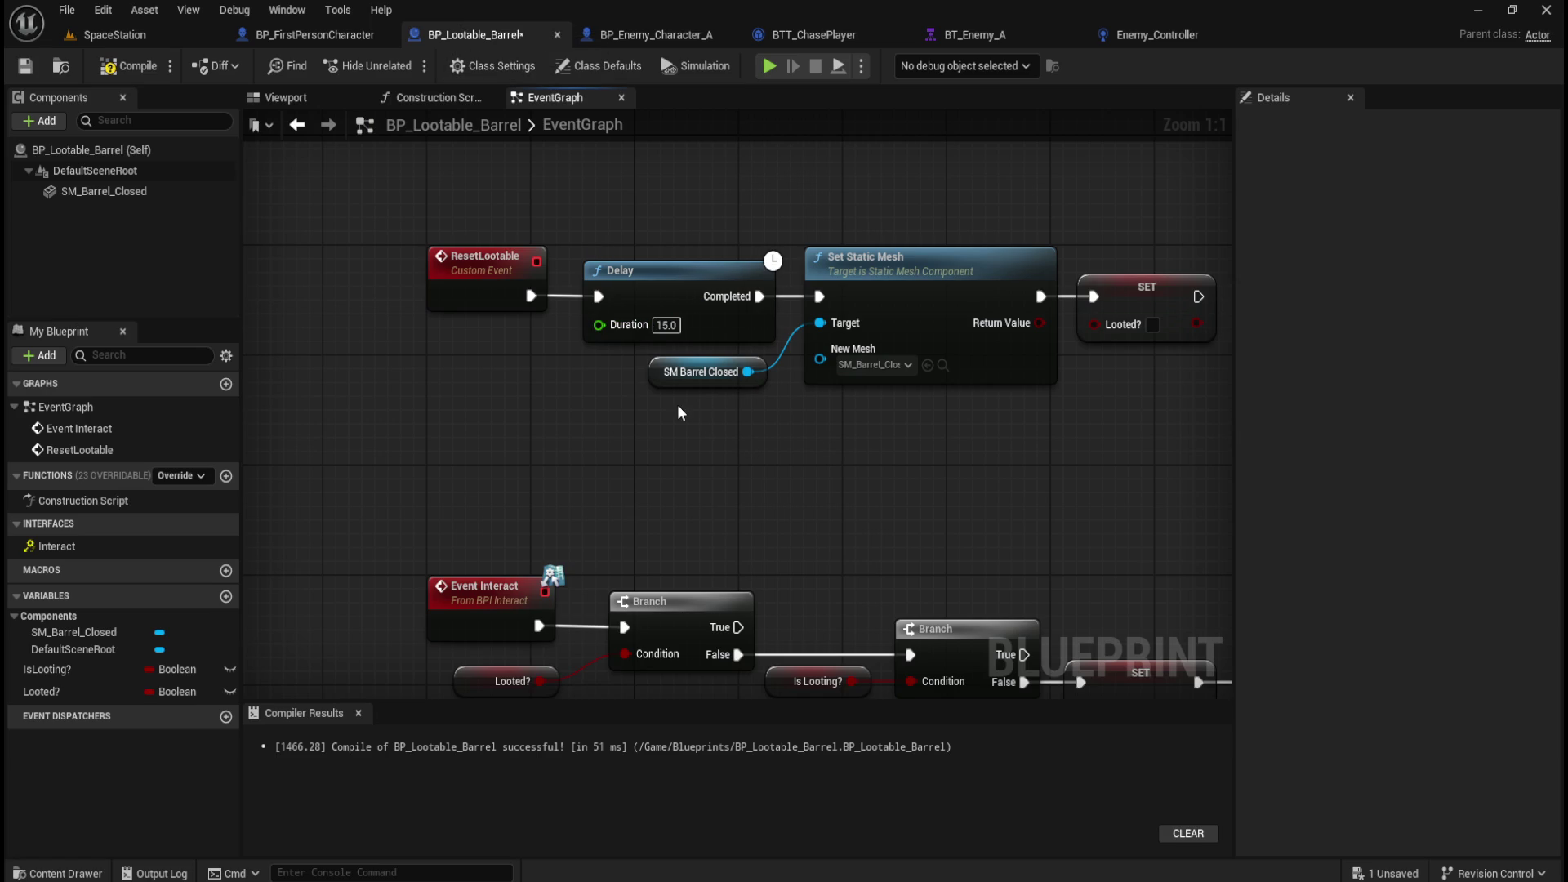
pyautogui.click(118, 67)
# Play-test the SpaceStation level by walking up to a barrel and looting it.
pyautogui.click(115, 35)
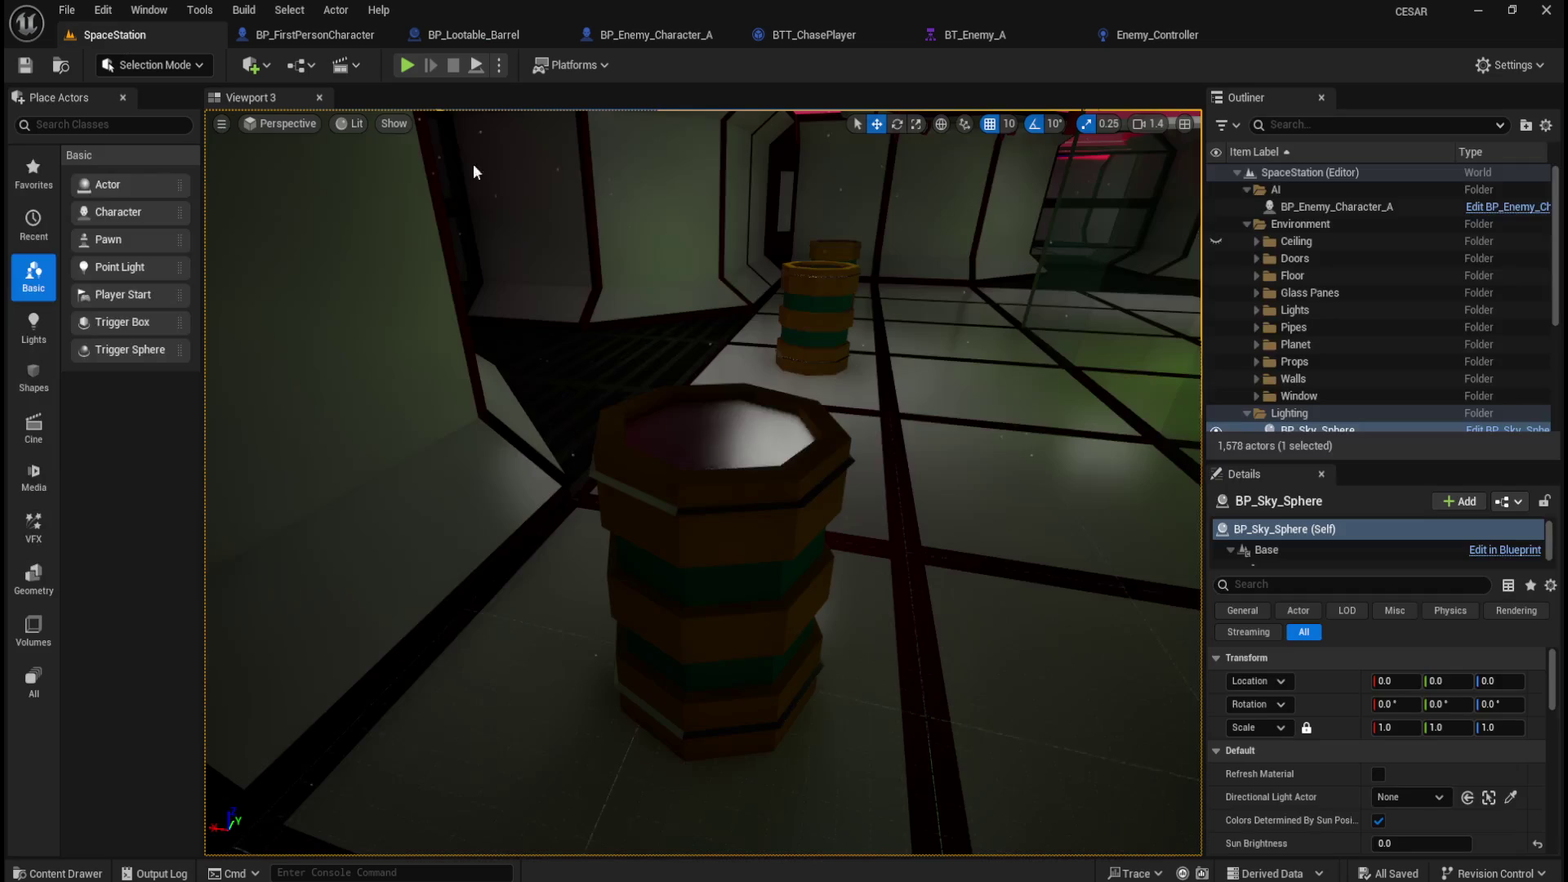
pyautogui.click(406, 66)
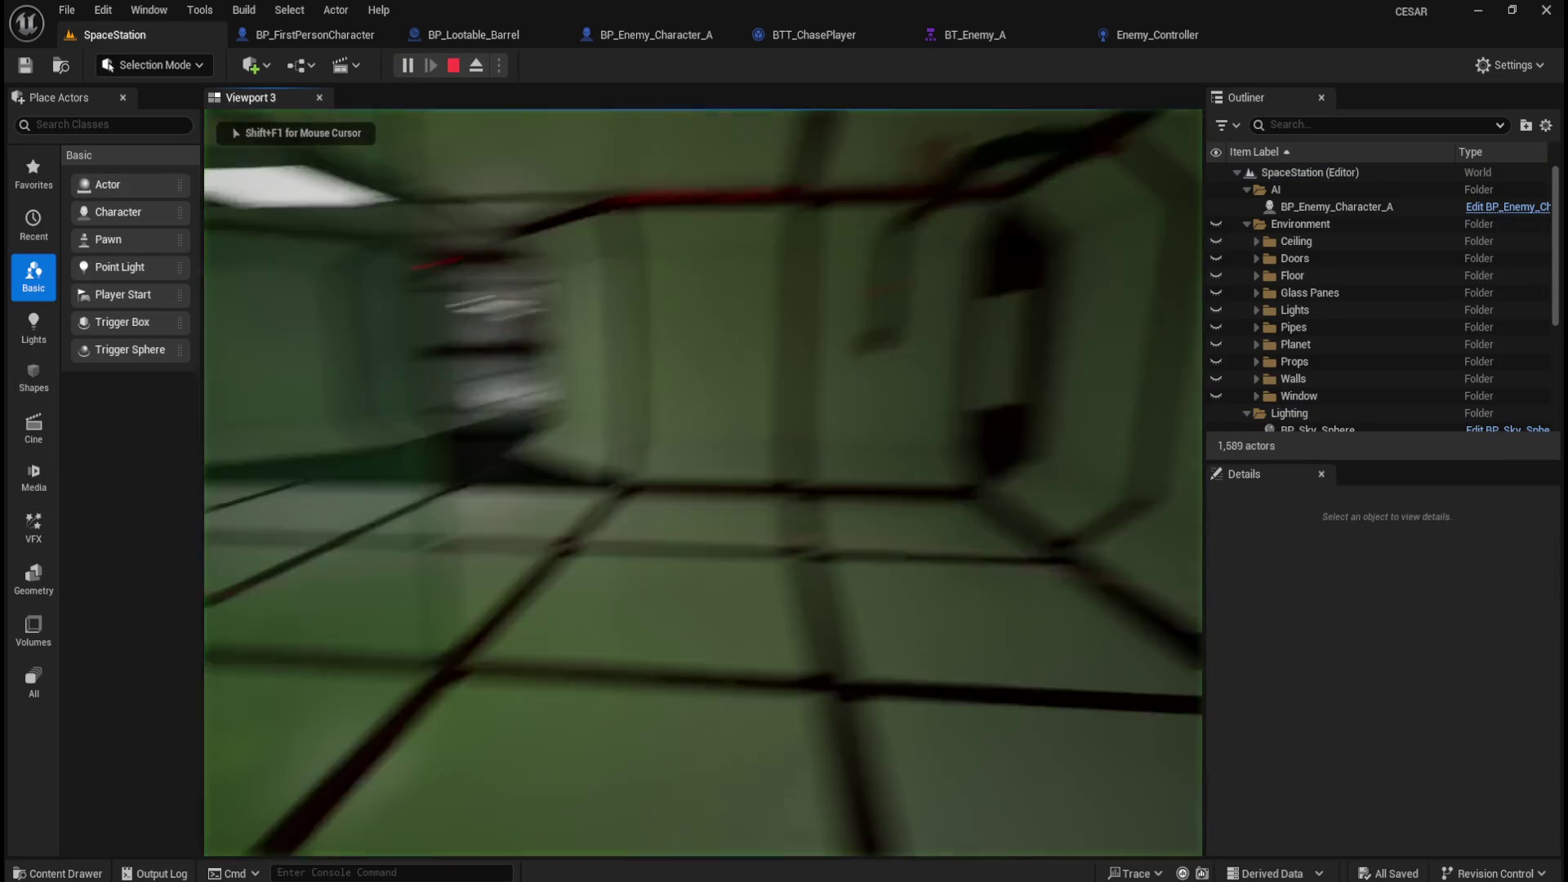
pyautogui.press('w')
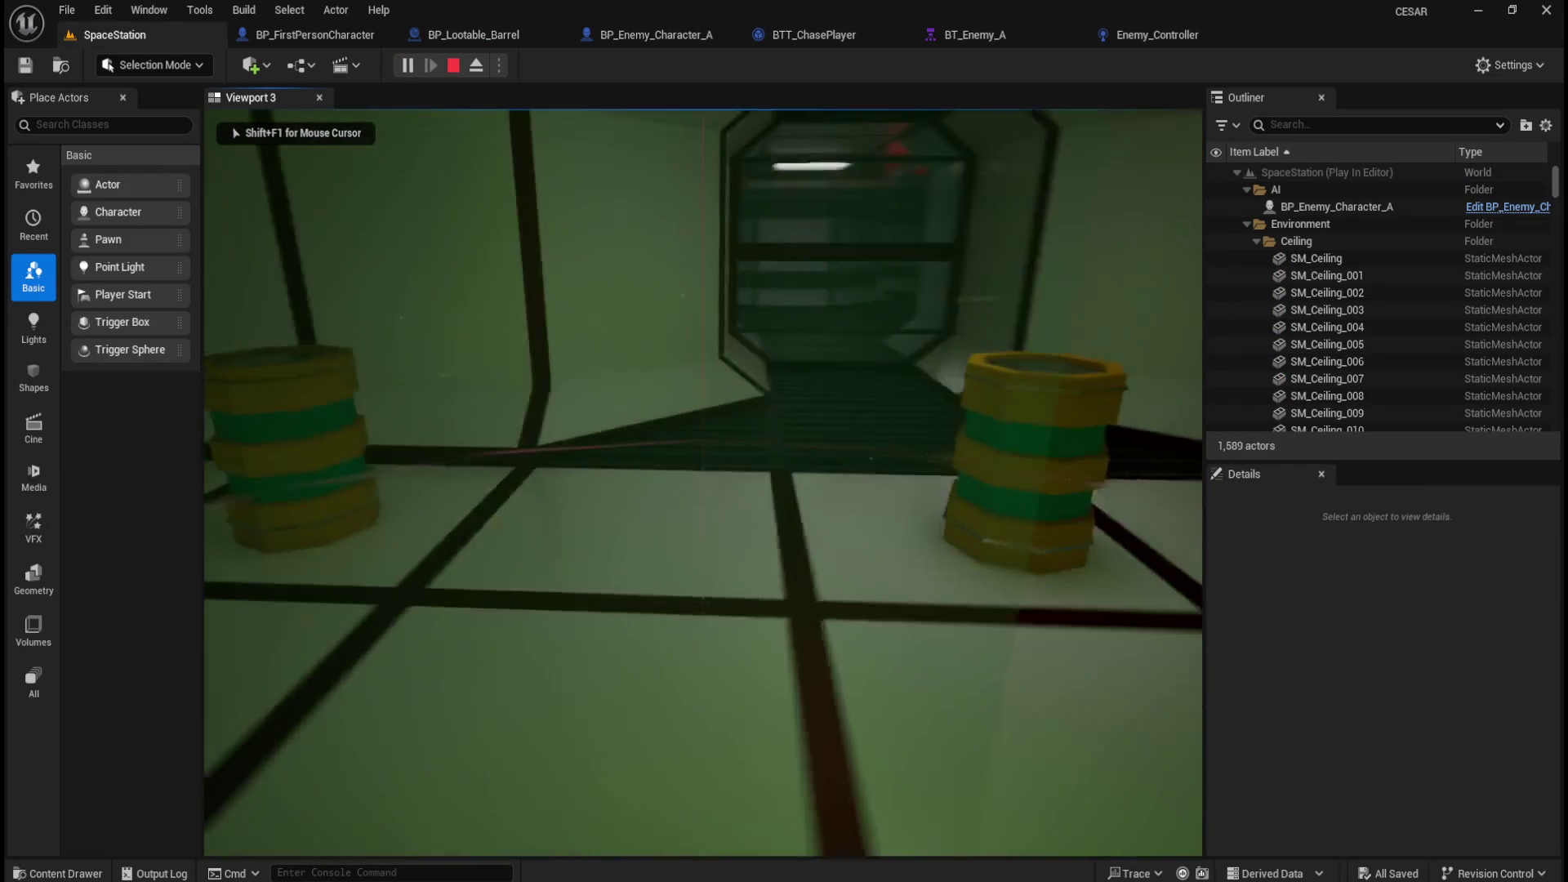
pyautogui.press('s')
pyautogui.press('w')
pyautogui.press('w')
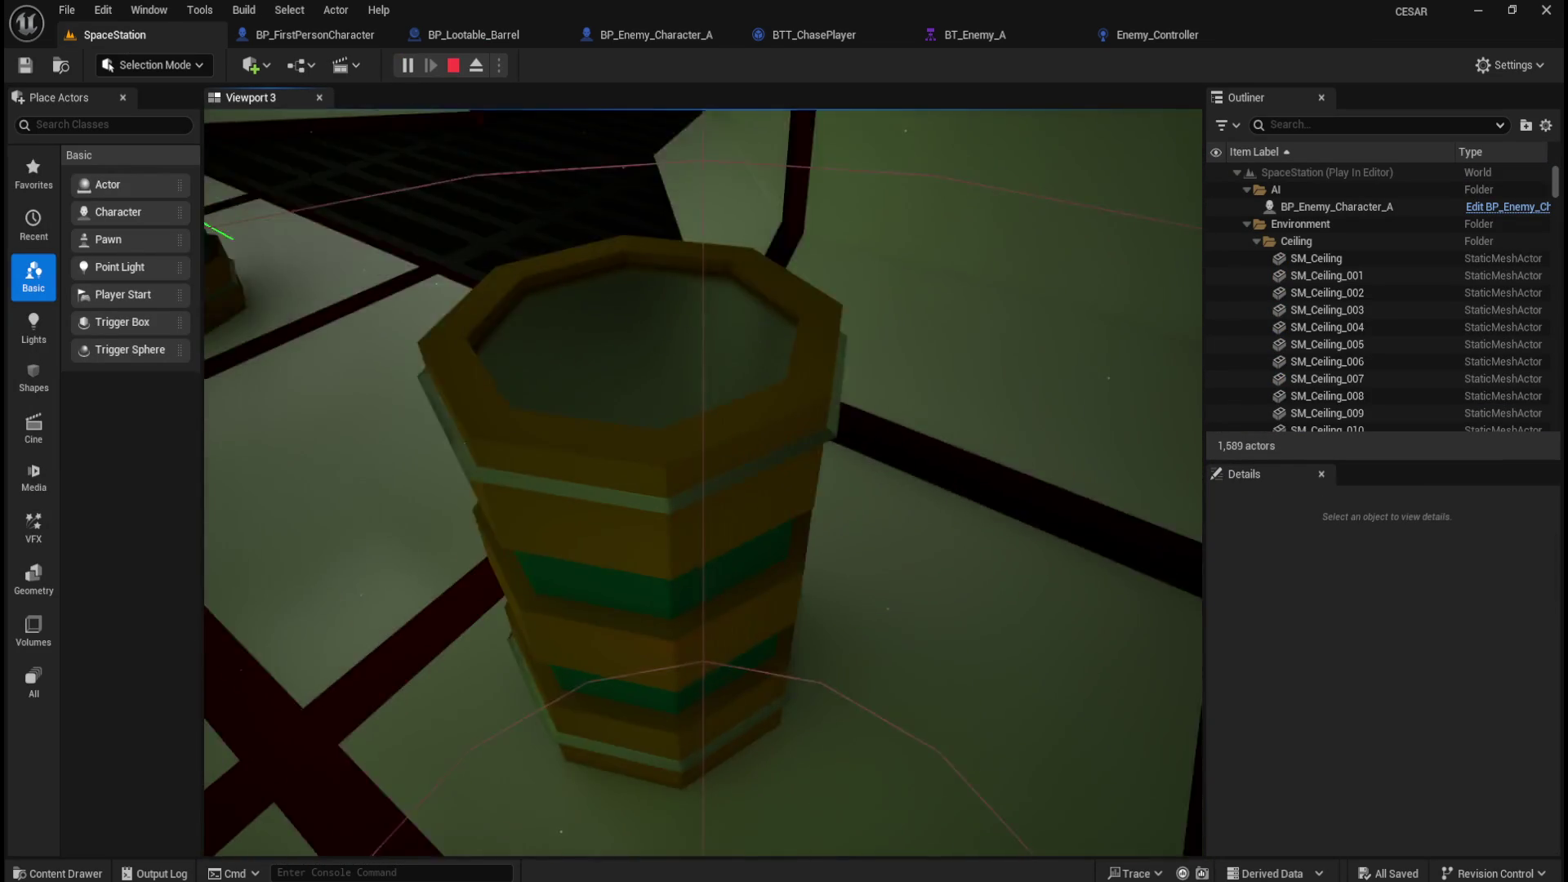
pyautogui.press('s')
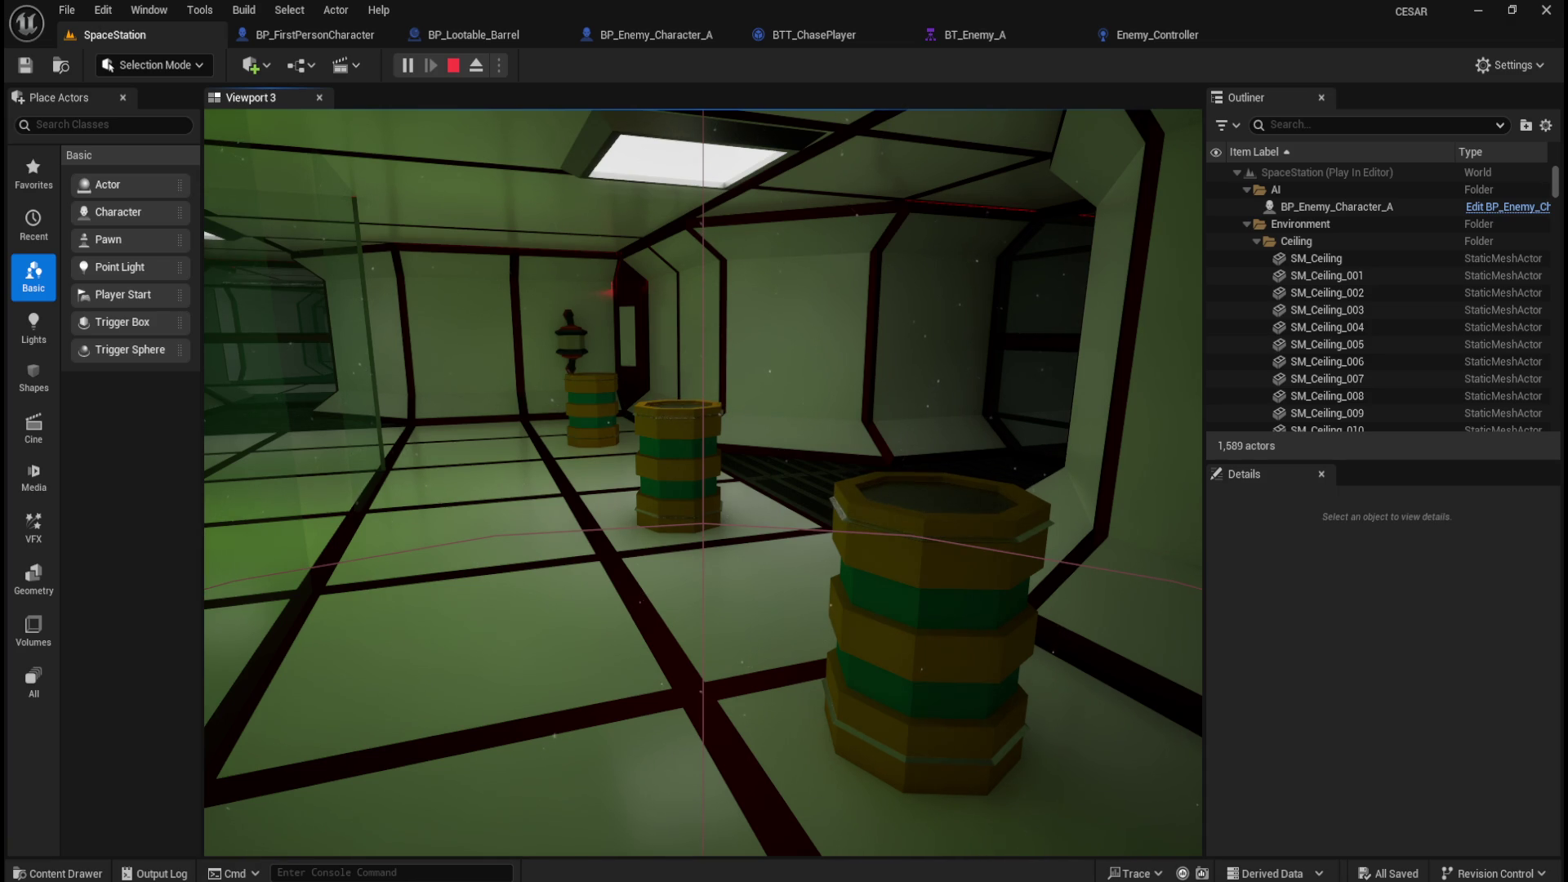
pyautogui.press('Escape')
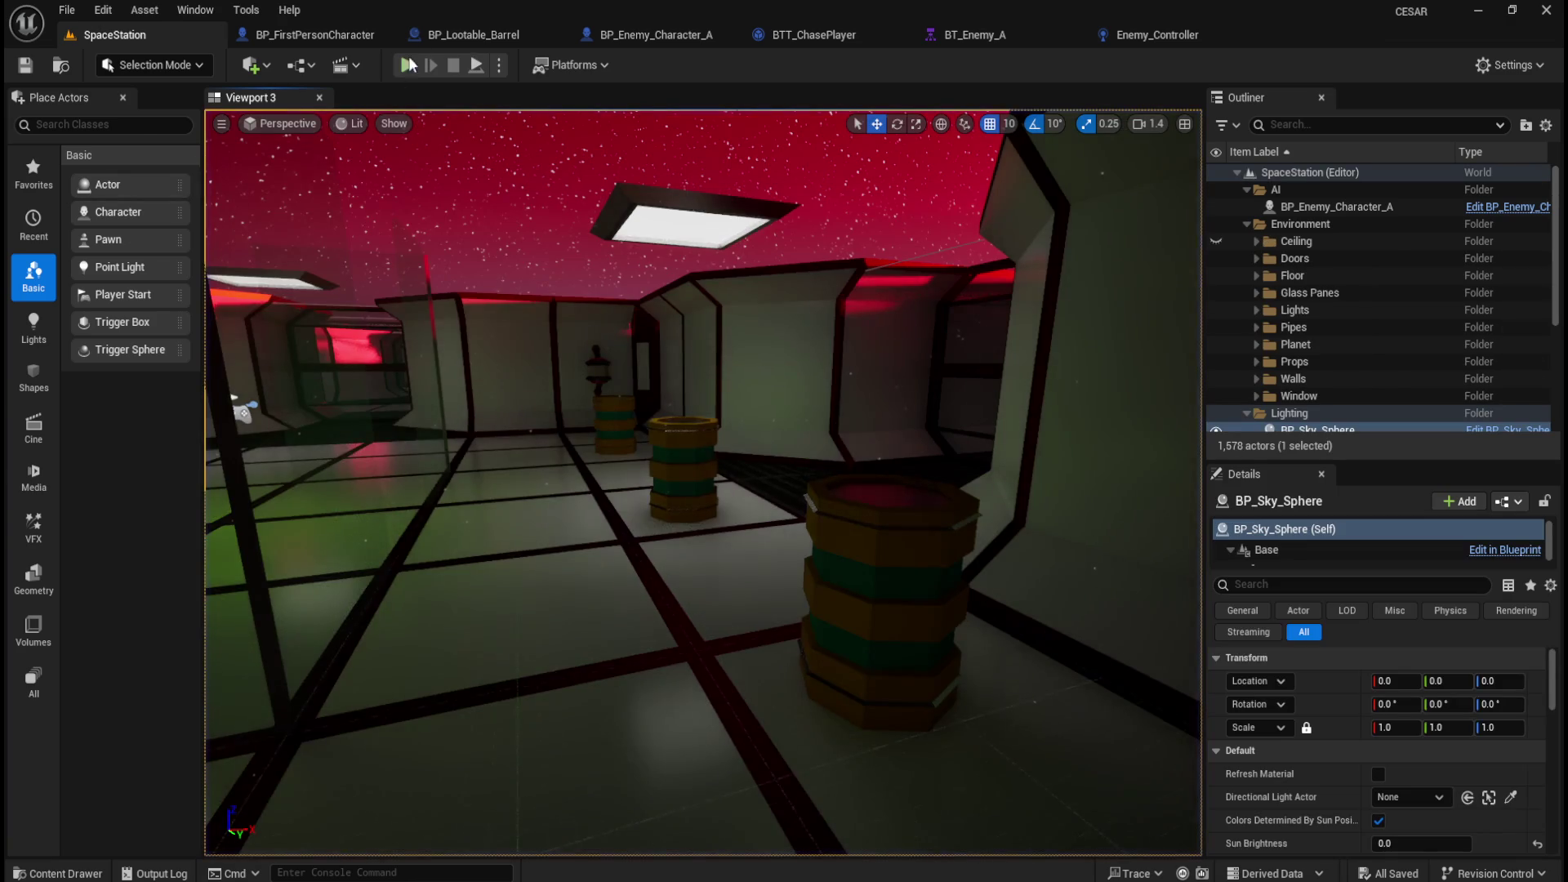
# Bring the barrel blueprint's ResetLootable chain into view and recompile it.
pyautogui.click(451, 32)
pyautogui.scroll(-3, 616, 414)
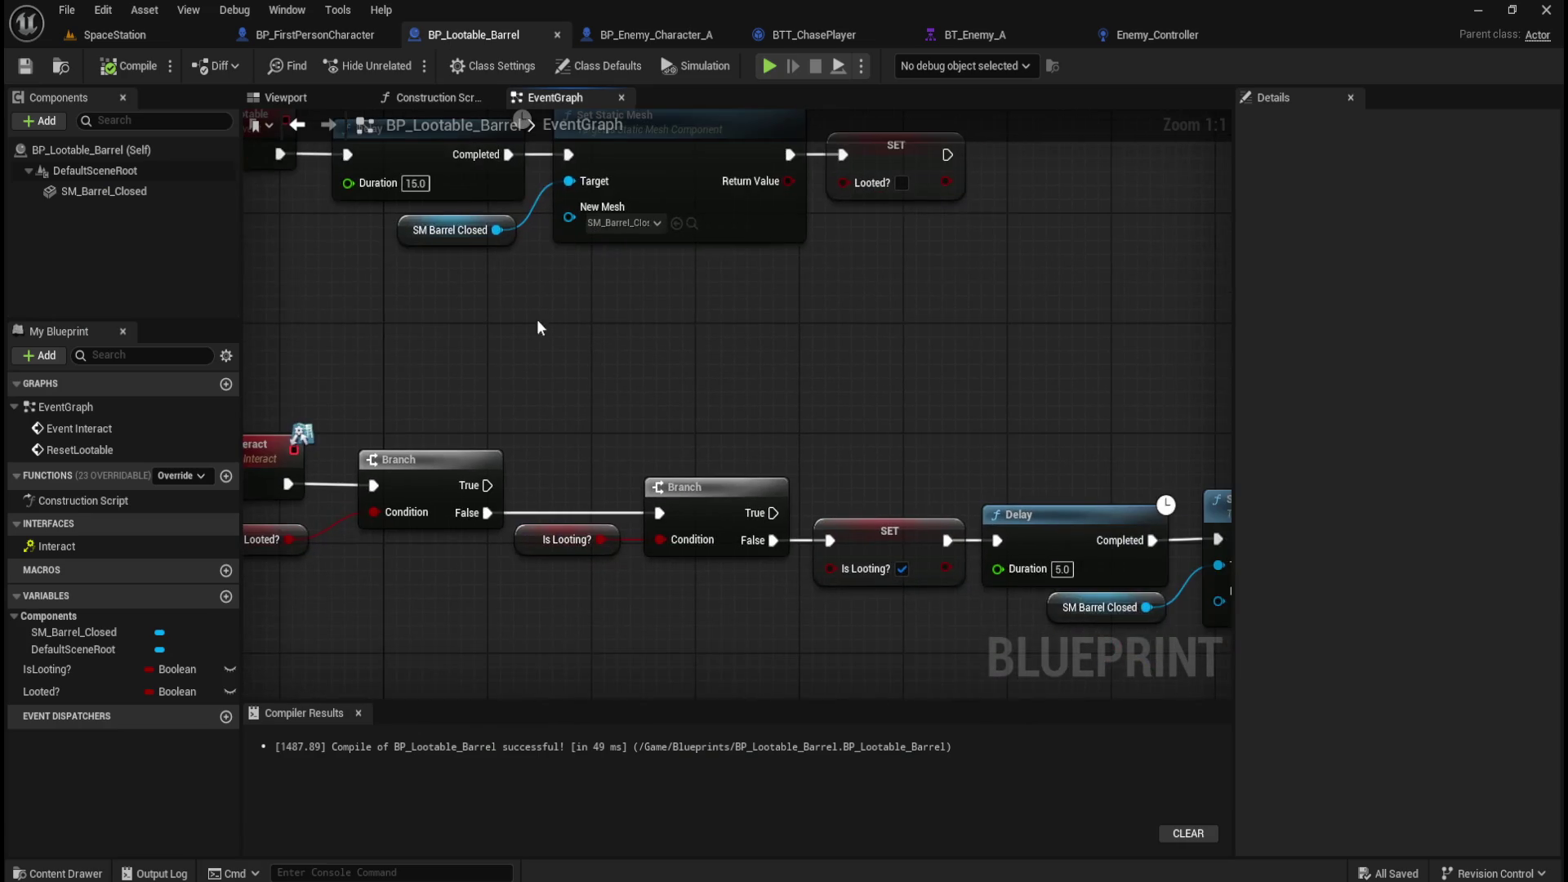
pyautogui.moveTo(893, 369)
pyautogui.mouseDown()
pyautogui.moveTo(596, 357)
pyautogui.moveTo(947, 377)
pyautogui.moveTo(885, 369)
pyautogui.mouseUp()
pyautogui.click(129, 67)
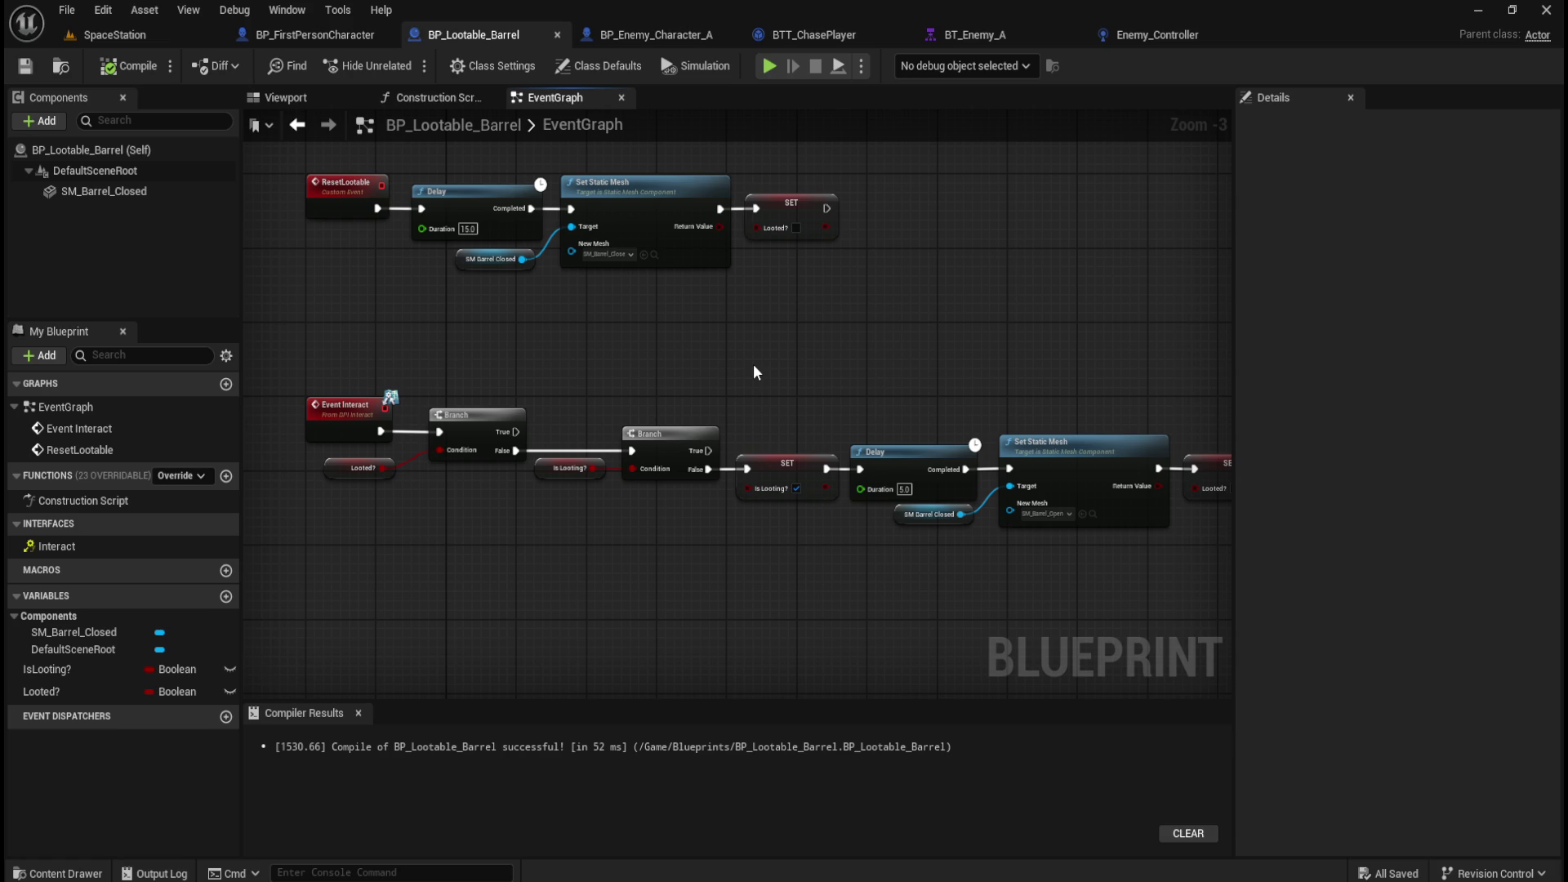
# Set the reset Delay duration to 300 seconds, then compile and save the blueprint.
pyautogui.click(468, 229)
pyautogui.write('5')
pyautogui.press('Return')
pyautogui.click(466, 229)
pyautogui.write('5')
pyautogui.write('00')
pyautogui.press('Return')
pyautogui.moveTo(282, 297)
pyautogui.mouseDown()
pyautogui.moveTo(846, 195)
pyautogui.moveTo(910, 165)
pyautogui.mouseUp()
pyautogui.click(122, 65)
pyautogui.click(25, 65)
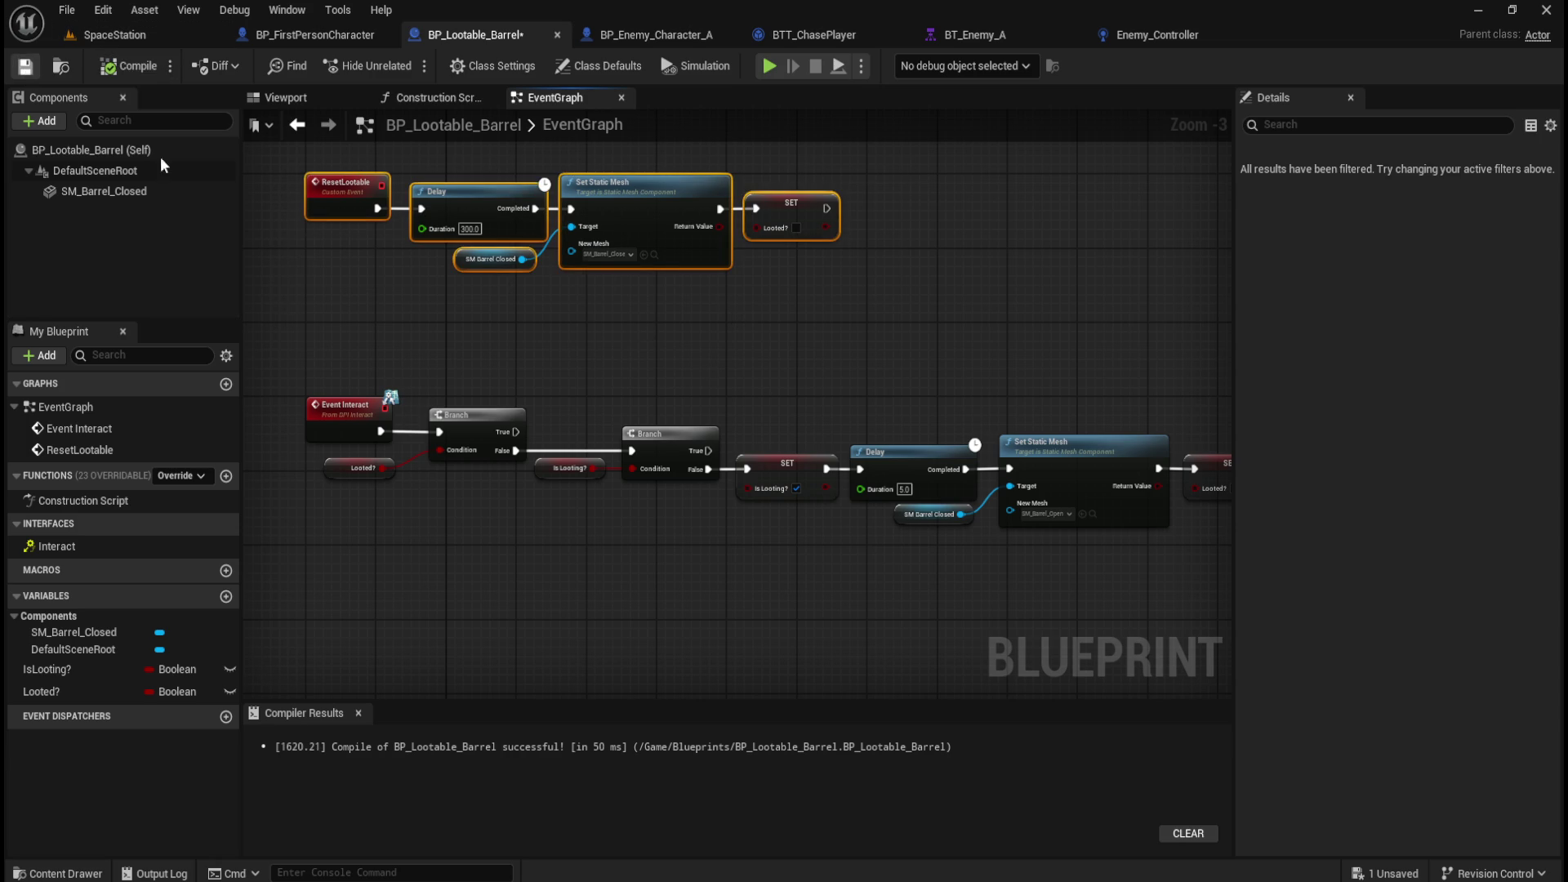
# Straighten the Looted? getter and shift the Branch-to-ResetLootable nodes left, then compile and save.
pyautogui.click(531, 317)
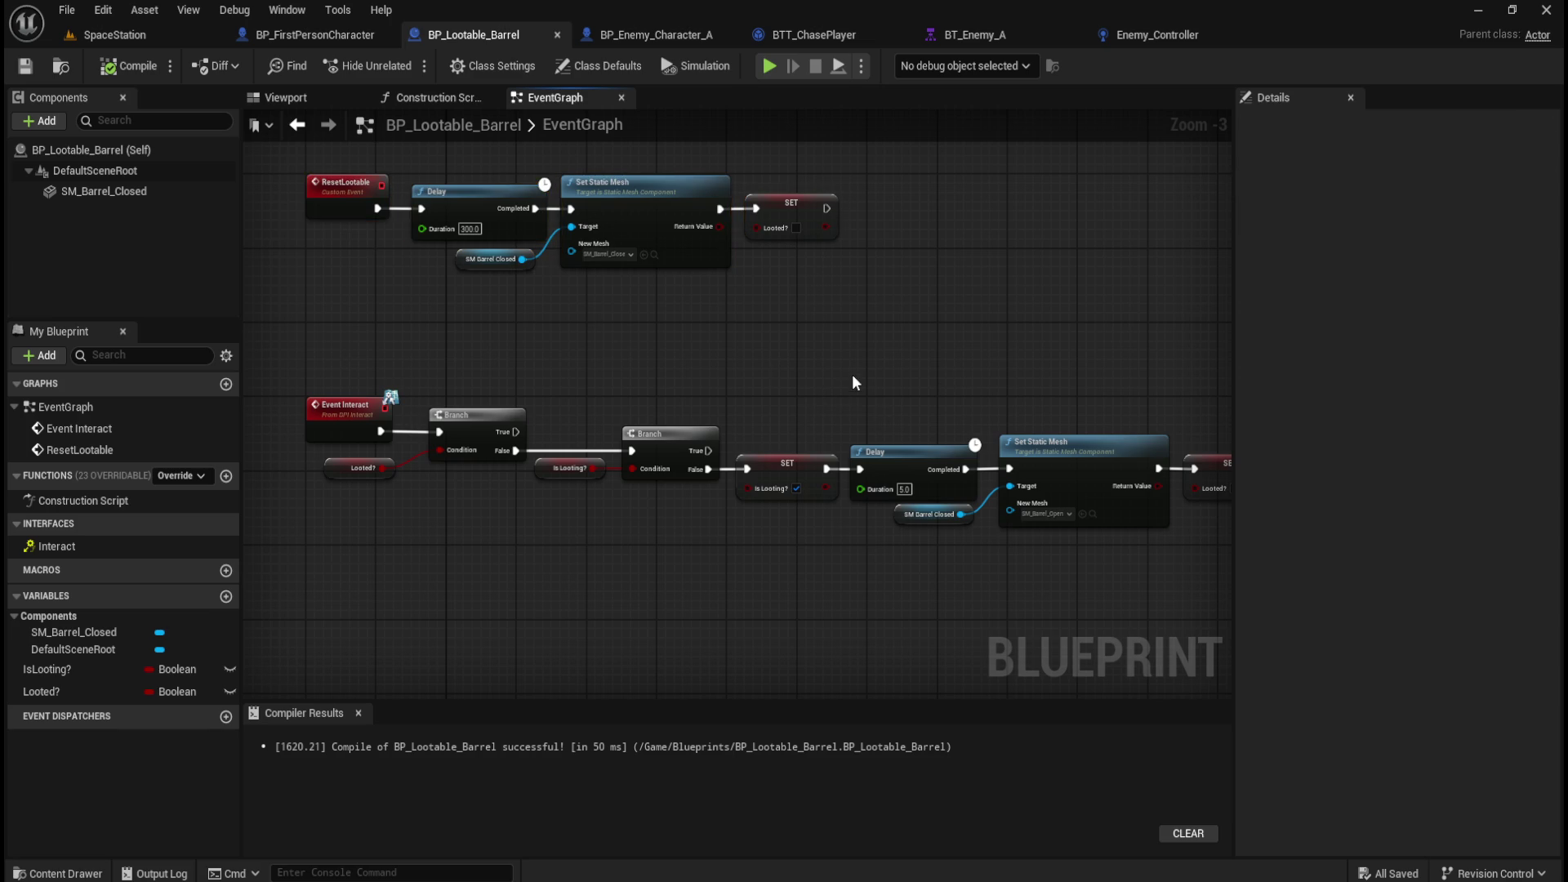
pyautogui.moveTo(835, 334)
pyautogui.mouseDown()
pyautogui.moveTo(587, 385)
pyautogui.moveTo(878, 411)
pyautogui.mouseUp()
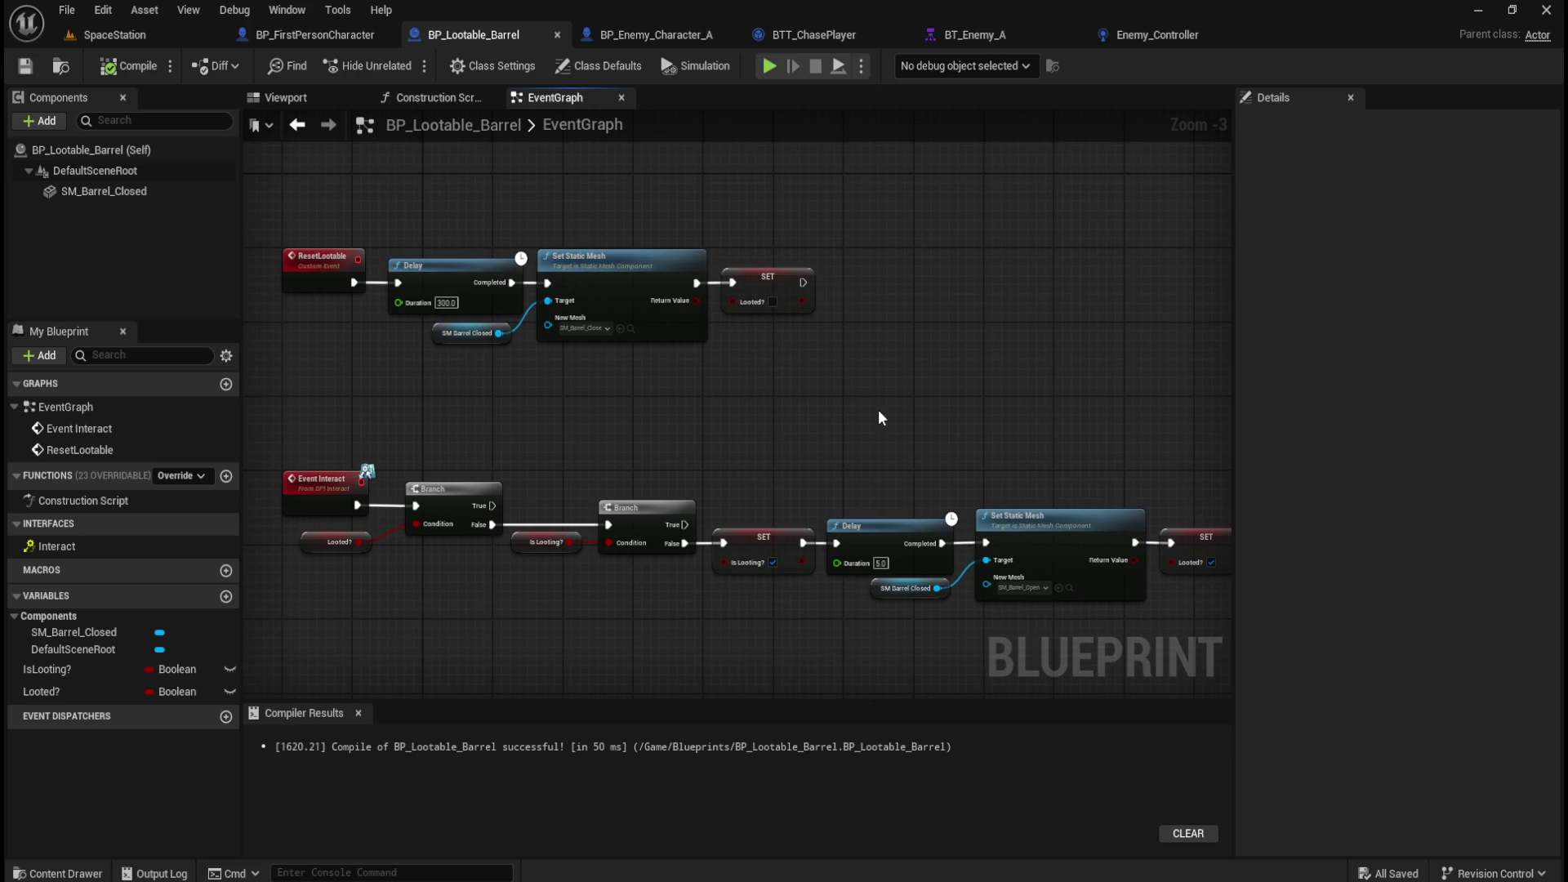
pyautogui.moveTo(881, 408)
pyautogui.mouseDown()
pyautogui.moveTo(815, 356)
pyautogui.moveTo(793, 401)
pyautogui.mouseUp()
pyautogui.scroll(-1, 826, 346)
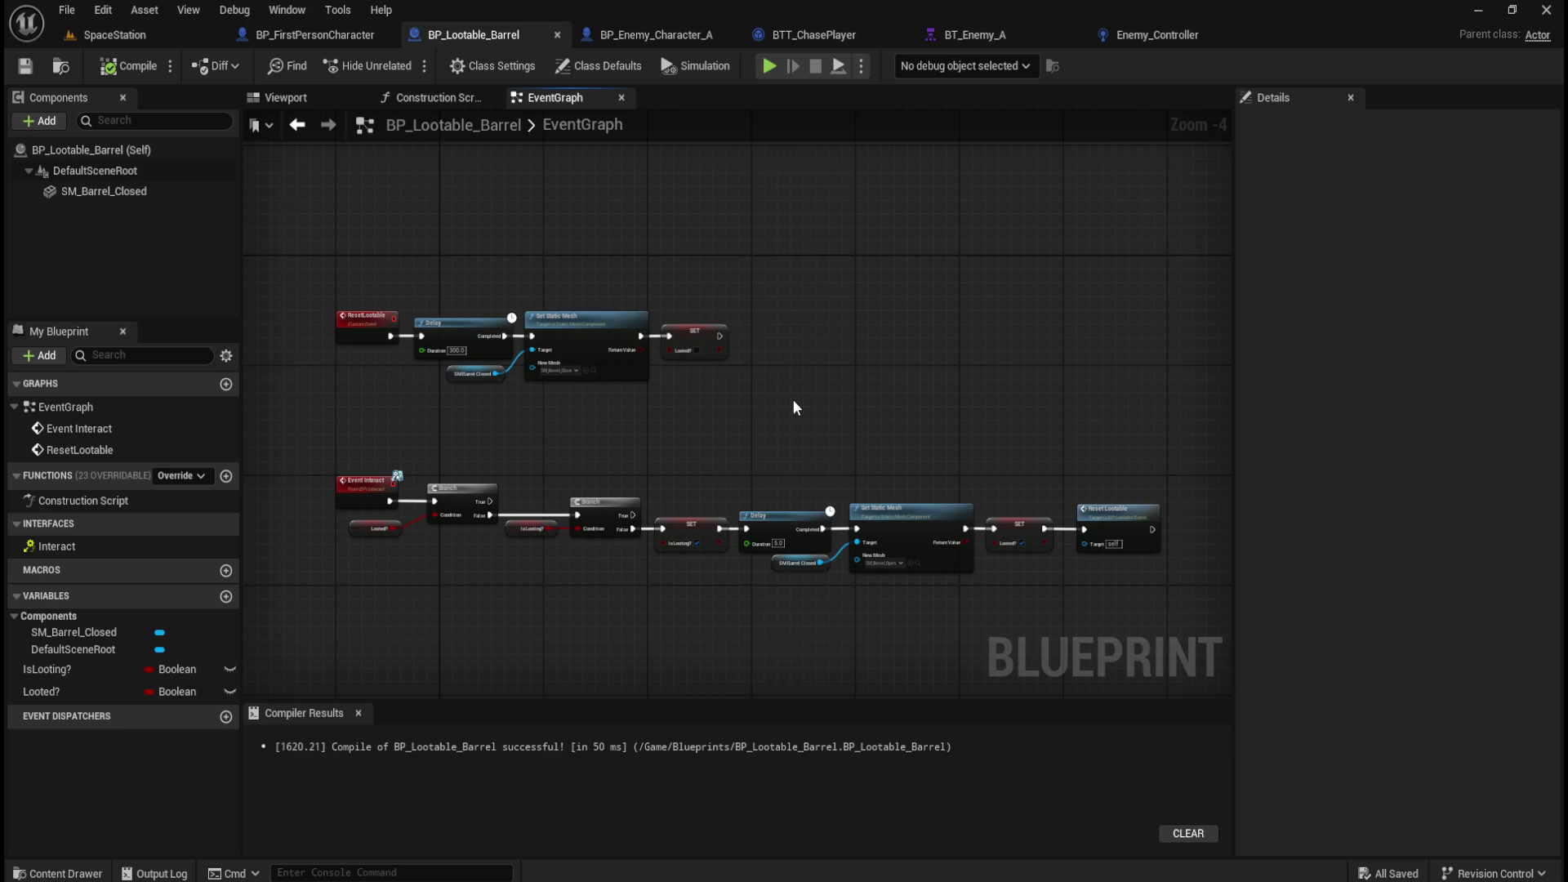
pyautogui.press('q')
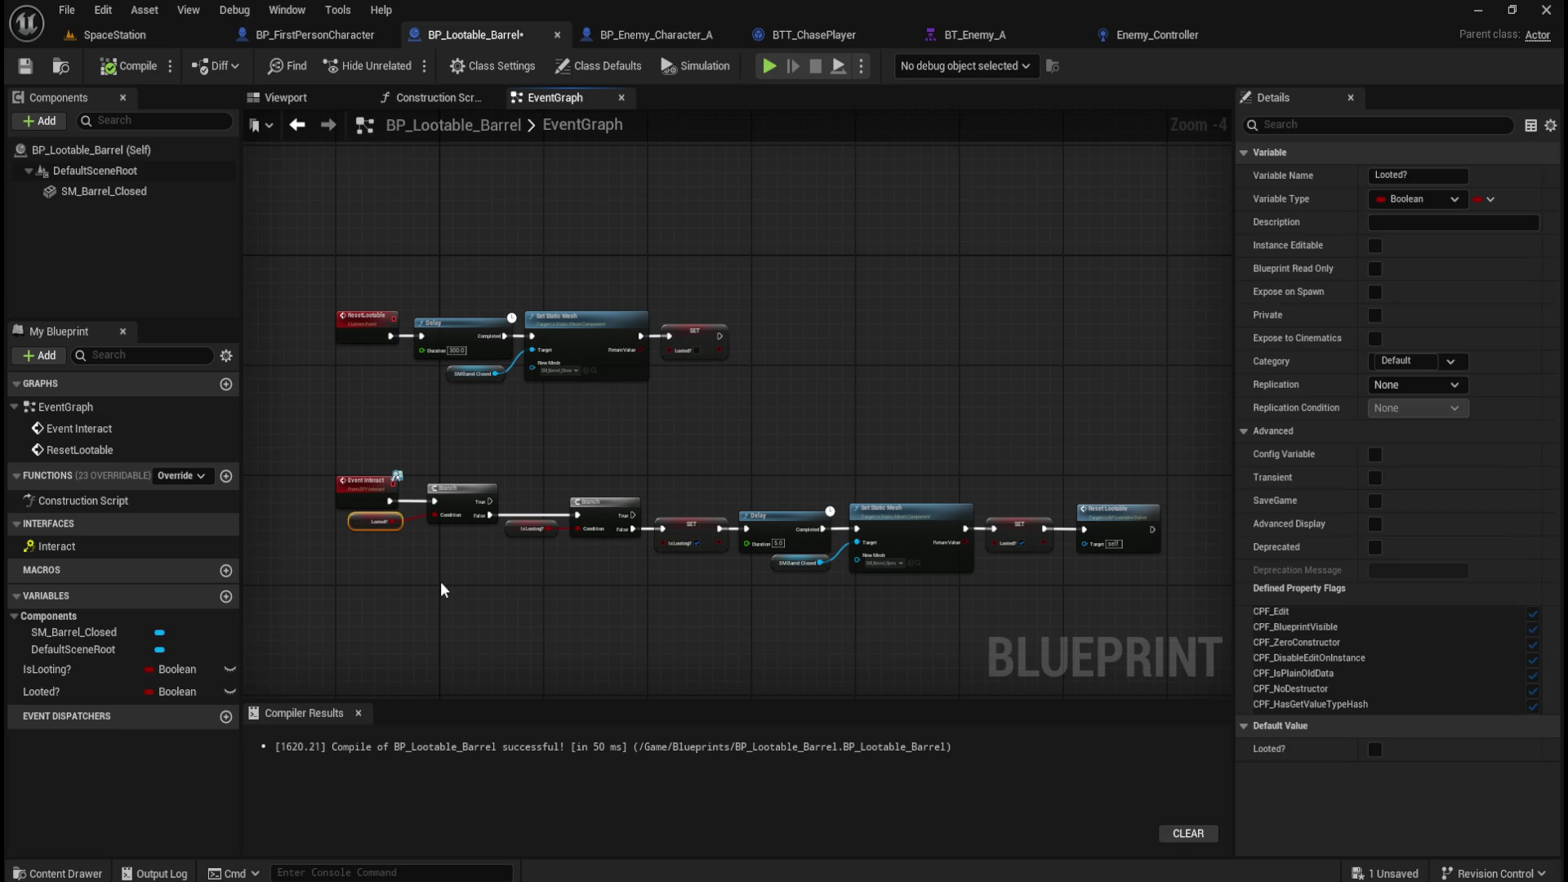
pyautogui.click(439, 582)
pyautogui.moveTo(480, 433); pyautogui.dragTo(1099, 590)
pyautogui.press('Left')
pyautogui.press('Left')
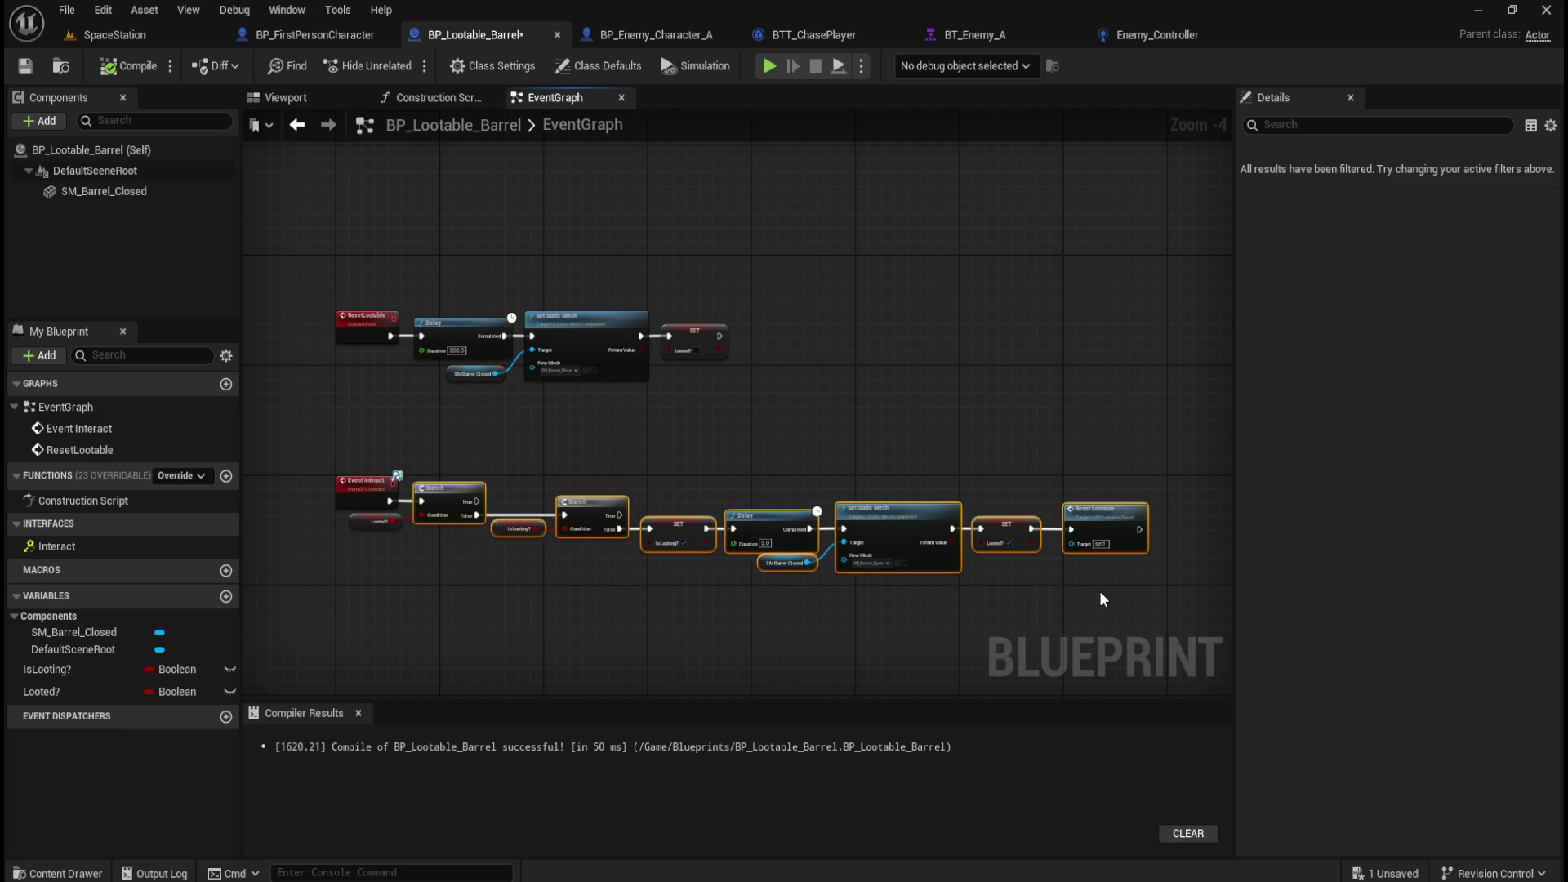
pyautogui.click(816, 591)
pyautogui.click(129, 70)
pyautogui.click(28, 75)
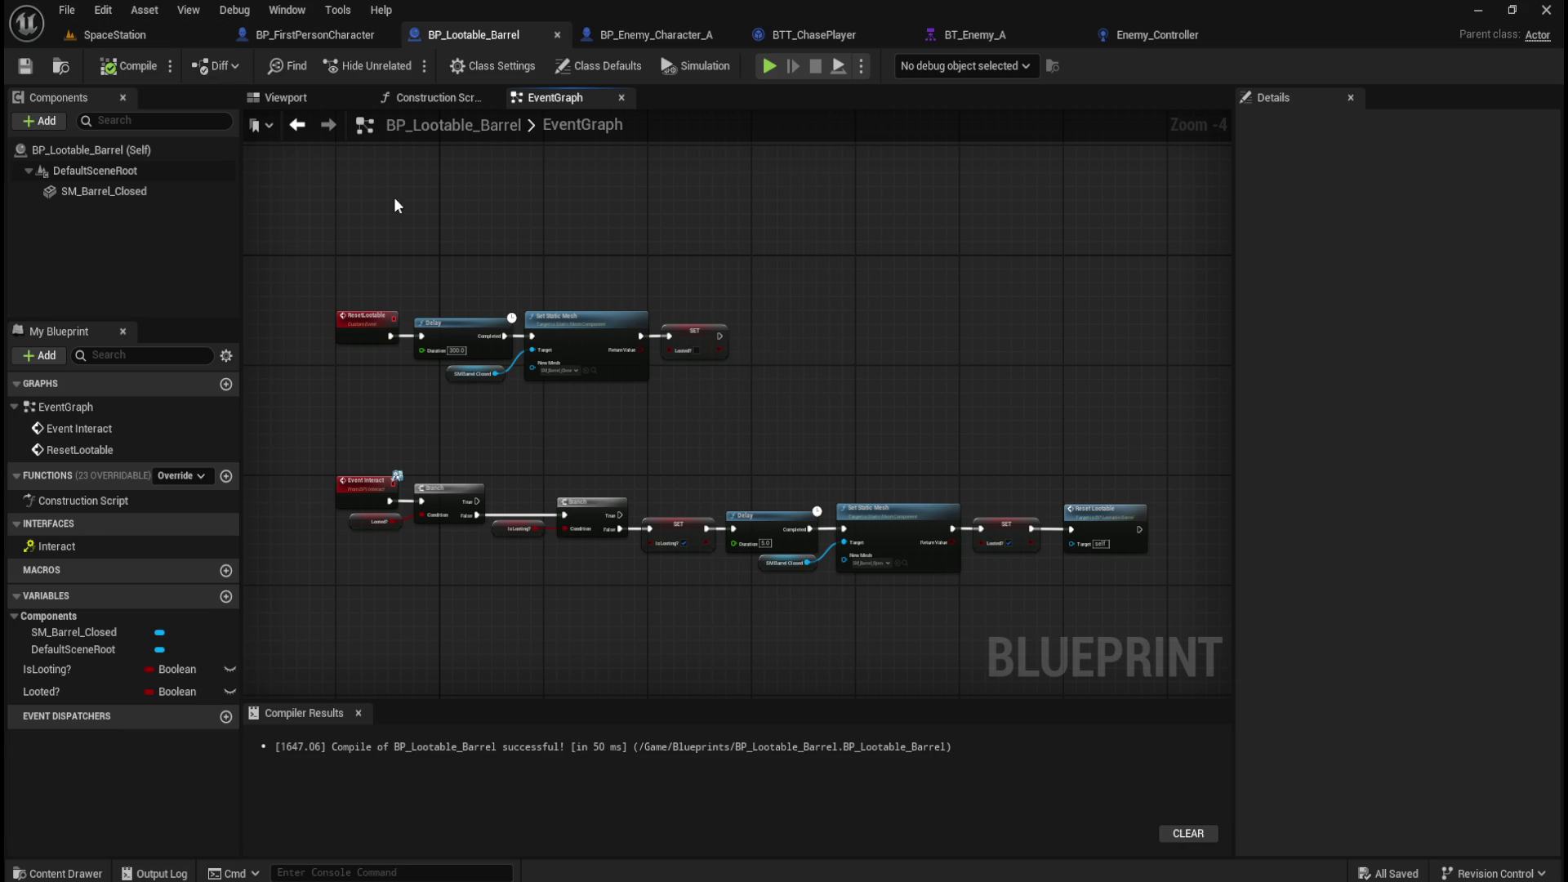
# Select the first BP_Lootable_Barrel in the SpaceStation Outliner and orbit the view to face it.
pyautogui.click(154, 36)
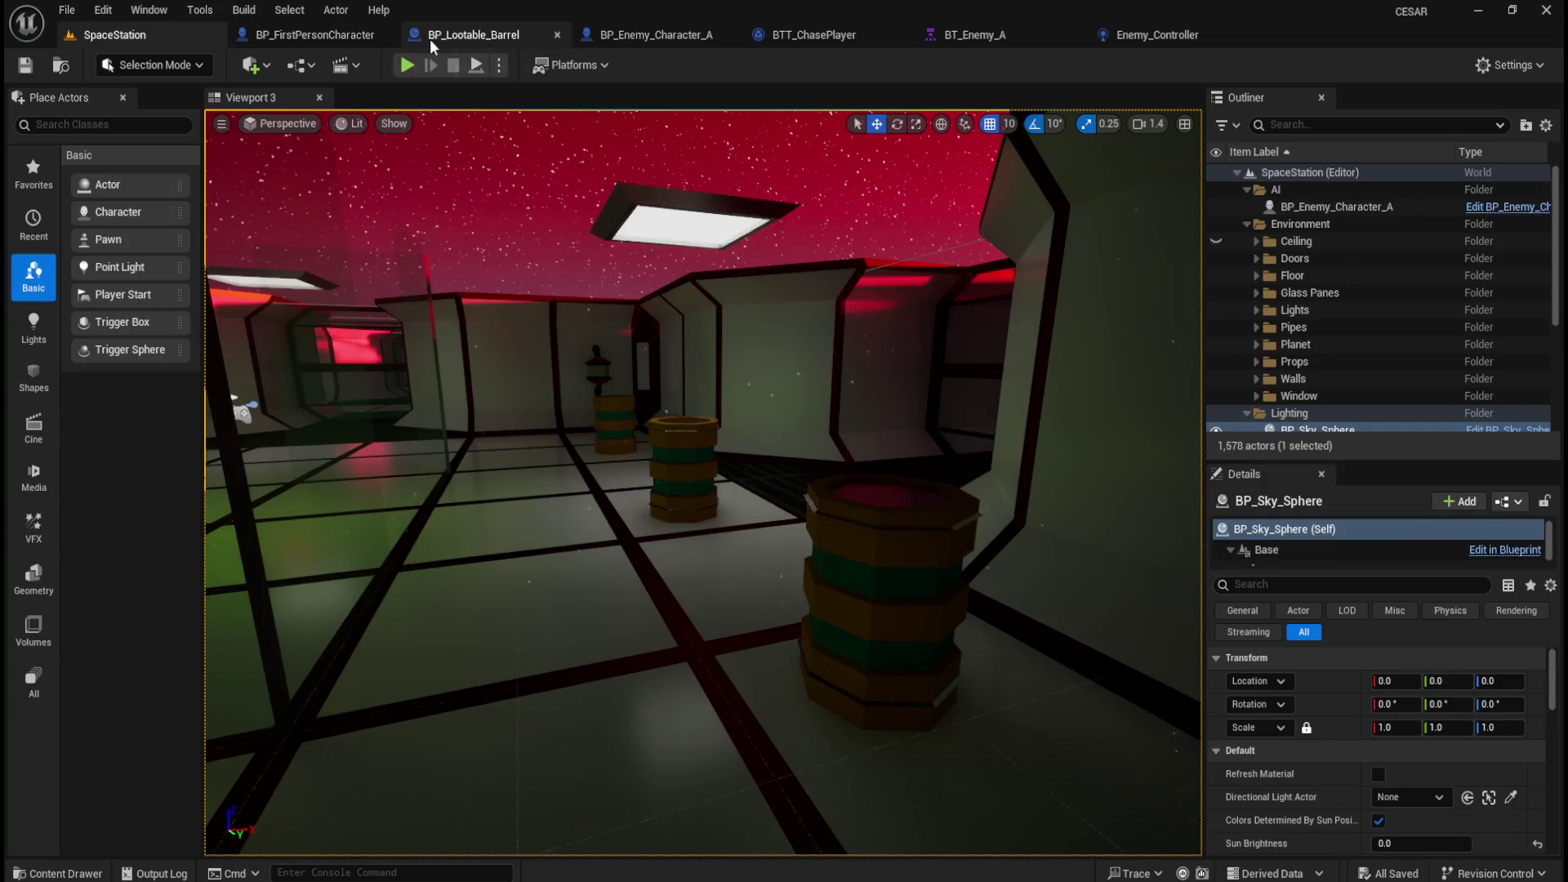
pyautogui.click(430, 37)
pyautogui.click(145, 32)
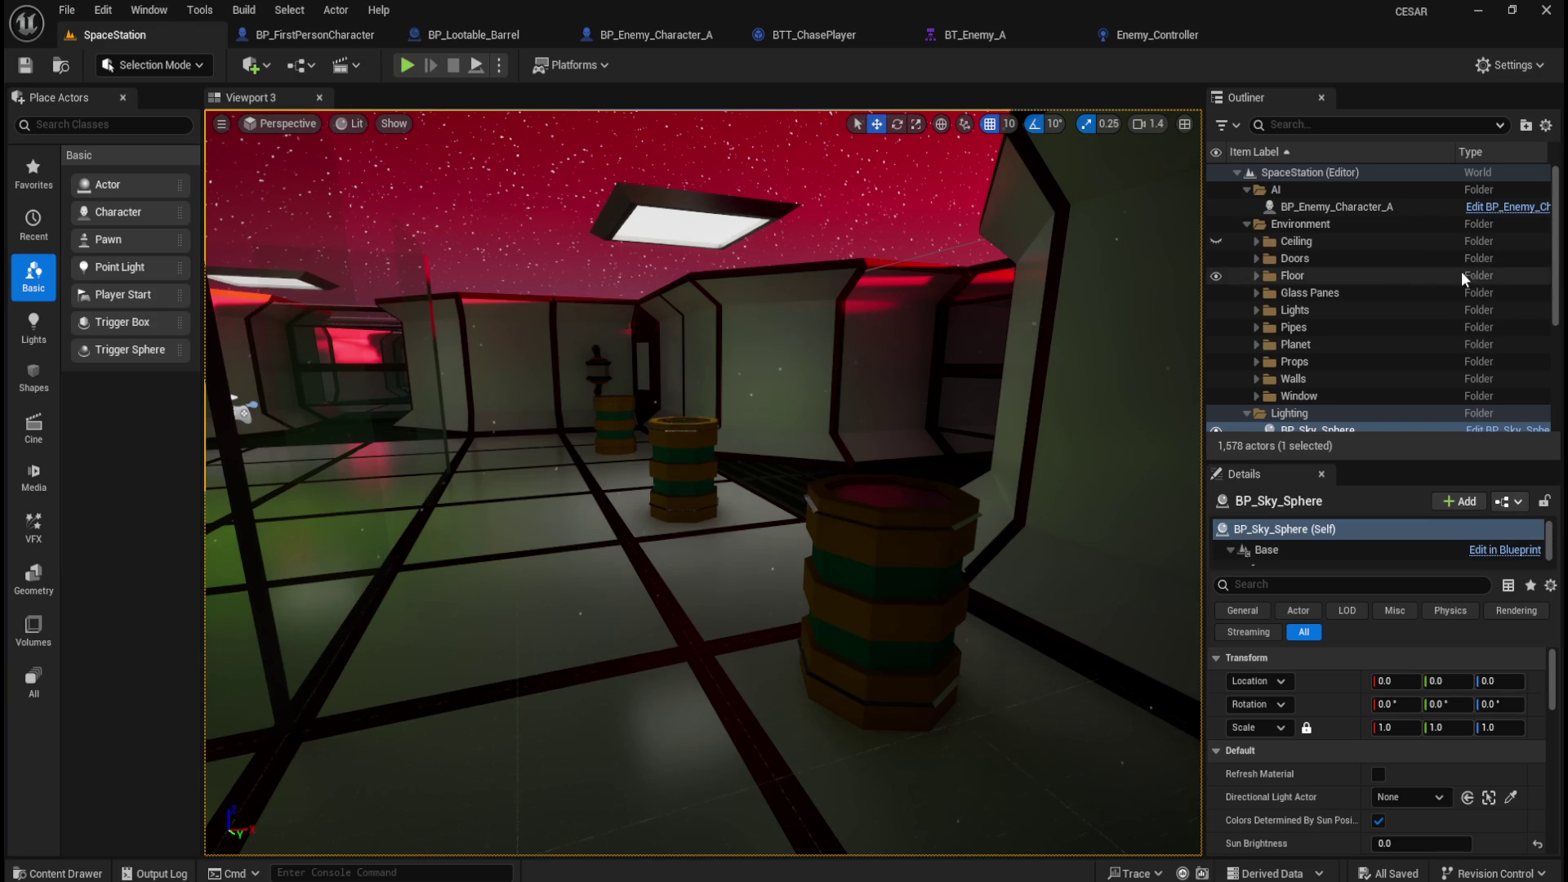
pyautogui.scroll(-5, 1554, 274)
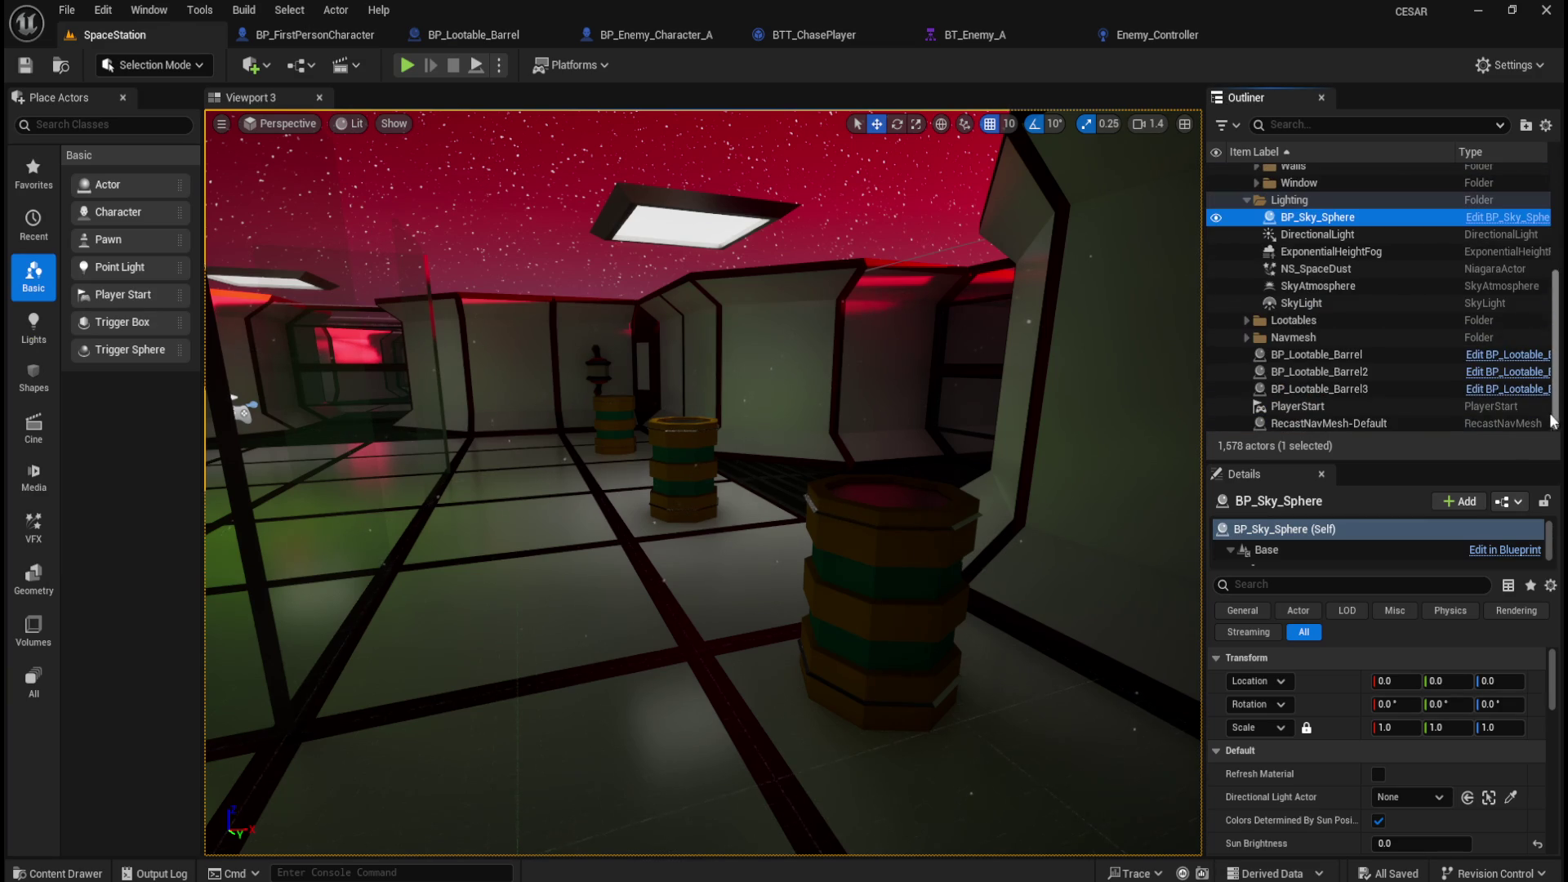
pyautogui.click(1336, 364)
pyautogui.moveTo(892, 449); pyautogui.dragTo(596, 502)
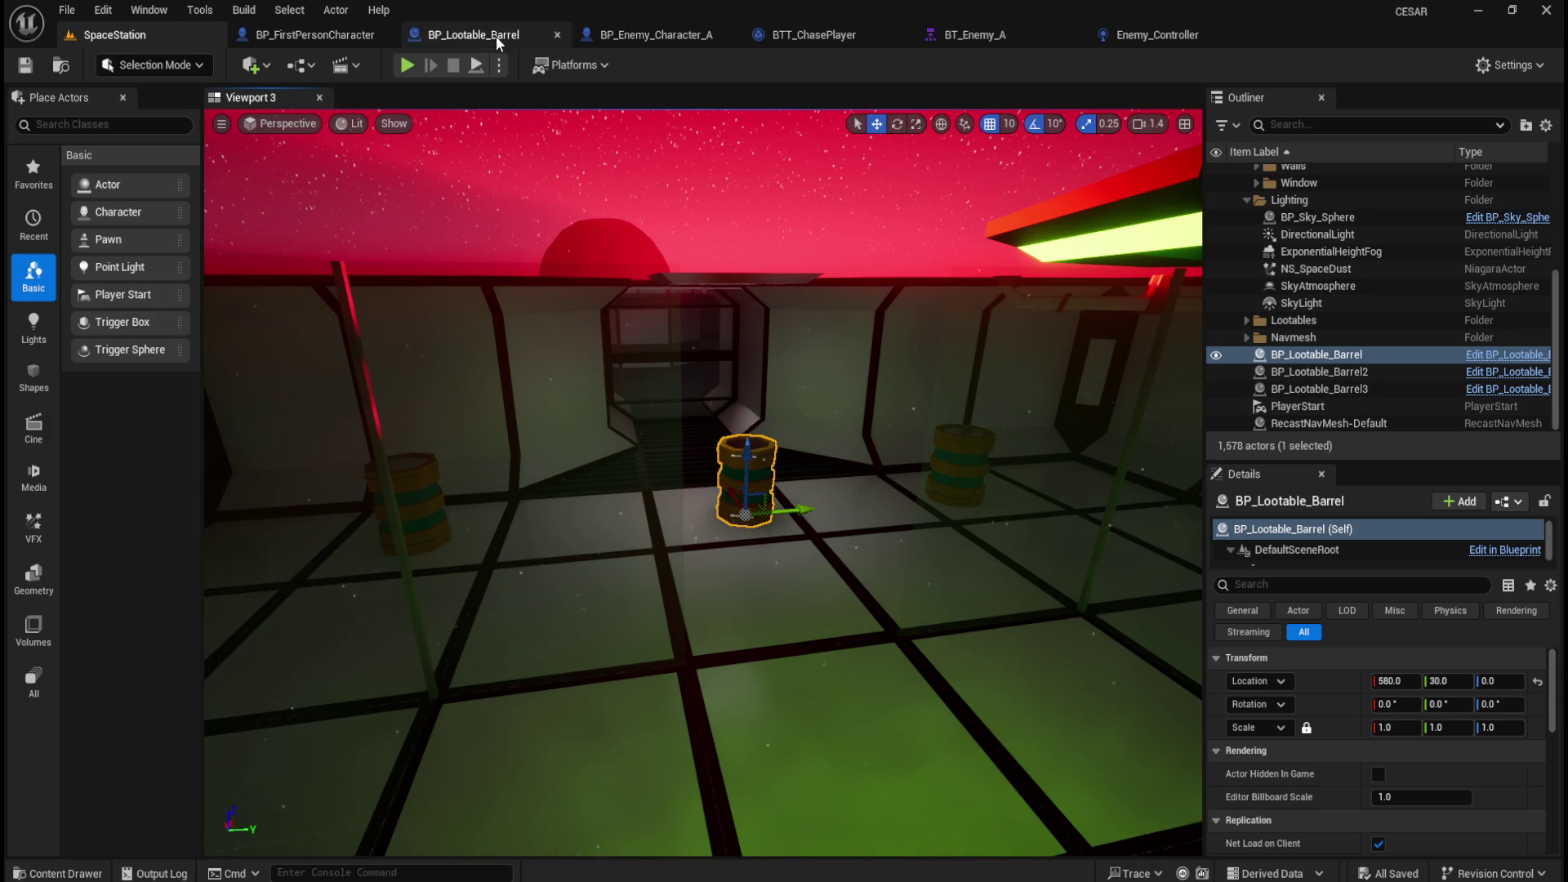
# Show BP_Enemy_Character_A's full Character Movement settings with the Details filter cleared.
pyautogui.click(686, 38)
pyautogui.click(144, 263)
pyautogui.click(1252, 125)
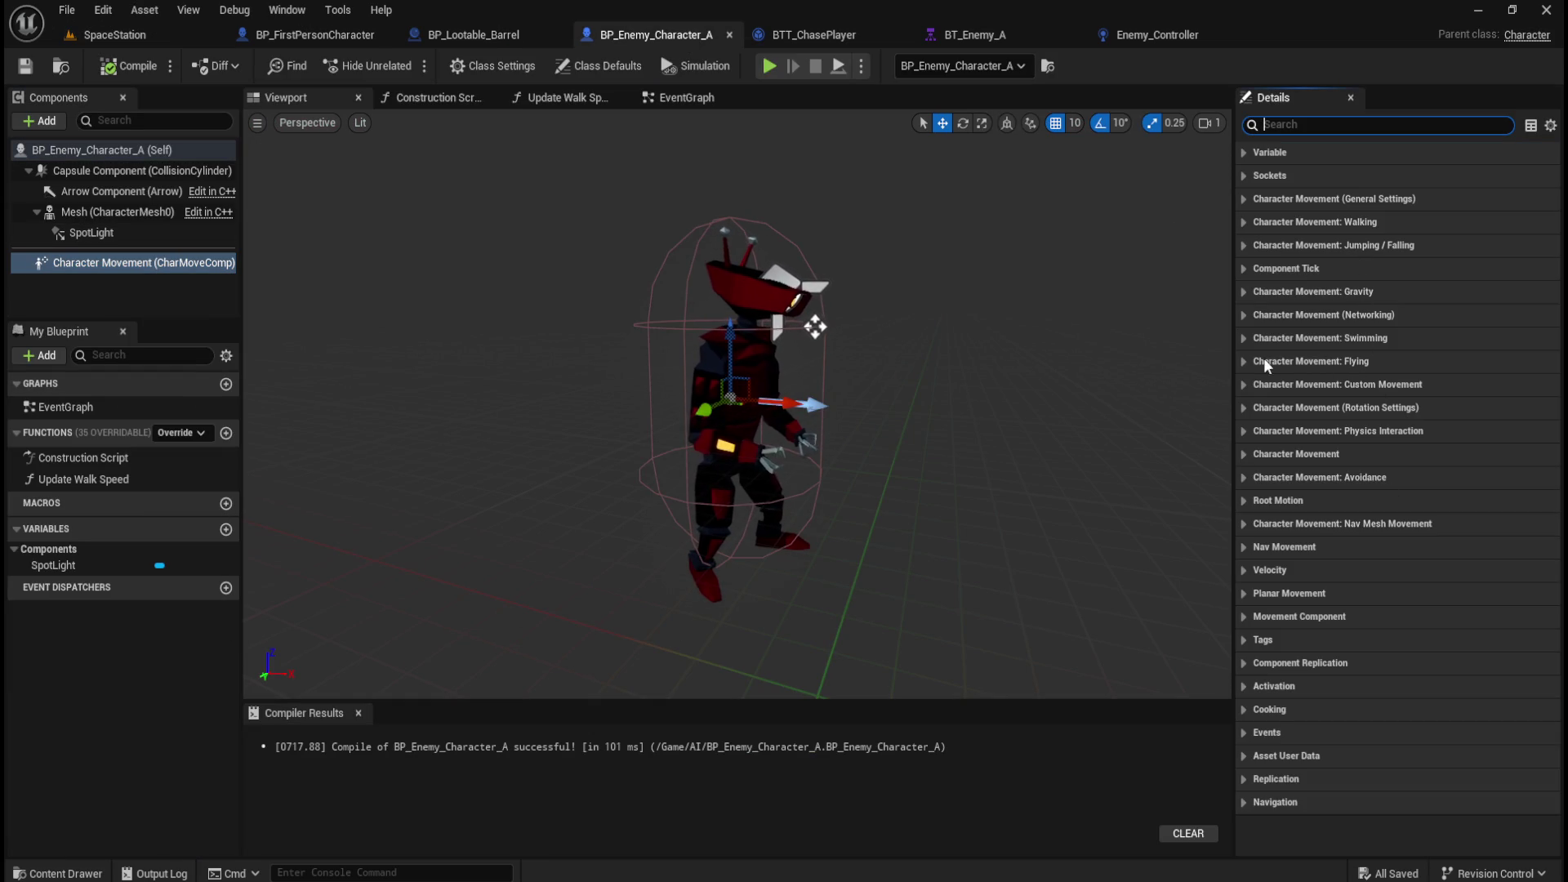
# Inspect the enemy's Jumping / Falling, Gravity and Custom Movement settings.
pyautogui.click(1243, 244)
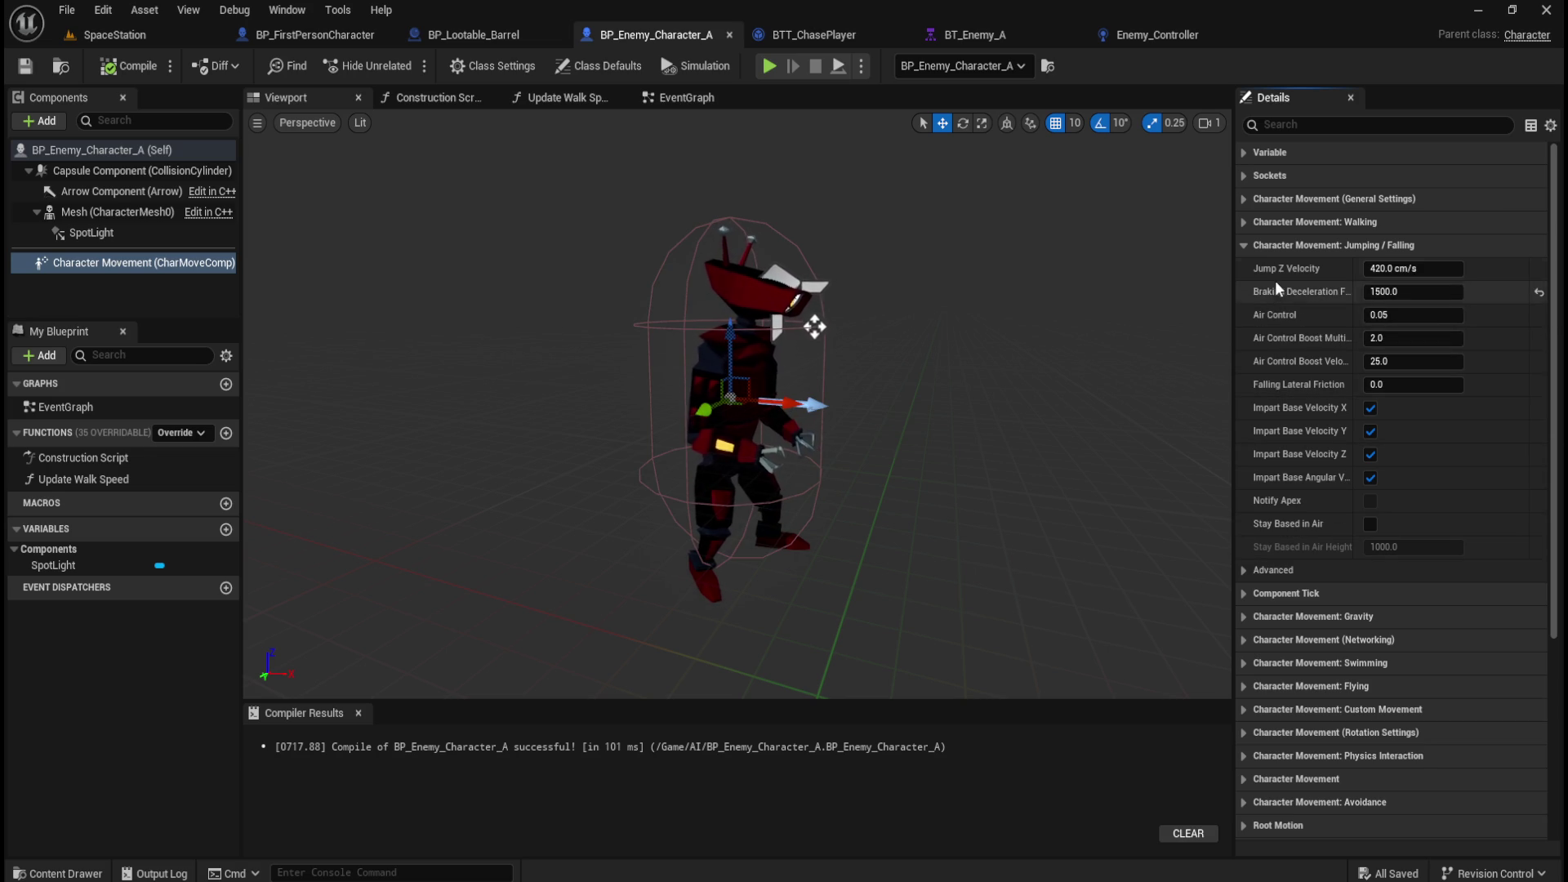
pyautogui.click(1237, 158)
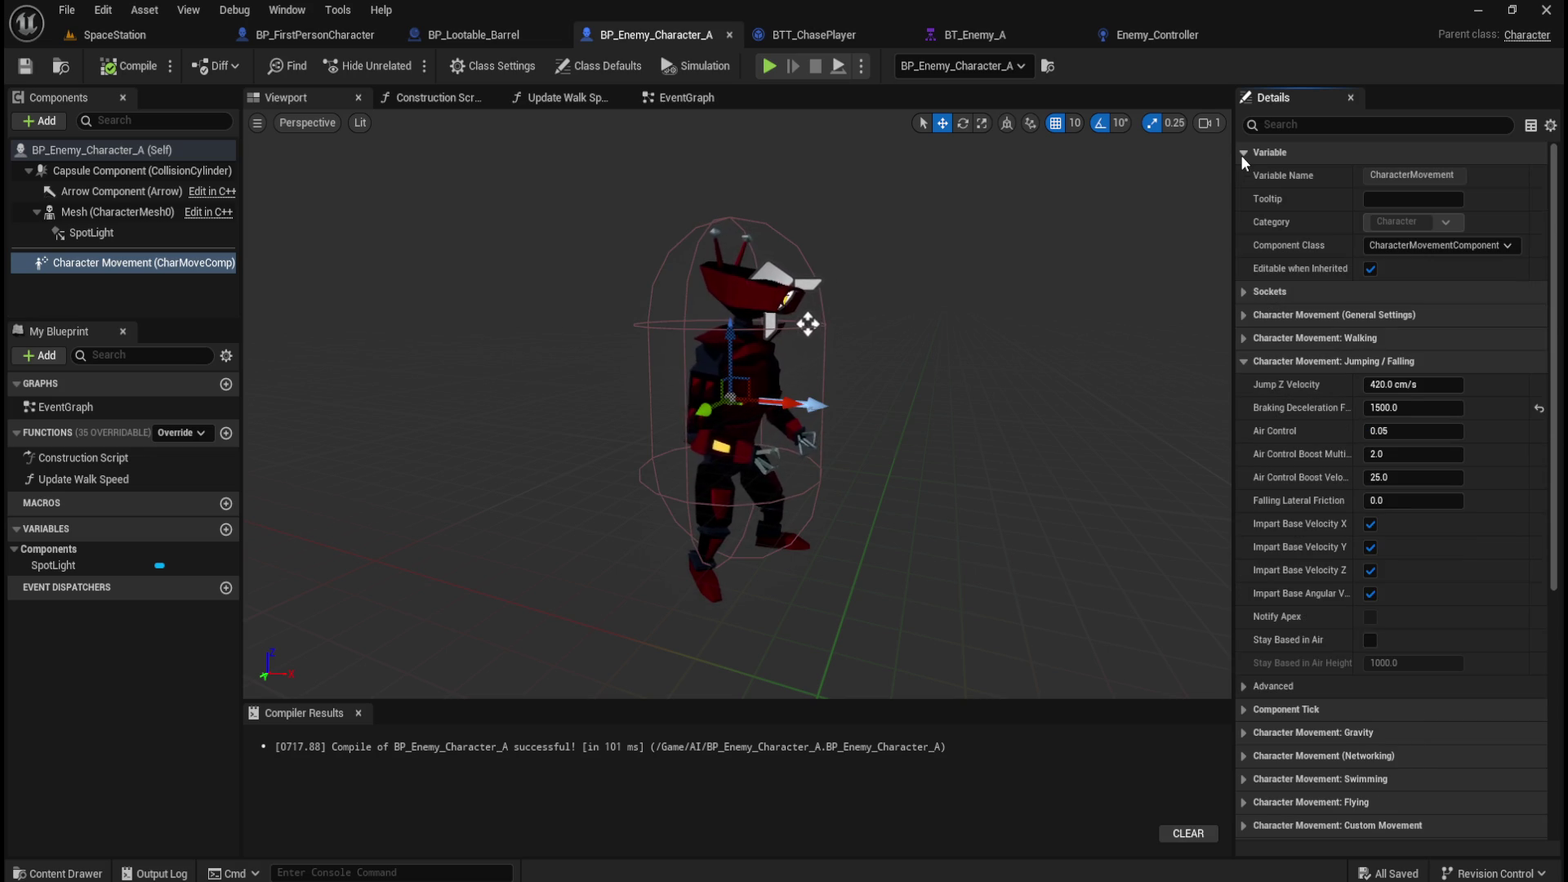
pyautogui.click(1241, 154)
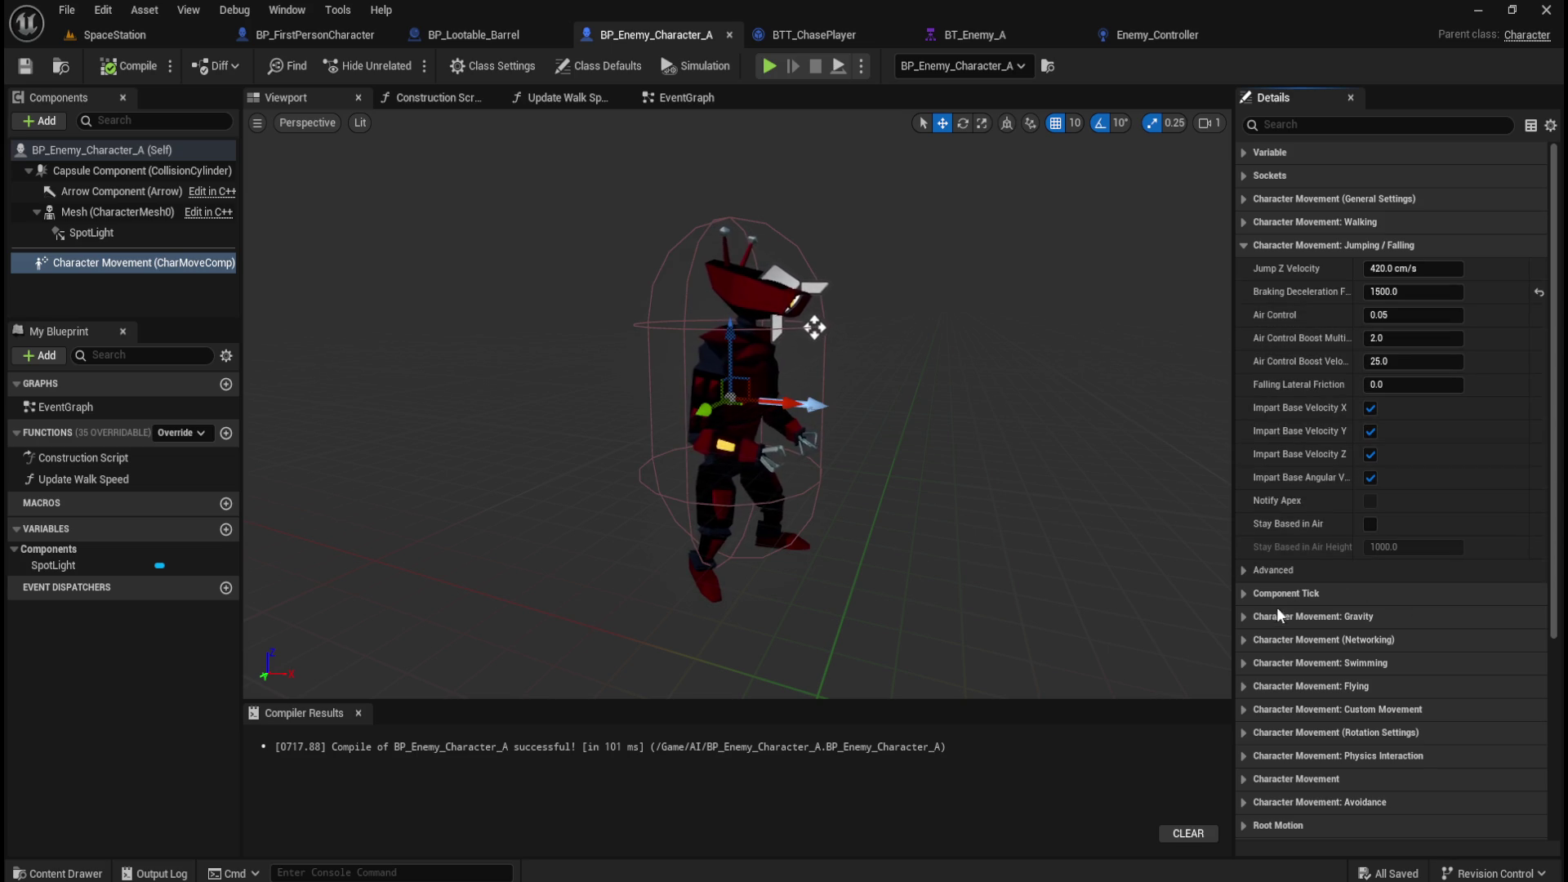
pyautogui.click(1247, 618)
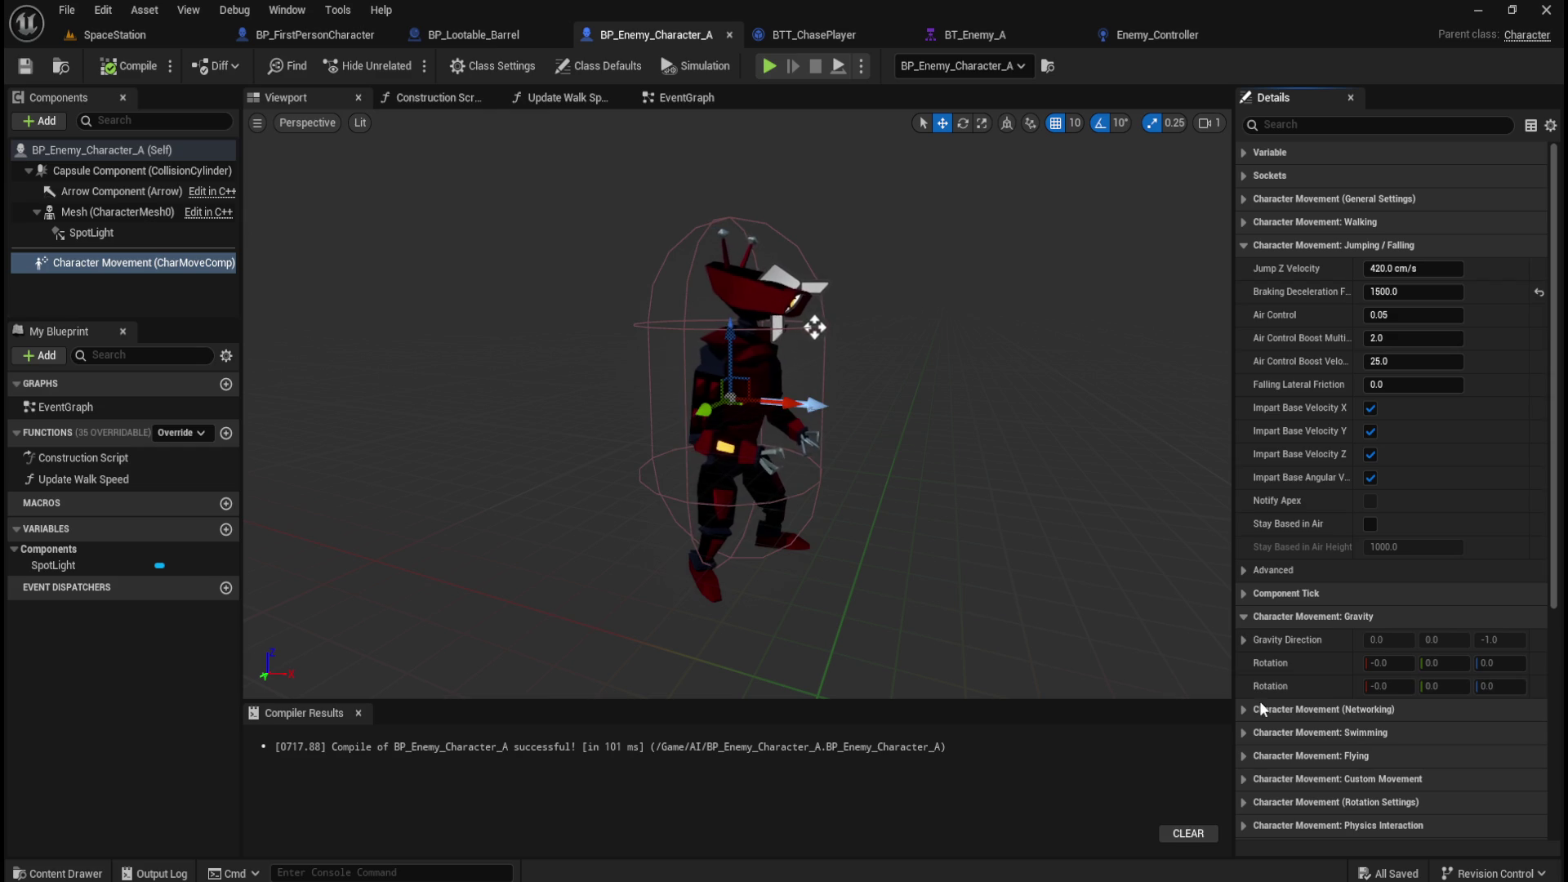
pyautogui.click(1244, 777)
pyautogui.click(1243, 780)
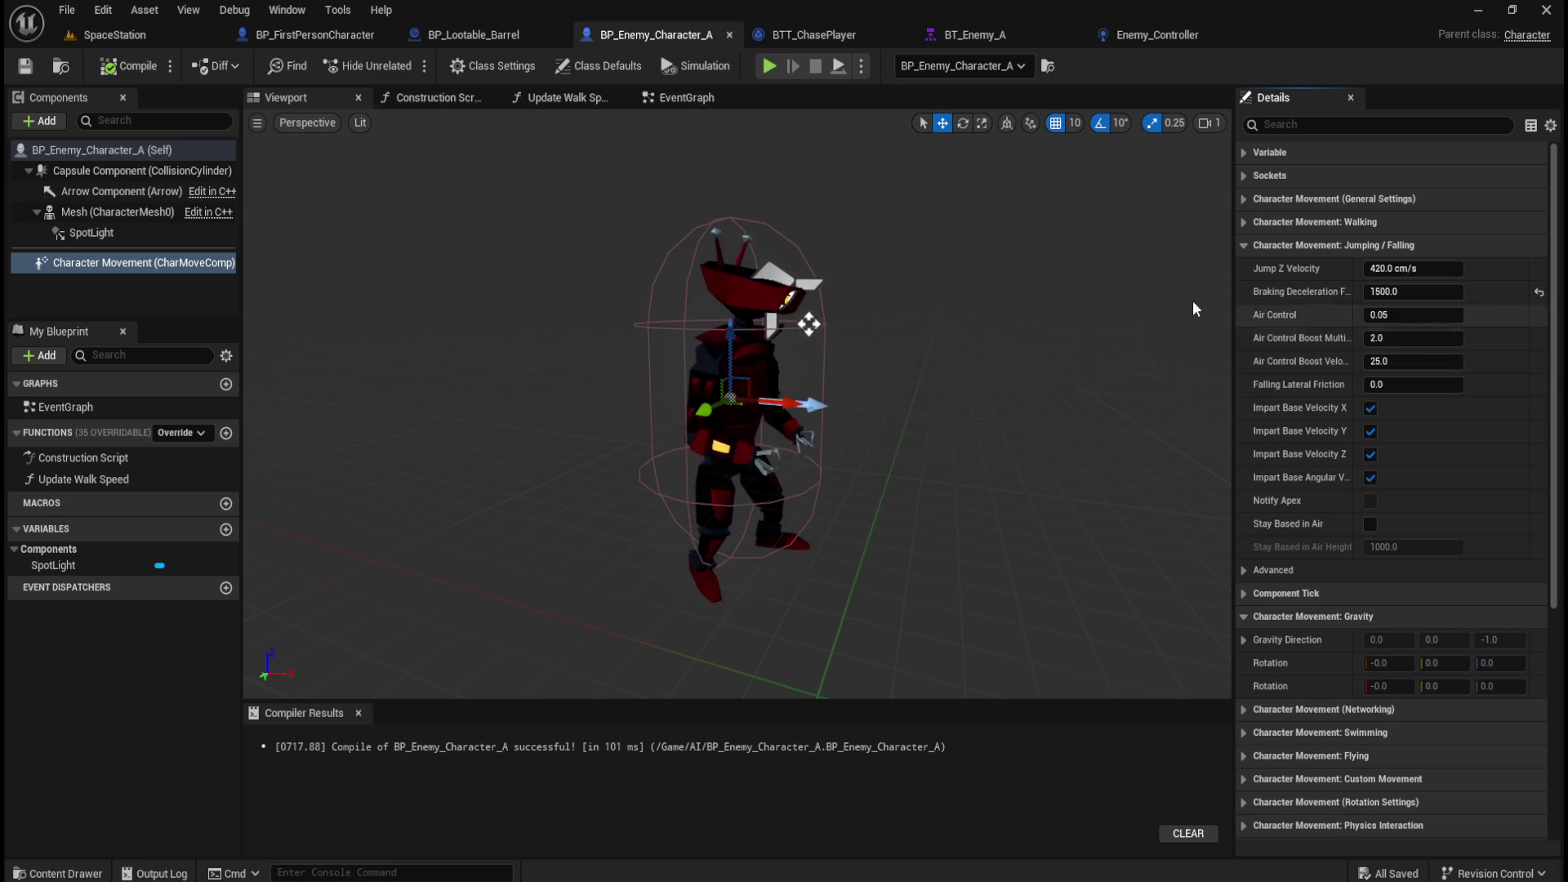
# Review BP_FirstPersonCharacter's Character Movement settings, then return to the SpaceStation level.
pyautogui.click(330, 34)
pyautogui.click(139, 283)
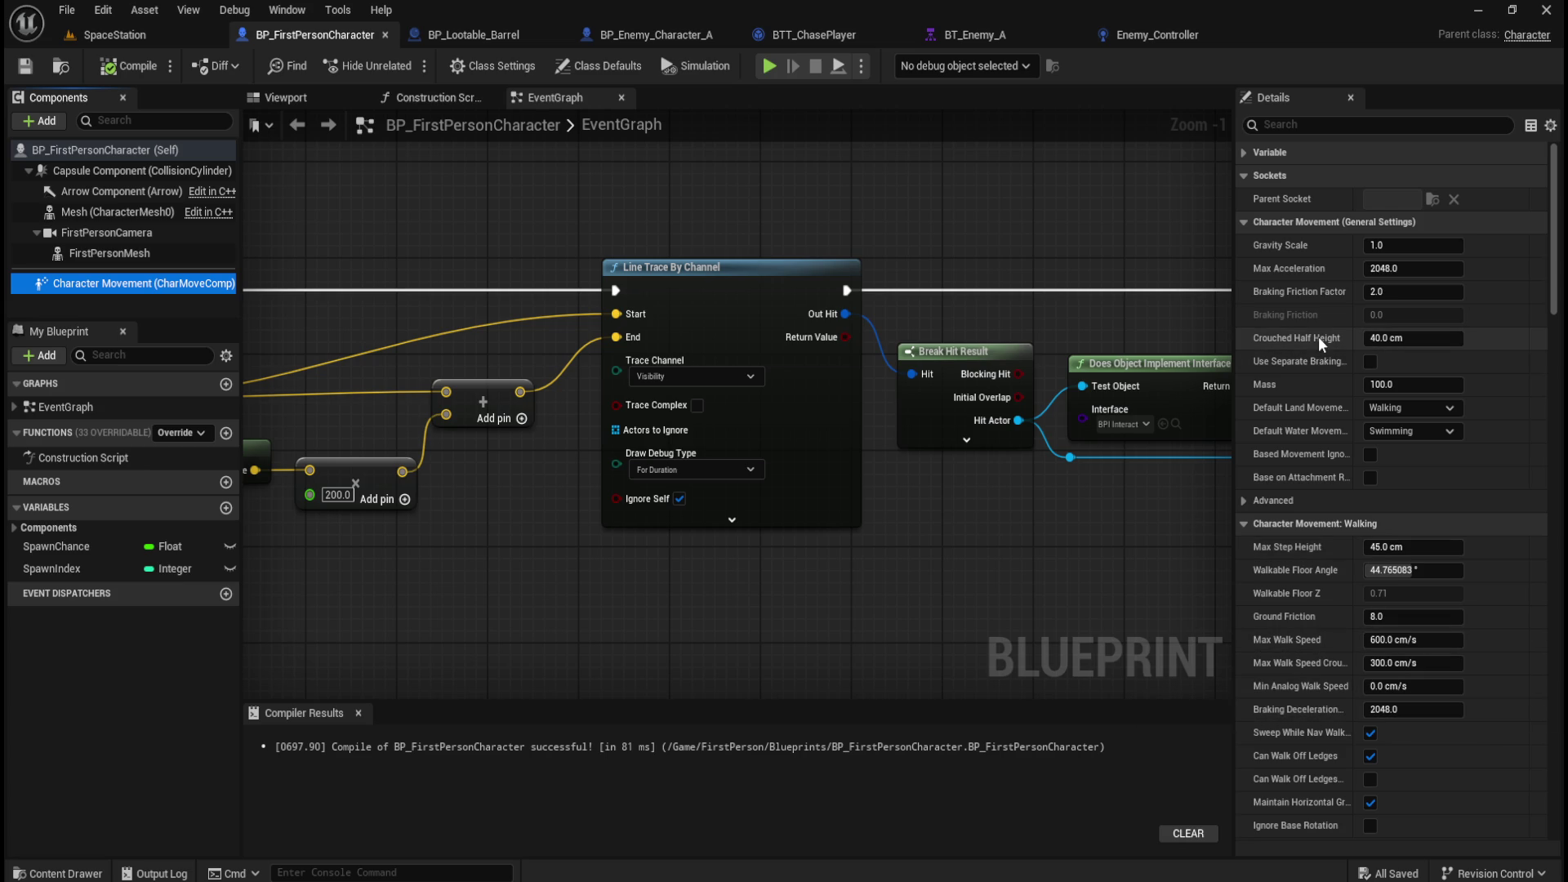
pyautogui.scroll(-2, 1303, 673)
pyautogui.scroll(-5, 1303, 677)
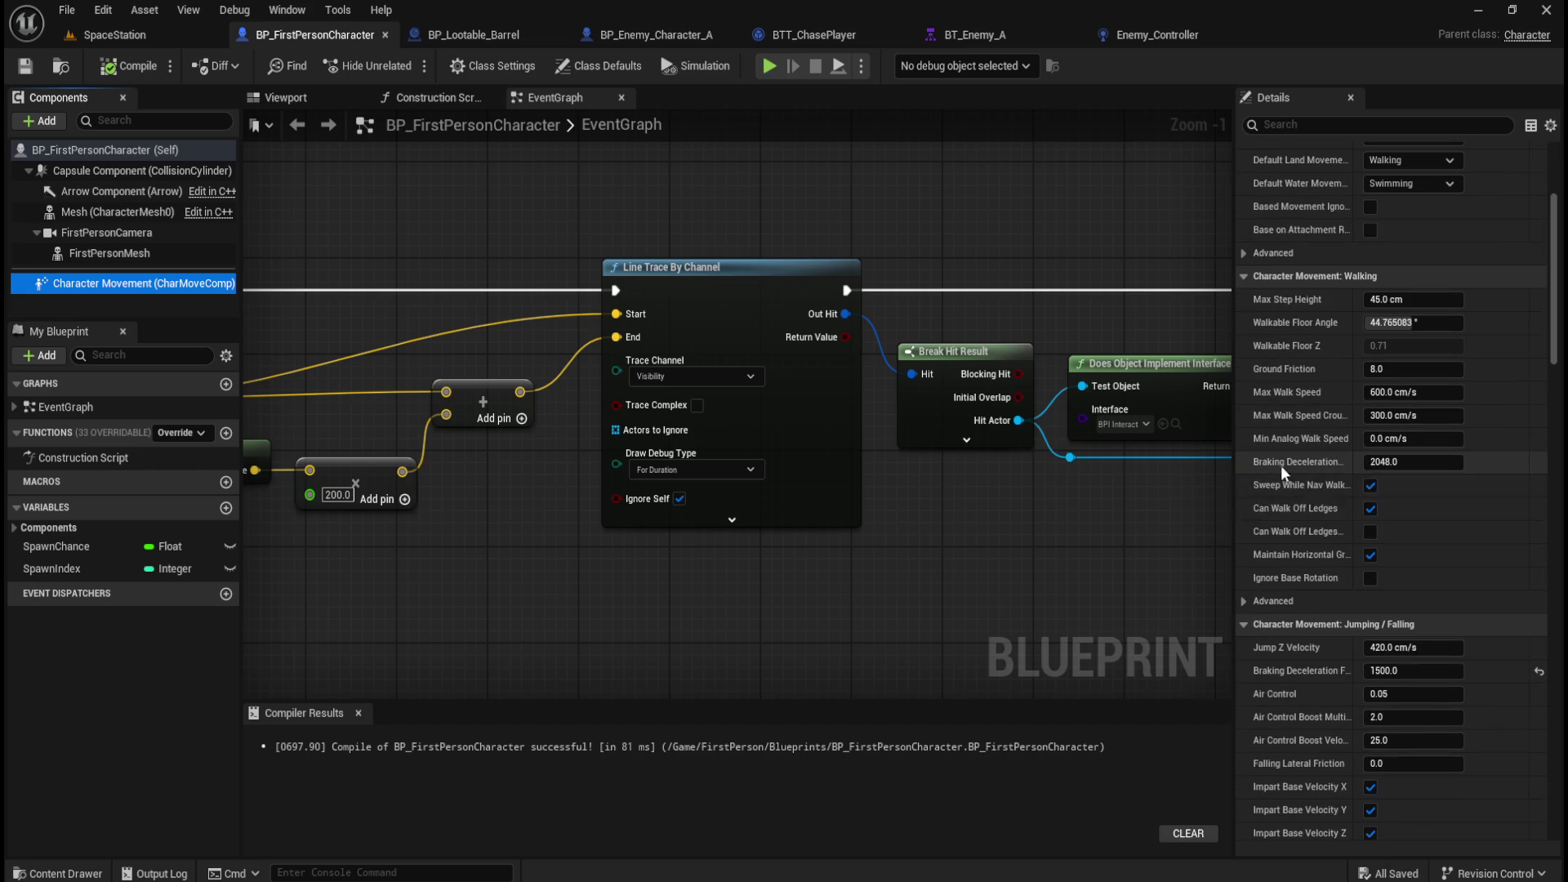
pyautogui.scroll(-5, 1291, 445)
pyautogui.scroll(-5, 1310, 469)
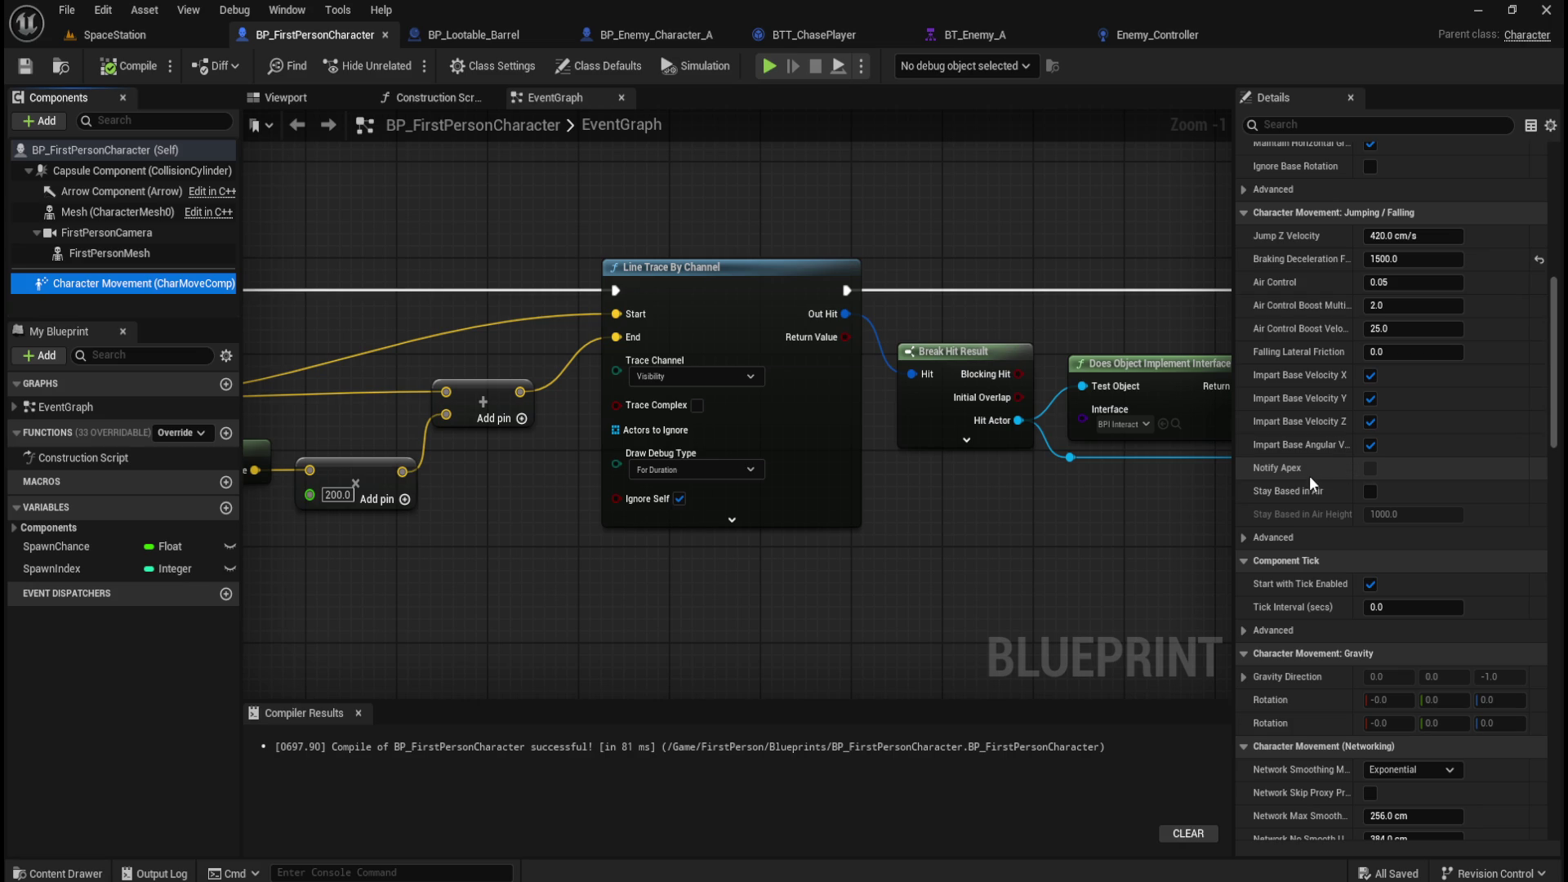
pyautogui.click(149, 33)
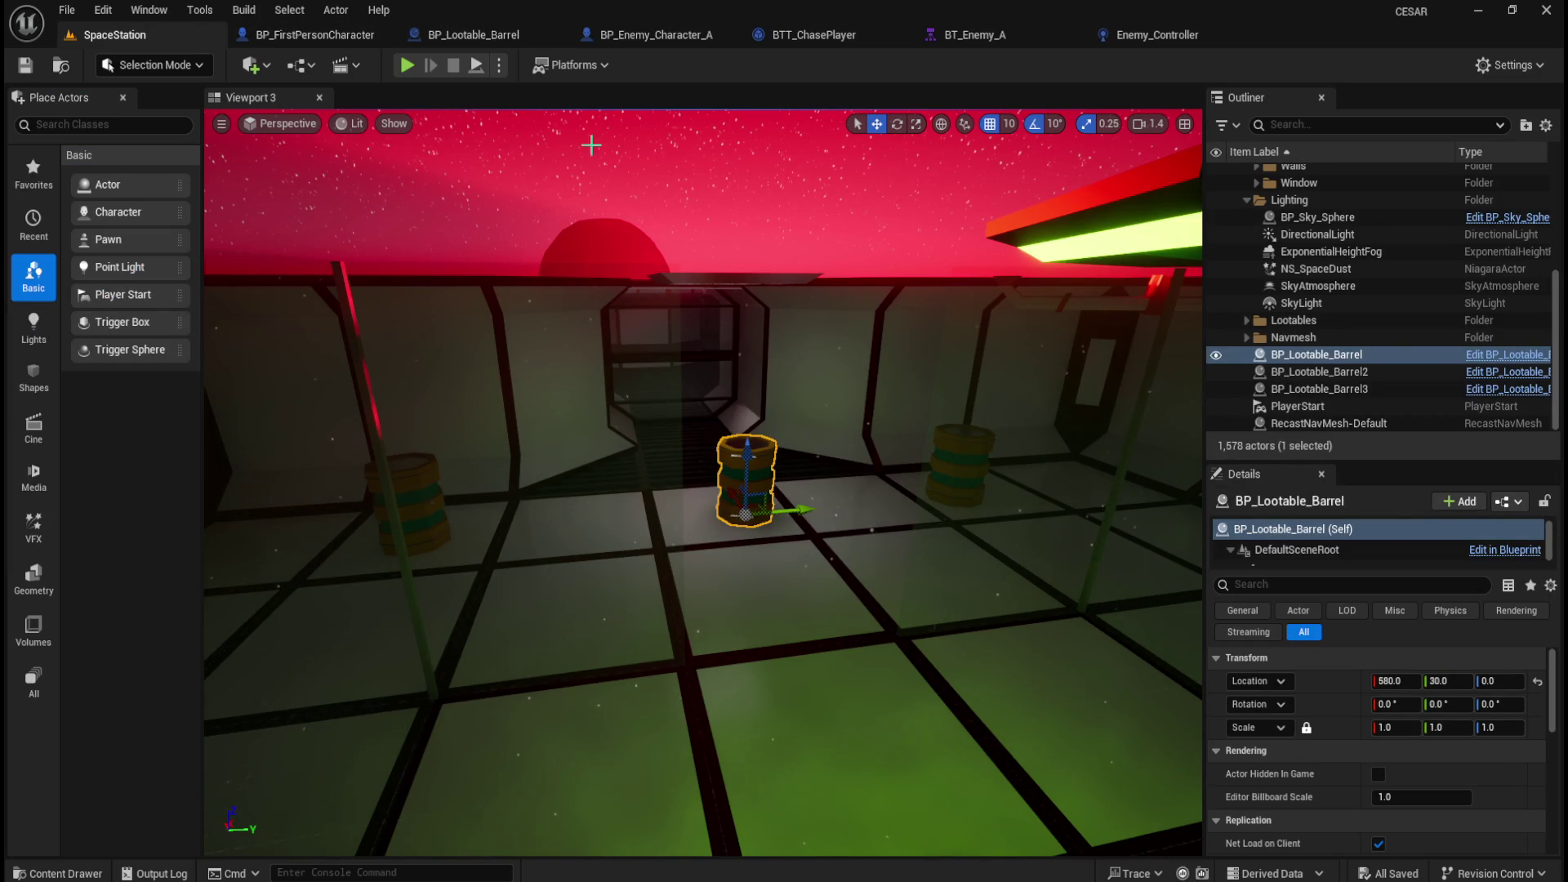
# Switch to the BP_Lootable_Barrel tab to show its EventGraph.
pyautogui.click(473, 34)
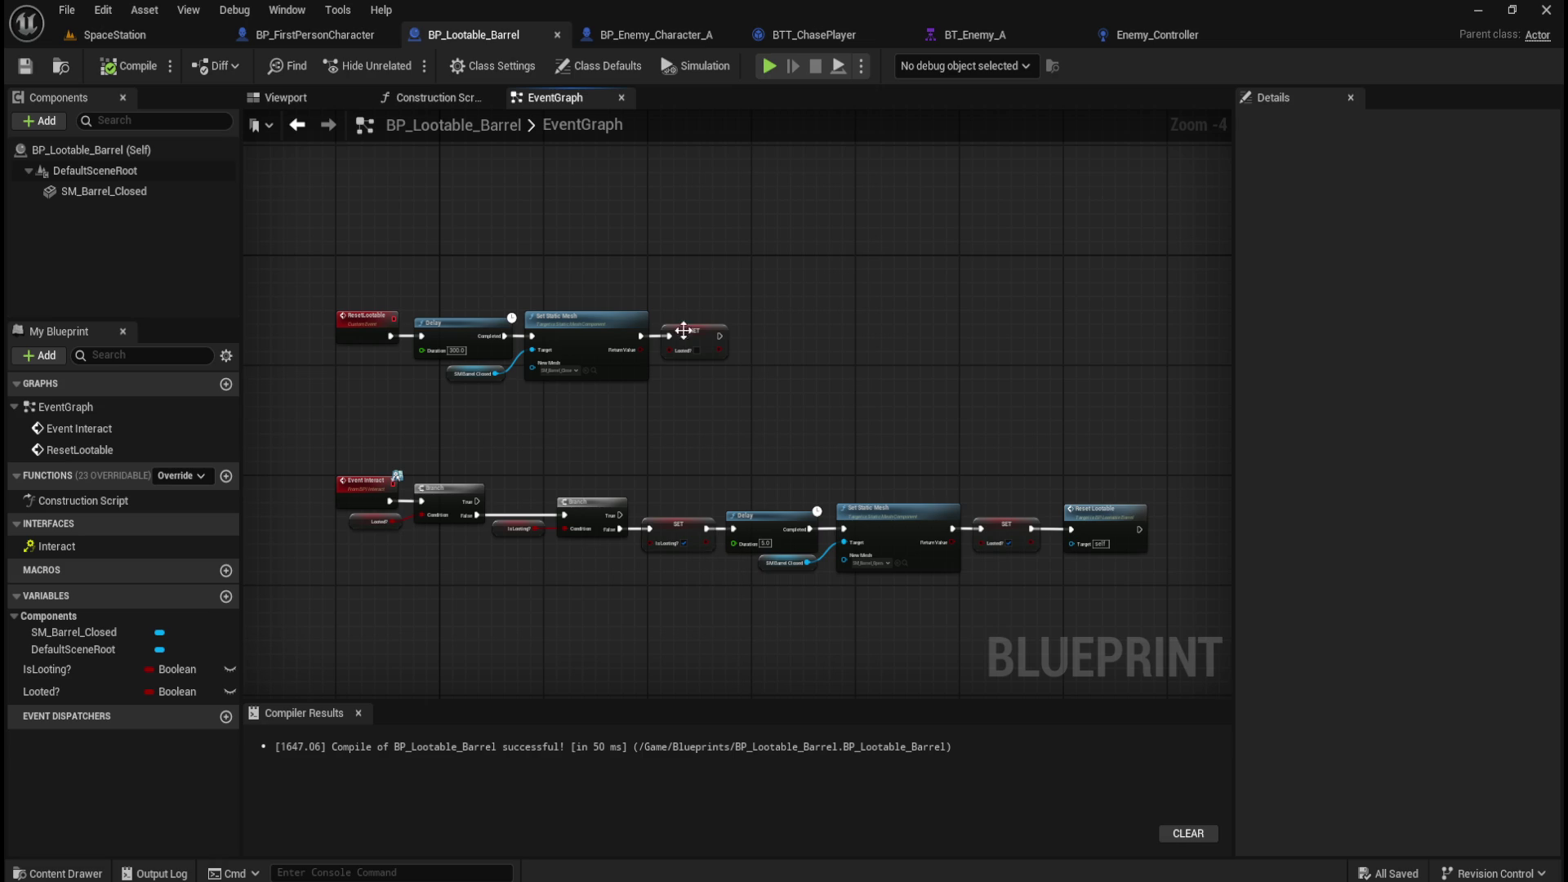
pyautogui.click(276, 37)
pyautogui.scroll(-3, 1003, 472)
pyautogui.scroll(2, 1003, 472)
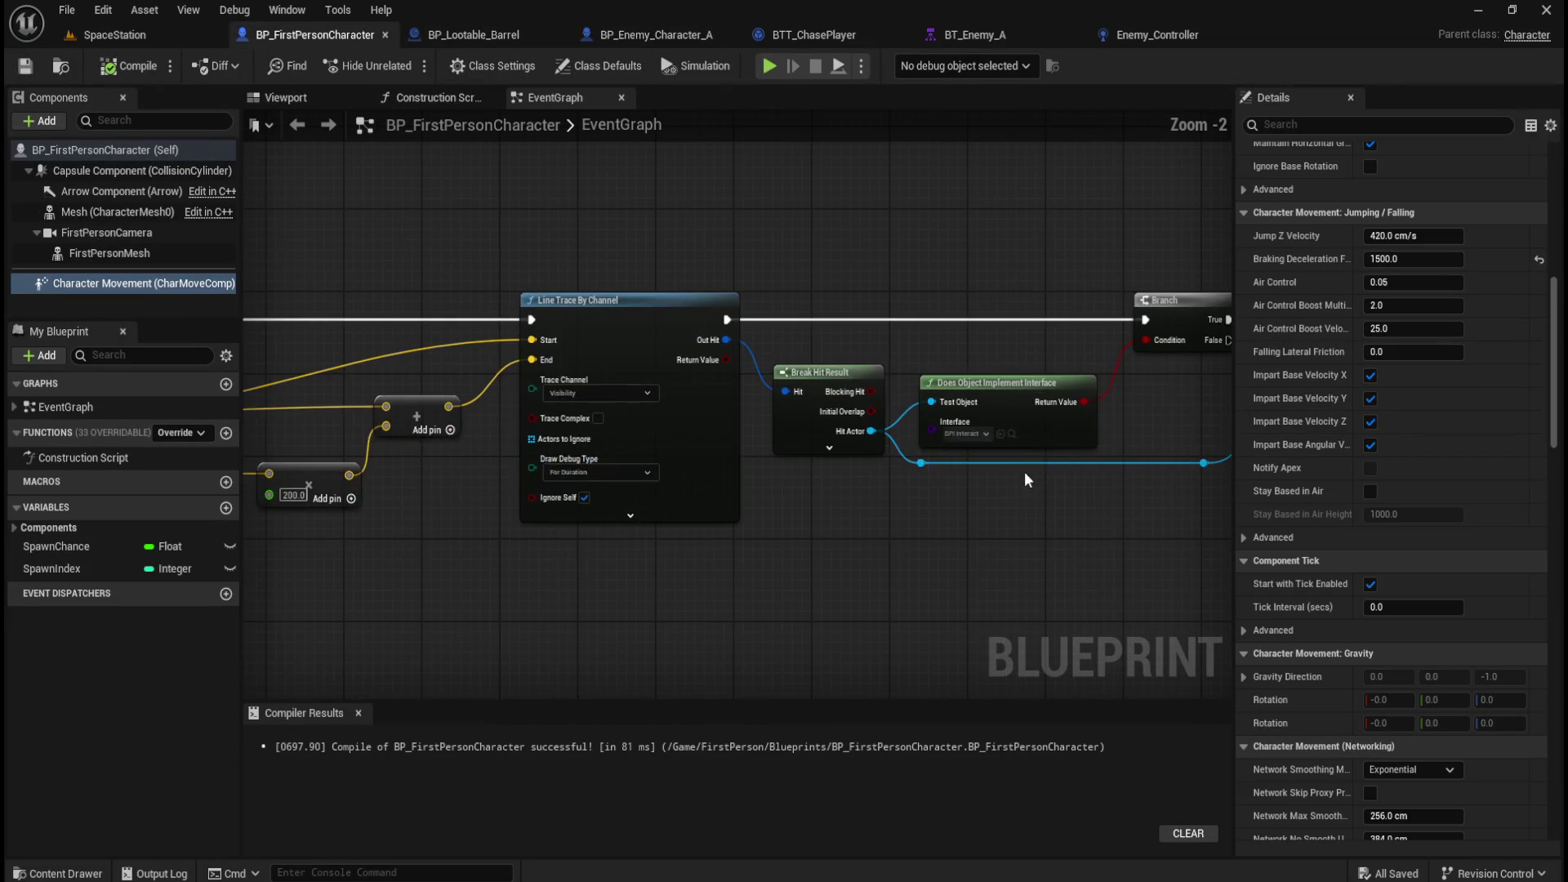
pyautogui.scroll(3, 1046, 326)
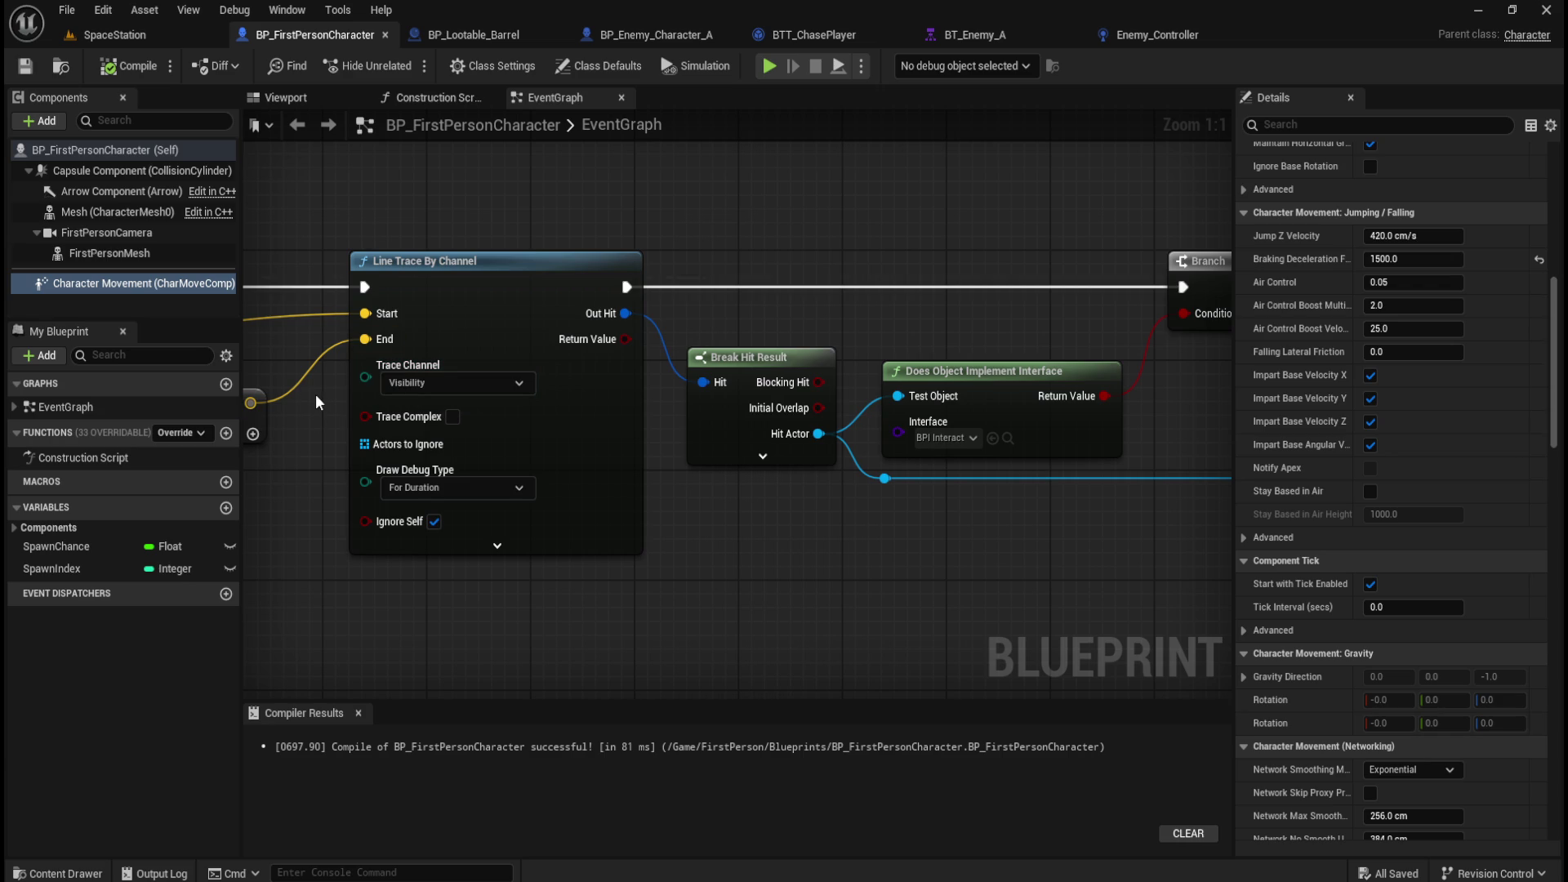
pyautogui.scroll(-1, 318, 401)
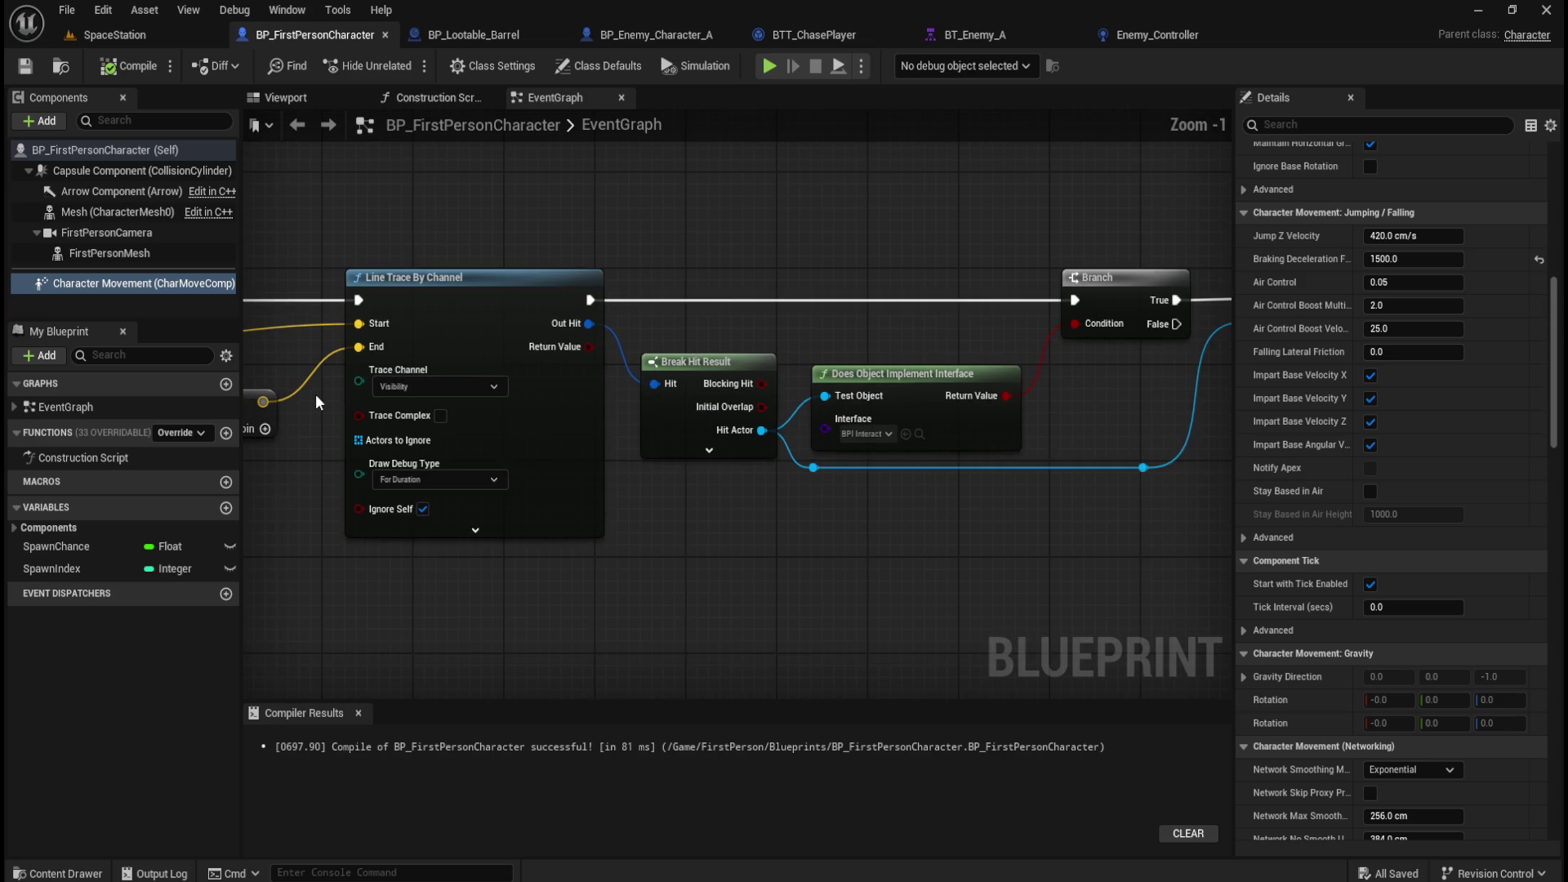
pyautogui.scroll(-4, 1061, 542)
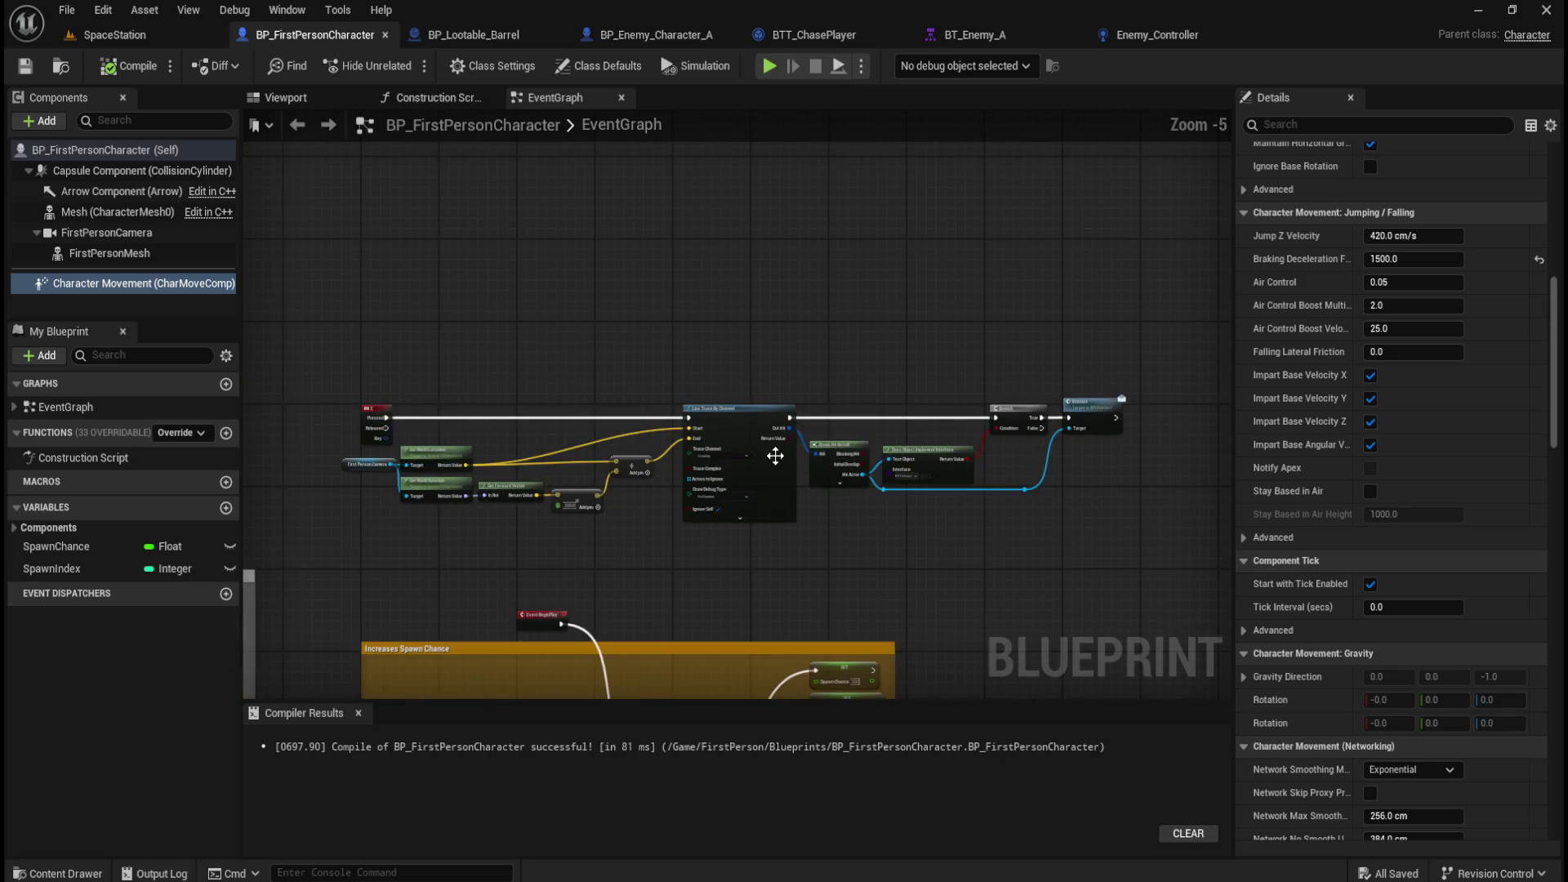
pyautogui.scroll(2, 770, 455)
pyautogui.scroll(-1, 960, 321)
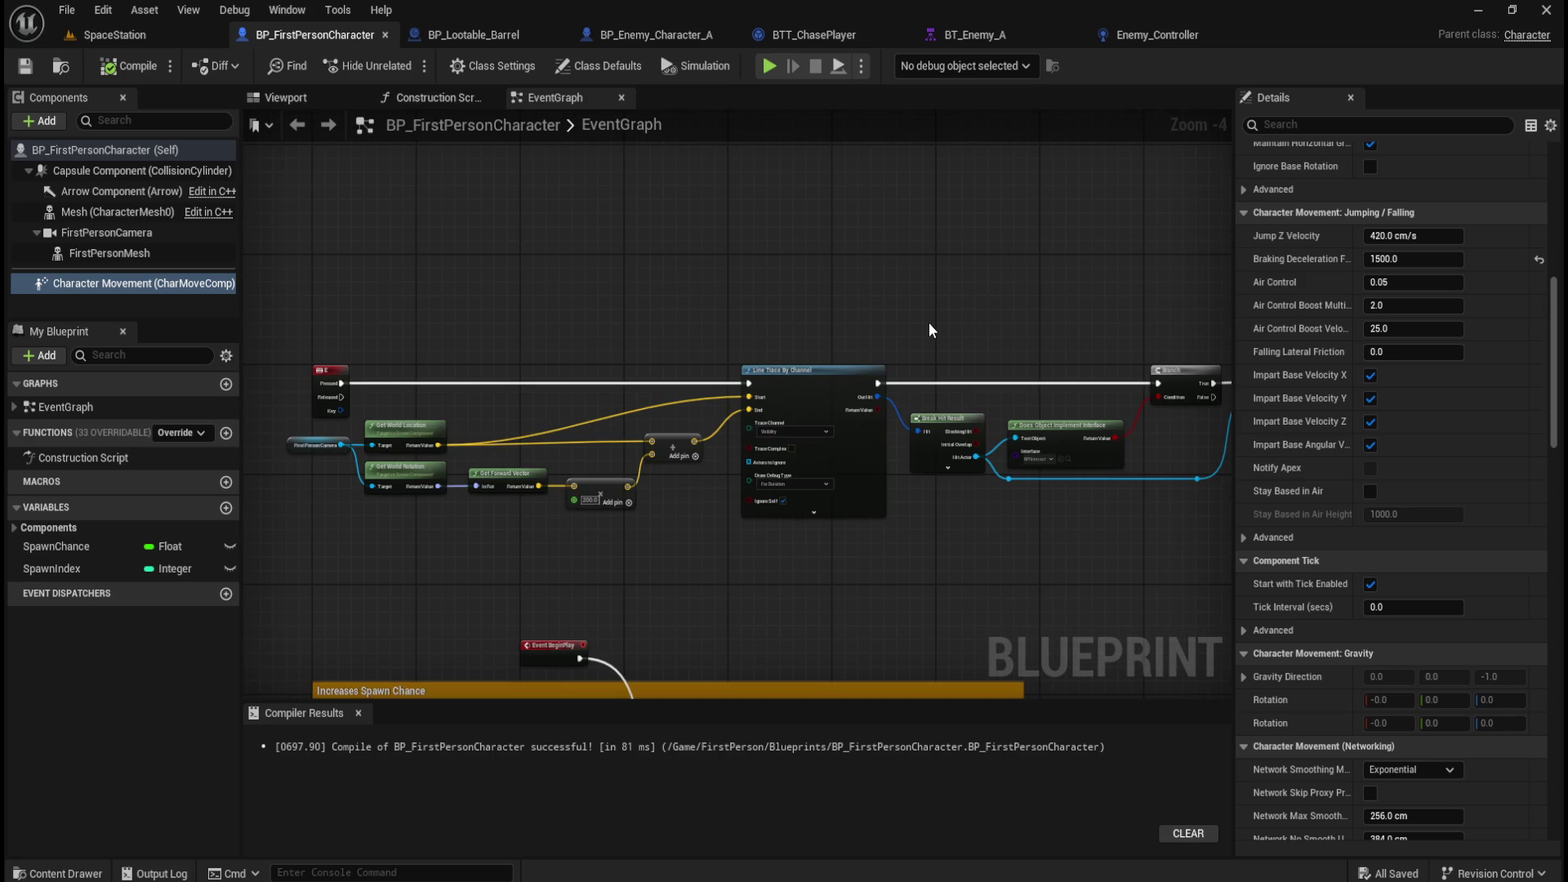
pyautogui.click(459, 32)
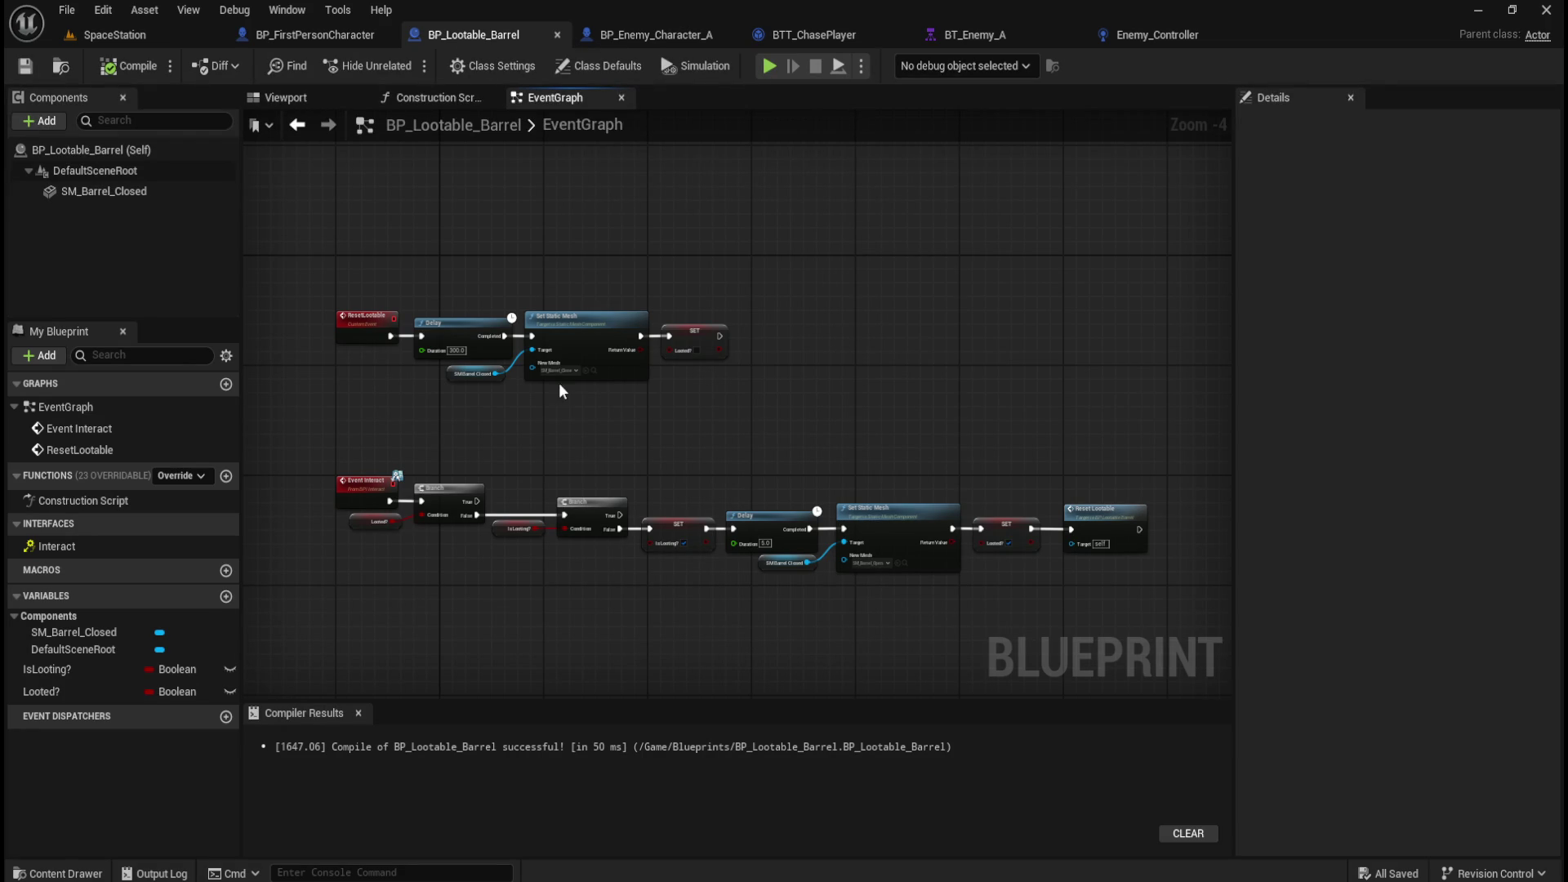
pyautogui.moveTo(1131, 519); pyautogui.dragTo(721, 629)
pyautogui.click(330, 35)
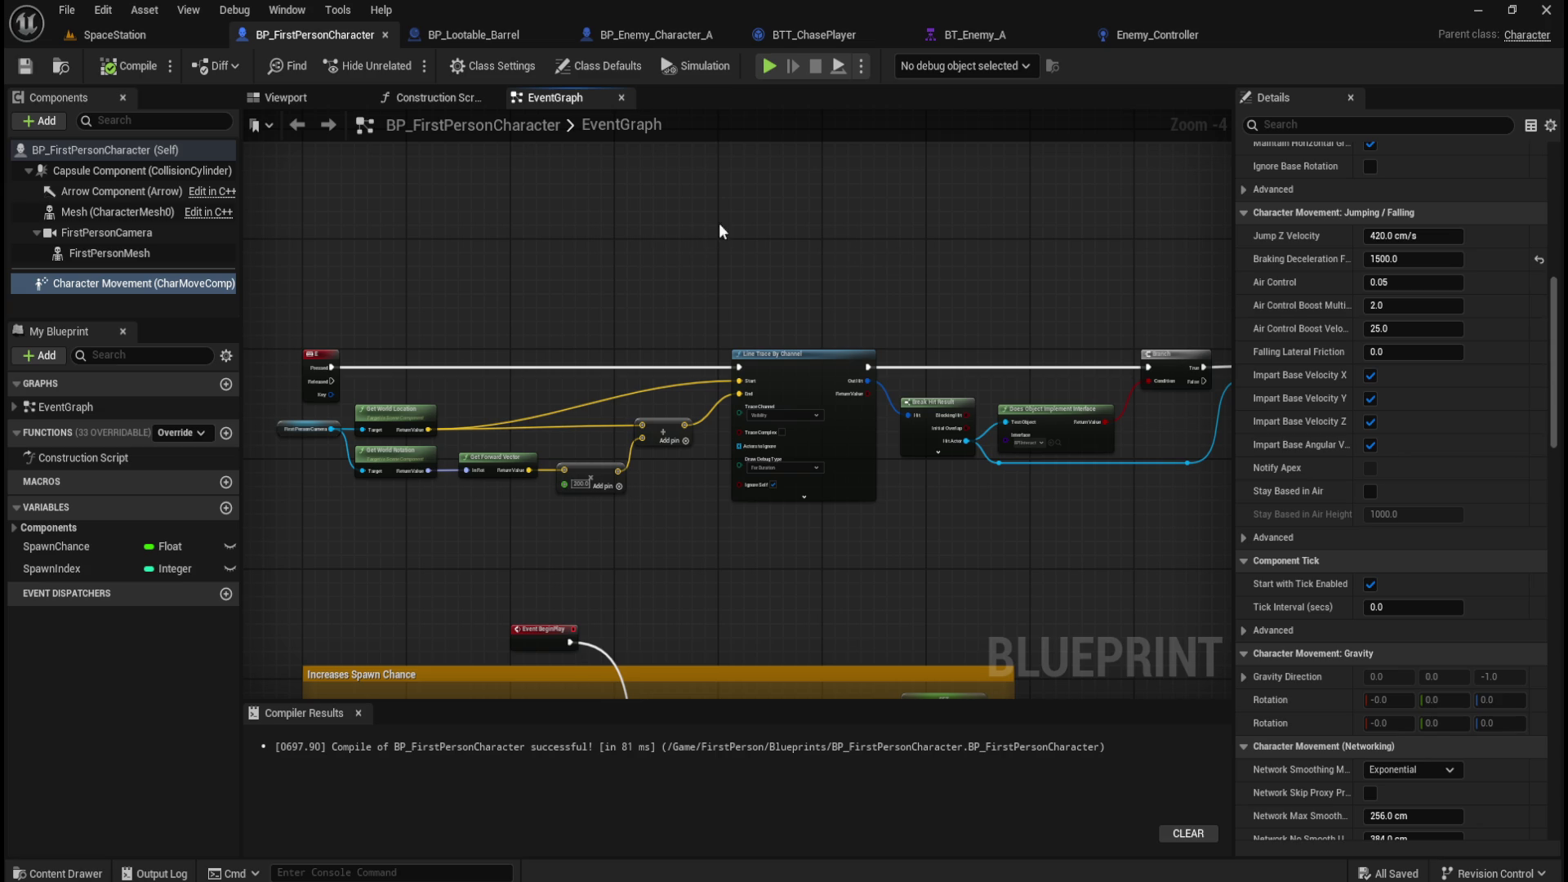
pyautogui.click(493, 36)
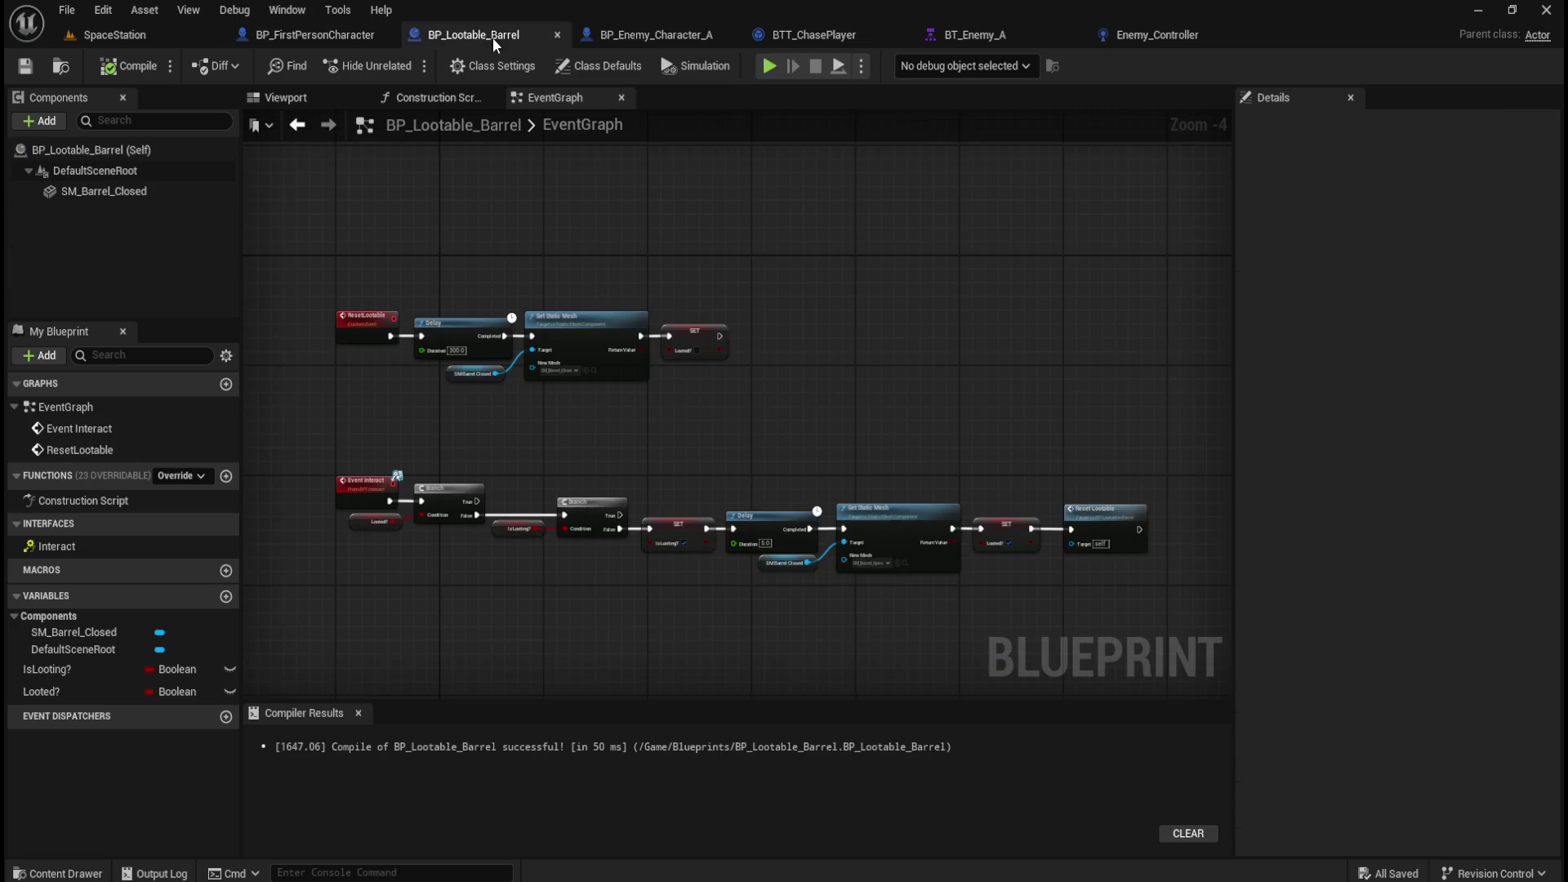
# Create a variable named Player of type BP First Person Character object reference.
pyautogui.scroll(2, 774, 470)
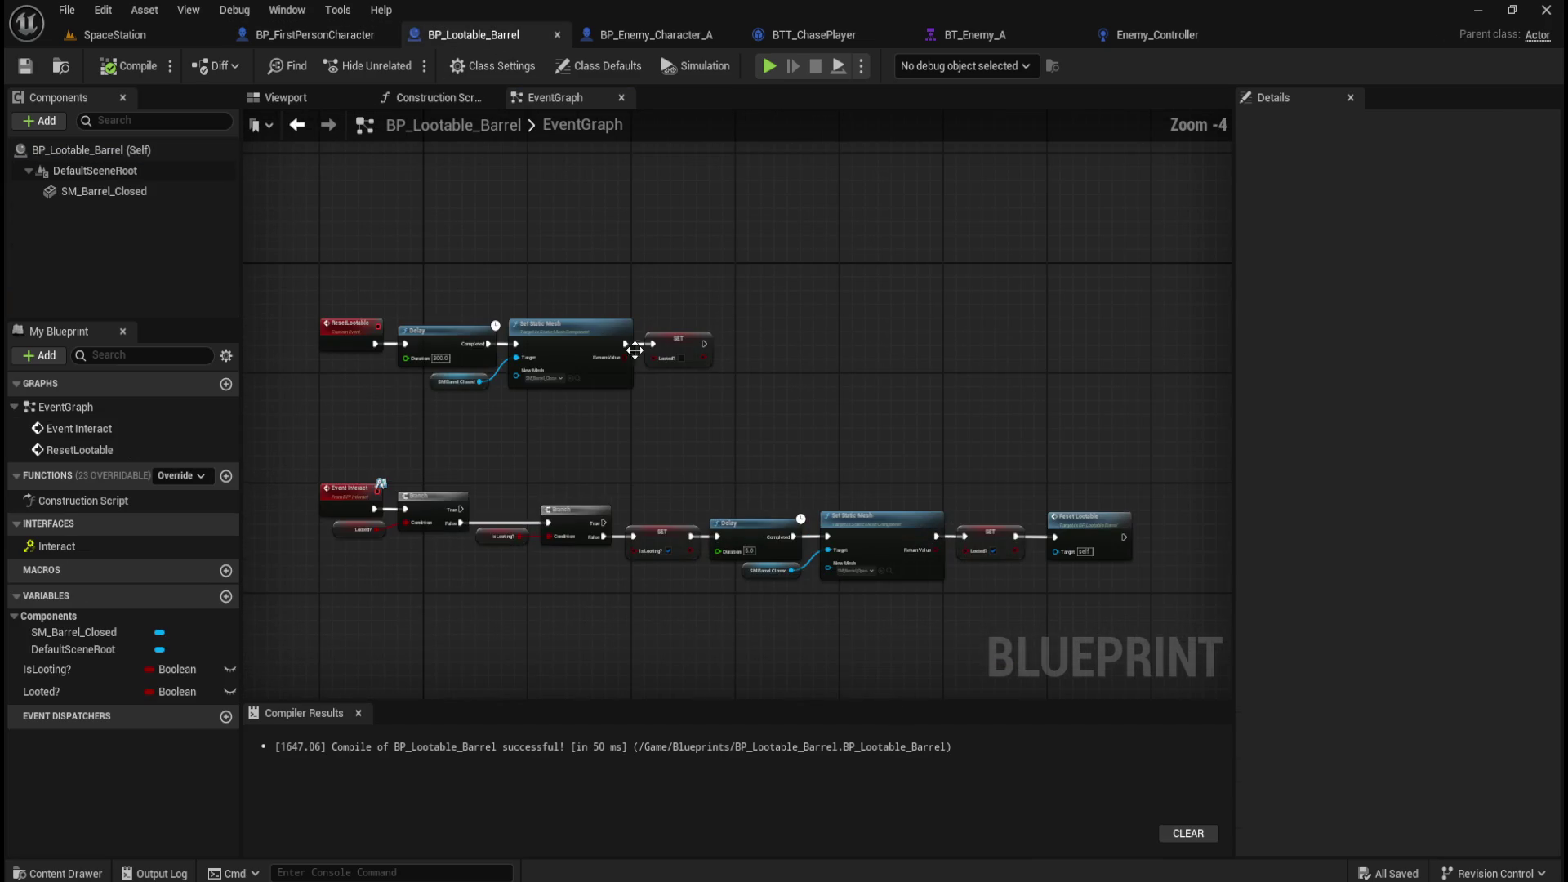
pyautogui.moveTo(500, 227)
pyautogui.mouseDown()
pyautogui.moveTo(578, 319)
pyautogui.moveTo(571, 263)
pyautogui.moveTo(534, 286)
pyautogui.mouseUp()
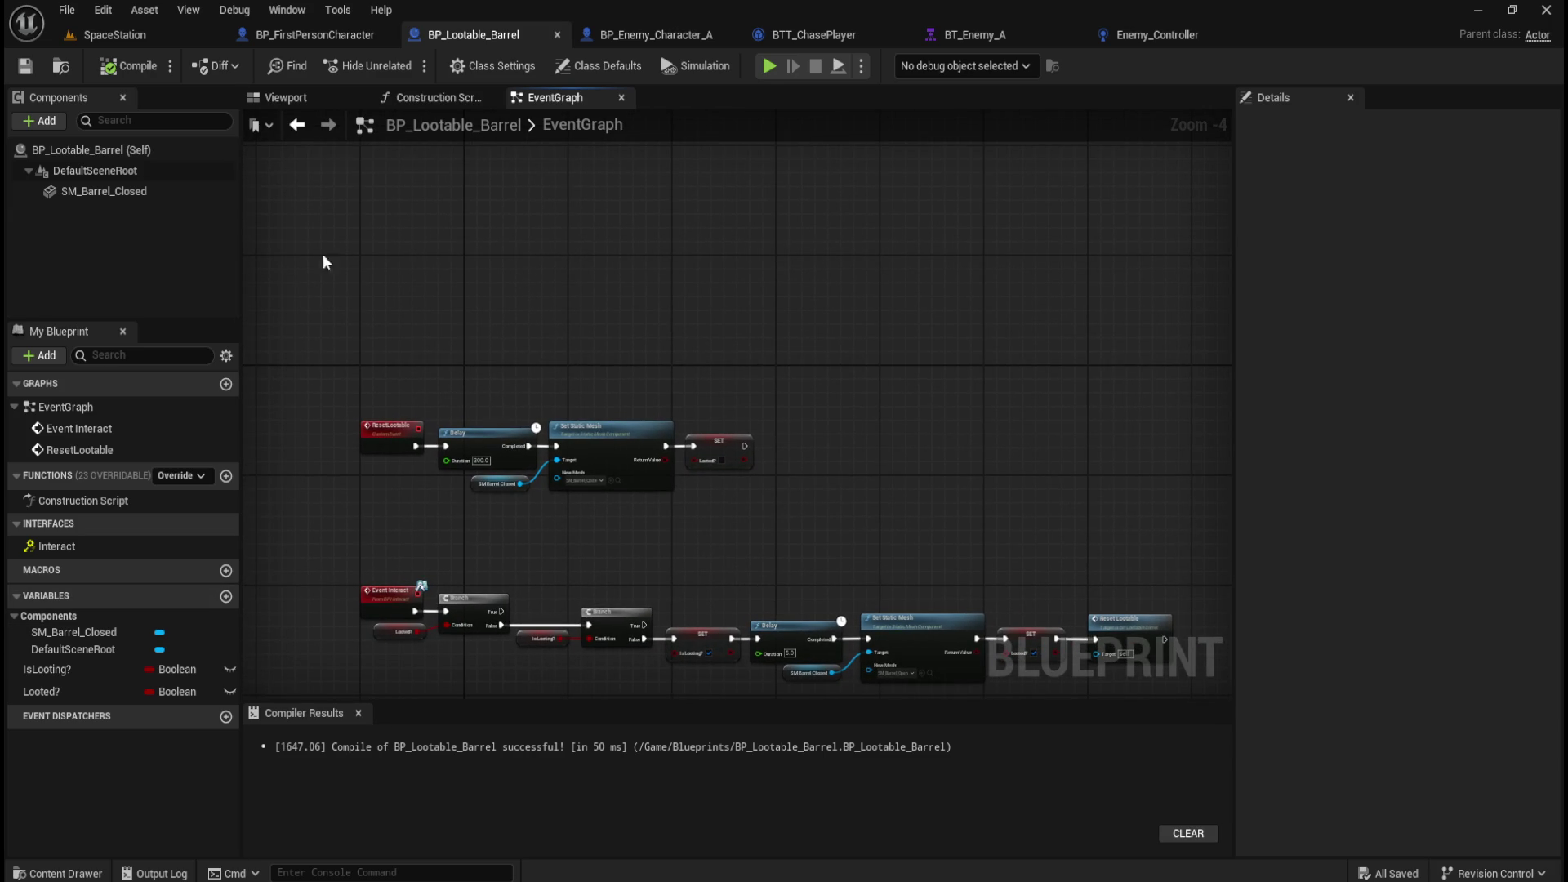
pyautogui.click(228, 598)
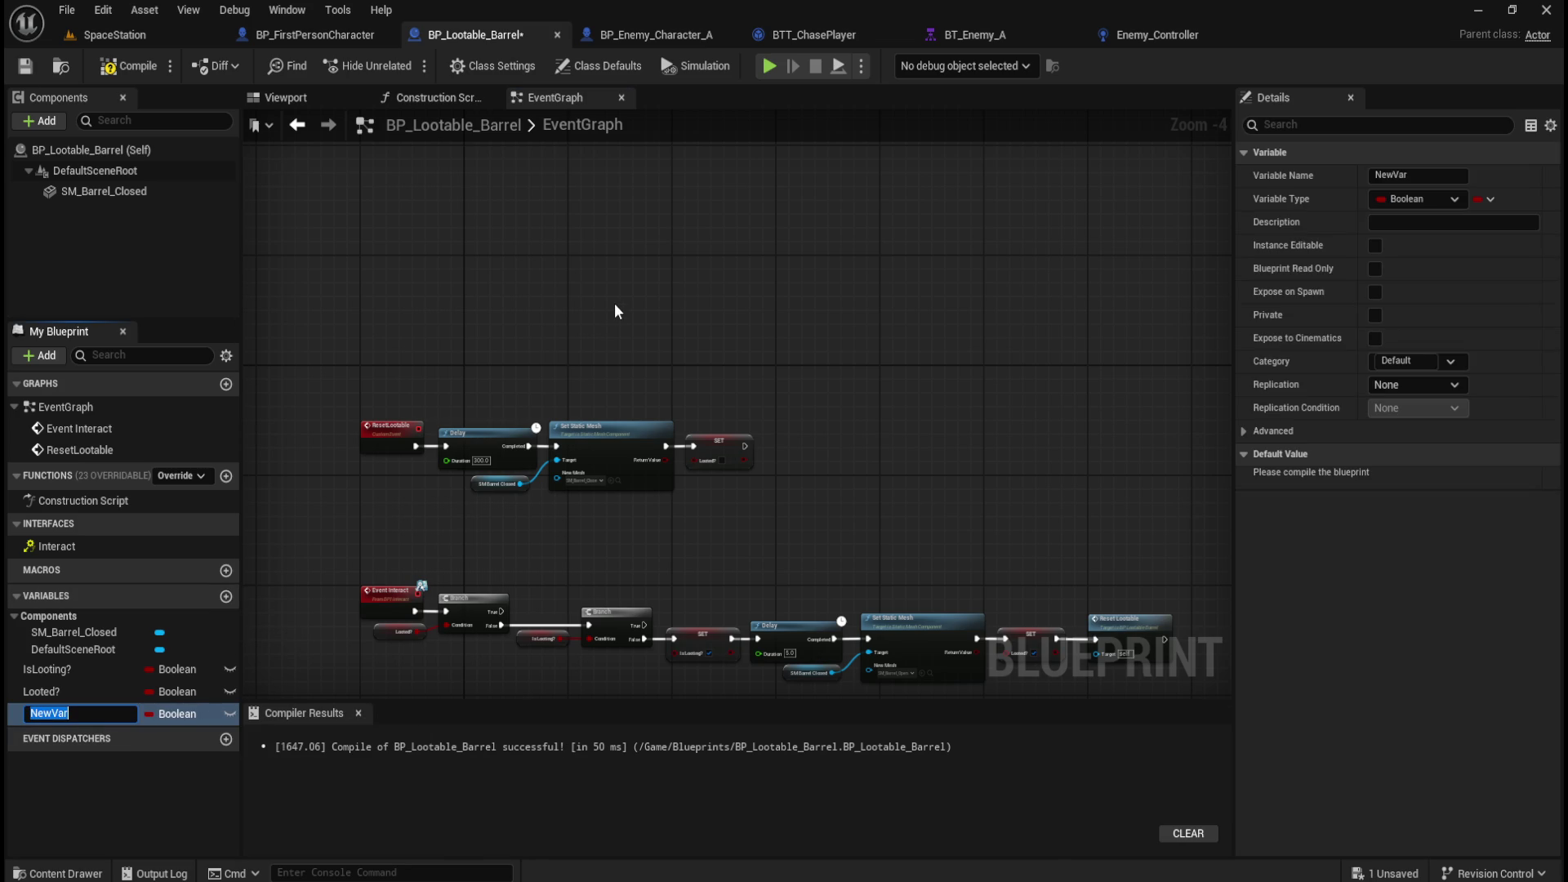
pyautogui.write('Player')
pyautogui.press('Return')
pyautogui.click(174, 714)
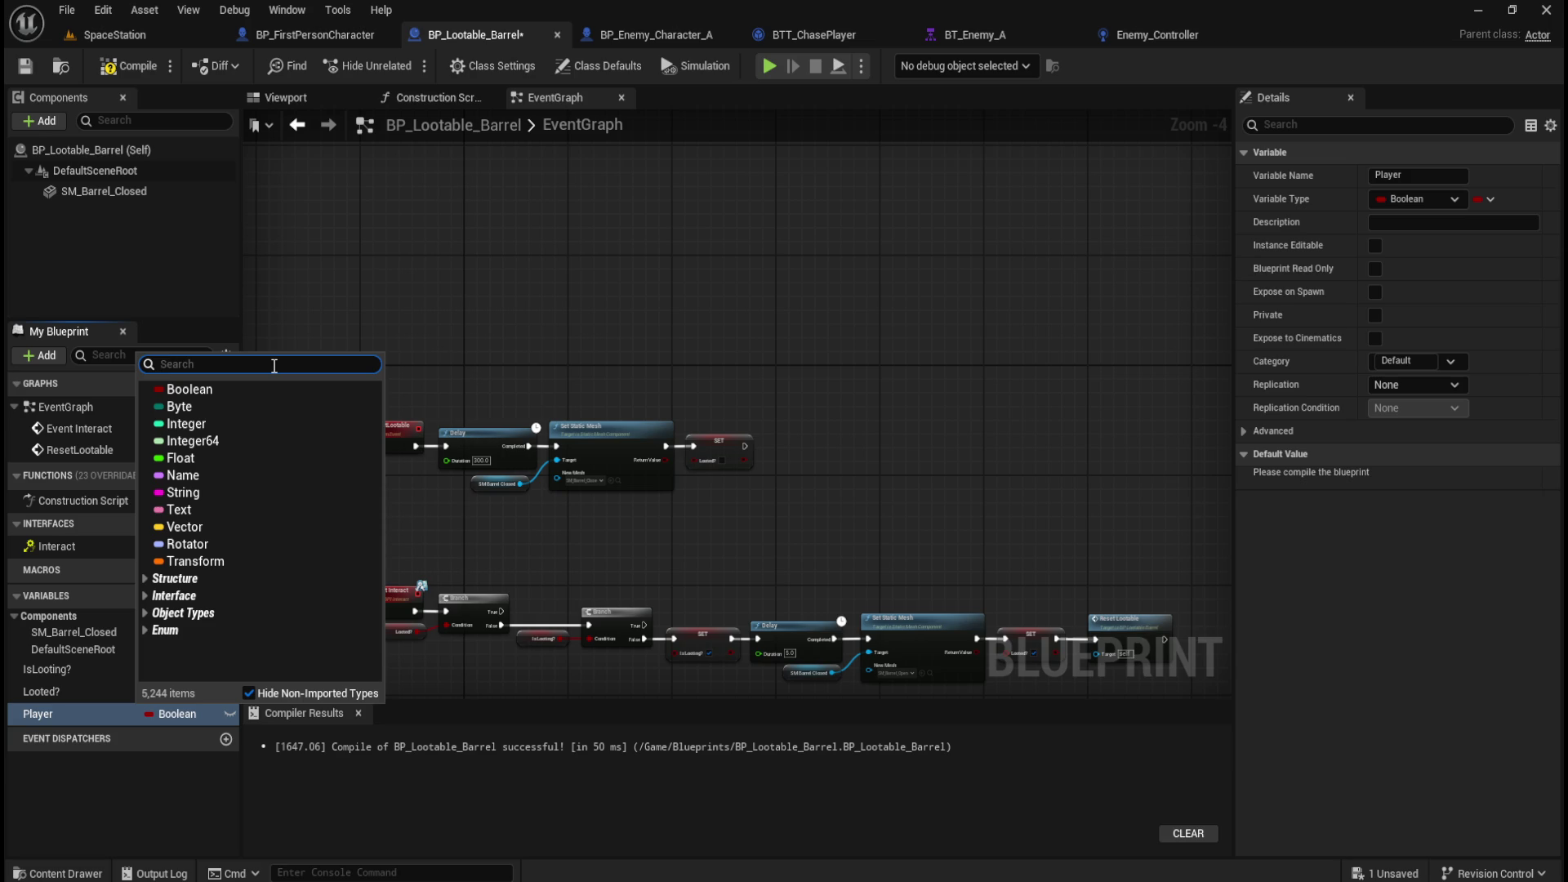
pyautogui.write('firstpersonchara')
pyautogui.moveTo(302, 409)
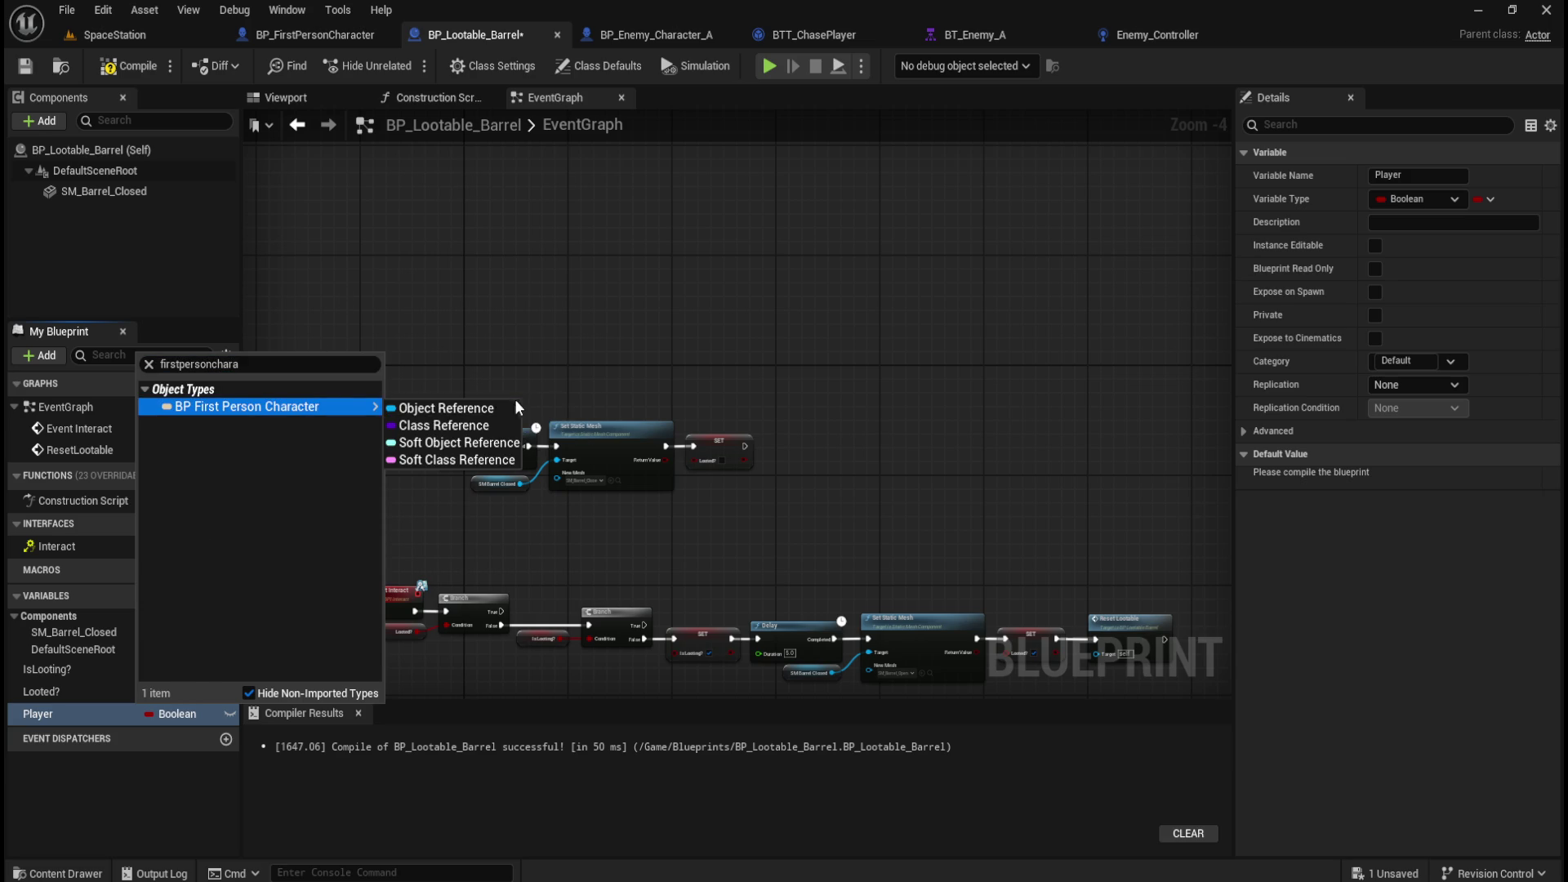
pyautogui.click(474, 407)
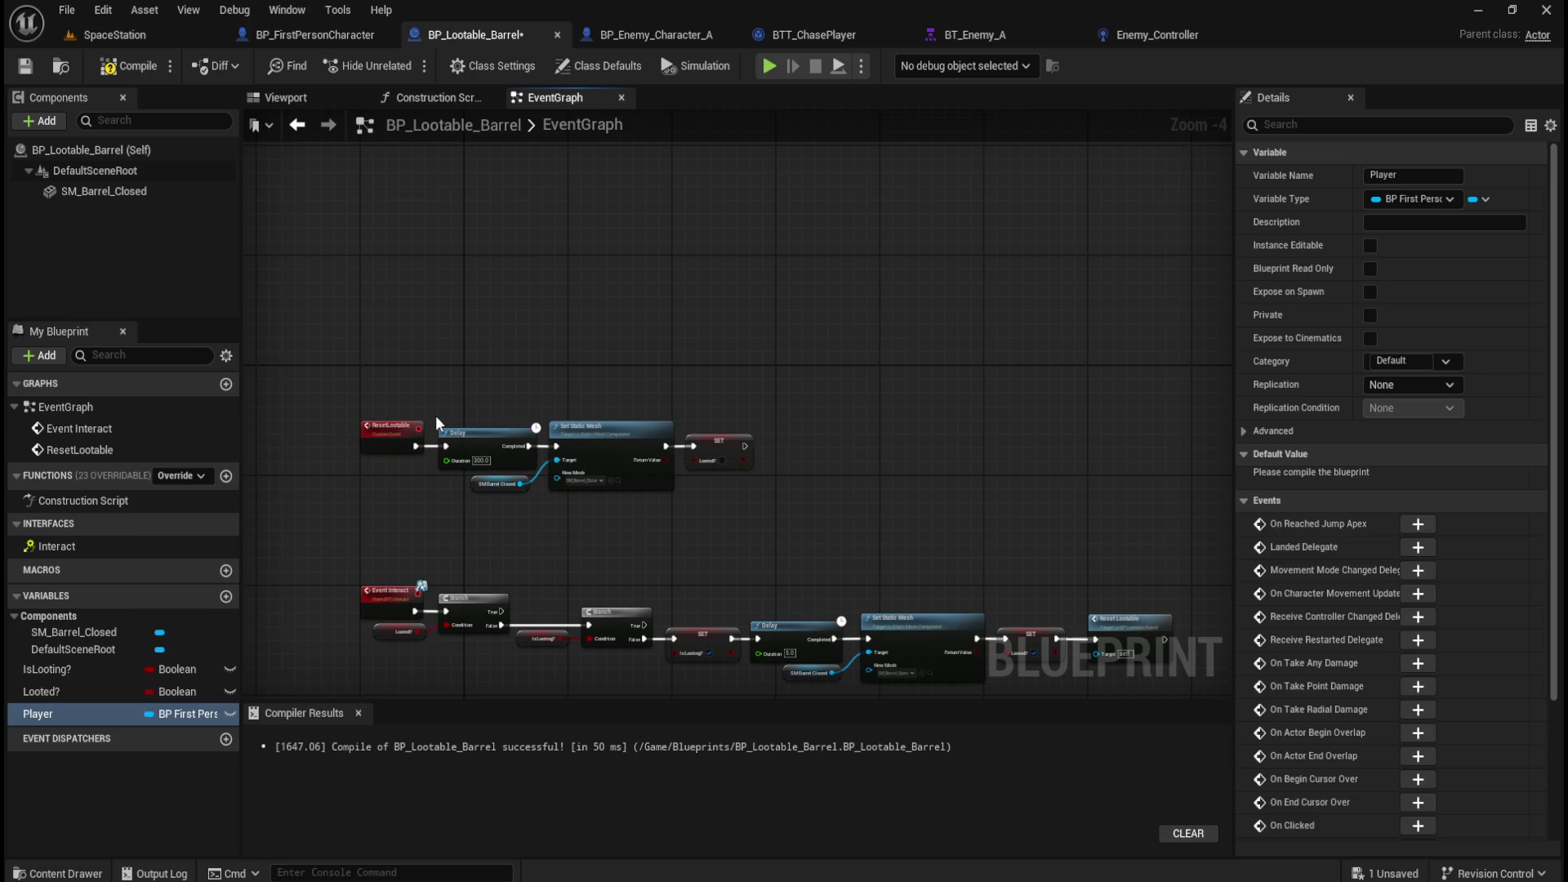
# Place an Event BeginPlay node in the barrel's EventGraph.
pyautogui.rightClick(567, 258)
pyautogui.write('begin')
pyautogui.press('Return')
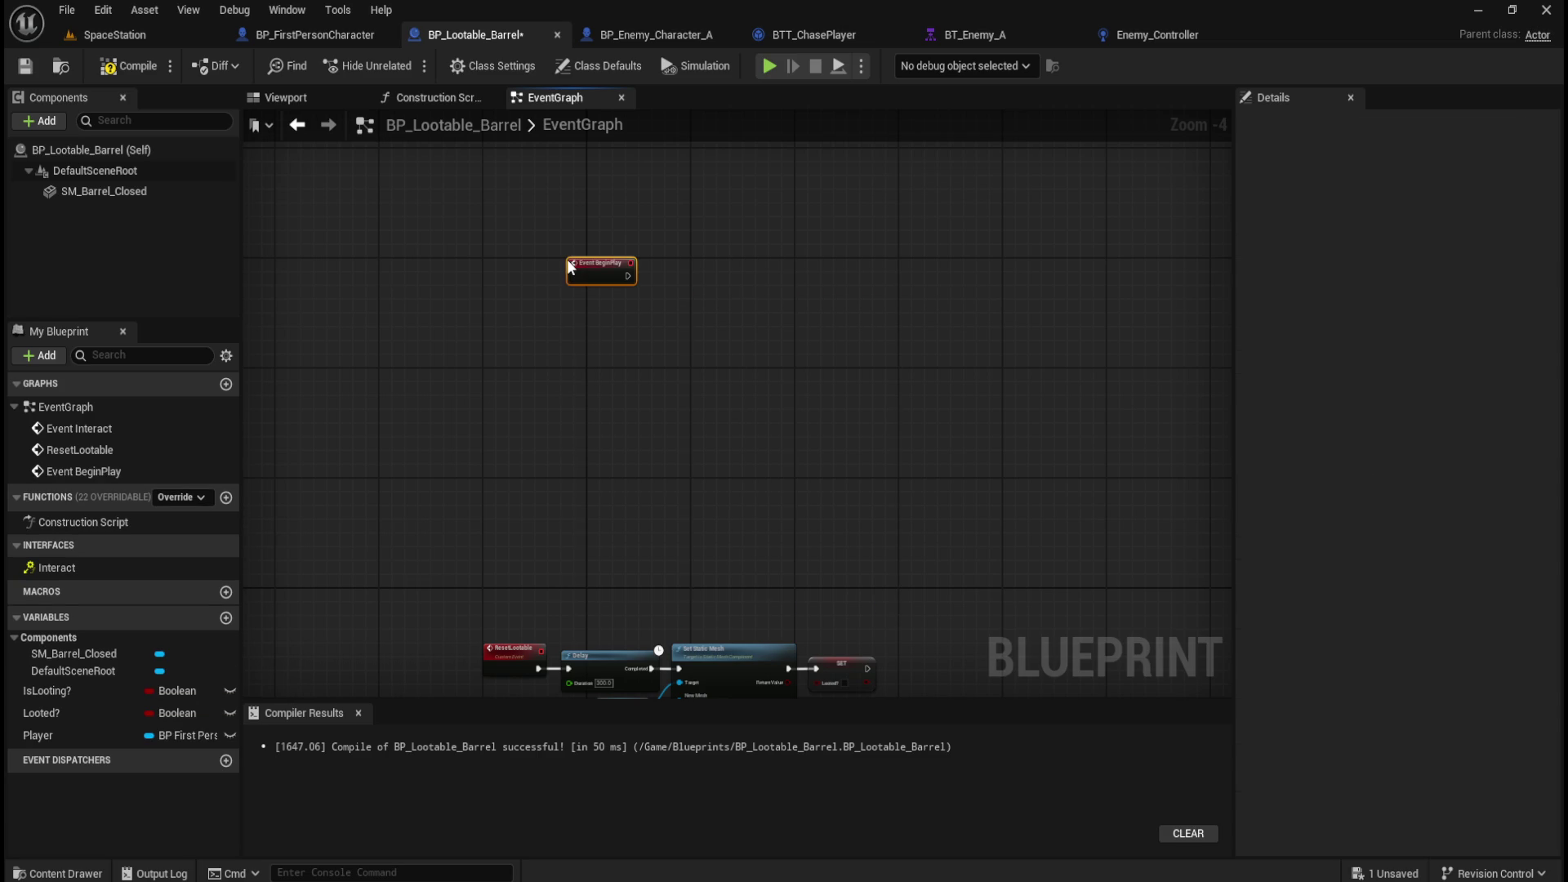
pyautogui.moveTo(609, 262); pyautogui.dragTo(545, 276)
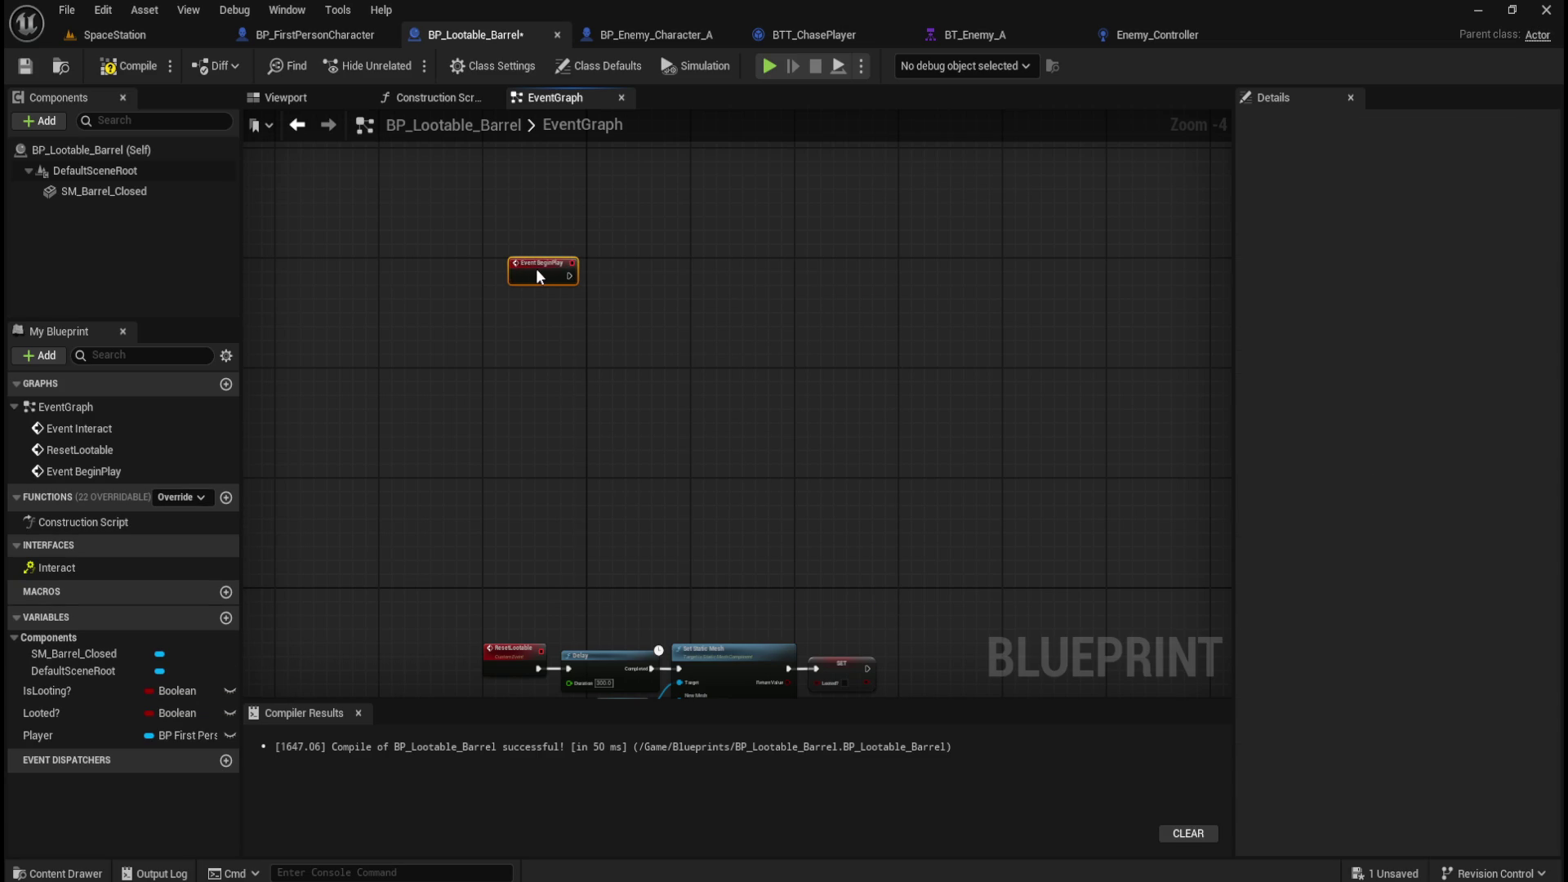
pyautogui.click(549, 208)
pyautogui.scroll(3, 547, 199)
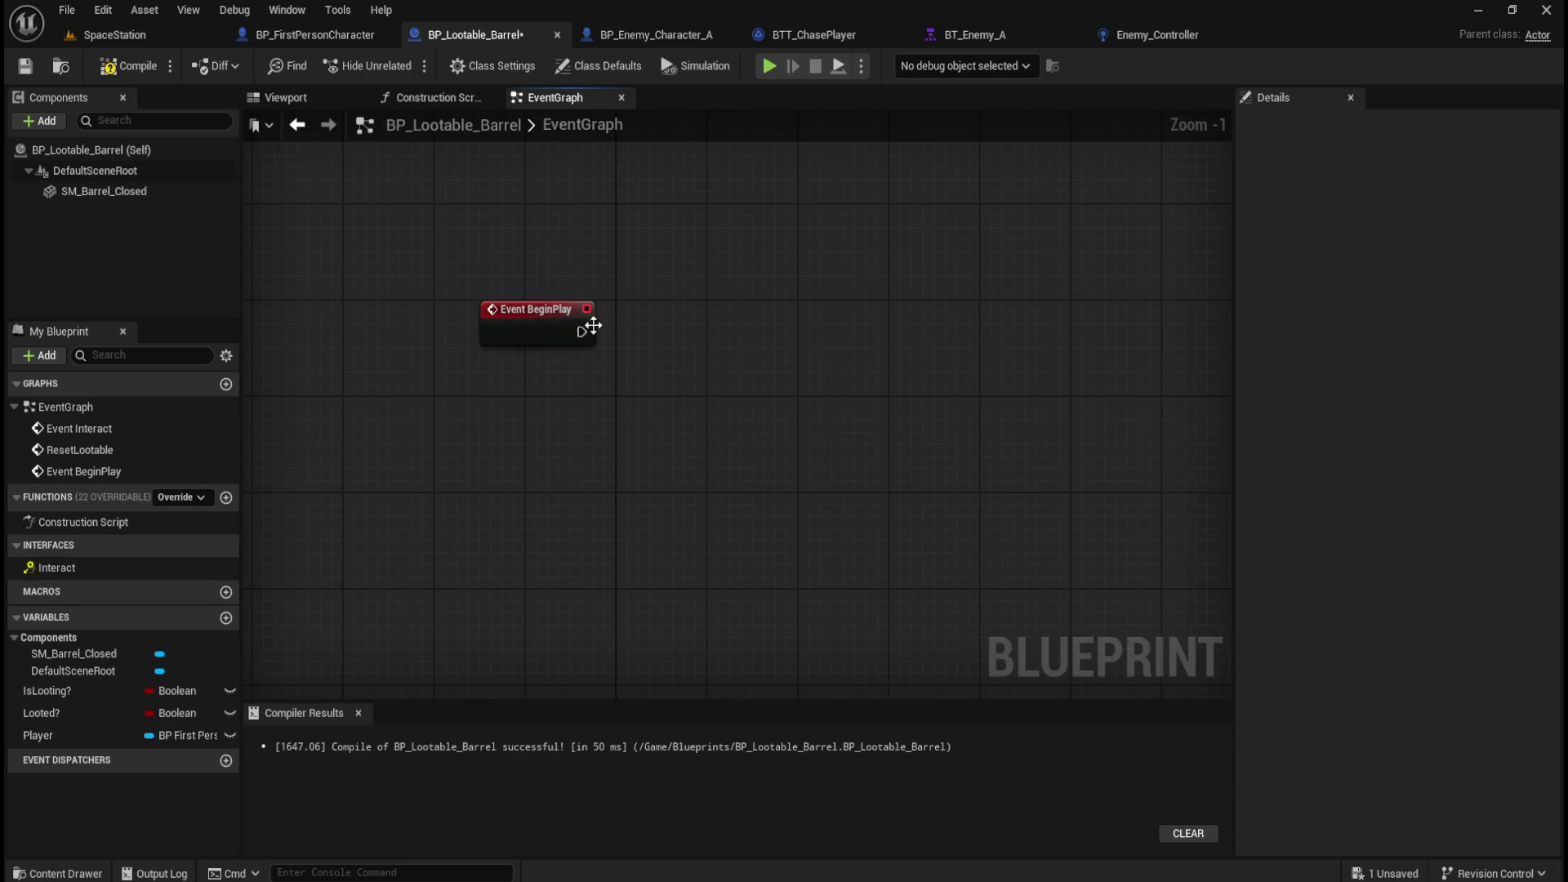
# Wire a Cast To BP_FirstPersonCharacter node from Event BeginPlay's execution output.
pyautogui.moveTo(581, 331); pyautogui.dragTo(668, 331)
pyautogui.write('cast to ')
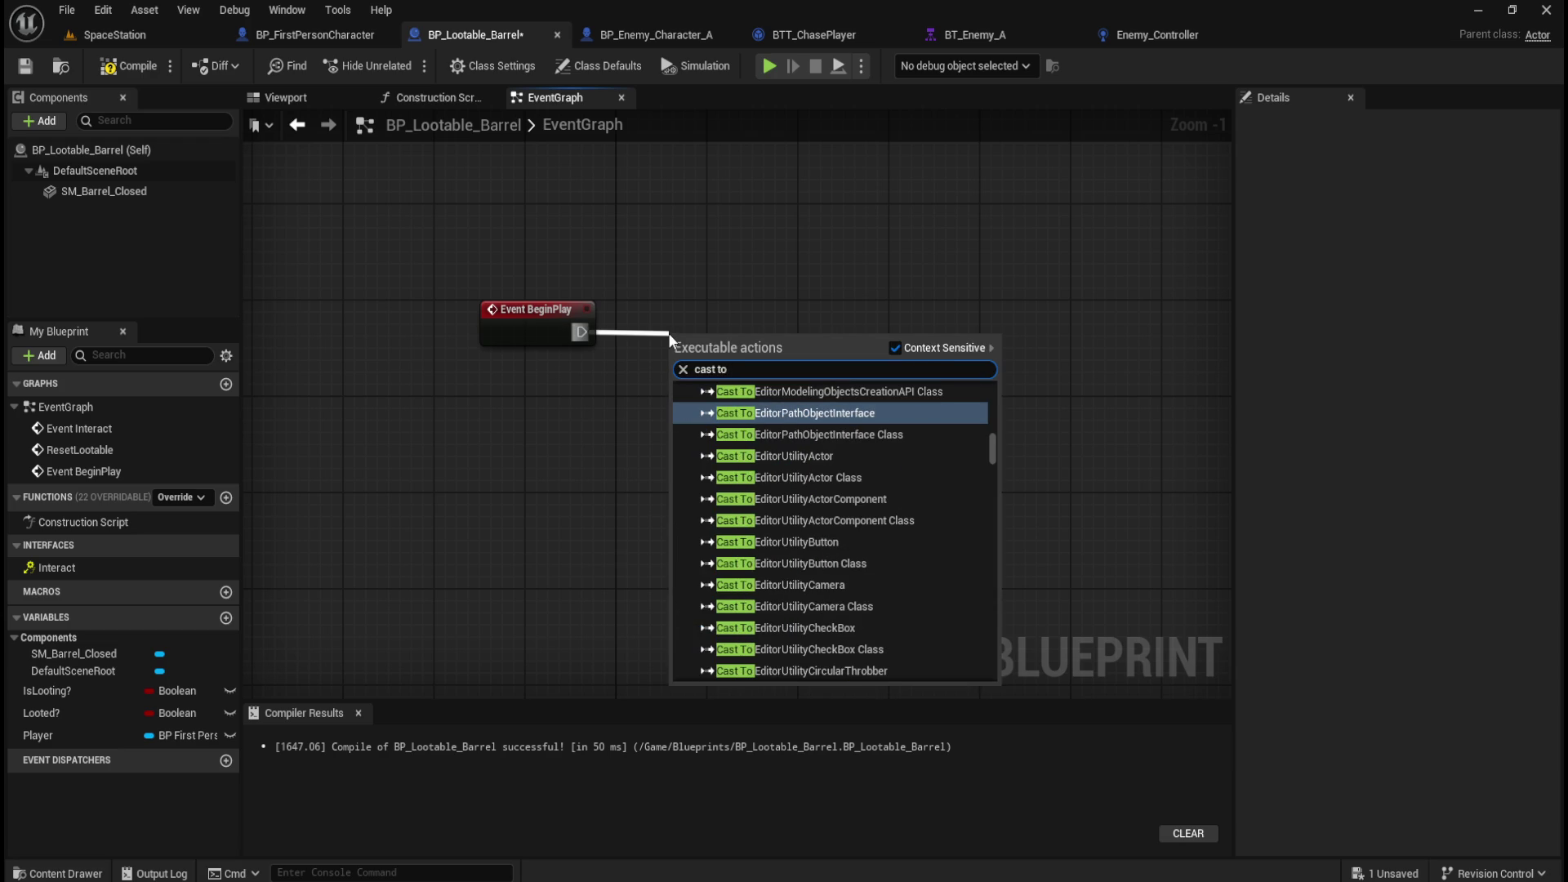
pyautogui.write('firstperson')
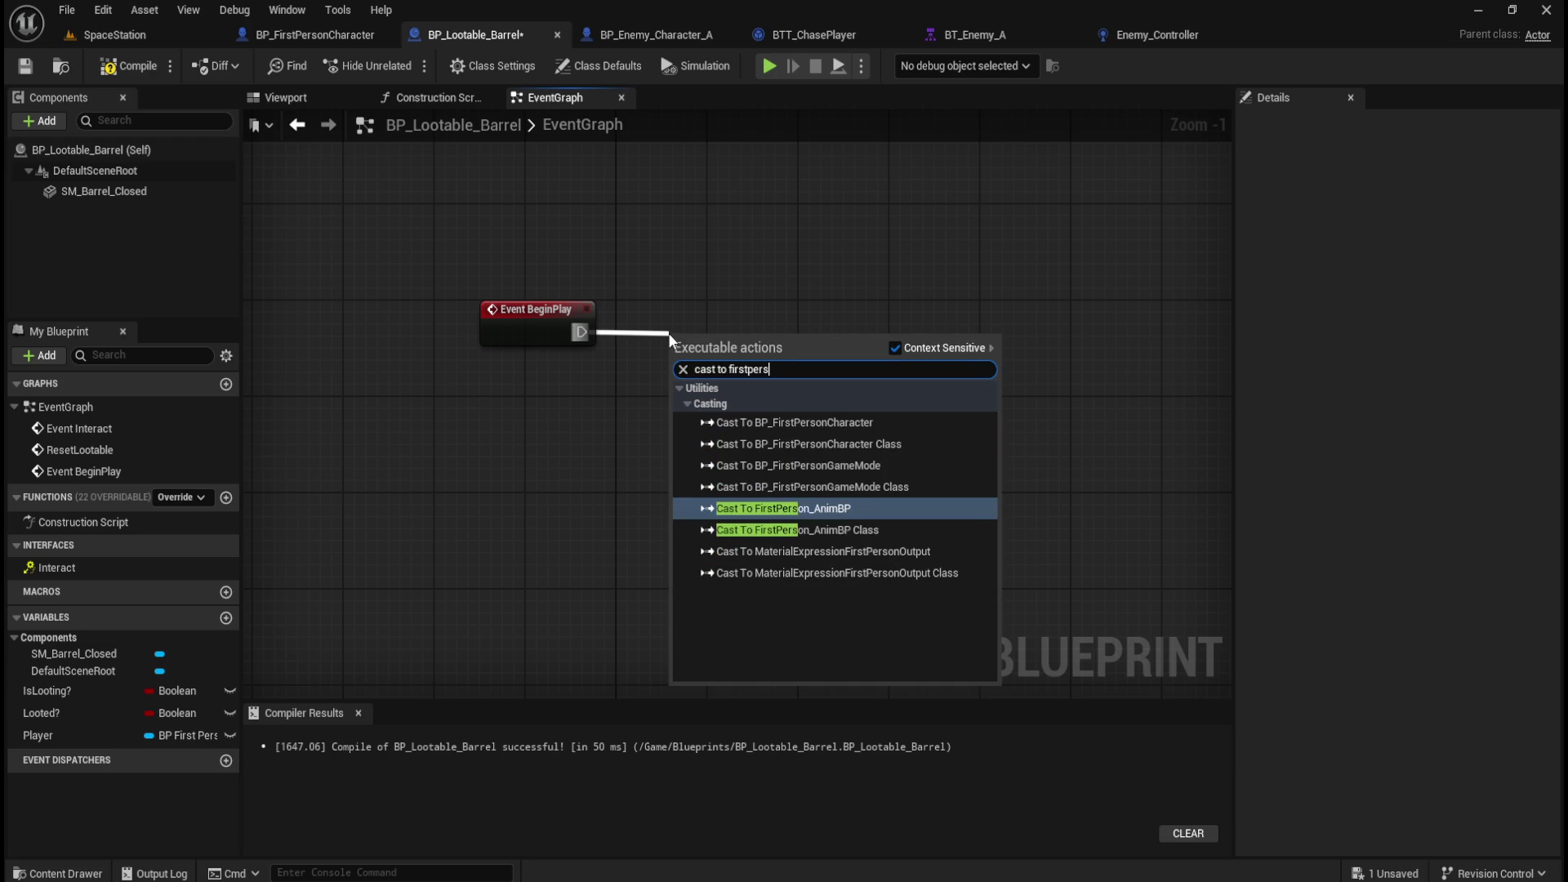
pyautogui.press('Up')
pyautogui.press('Up')
pyautogui.press('Up')
pyautogui.press('Return')
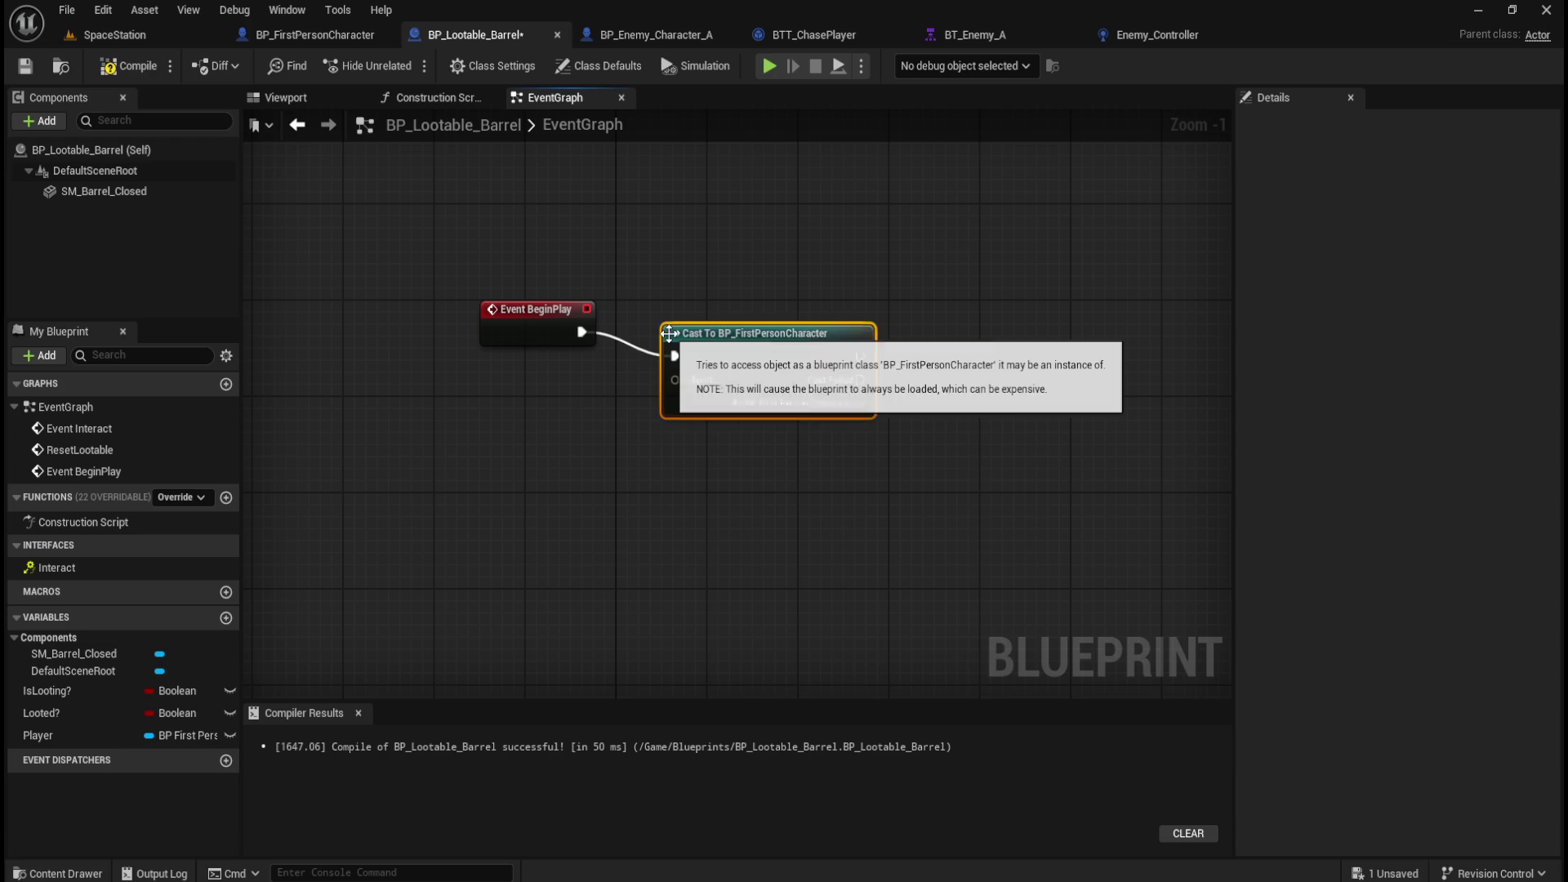
pyautogui.press('q')
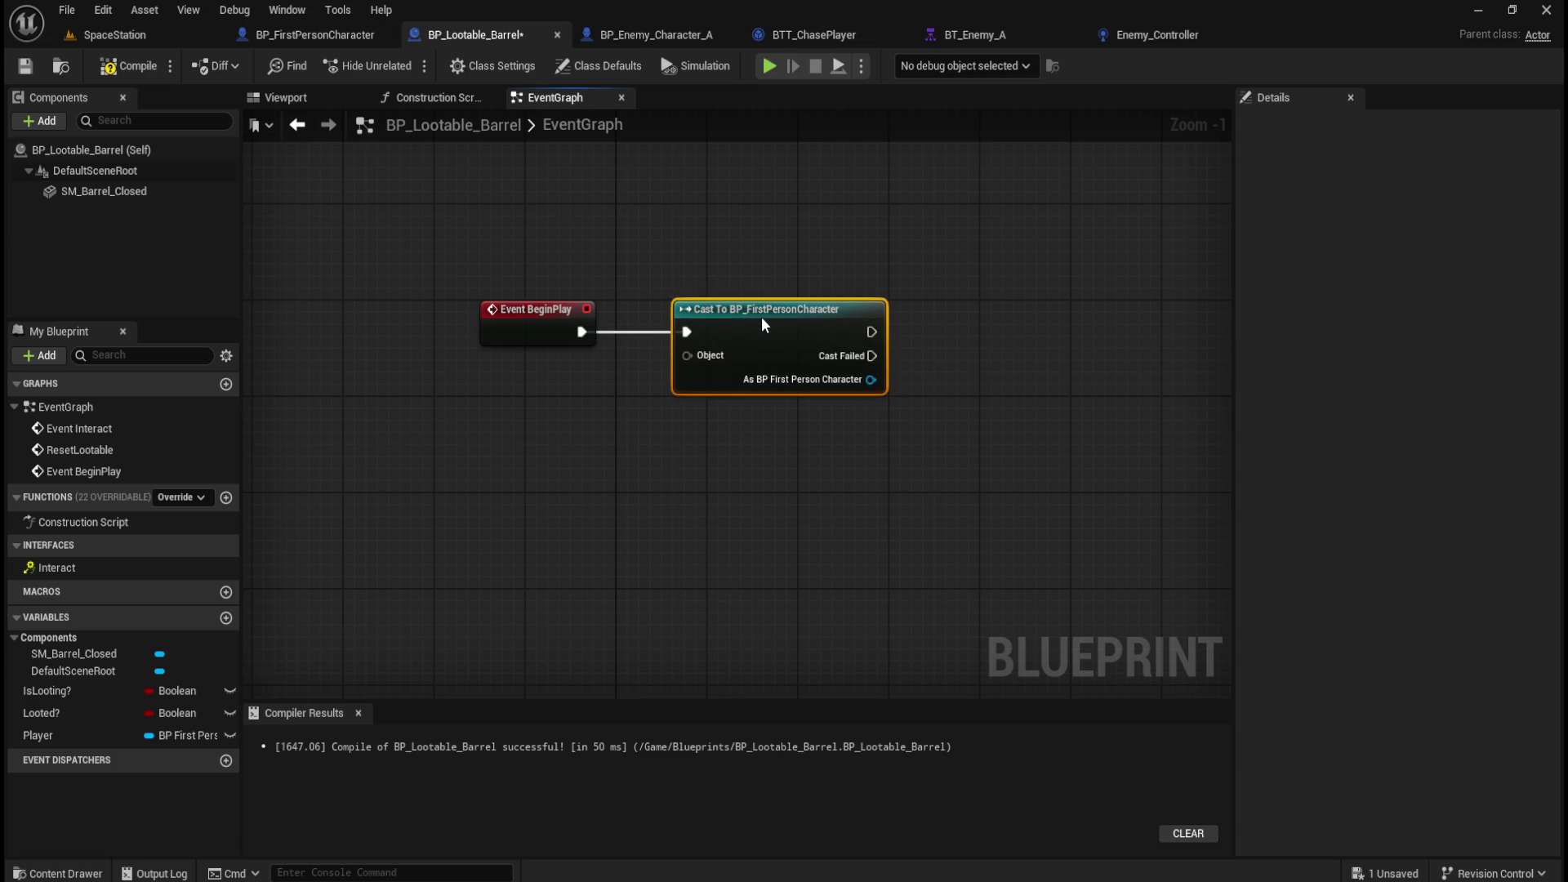
# Add Get Player Pawn and Get Player Character nodes below the cast.
pyautogui.rightClick(478, 443)
pyautogui.write('get')
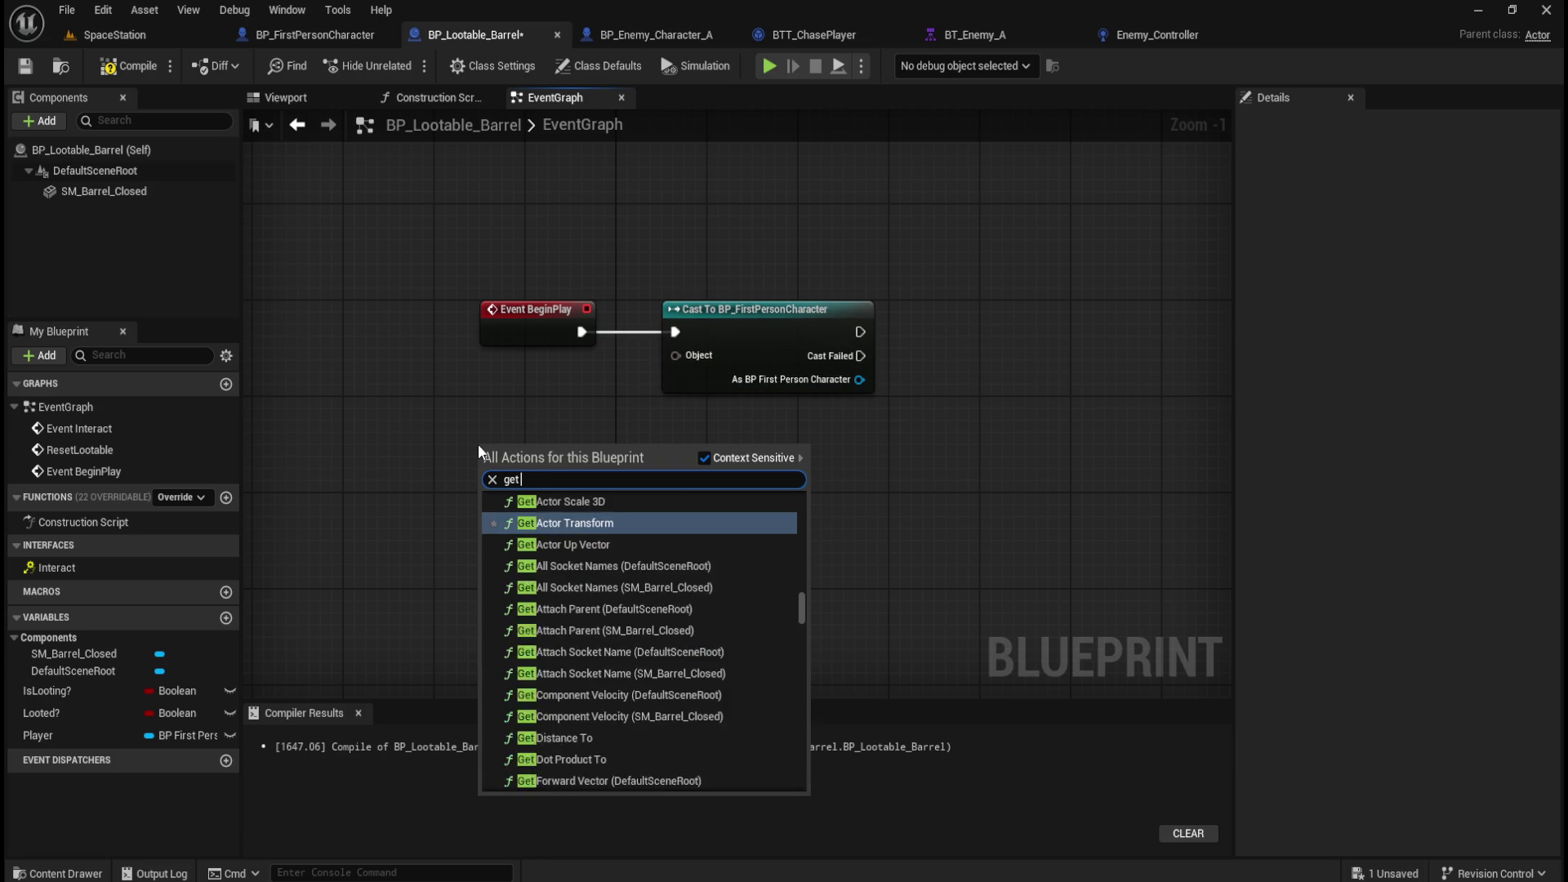
pyautogui.write(' player')
pyautogui.press('Return')
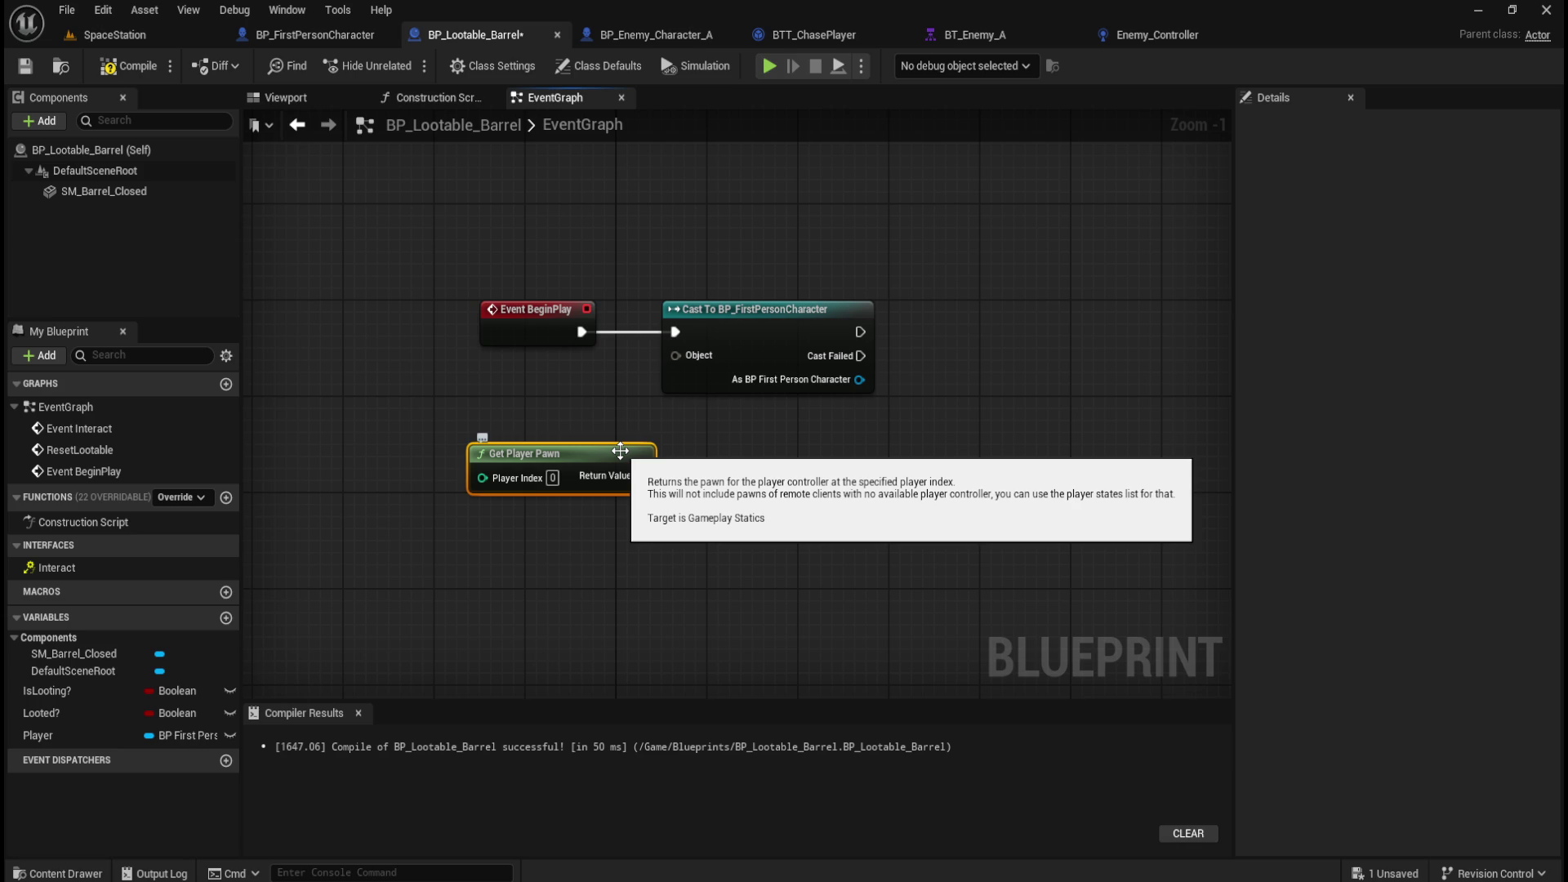
pyautogui.rightClick(545, 572)
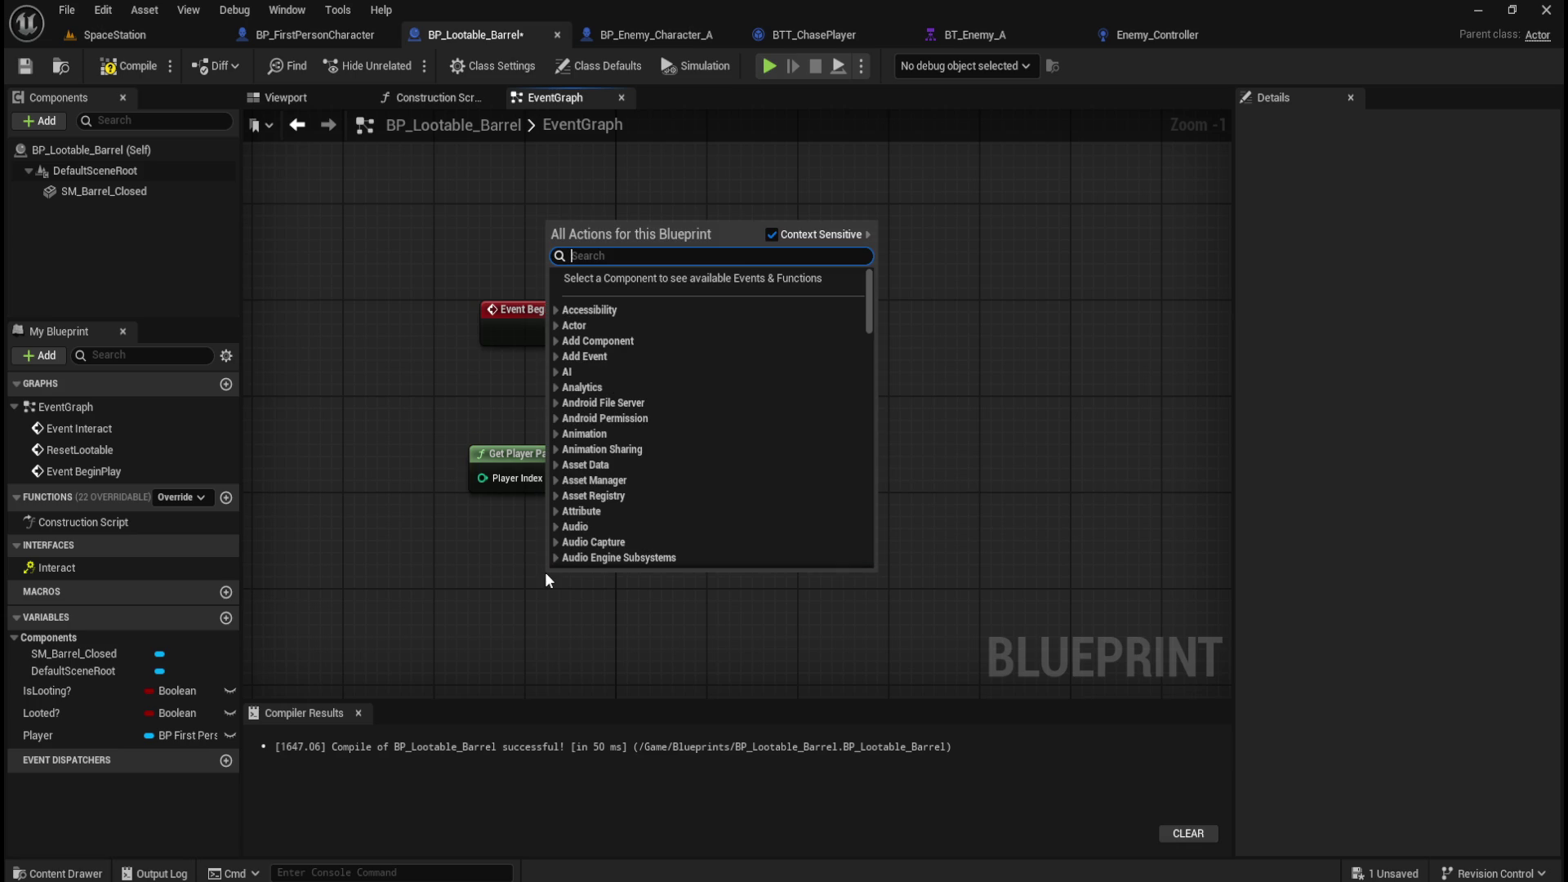
pyautogui.write('player')
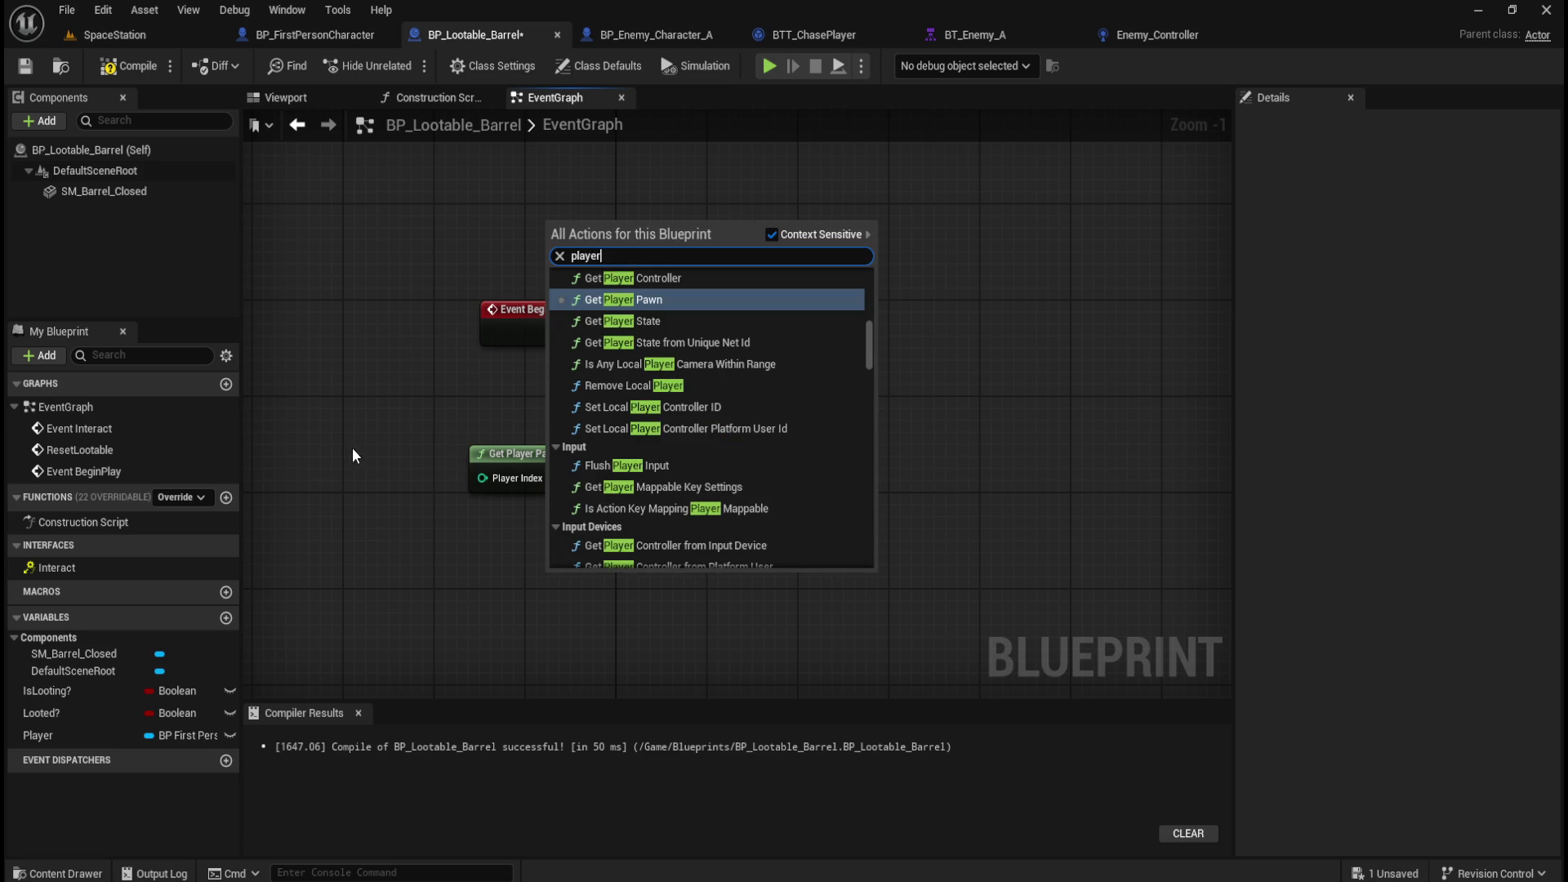
pyautogui.scroll(3, 689, 395)
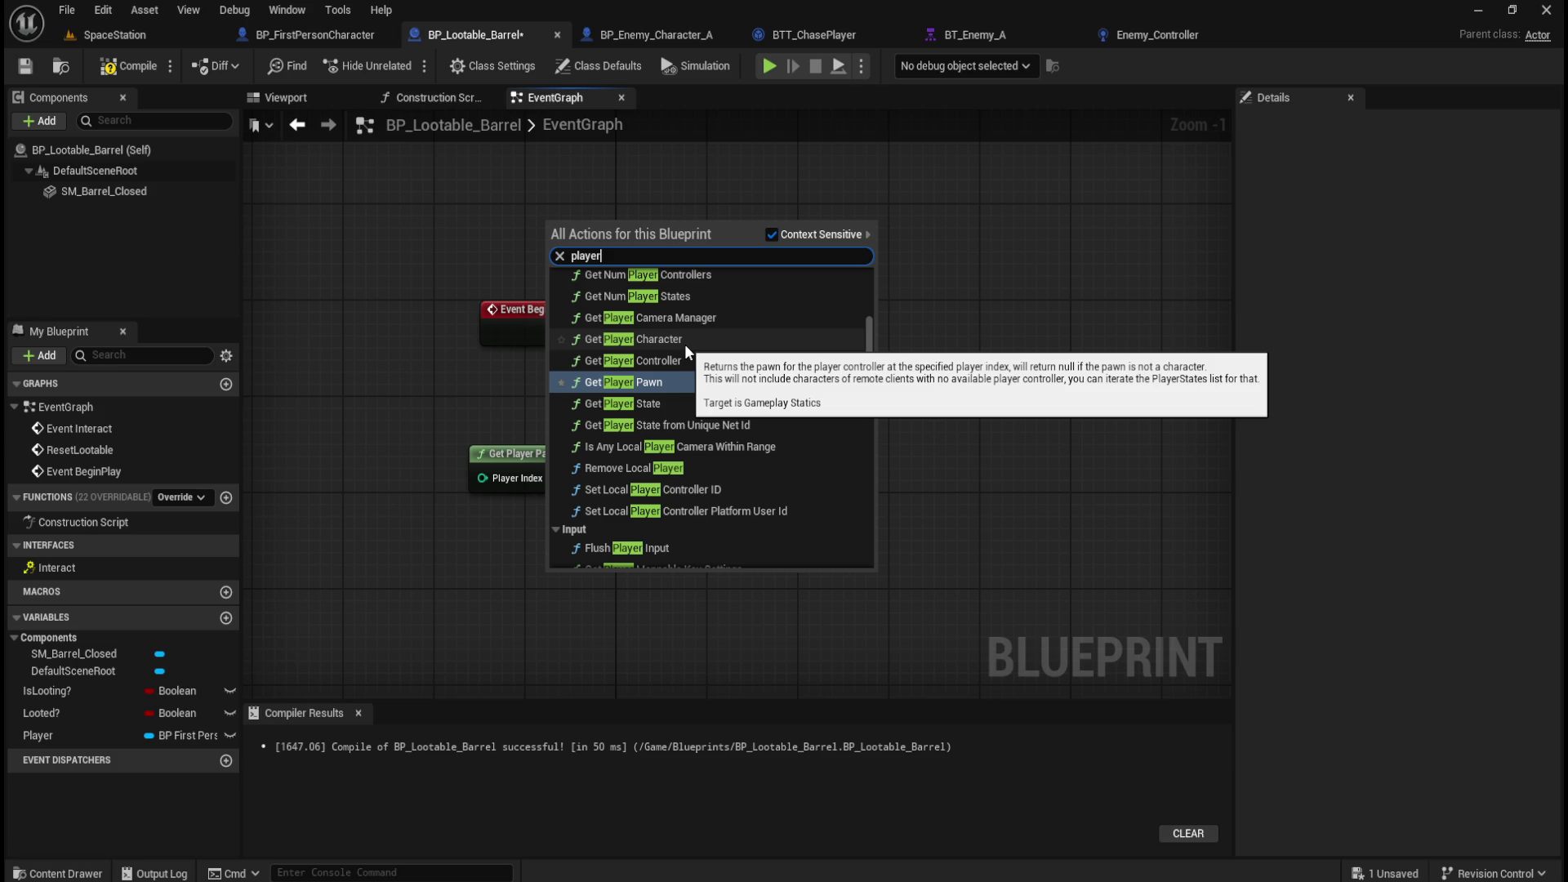
pyautogui.click(688, 339)
pyautogui.moveTo(678, 575); pyautogui.dragTo(614, 512)
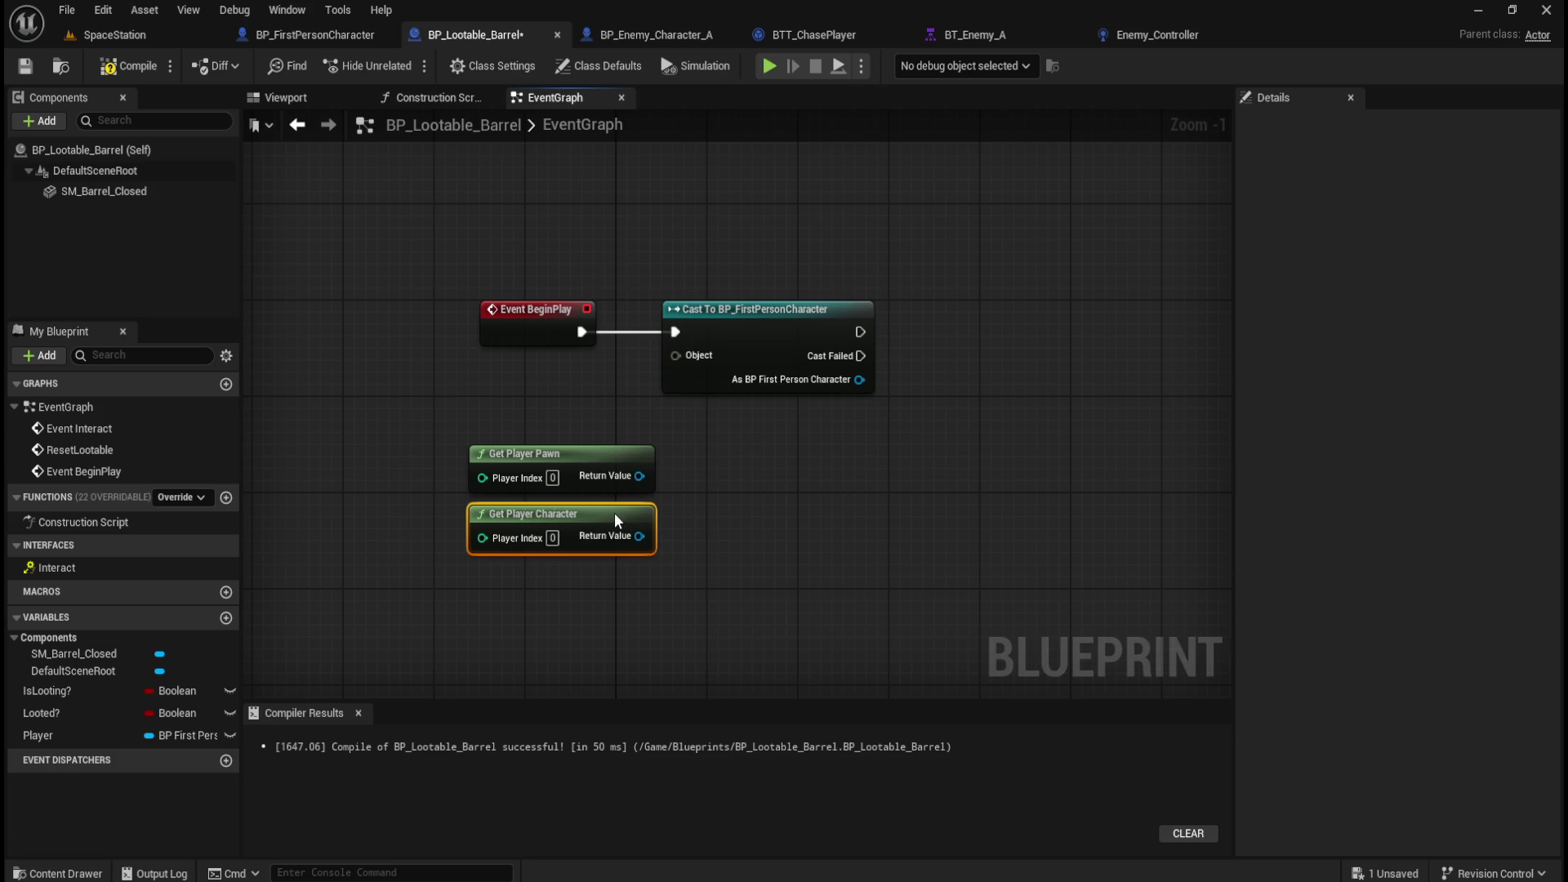
pyautogui.rightClick(747, 541)
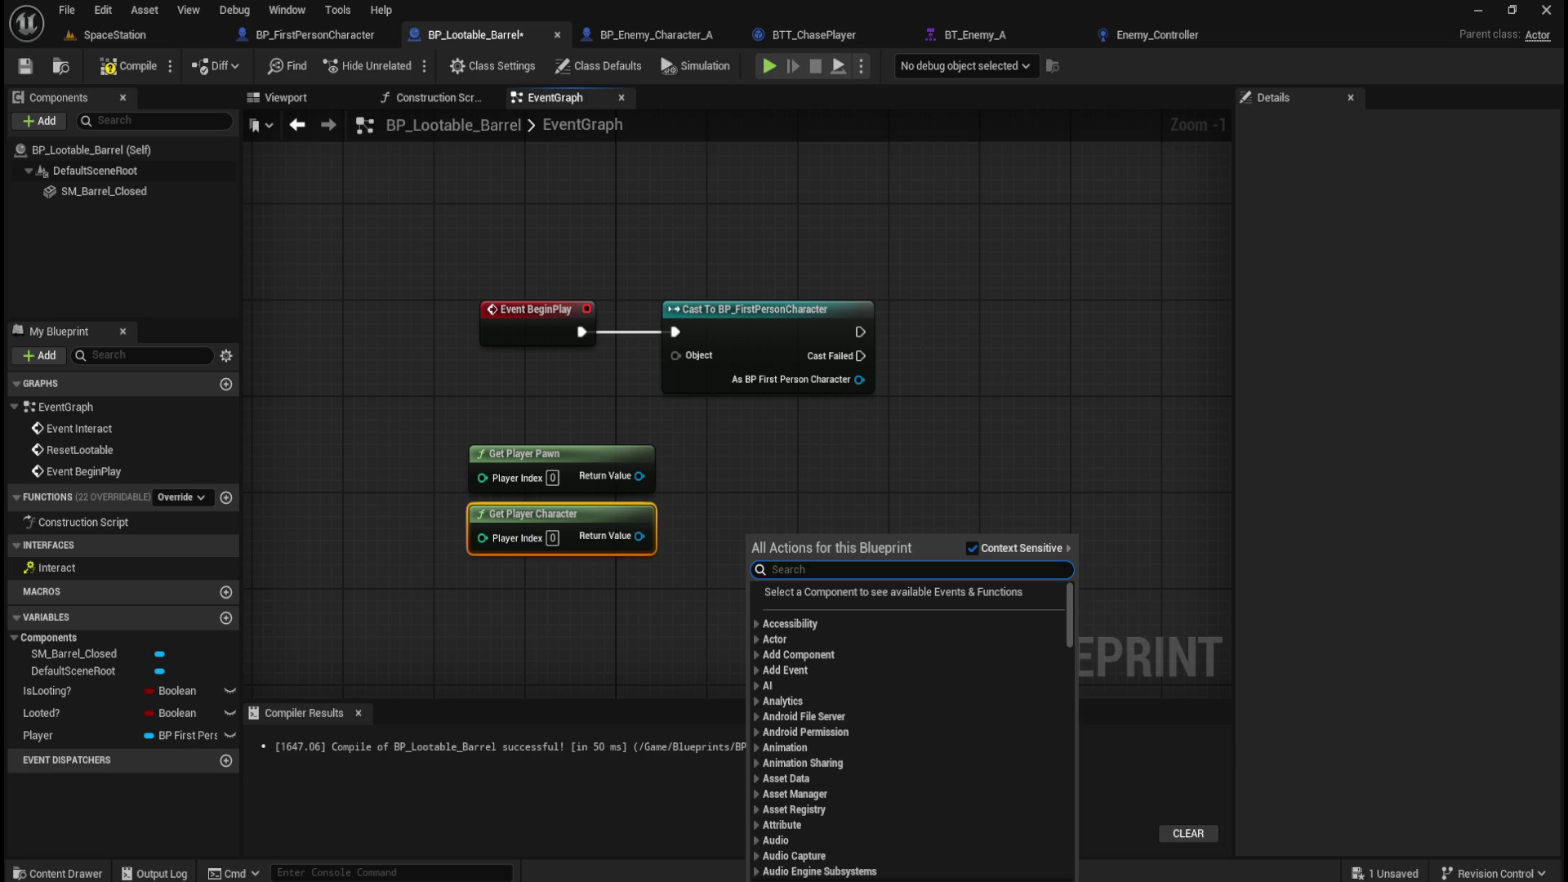
pyautogui.press('Escape')
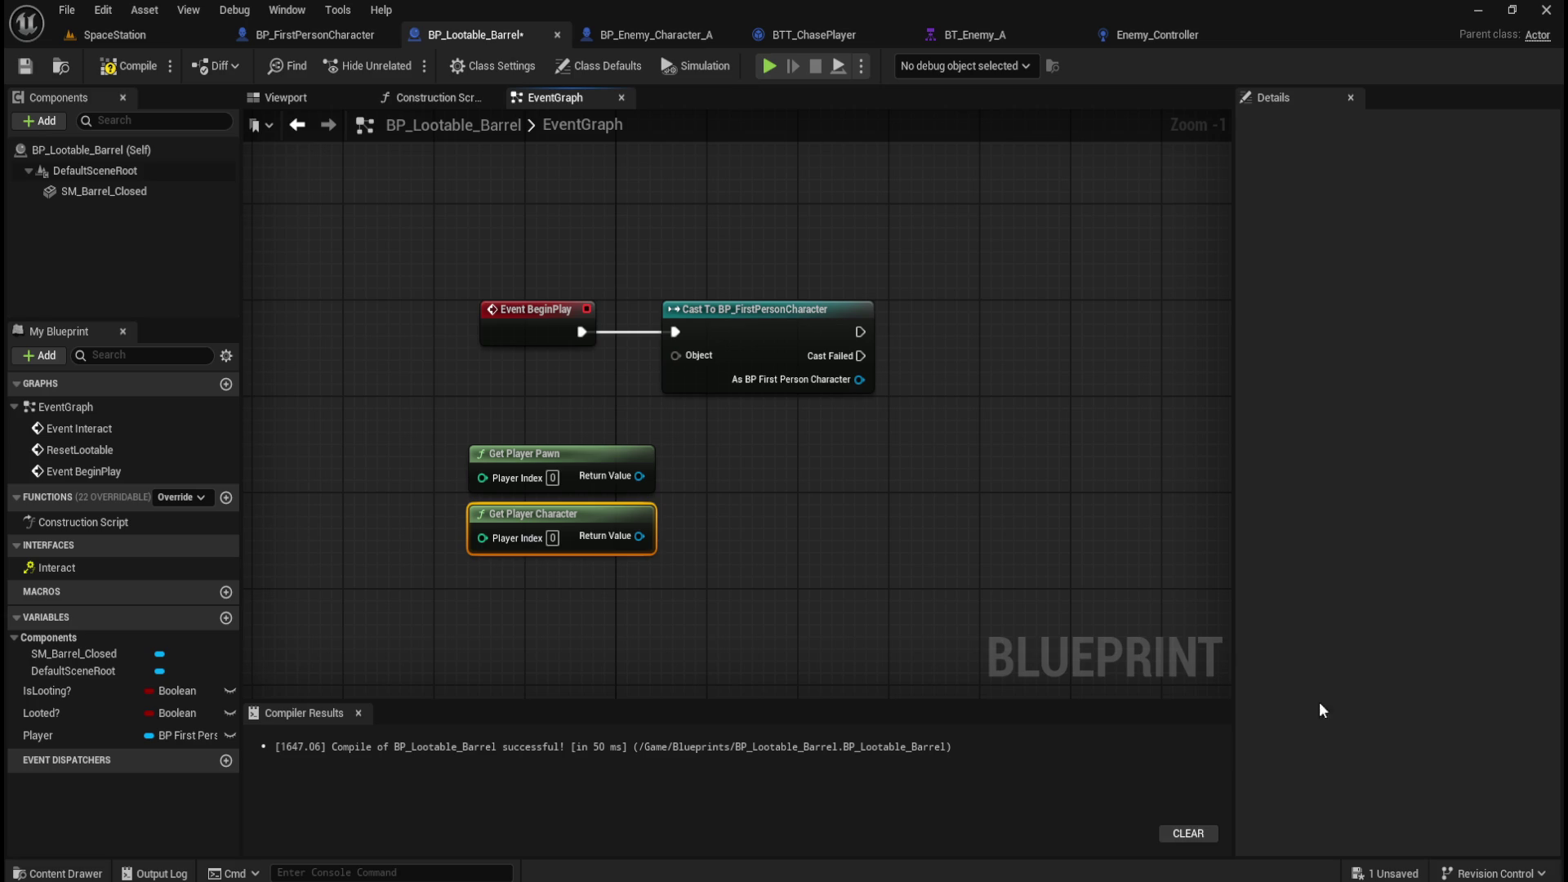
# Delete Get Player Pawn and move Get Player Character up beside the cast node.
pyautogui.click(634, 459)
pyautogui.moveTo(432, 390)
pyautogui.mouseDown()
pyautogui.moveTo(482, 420)
pyautogui.moveTo(477, 451)
pyautogui.mouseUp()
pyautogui.press('Delete')
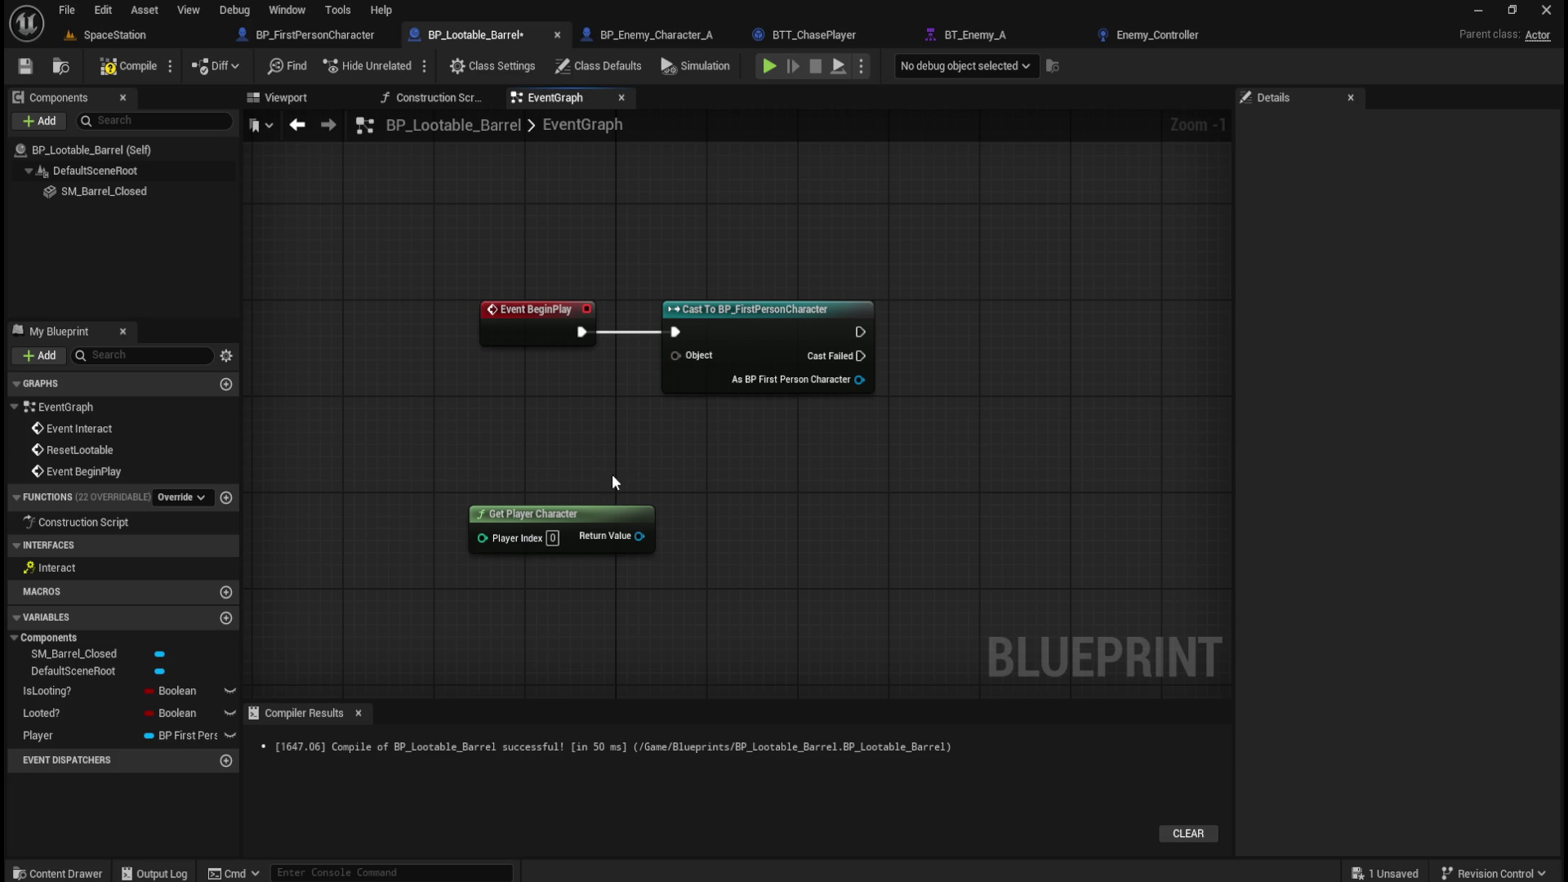
pyautogui.moveTo(607, 473); pyautogui.dragTo(718, 501)
pyautogui.moveTo(877, 336); pyautogui.dragTo(1012, 335)
pyautogui.click(743, 546)
pyautogui.moveTo(743, 546)
pyautogui.mouseDown()
pyautogui.moveTo(757, 405)
pyautogui.moveTo(918, 385)
pyautogui.mouseUp()
pyautogui.moveTo(1018, 512)
pyautogui.mouseDown()
pyautogui.moveTo(763, 542)
pyautogui.moveTo(804, 543)
pyautogui.mouseUp()
# Add a SET Player node after the cast, fed by its As BP First Person Character result.
pyautogui.moveTo(57, 734)
pyautogui.mouseDown()
pyautogui.moveTo(851, 429)
pyautogui.moveTo(924, 376)
pyautogui.mouseUp()
pyautogui.click(936, 425)
pyautogui.moveTo(823, 382)
pyautogui.mouseDown()
pyautogui.moveTo(875, 383)
pyautogui.moveTo(822, 430)
pyautogui.mouseUp()
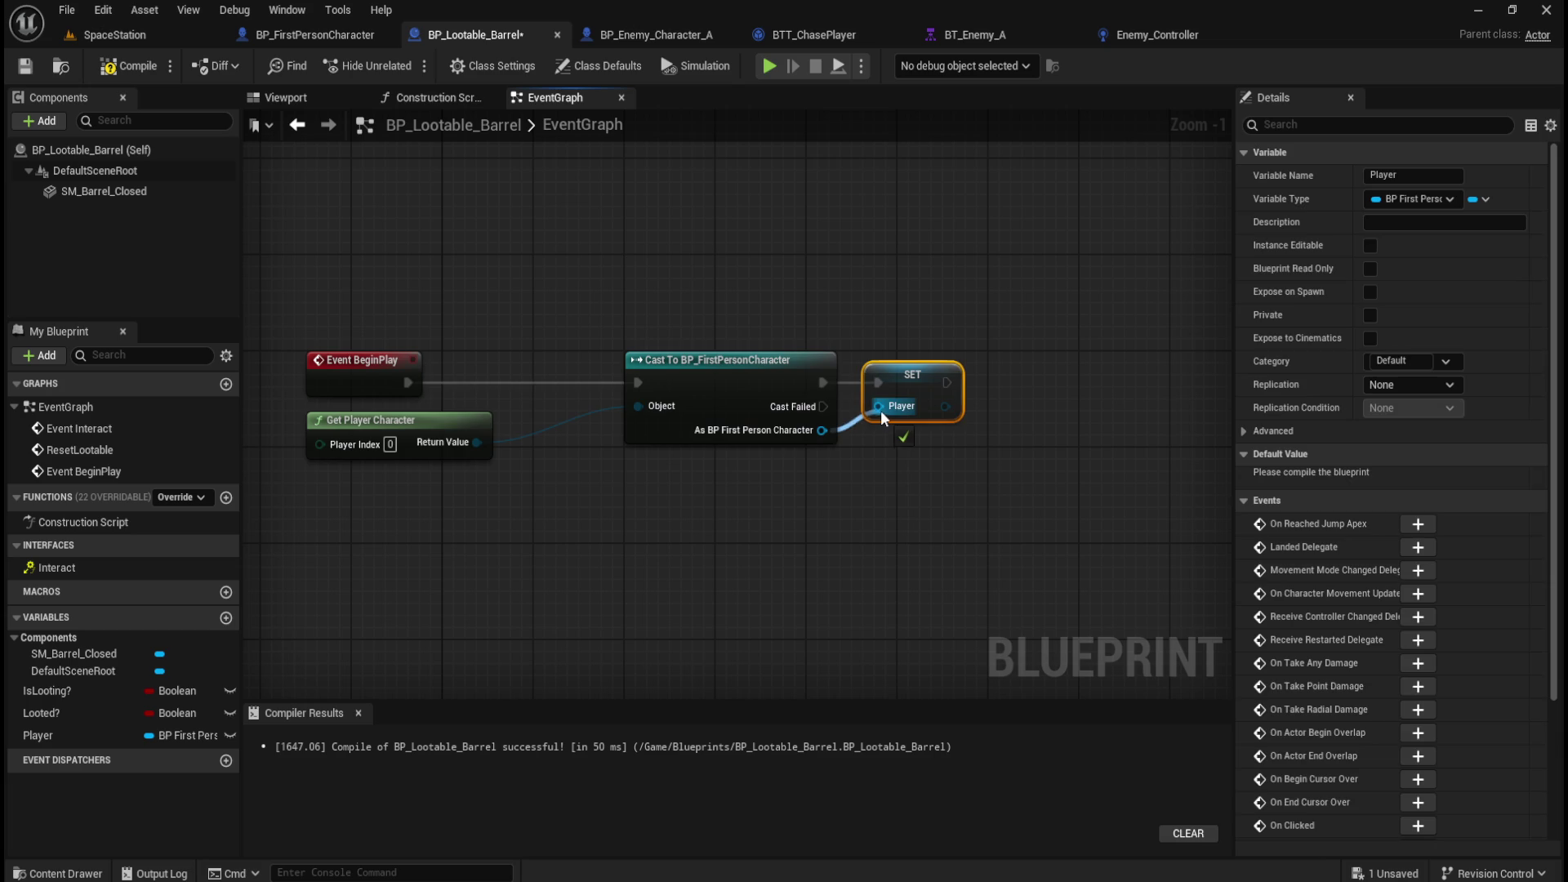
pyautogui.click(786, 360)
pyautogui.press('Left')
pyautogui.press('Left')
pyautogui.press('Left')
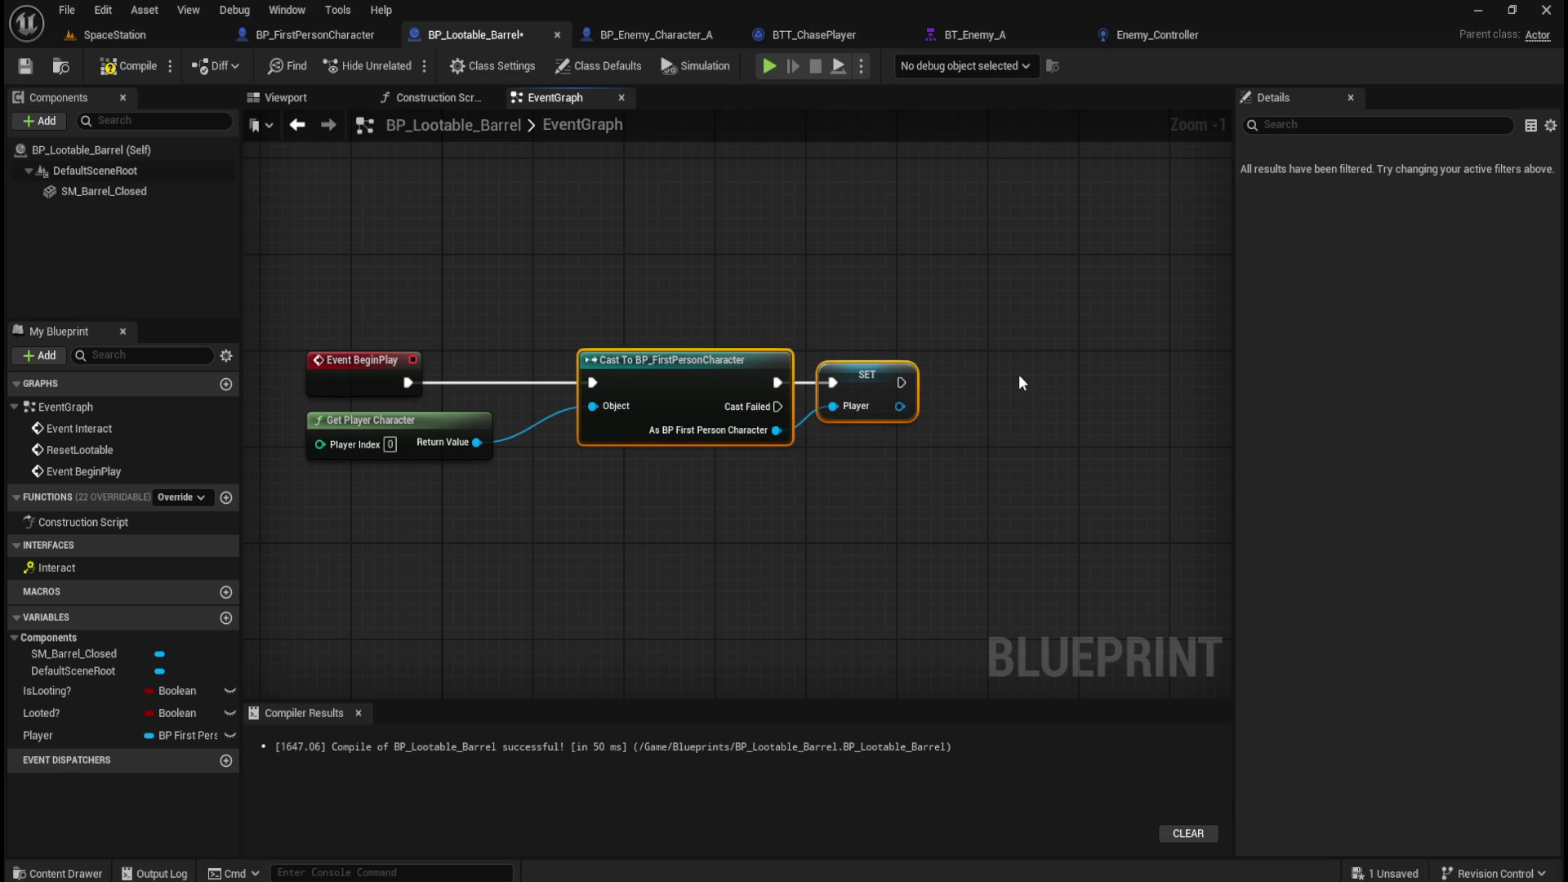
pyautogui.click(642, 607)
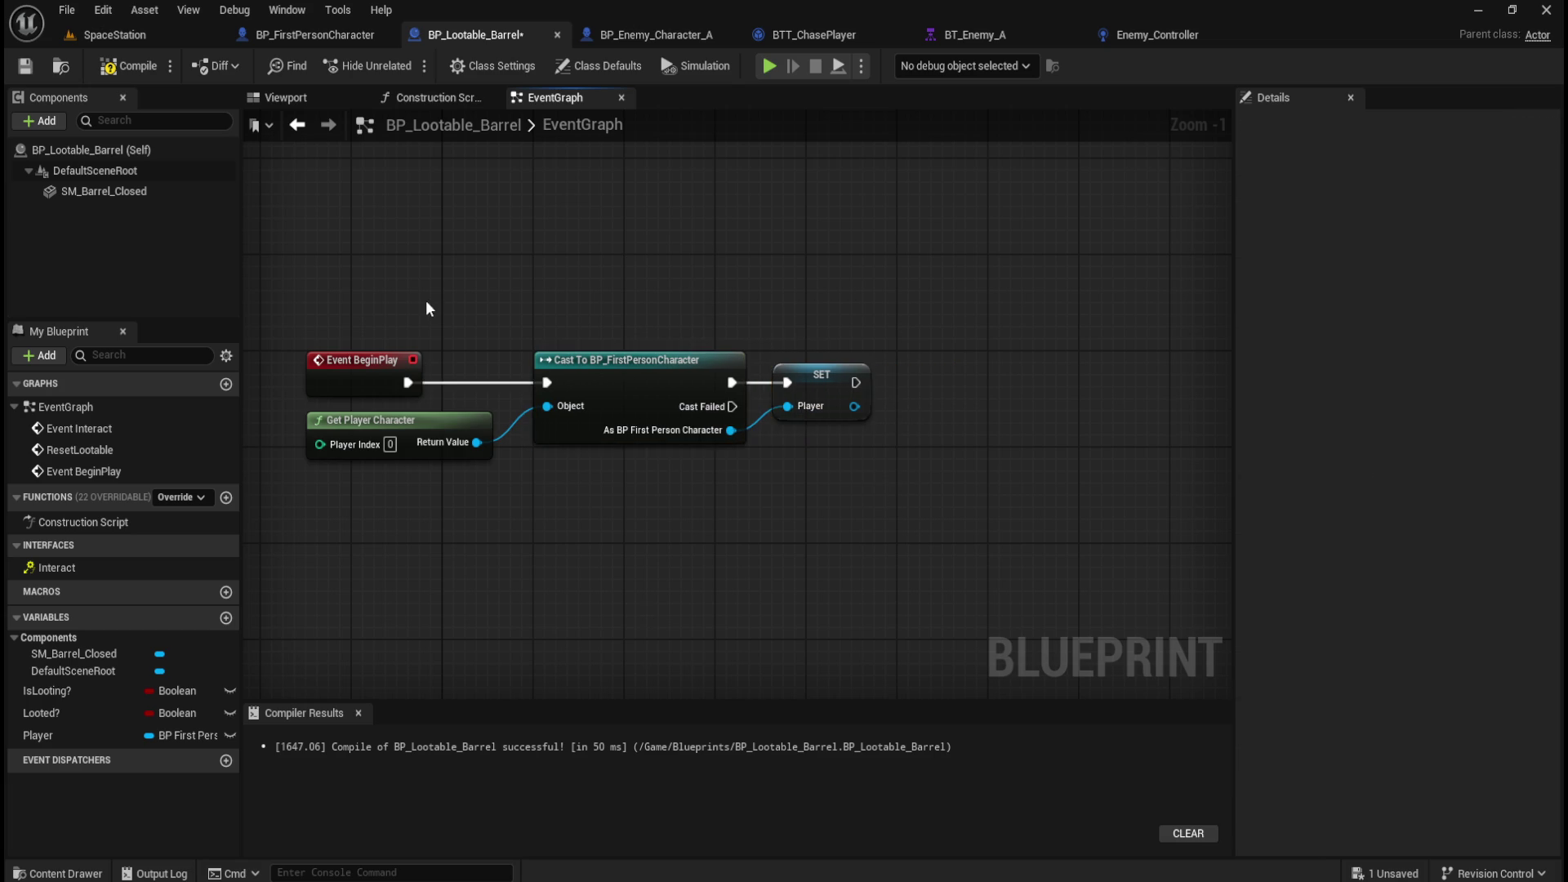
# Review the BeginPlay node group and the Event Interact chain in the barrel graph.
pyautogui.scroll(-5, 624, 458)
pyautogui.scroll(2, 731, 440)
pyautogui.moveTo(465, 258); pyautogui.dragTo(684, 483)
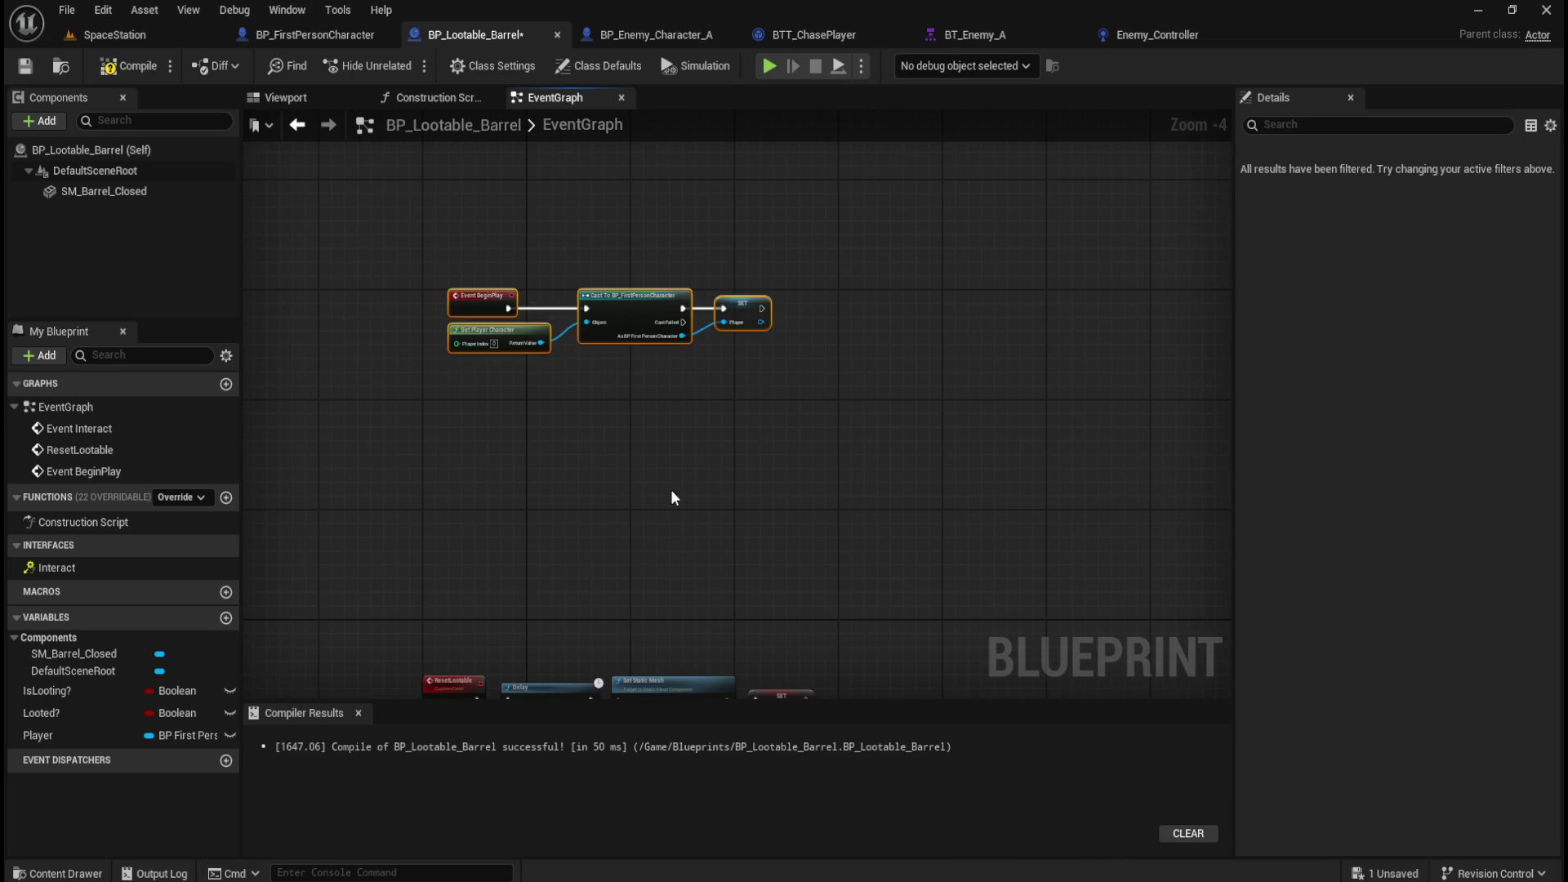
pyautogui.scroll(-3, 685, 483)
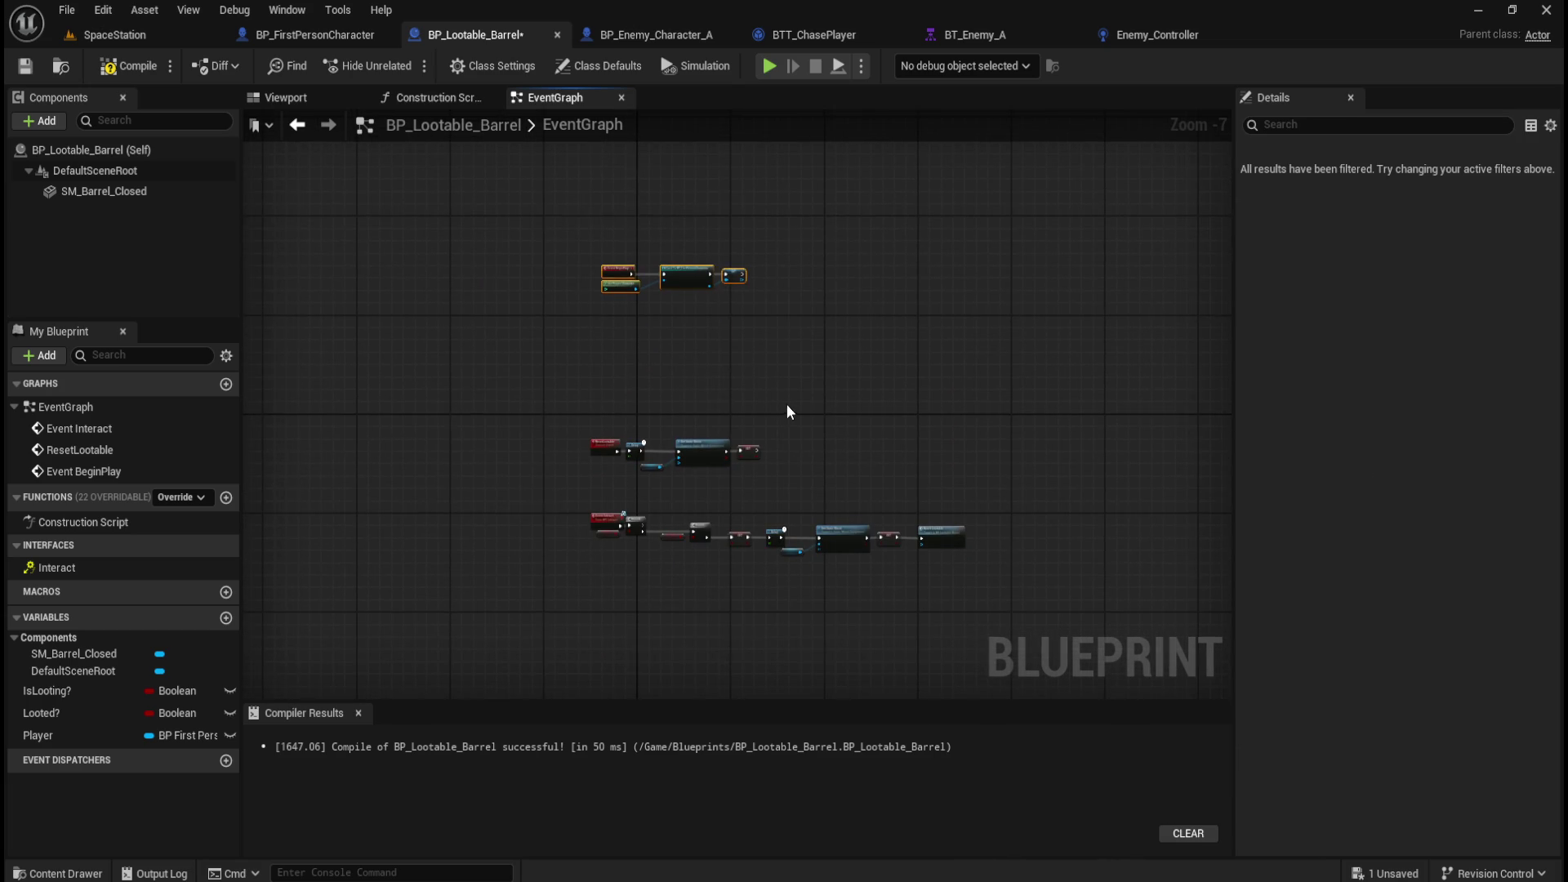
pyautogui.scroll(2, 790, 409)
pyautogui.scroll(3, 544, 418)
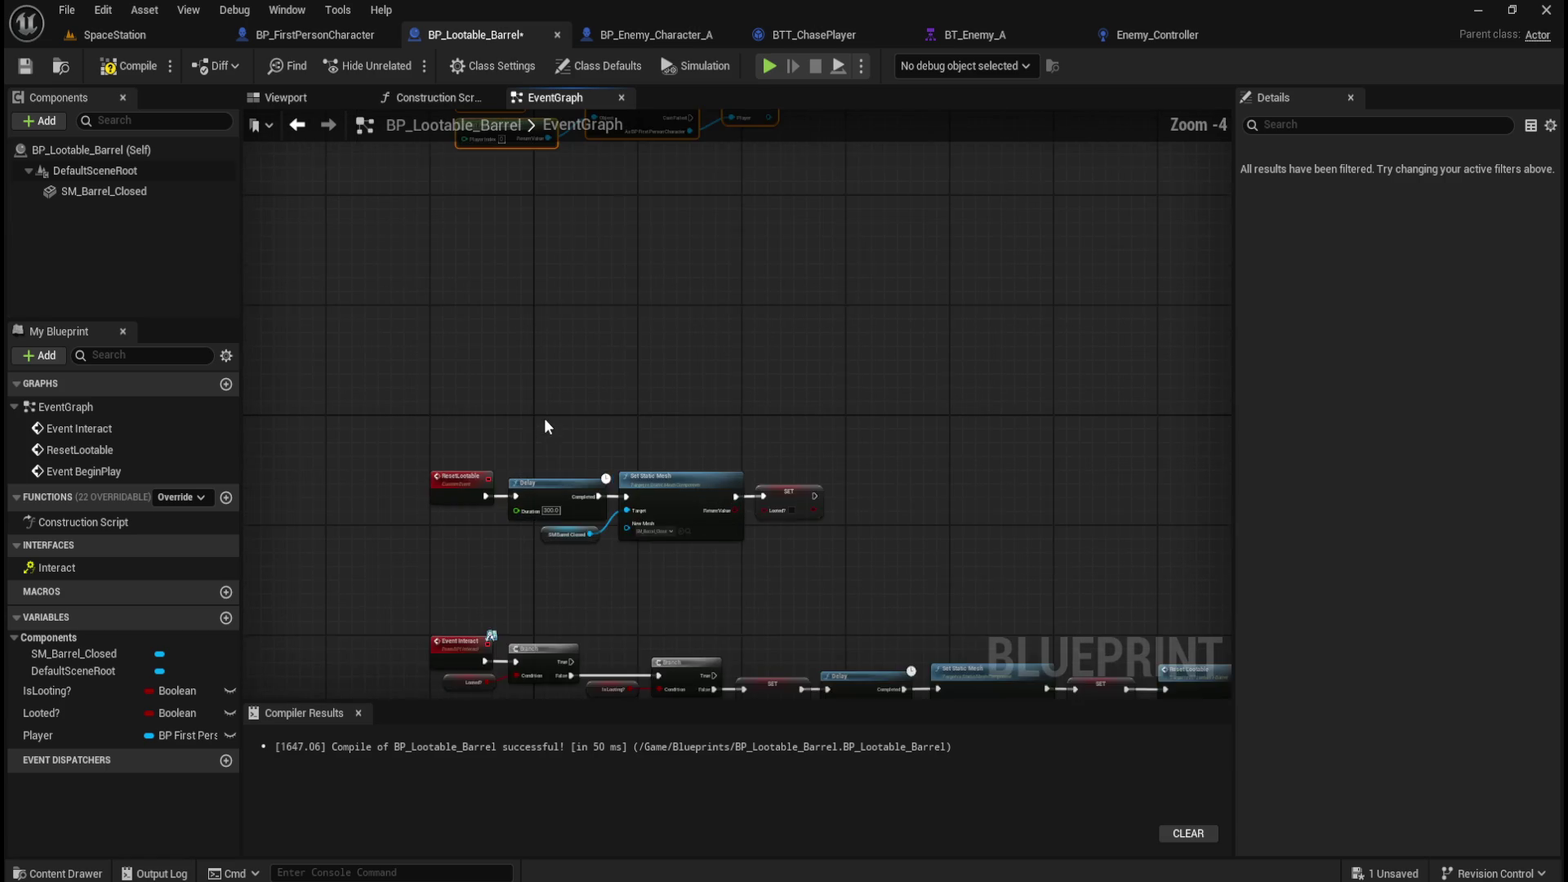
pyautogui.scroll(-3, 677, 408)
pyautogui.moveTo(684, 291)
pyautogui.mouseDown()
pyautogui.moveTo(737, 377)
pyautogui.moveTo(717, 458)
pyautogui.mouseUp()
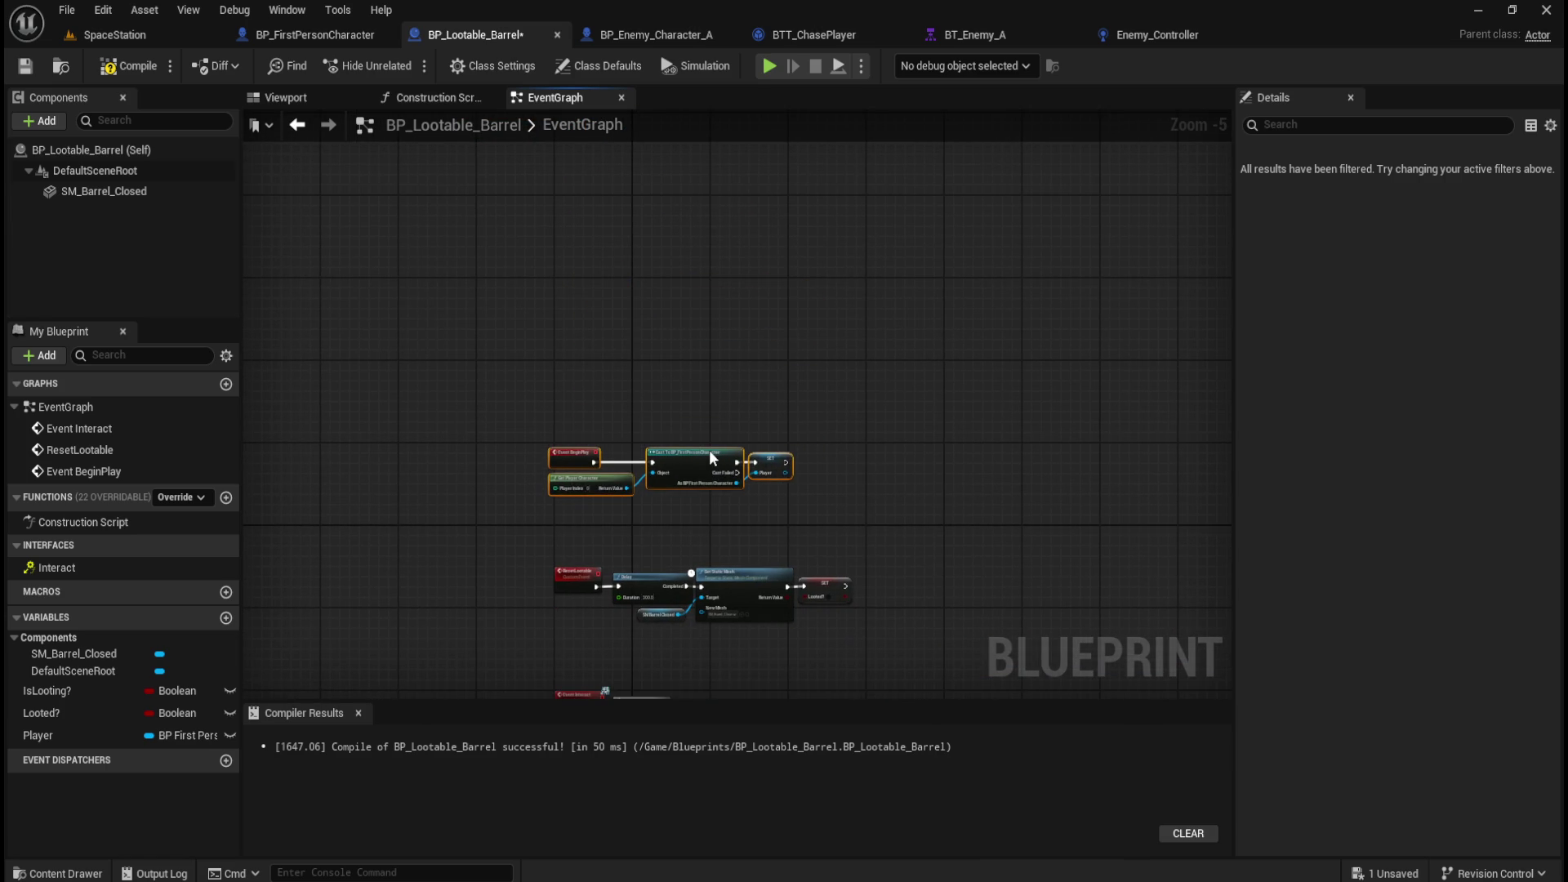
pyautogui.click(693, 556)
pyautogui.scroll(4, 678, 555)
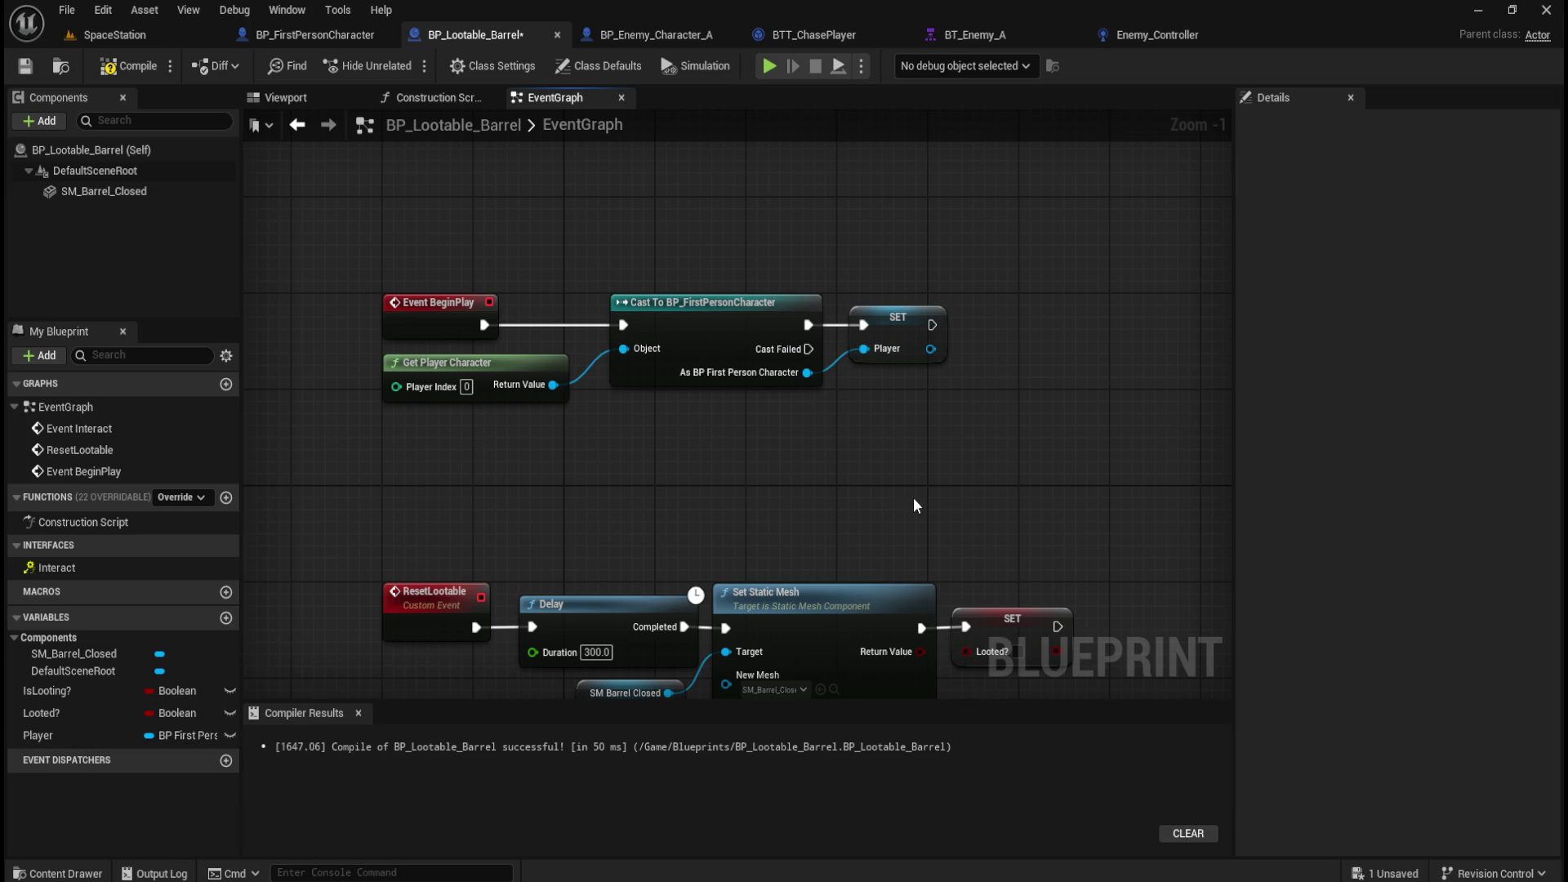
pyautogui.moveTo(912, 495); pyautogui.dragTo(876, 340)
pyautogui.moveTo(777, 665); pyautogui.dragTo(772, 539)
pyautogui.scroll(-3, 692, 421)
# Compile and save BP_Lootable_Barrel, then check the end of the Event Interact chain.
pyautogui.click(127, 67)
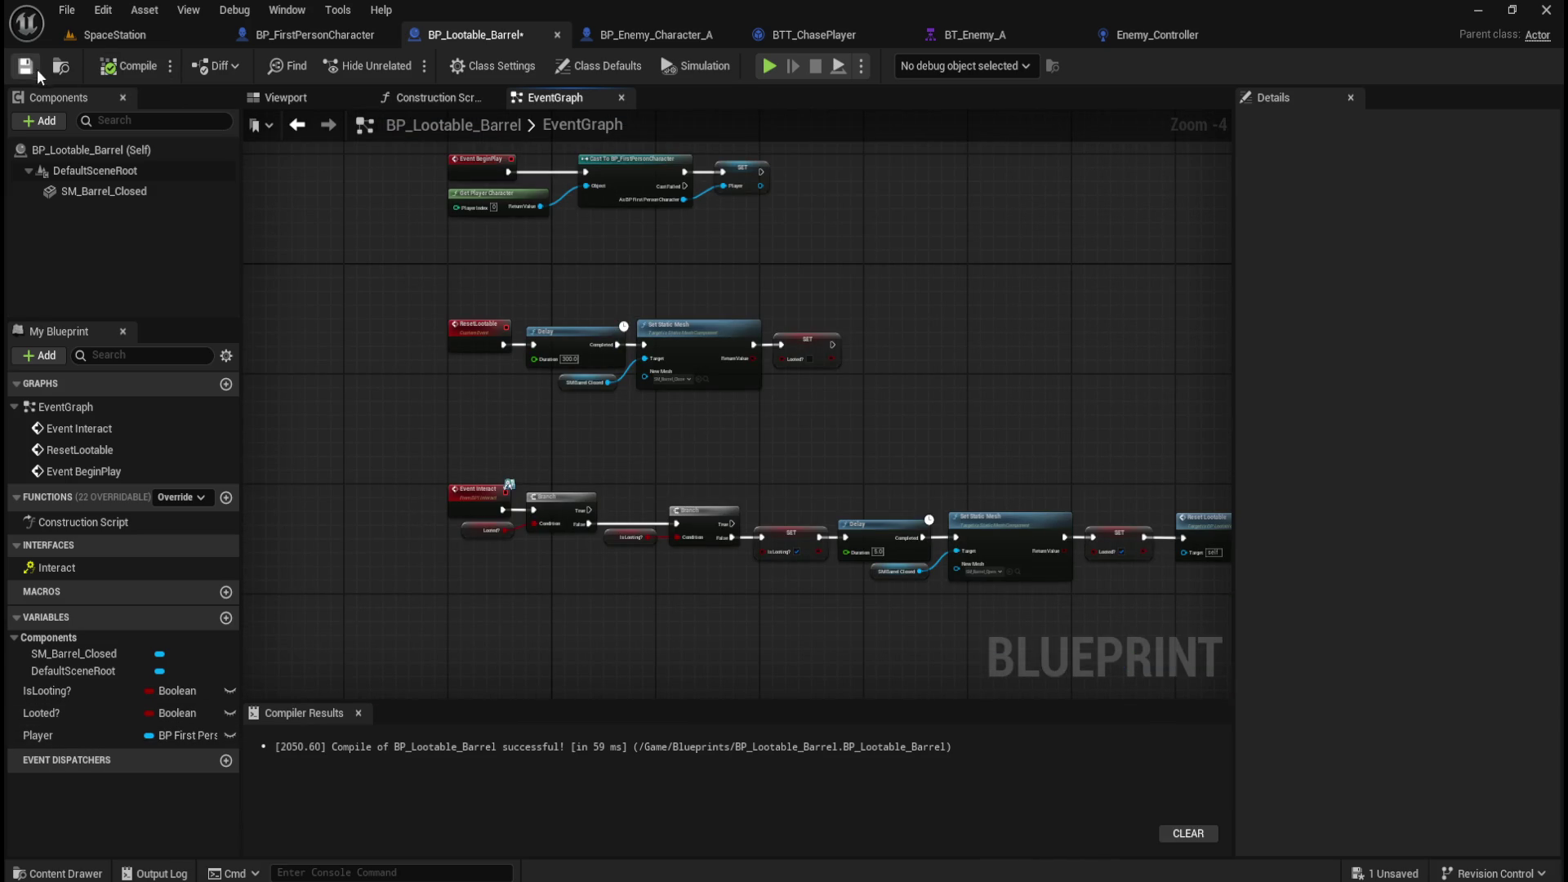
pyautogui.click(31, 69)
pyautogui.moveTo(953, 359); pyautogui.dragTo(596, 403)
pyautogui.moveTo(763, 486)
pyautogui.mouseDown()
pyautogui.moveTo(831, 385)
pyautogui.moveTo(812, 357)
pyautogui.moveTo(799, 365)
pyautogui.mouseUp()
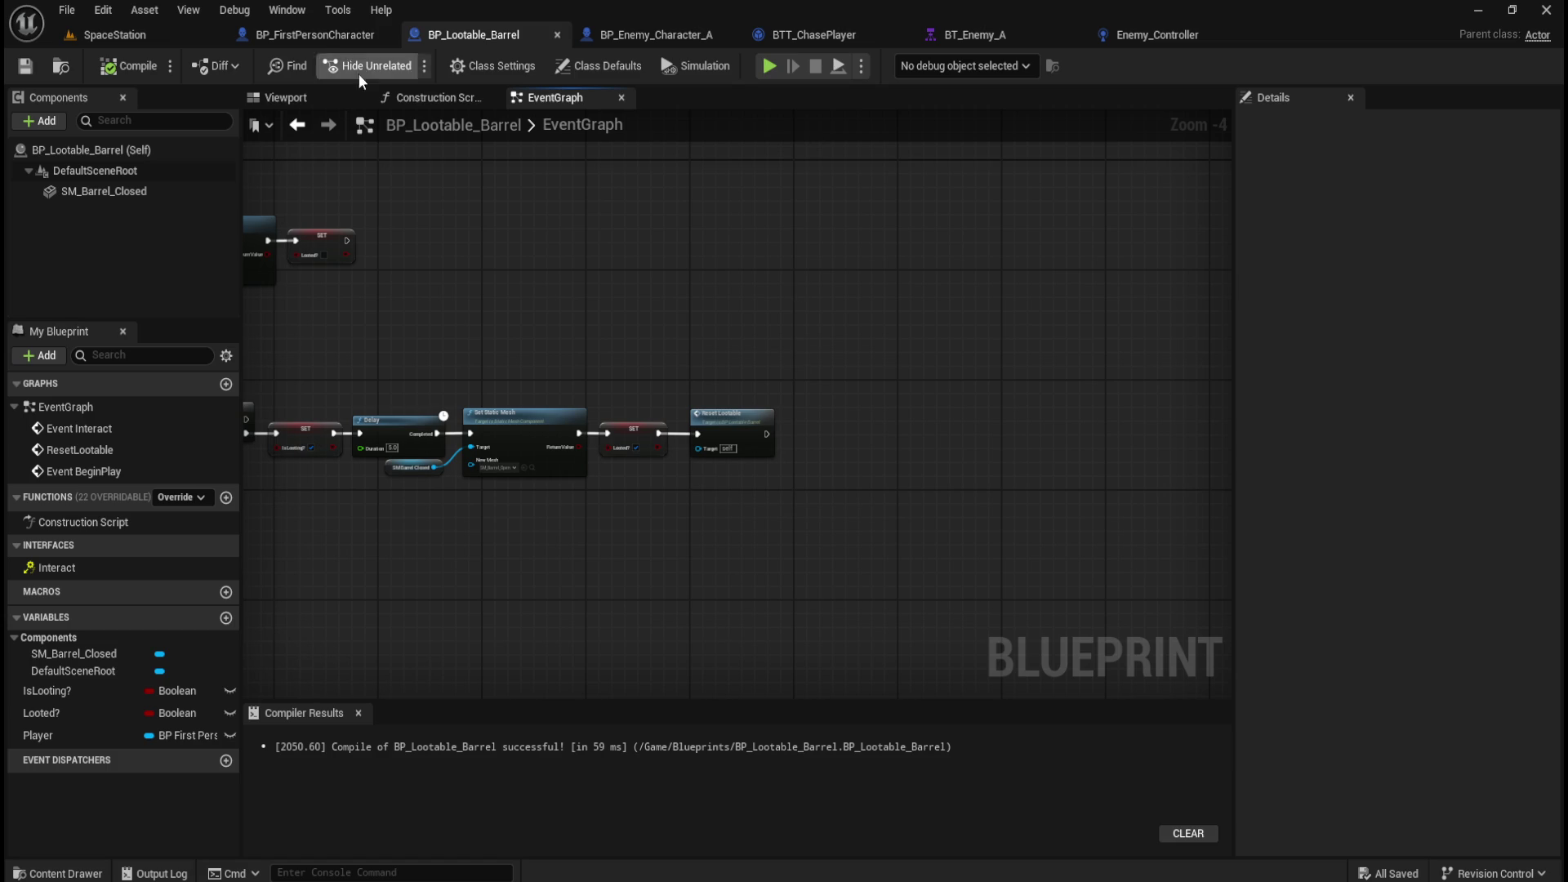
# Switch to BP_FirstPersonCharacter and bring its SpawnChance SET nodes into view.
pyautogui.click(321, 39)
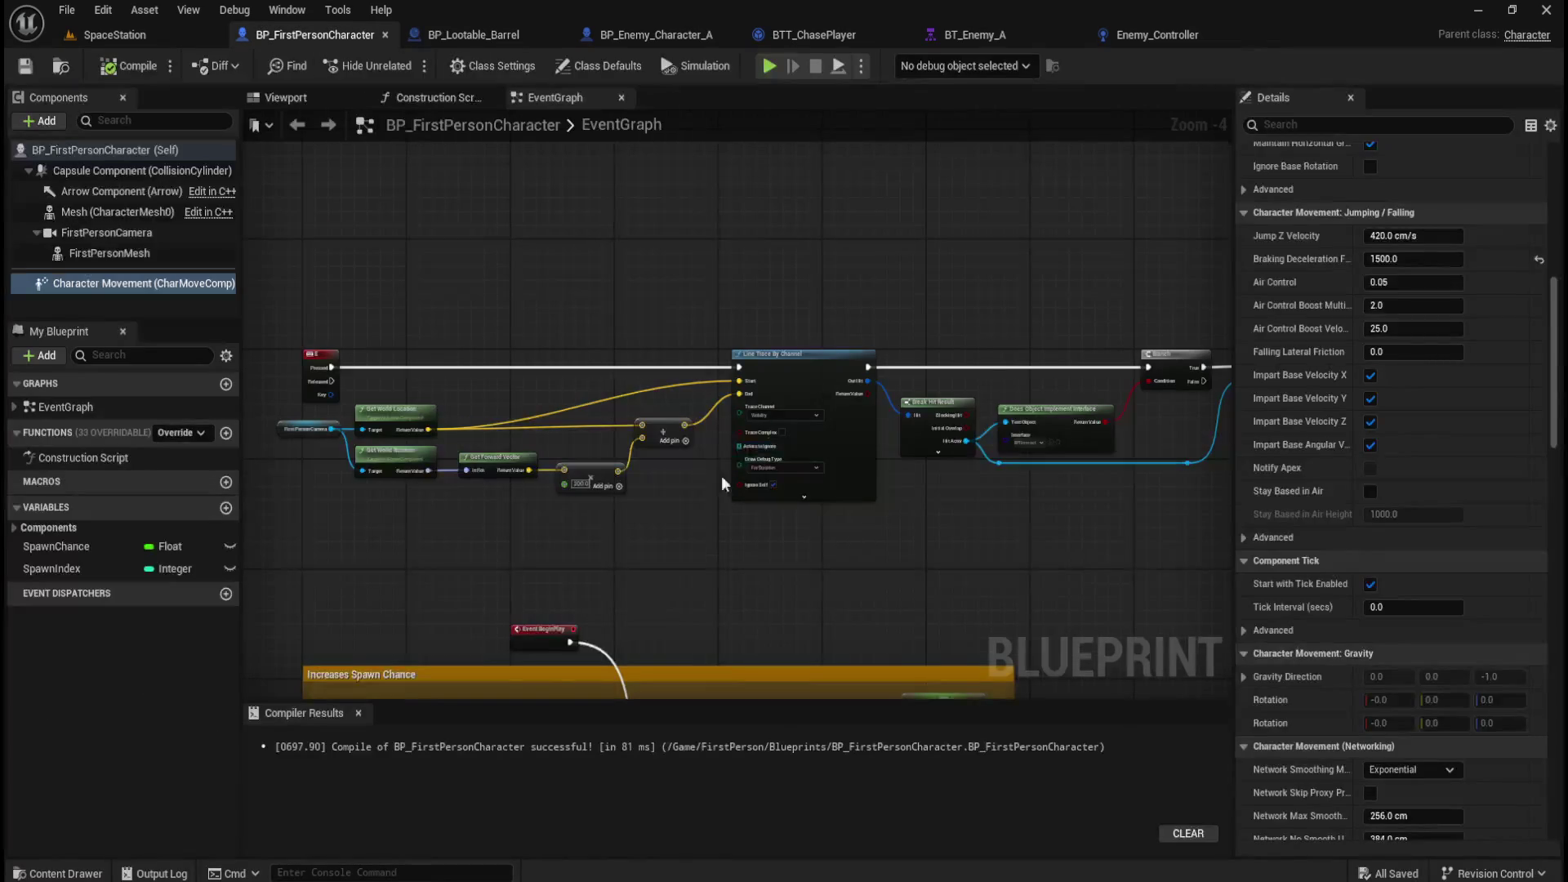
pyautogui.moveTo(729, 480); pyautogui.dragTo(653, 383)
pyautogui.scroll(2, 634, 416)
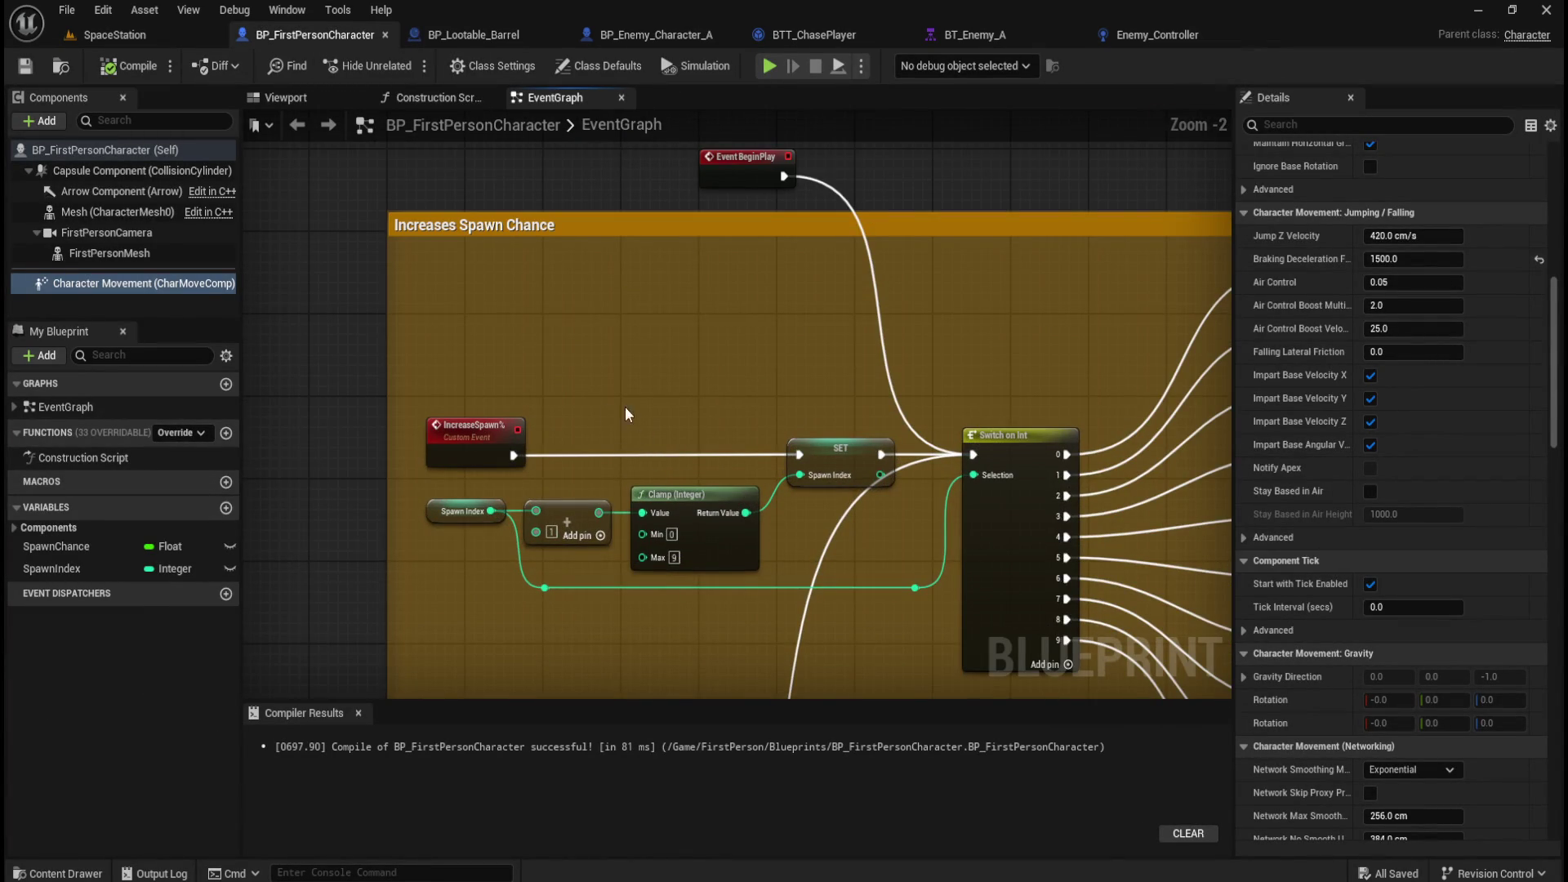
pyautogui.scroll(-2, 629, 331)
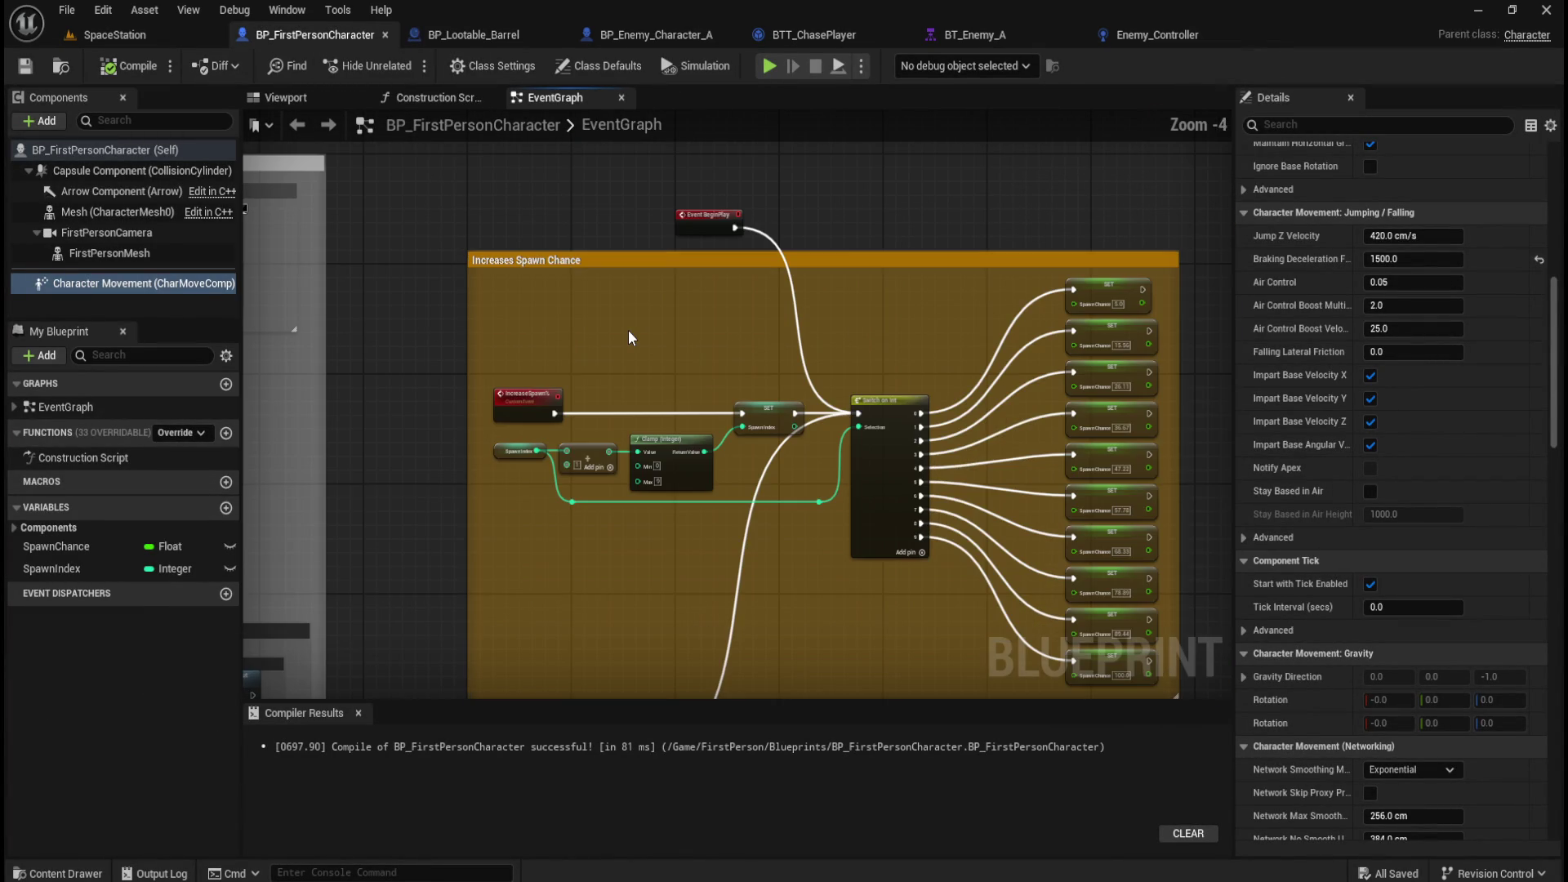
pyautogui.moveTo(906, 184)
pyautogui.mouseDown()
pyautogui.moveTo(876, 546)
pyautogui.moveTo(860, 303)
pyautogui.moveTo(761, 204)
pyautogui.mouseUp()
pyautogui.moveTo(1033, 364); pyautogui.dragTo(1018, 367)
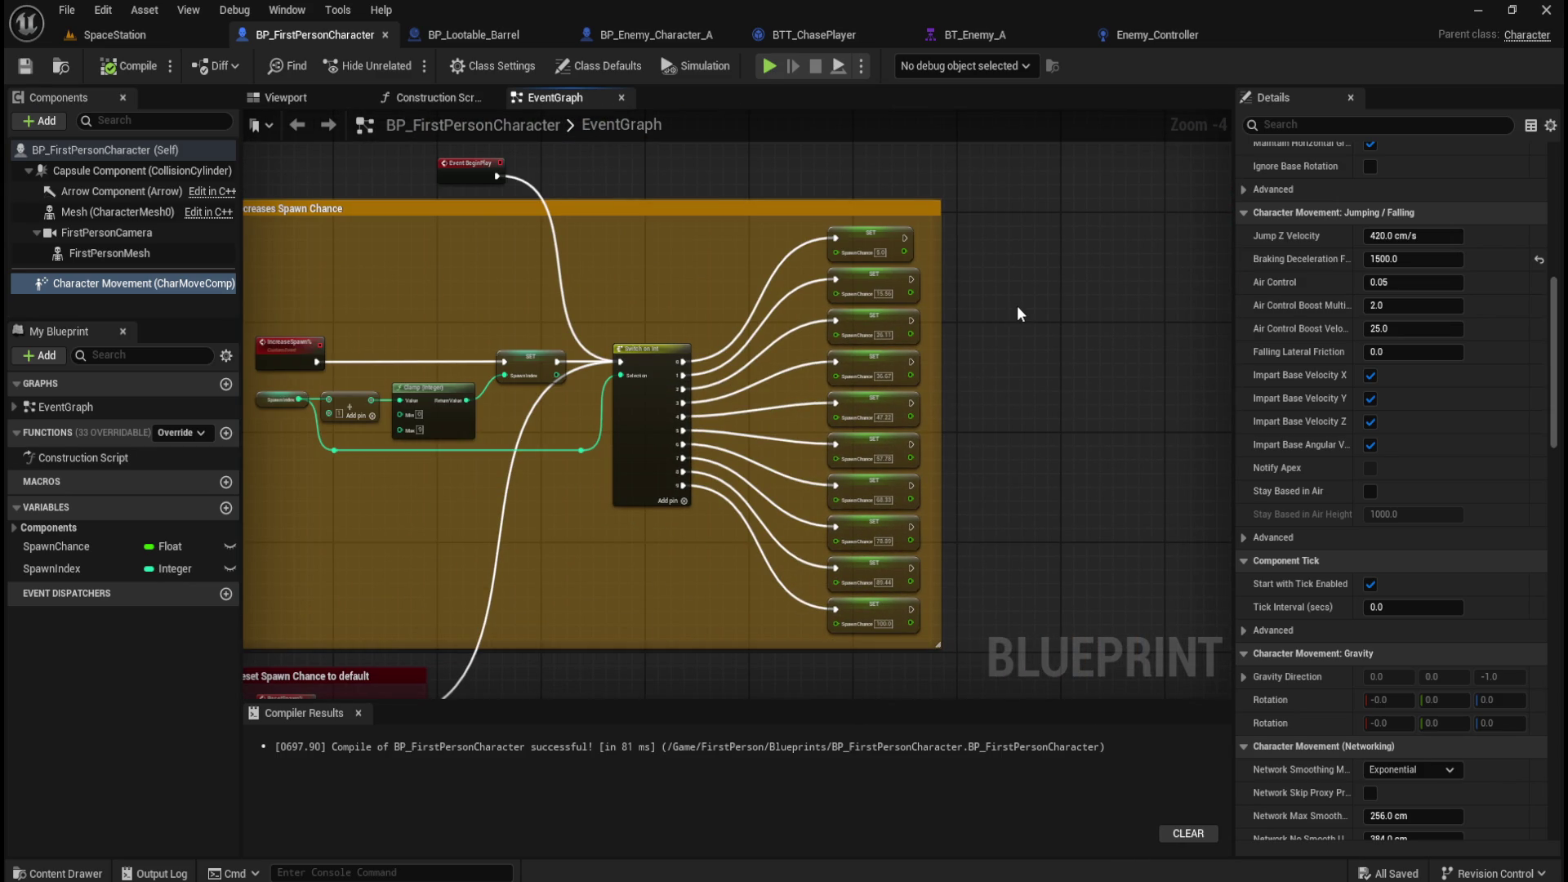
# Add aligned Print String nodes after the first and second SpawnChance SET nodes.
pyautogui.moveTo(904, 251); pyautogui.dragTo(992, 252)
pyautogui.write('print')
pyautogui.press('Return')
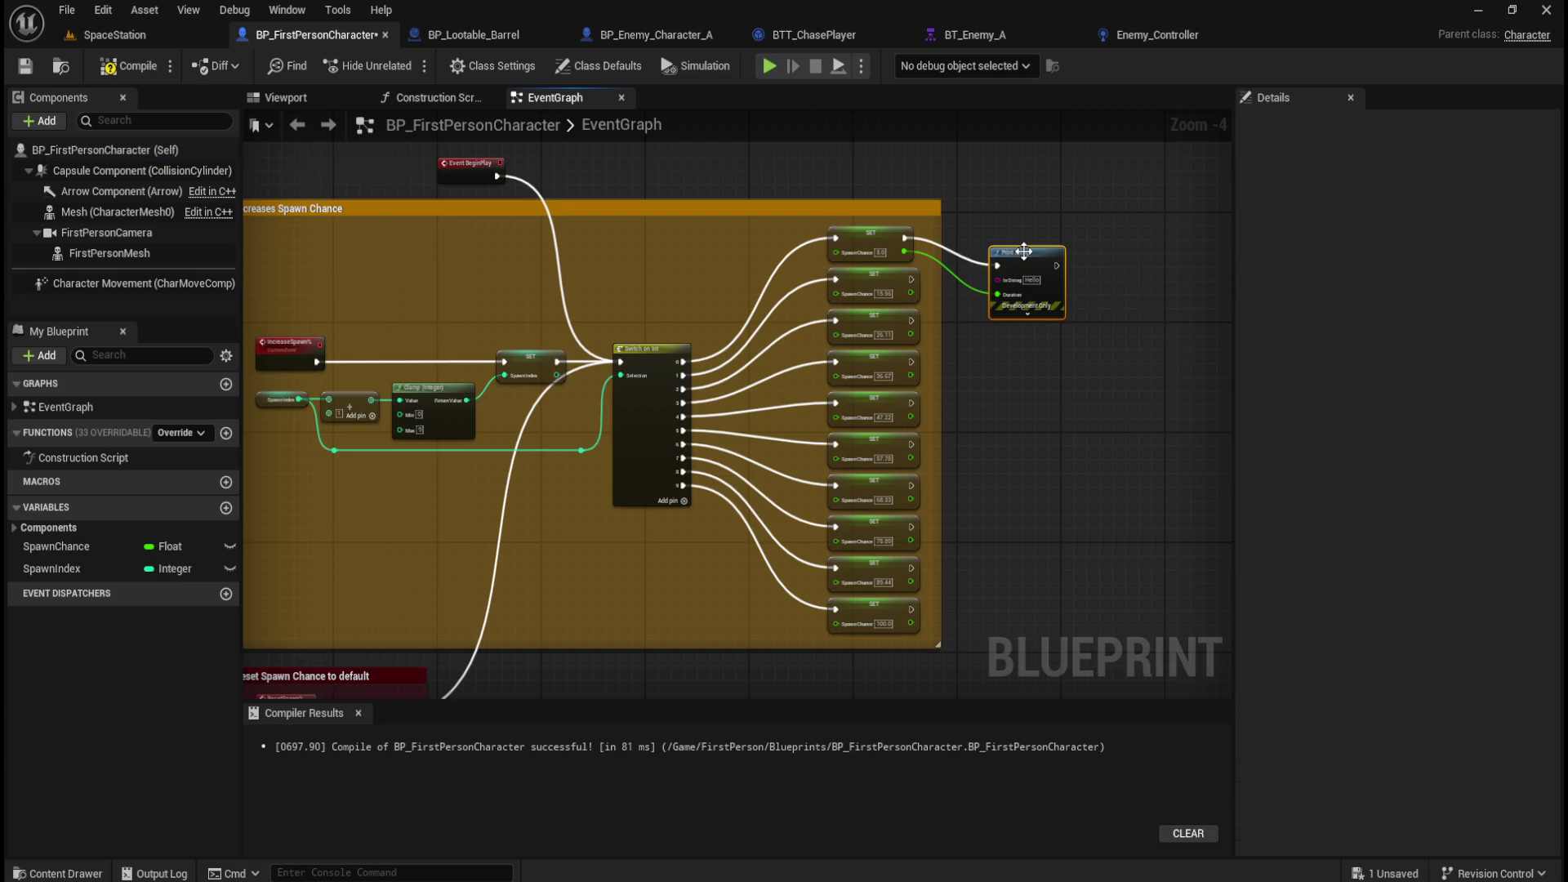
pyautogui.moveTo(1022, 251); pyautogui.dragTo(1029, 211)
pyautogui.moveTo(909, 292); pyautogui.dragTo(986, 309)
pyautogui.write('print')
pyautogui.press('Return')
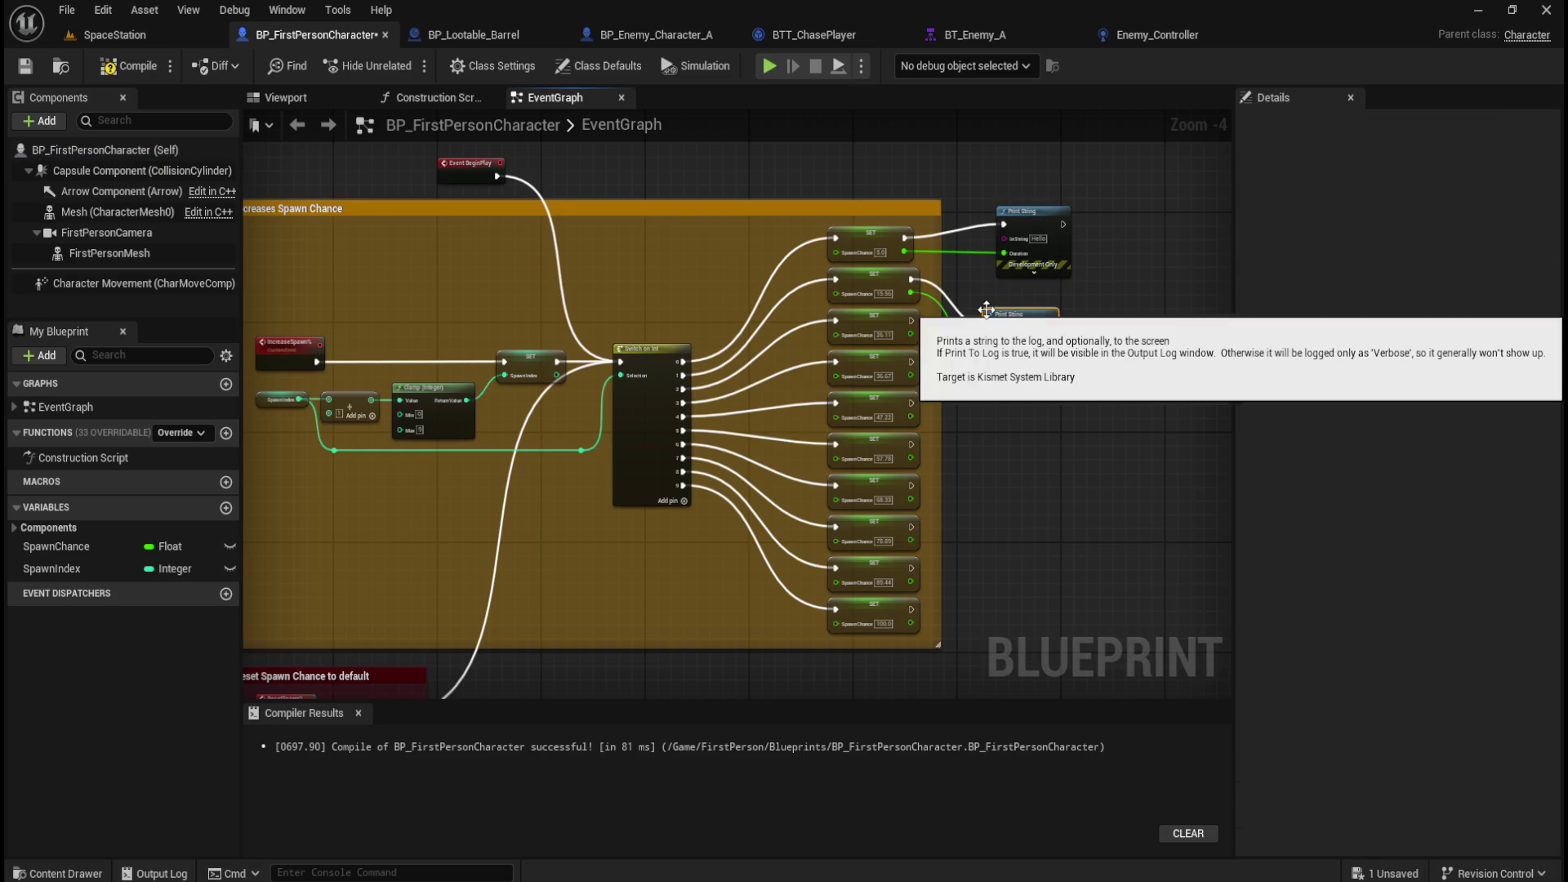
pyautogui.moveTo(1032, 318); pyautogui.dragTo(1042, 302)
pyautogui.click(943, 351)
# Add Print String nodes after the 26.11 and 36.67 SpawnChance SET nodes.
pyautogui.moveTo(911, 336); pyautogui.dragTo(1016, 399)
pyautogui.write('print st')
pyautogui.press('Return')
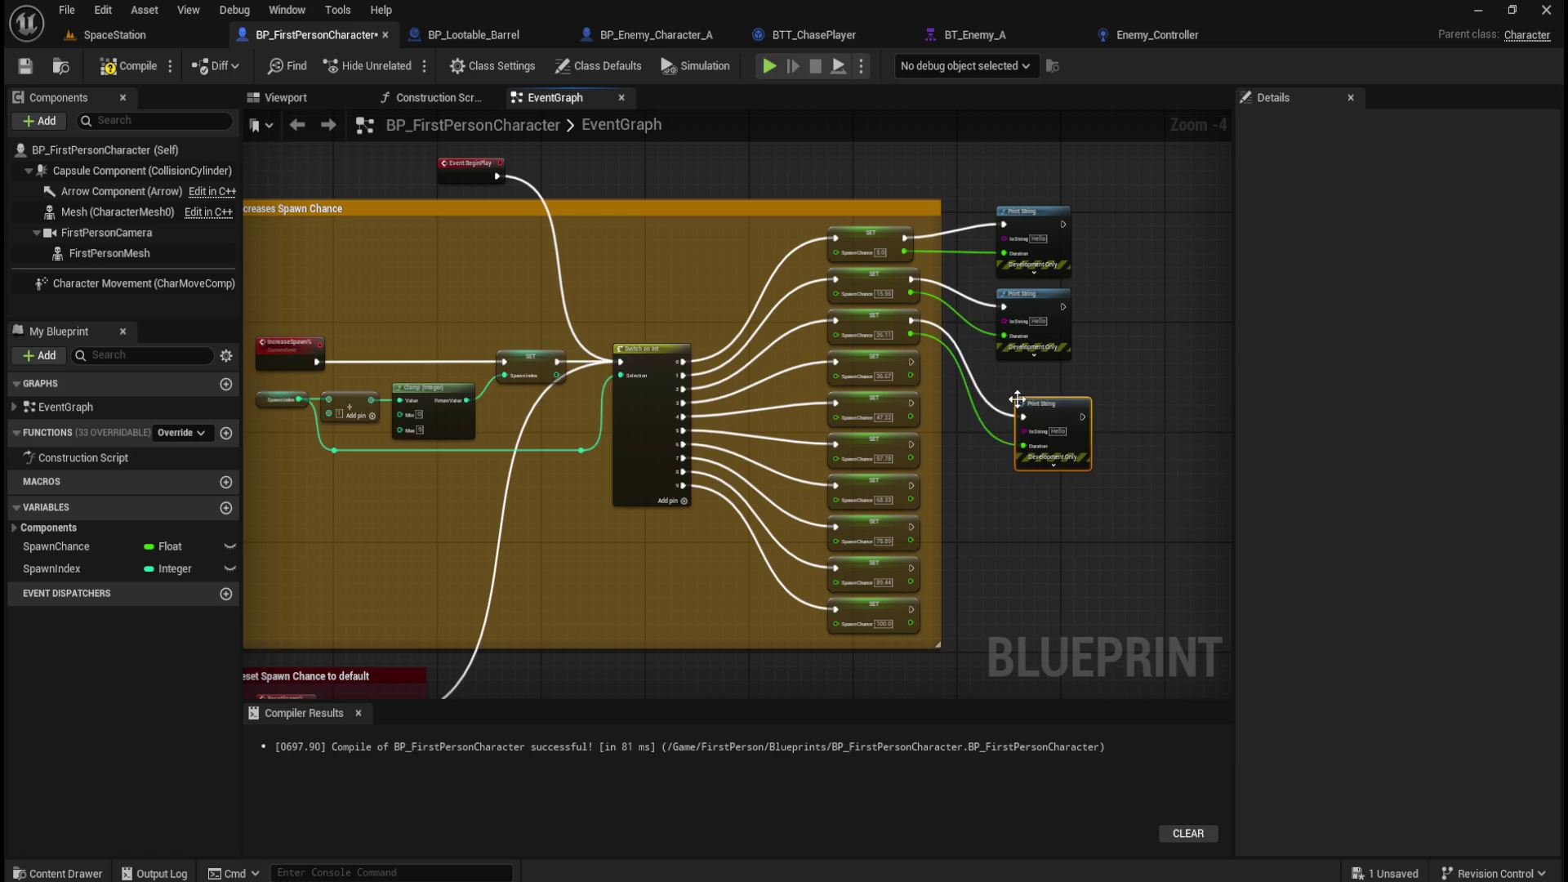
pyautogui.moveTo(1061, 402); pyautogui.dragTo(1042, 374)
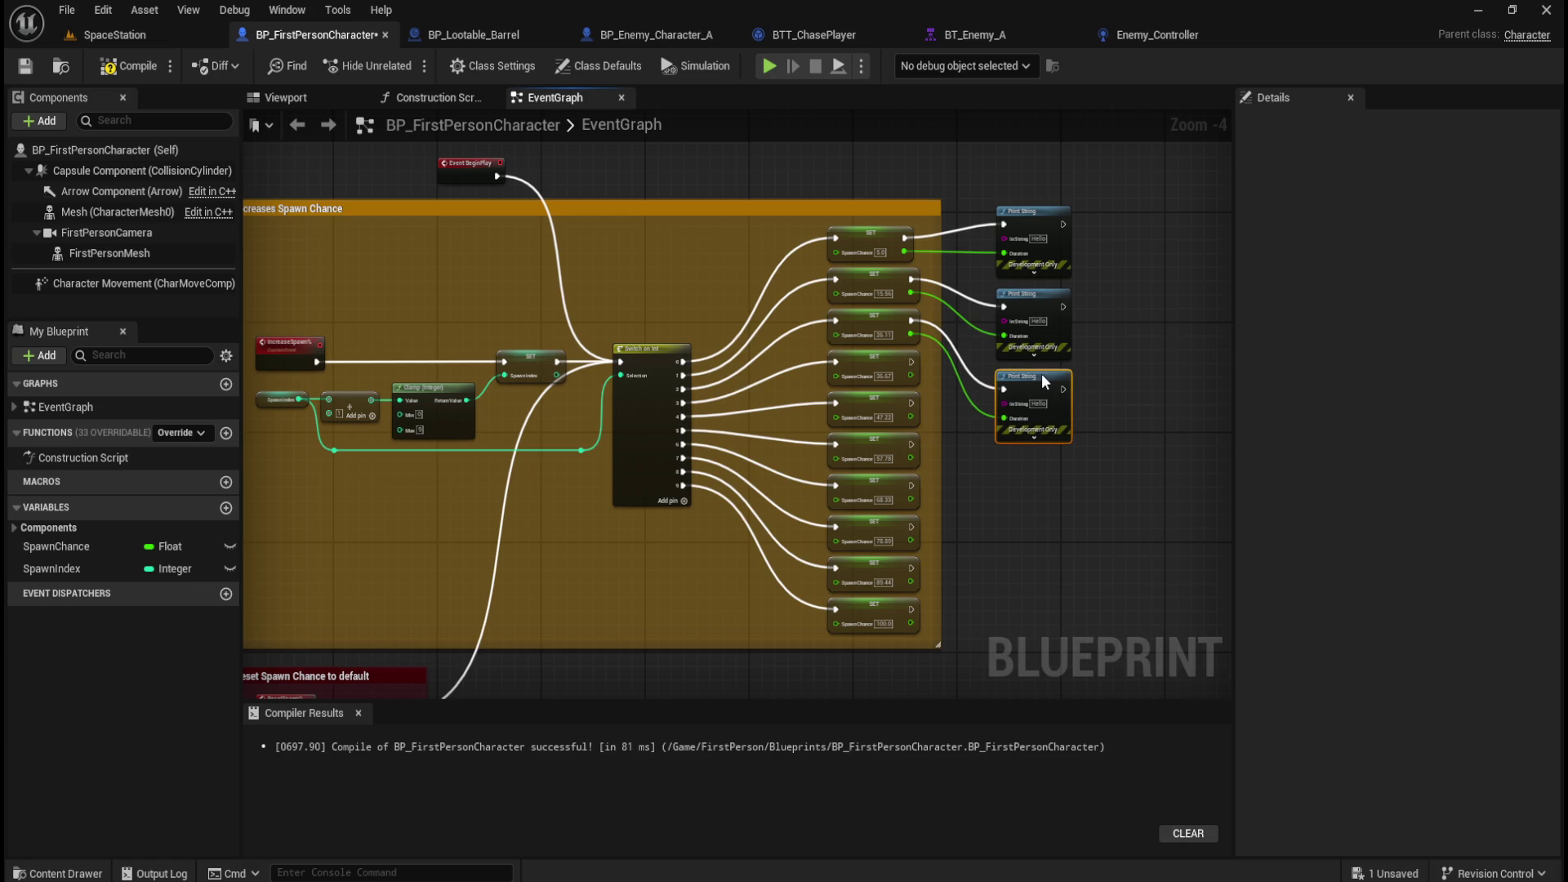
pyautogui.click(1062, 490)
pyautogui.moveTo(893, 401)
pyautogui.mouseDown()
pyautogui.moveTo(841, 354)
pyautogui.moveTo(759, 344)
pyautogui.moveTo(850, 414)
pyautogui.mouseUp()
pyautogui.write('print')
pyautogui.press('Return')
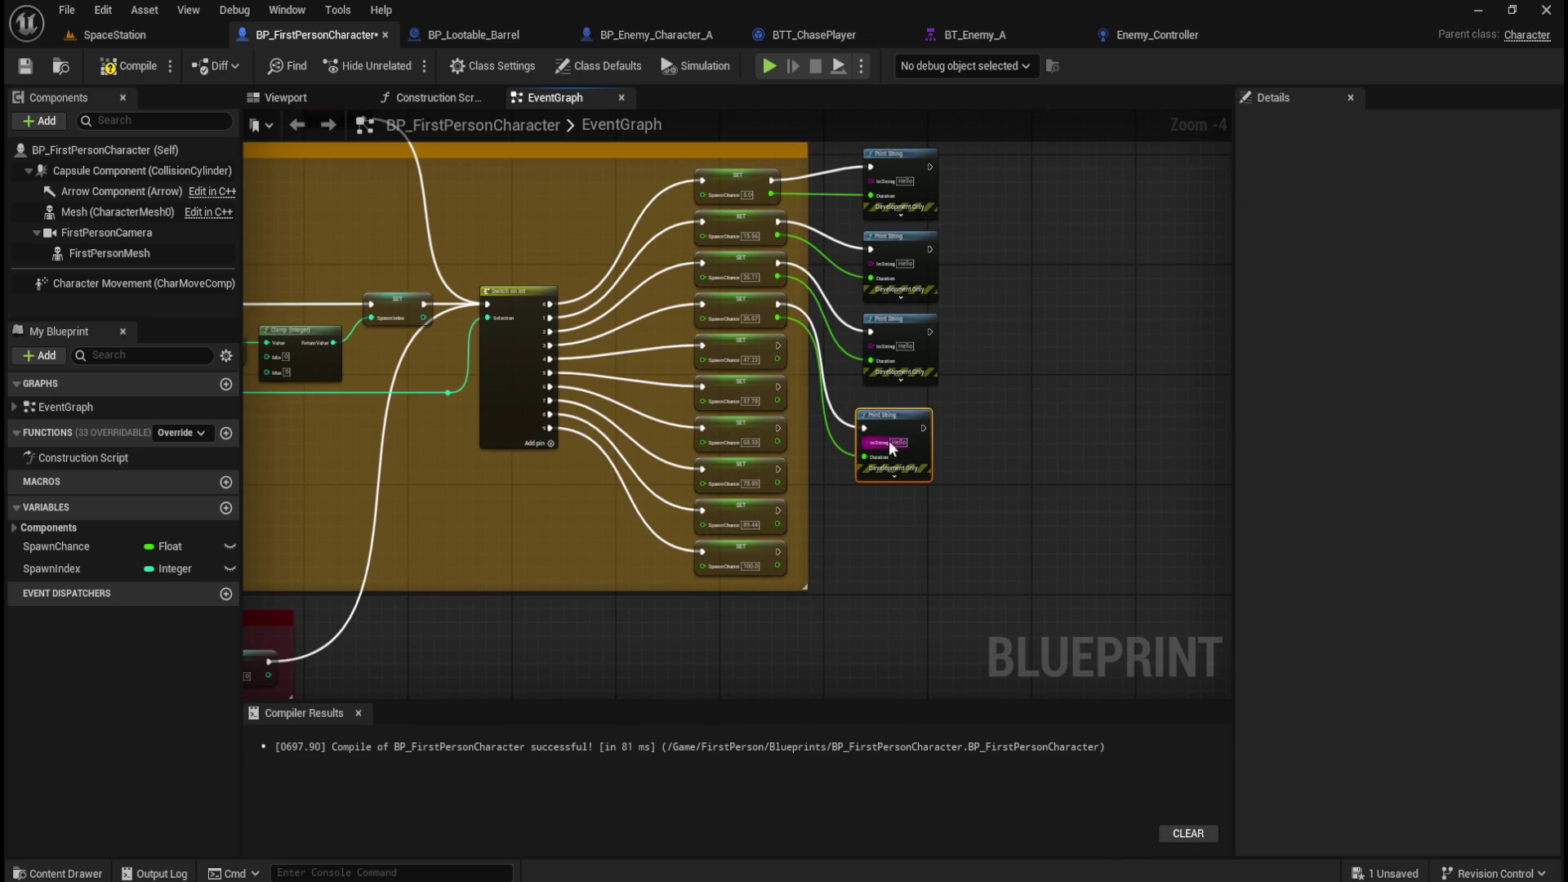
pyautogui.click(871, 534)
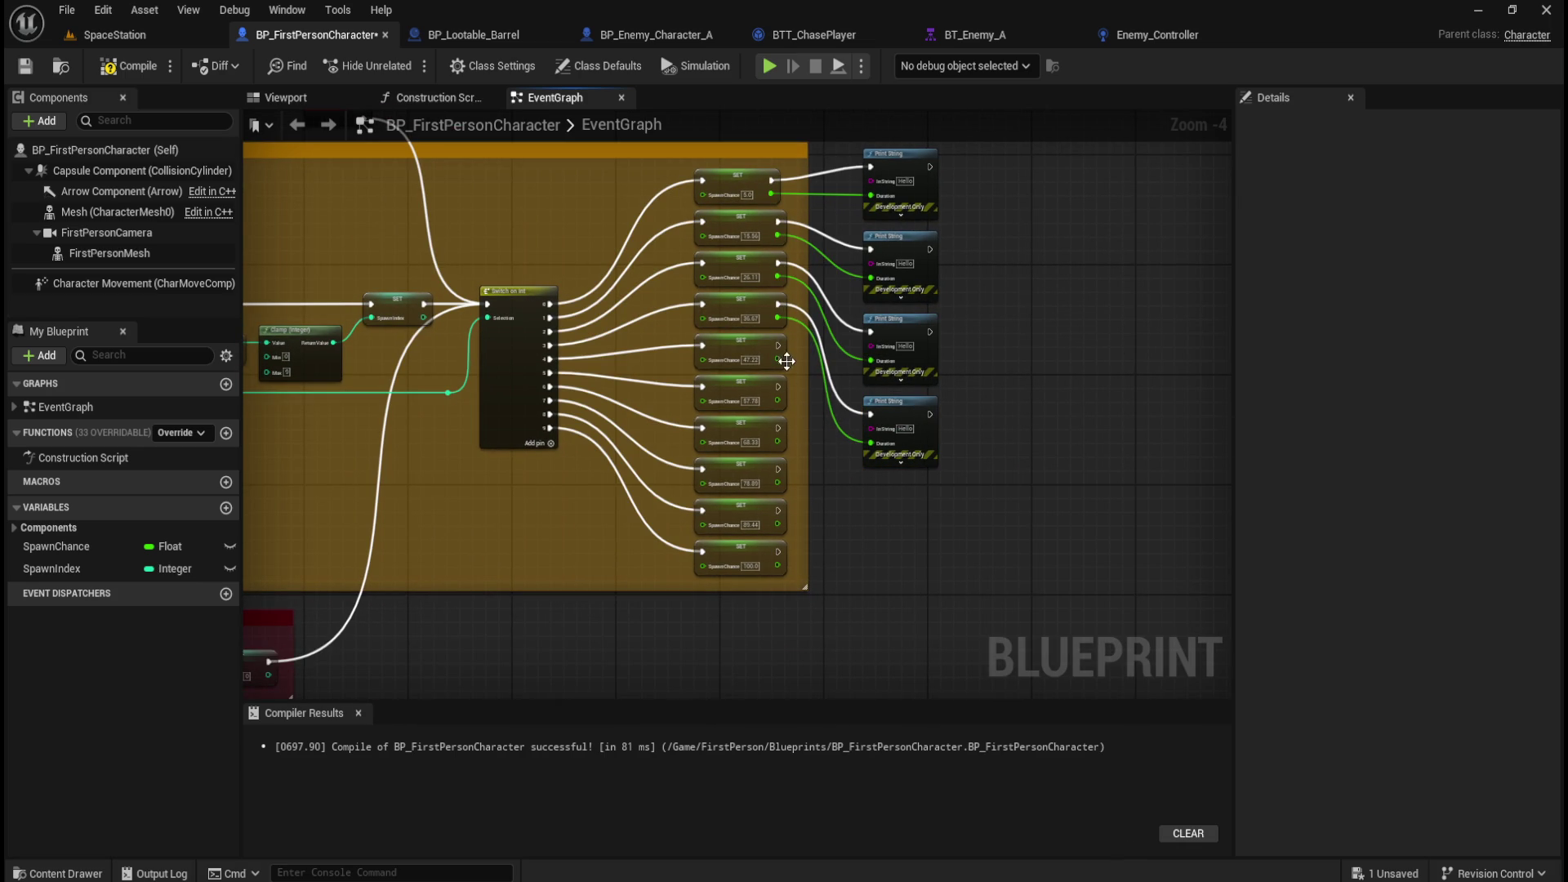
# Add Print String nodes after the 47.22, 57.78 and 68.33 SpawnChance SET nodes.
pyautogui.moveTo(781, 358); pyautogui.dragTo(859, 492)
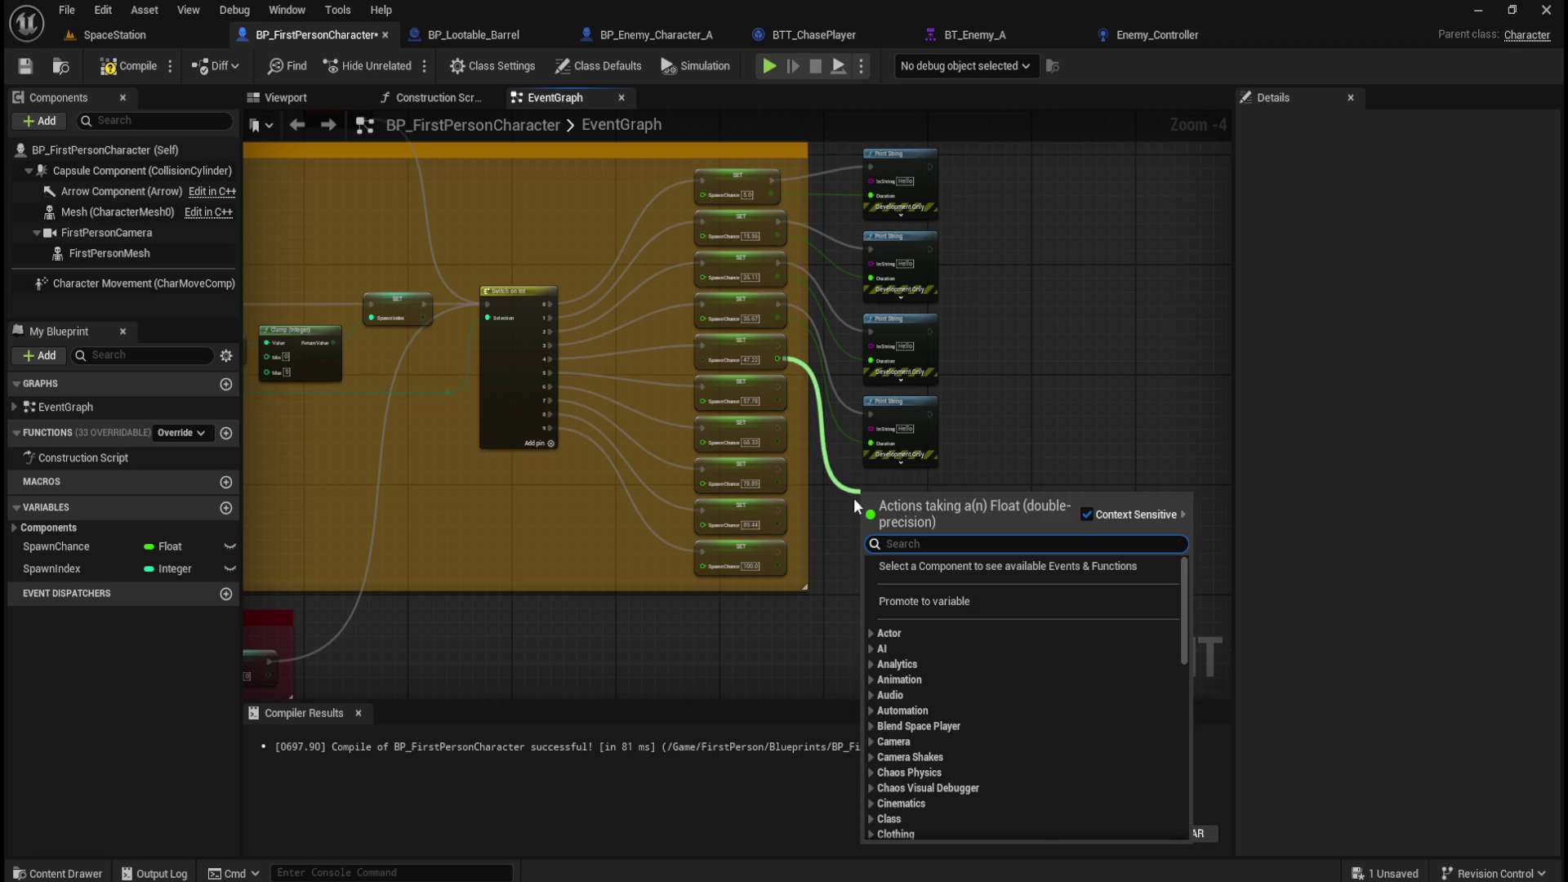
pyautogui.write('print')
pyautogui.press('Return')
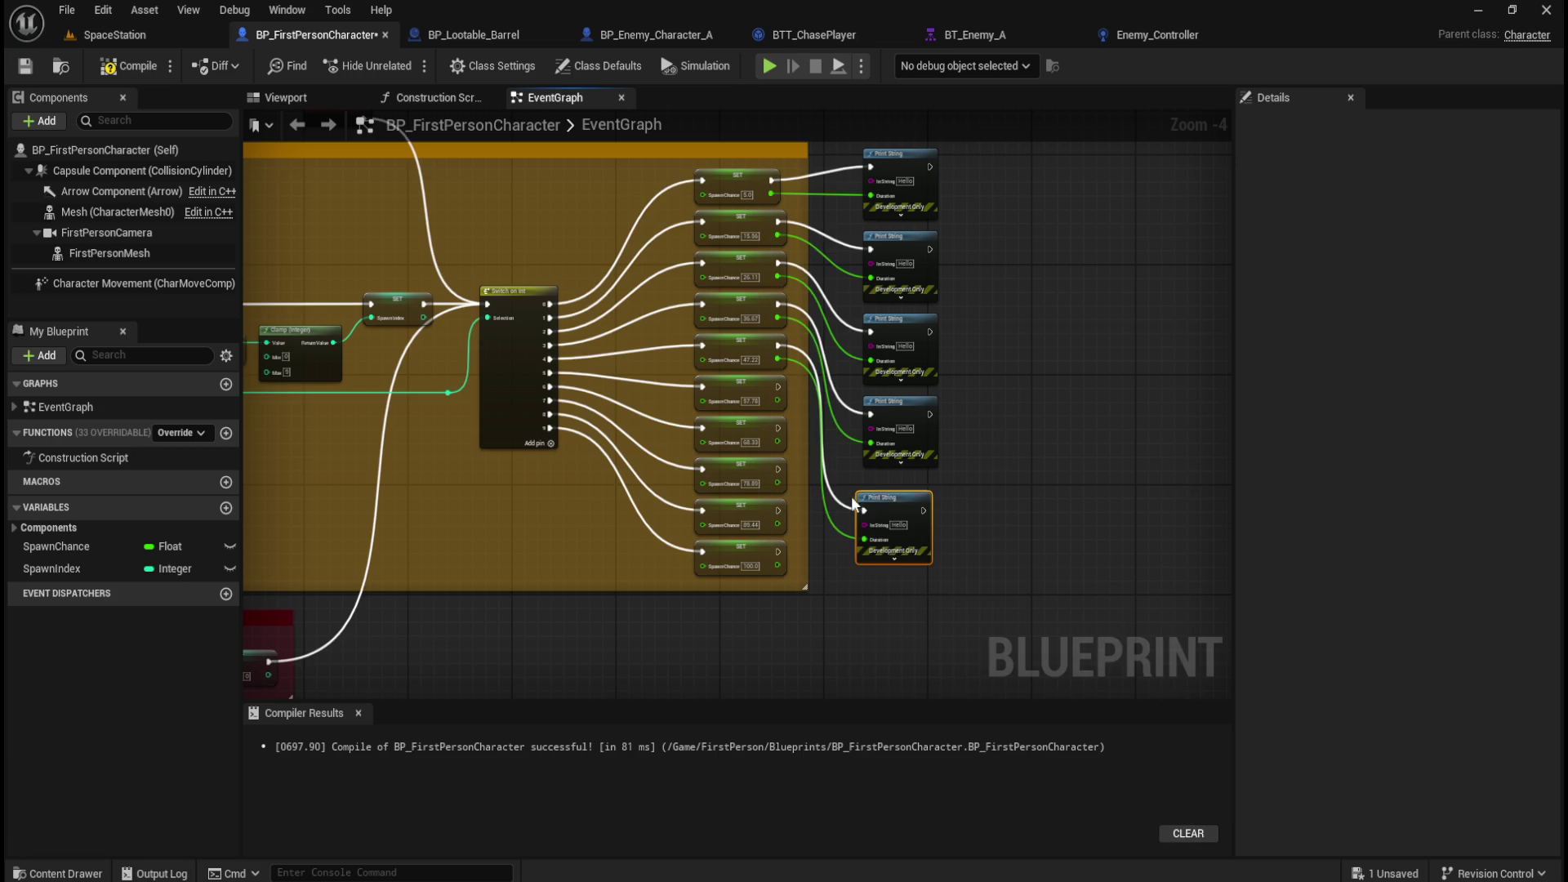
pyautogui.moveTo(902, 505); pyautogui.dragTo(908, 492)
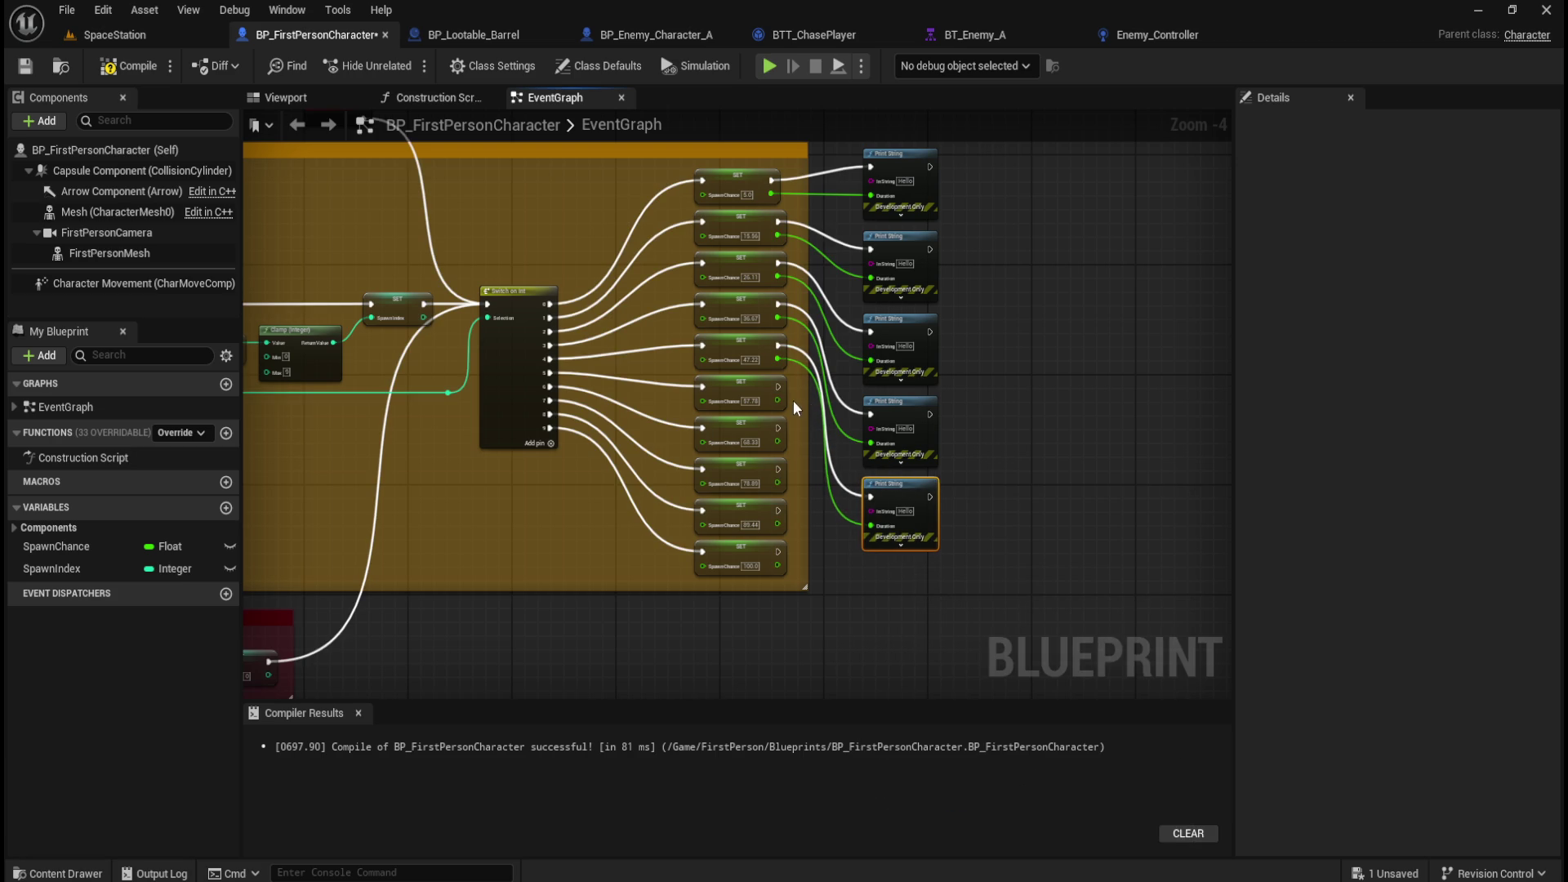
pyautogui.moveTo(777, 400)
pyautogui.mouseDown()
pyautogui.moveTo(836, 567)
pyautogui.moveTo(855, 585)
pyautogui.moveTo(908, 565)
pyautogui.mouseUp()
pyautogui.write('prin')
pyautogui.press('Return')
pyautogui.moveTo(1032, 573); pyautogui.dragTo(1000, 399)
pyautogui.moveTo(757, 260); pyautogui.dragTo(846, 483)
pyautogui.write('print')
pyautogui.press('Return')
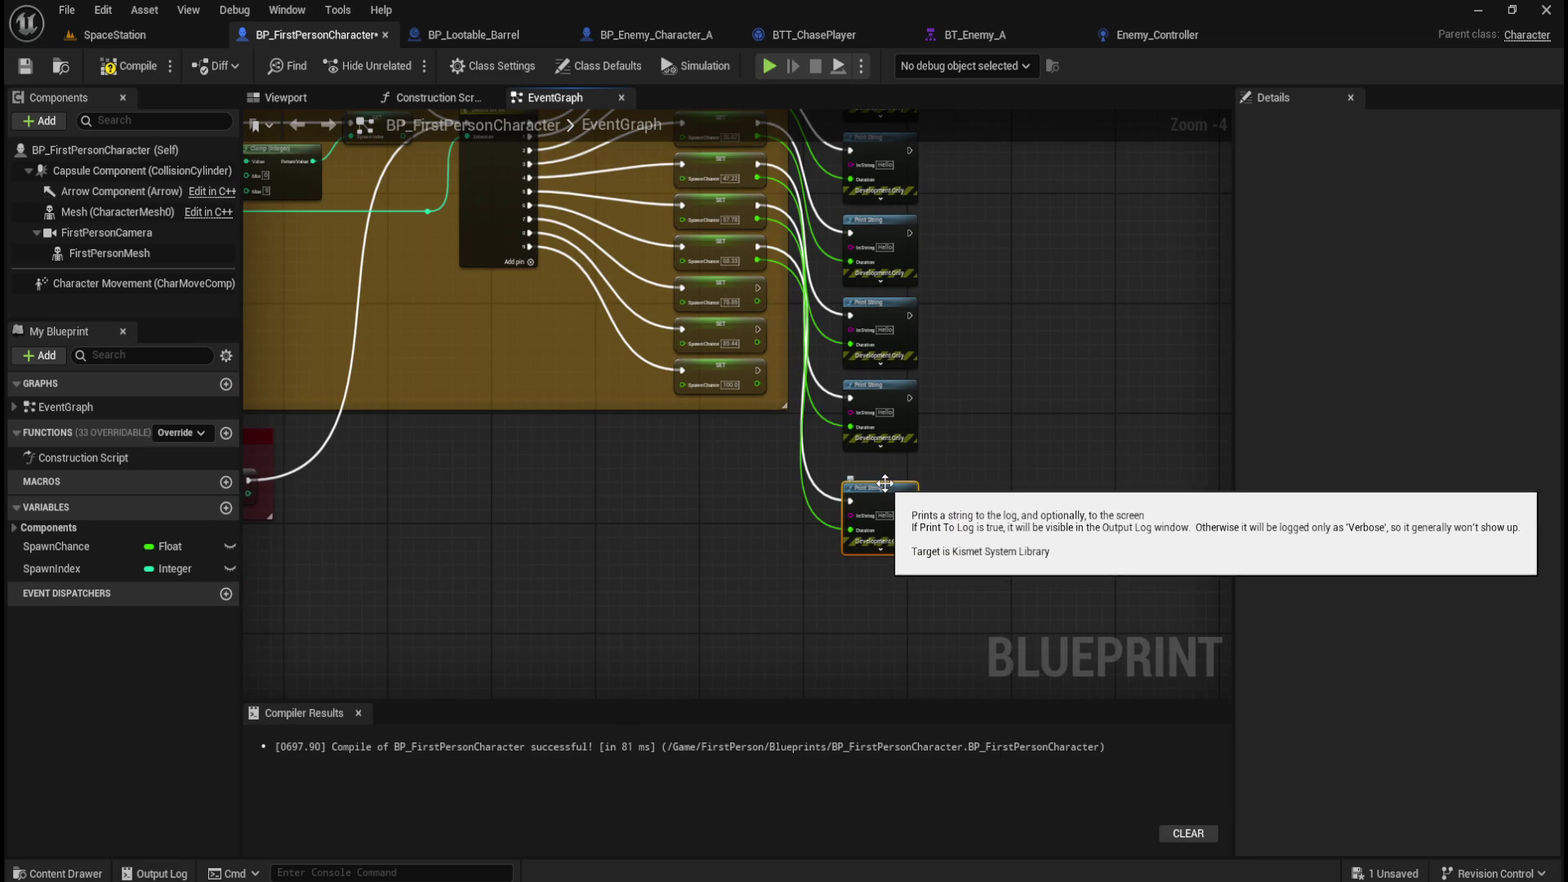
pyautogui.moveTo(973, 340)
pyautogui.mouseDown()
pyautogui.moveTo(1029, 392)
pyautogui.moveTo(1051, 554)
pyautogui.moveTo(966, 333)
pyautogui.mouseUp()
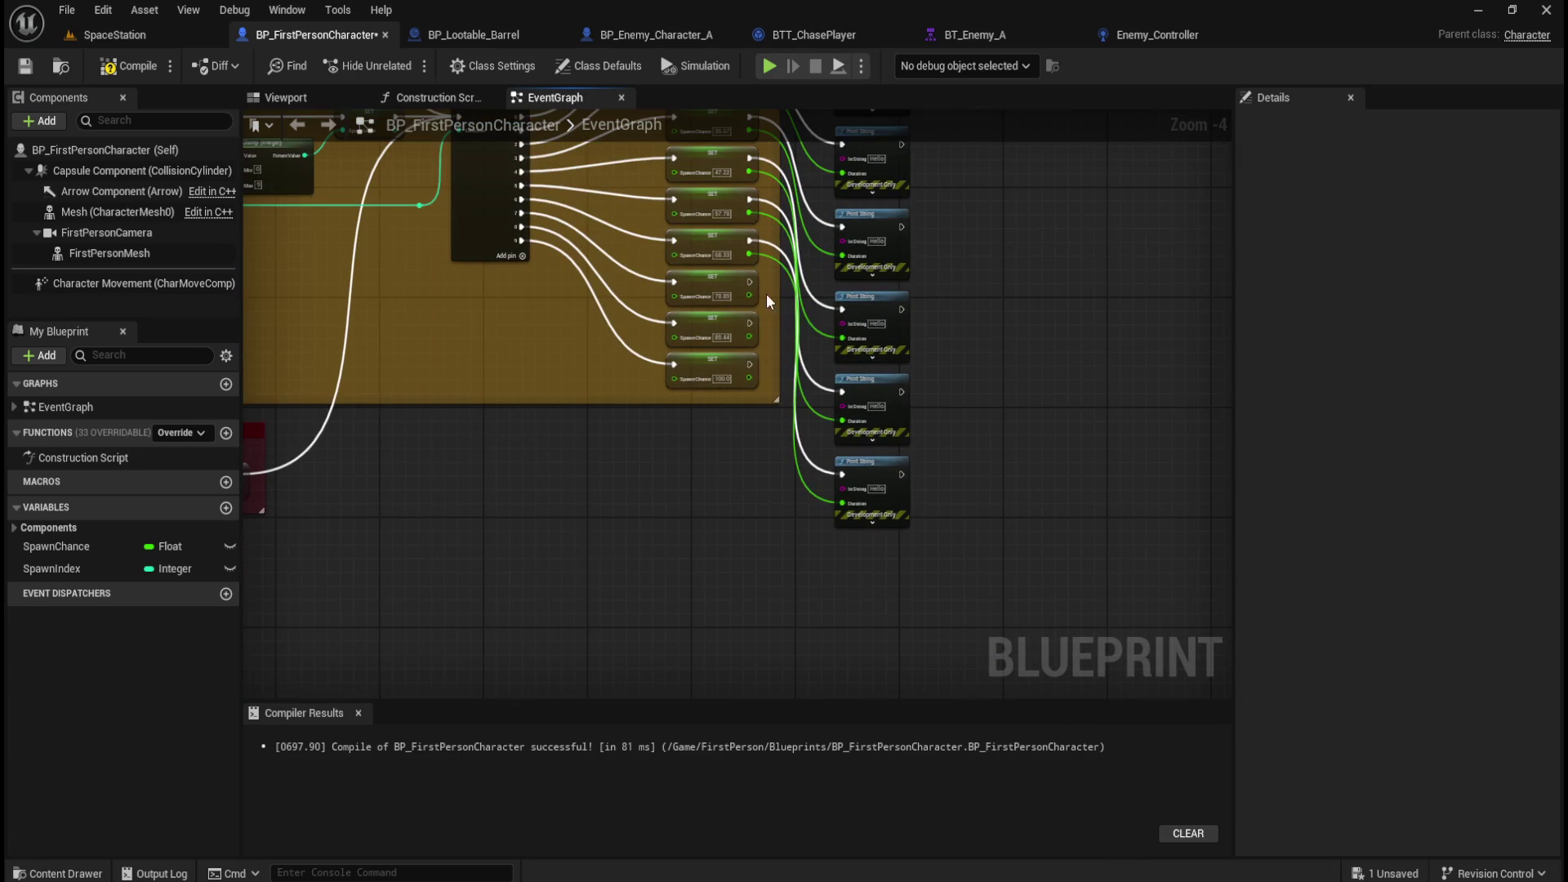
pyautogui.moveTo(749, 295)
pyautogui.mouseDown()
pyautogui.moveTo(797, 504)
pyautogui.moveTo(831, 550)
pyautogui.moveTo(790, 544)
pyautogui.mouseUp()
# Undo the mistaken wire and give the 78.89 SET node its own Print String.
pyautogui.press('Escape')
pyautogui.moveTo(749, 296); pyautogui.dragTo(843, 338)
pyautogui.hotkey('ctrl', 'z')
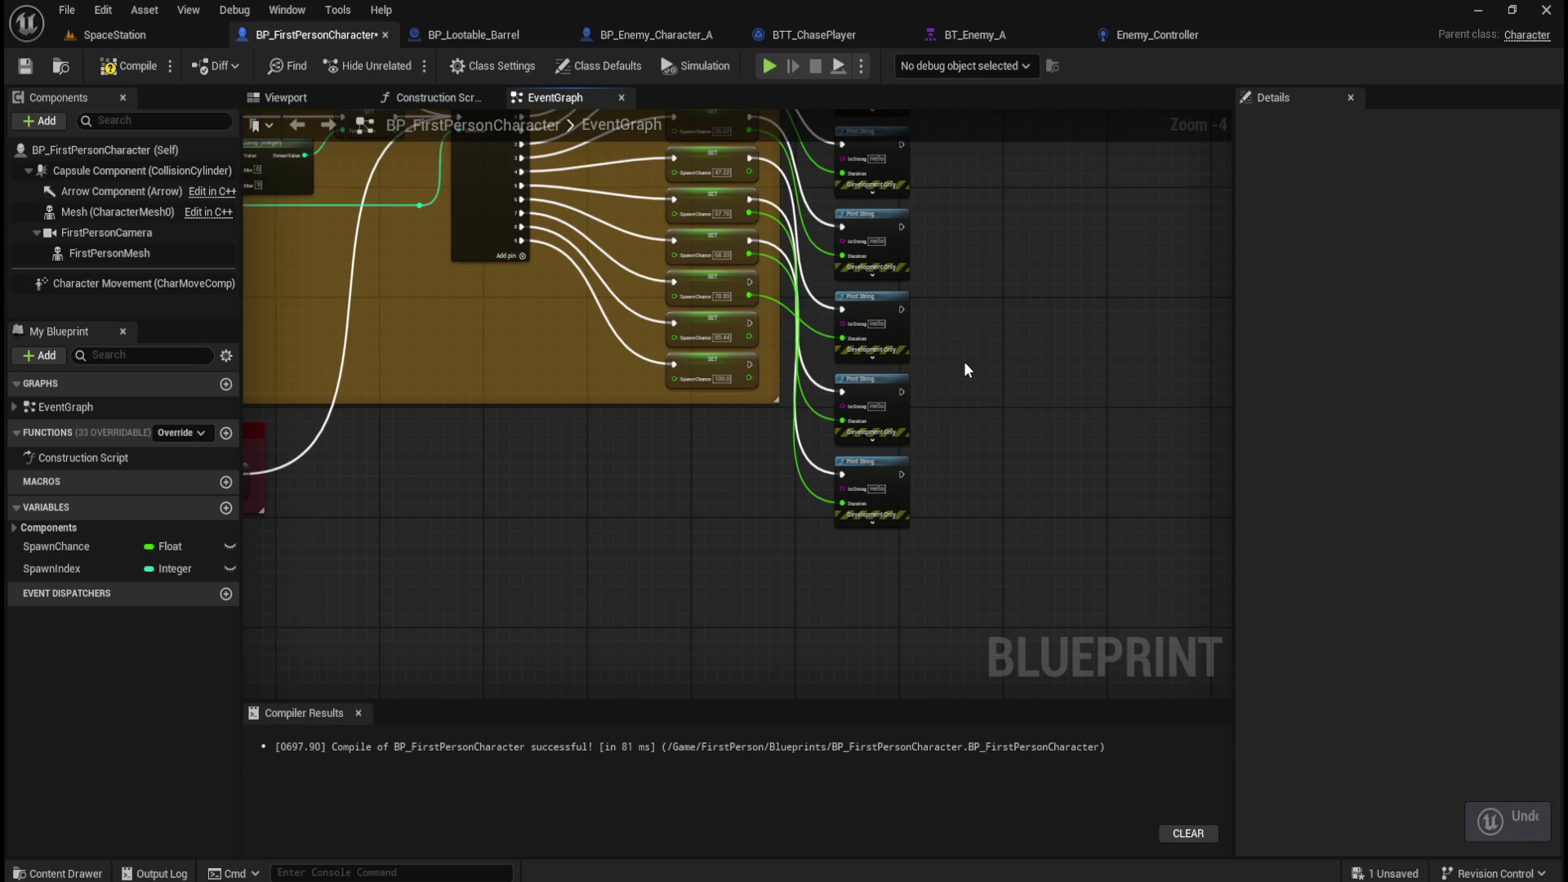
pyautogui.moveTo(749, 295)
pyautogui.mouseDown()
pyautogui.moveTo(834, 550)
pyautogui.moveTo(820, 565)
pyautogui.moveTo(850, 542)
pyautogui.mouseUp()
pyautogui.write('print')
pyautogui.press('Return')
pyautogui.click(721, 529)
# Add Print String nodes after the 85.44 and 100.0 SpawnChance SET nodes.
pyautogui.moveTo(748, 337)
pyautogui.mouseDown()
pyautogui.moveTo(835, 644)
pyautogui.moveTo(896, 636)
pyautogui.moveTo(884, 621)
pyautogui.mouseUp()
pyautogui.write('print')
pyautogui.press('Return')
pyautogui.click(962, 570)
pyautogui.moveTo(713, 533)
pyautogui.mouseDown()
pyautogui.moveTo(767, 230)
pyautogui.moveTo(856, 585)
pyautogui.moveTo(883, 561)
pyautogui.mouseUp()
pyautogui.write('print')
pyautogui.press('Return')
pyautogui.click(1017, 463)
pyautogui.scroll(5, 1017, 463)
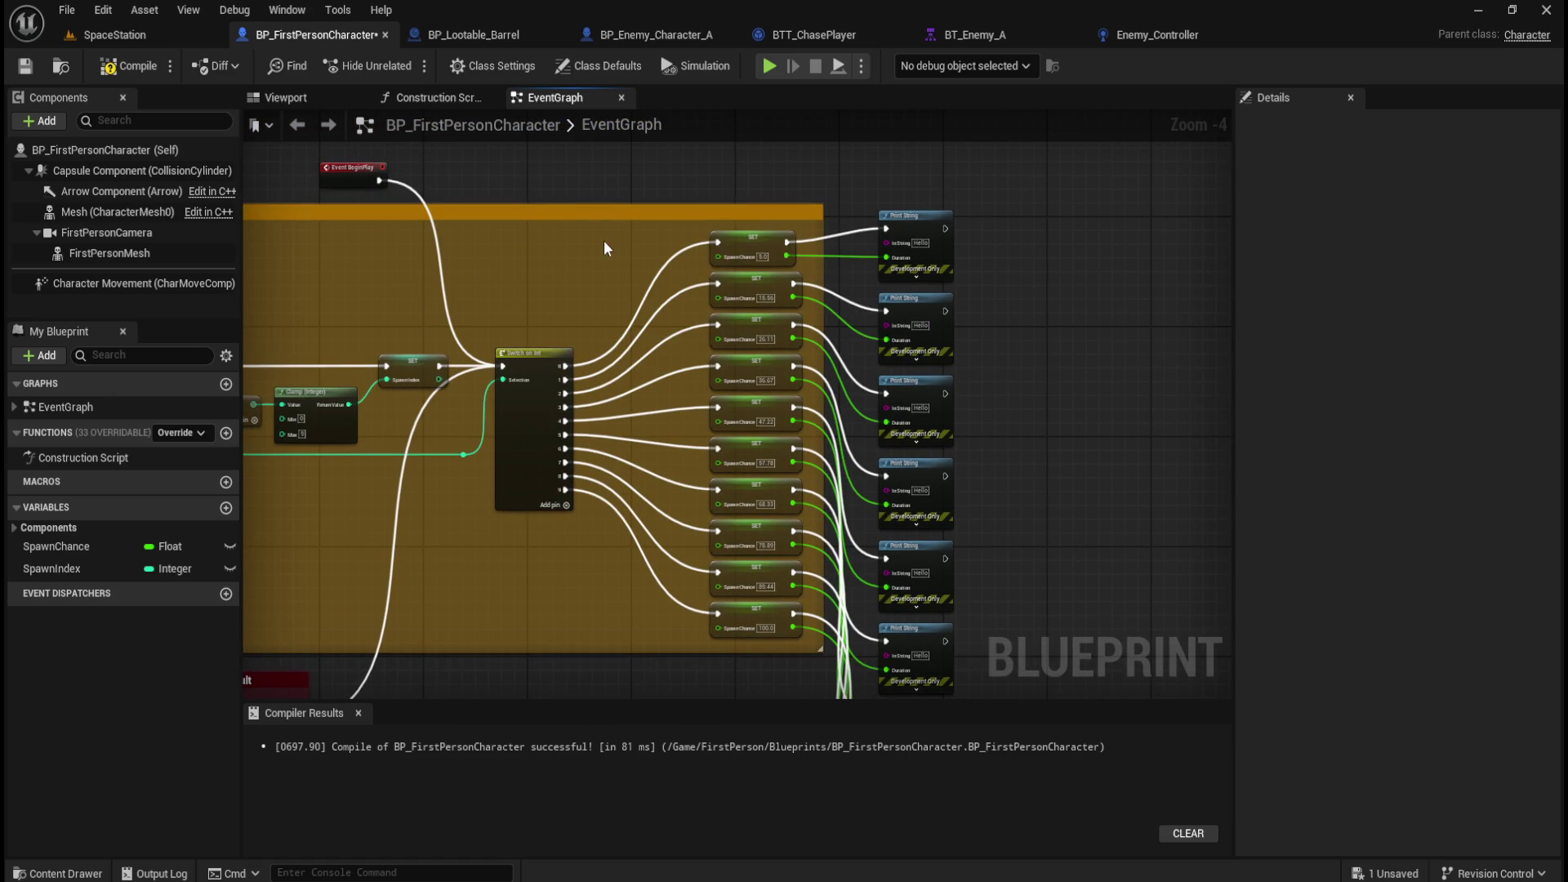
pyautogui.moveTo(575, 275); pyautogui.dragTo(730, 317)
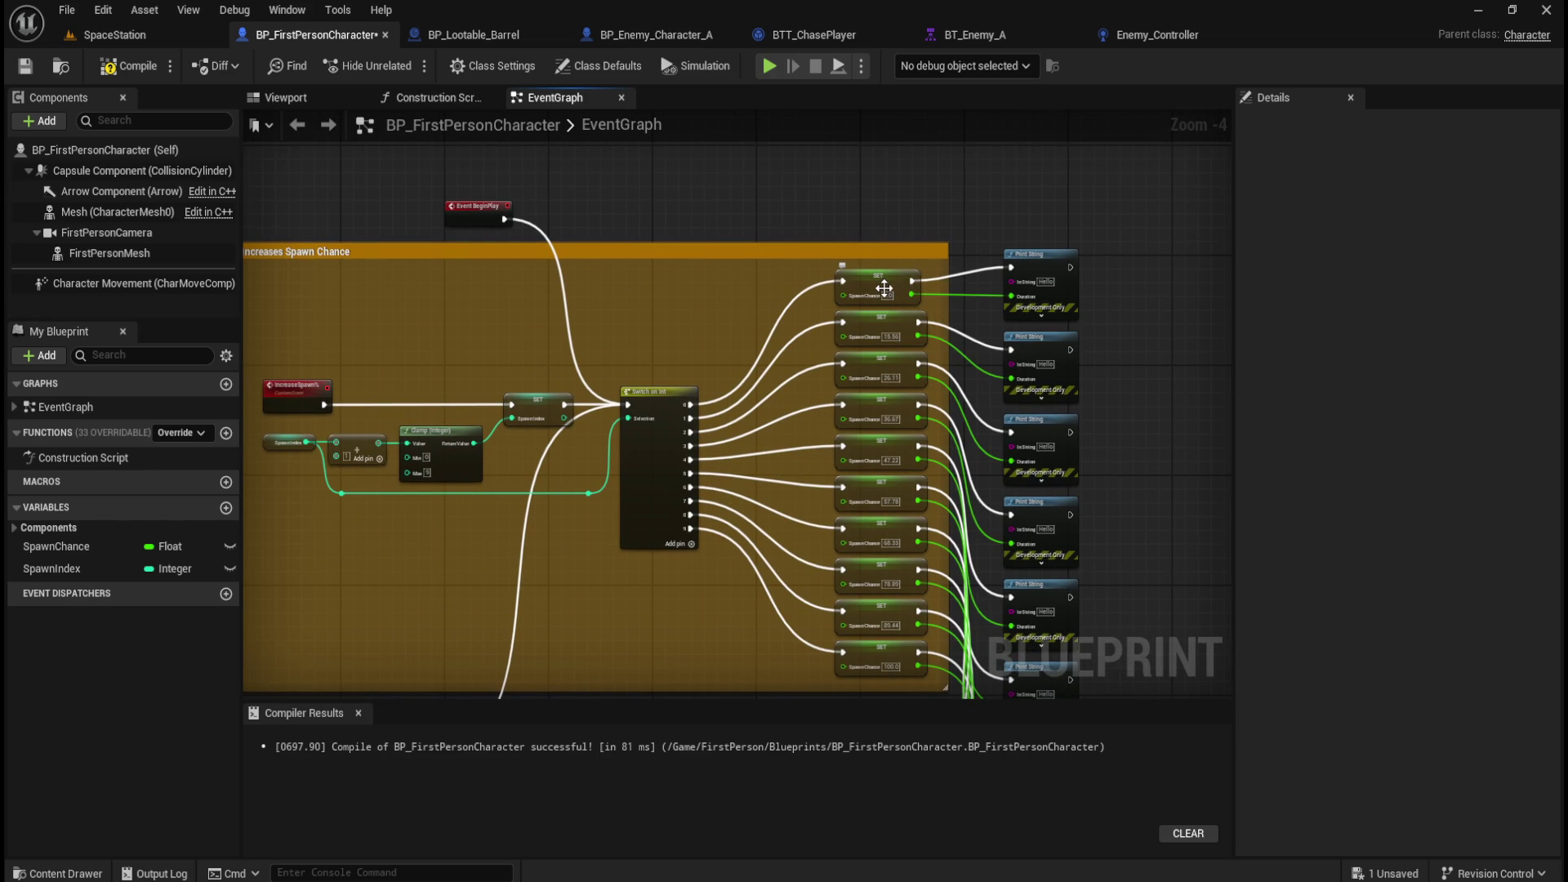
# Review the Switch on Int and SET nodes down to 100.0, then compile and save BP_FirstPersonCharacter.
pyautogui.scroll(4, 606, 376)
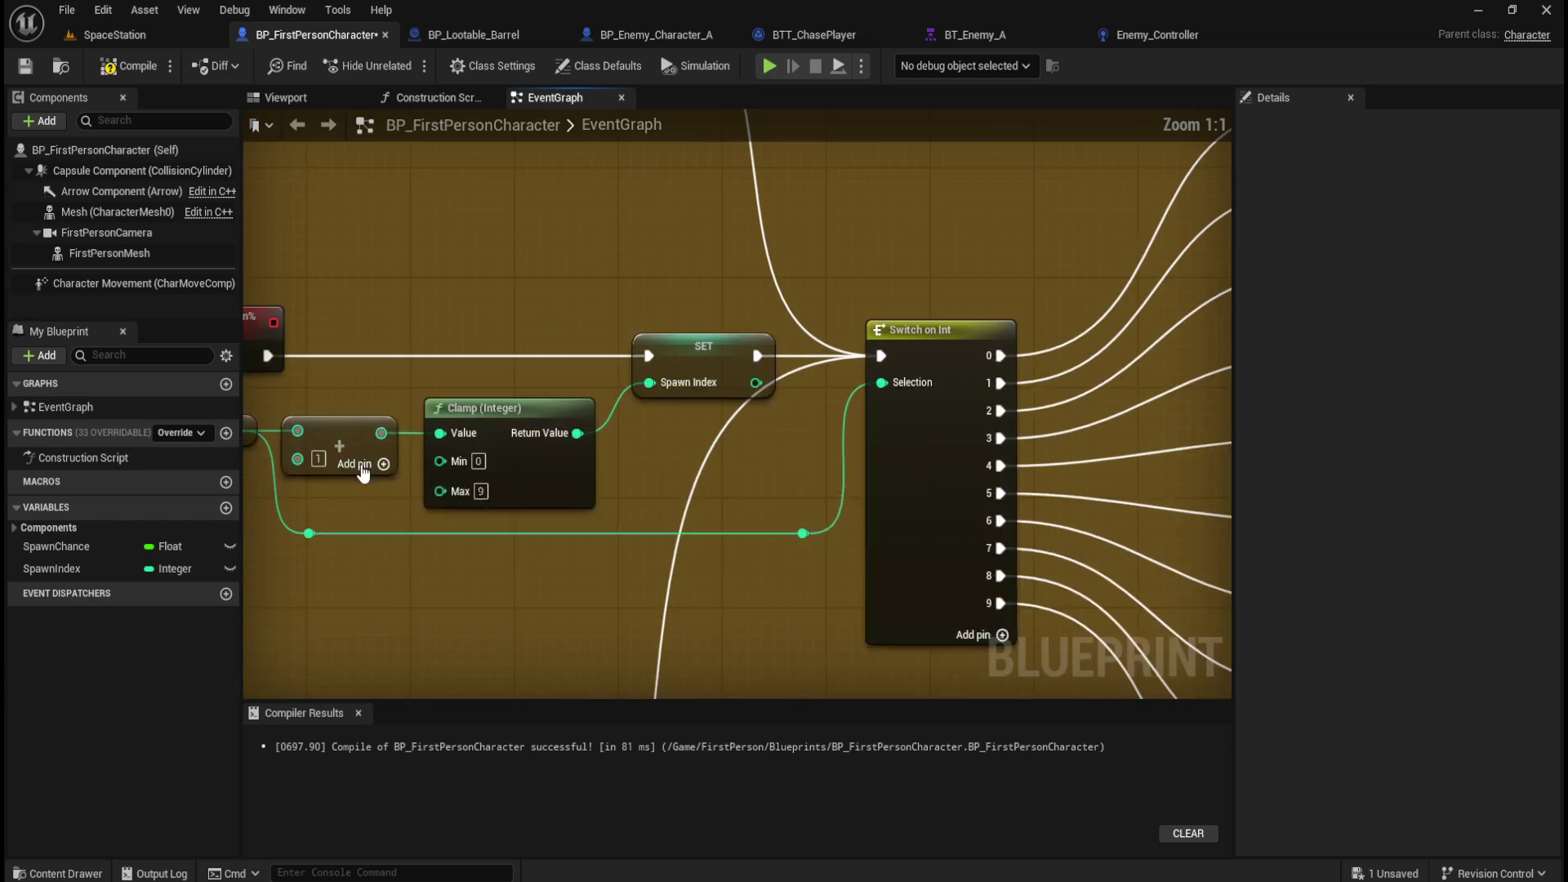
pyautogui.scroll(-4, 571, 531)
pyautogui.scroll(3, 562, 602)
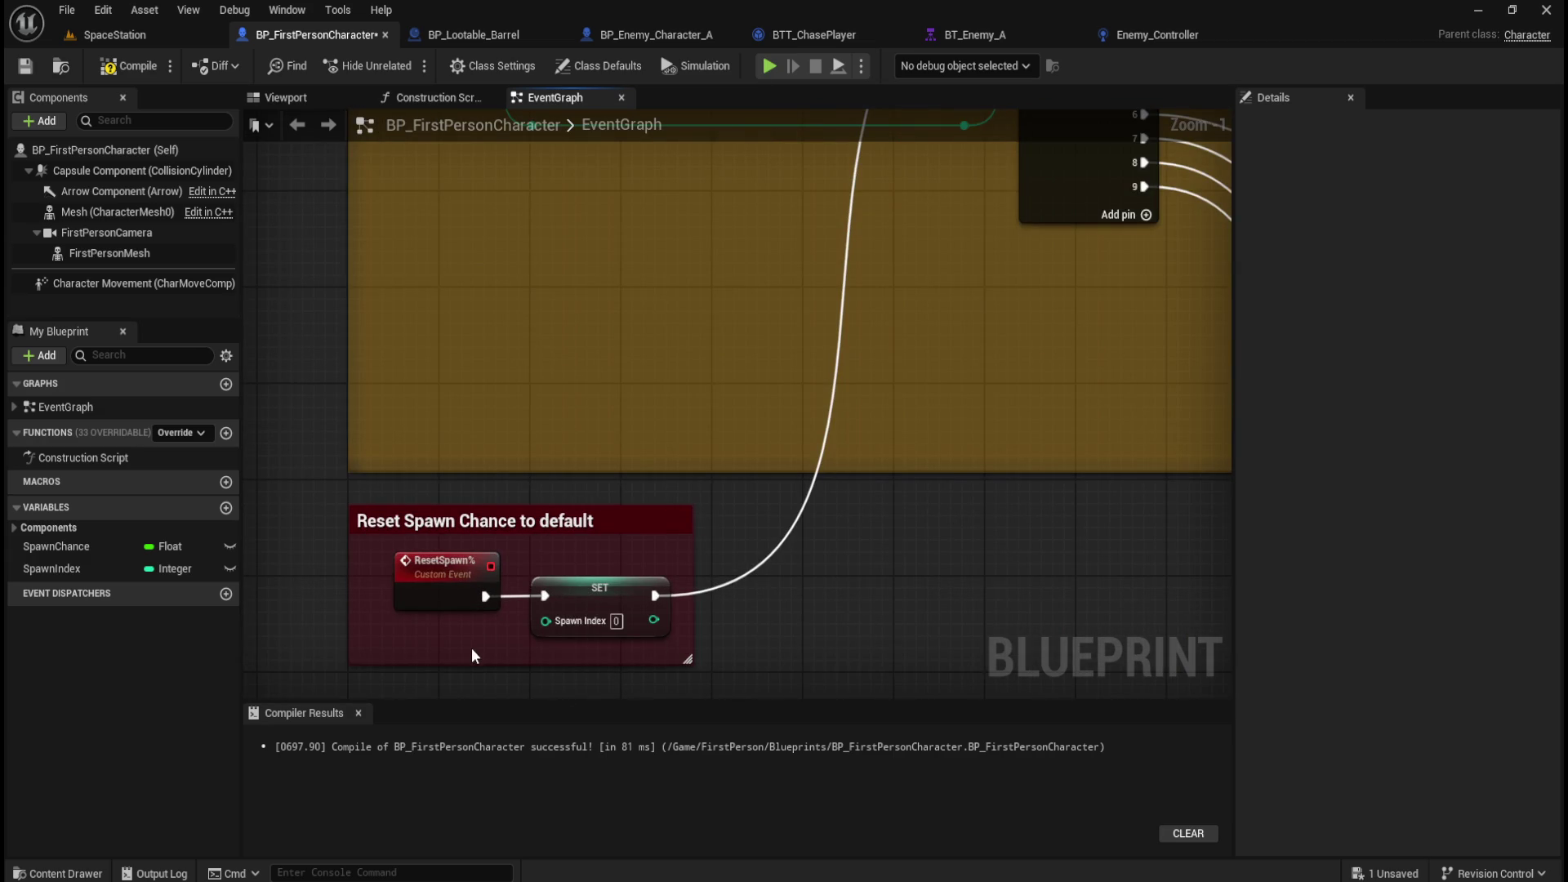
pyautogui.scroll(-4, 454, 646)
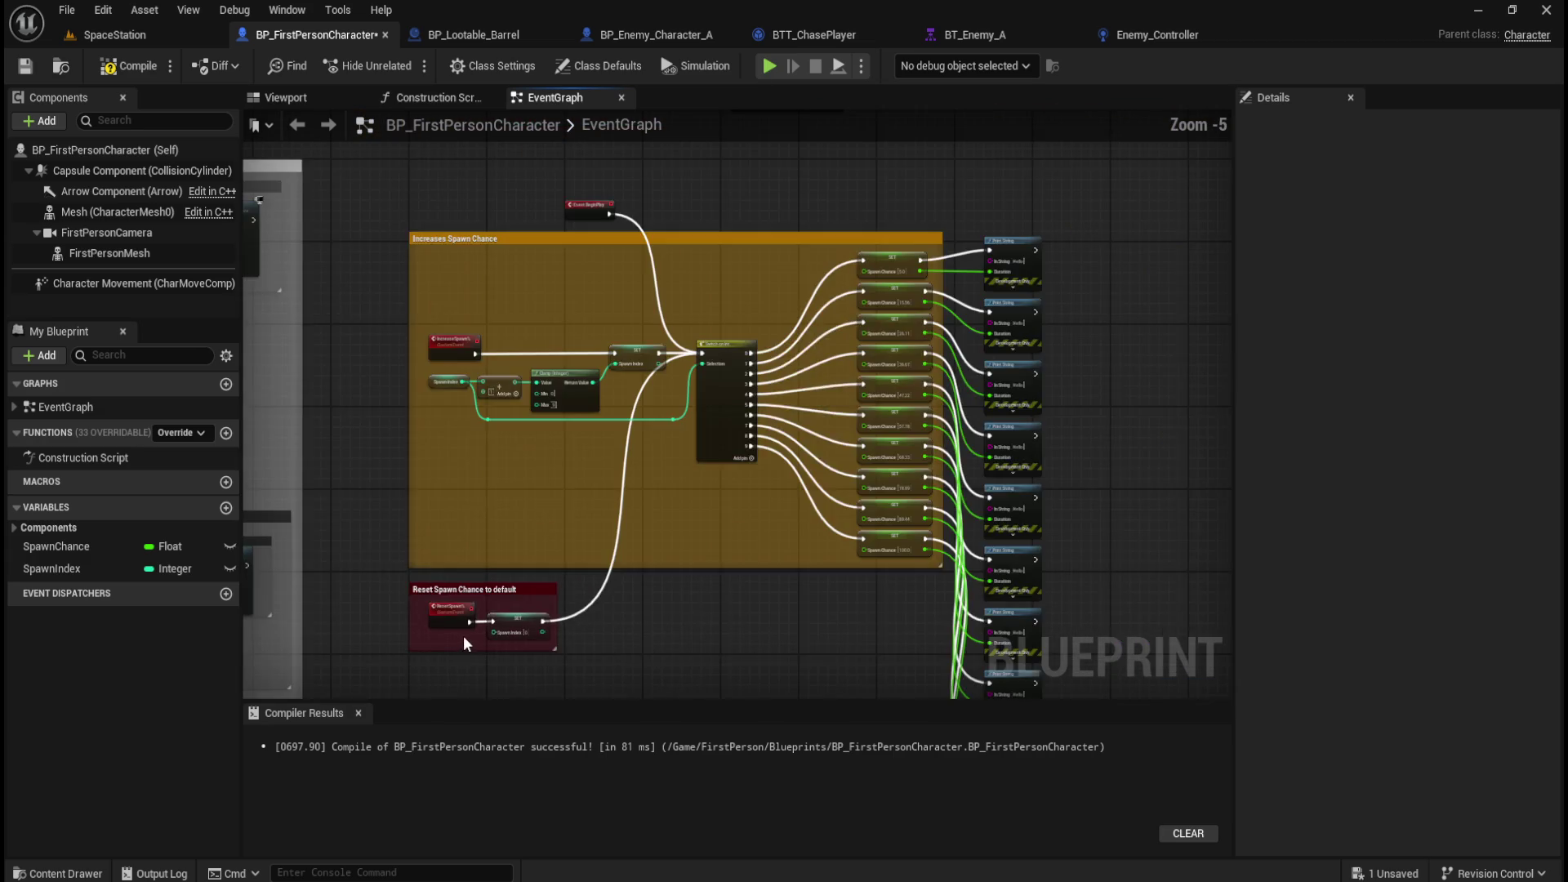
pyautogui.scroll(1, 461, 635)
pyautogui.moveTo(577, 564)
pyautogui.mouseDown()
pyautogui.moveTo(493, 551)
pyautogui.moveTo(504, 526)
pyautogui.mouseUp()
pyautogui.scroll(-1, 587, 474)
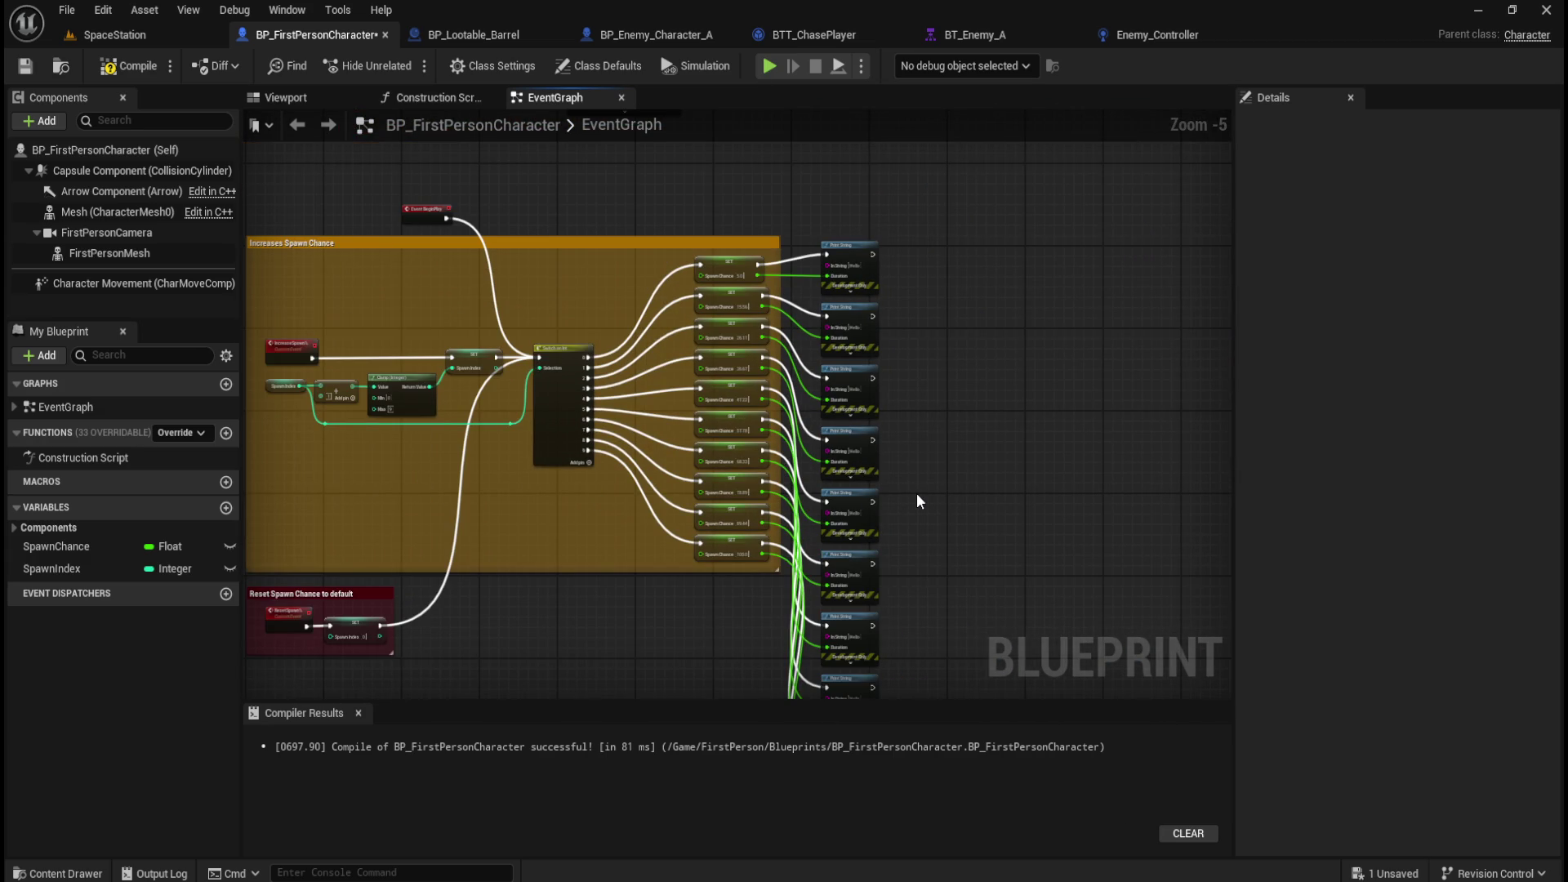
pyautogui.moveTo(916, 492)
pyautogui.mouseDown()
pyautogui.moveTo(938, 466)
pyautogui.moveTo(980, 267)
pyautogui.moveTo(975, 458)
pyautogui.moveTo(934, 402)
pyautogui.moveTo(920, 326)
pyautogui.moveTo(816, 343)
pyautogui.moveTo(704, 326)
pyautogui.mouseUp()
pyautogui.scroll(4, 704, 326)
pyautogui.moveTo(515, 404); pyautogui.dragTo(521, 200)
pyautogui.moveTo(432, 601)
pyautogui.mouseDown()
pyautogui.moveTo(456, 491)
pyautogui.moveTo(531, 545)
pyautogui.moveTo(583, 540)
pyautogui.mouseUp()
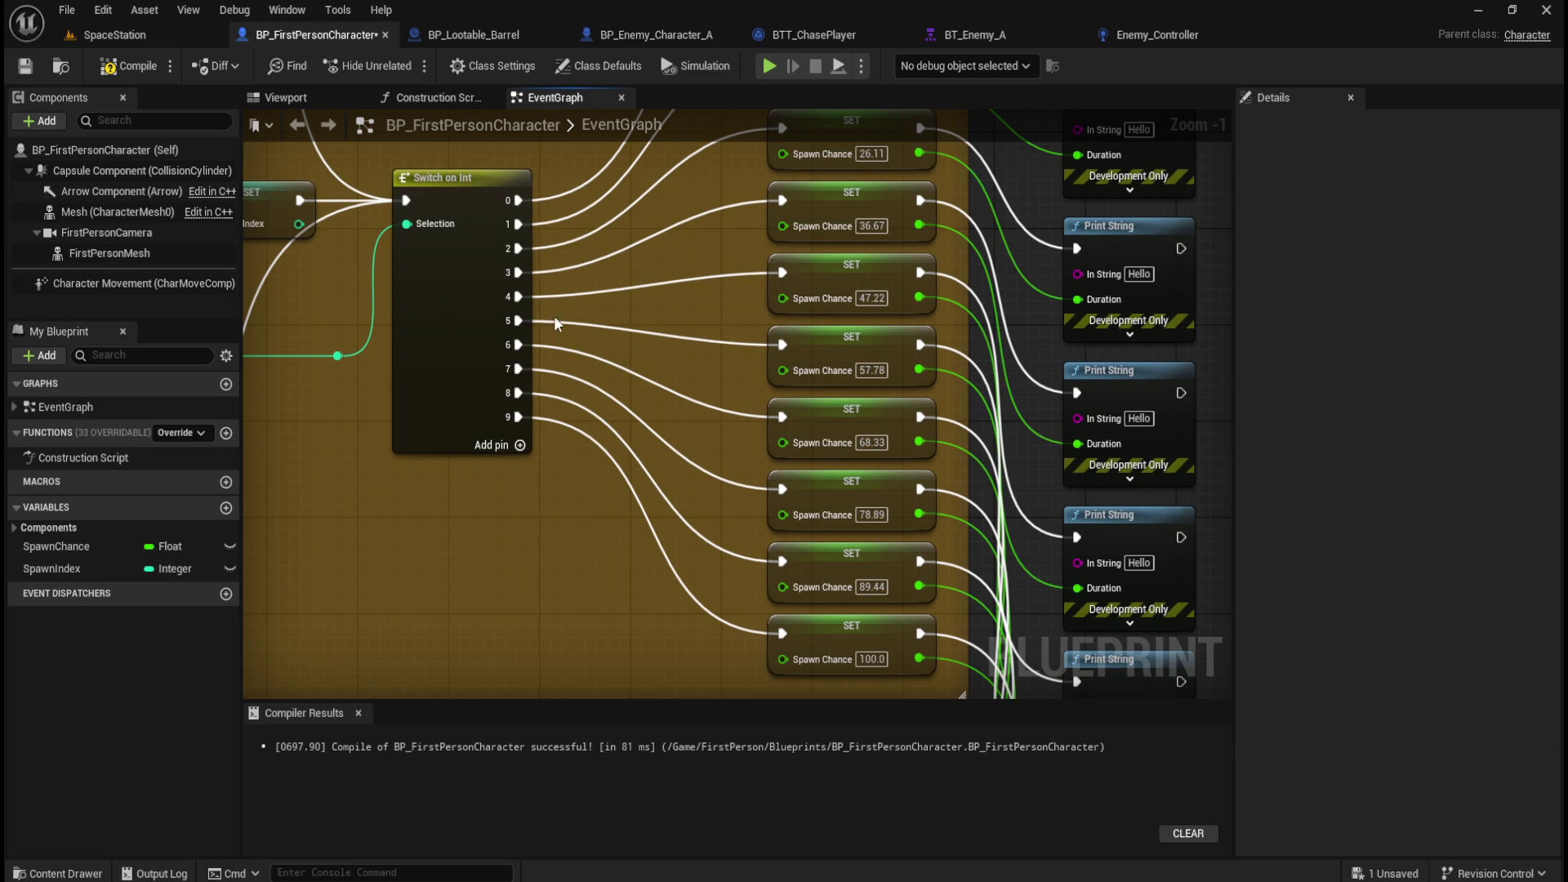
pyautogui.click(30, 66)
pyautogui.press('Home')
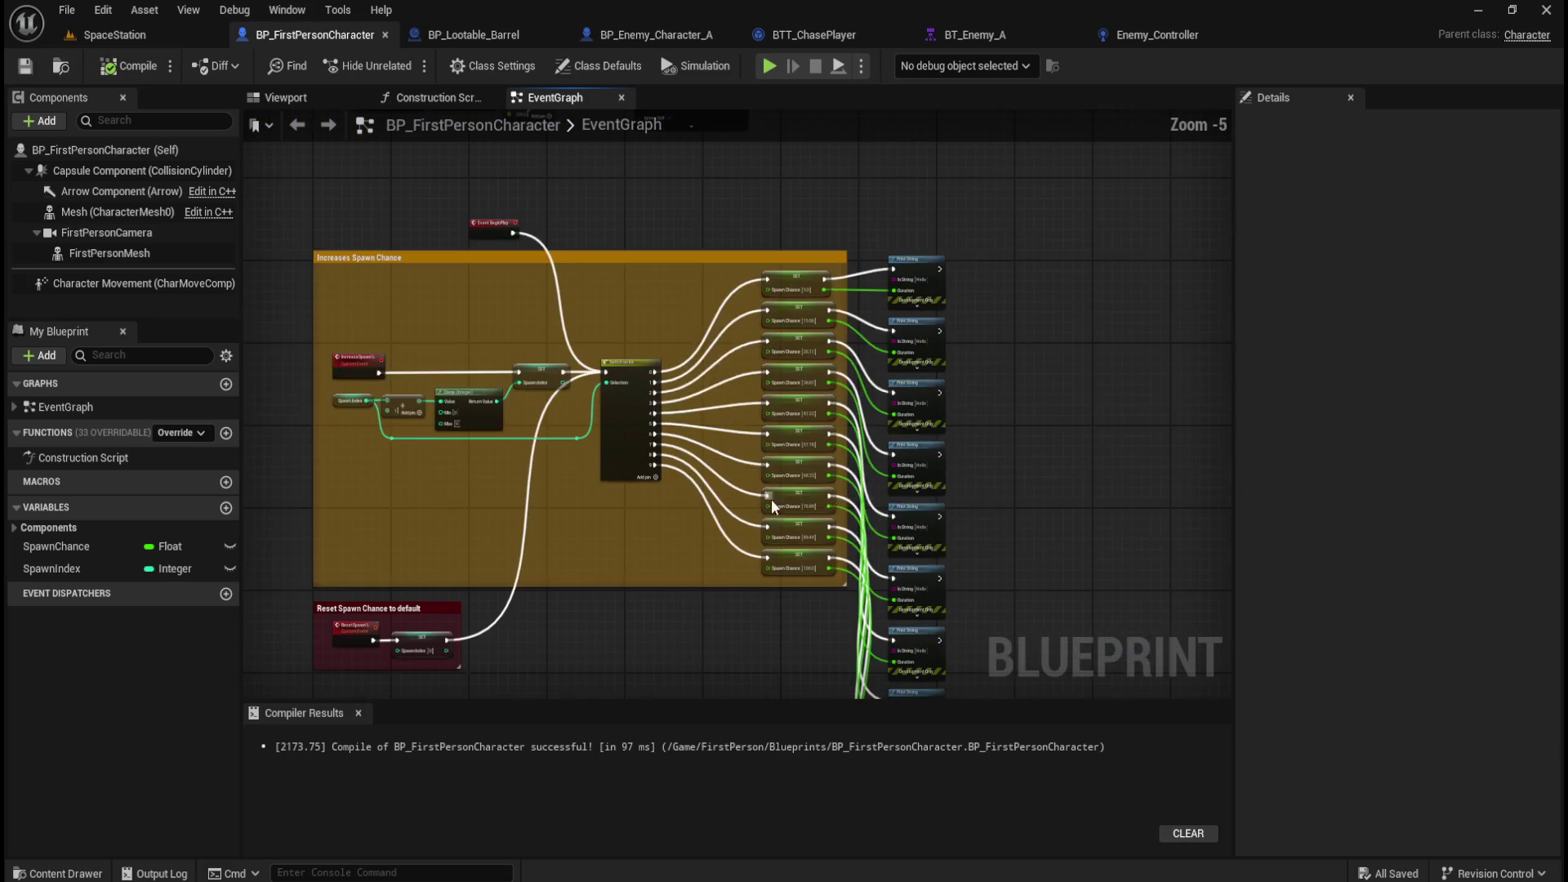
# Switch to BP_Lootable_Barrel and select the ResetLootable chain of nodes.
pyautogui.click(477, 38)
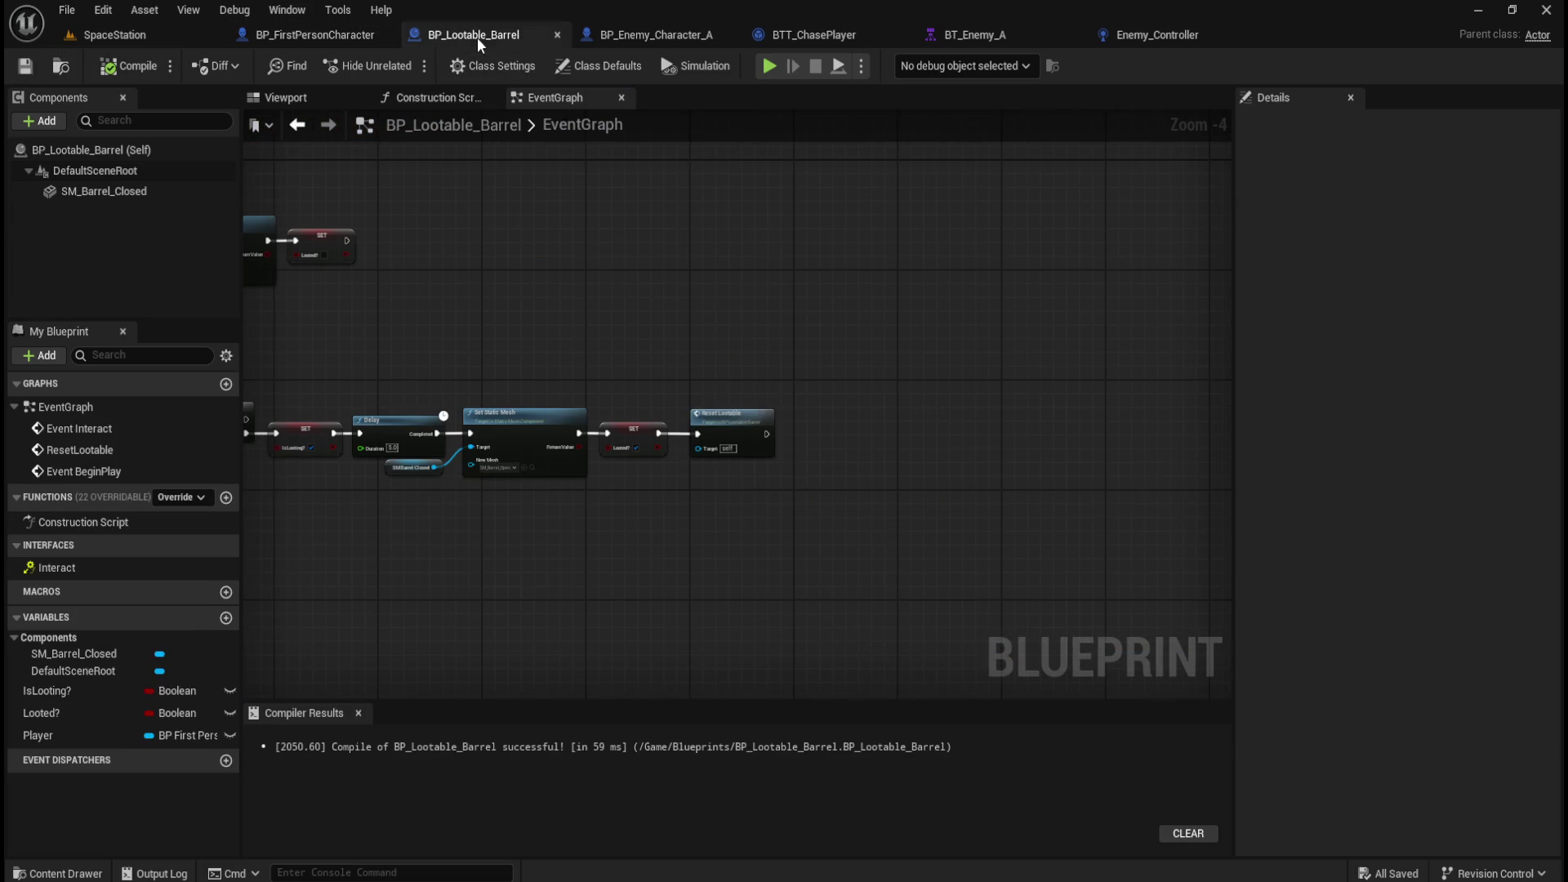
pyautogui.moveTo(777, 325)
pyautogui.mouseDown()
pyautogui.moveTo(710, 294)
pyautogui.moveTo(890, 343)
pyautogui.mouseUp()
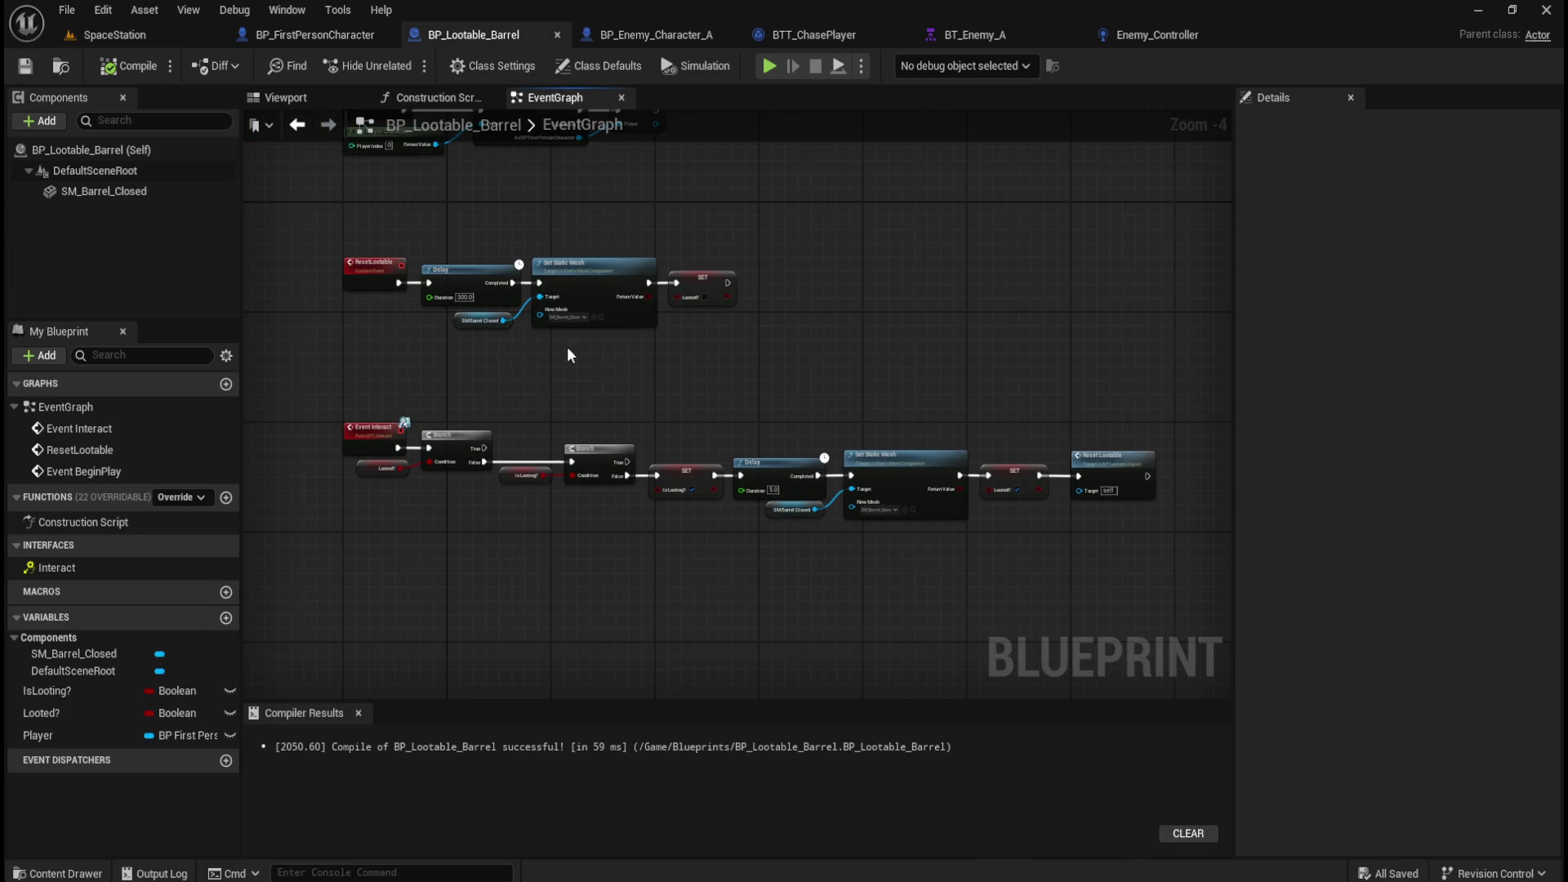
pyautogui.moveTo(380, 404); pyautogui.dragTo(509, 516)
pyautogui.scroll(3, 517, 519)
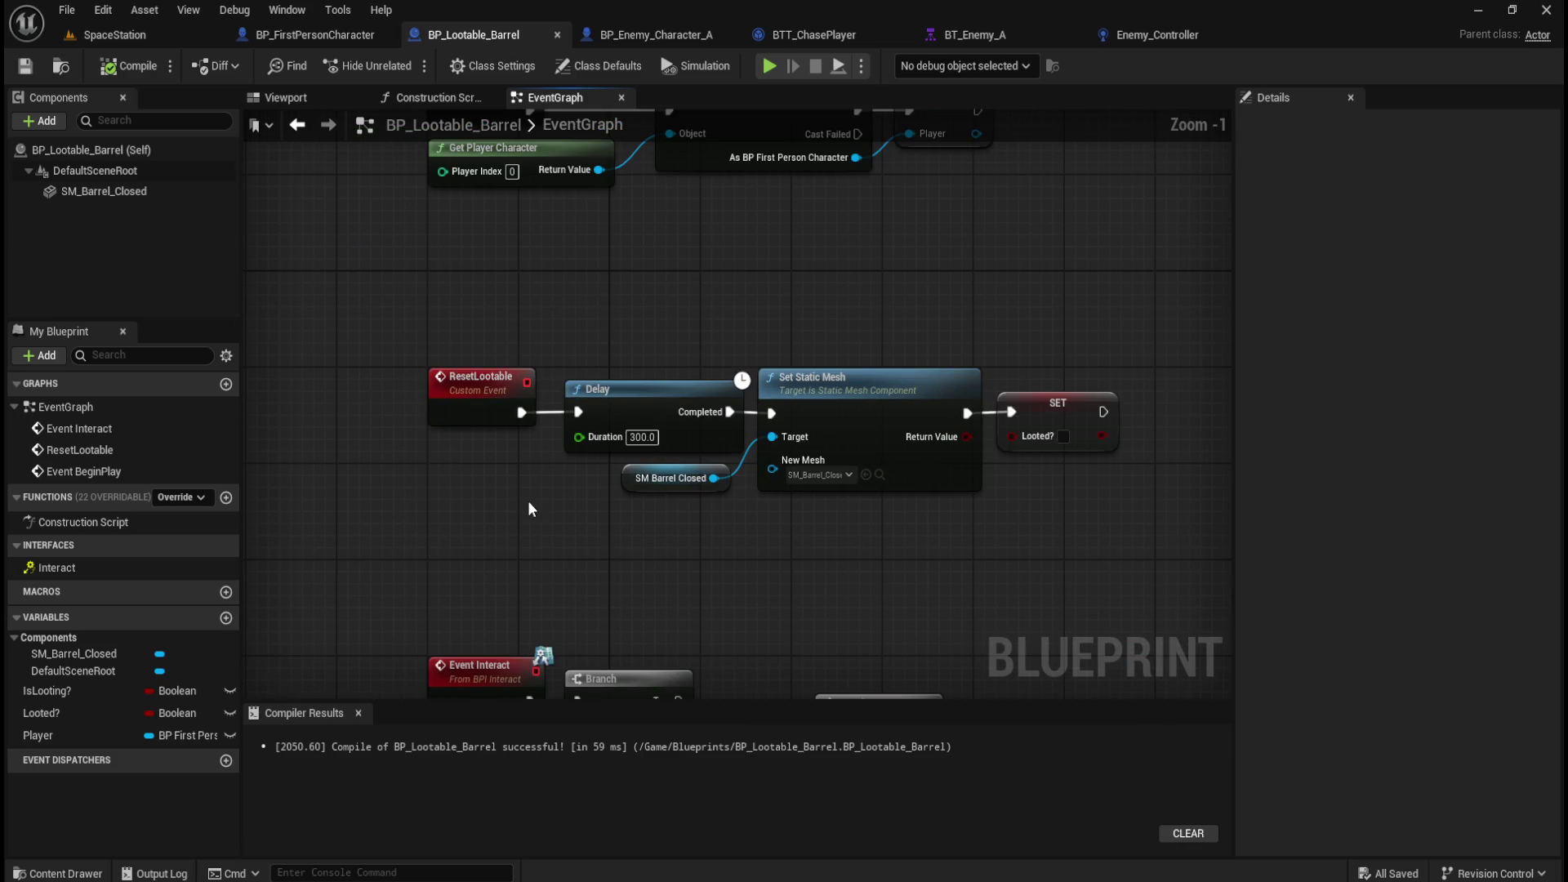
pyautogui.moveTo(393, 281); pyautogui.dragTo(1135, 538)
pyautogui.moveTo(419, 350)
pyautogui.mouseDown()
pyautogui.moveTo(1171, 566)
pyautogui.moveTo(1145, 538)
pyautogui.mouseUp()
# Wrap the selection in a comment titled 'Resets Lootable Container to be Lootable after 5 minutes time'.
pyautogui.write('c')
pyautogui.write('Resets loo')
pyautogui.press('BackSpace')
pyautogui.press('BackSpace')
pyautogui.press('BackSpace')
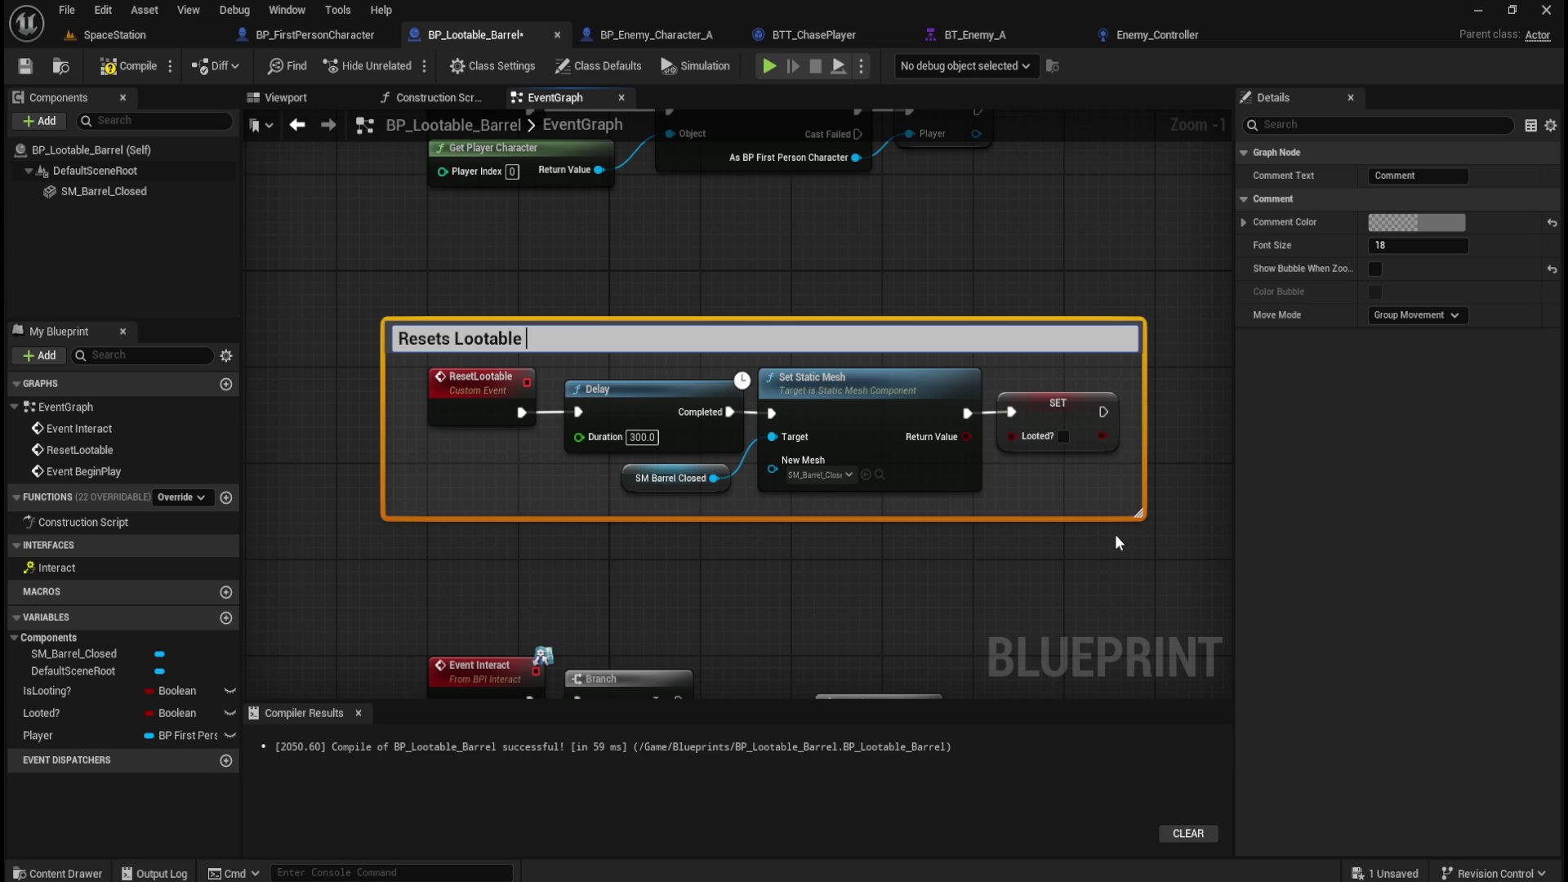
pyautogui.write('ainer to be Lootable af')
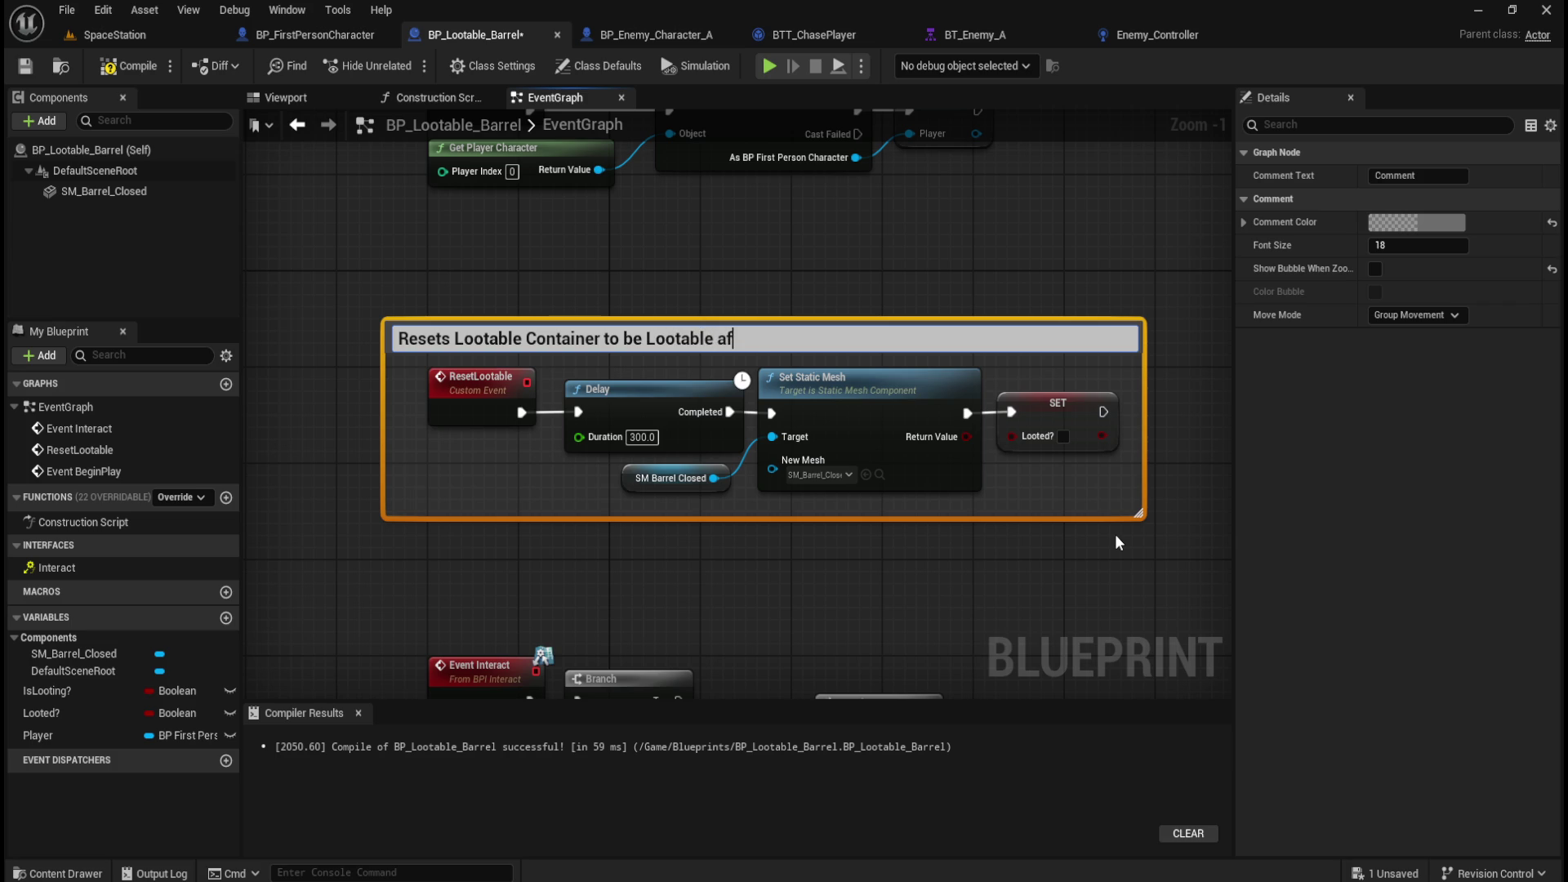
pyautogui.write('time')
pyautogui.press('Return')
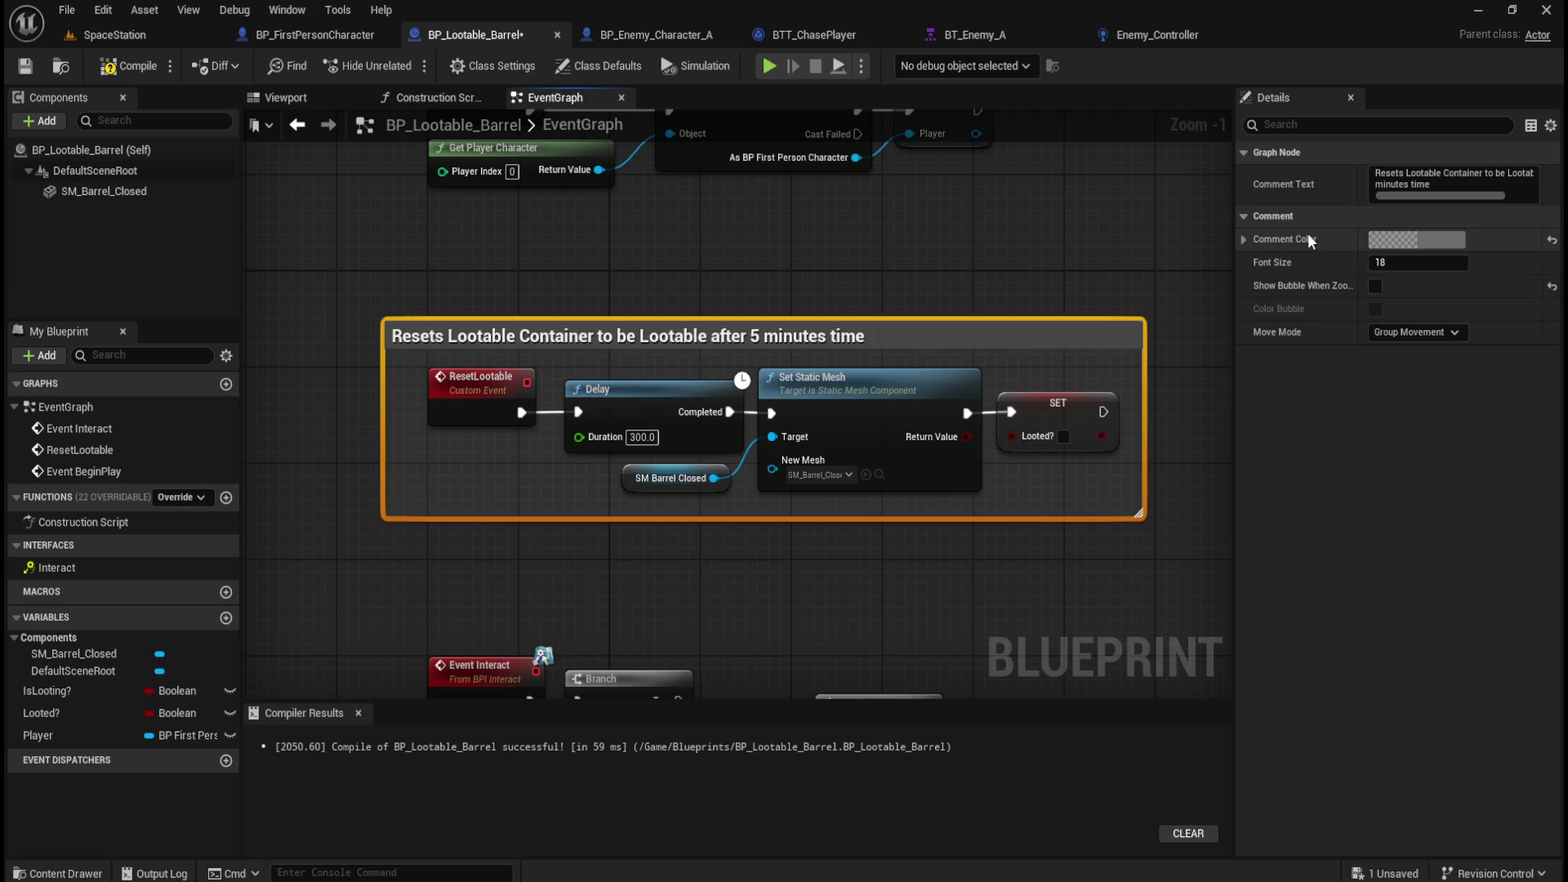
pyautogui.click(1415, 241)
# Set the comment colour to bright yellow at full opacity.
pyautogui.moveTo(1150, 422)
pyautogui.mouseDown()
pyautogui.moveTo(1145, 486)
pyautogui.moveTo(1222, 482)
pyautogui.mouseUp()
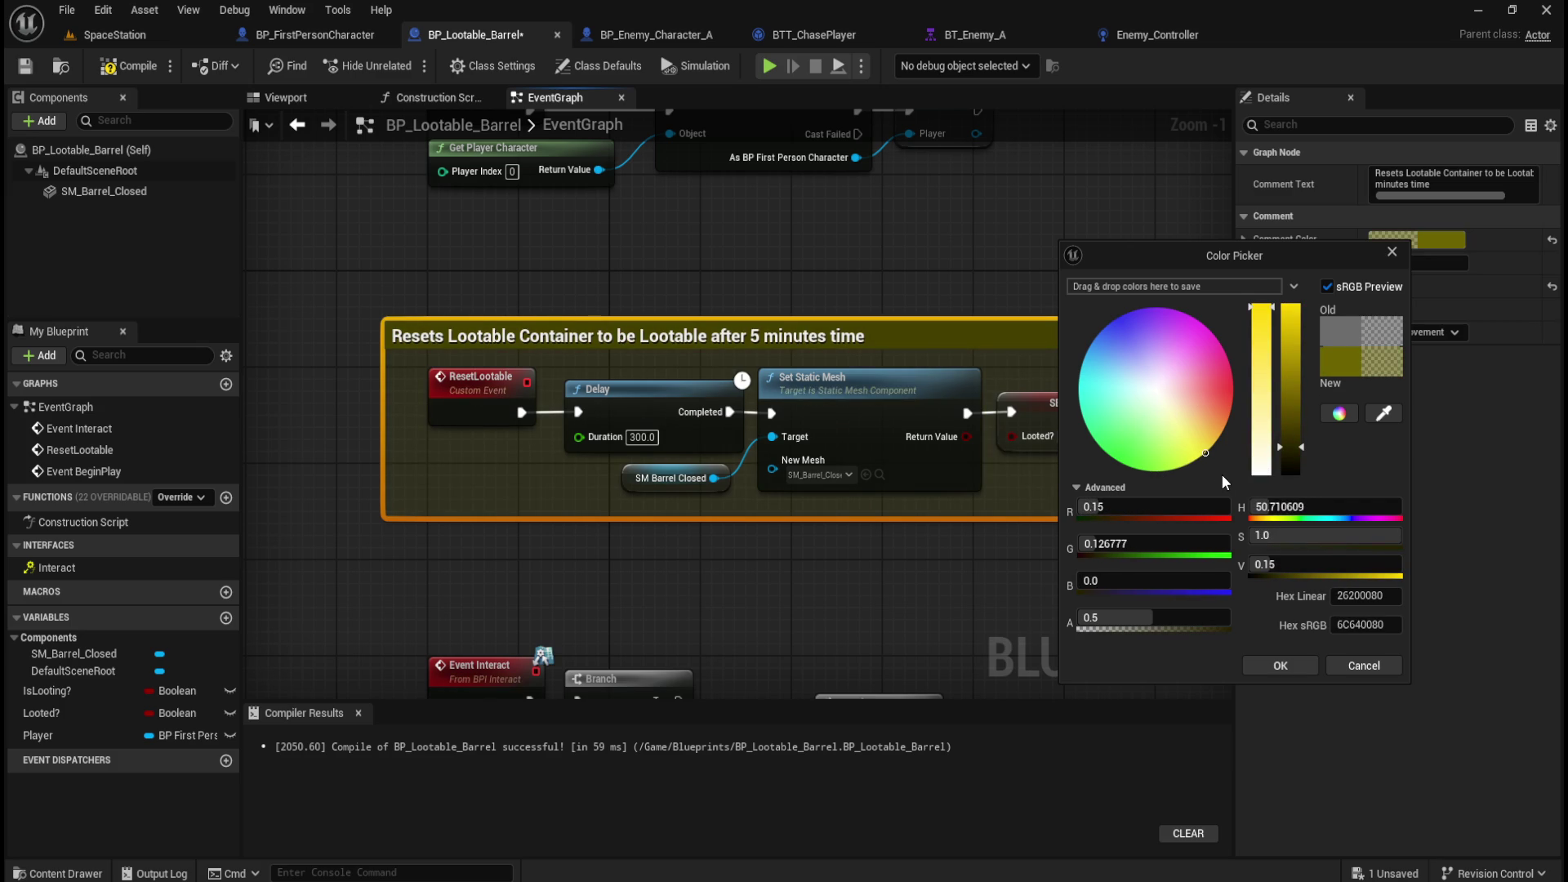
pyautogui.moveTo(1155, 618); pyautogui.dragTo(1229, 618)
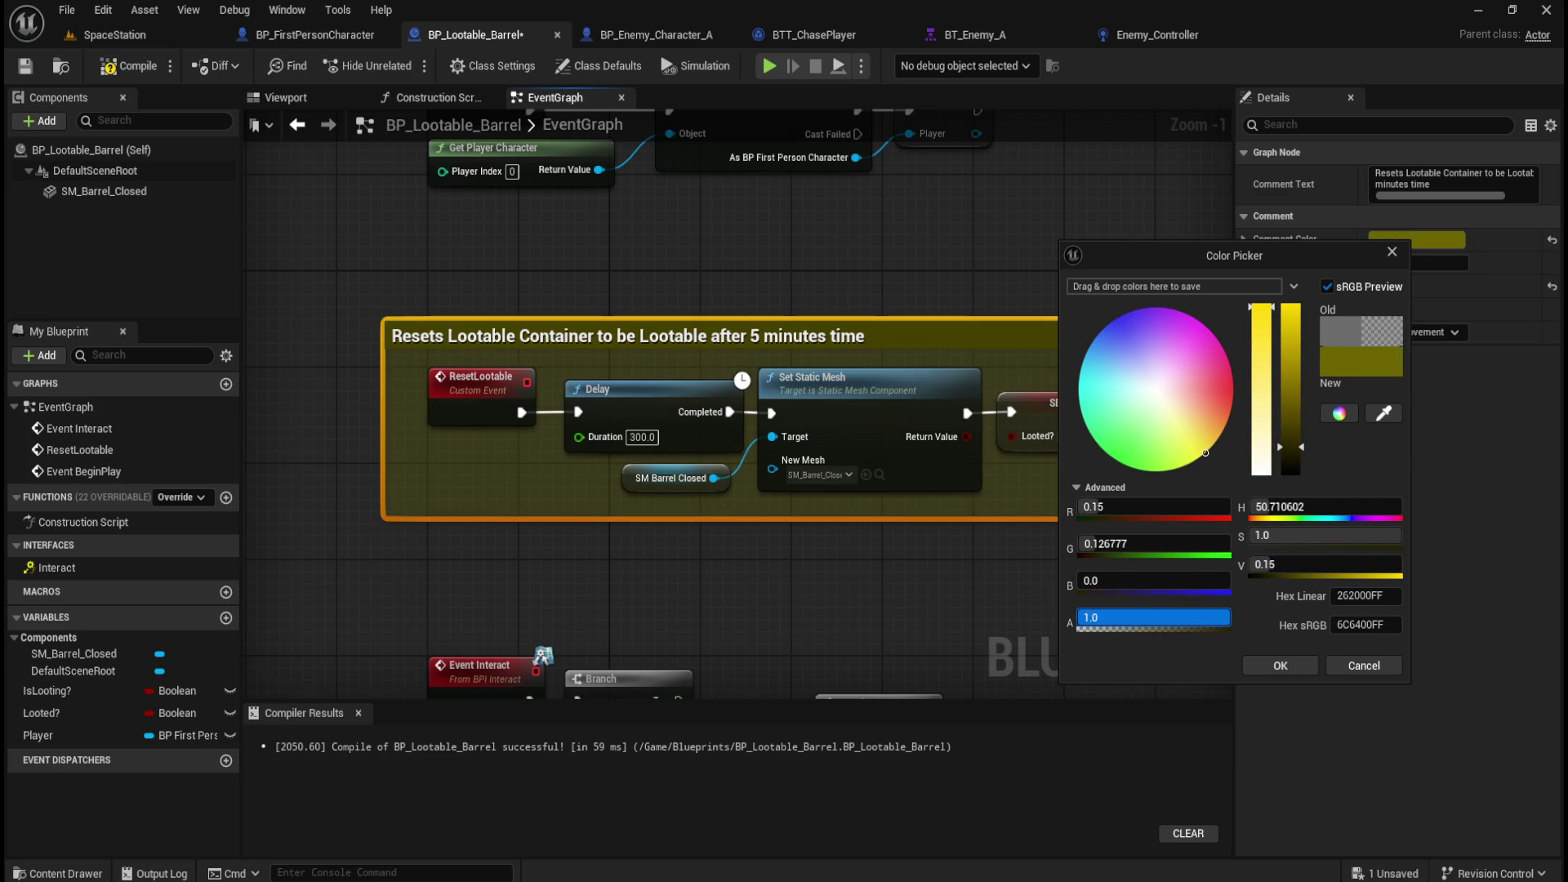
pyautogui.moveTo(1301, 453); pyautogui.dragTo(1290, 308)
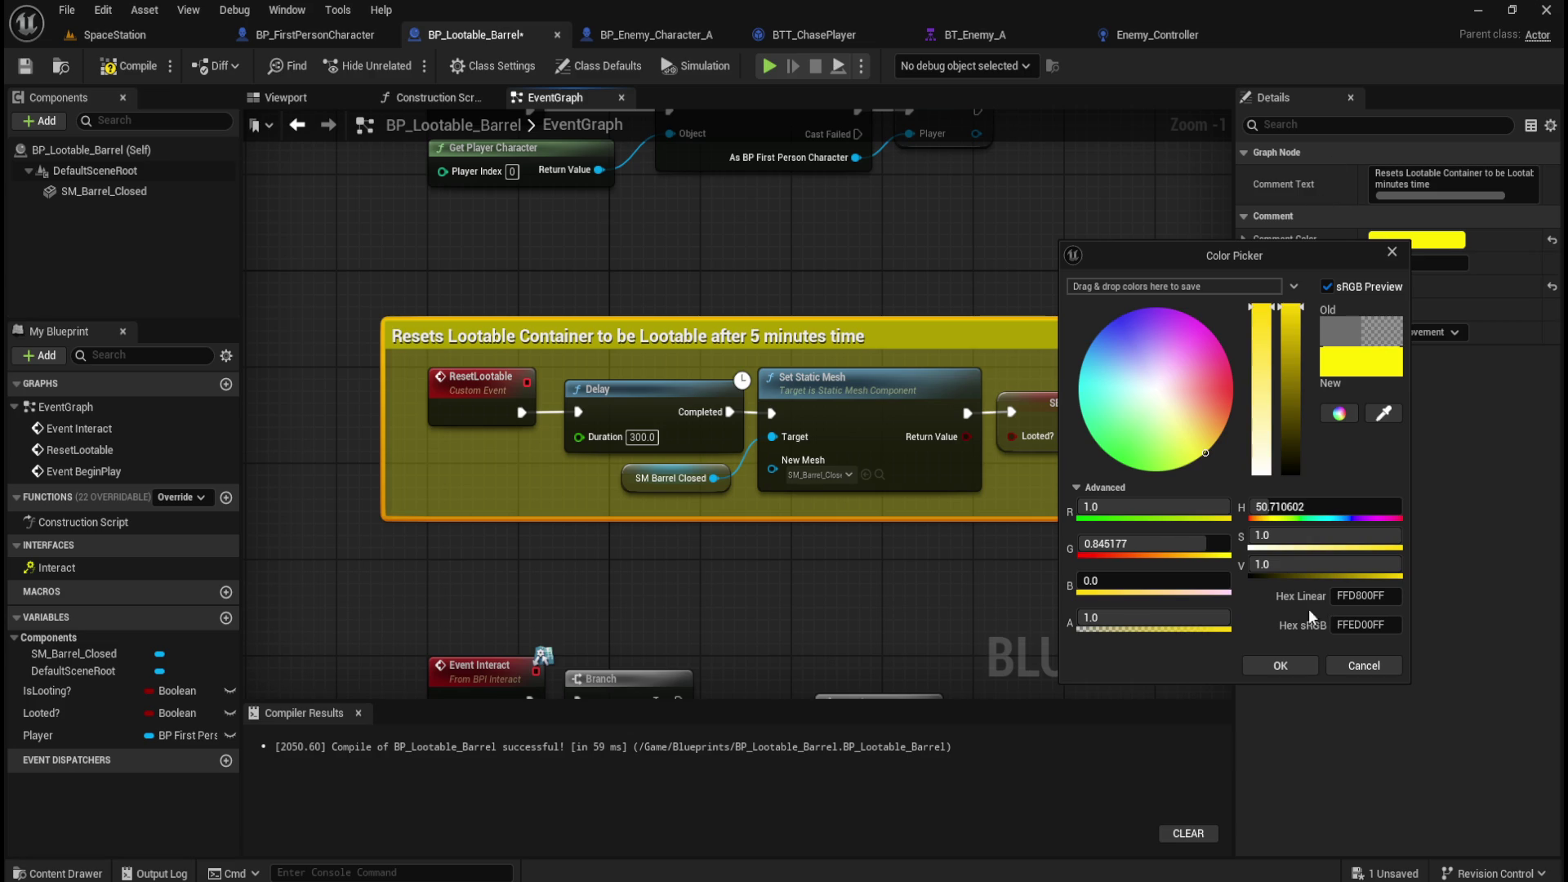
pyautogui.click(1280, 665)
pyautogui.click(861, 292)
# Shift the yellow comment box down and right, then select the BeginPlay player-reference nodes.
pyautogui.scroll(-2, 772, 351)
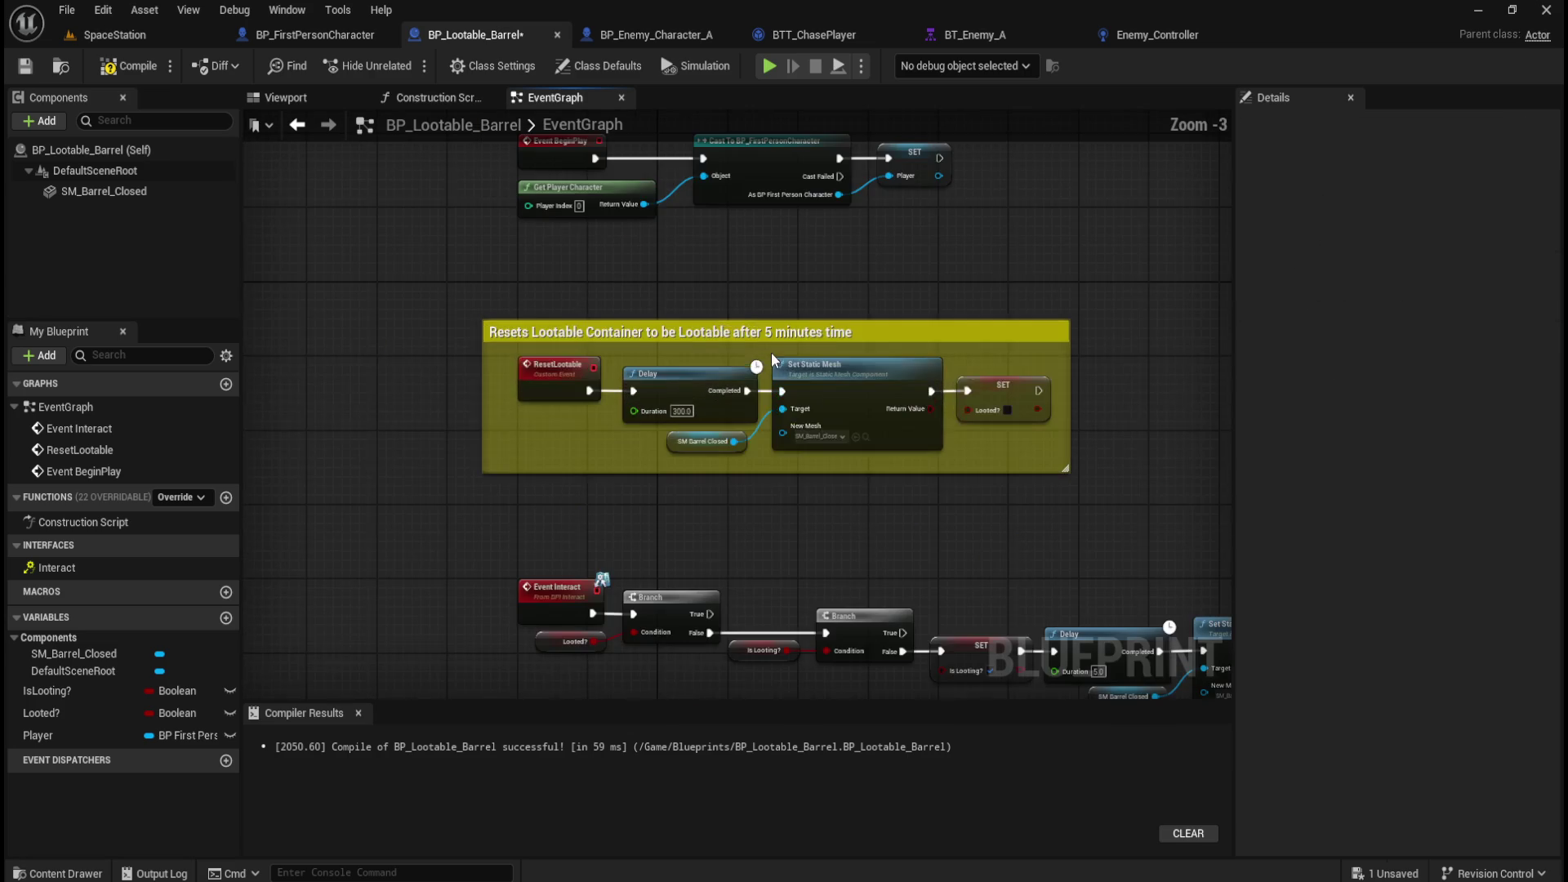
pyautogui.moveTo(880, 333)
pyautogui.mouseDown()
pyautogui.moveTo(929, 376)
pyautogui.moveTo(915, 369)
pyautogui.mouseUp()
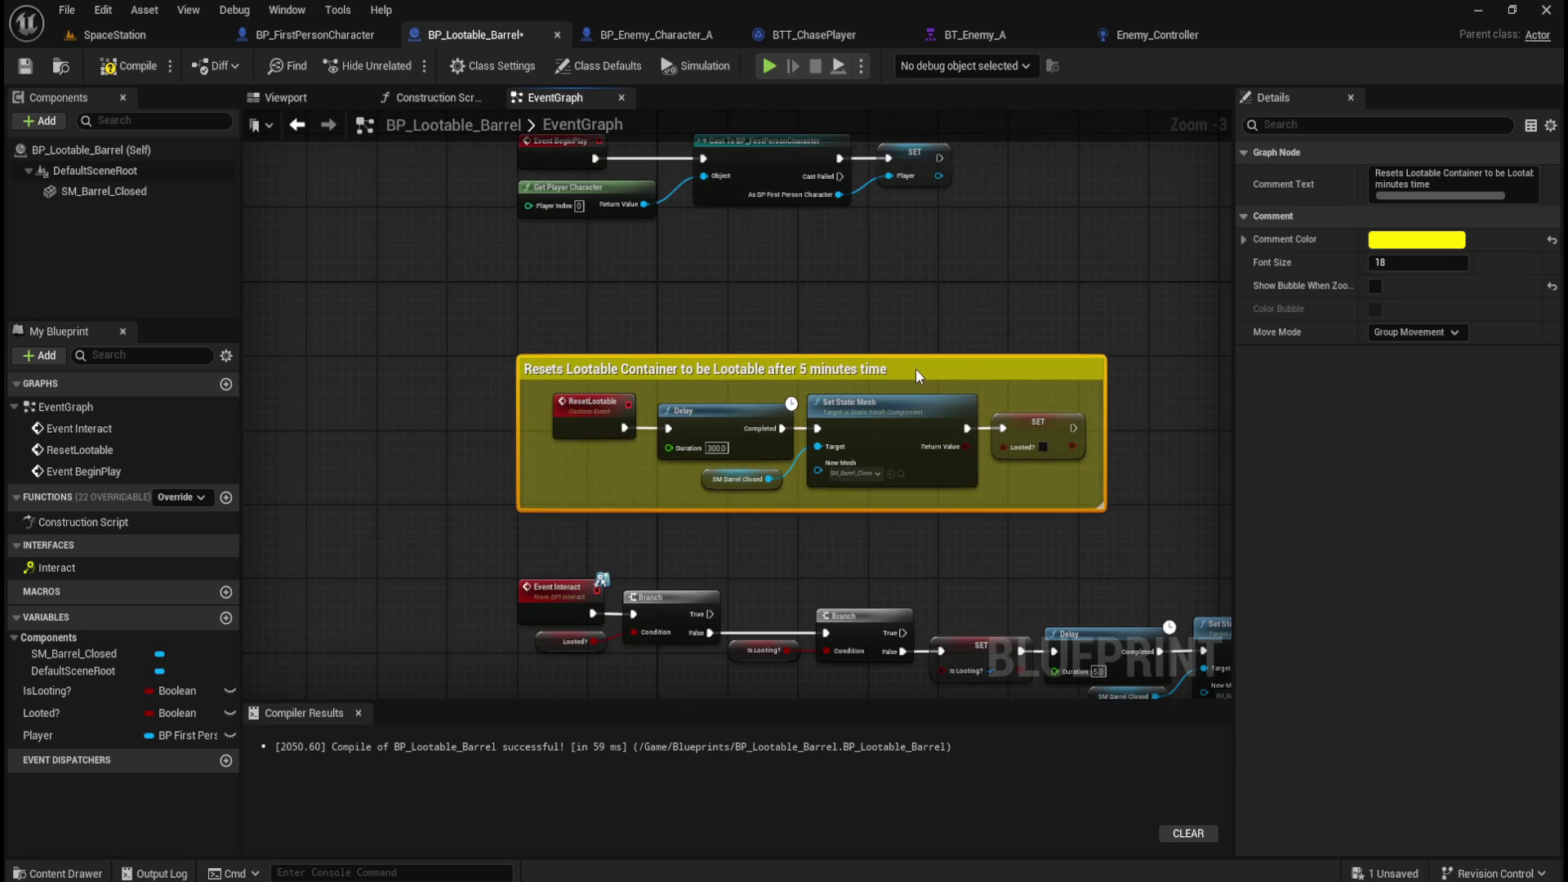
pyautogui.click(869, 394)
pyautogui.scroll(-4, 473, 550)
pyautogui.scroll(5, 473, 261)
pyautogui.moveTo(401, 370); pyautogui.dragTo(924, 506)
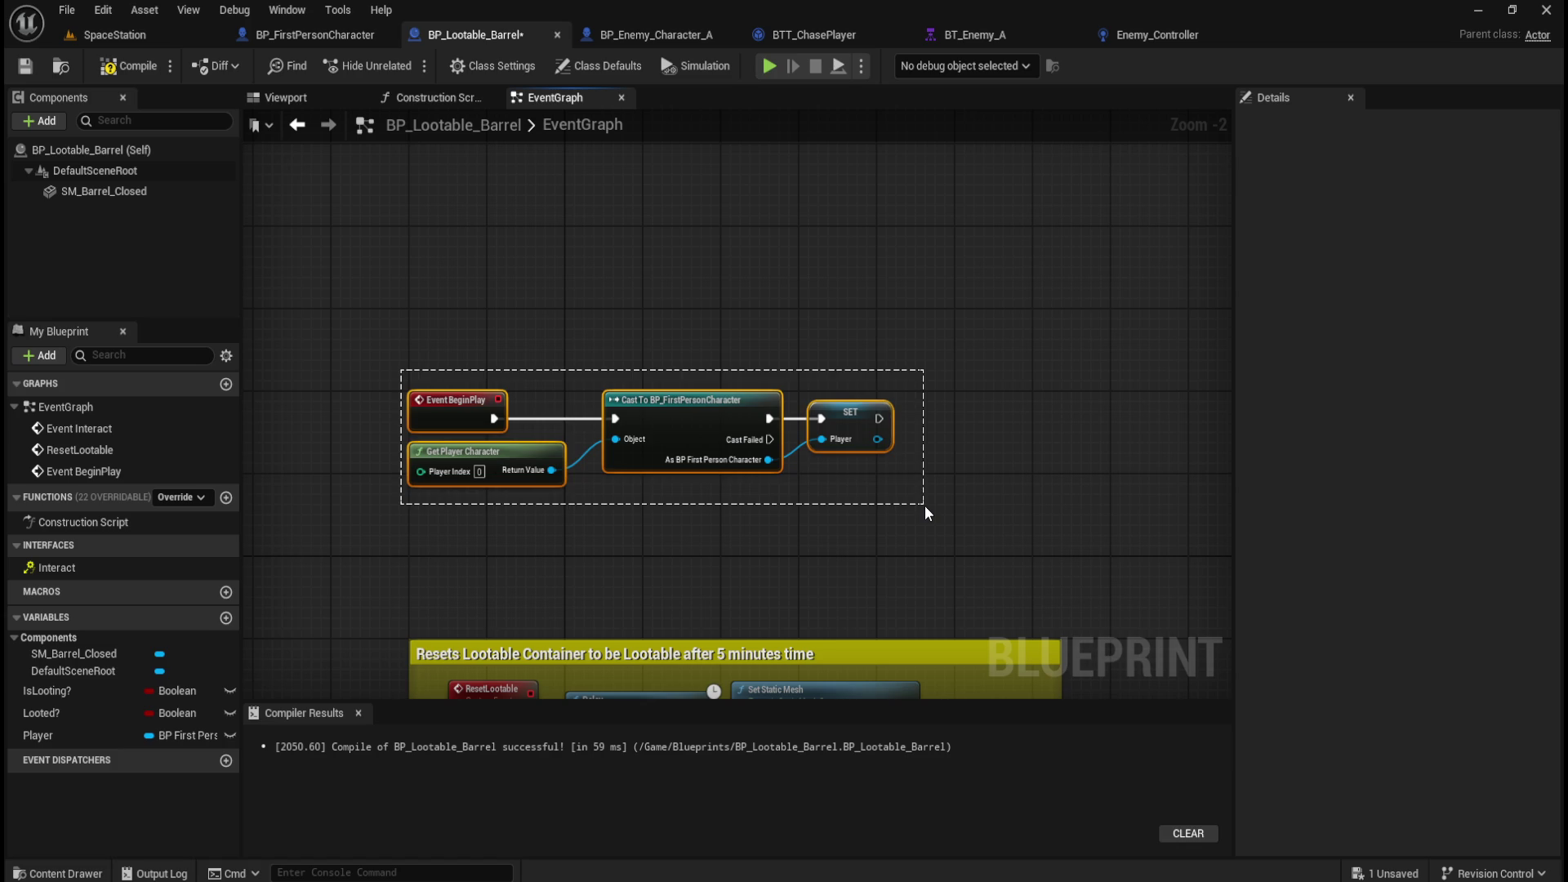
# Add a comment titled 'Sets Player reference on game start' around the selected nodes.
pyautogui.write('c')
pyautogui.write('Se')
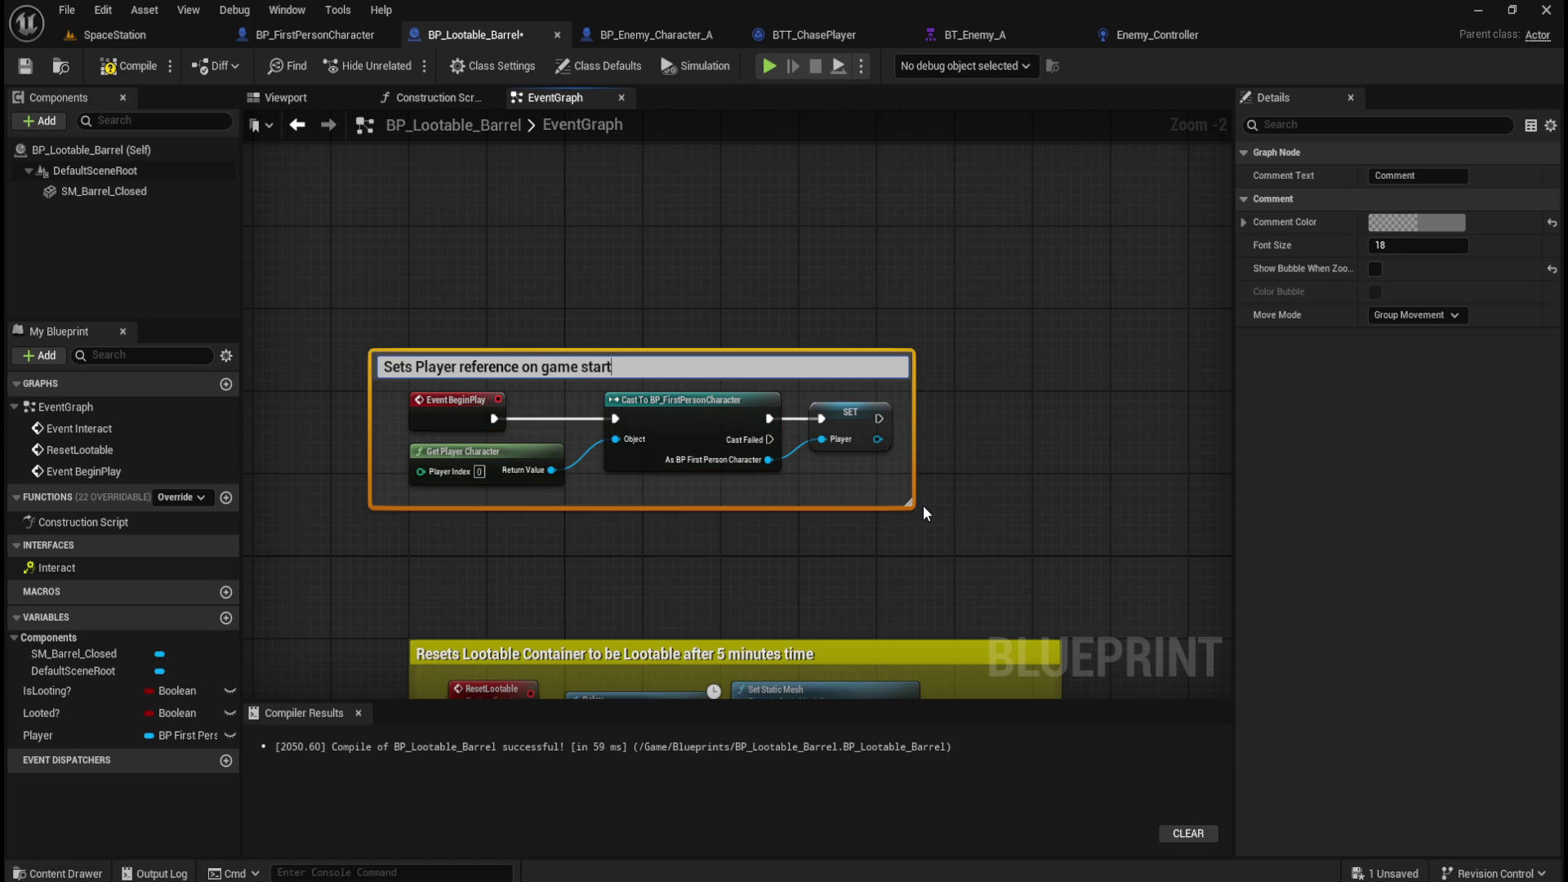
pyautogui.press('Return')
pyautogui.click(962, 404)
pyautogui.click(841, 360)
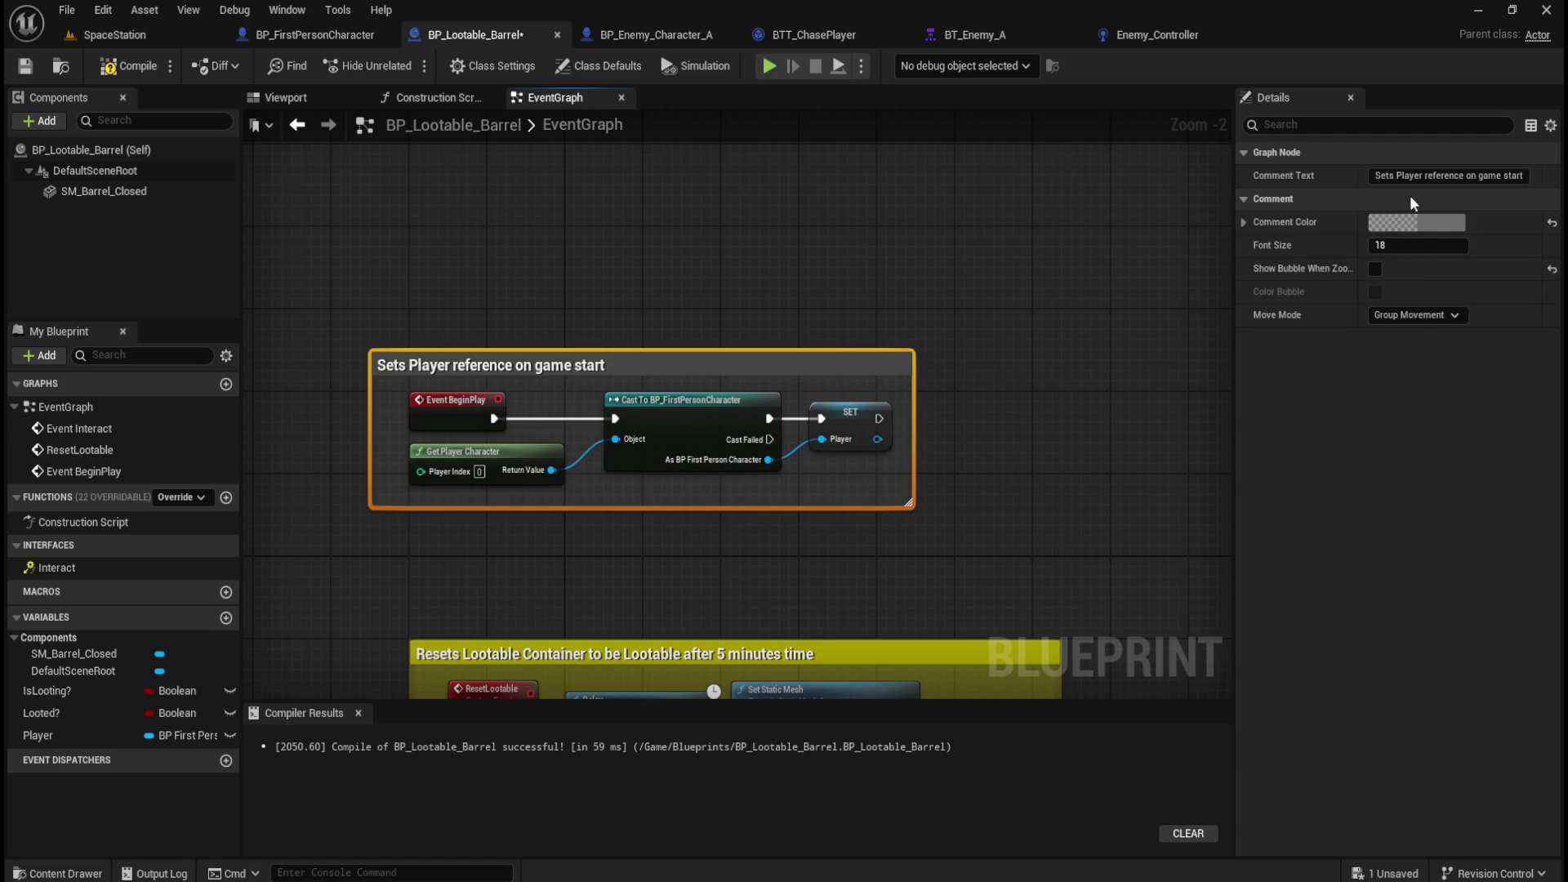
# Colour the new comment bright green at full opacity and shift it right and down.
pyautogui.click(1416, 222)
pyautogui.moveTo(1126, 596); pyautogui.dragTo(1241, 596)
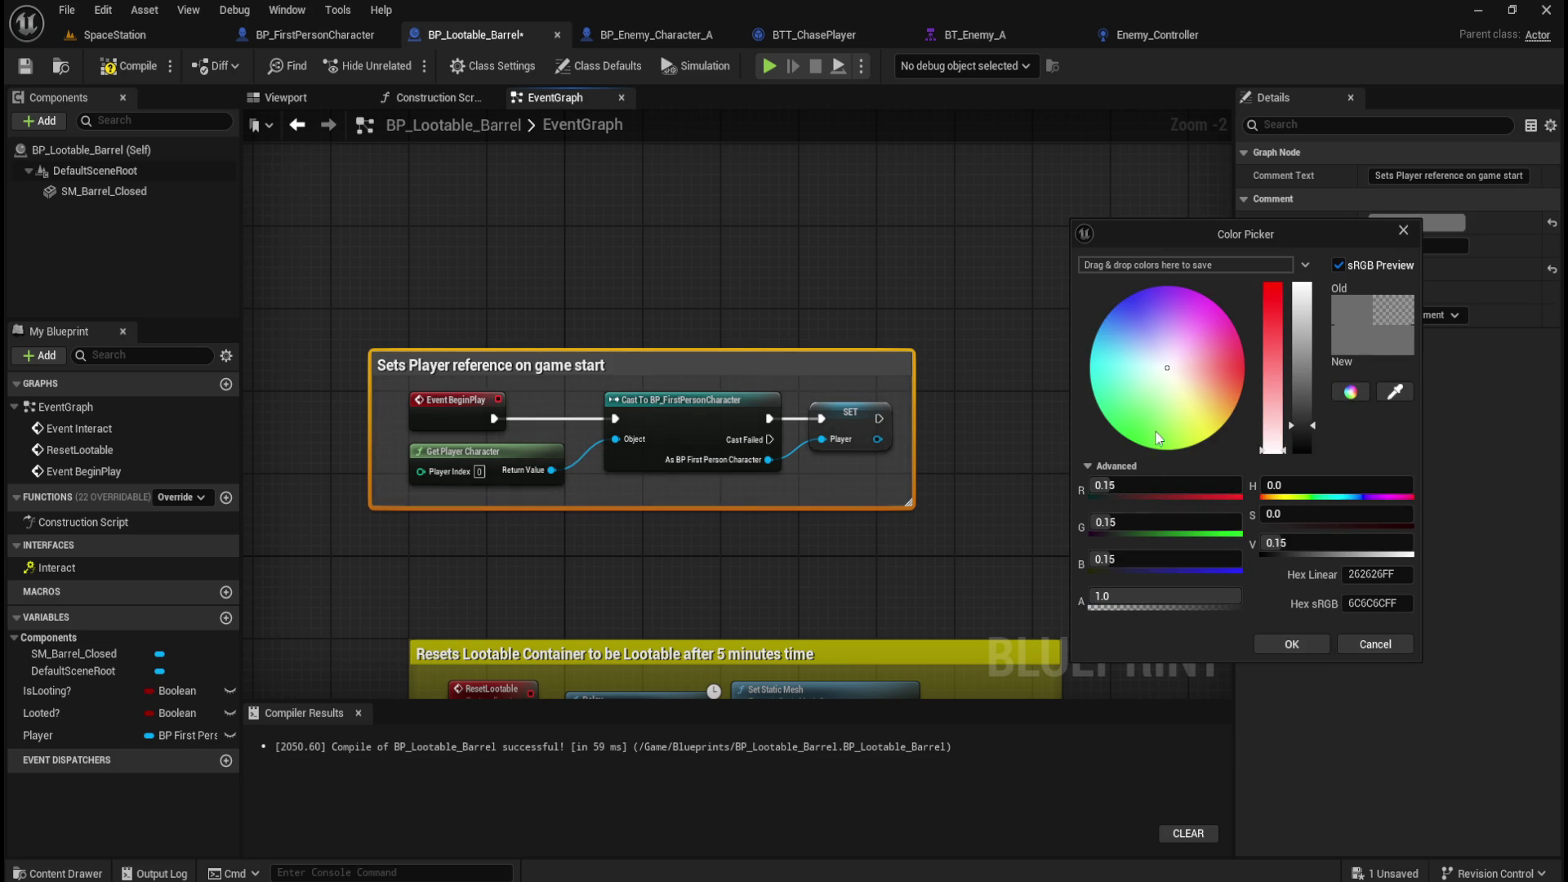
pyautogui.click(1135, 443)
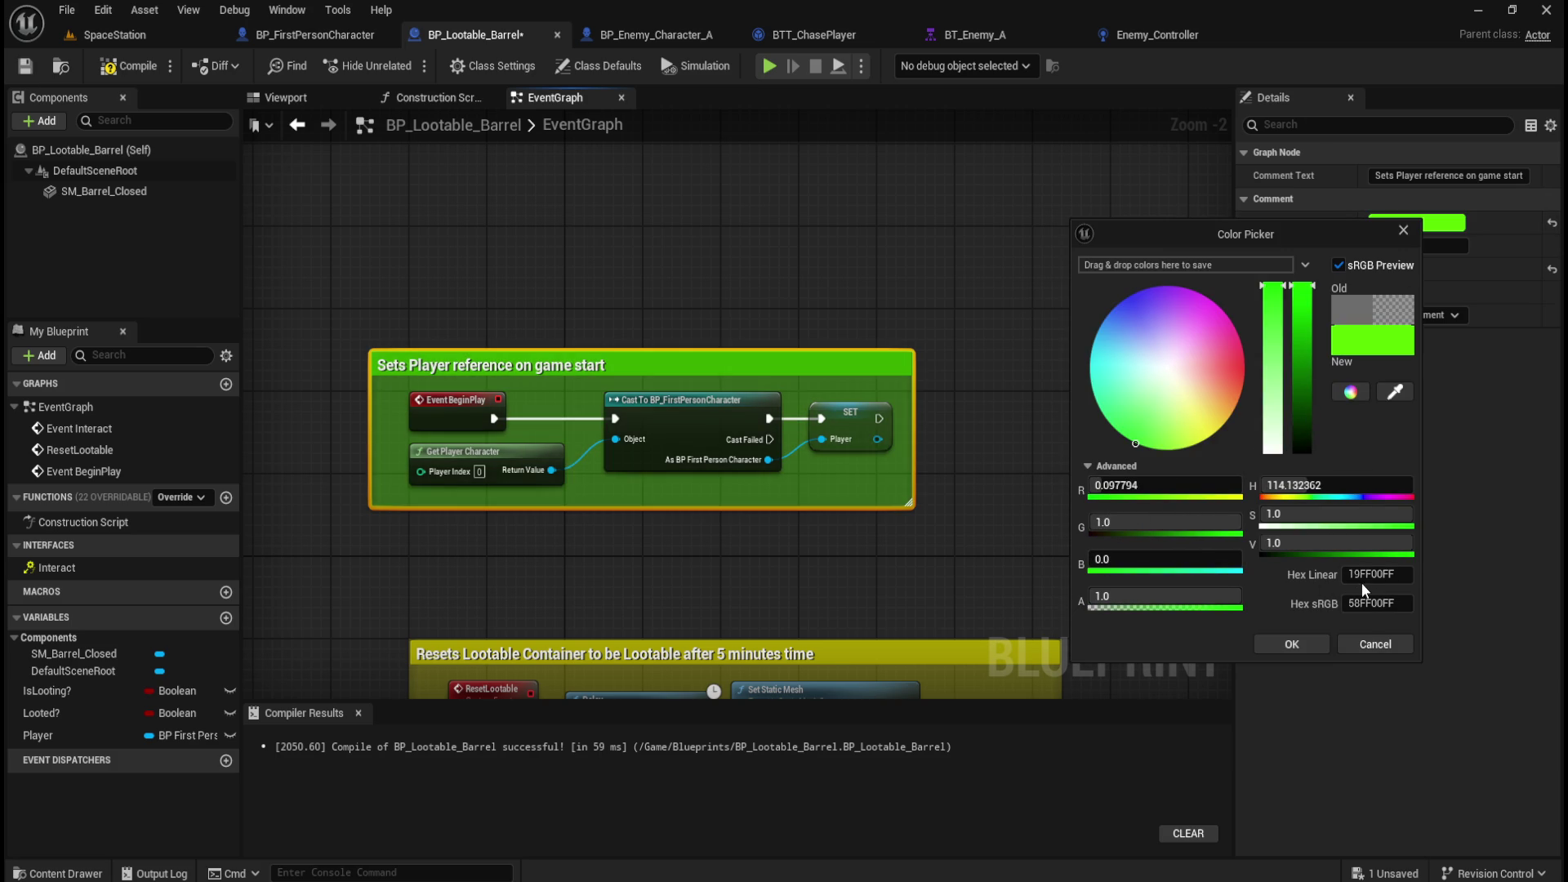
pyautogui.click(1292, 644)
pyautogui.click(615, 330)
pyautogui.moveTo(705, 364); pyautogui.dragTo(748, 400)
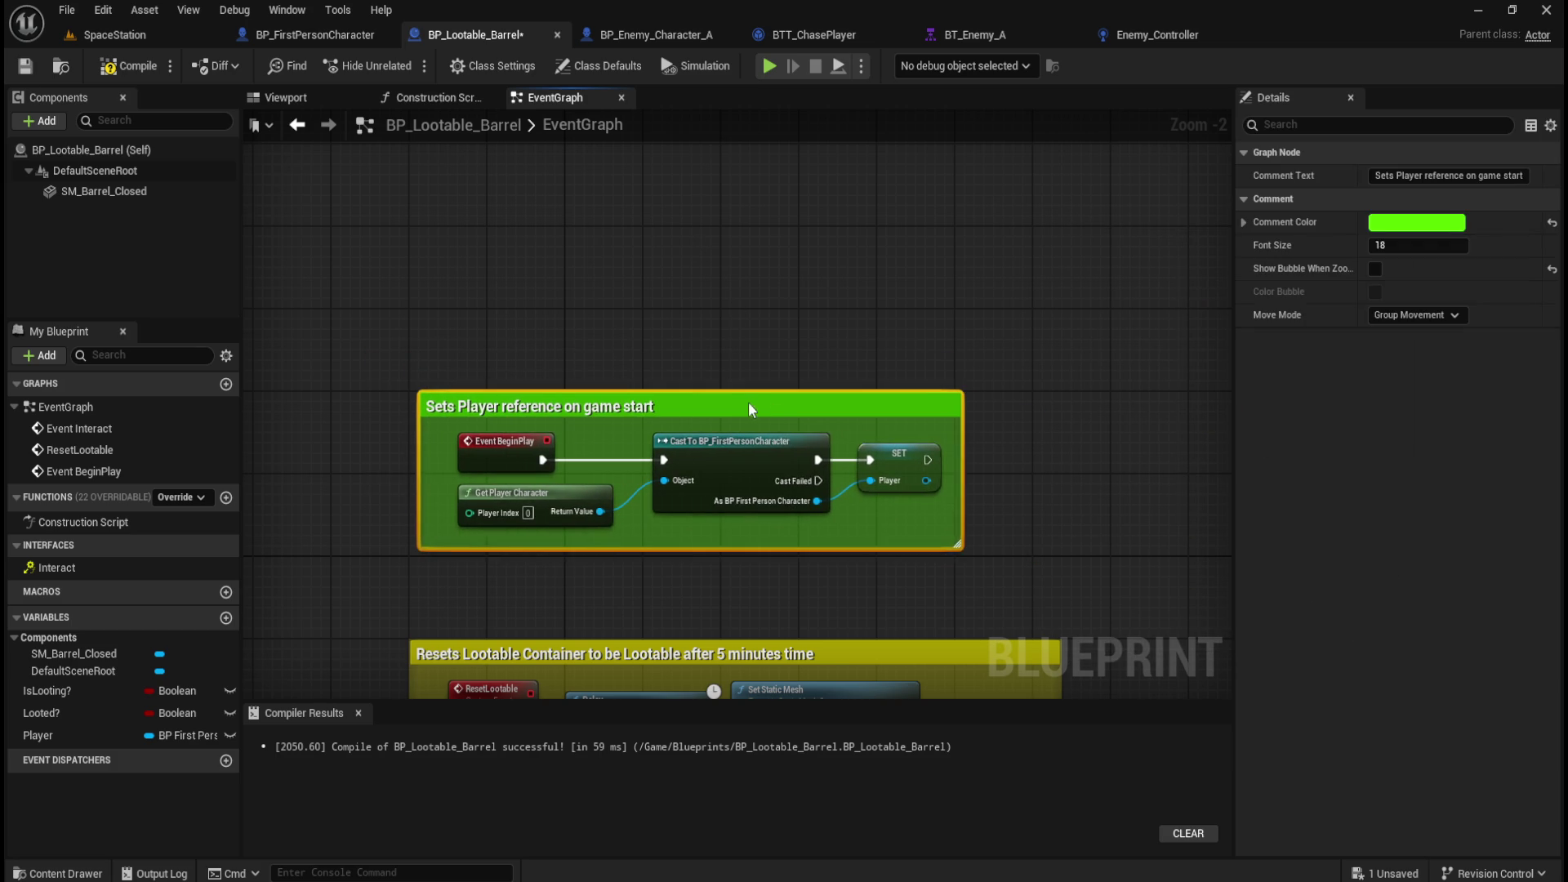
pyautogui.click(728, 256)
pyautogui.scroll(-3, 602, 311)
pyautogui.moveTo(922, 502); pyautogui.dragTo(879, 330)
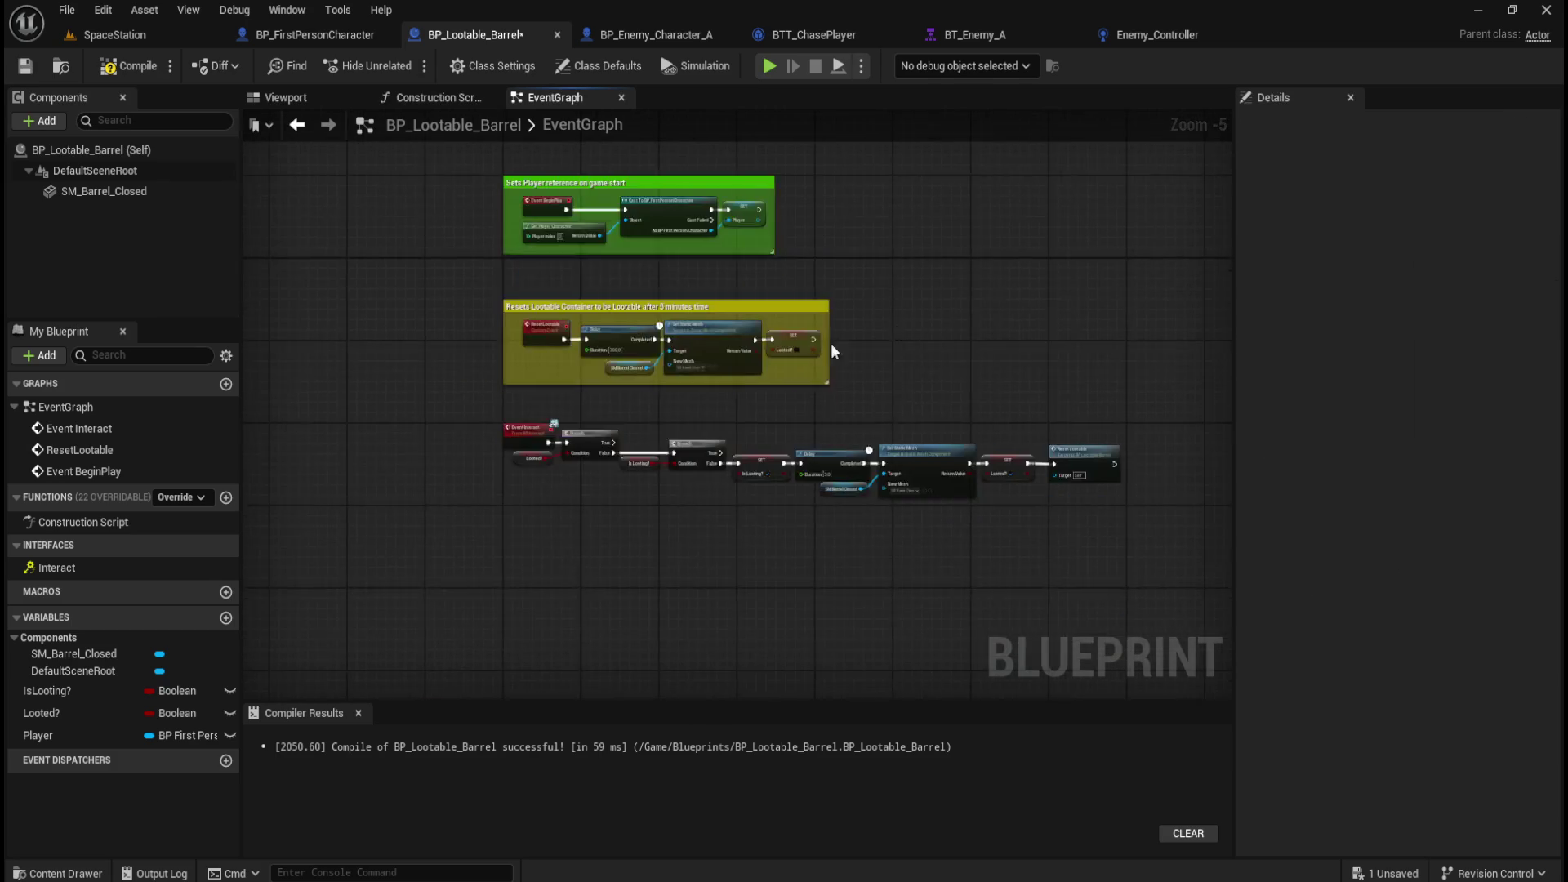
# Review the green and yellow comments, then compile and save BP_Lootable_Barrel.
pyautogui.scroll(2, 737, 479)
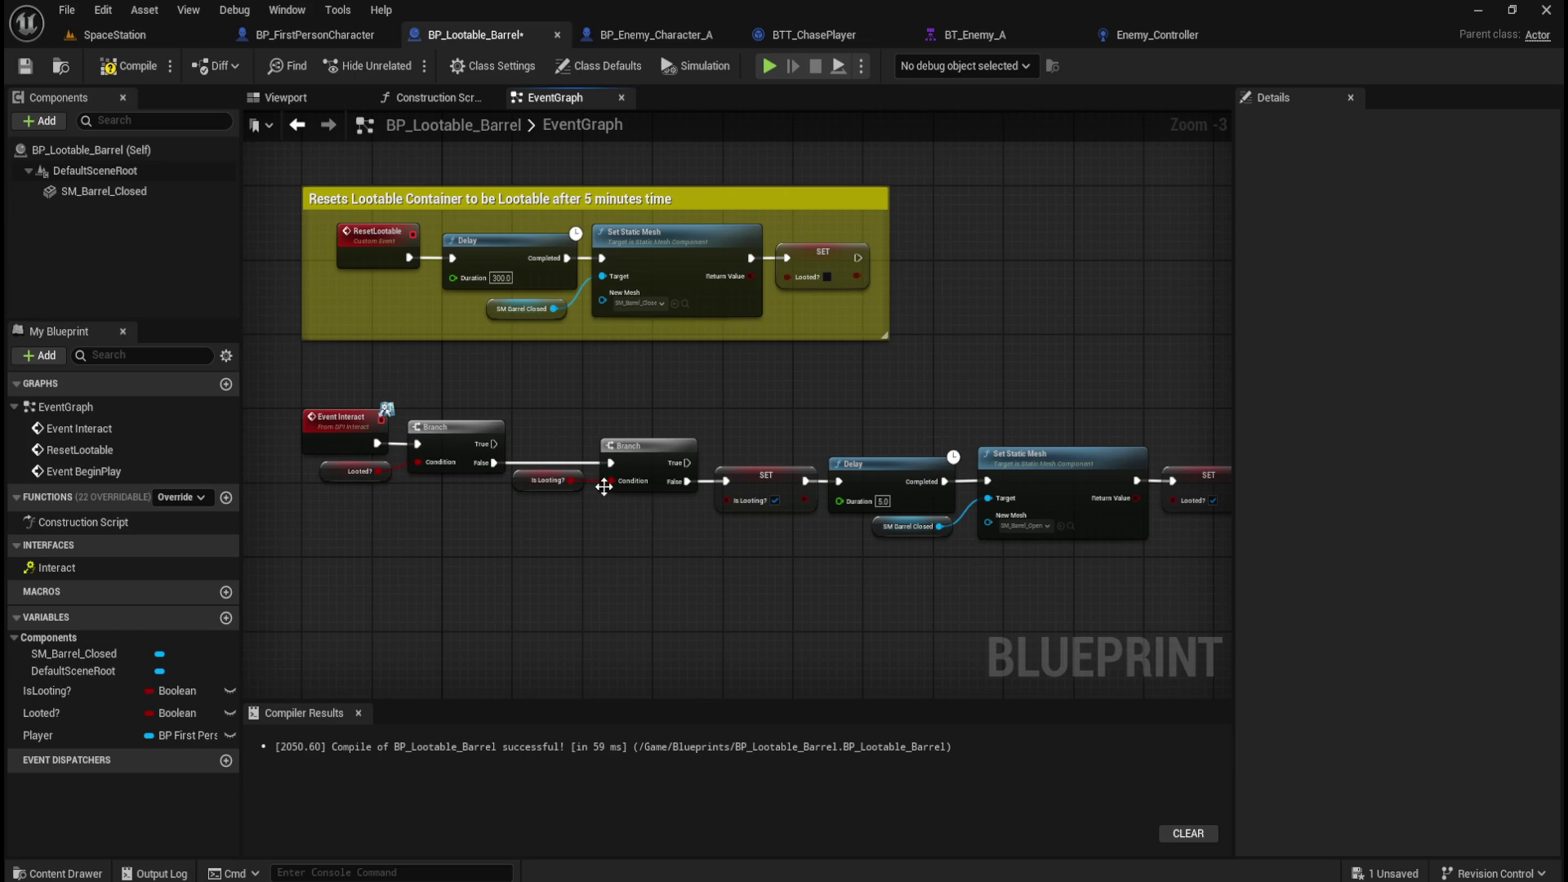
pyautogui.scroll(-1, 604, 467)
pyautogui.moveTo(600, 566)
pyautogui.mouseDown()
pyautogui.moveTo(564, 506)
pyautogui.moveTo(665, 515)
pyautogui.moveTo(658, 501)
pyautogui.moveTo(458, 511)
pyautogui.moveTo(542, 514)
pyautogui.moveTo(562, 547)
pyautogui.mouseUp()
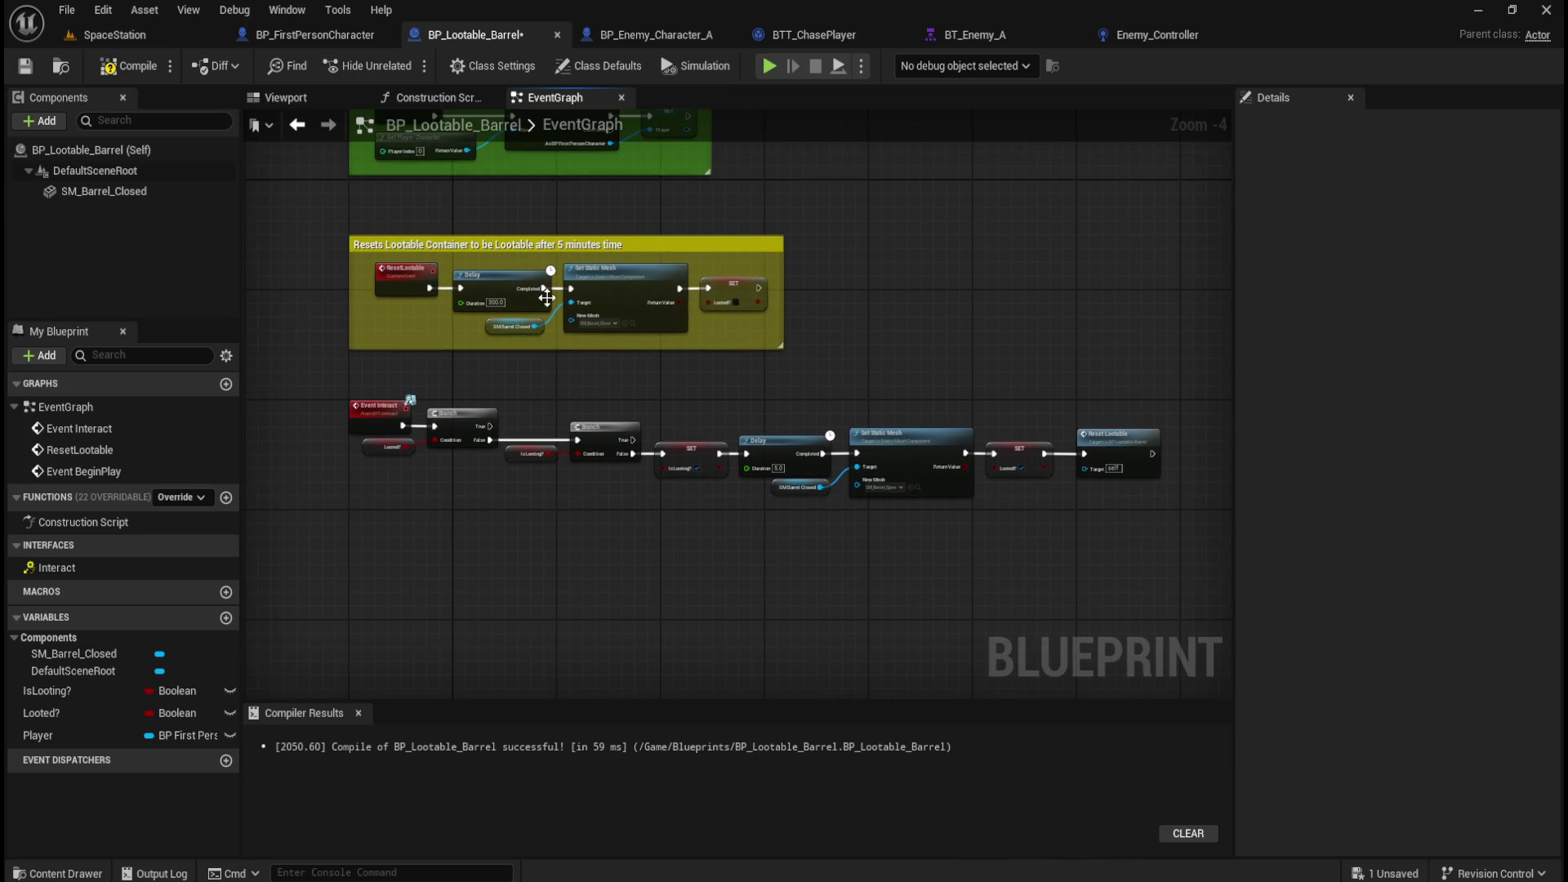
pyautogui.moveTo(774, 242); pyautogui.dragTo(860, 323)
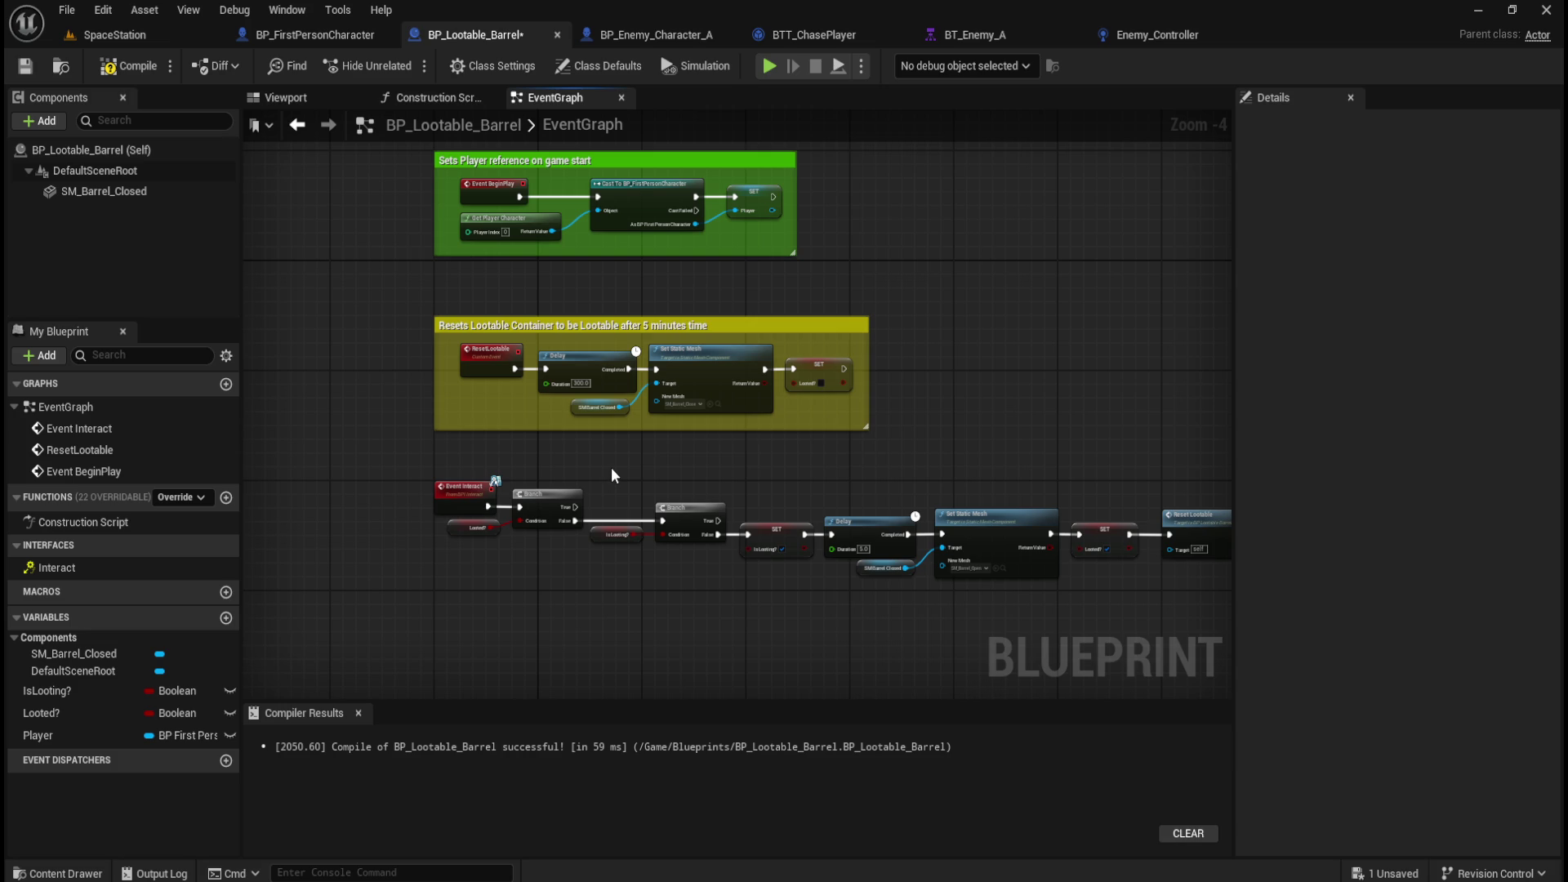
pyautogui.scroll(1, 611, 471)
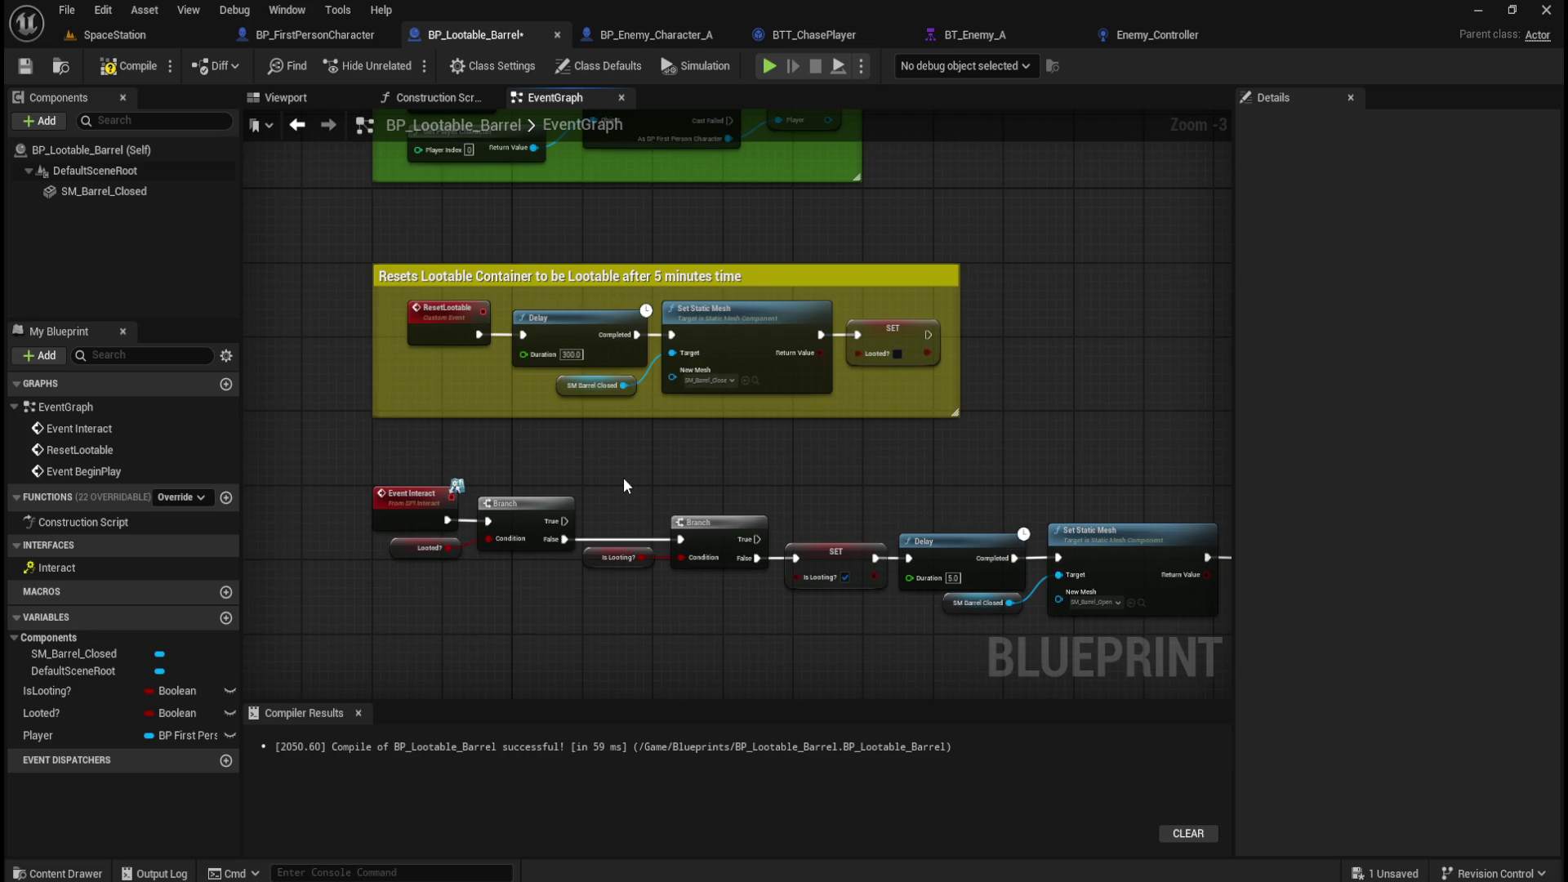
pyautogui.moveTo(624, 478)
pyautogui.mouseDown()
pyautogui.moveTo(634, 466)
pyautogui.moveTo(654, 571)
pyautogui.moveTo(641, 466)
pyautogui.moveTo(665, 608)
pyautogui.moveTo(663, 398)
pyautogui.moveTo(511, 354)
pyautogui.moveTo(245, 332)
pyautogui.moveTo(321, 318)
pyautogui.moveTo(552, 340)
pyautogui.moveTo(605, 560)
pyautogui.mouseUp()
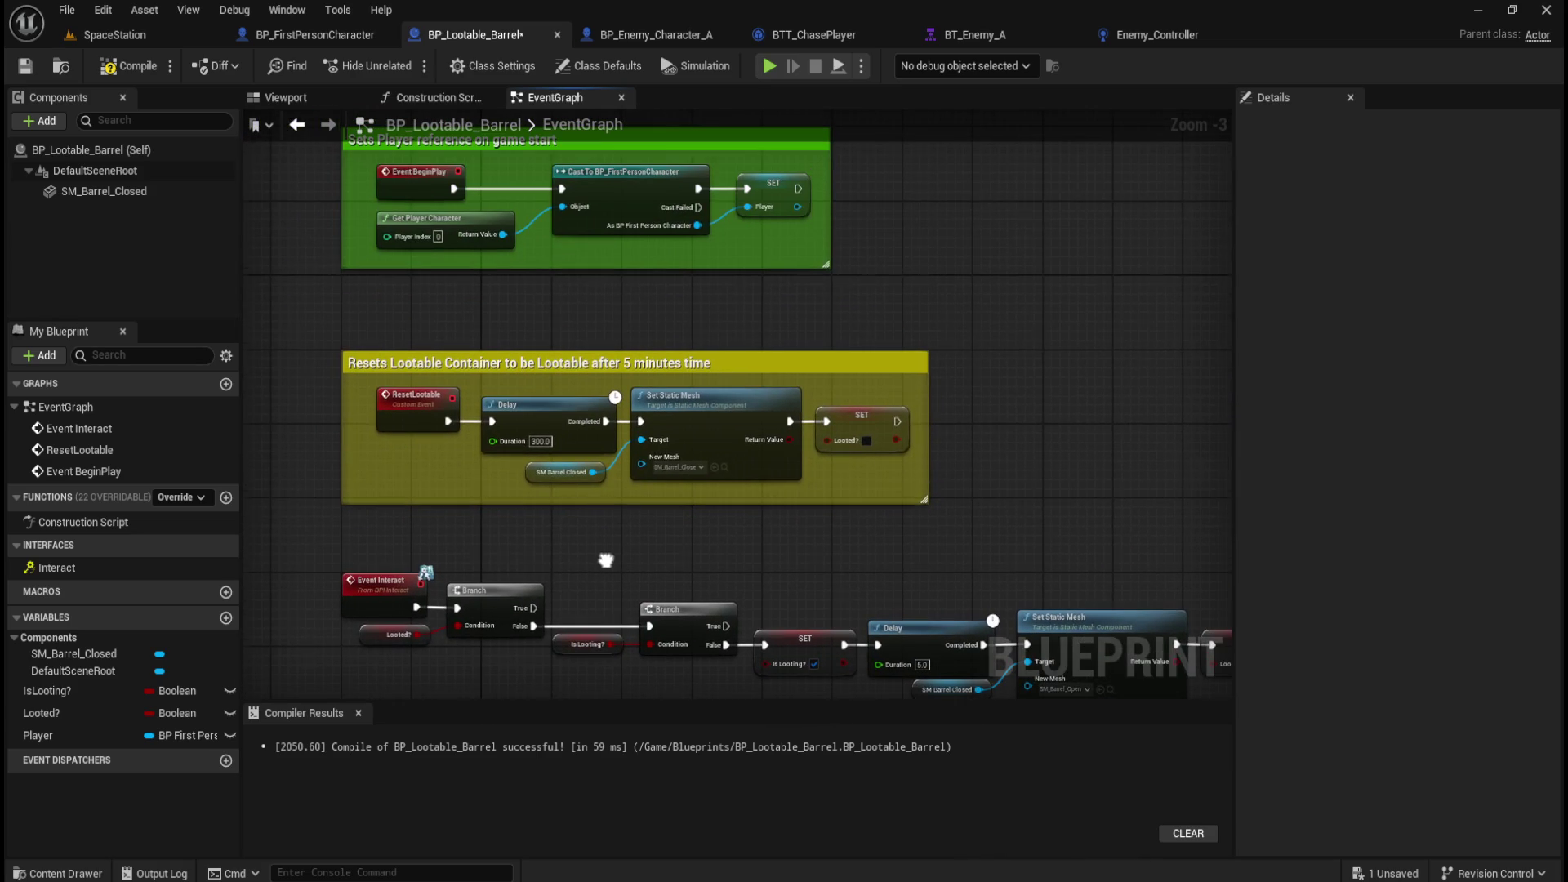
pyautogui.click(25, 65)
pyautogui.moveTo(624, 575); pyautogui.dragTo(602, 231)
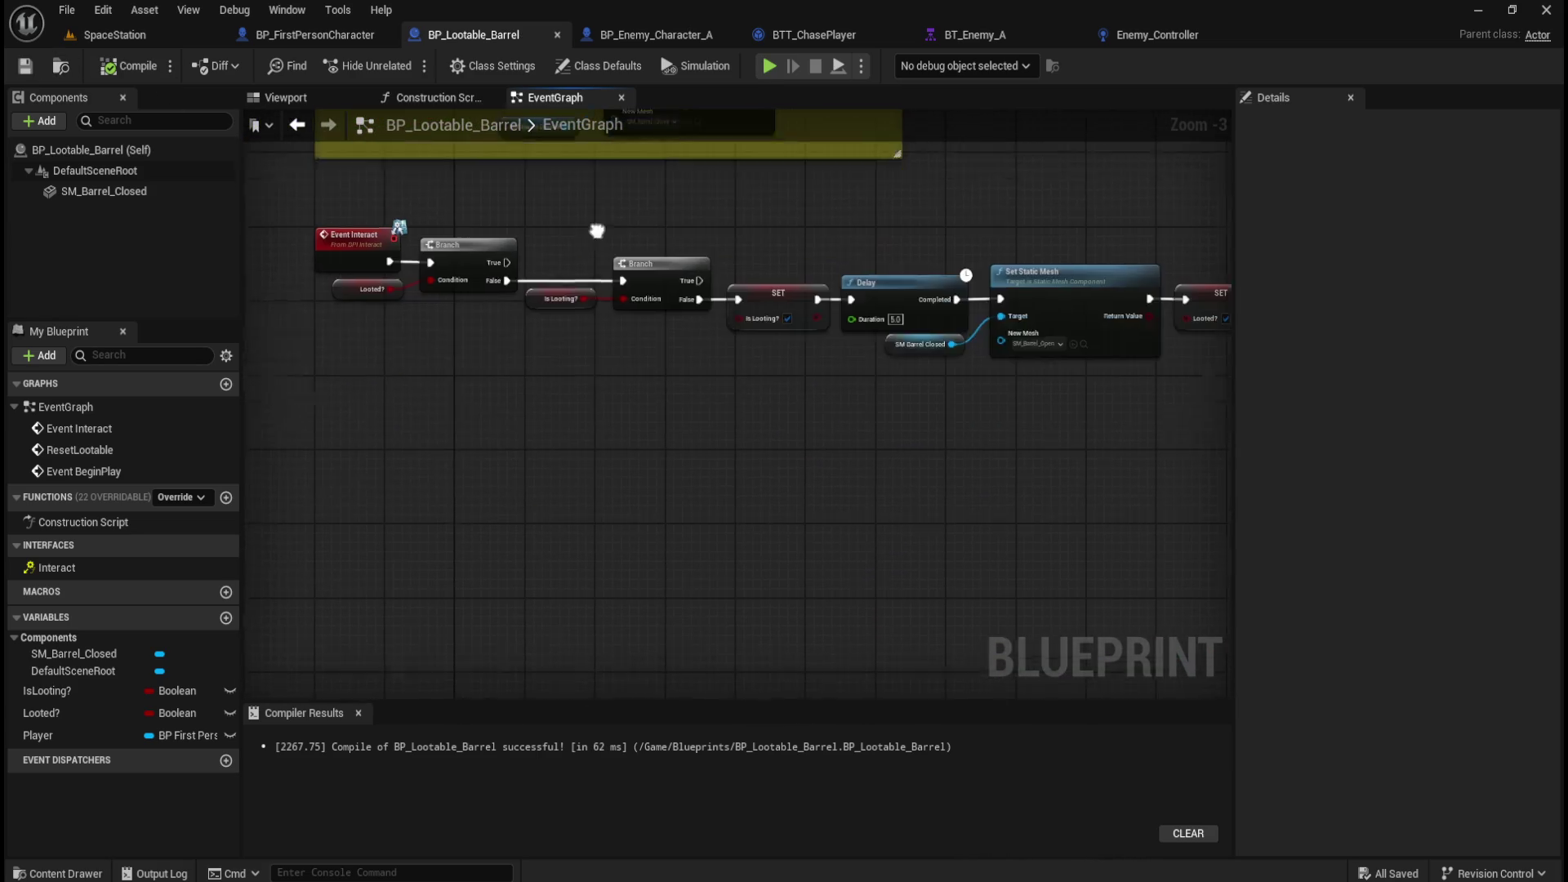
# Add a custom event named SpawnCreature? and position it in the barrel graph.
pyautogui.rightClick(483, 467)
pyautogui.write('custom')
pyautogui.press('Return')
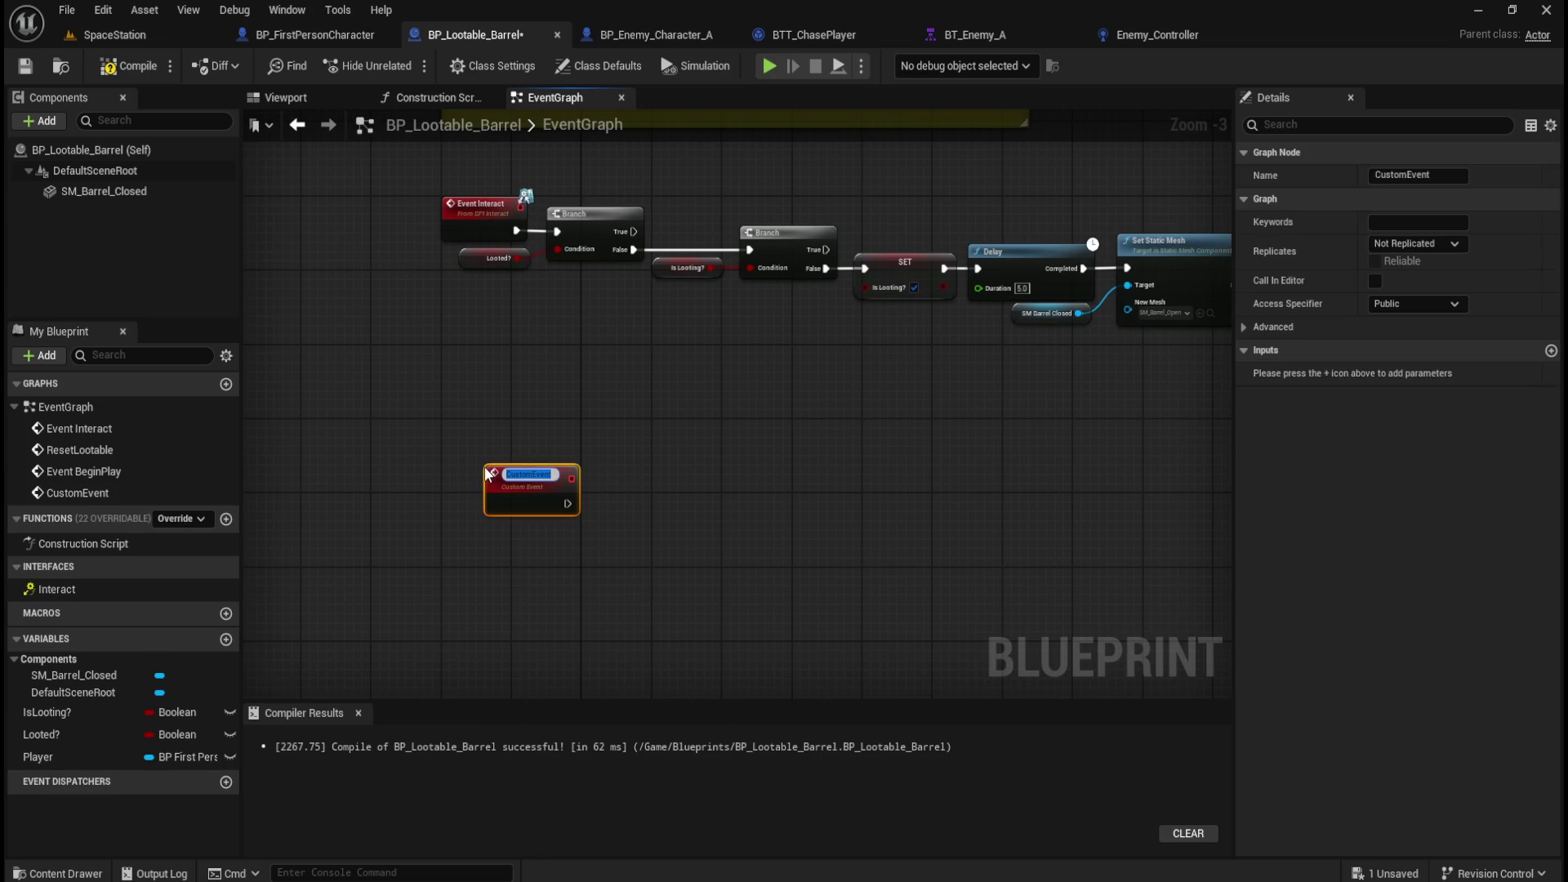
pyautogui.write('SpawnCreature')
pyautogui.write('?')
pyautogui.press('Return')
pyautogui.click(582, 463)
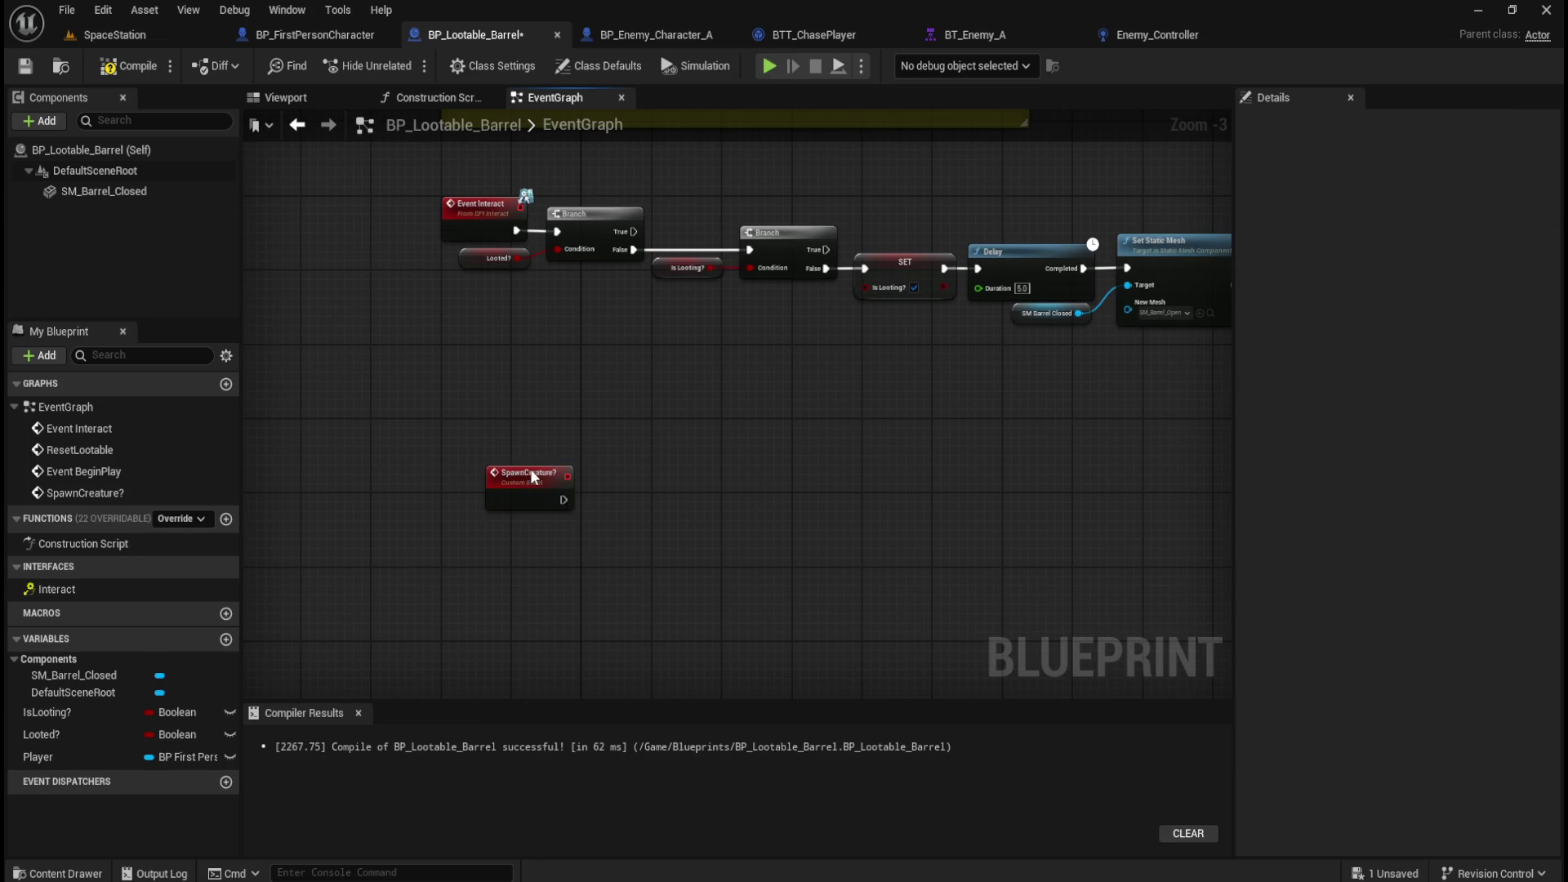
pyautogui.moveTo(532, 479); pyautogui.dragTo(487, 468)
pyautogui.click(688, 411)
# Call Spawn Creature? from Reset Lootable's execution pin at the end of the looting chain.
pyautogui.moveTo(687, 412)
pyautogui.mouseDown()
pyautogui.moveTo(904, 529)
pyautogui.moveTo(798, 556)
pyautogui.mouseUp()
pyautogui.moveTo(938, 390); pyautogui.dragTo(977, 388)
pyautogui.write('spawn creature')
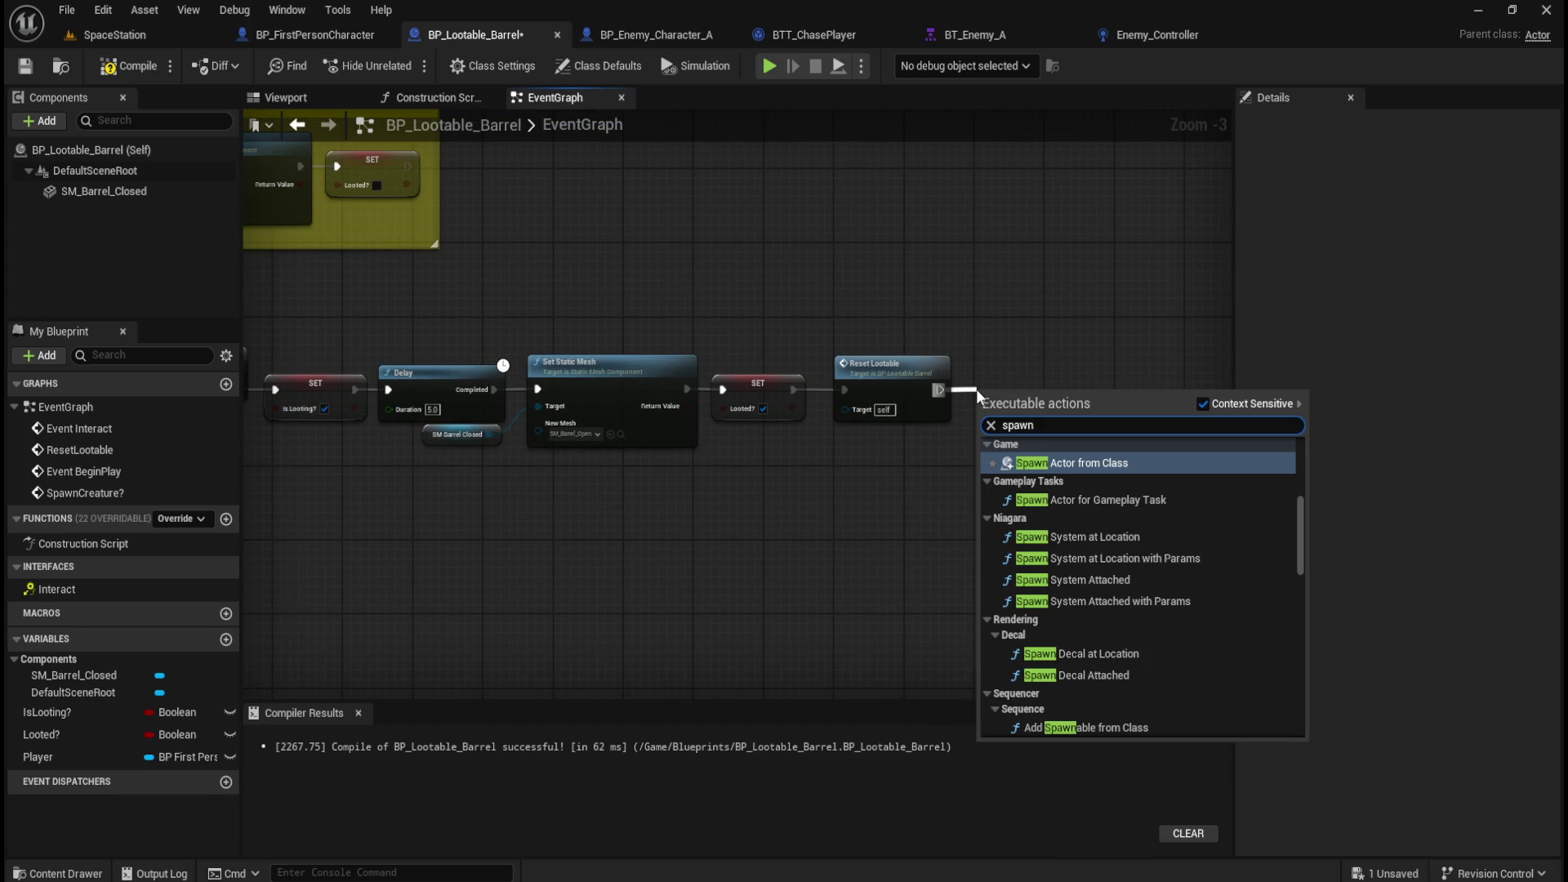
pyautogui.press('Return')
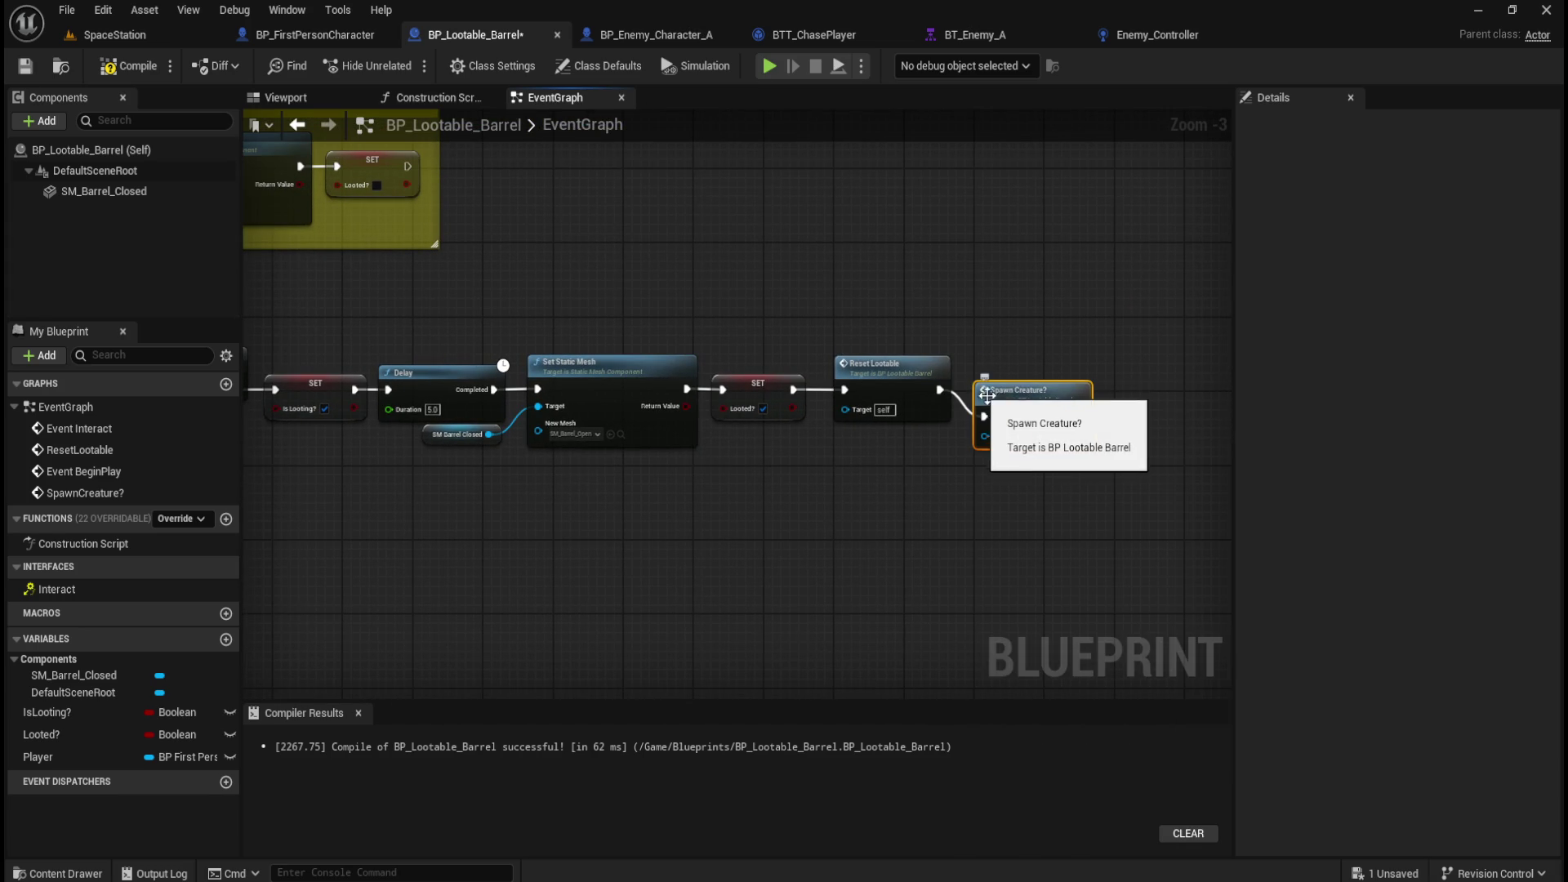
pyautogui.click(1038, 297)
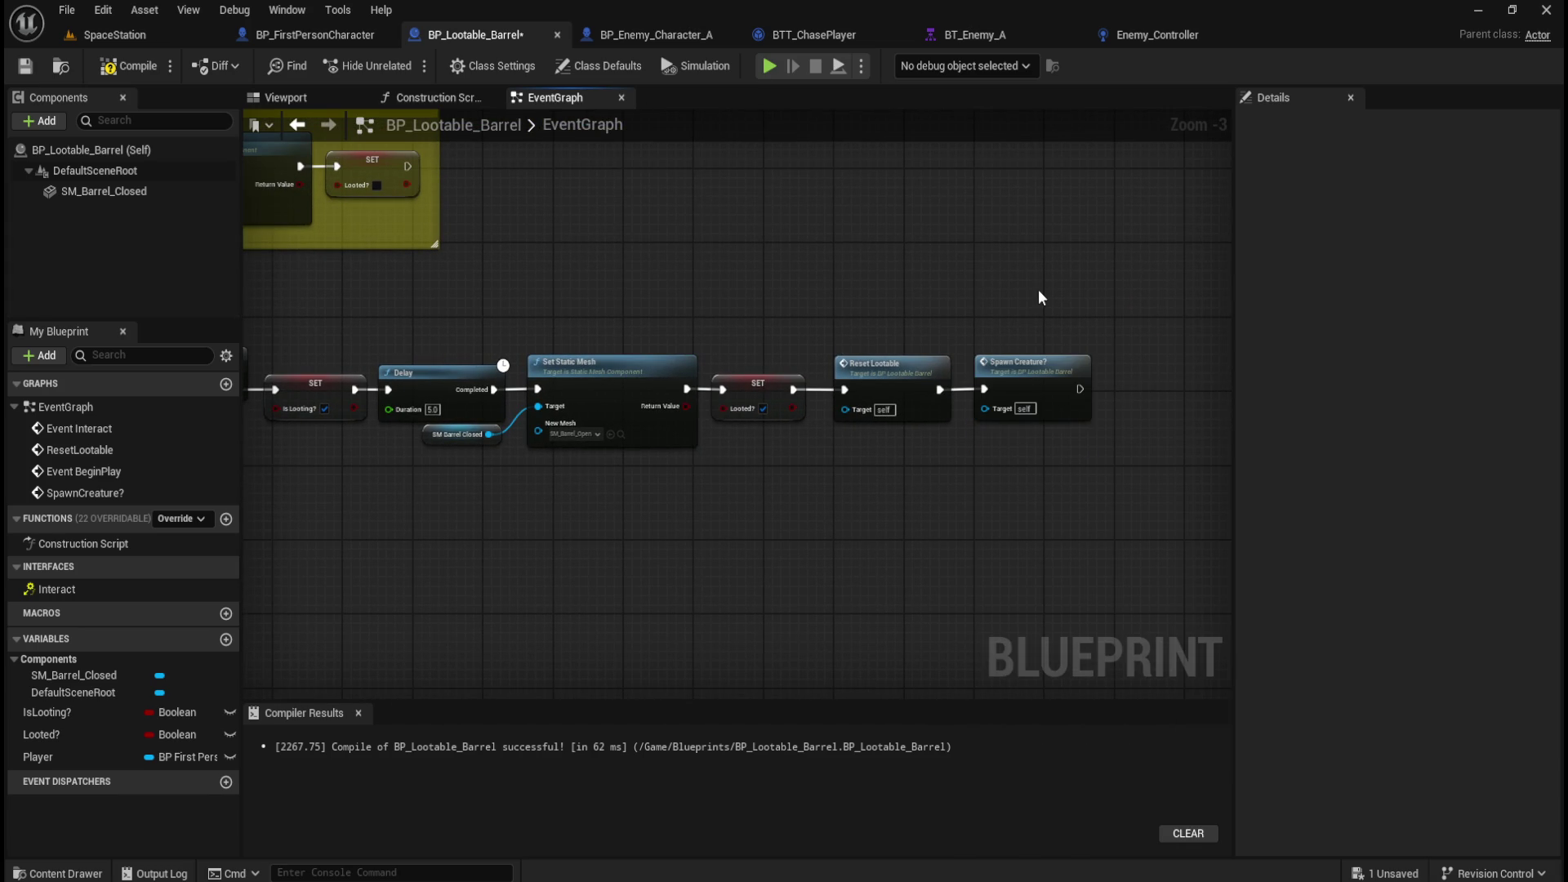
pyautogui.scroll(-2, 875, 315)
pyautogui.moveTo(293, 313); pyautogui.dragTo(737, 332)
pyautogui.moveTo(1003, 313)
pyautogui.mouseDown()
pyautogui.moveTo(911, 347)
pyautogui.moveTo(947, 322)
pyautogui.mouseUp()
pyautogui.scroll(4, 943, 282)
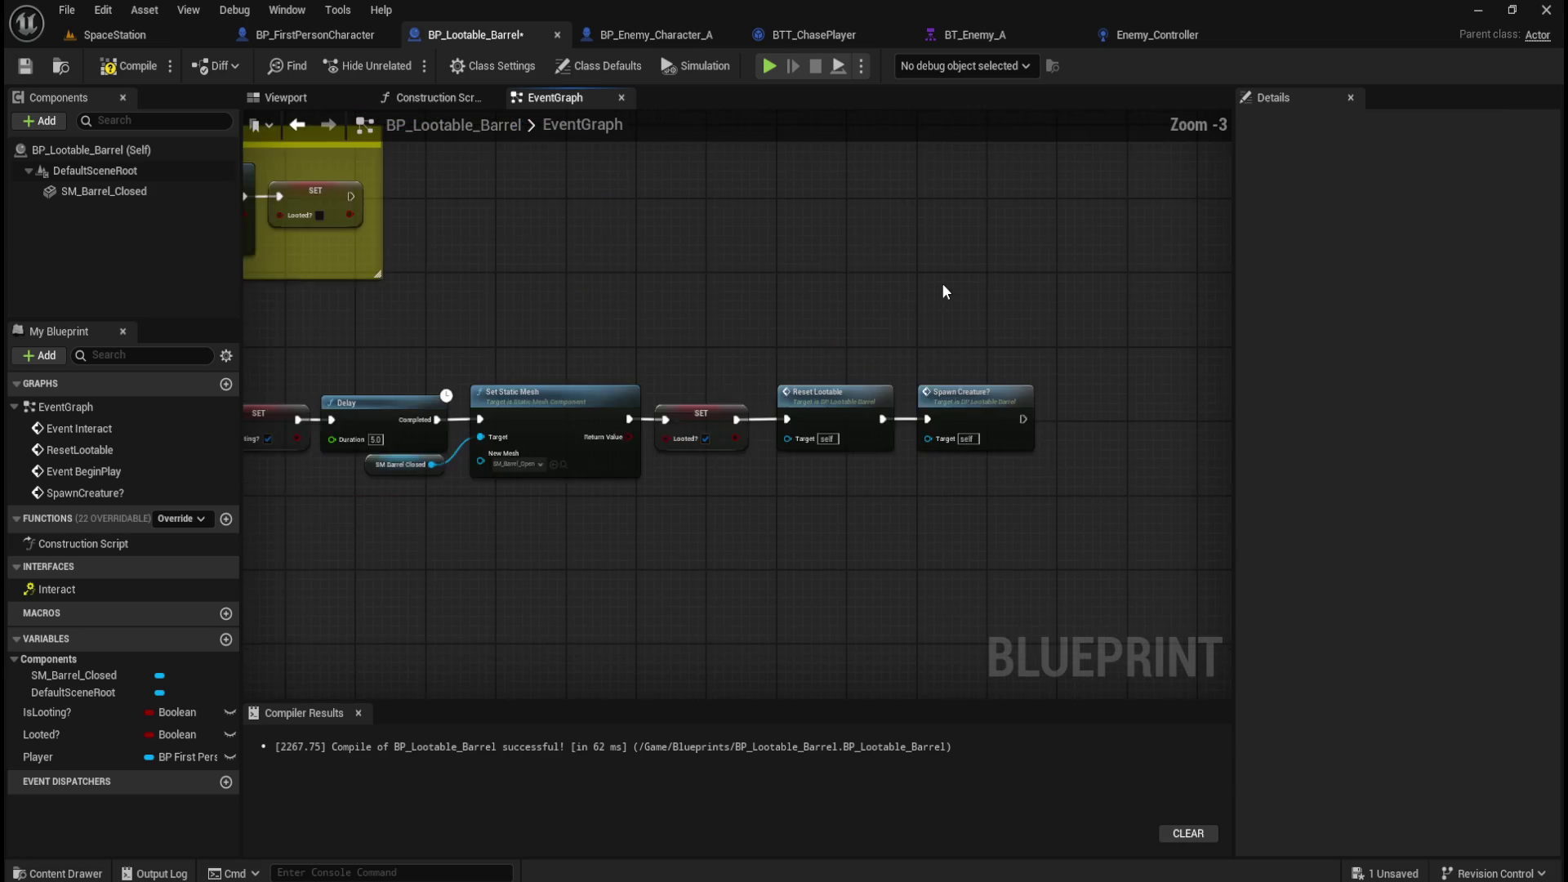
pyautogui.moveTo(679, 339); pyautogui.dragTo(1037, 433)
pyautogui.click(758, 359)
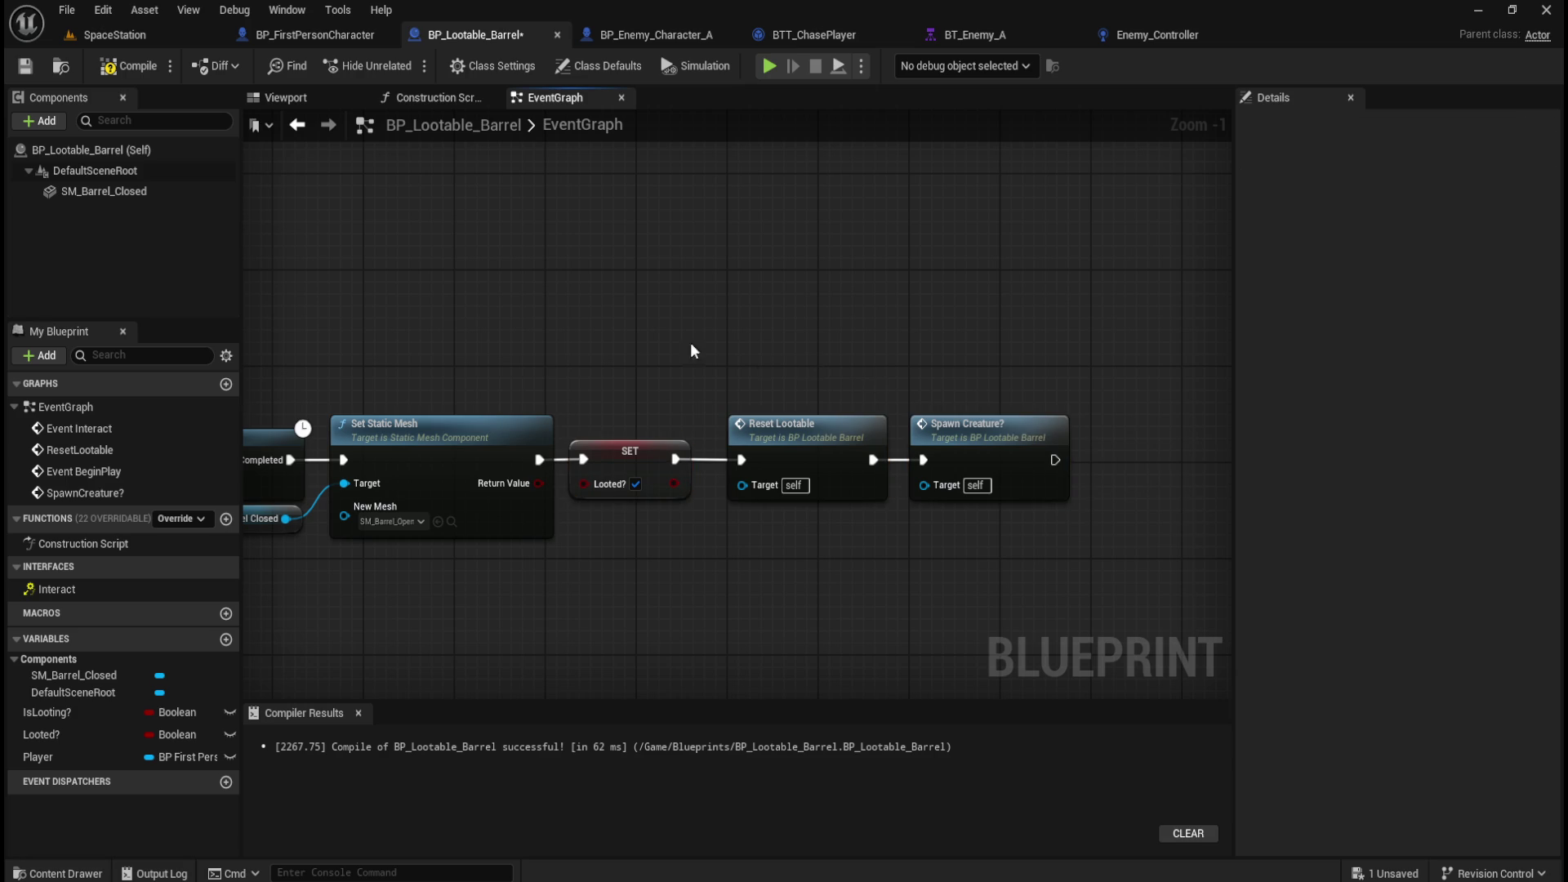
pyautogui.moveTo(552, 322)
pyautogui.mouseDown()
pyautogui.moveTo(1076, 419)
pyautogui.moveTo(1075, 442)
pyautogui.mouseUp()
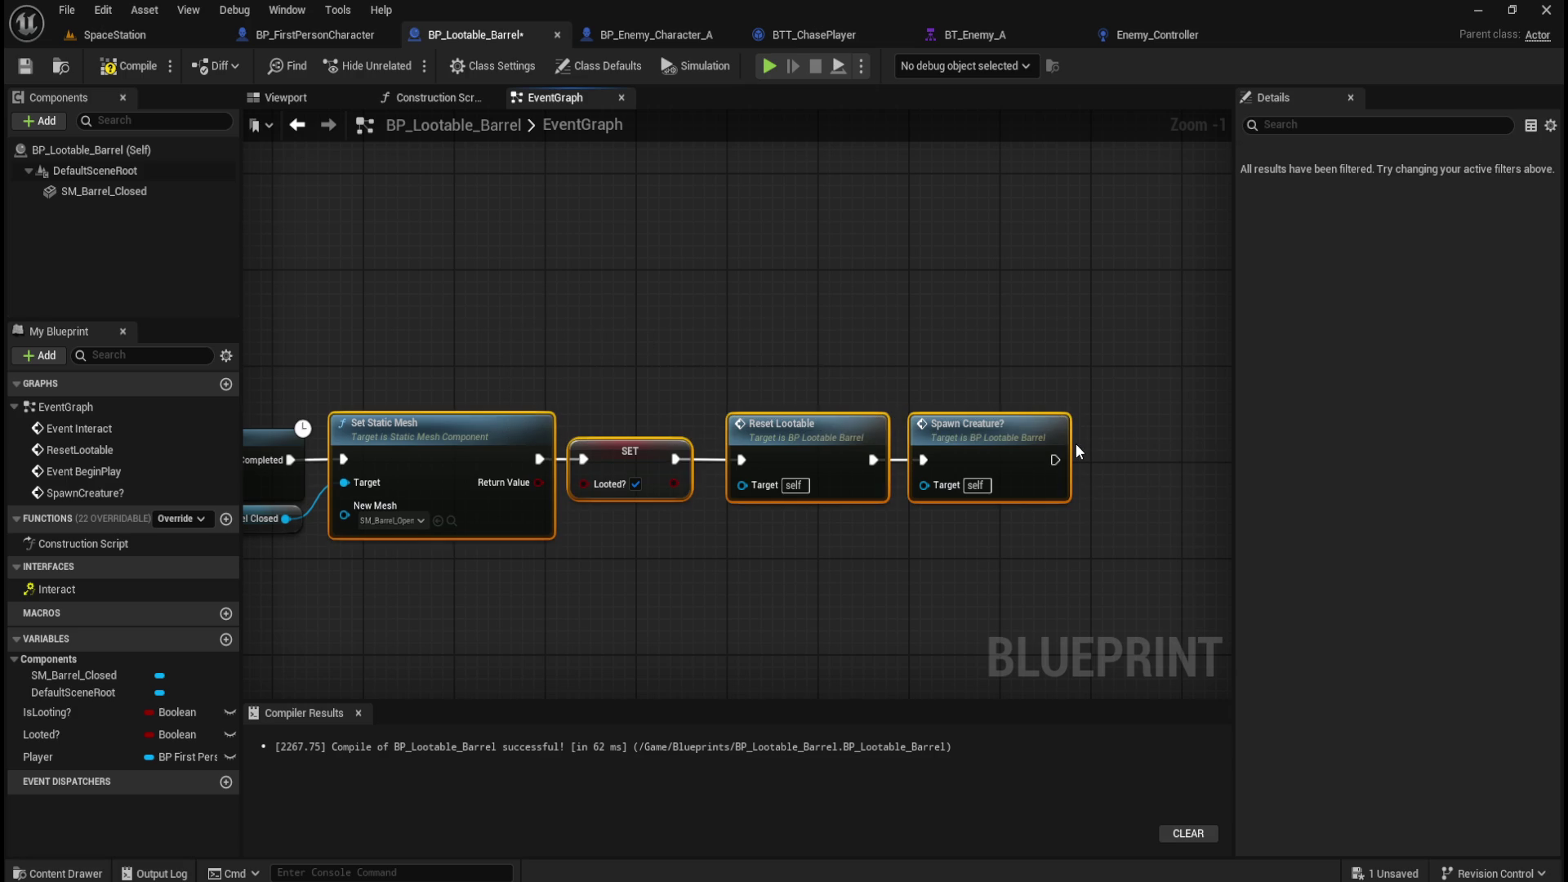
pyautogui.scroll(-2, 784, 360)
pyautogui.scroll(-1, 890, 344)
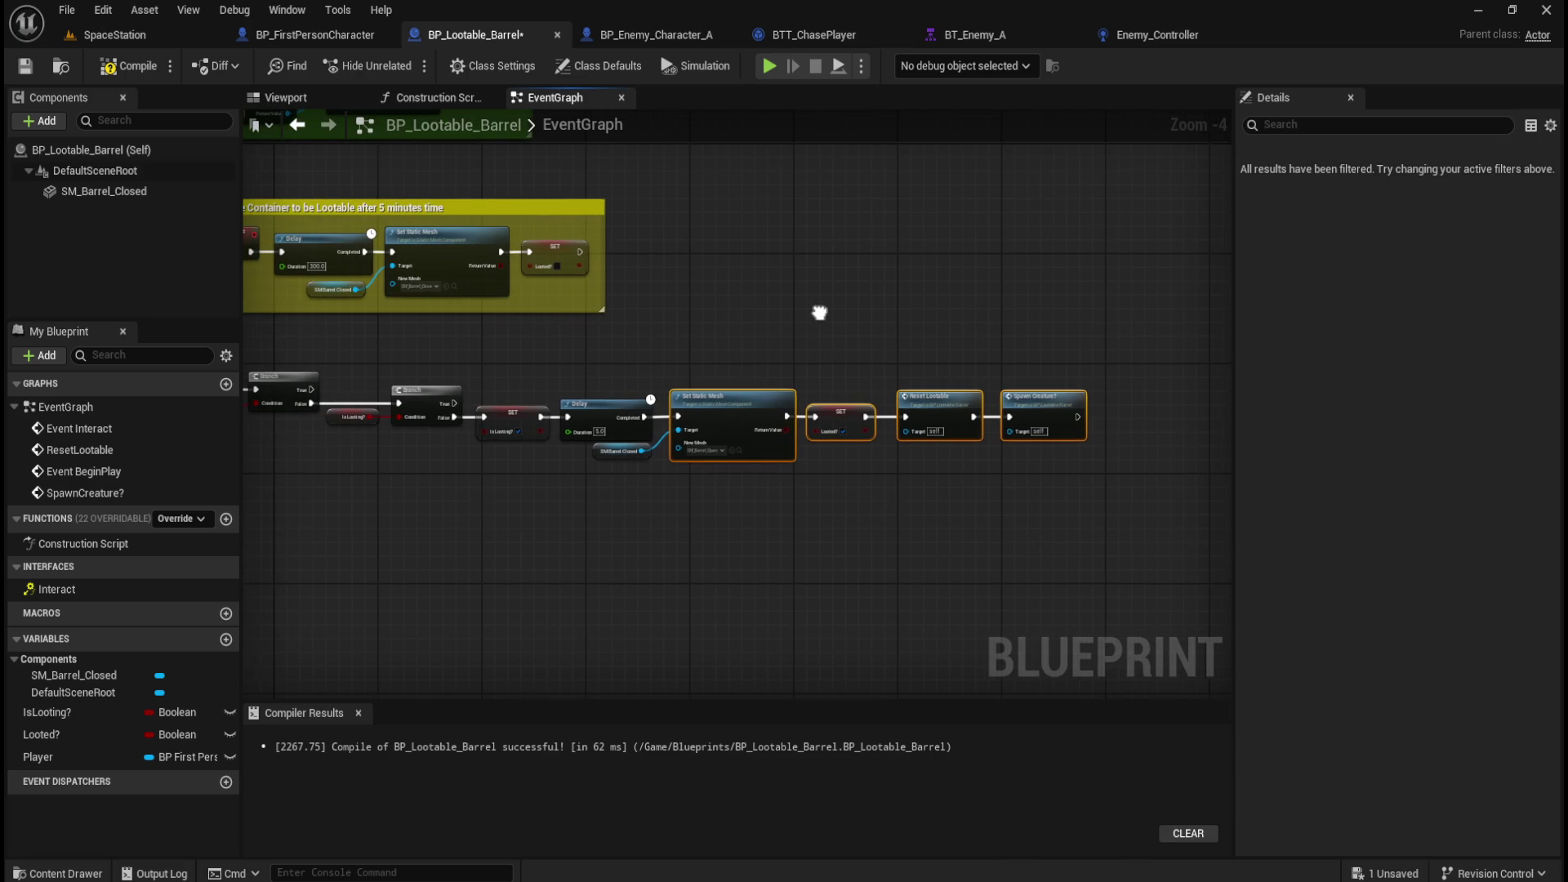
pyautogui.moveTo(444, 364); pyautogui.dragTo(1184, 405)
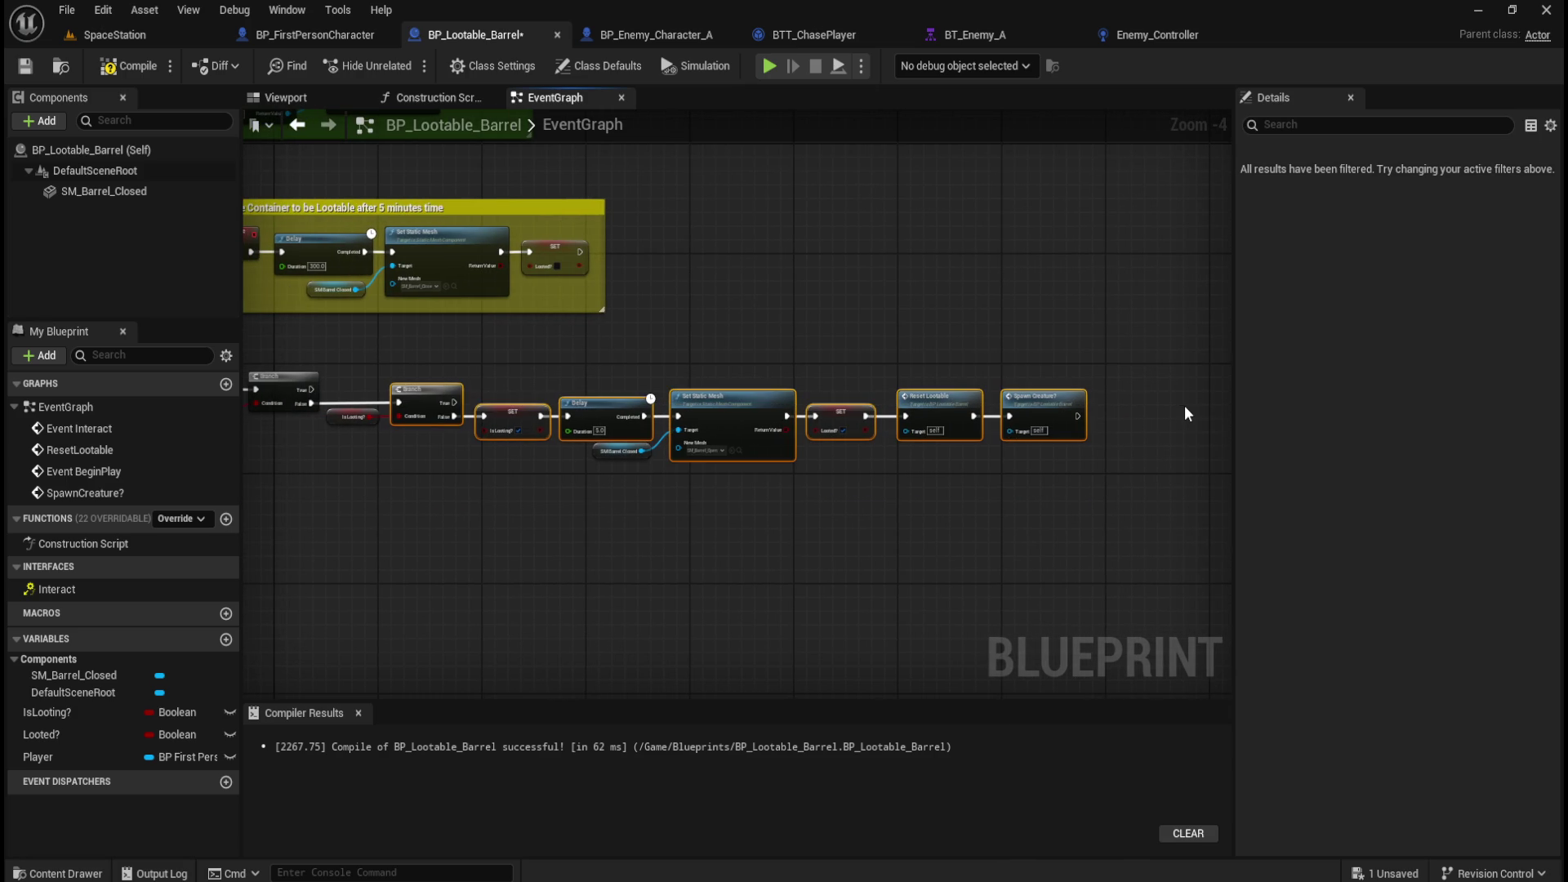
pyautogui.click(859, 350)
pyautogui.scroll(2, 596, 370)
pyautogui.scroll(-3, 445, 463)
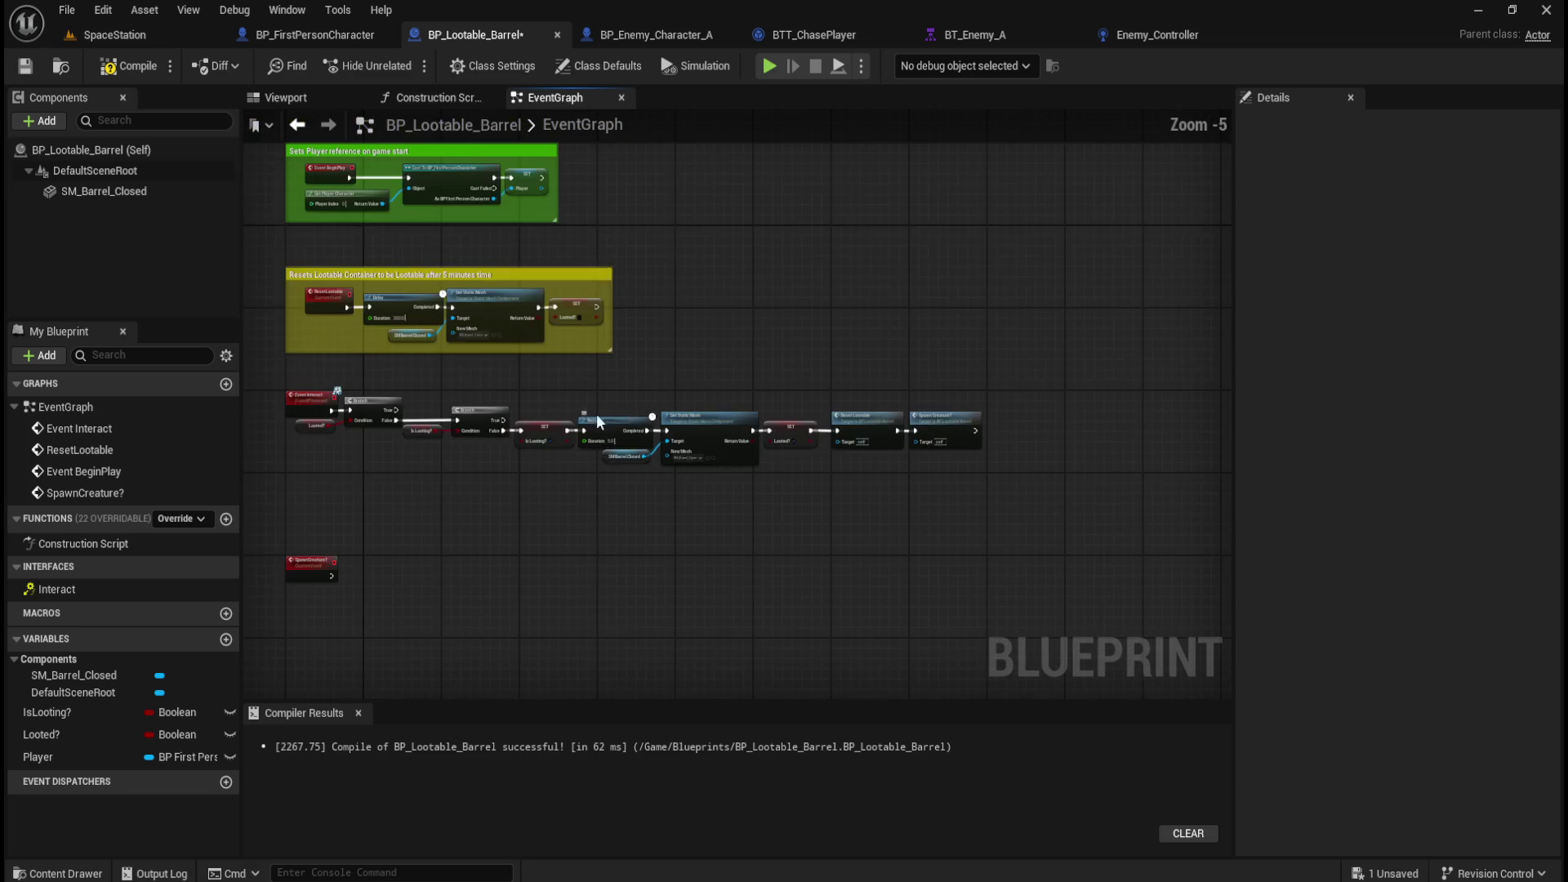
pyautogui.moveTo(269, 384); pyautogui.dragTo(1016, 472)
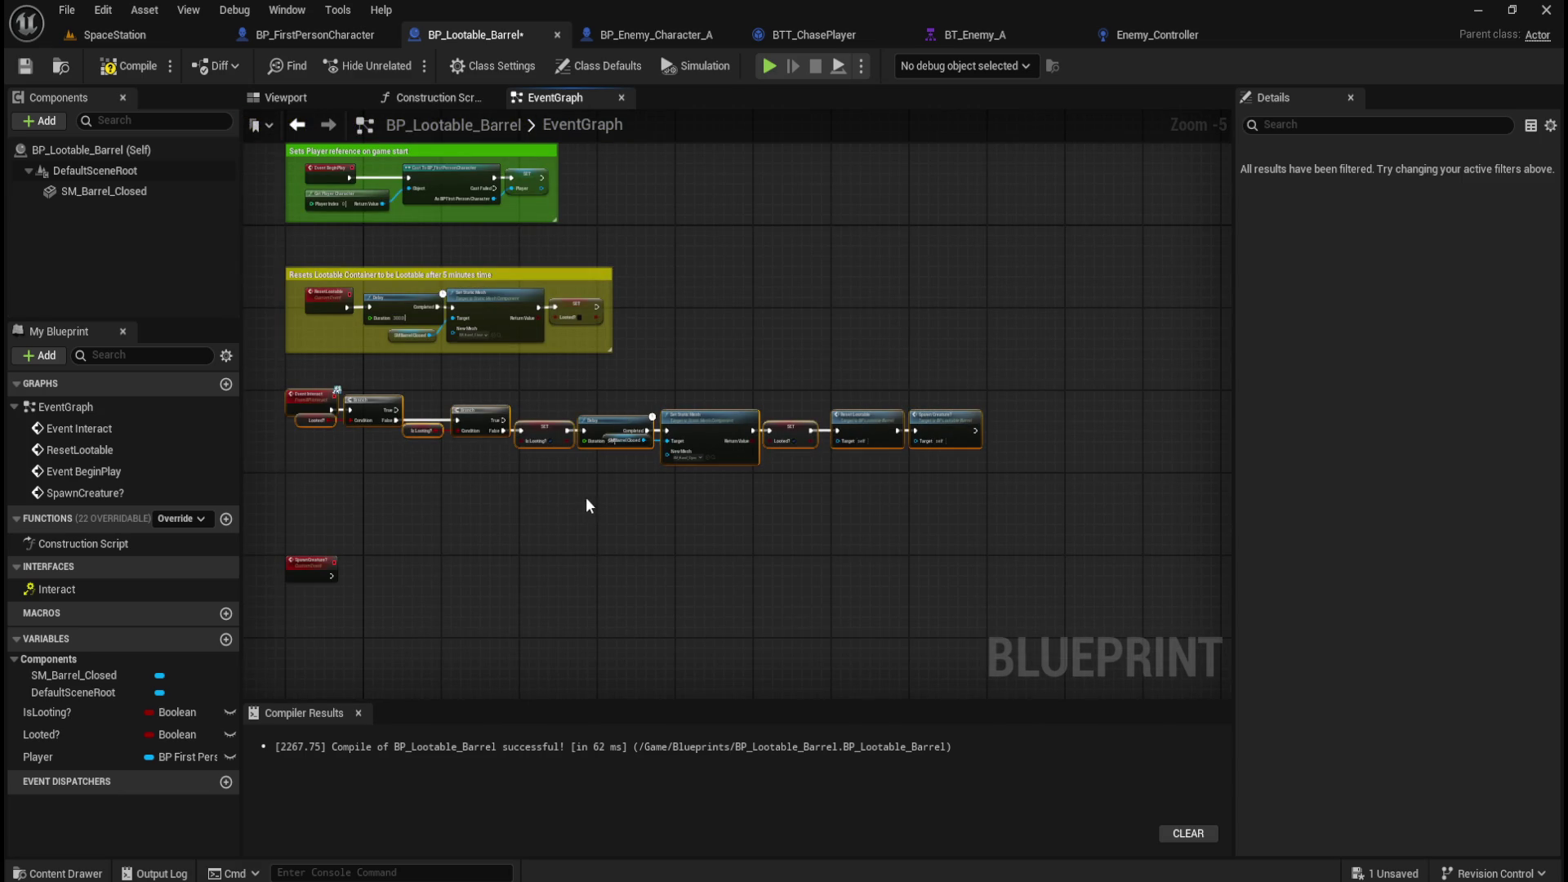
pyautogui.click(586, 496)
pyautogui.scroll(5, 351, 479)
pyautogui.moveTo(440, 484); pyautogui.dragTo(798, 528)
pyautogui.click(527, 366)
pyautogui.click(978, 528)
pyautogui.moveTo(980, 529); pyautogui.dragTo(684, 513)
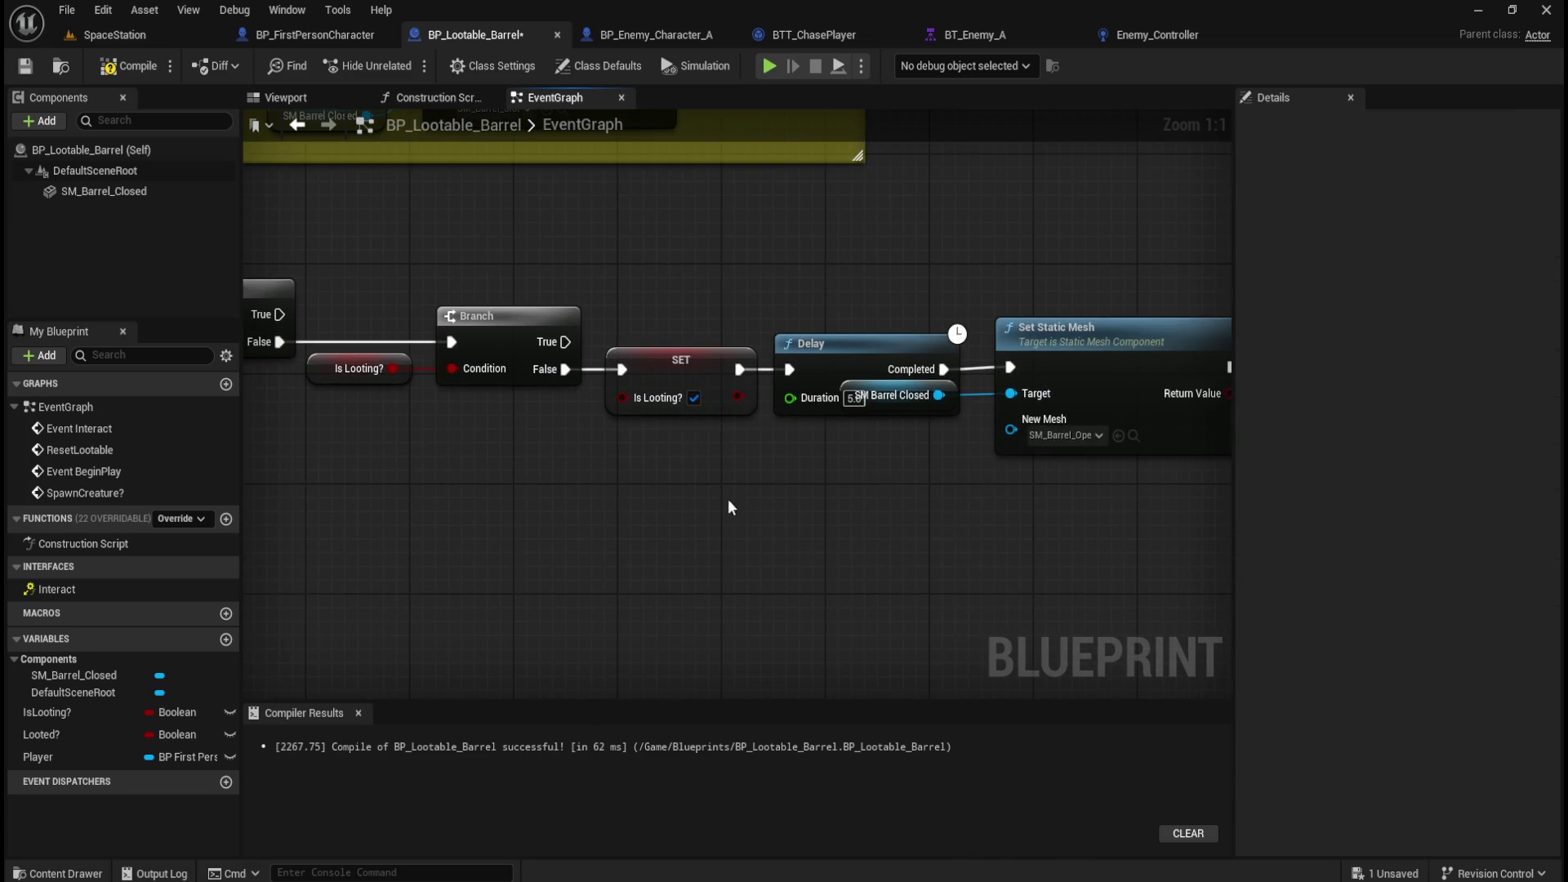
pyautogui.click(937, 383)
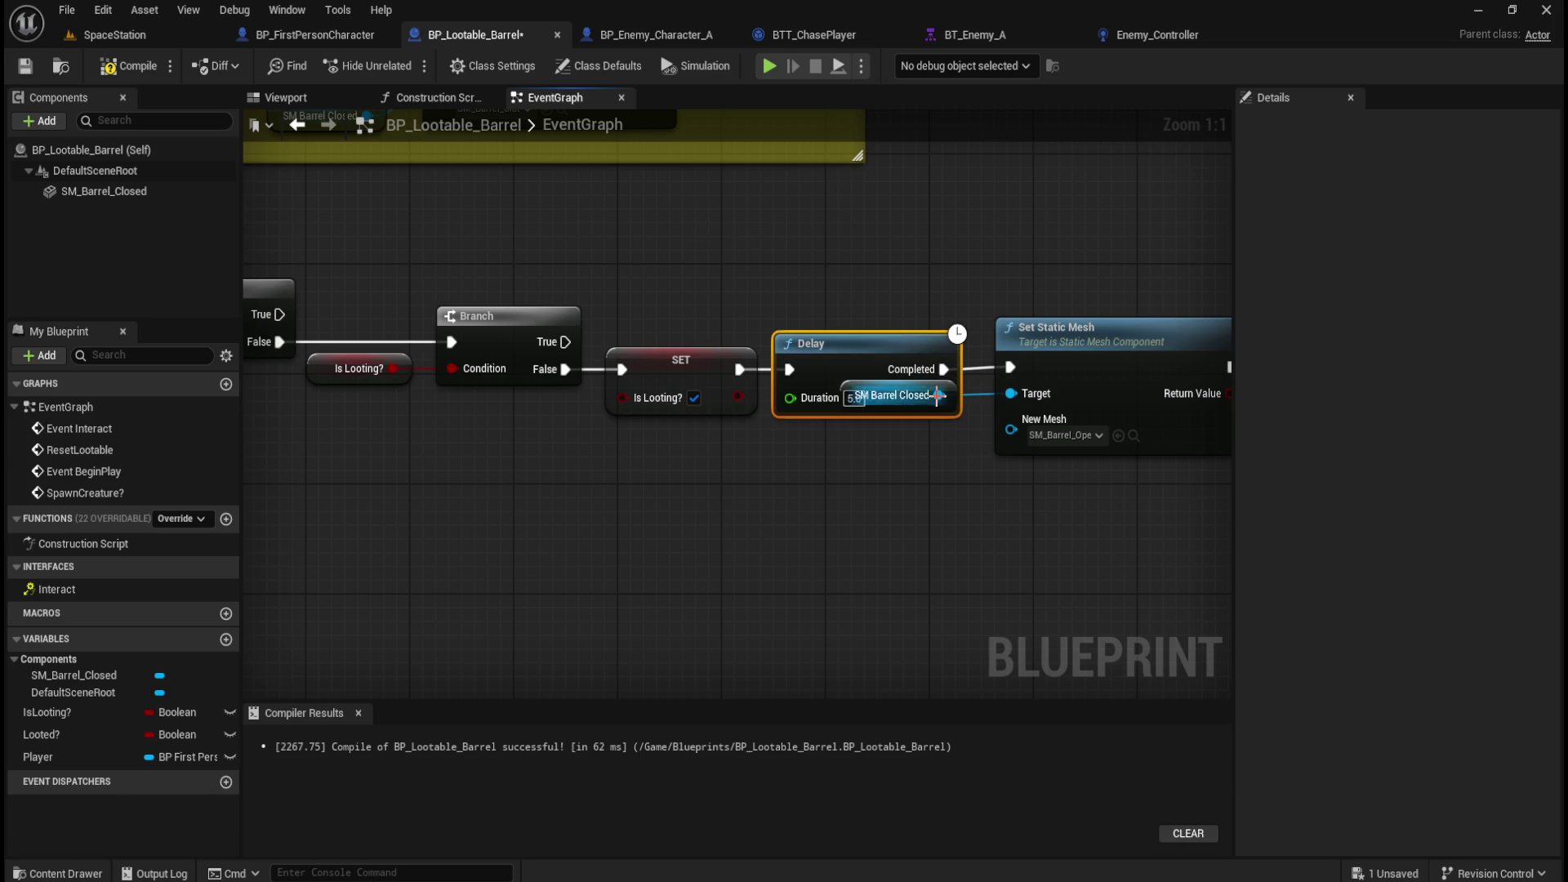
pyautogui.moveTo(950, 462)
pyautogui.mouseDown()
pyautogui.moveTo(927, 395)
pyautogui.moveTo(894, 413)
pyautogui.moveTo(894, 436)
pyautogui.mouseUp()
pyautogui.click(894, 396)
pyautogui.click(1021, 557)
pyautogui.moveTo(1021, 560); pyautogui.dragTo(770, 539)
pyautogui.moveTo(931, 498); pyautogui.dragTo(747, 525)
pyautogui.scroll(-5, 747, 531)
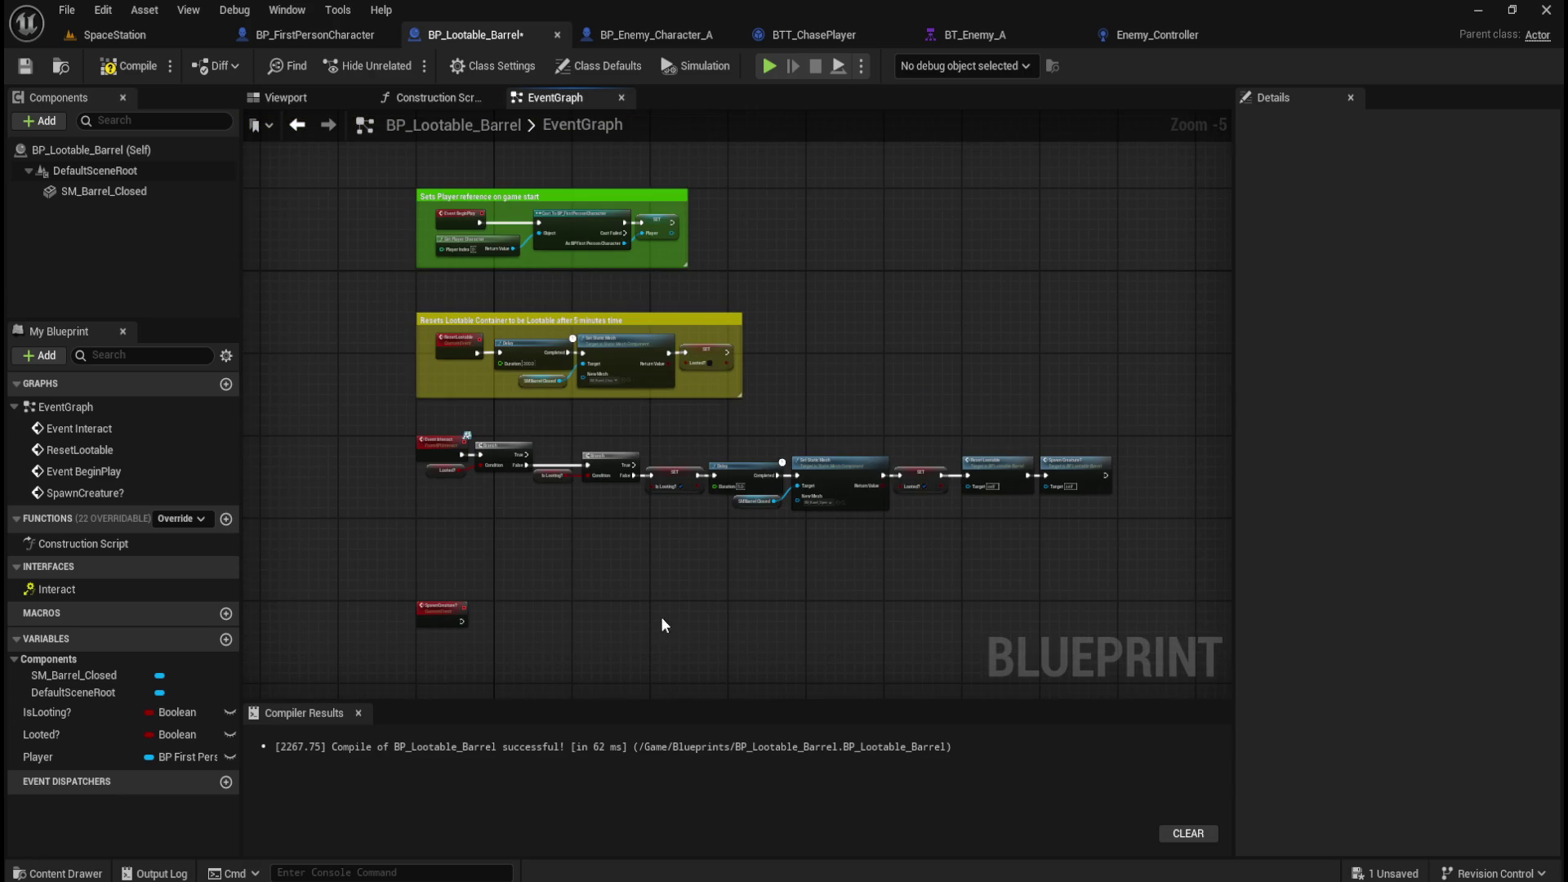
pyautogui.moveTo(659, 617); pyautogui.dragTo(665, 585)
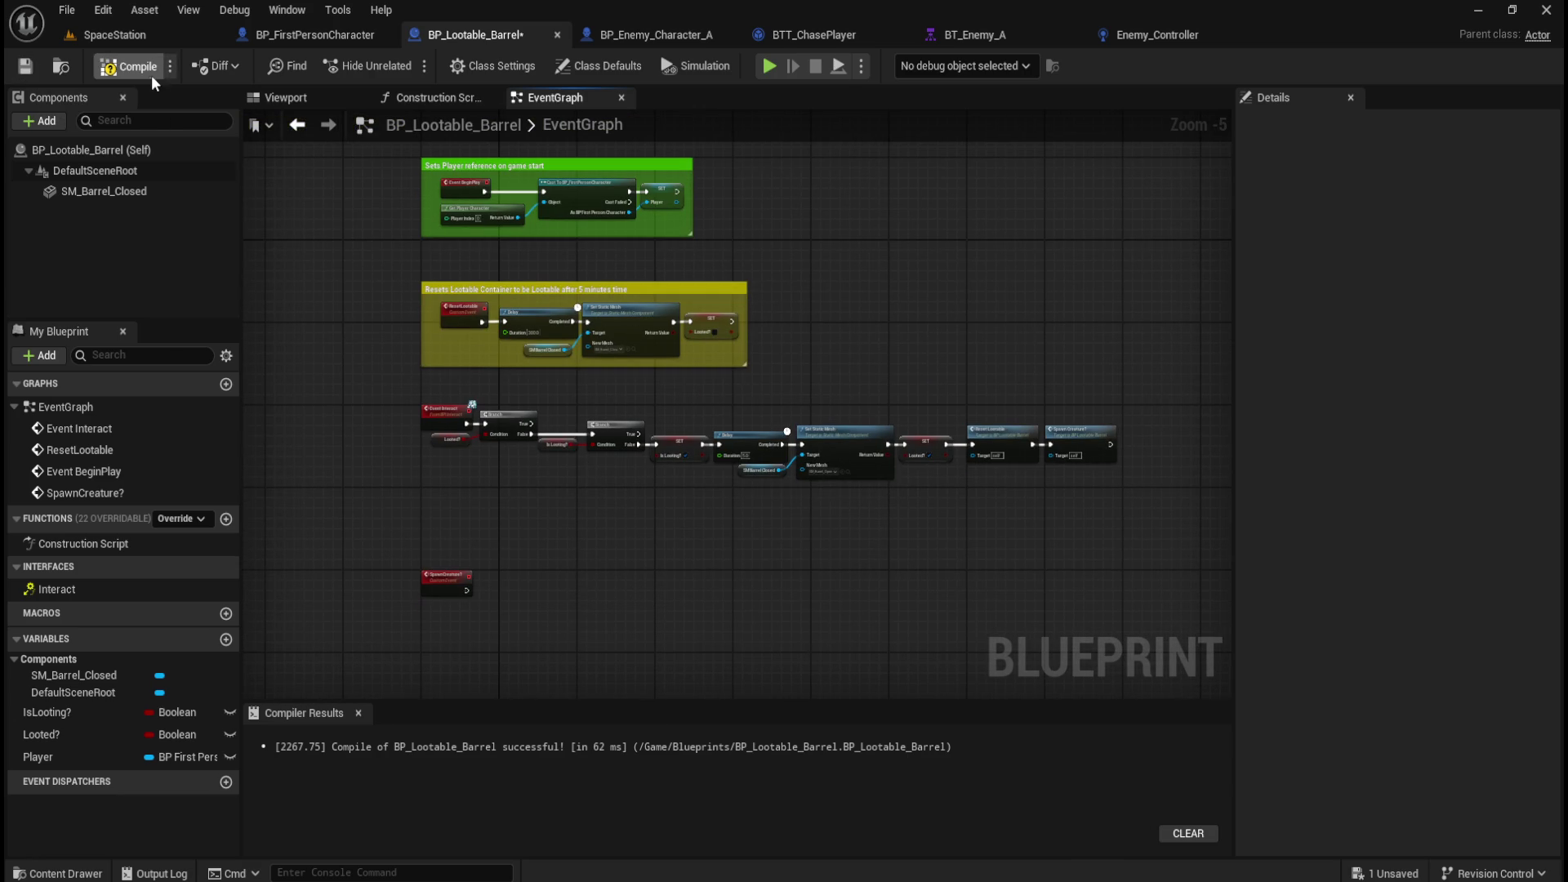
# Compile and save BP_Lootable_Barrel.
pyautogui.click(32, 70)
pyautogui.moveTo(594, 554); pyautogui.dragTo(583, 470)
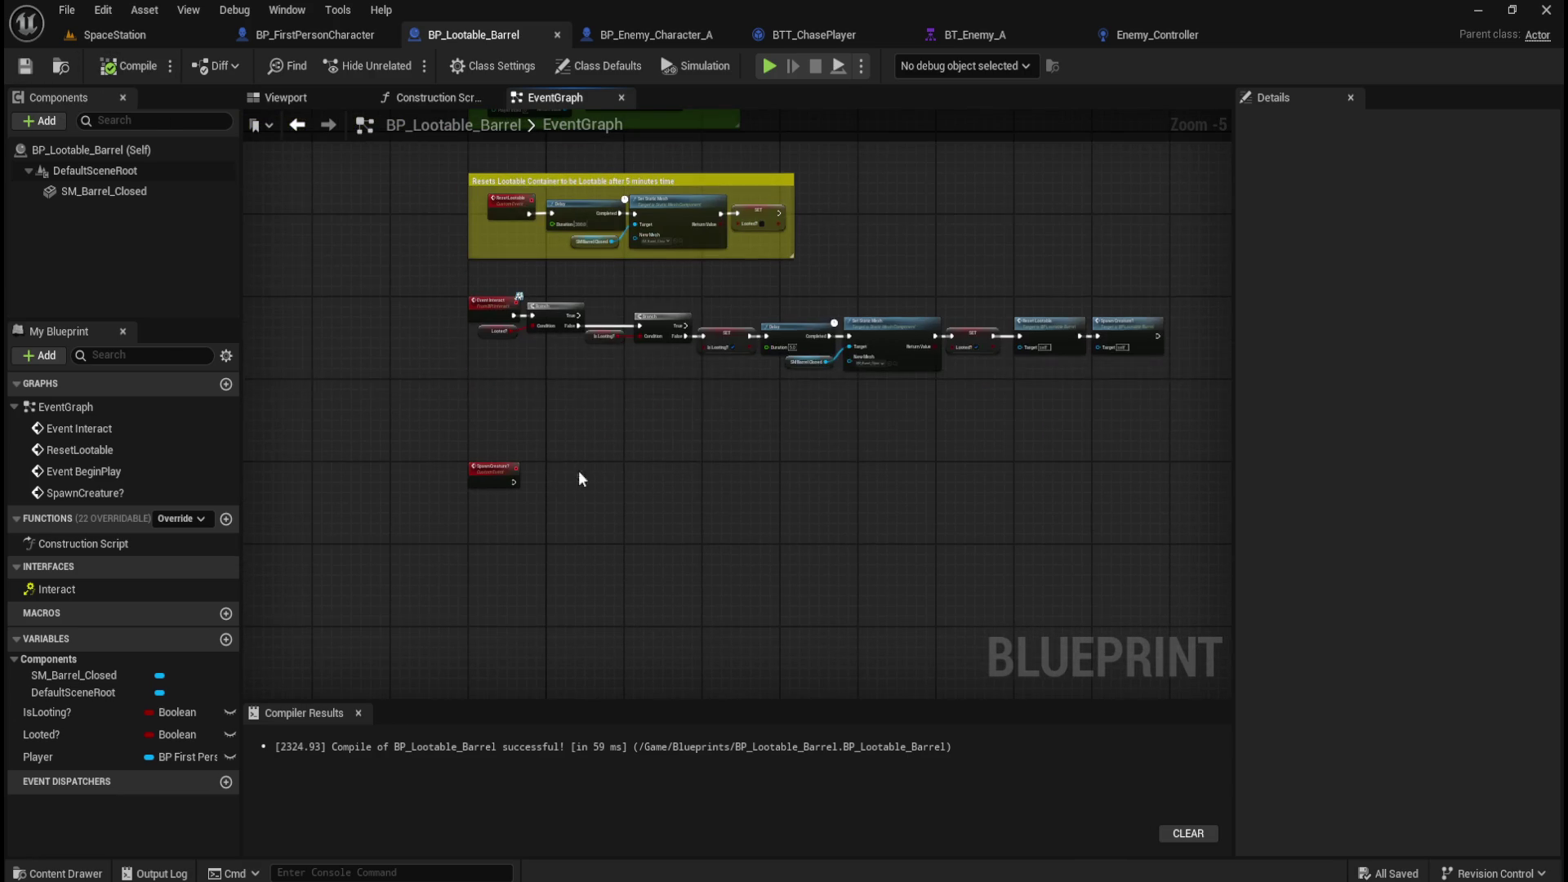
pyautogui.scroll(5, 515, 473)
pyautogui.scroll(-5, 588, 572)
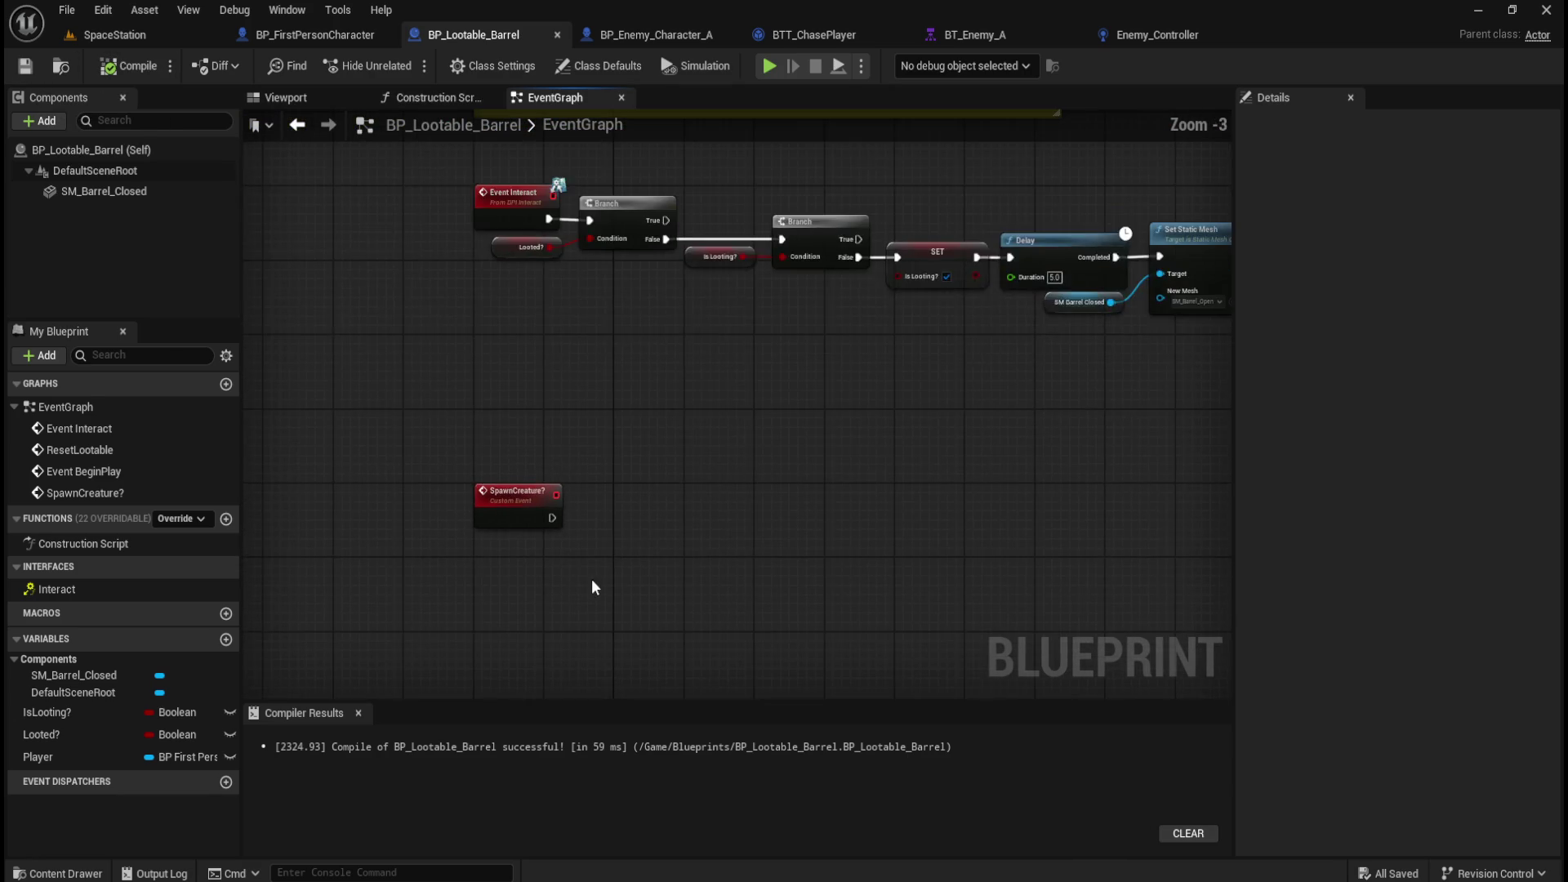
pyautogui.scroll(-2, 605, 285)
pyautogui.scroll(4, 619, 307)
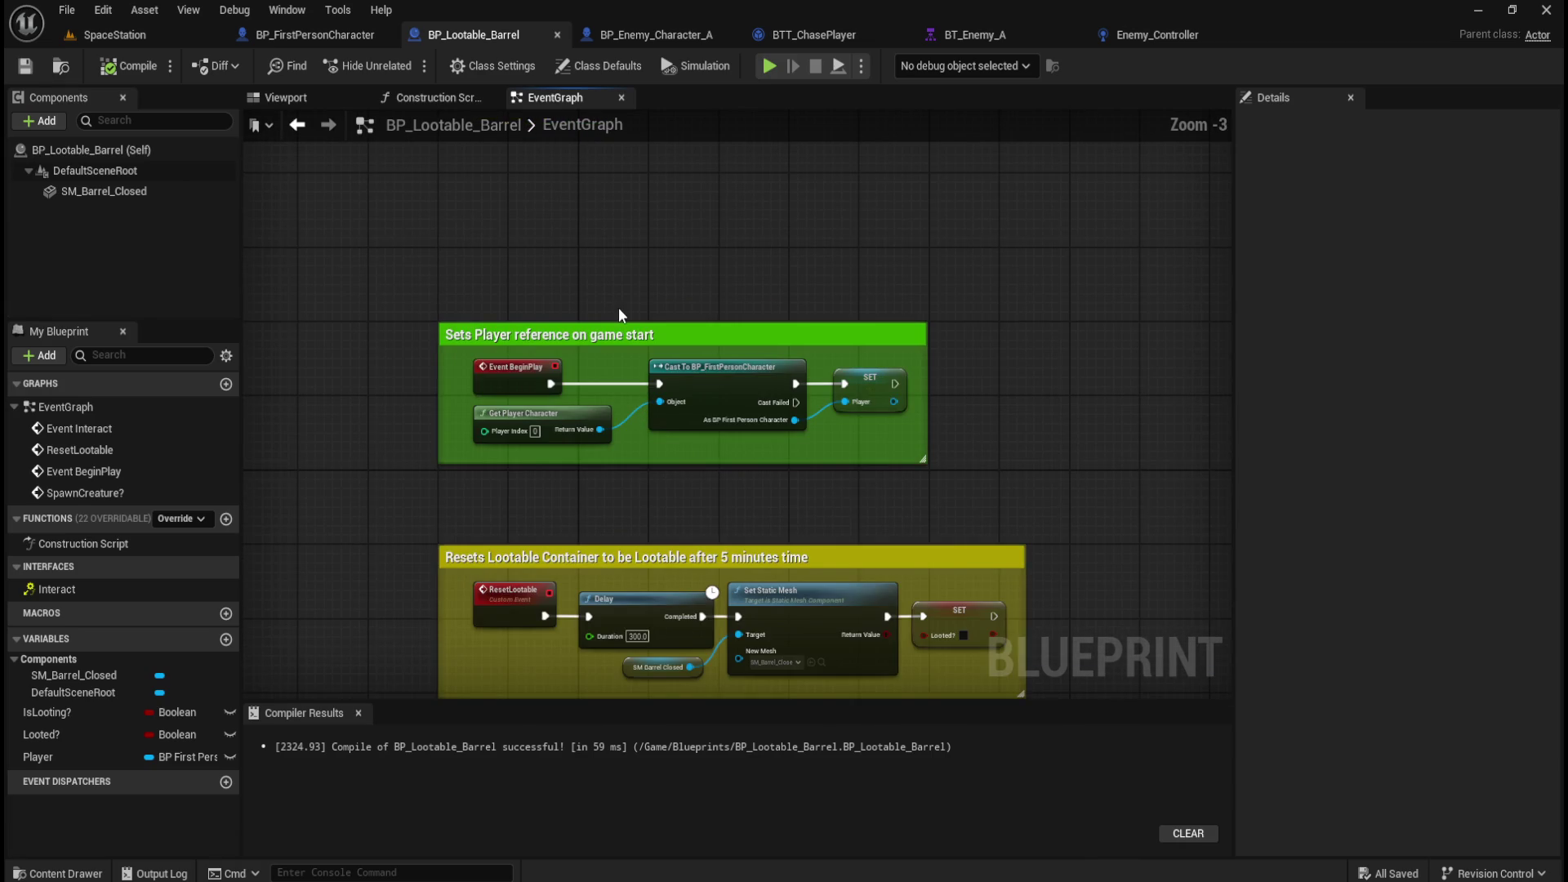
pyautogui.scroll(-3, 575, 452)
pyautogui.scroll(3, 579, 462)
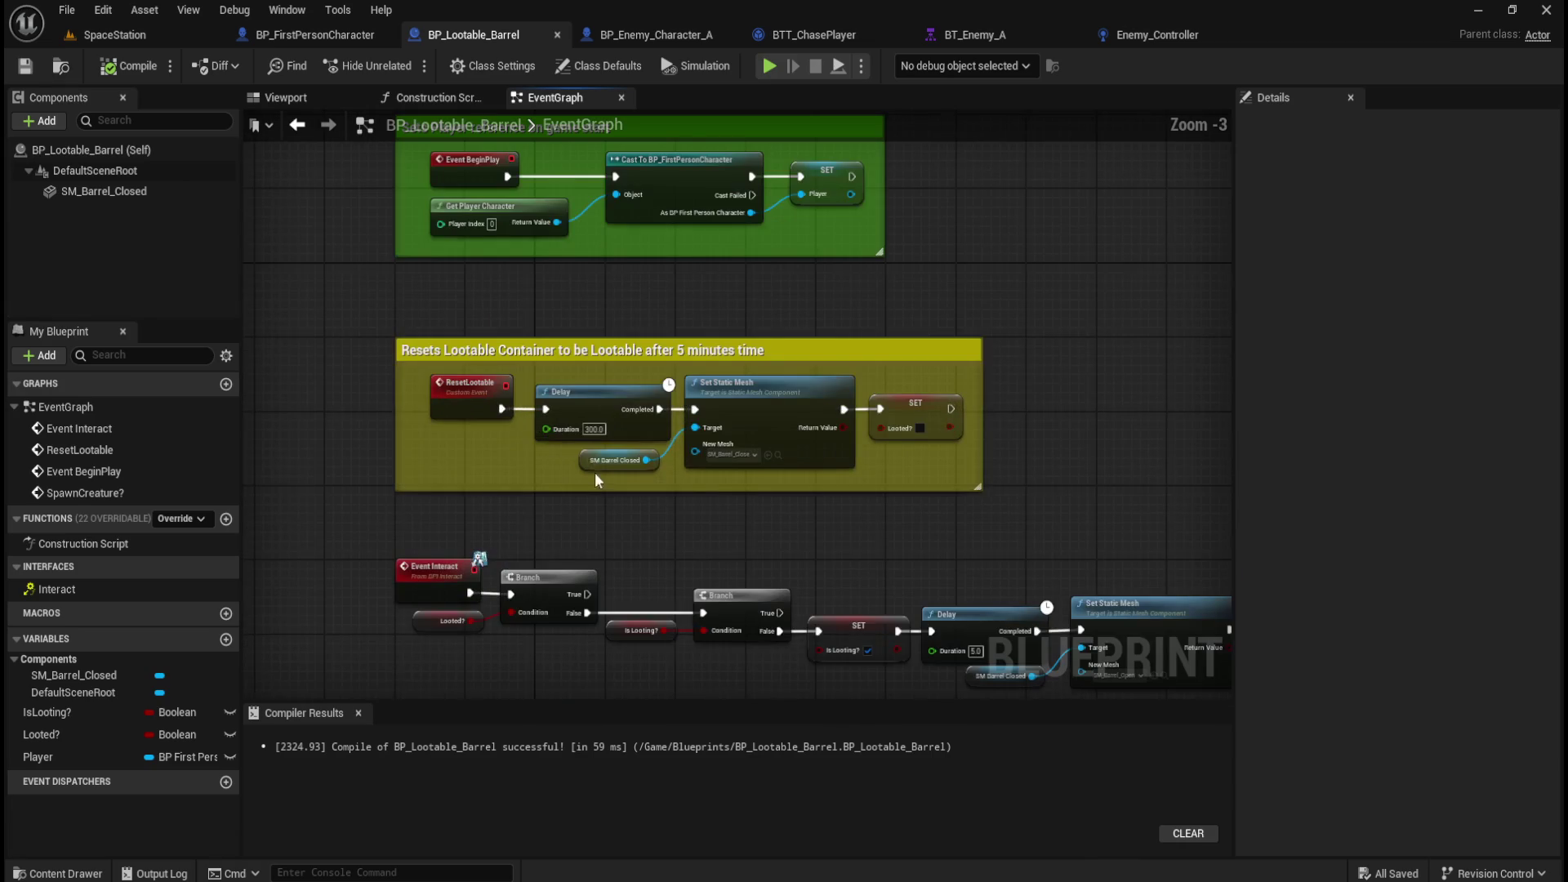
pyautogui.scroll(-2, 574, 391)
pyautogui.scroll(2, 524, 521)
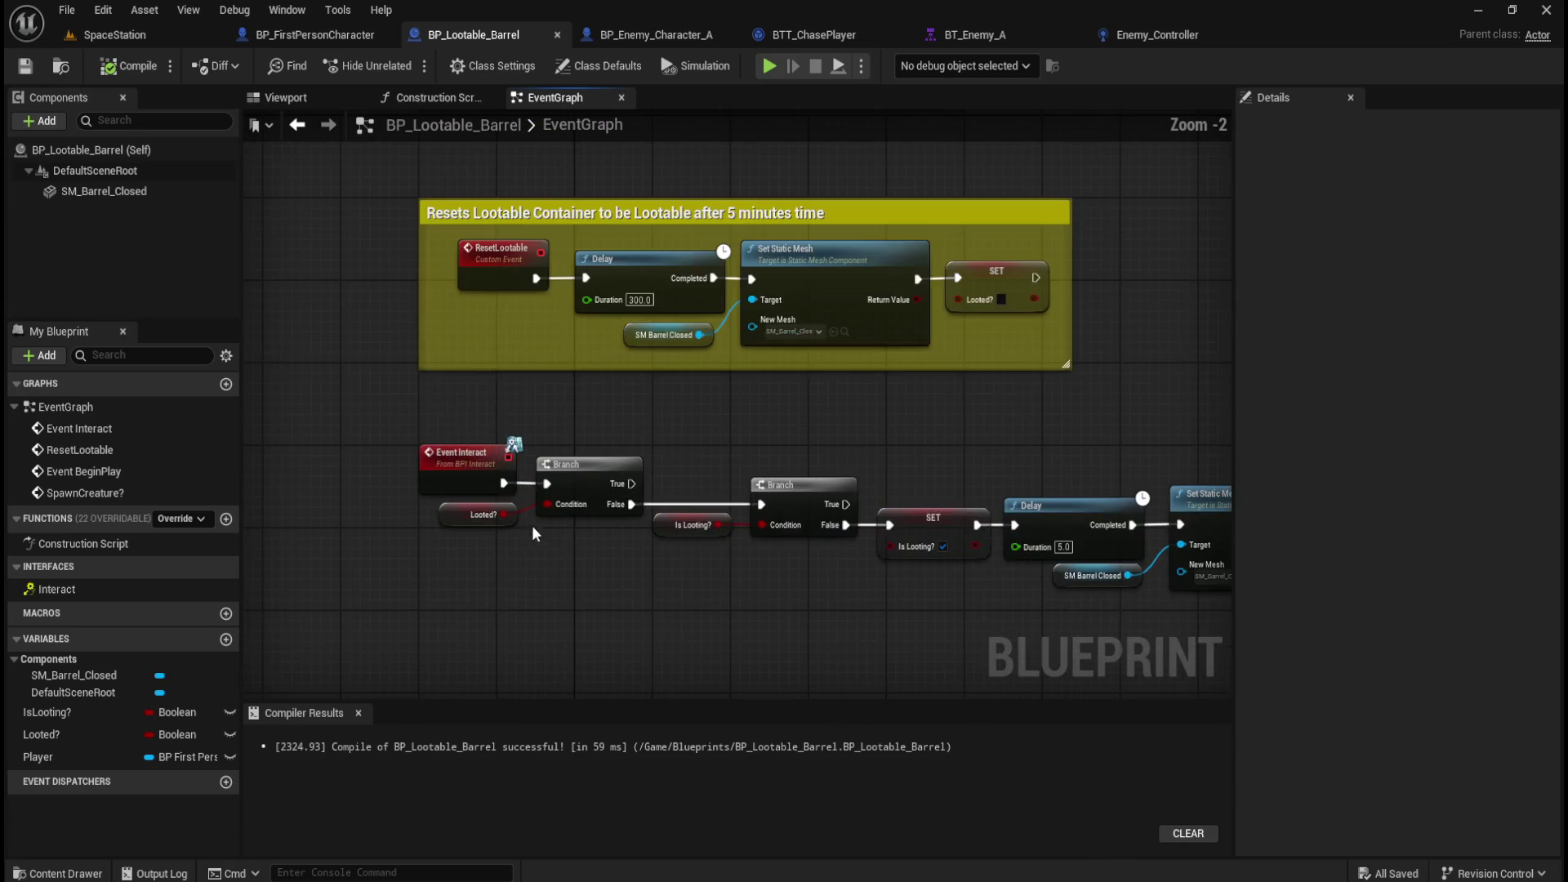
pyautogui.scroll(1, 816, 598)
# Jump from the Spawn Creature? call to its SpawnCreature? custom event definition.
pyautogui.moveTo(877, 590); pyautogui.dragTo(567, 556)
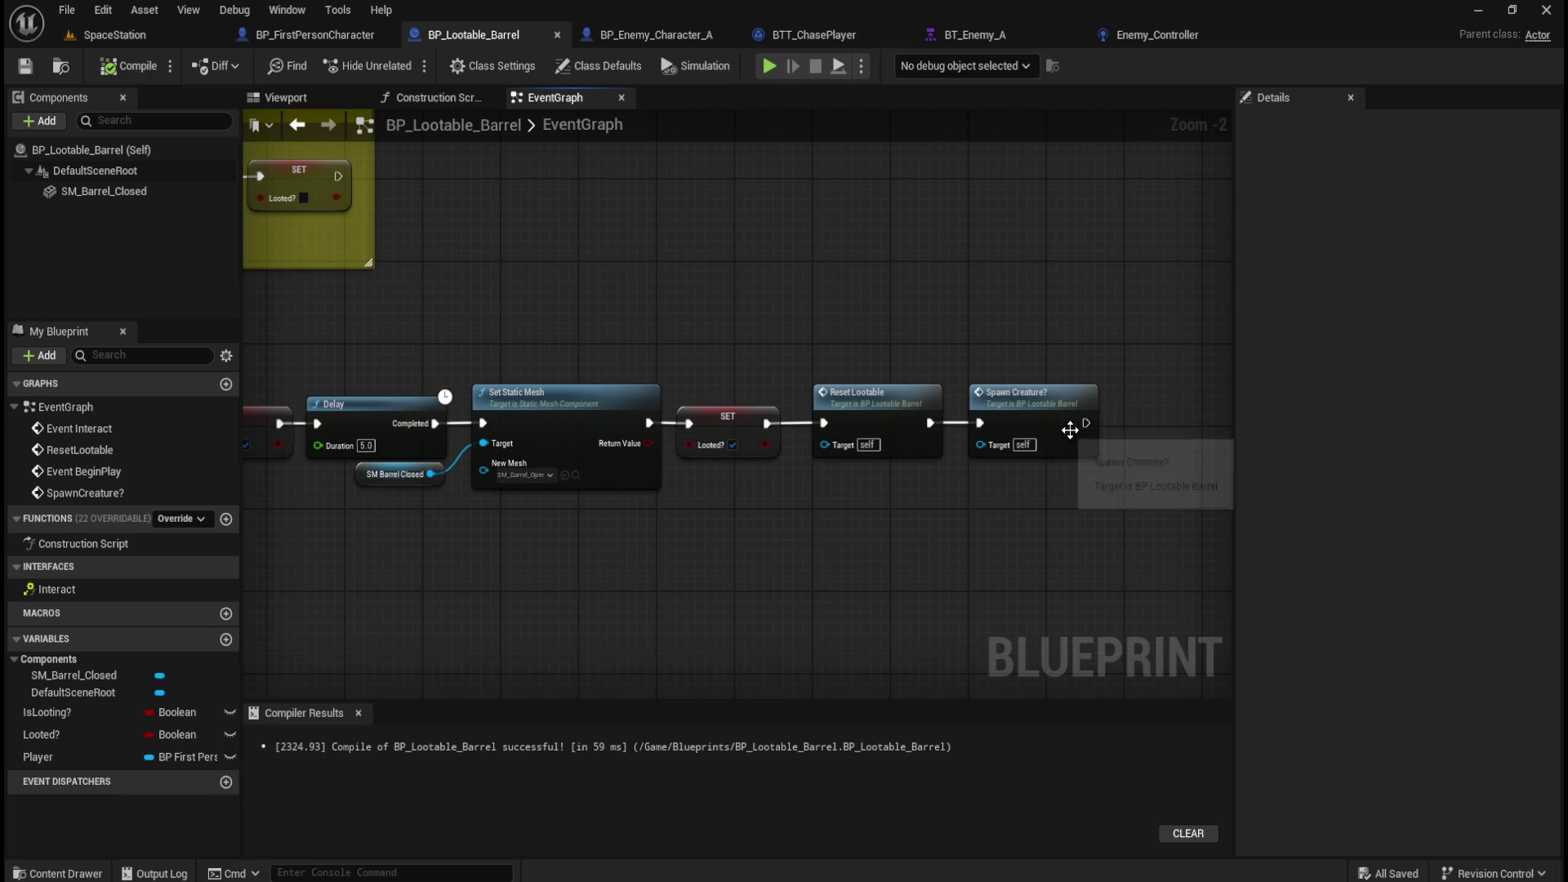
pyautogui.doubleClick(1043, 412)
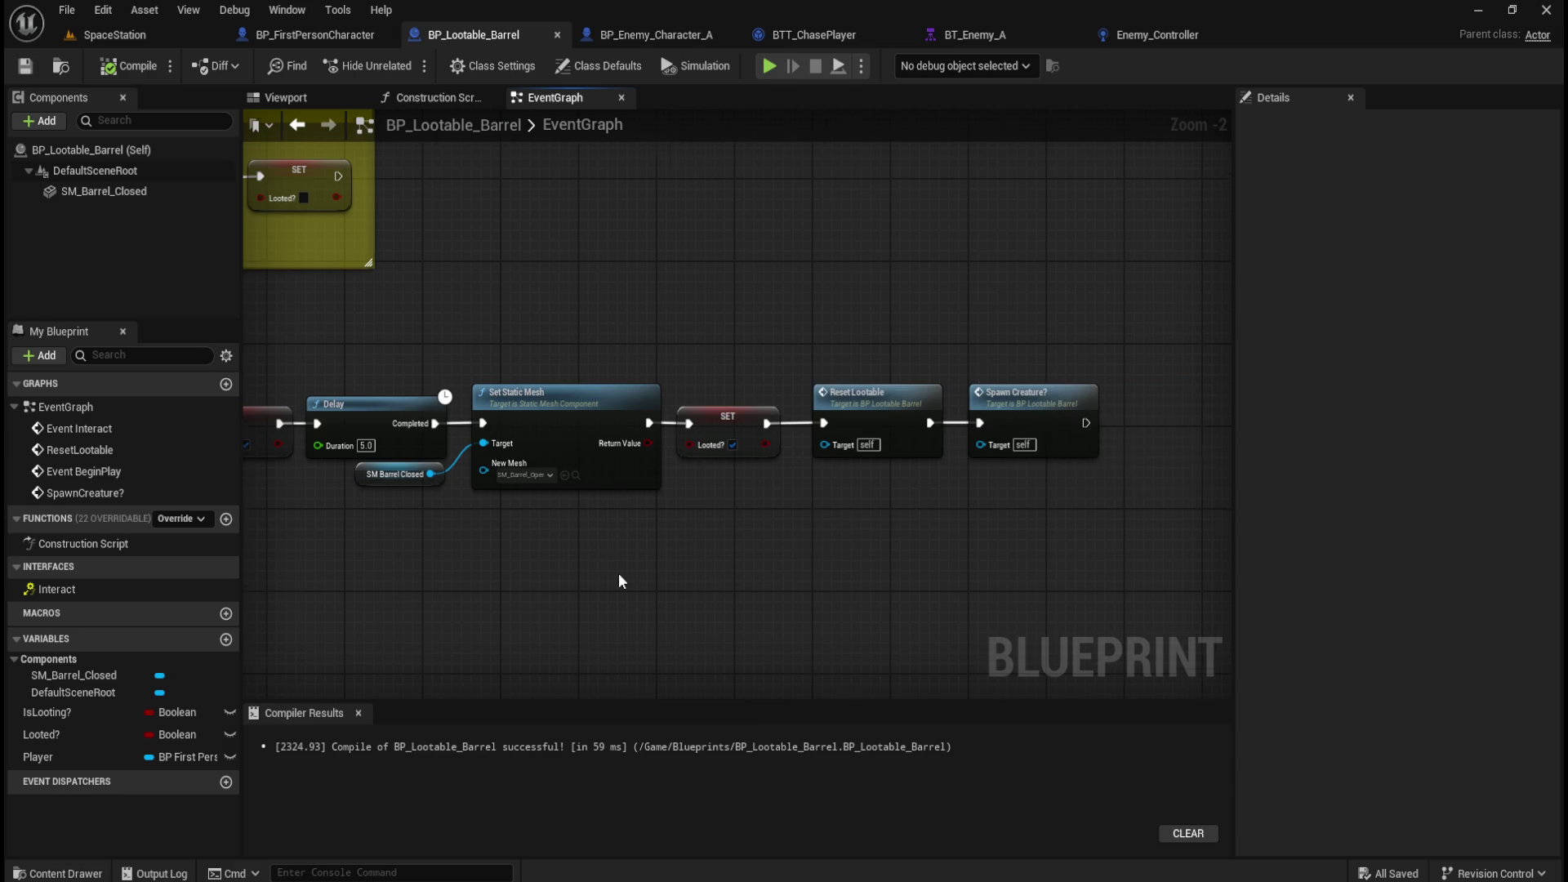
pyautogui.scroll(1, 630, 379)
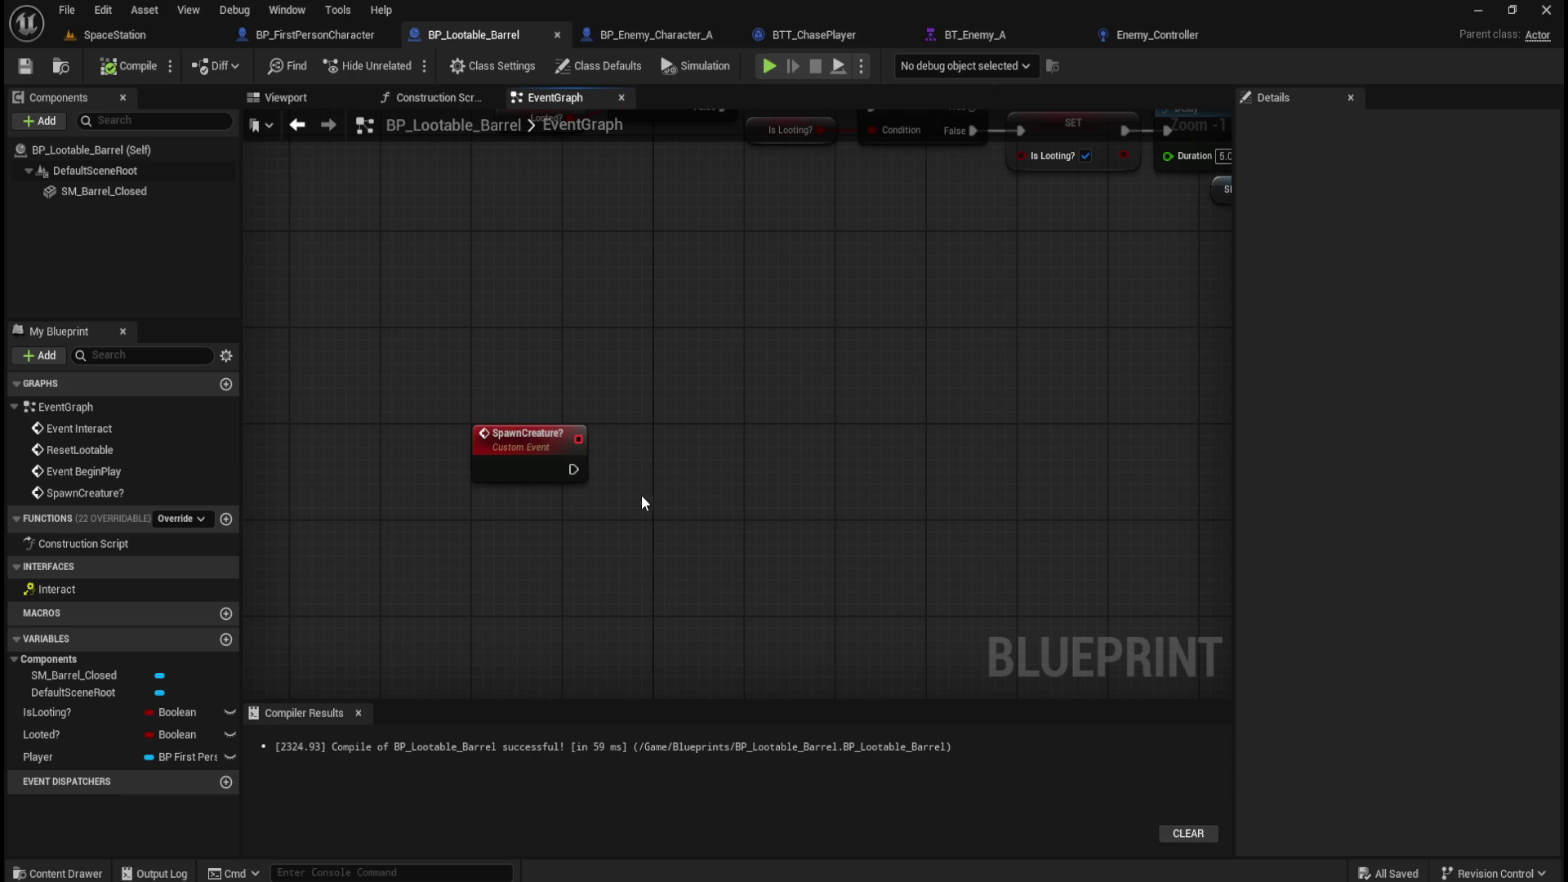
# Search for a random float node near SpawnCreature?, adding and then deleting a plain Random Float node.
pyautogui.moveTo(574, 470); pyautogui.dragTo(658, 472)
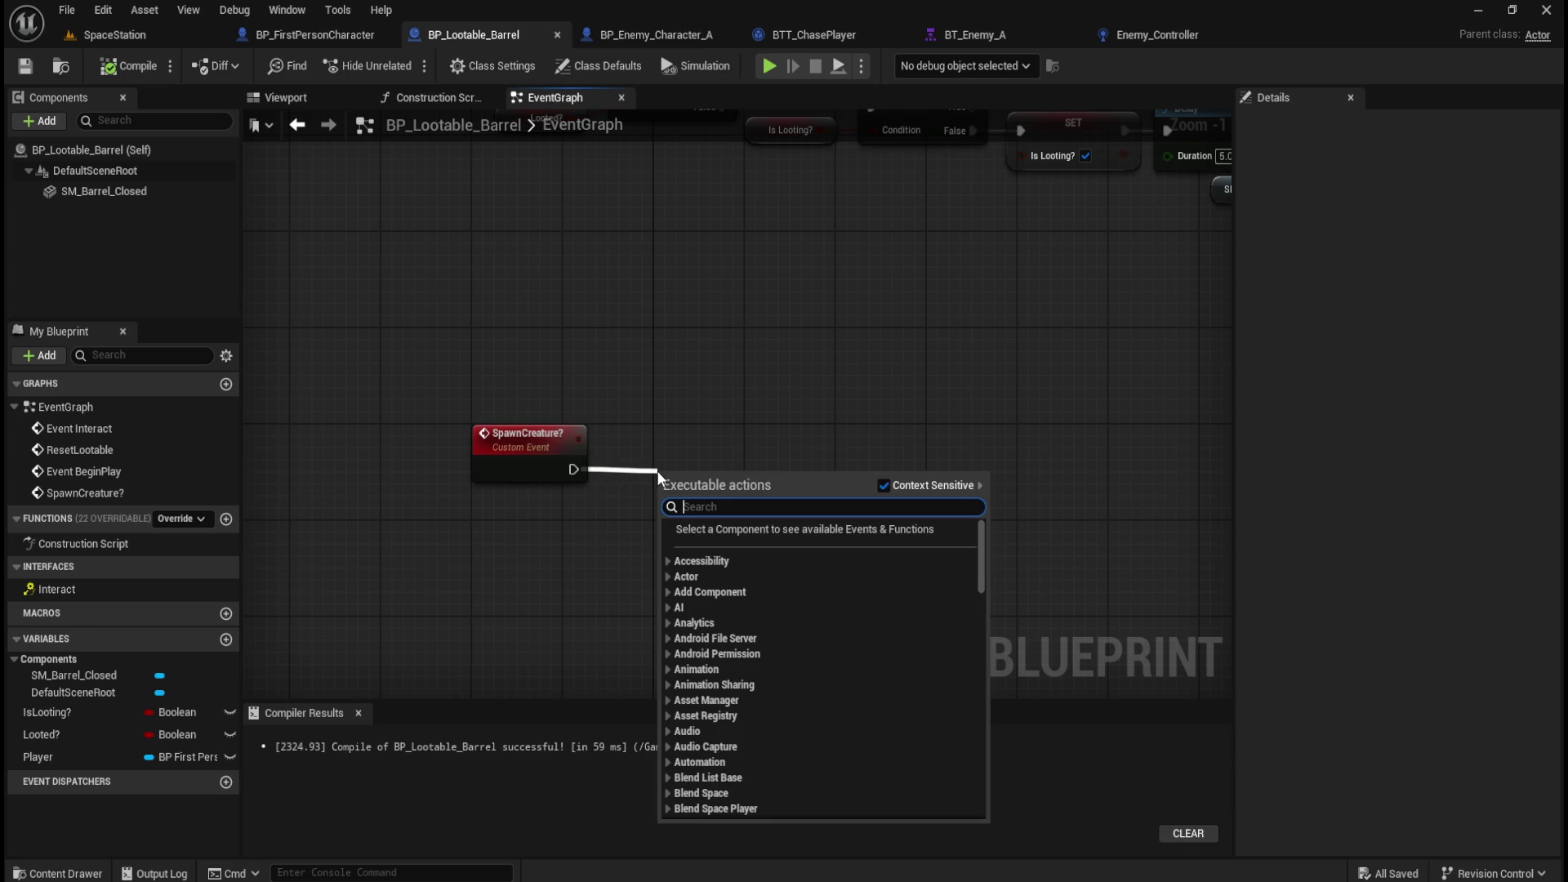
pyautogui.write('random float')
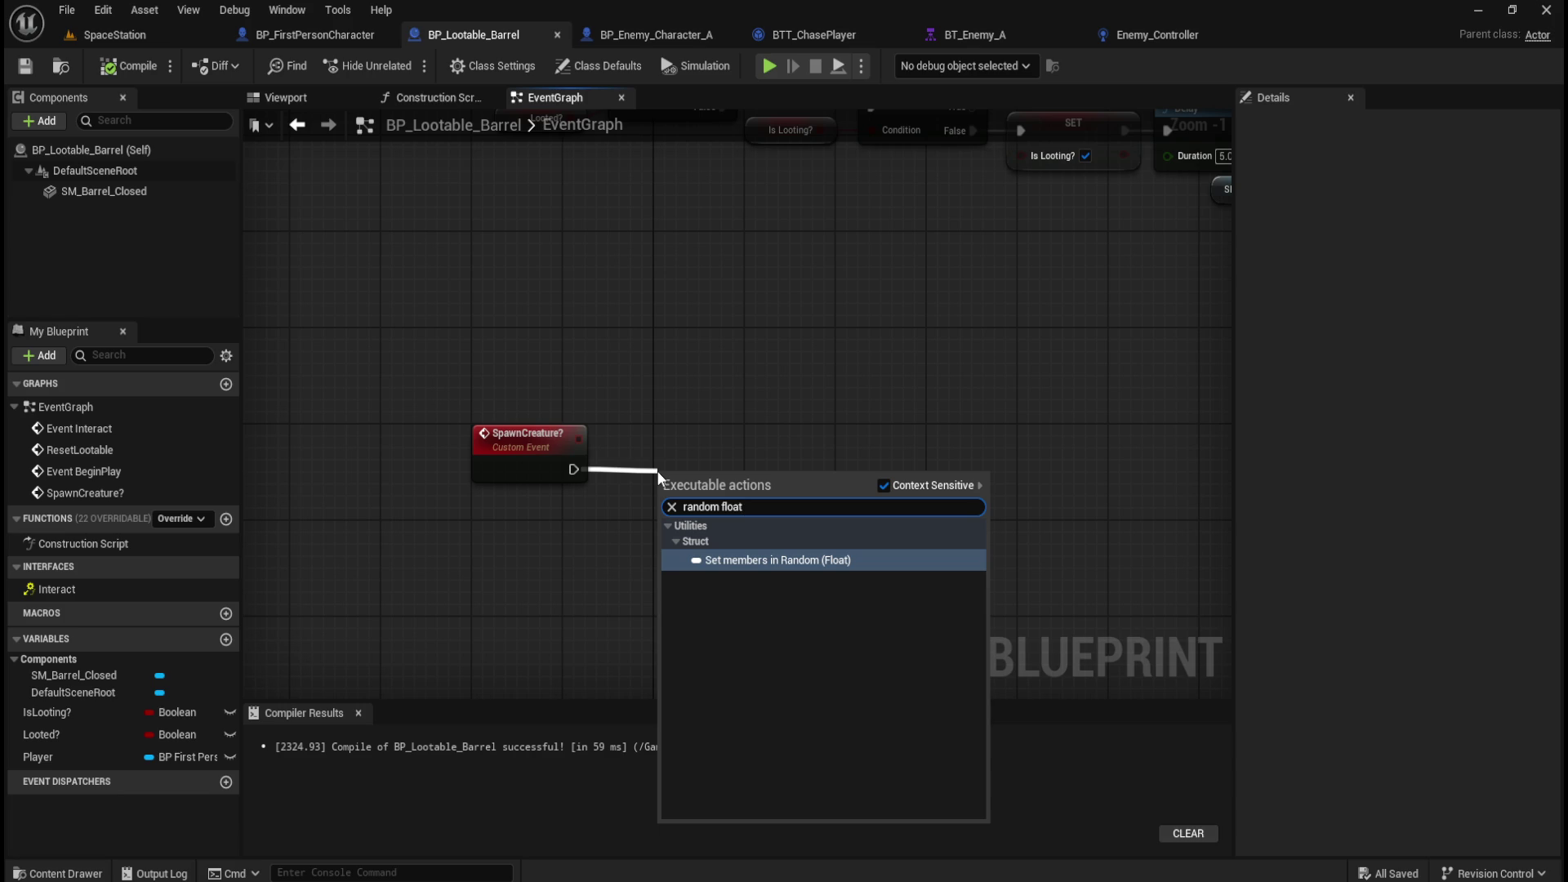
pyautogui.press('Escape')
pyautogui.rightClick(702, 478)
pyautogui.write('r')
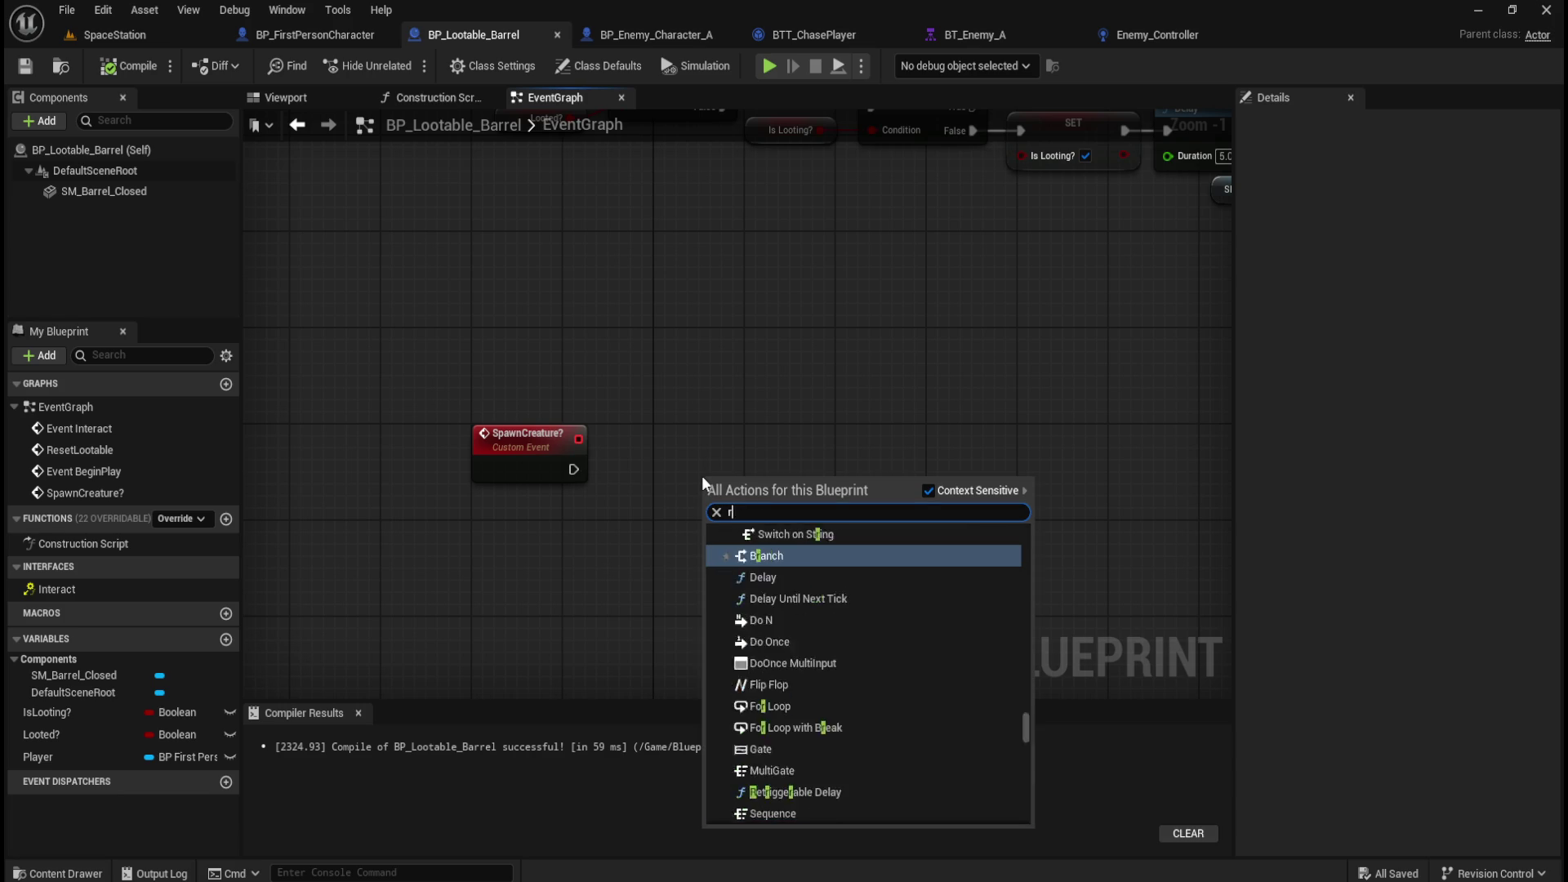
pyautogui.write('andom float')
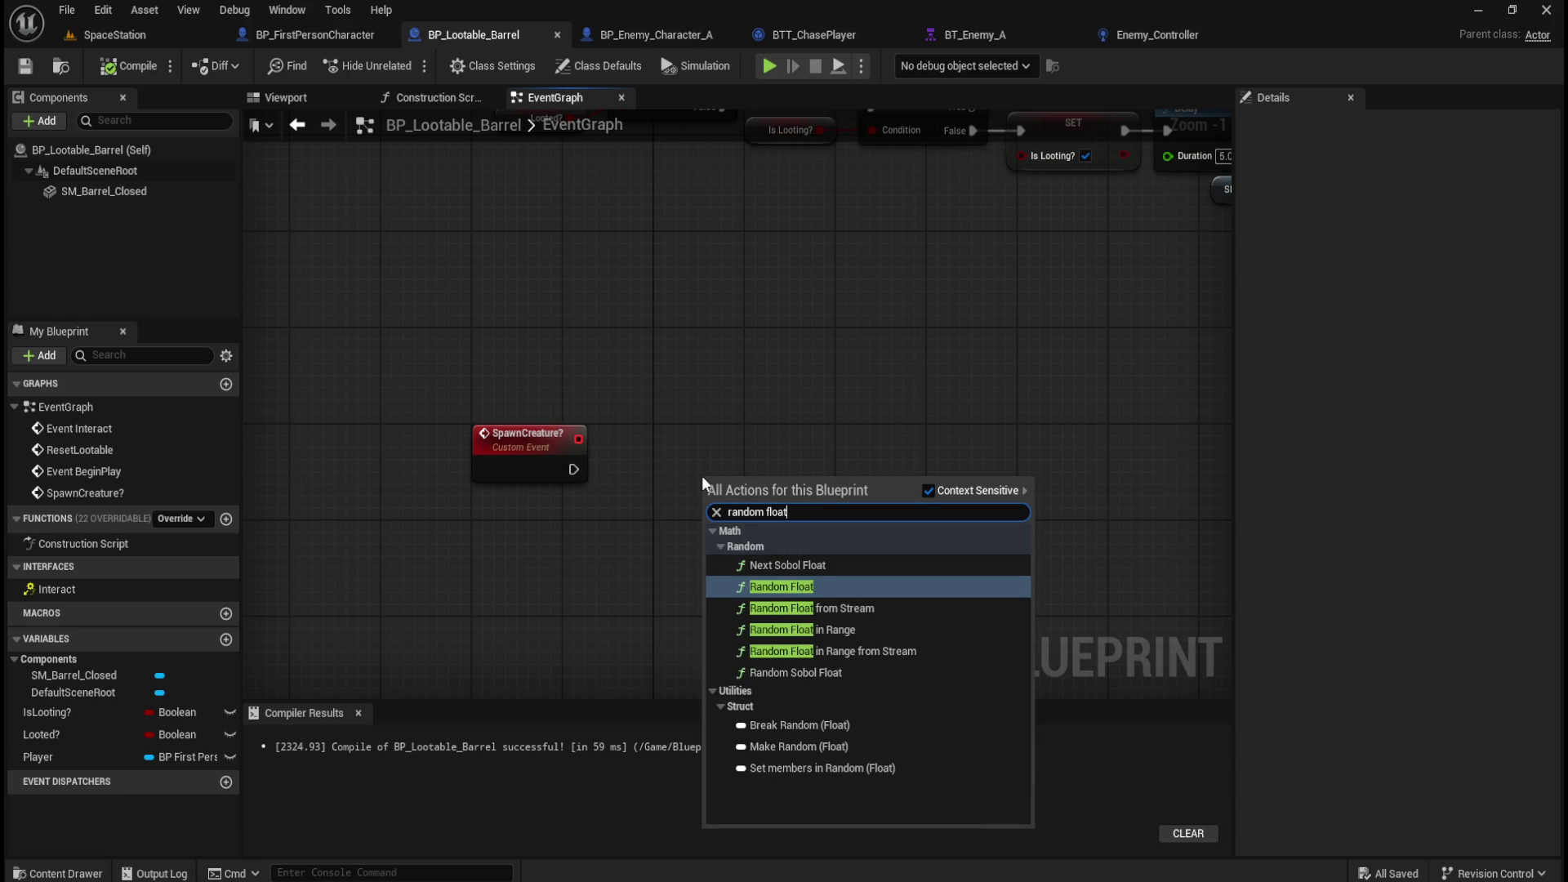
pyautogui.press('Down')
pyautogui.press('Up')
pyautogui.press('Return')
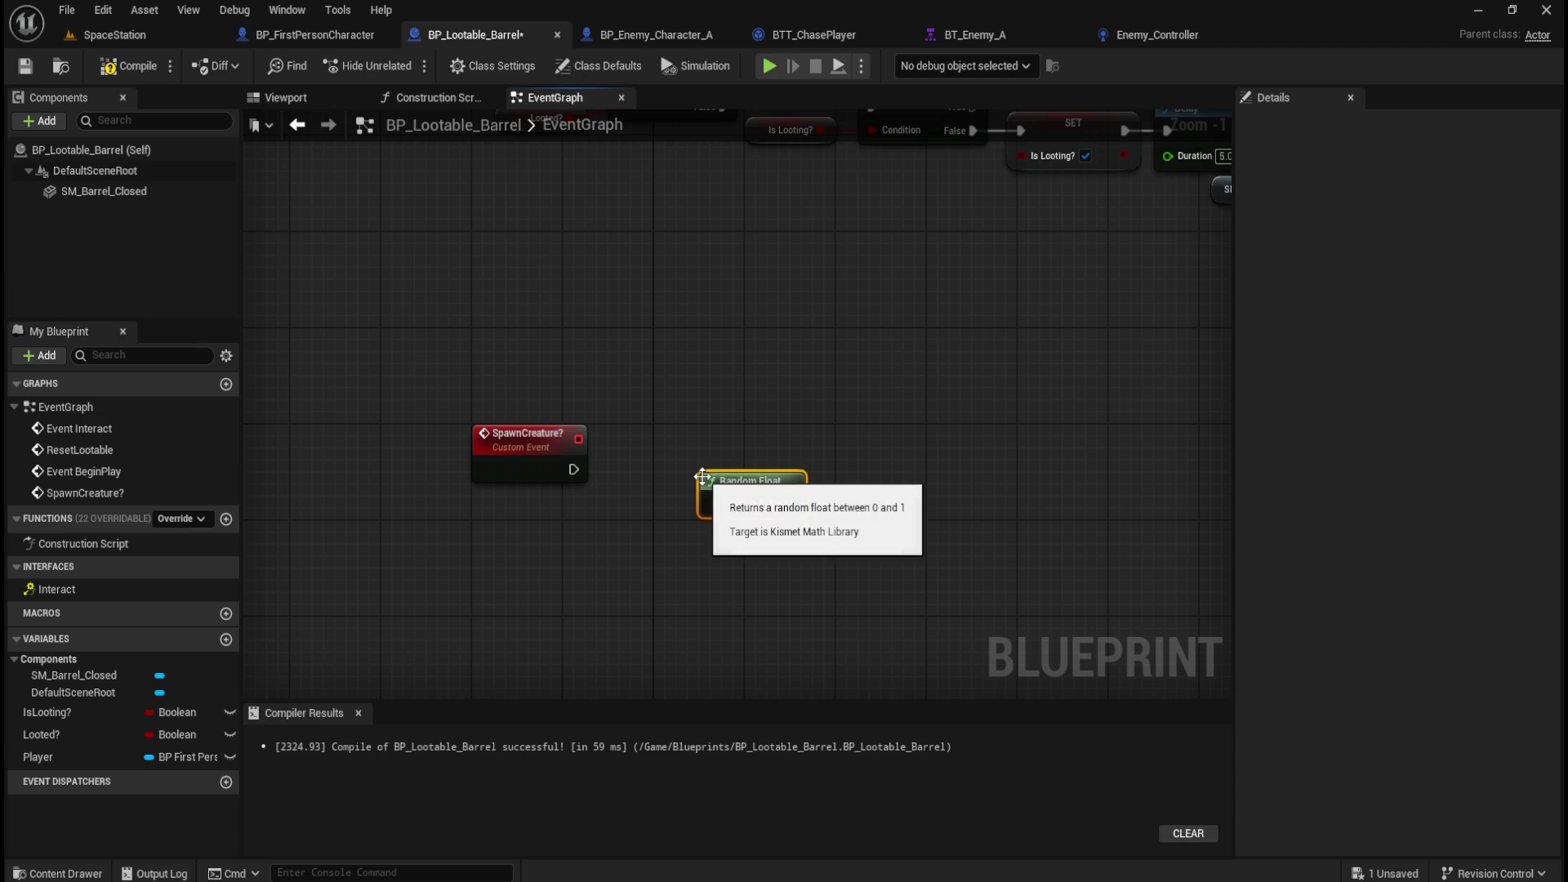
pyautogui.press('Delete')
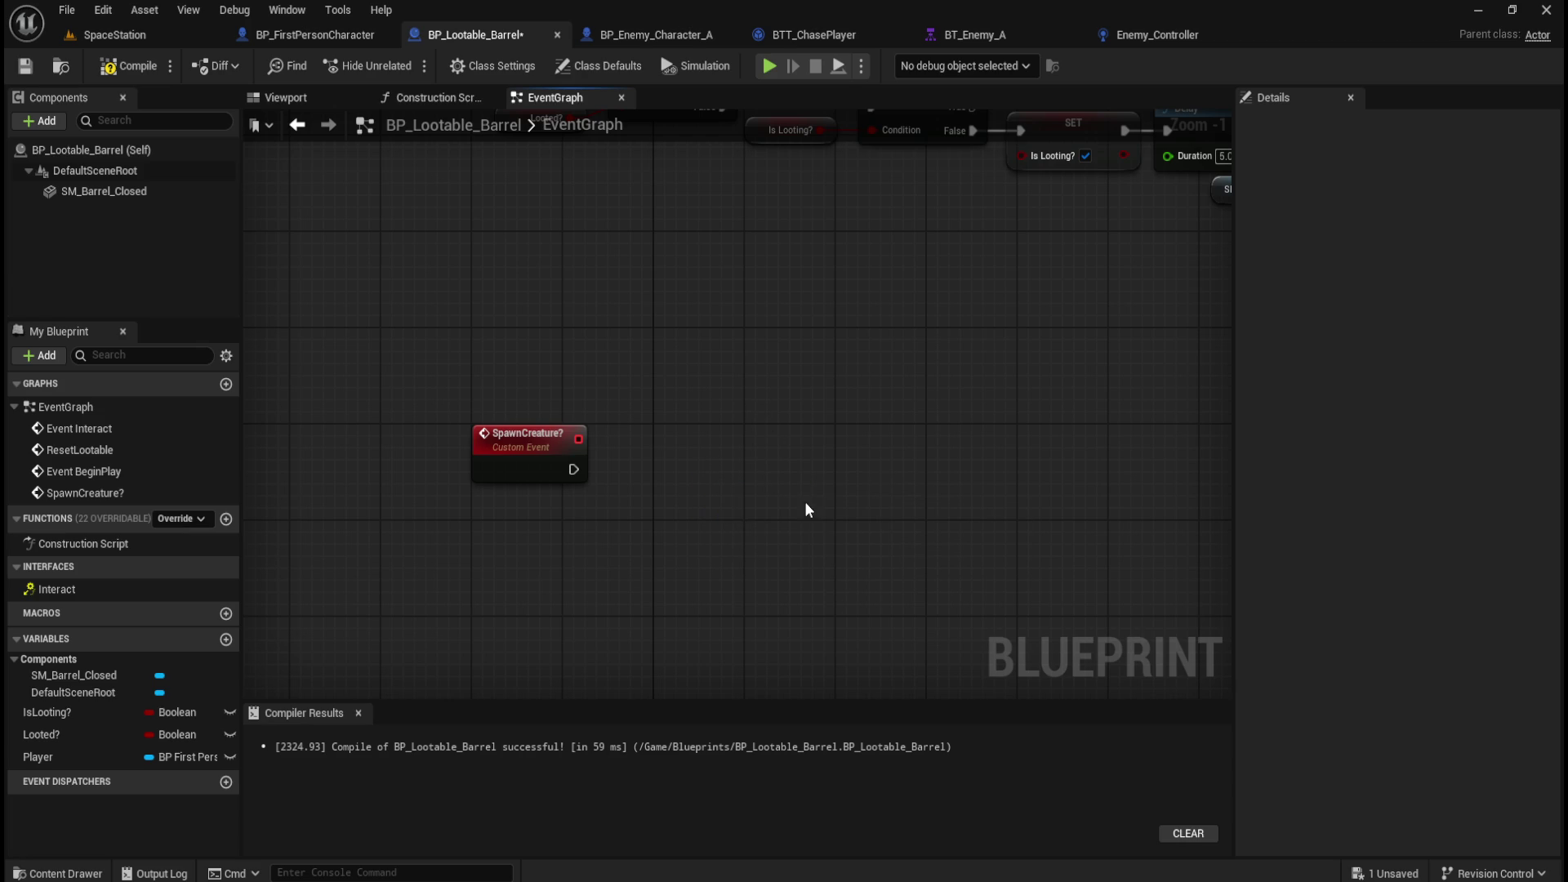
# Add a Random Float in Range node beside SpawnCreature? and set its Max to 100.
pyautogui.rightClick(731, 488)
pyautogui.write('random float')
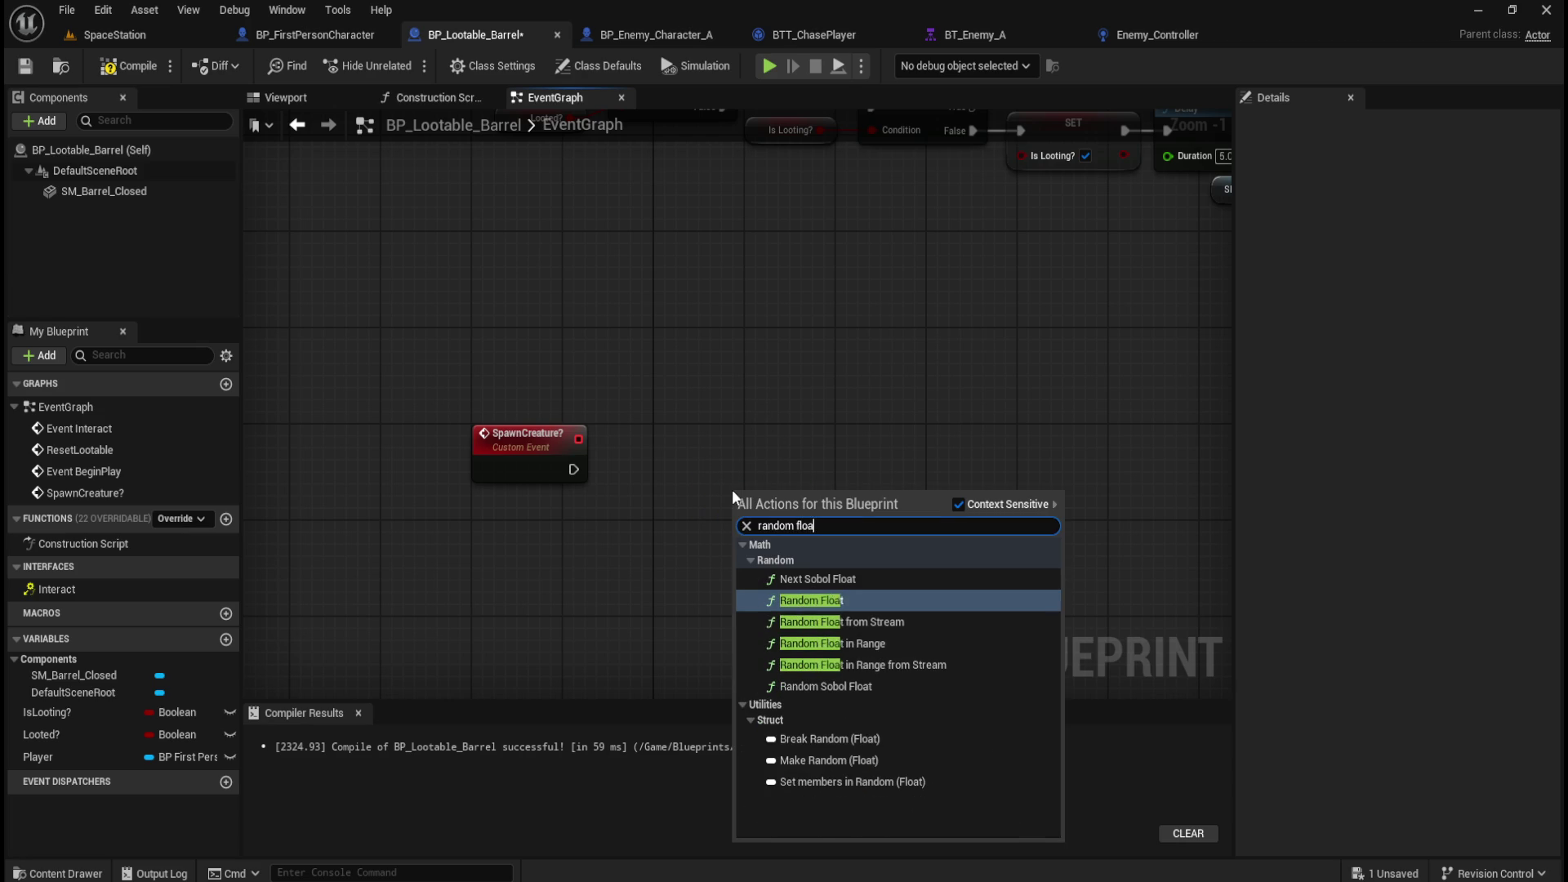
pyautogui.press('Down')
pyautogui.press('Down')
pyautogui.press('Return')
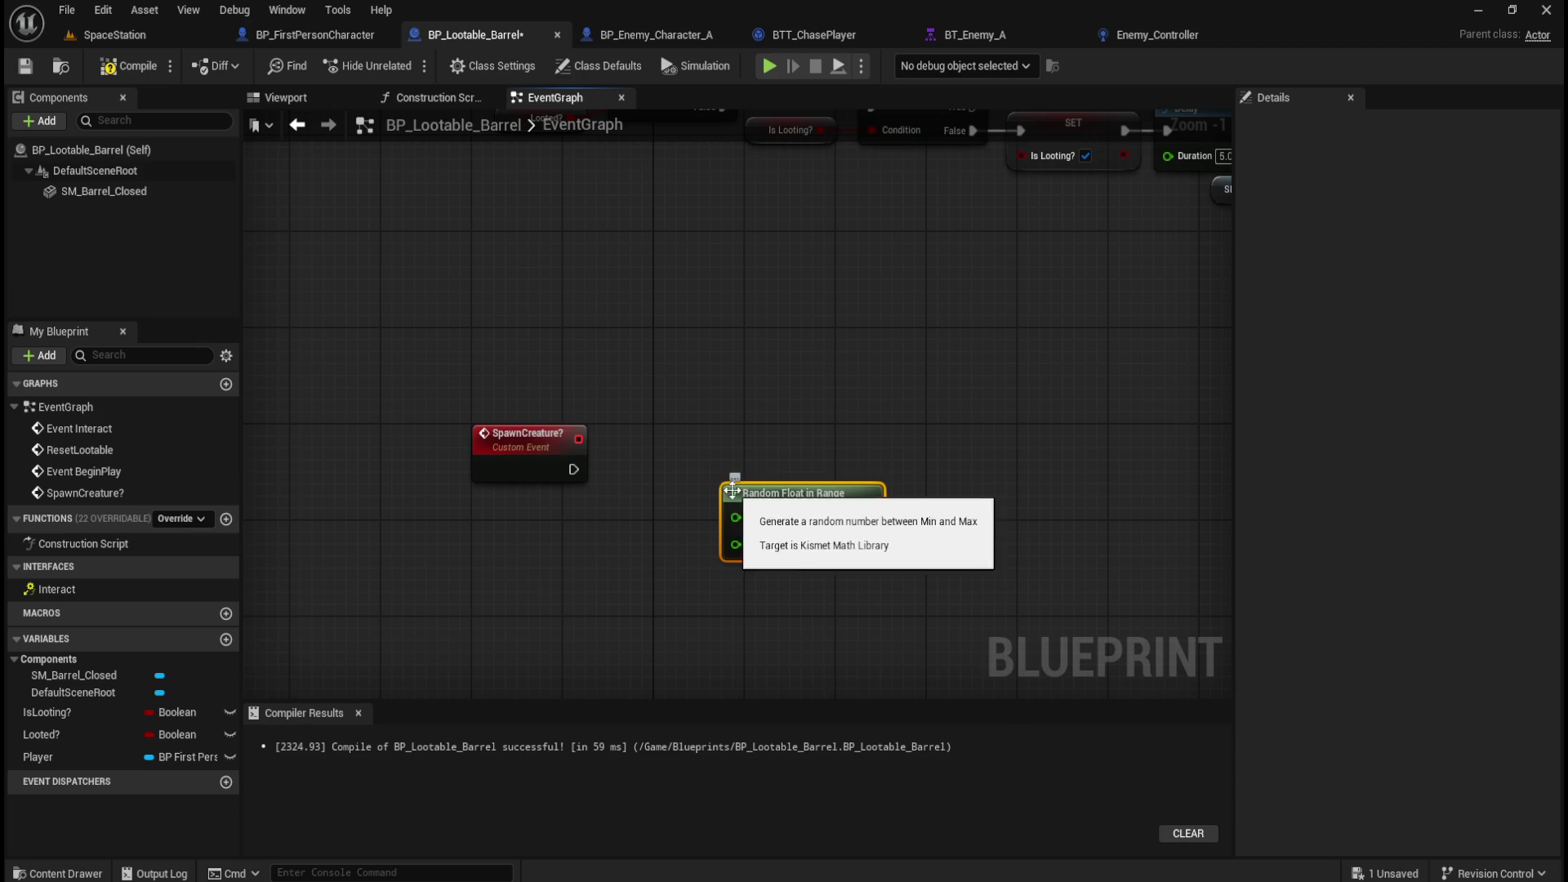
pyautogui.moveTo(801, 494); pyautogui.dragTo(747, 472)
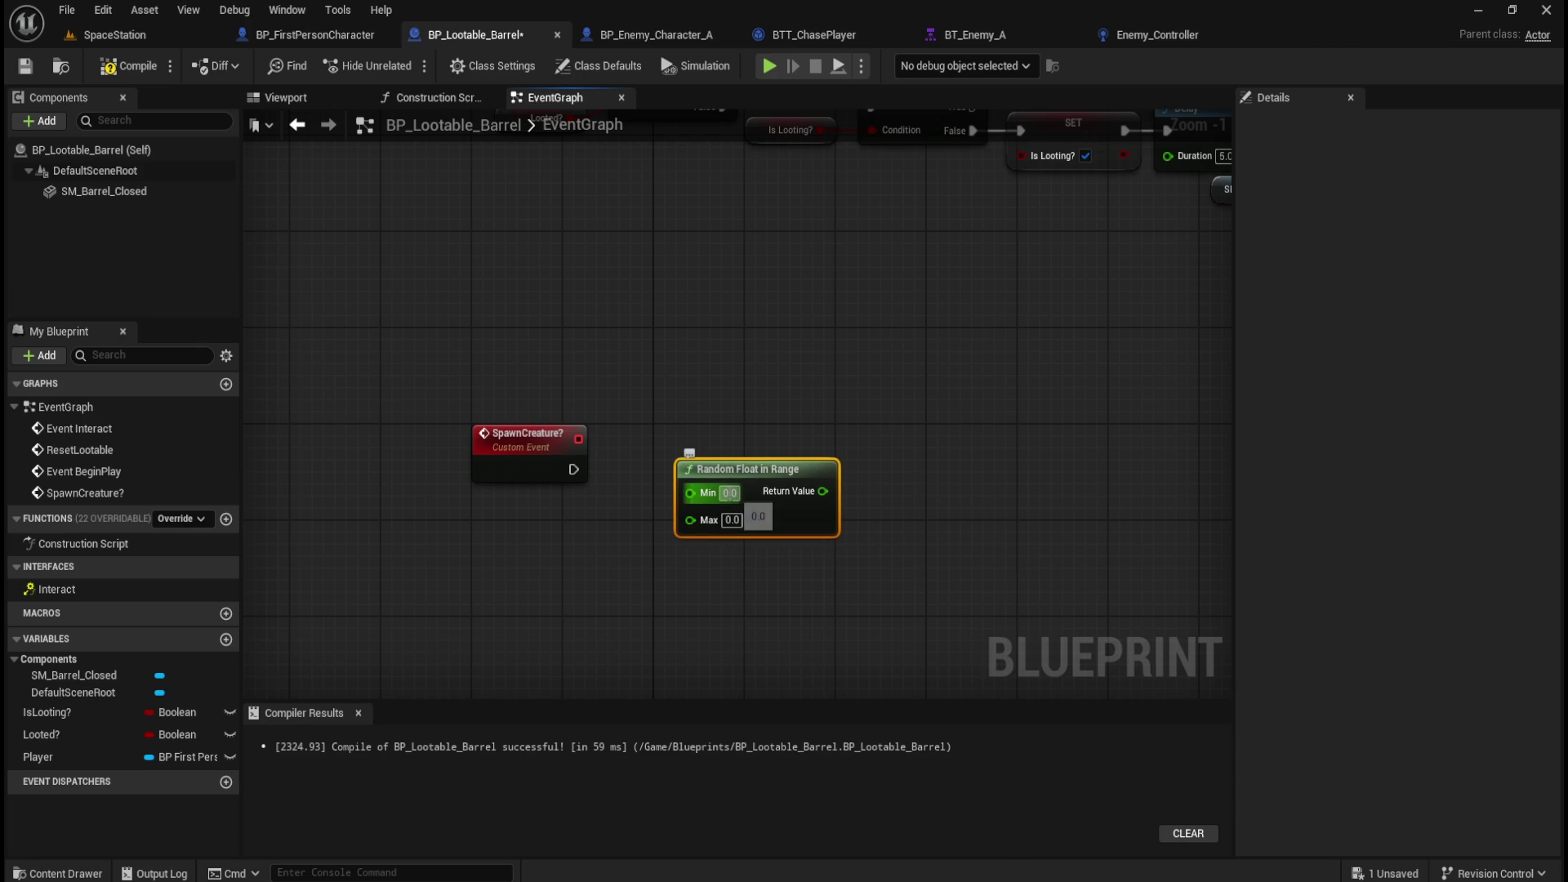
pyautogui.click(731, 520)
pyautogui.write('100')
pyautogui.press('Return')
pyautogui.click(918, 462)
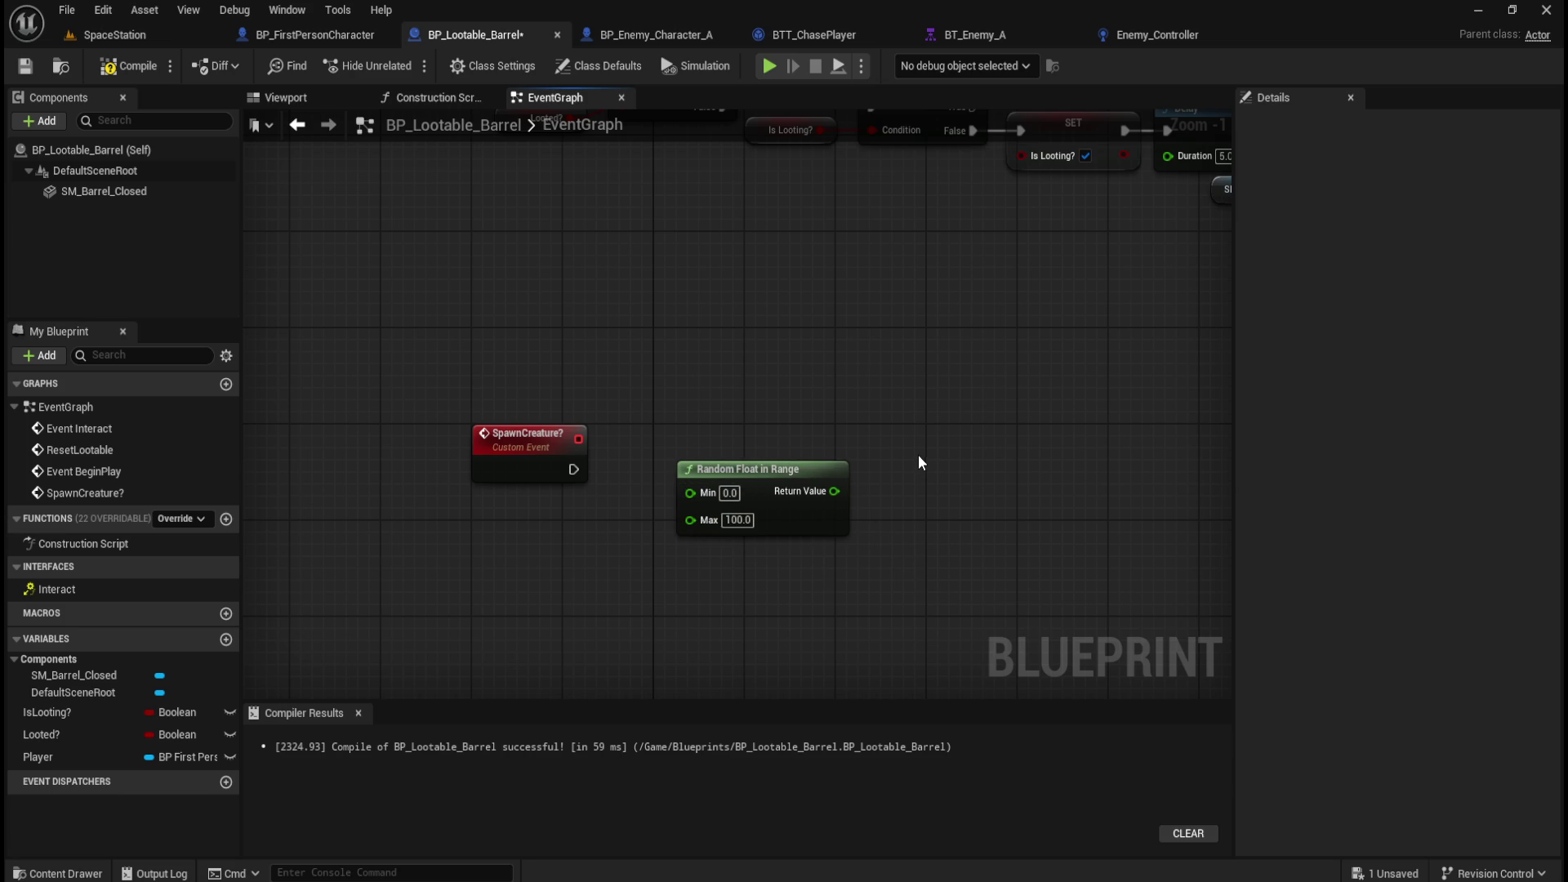
# Review the Switch on Int and Spawn Chance SET nodes in BP_FirstPersonCharacter.
pyautogui.click(307, 32)
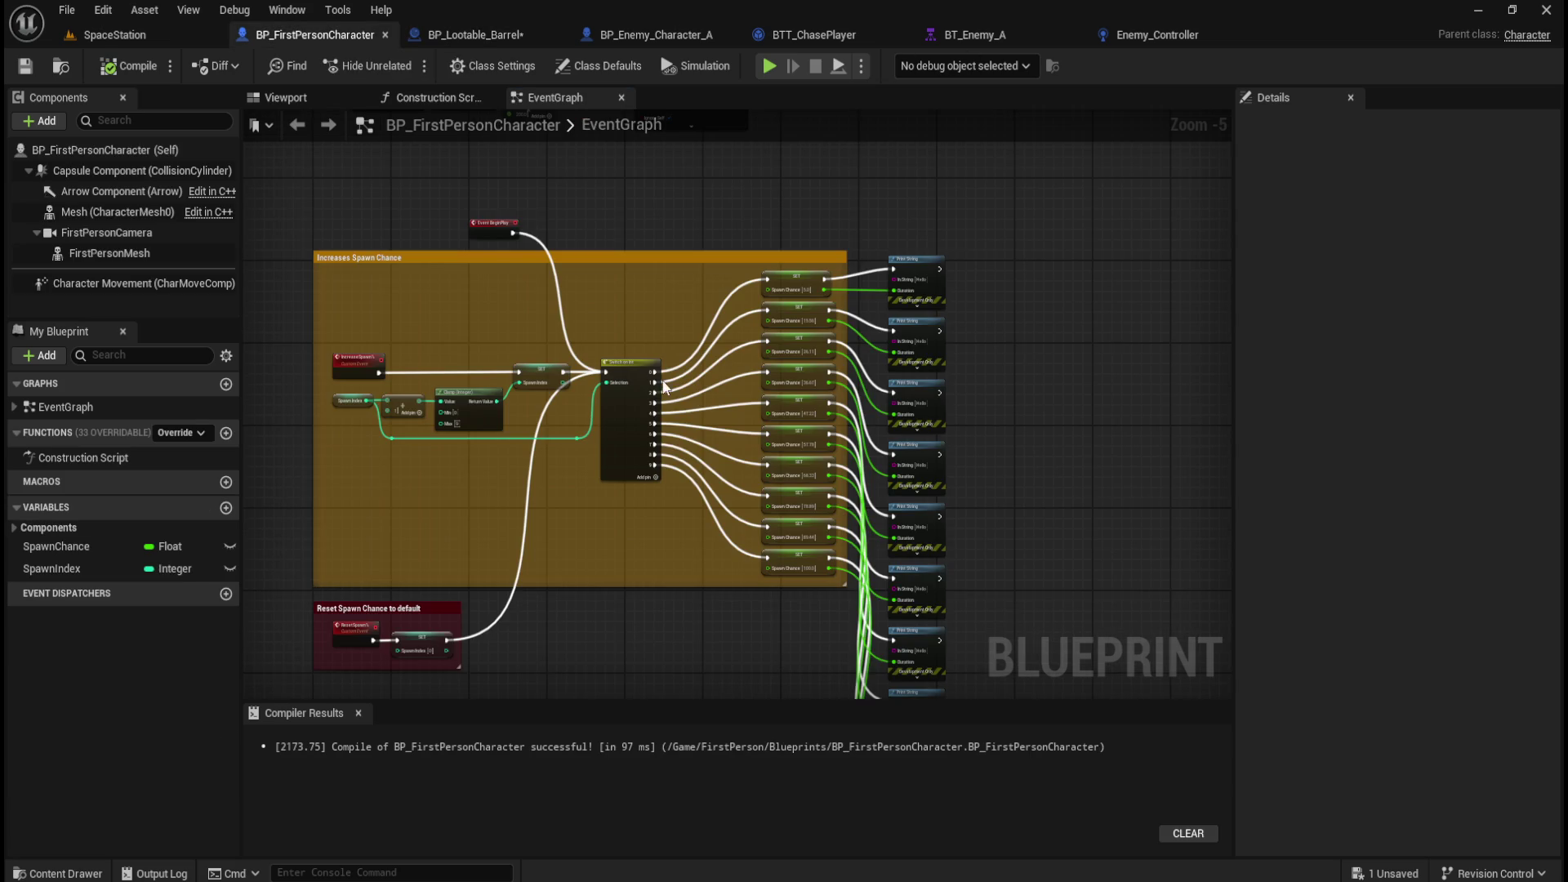
pyautogui.scroll(4, 808, 473)
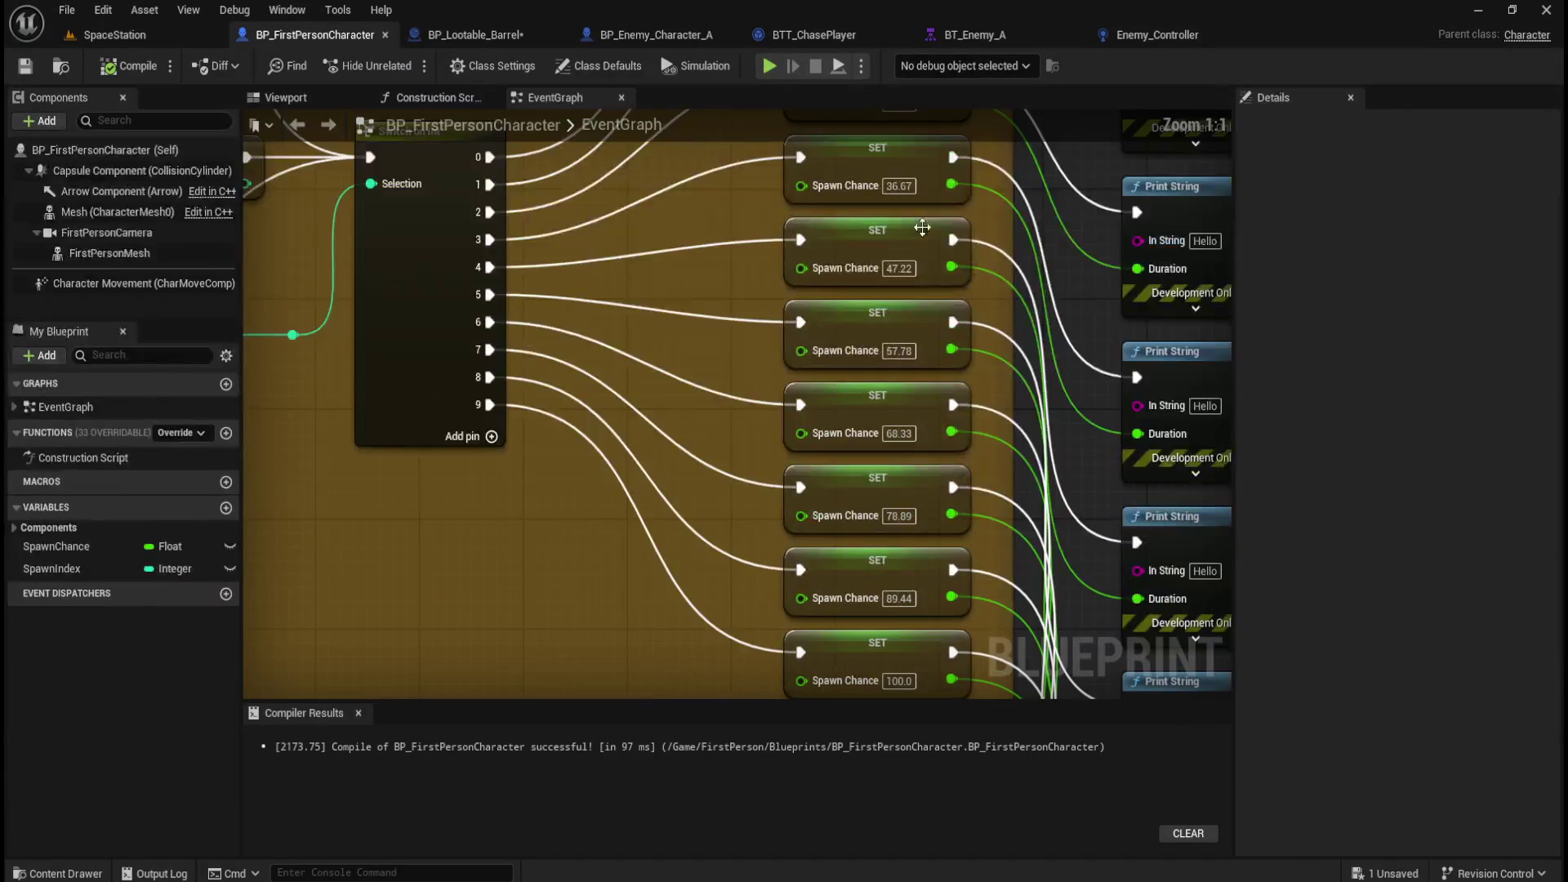
pyautogui.moveTo(762, 258); pyautogui.dragTo(746, 510)
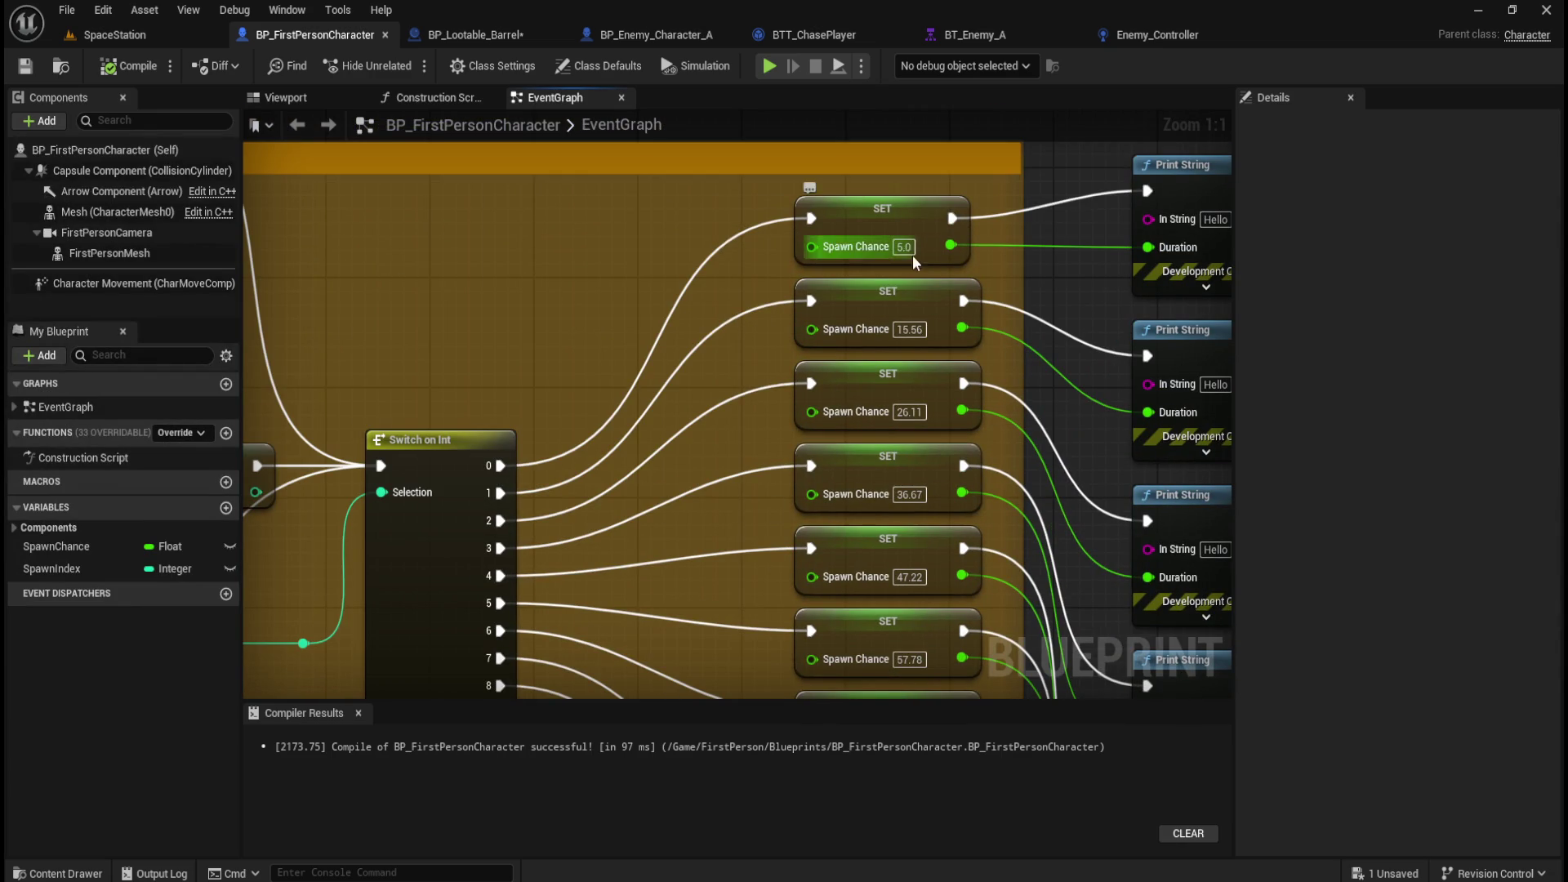
pyautogui.moveTo(729, 563)
pyautogui.mouseDown()
pyautogui.moveTo(675, 434)
pyautogui.moveTo(866, 445)
pyautogui.mouseUp()
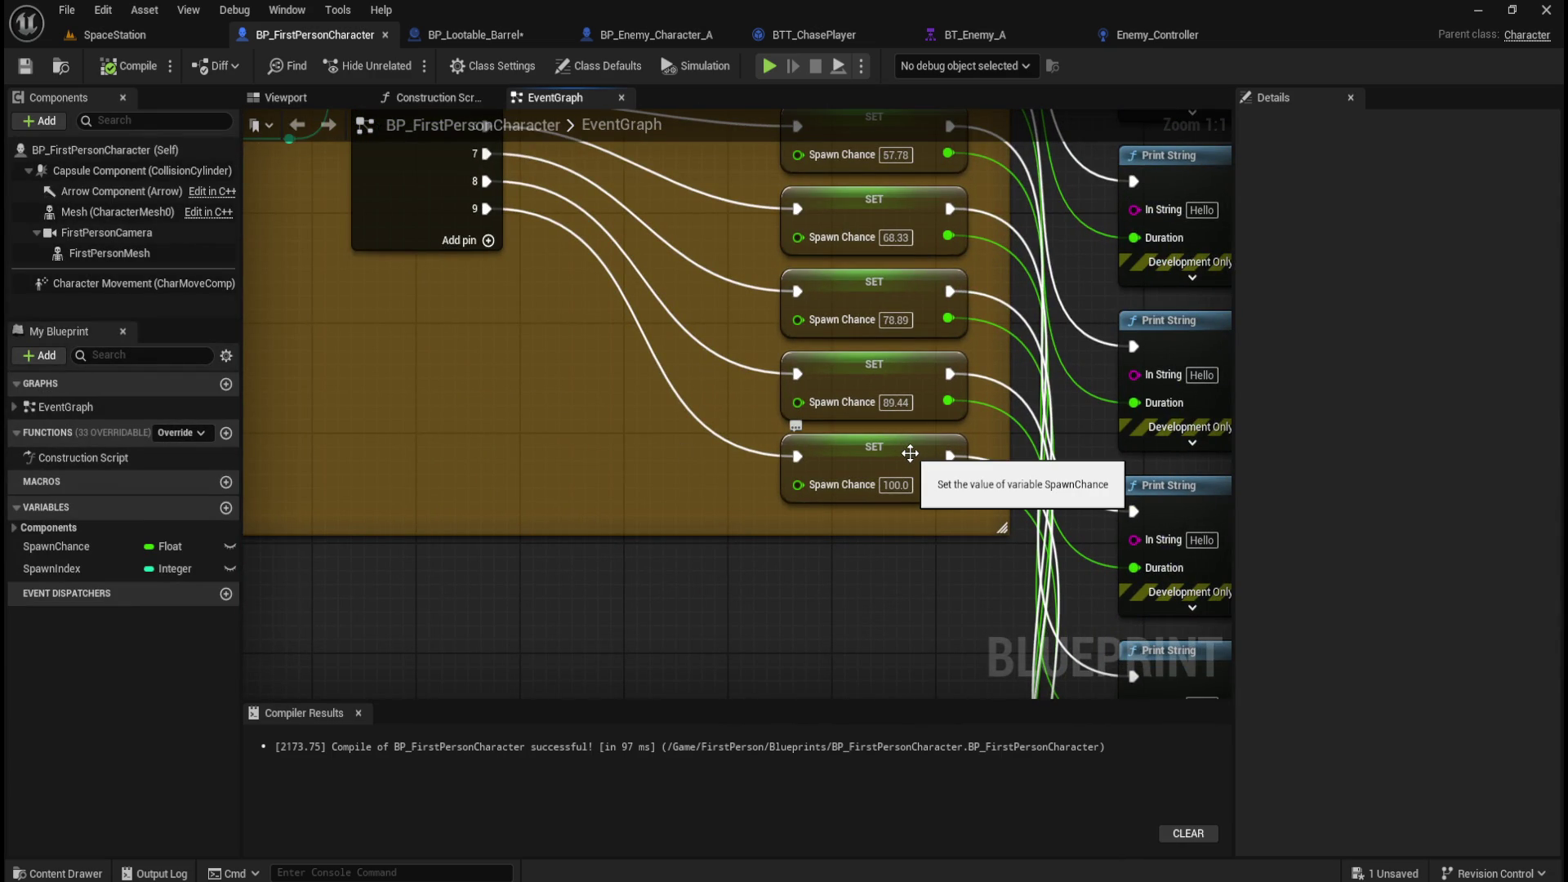
pyautogui.moveTo(688, 226)
pyautogui.mouseDown()
pyautogui.moveTo(668, 393)
pyautogui.moveTo(736, 534)
pyautogui.moveTo(681, 292)
pyautogui.mouseUp()
pyautogui.click(131, 32)
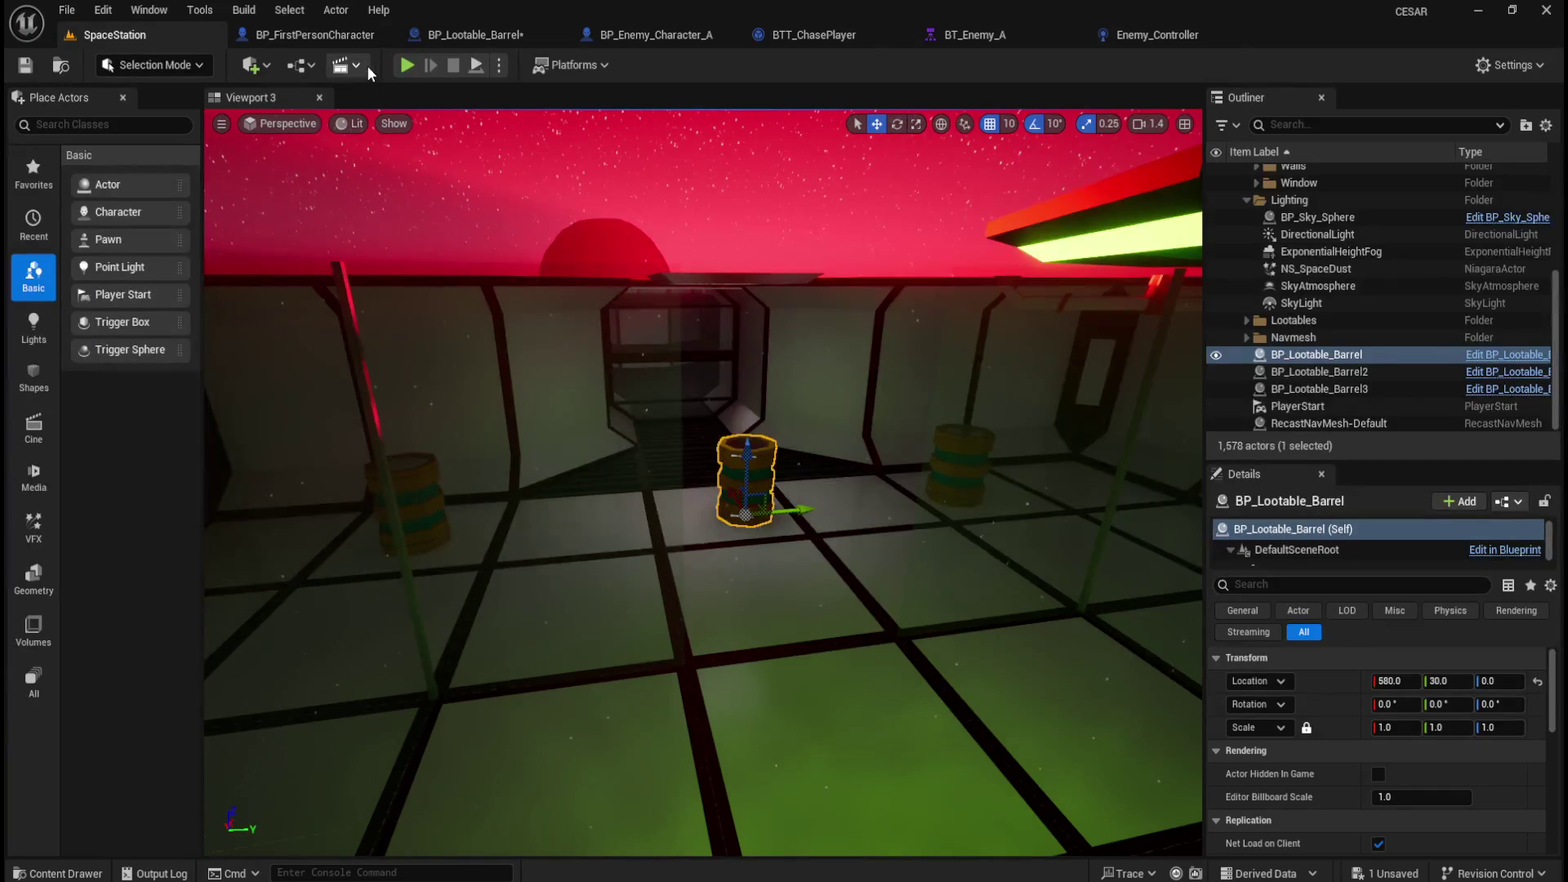
pyautogui.click(341, 36)
# Close the BP_Enemy_Character_A, BTT_ChasePlayer, BT_Enemy_A and Enemy_Controller editors.
pyautogui.click(704, 33)
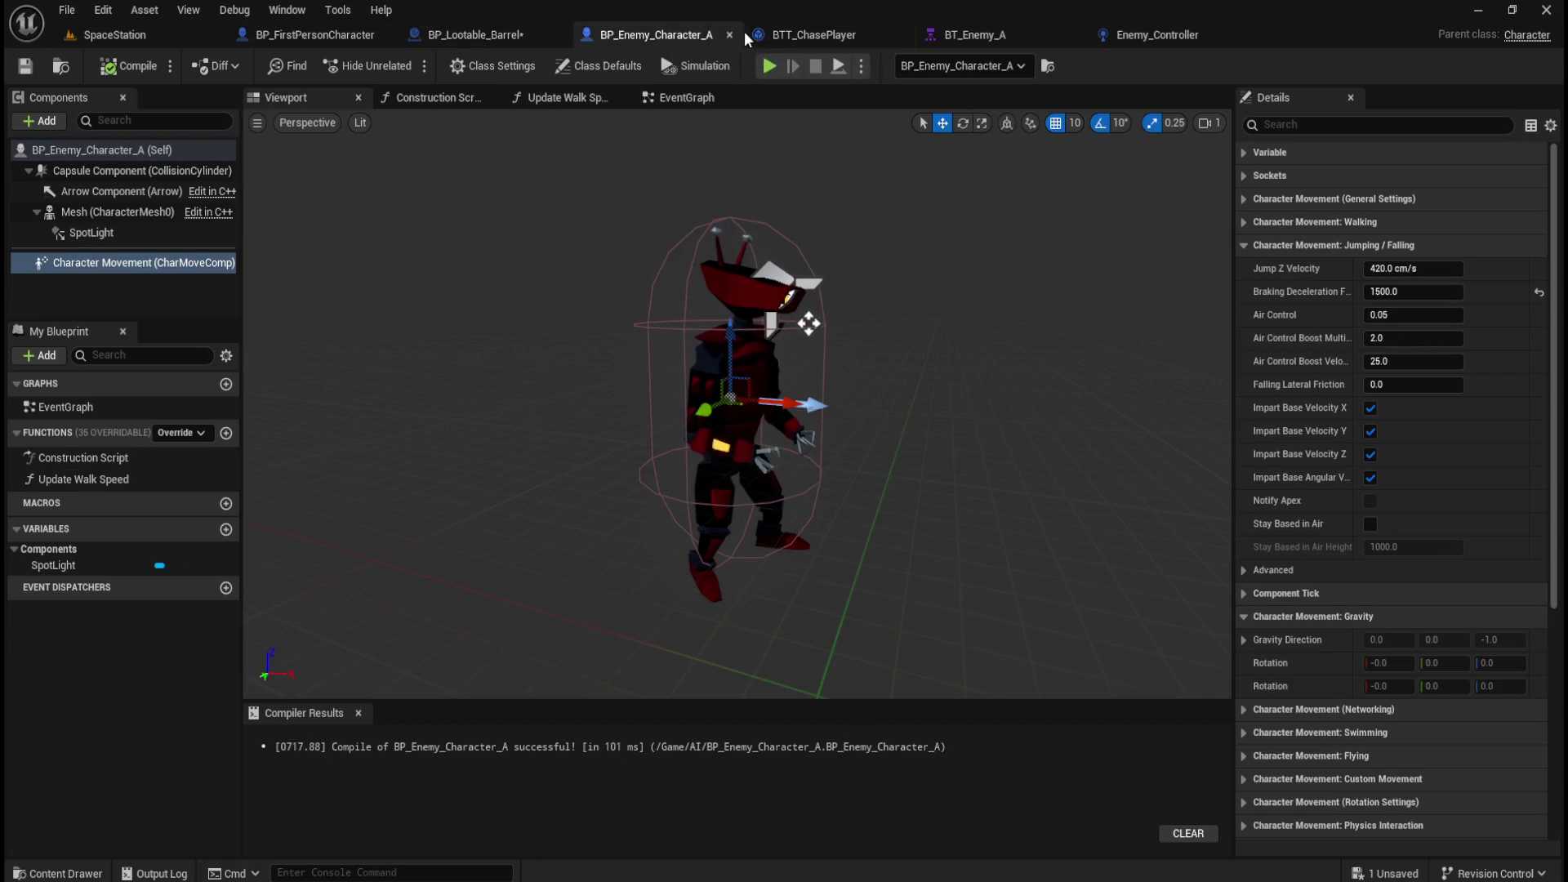
pyautogui.click(730, 34)
pyautogui.click(728, 34)
pyautogui.click(729, 34)
pyautogui.click(728, 34)
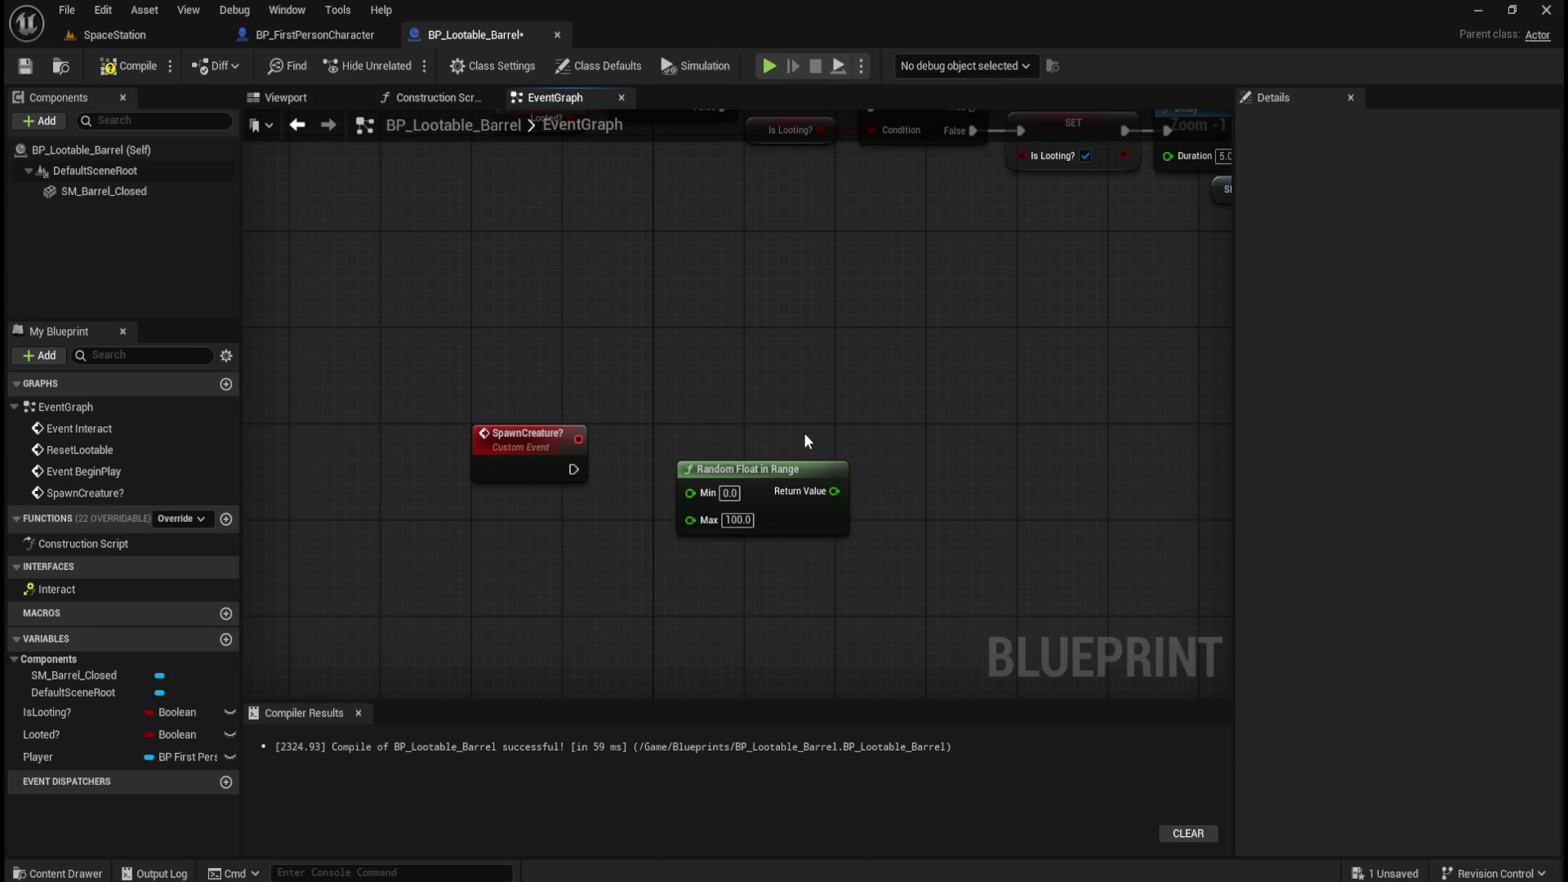
# Add a Player variable getter and a Spawn Chance getter reading from it.
pyautogui.moveTo(826, 422); pyautogui.dragTo(816, 370)
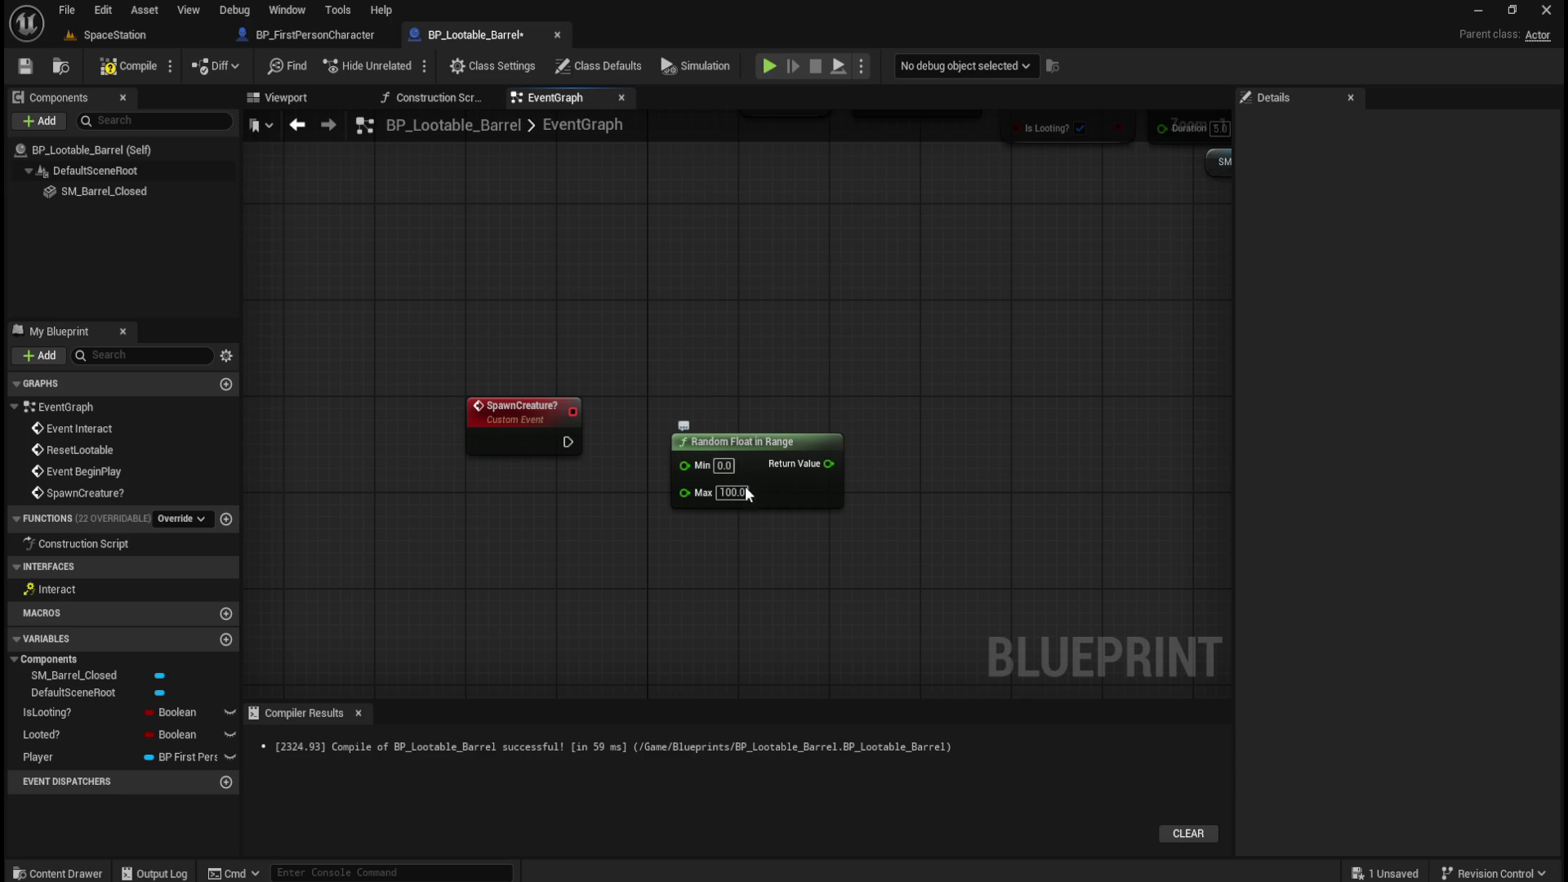
pyautogui.moveTo(836, 531)
pyautogui.mouseDown()
pyautogui.moveTo(843, 518)
pyautogui.moveTo(727, 450)
pyautogui.moveTo(705, 510)
pyautogui.mouseUp()
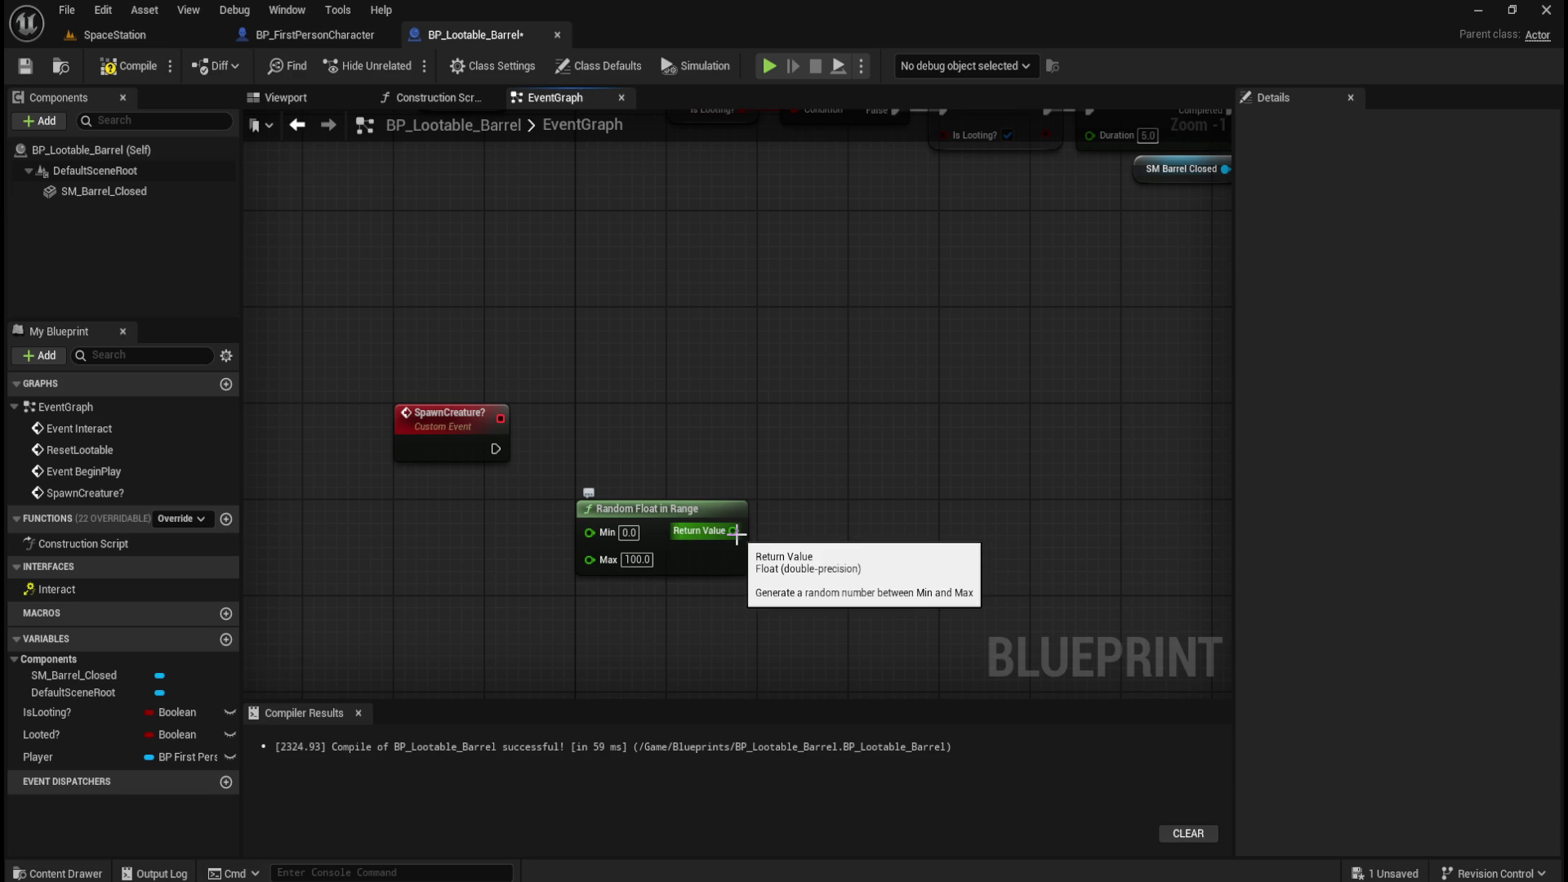
pyautogui.moveTo(37, 758)
pyautogui.mouseDown()
pyautogui.moveTo(709, 588)
pyautogui.moveTo(798, 469)
pyautogui.moveTo(932, 465)
pyautogui.mouseUp()
pyautogui.click(841, 500)
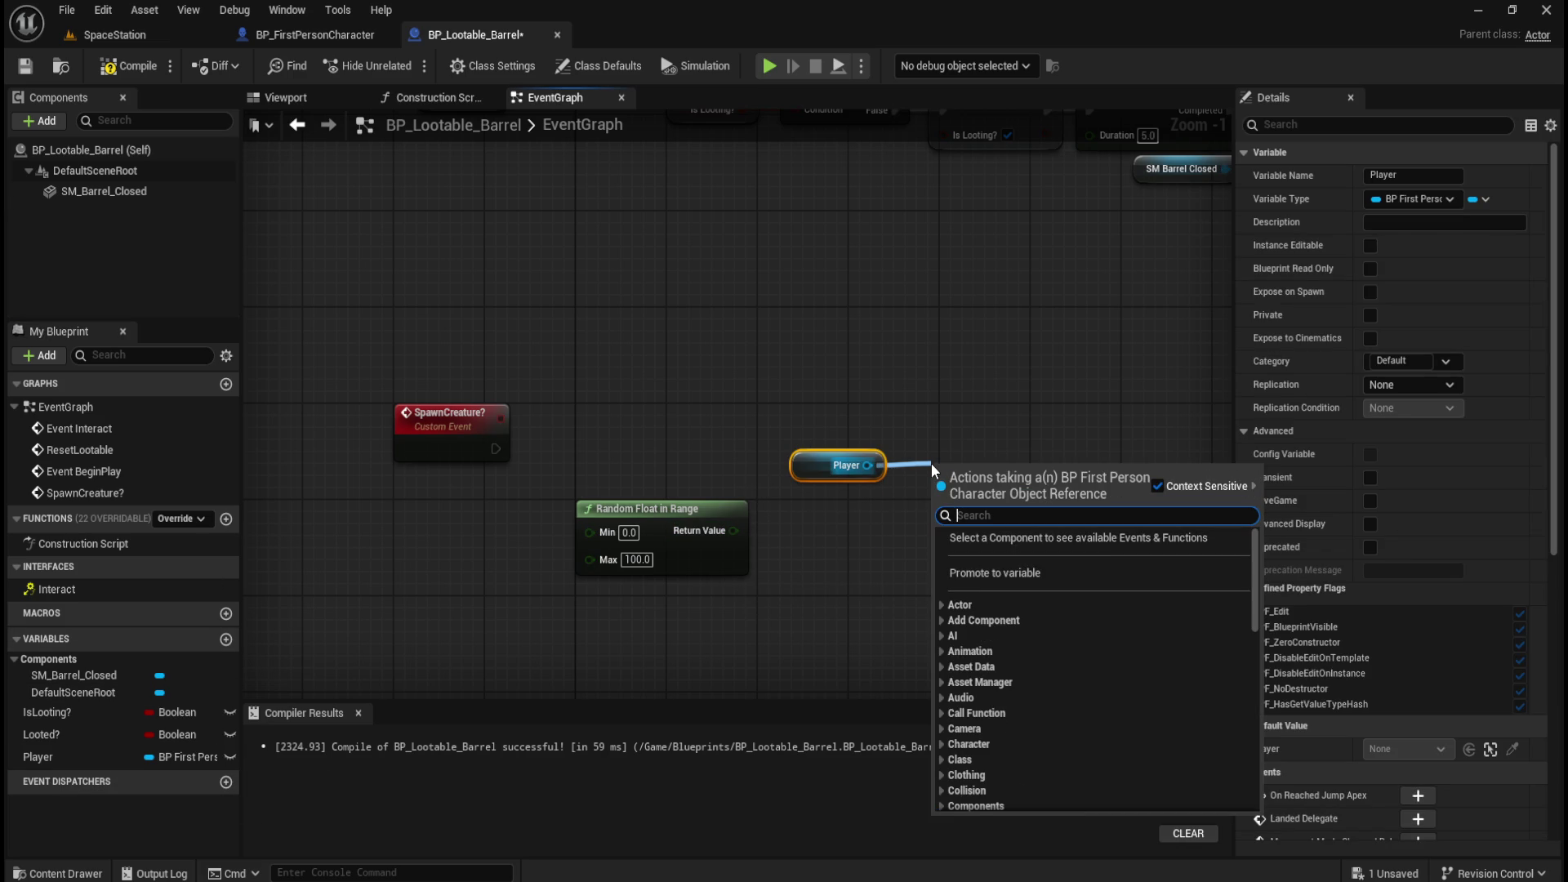
pyautogui.write('get')
pyautogui.moveTo(1252, 727); pyautogui.dragTo(1261, 810)
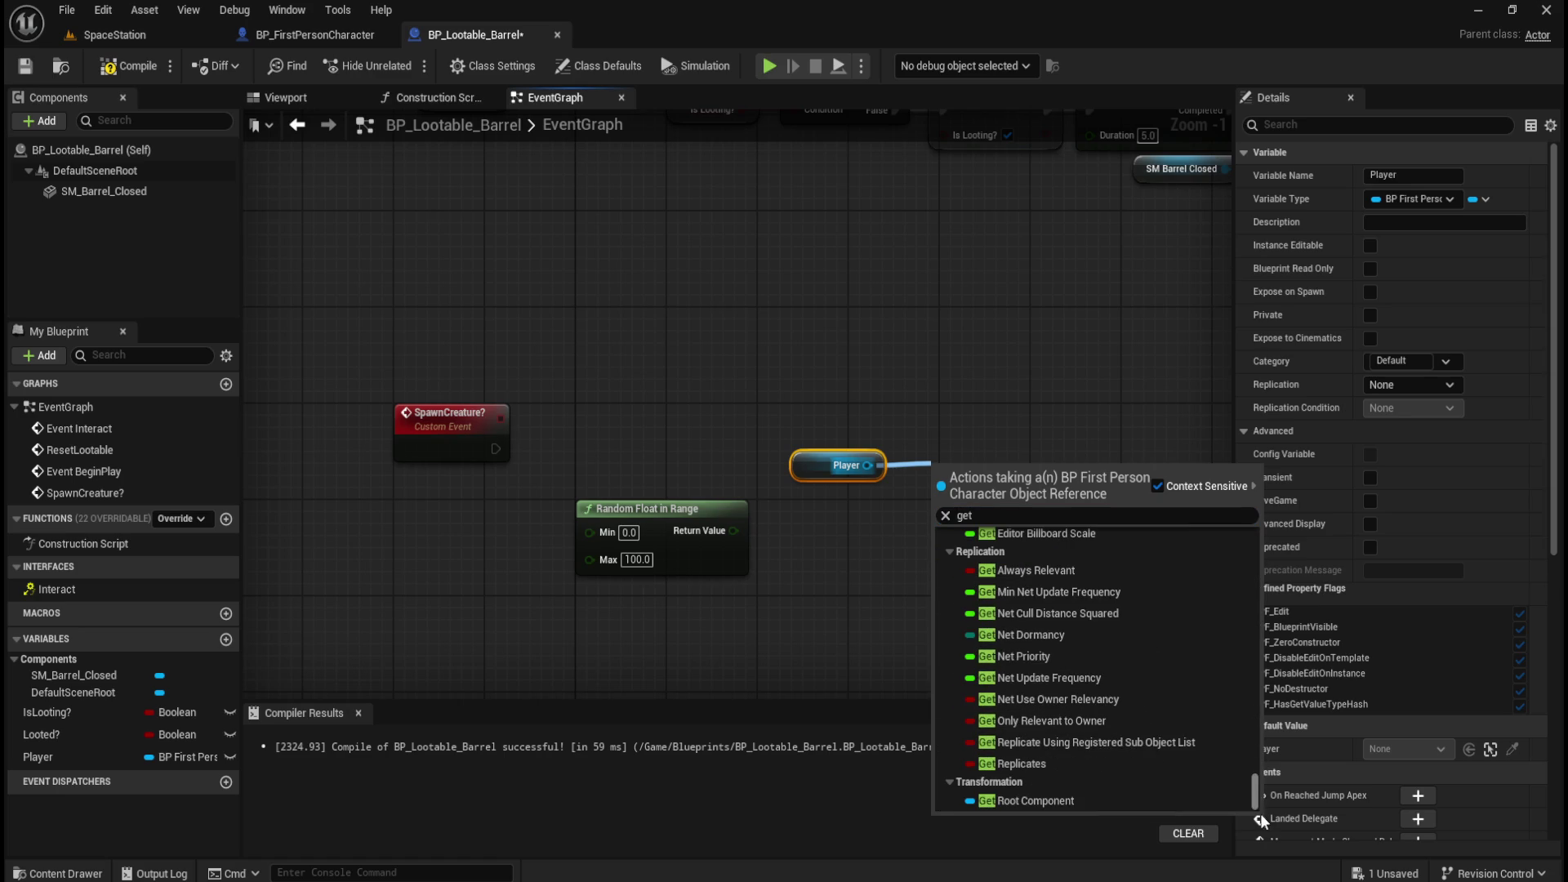
pyautogui.scroll(4, 1116, 672)
pyautogui.scroll(4, 1117, 686)
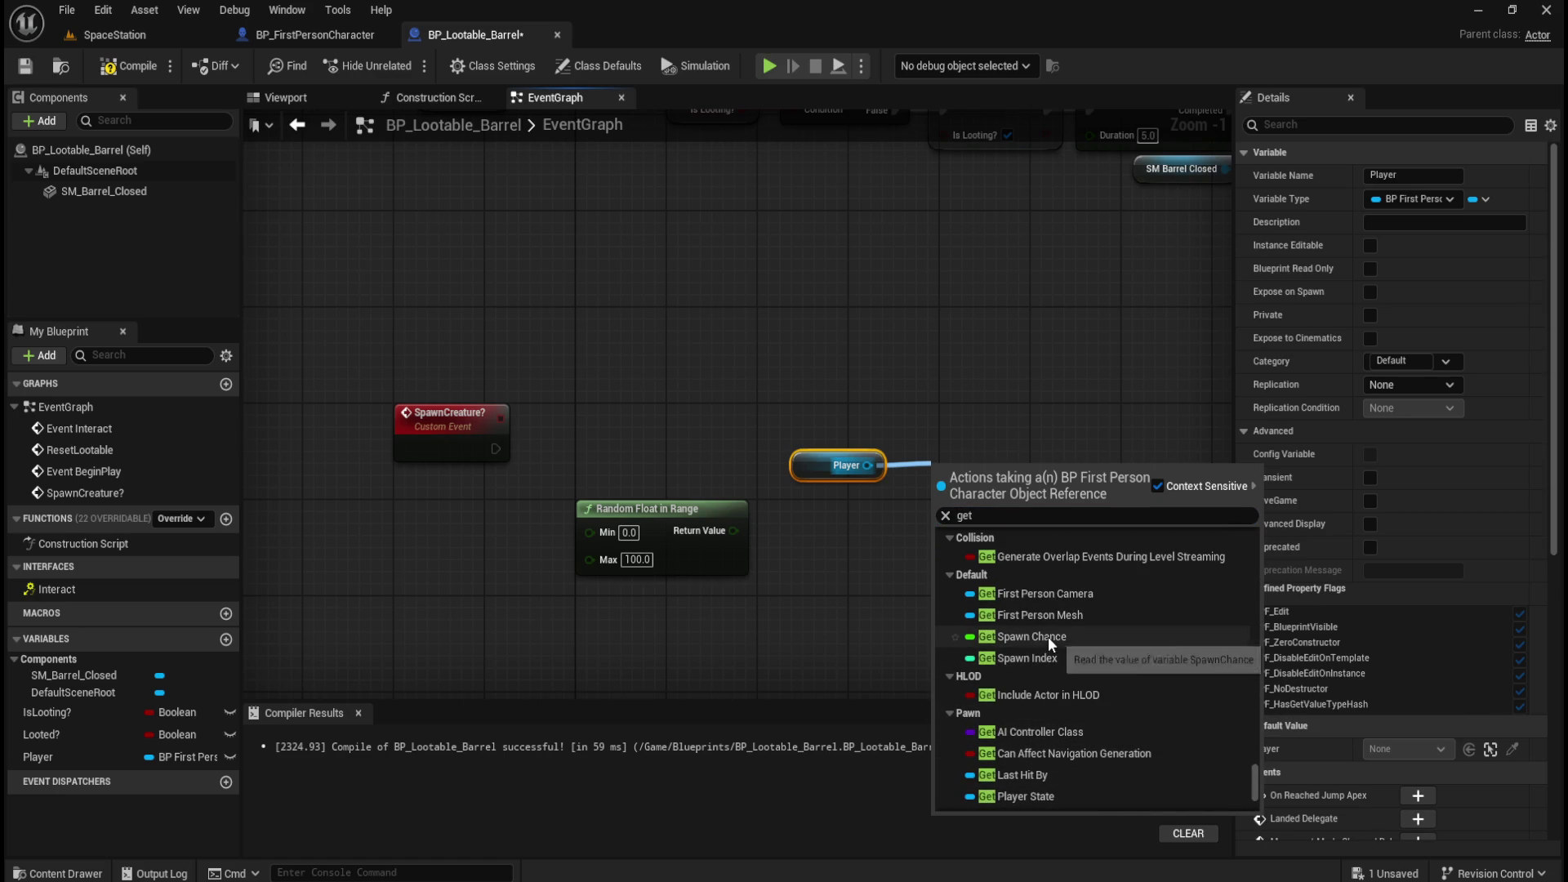
pyautogui.click(1048, 638)
# Straighten and arrange the Player, Spawn Chance and Random Float in Range nodes beside SpawnCreature?
pyautogui.moveTo(842, 411)
pyautogui.mouseDown()
pyautogui.moveTo(972, 515)
pyautogui.moveTo(970, 478)
pyautogui.moveTo(679, 474)
pyautogui.moveTo(624, 506)
pyautogui.moveTo(637, 466)
pyautogui.moveTo(608, 531)
pyautogui.moveTo(595, 507)
pyautogui.mouseUp()
pyautogui.press('q')
pyautogui.click(971, 549)
pyautogui.keyDown('ctrl'); pyautogui.click(846, 477); pyautogui.keyUp('ctrl')
pyautogui.keyDown('ctrl'); pyautogui.click(611, 517); pyautogui.keyUp('ctrl')
pyautogui.click(719, 498)
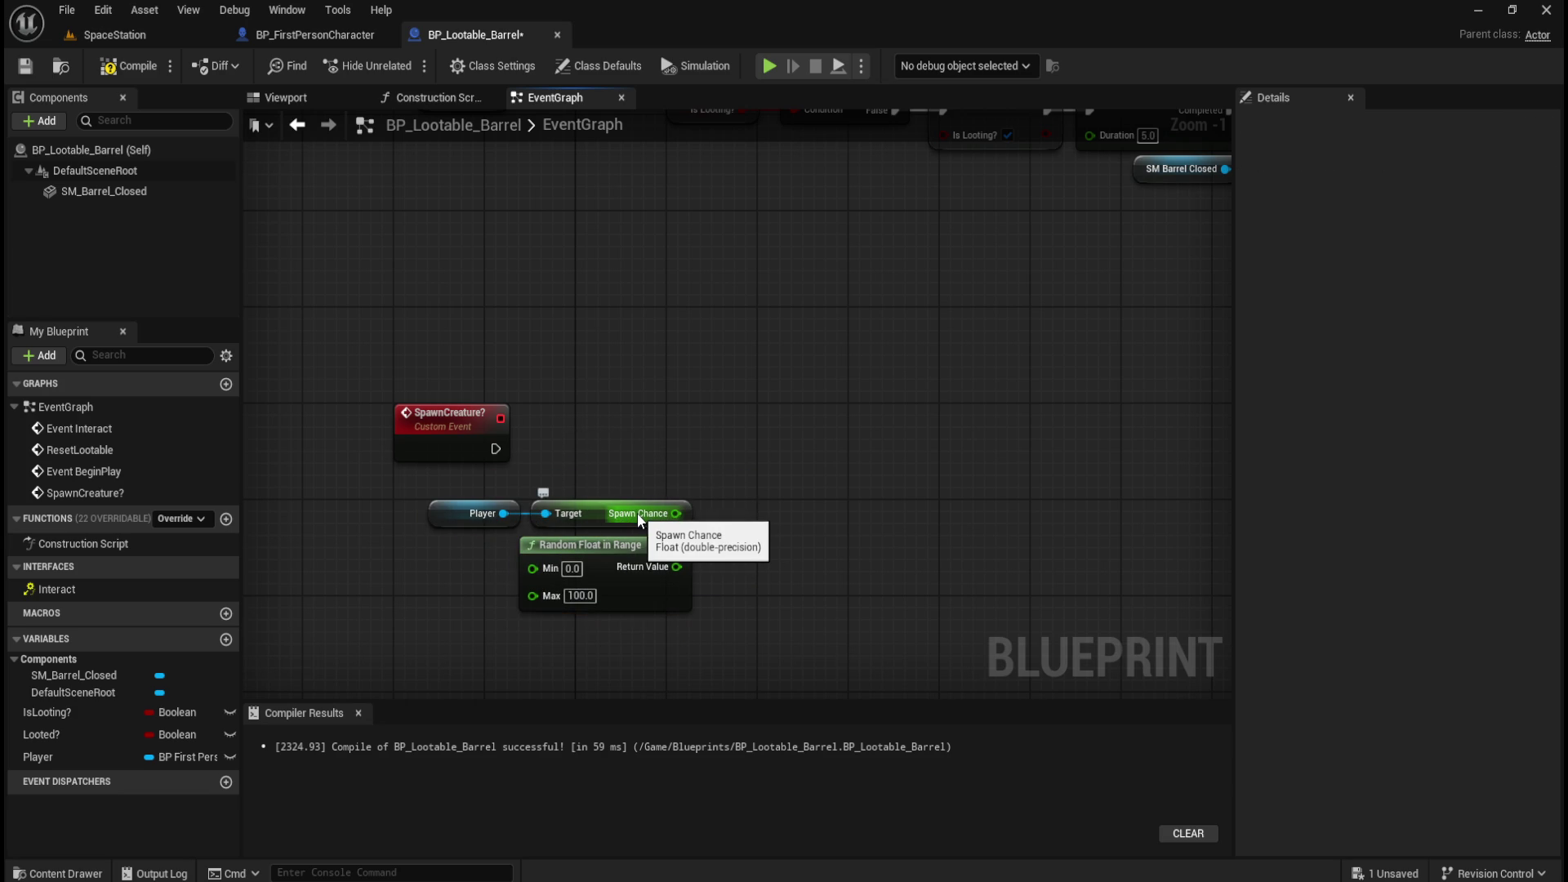
pyautogui.moveTo(449, 548); pyautogui.dragTo(625, 609)
pyautogui.moveTo(680, 553); pyautogui.dragTo(678, 433)
pyautogui.moveTo(761, 582); pyautogui.dragTo(507, 490)
pyautogui.moveTo(667, 497)
pyautogui.mouseDown()
pyautogui.moveTo(629, 562)
pyautogui.moveTo(657, 531)
pyautogui.moveTo(719, 528)
pyautogui.mouseUp()
pyautogui.click(674, 576)
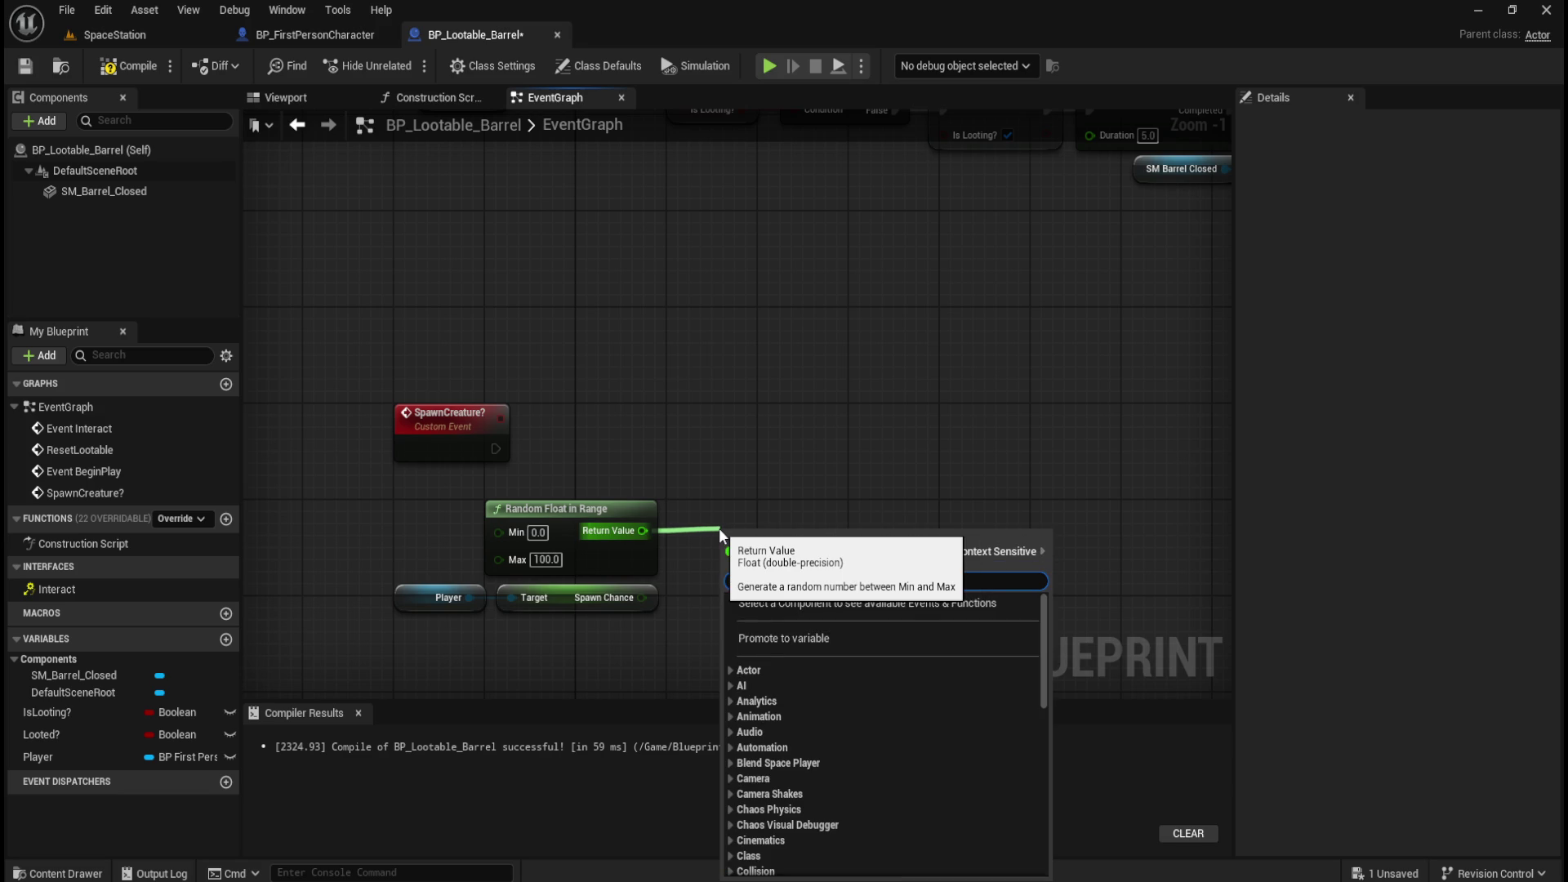
# Add a <= node comparing the random value against Spawn Chance.
pyautogui.write('equal')
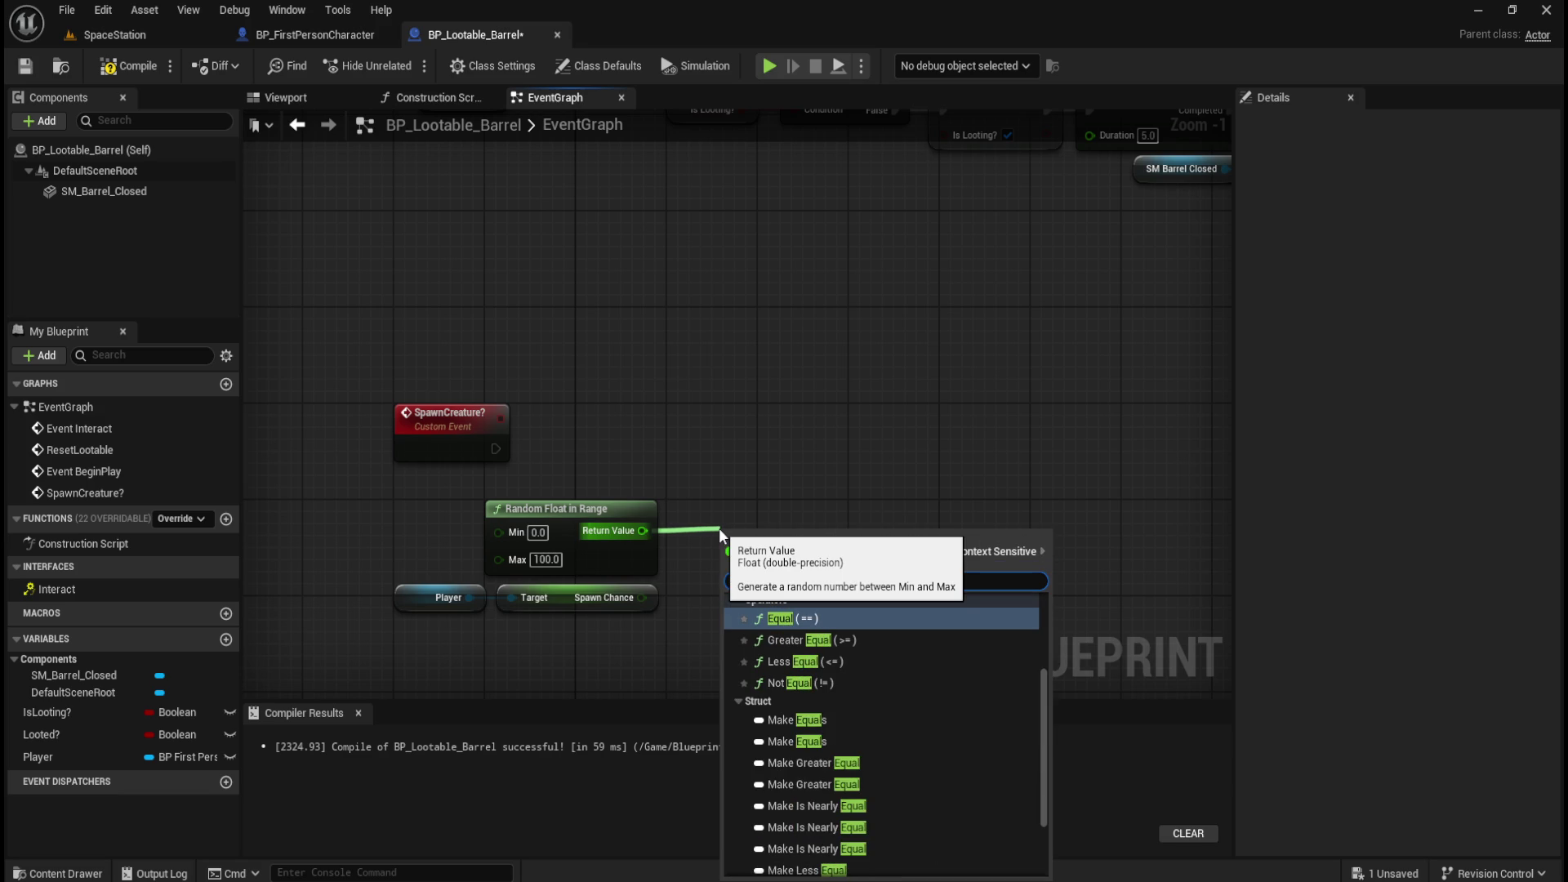
pyautogui.press('Down')
pyautogui.press('Down')
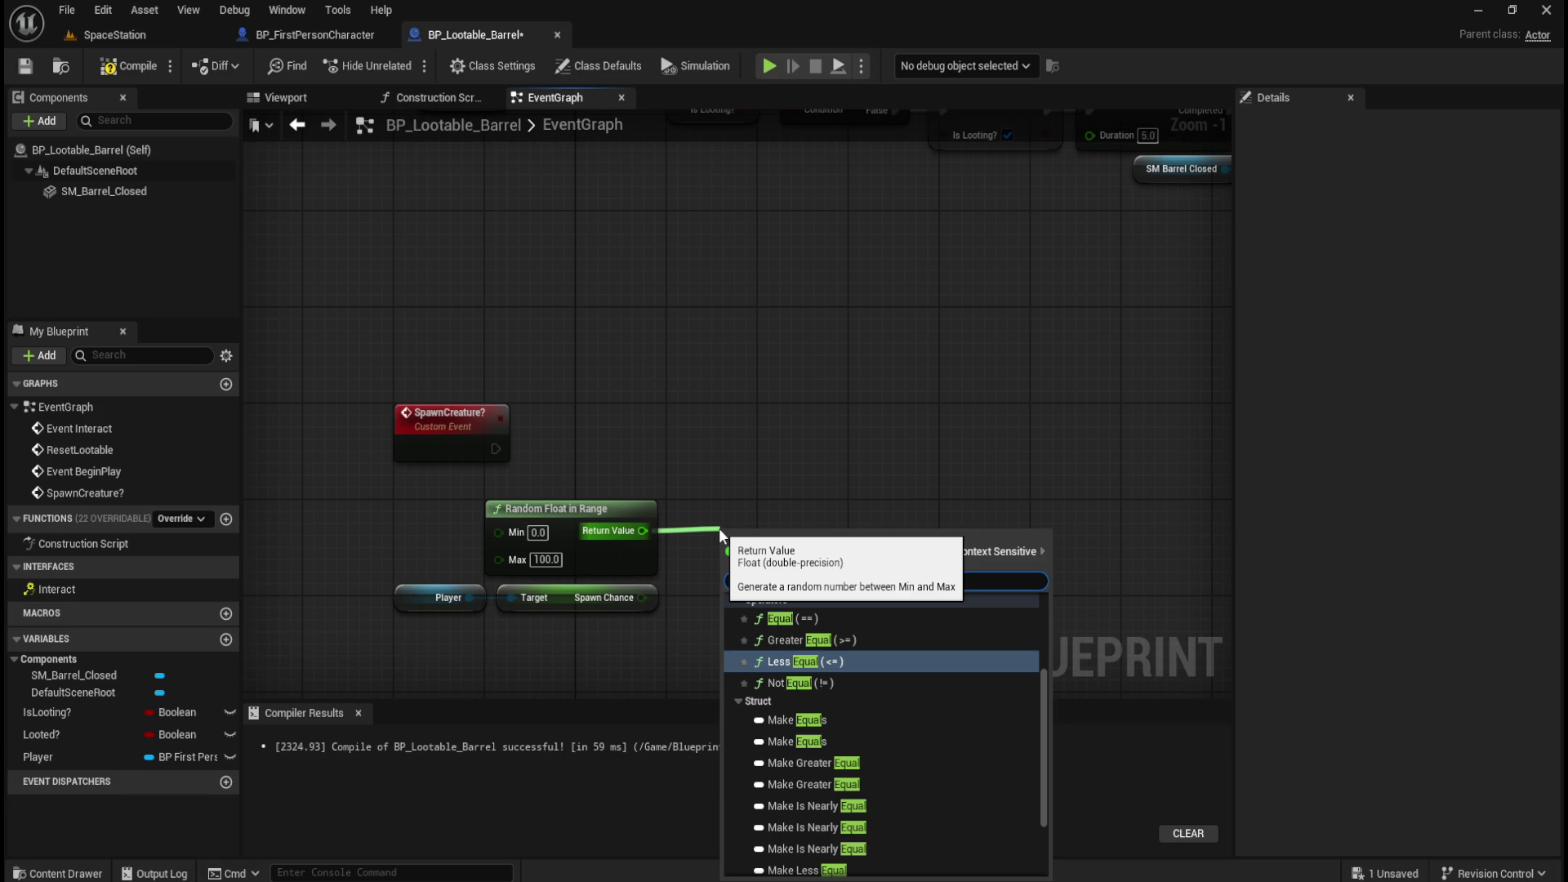
pyautogui.press('Return')
pyautogui.moveTo(649, 603)
pyautogui.mouseDown()
pyautogui.moveTo(732, 562)
pyautogui.moveTo(745, 522)
pyautogui.mouseUp()
pyautogui.moveTo(650, 486); pyautogui.dragTo(734, 512)
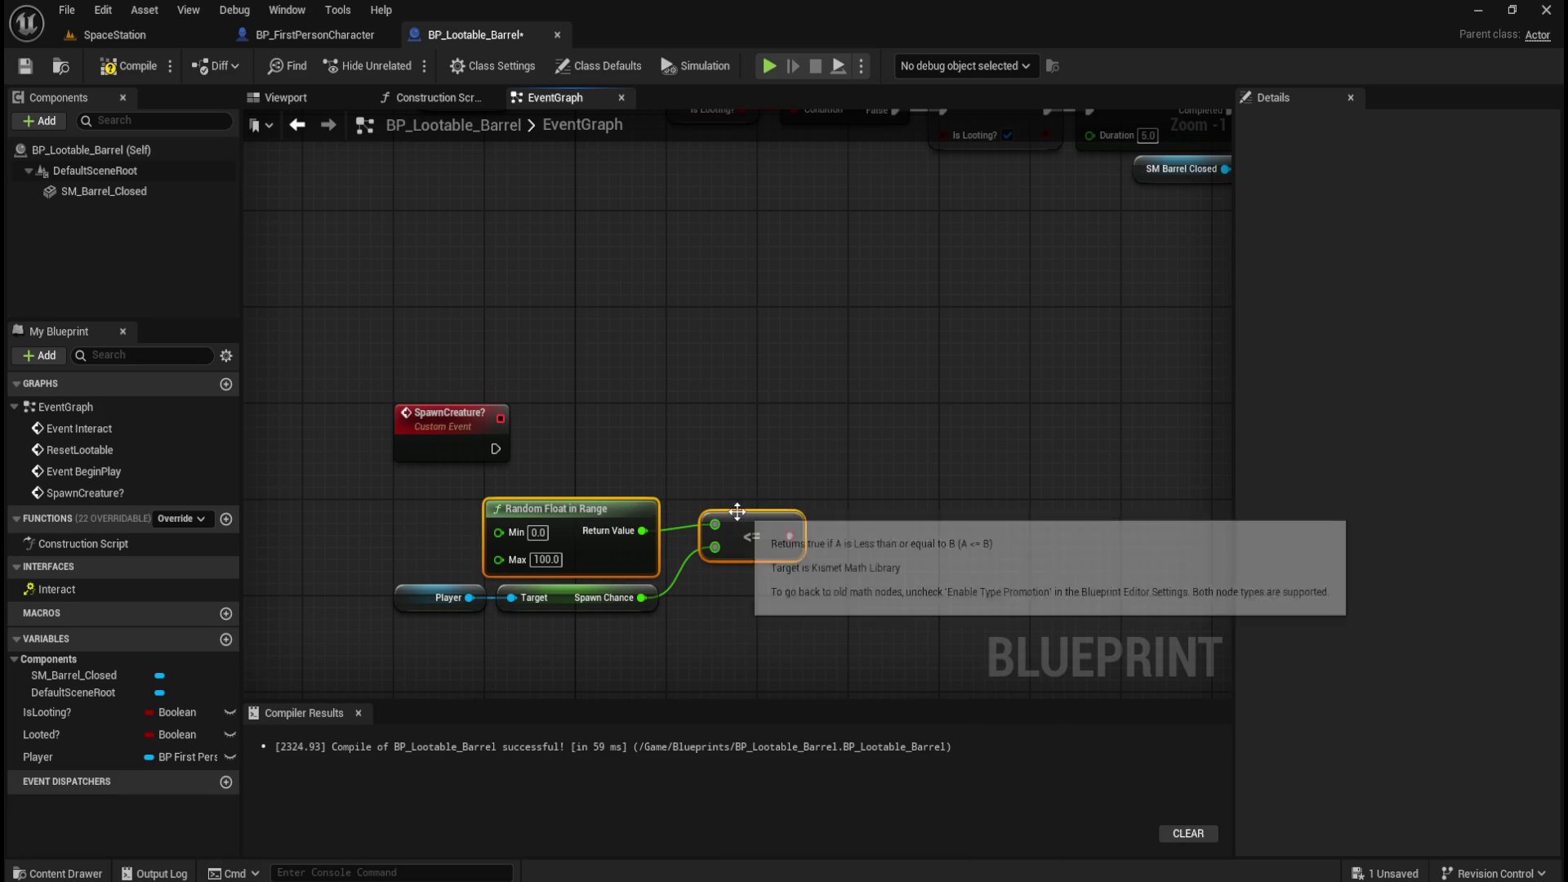
pyautogui.press('q')
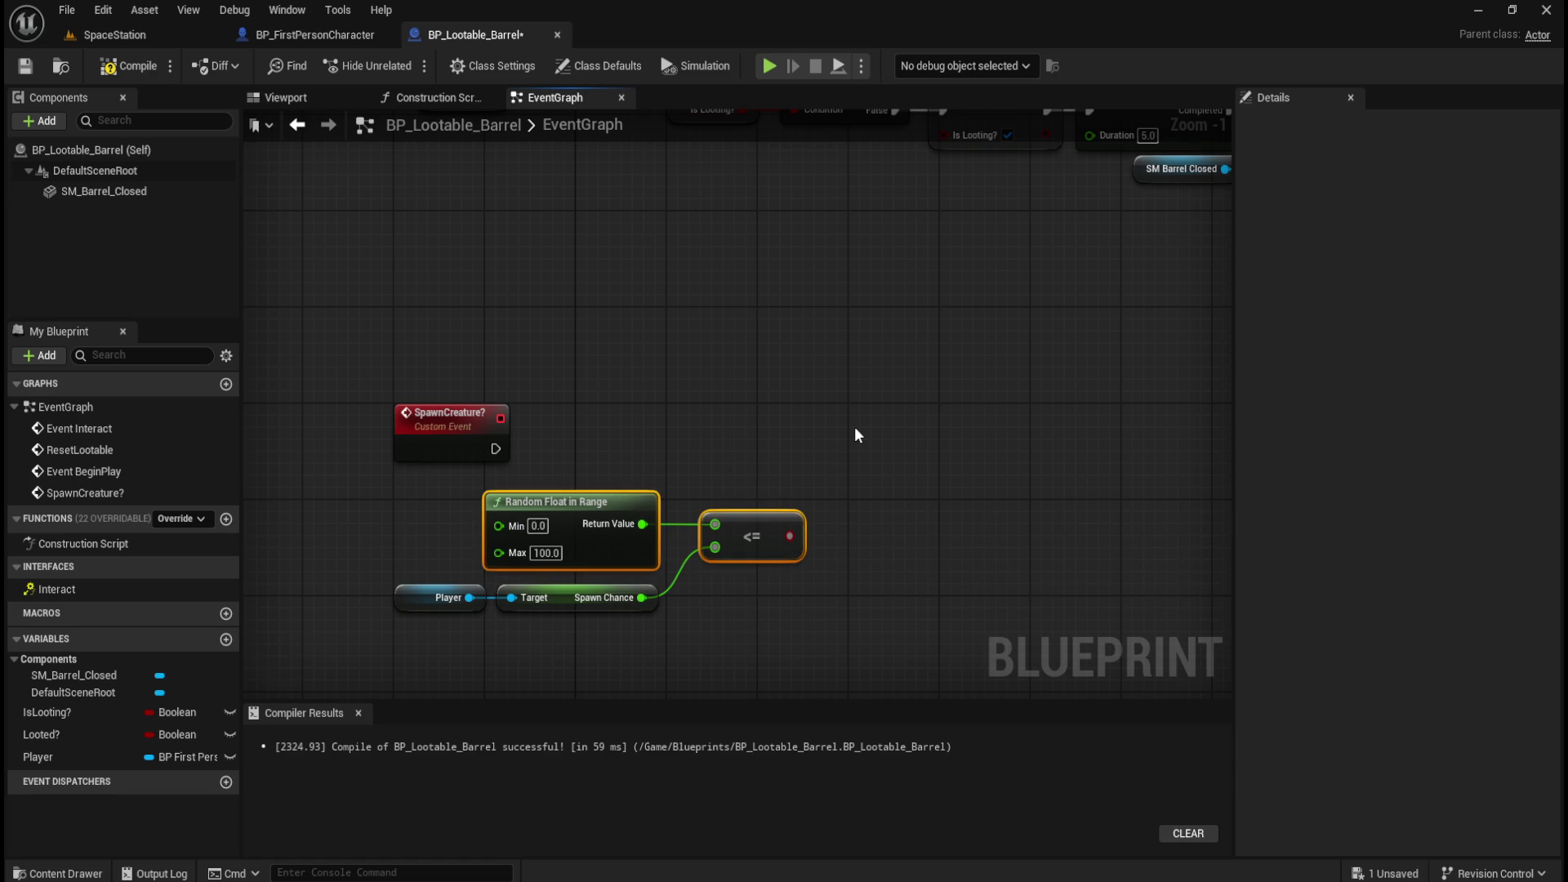
pyautogui.hotkey('ctrl', 'z')
pyautogui.click(854, 427)
# Nudge the Random Float in Range and <= nodes up, then view the character's Spawn Chance setters.
pyautogui.scroll(1, 572, 576)
pyautogui.moveTo(630, 413); pyautogui.dragTo(849, 561)
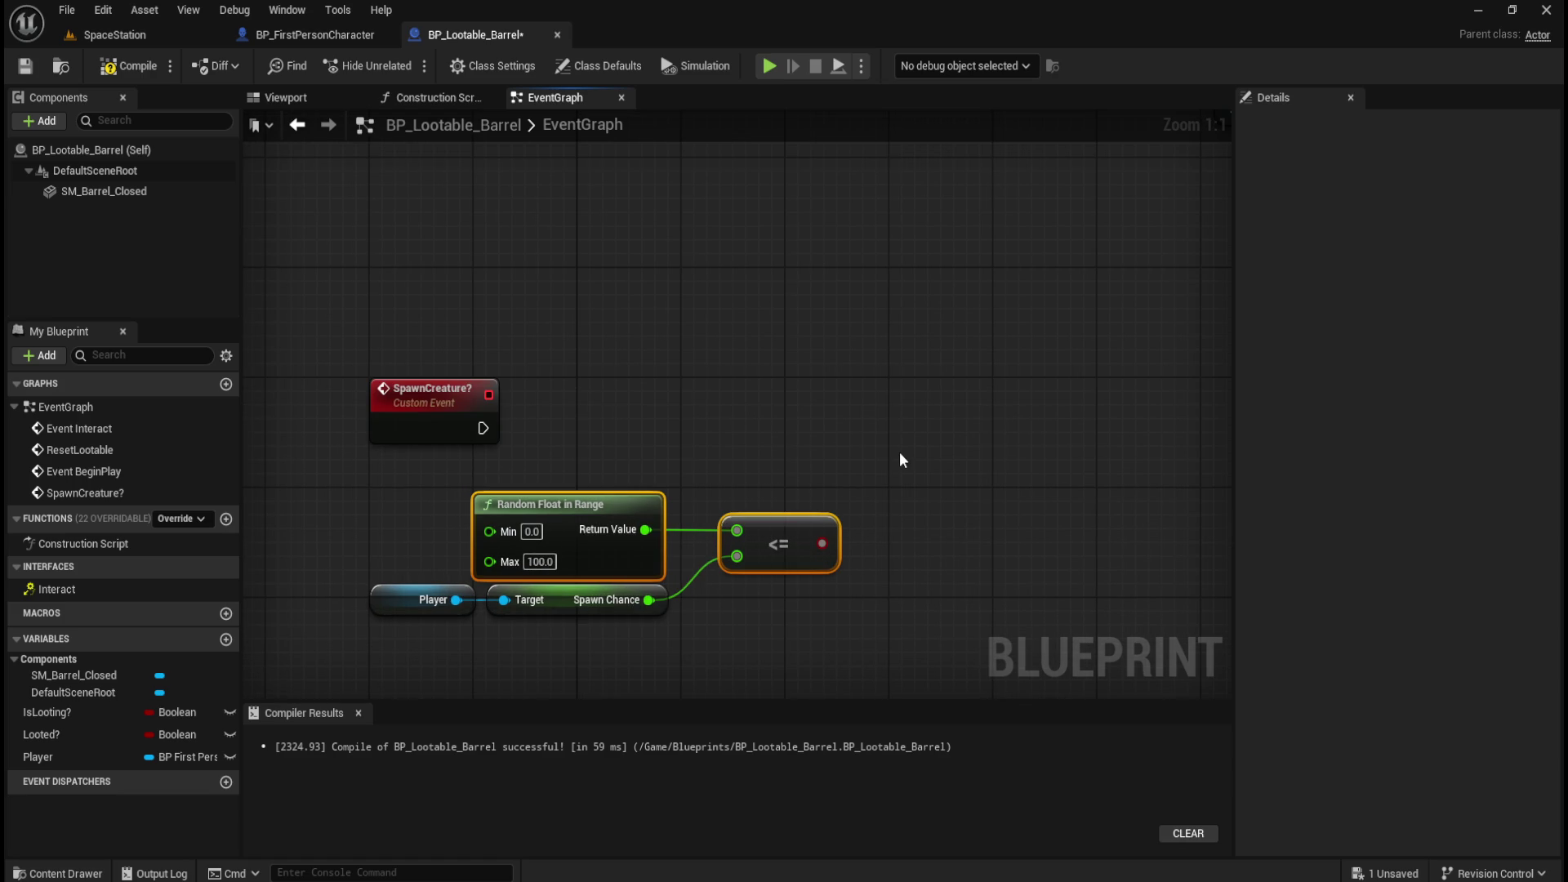
pyautogui.hotkey('ctrl', 'z')
pyautogui.click(885, 454)
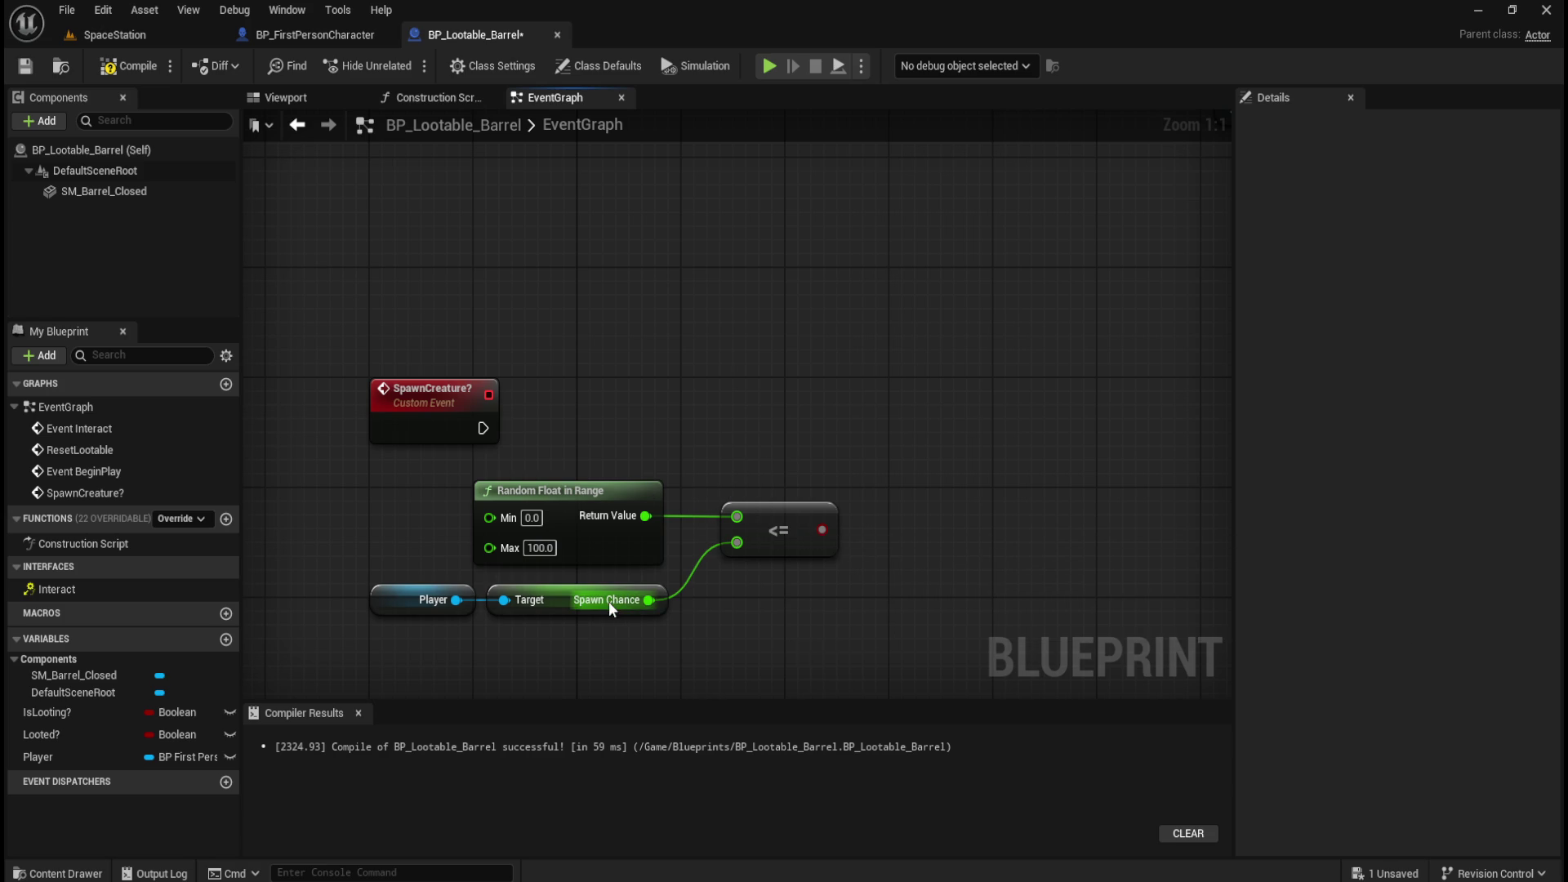
pyautogui.click(327, 36)
pyautogui.moveTo(674, 392)
pyautogui.mouseDown()
pyautogui.moveTo(617, 588)
pyautogui.moveTo(569, 364)
pyautogui.moveTo(747, 467)
pyautogui.mouseUp()
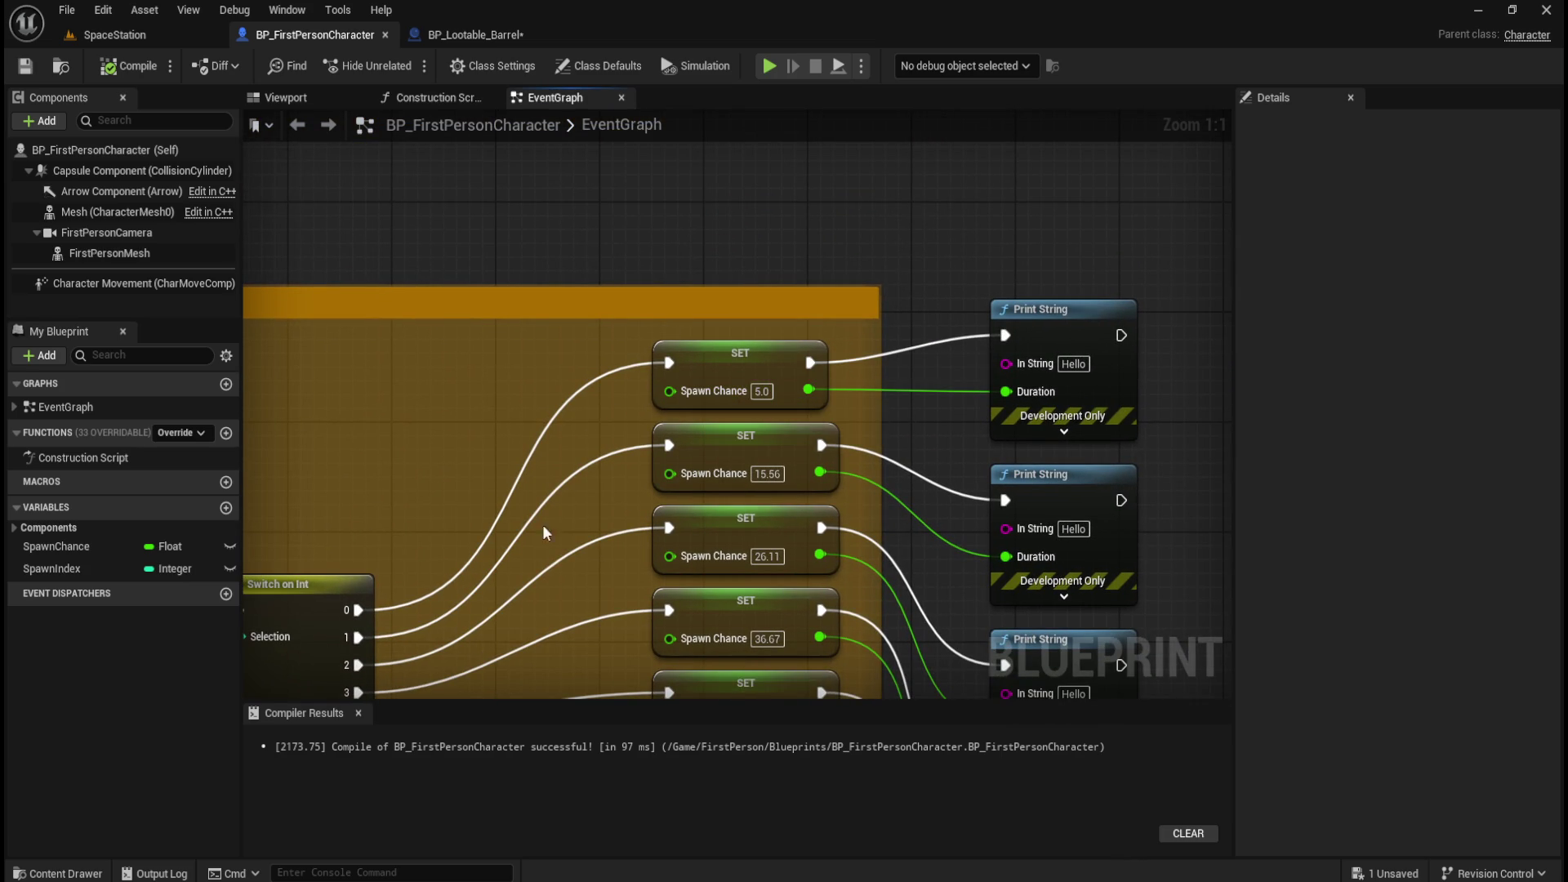
# In BP_Lootable_Barrel, add a Branch conditioned on the <= result, fed by SpawnCreature?, aligned with it.
pyautogui.click(453, 34)
pyautogui.moveTo(822, 529); pyautogui.dragTo(899, 466)
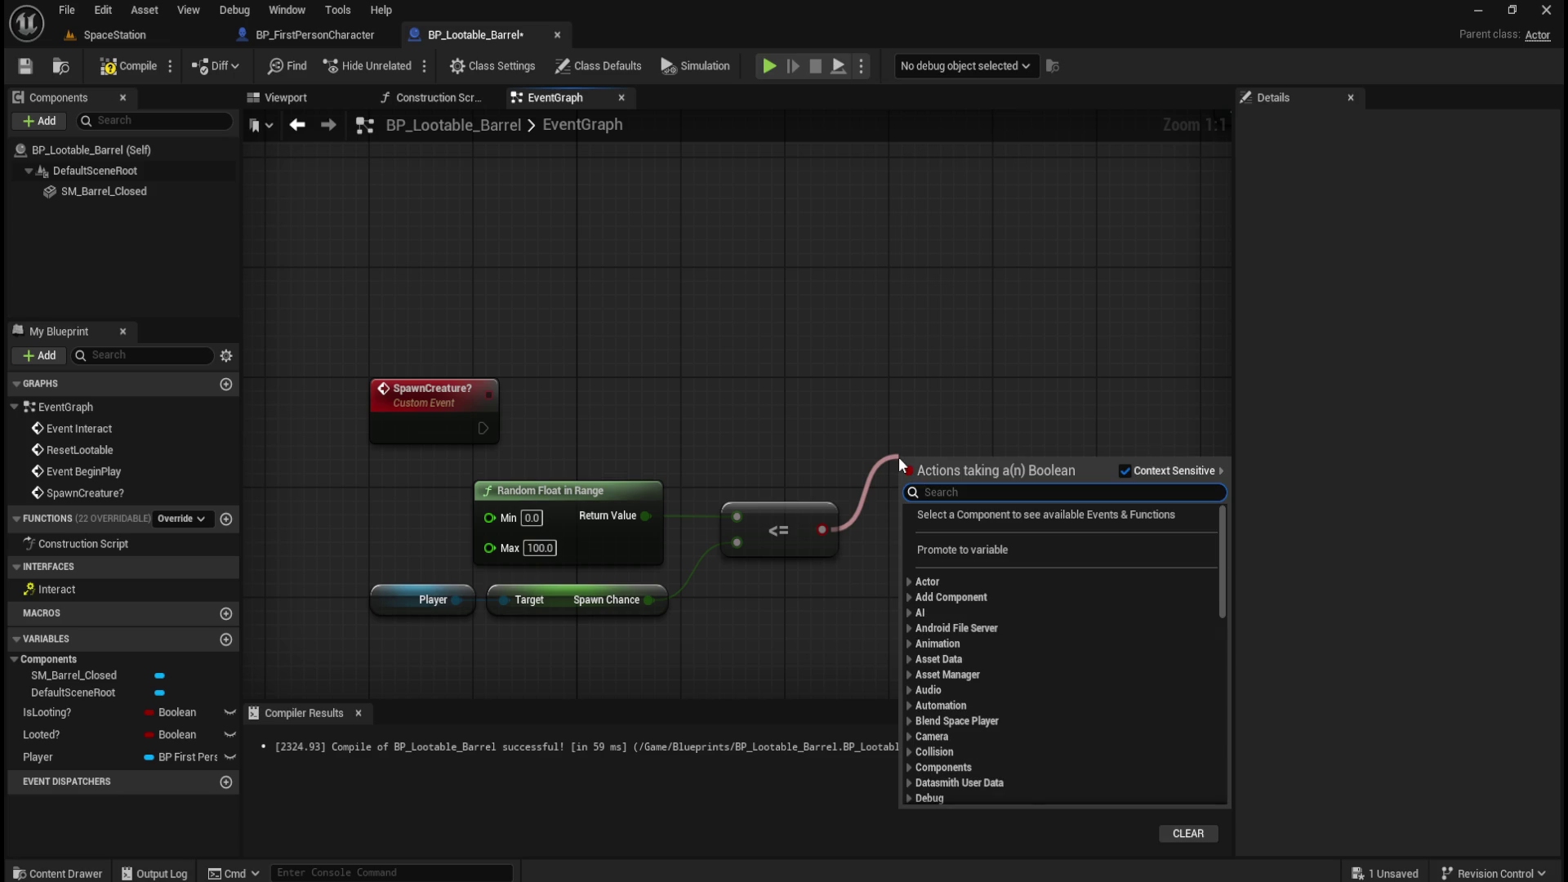
pyautogui.write('branch')
pyautogui.press('Return')
pyautogui.moveTo(935, 456); pyautogui.dragTo(937, 389)
pyautogui.moveTo(480, 426)
pyautogui.mouseDown()
pyautogui.moveTo(913, 446)
pyautogui.moveTo(904, 414)
pyautogui.mouseUp()
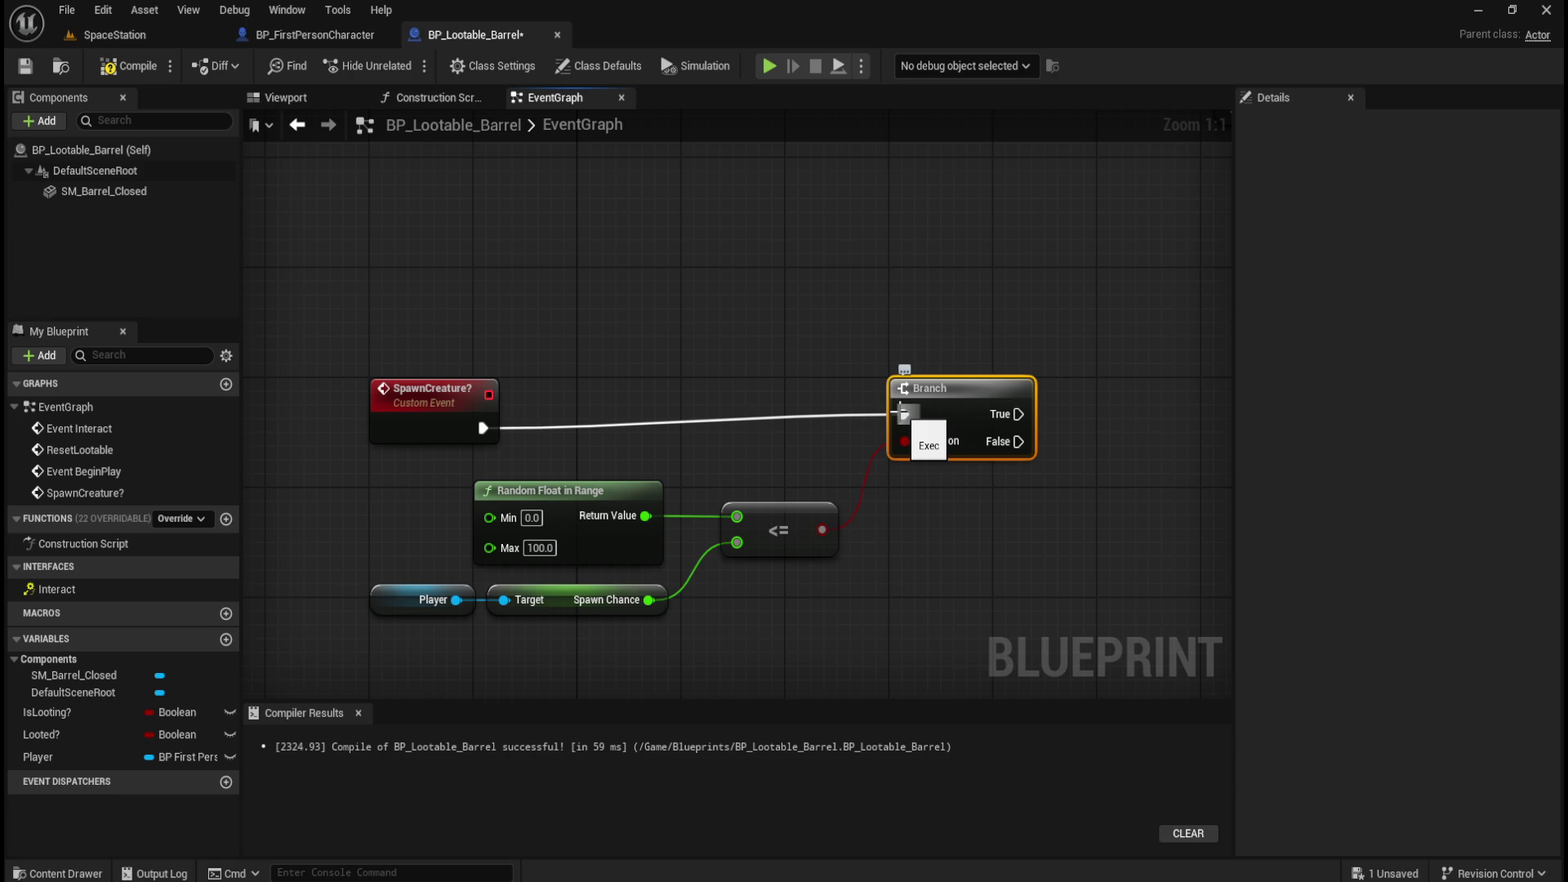
pyautogui.moveTo(472, 283); pyautogui.dragTo(909, 385)
pyautogui.press('q')
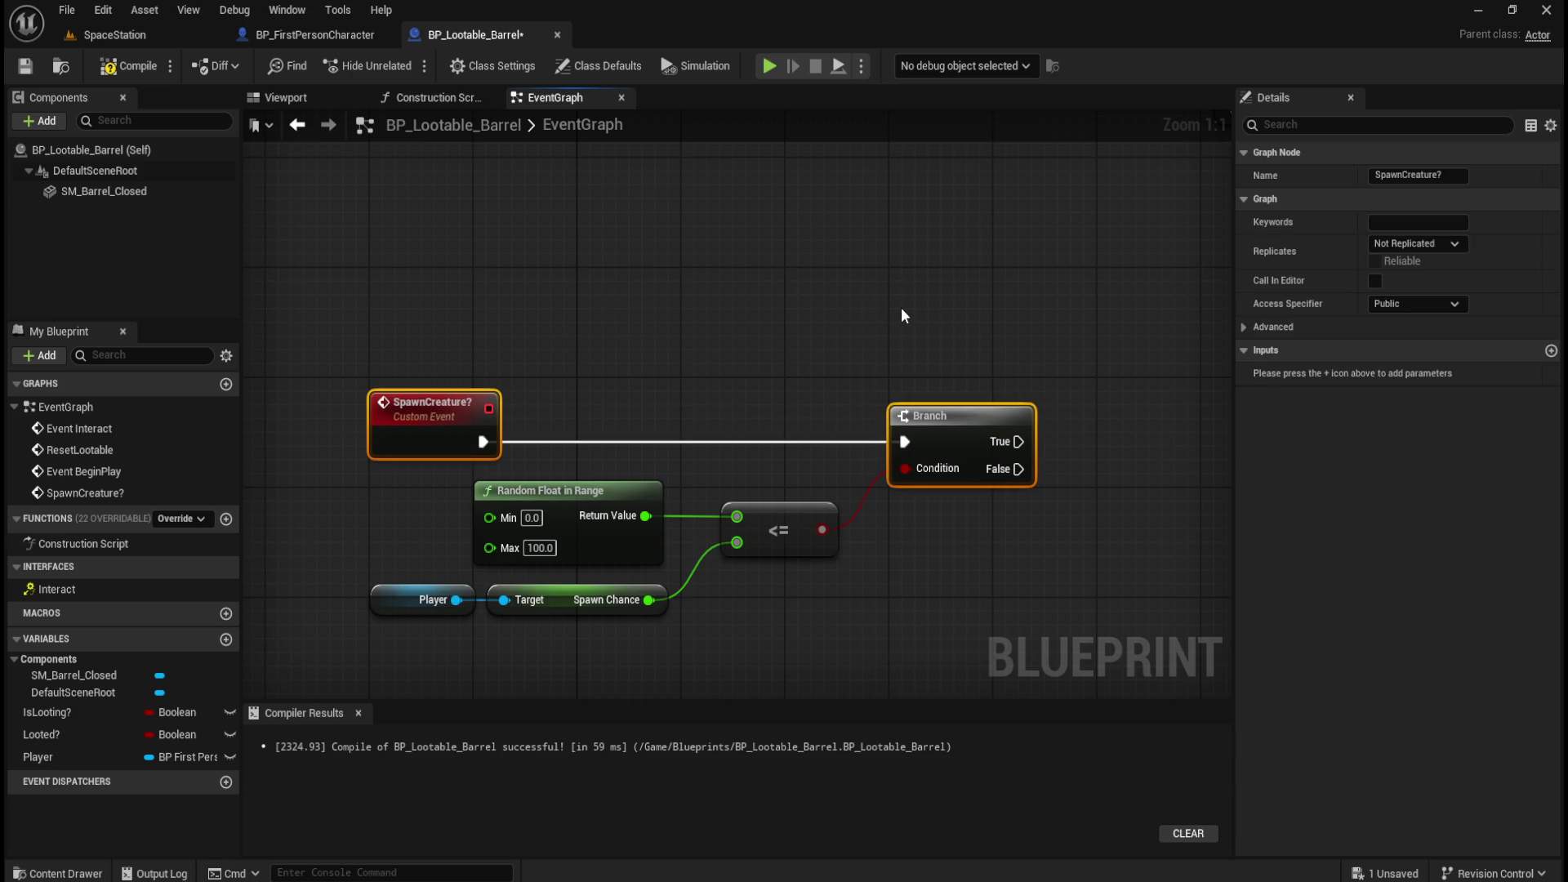
pyautogui.click(902, 314)
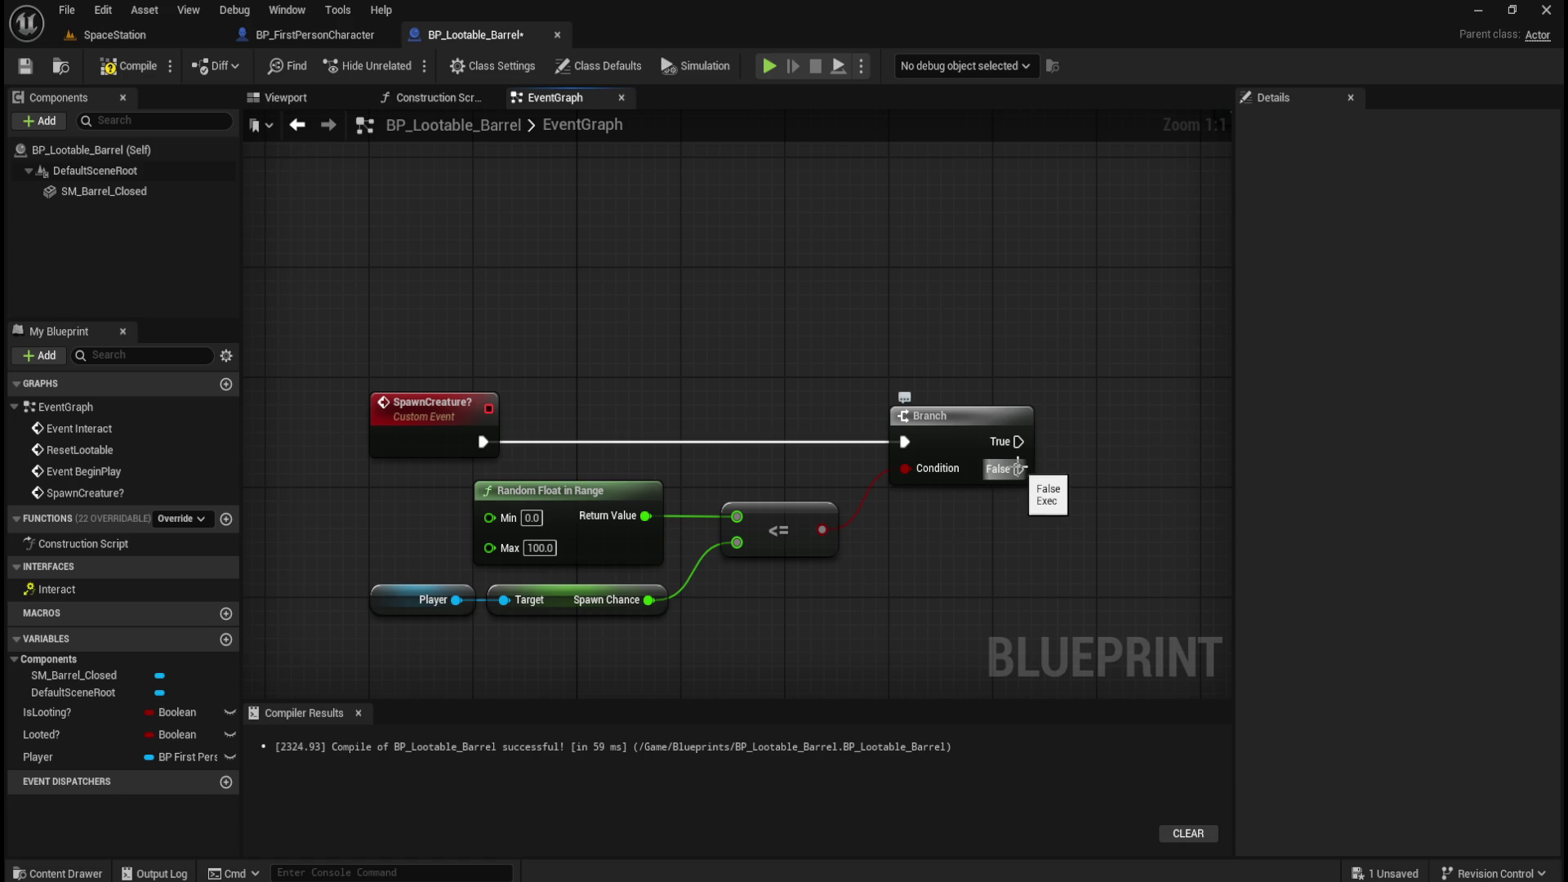
pyautogui.moveTo(1011, 465)
pyautogui.mouseDown()
pyautogui.moveTo(962, 535)
pyautogui.moveTo(911, 521)
pyautogui.mouseUp()
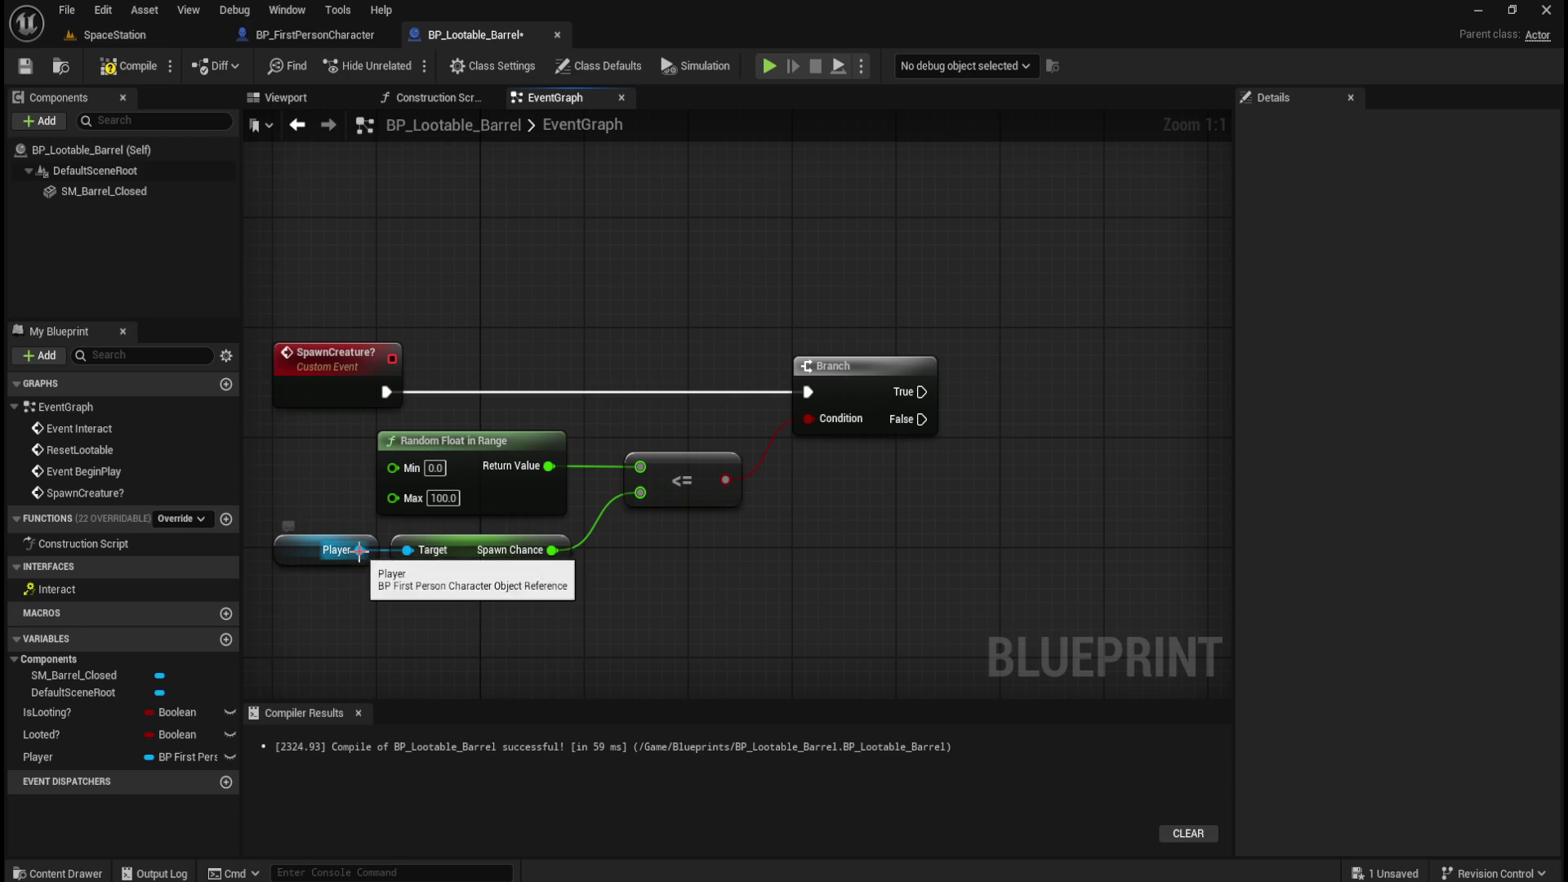
pyautogui.click(325, 37)
pyautogui.scroll(-7, 858, 357)
pyautogui.scroll(6, 612, 583)
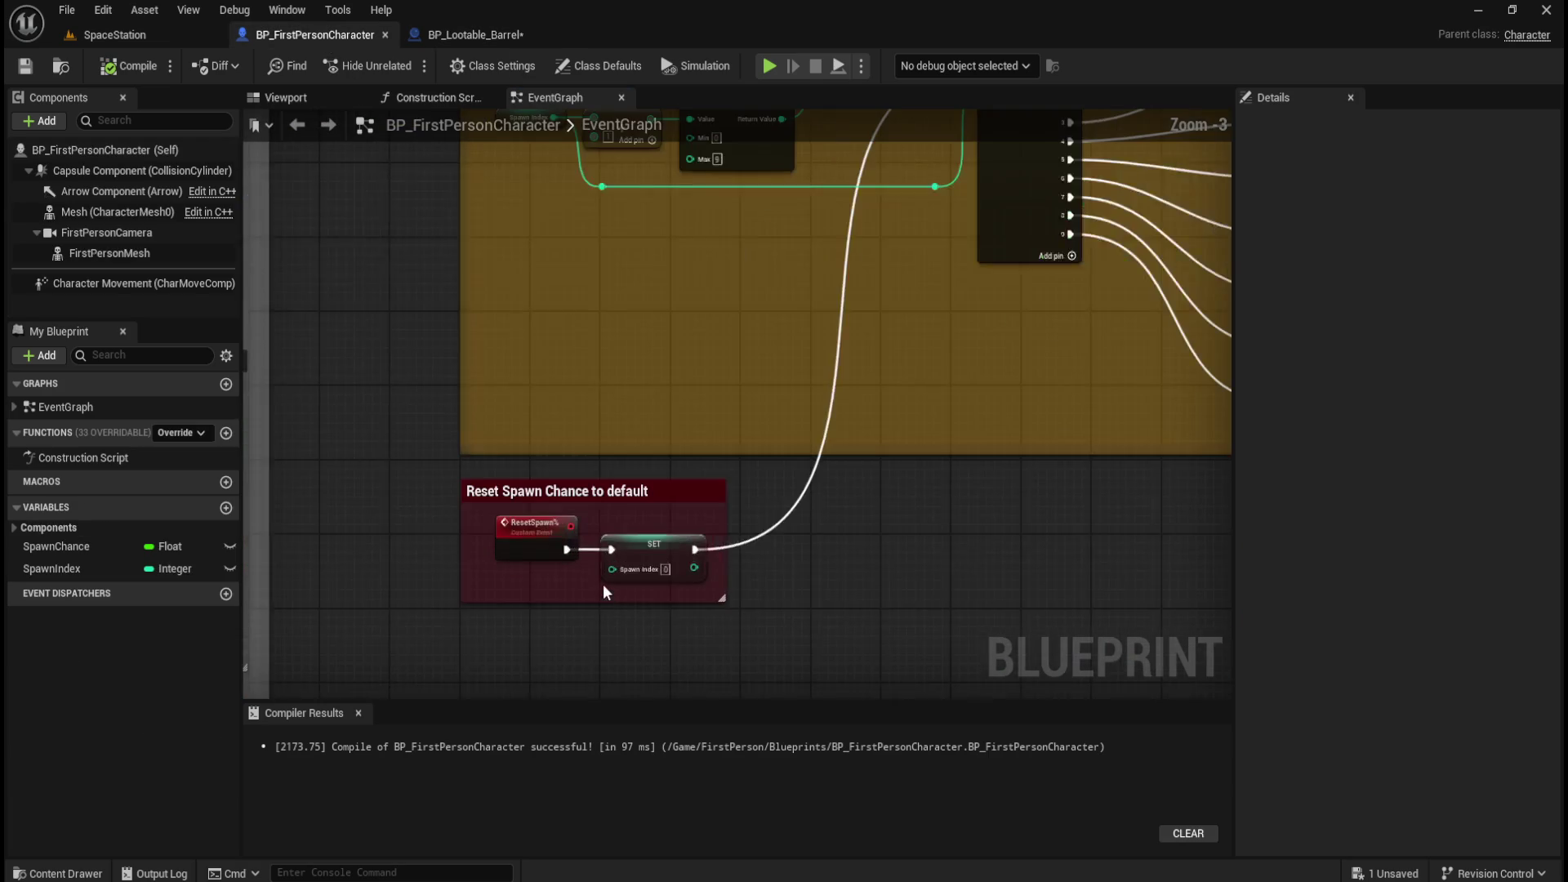
pyautogui.scroll(-5, 602, 585)
pyautogui.scroll(4, 785, 315)
pyautogui.scroll(-1, 722, 326)
pyautogui.scroll(4, 490, 539)
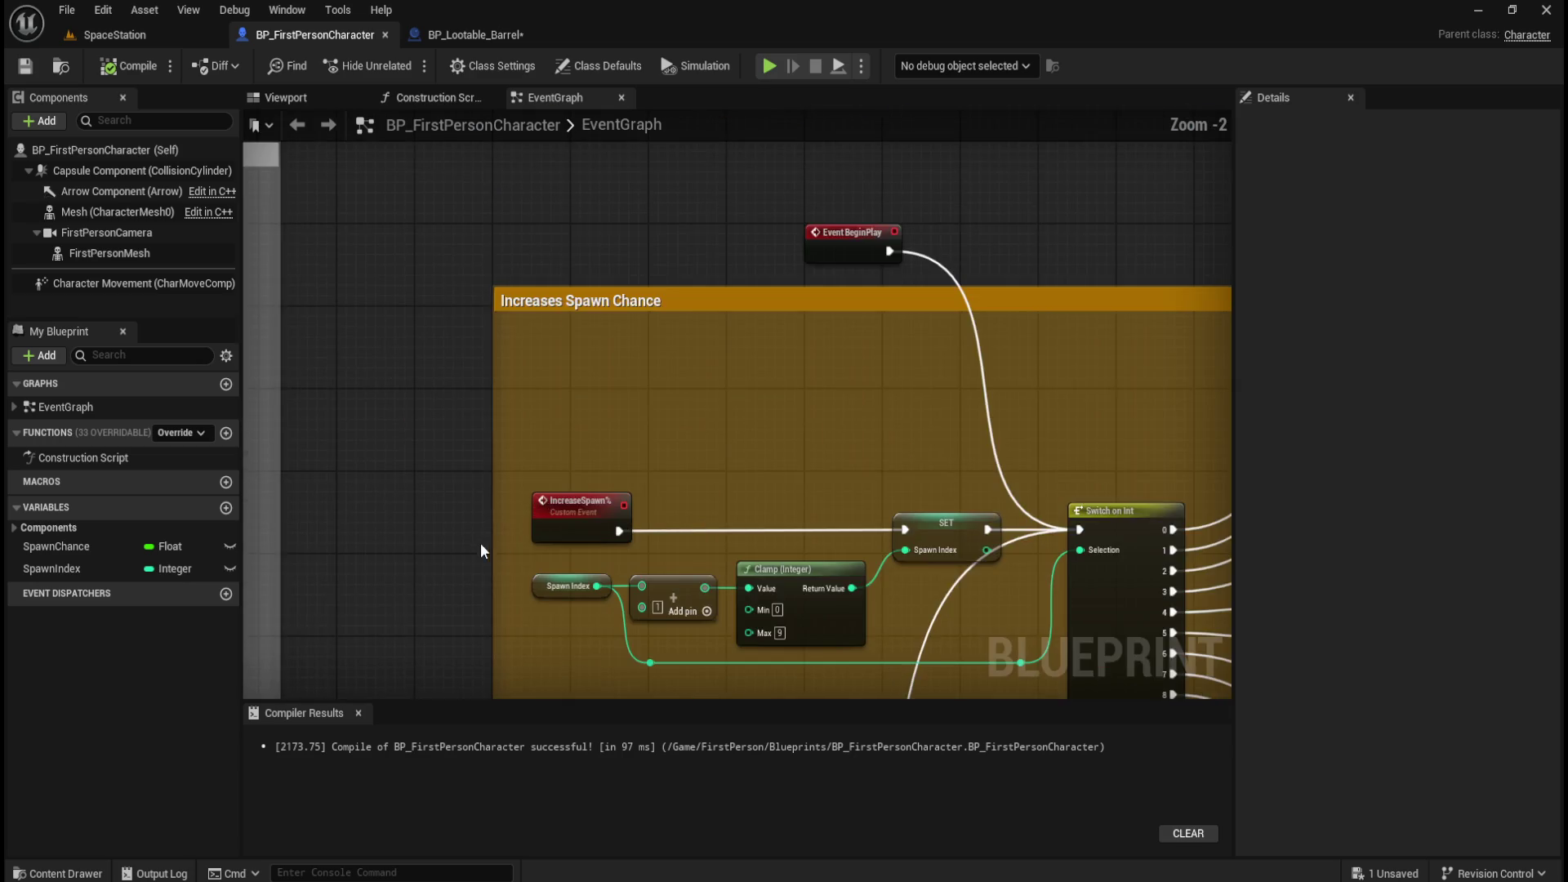
pyautogui.scroll(-1, 406, 457)
pyautogui.scroll(1, 384, 474)
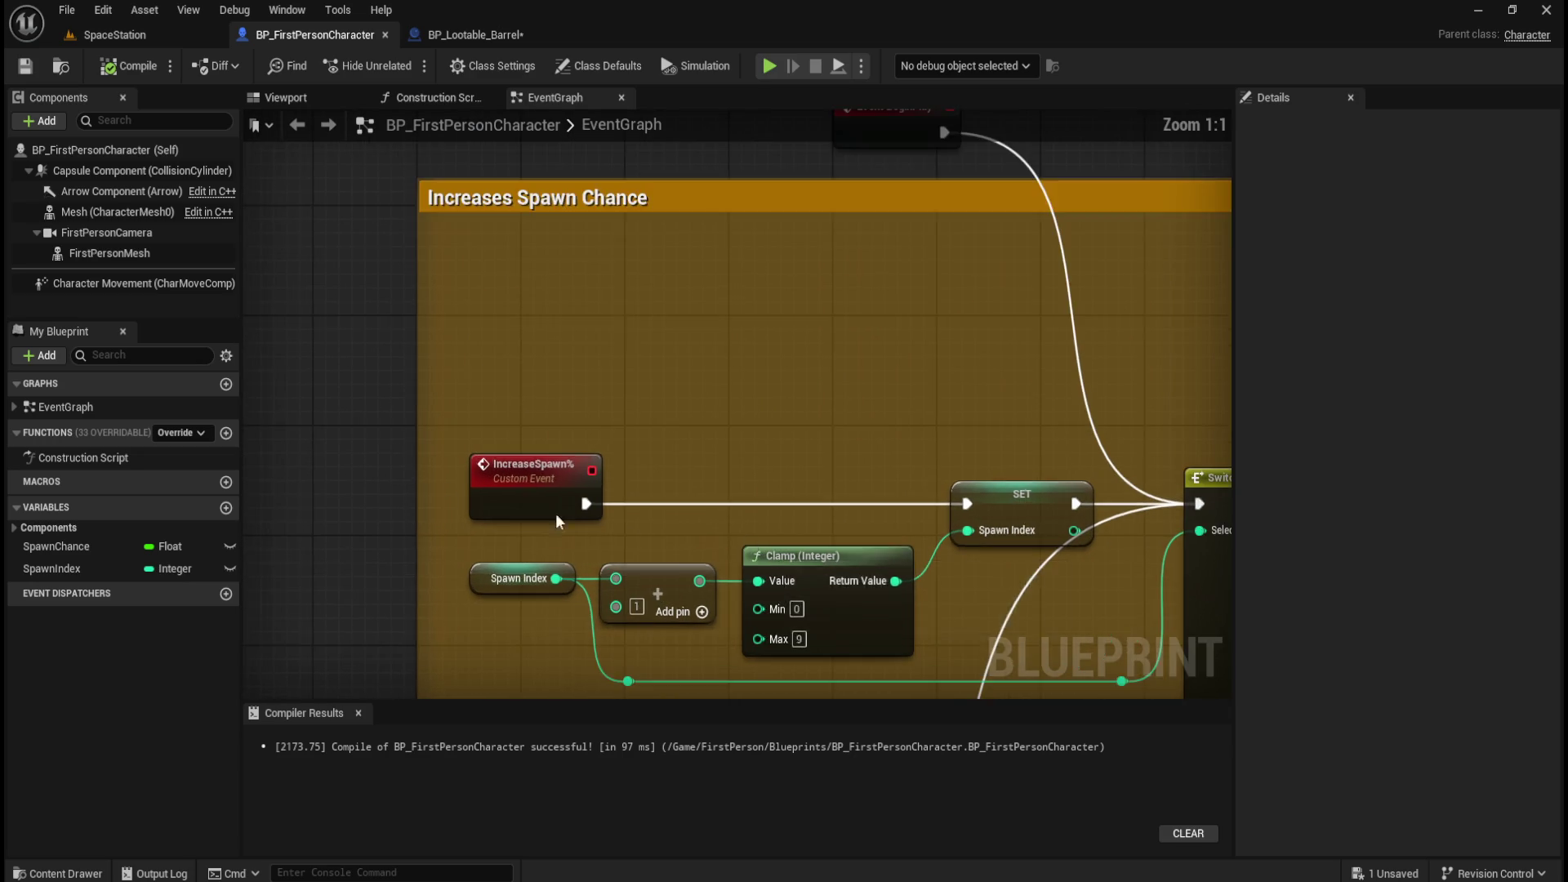
pyautogui.scroll(-4, 400, 506)
pyautogui.scroll(4, 433, 555)
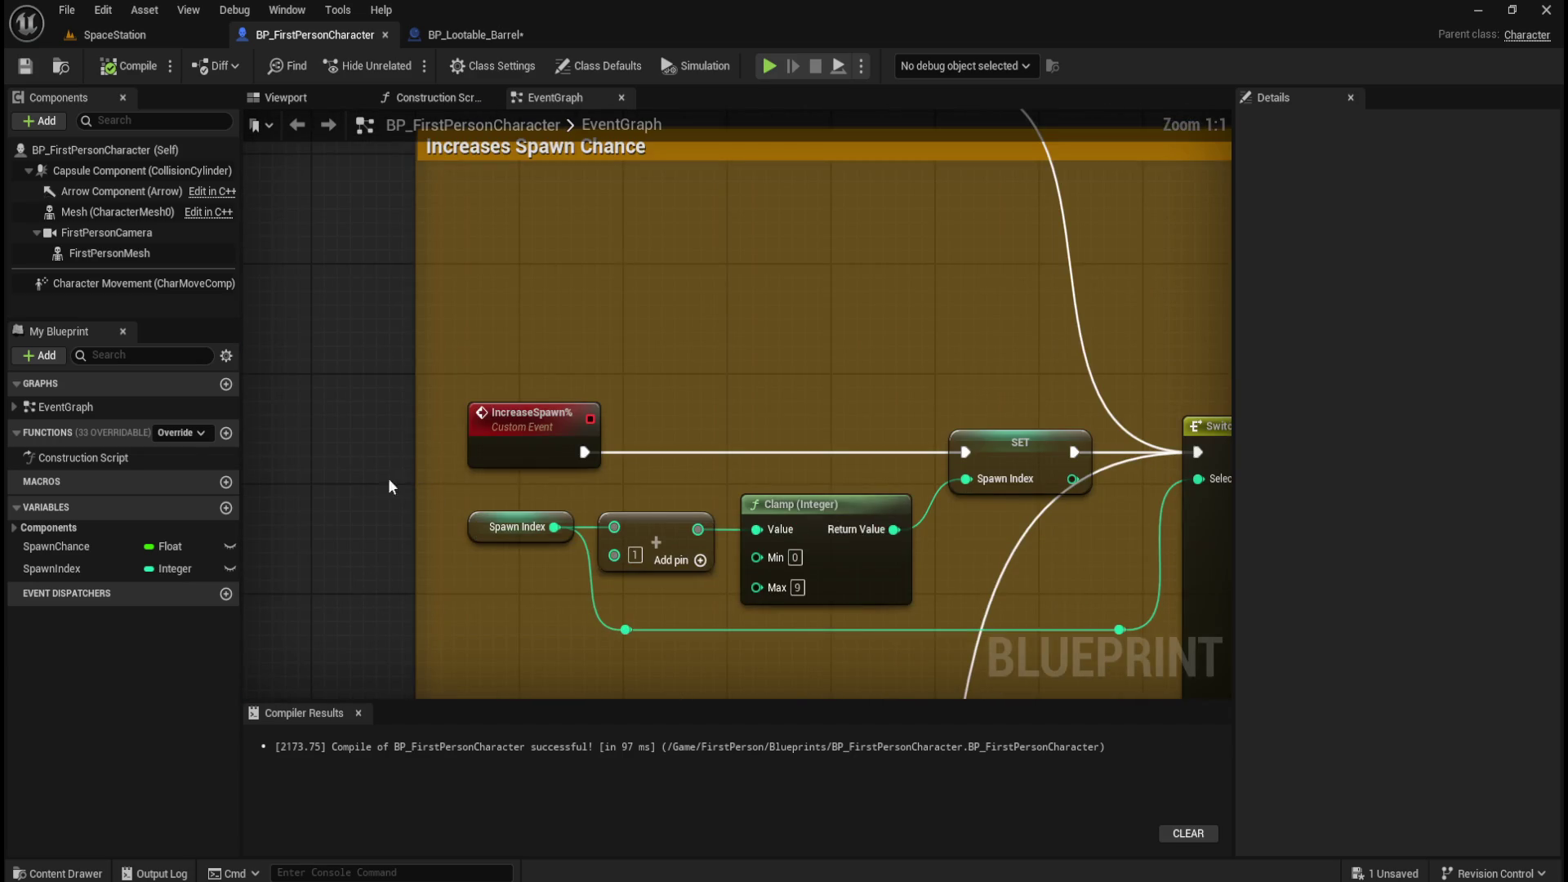
pyautogui.scroll(-2, 405, 481)
pyautogui.scroll(2, 365, 471)
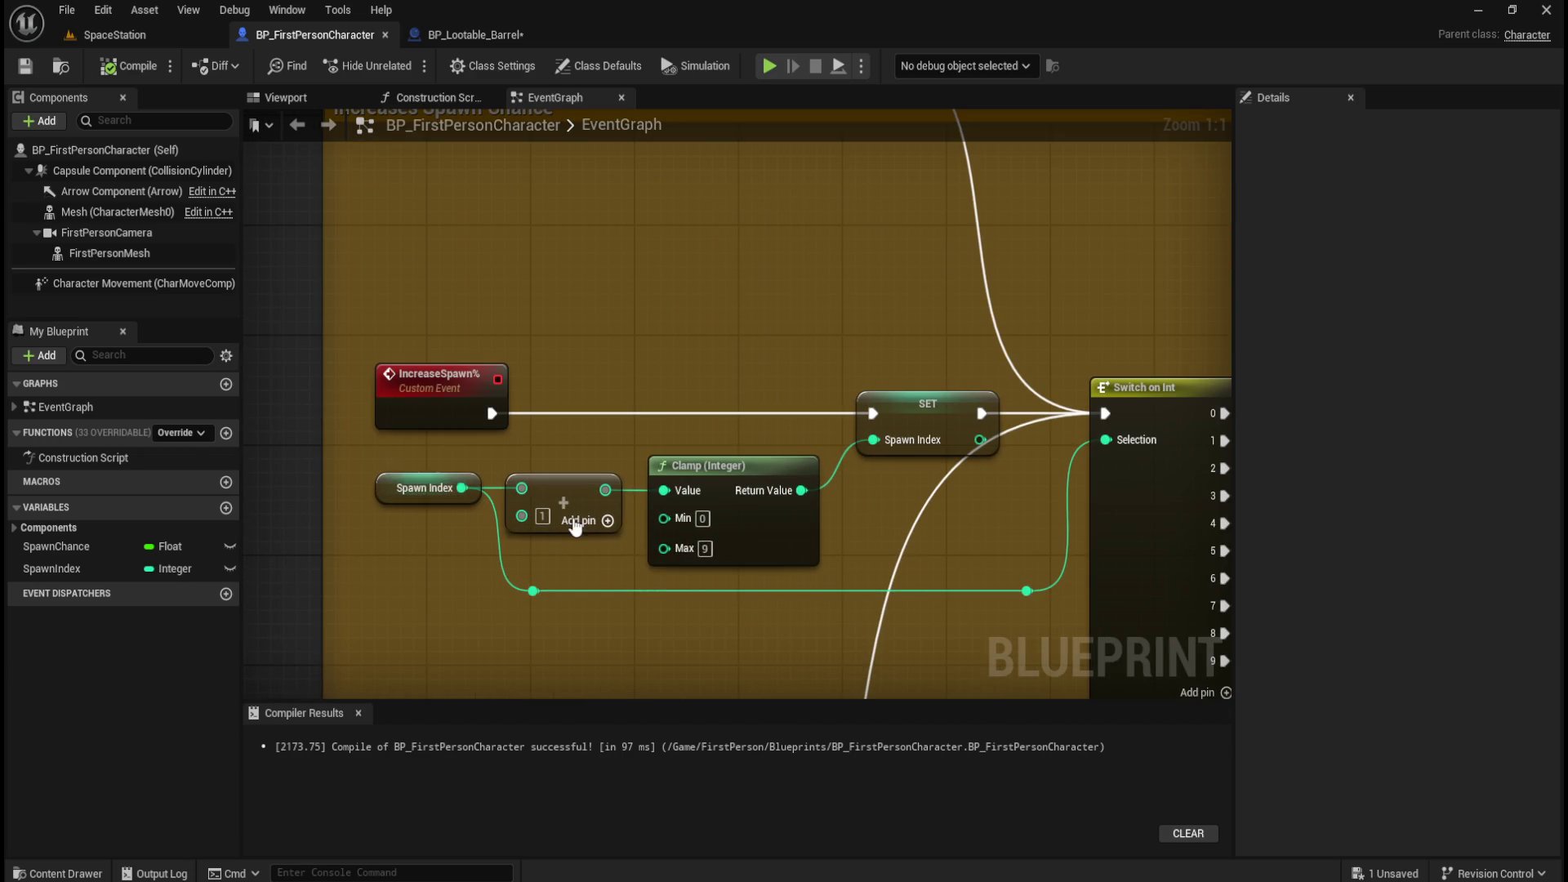
pyautogui.scroll(-3, 414, 500)
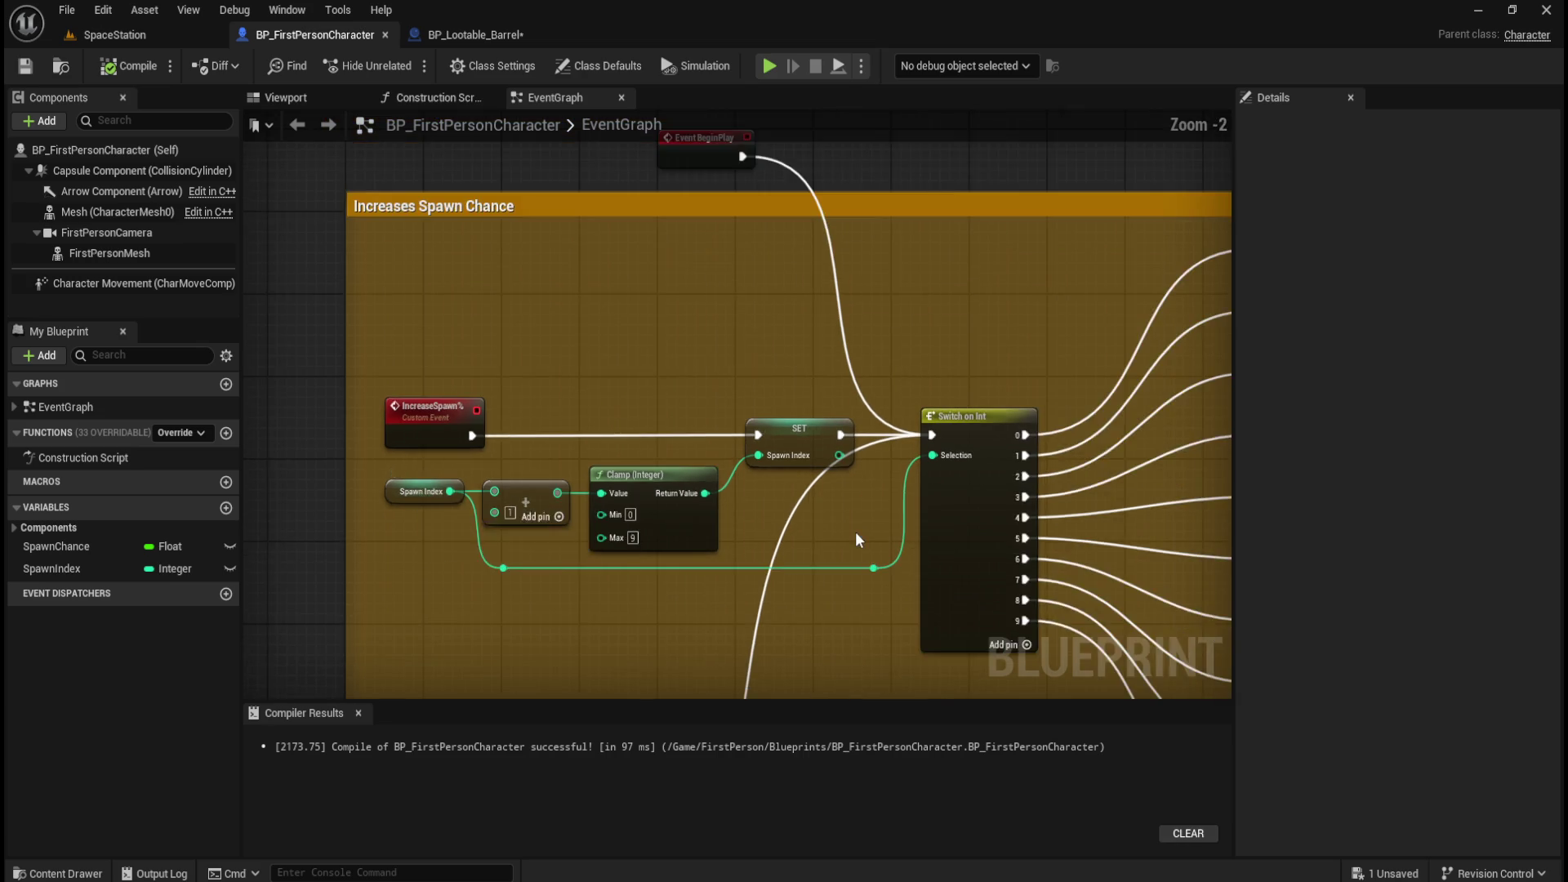
pyautogui.scroll(2, 621, 430)
pyautogui.scroll(-2, 621, 430)
pyautogui.scroll(1, 621, 430)
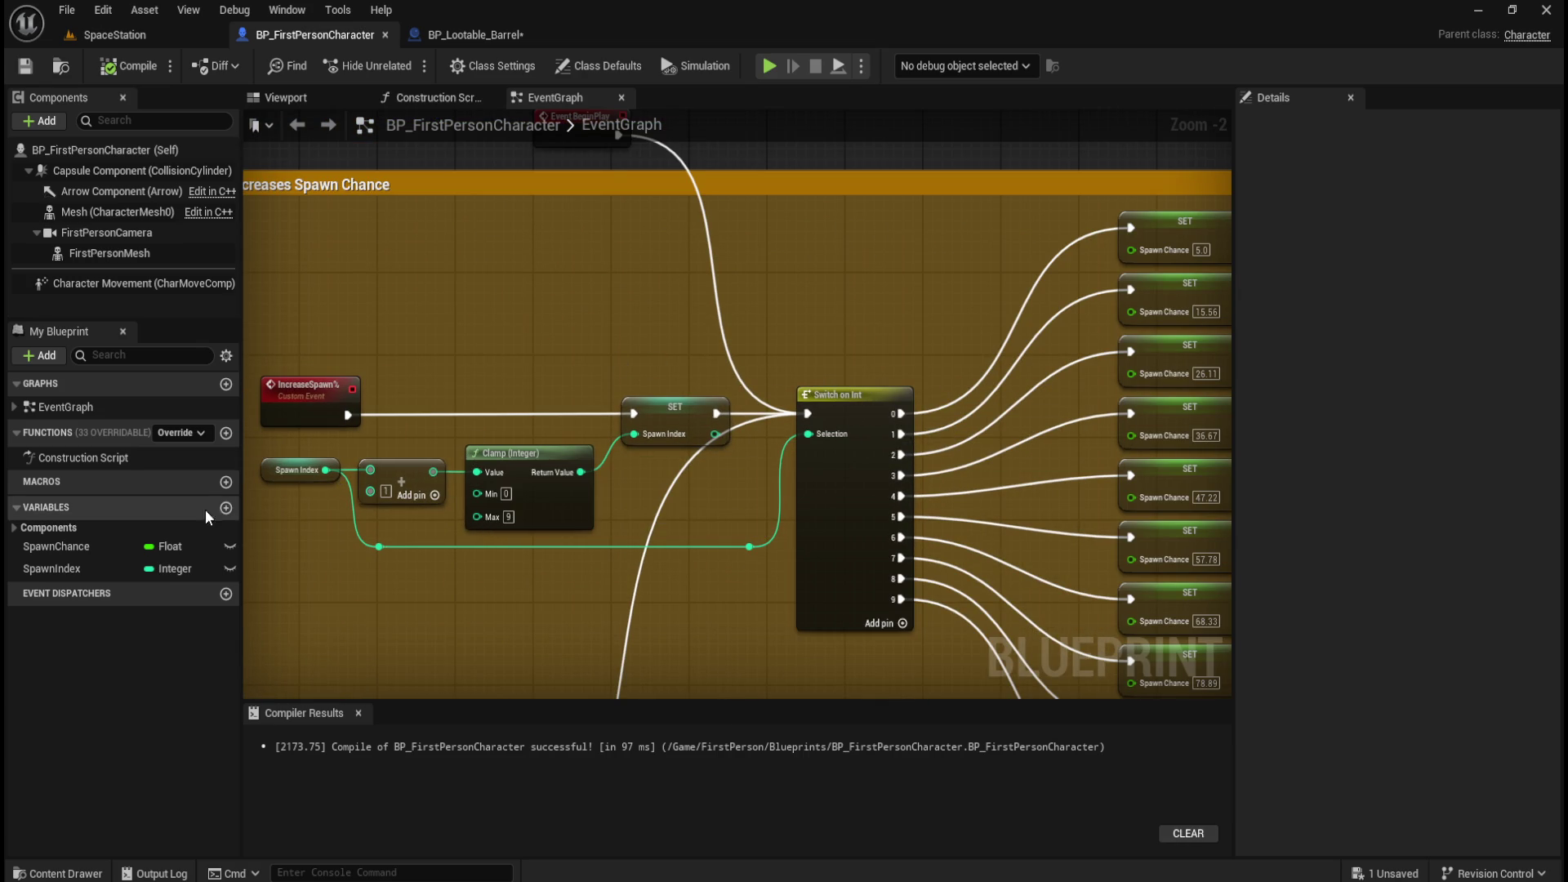
pyautogui.click(74, 568)
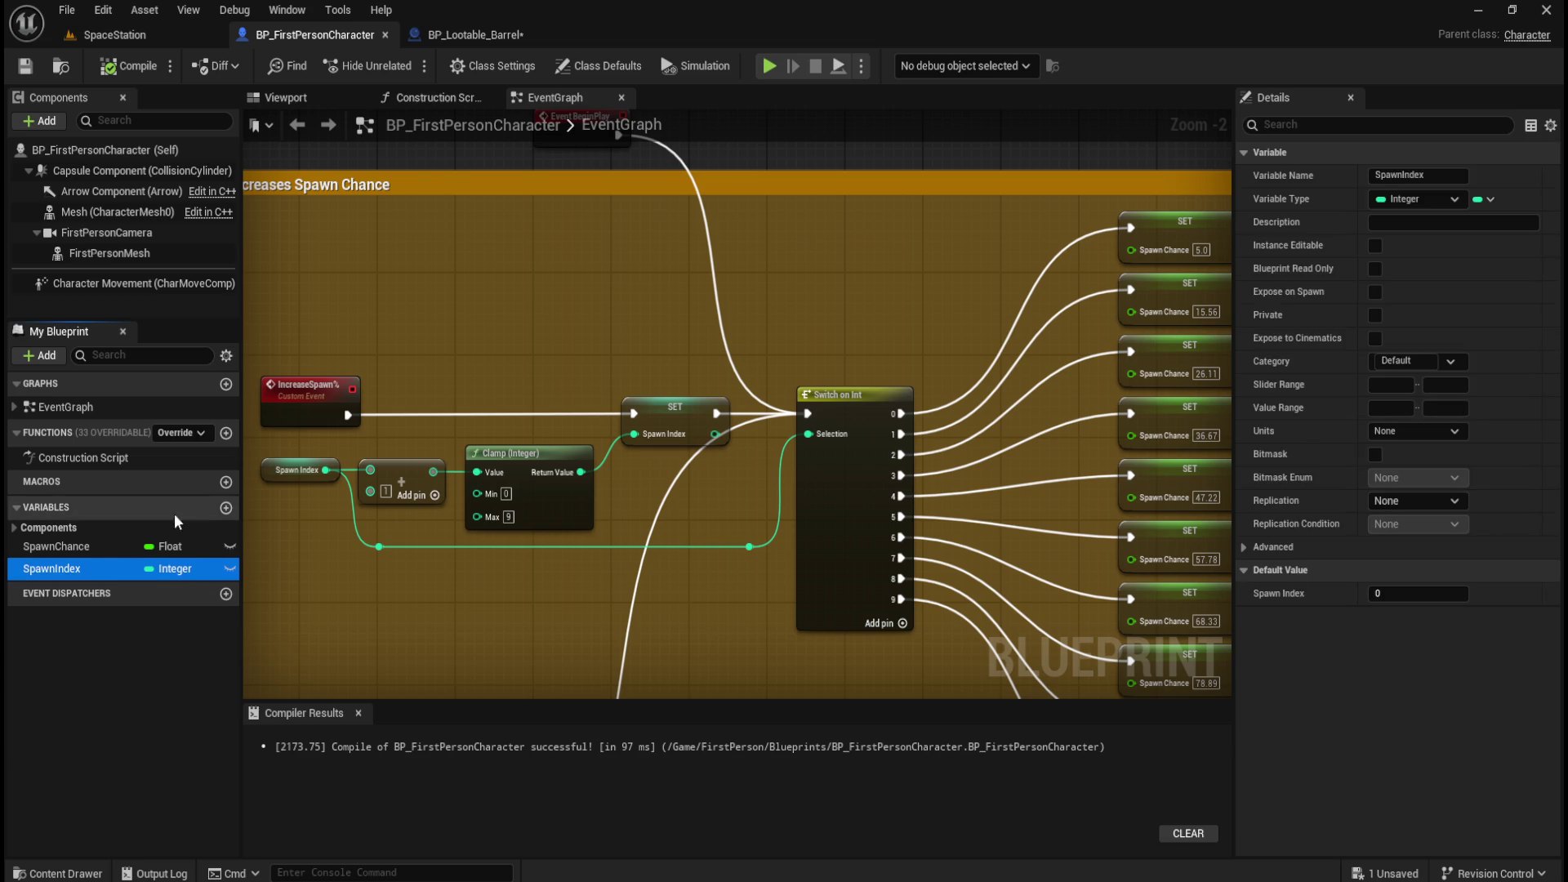
pyautogui.moveTo(951, 251); pyautogui.dragTo(701, 304)
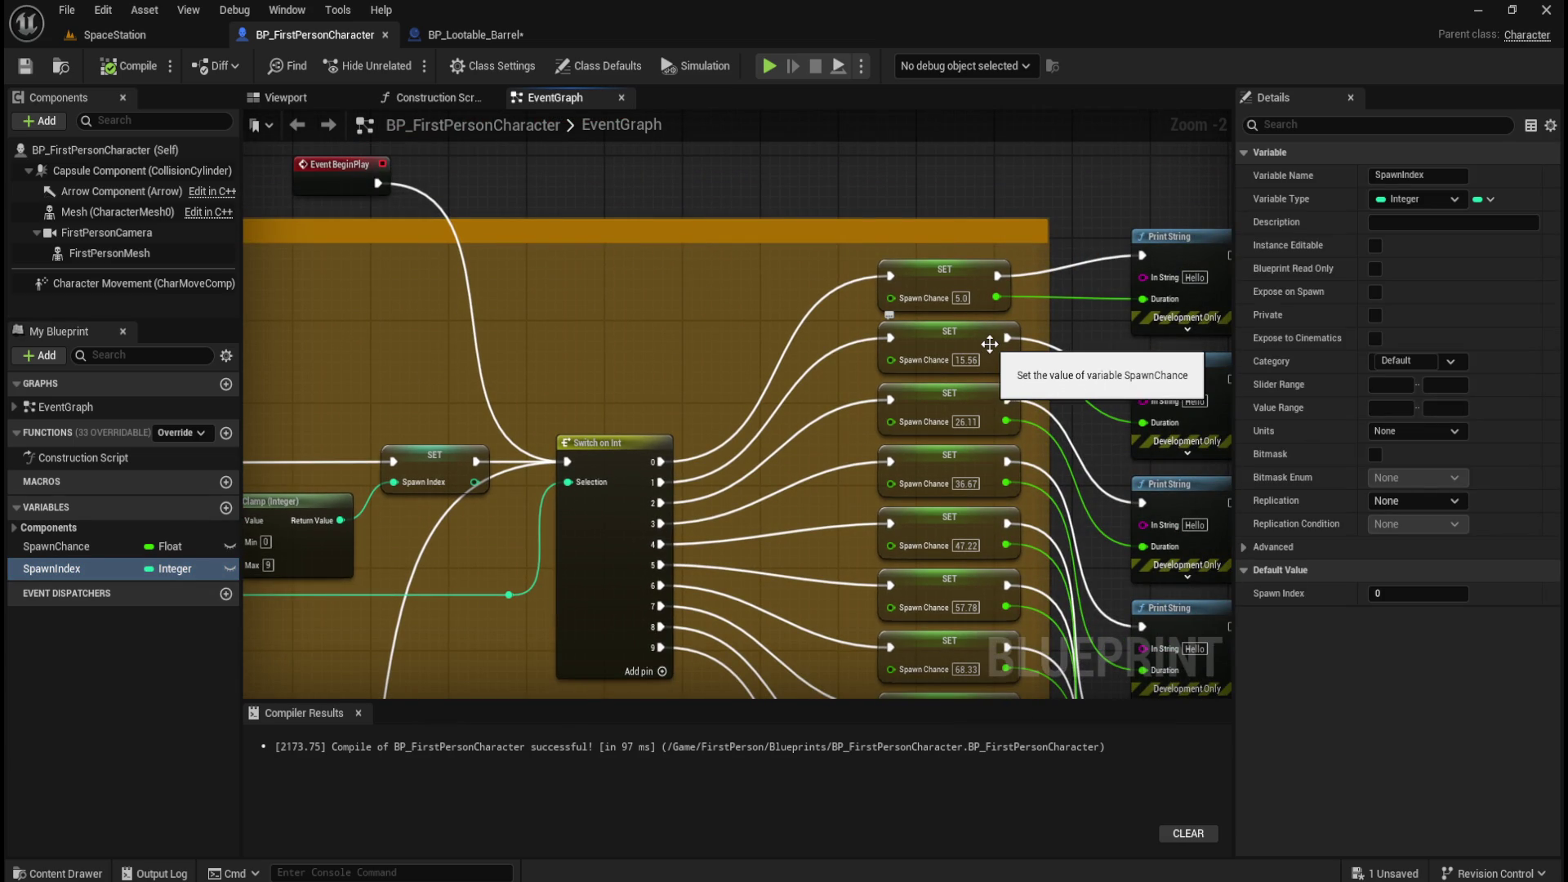
pyautogui.moveTo(457, 178)
pyautogui.mouseDown()
pyautogui.moveTo(604, 206)
pyautogui.moveTo(831, 173)
pyautogui.mouseUp()
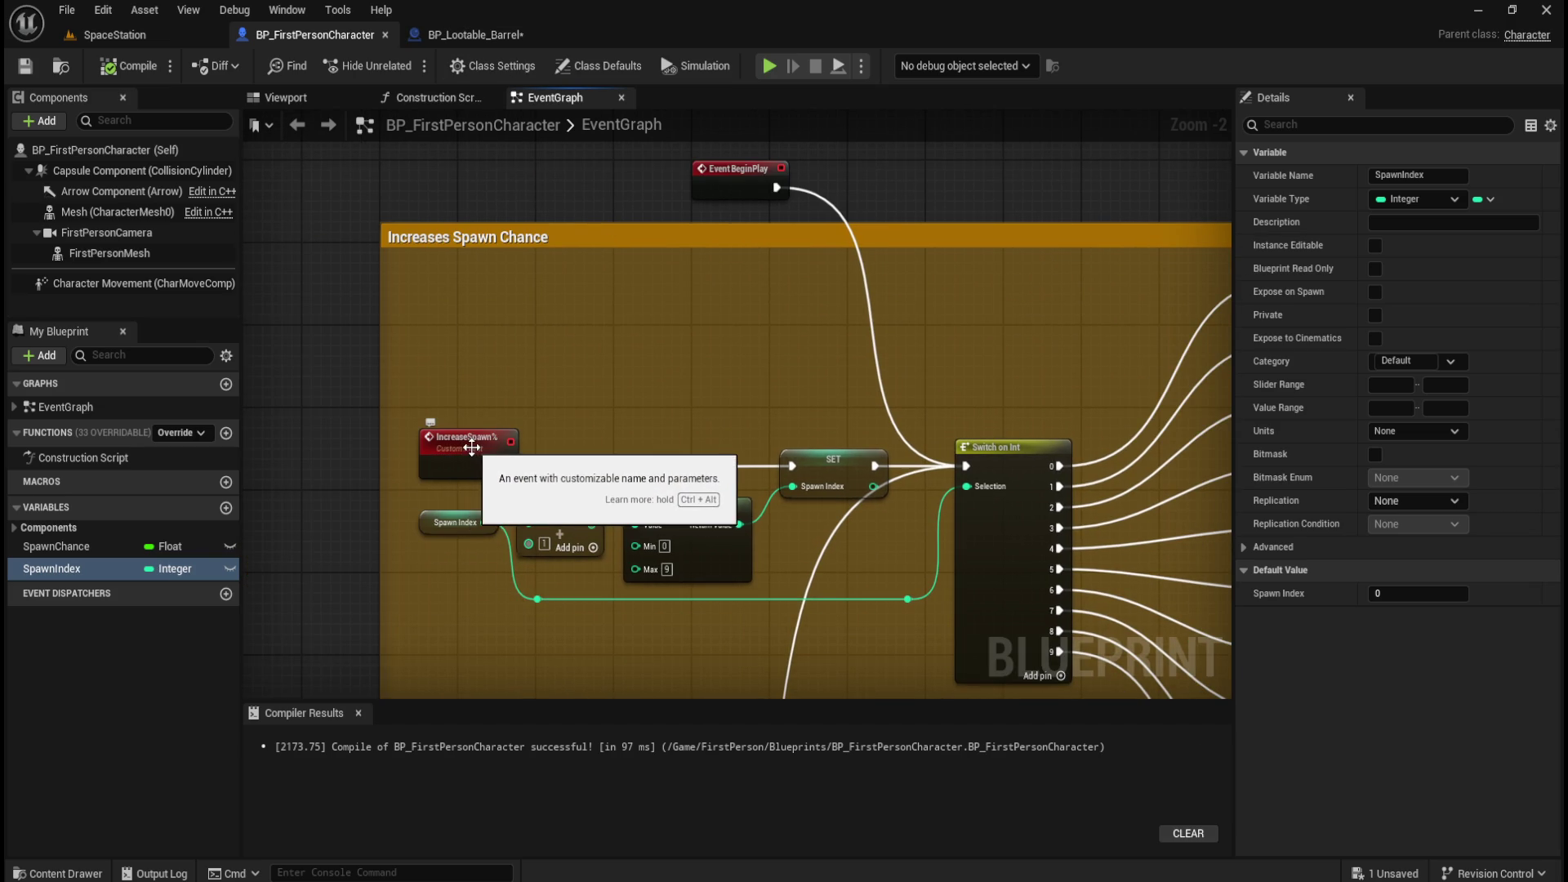
pyautogui.click(480, 35)
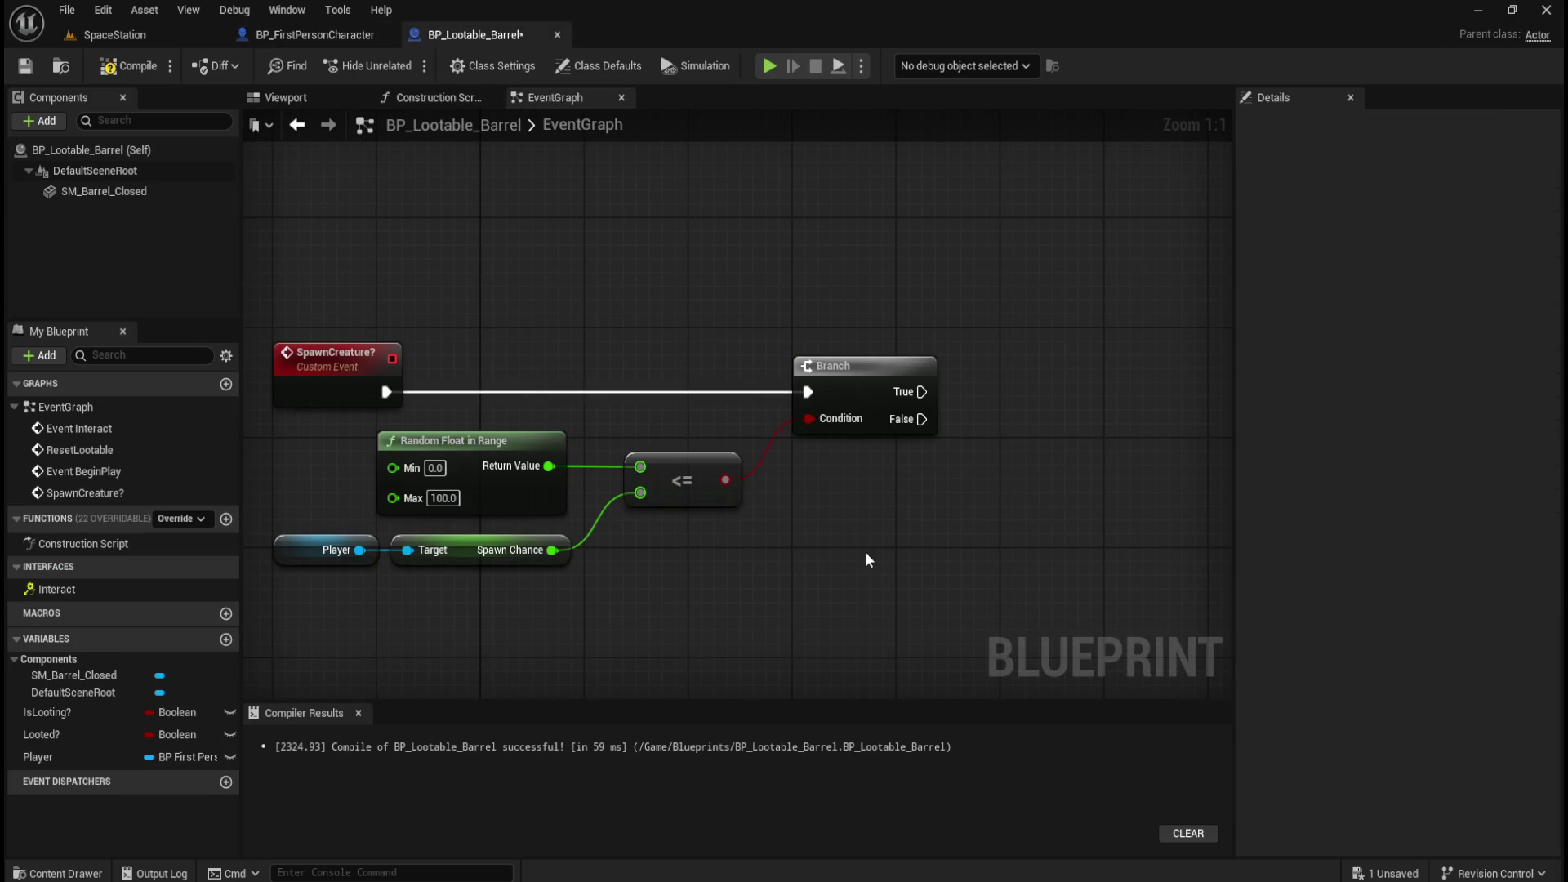
# Call Increase Spawn% on the Player from the Branch's False output.
pyautogui.moveTo(920, 420)
pyautogui.mouseDown()
pyautogui.moveTo(966, 449)
pyautogui.moveTo(951, 451)
pyautogui.mouseUp()
pyautogui.moveTo(359, 557)
pyautogui.mouseDown()
pyautogui.moveTo(938, 565)
pyautogui.moveTo(963, 537)
pyautogui.mouseUp()
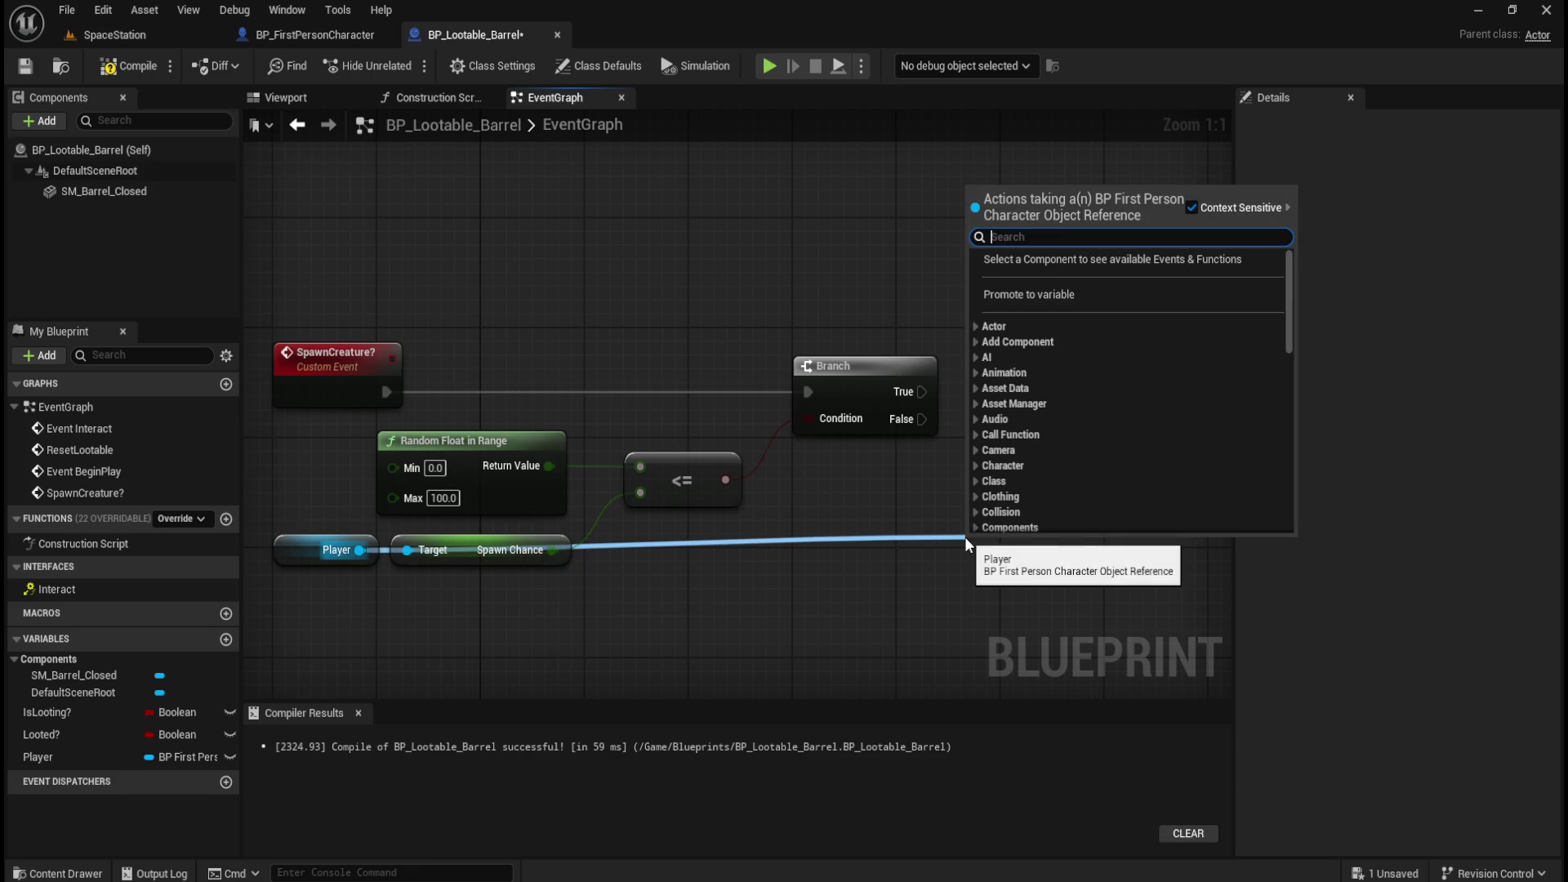
pyautogui.write('increa')
pyautogui.press('Return')
pyautogui.moveTo(995, 539)
pyautogui.mouseDown()
pyautogui.moveTo(1013, 537)
pyautogui.moveTo(1081, 379)
pyautogui.mouseUp()
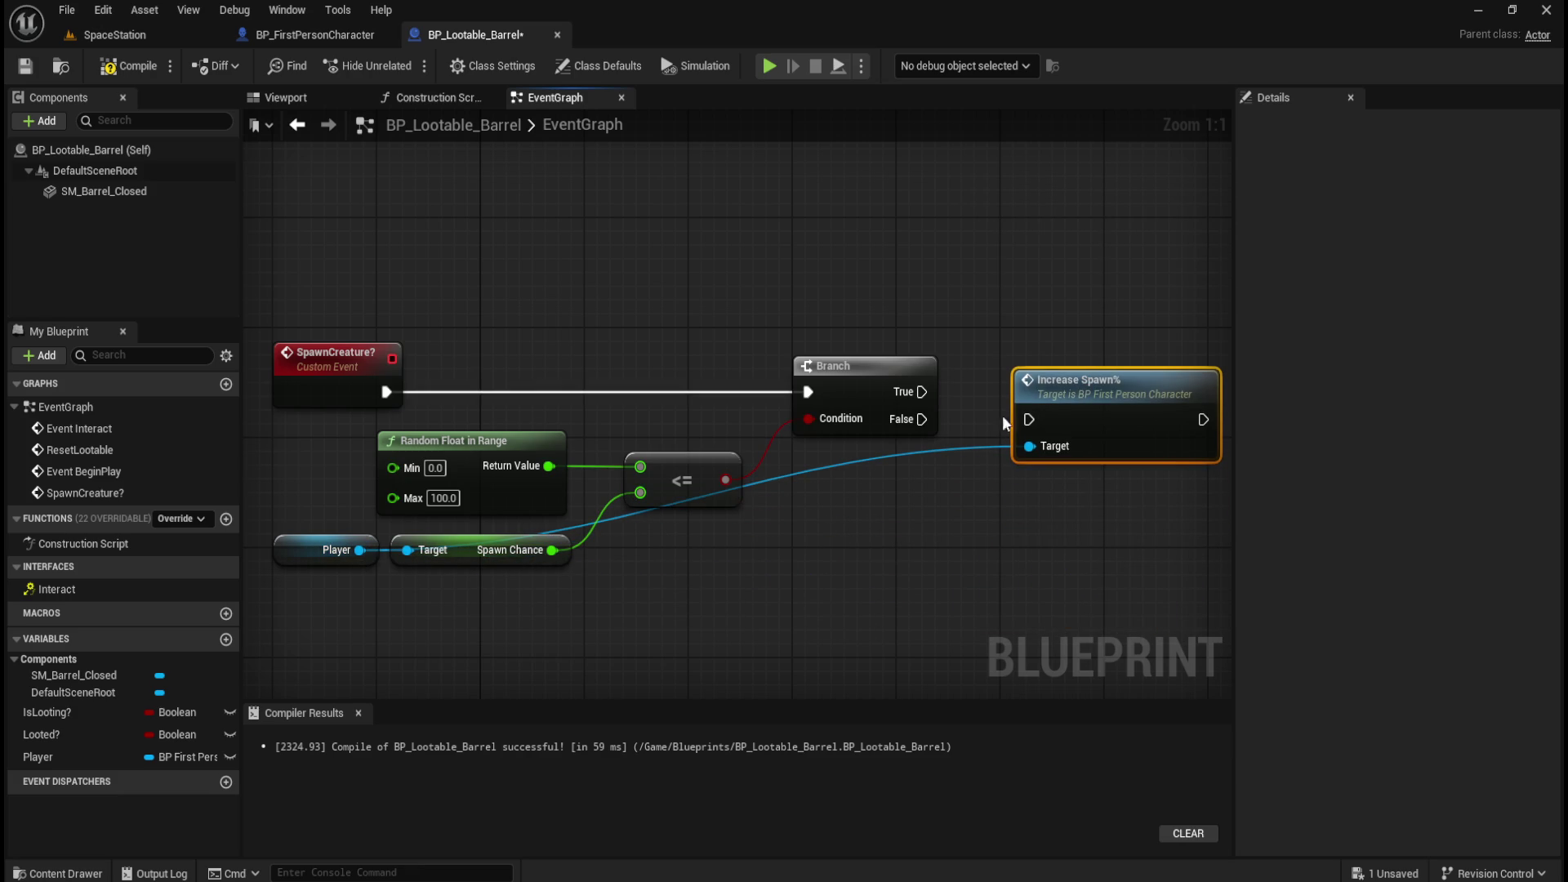
pyautogui.moveTo(921, 418); pyautogui.dragTo(1028, 419)
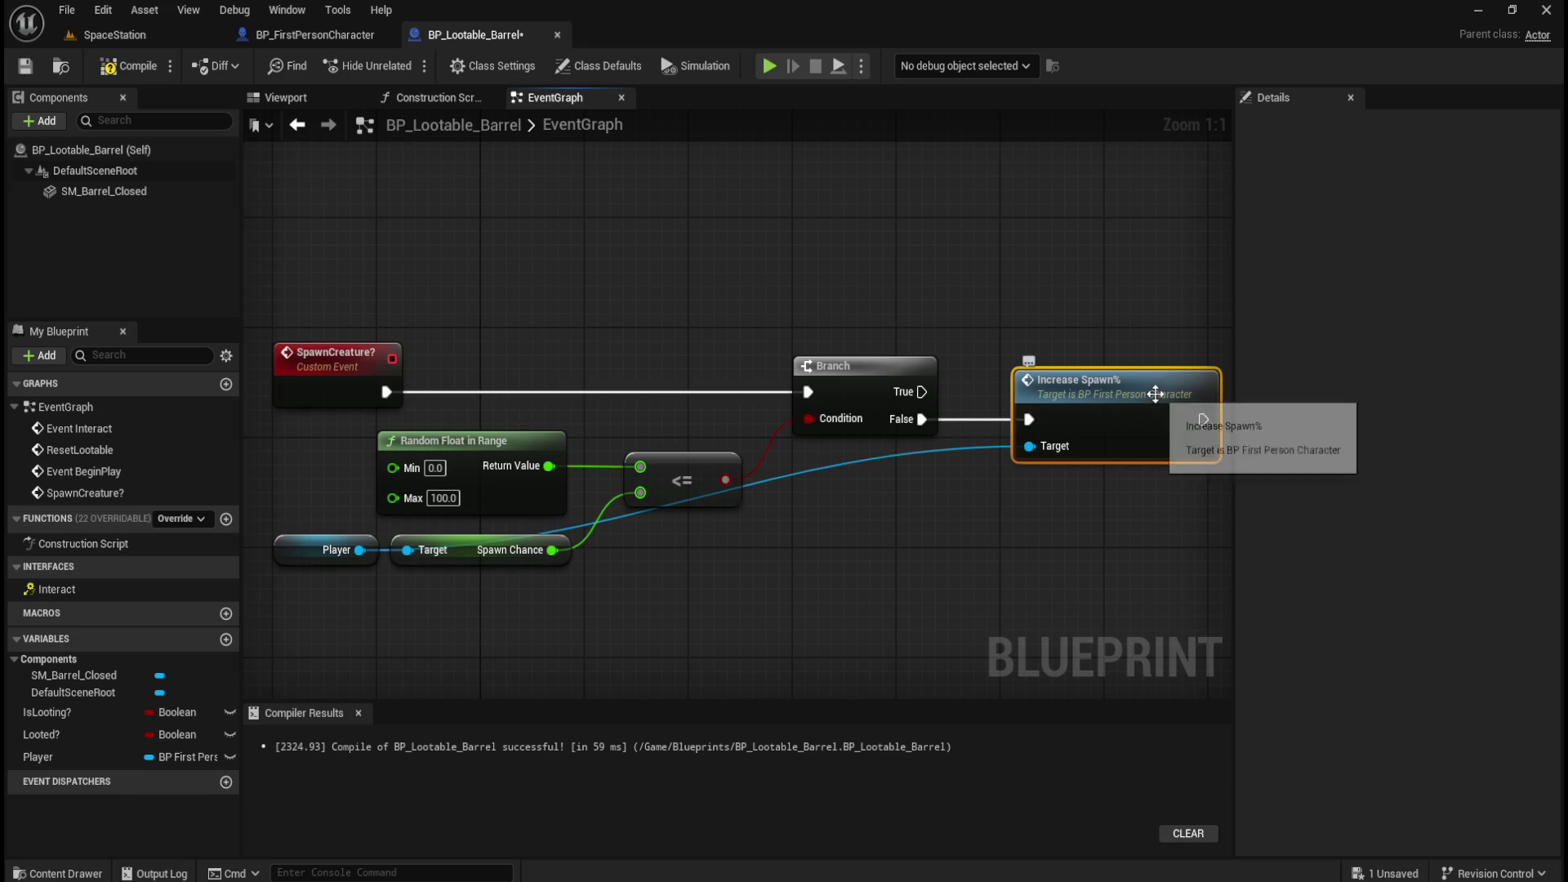
# Reposition Increase Spawn% and route the Player wire beneath the nodes with two reroute points.
pyautogui.moveTo(1154, 395); pyautogui.dragTo(1162, 487)
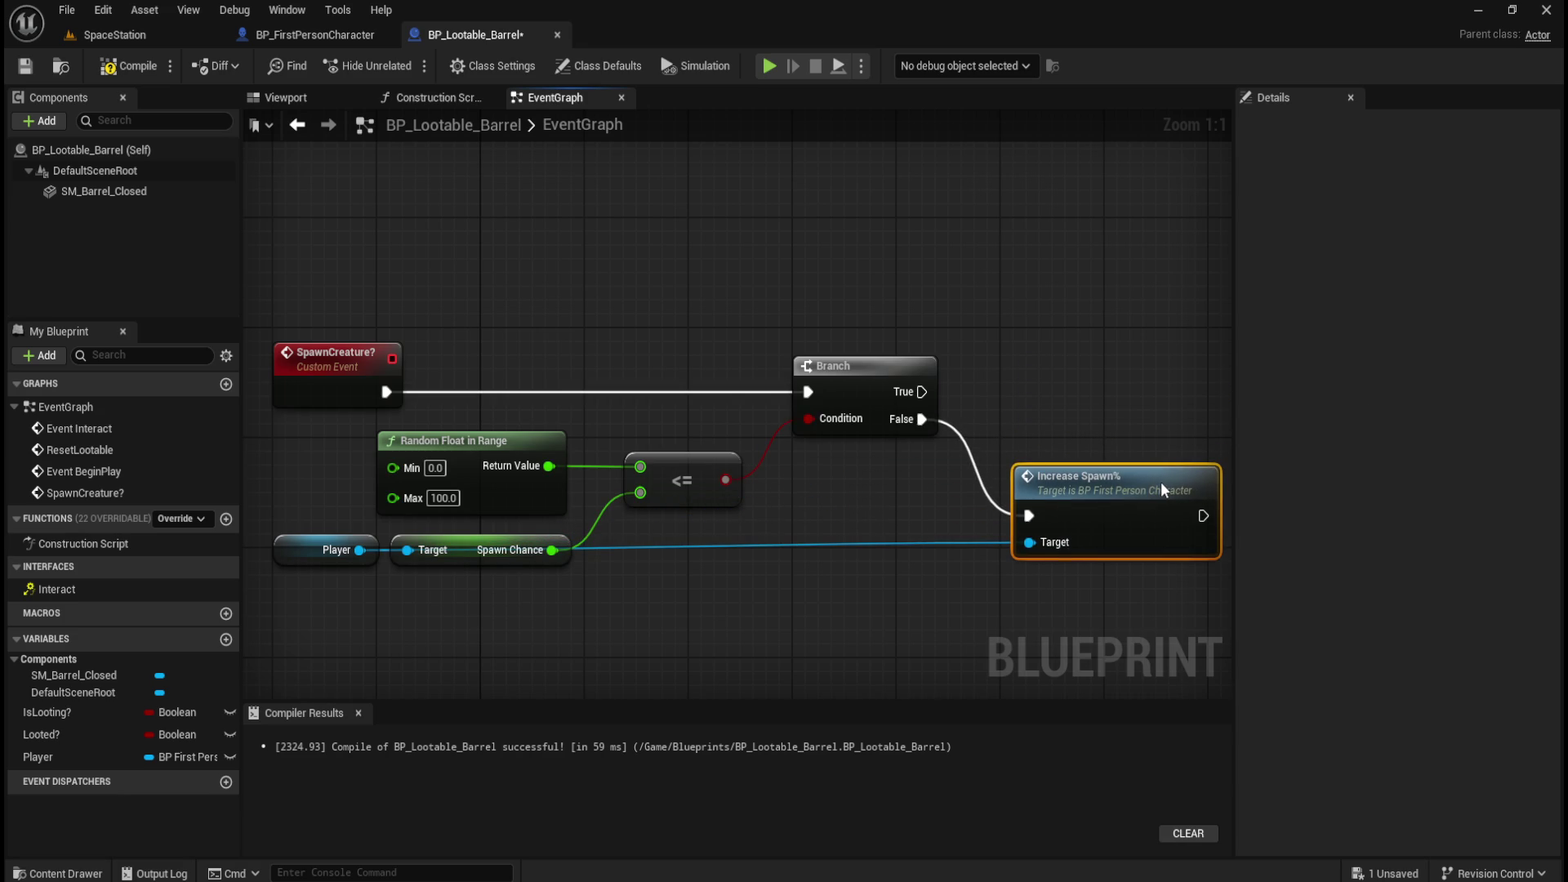
pyautogui.click(861, 616)
pyautogui.moveTo(895, 621); pyautogui.dragTo(926, 534)
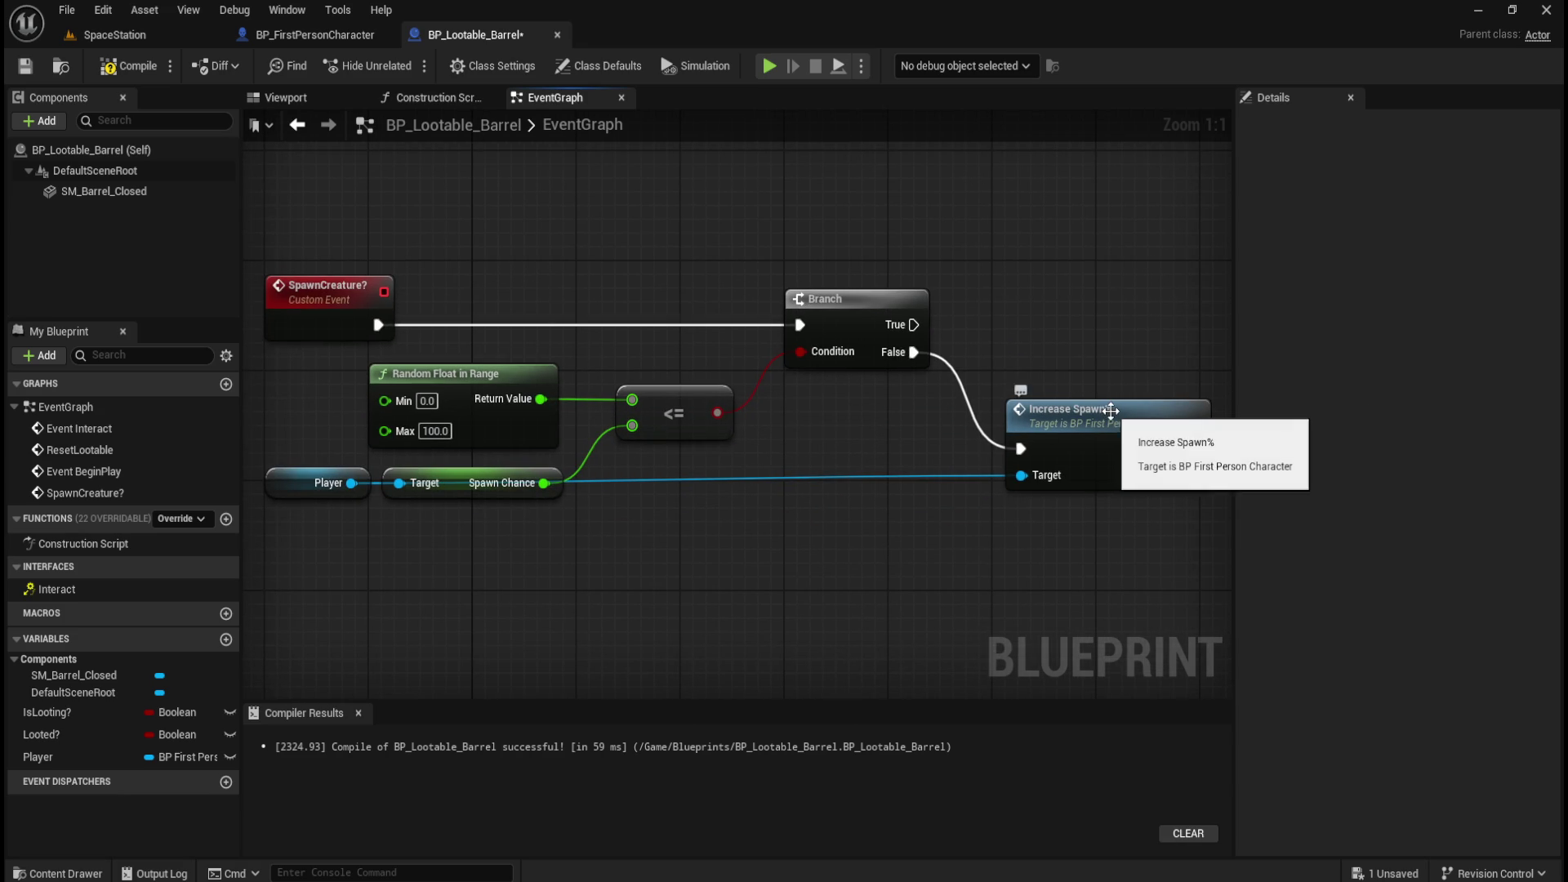
pyautogui.moveTo(1110, 411); pyautogui.dragTo(1111, 426)
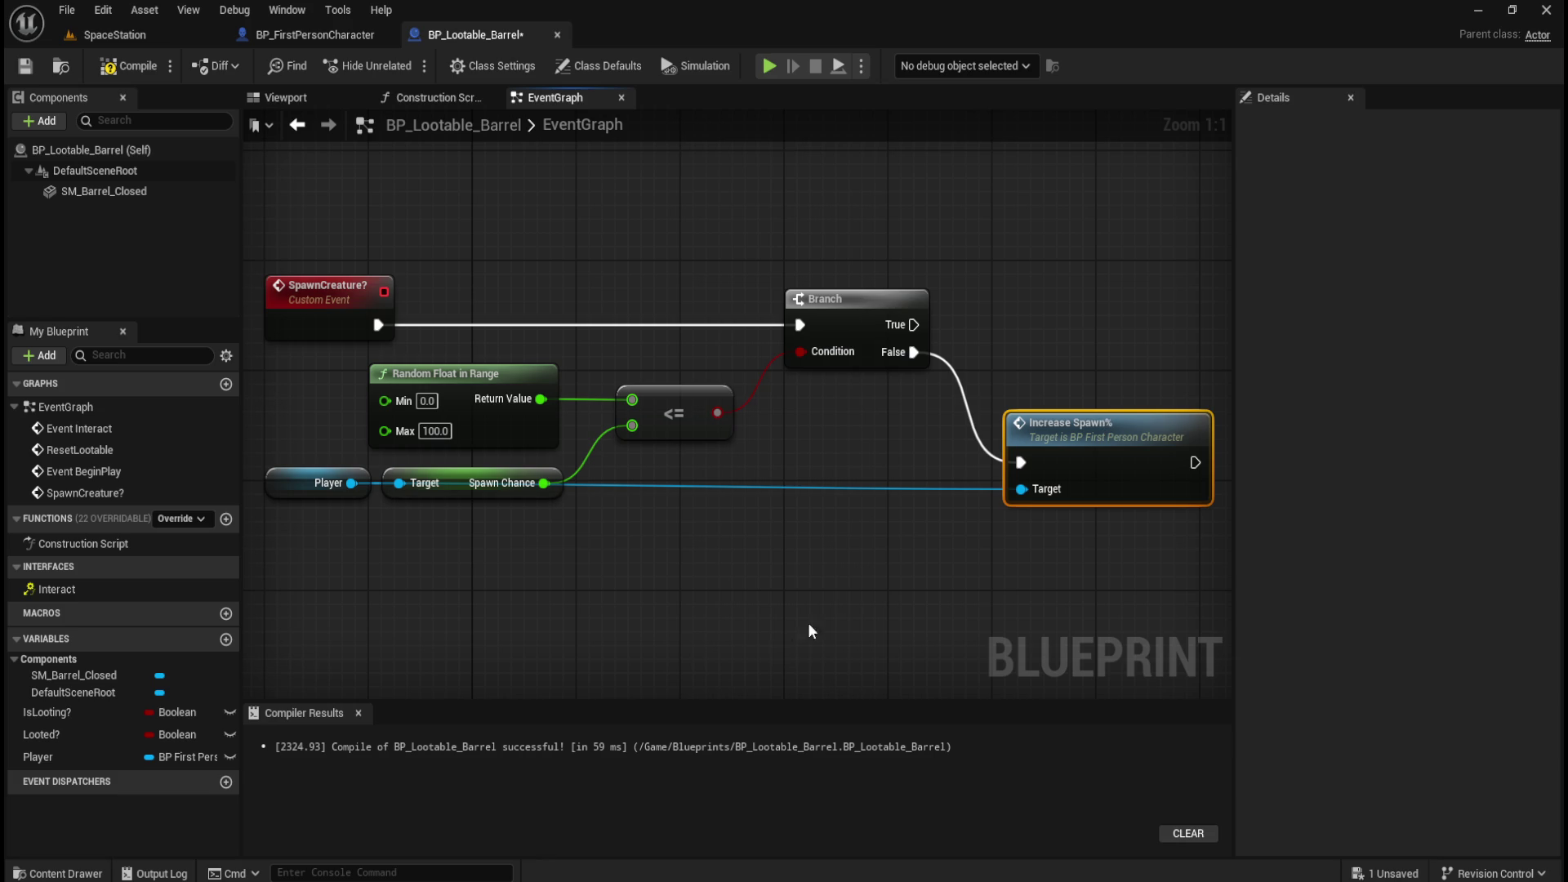
pyautogui.doubleClick(983, 488)
pyautogui.moveTo(986, 494); pyautogui.dragTo(982, 534)
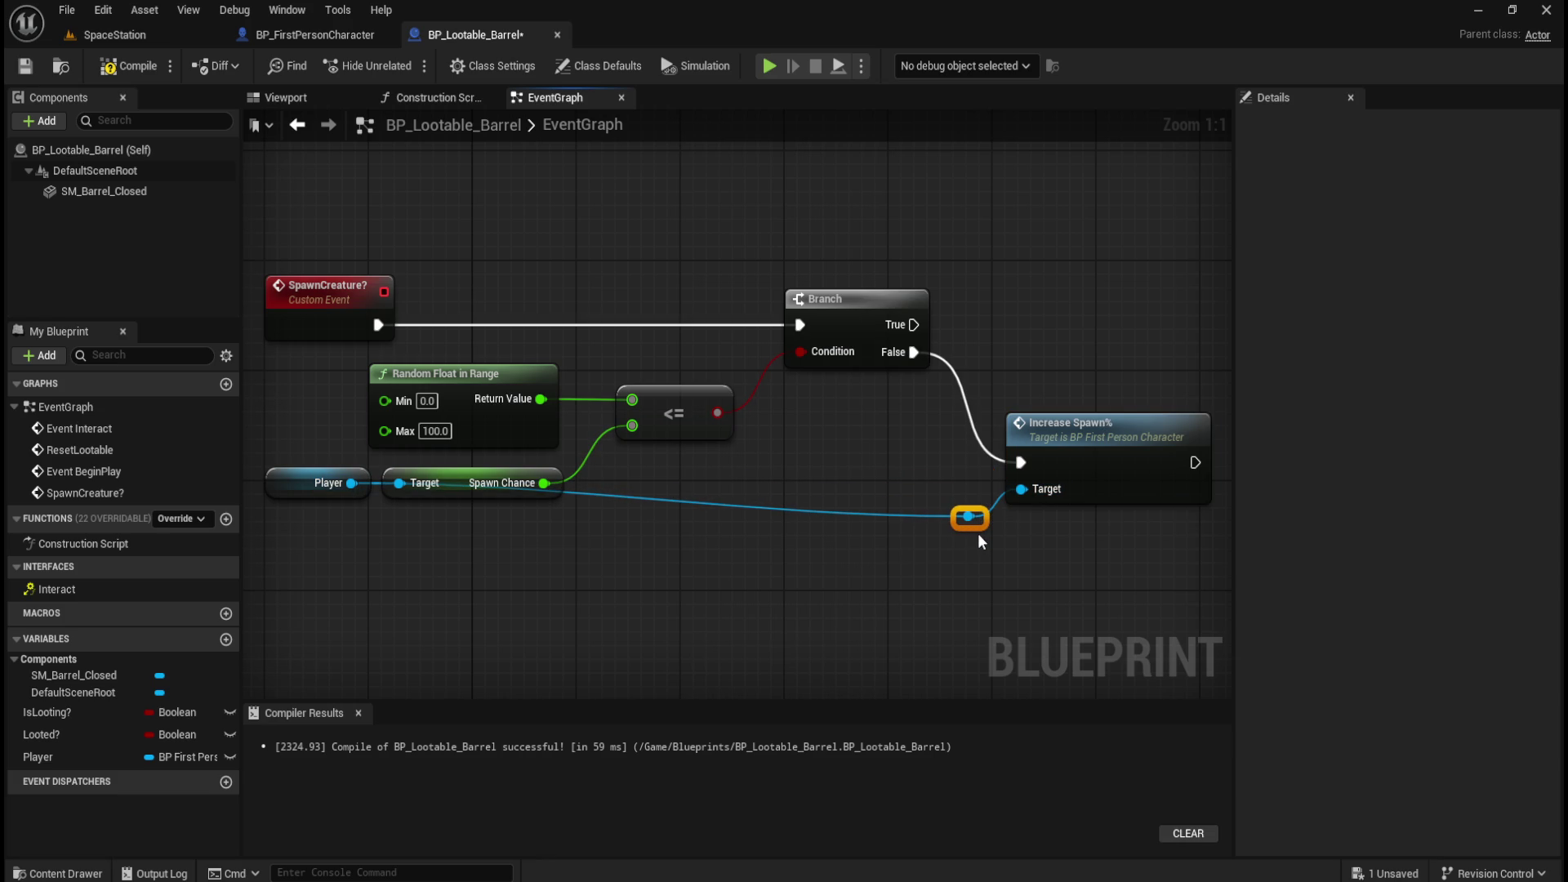
pyautogui.doubleClick(931, 515)
pyautogui.moveTo(933, 520); pyautogui.dragTo(472, 533)
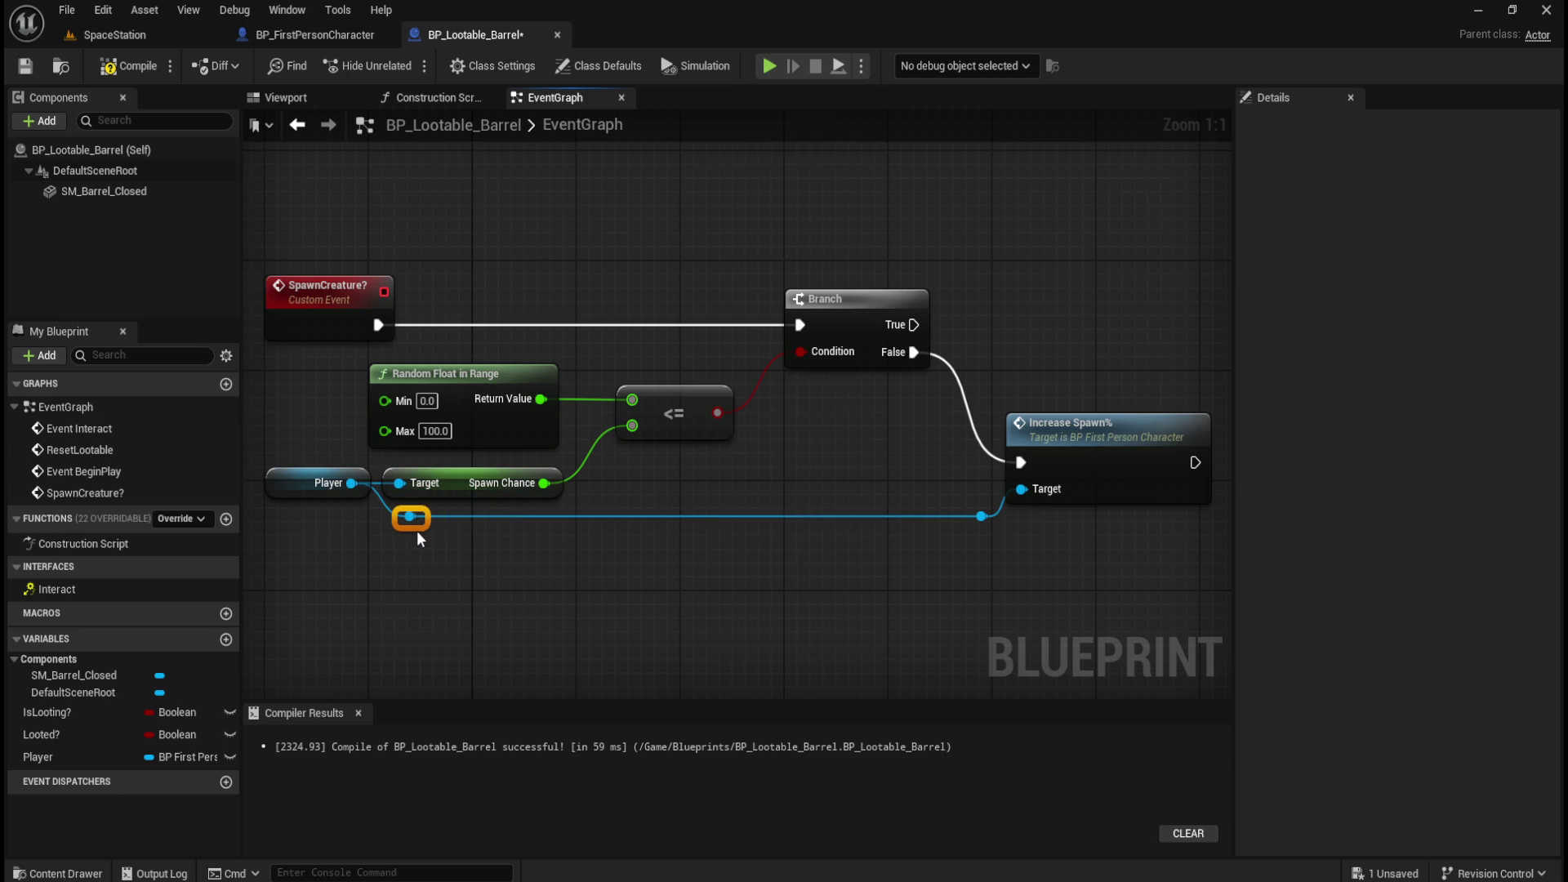
pyautogui.click(805, 624)
# Compile and save BP_Lootable_Barrel.
pyautogui.scroll(-1, 796, 588)
pyautogui.click(124, 65)
pyautogui.hotkey('ctrl', 's')
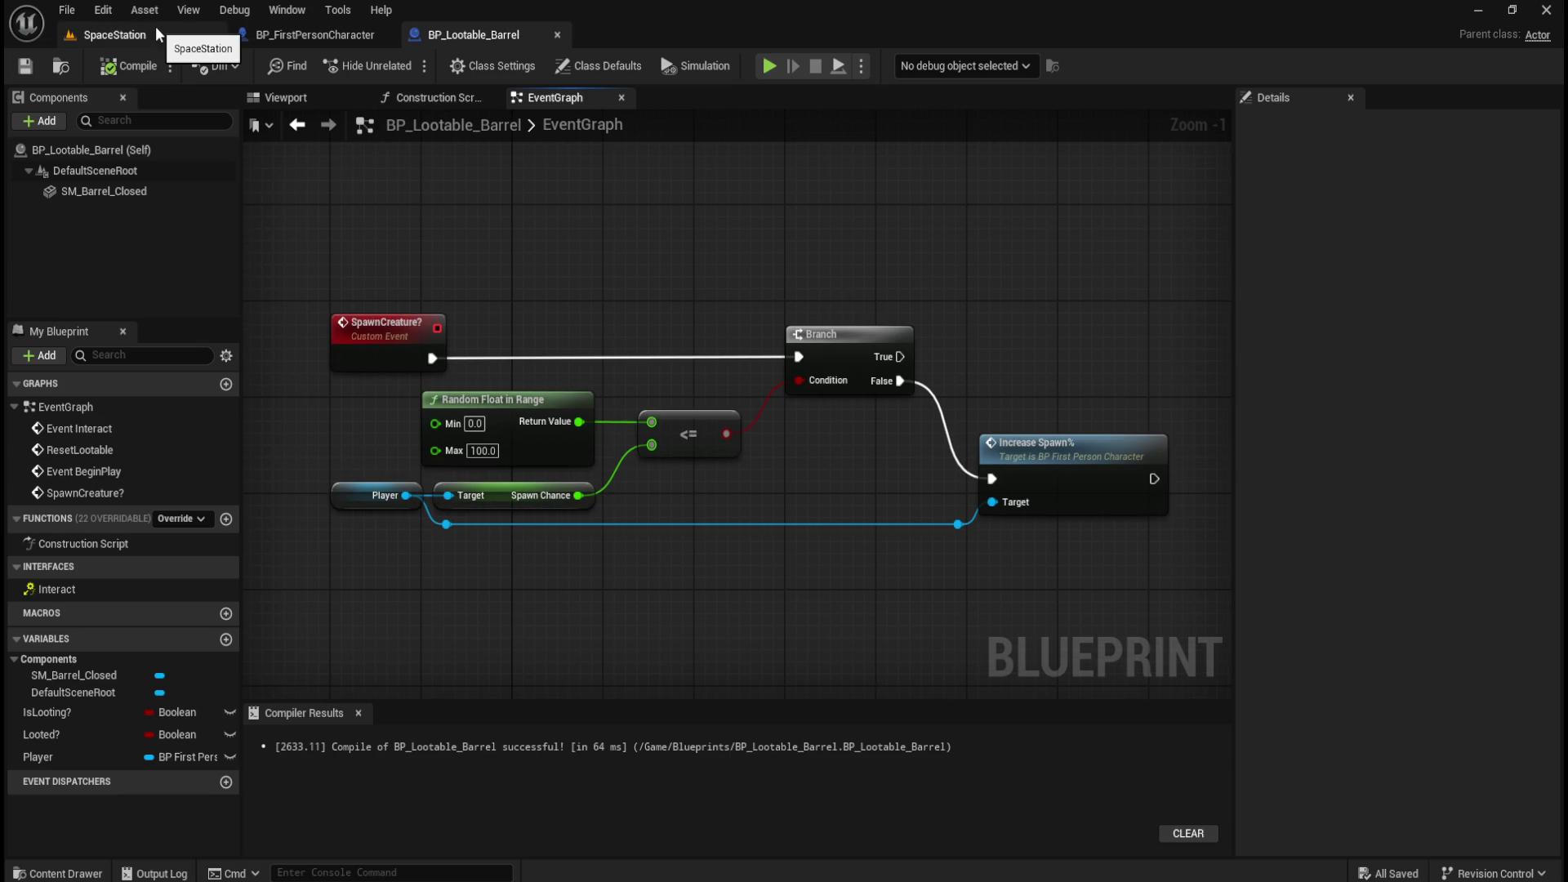
pyautogui.click(156, 29)
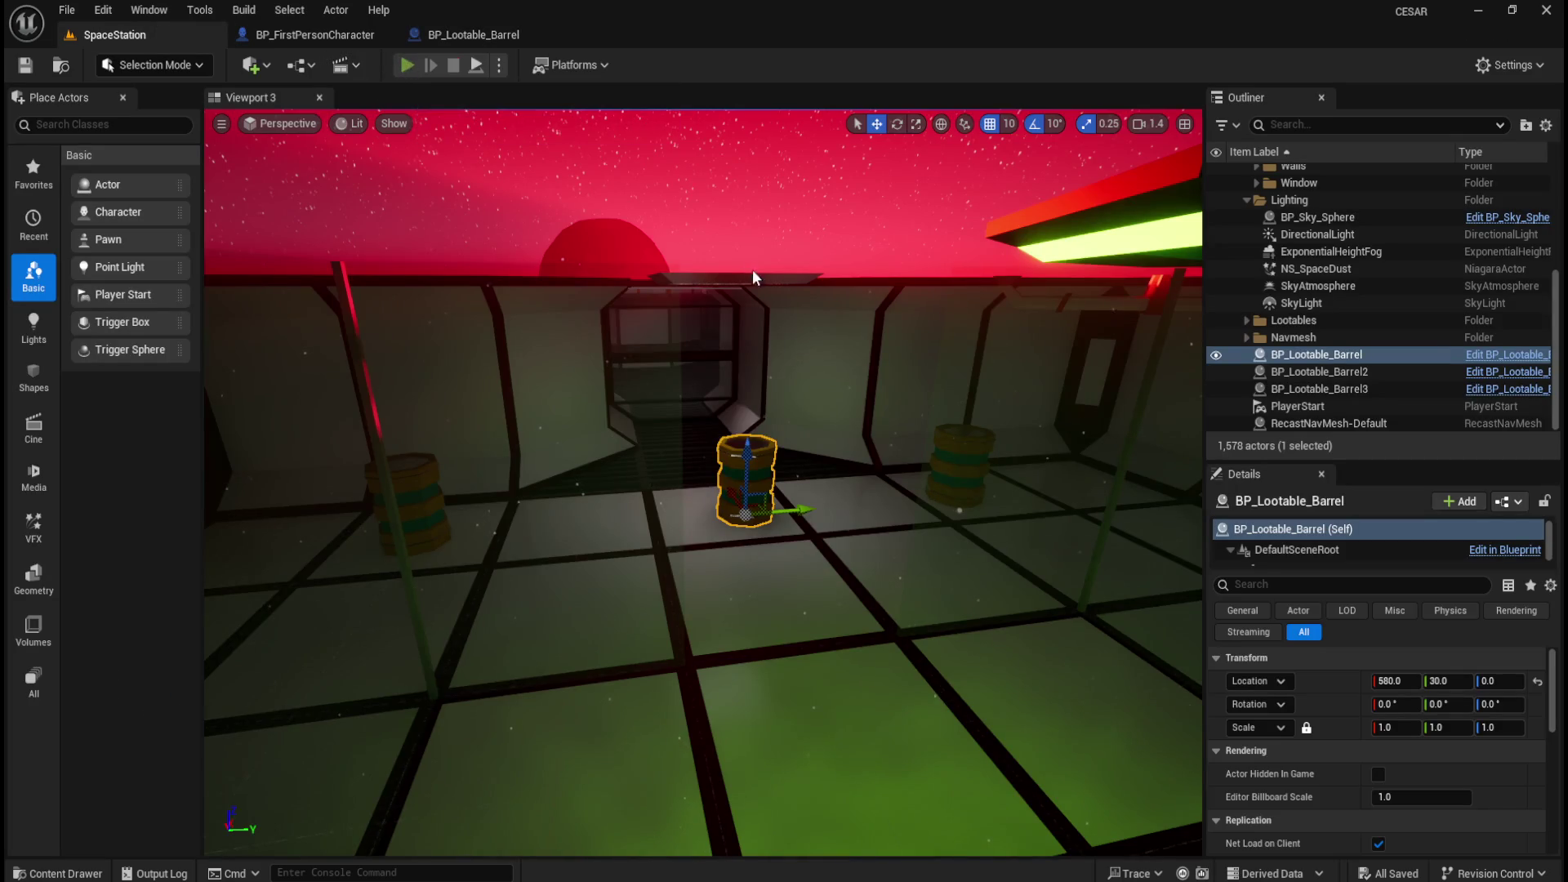
# Play-test the level by walking to the barrel, then return to BP_FirstPersonCharacter's graph.
pyautogui.hotkey('alt', 'p')
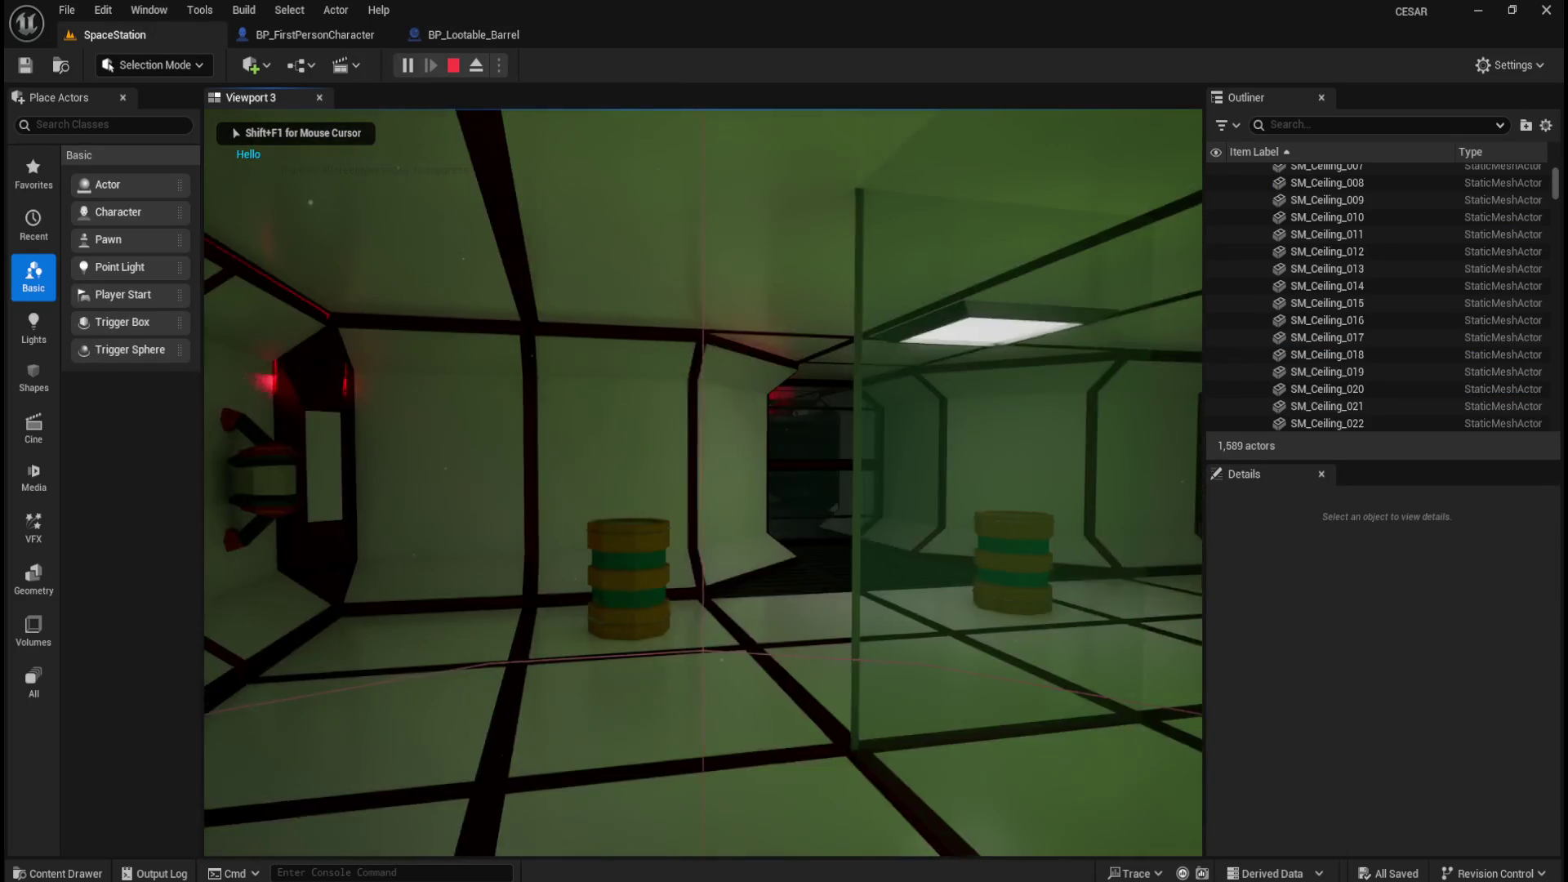
pyautogui.press('w')
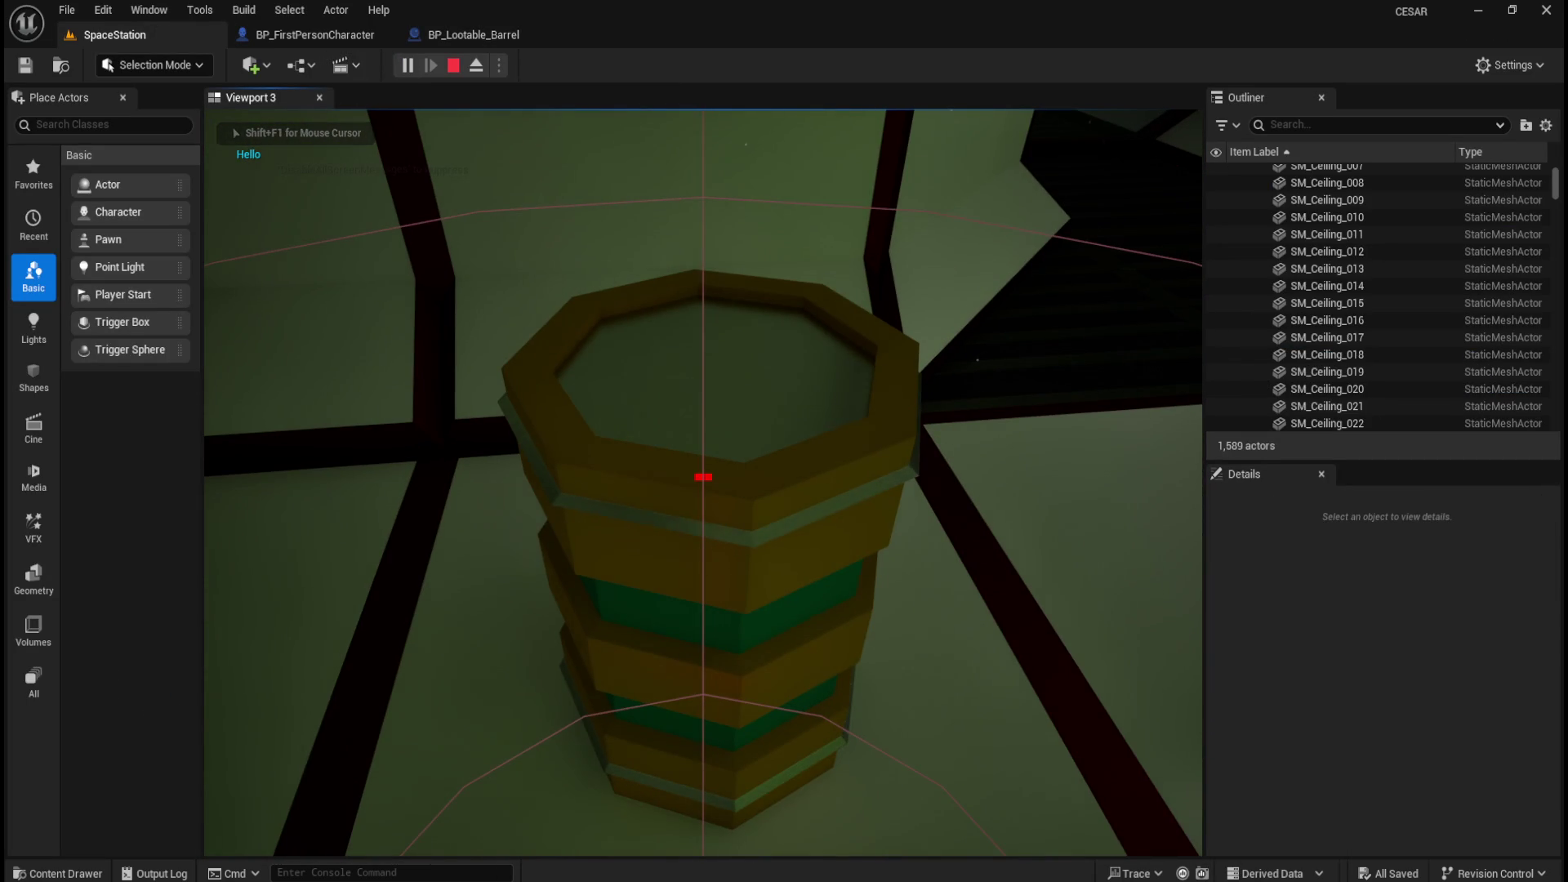
pyautogui.press('Escape')
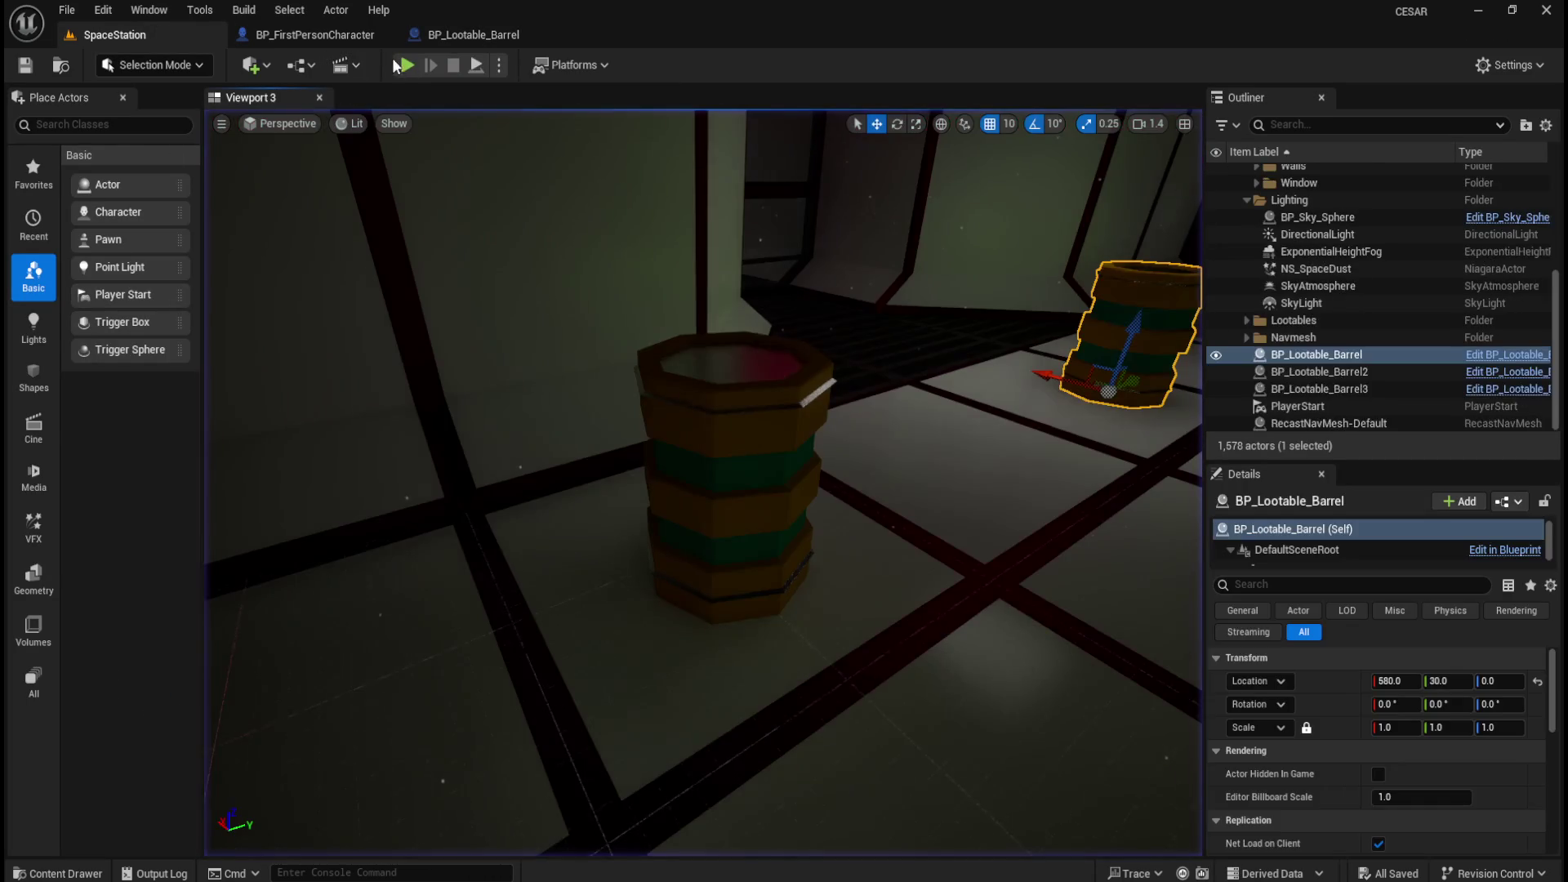
pyautogui.click(450, 24)
pyautogui.click(354, 37)
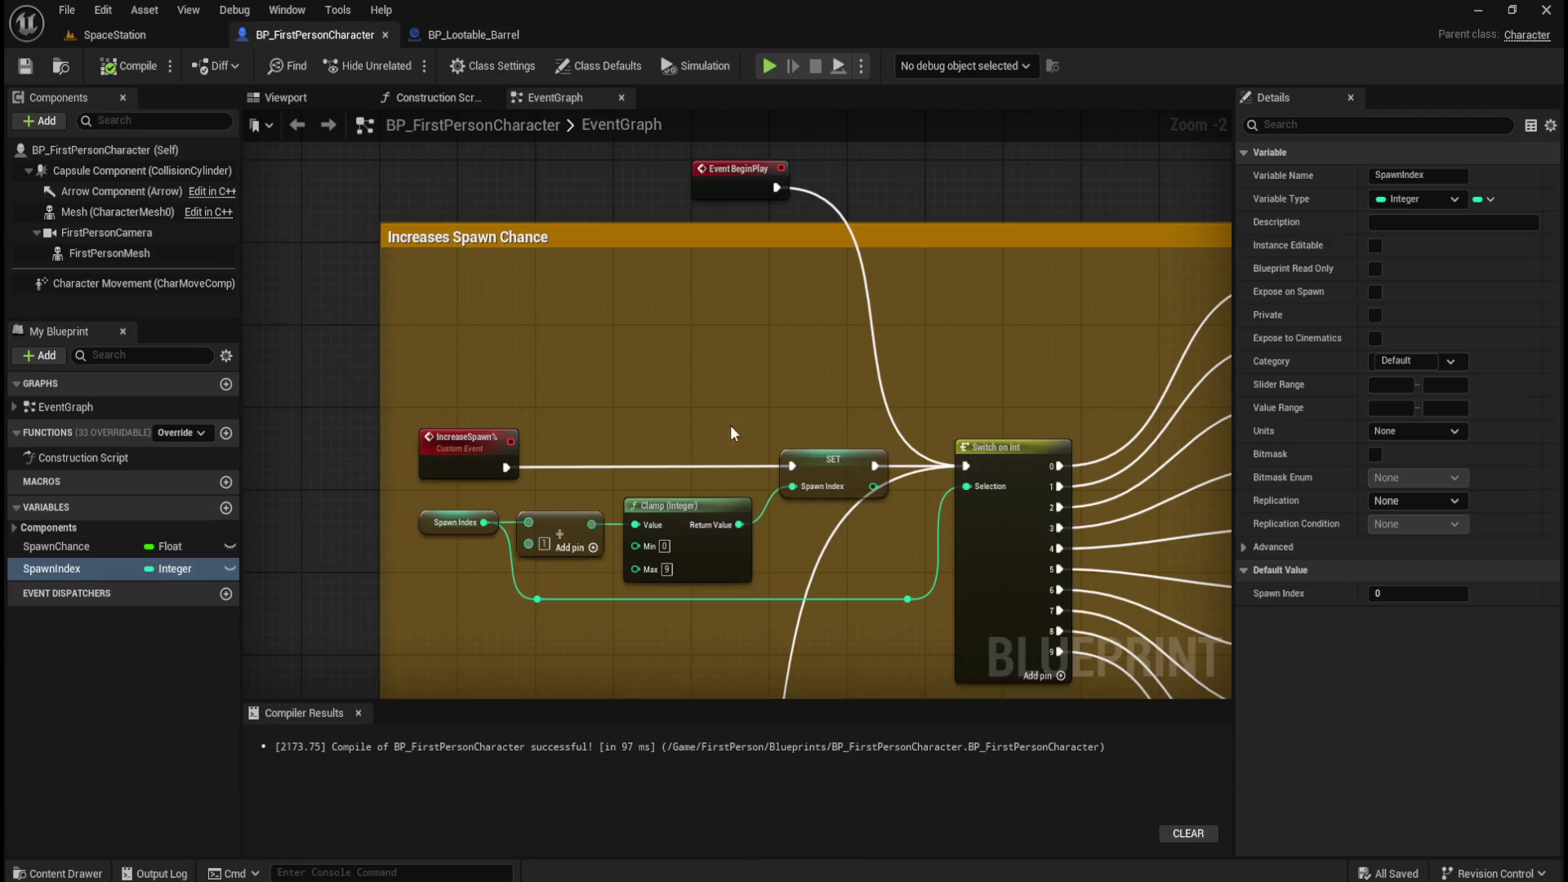
# Break every Spawn Chance link into the Print String Duration pins.
pyautogui.scroll(-4, 729, 418)
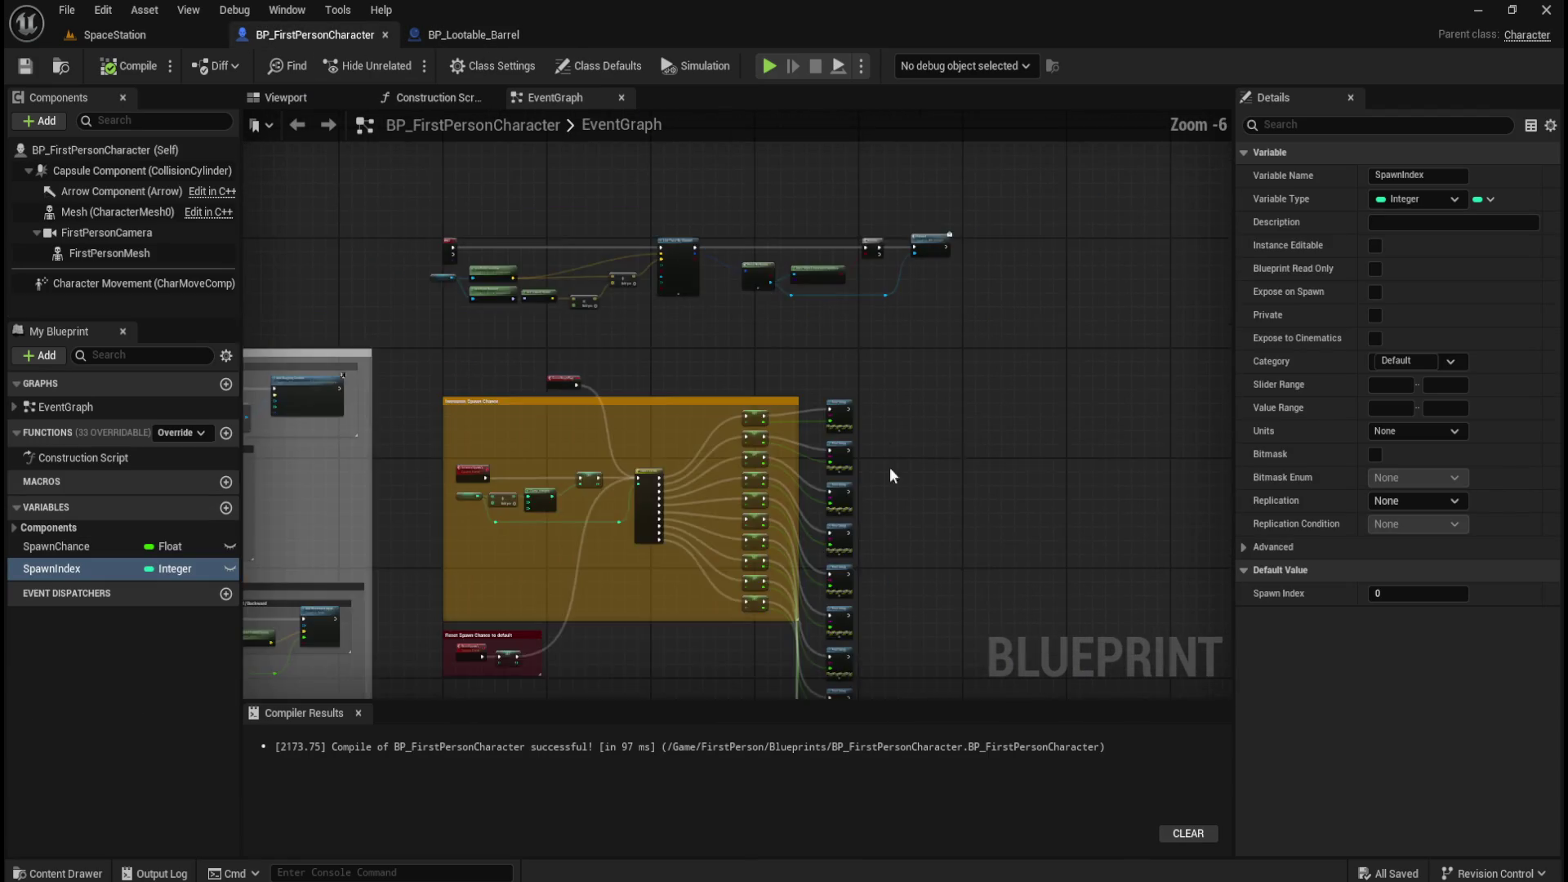
pyautogui.scroll(4, 836, 388)
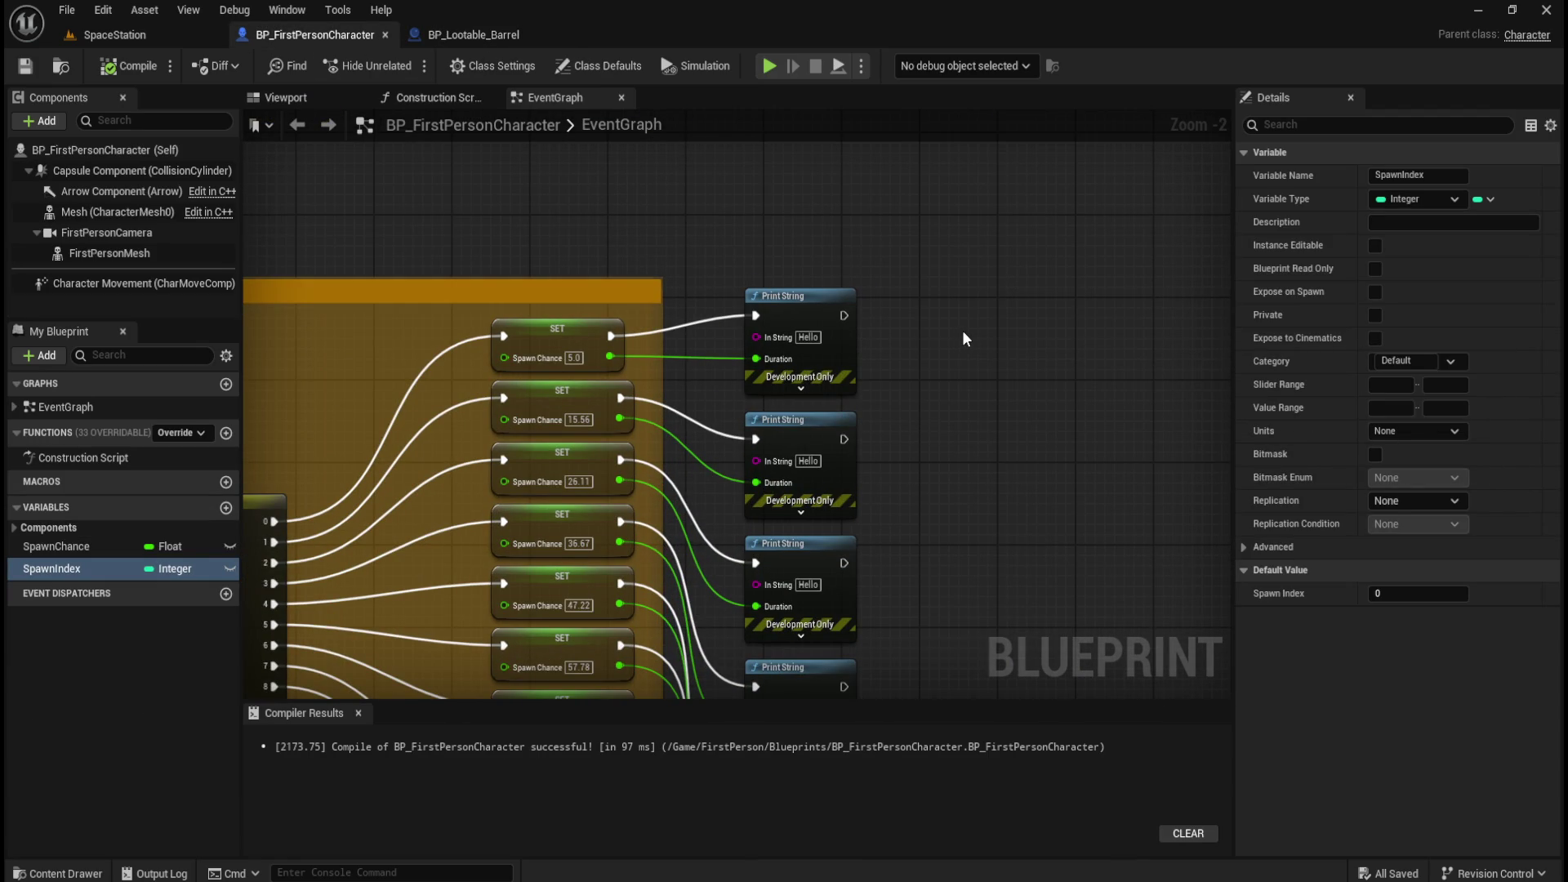
pyautogui.keyDown('alt'); pyautogui.click(761, 363); pyautogui.keyUp('alt')
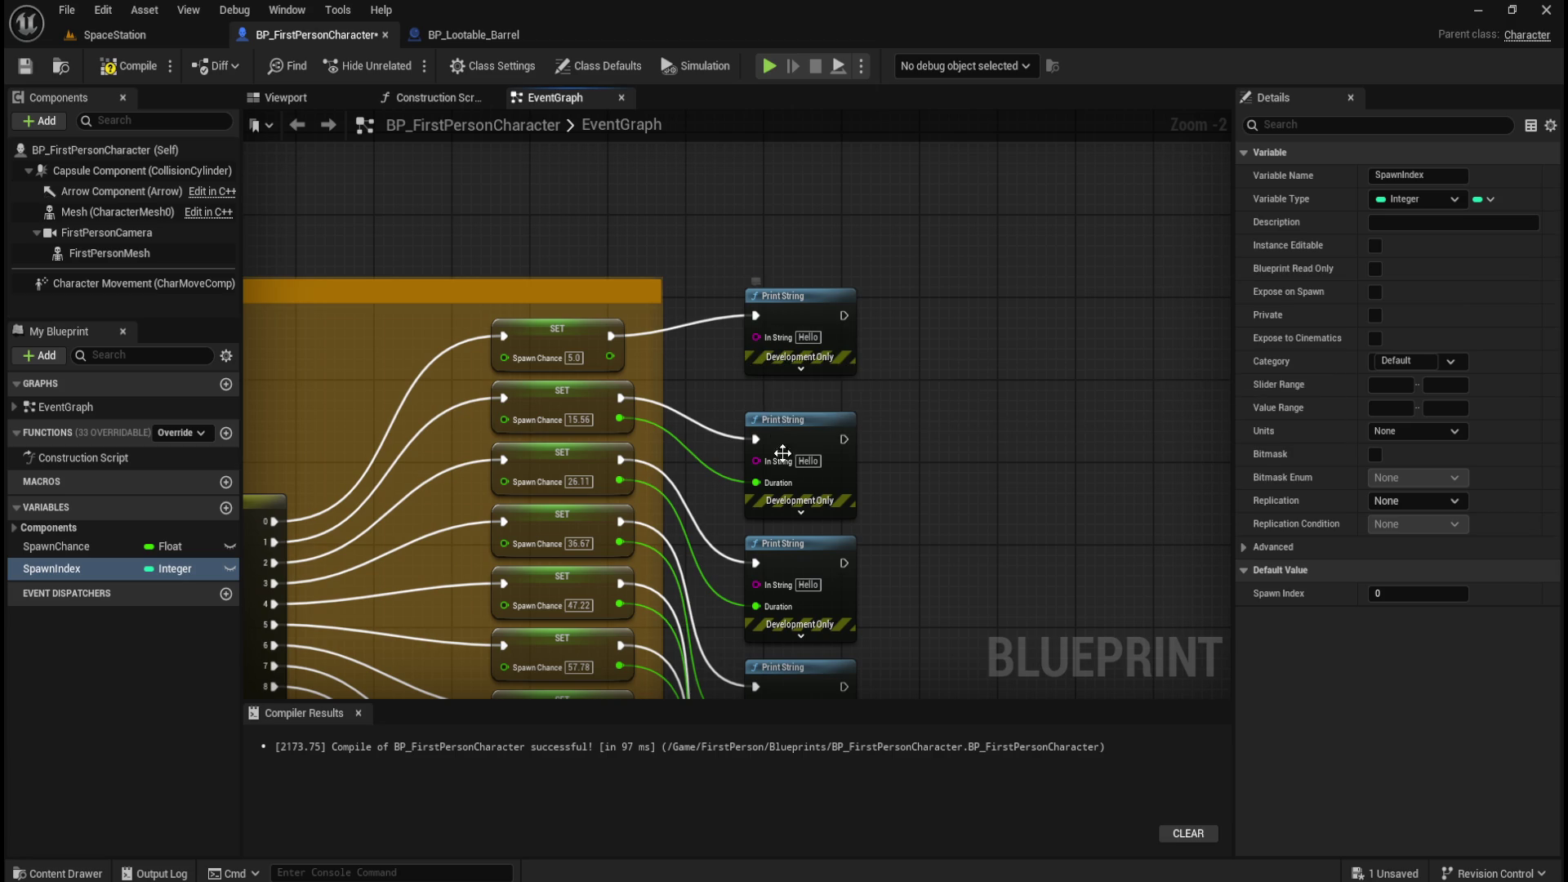
pyautogui.keyDown('alt'); pyautogui.click(770, 486); pyautogui.keyUp('alt')
pyautogui.moveTo(771, 487); pyautogui.dragTo(847, 213)
pyautogui.keyDown('alt'); pyautogui.click(831, 332); pyautogui.keyUp('alt')
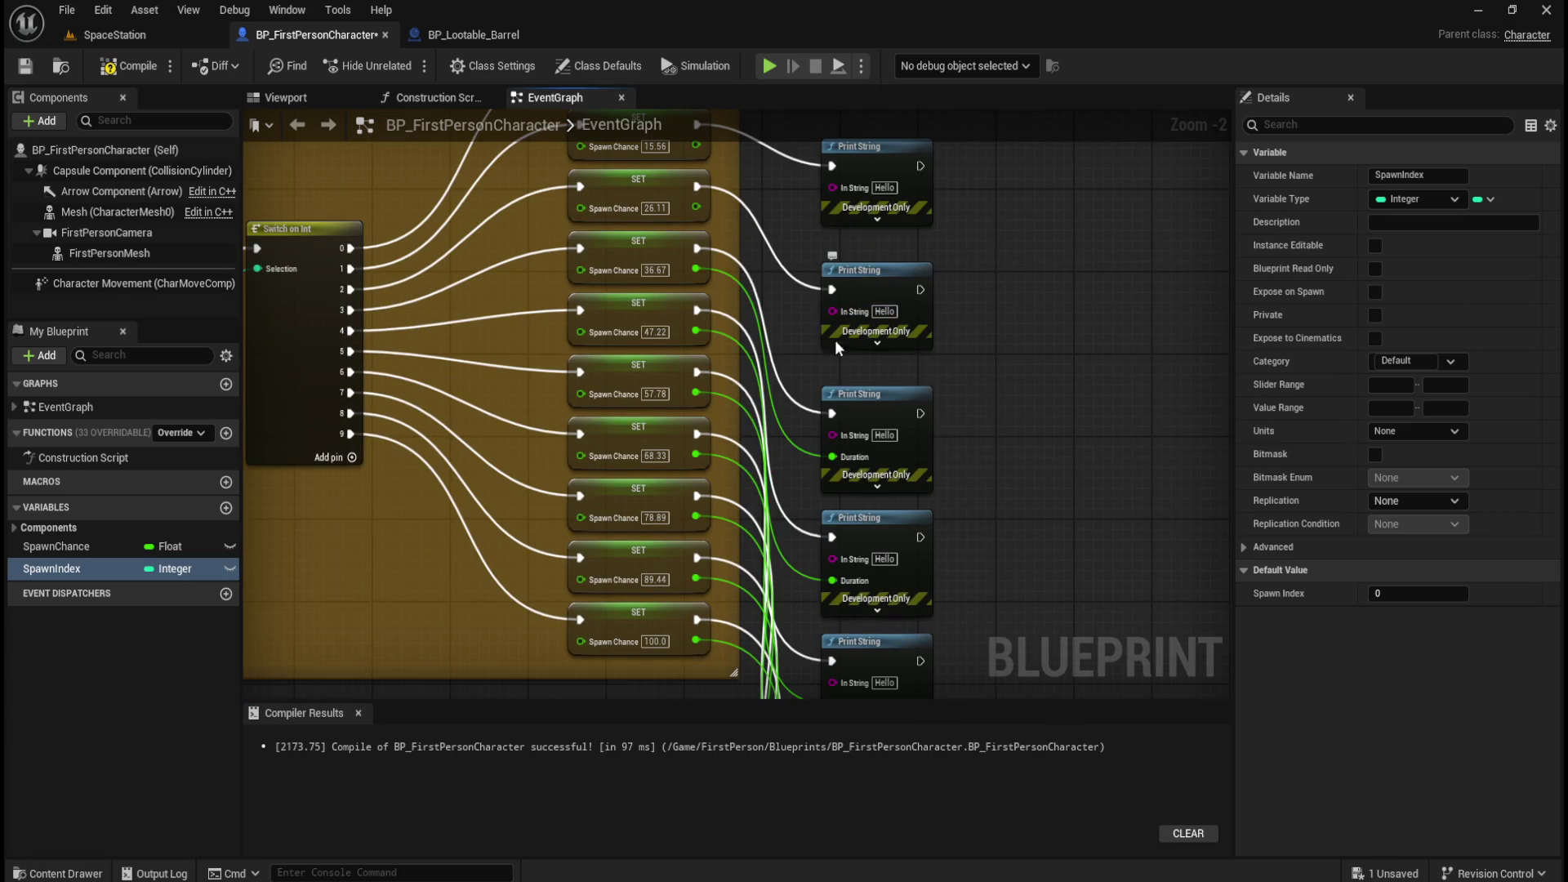
pyautogui.keyDown('alt'); pyautogui.click(846, 461); pyautogui.keyUp('alt')
pyautogui.moveTo(1033, 498); pyautogui.dragTo(1072, 319)
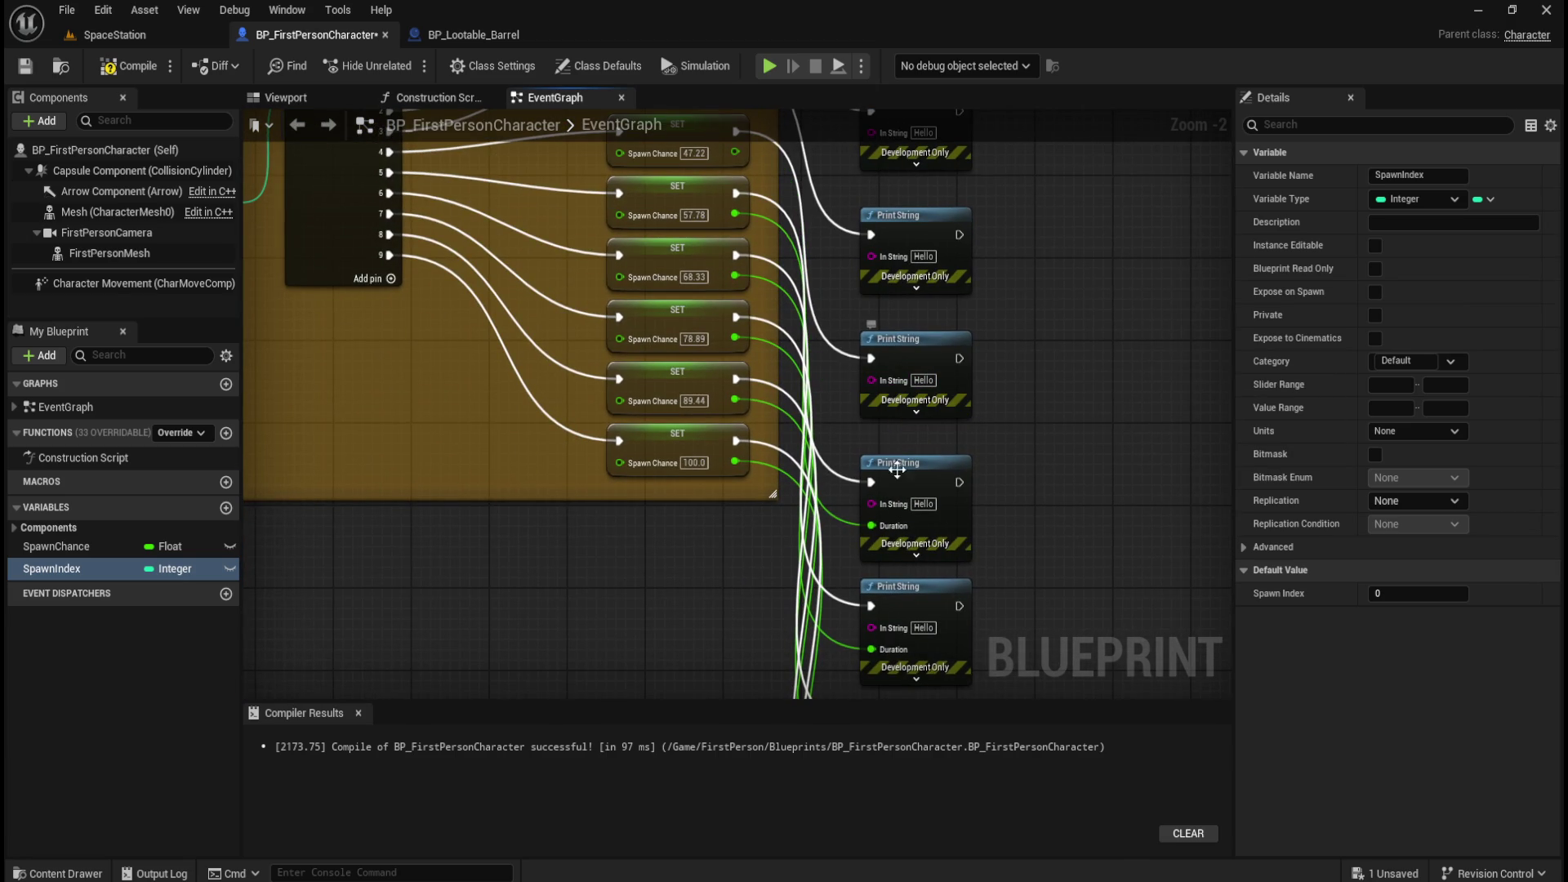
pyautogui.moveTo(895, 528); pyautogui.dragTo(891, 258)
pyautogui.keyDown('alt'); pyautogui.click(880, 380); pyautogui.keyUp('alt')
pyautogui.keyDown('alt'); pyautogui.click(888, 501); pyautogui.keyUp('alt')
pyautogui.moveTo(1022, 546); pyautogui.dragTo(1023, 429)
pyautogui.keyDown('alt'); pyautogui.click(890, 511); pyautogui.keyUp('alt')
pyautogui.moveTo(1006, 271); pyautogui.dragTo(1032, 429)
pyautogui.scroll(-1, 1063, 469)
pyautogui.scroll(1, 1012, 330)
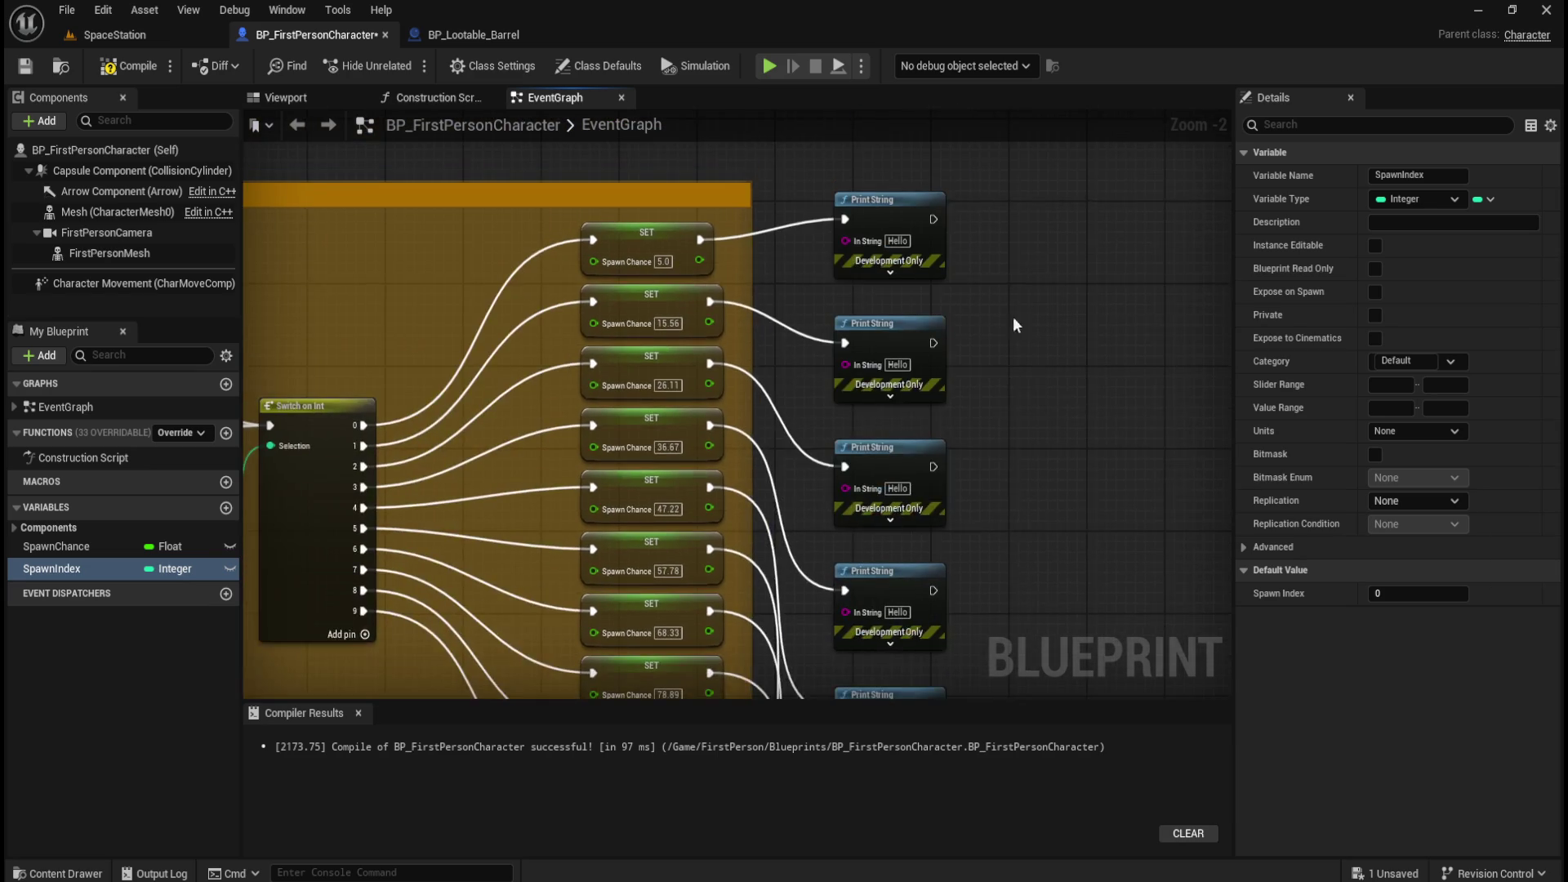
# Wire each Spawn Chance value (5.0 through 100.0) into its Print String's In String.
pyautogui.moveTo(702, 258); pyautogui.dragTo(845, 241)
pyautogui.moveTo(709, 323); pyautogui.dragTo(848, 364)
pyautogui.moveTo(709, 385); pyautogui.dragTo(842, 488)
pyautogui.moveTo(715, 447)
pyautogui.mouseDown()
pyautogui.moveTo(723, 311)
pyautogui.moveTo(841, 441)
pyautogui.moveTo(852, 475)
pyautogui.mouseUp()
pyautogui.moveTo(717, 374); pyautogui.dragTo(851, 595)
pyautogui.moveTo(839, 510); pyautogui.dragTo(805, 348)
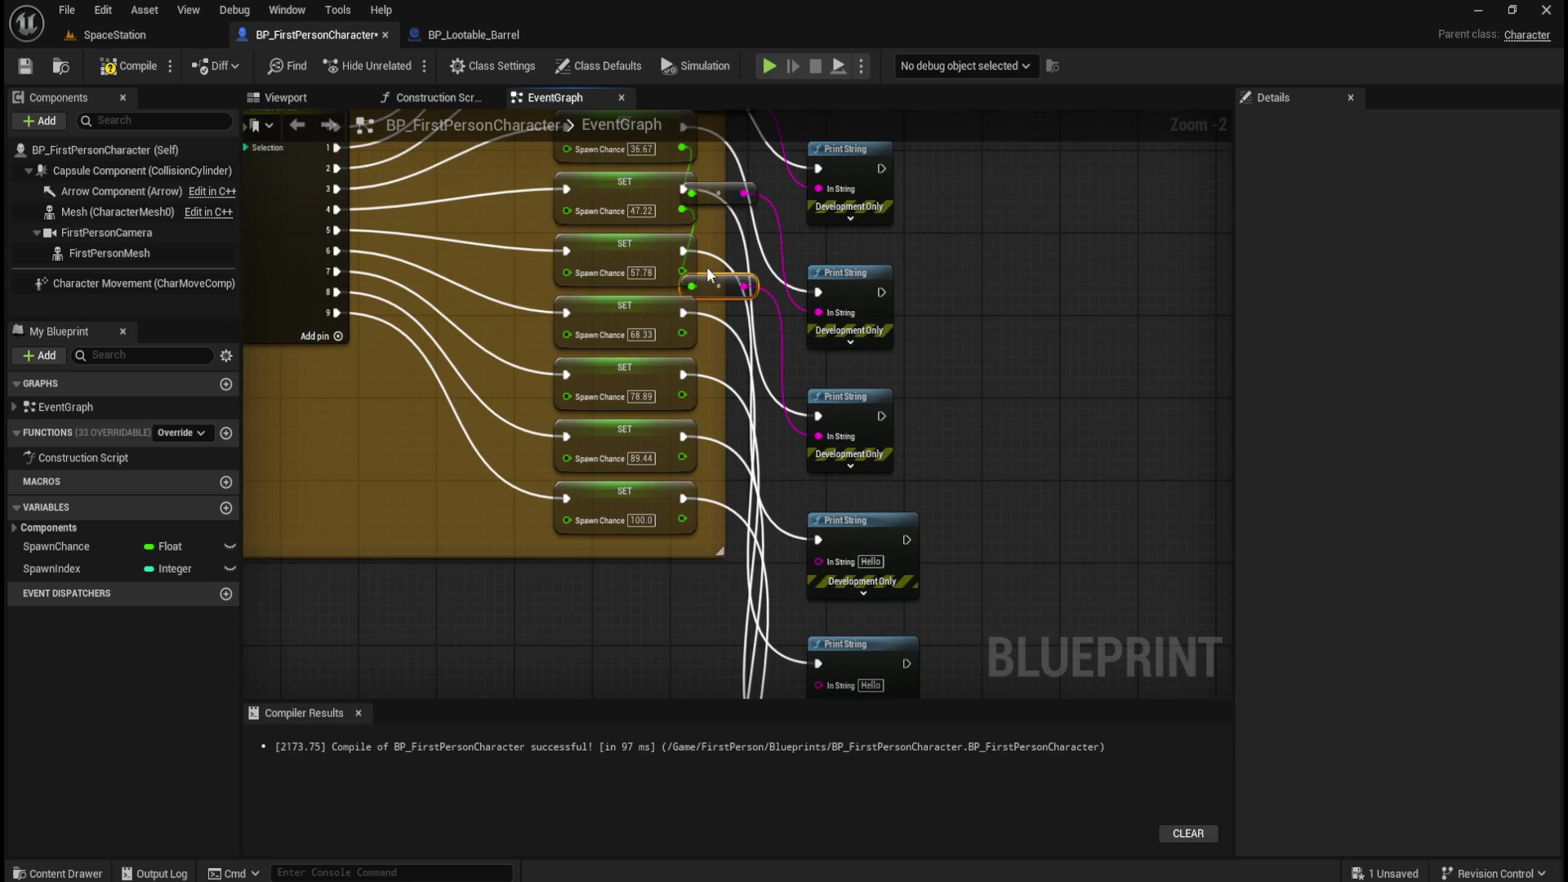
pyautogui.moveTo(686, 272)
pyautogui.mouseDown()
pyautogui.moveTo(814, 494)
pyautogui.moveTo(821, 556)
pyautogui.mouseUp()
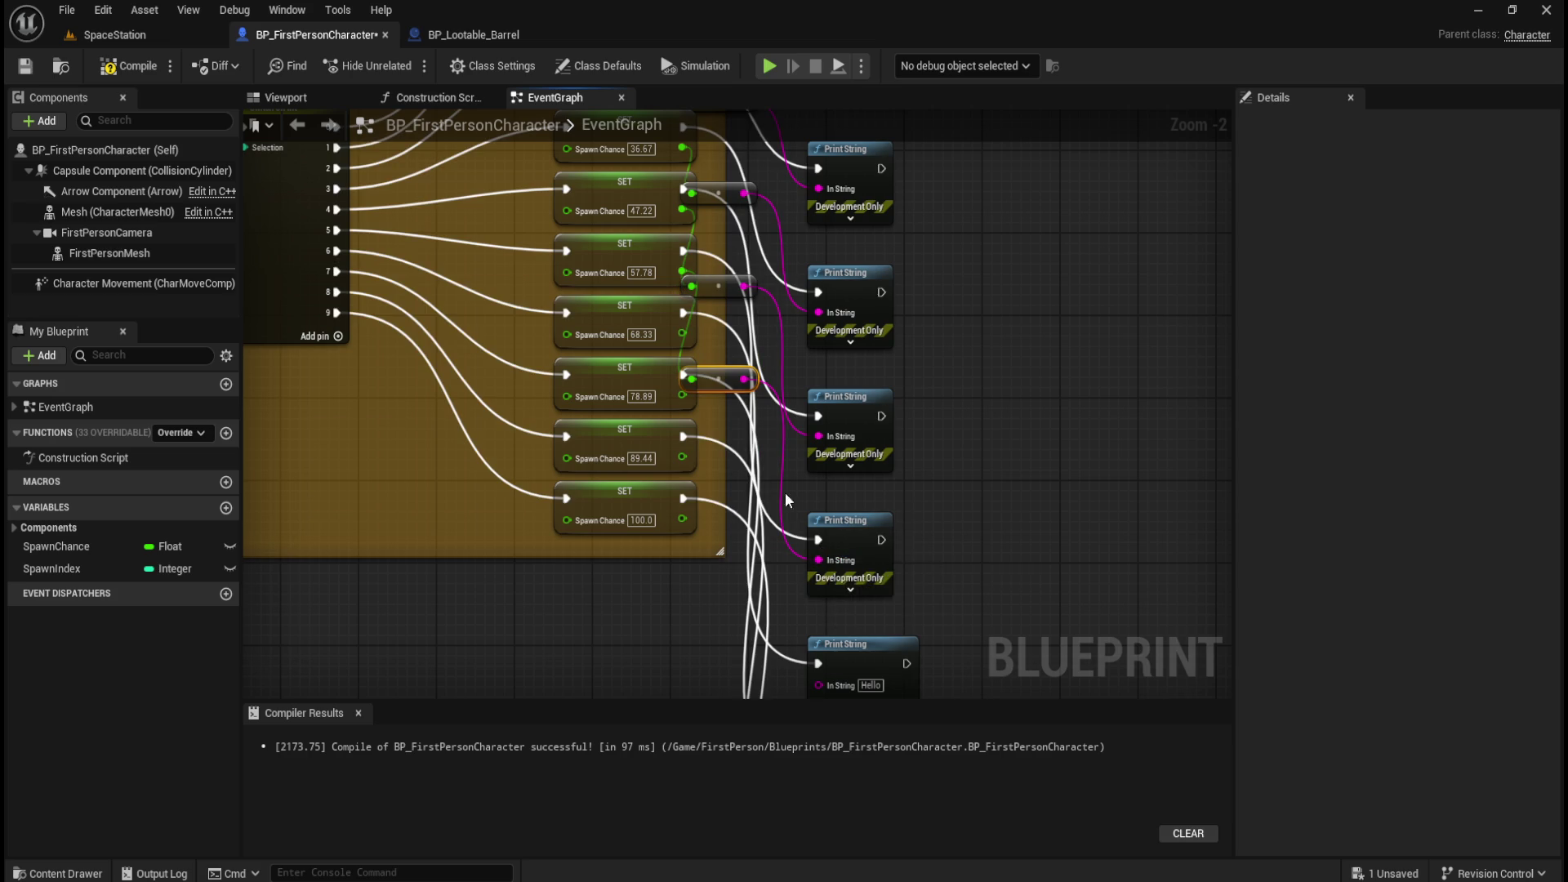
pyautogui.scroll(-4, 982, 415)
pyautogui.moveTo(689, 172)
pyautogui.mouseDown()
pyautogui.moveTo(772, 450)
pyautogui.moveTo(830, 529)
pyautogui.mouseUp()
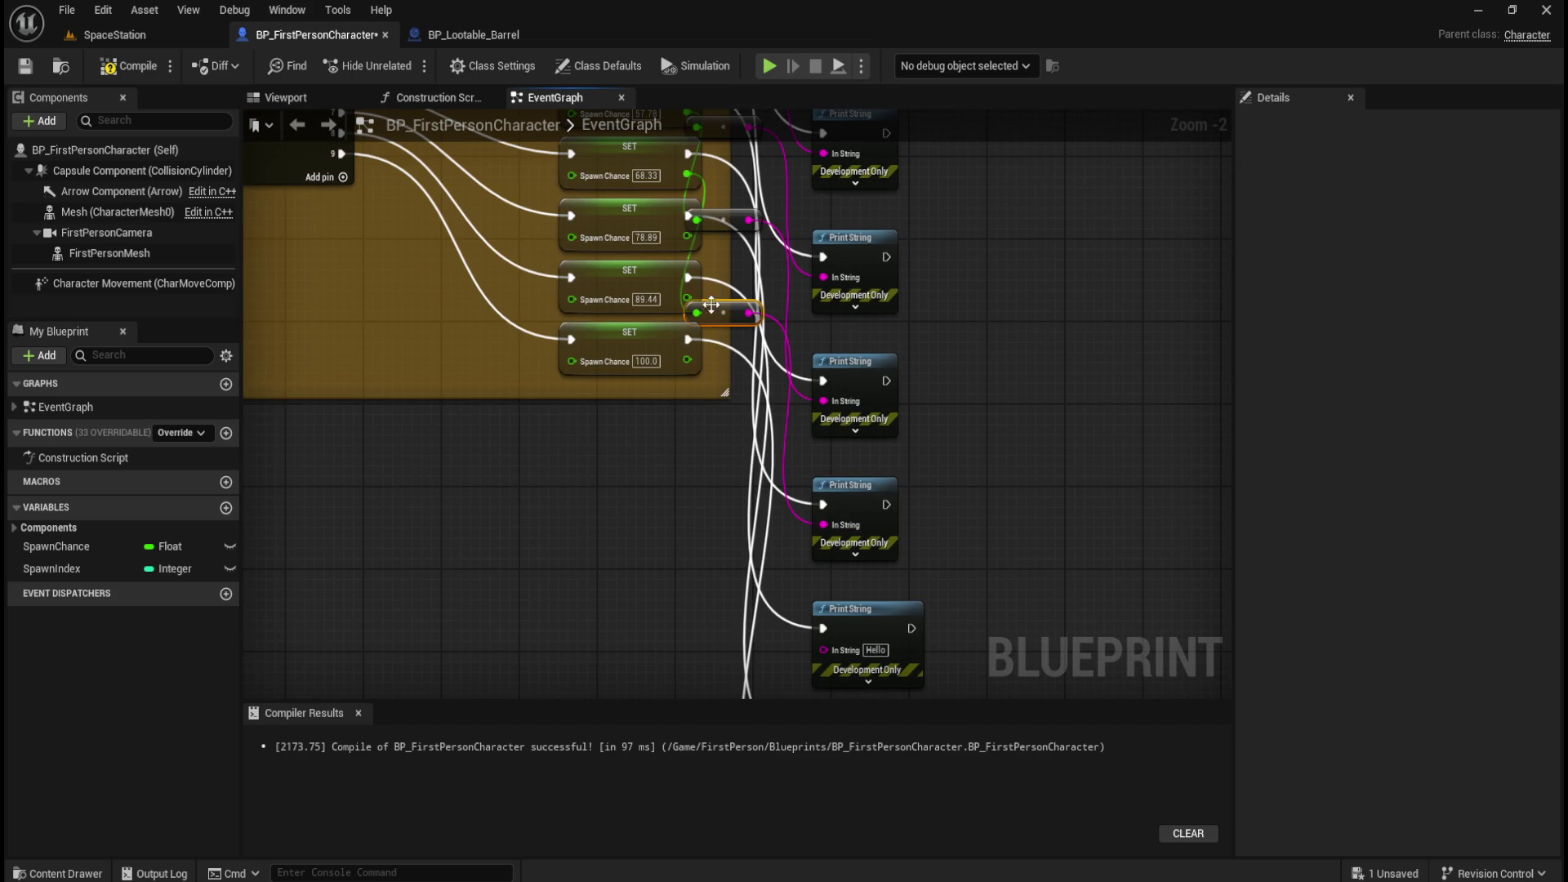
pyautogui.moveTo(687, 237)
pyautogui.mouseDown()
pyautogui.moveTo(792, 634)
pyautogui.moveTo(822, 645)
pyautogui.mouseUp()
pyautogui.moveTo(689, 298)
pyautogui.mouseDown()
pyautogui.moveTo(825, 672)
pyautogui.moveTo(825, 514)
pyautogui.mouseUp()
pyautogui.moveTo(985, 542); pyautogui.dragTo(1020, 474)
pyautogui.moveTo(723, 292)
pyautogui.mouseDown()
pyautogui.moveTo(830, 684)
pyautogui.moveTo(815, 295)
pyautogui.moveTo(855, 232)
pyautogui.moveTo(734, 561)
pyautogui.moveTo(704, 424)
pyautogui.moveTo(649, 513)
pyautogui.mouseUp()
# Compile and save BP_FirstPersonCharacter.
pyautogui.scroll(-3, 649, 512)
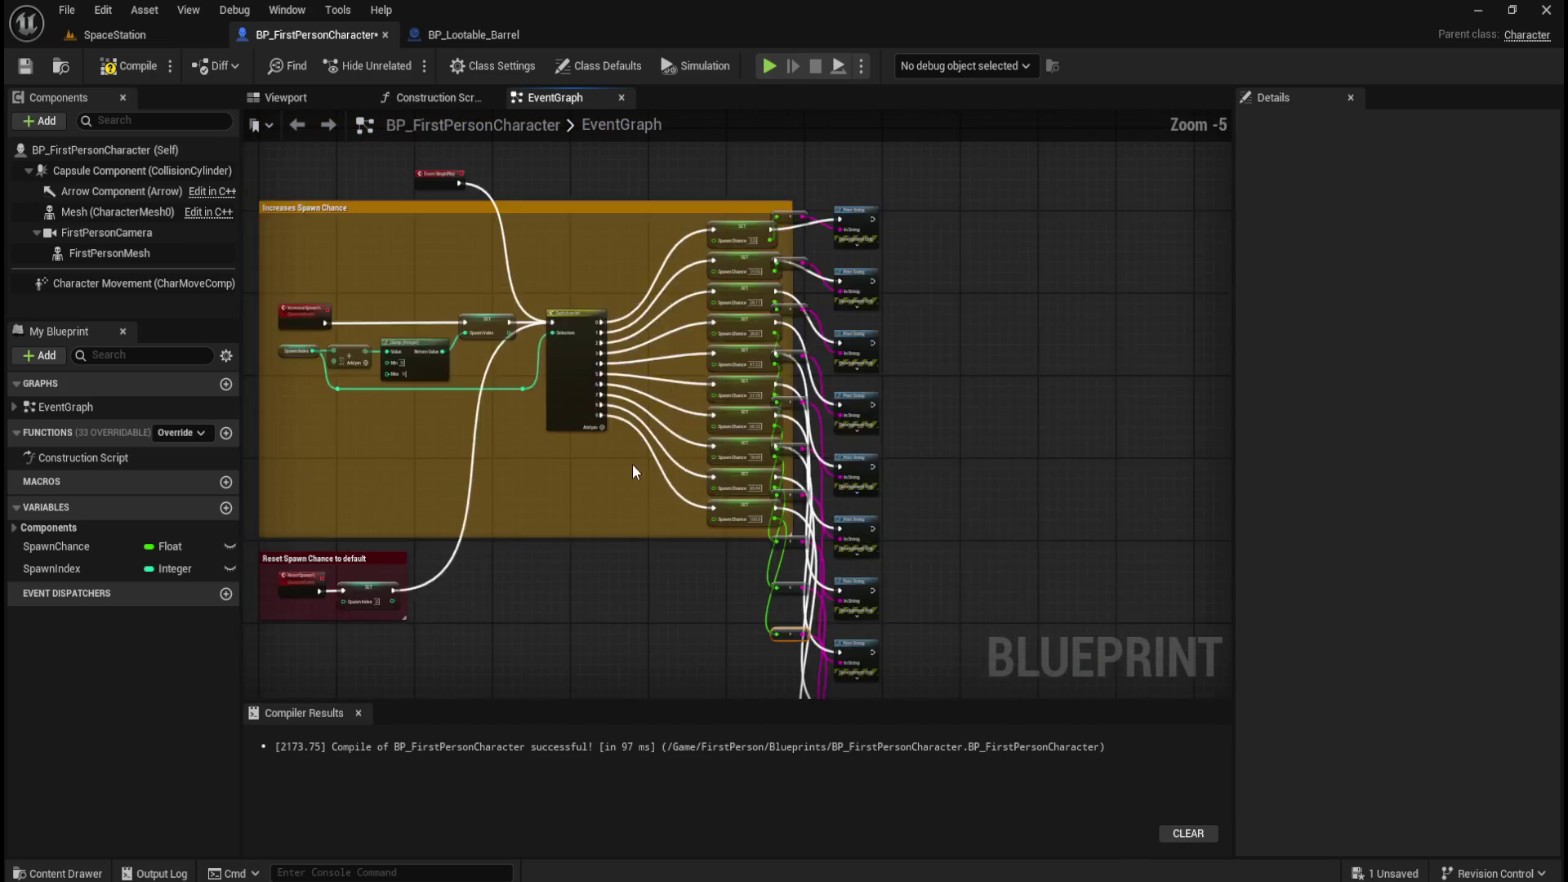
pyautogui.moveTo(546, 487); pyautogui.dragTo(587, 464)
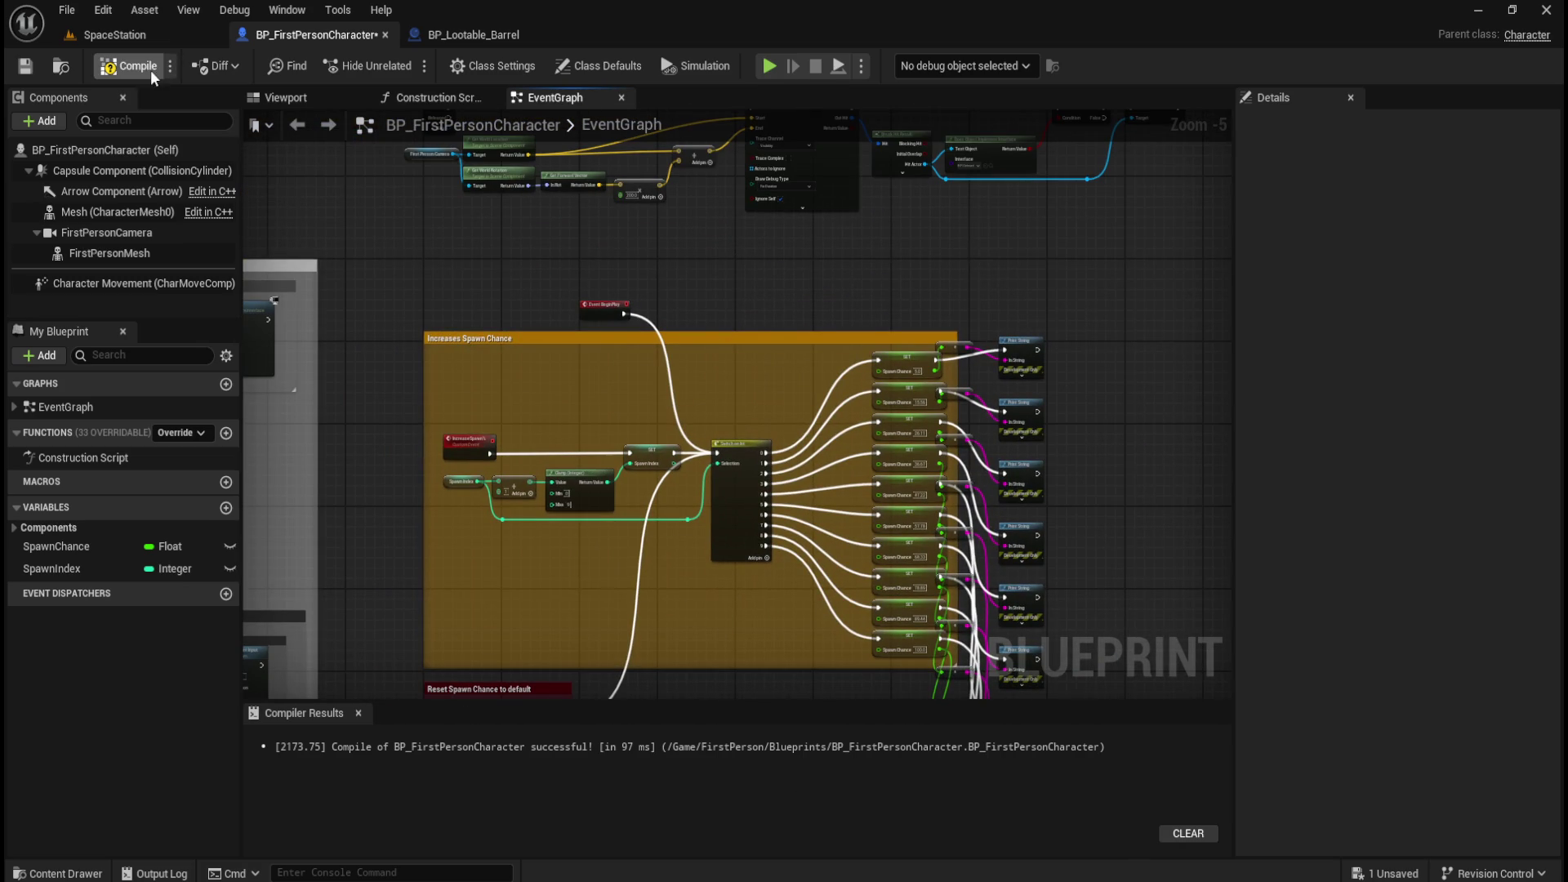
pyautogui.click(32, 63)
pyautogui.click(129, 38)
# Fly the viewport camera over to the lootable barrel and select it.
pyautogui.click(737, 337)
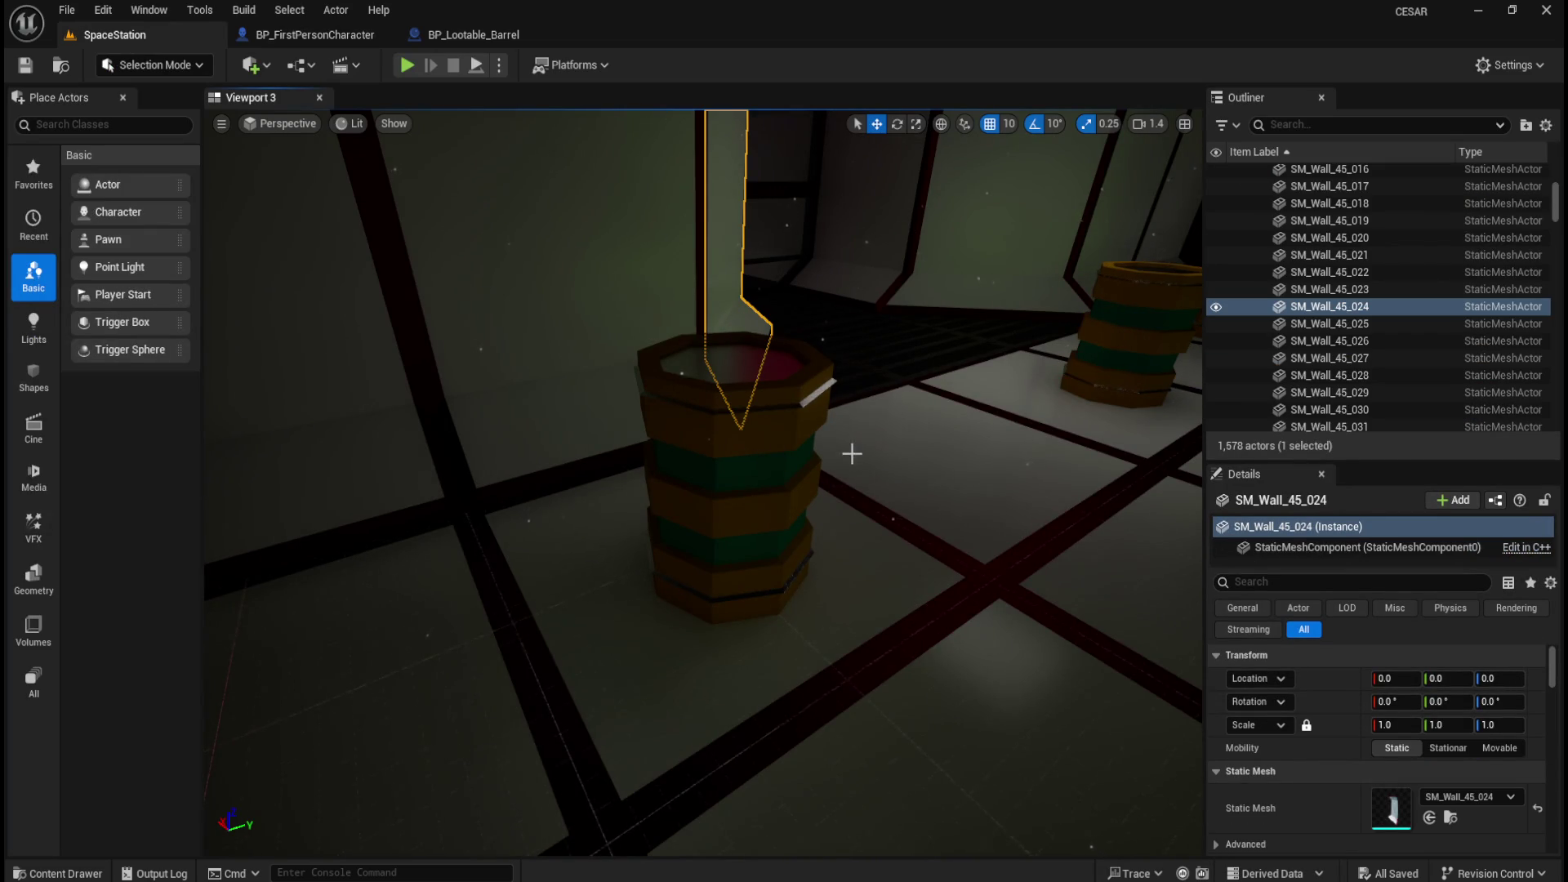
pyautogui.moveTo(851, 451)
pyautogui.mouseDown()
pyautogui.moveTo(776, 340)
pyautogui.moveTo(800, 384)
pyautogui.mouseUp()
pyautogui.click(752, 371)
pyautogui.moveTo(767, 473); pyautogui.dragTo(767, 472)
pyautogui.click(768, 475)
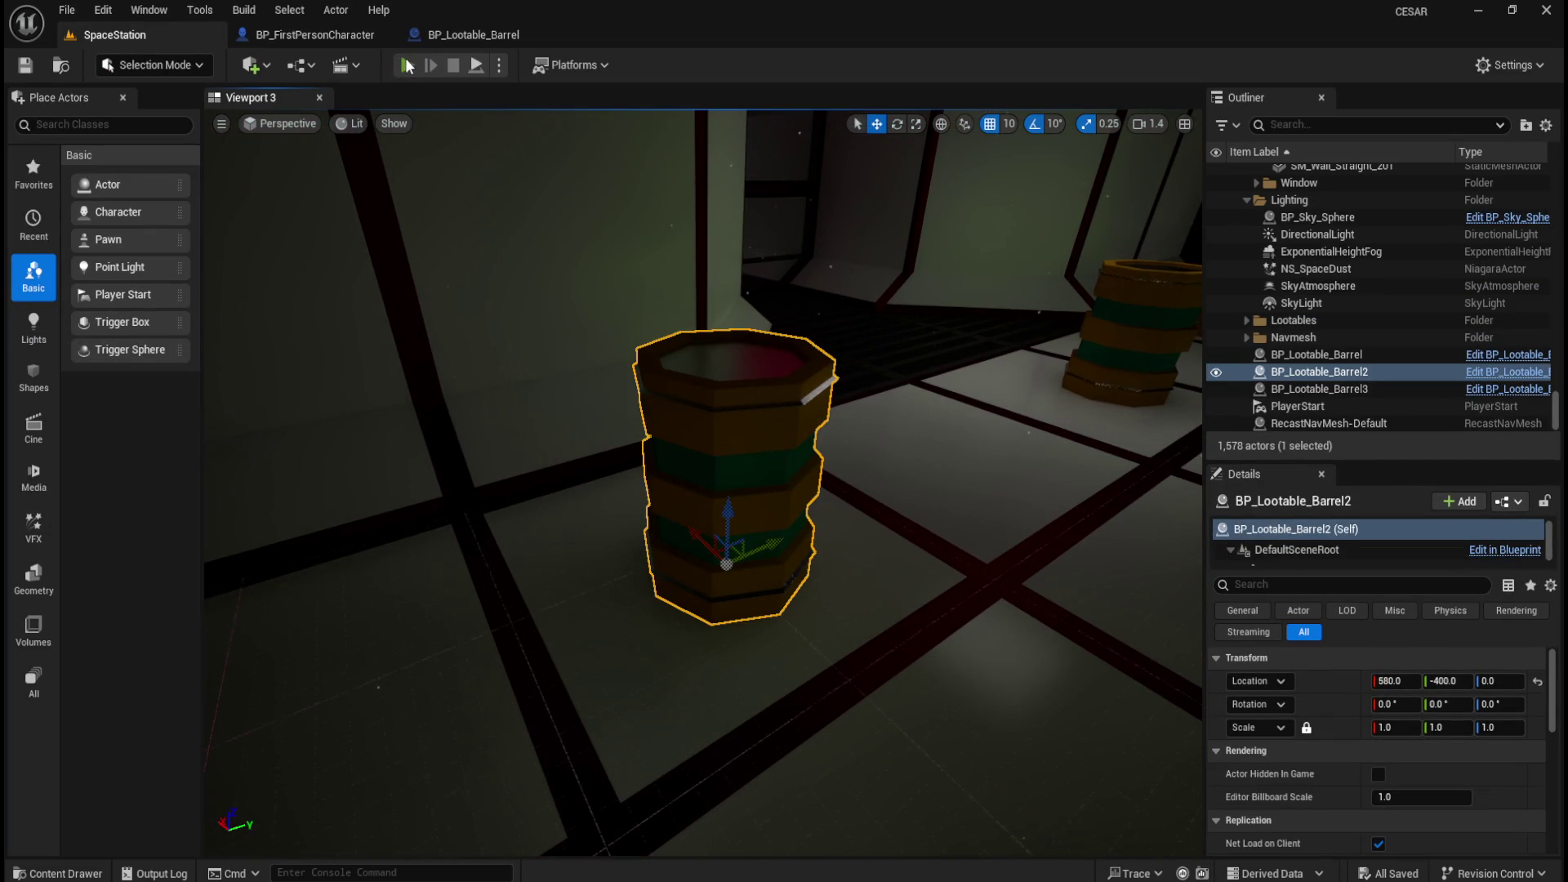
# Playtest searching the barrel, seeing Spawn Chance print 15.56 then 26.11, and stop.
pyautogui.click(407, 65)
pyautogui.press('w')
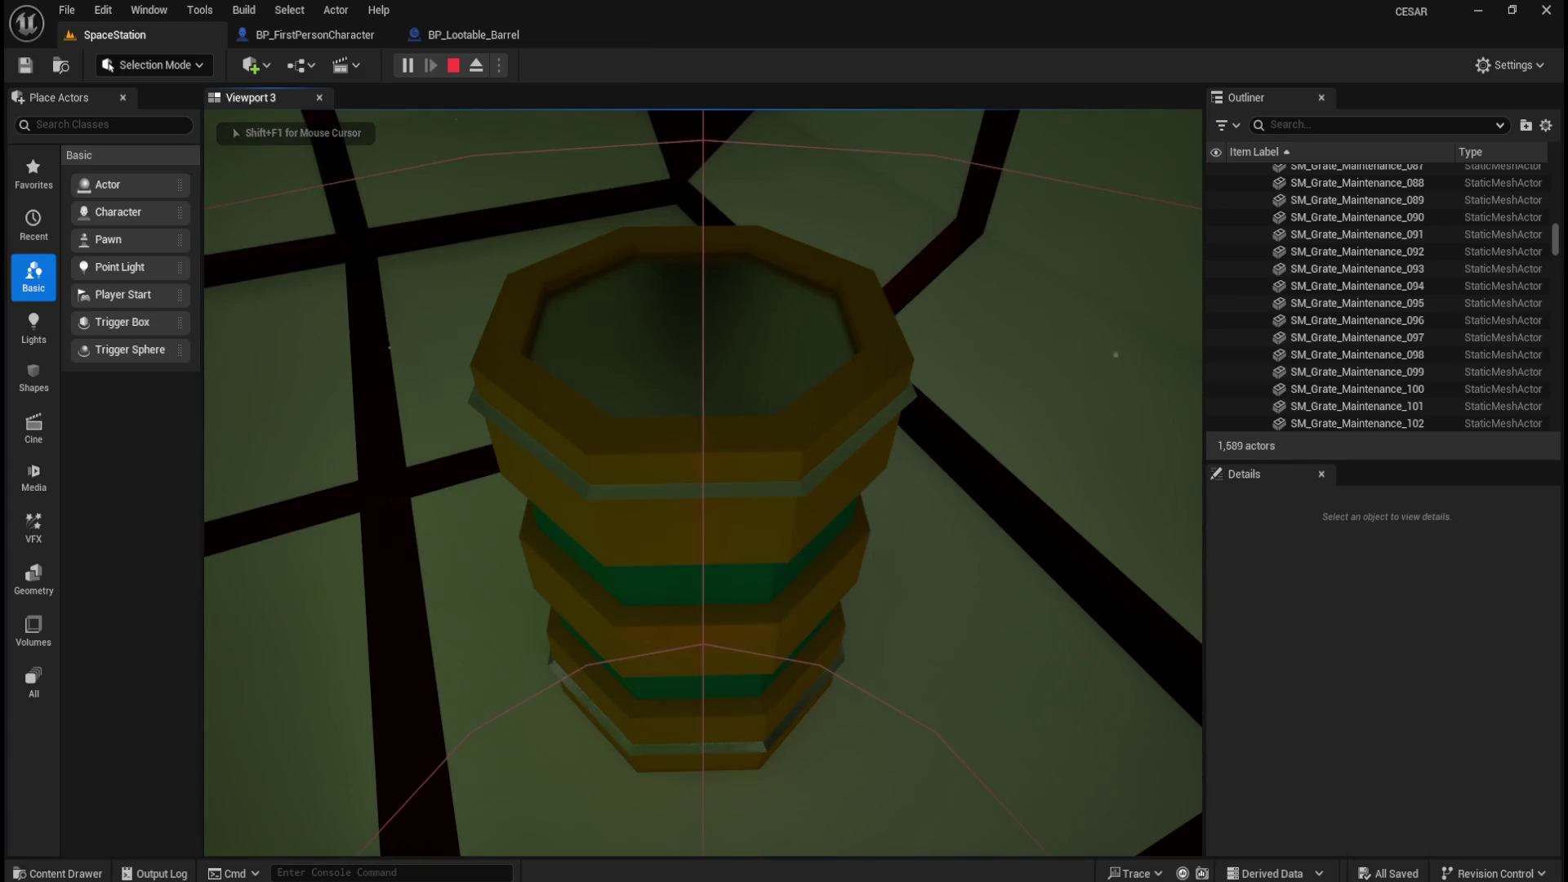
pyautogui.press('s')
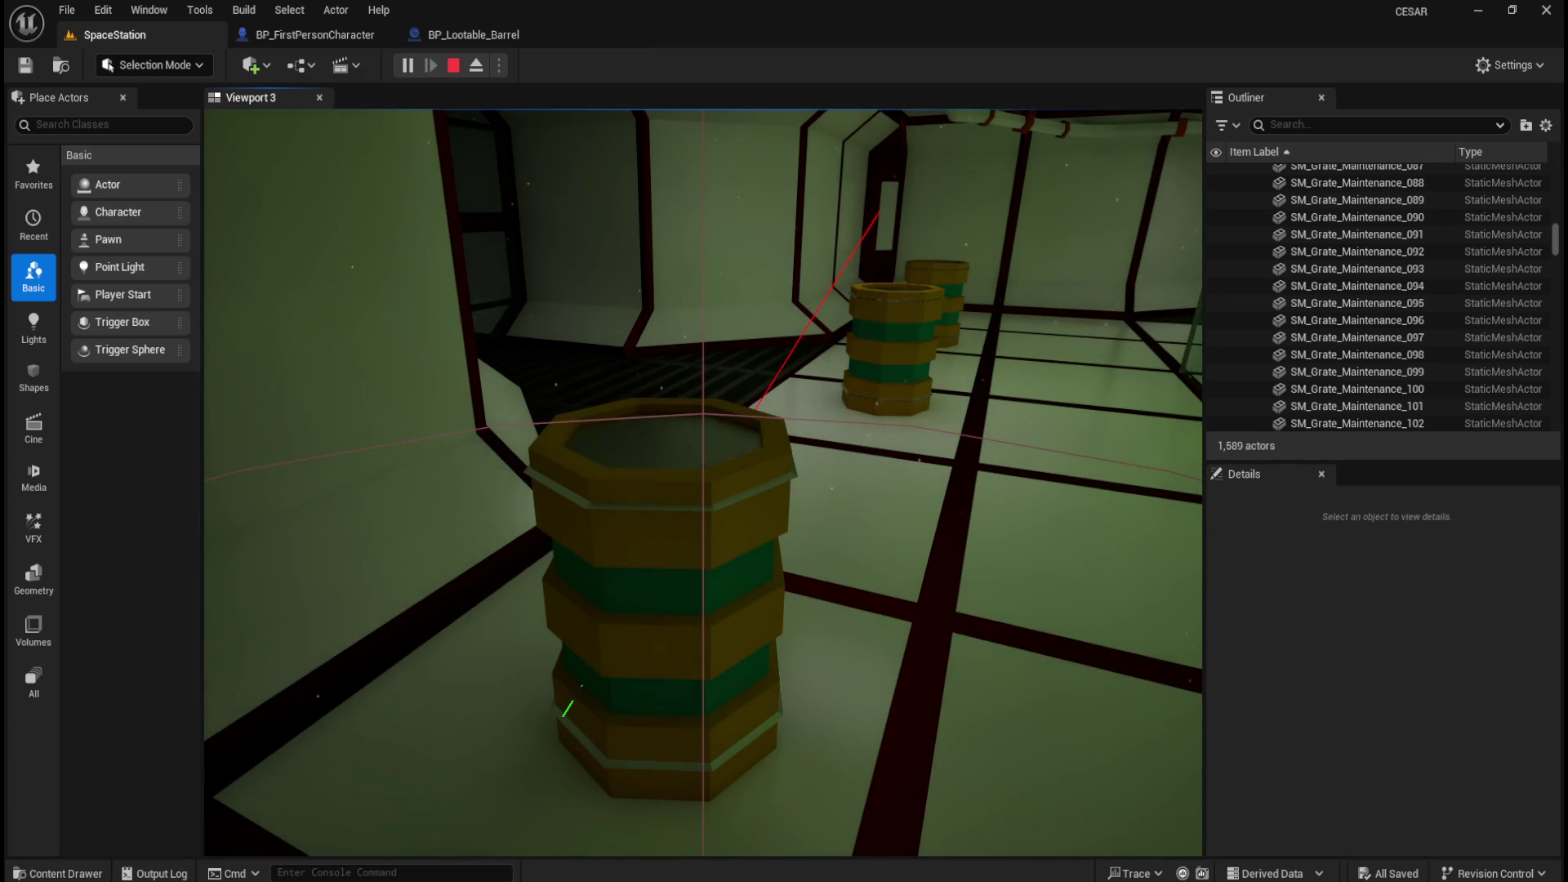
pyautogui.press('w')
pyautogui.press('w')
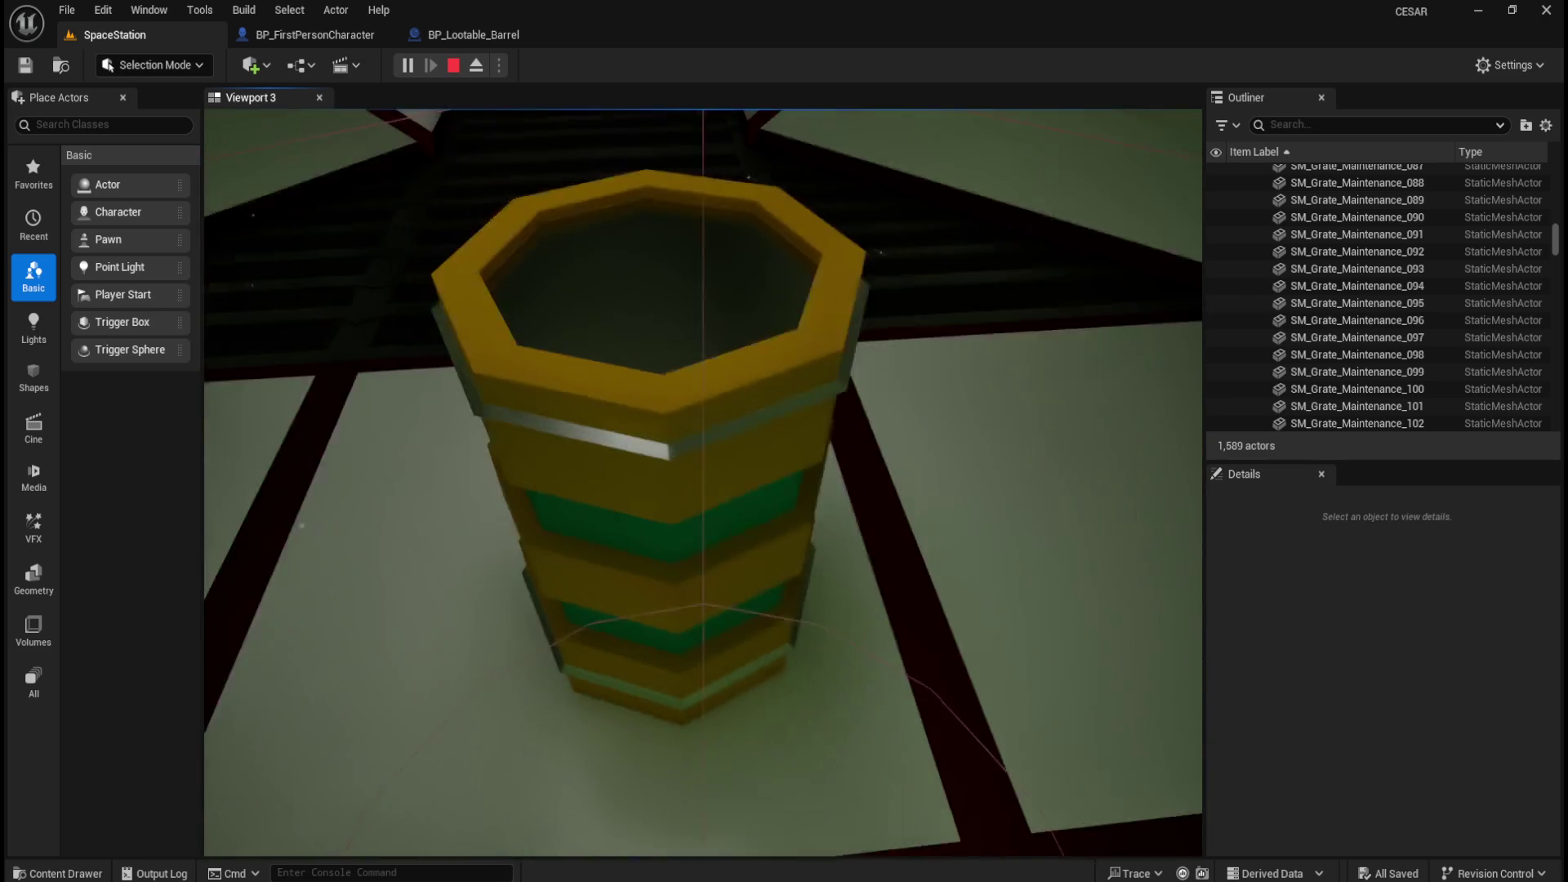
pyautogui.press('s')
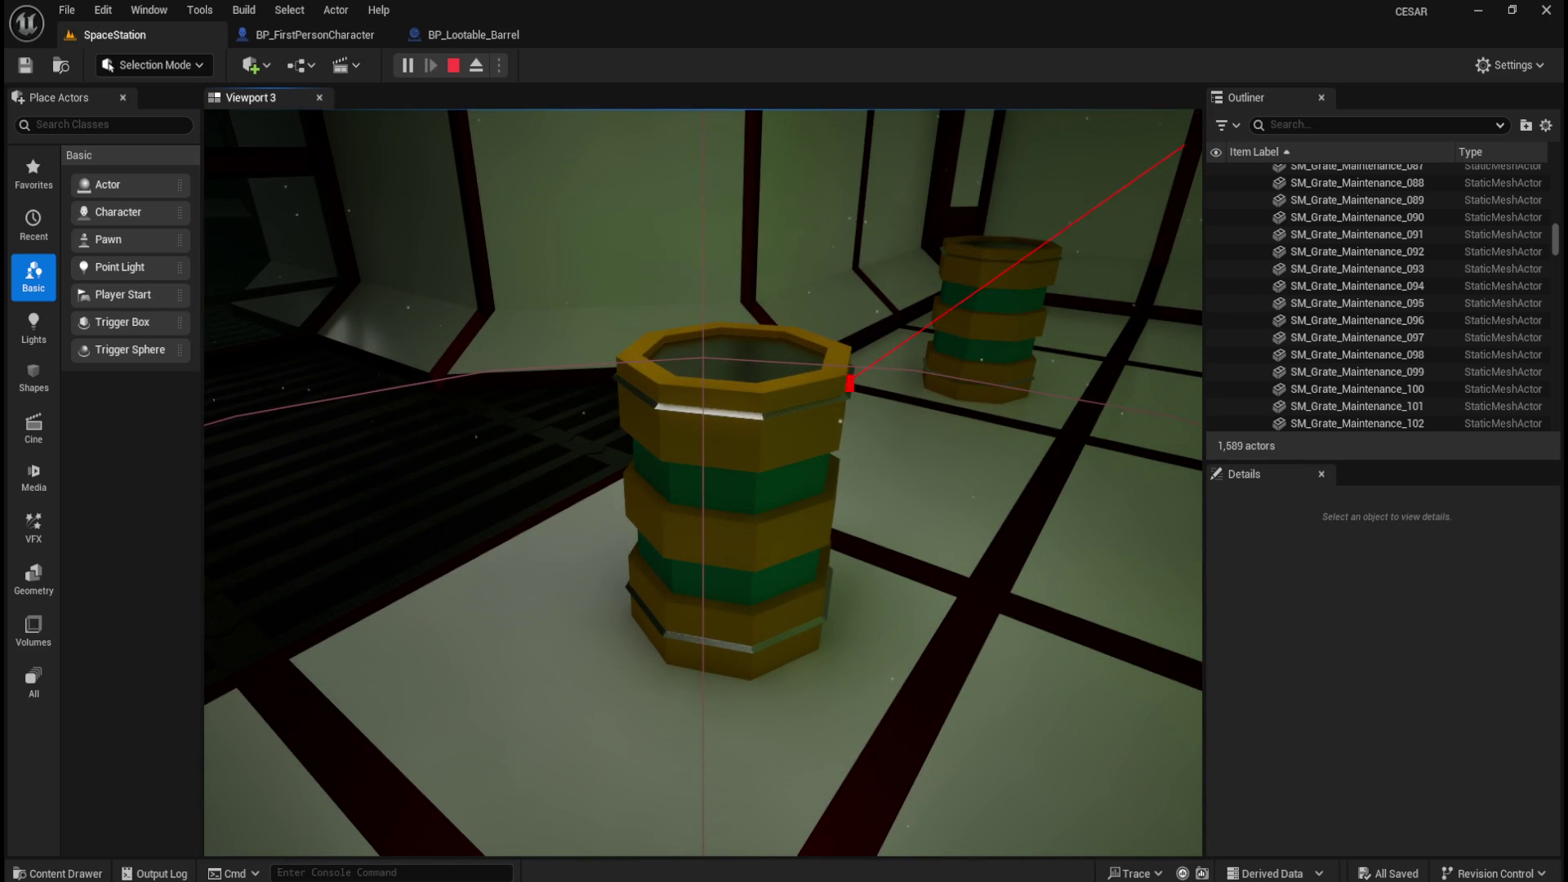
pyautogui.press('w')
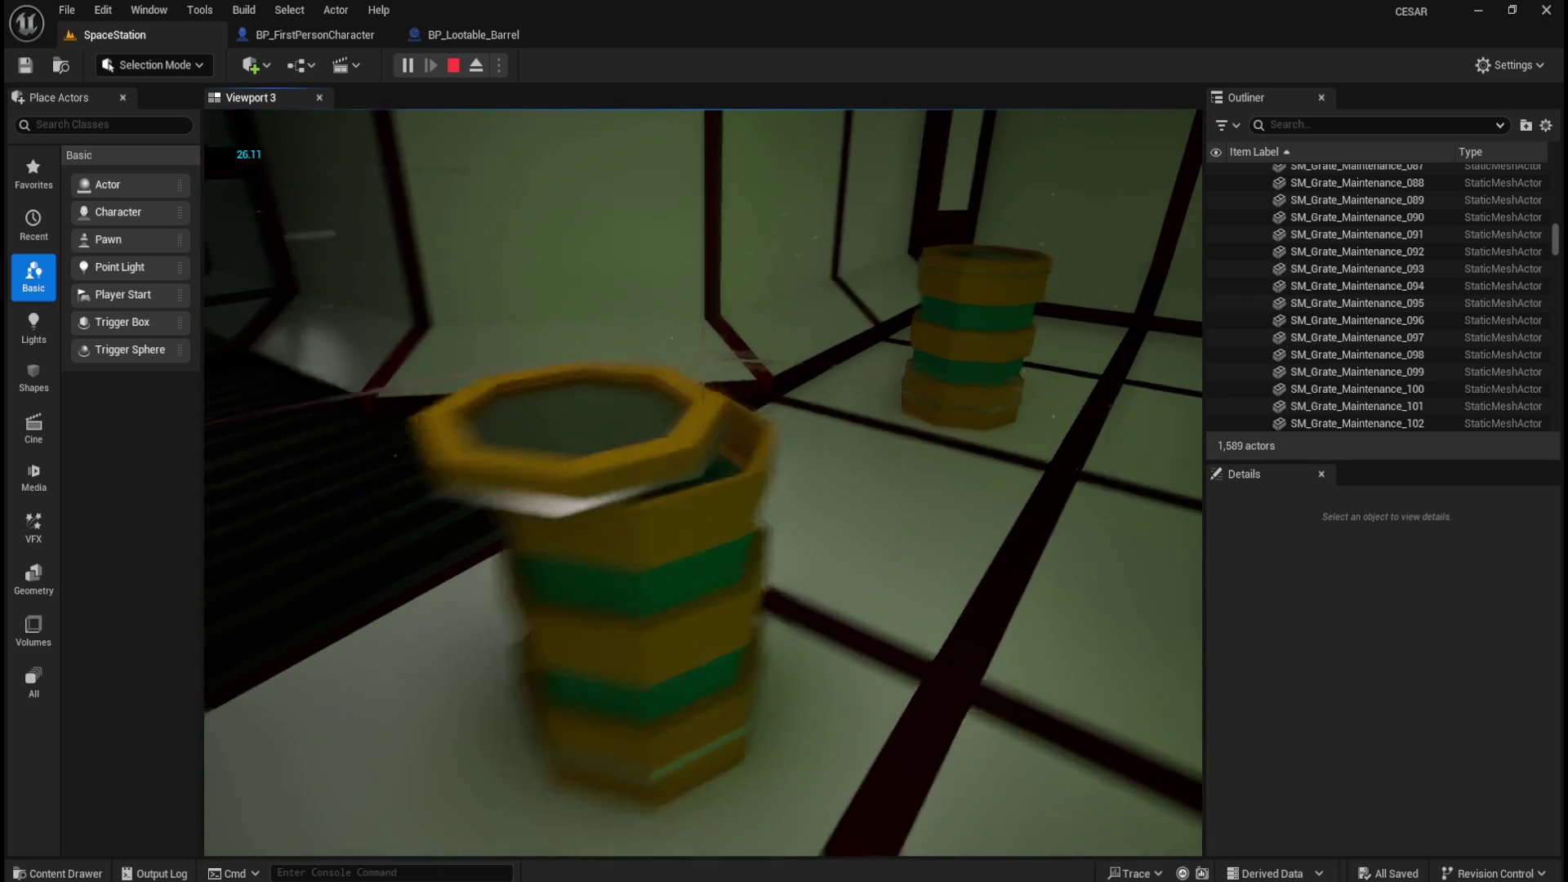
pyautogui.press('Escape')
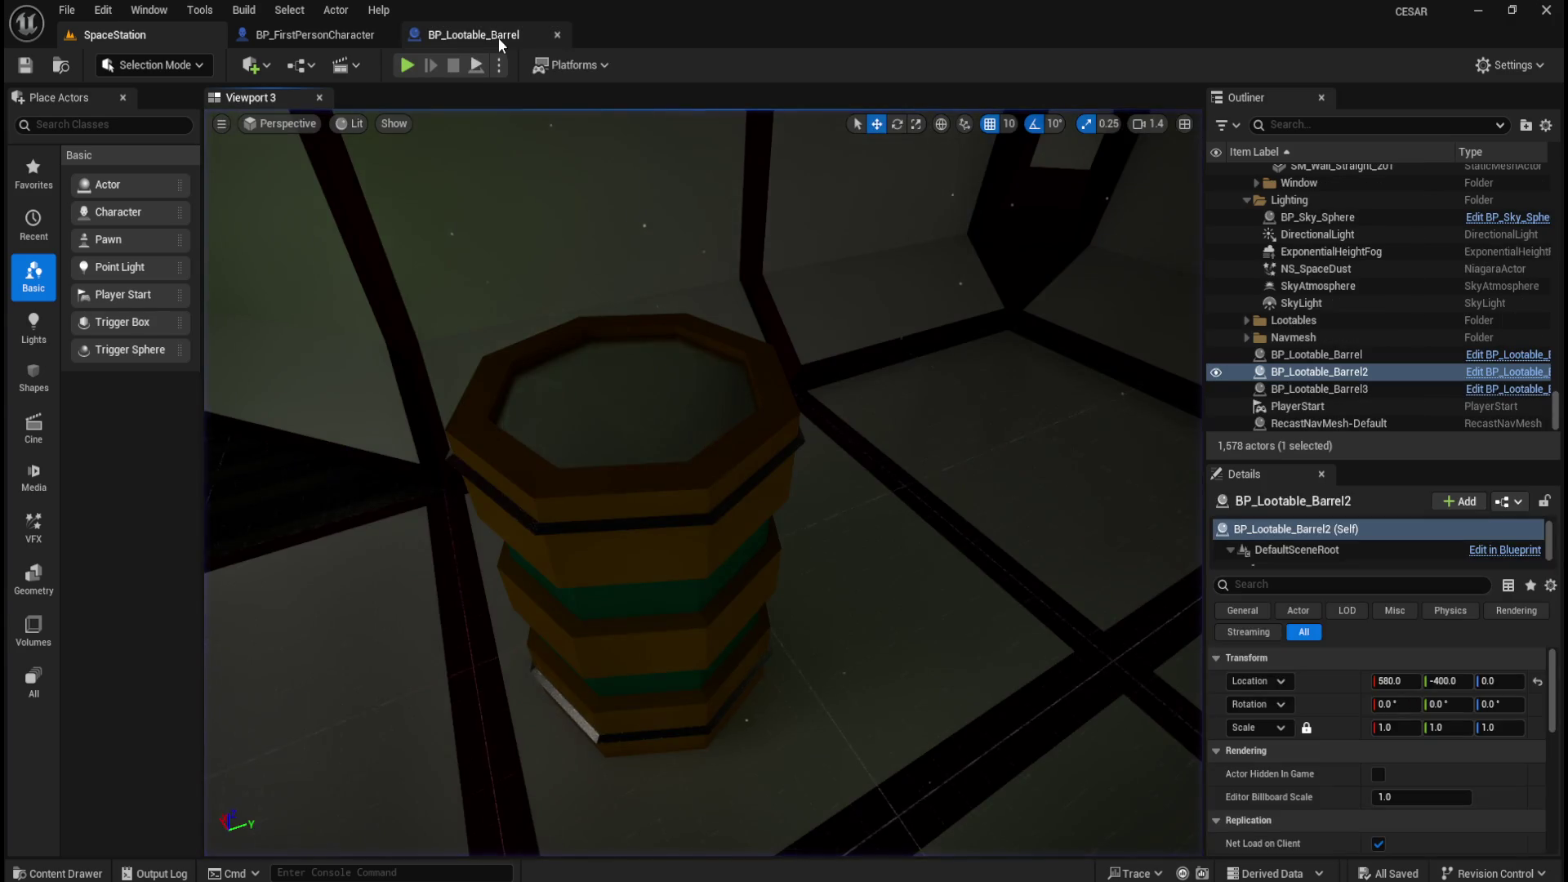
pyautogui.click(315, 34)
# Add a Print String 'SUCCESS!!!' on the Branch True path, then compile and save the barrel blueprint.
pyautogui.click(435, 33)
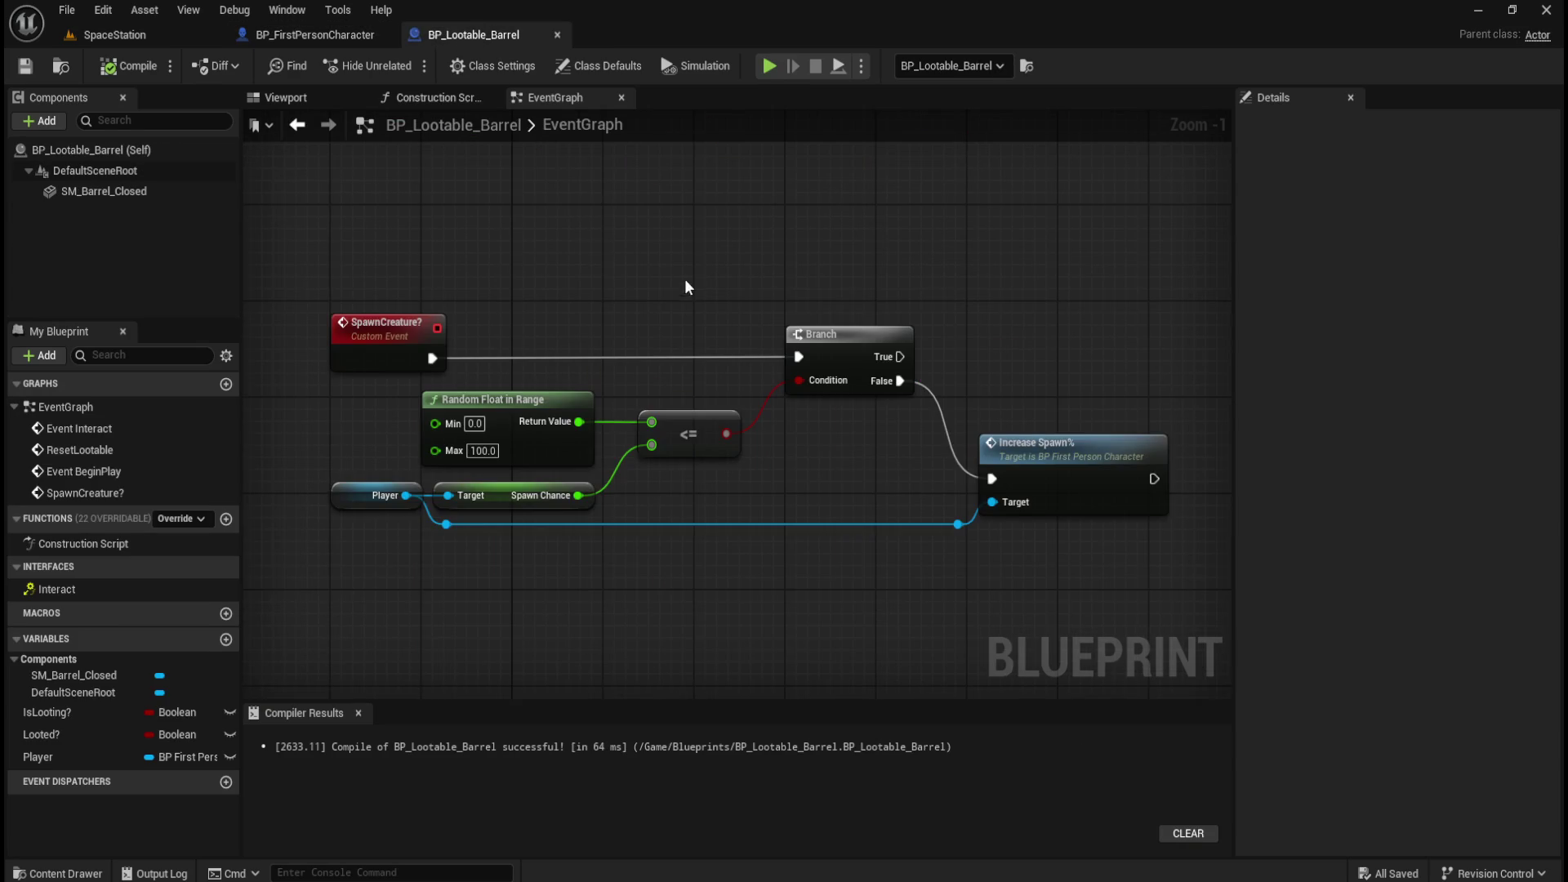
pyautogui.moveTo(756, 393); pyautogui.dragTo(850, 339)
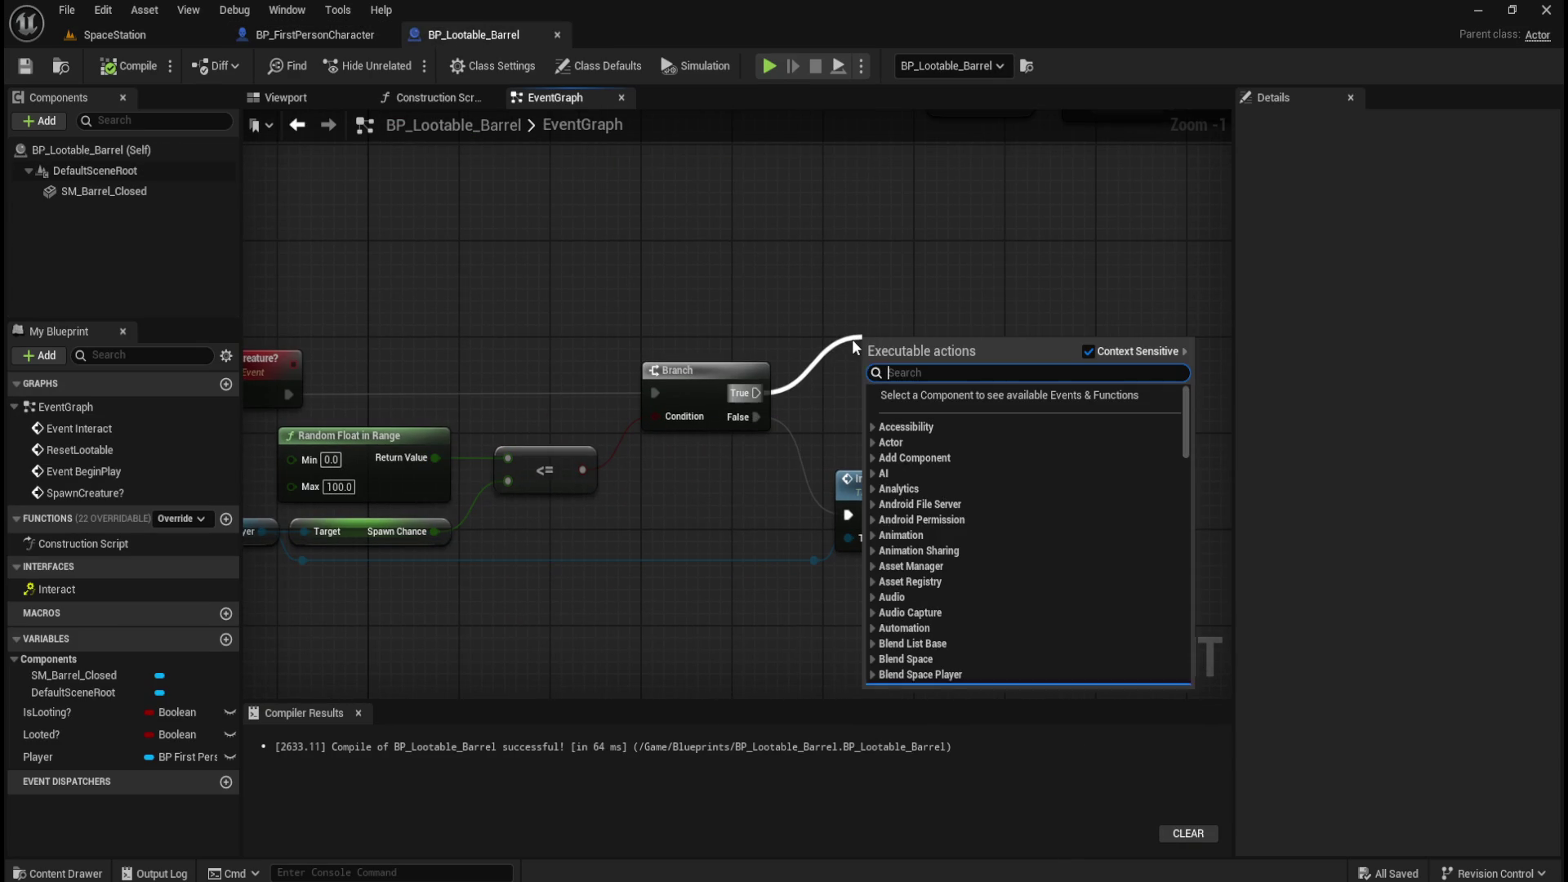
pyautogui.write('print')
pyautogui.press('Return')
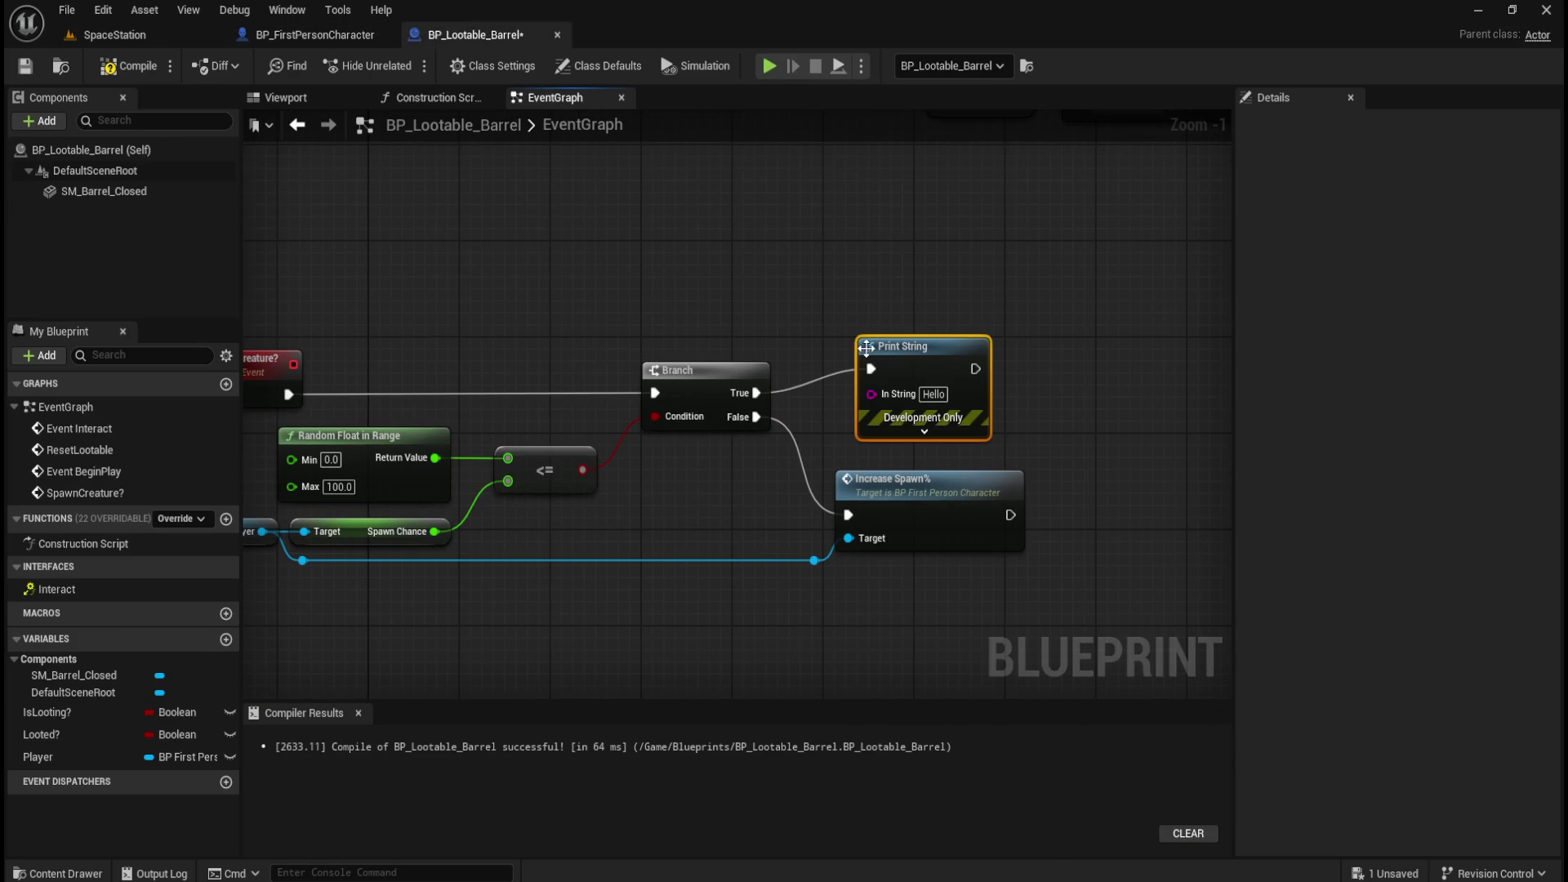
pyautogui.click(939, 396)
pyautogui.write('SUC')
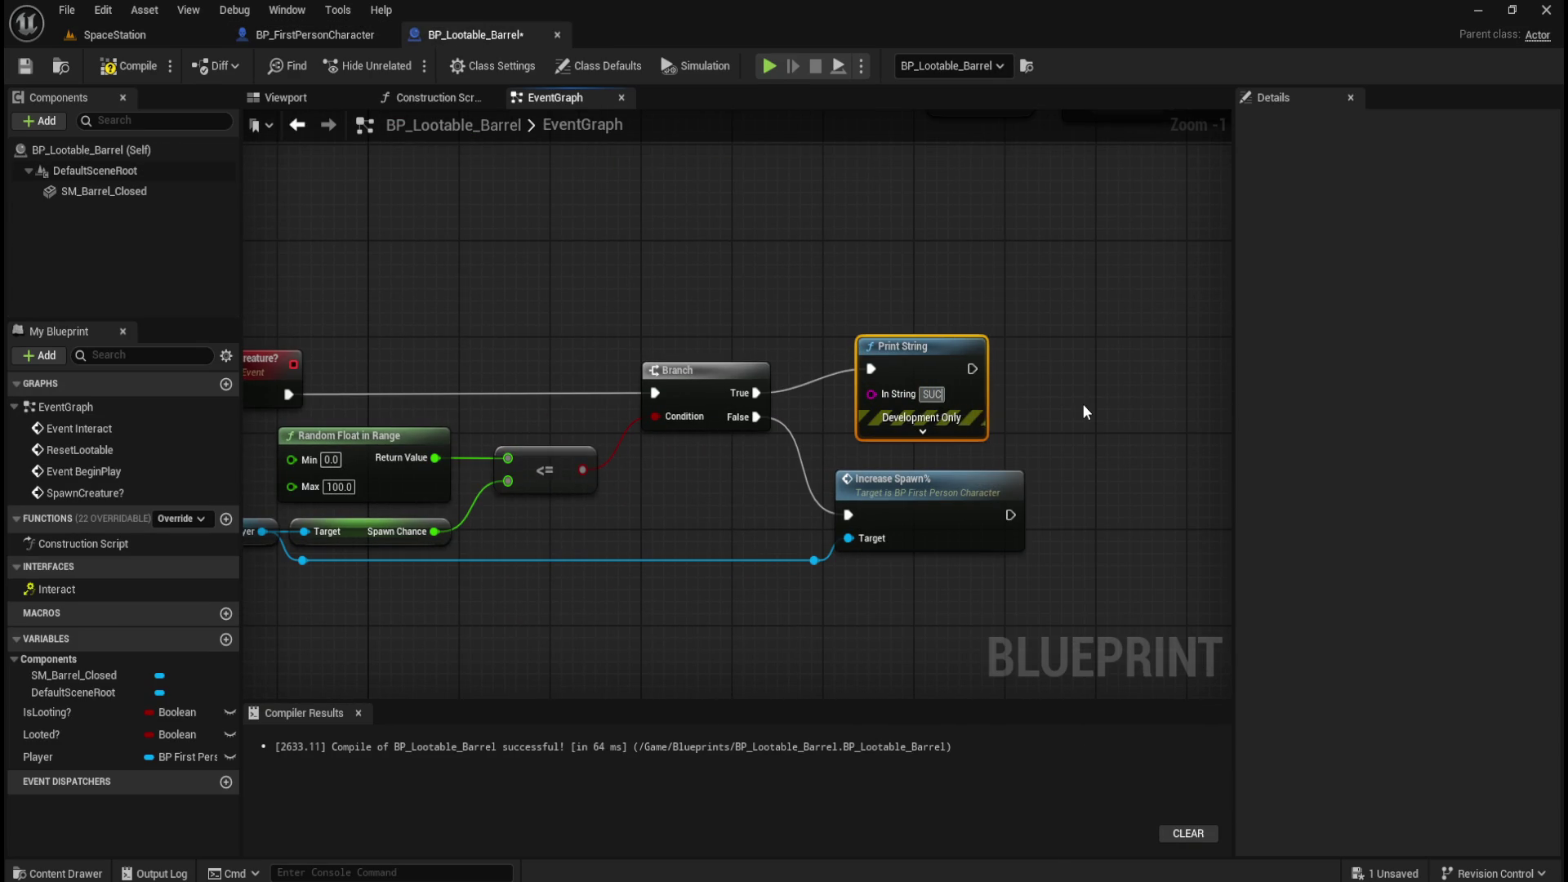
pyautogui.write('CESS!!!')
pyautogui.click(1080, 396)
pyautogui.click(128, 65)
pyautogui.click(24, 65)
# In the level, Alt-drag the lootable barrel to place a duplicate along X.
pyautogui.click(114, 34)
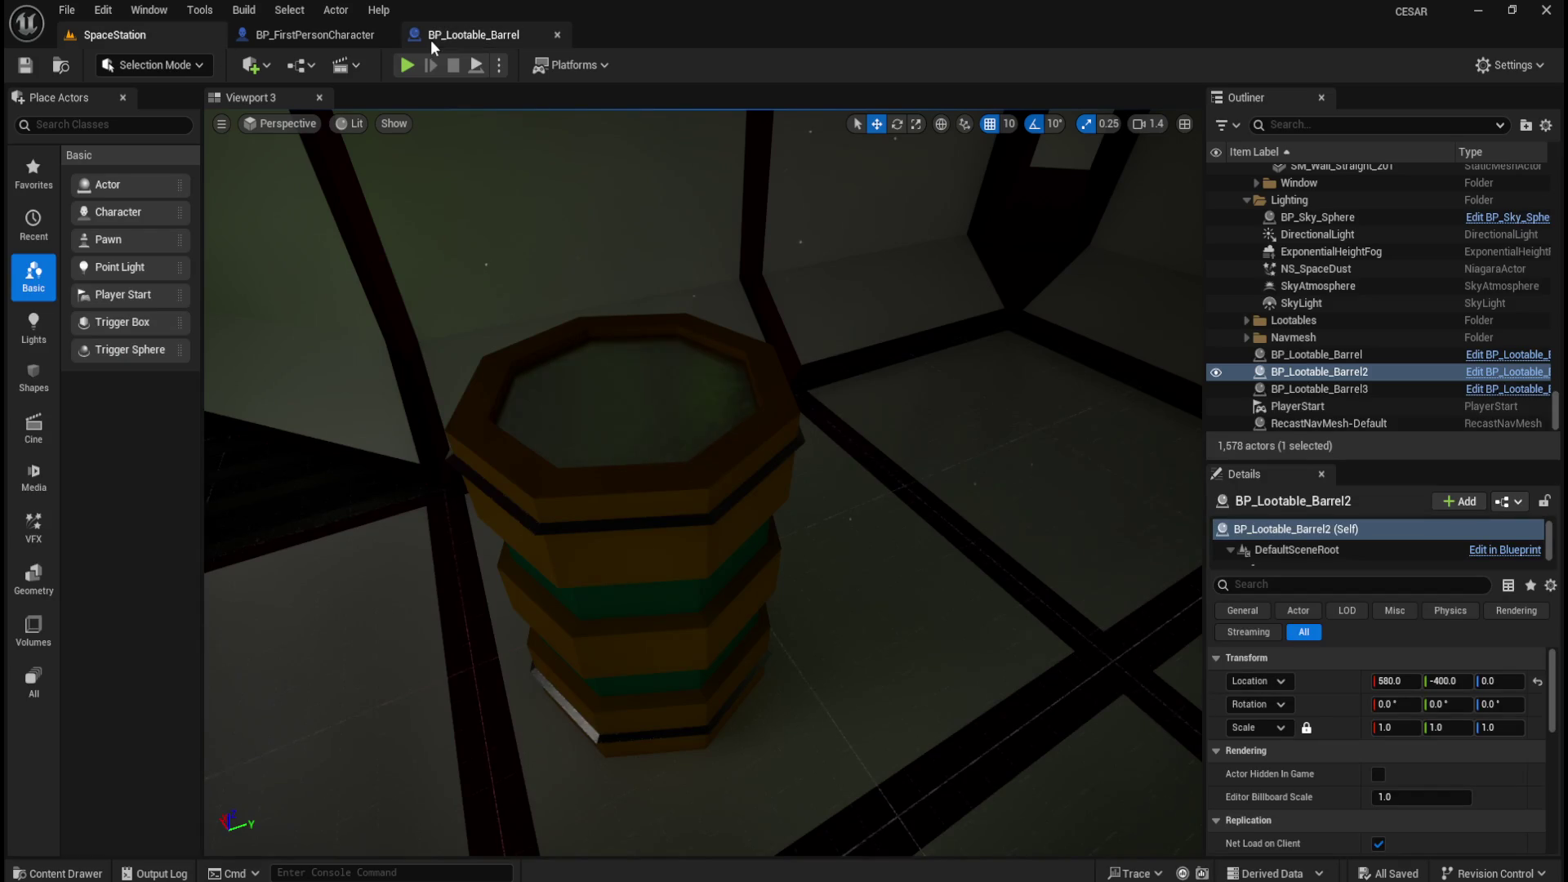
pyautogui.click(449, 36)
pyautogui.click(114, 34)
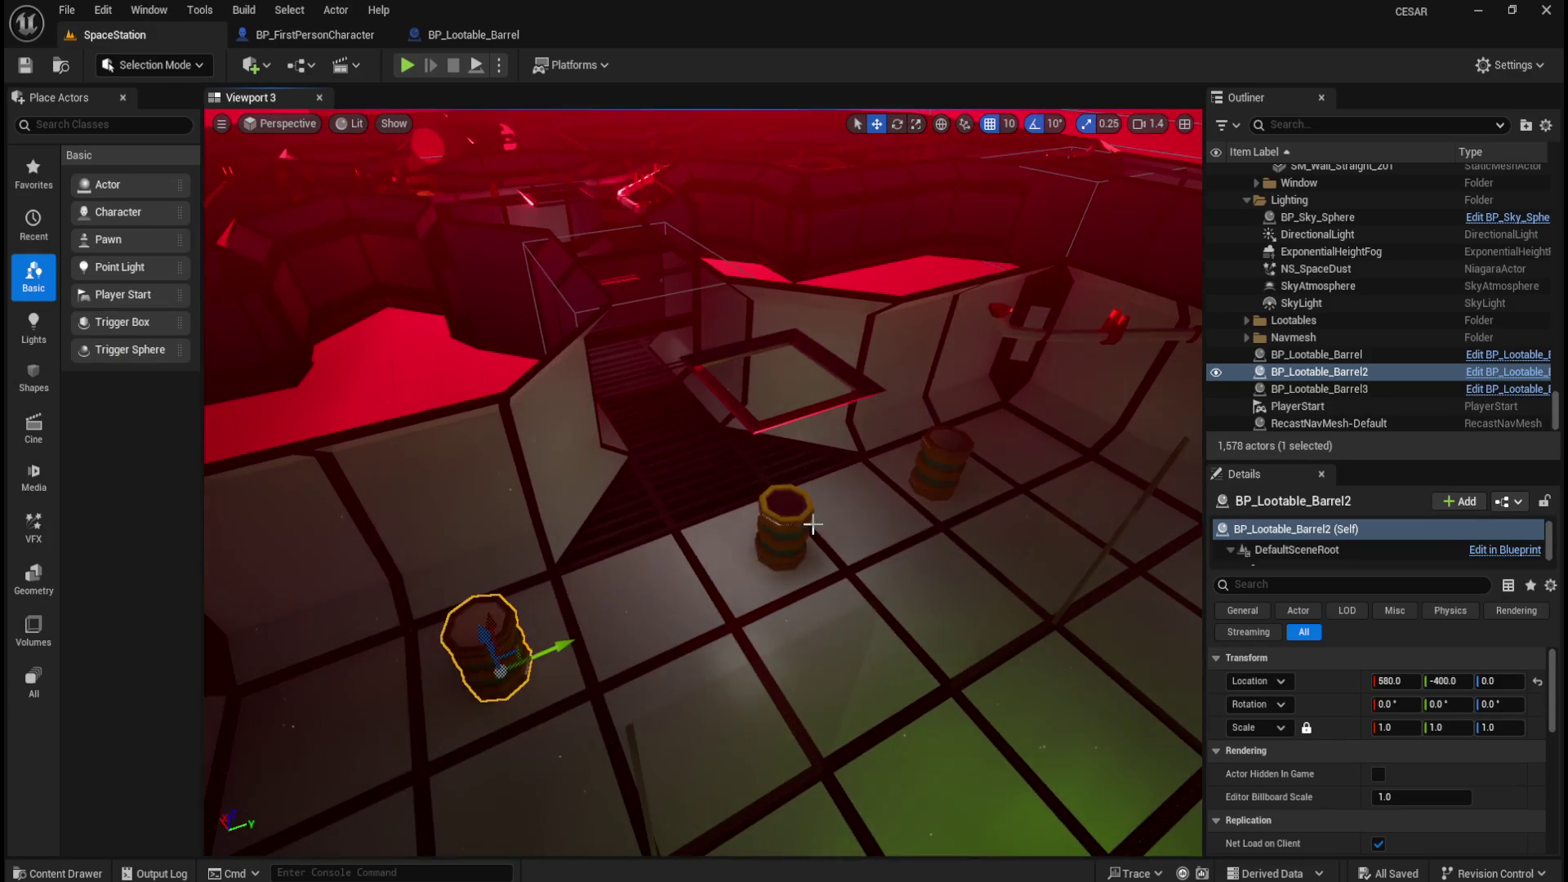
pyautogui.click(808, 547)
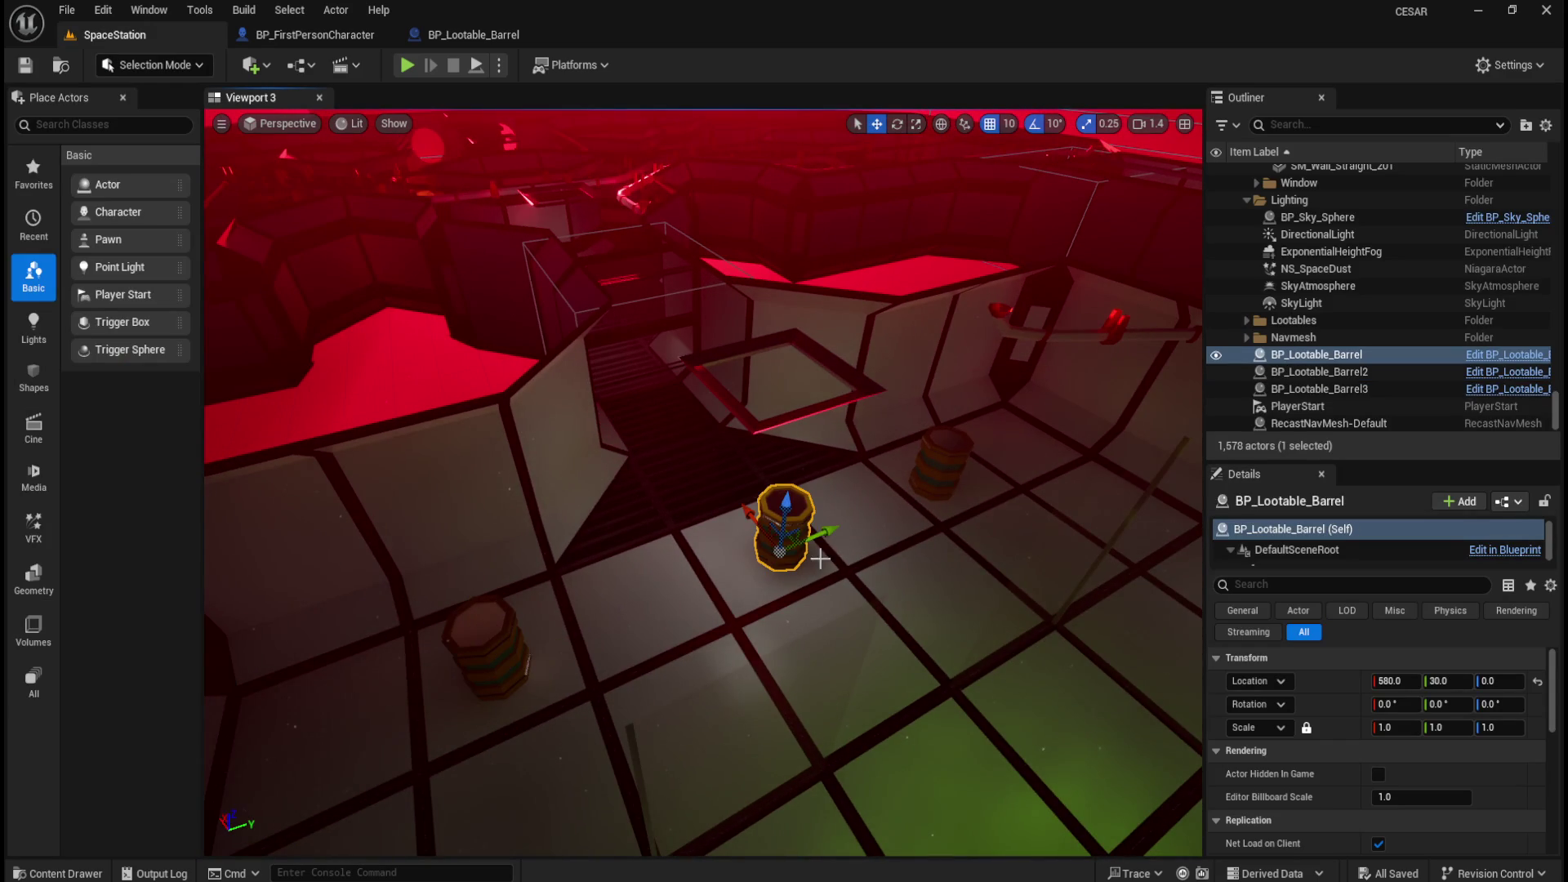
pyautogui.moveTo(745, 518)
pyautogui.keyDown('alt'); pyautogui.mouseDown()
pyautogui.moveTo(796, 572)
pyautogui.moveTo(671, 654)
pyautogui.moveTo(624, 556)
pyautogui.mouseUp(); pyautogui.keyUp('alt')
# Playtest looting barrels until 36.67, SUCCESS!!!, 47.22 and 57.78 print, then stop.
pyautogui.hotkey('alt', 'p')
pyautogui.press('w')
pyautogui.press('e')
pyautogui.press('s')
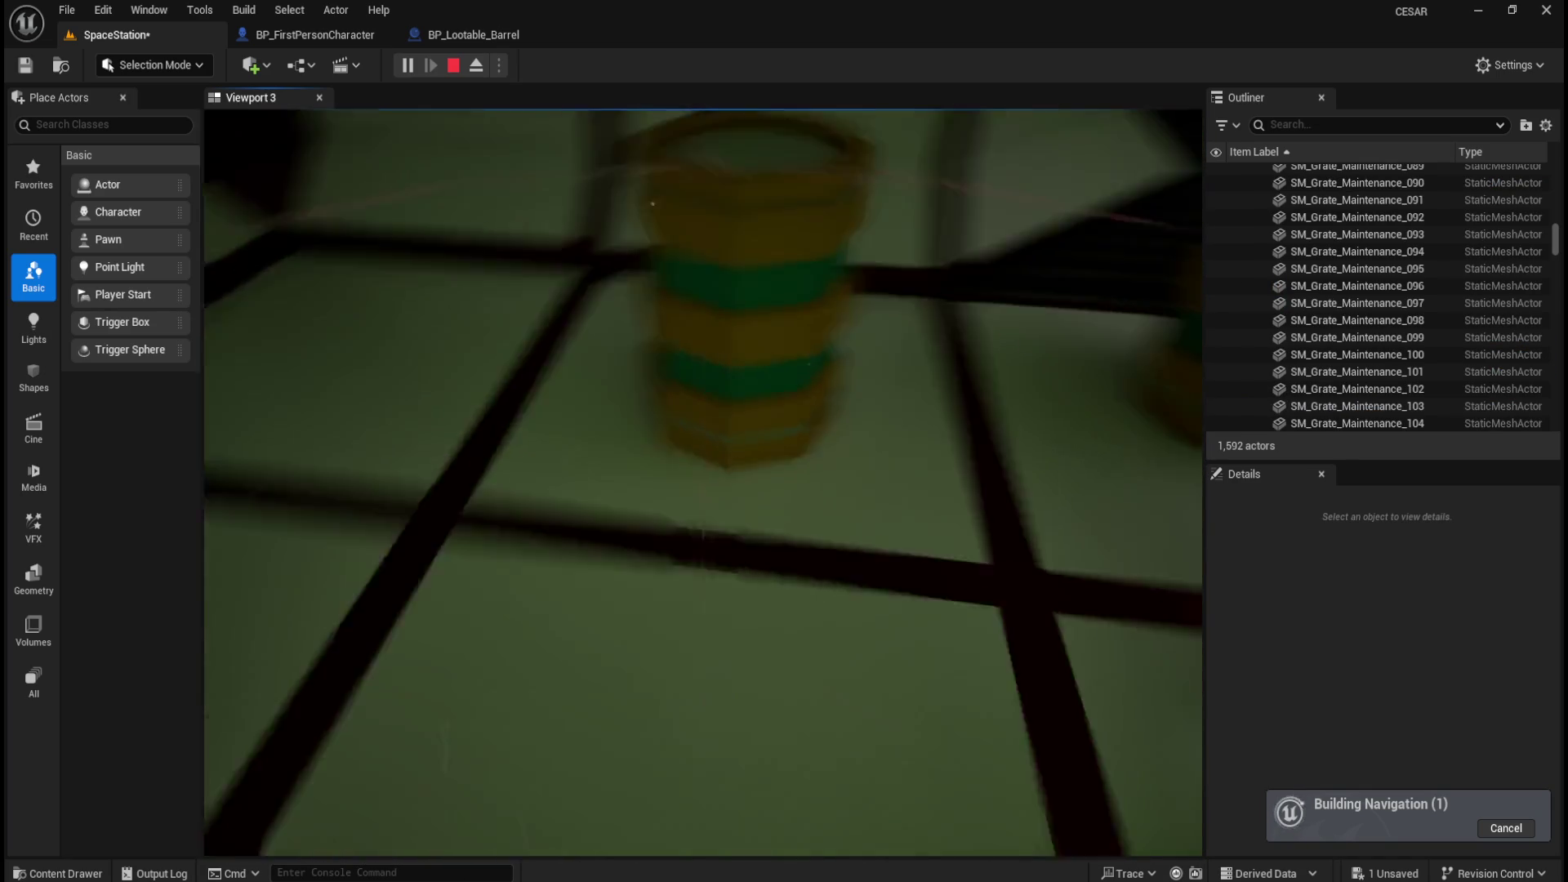
pyautogui.press('w')
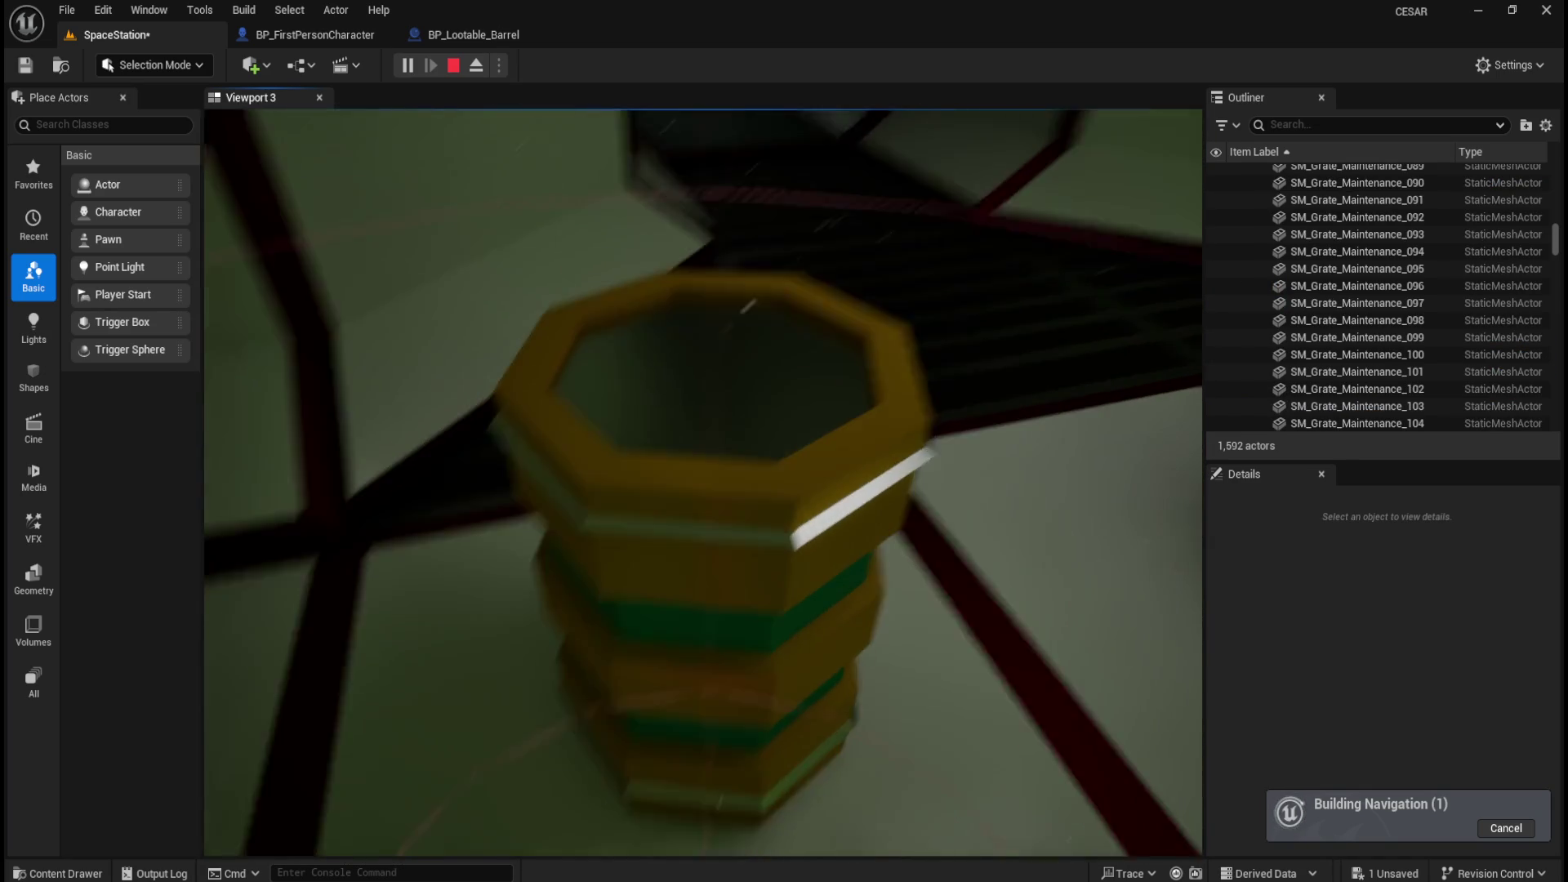
pyautogui.press('s')
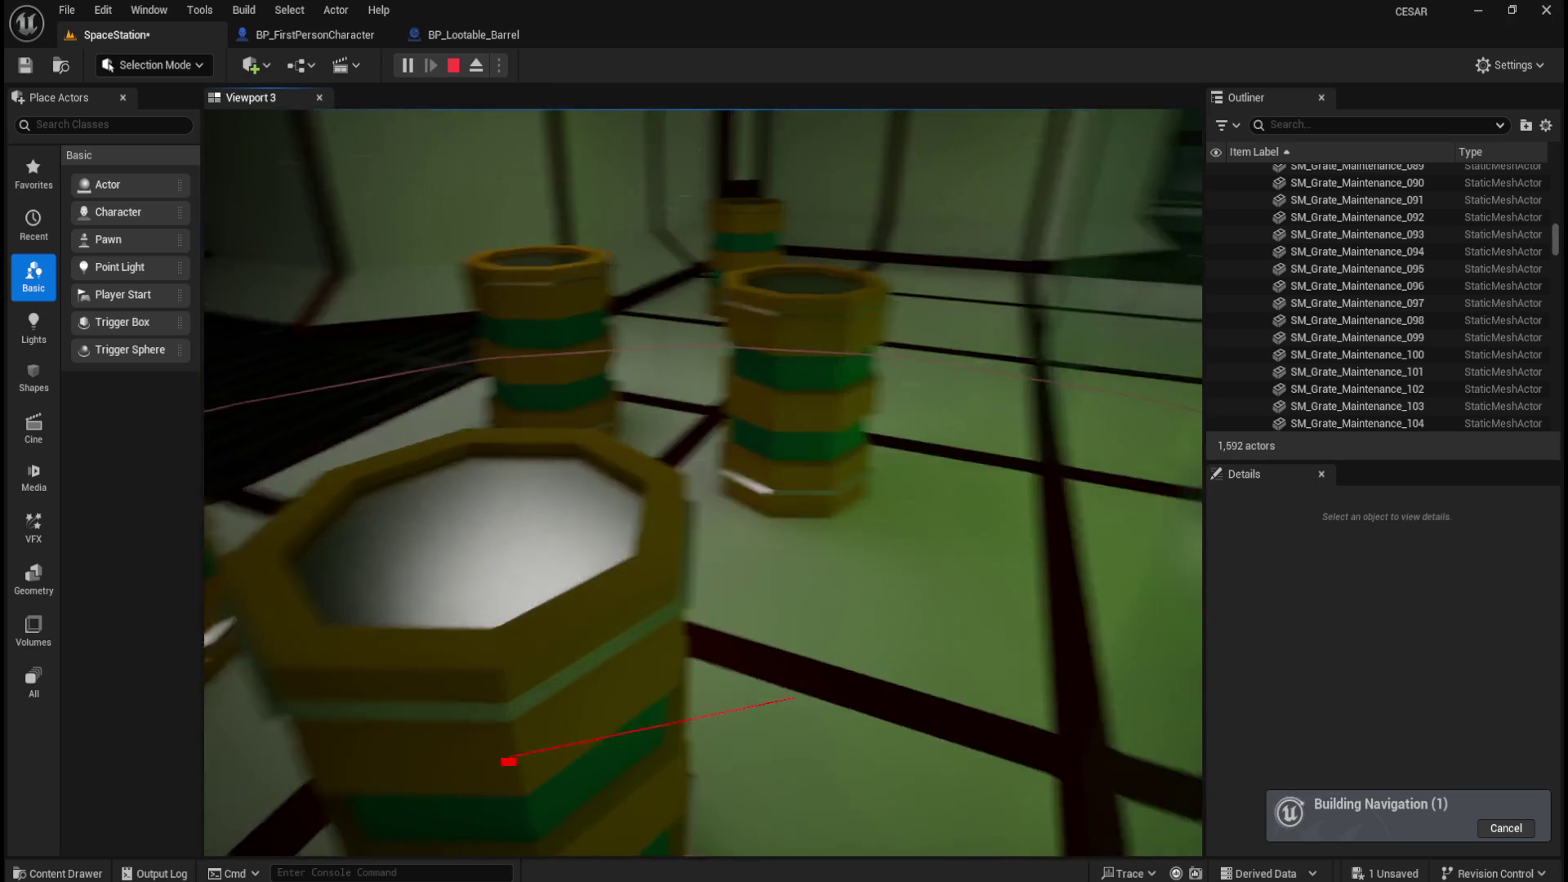
pyautogui.press('s')
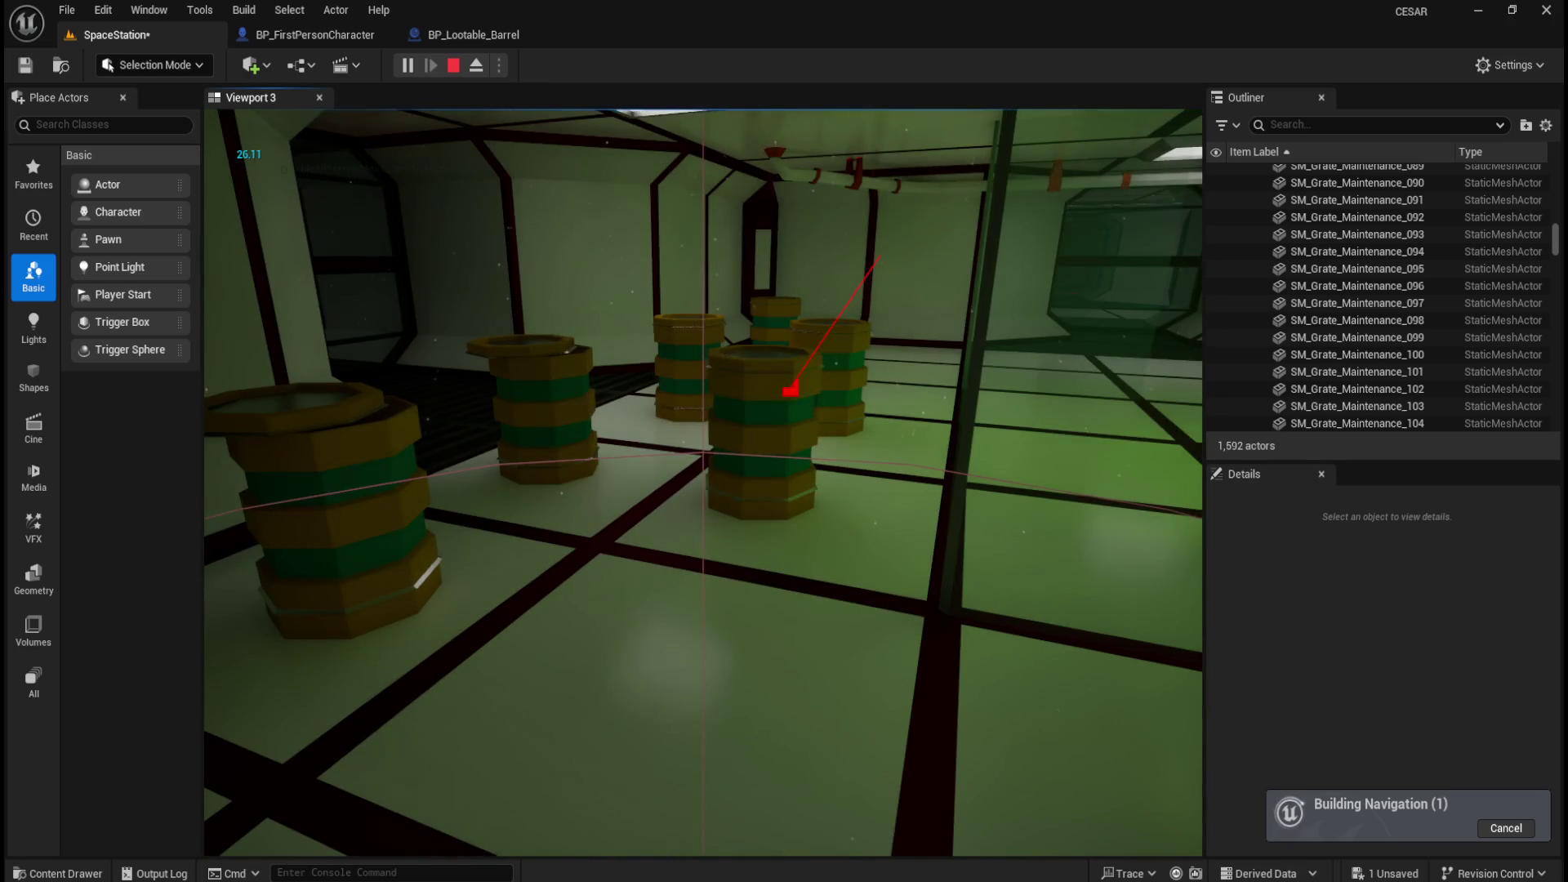
pyautogui.press('w')
pyautogui.press('w')
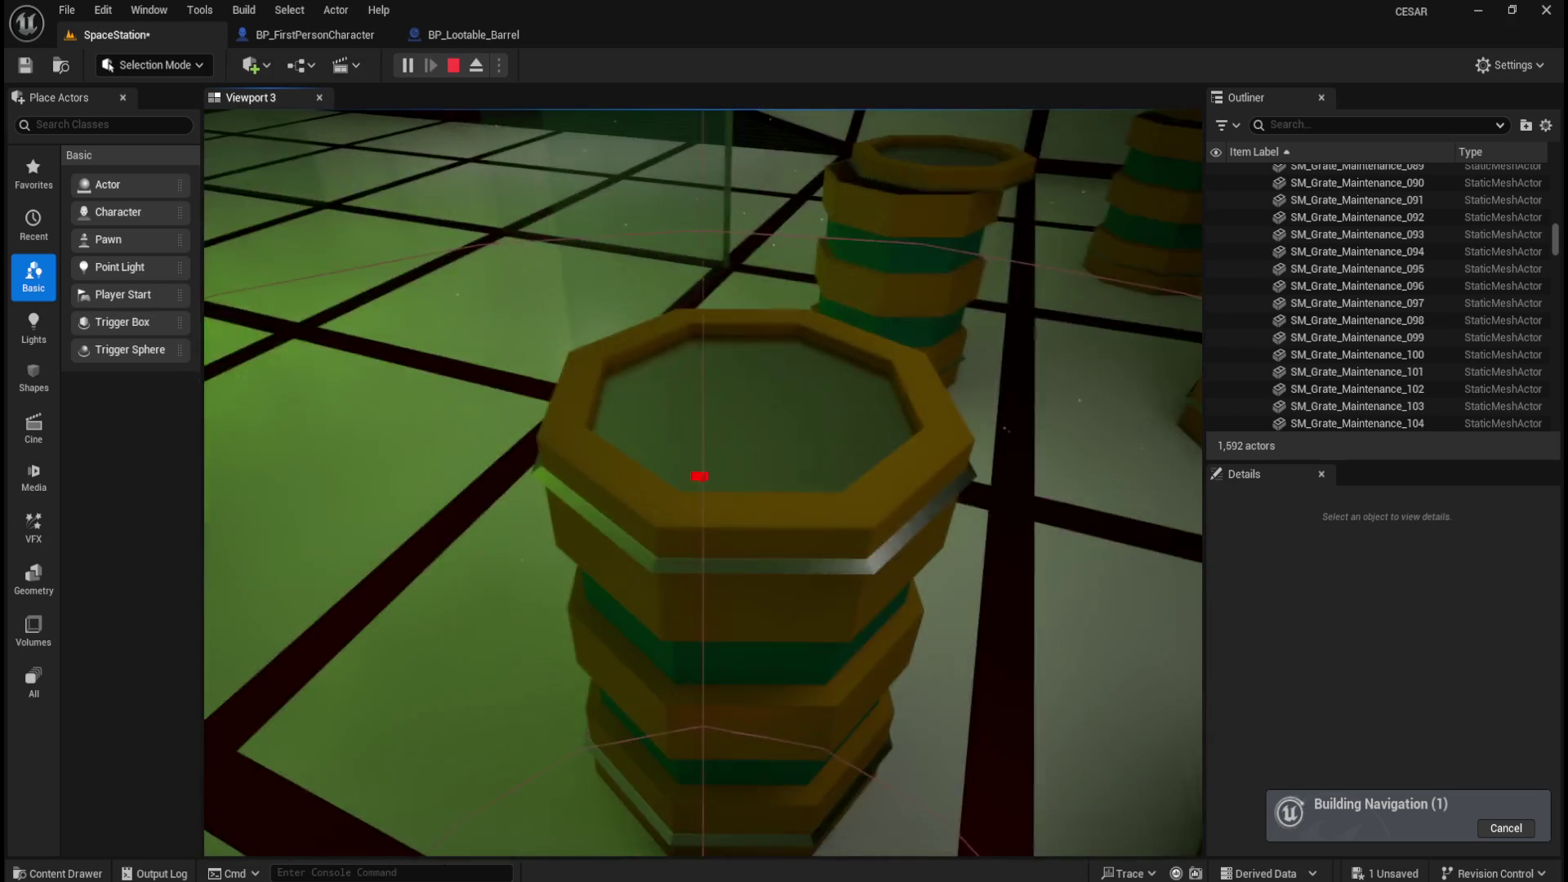
pyautogui.press('s')
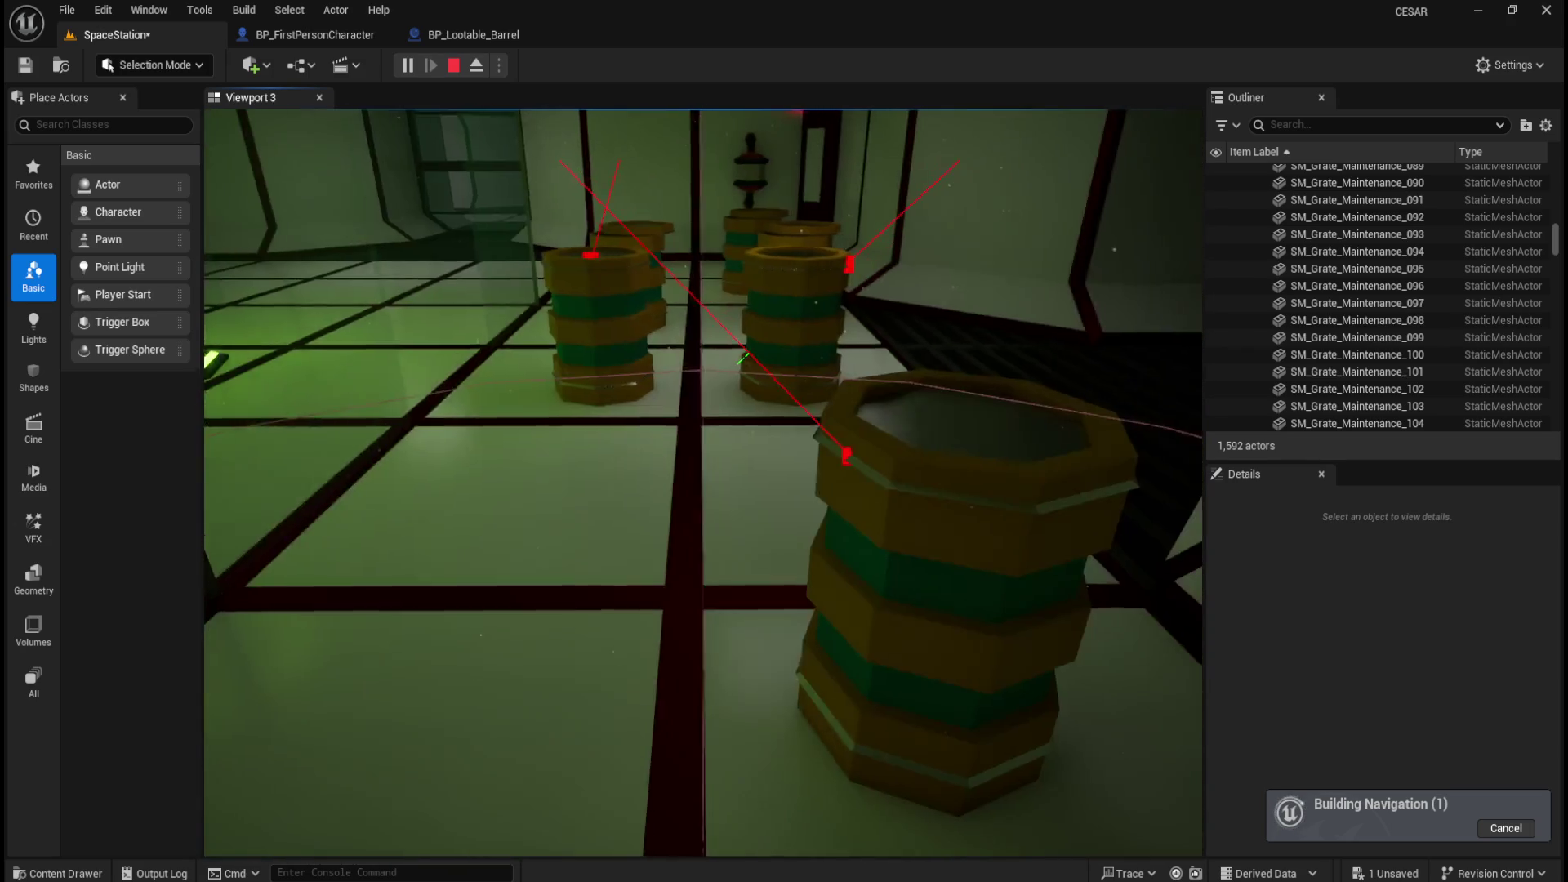
pyautogui.press('s')
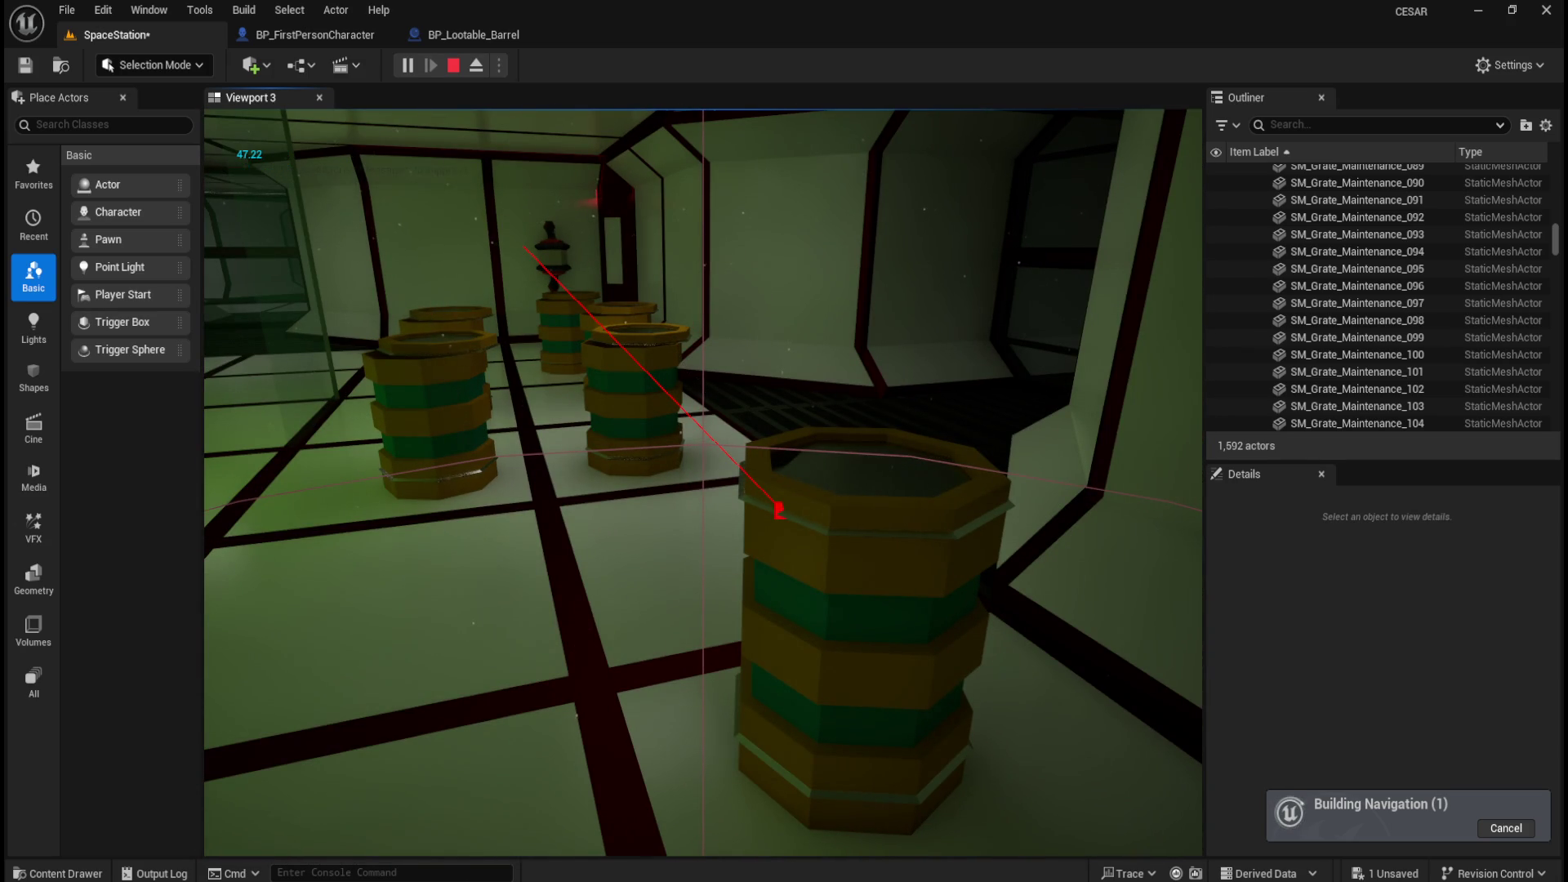
pyautogui.press('e')
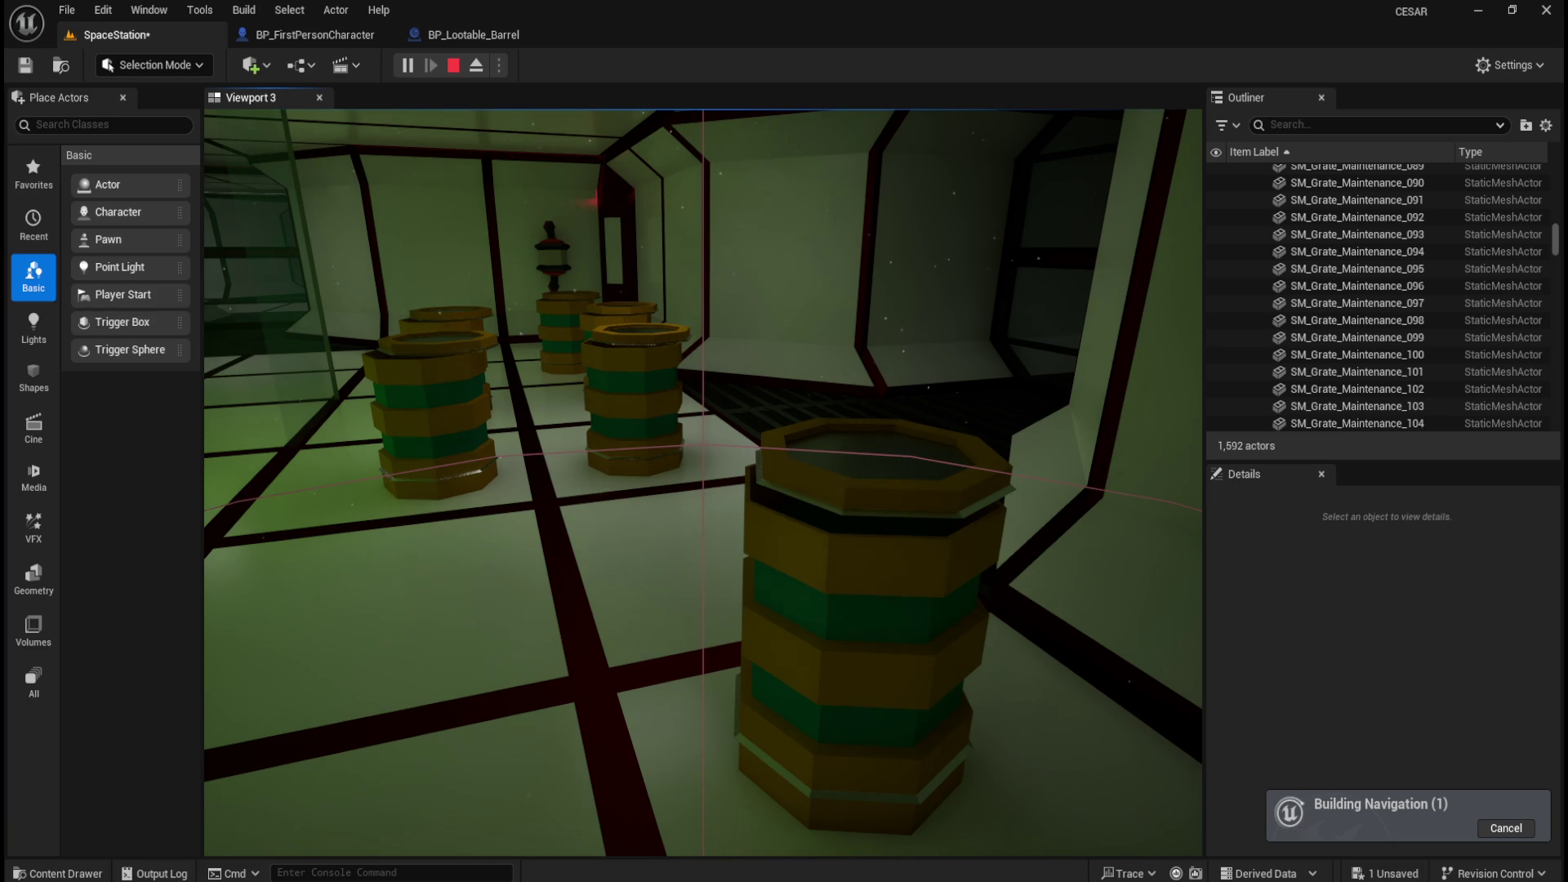
pyautogui.press('Escape')
pyautogui.click(483, 31)
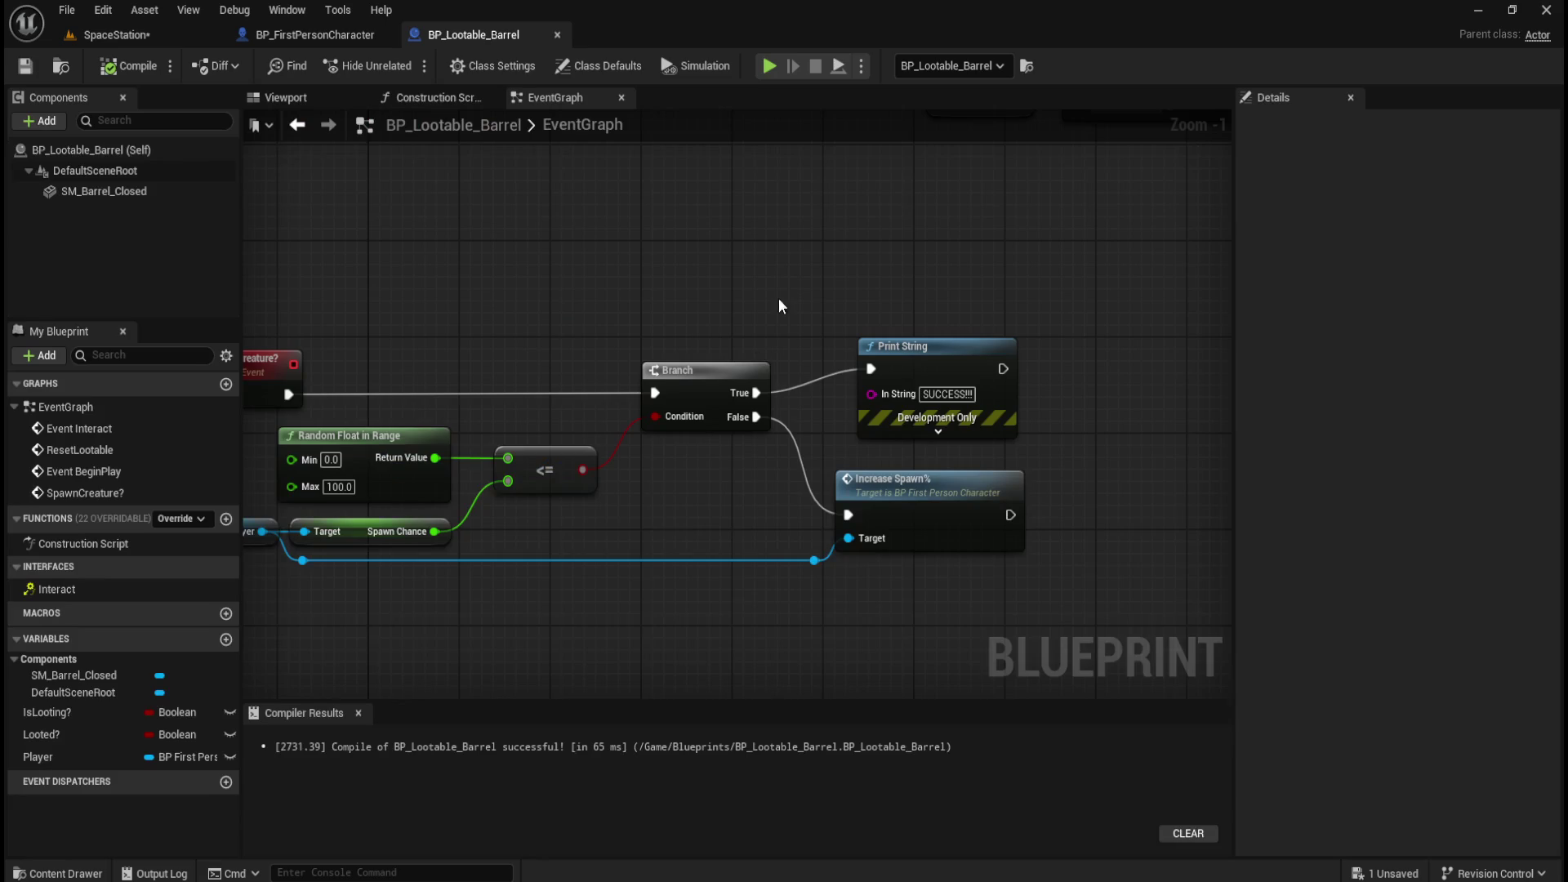
# Pan the barrel graph across the SpawnCreature? and Branch nodes, then switch to BP_FirstPersonCharacter.
pyautogui.moveTo(801, 262); pyautogui.dragTo(888, 281)
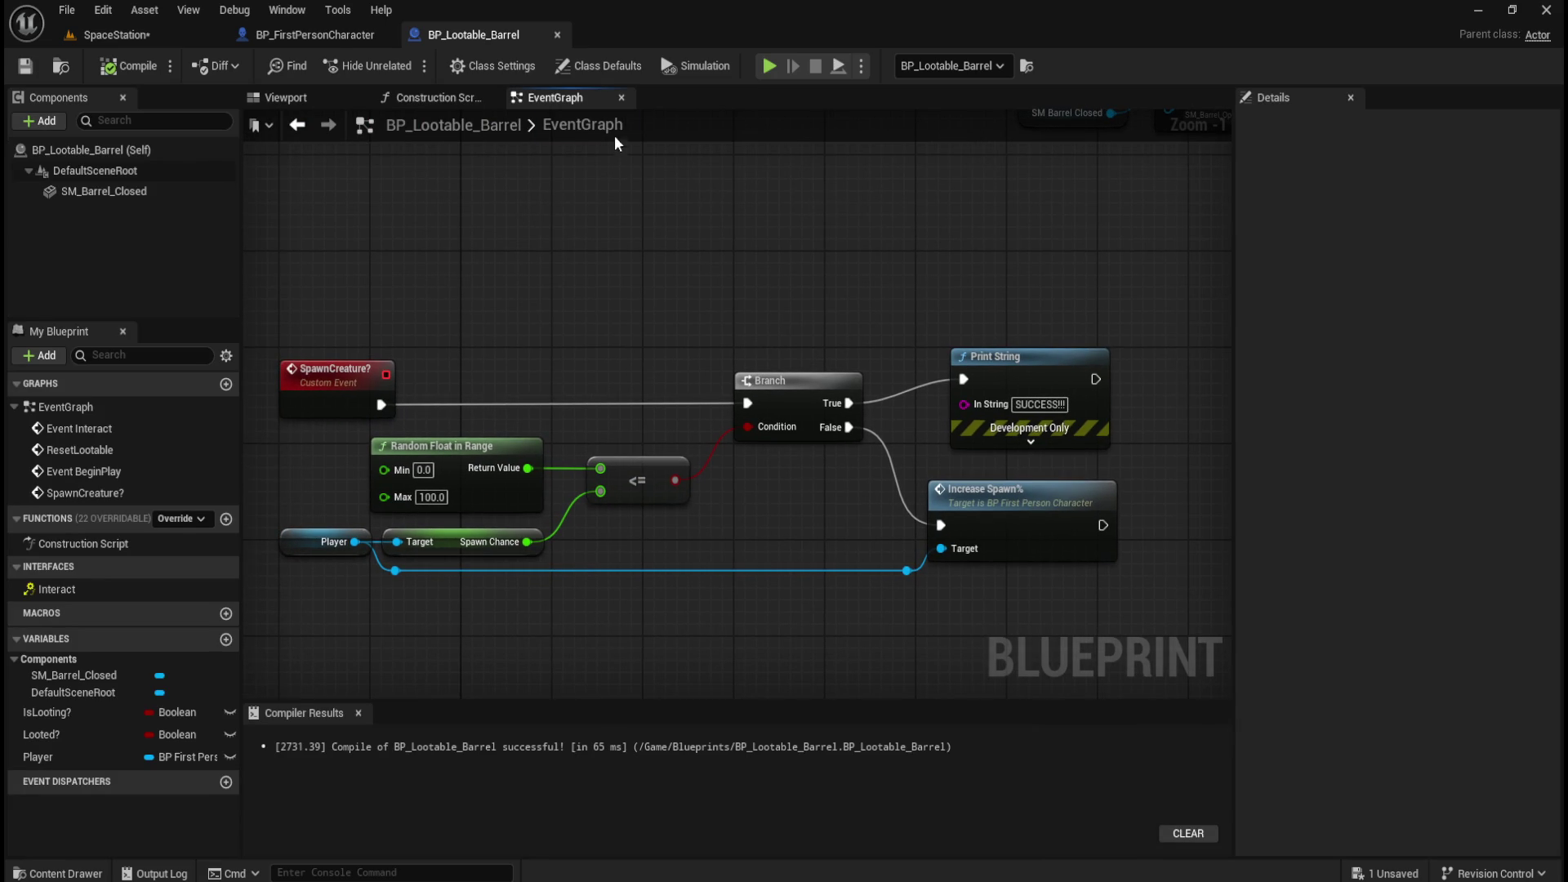
pyautogui.moveTo(1043, 289)
pyautogui.mouseDown()
pyautogui.moveTo(840, 283)
pyautogui.moveTo(801, 311)
pyautogui.mouseUp()
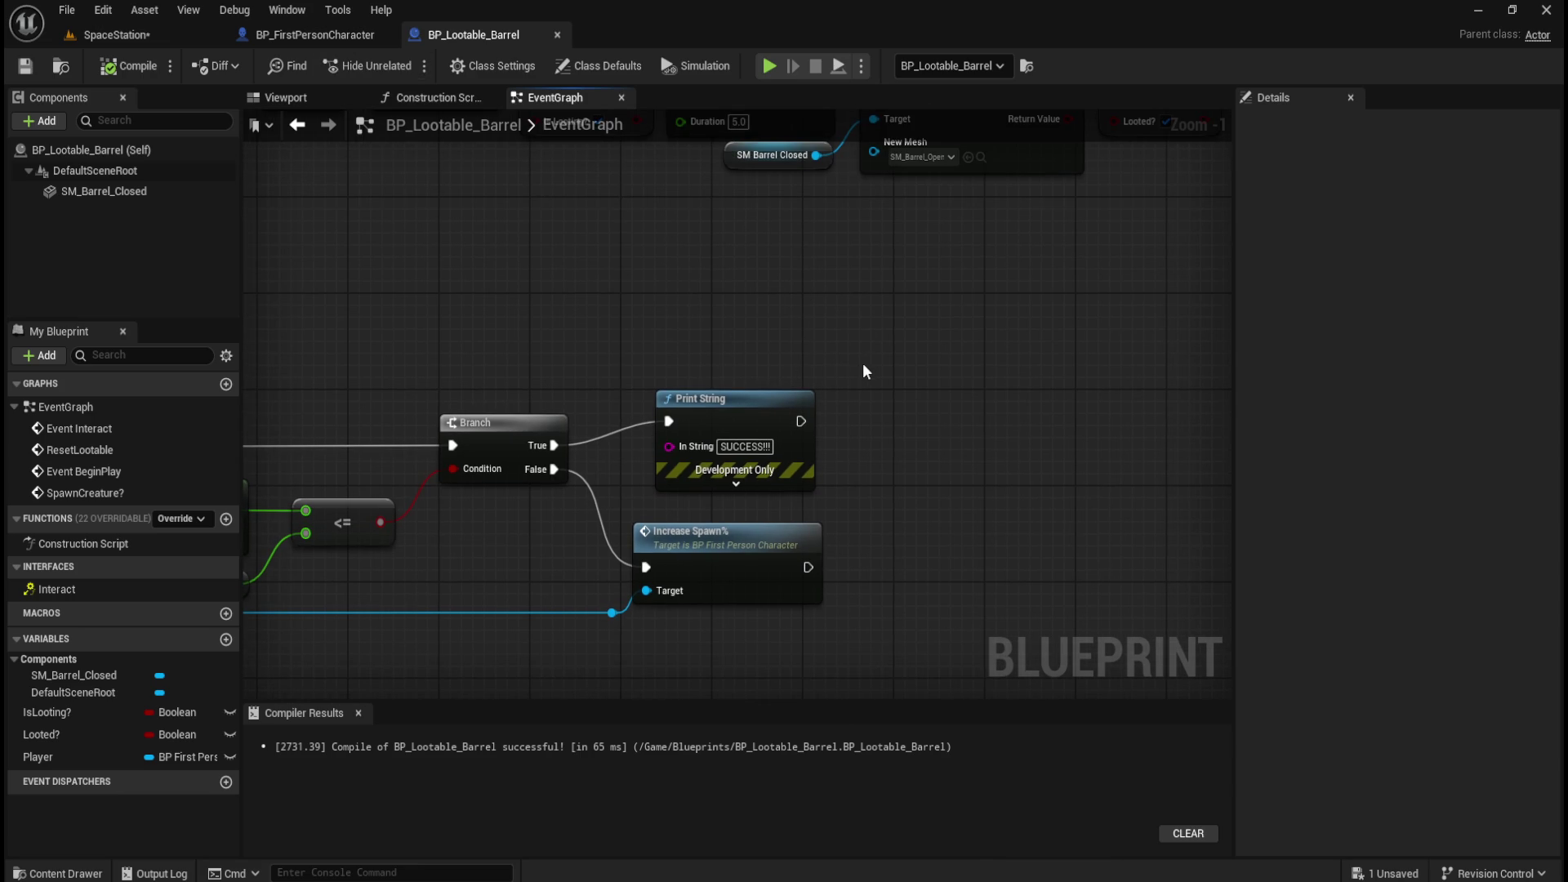
pyautogui.click(335, 39)
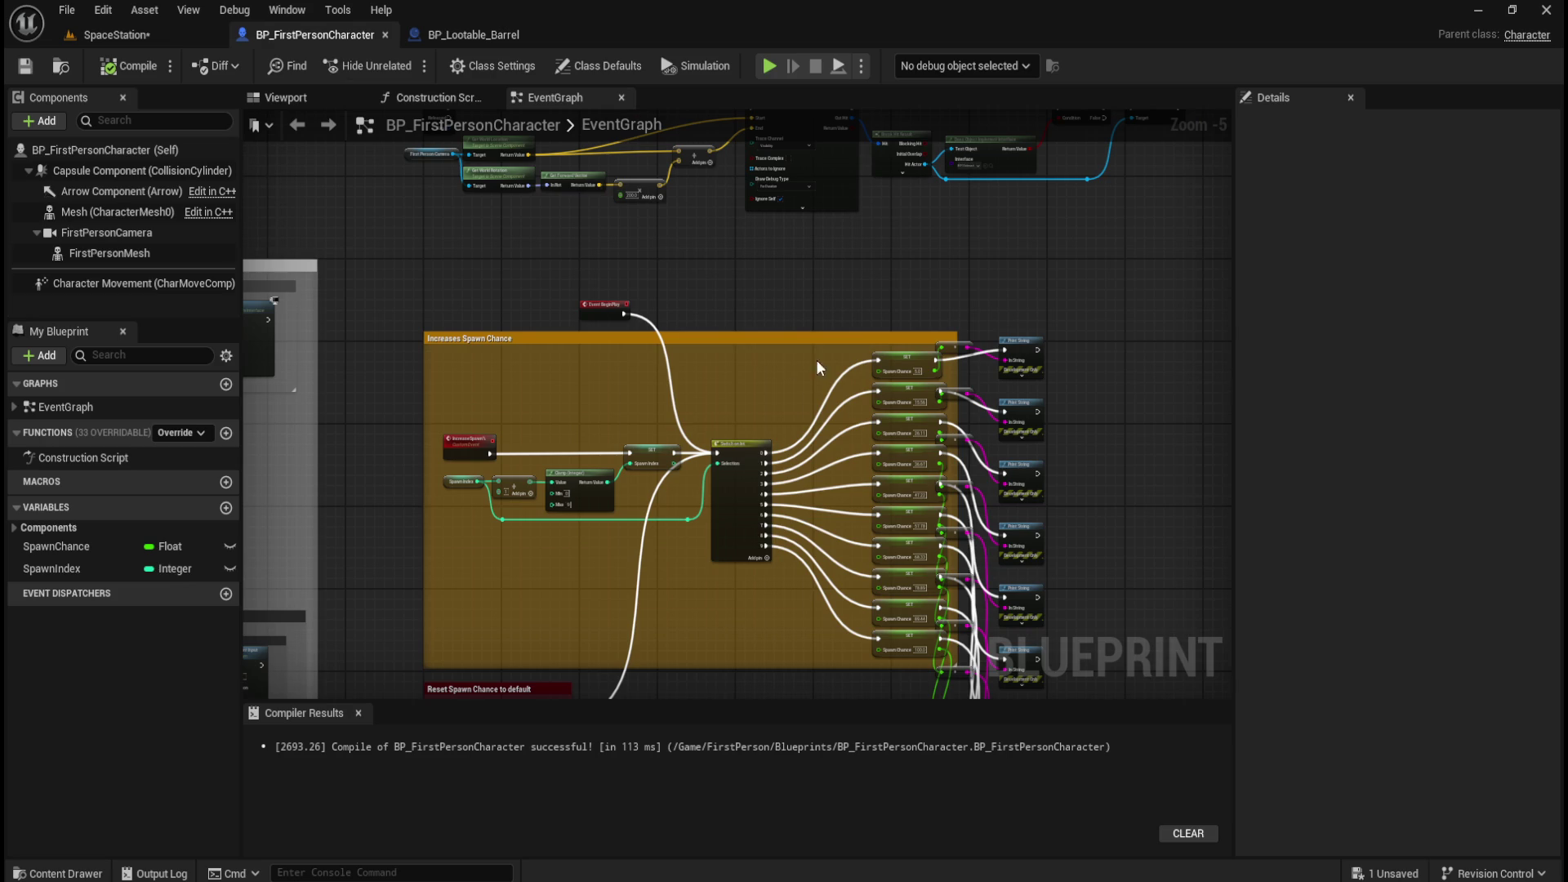
# Inspect the Reset Spawn Chance to default comment in the character graph, then go back to SpaceStation.
pyautogui.moveTo(622, 490); pyautogui.dragTo(500, 340)
pyautogui.scroll(5, 454, 421)
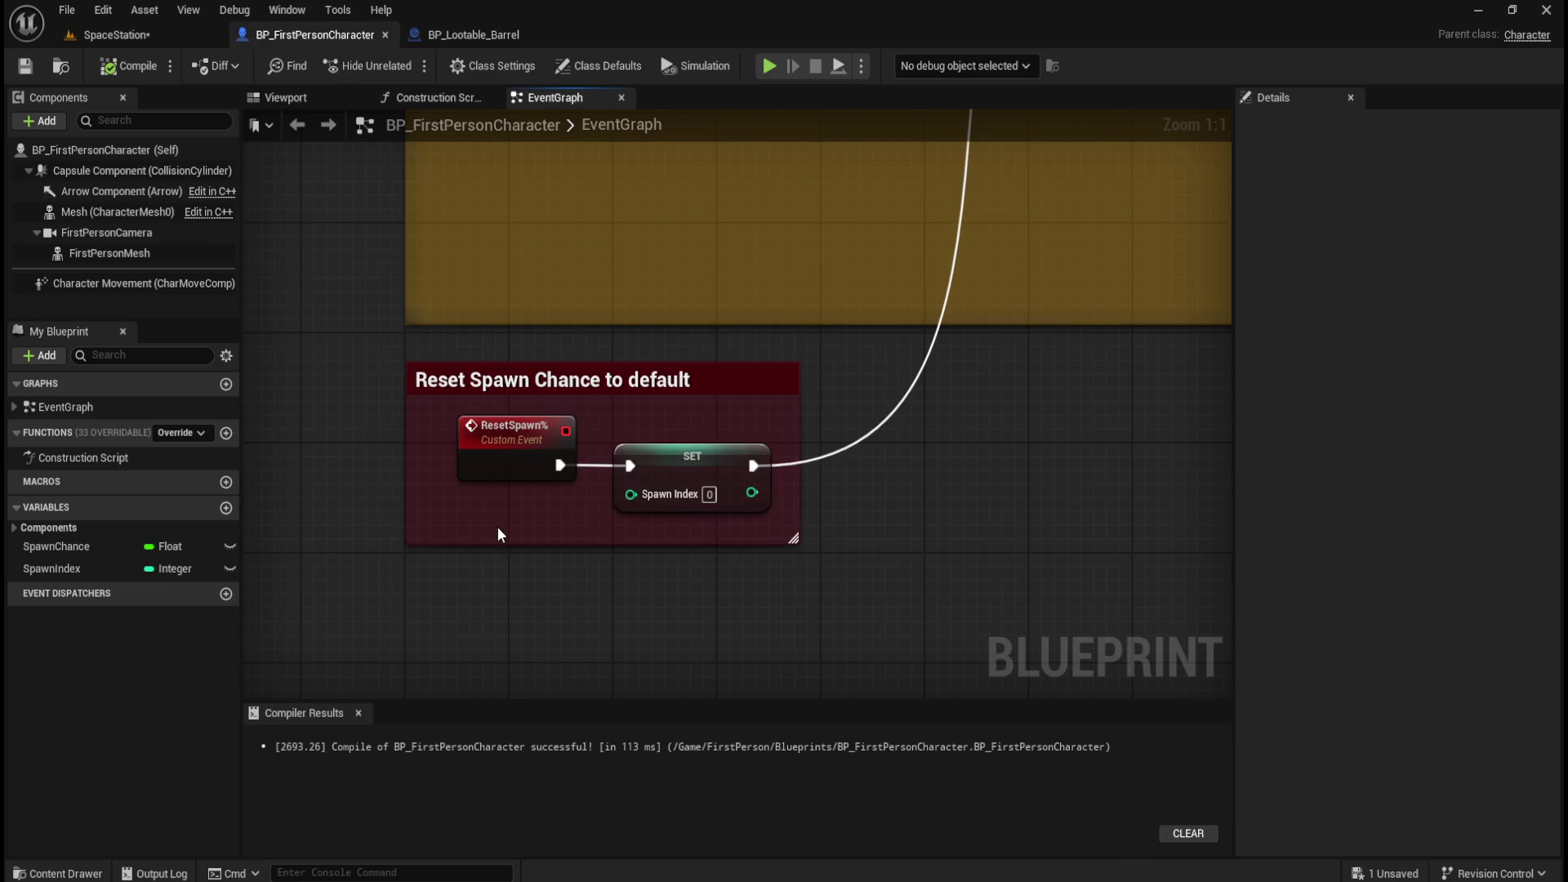
pyautogui.moveTo(729, 225)
pyautogui.mouseDown()
pyautogui.moveTo(626, 389)
pyautogui.moveTo(553, 388)
pyautogui.moveTo(561, 339)
pyautogui.moveTo(616, 333)
pyautogui.moveTo(590, 324)
pyautogui.mouseUp()
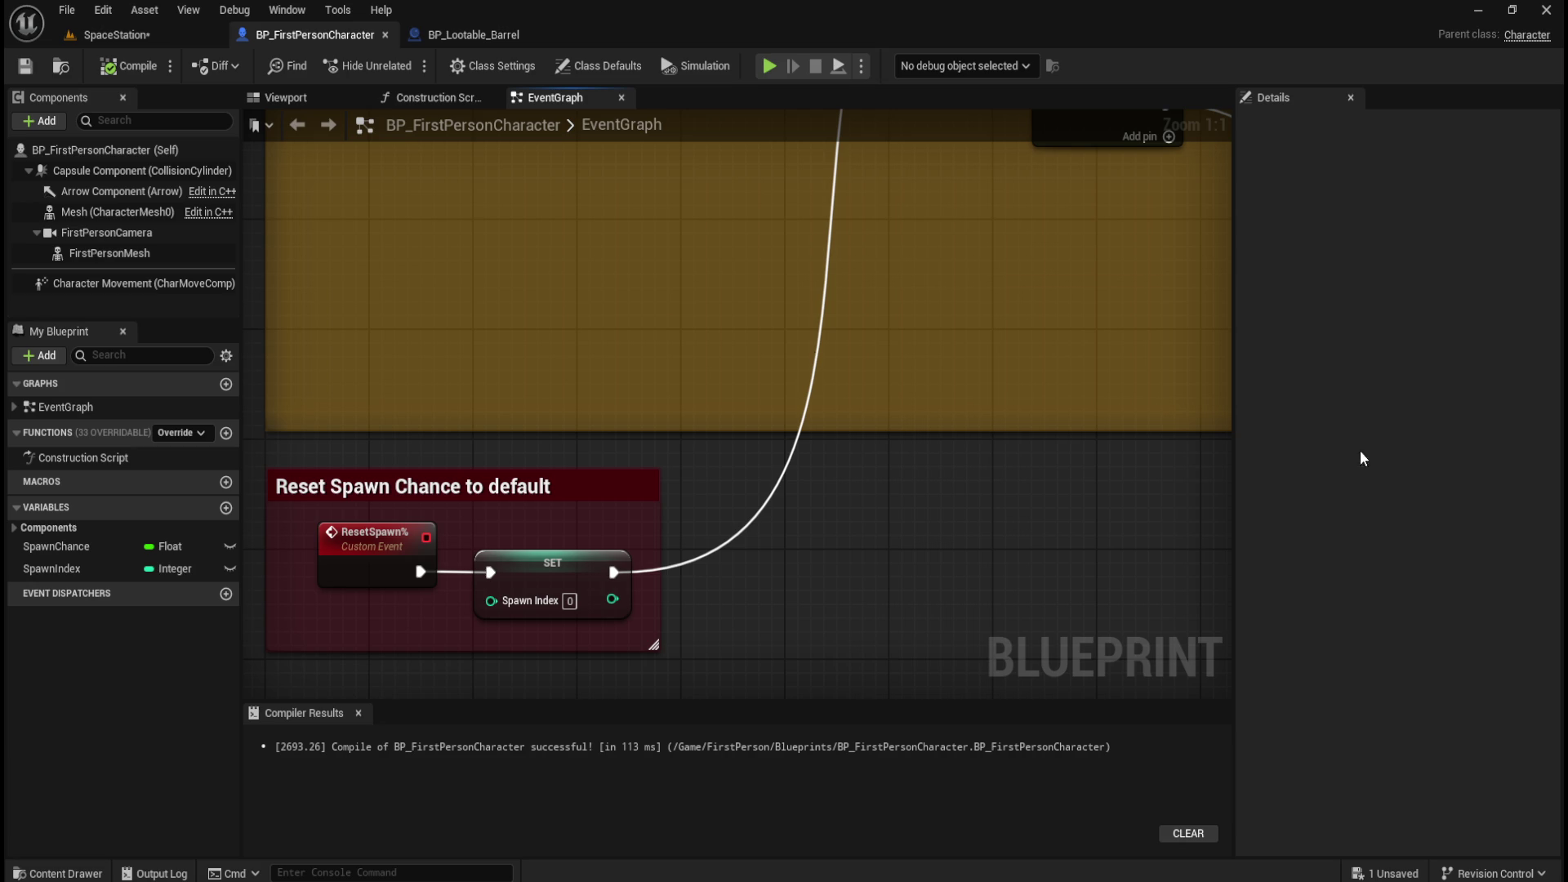
pyautogui.scroll(-6, 800, 540)
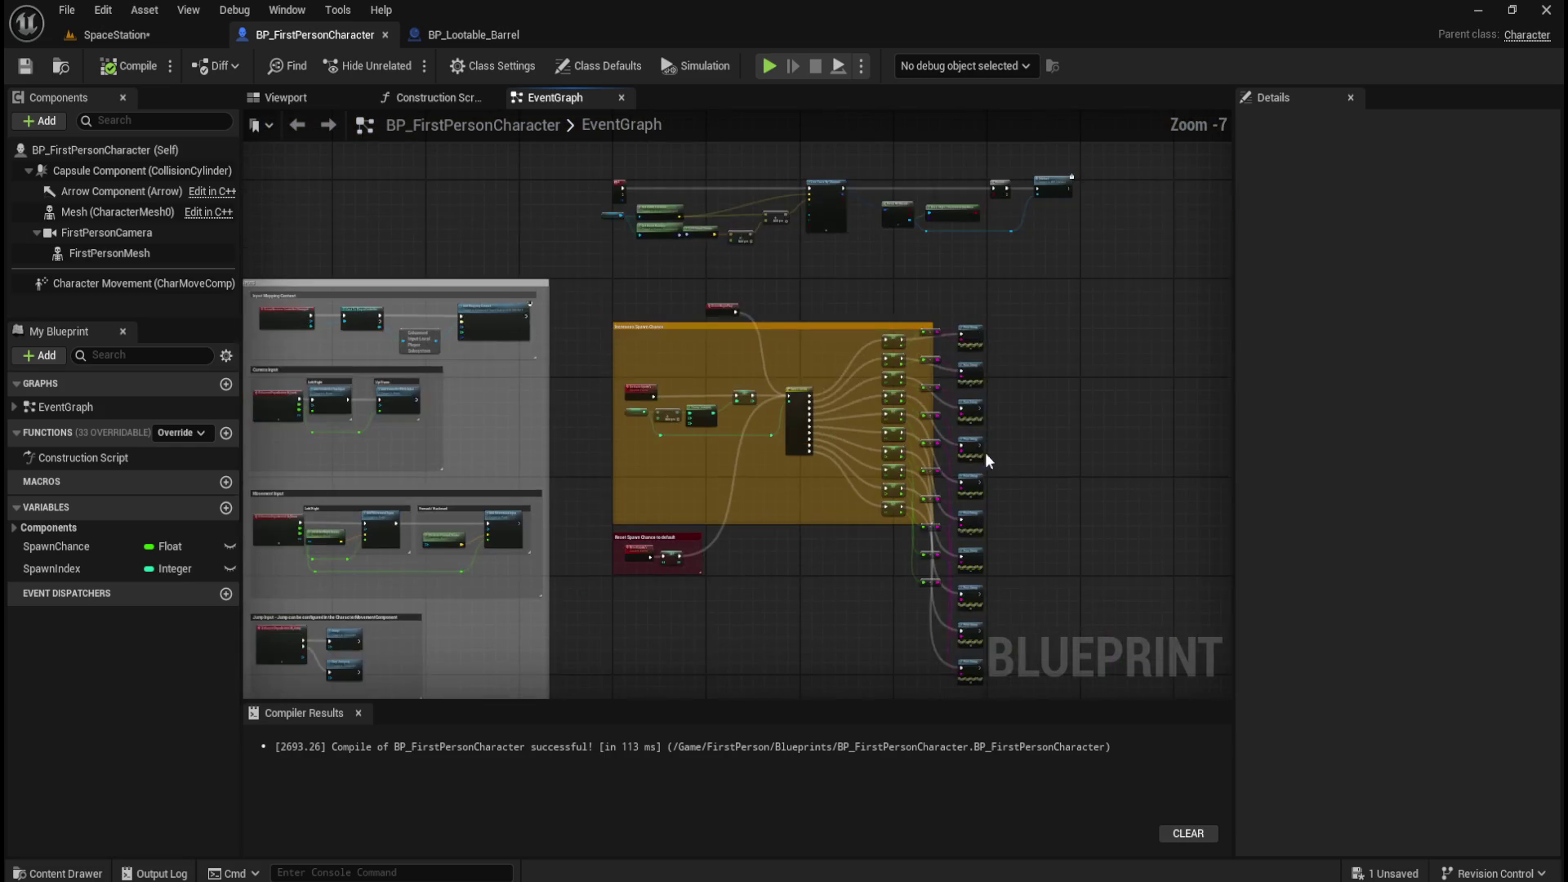
pyautogui.scroll(5, 619, 603)
pyautogui.moveTo(461, 383)
pyautogui.mouseDown()
pyautogui.moveTo(952, 625)
pyautogui.moveTo(968, 609)
pyautogui.mouseUp()
pyautogui.click(968, 610)
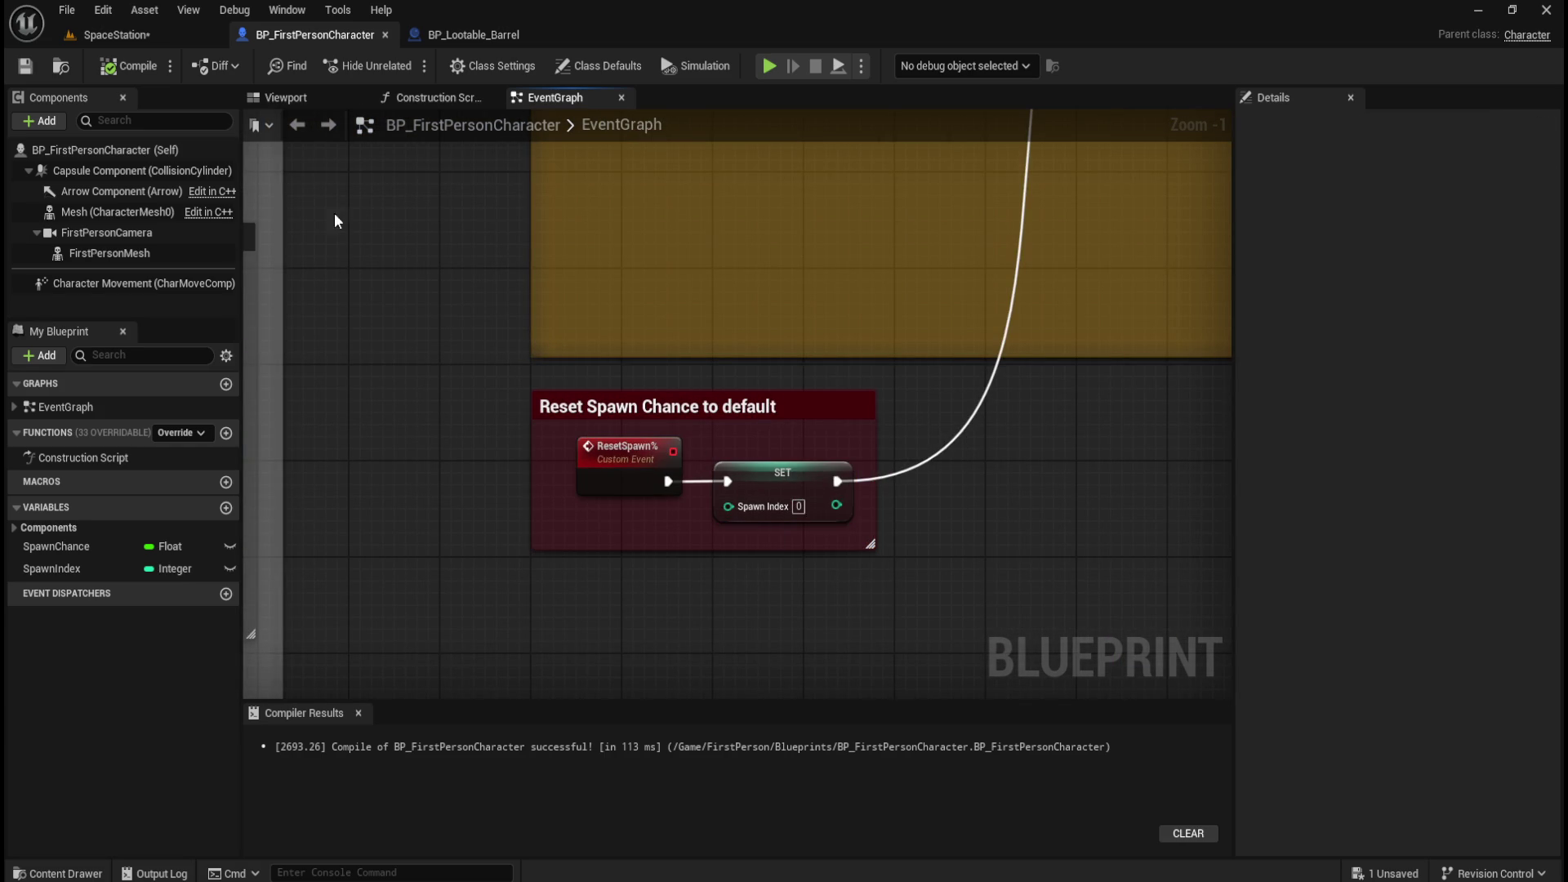
pyautogui.click(146, 33)
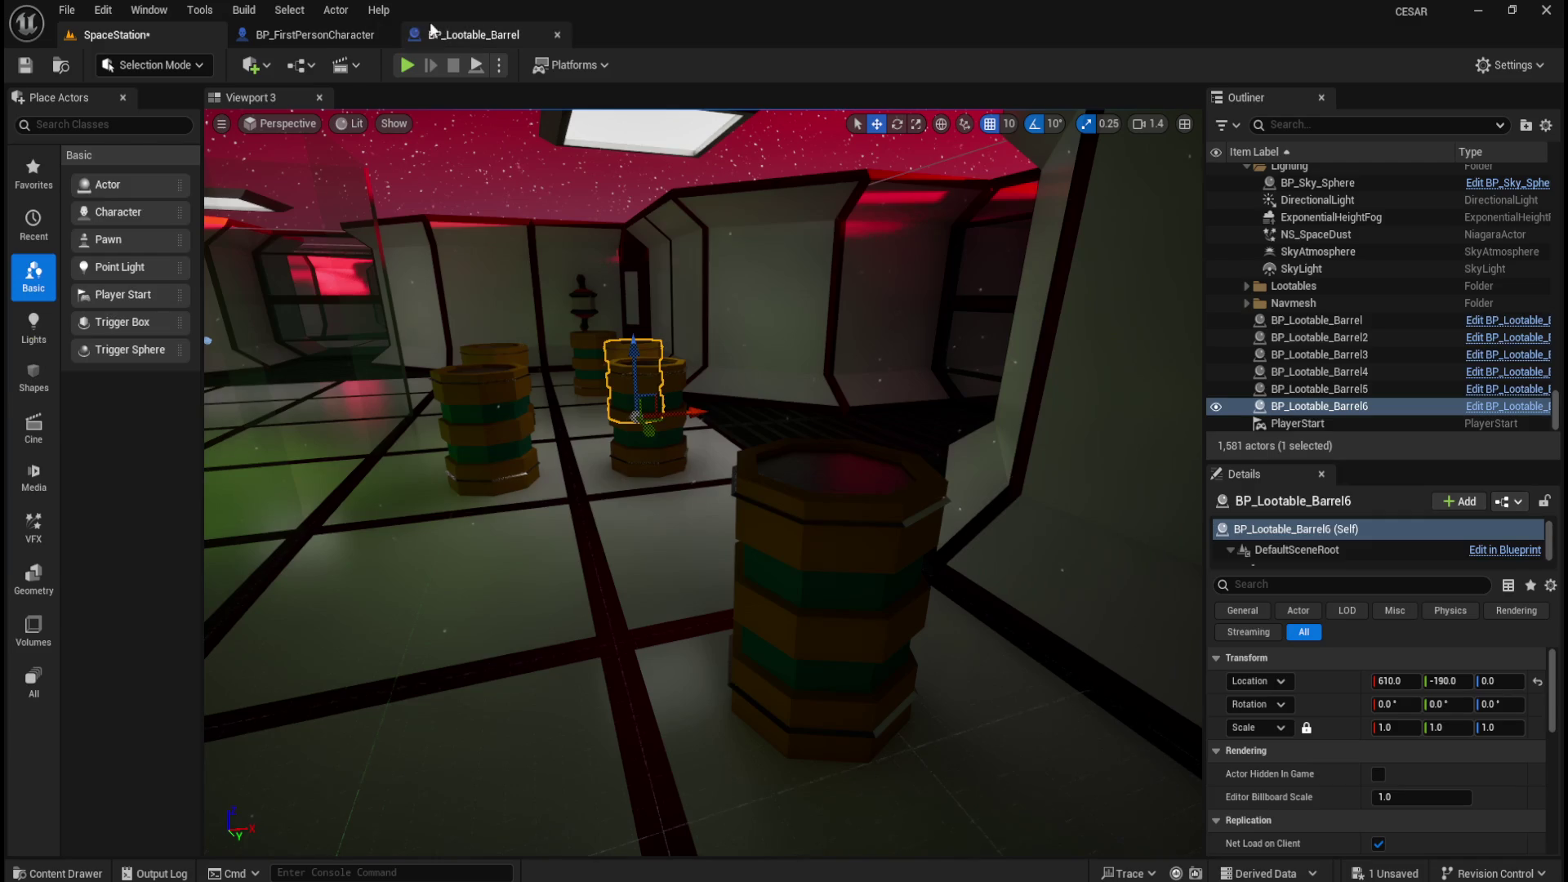
# Add a Reset Spawn% node off the Player pin and run it after the SUCCESS!!! Print String.
pyautogui.click(473, 35)
pyautogui.moveTo(949, 443); pyautogui.dragTo(1029, 405)
pyautogui.moveTo(583, 540); pyautogui.dragTo(769, 504)
pyautogui.moveTo(338, 523)
pyautogui.mouseDown()
pyautogui.moveTo(756, 651)
pyautogui.moveTo(707, 627)
pyautogui.mouseUp()
pyautogui.write('reset')
pyautogui.press('Return')
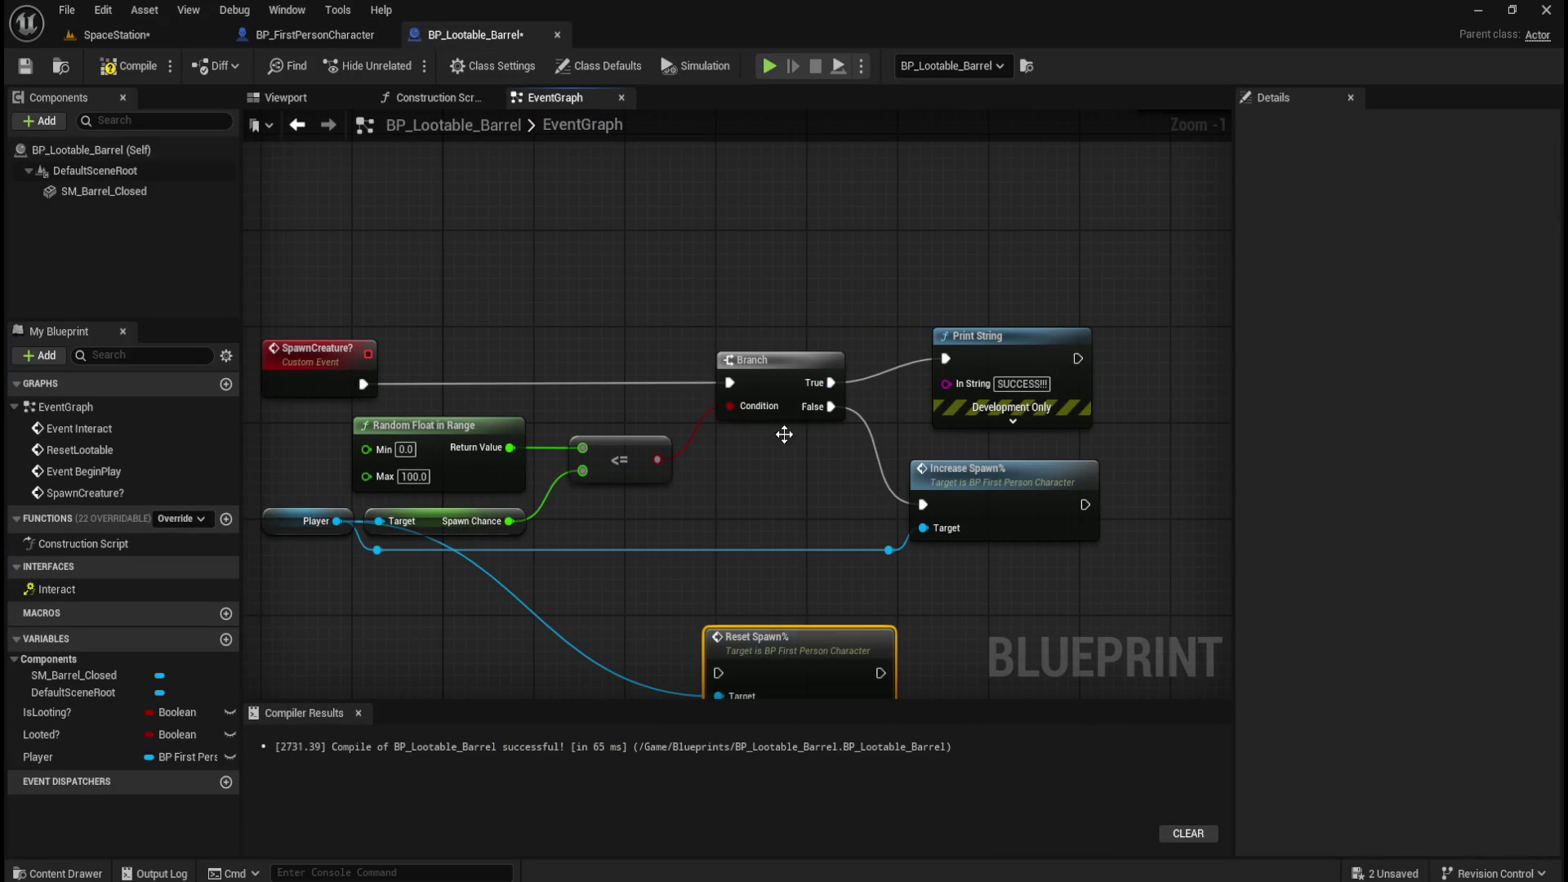
pyautogui.moveTo(949, 595); pyautogui.dragTo(852, 528)
pyautogui.moveTo(747, 557)
pyautogui.mouseDown()
pyautogui.moveTo(894, 533)
pyautogui.moveTo(1143, 275)
pyautogui.mouseUp()
pyautogui.moveTo(982, 291)
pyautogui.mouseDown()
pyautogui.moveTo(1033, 294)
pyautogui.moveTo(1030, 316)
pyautogui.mouseUp()
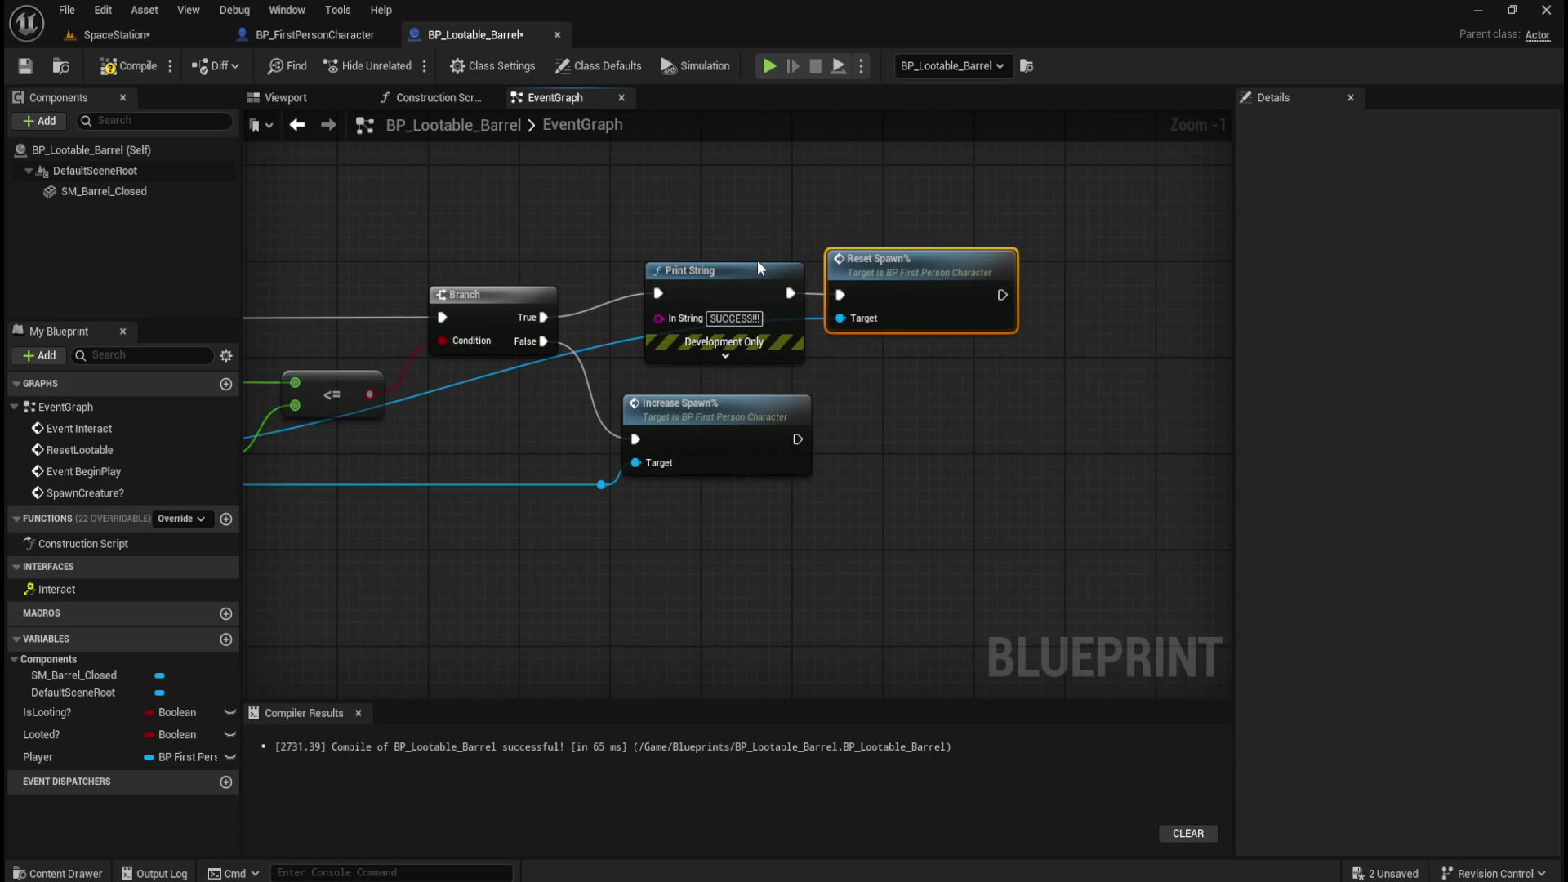
# Add a reroute point on the Target wire and feed the Player wire through it.
pyautogui.moveTo(751, 276); pyautogui.dragTo(727, 272)
pyautogui.click(815, 222)
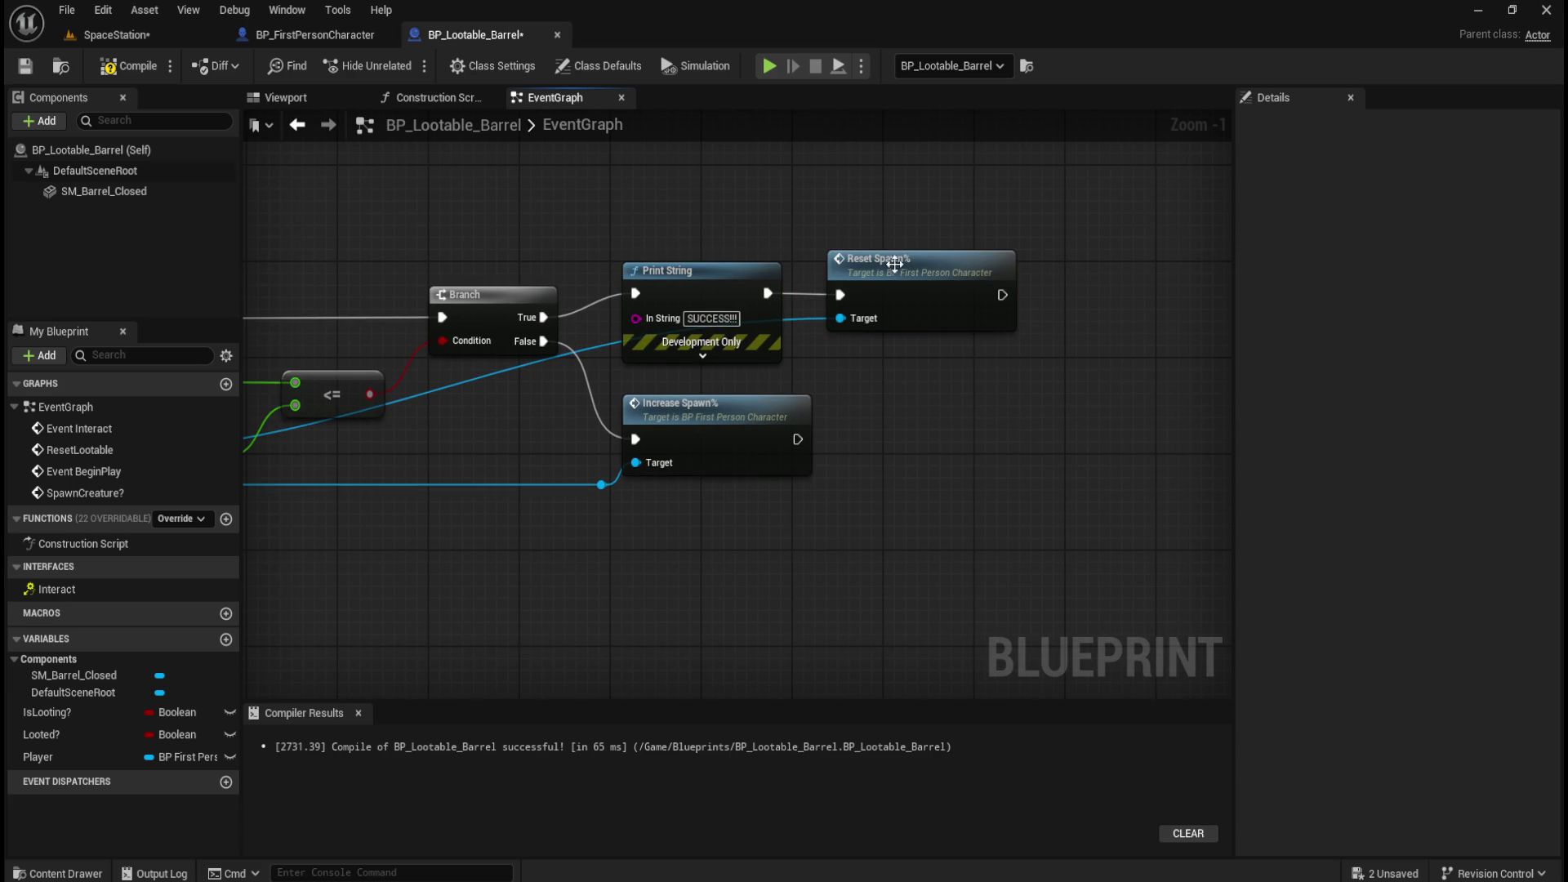
pyautogui.doubleClick(806, 317)
pyautogui.moveTo(807, 317)
pyautogui.mouseDown()
pyautogui.moveTo(995, 310)
pyautogui.moveTo(997, 376)
pyautogui.mouseUp()
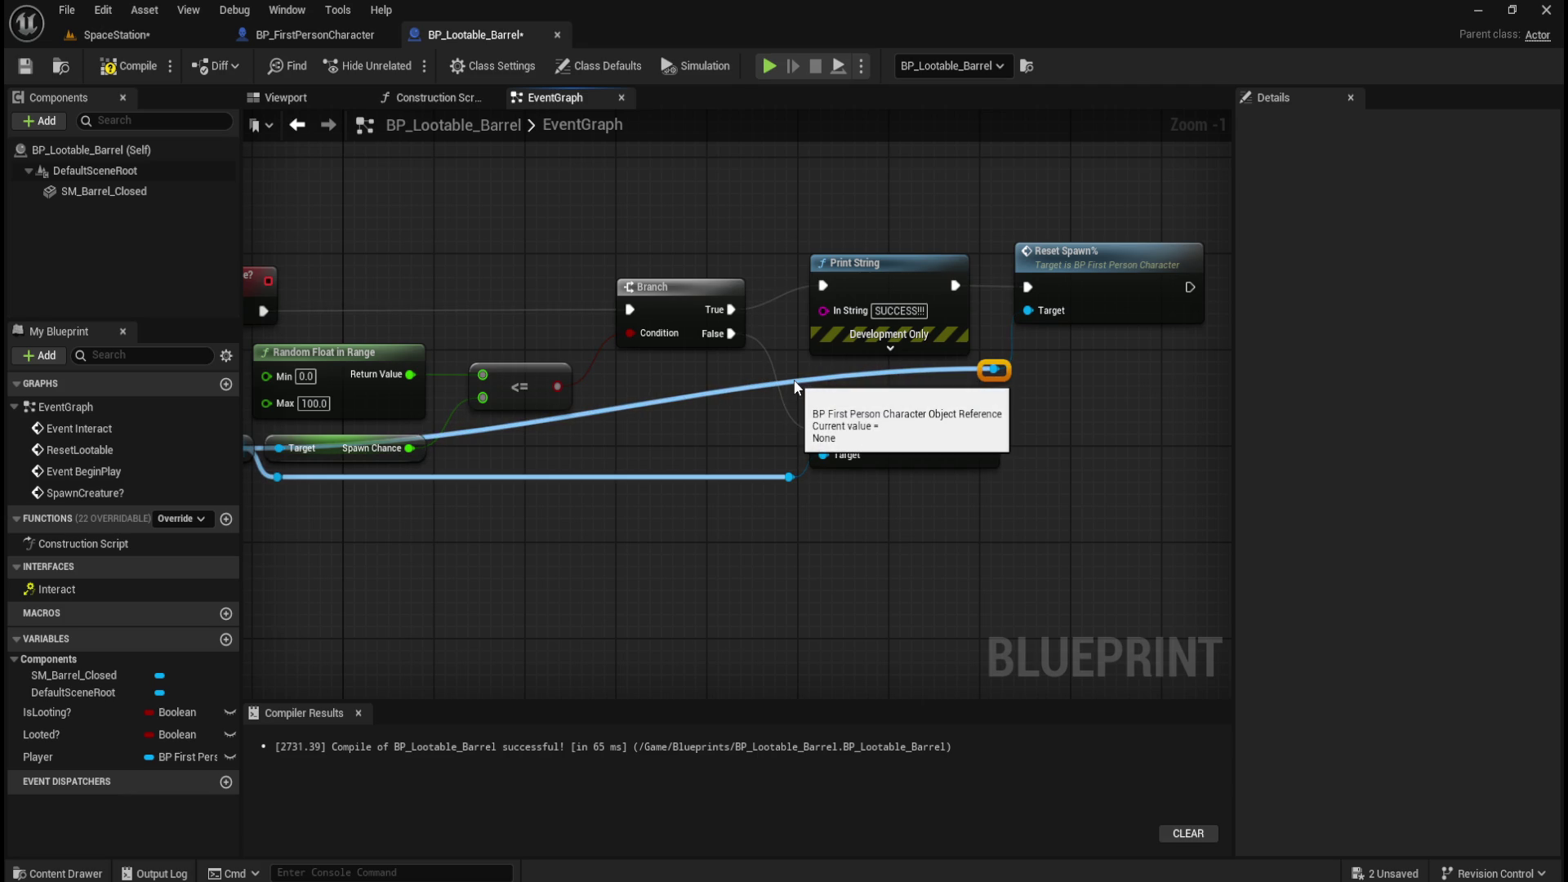
pyautogui.moveTo(277, 477); pyautogui.dragTo(993, 371)
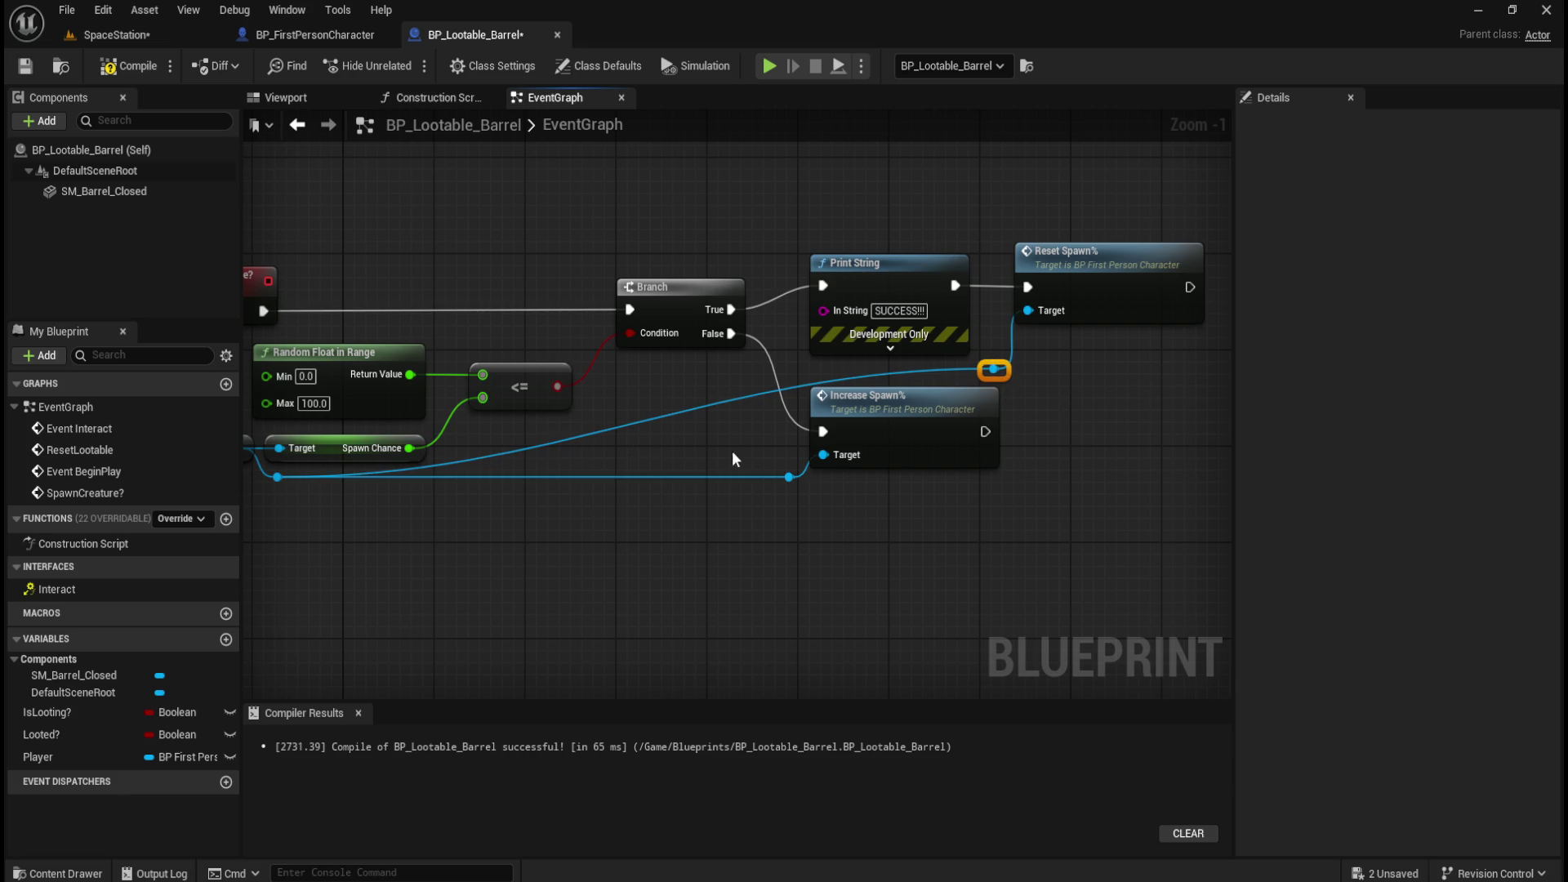
pyautogui.keyDown('alt'); pyautogui.click(948, 366); pyautogui.keyUp('alt')
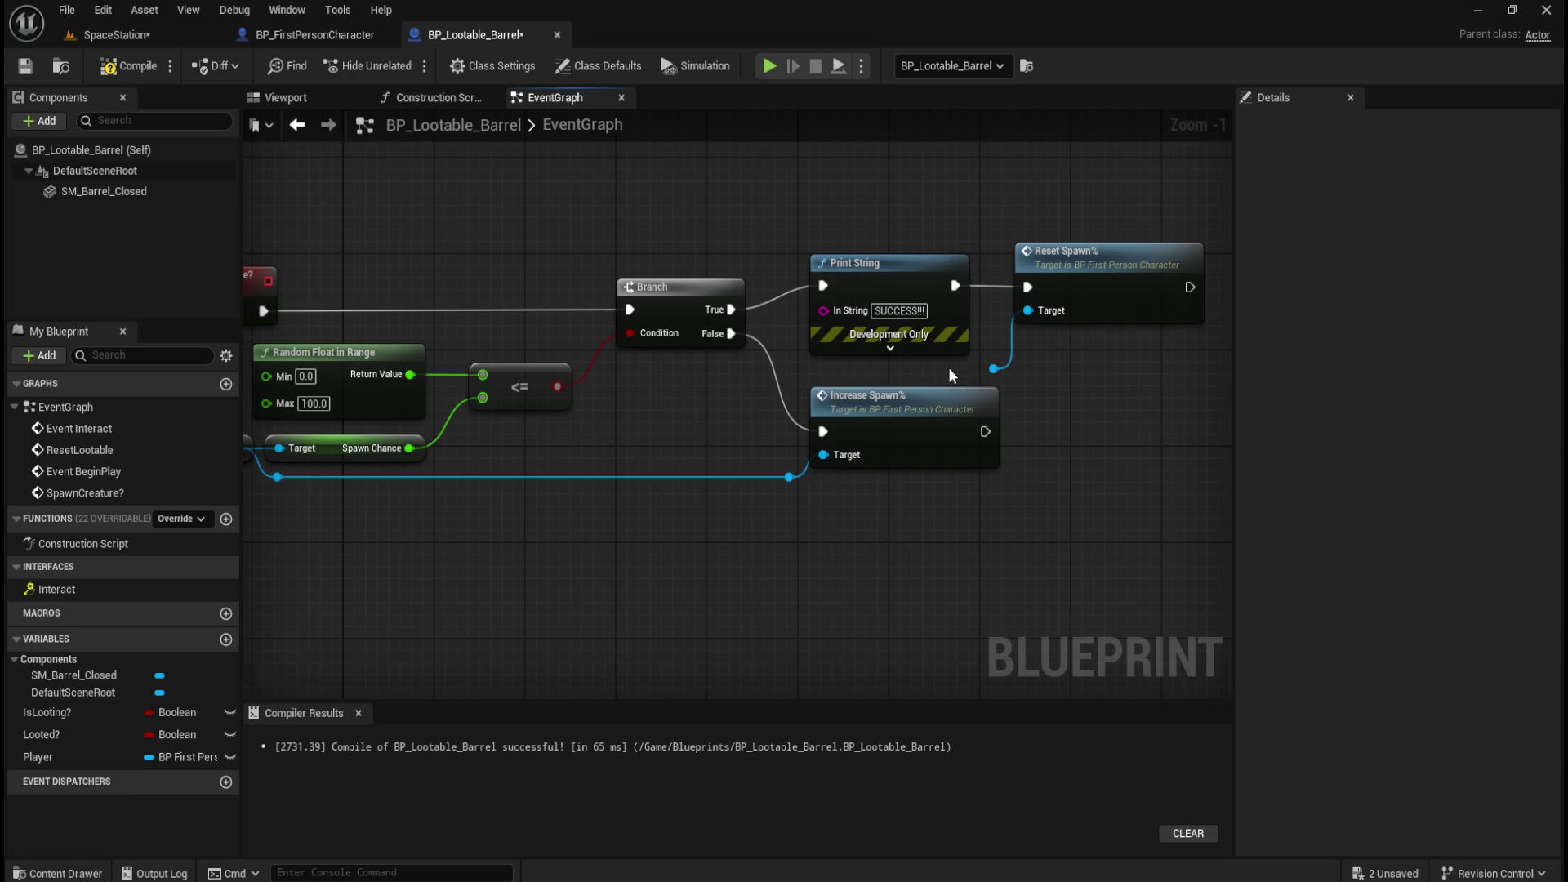
# Restore the broken wire and tidy the Player wires through reroute points under the Branch.
pyautogui.hotkey('ctrl', 'z')
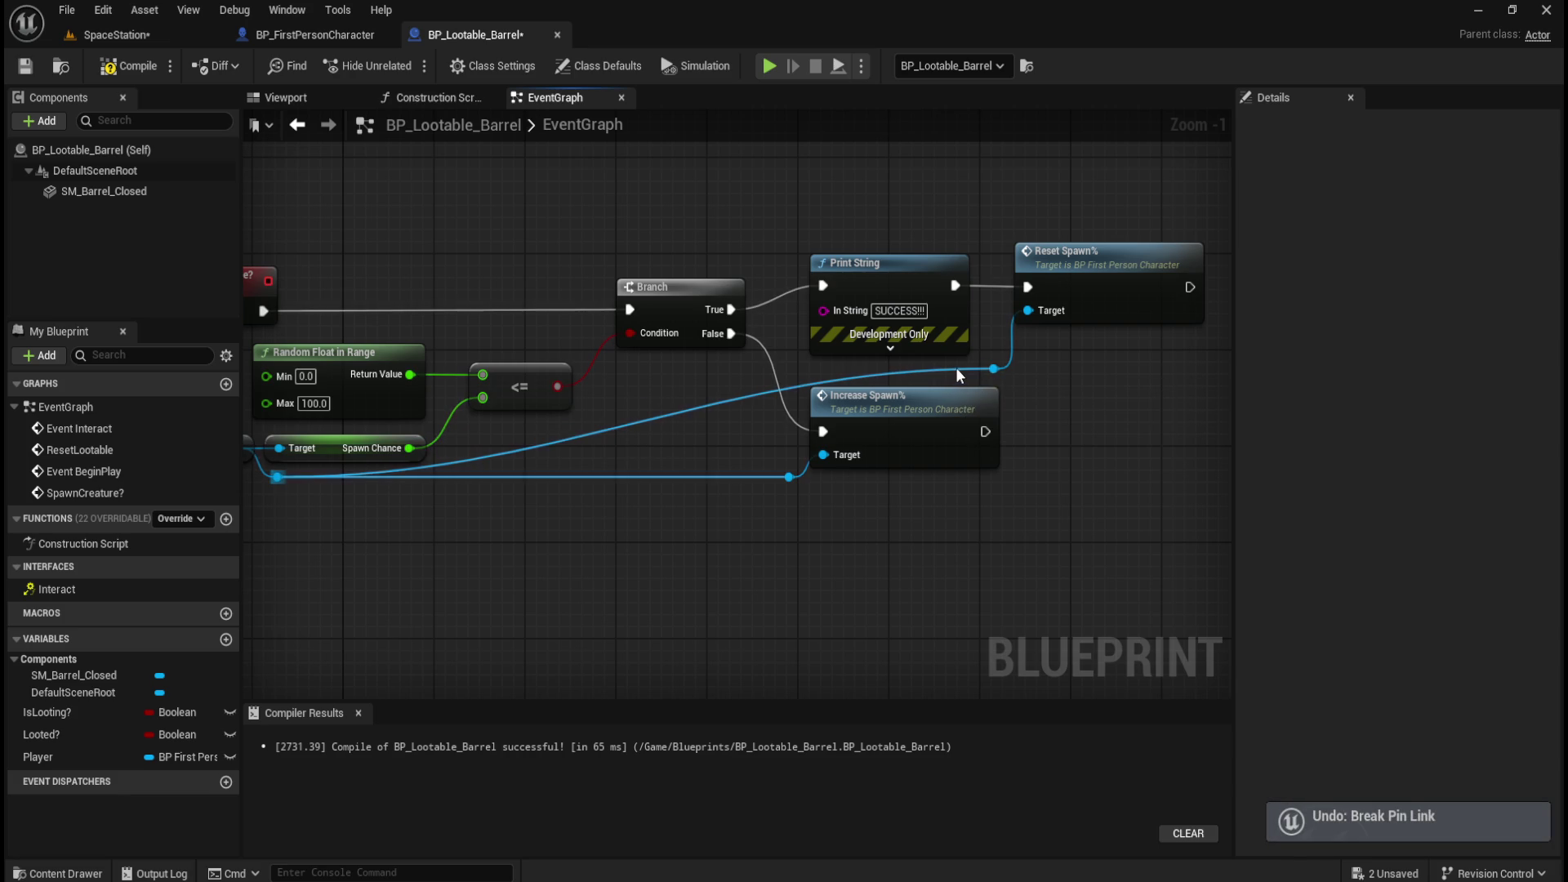
pyautogui.moveTo(954, 366)
pyautogui.mouseDown()
pyautogui.moveTo(747, 390)
pyautogui.moveTo(771, 379)
pyautogui.mouseUp()
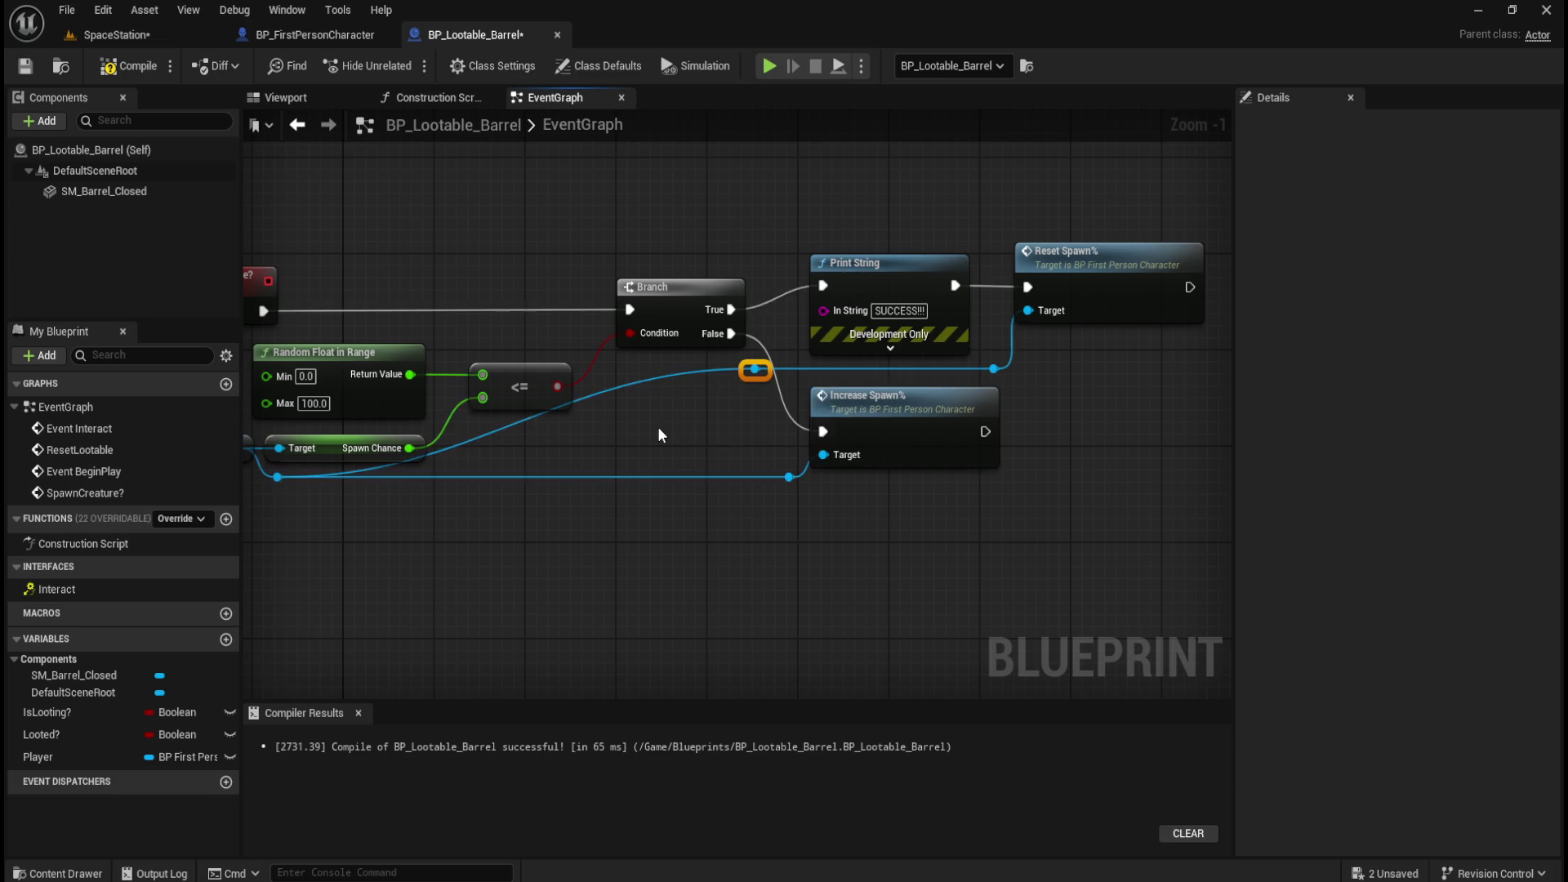
pyautogui.moveTo(658, 427); pyautogui.dragTo(884, 449)
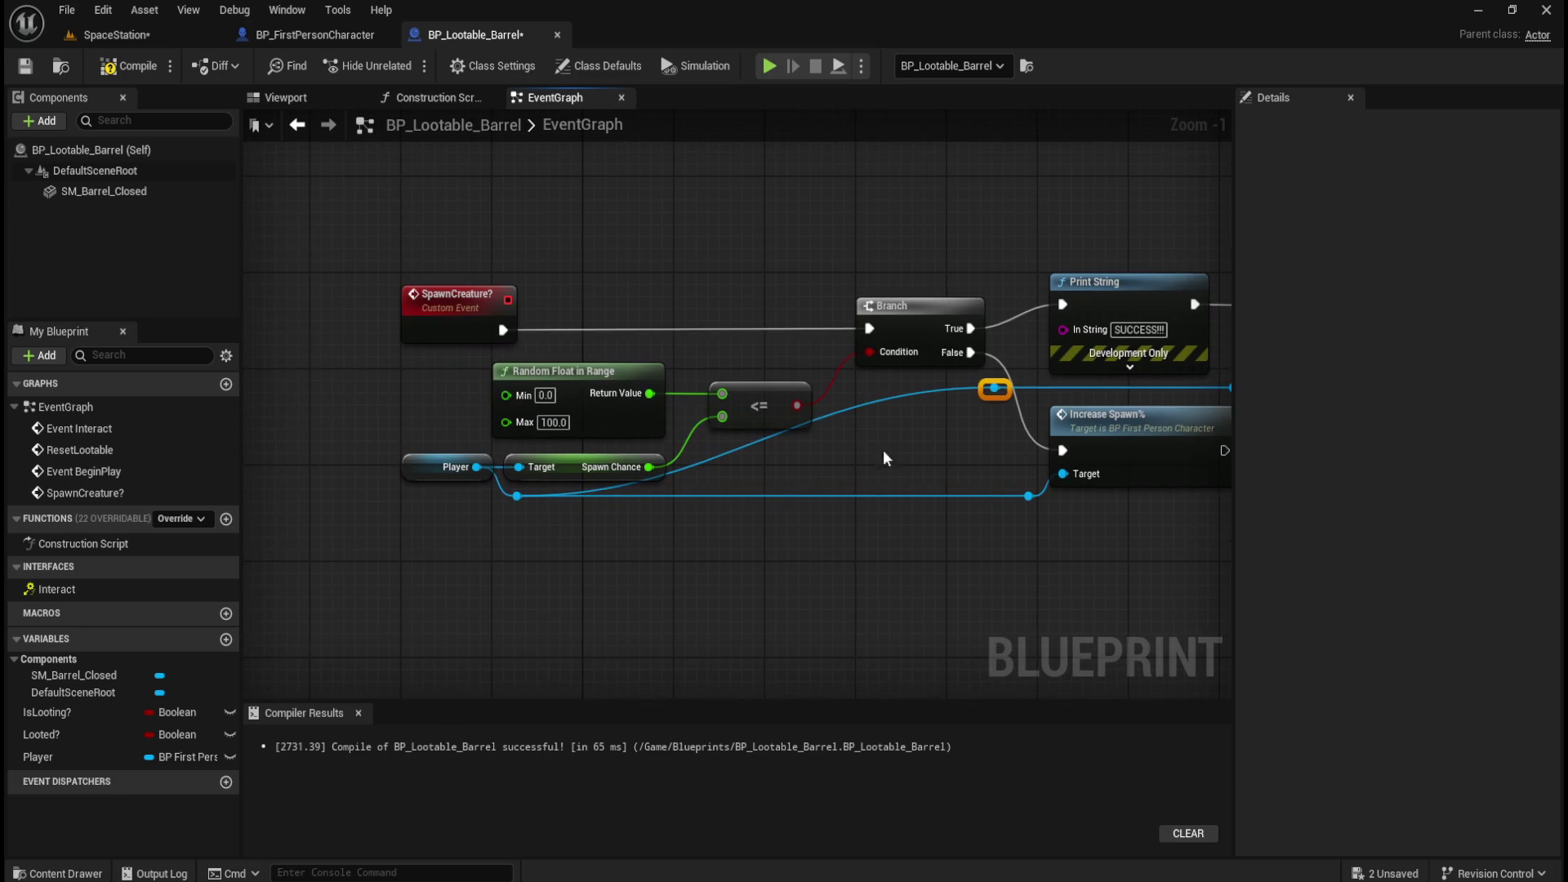
pyautogui.doubleClick(778, 495)
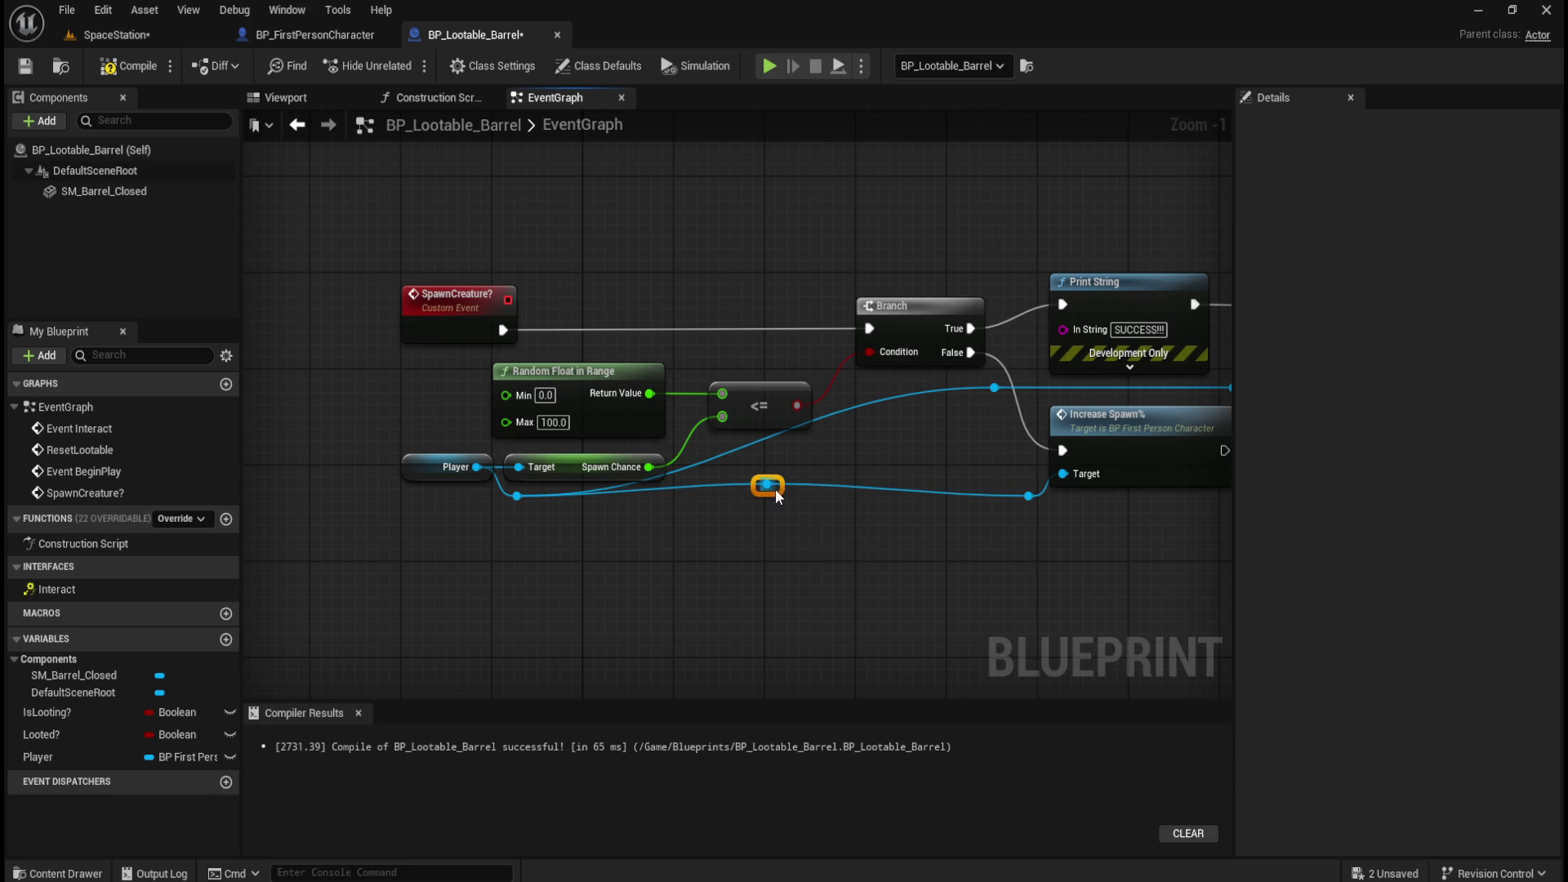
pyautogui.moveTo(776, 493); pyautogui.dragTo(773, 504)
pyautogui.moveTo(502, 545); pyautogui.dragTo(1028, 492)
pyautogui.click(822, 501)
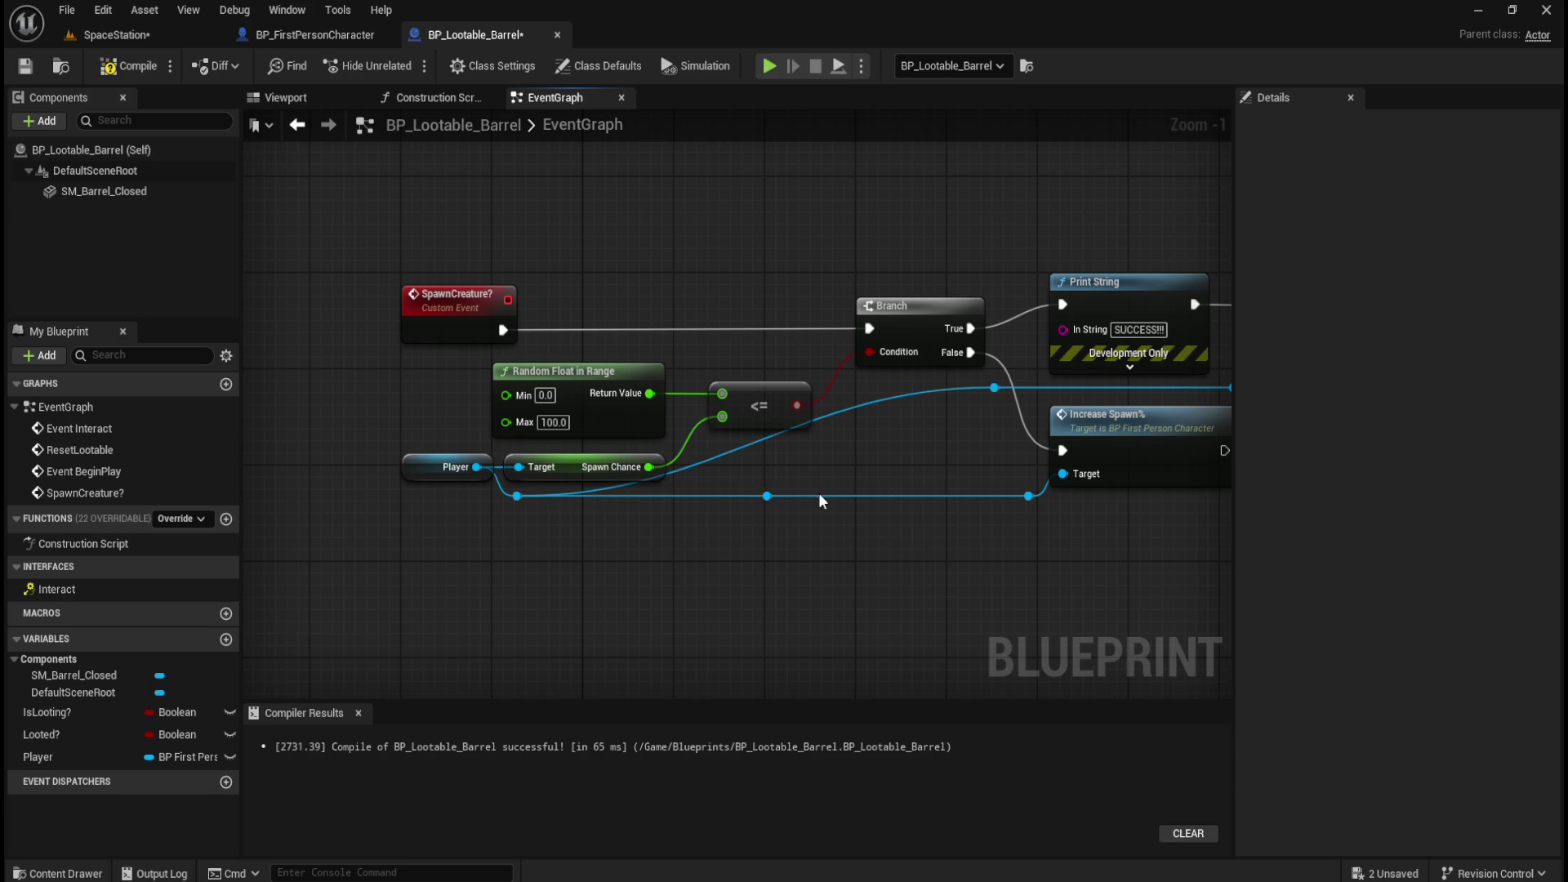
pyautogui.moveTo(766, 496); pyautogui.dragTo(994, 387)
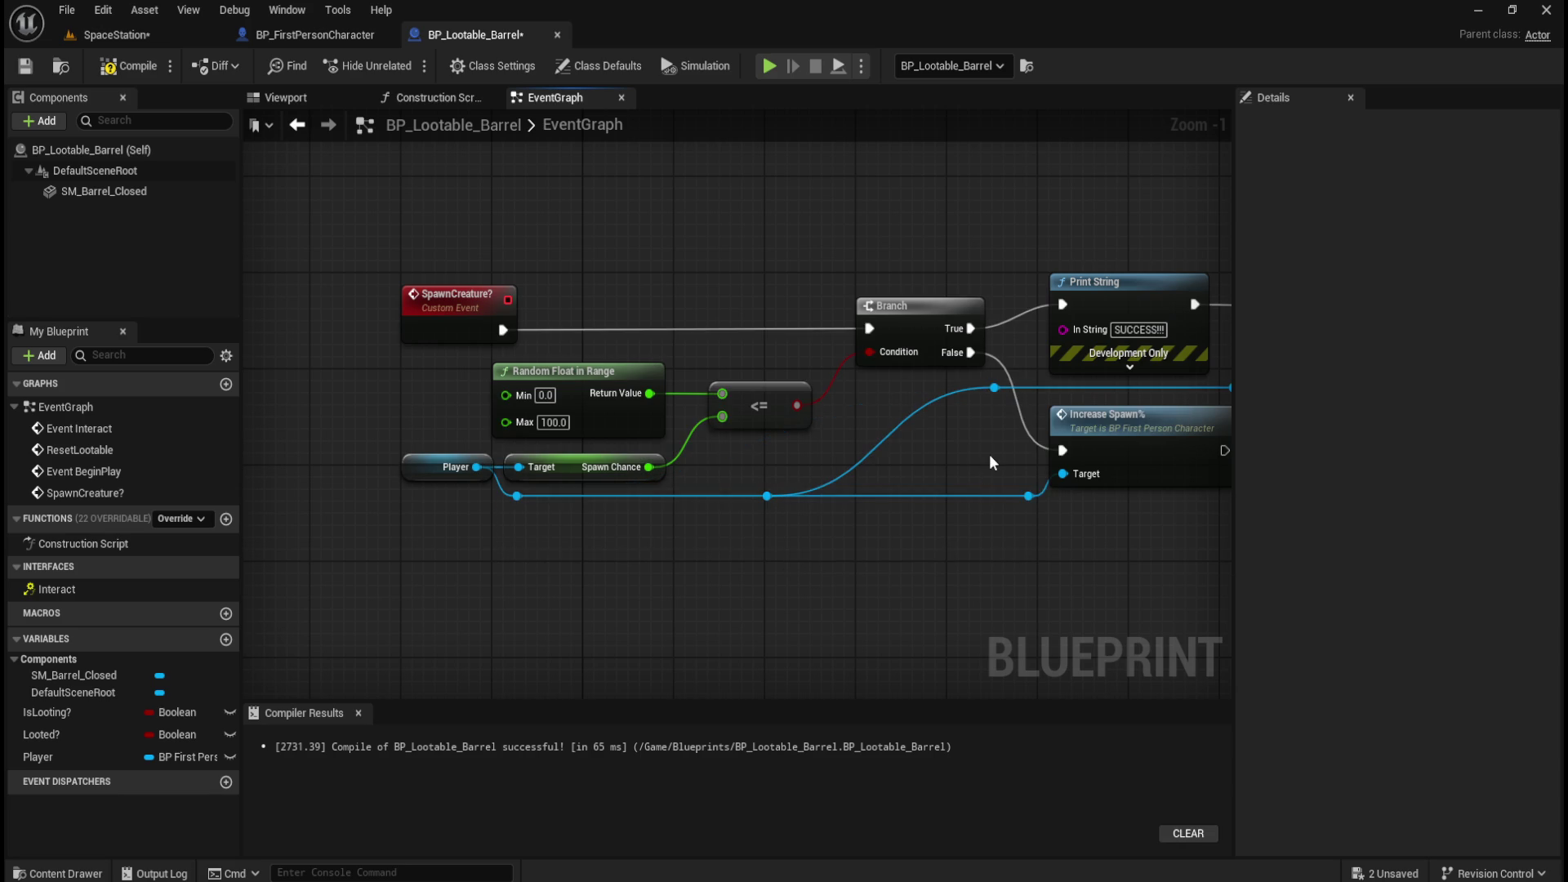
# Review the SpawnCreature? graph and compile BP_Lootable_Barrel.
pyautogui.scroll(-1, 988, 454)
pyautogui.scroll(-1, 992, 542)
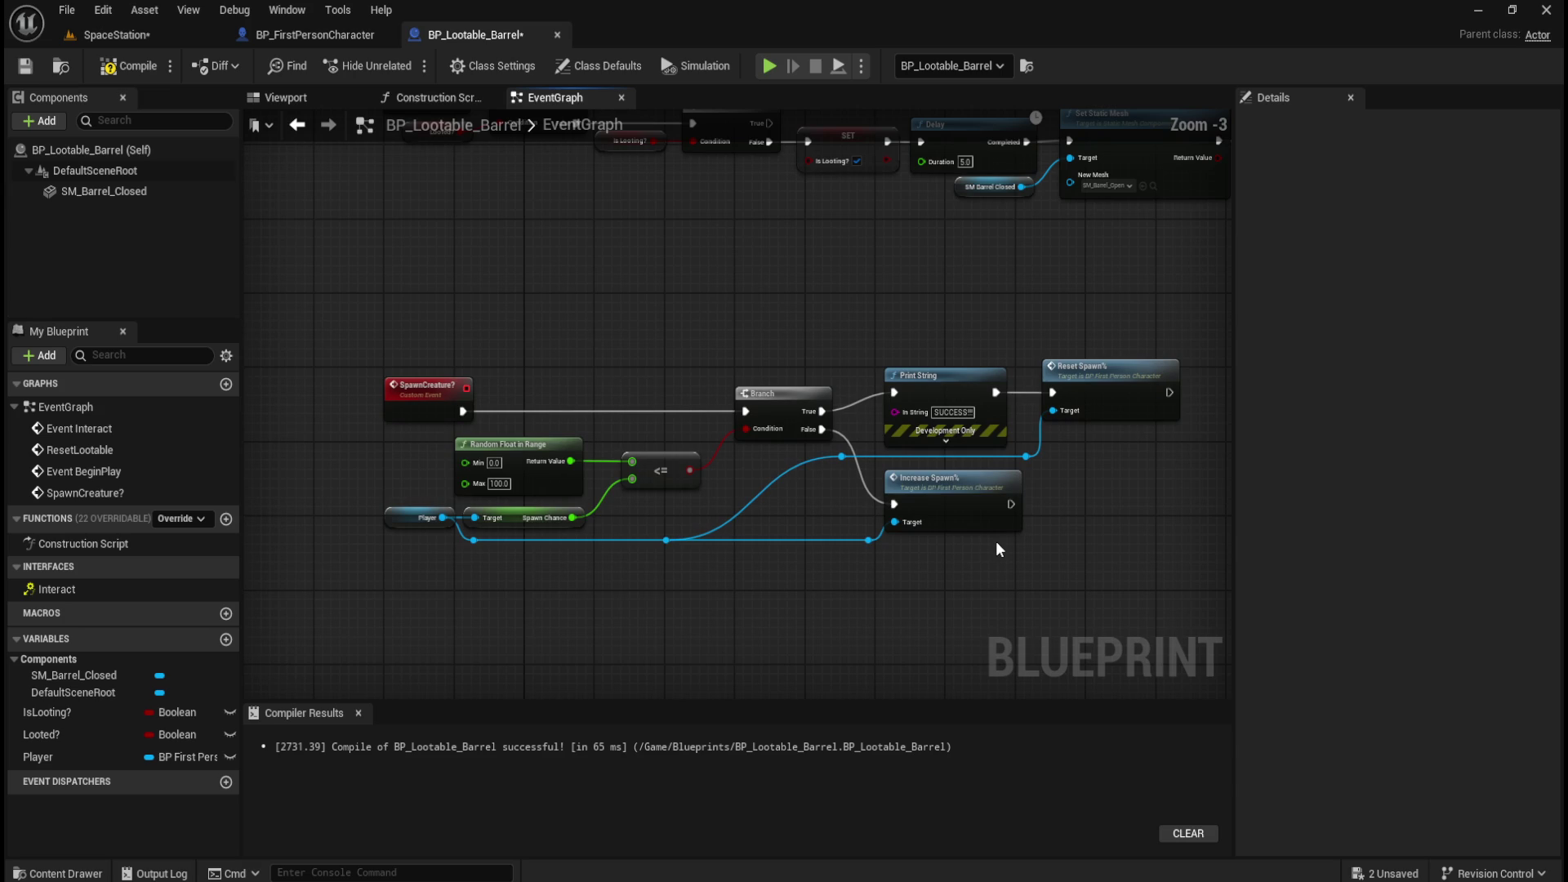
pyautogui.scroll(1, 1045, 515)
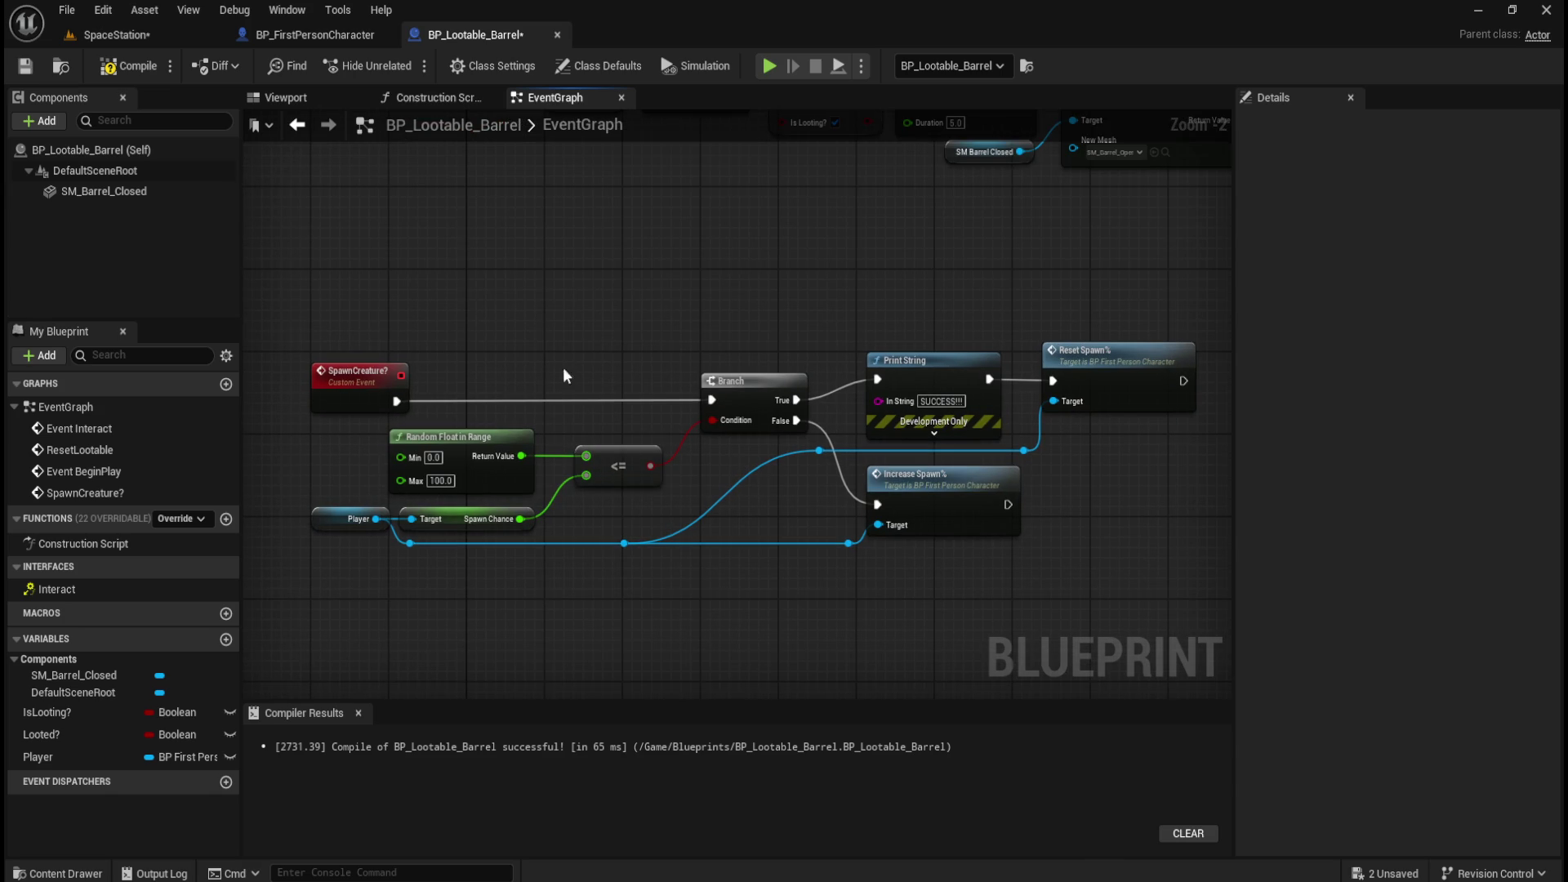
pyautogui.click(129, 65)
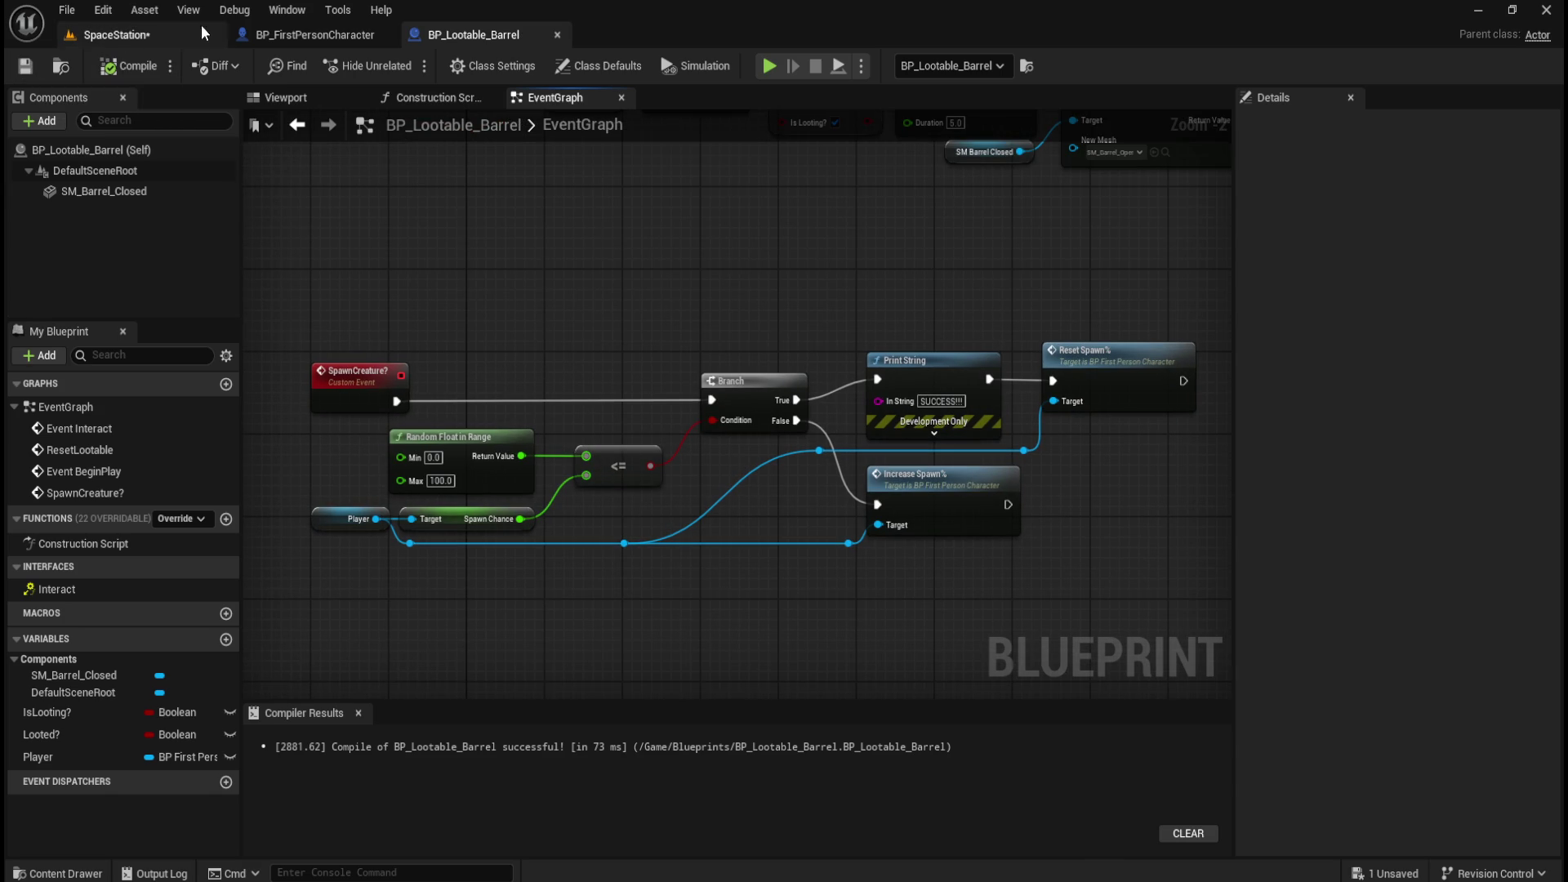
# Inspect the SM_Barrel_Closed mesh, then return to the SpaceStation level.
pyautogui.hotkey('ctrl', 'space')
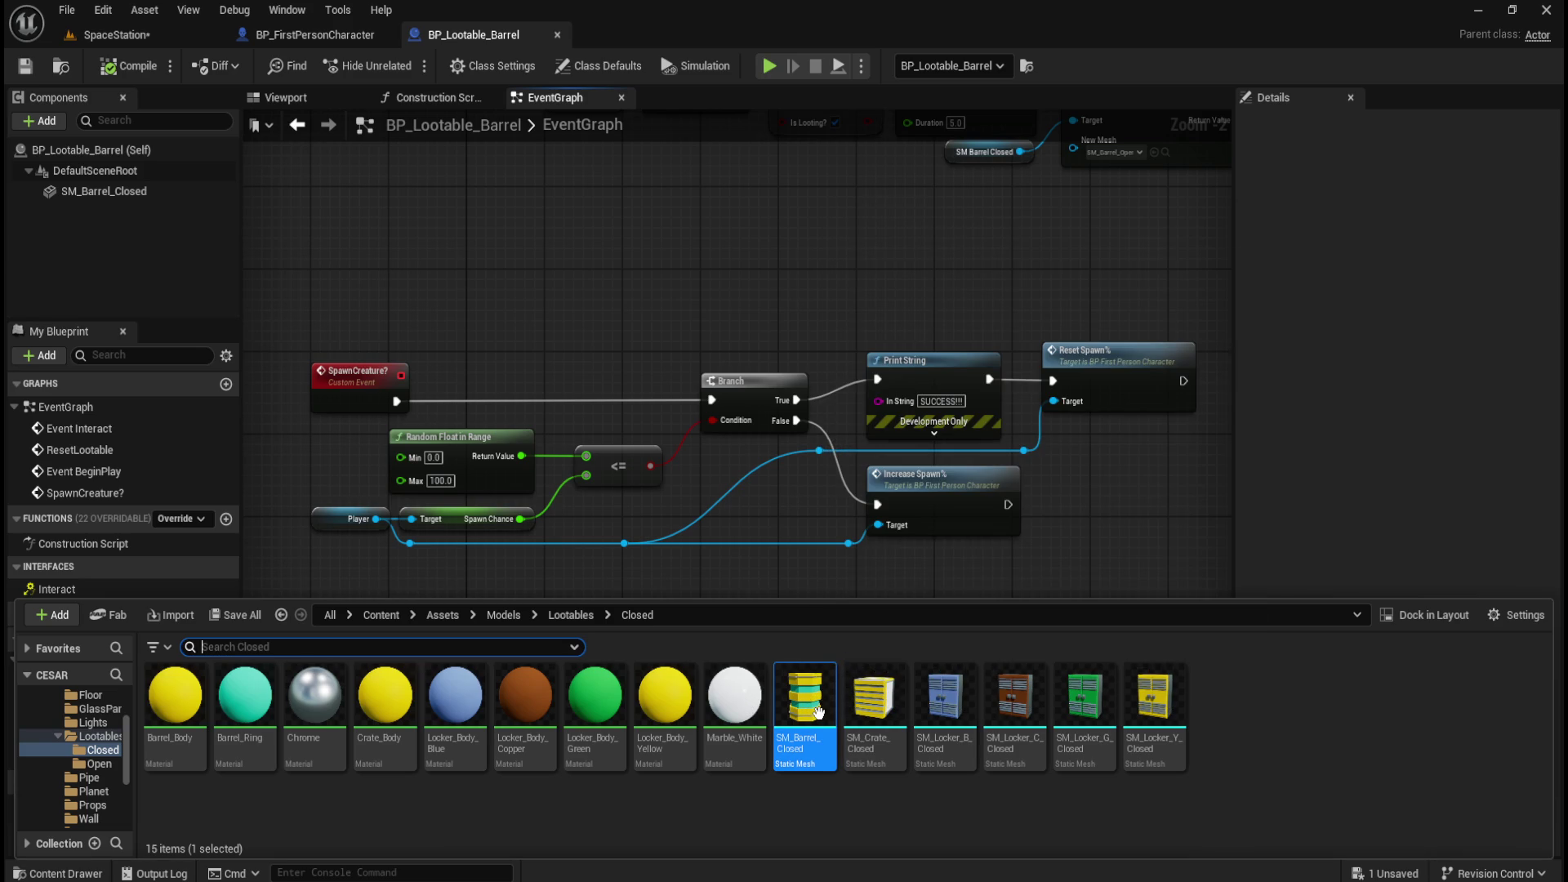
pyautogui.moveTo(818, 713)
pyautogui.doubleClick(816, 700)
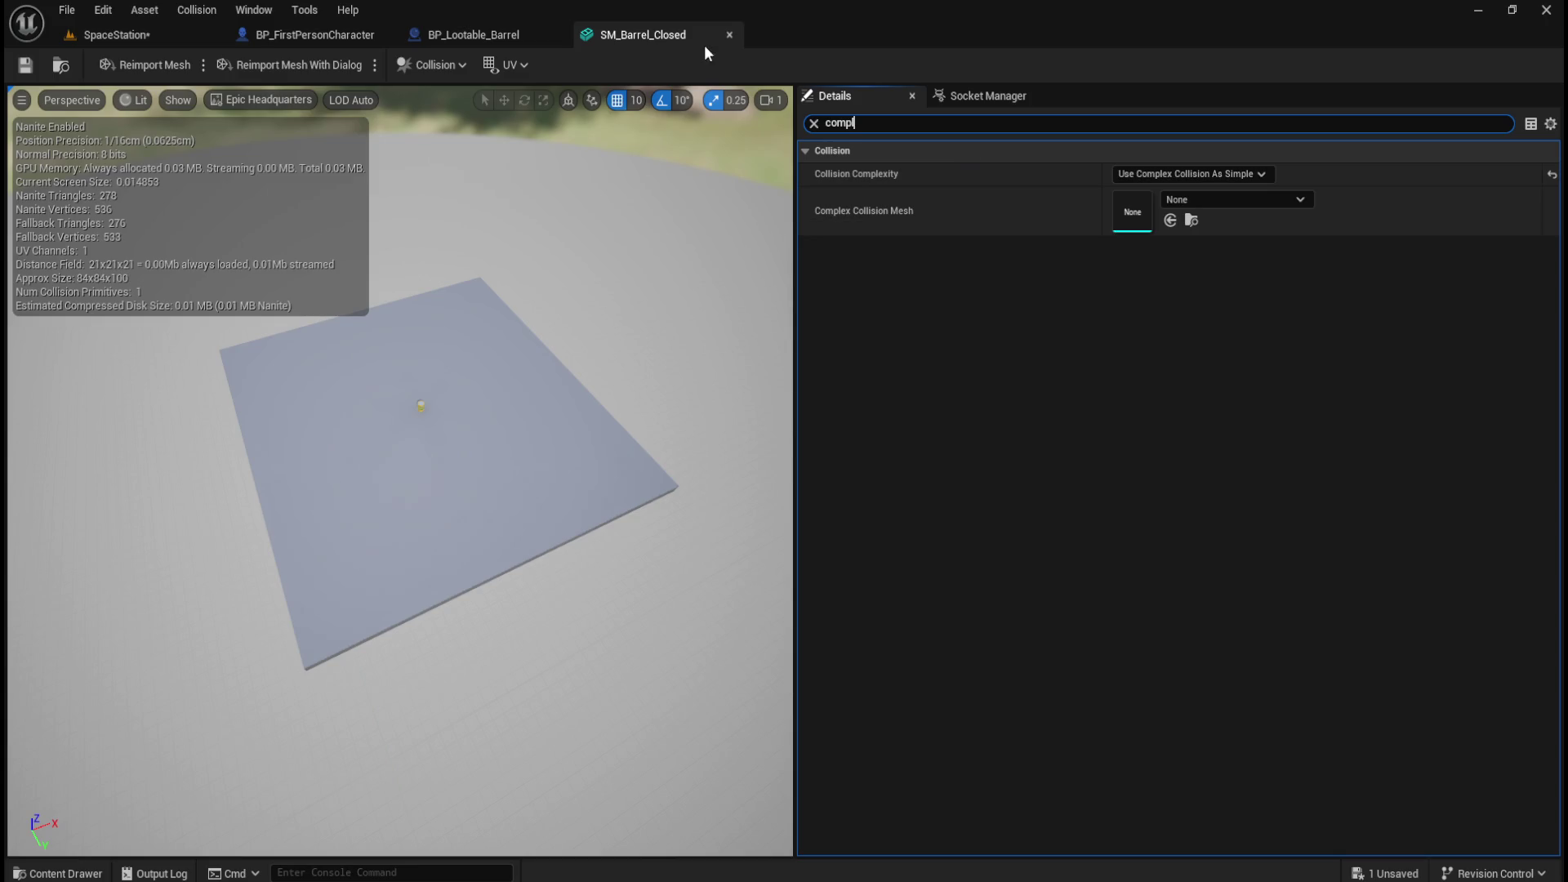
pyautogui.click(726, 35)
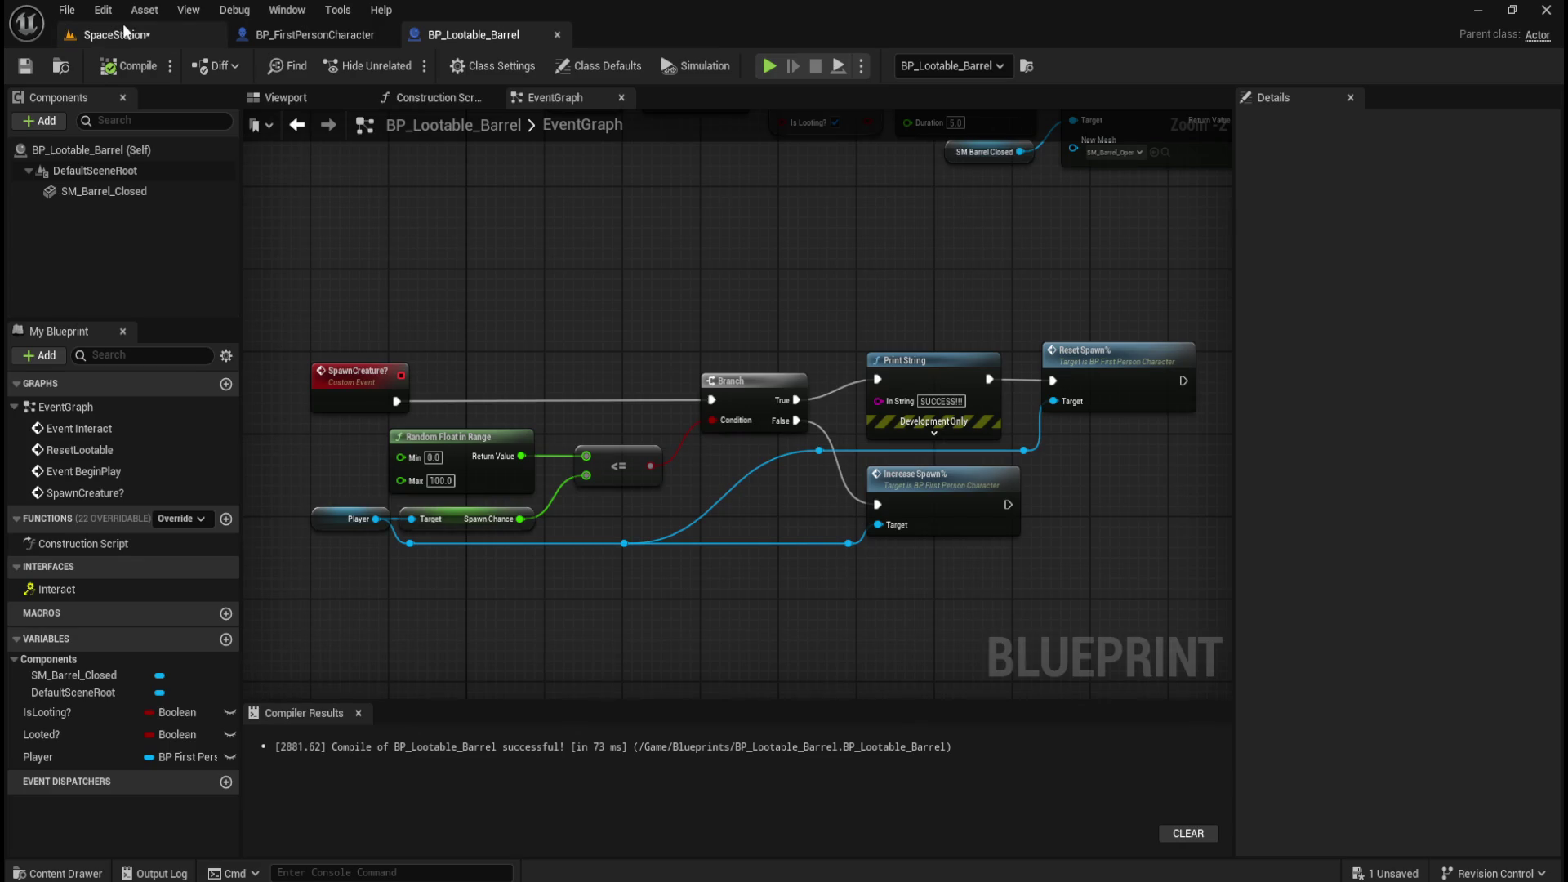
pyautogui.click(123, 31)
# Set SM_Barrel_Open's Collision Complexity to Use Complex Collision As Simple and save it.
pyautogui.hotkey('ctrl', 'space')
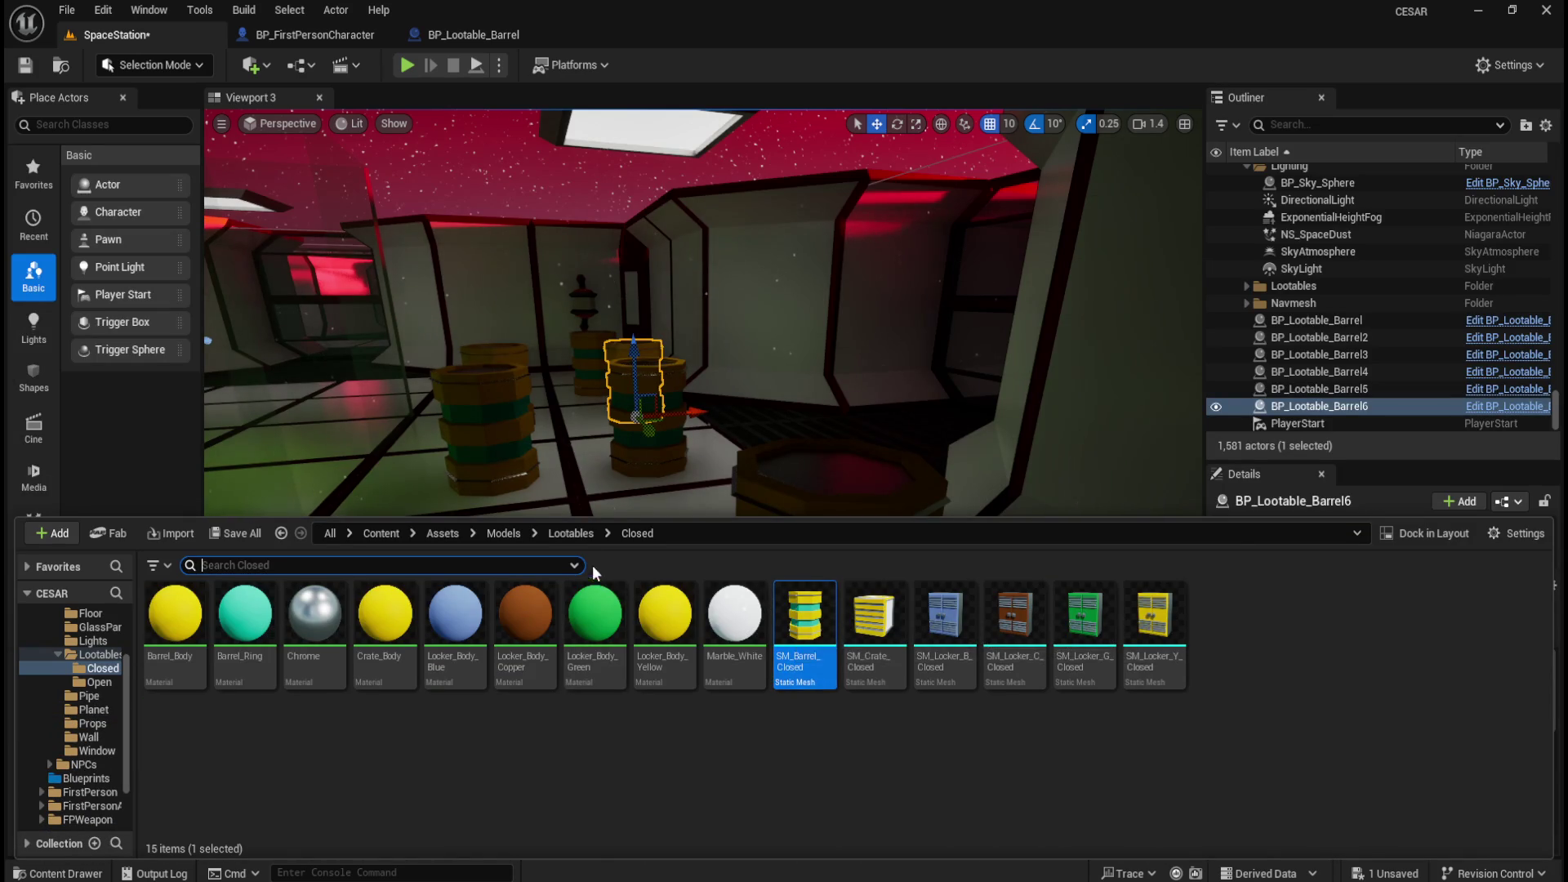
pyautogui.click(583, 534)
pyautogui.doubleClick(244, 614)
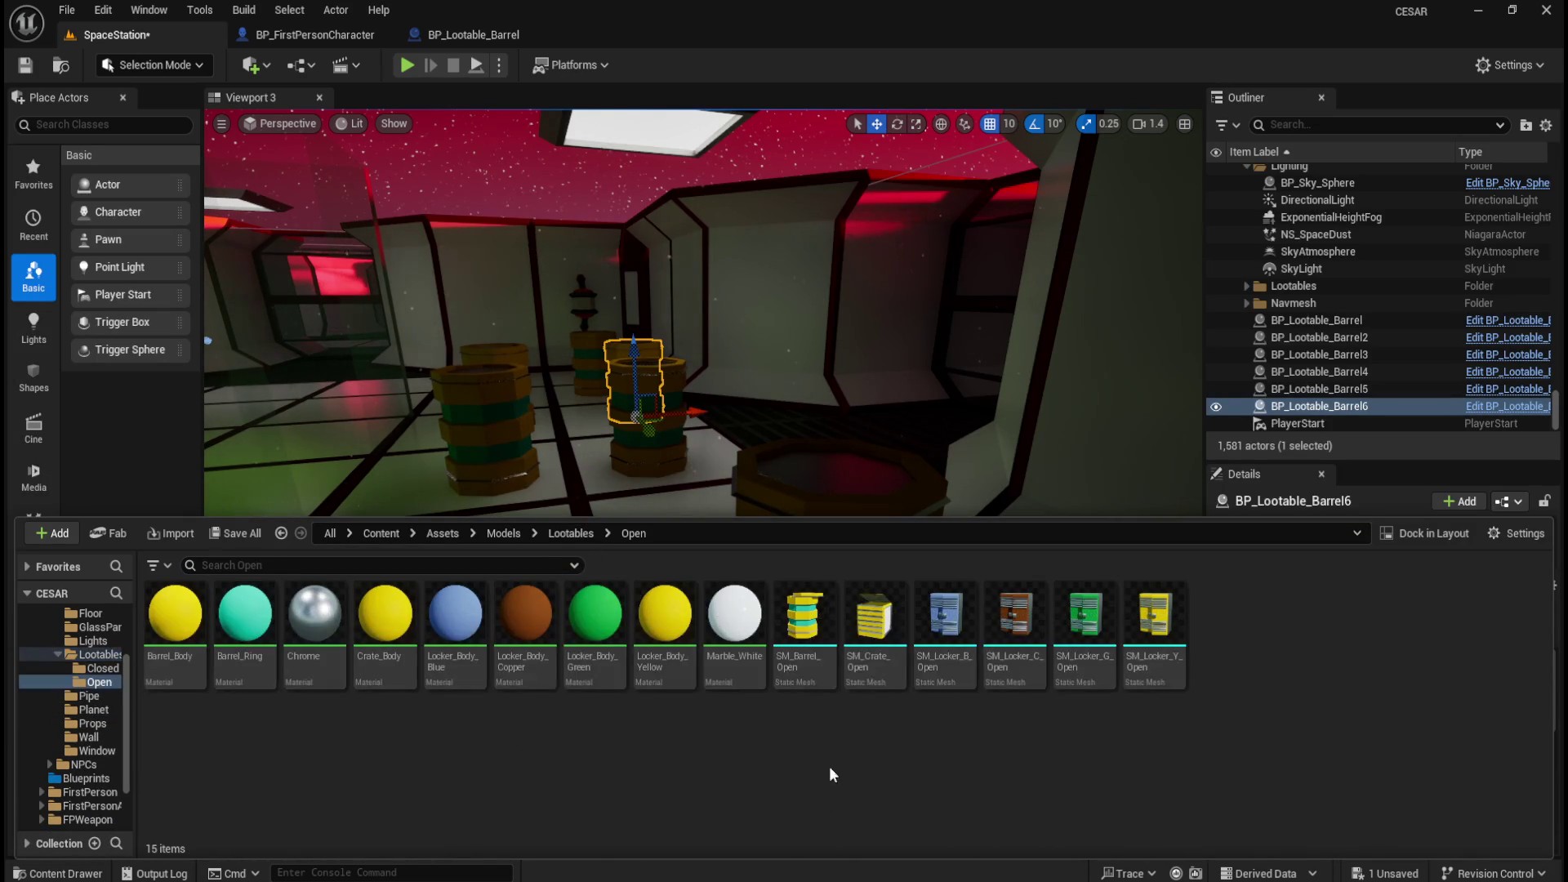
pyautogui.doubleClick(809, 632)
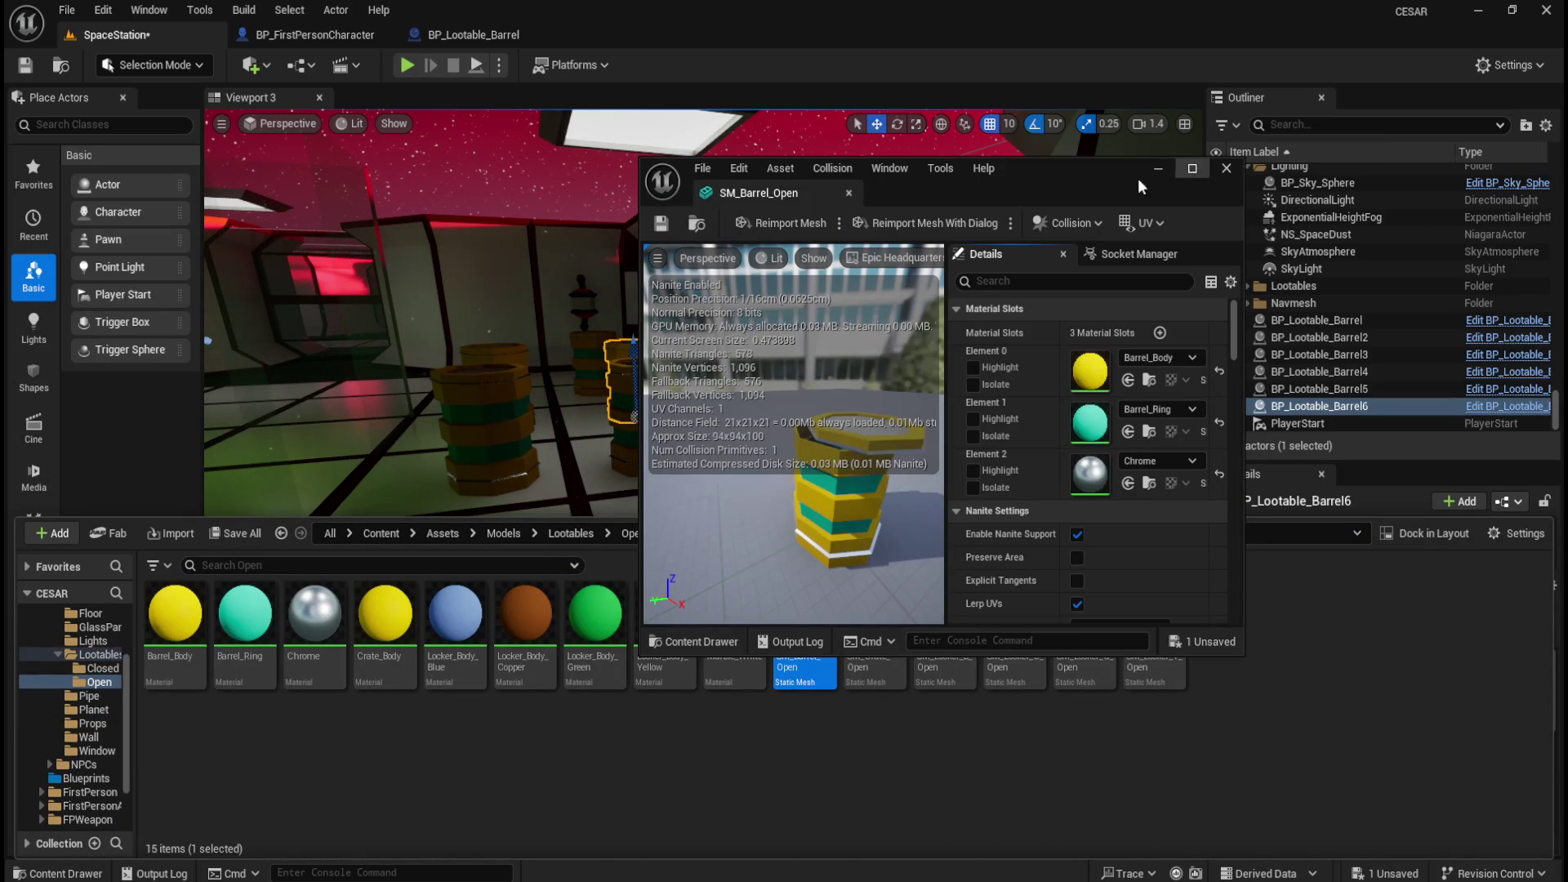
pyautogui.moveTo(800, 204); pyautogui.dragTo(653, 34)
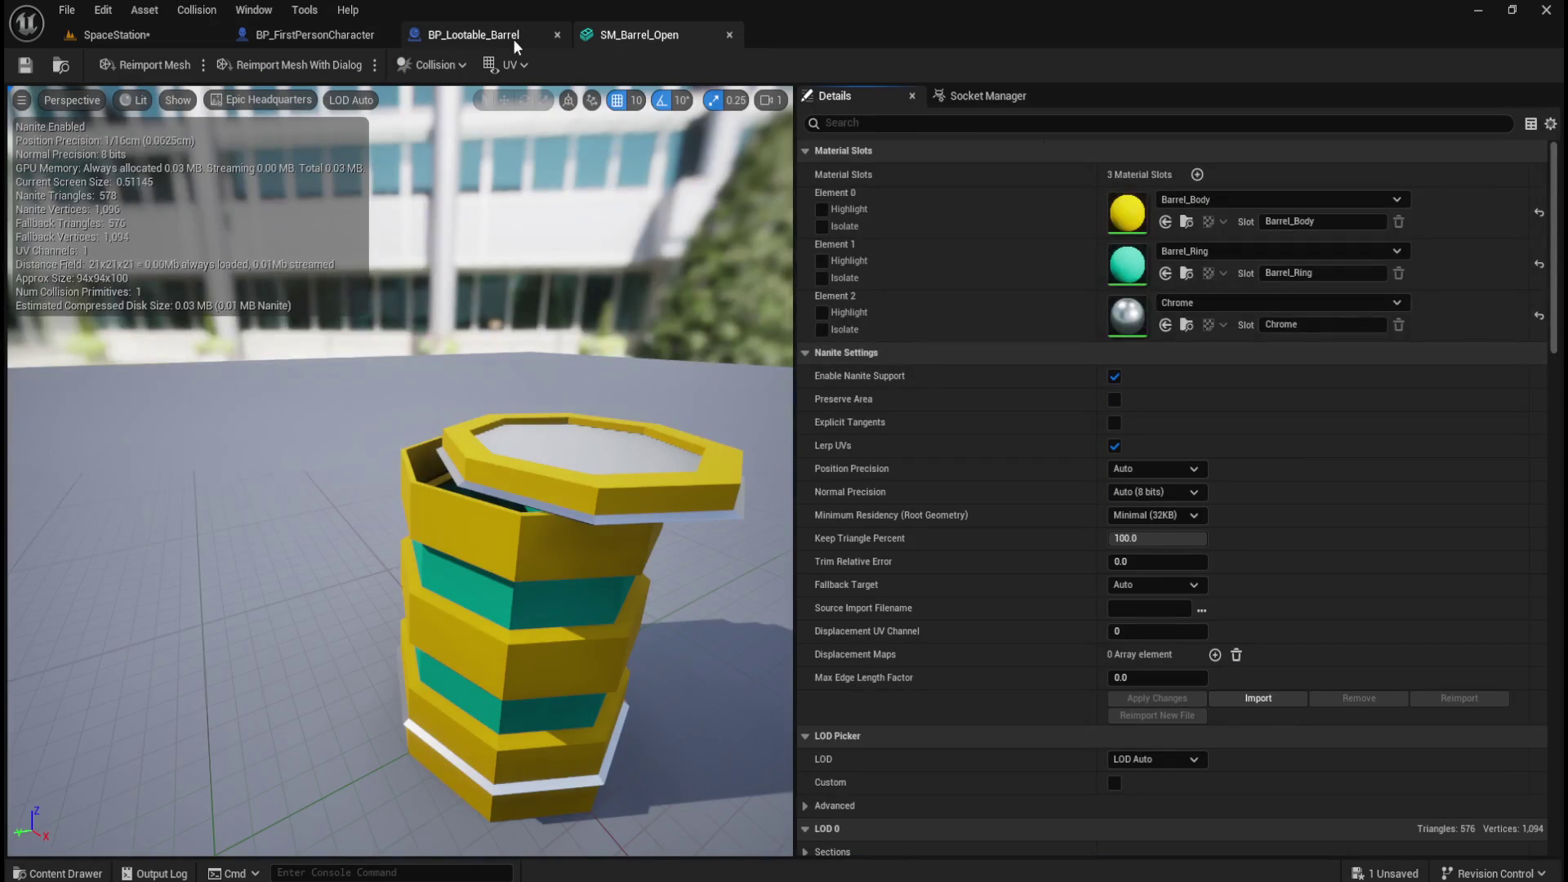
pyautogui.click(1118, 131)
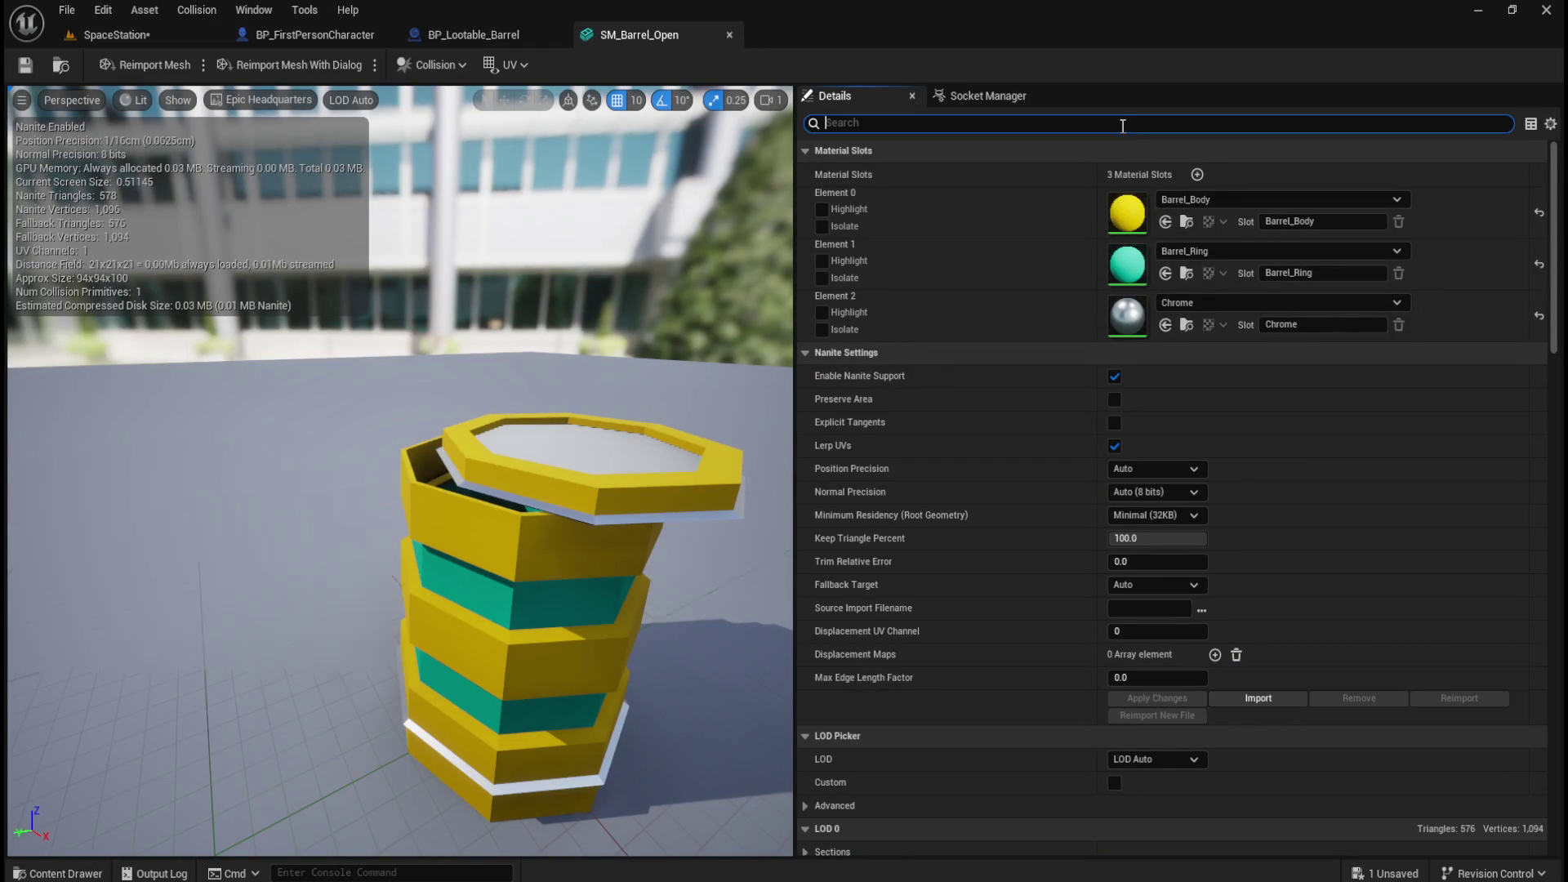
pyautogui.write('comple')
pyautogui.click(1132, 173)
pyautogui.click(1171, 238)
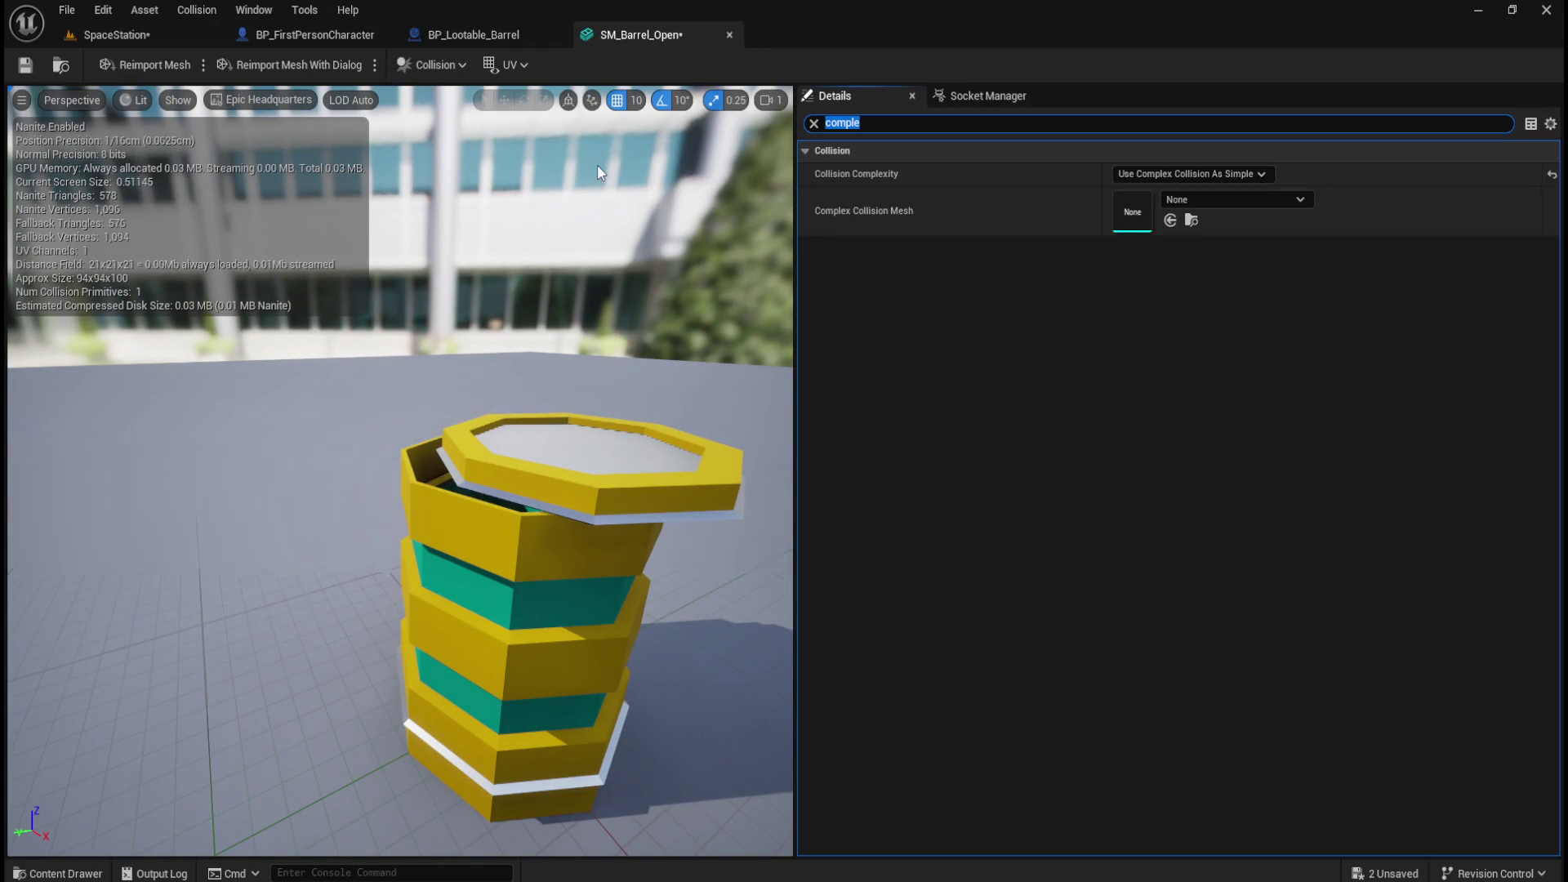
pyautogui.click(25, 64)
pyautogui.click(730, 34)
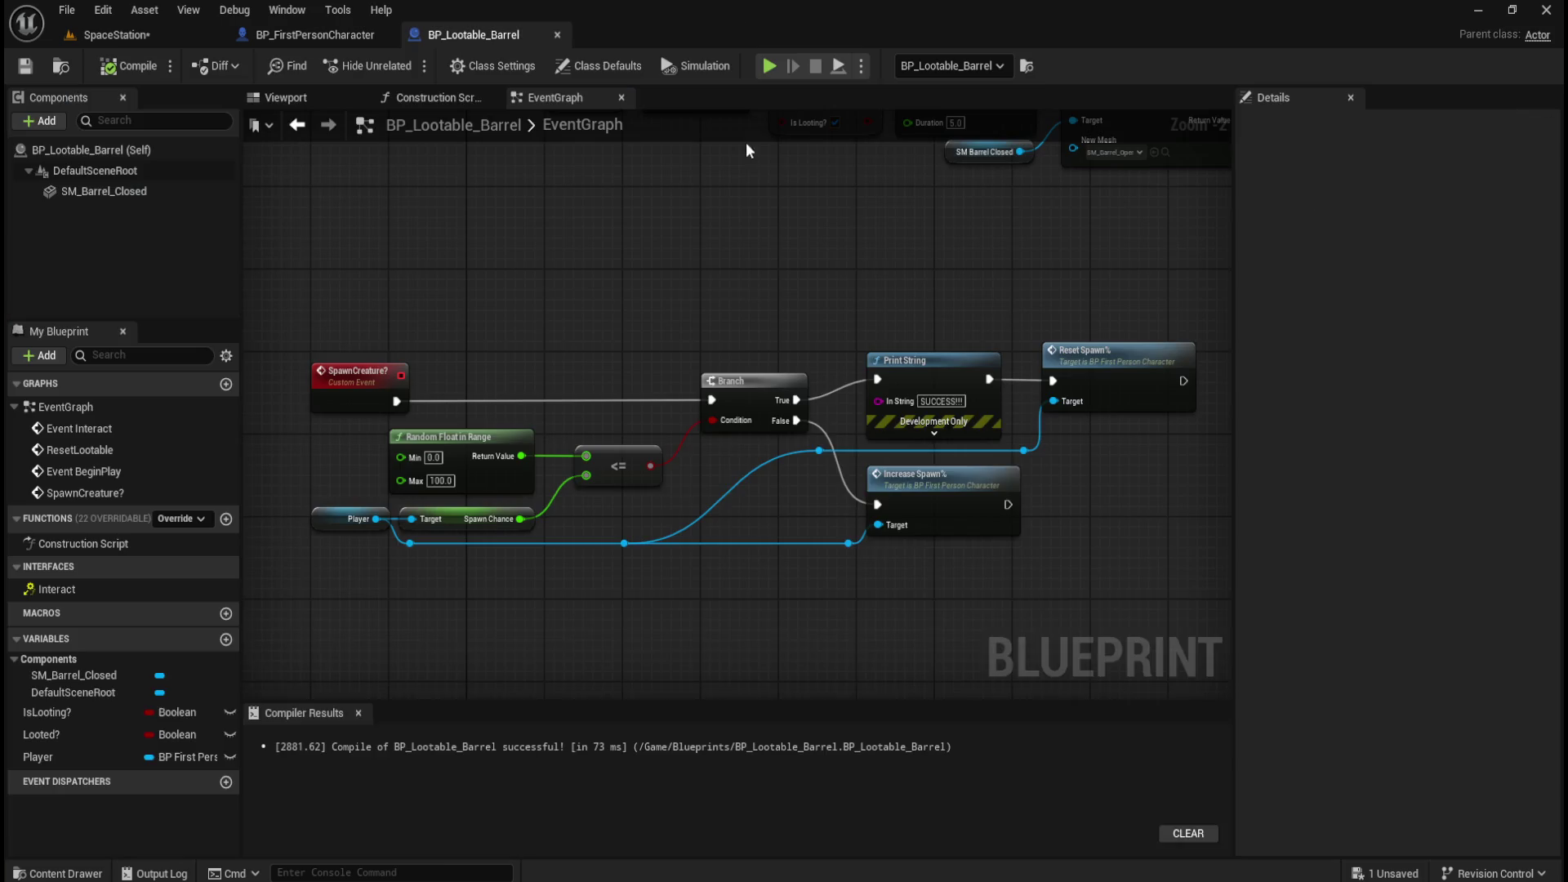
# Set SM_Crate_Open's Collision Complexity to Use Complex Collision As Simple.
pyautogui.hotkey('ctrl', 'space')
pyautogui.click(893, 718)
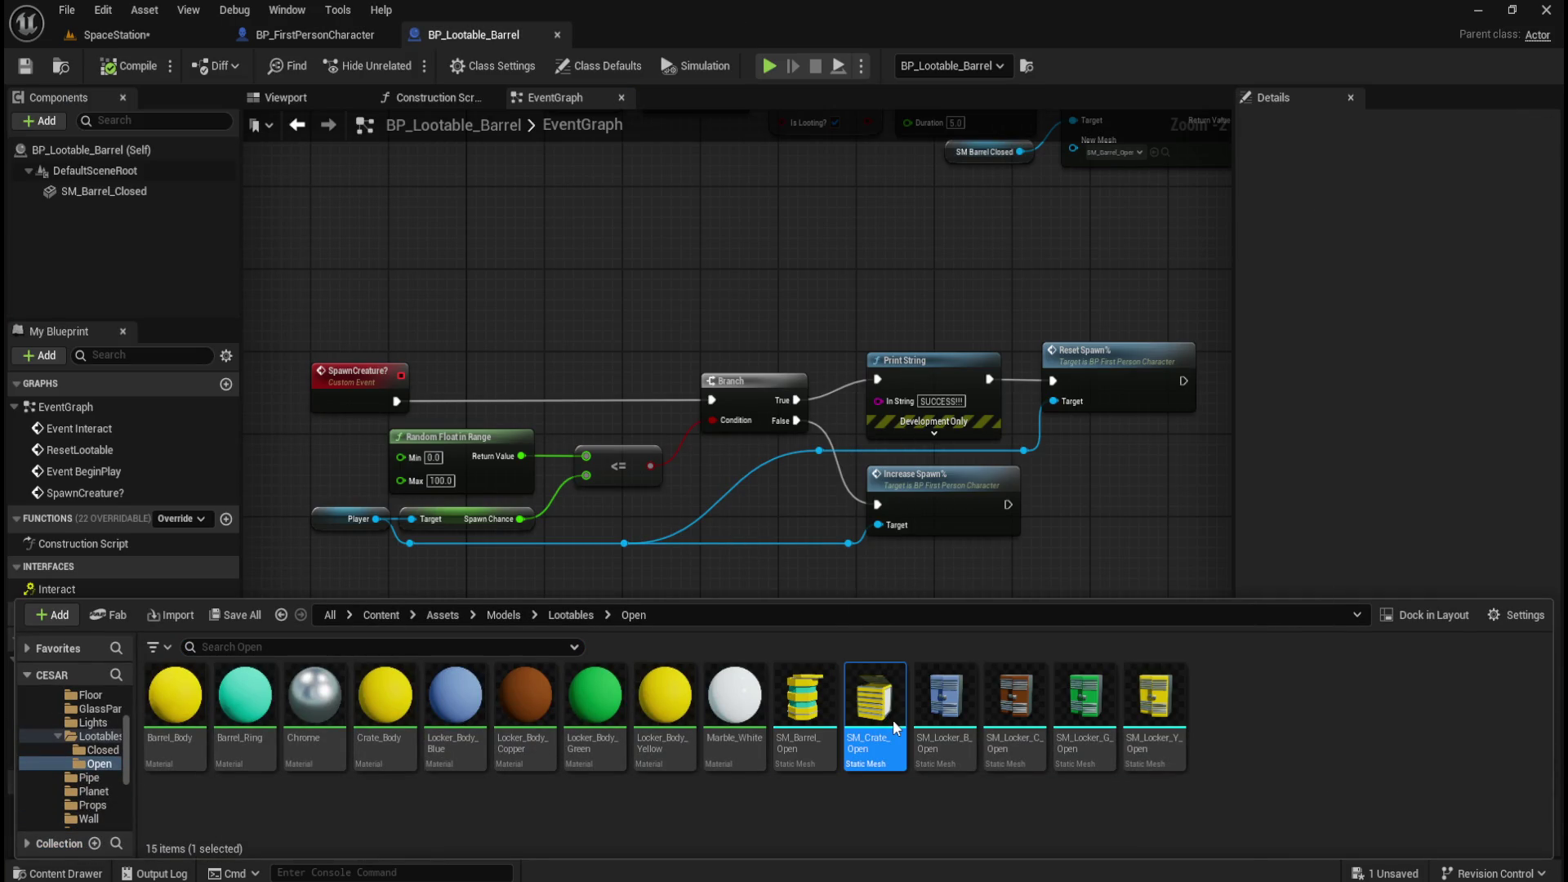
pyautogui.doubleClick(894, 718)
pyautogui.click(1052, 281)
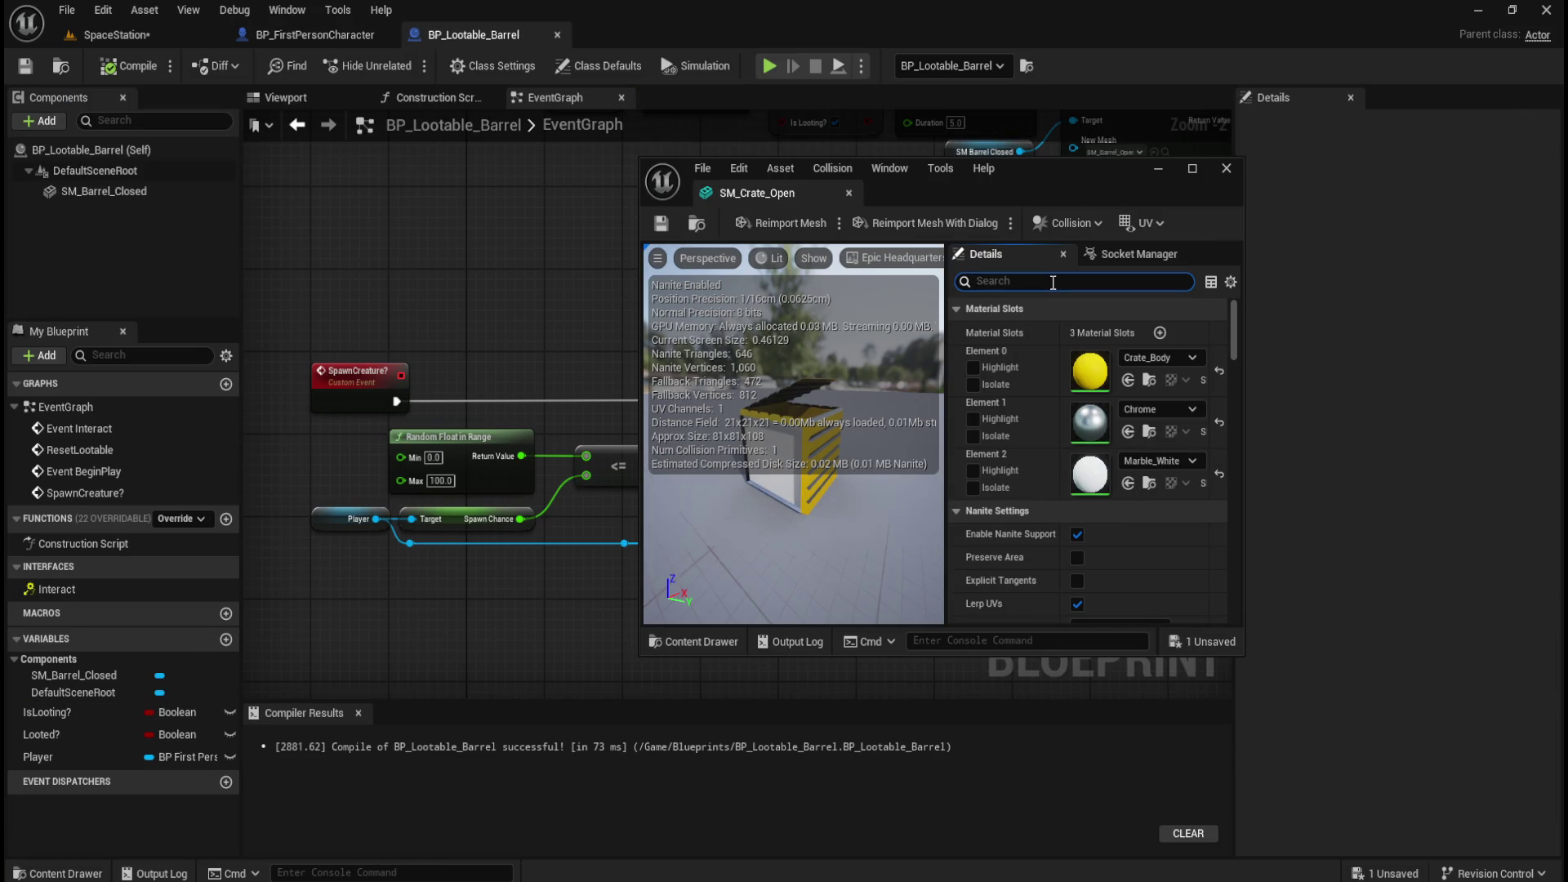
pyautogui.write('comple')
pyautogui.click(1085, 330)
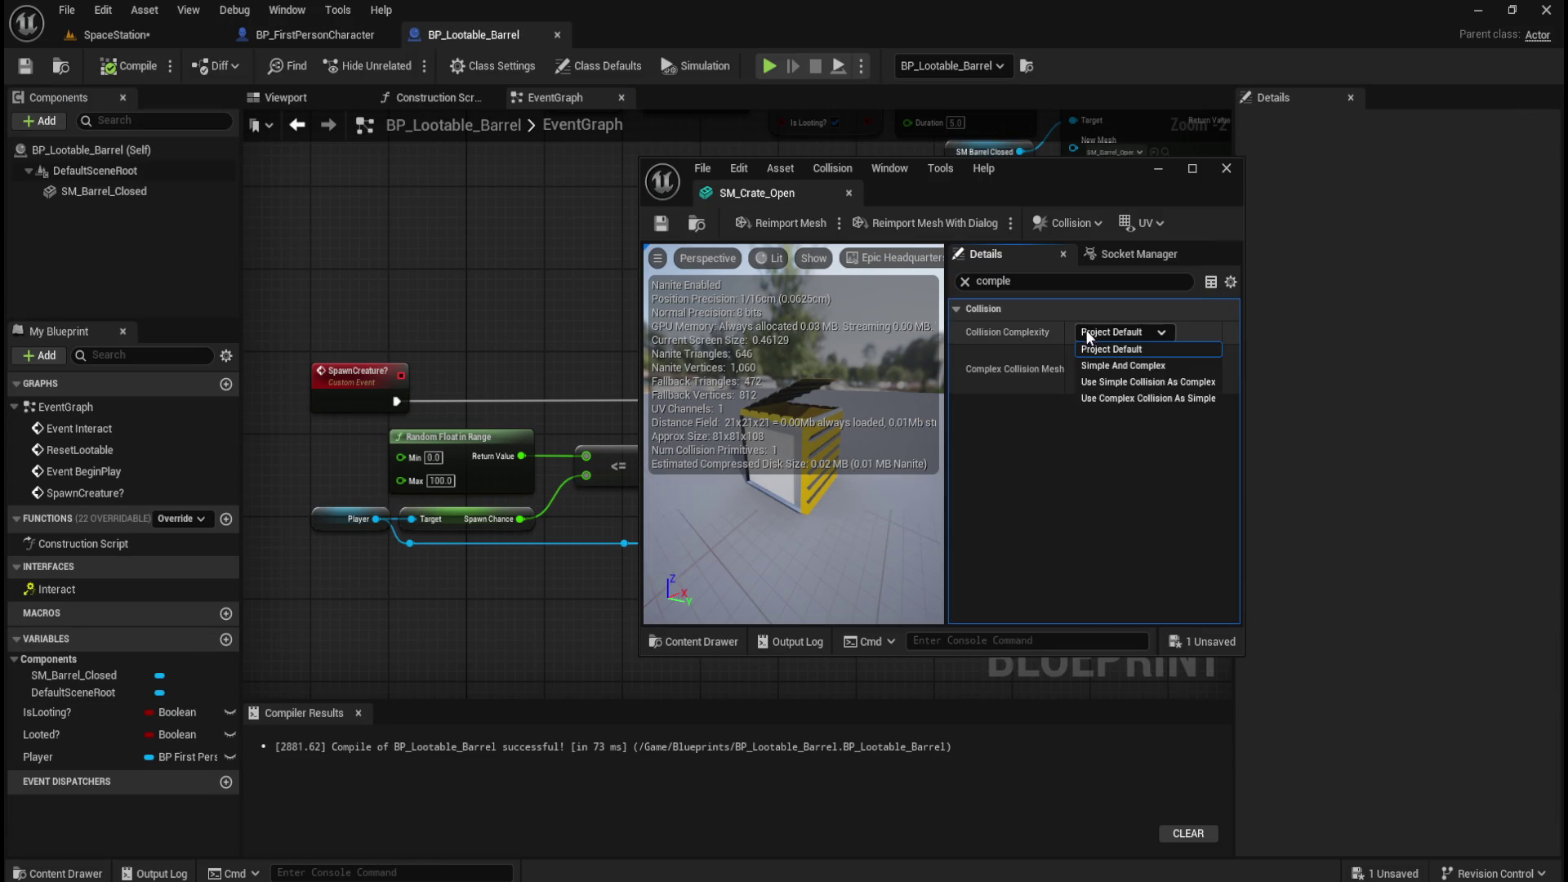
pyautogui.click(1145, 396)
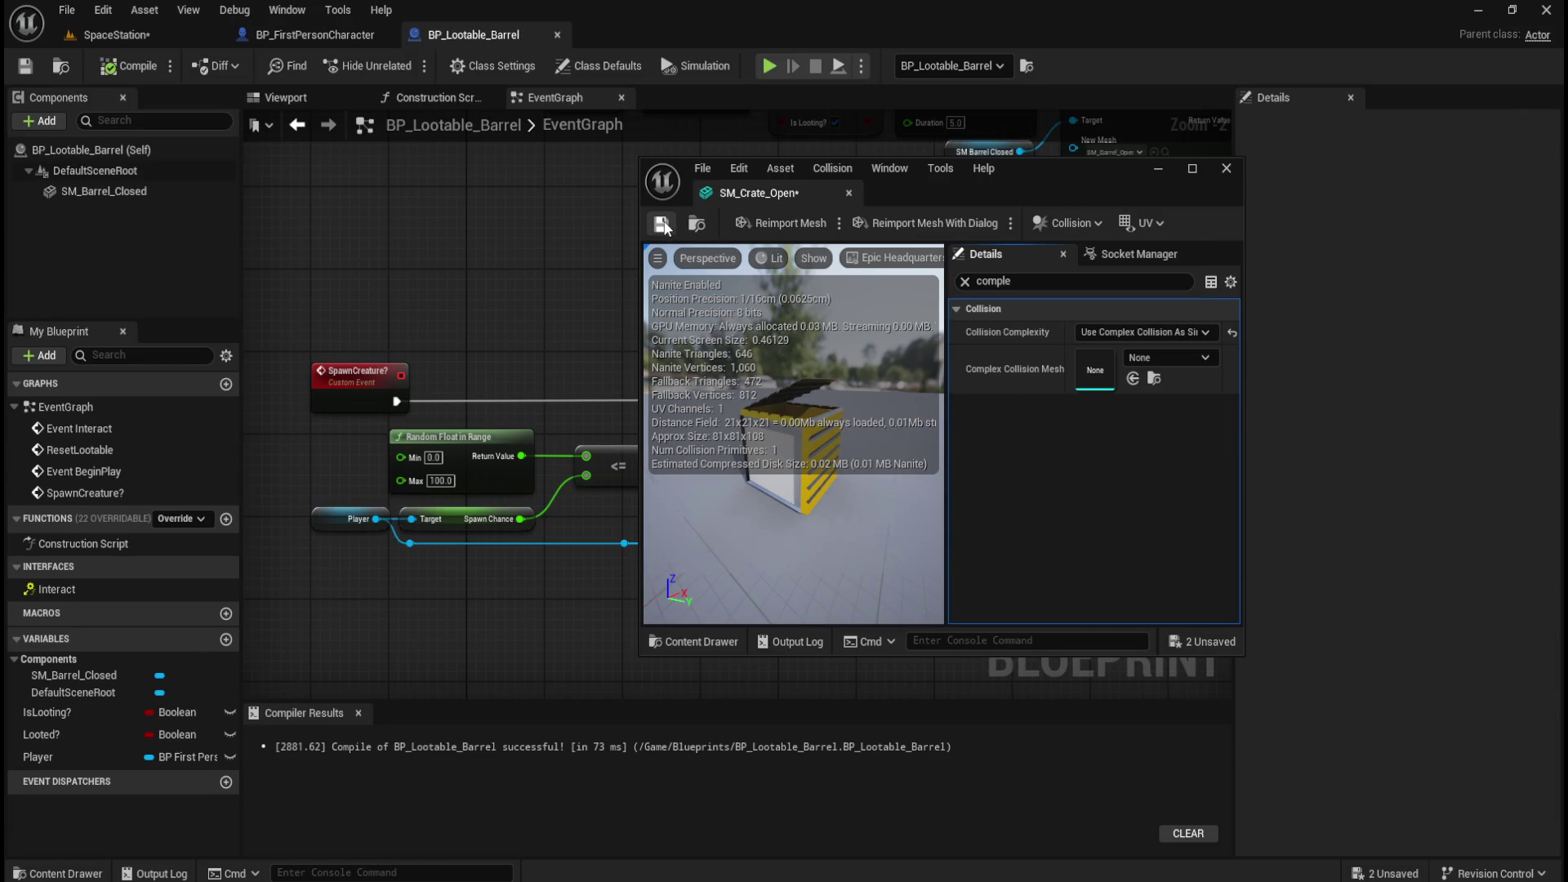
pyautogui.click(1224, 169)
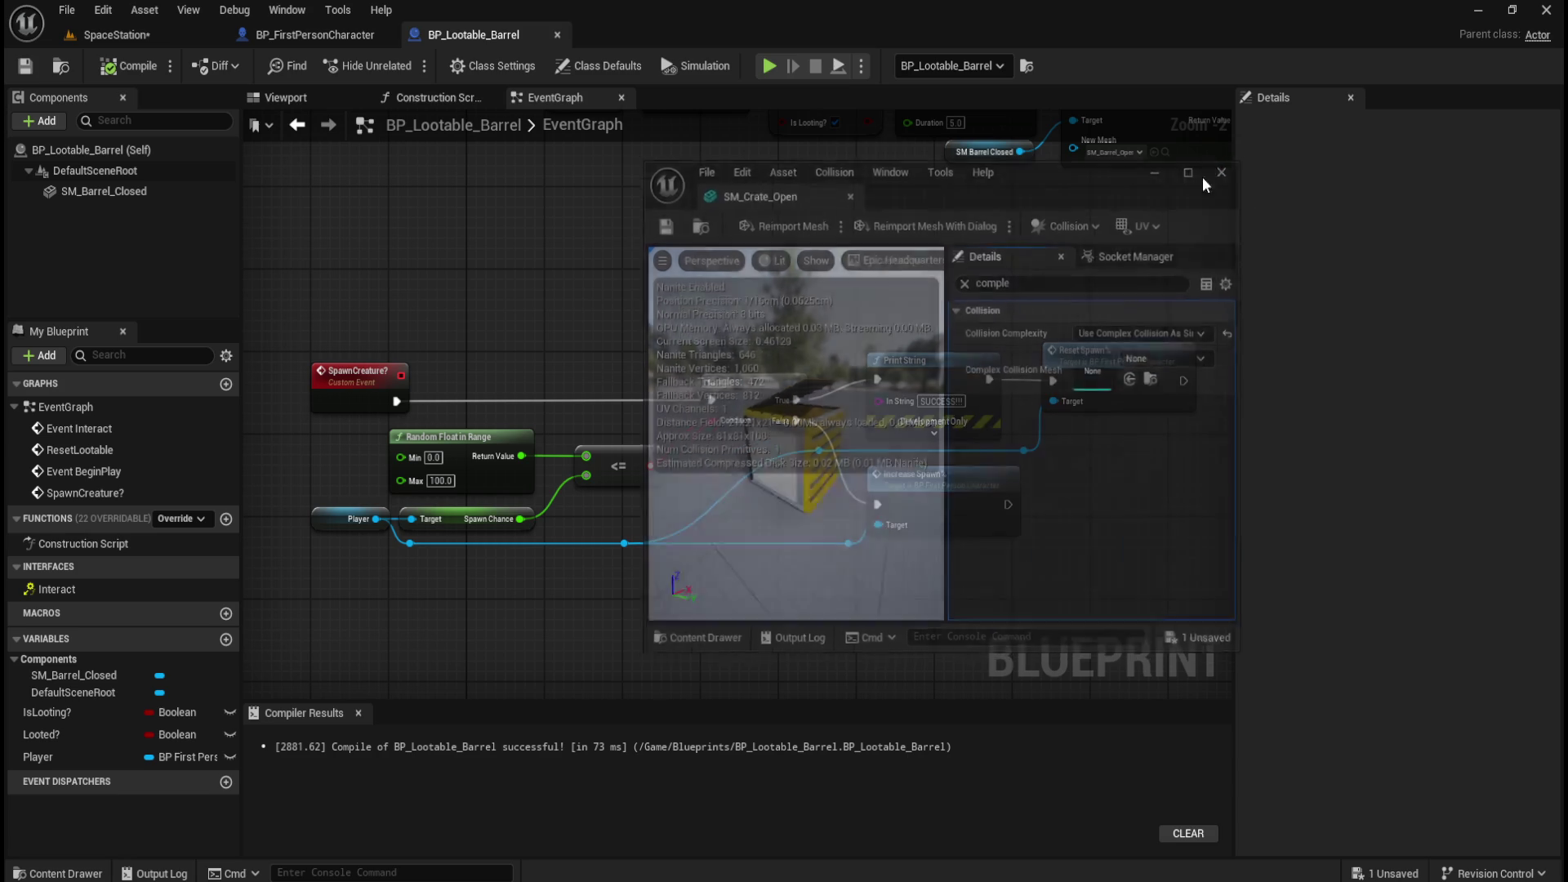
# Set SM_Locker_B_Open to Use Complex Collision As Simple and save it.
pyautogui.click(962, 731)
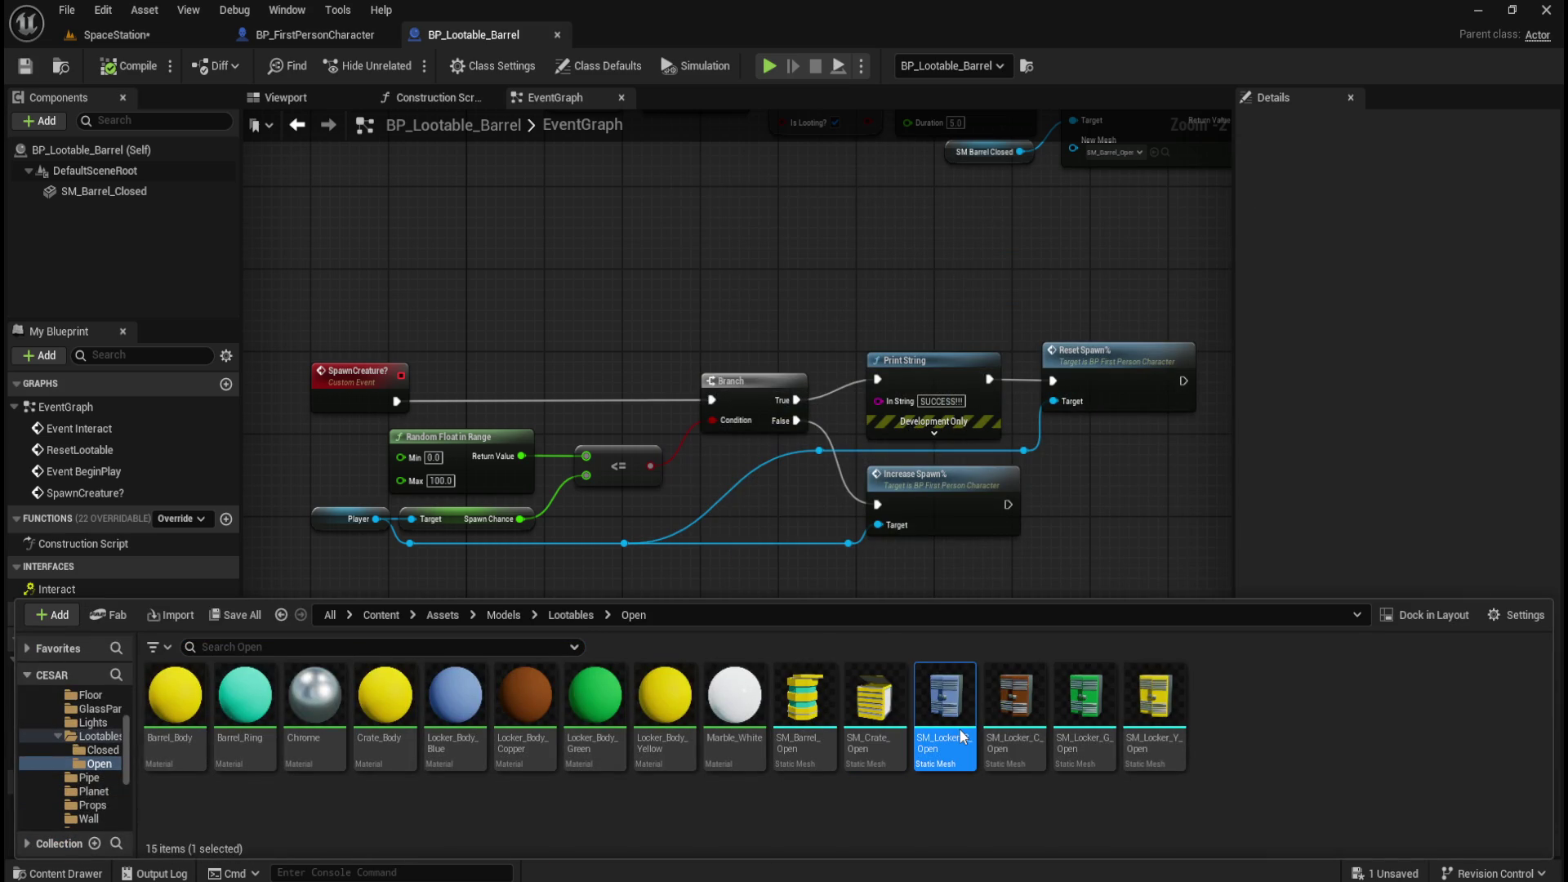
pyautogui.doubleClick(961, 735)
pyautogui.write('comple')
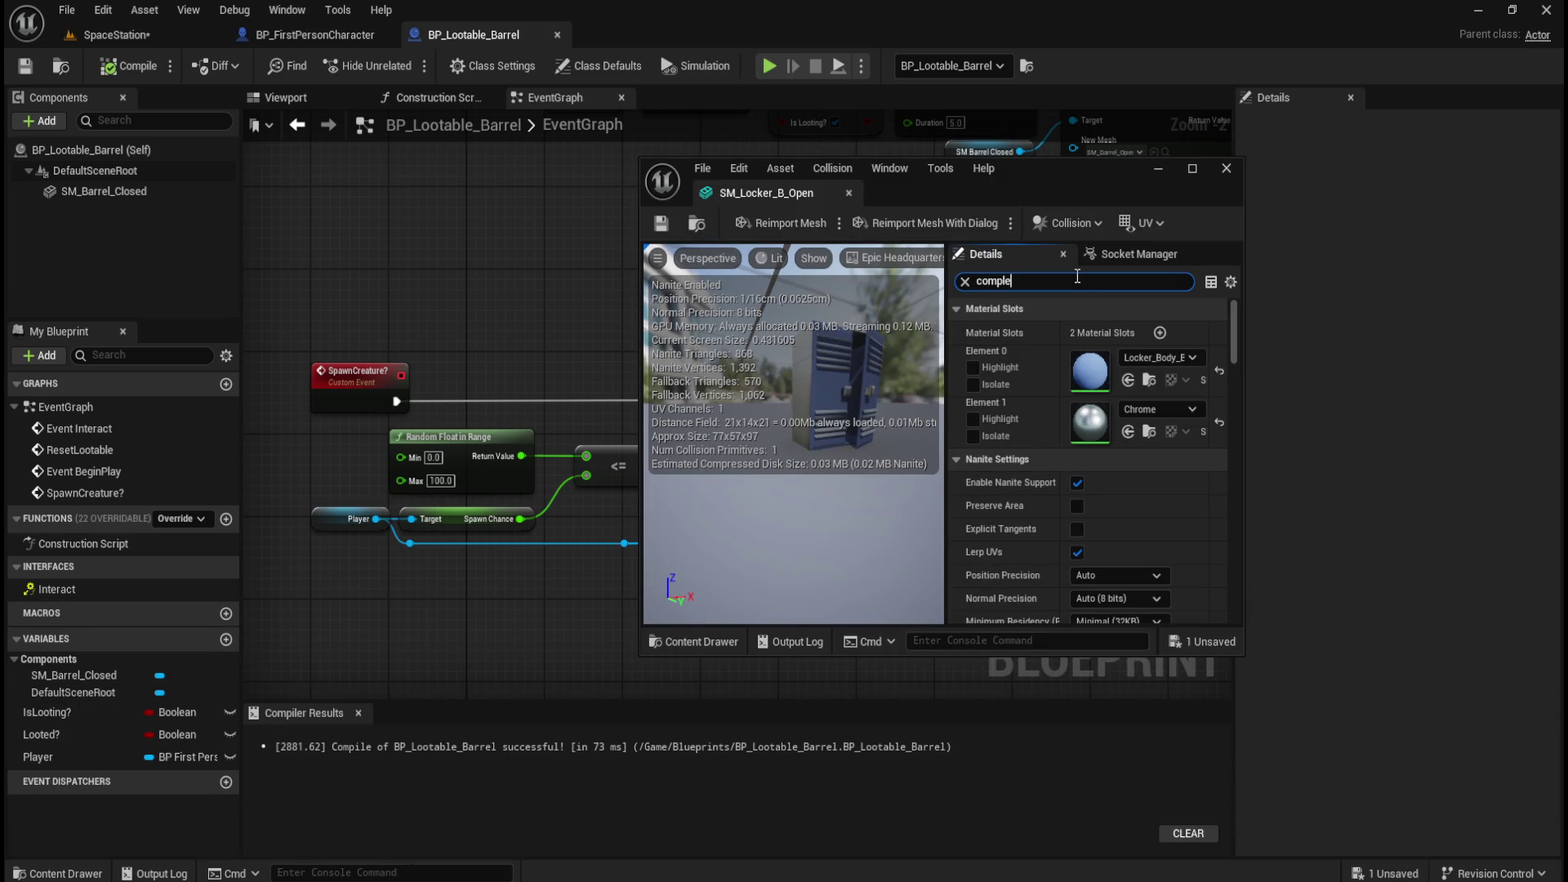
pyautogui.write('x')
pyautogui.click(1101, 329)
pyautogui.click(1090, 398)
pyautogui.click(660, 222)
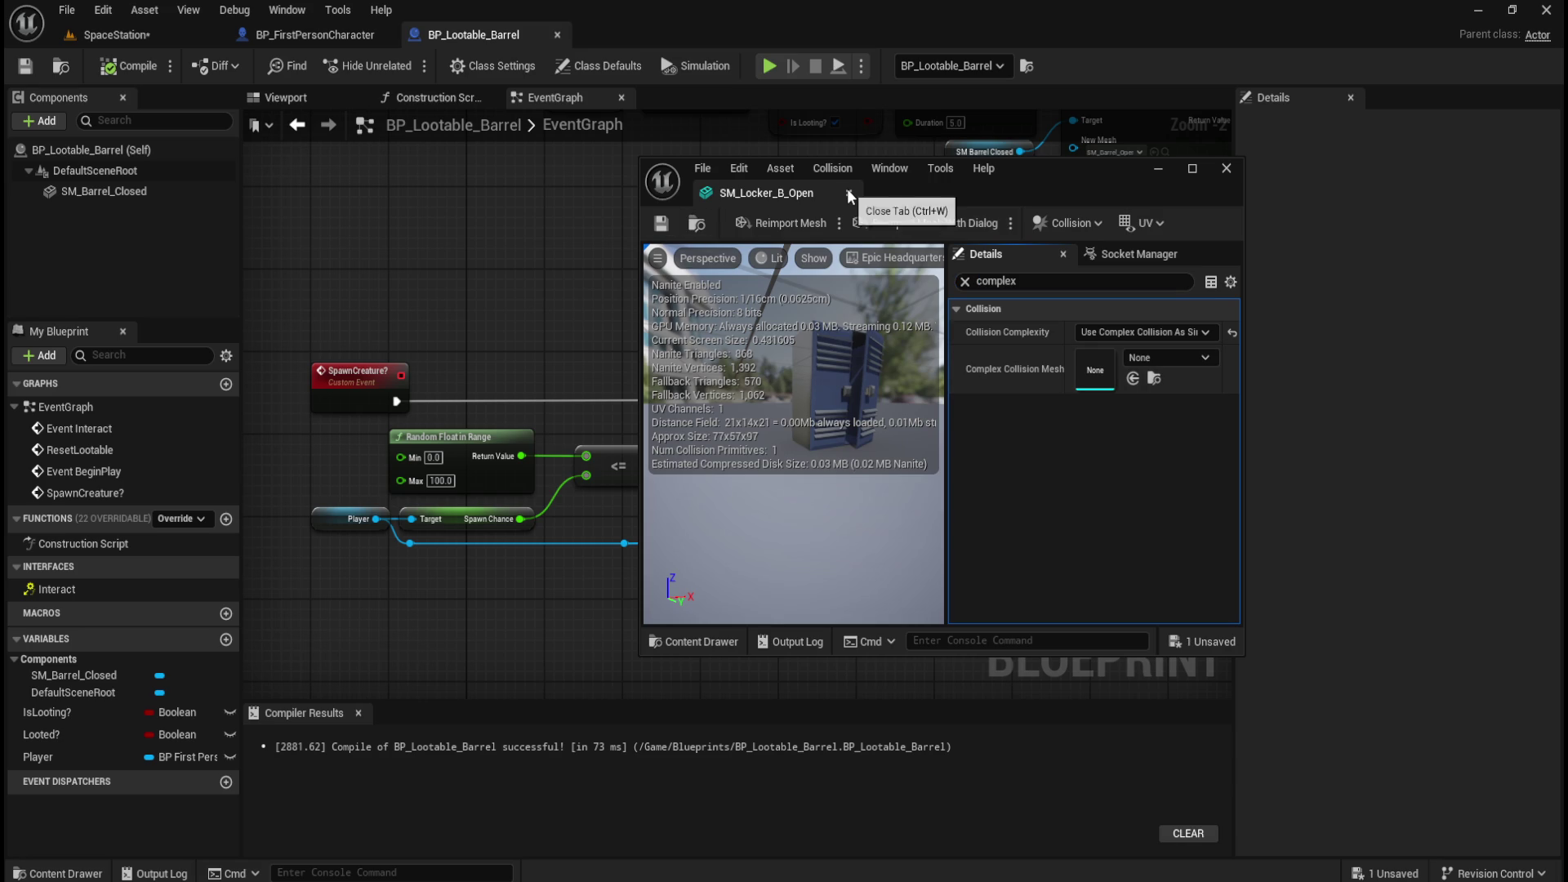
pyautogui.click(848, 192)
# Set SM_Locker_C_Open to Use Complex Collision As Simple and save it.
pyautogui.hotkey('ctrl', 'space')
pyautogui.click(1029, 703)
pyautogui.doubleClick(1031, 707)
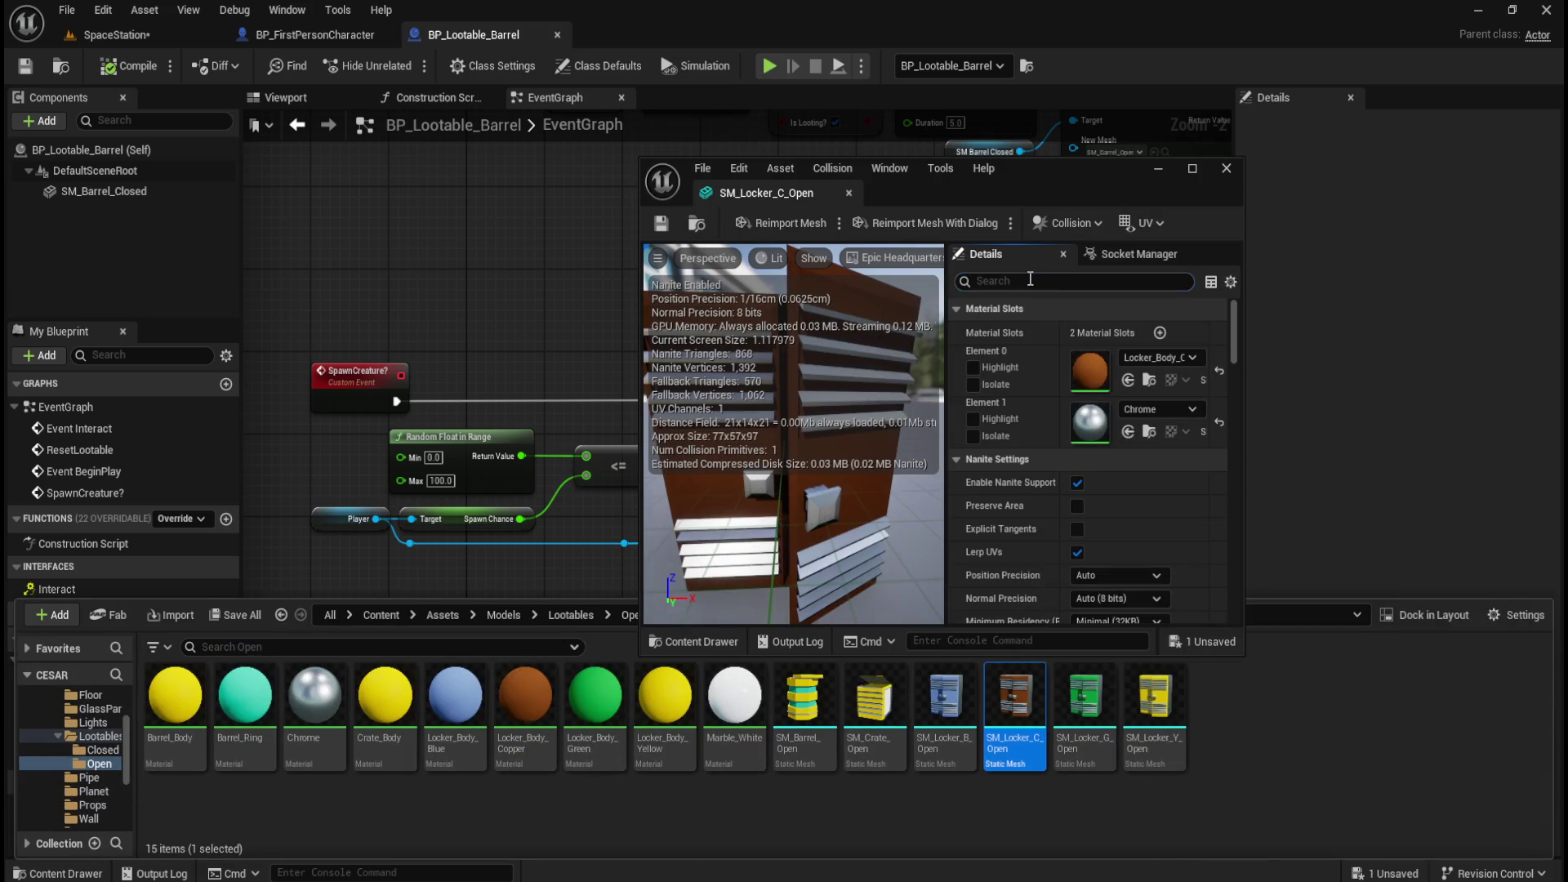
pyautogui.write('e')
pyautogui.click(1096, 330)
pyautogui.click(1140, 397)
pyautogui.click(660, 223)
pyautogui.click(849, 193)
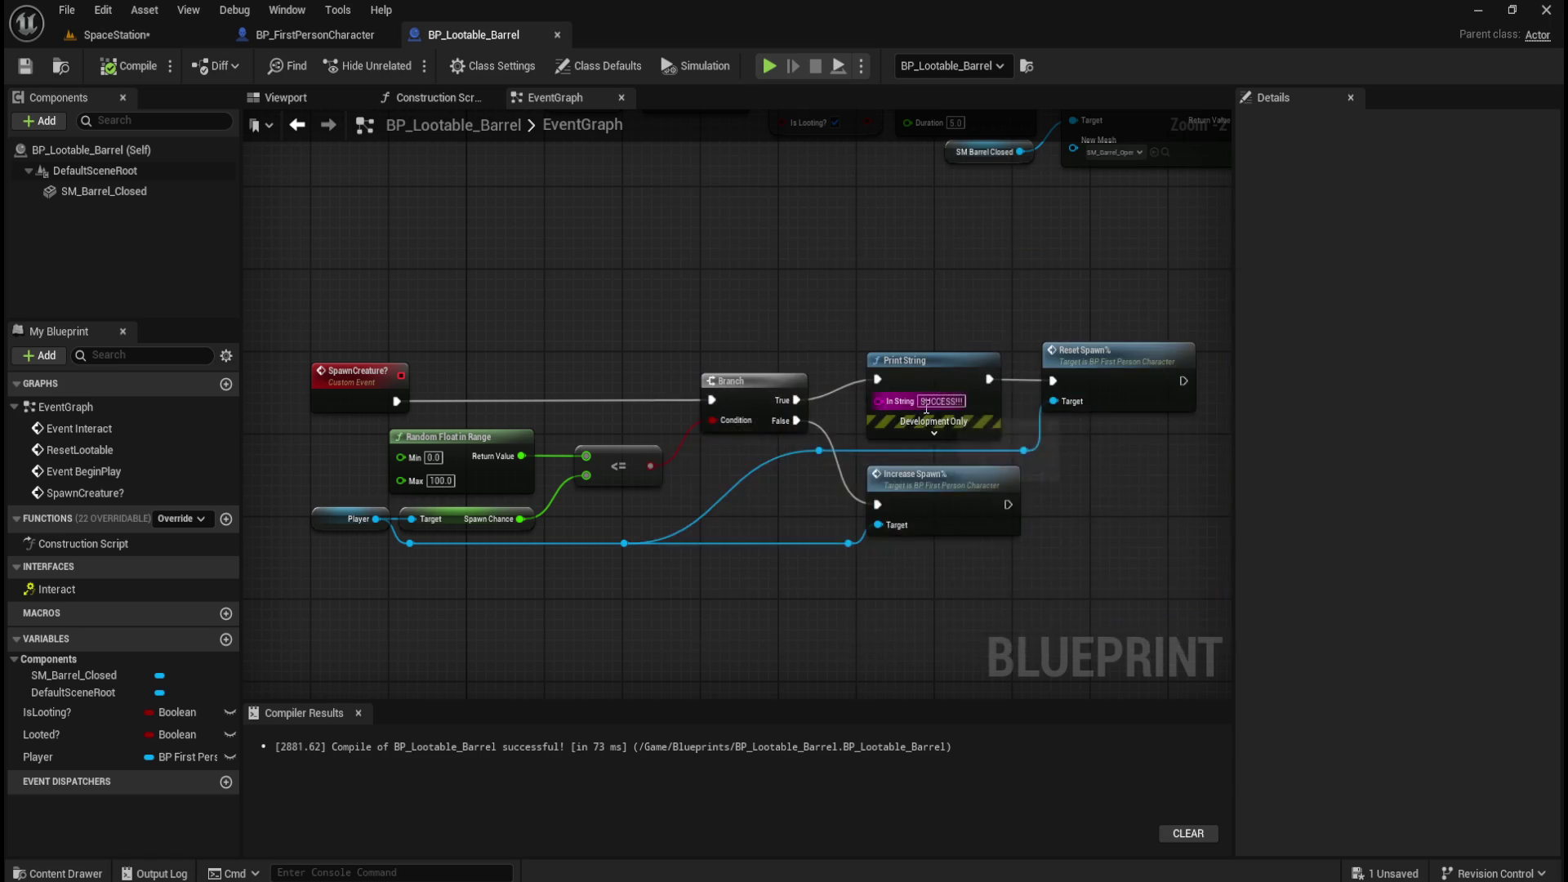
# Set SM_Locker_G_Open to Use Complex Collision As Simple and save it.
pyautogui.hotkey('ctrl', 'space')
pyautogui.click(1095, 716)
pyautogui.doubleClick(1094, 716)
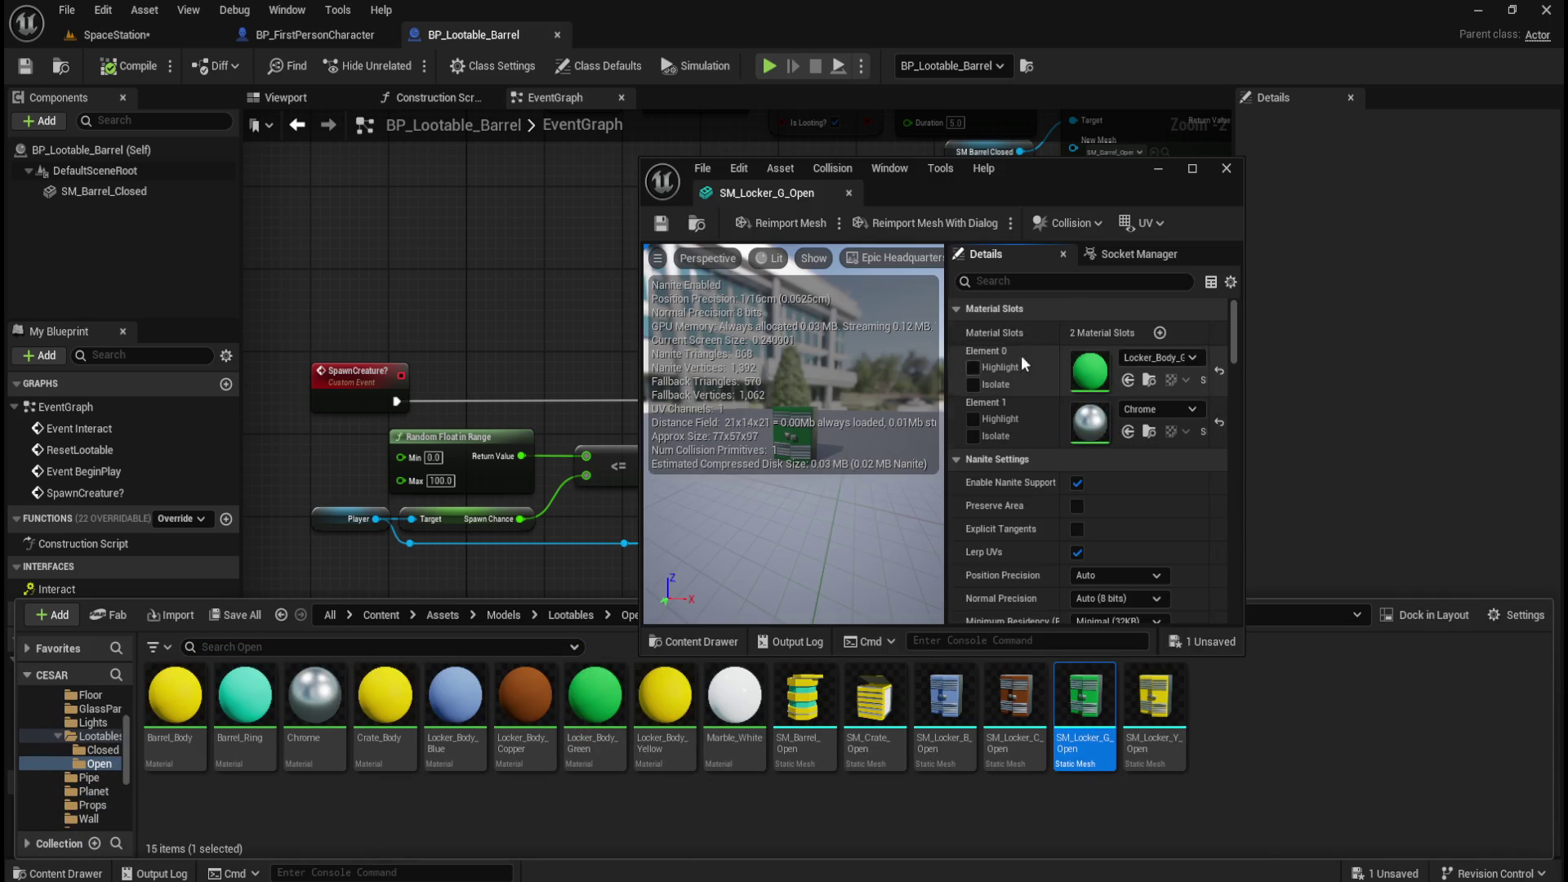
pyautogui.click(1028, 280)
pyautogui.write('complex')
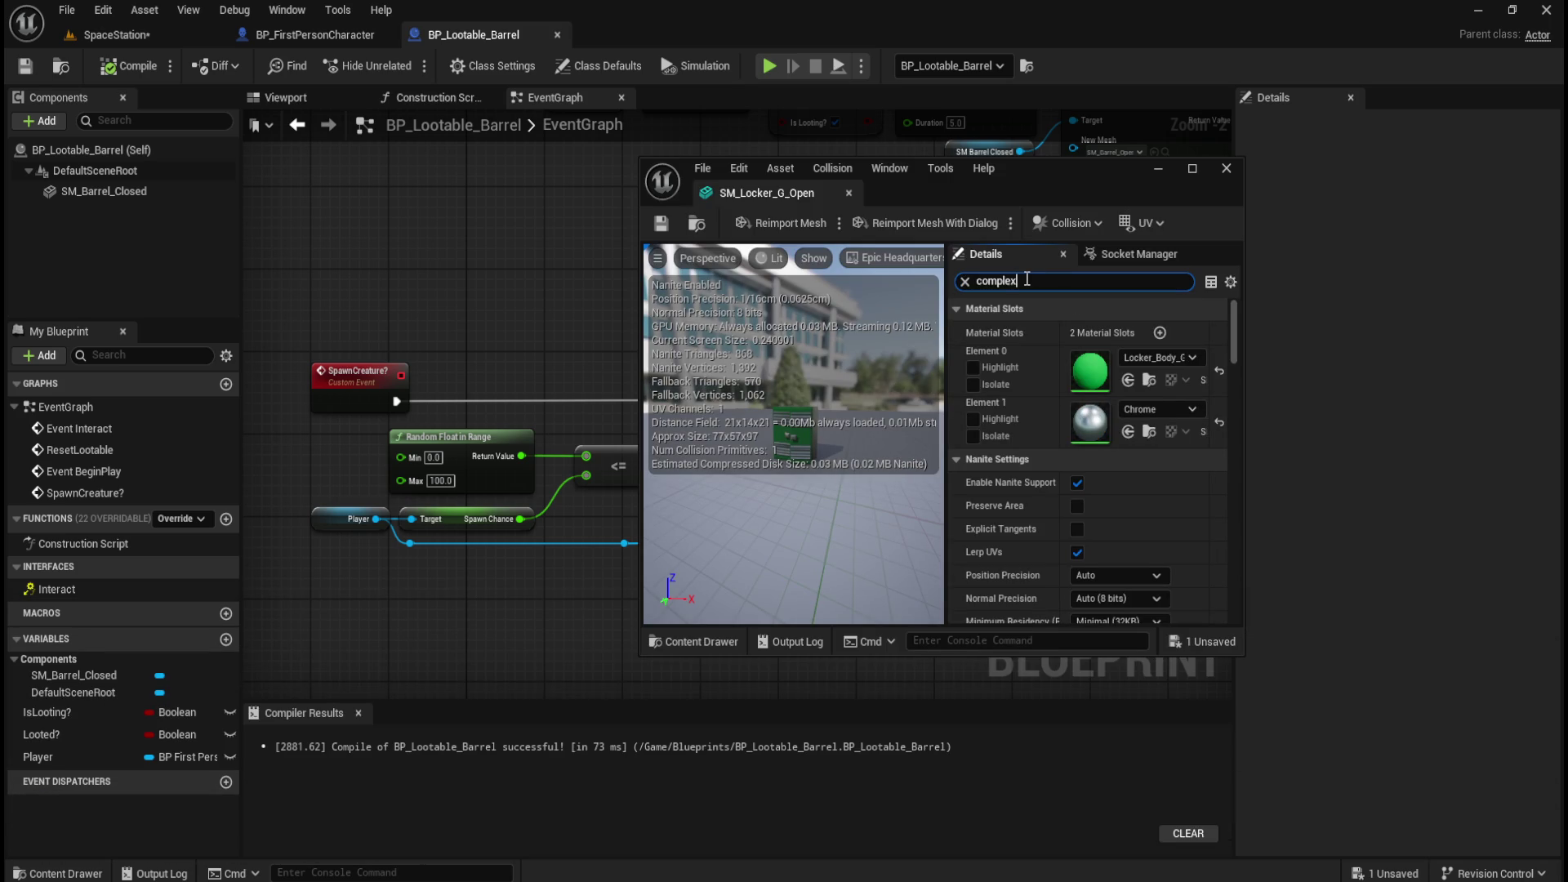
pyautogui.click(1082, 332)
pyautogui.click(1125, 405)
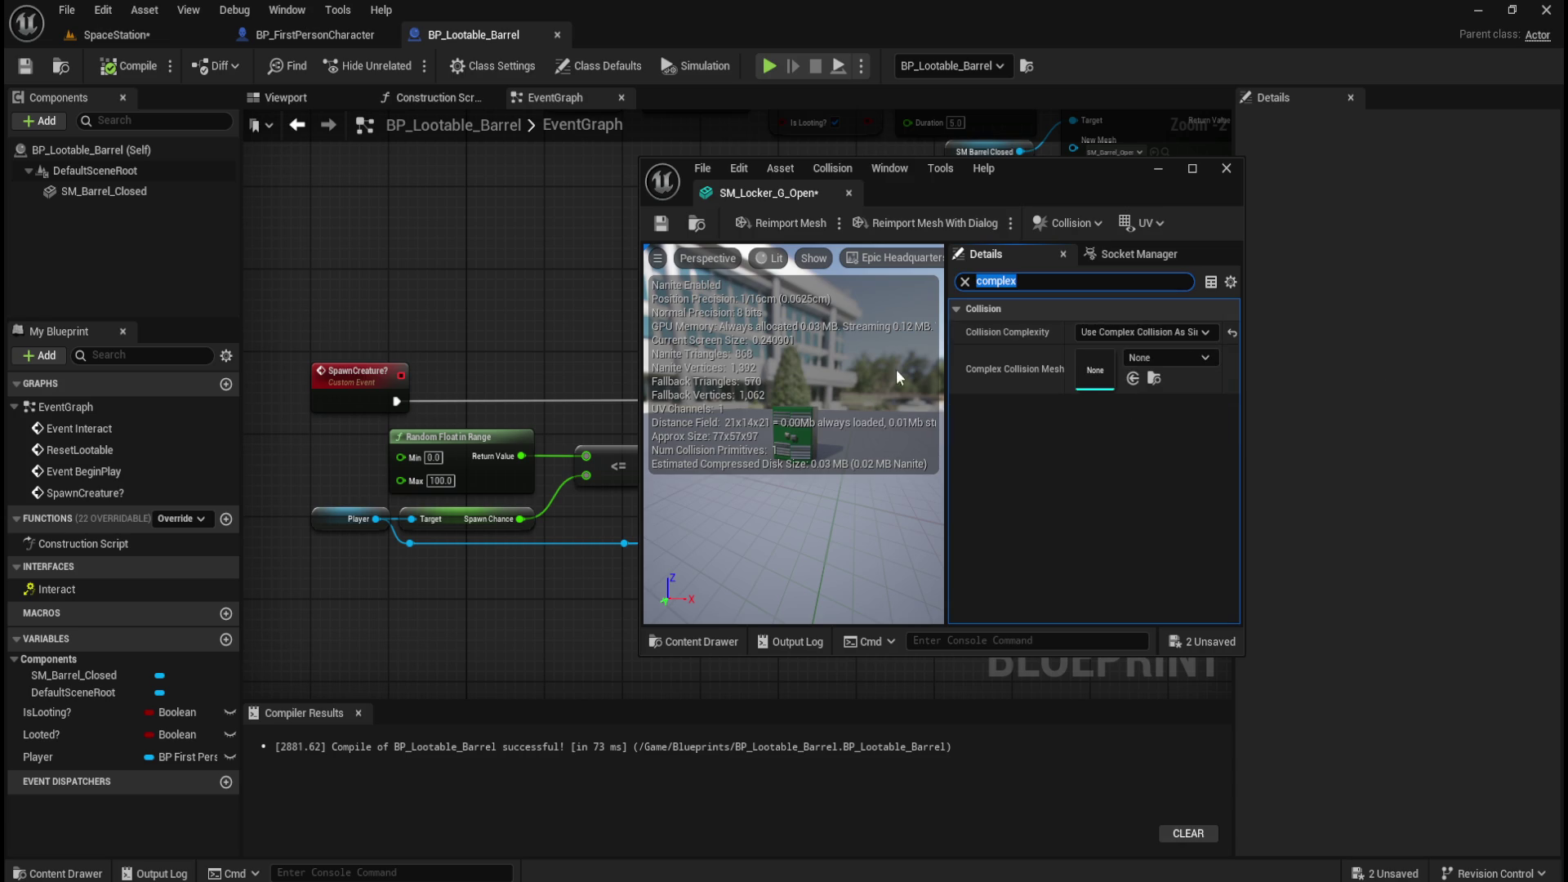
pyautogui.click(661, 227)
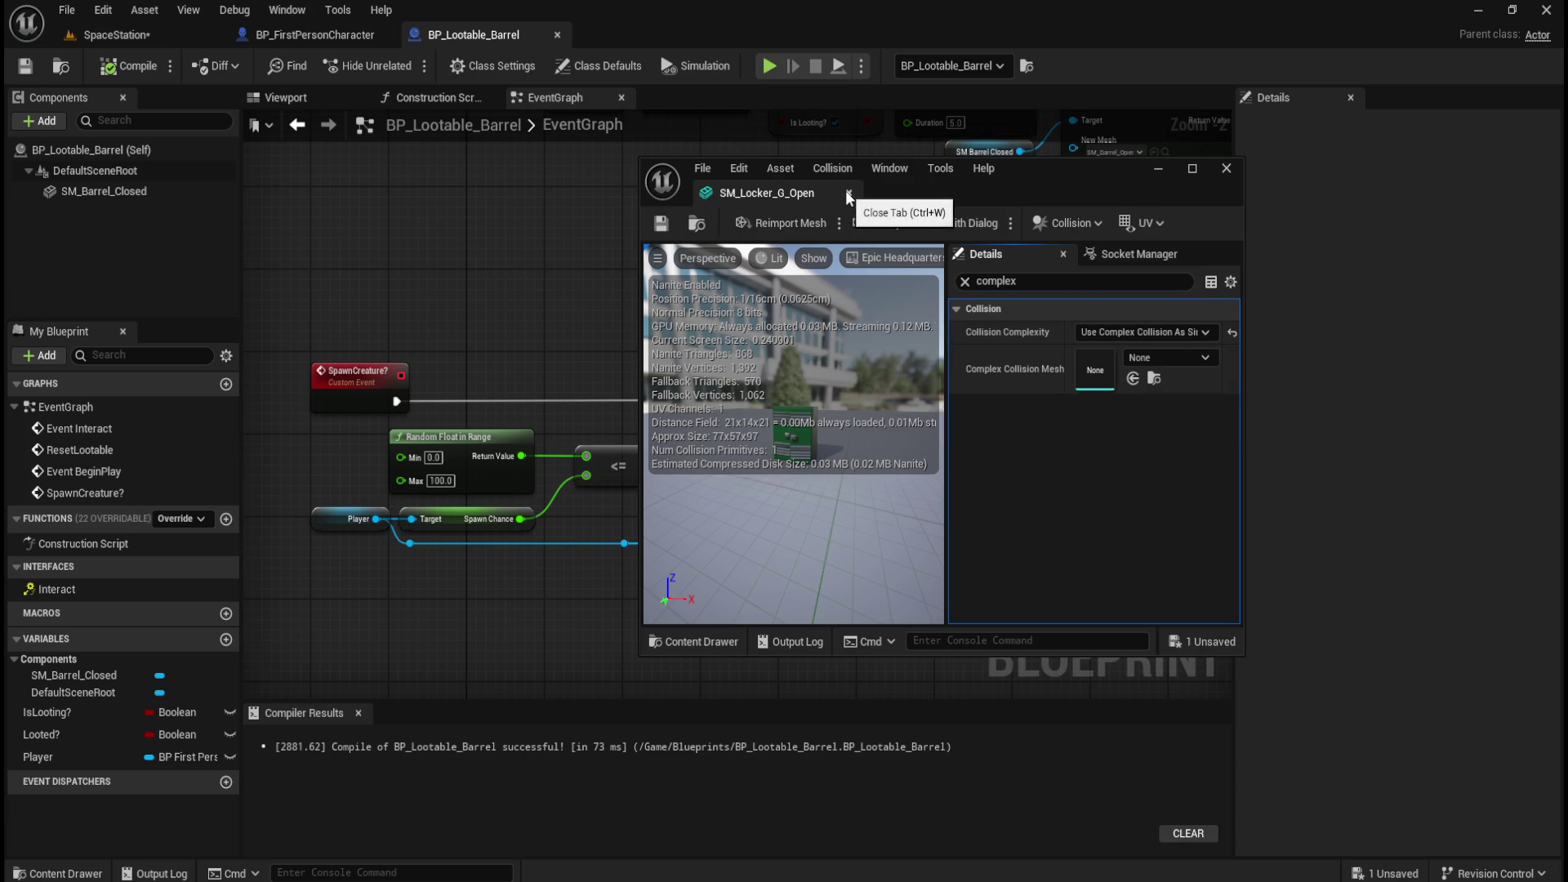
pyautogui.click(849, 194)
# Check the green locker mesh, then set SM_Locker_Y_Open to Use Complex Collision As Simple and save it.
pyautogui.hotkey('ctrl', 'space')
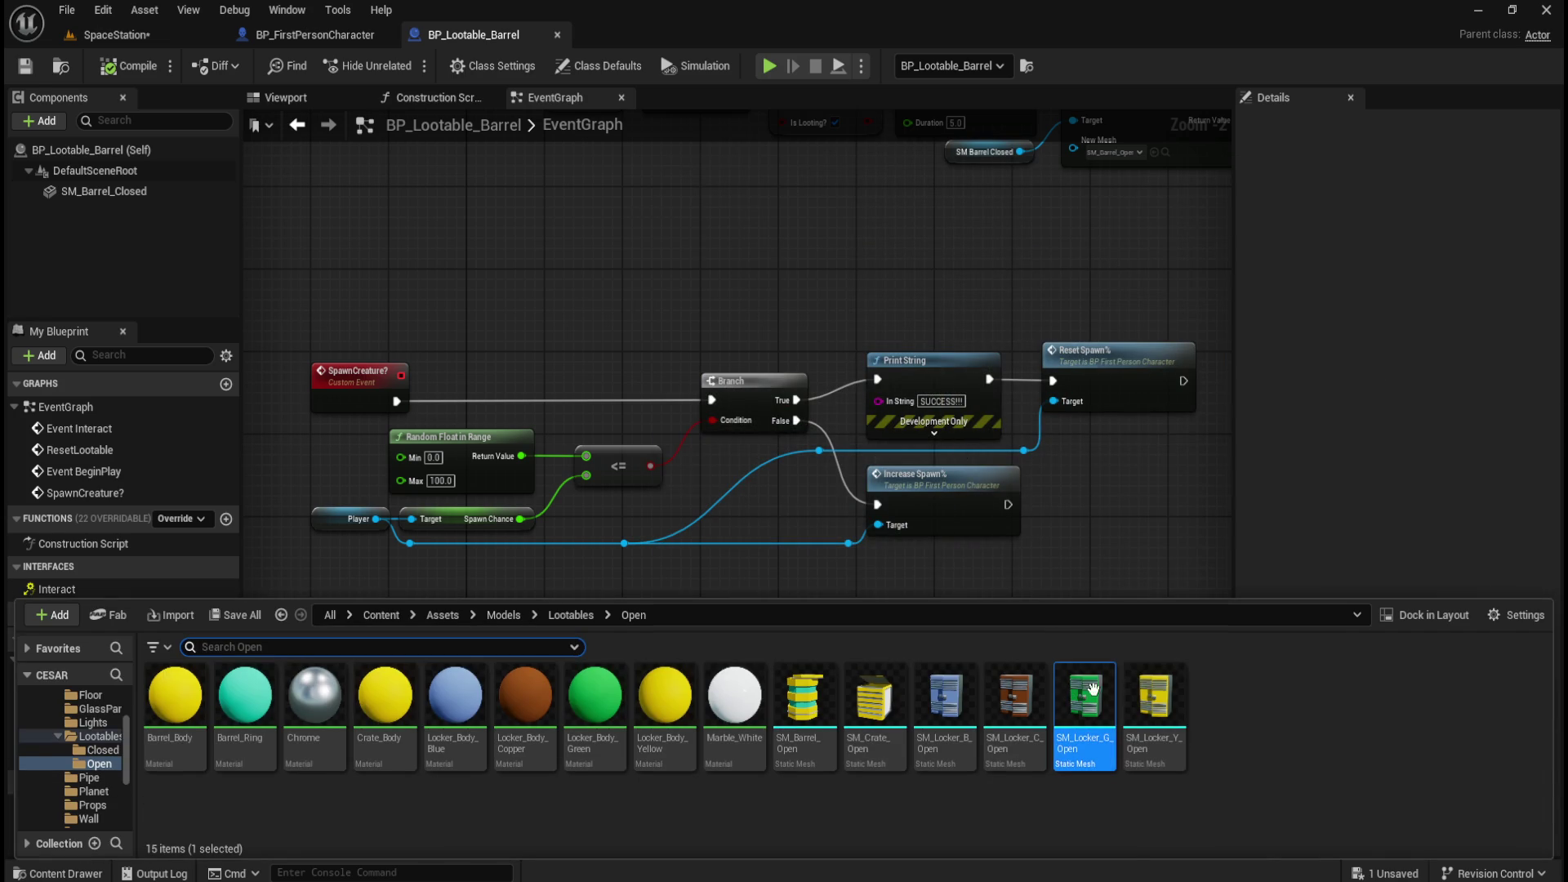
pyautogui.click(1101, 707)
pyautogui.doubleClick(1102, 707)
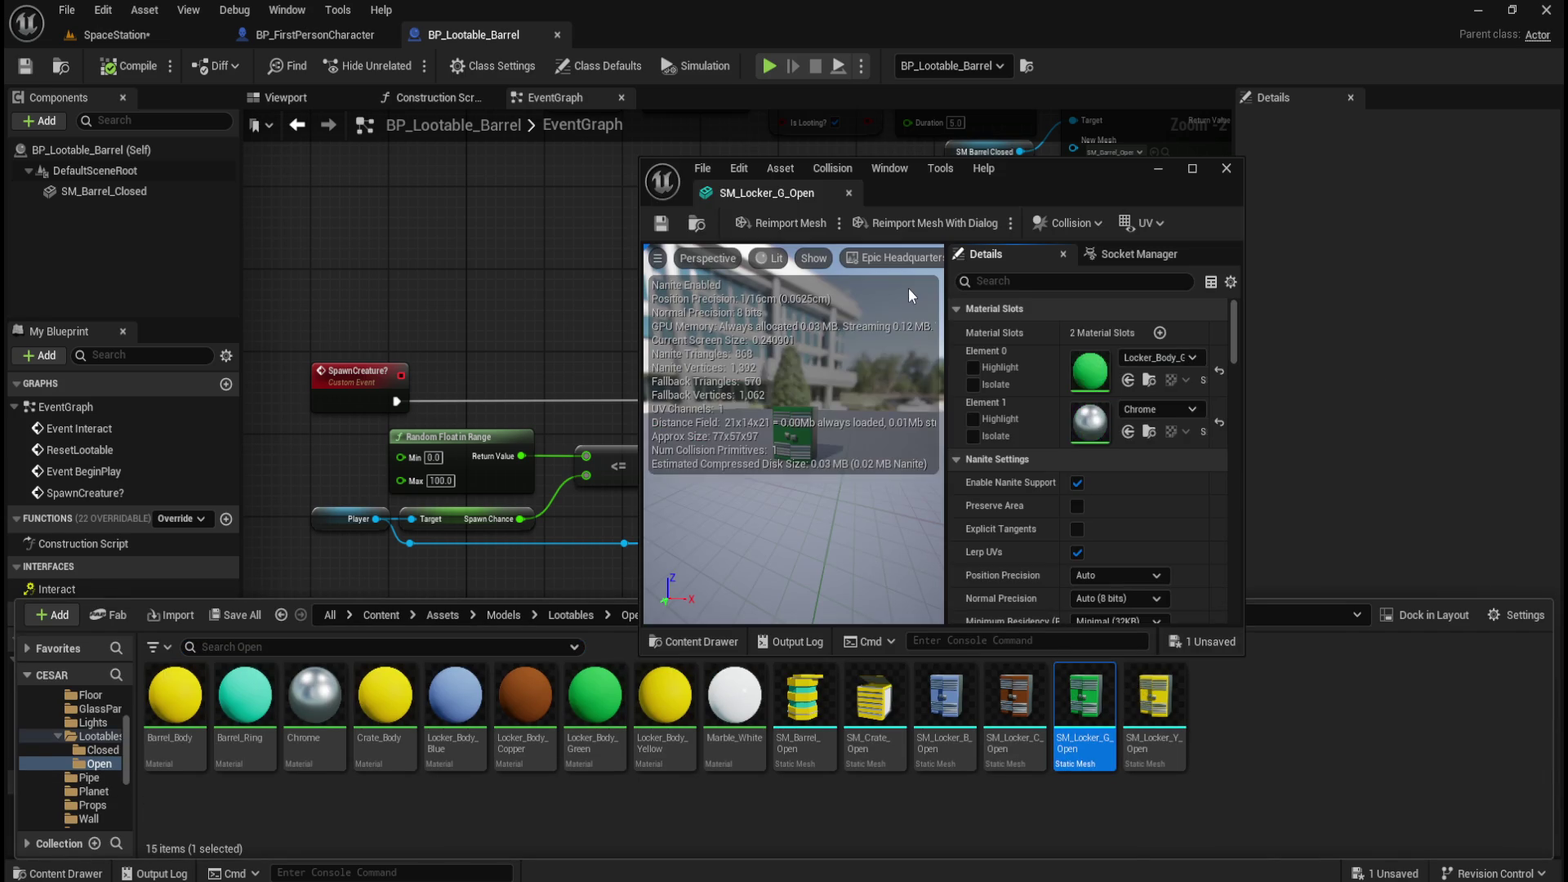
pyautogui.write('complex')
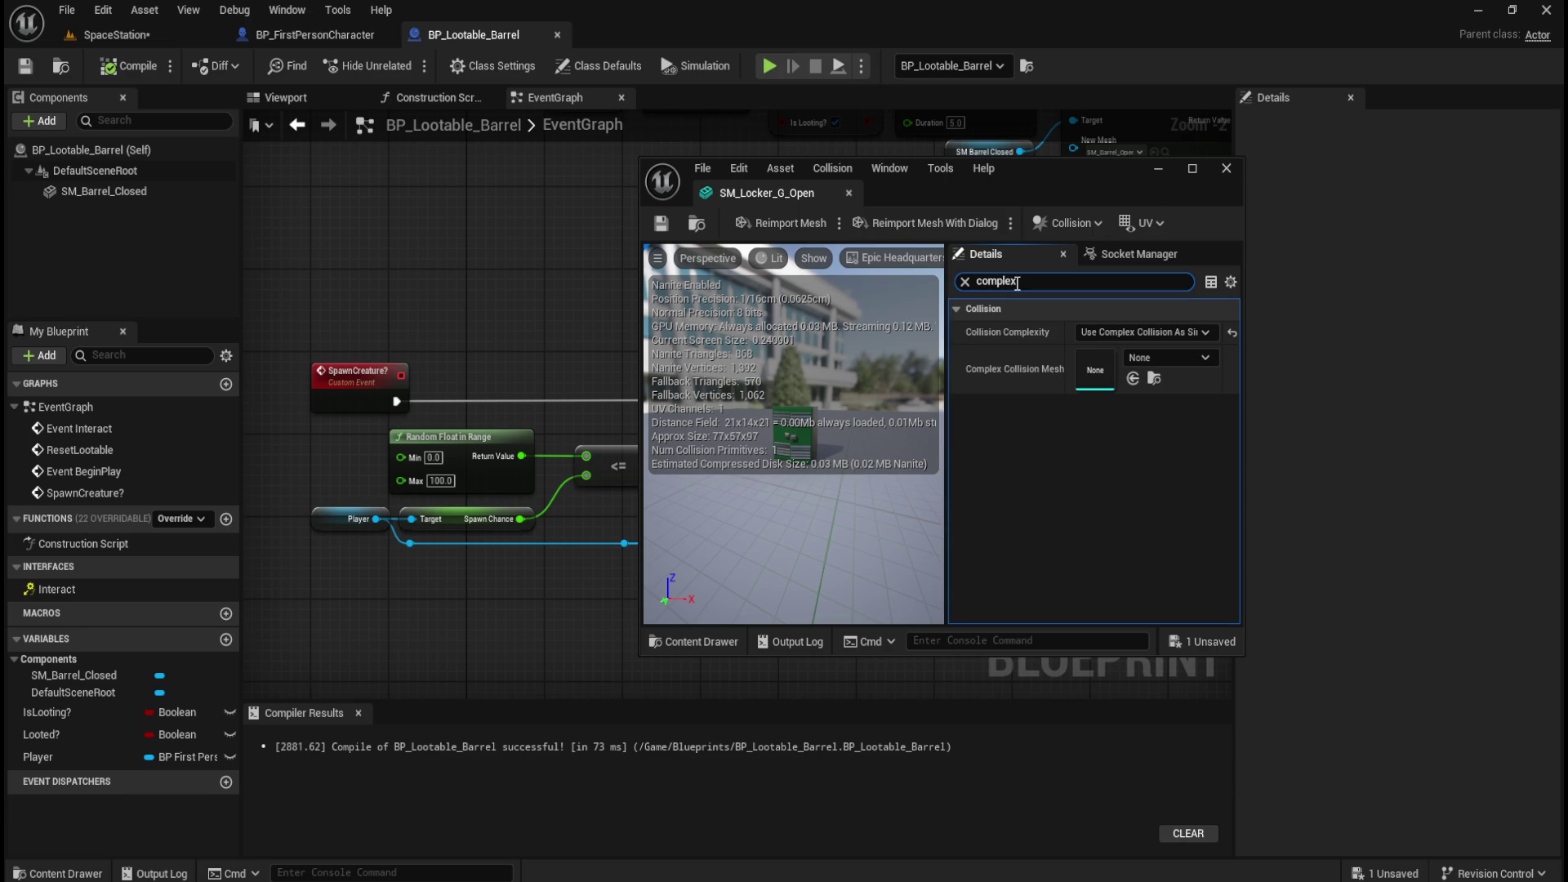
pyautogui.click(849, 193)
pyautogui.hotkey('ctrl', 'space')
pyautogui.doubleClick(1154, 706)
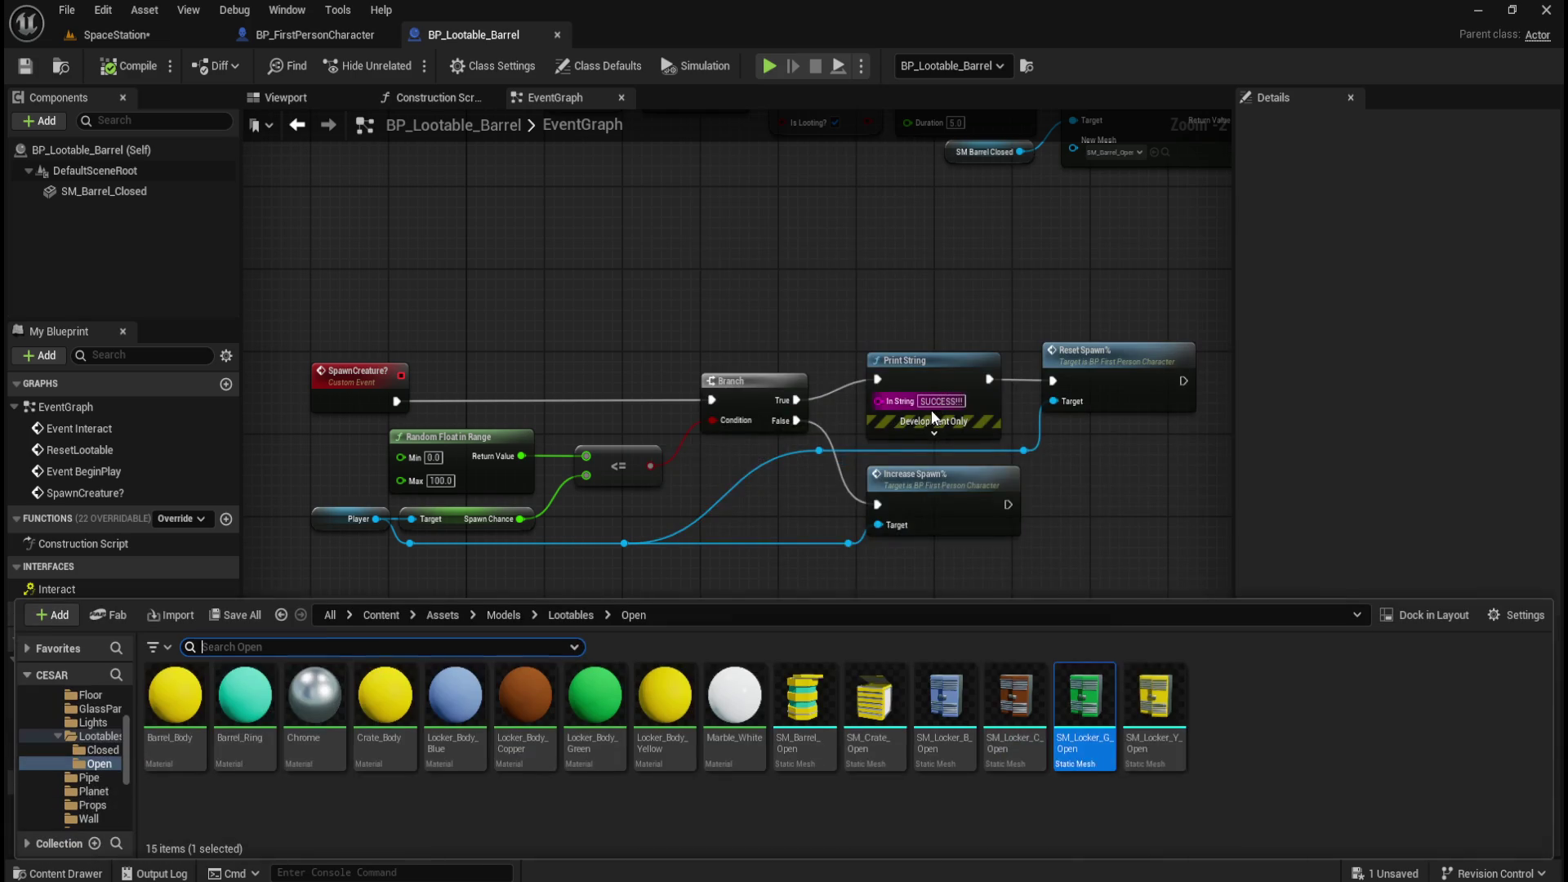
pyautogui.click(1088, 282)
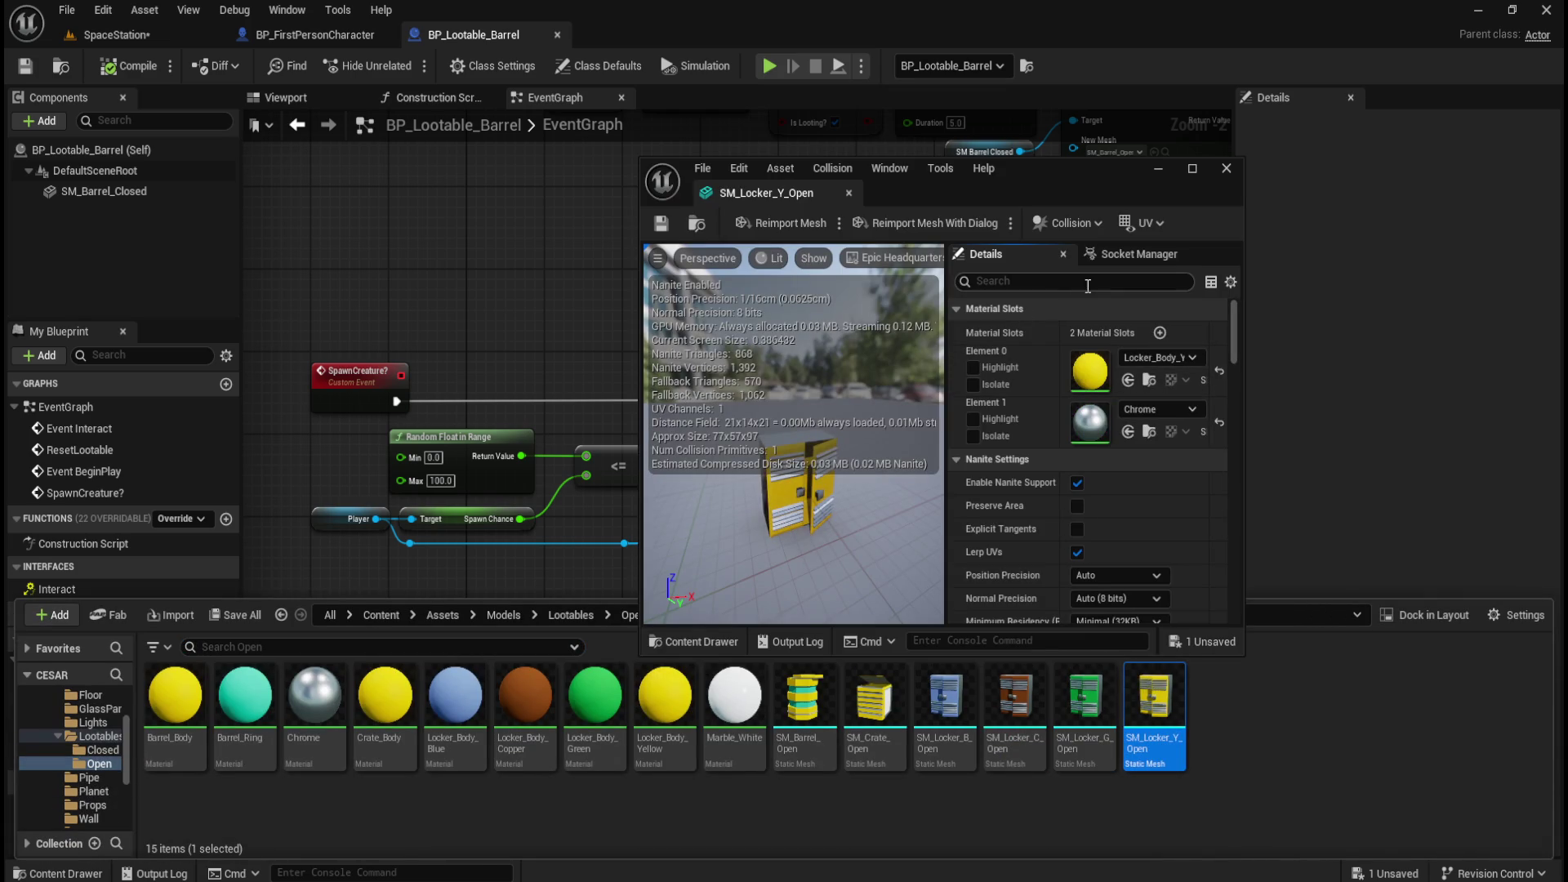
pyautogui.write('comple')
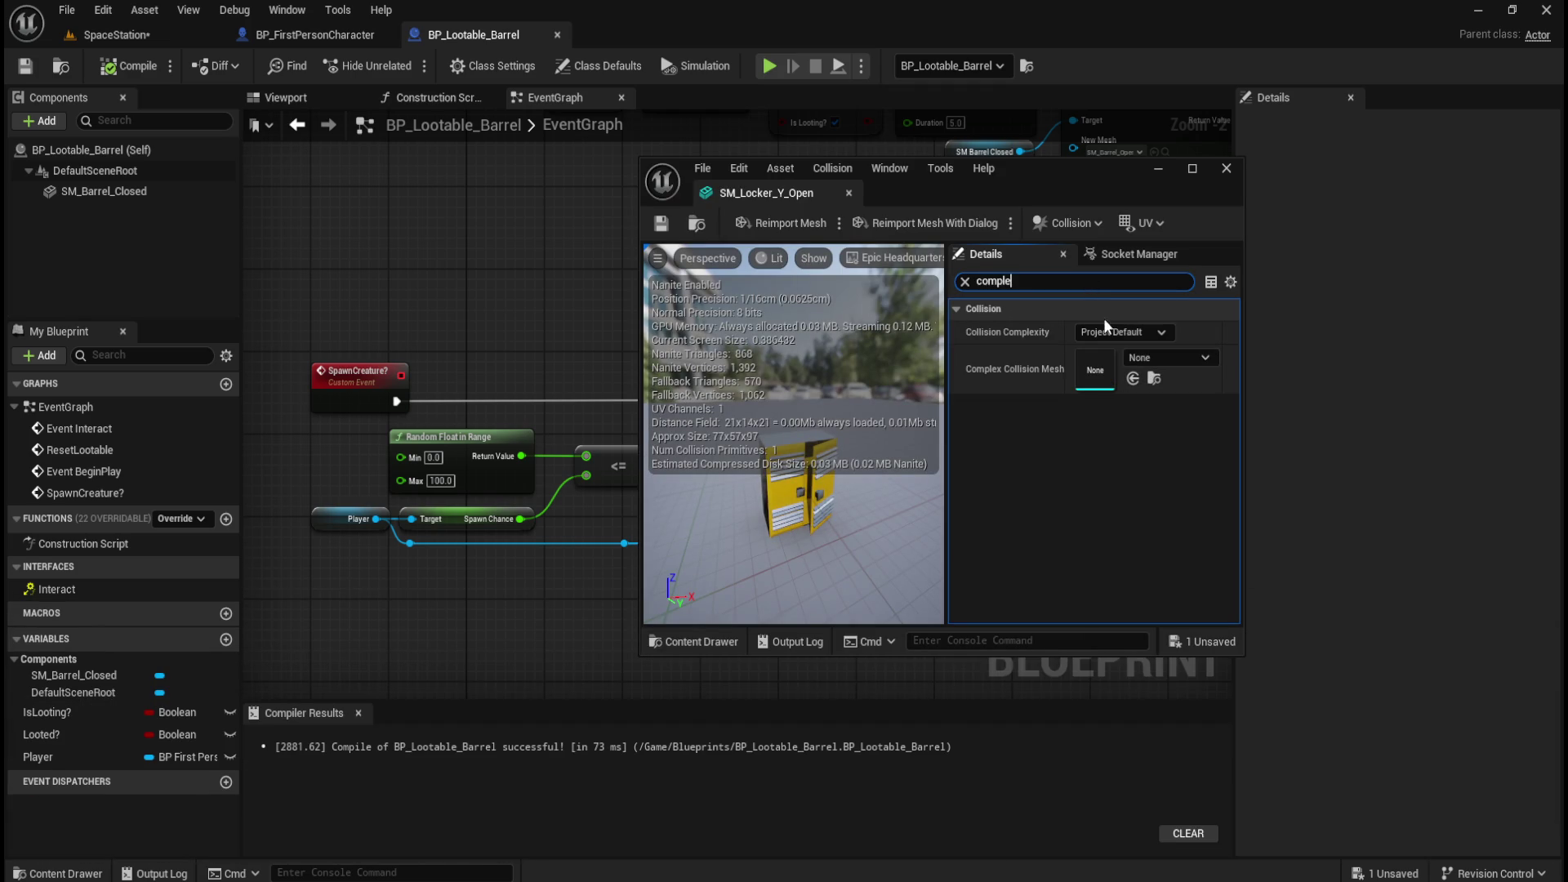
pyautogui.click(1106, 328)
pyautogui.click(1159, 402)
pyautogui.click(661, 226)
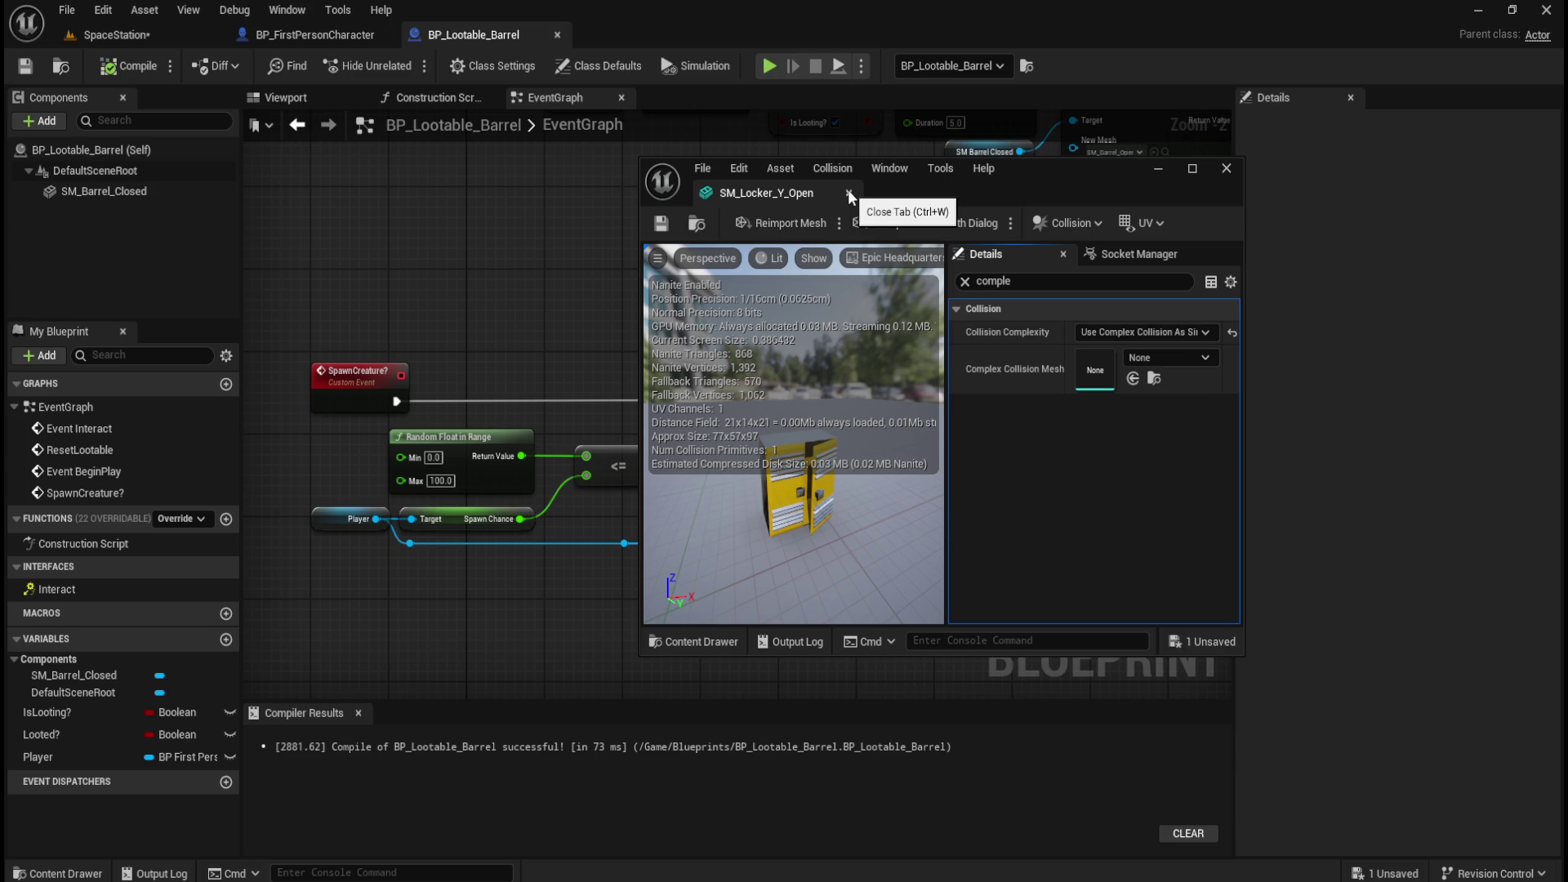
pyautogui.click(848, 193)
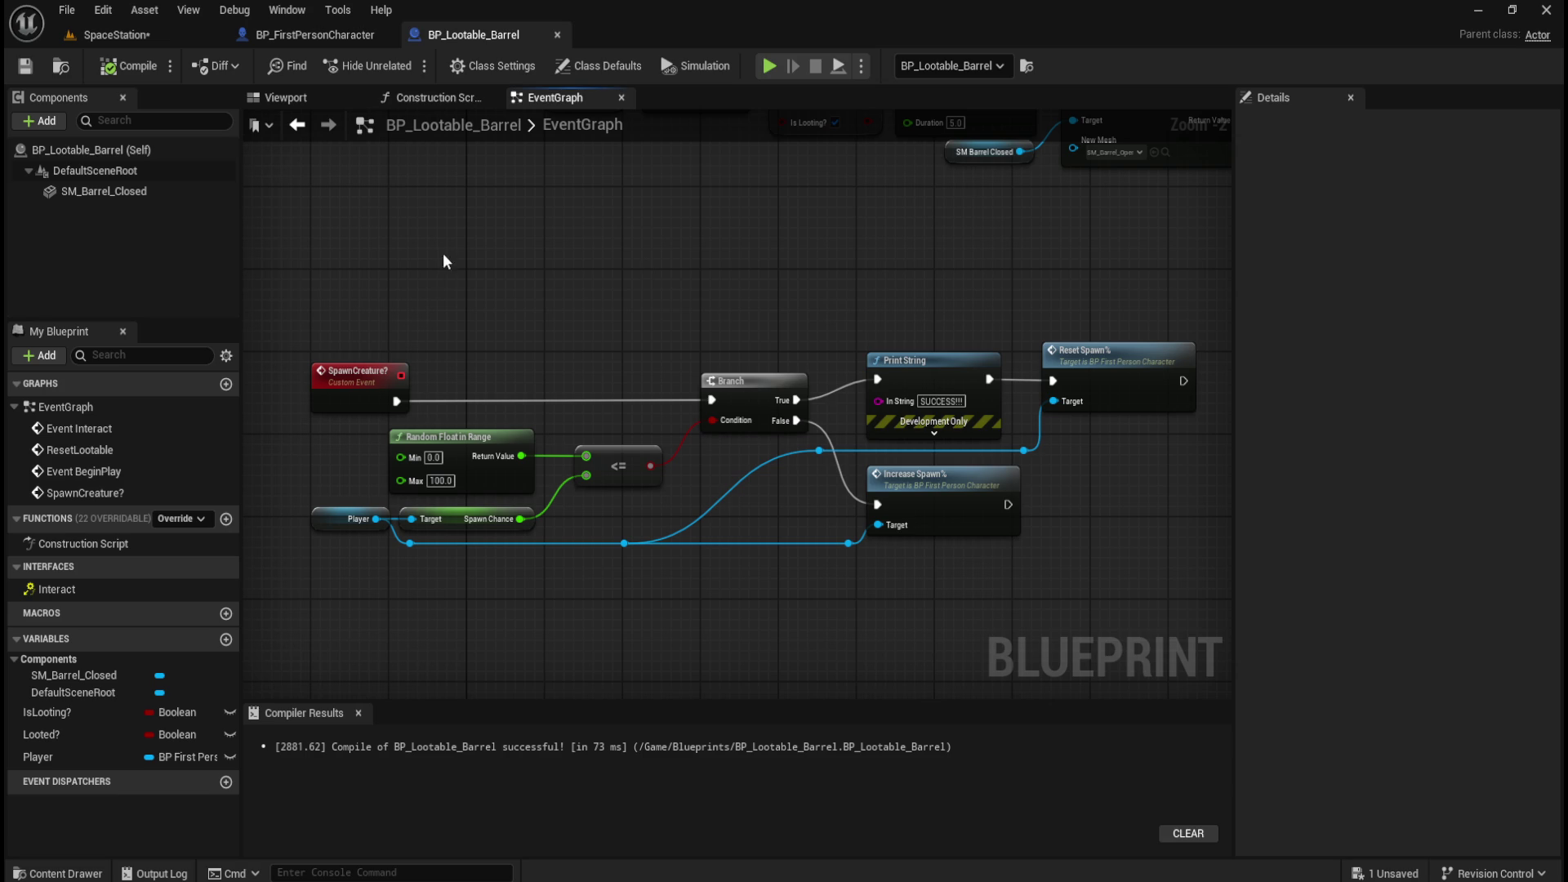
# Review BP_FirstPersonCharacter's Reset Spawn Chance nodes, then return to the SpaceStation level.
pyautogui.click(150, 36)
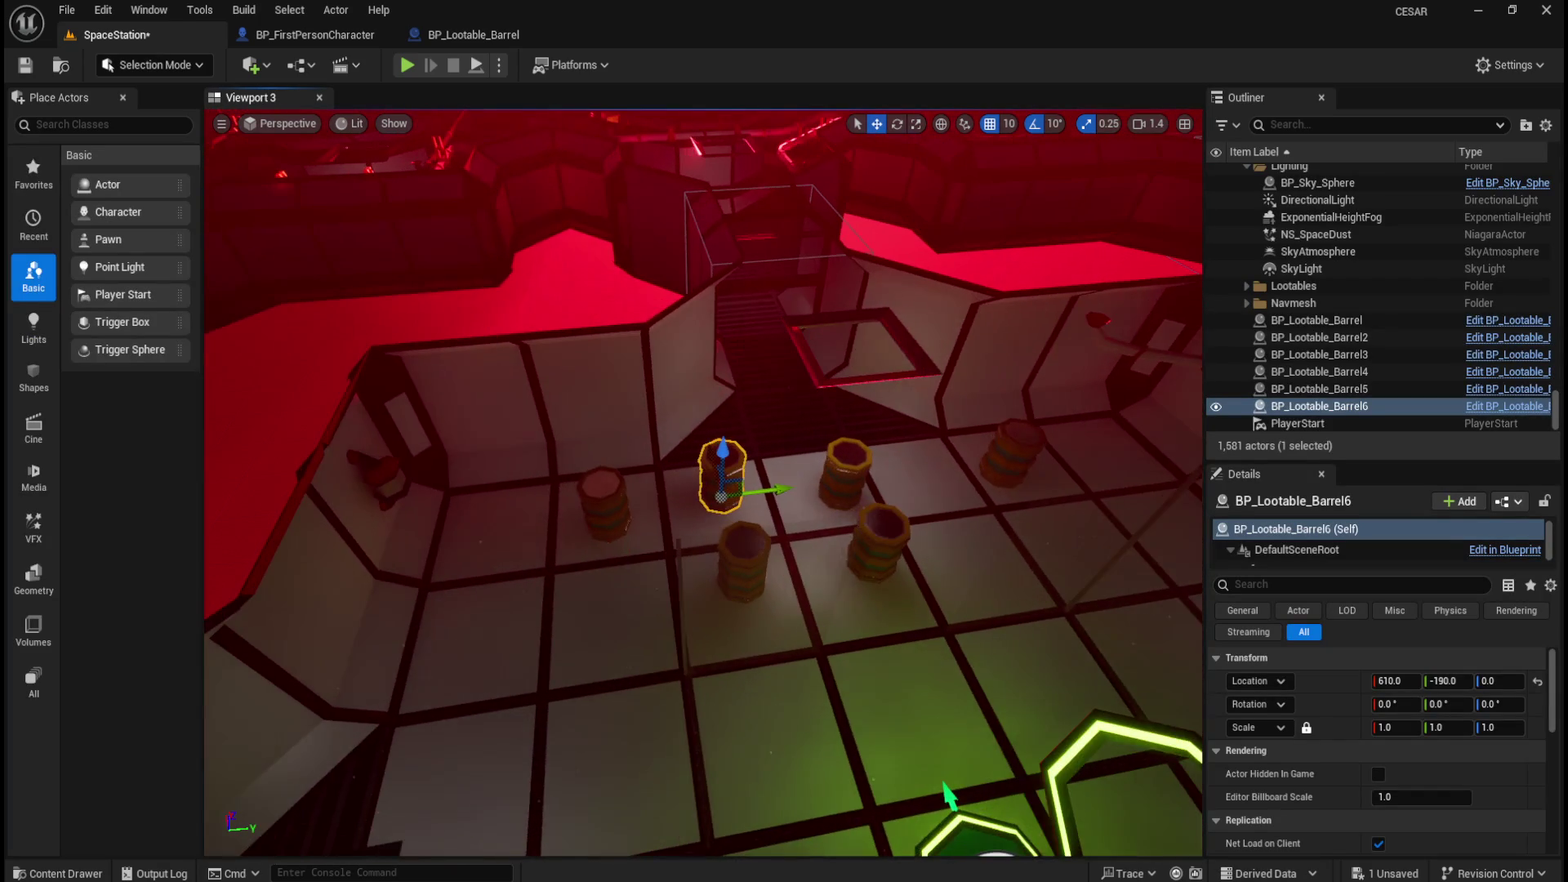
pyautogui.click(470, 34)
pyautogui.click(372, 34)
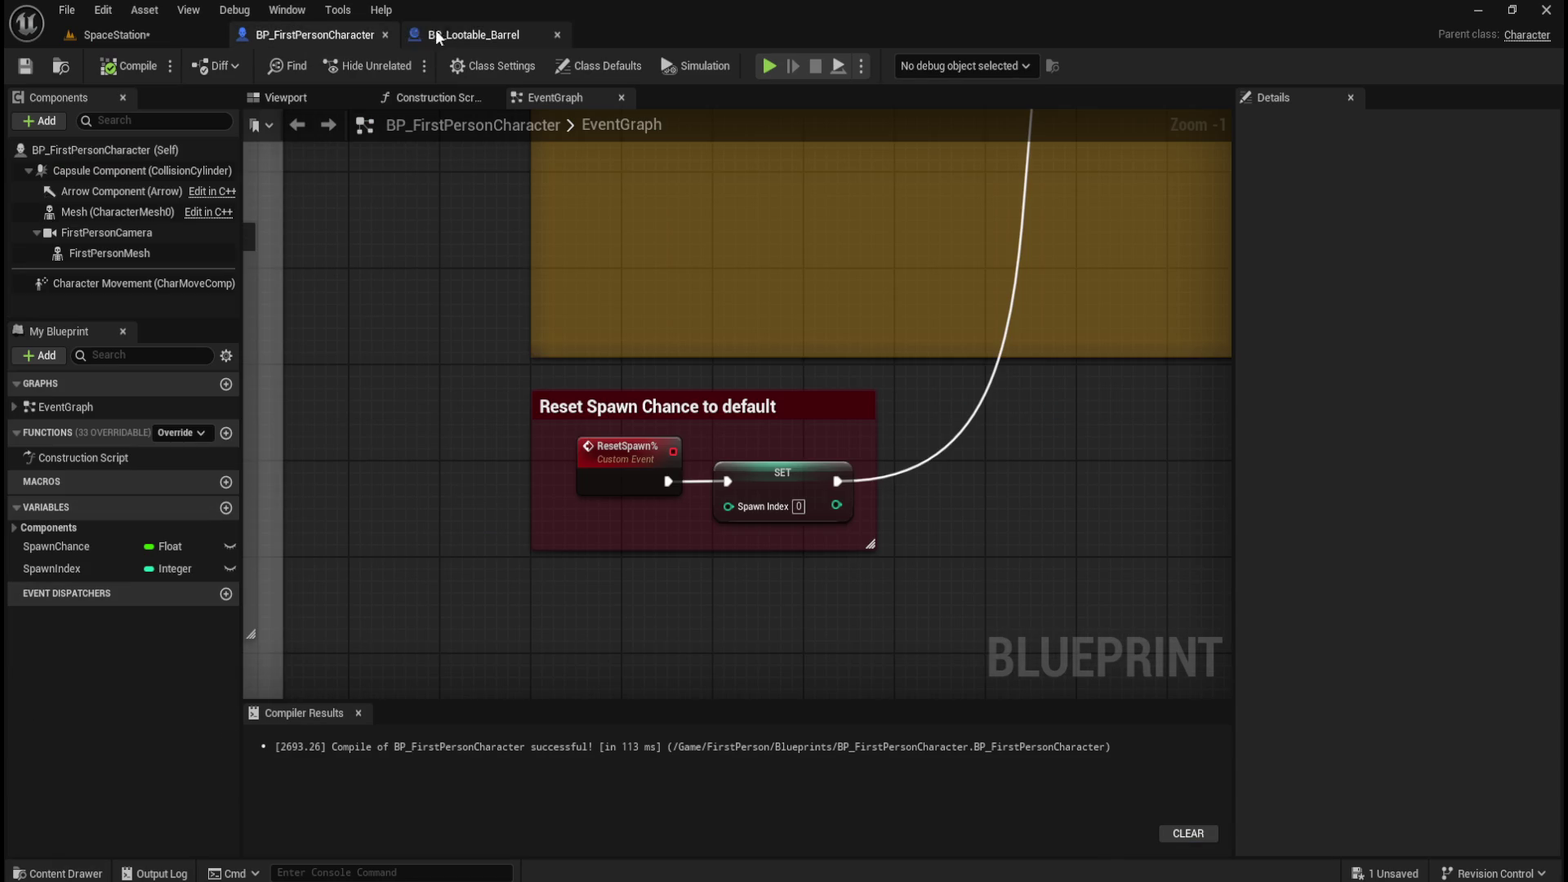
pyautogui.scroll(-3, 426, 516)
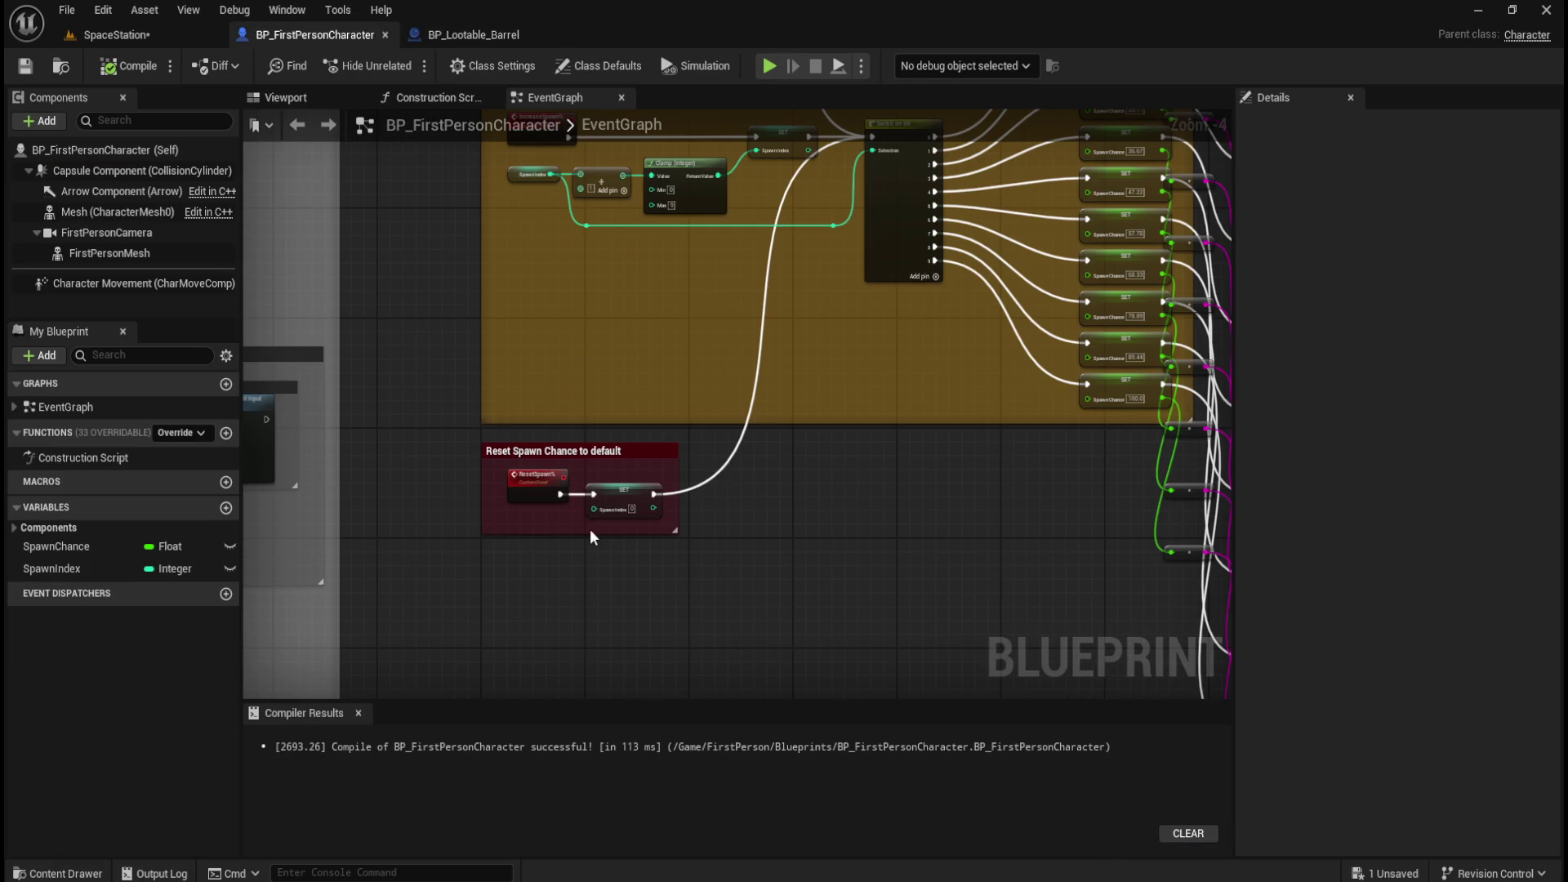
pyautogui.scroll(1, 576, 536)
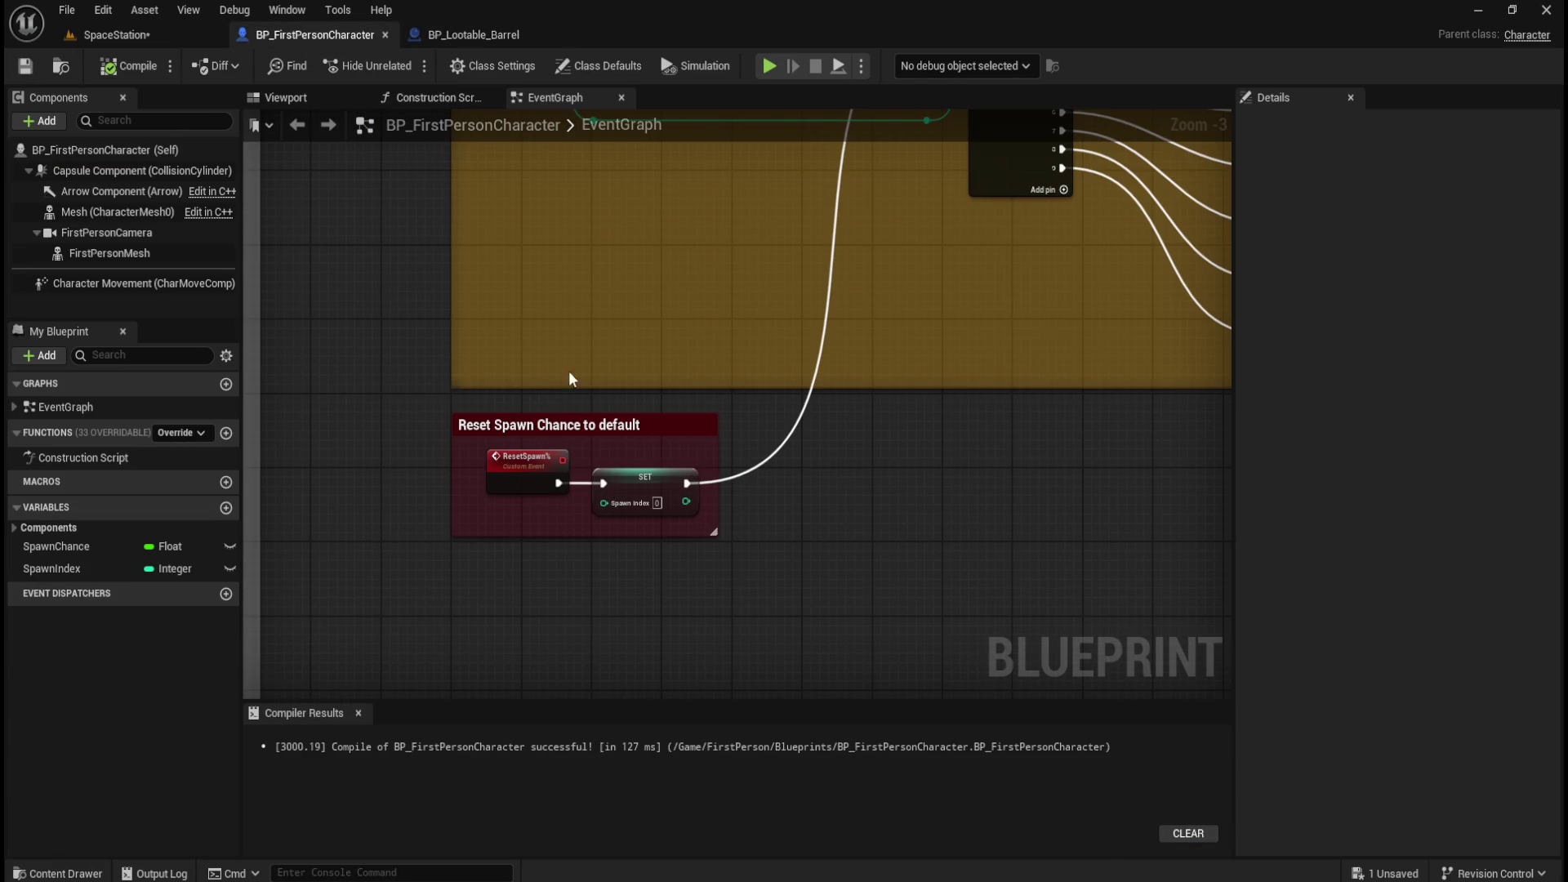
pyautogui.moveTo(398, 402)
pyautogui.mouseDown()
pyautogui.moveTo(718, 542)
pyautogui.moveTo(847, 619)
pyautogui.mouseUp()
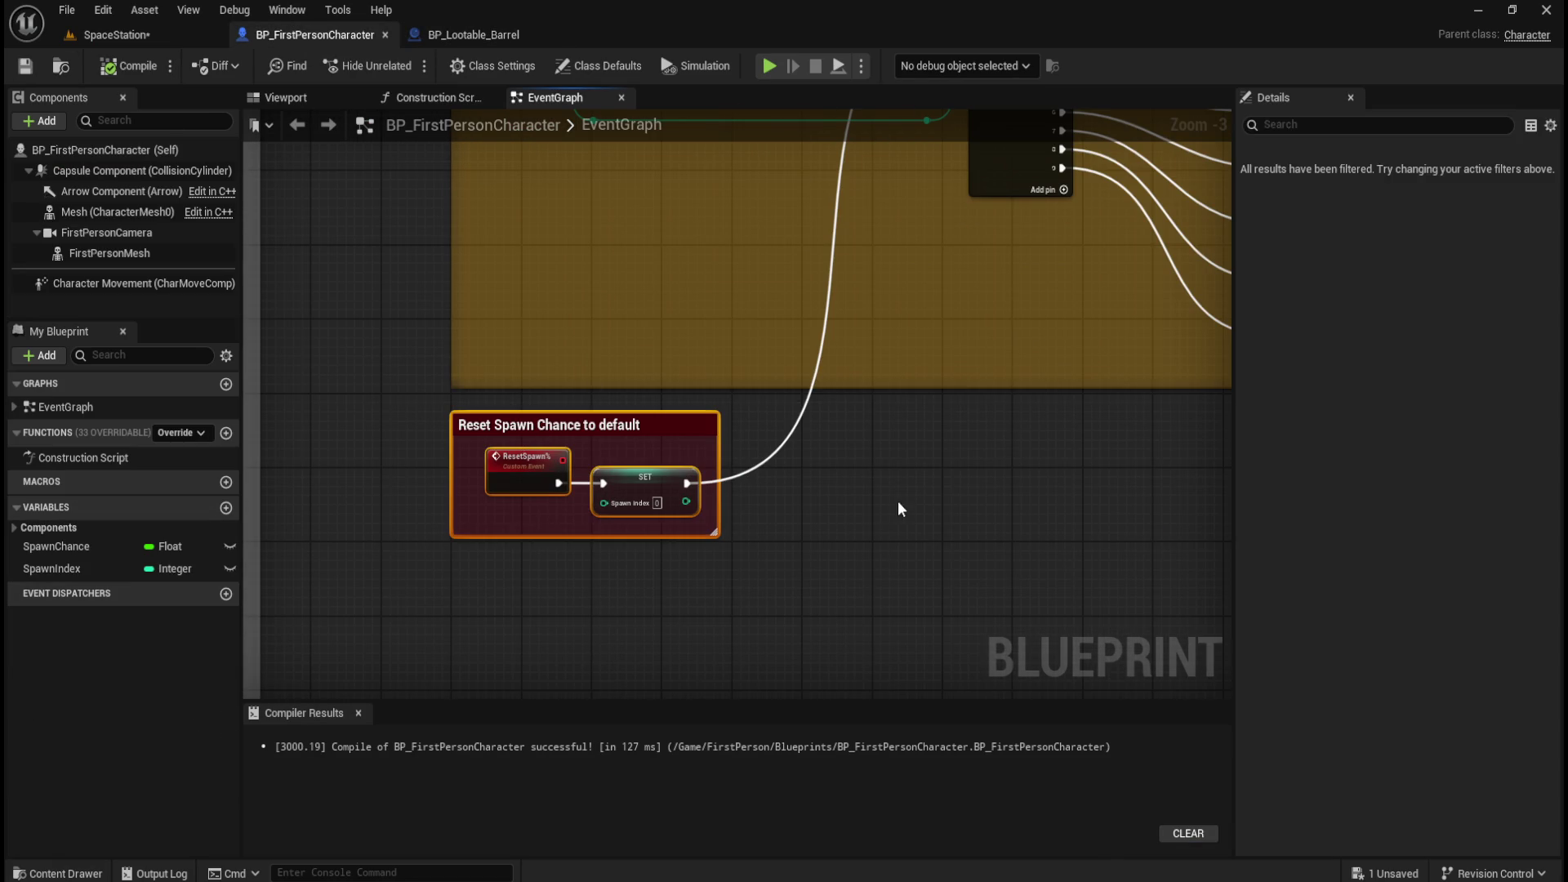
pyautogui.moveTo(907, 319)
pyautogui.mouseDown()
pyautogui.moveTo(914, 514)
pyautogui.moveTo(637, 644)
pyautogui.moveTo(514, 595)
pyautogui.moveTo(665, 630)
pyautogui.moveTo(870, 508)
pyautogui.mouseUp()
pyautogui.click(140, 32)
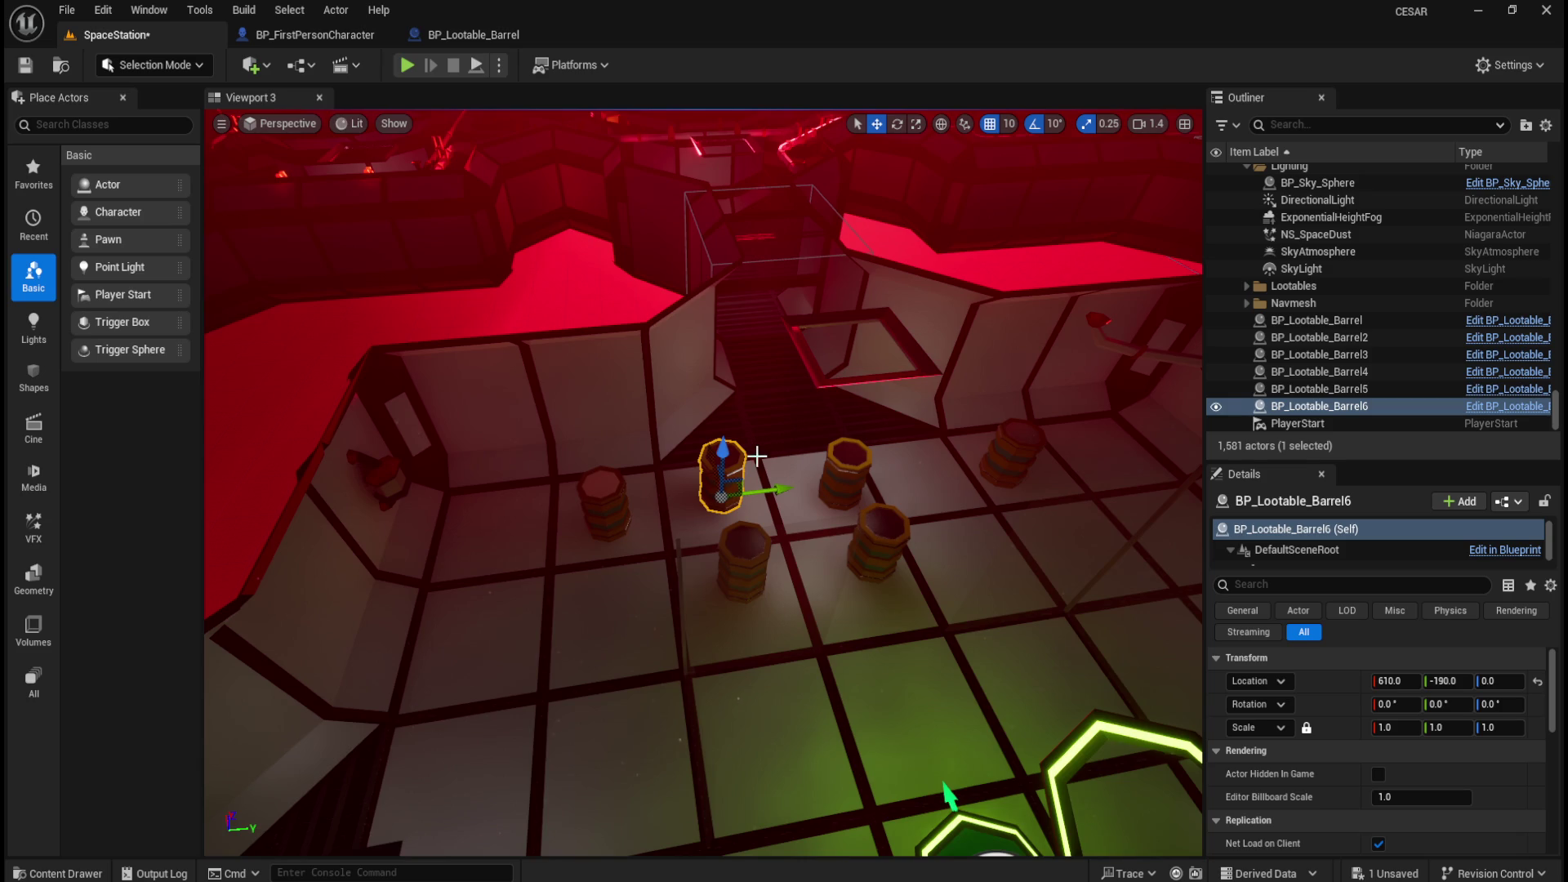
# Alt-drag two more barrel duplicates along X across the floor and save the SpaceStation level.
pyautogui.moveTo(748, 534); pyautogui.dragTo(602, 616)
pyautogui.moveTo(473, 606)
pyautogui.mouseDown()
pyautogui.moveTo(915, 662)
pyautogui.moveTo(899, 658)
pyautogui.moveTo(951, 522)
pyautogui.moveTo(954, 436)
pyautogui.mouseUp()
pyautogui.moveTo(877, 469)
pyautogui.mouseDown()
pyautogui.moveTo(704, 485)
pyautogui.moveTo(787, 467)
pyautogui.moveTo(834, 320)
pyautogui.moveTo(667, 338)
pyautogui.moveTo(919, 341)
pyautogui.moveTo(991, 364)
pyautogui.moveTo(1061, 420)
pyautogui.moveTo(1114, 539)
pyautogui.moveTo(1131, 636)
pyautogui.mouseUp()
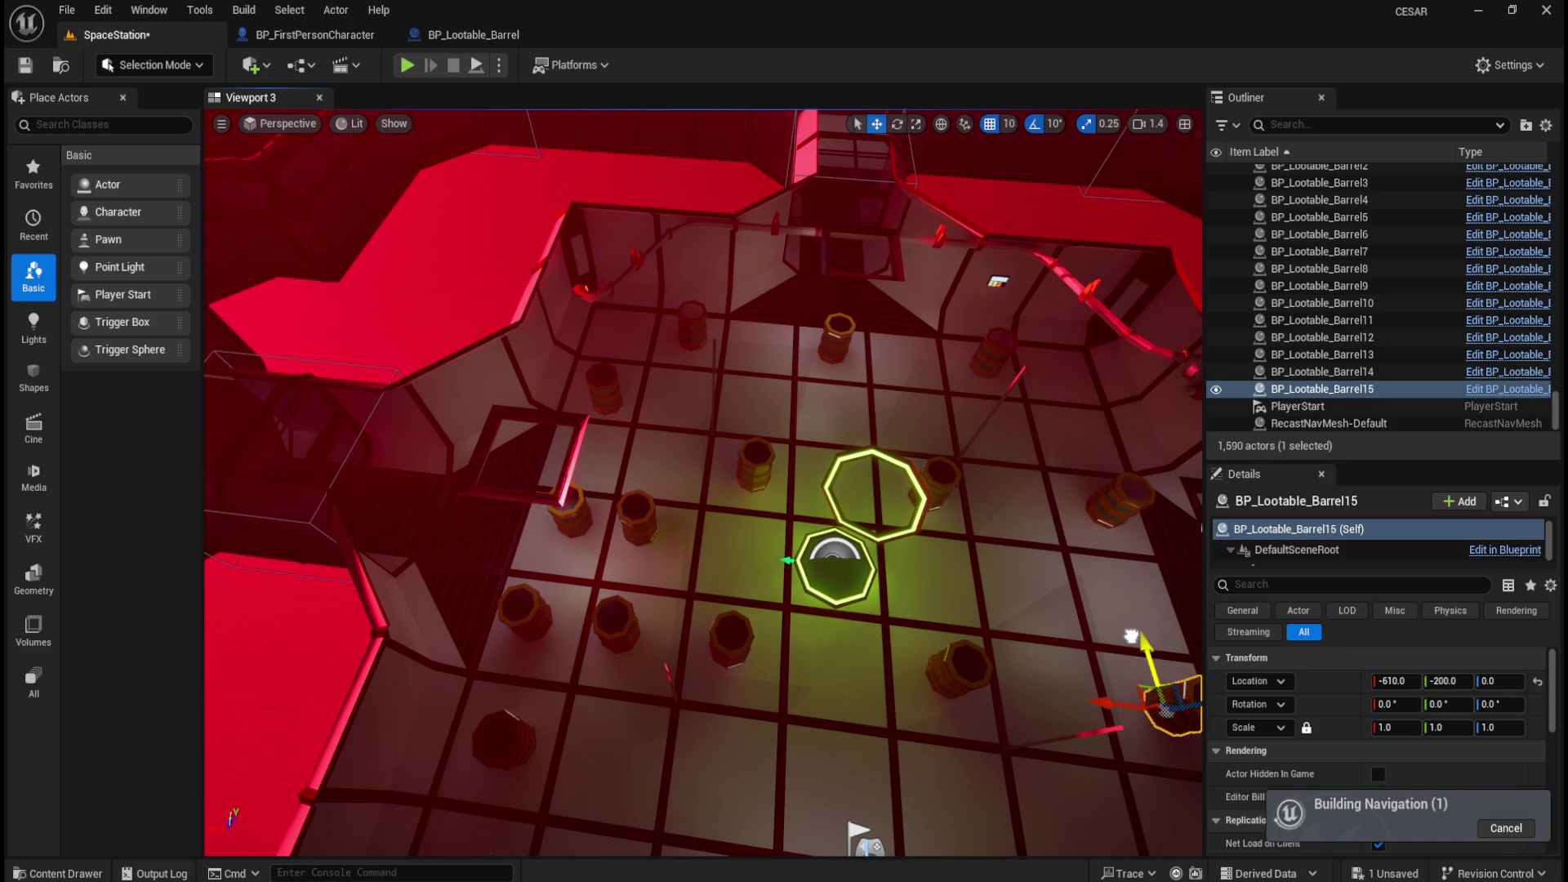
pyautogui.click(25, 65)
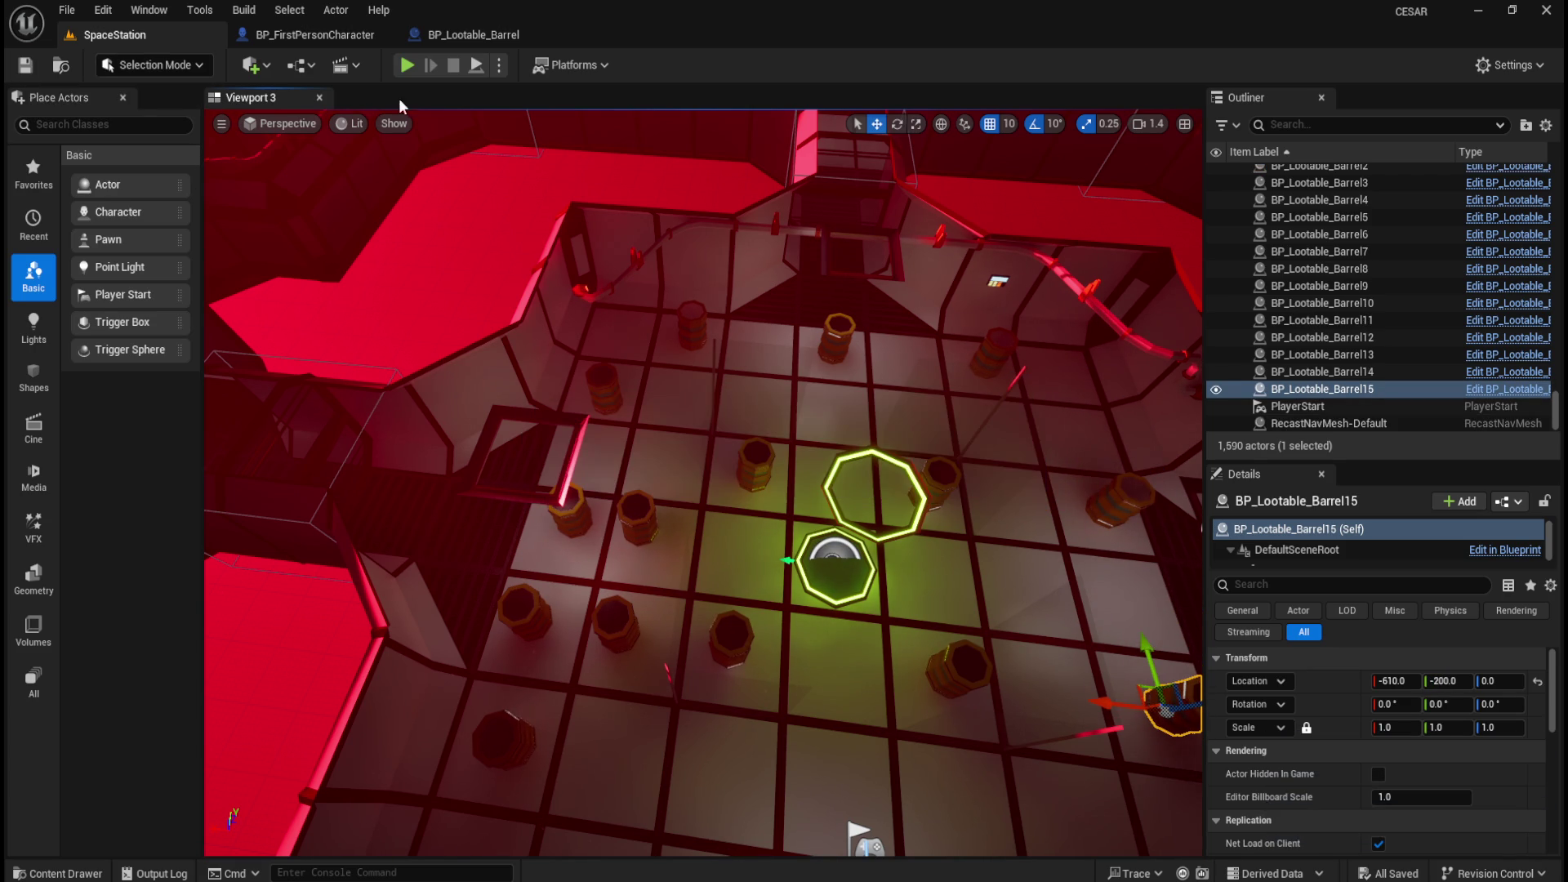
pyautogui.click(407, 65)
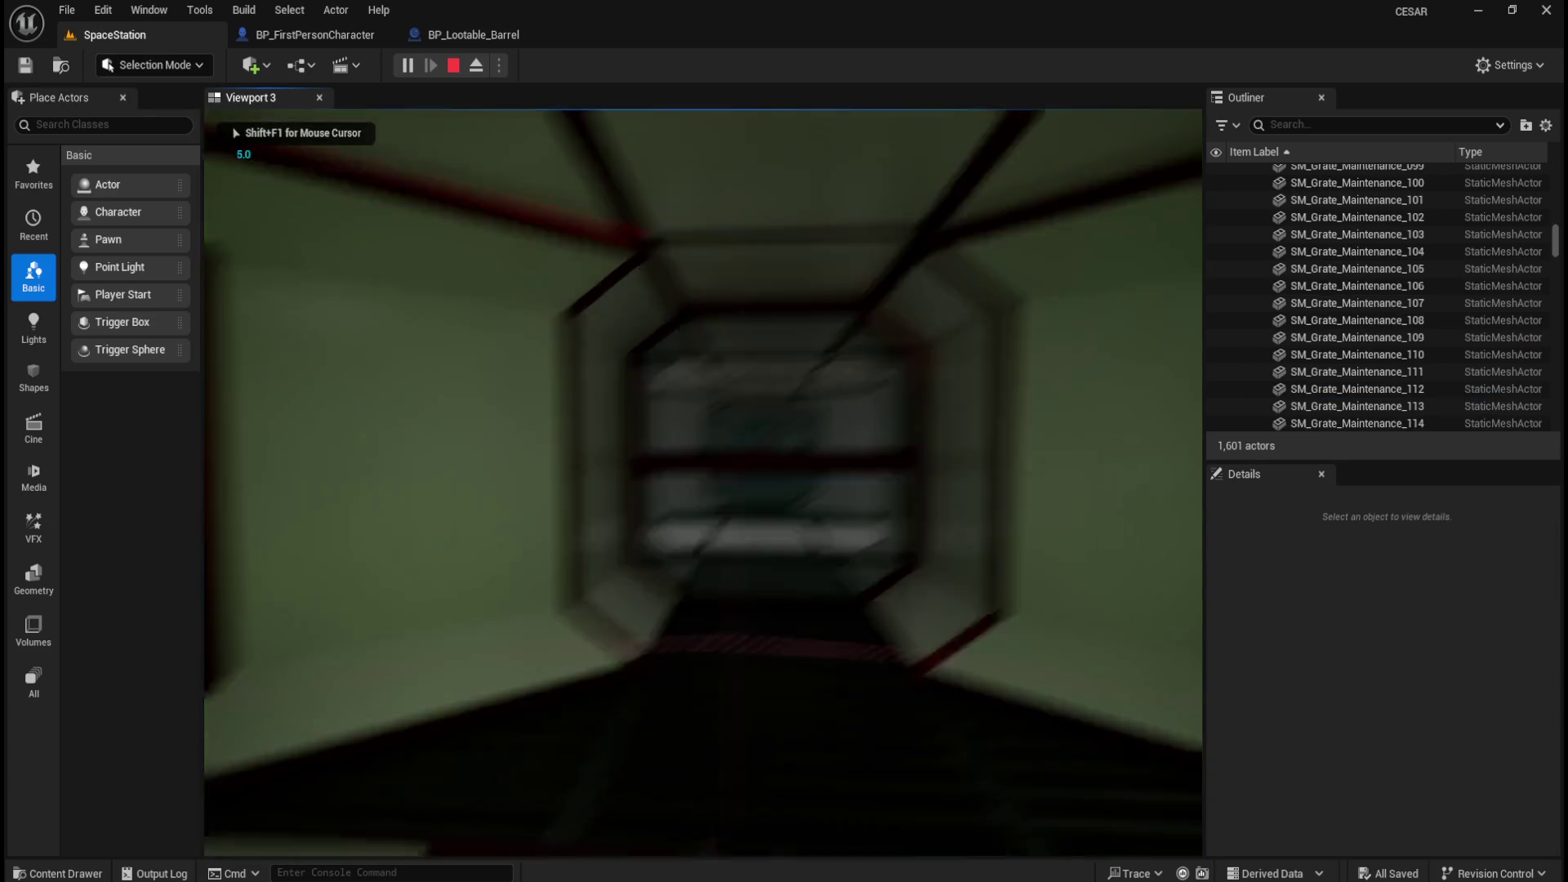
pyautogui.press('w')
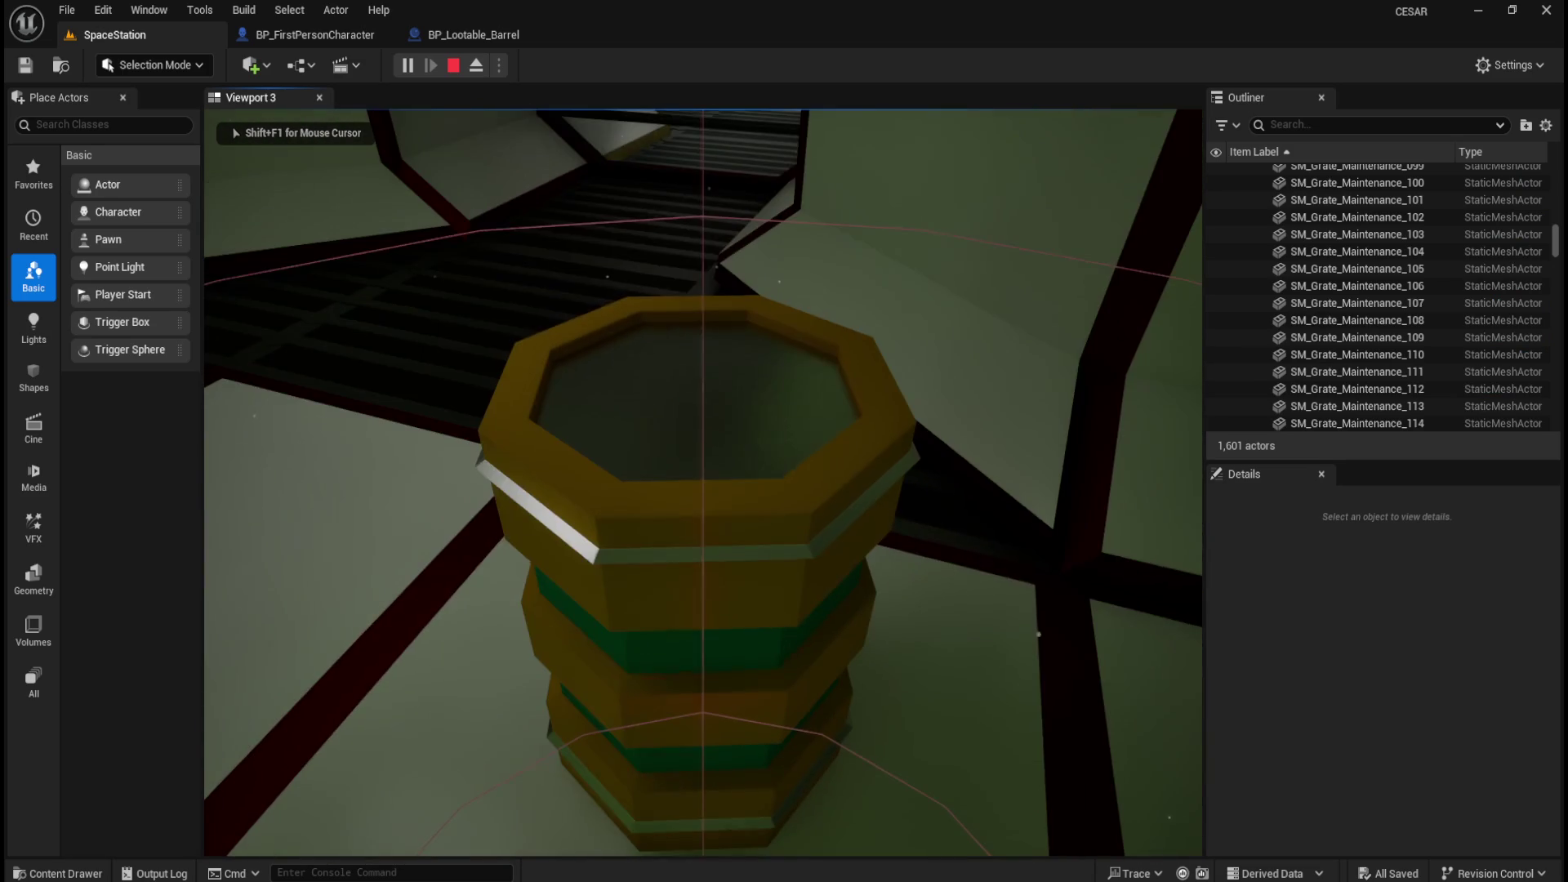
pyautogui.press('s')
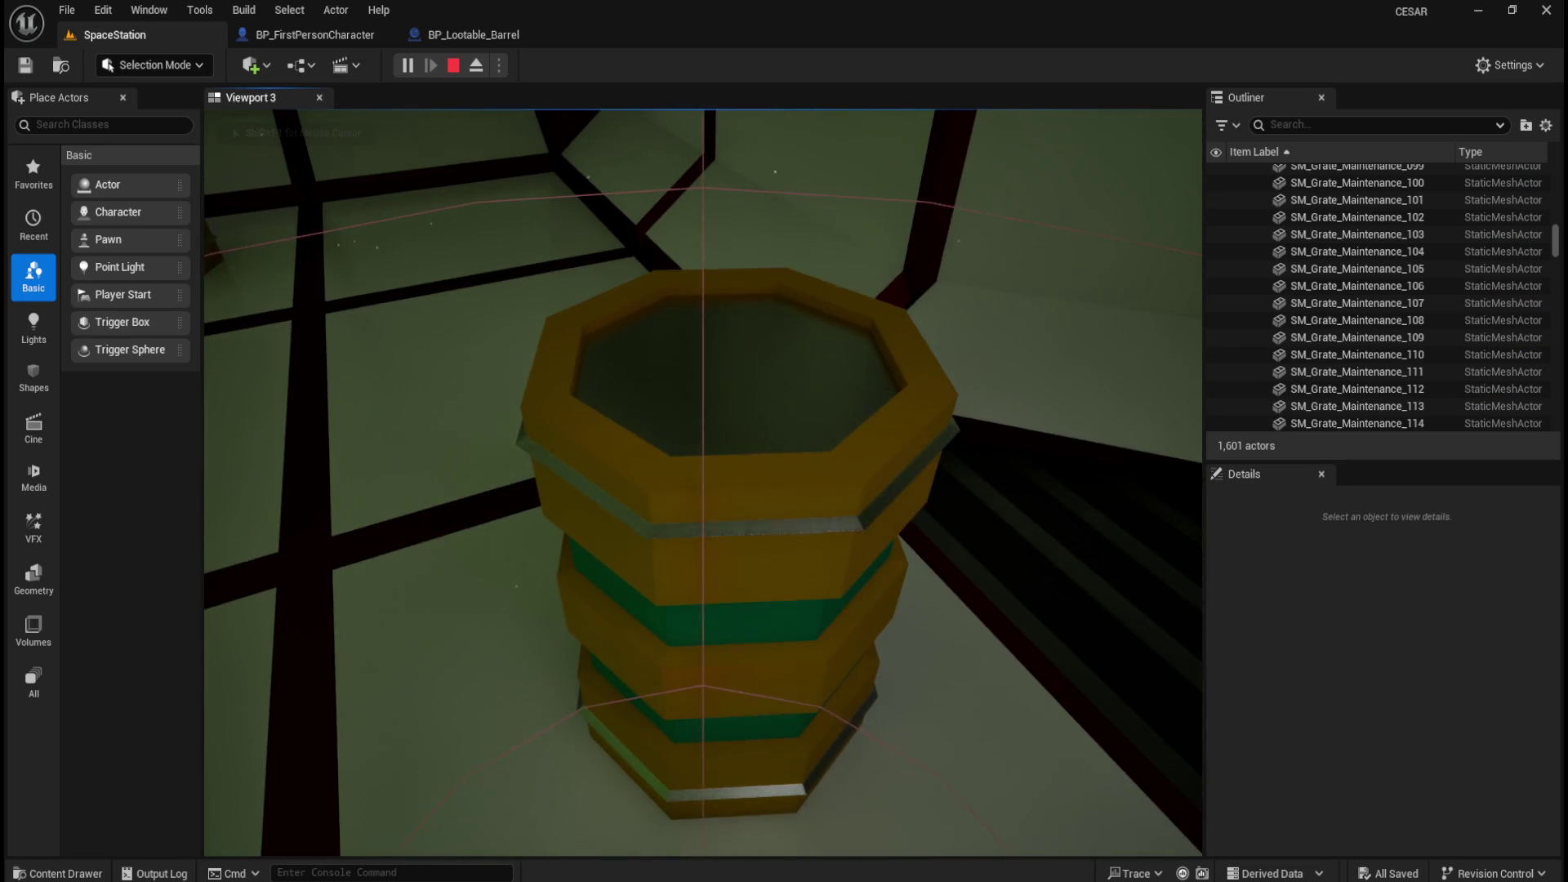
pyautogui.press('w')
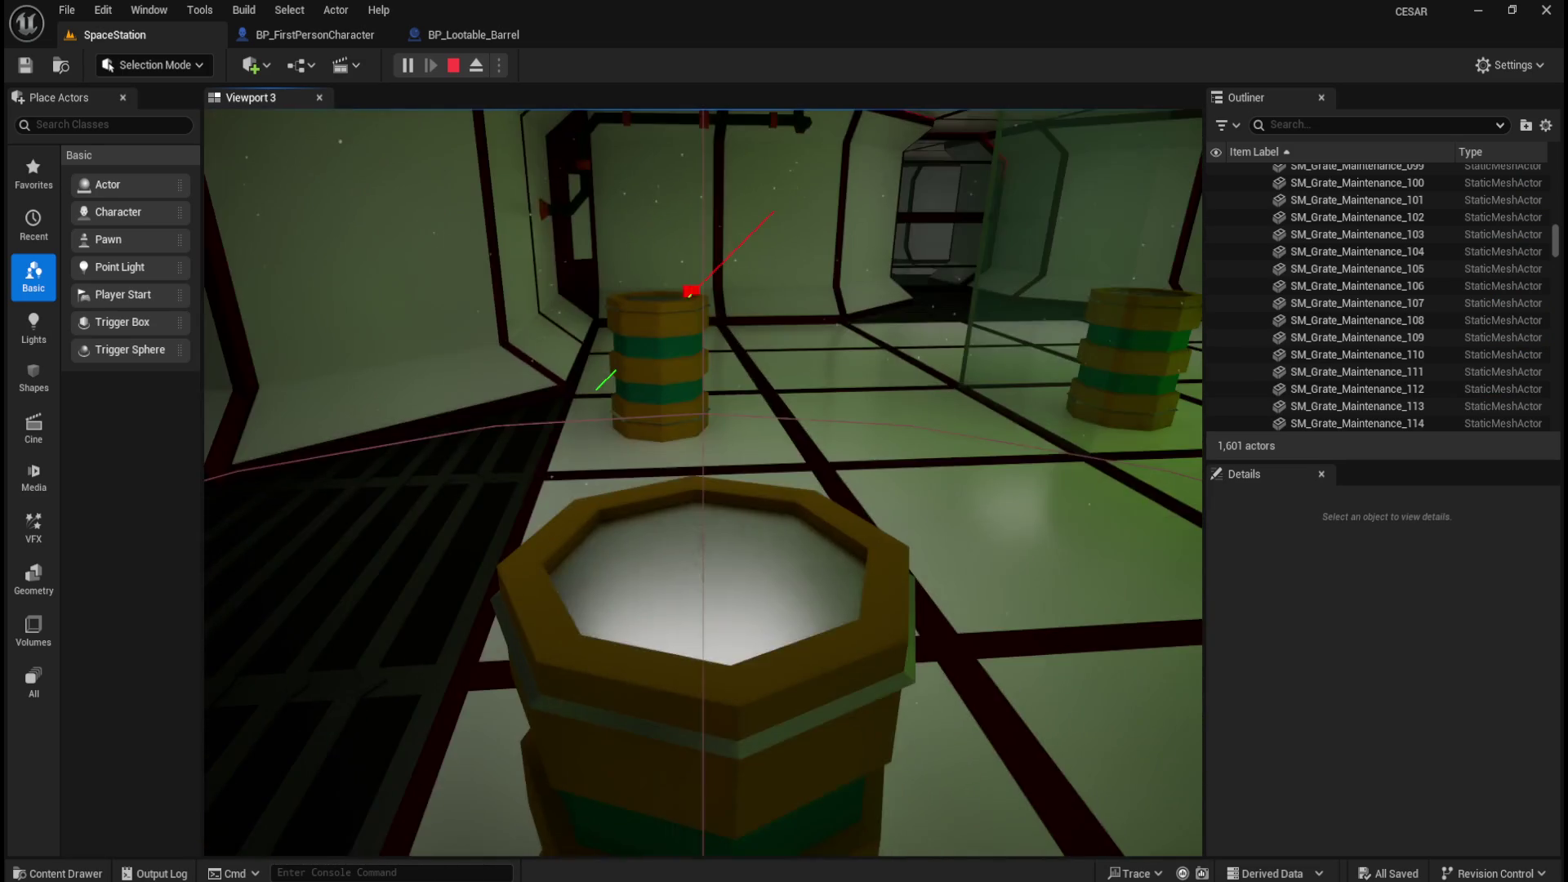
pyautogui.moveTo(702, 490)
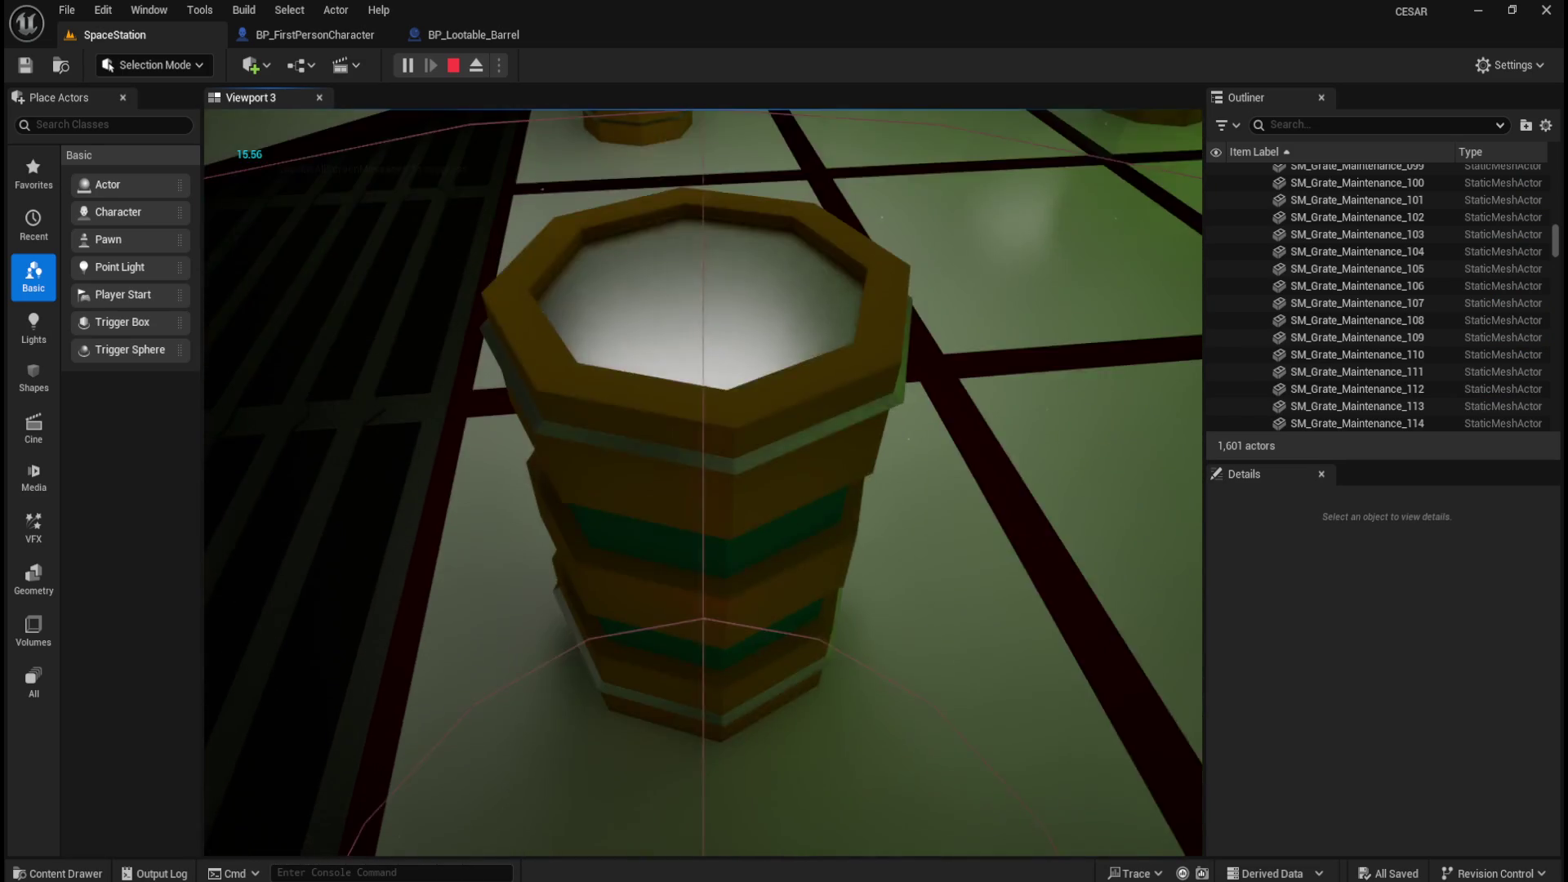
pyautogui.press('e')
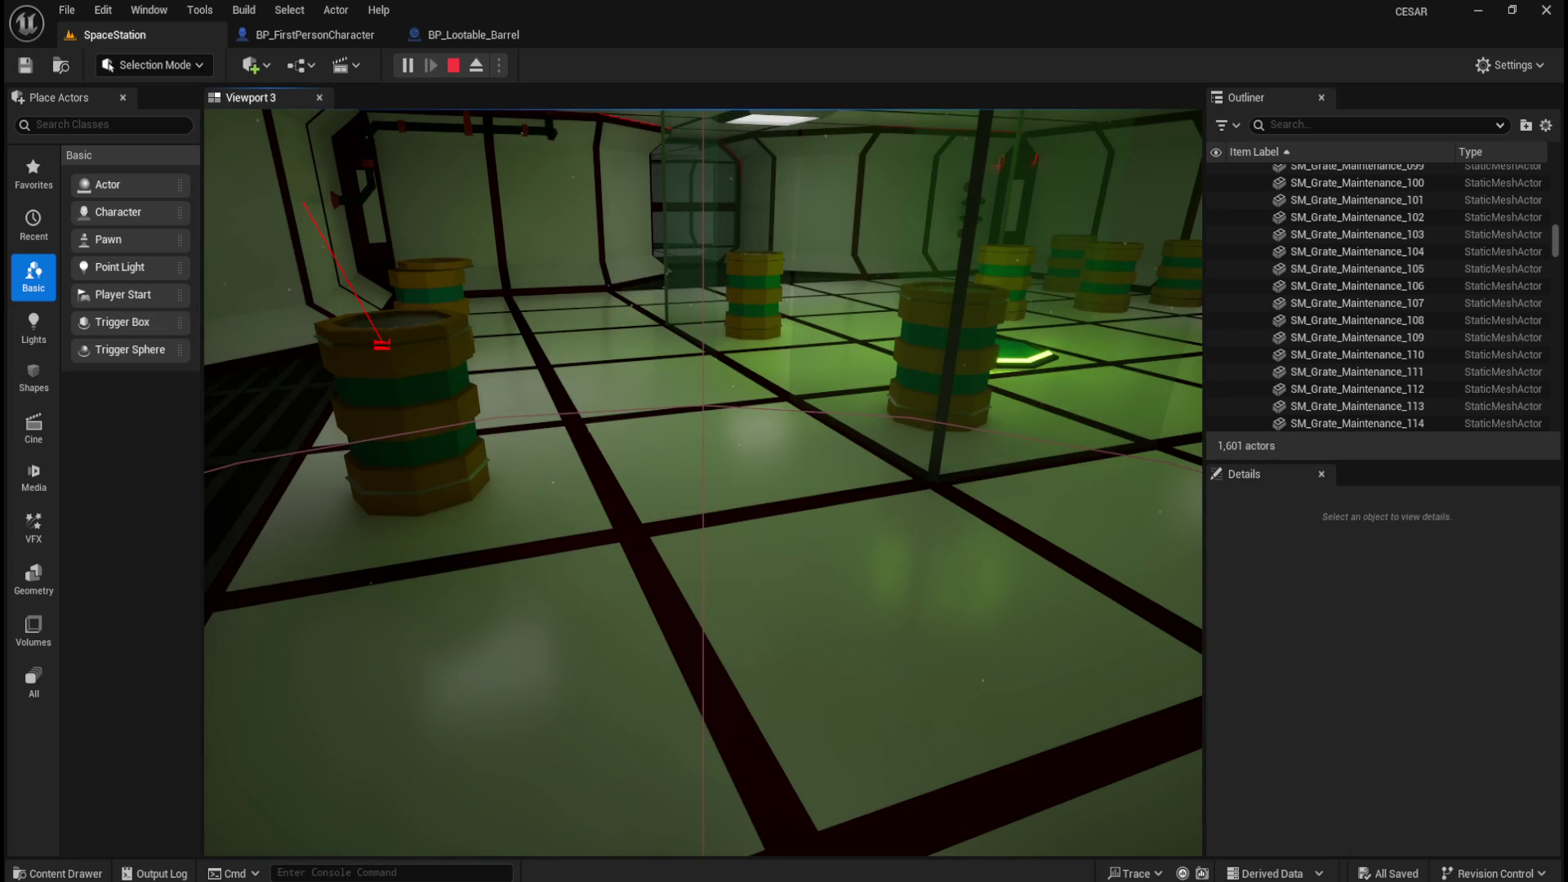
pyautogui.press('e')
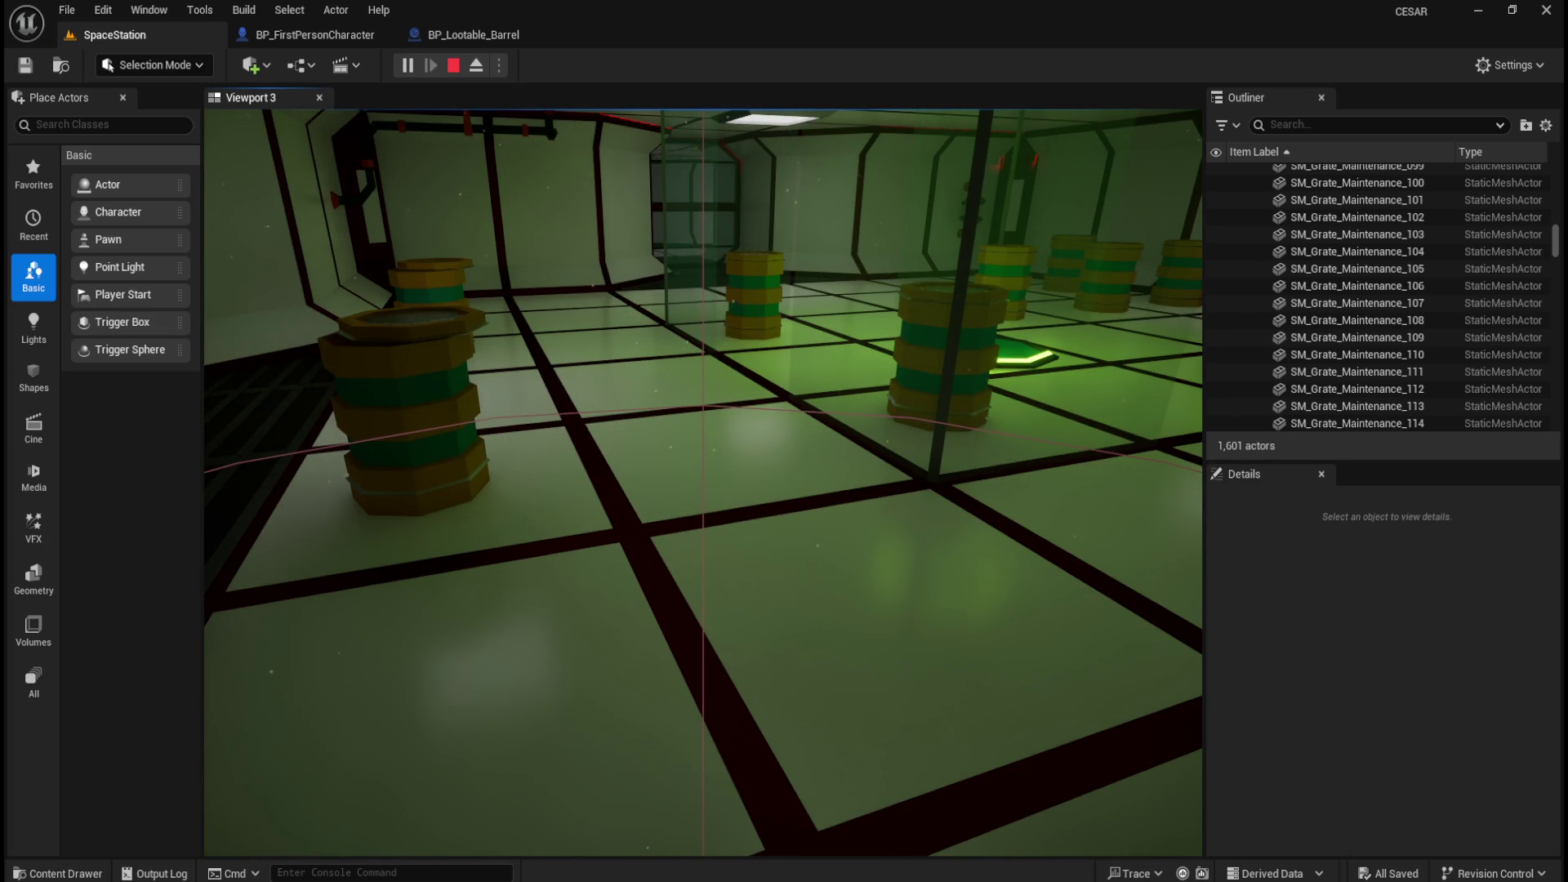
pyautogui.press('Escape')
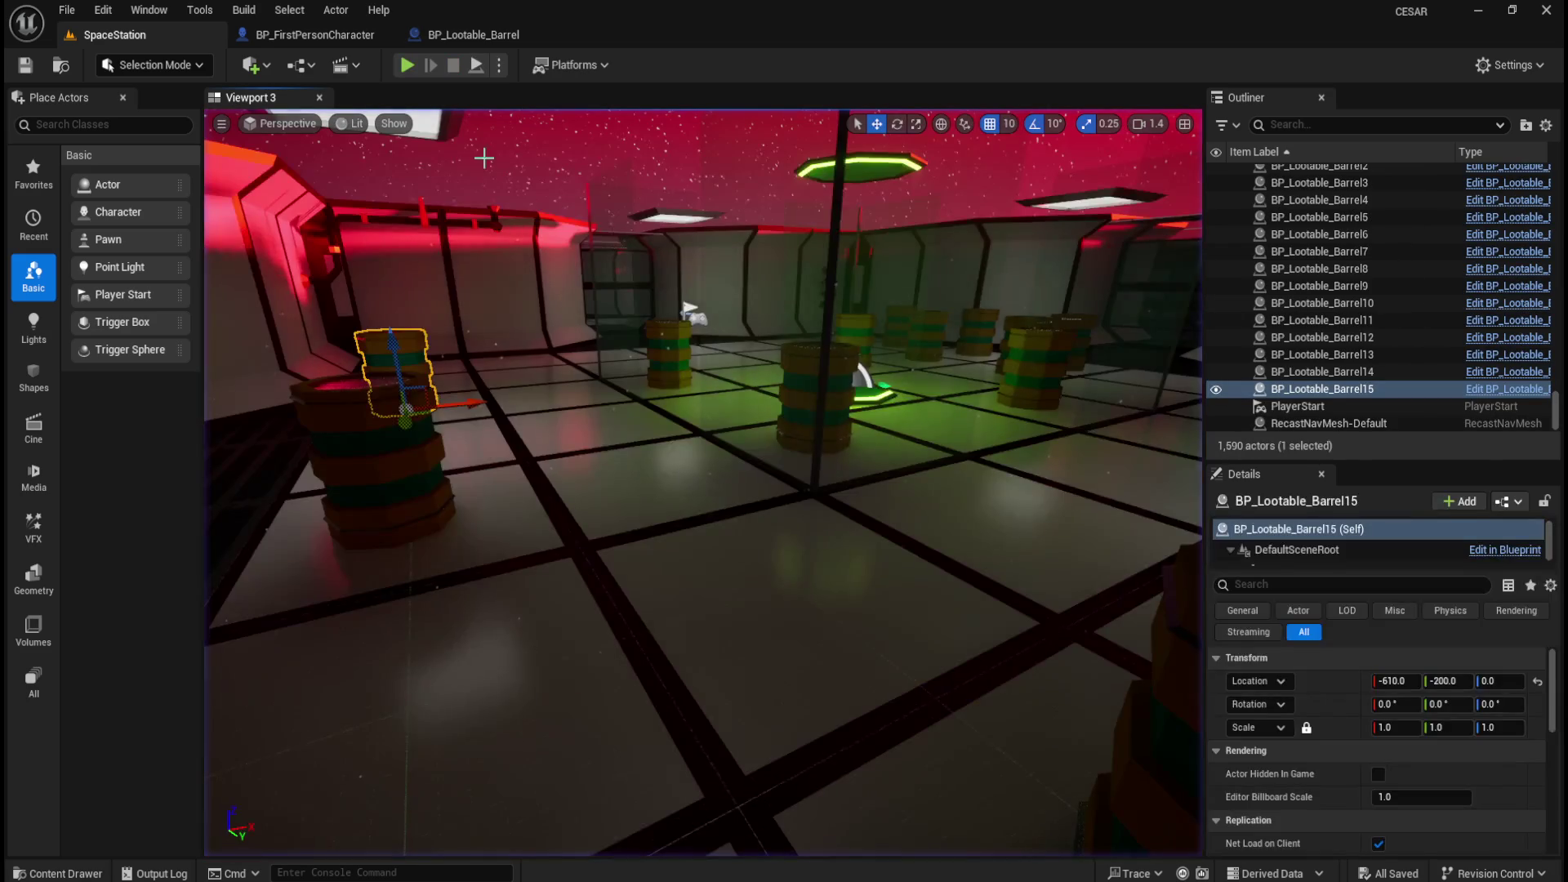
pyautogui.click(482, 36)
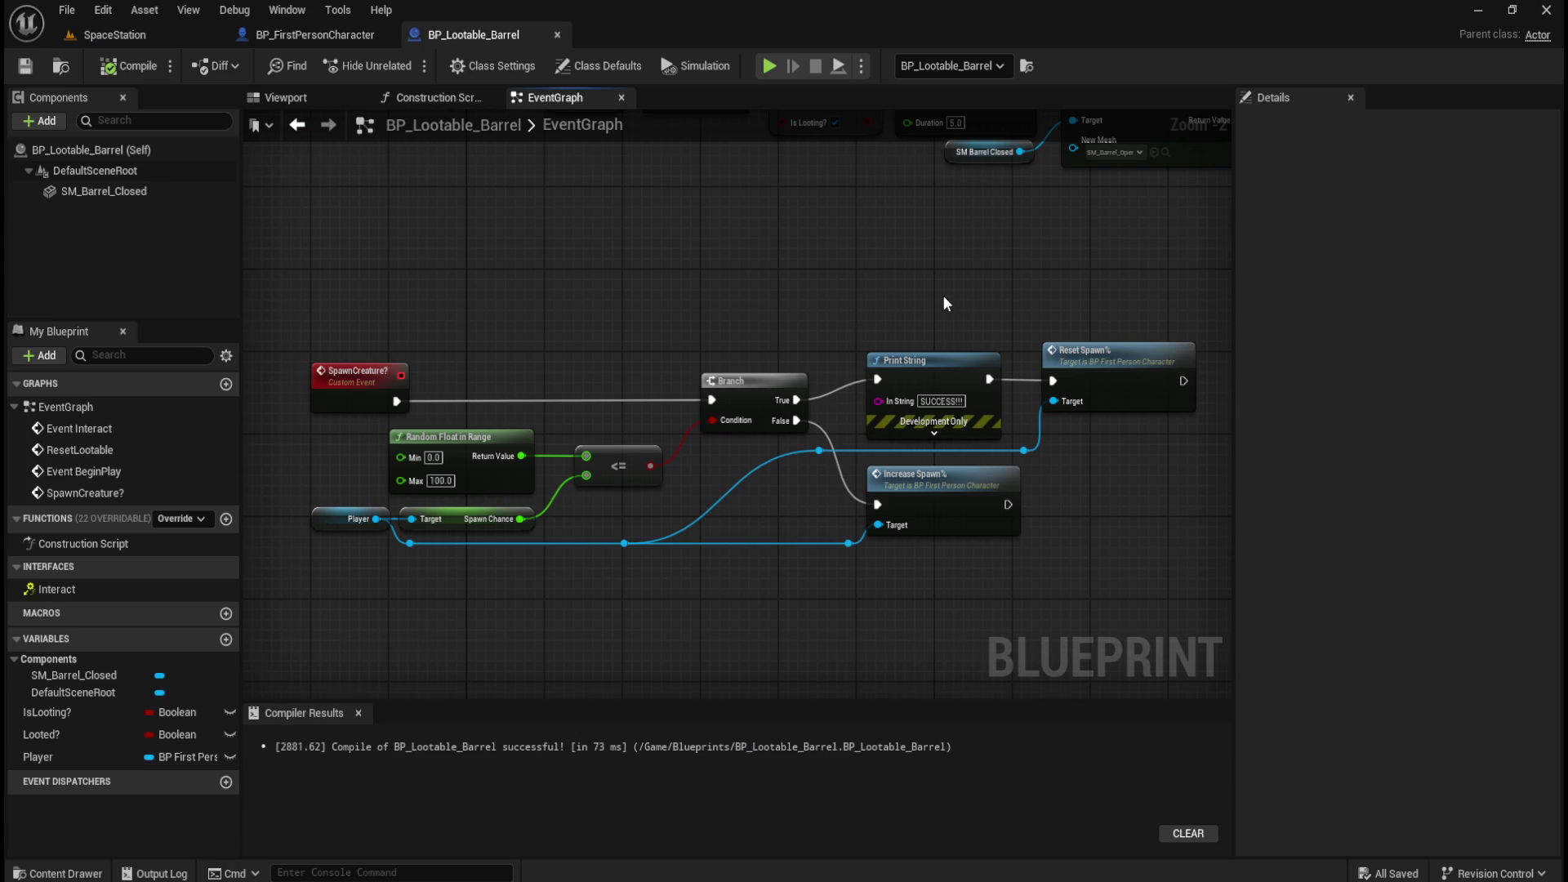
pyautogui.scroll(-4, 490, 475)
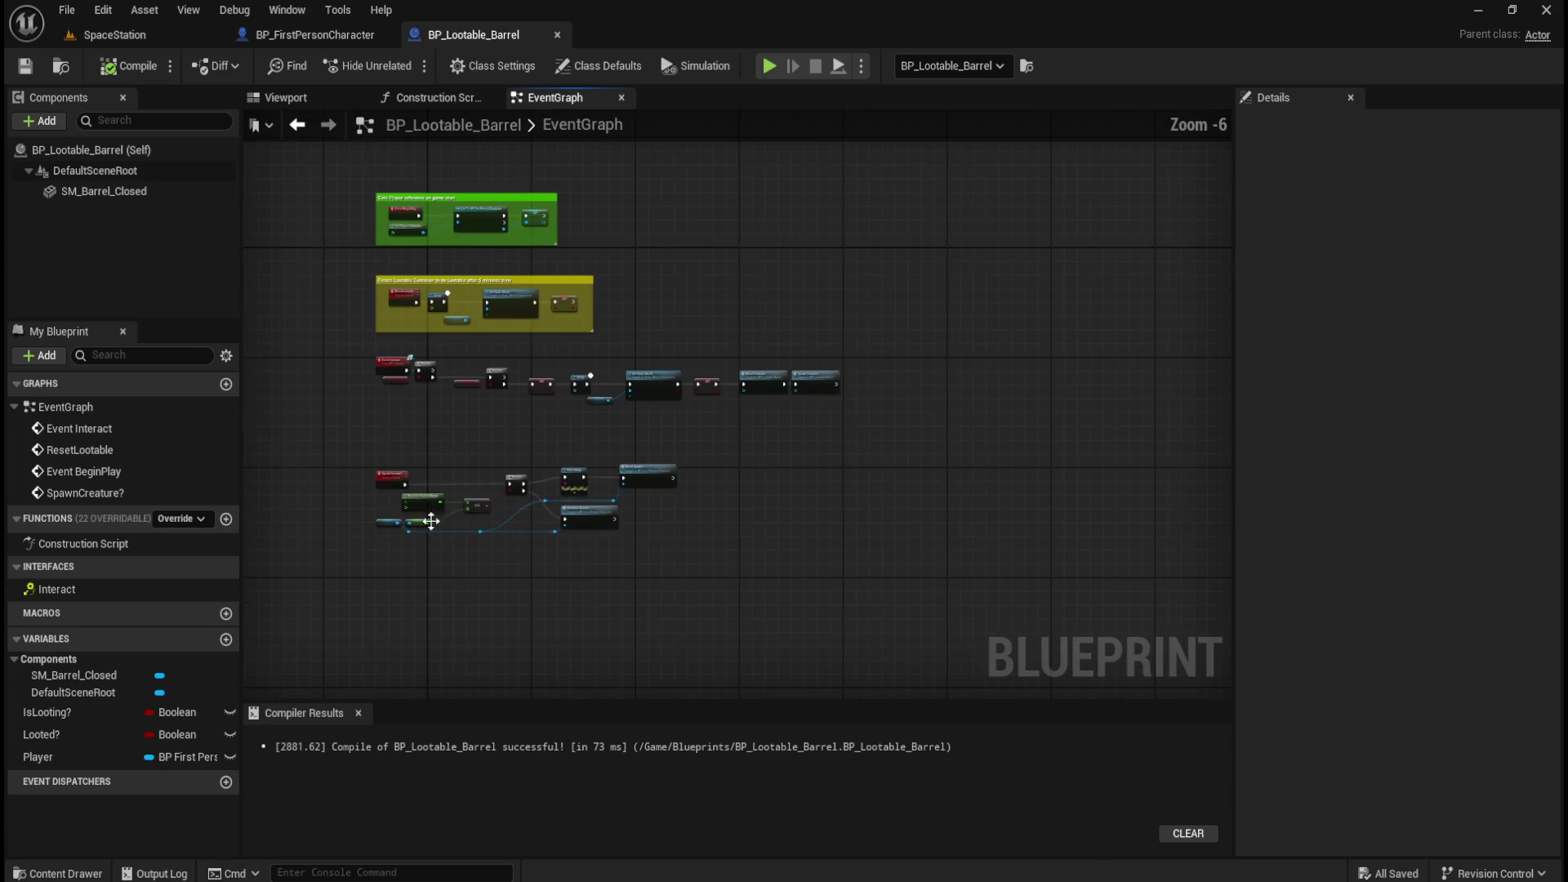
pyautogui.scroll(3, 512, 438)
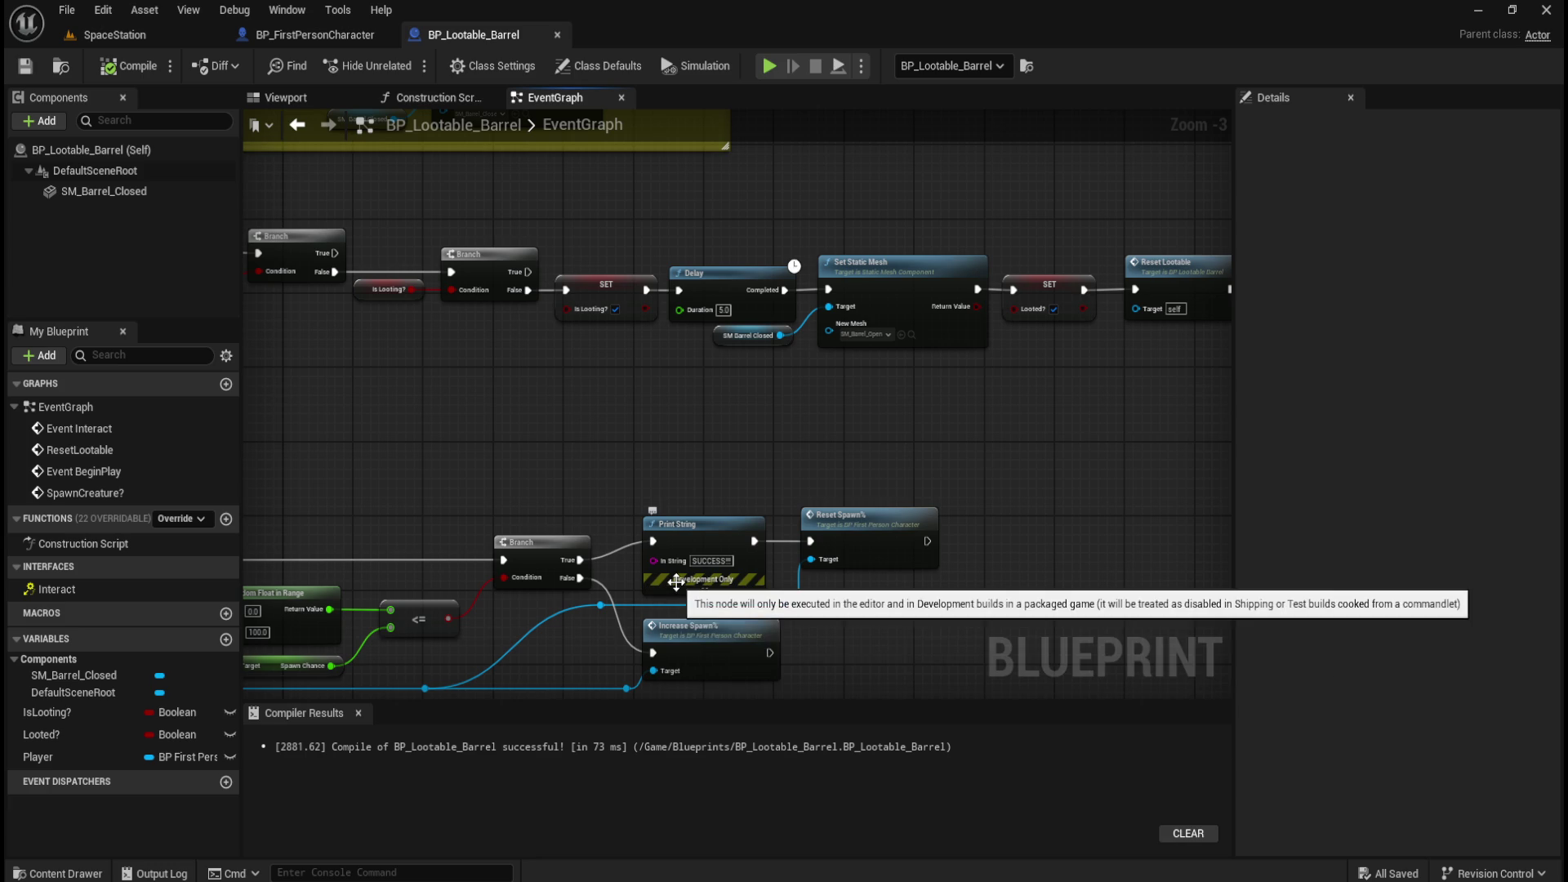
pyautogui.click(335, 33)
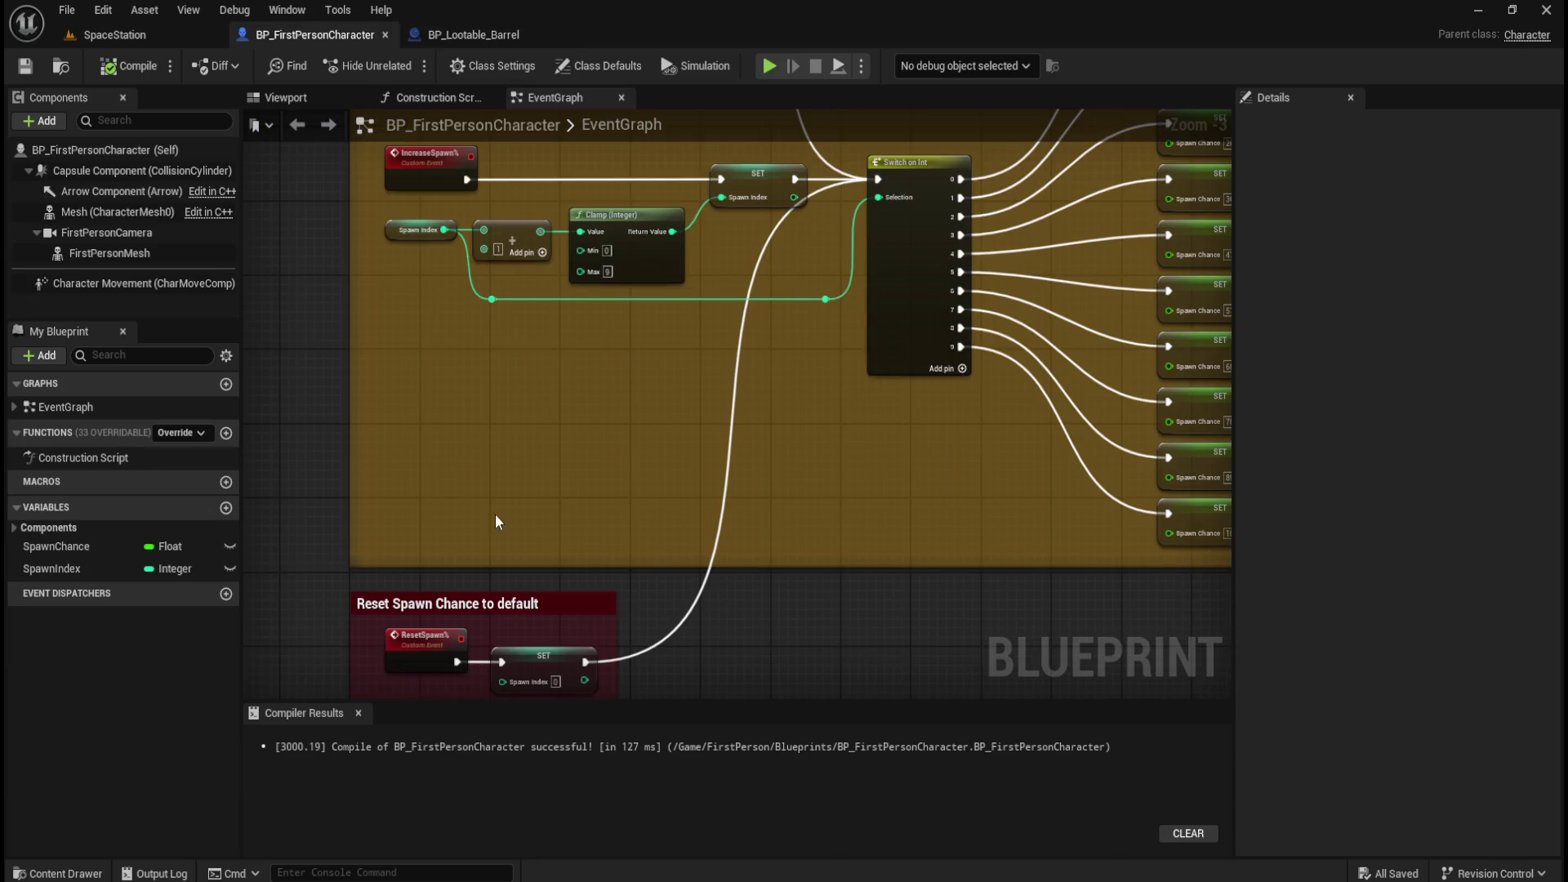
pyautogui.scroll(1, 1006, 292)
pyautogui.scroll(1, 1024, 300)
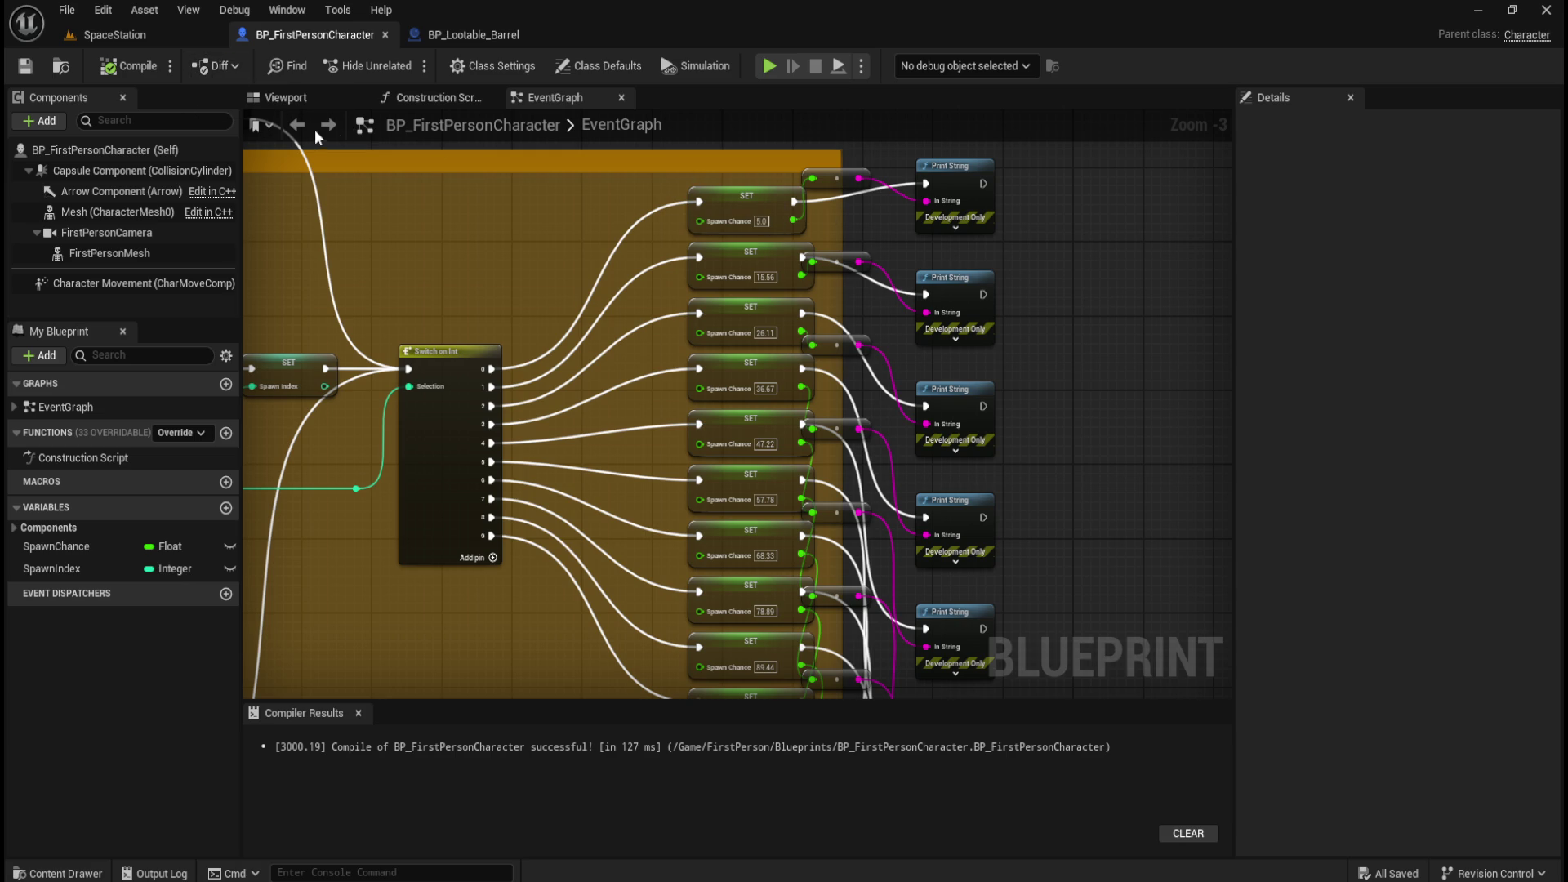
pyautogui.click(163, 36)
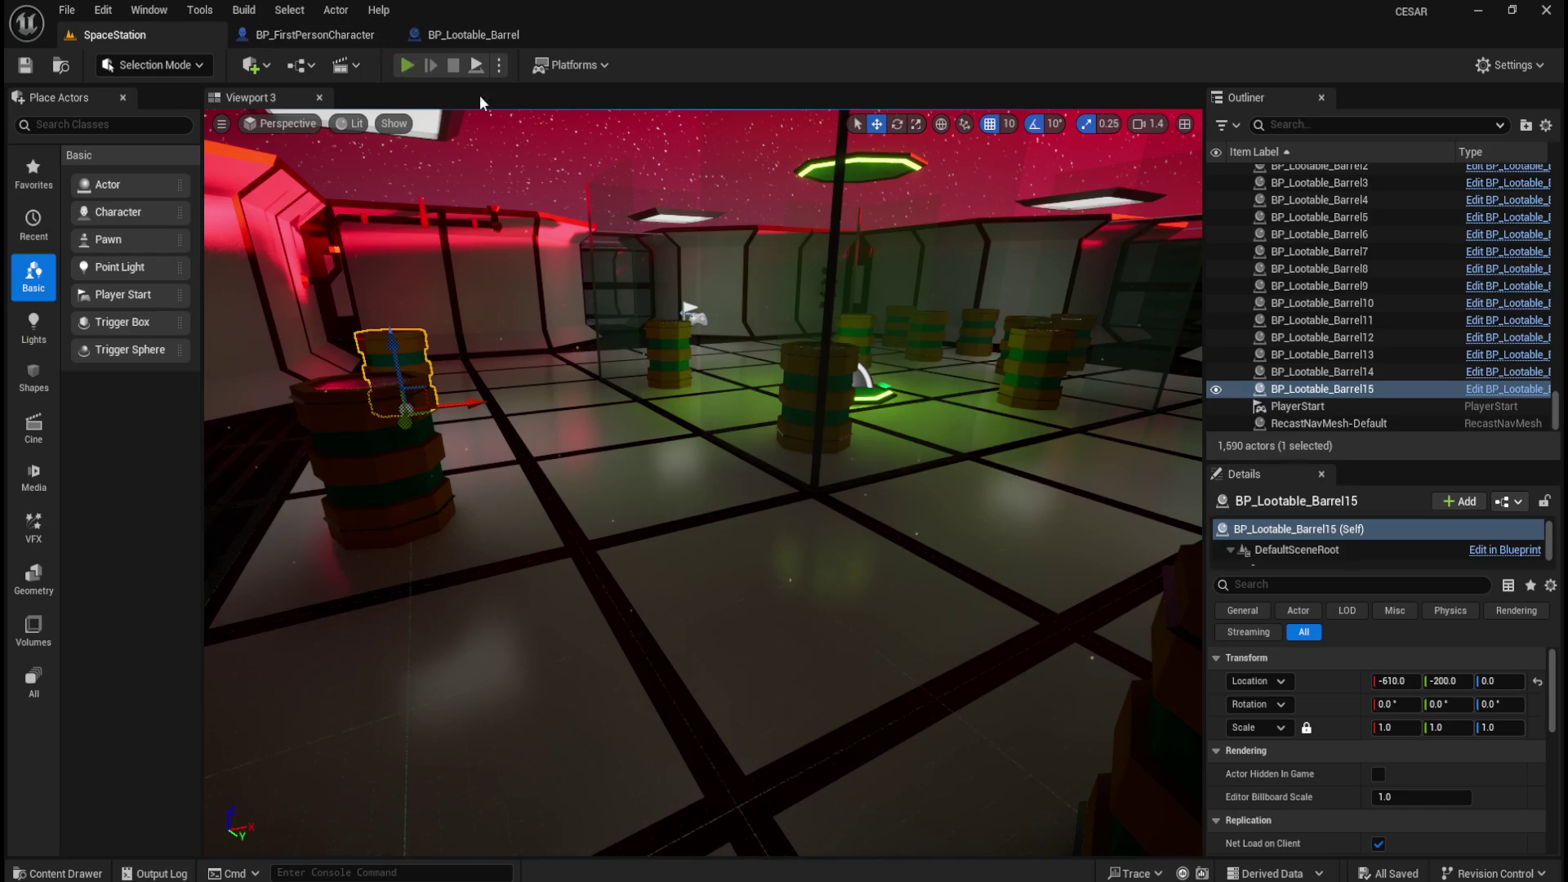
# Start a Play-In-Editor test and interact with the first two barrels.
pyautogui.click(409, 66)
pyautogui.click(828, 376)
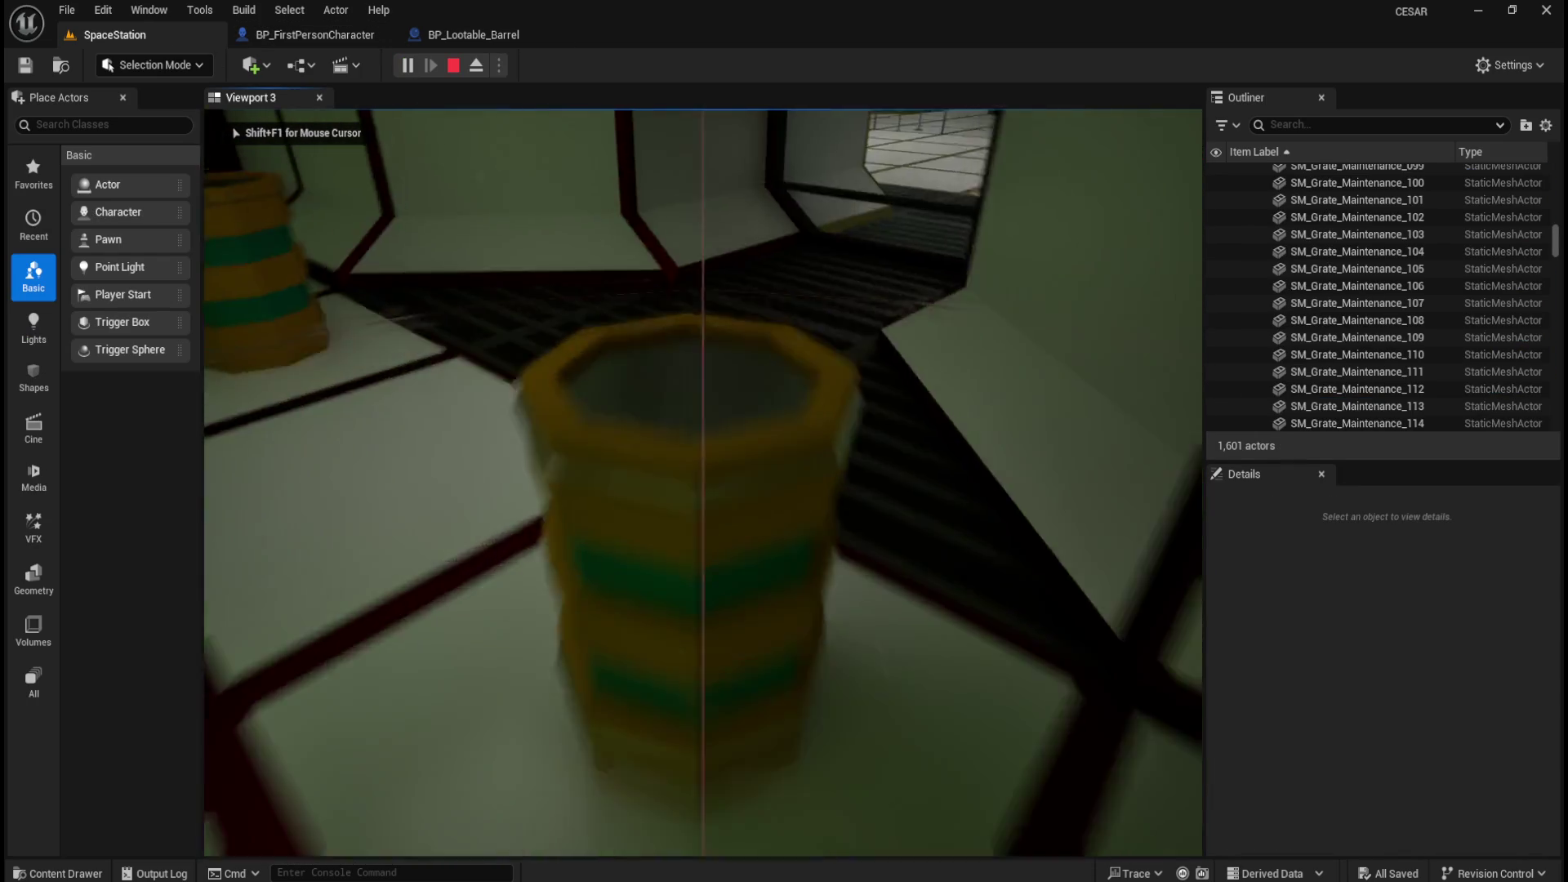
pyautogui.press('s')
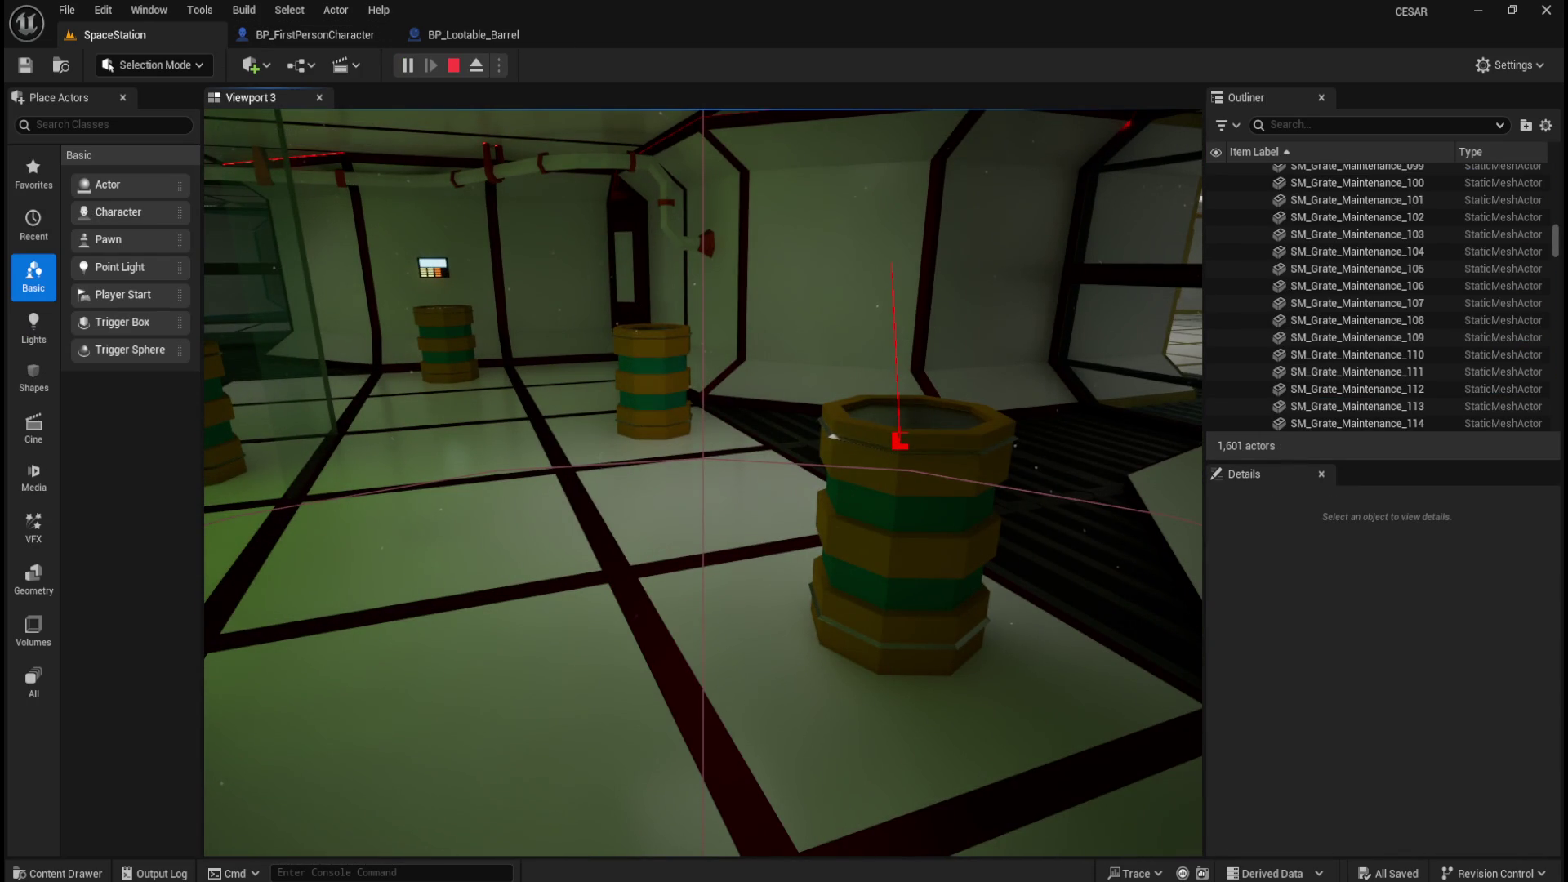
pyautogui.press('w')
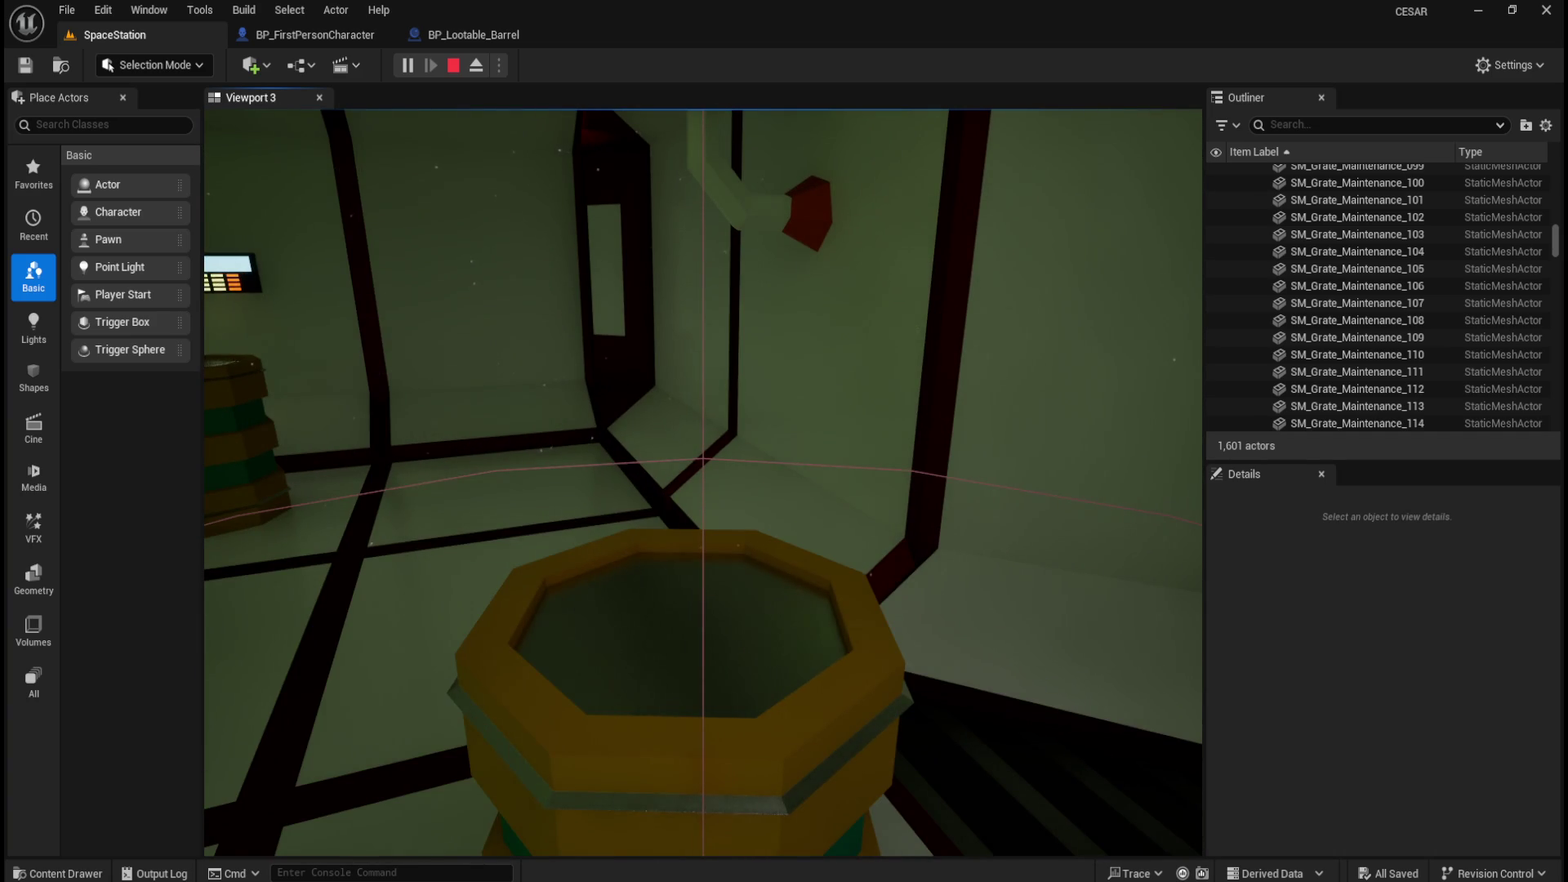
pyautogui.press('s')
pyautogui.press('e')
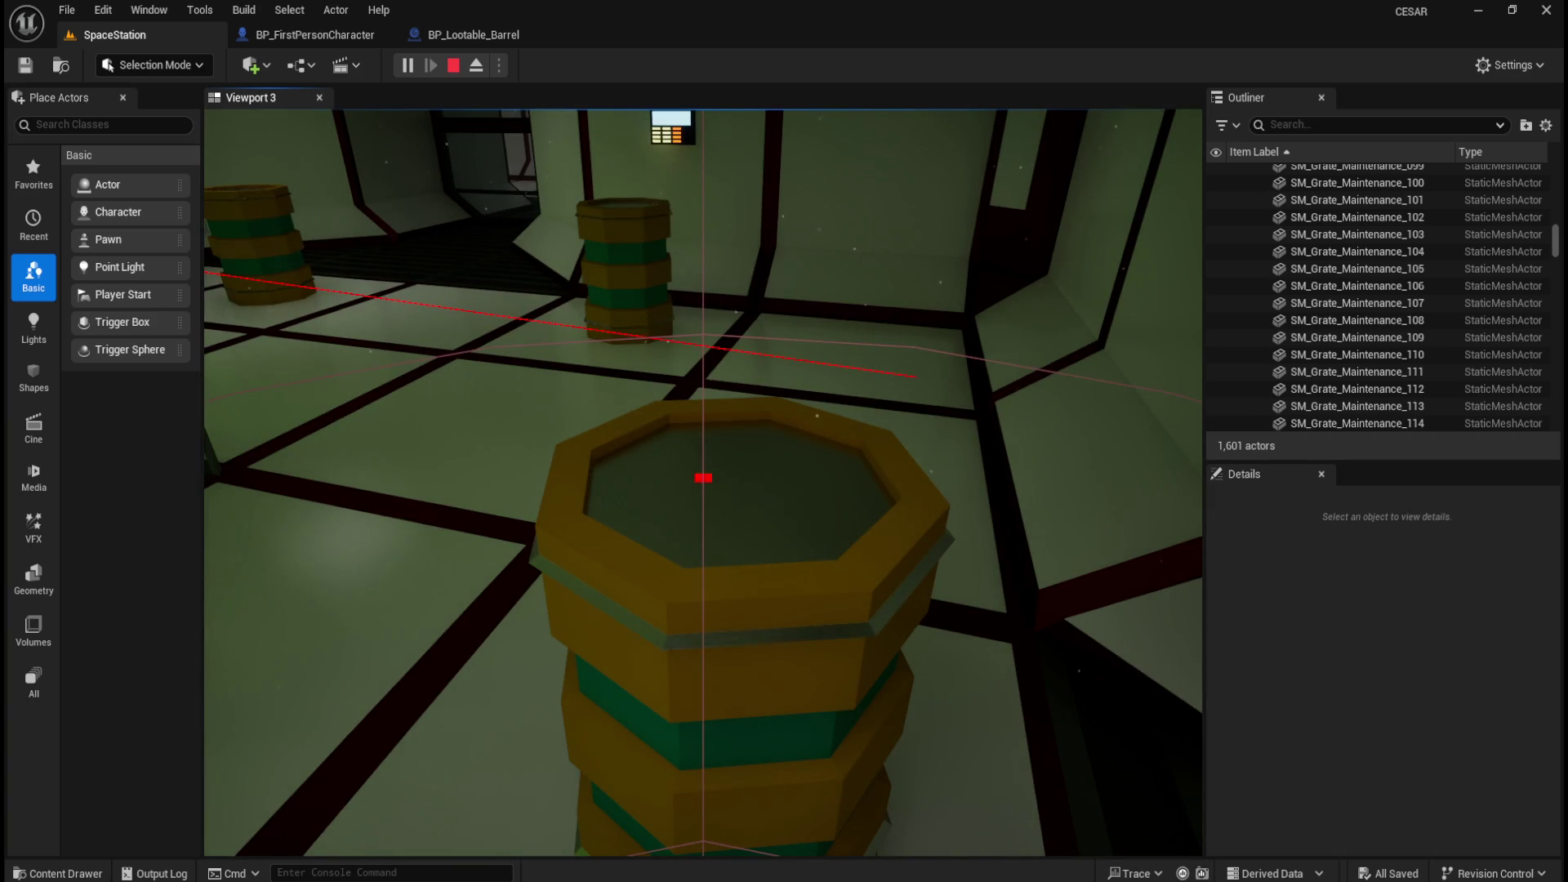
pyautogui.press('s')
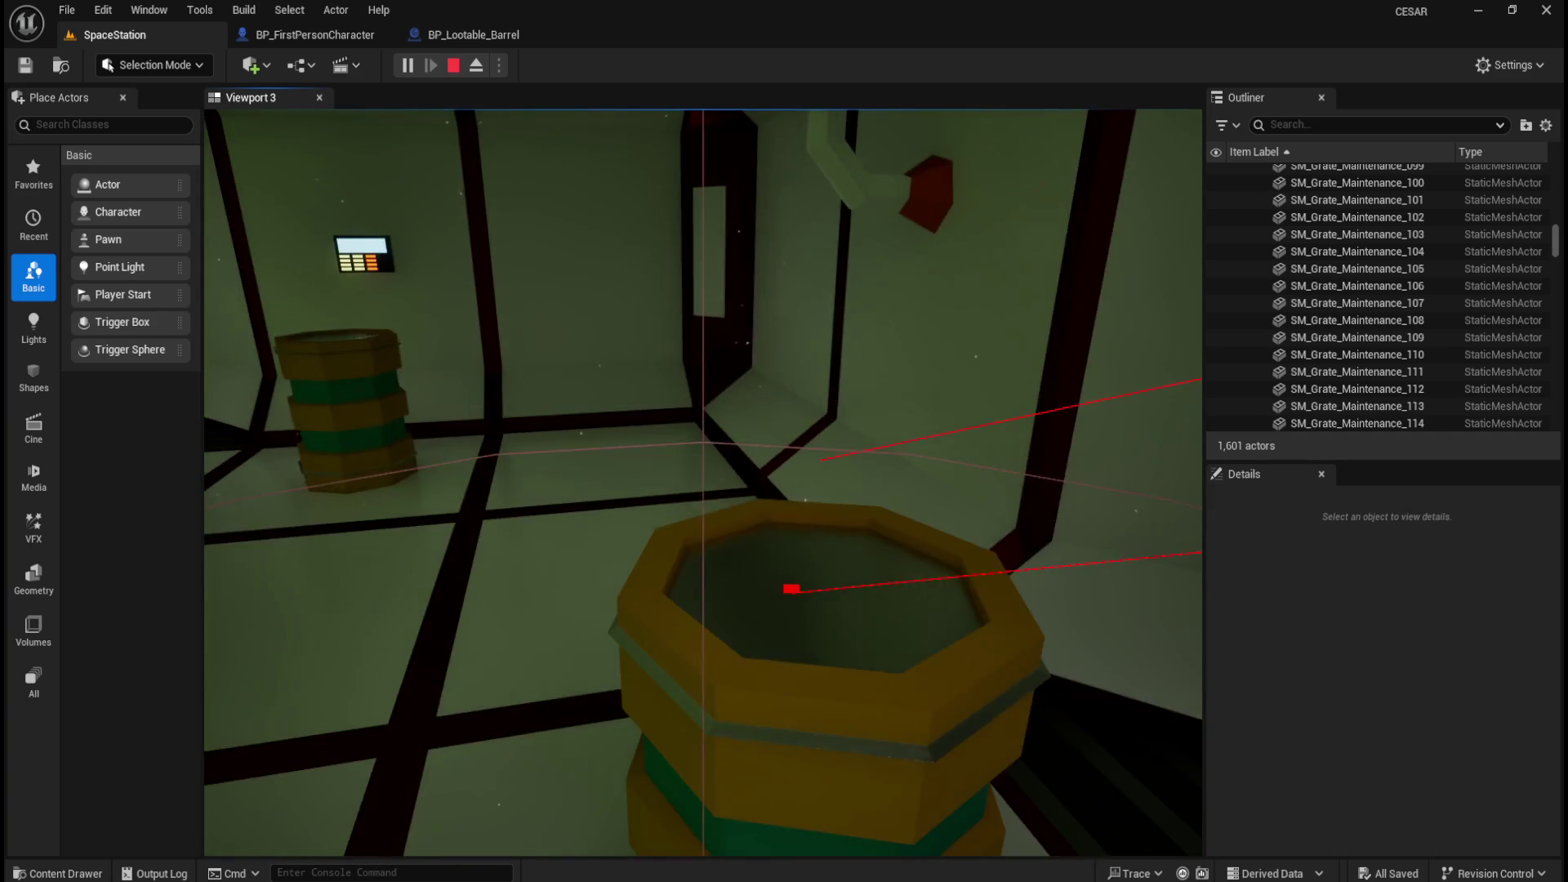
pyautogui.press('w')
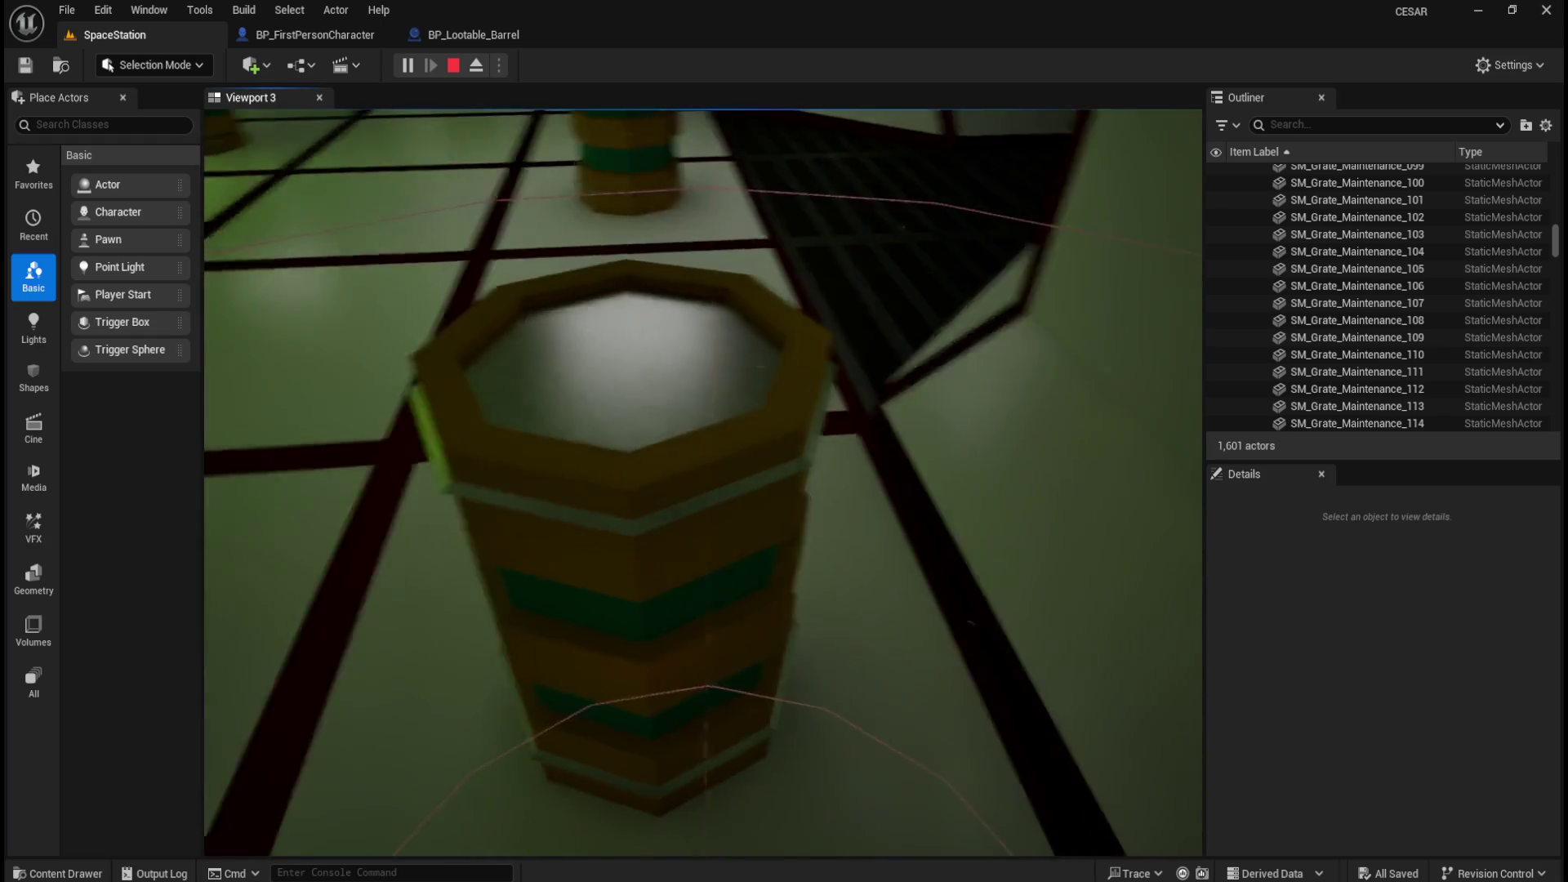
pyautogui.press('e')
# Approach more barrels and interact with them, opening a barrel's lid.
pyautogui.press('s')
pyautogui.press('w')
pyautogui.press('e')
pyautogui.press('s')
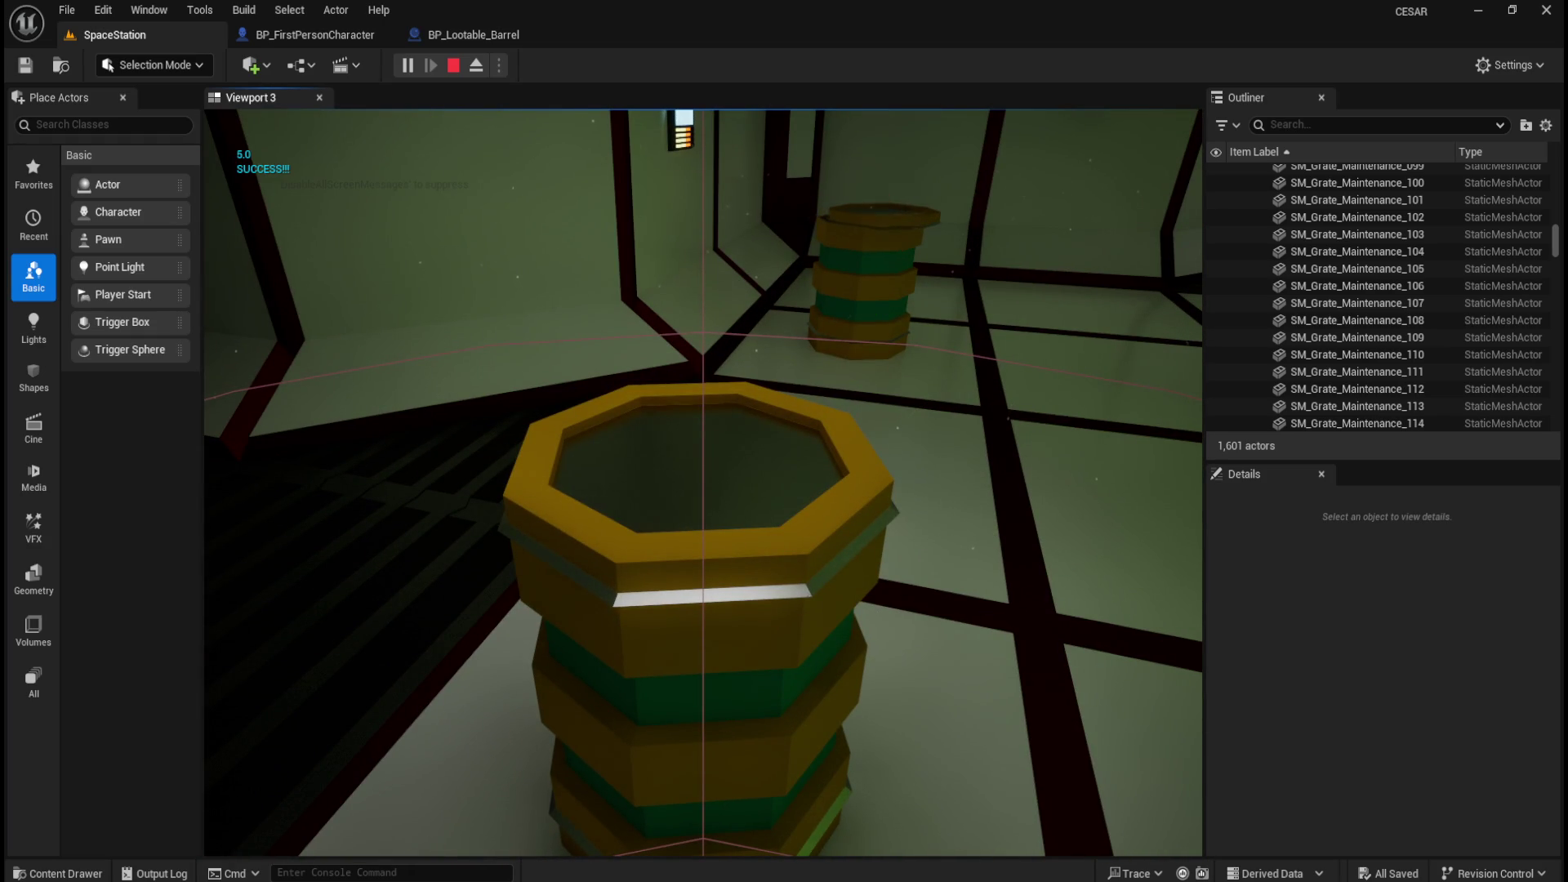
pyautogui.press('e')
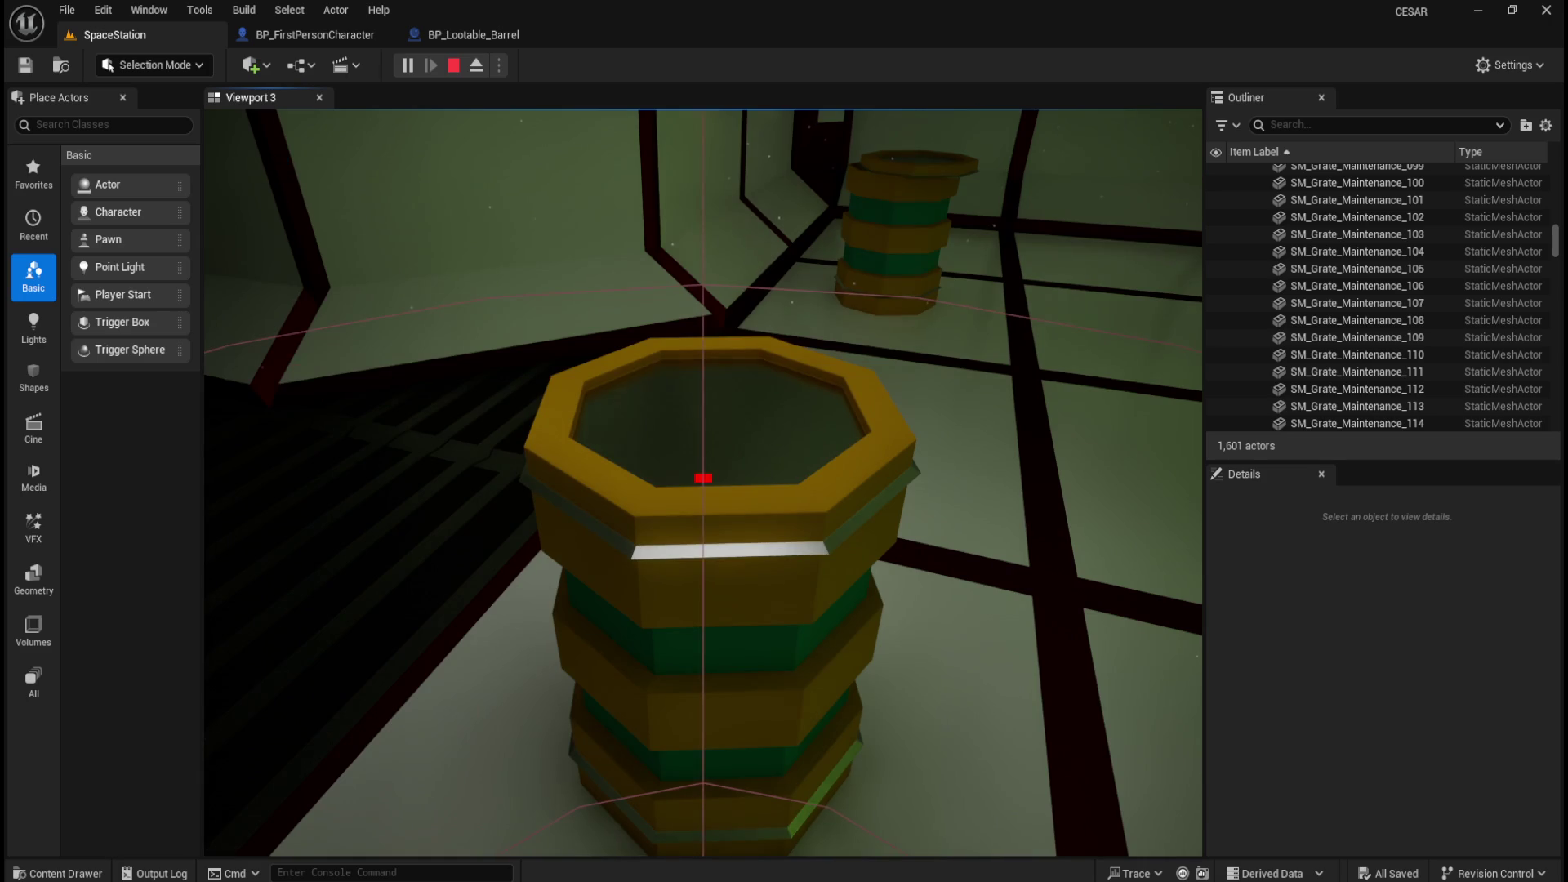
pyautogui.press('s')
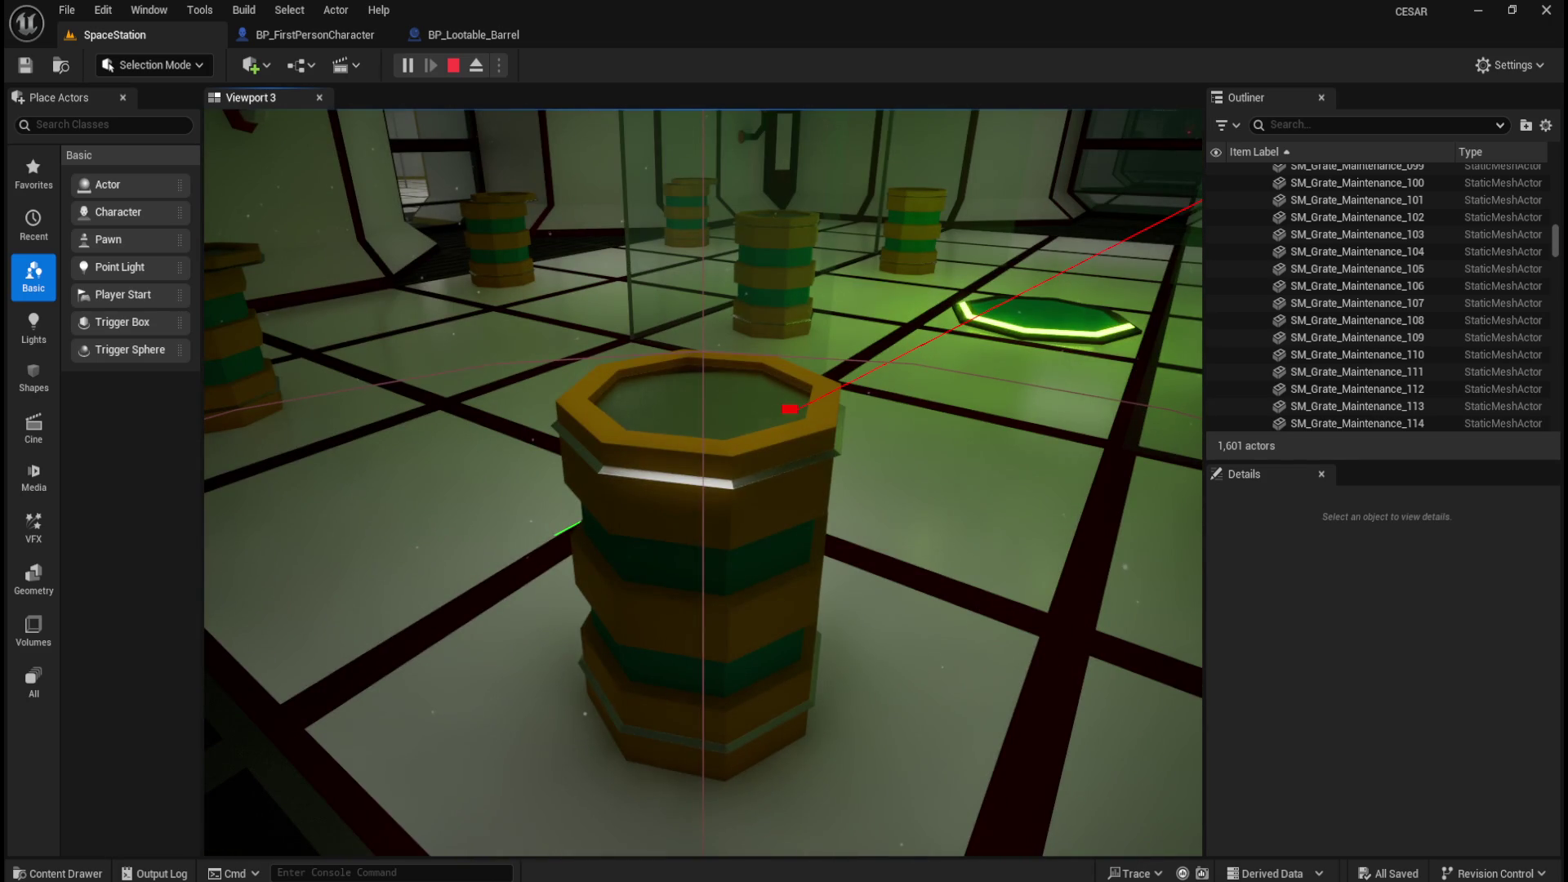
pyautogui.press('w')
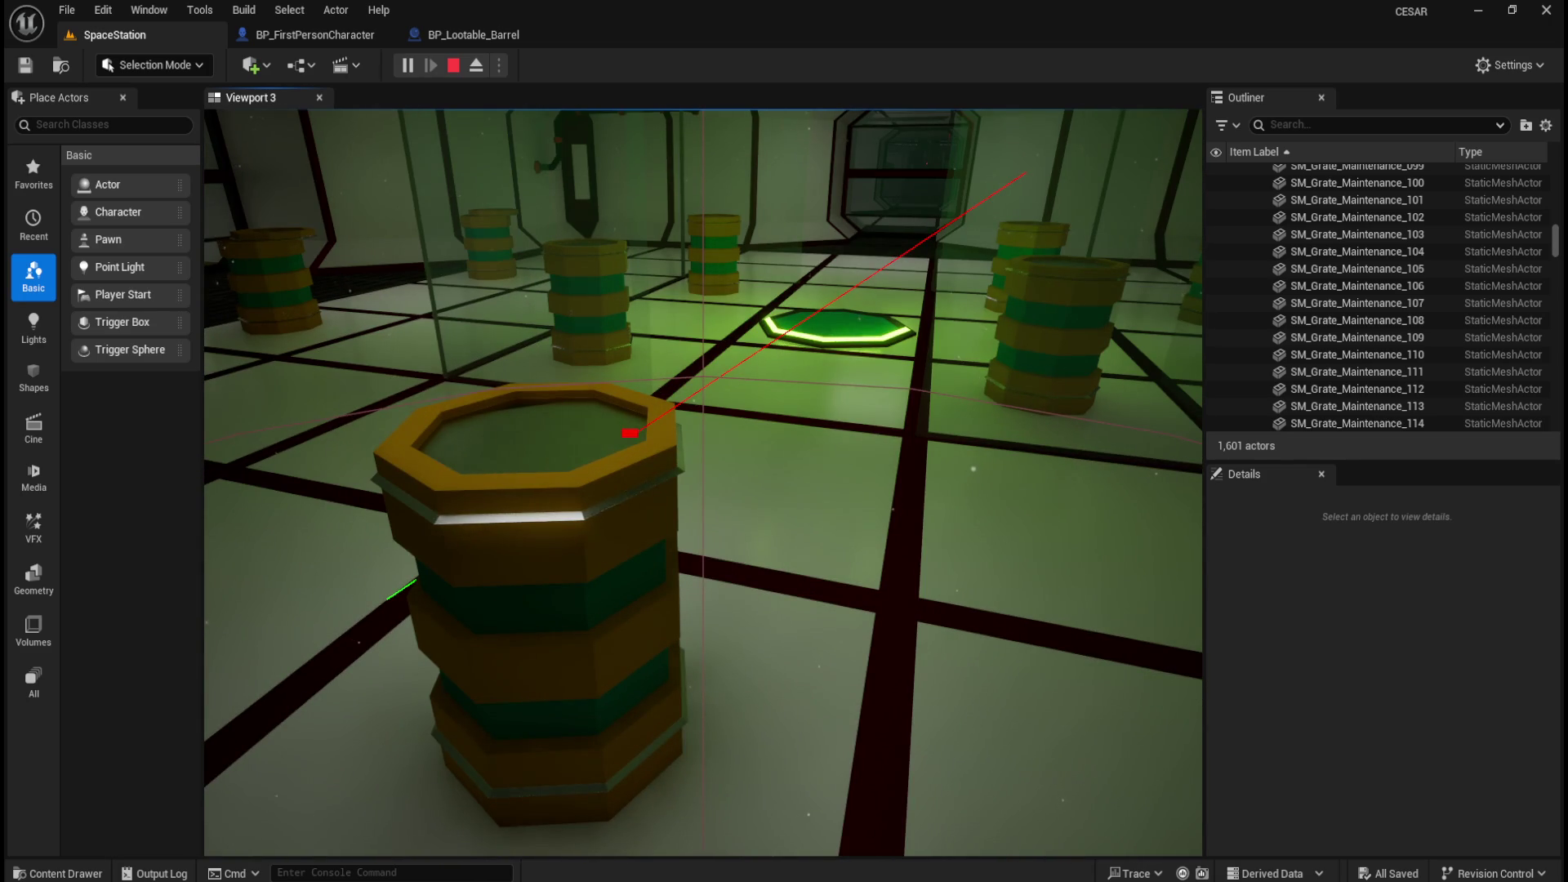
pyautogui.press('e')
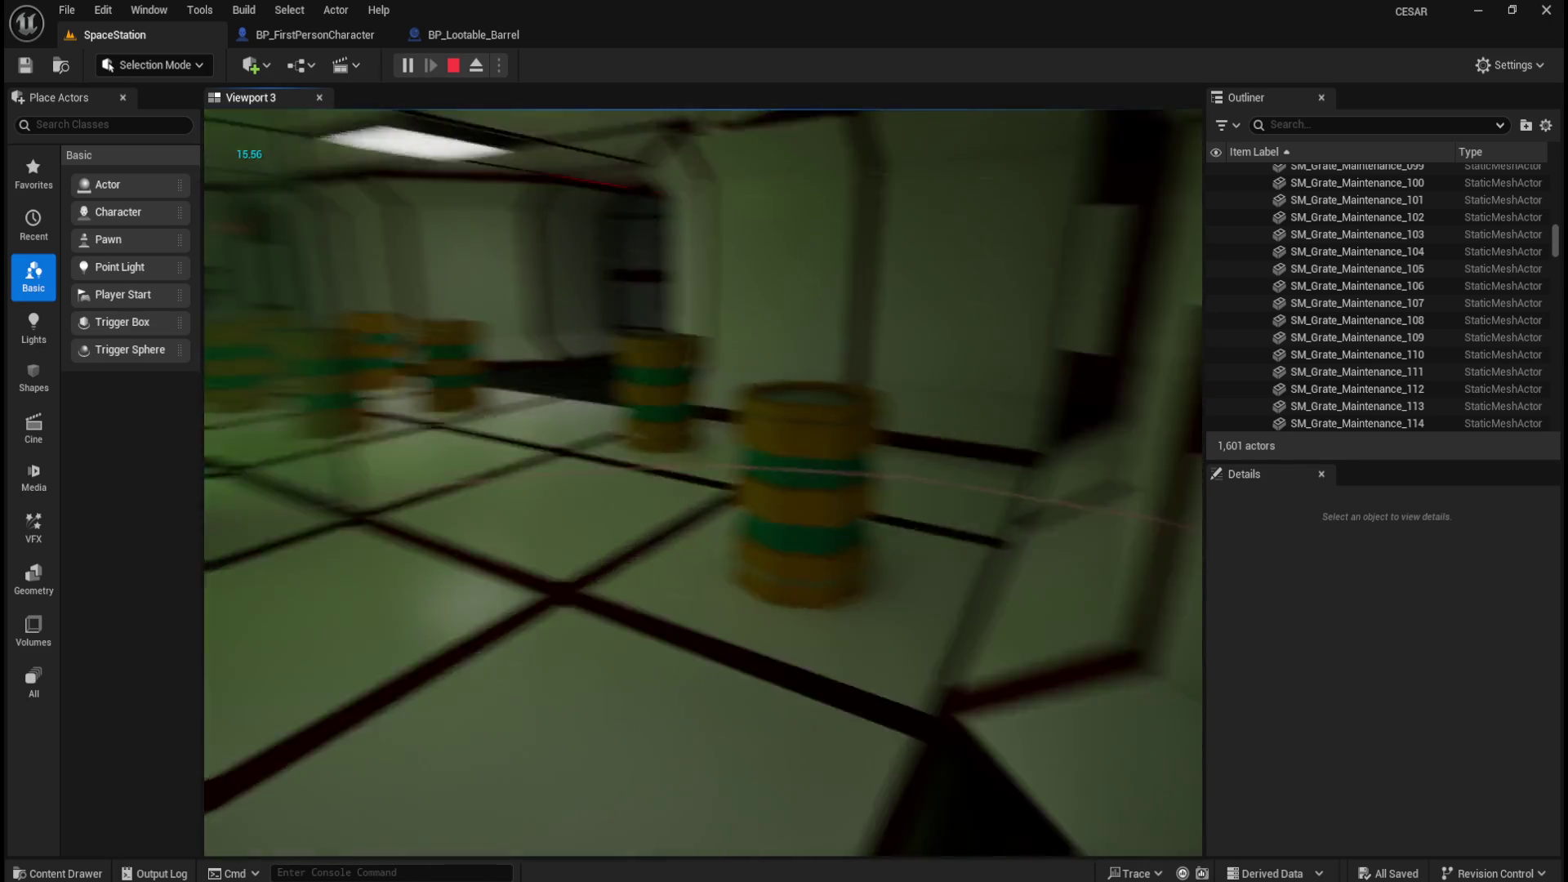
pyautogui.press('e')
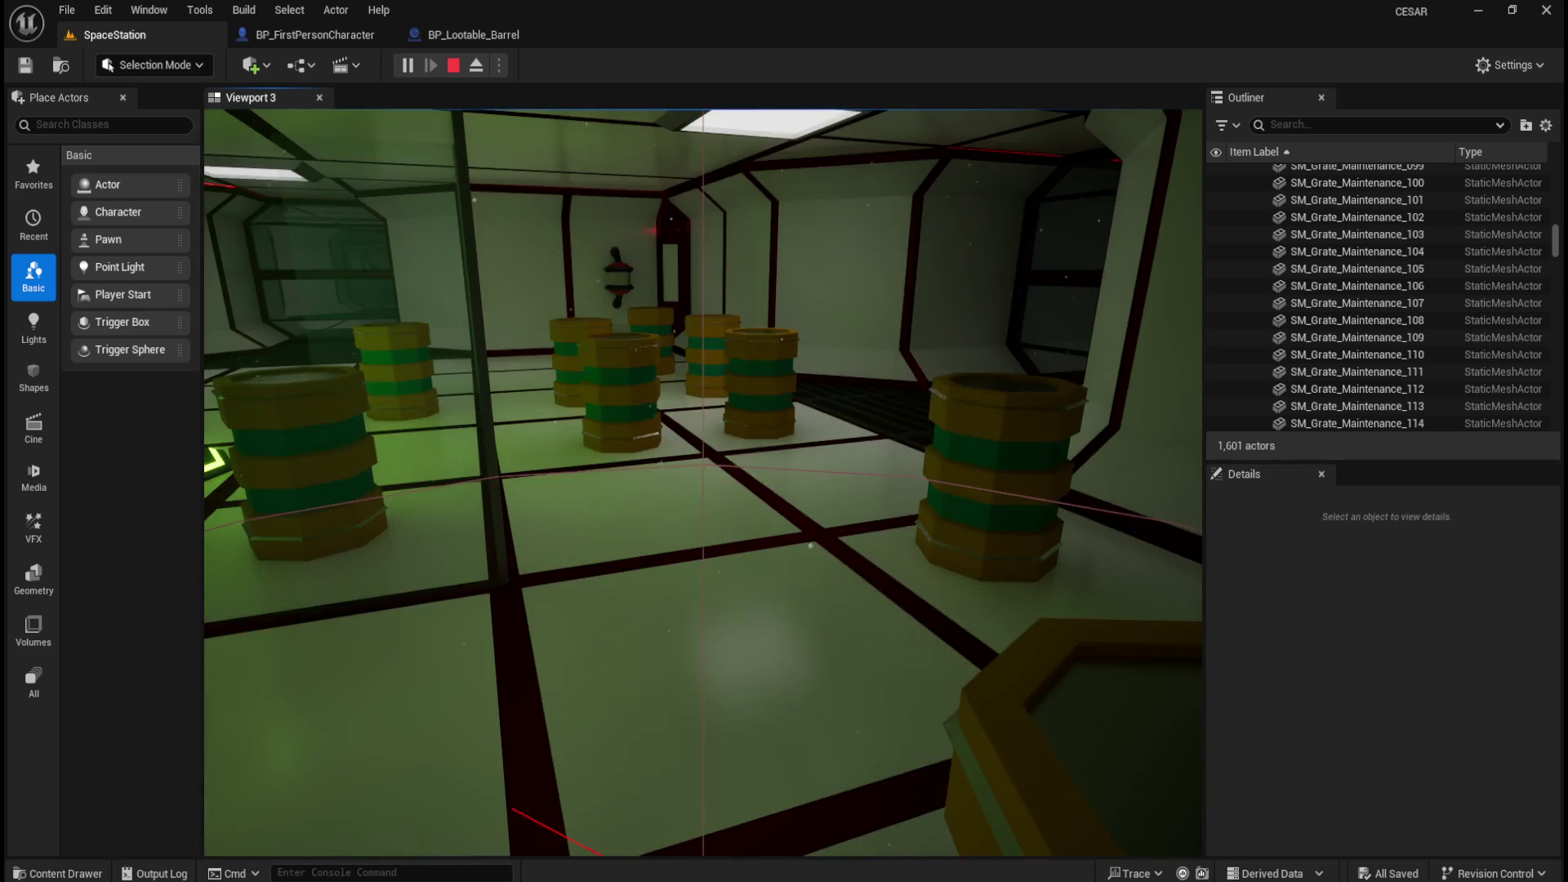
pyautogui.press('w')
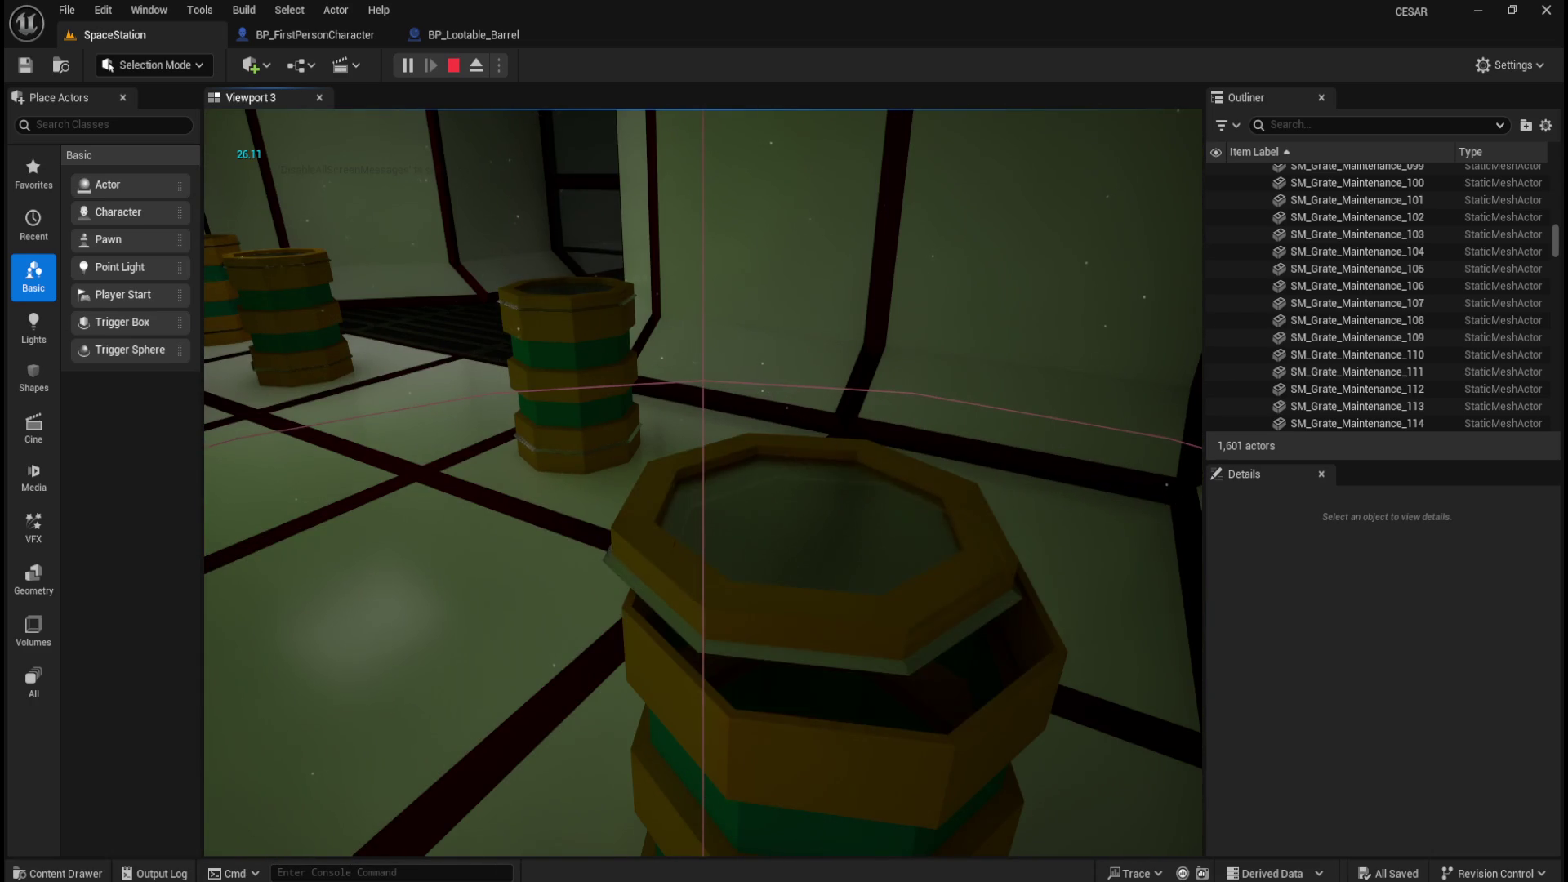
pyautogui.press('e')
# Loot another barrel among the group until the SUCCESS message prints.
pyautogui.press('s')
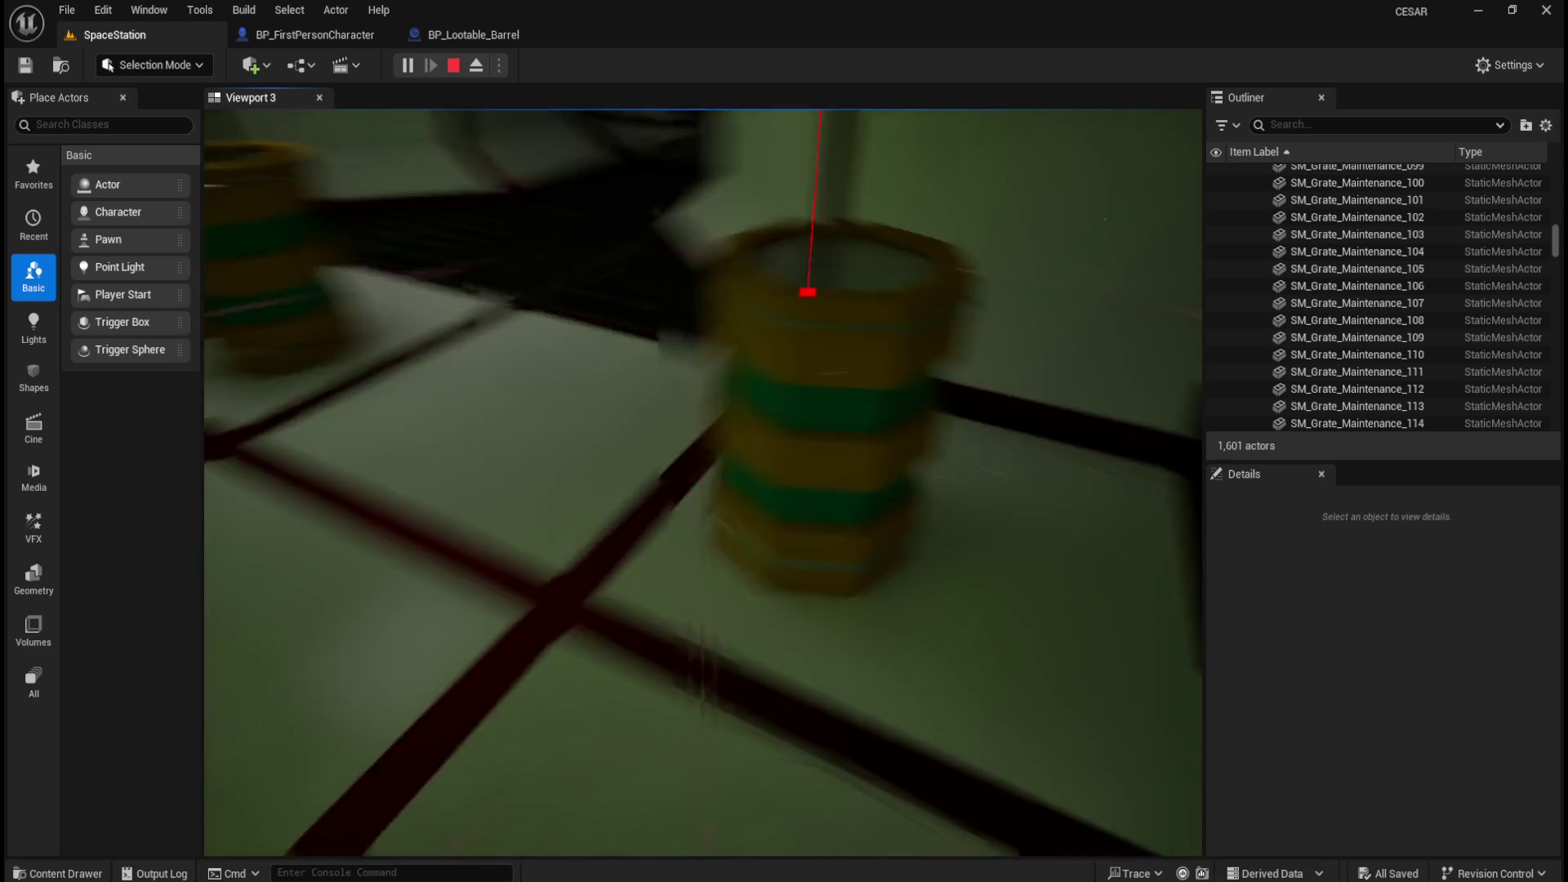
pyautogui.press('s')
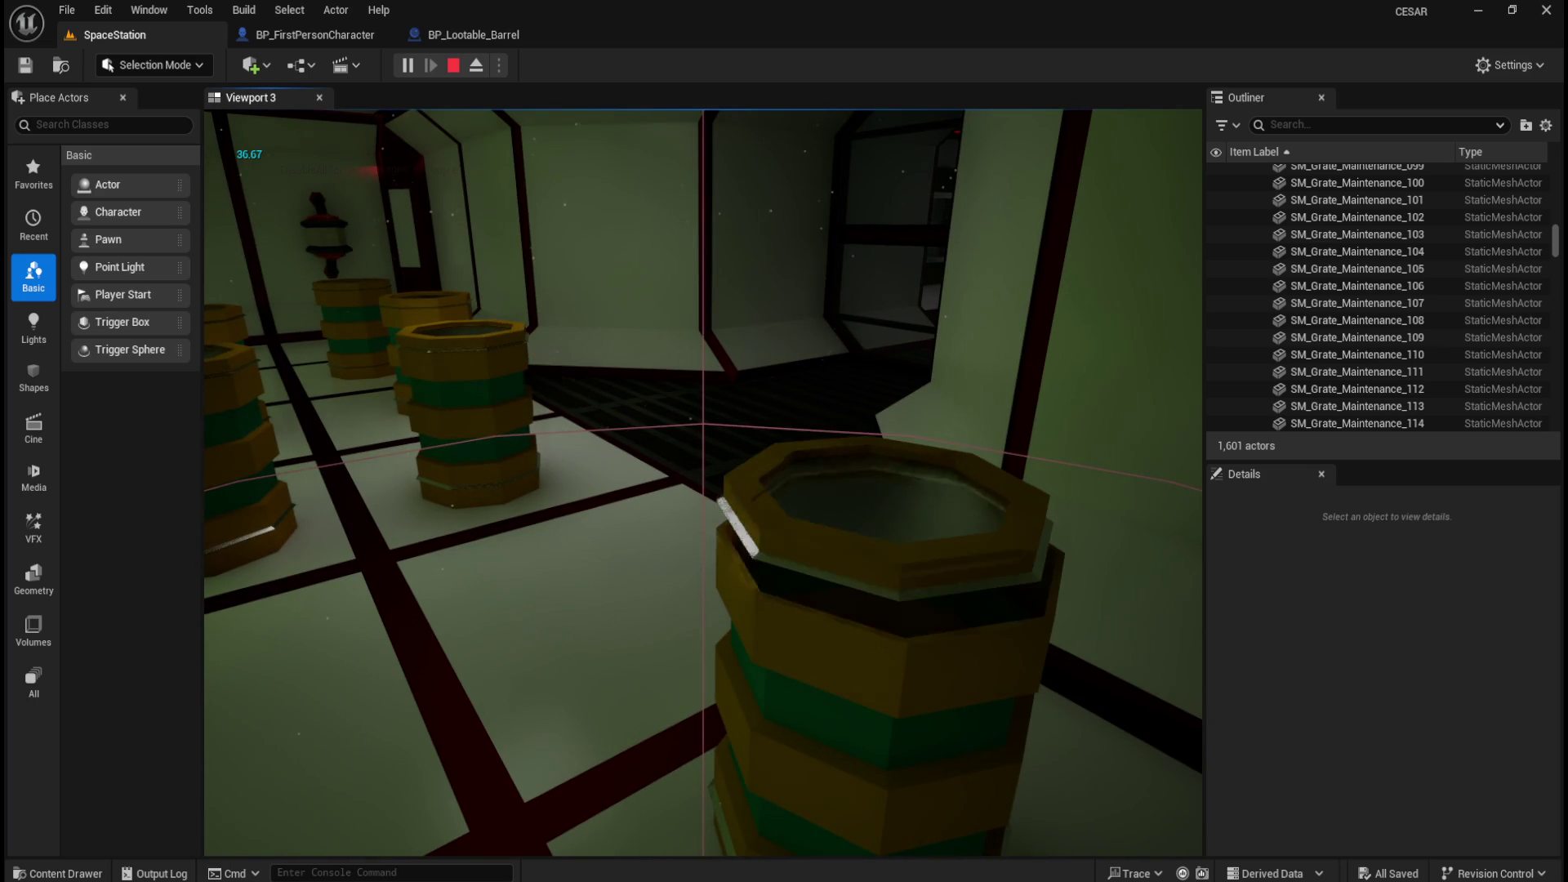
pyautogui.press('w')
pyautogui.press('e')
pyautogui.press('s')
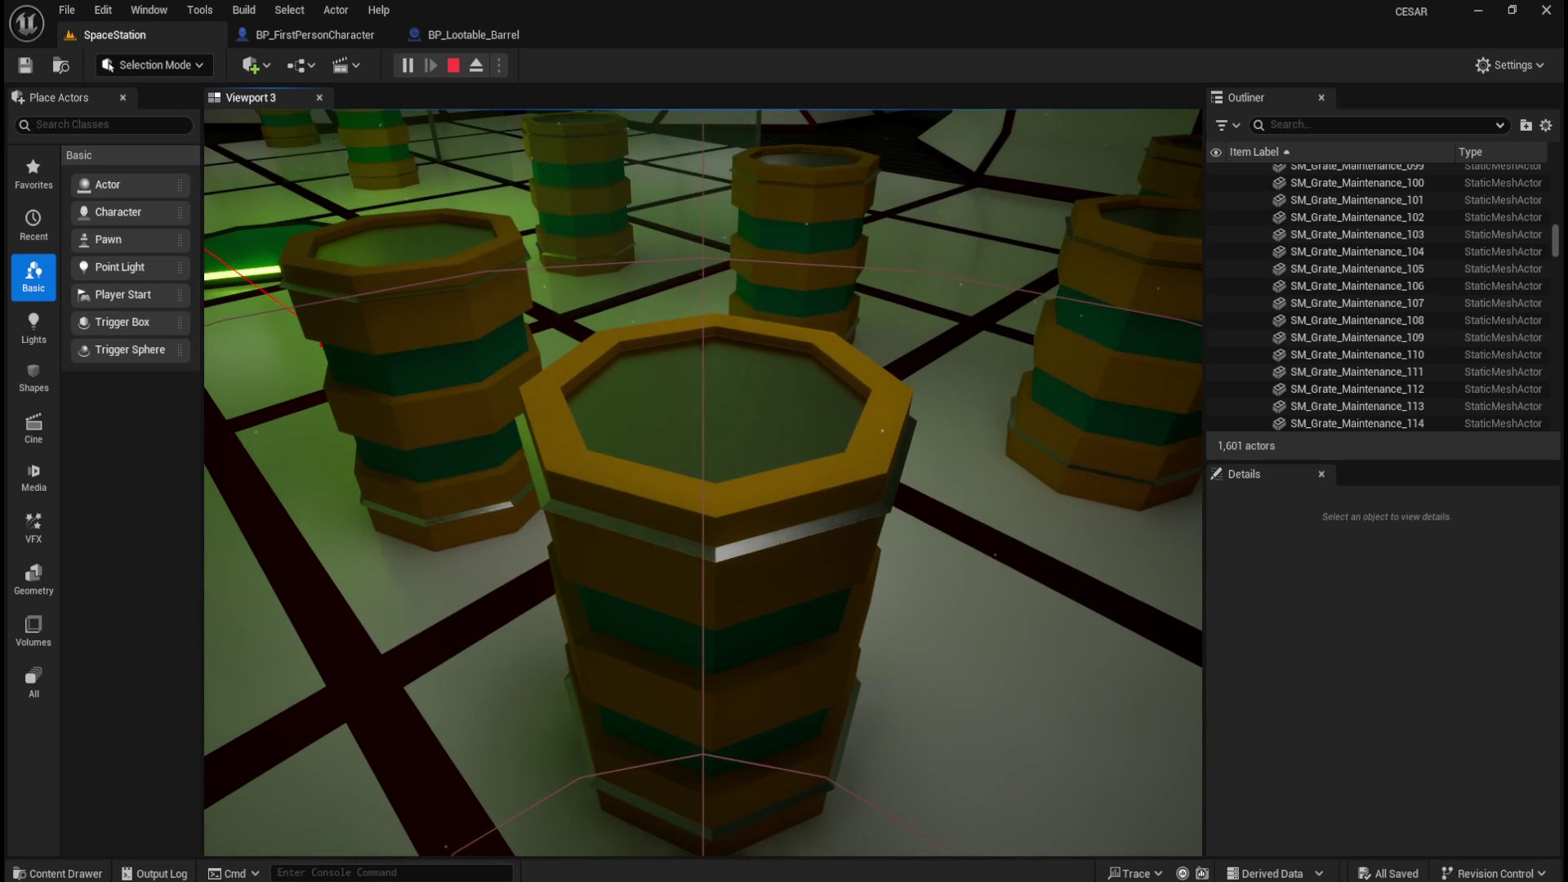
pyautogui.press('e')
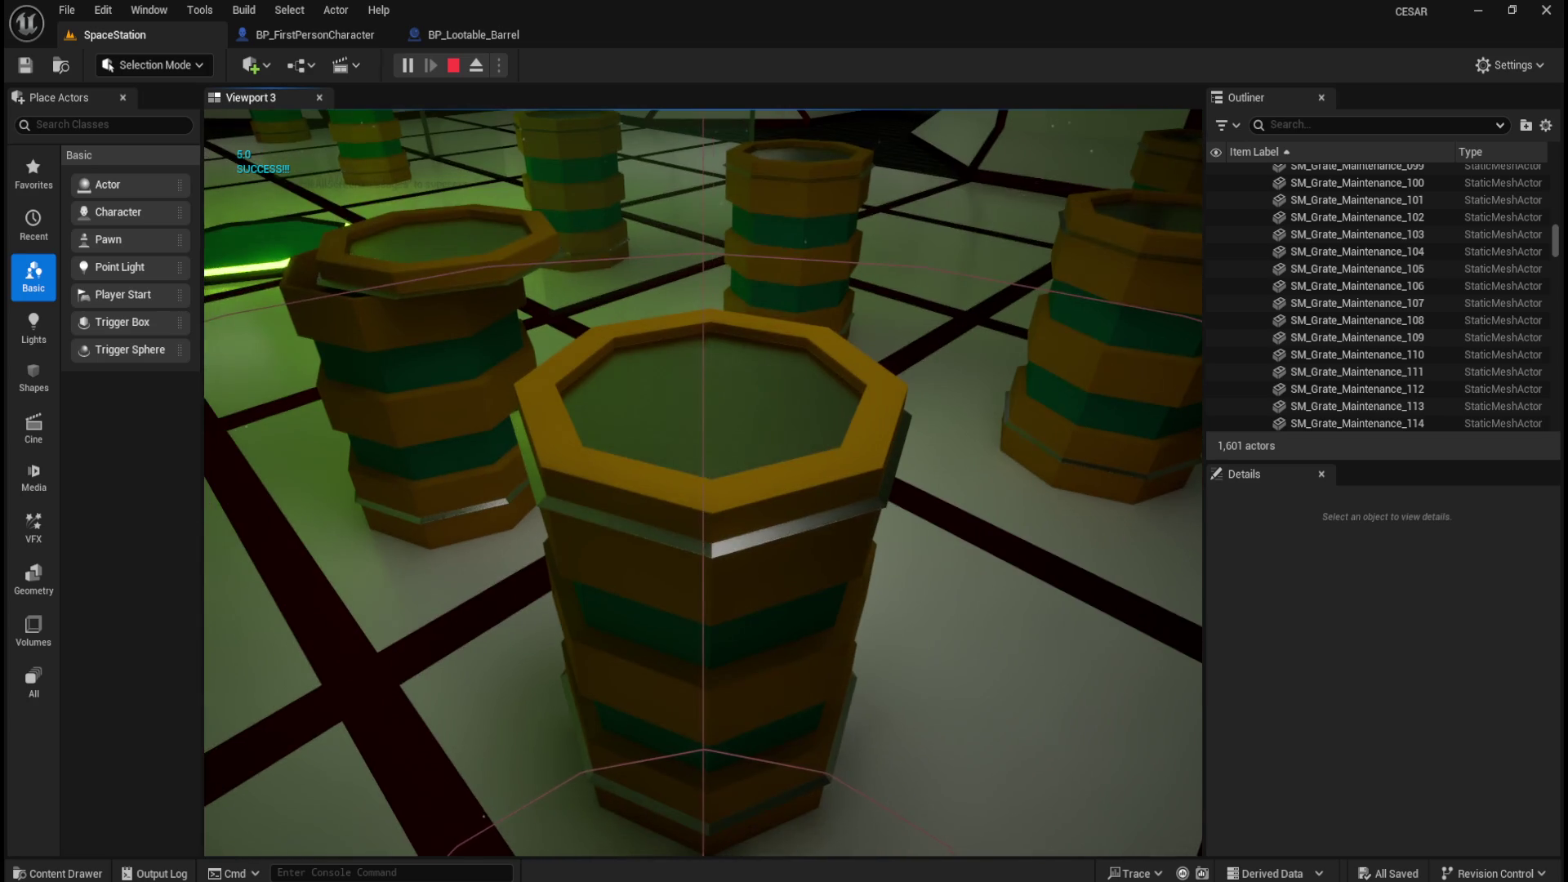
pyautogui.press('e')
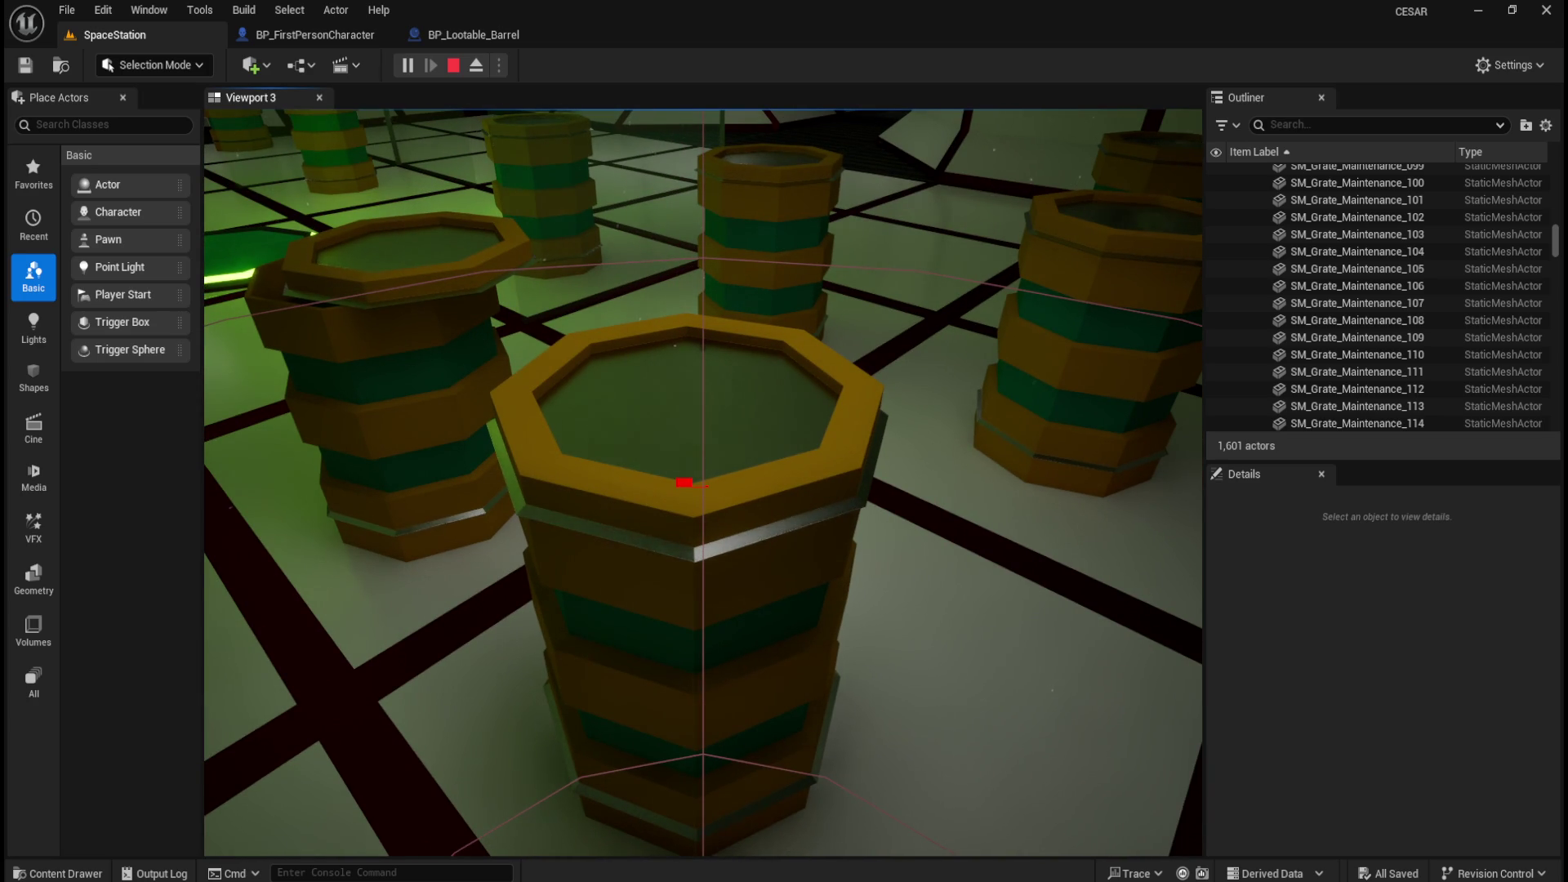
pyautogui.press('e')
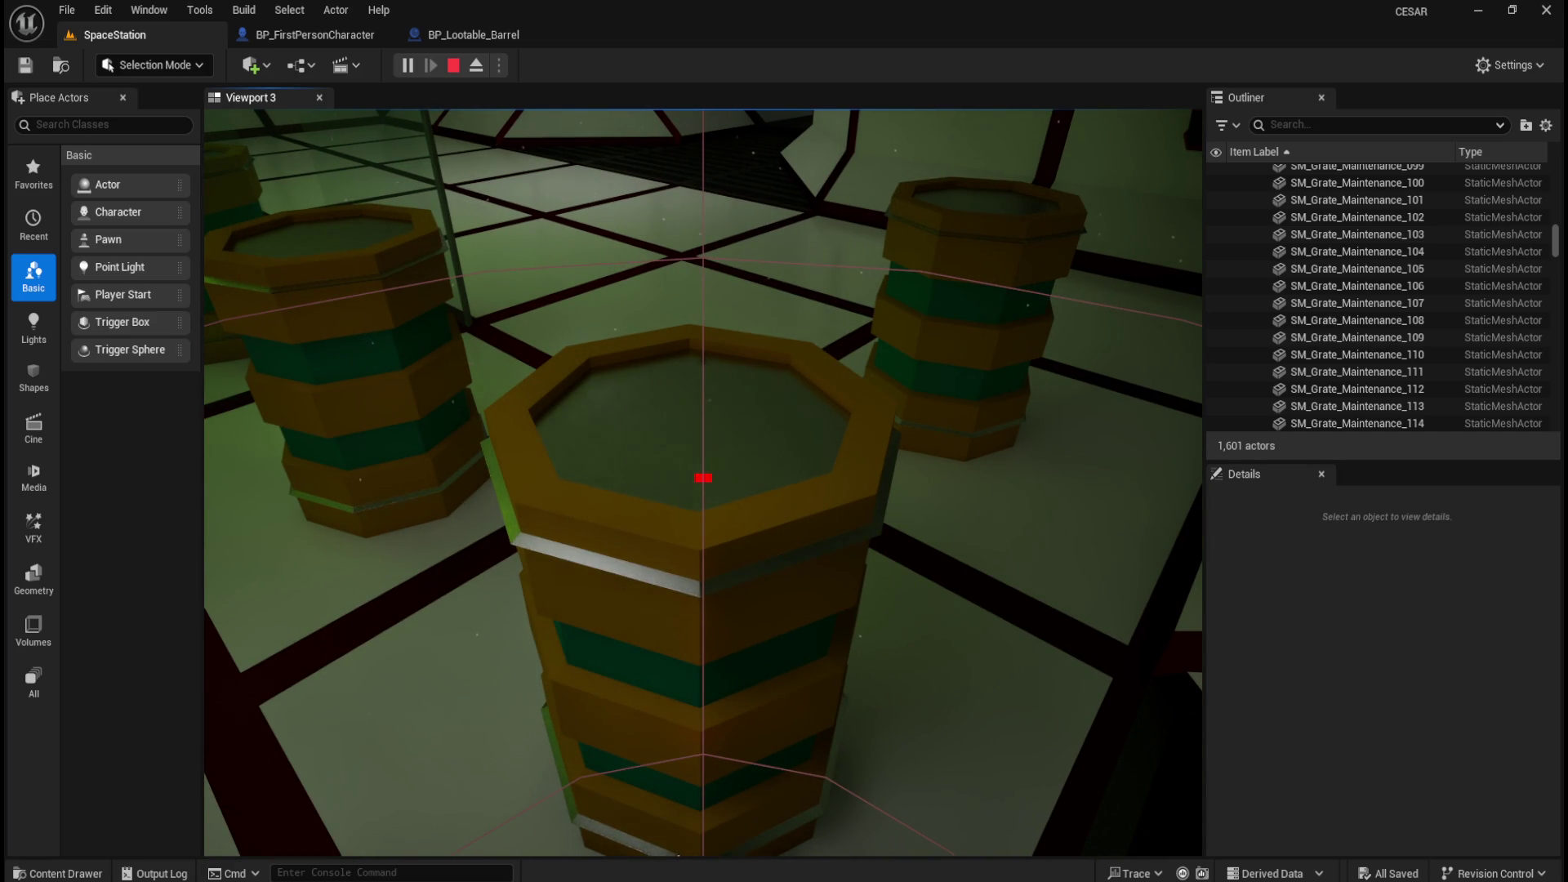
pyautogui.press('e')
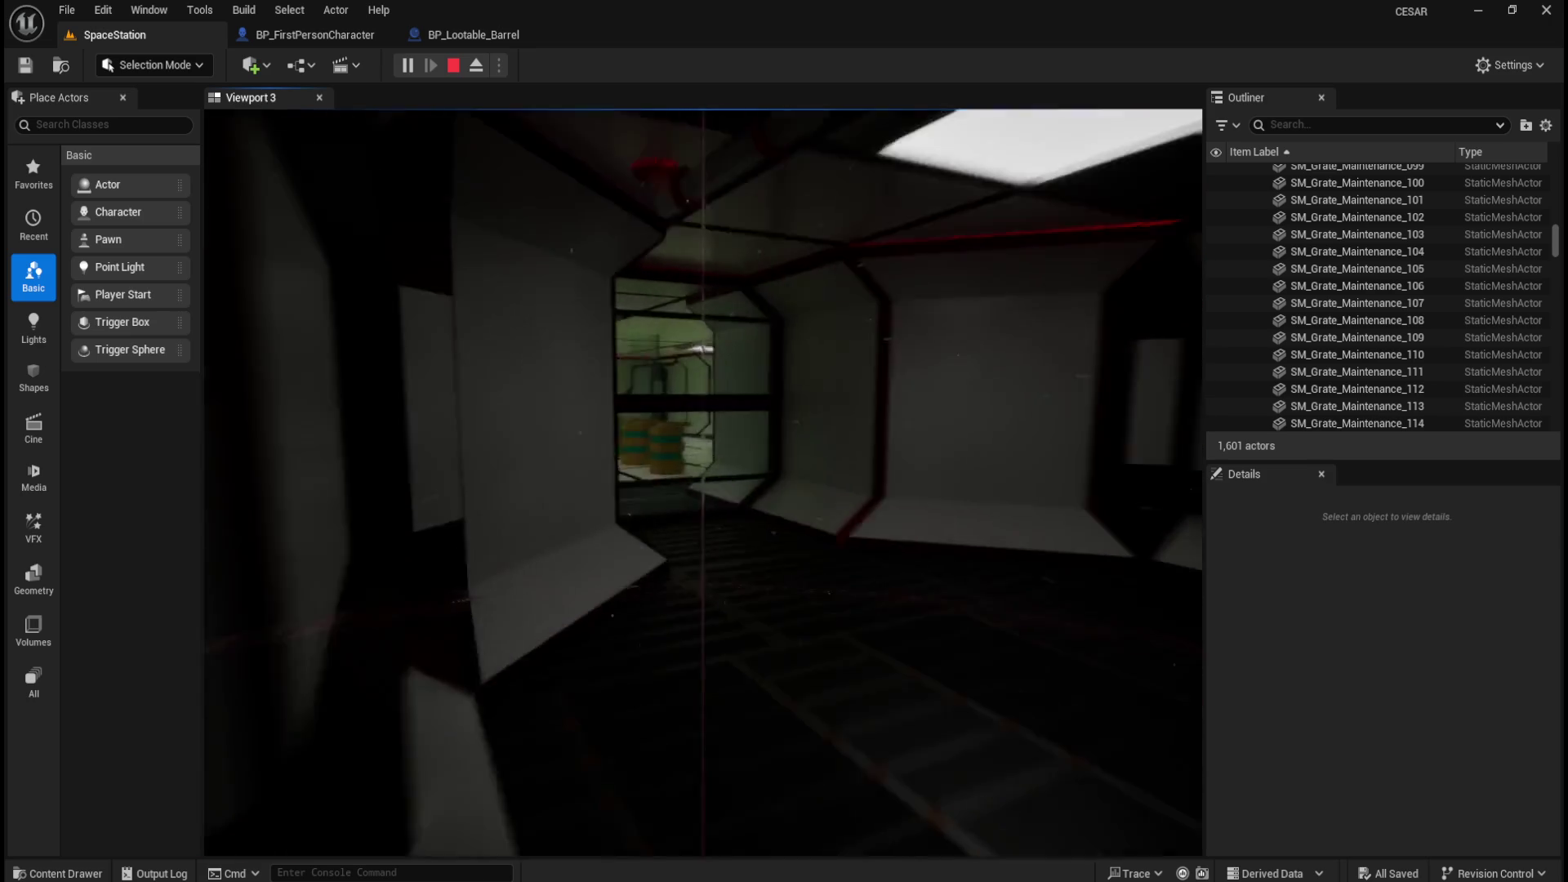
# Walk through the dark and white octagonal corridors into the orange-lit corridor.
pyautogui.press('w')
pyautogui.press('w')
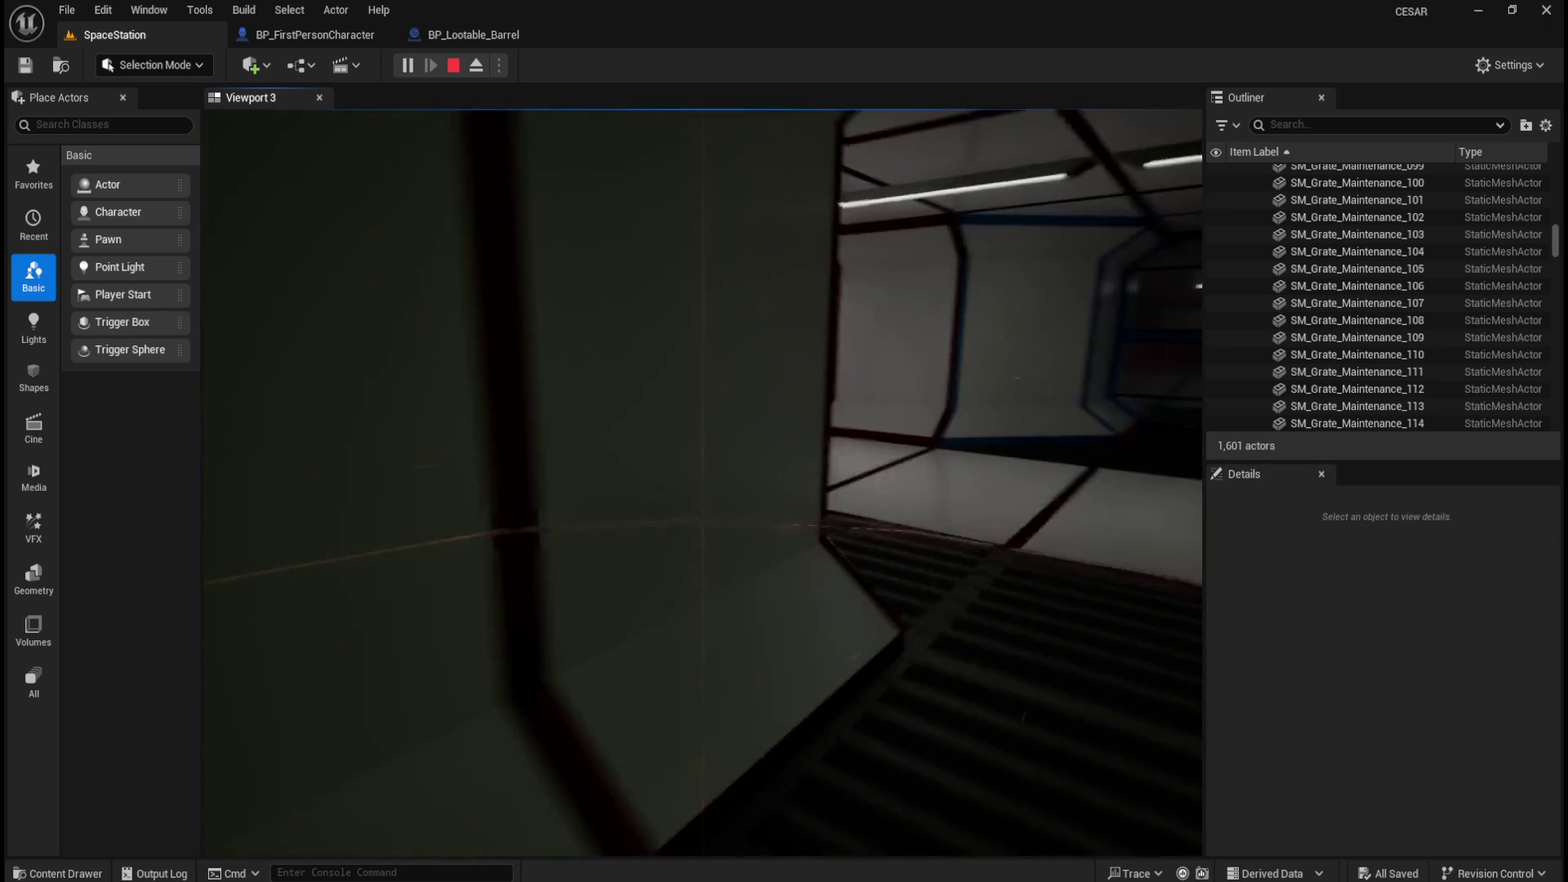
pyautogui.press('w')
pyautogui.press('w')
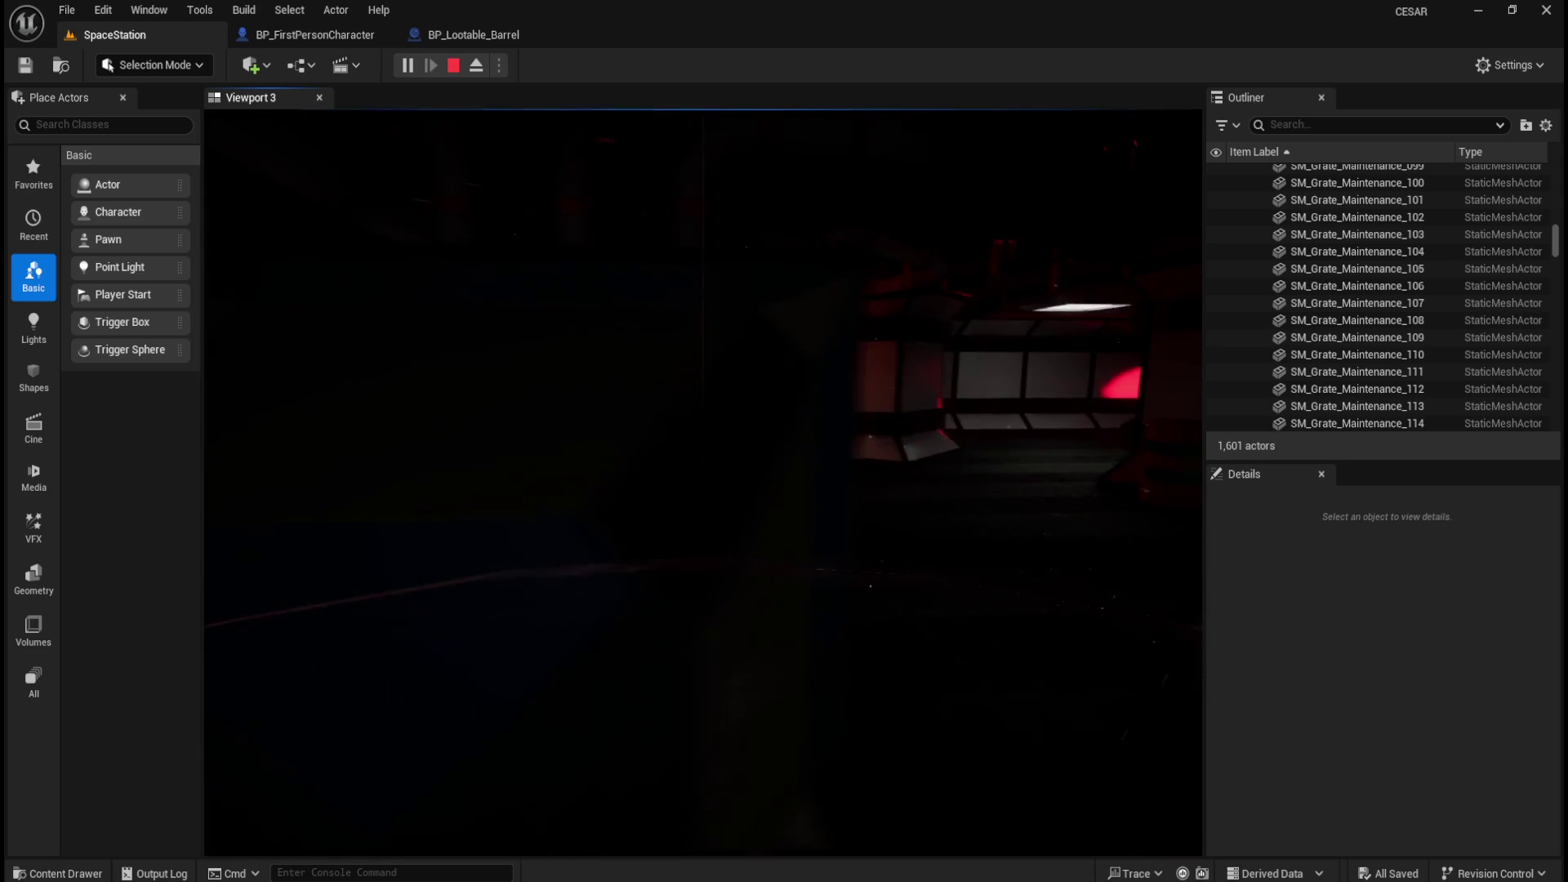
pyautogui.press('w')
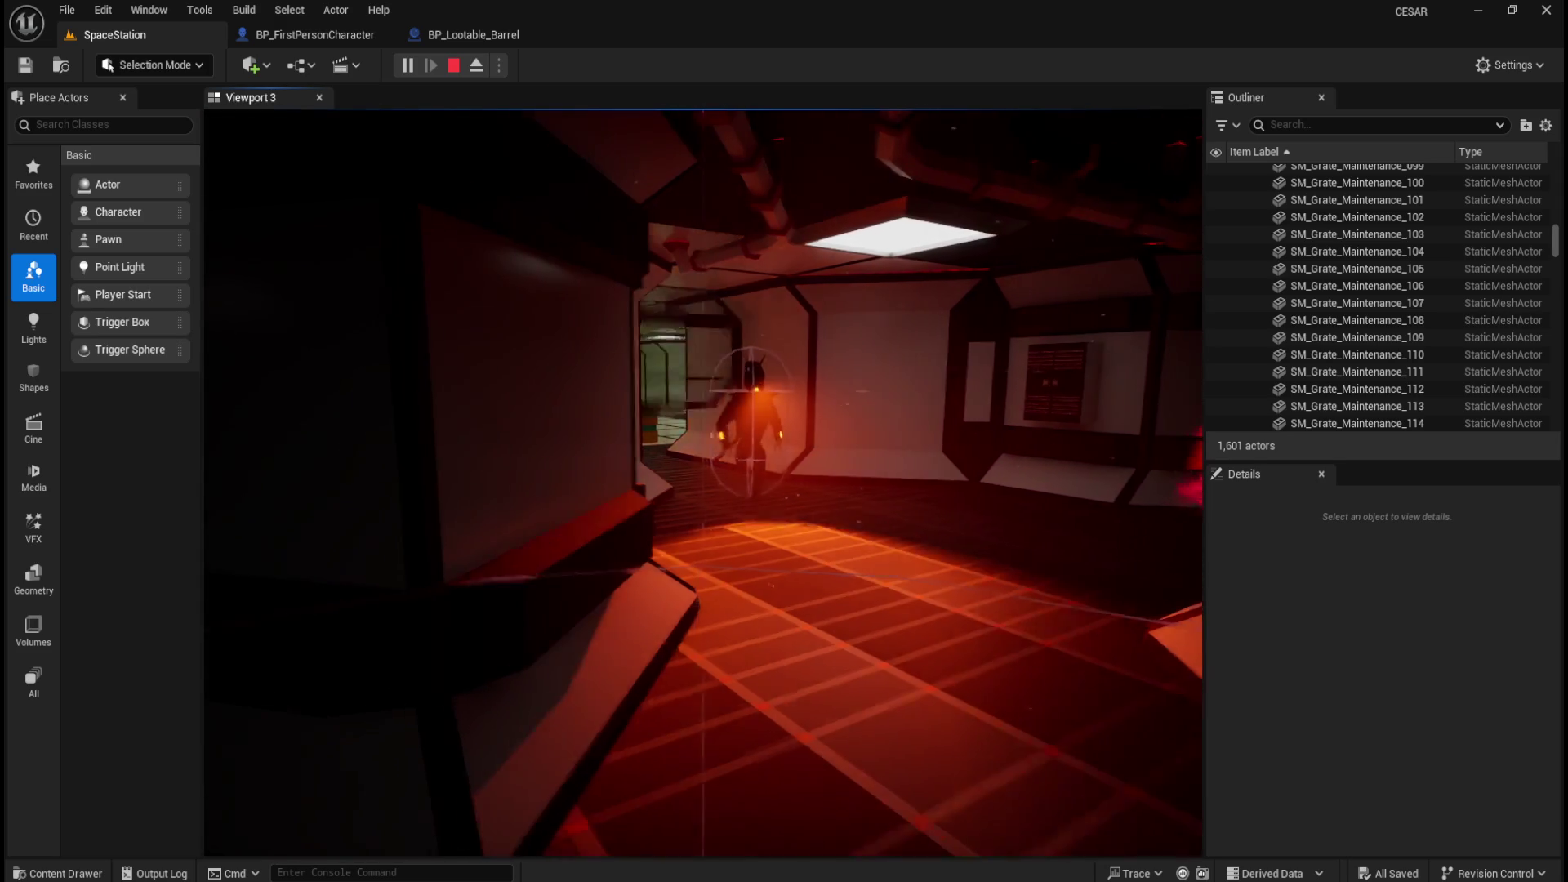
# Walk through the dark and red-lit rooms toward the white corridor, then end the play session.
pyautogui.press('w')
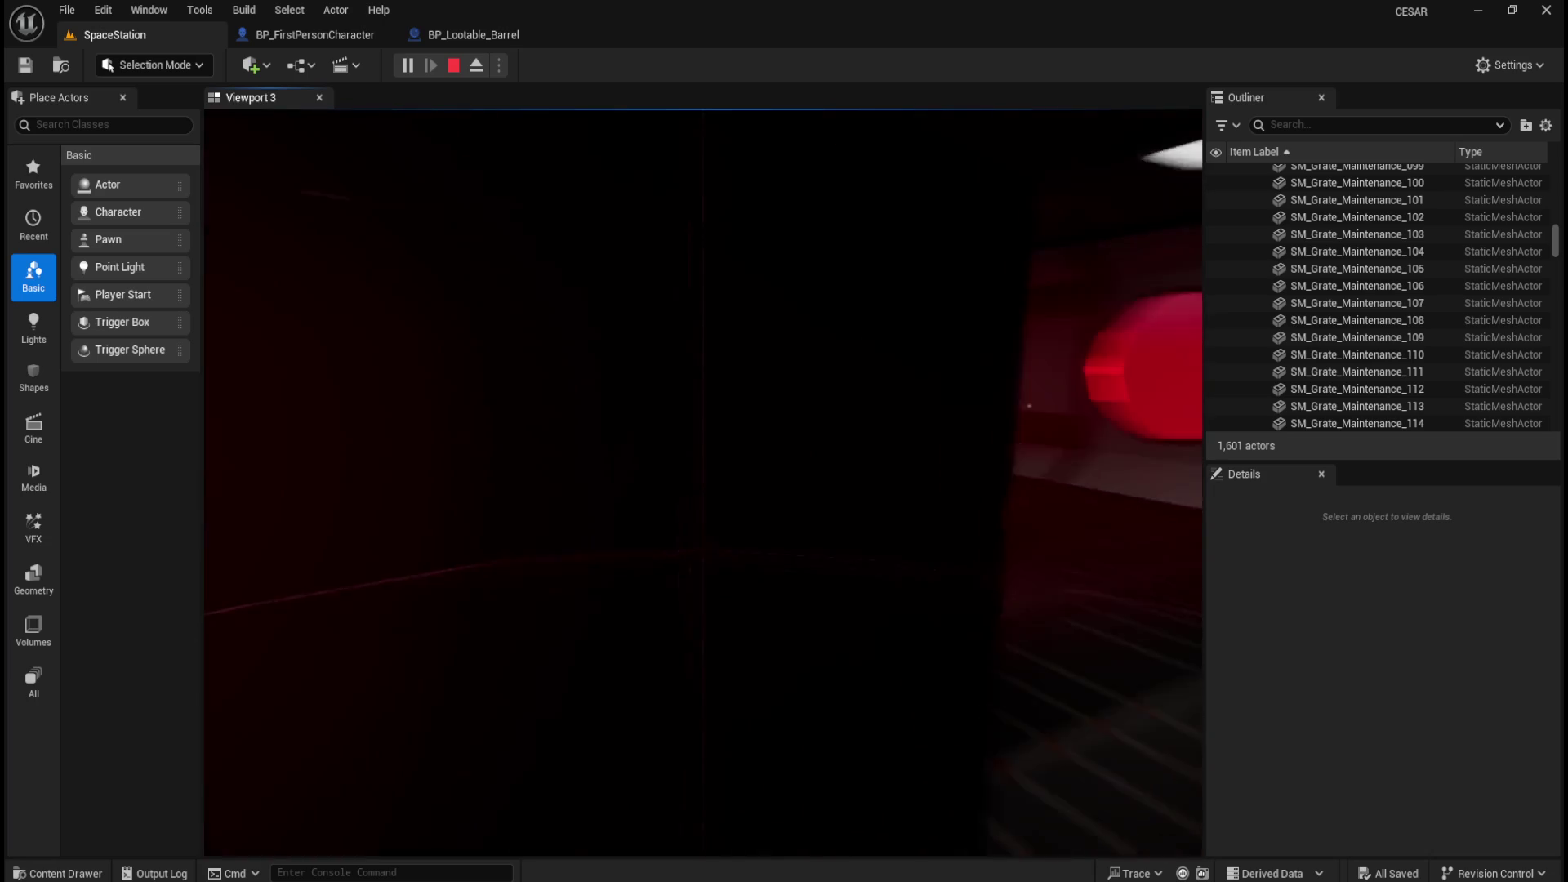
pyautogui.press('w')
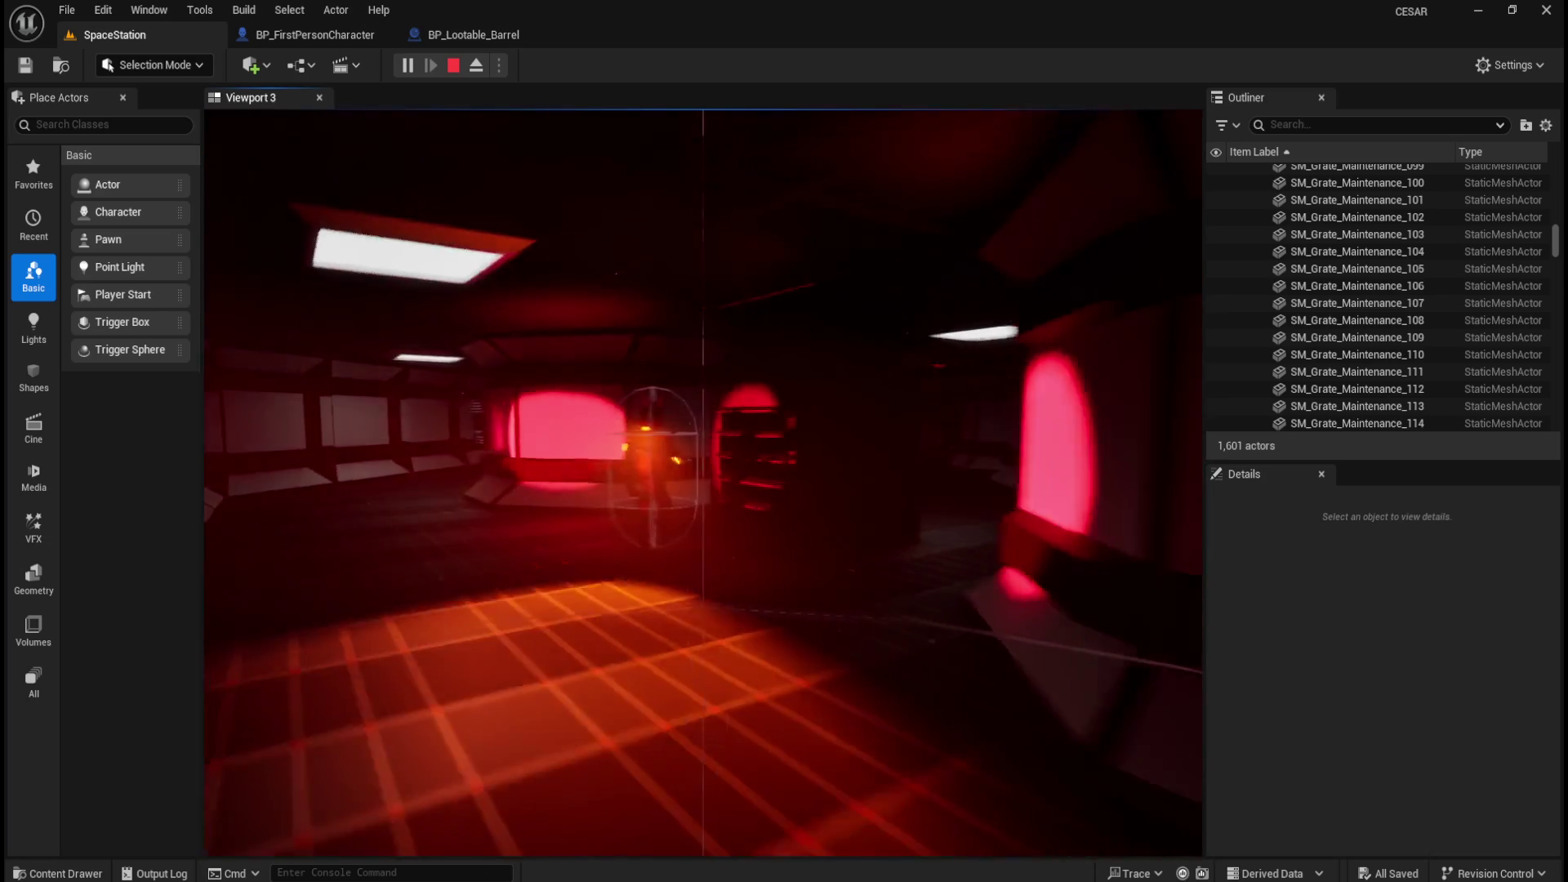
pyautogui.press('w')
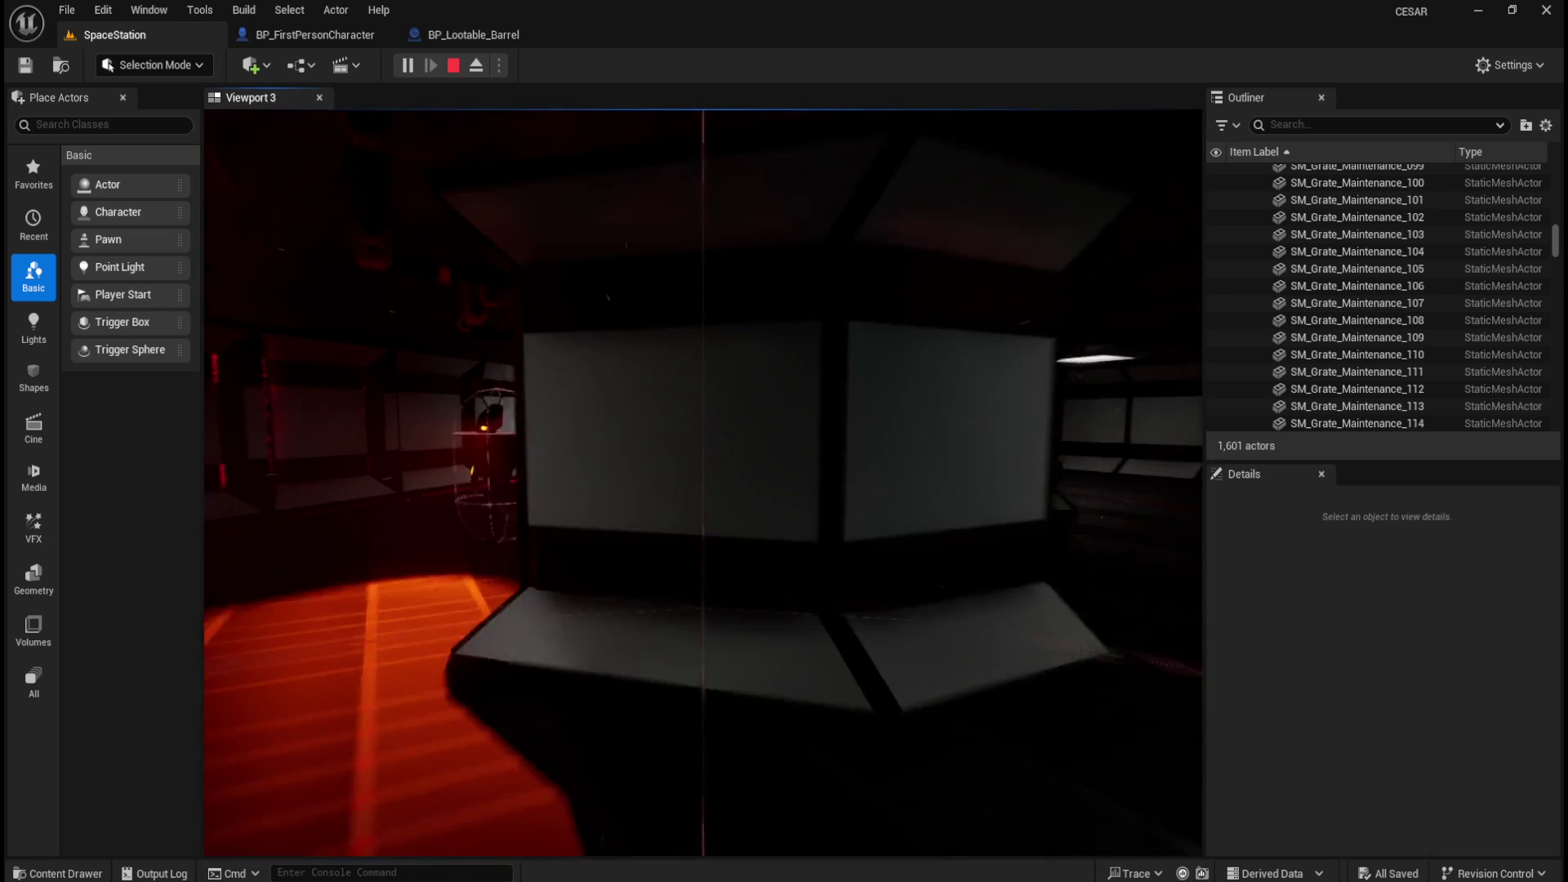
pyautogui.press('w')
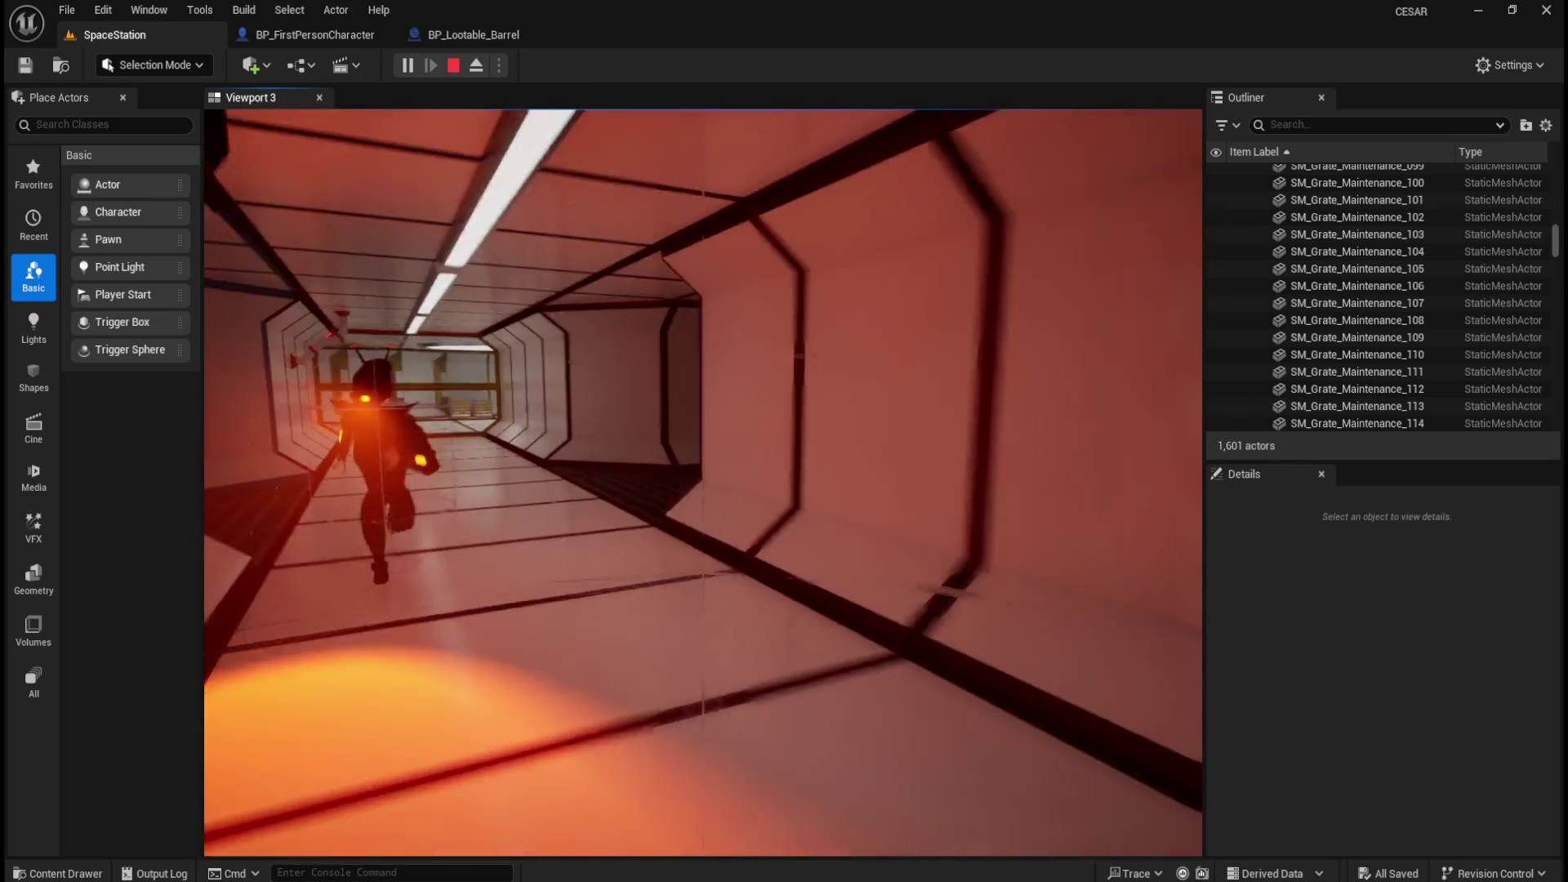
pyautogui.press('Escape')
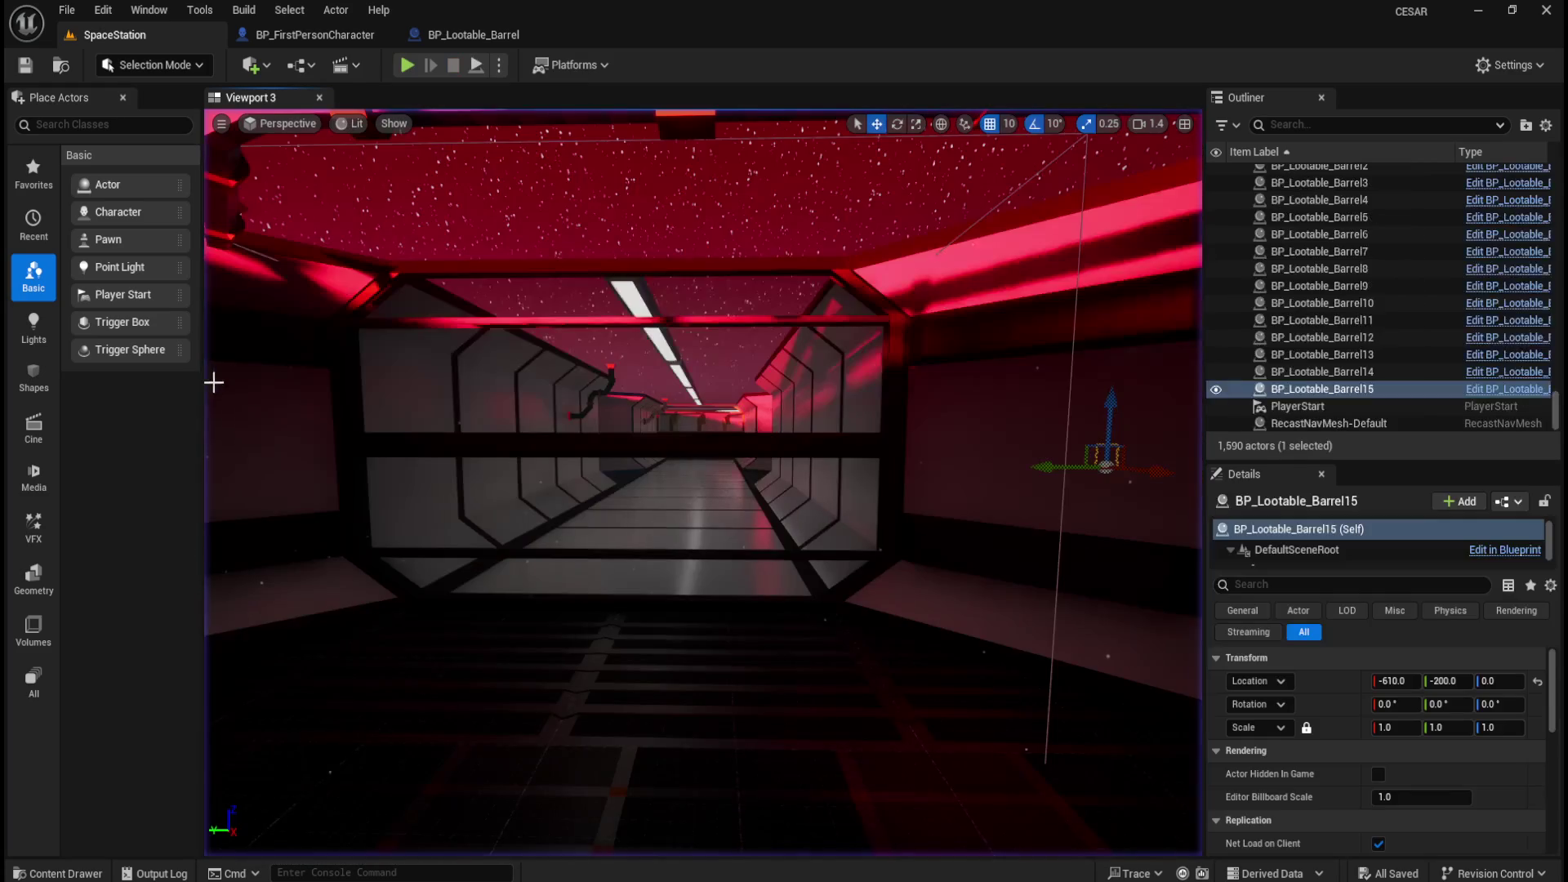
# Fly the viewport over the station, then switch to BP_Lootable_Barrel's event graph.
pyautogui.moveTo(640, 448); pyautogui.dragTo(640, 448)
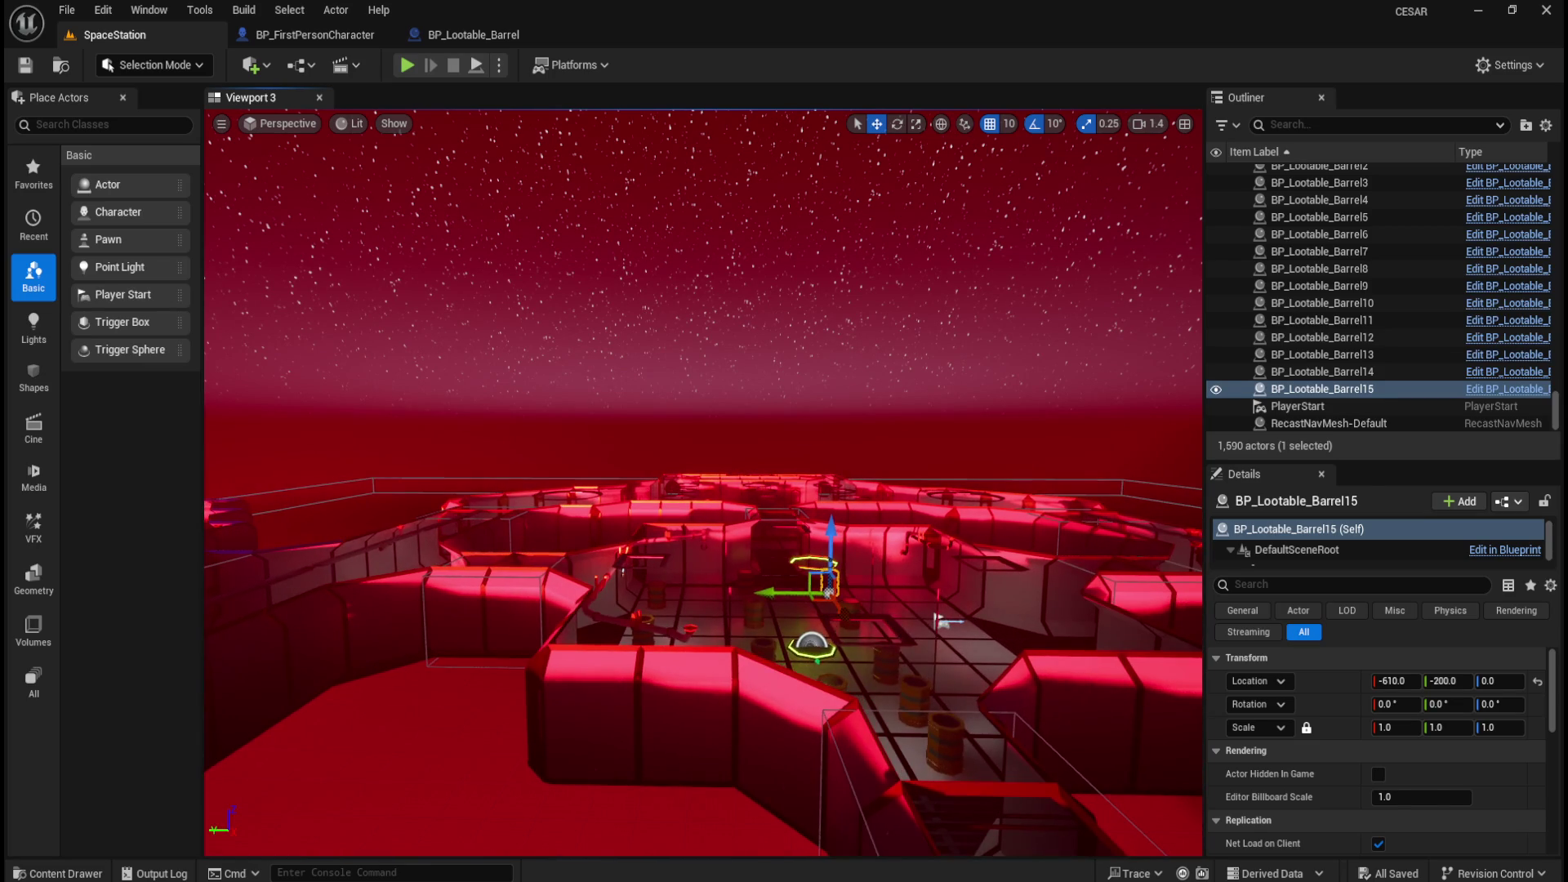
pyautogui.click(846, 368)
pyautogui.moveTo(743, 256)
pyautogui.mouseDown()
pyautogui.moveTo(762, 654)
pyautogui.moveTo(839, 748)
pyautogui.moveTo(728, 542)
pyautogui.mouseUp()
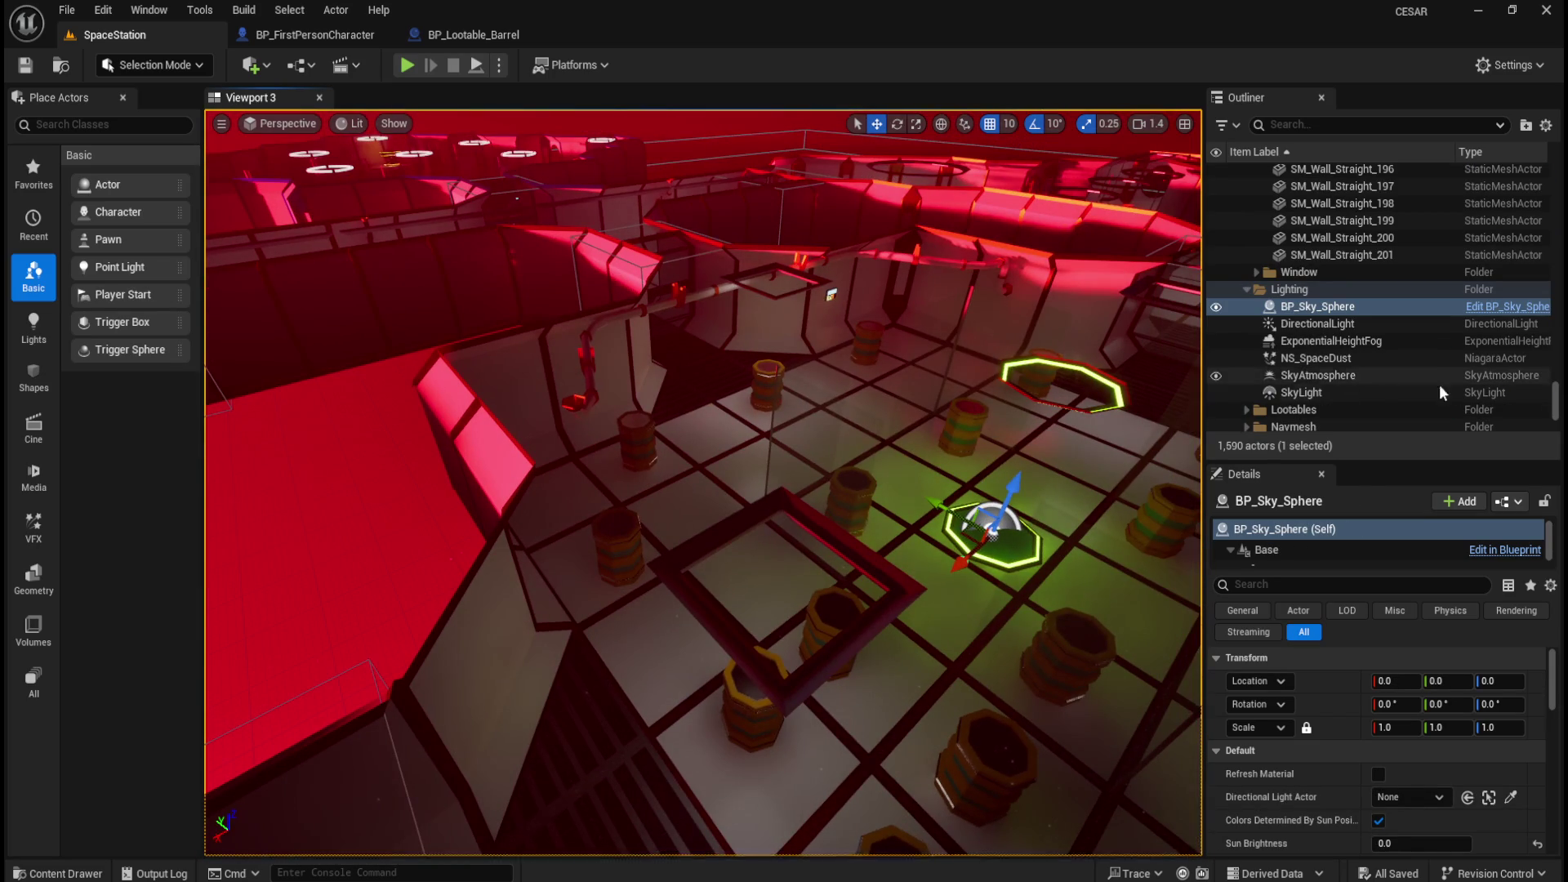
pyautogui.scroll(-5, 1385, 376)
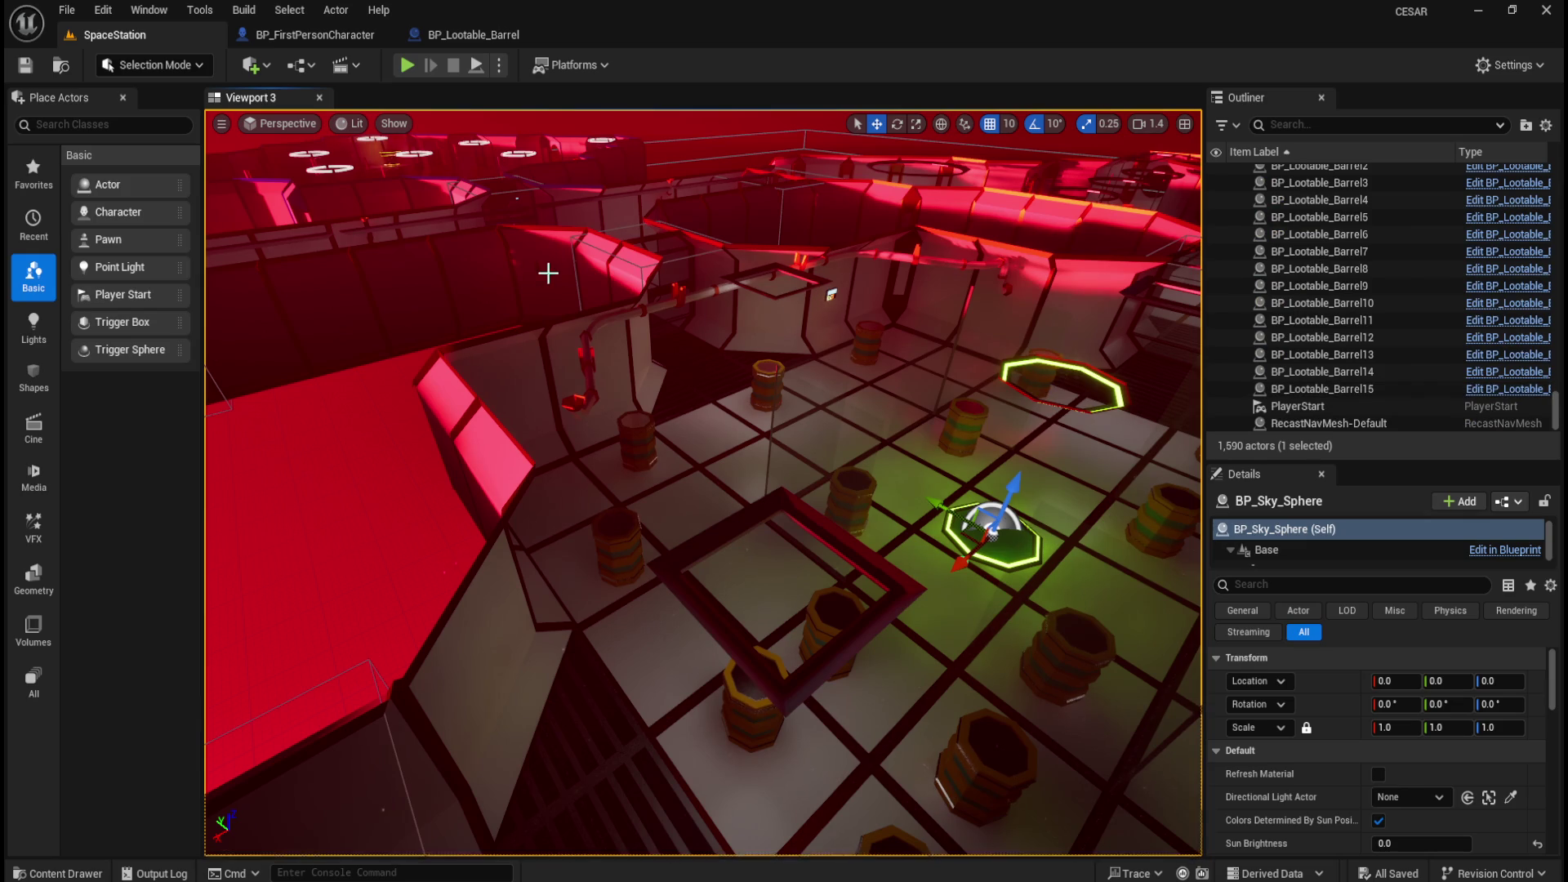
pyautogui.moveTo(542, 270); pyautogui.dragTo(543, 270)
pyautogui.click(474, 34)
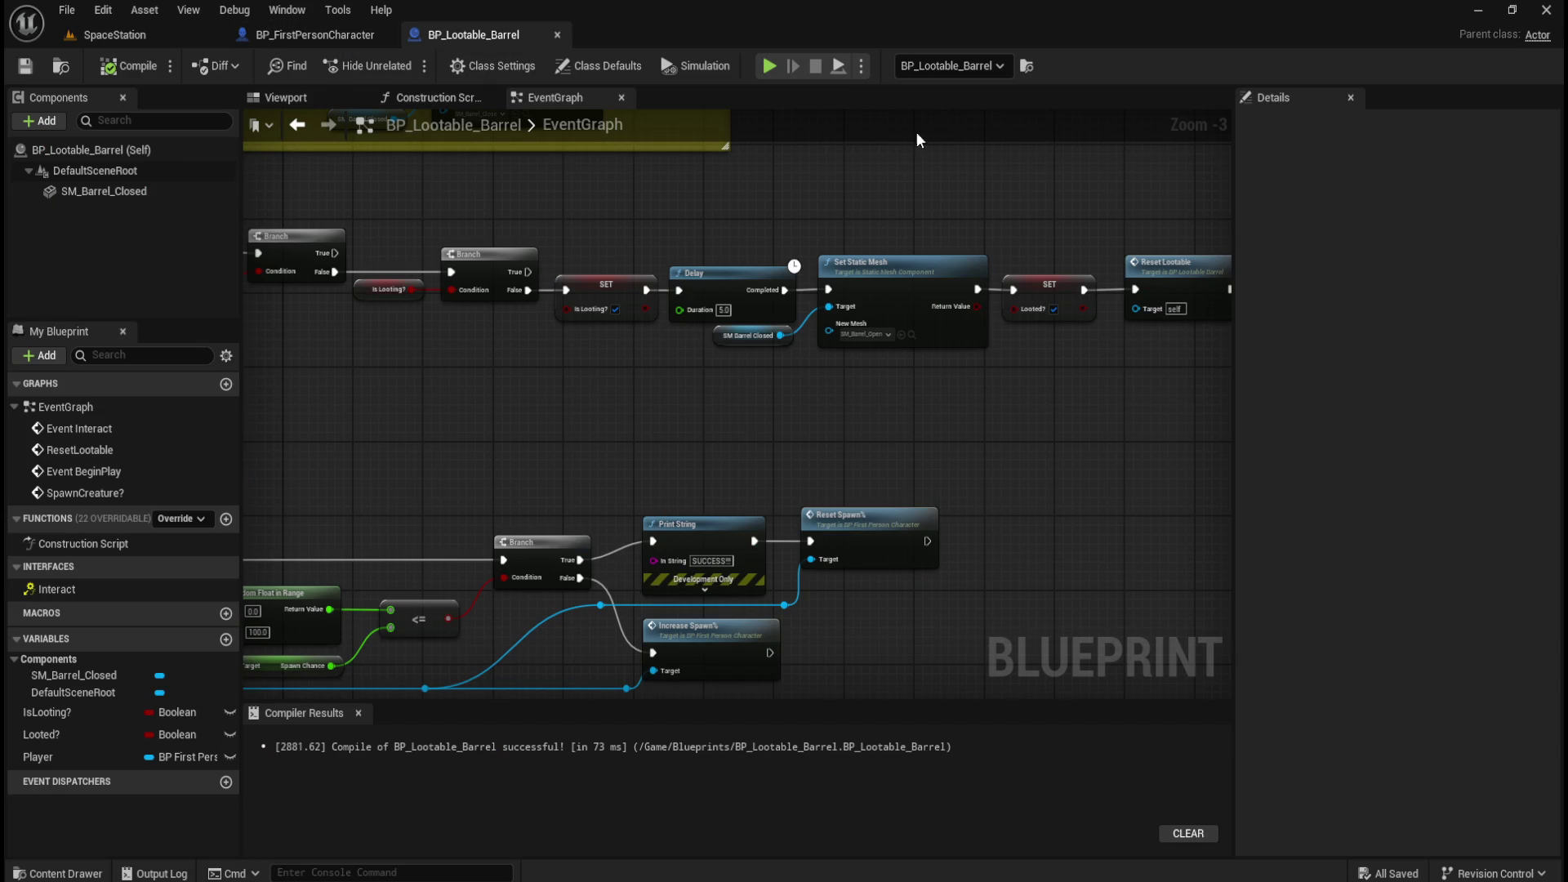
pyautogui.moveTo(506, 376)
pyautogui.mouseDown()
pyautogui.moveTo(800, 622)
pyautogui.moveTo(764, 581)
pyautogui.mouseUp()
pyautogui.click(314, 34)
pyautogui.moveTo(829, 203); pyautogui.dragTo(792, 253)
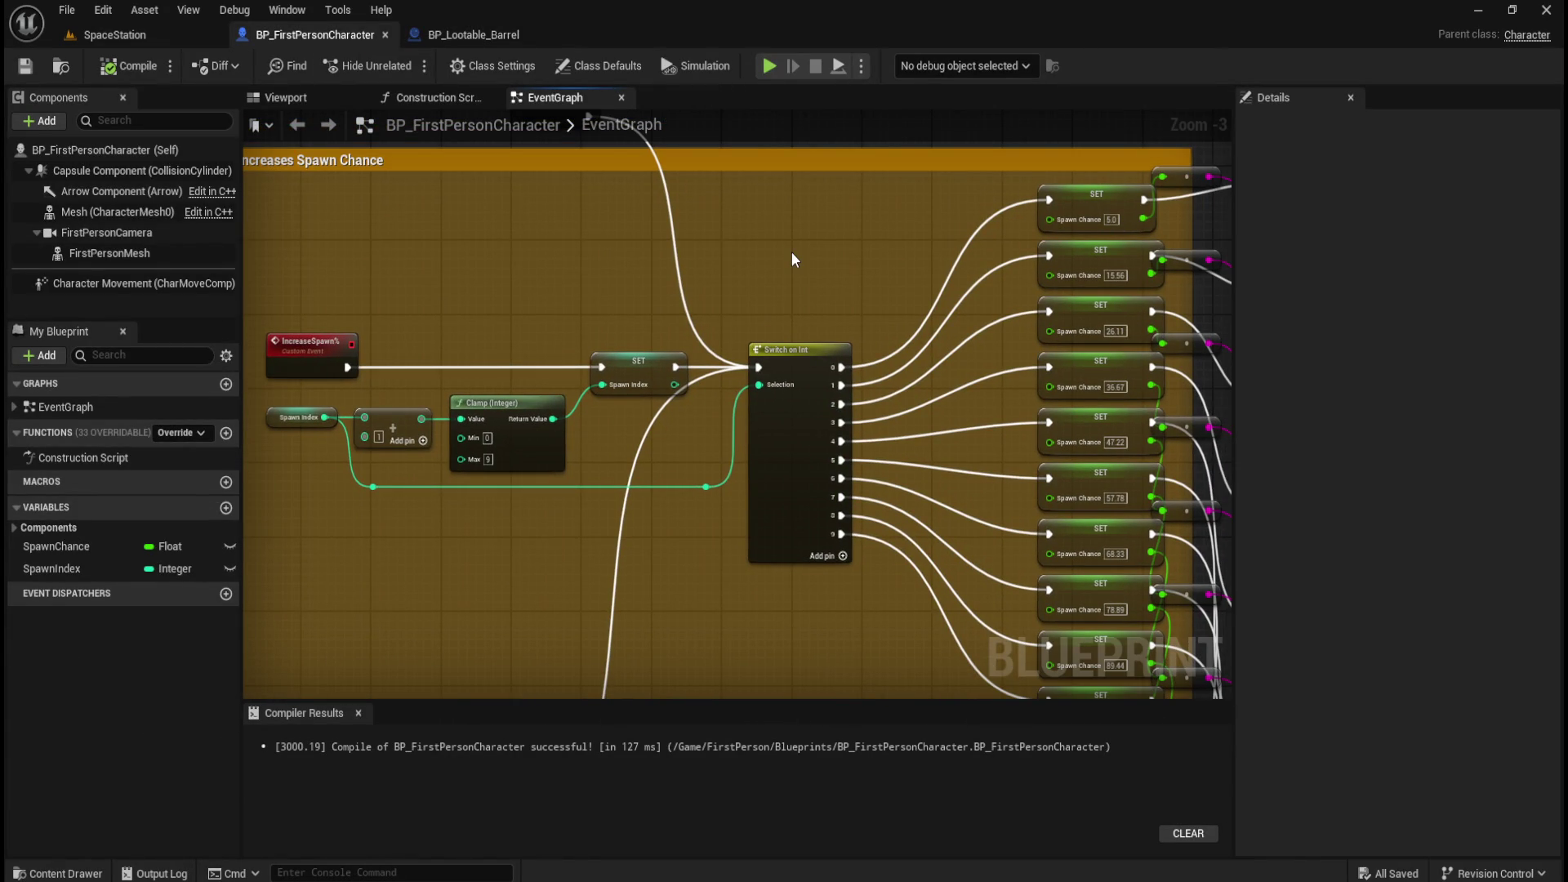
pyautogui.click(425, 40)
pyautogui.moveTo(574, 591); pyautogui.dragTo(560, 245)
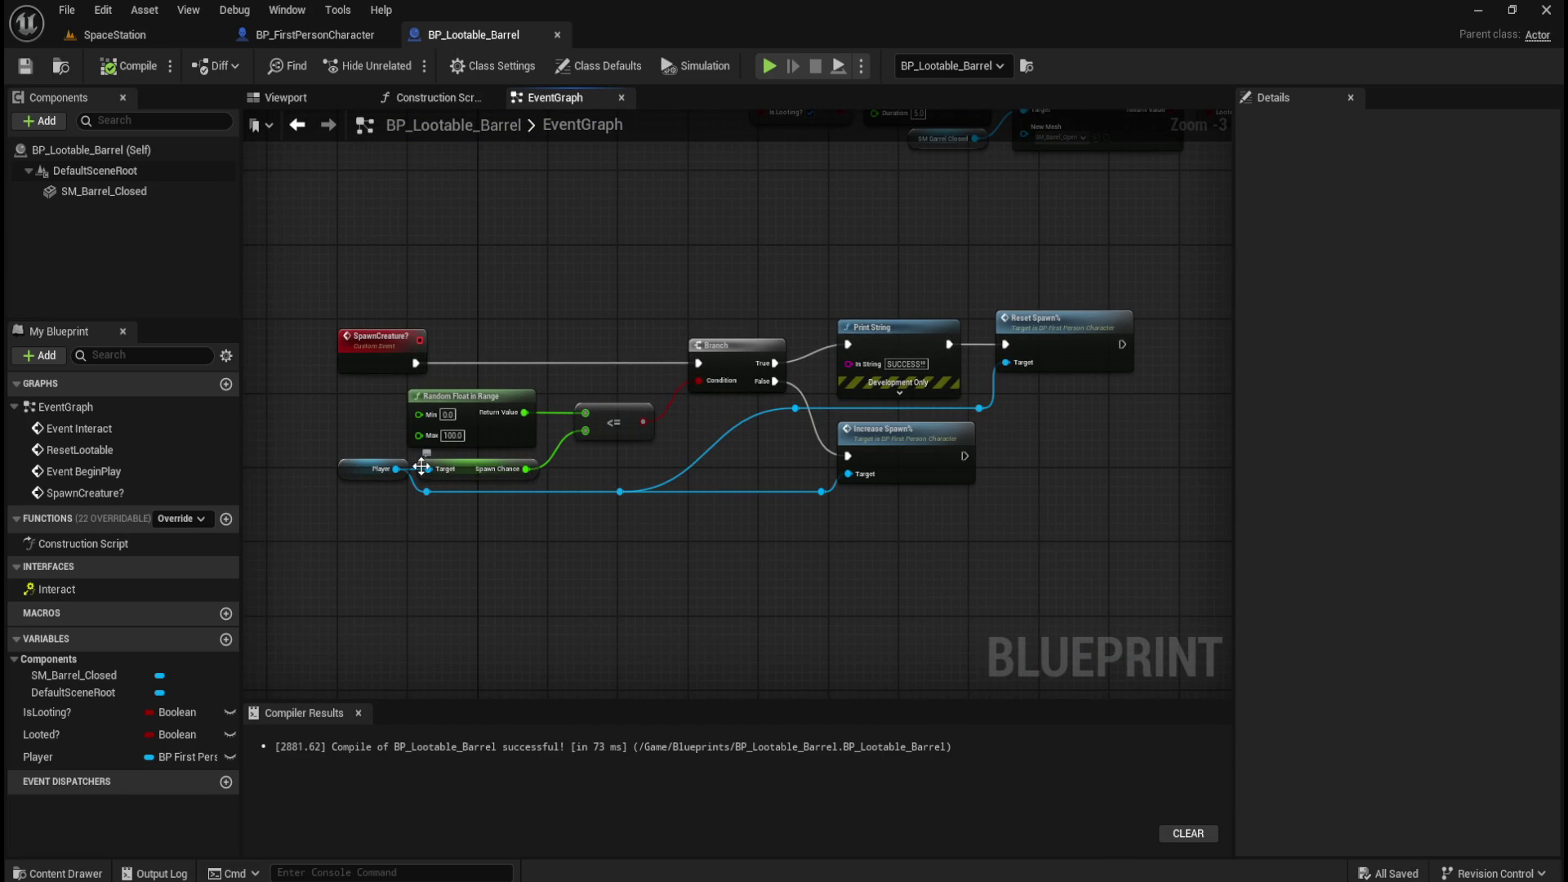
pyautogui.scroll(2, 474, 454)
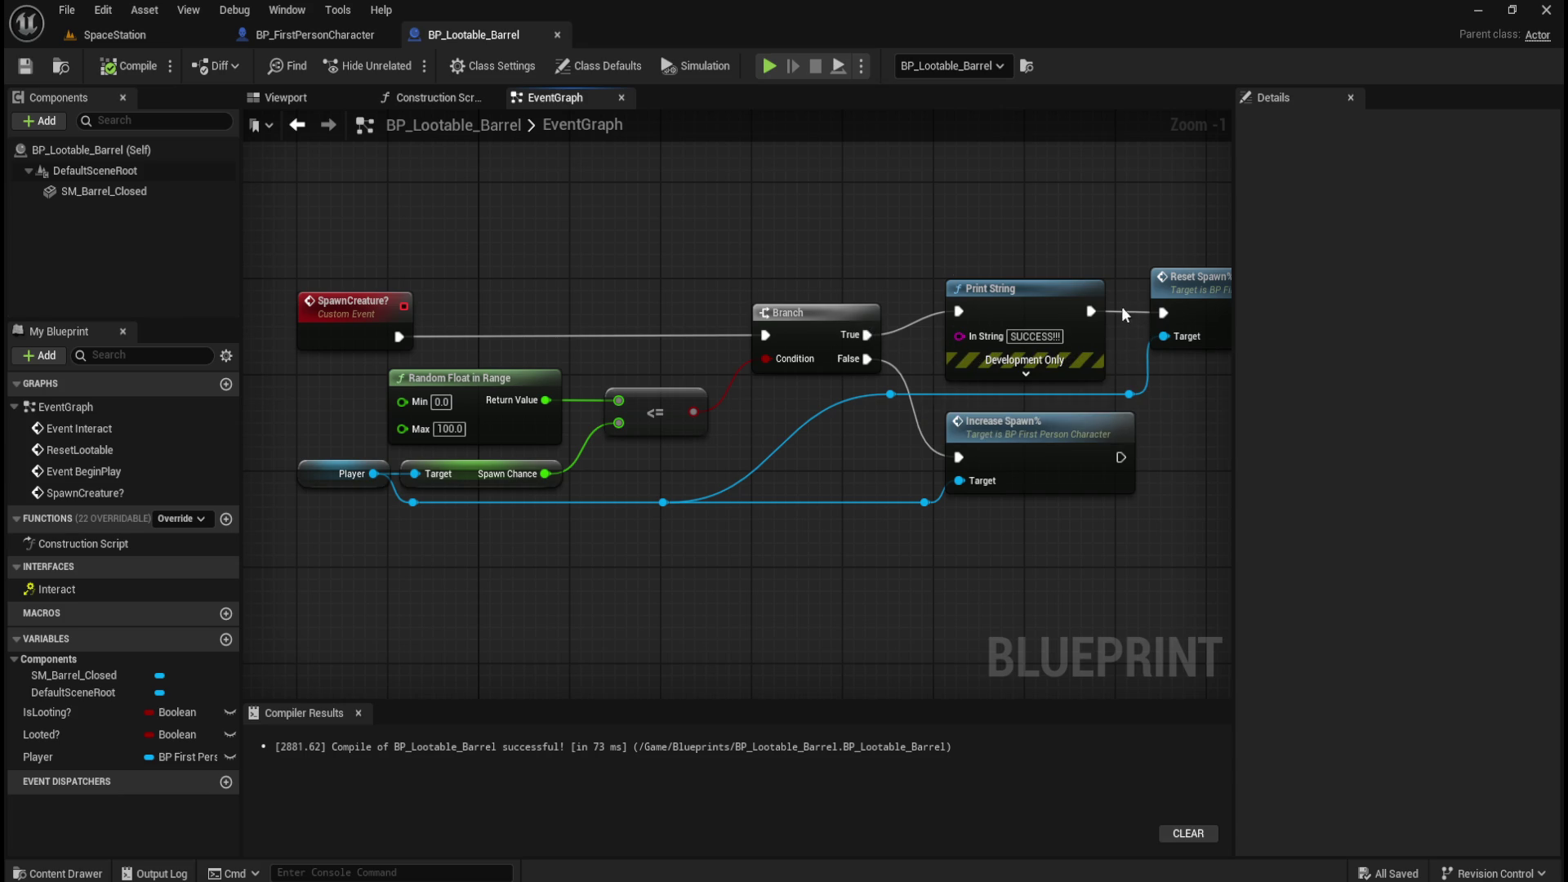
pyautogui.moveTo(1115, 227); pyautogui.dragTo(945, 273)
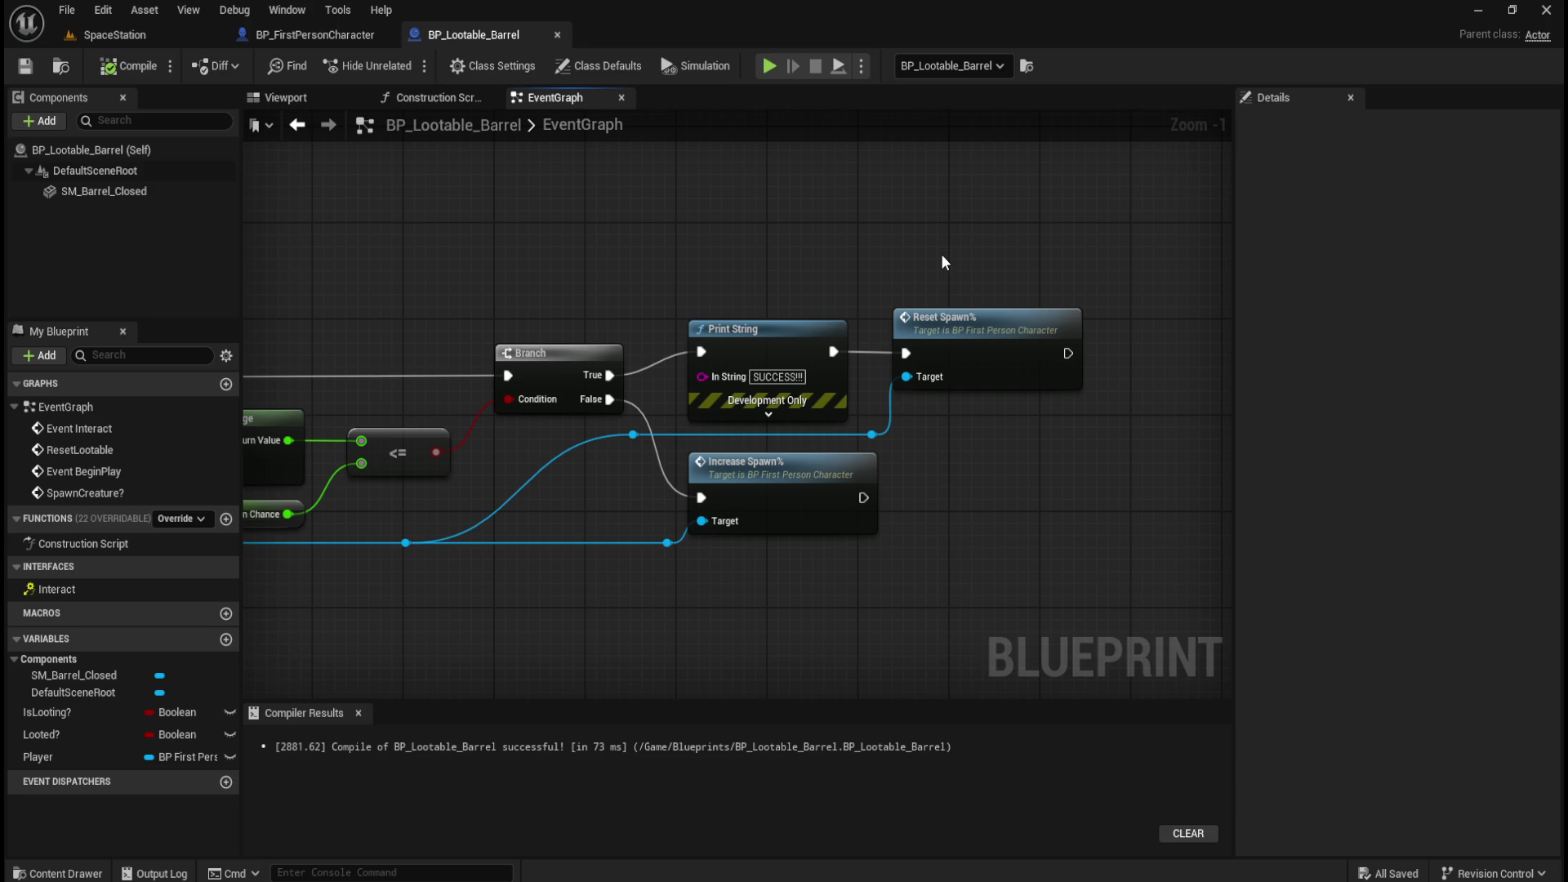
pyautogui.moveTo(1060, 234); pyautogui.dragTo(970, 313)
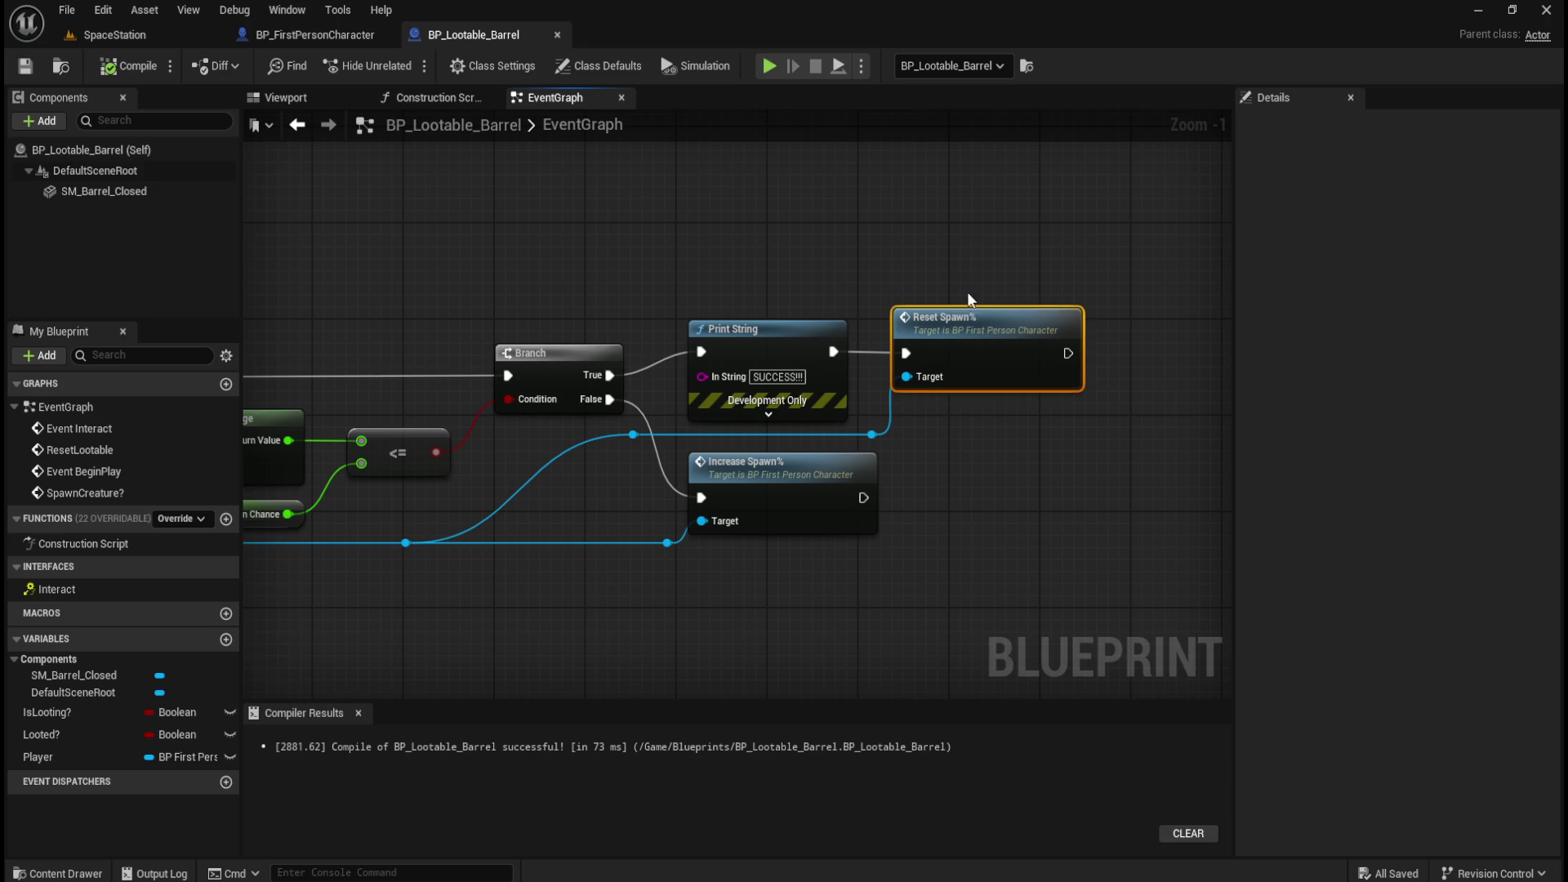
pyautogui.moveTo(819, 253); pyautogui.dragTo(945, 314)
pyautogui.moveTo(773, 241)
pyautogui.mouseDown()
pyautogui.moveTo(823, 298)
pyautogui.moveTo(947, 278)
pyautogui.mouseUp()
pyautogui.click(948, 260)
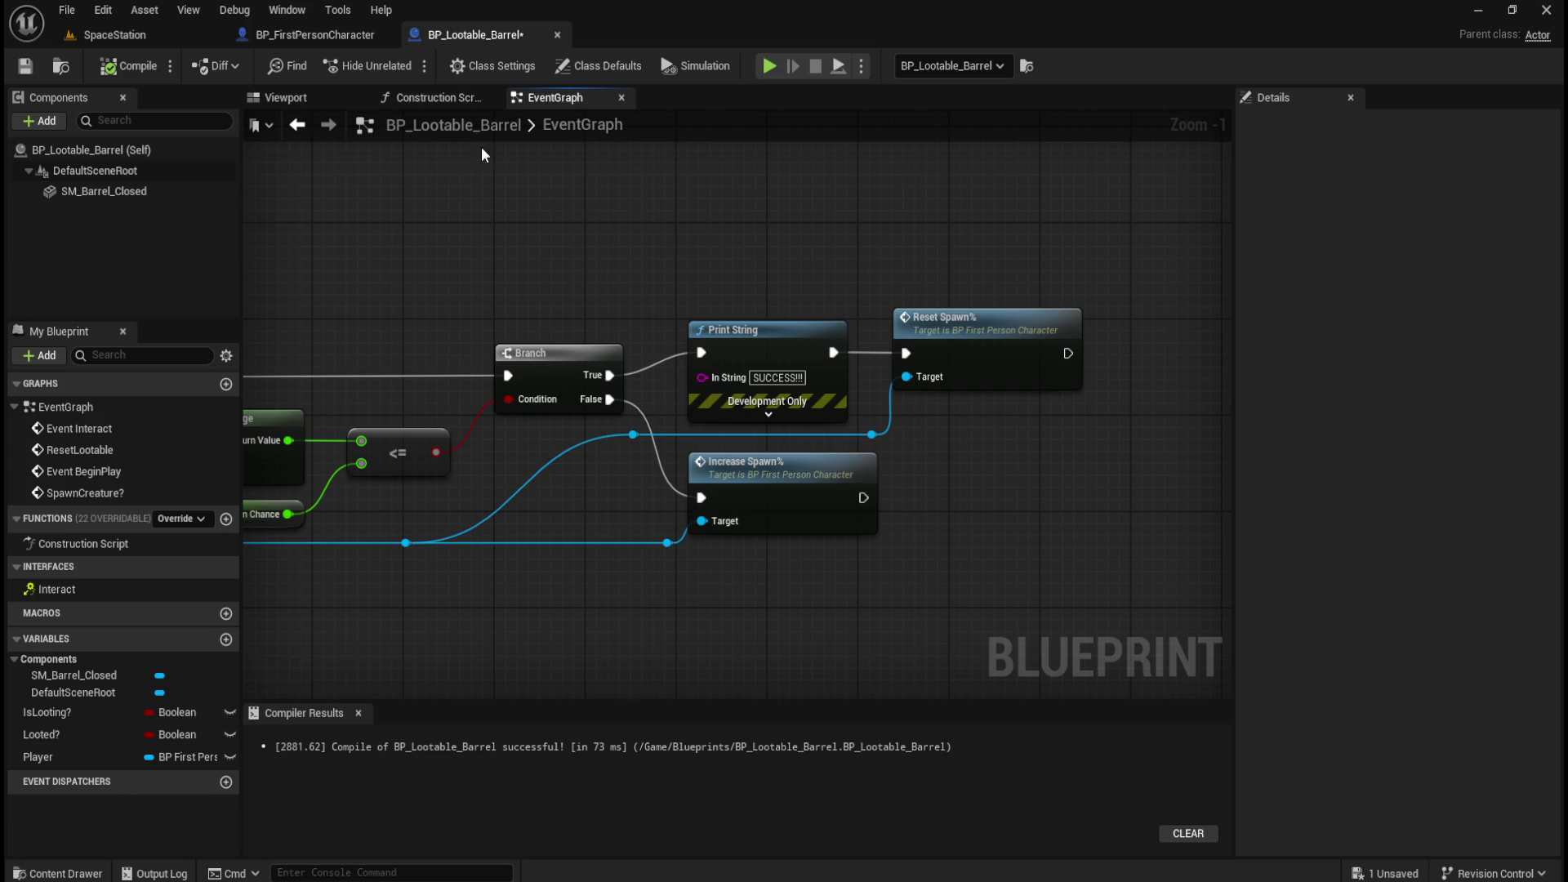
# Pan and zoom the barrel graph to review the Event Interact and ResetLootable nodes.
pyautogui.moveTo(529, 219); pyautogui.dragTo(668, 206)
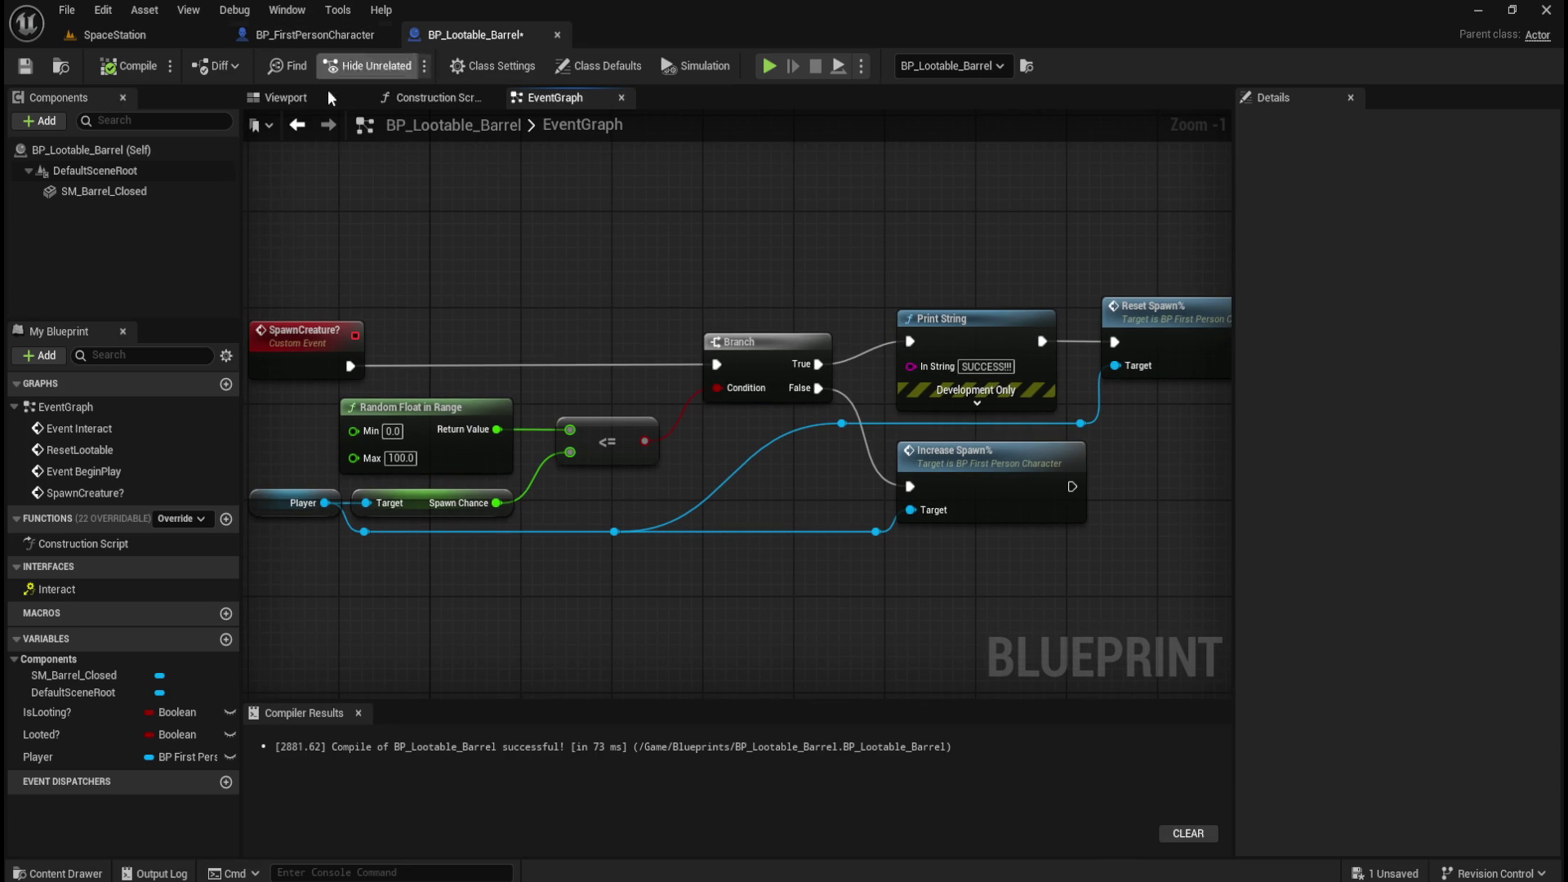
pyautogui.scroll(-2, 847, 338)
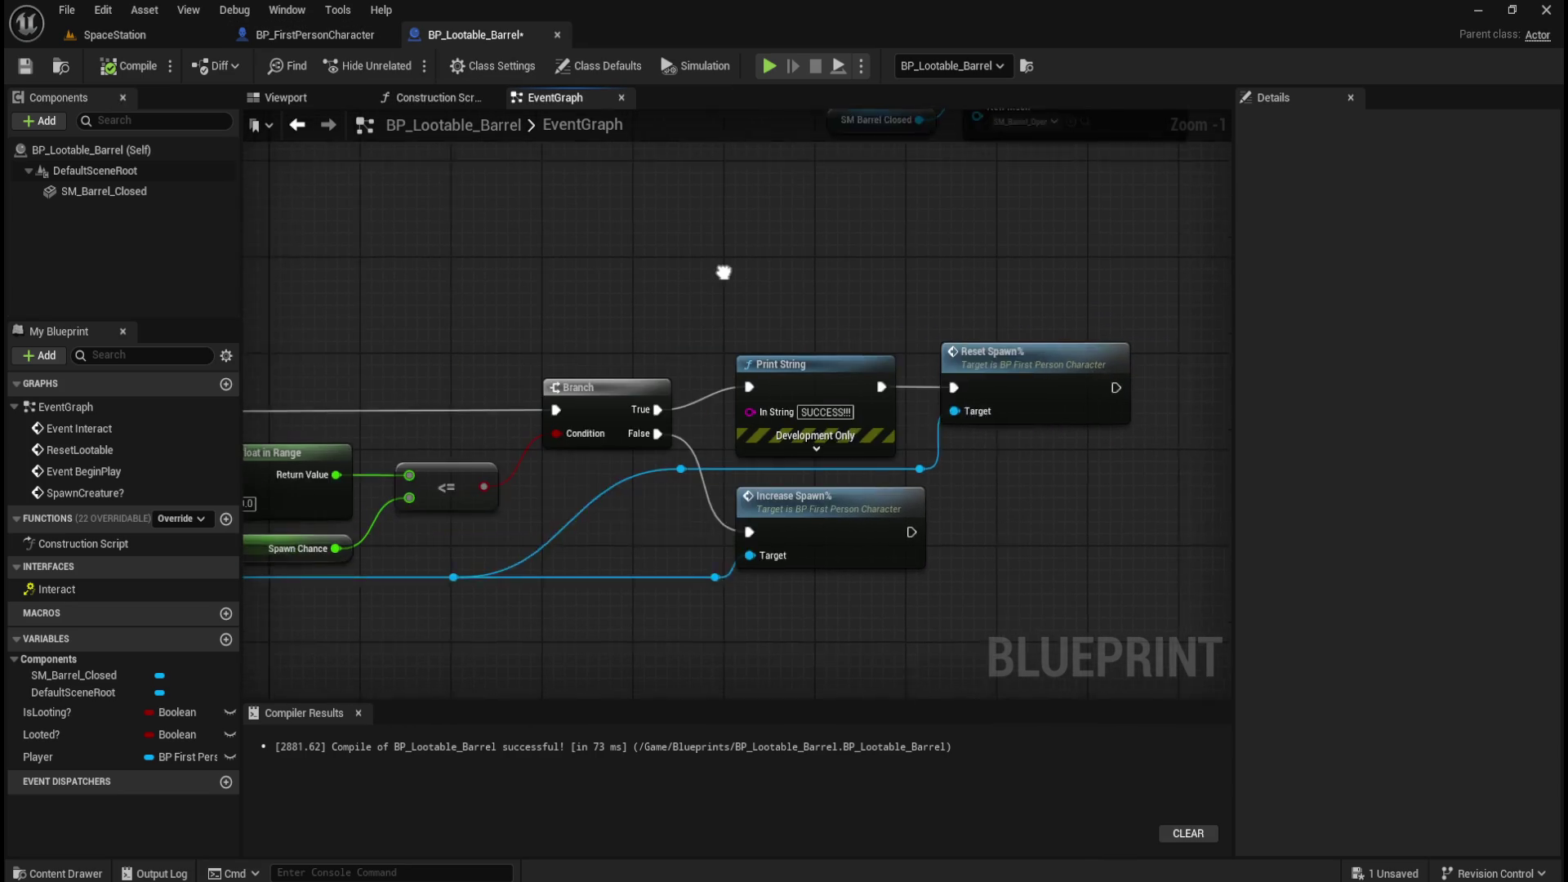
pyautogui.scroll(-1, 844, 280)
pyautogui.moveTo(787, 280)
pyautogui.mouseDown()
pyautogui.moveTo(795, 424)
pyautogui.moveTo(766, 427)
pyautogui.mouseUp()
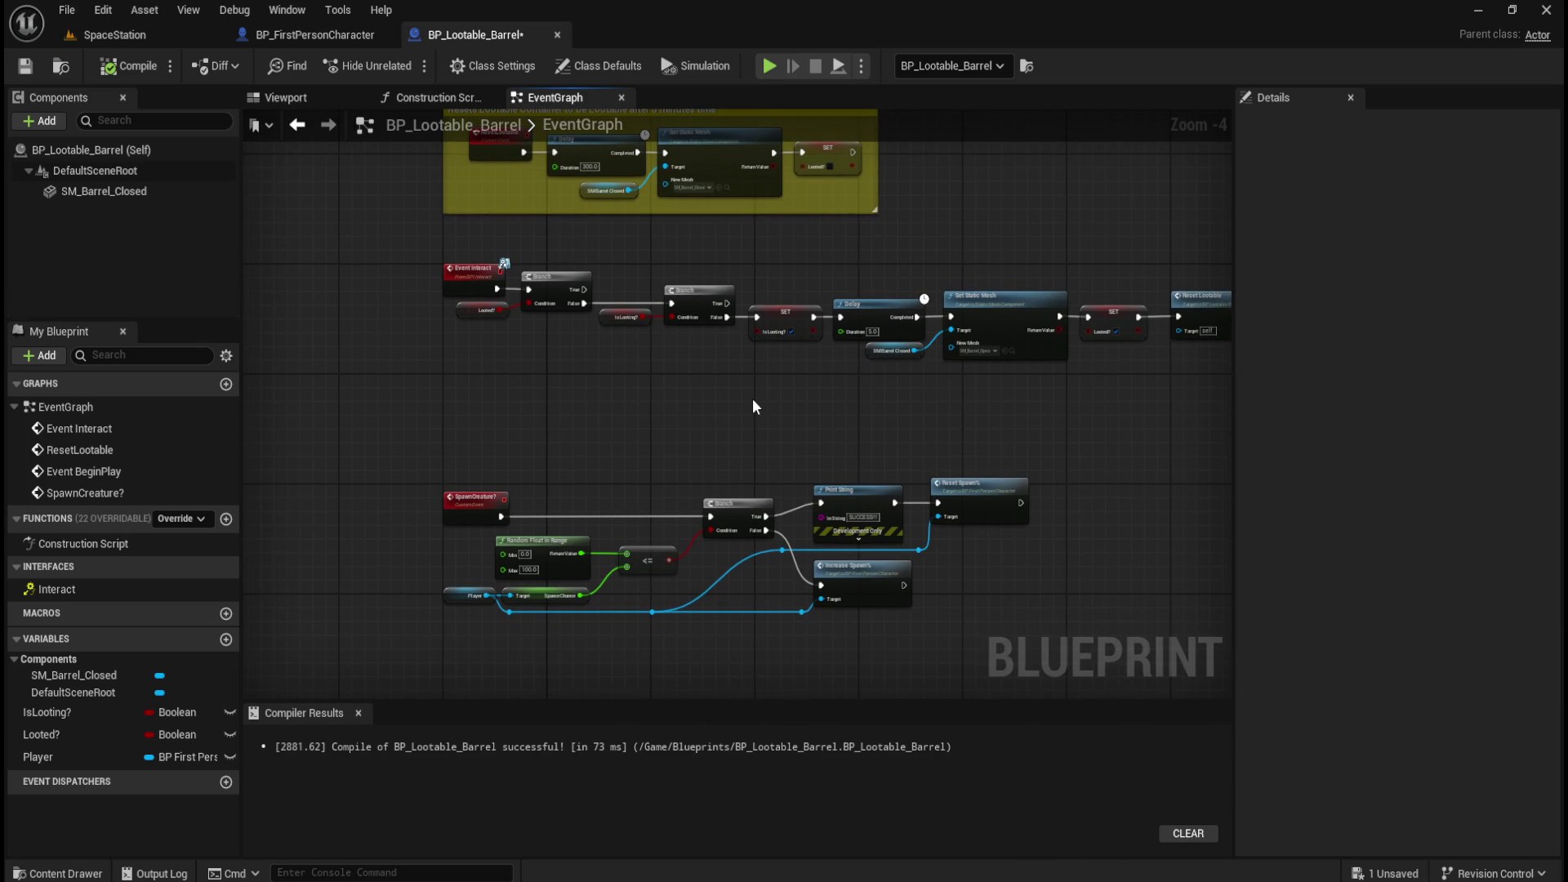
pyautogui.scroll(1, 752, 395)
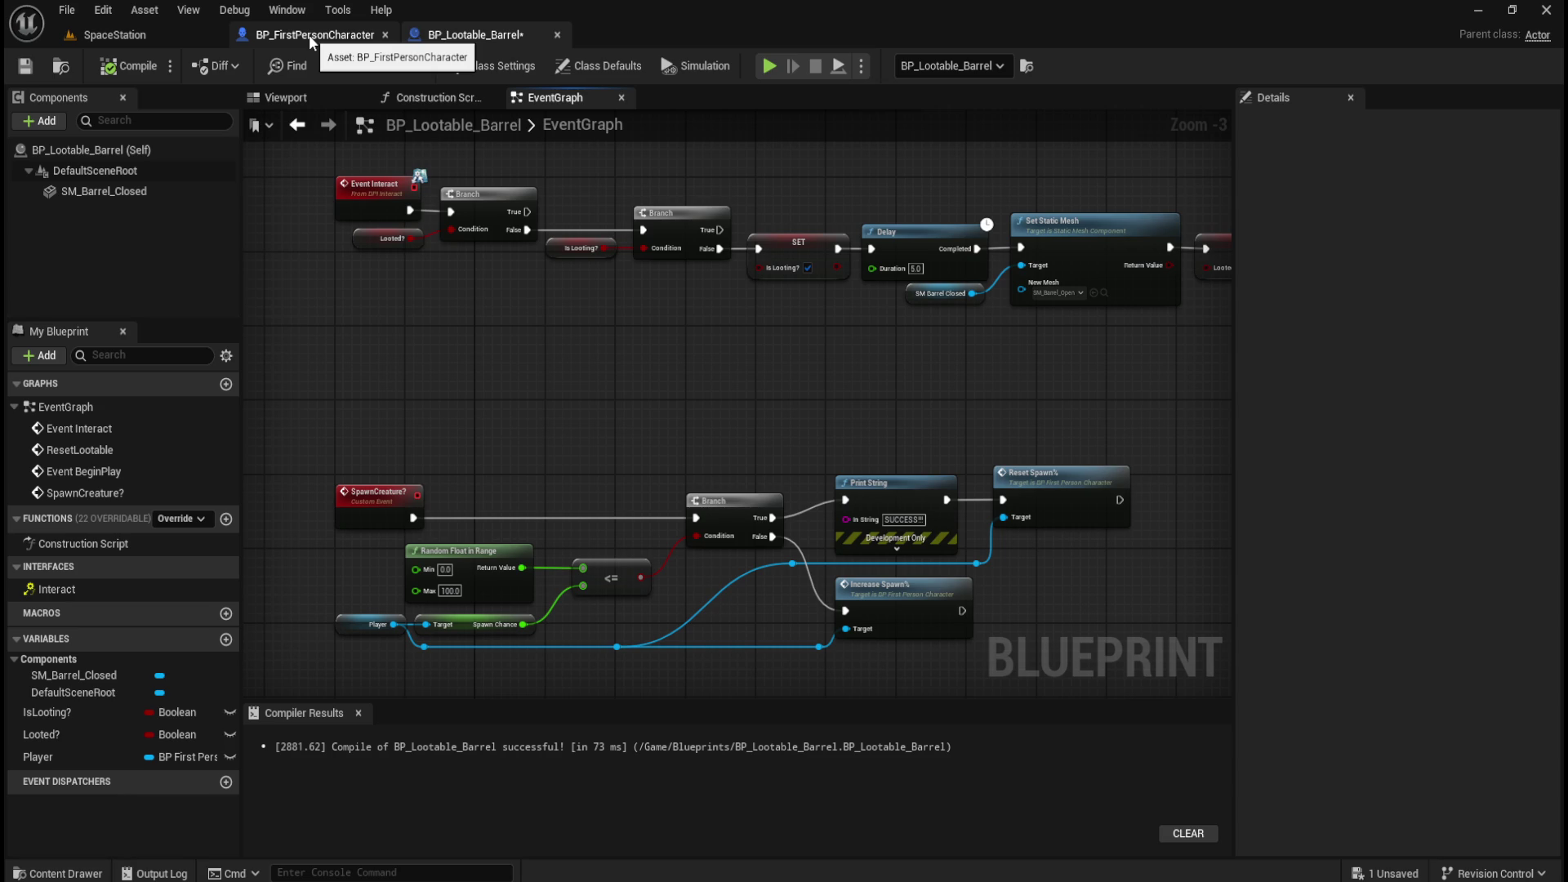
# Frame the Branch and Interact nodes in BP_FirstPersonCharacter's graph.
pyautogui.click(310, 39)
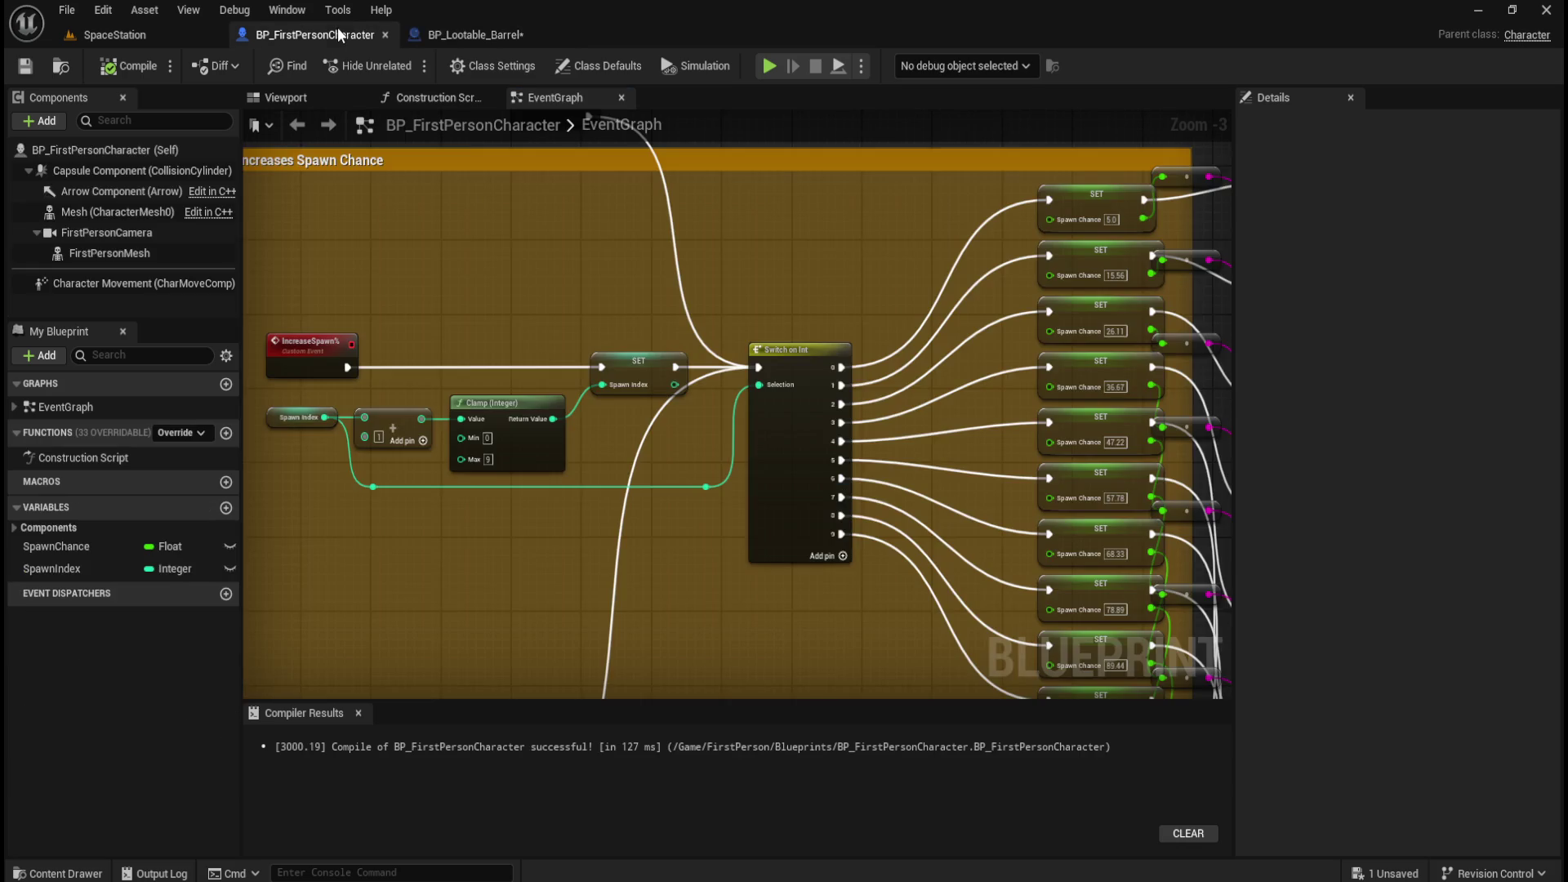
pyautogui.scroll(-5, 594, 312)
pyautogui.moveTo(869, 238); pyautogui.dragTo(896, 378)
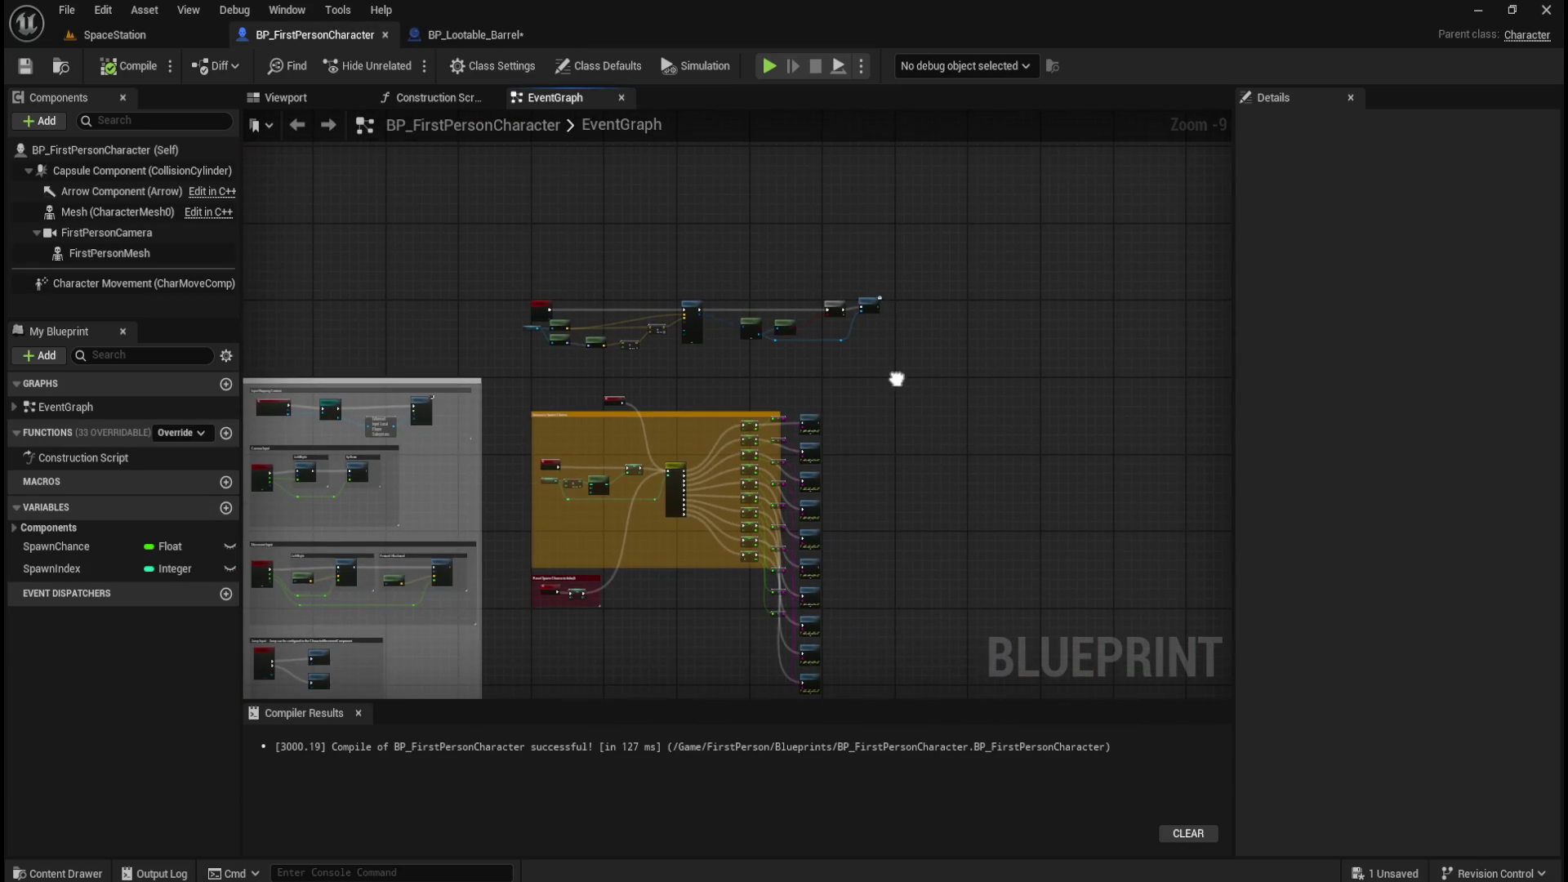
pyautogui.scroll(2, 844, 288)
pyautogui.scroll(3, 759, 304)
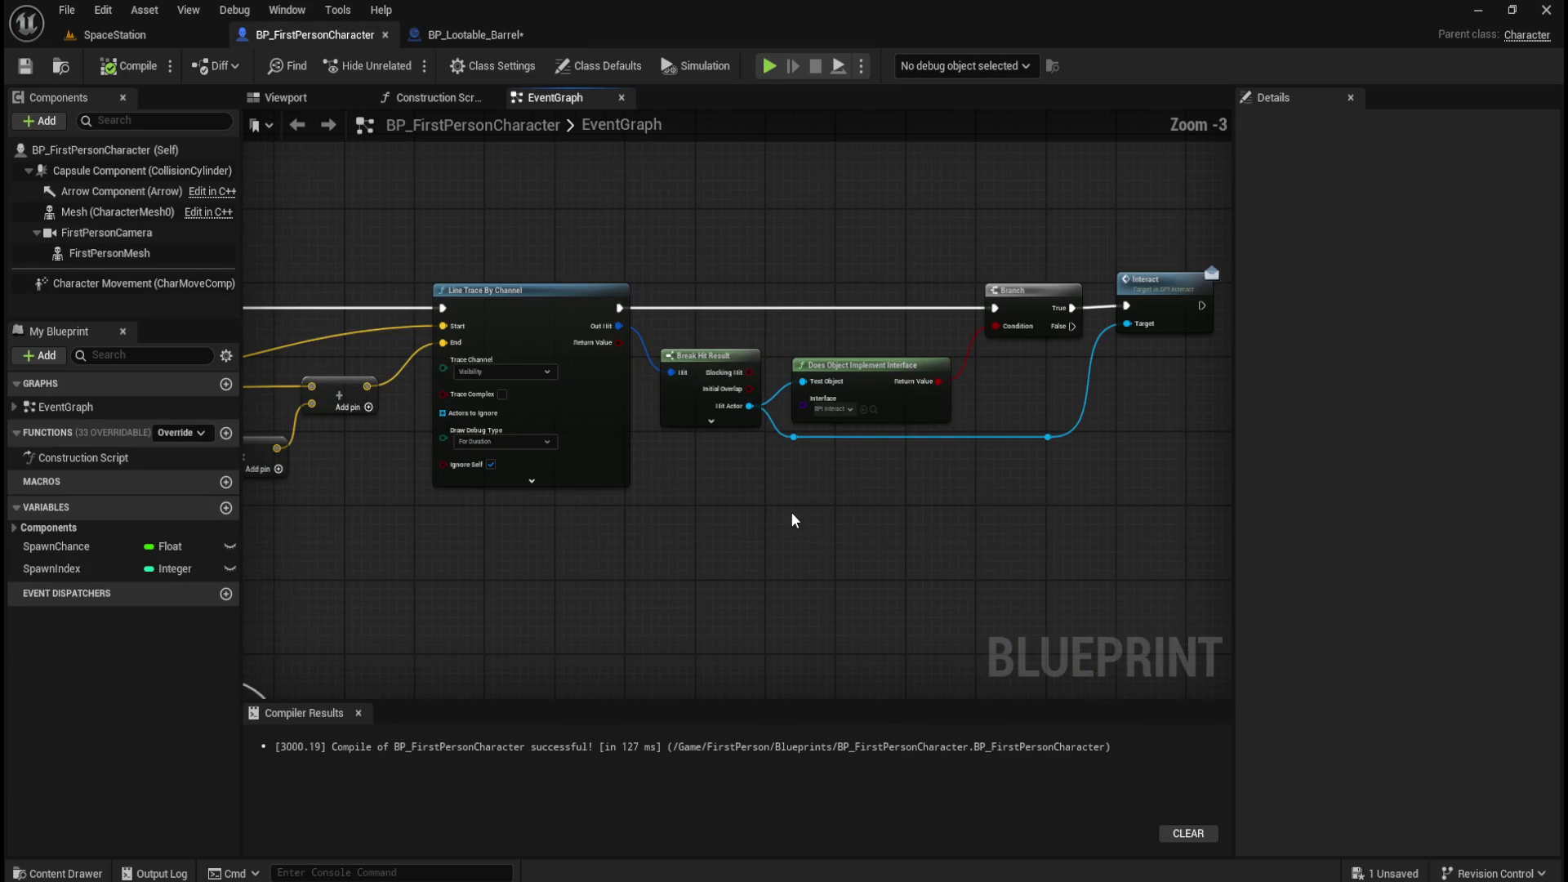
pyautogui.moveTo(868, 531); pyautogui.dragTo(572, 626)
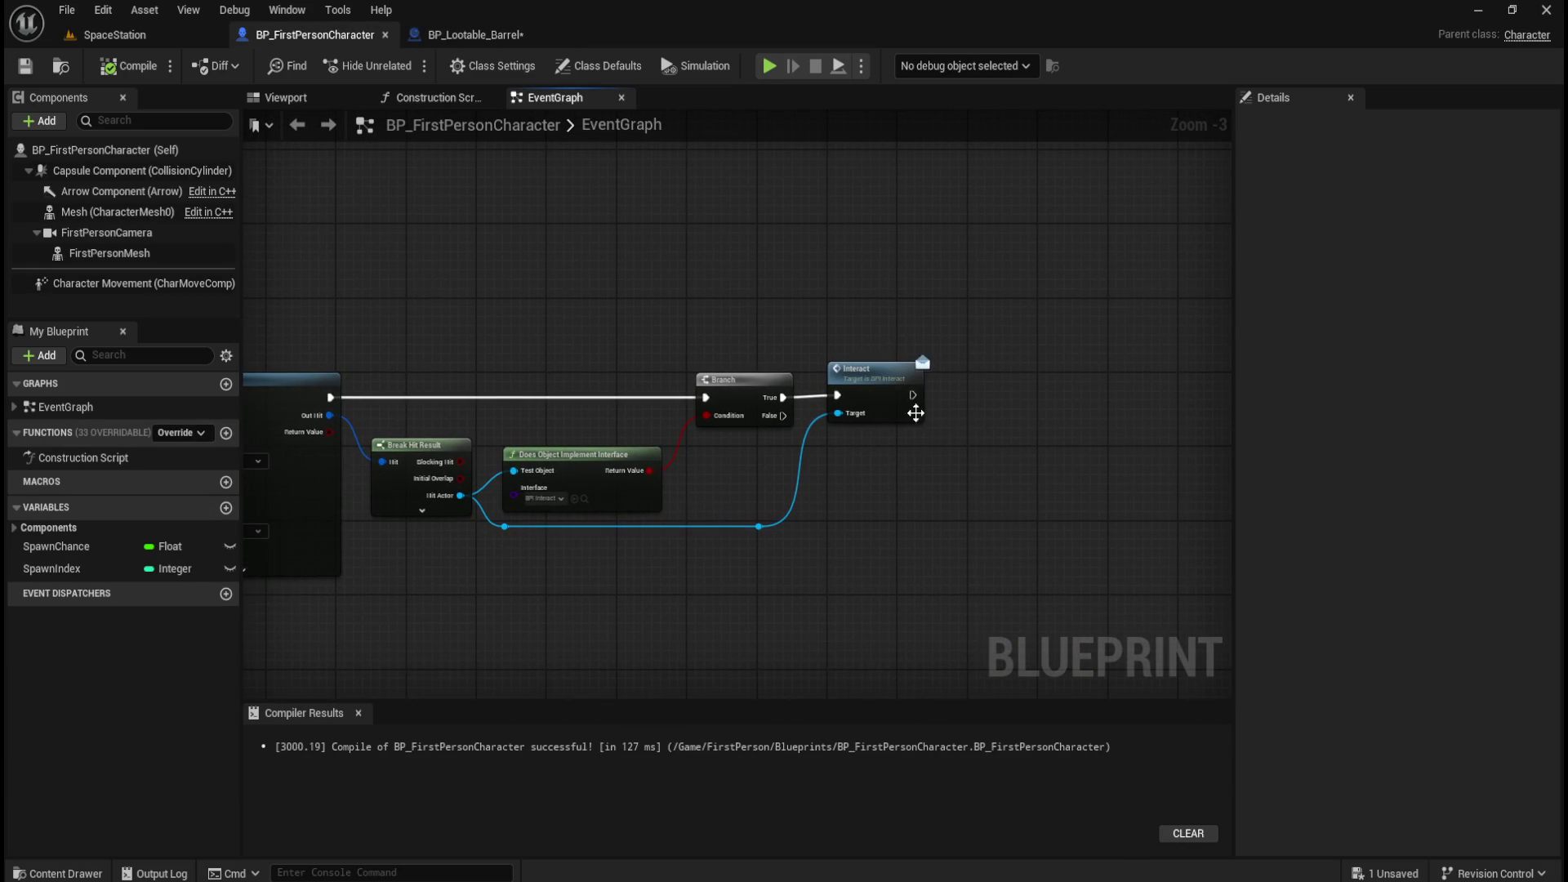
pyautogui.scroll(2, 898, 400)
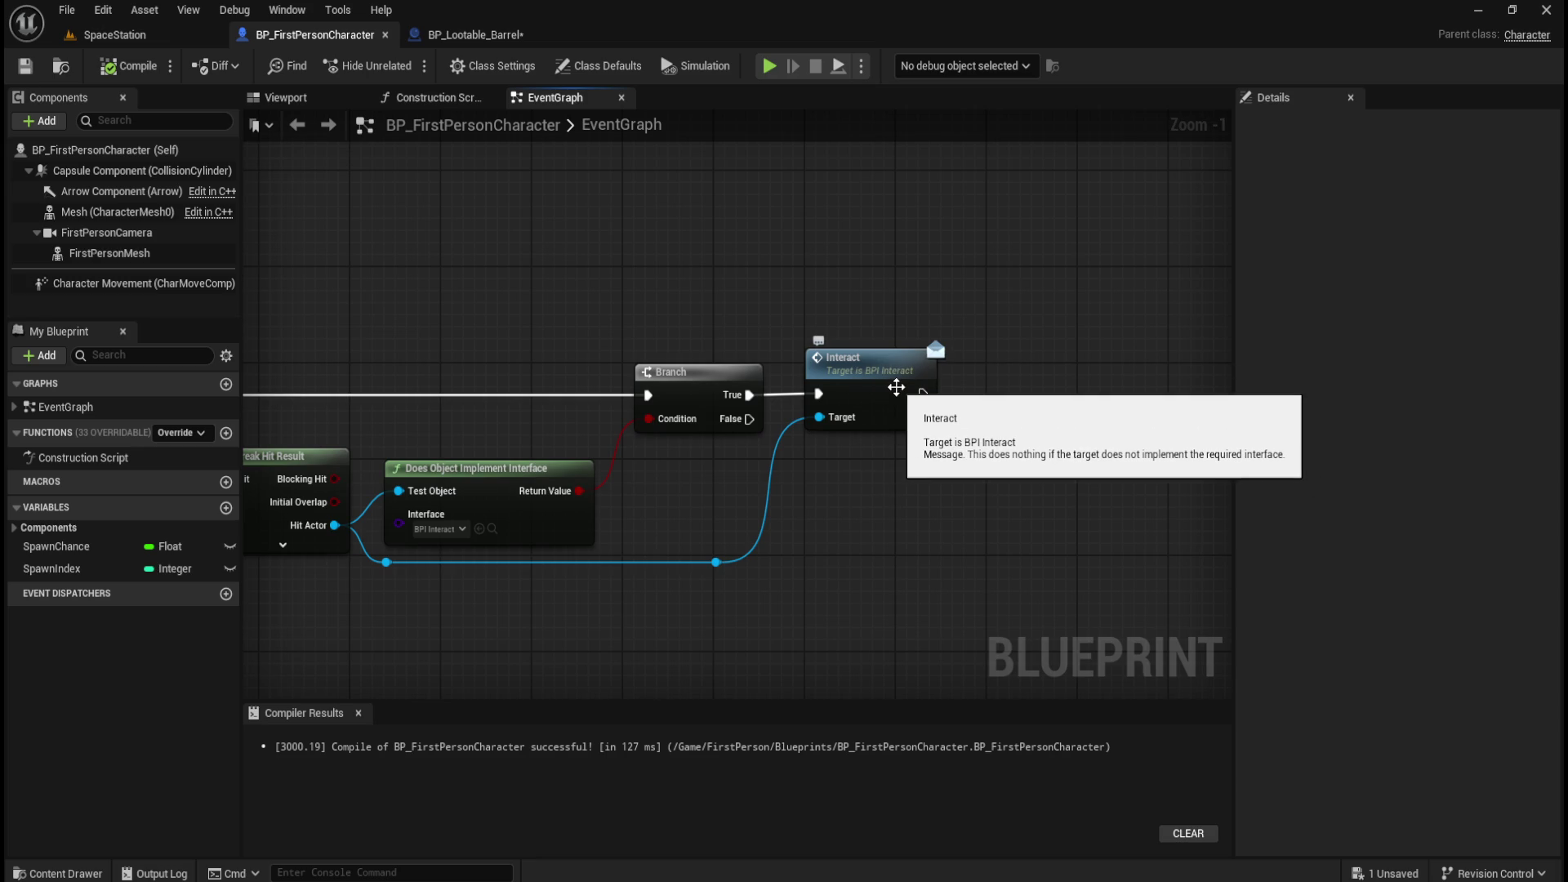
pyautogui.moveTo(527, 283)
pyautogui.mouseDown()
pyautogui.moveTo(843, 283)
pyautogui.moveTo(646, 303)
pyautogui.mouseUp()
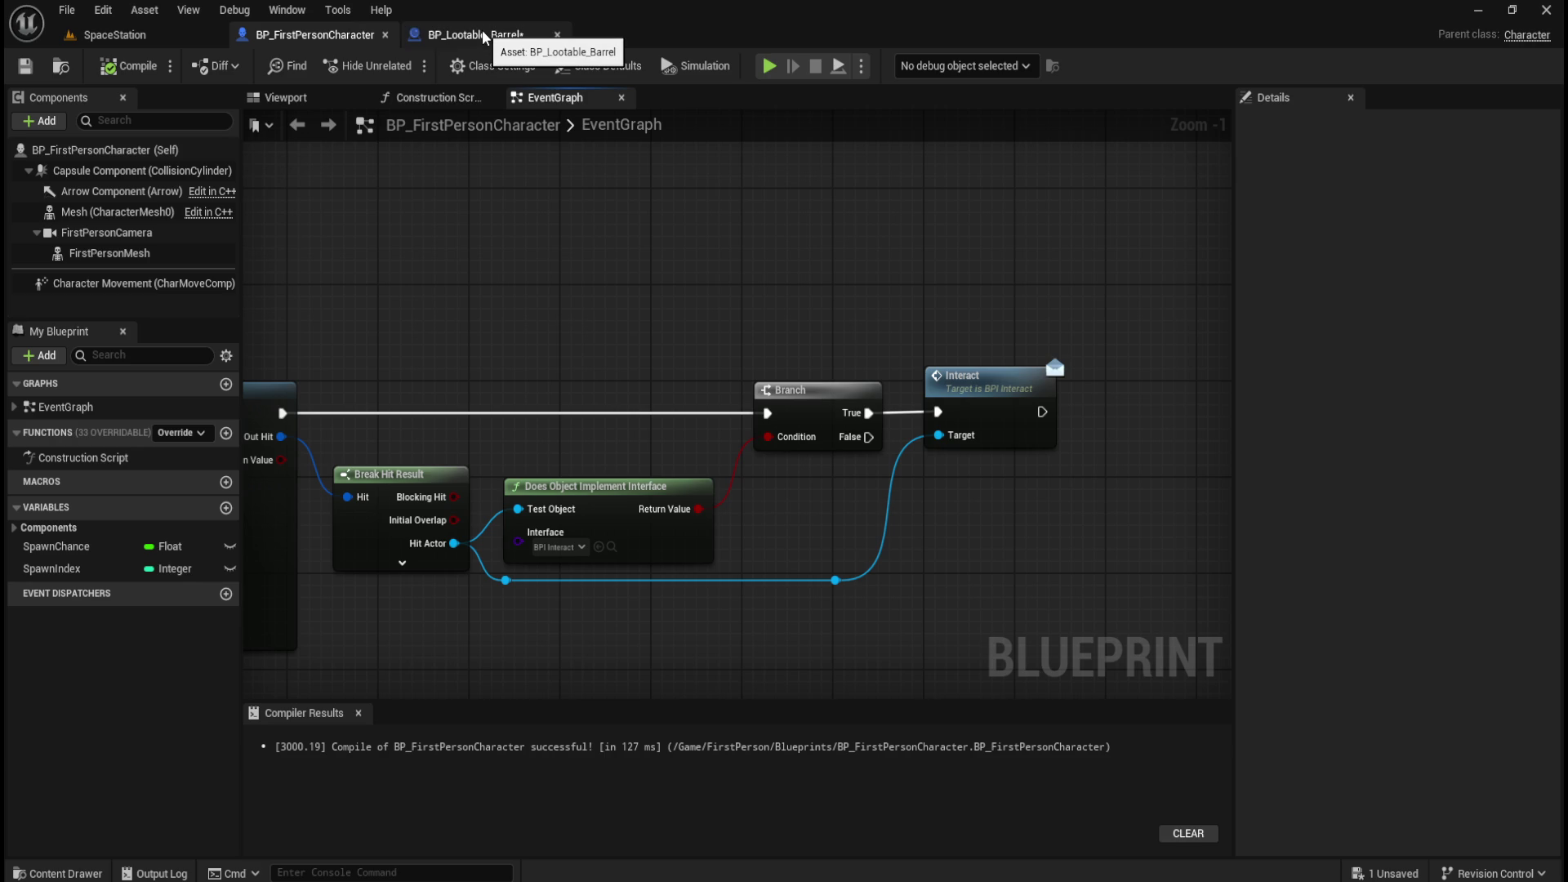
# Compare against BP_Lootable_Barrel's yellow comment box and graph, then return to the character blueprint.
pyautogui.click(482, 32)
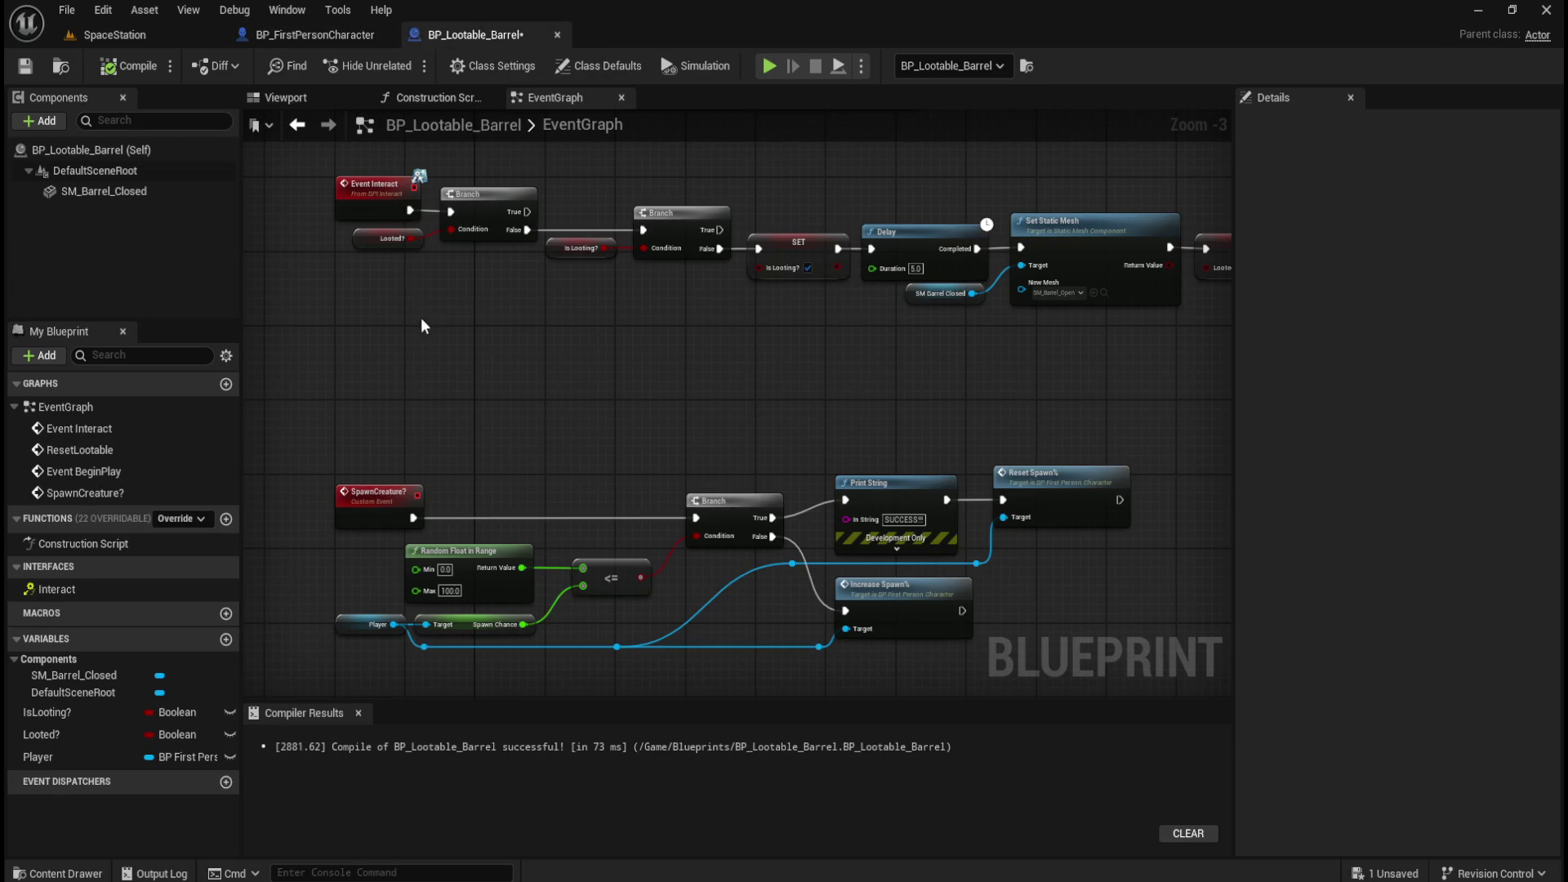
pyautogui.moveTo(421, 327); pyautogui.dragTo(413, 437)
pyautogui.click(327, 34)
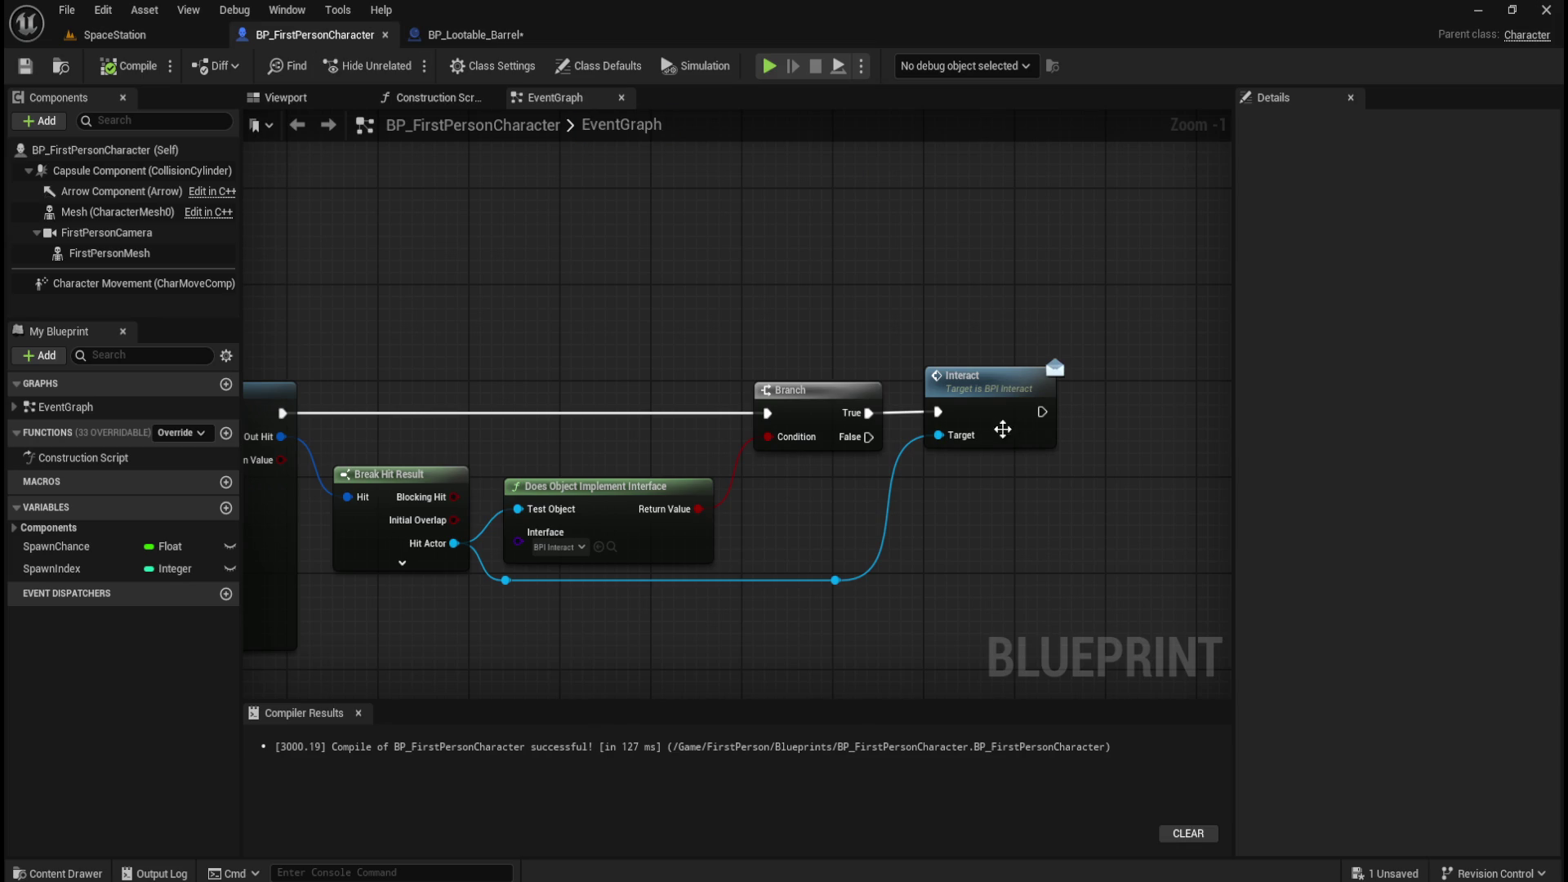
pyautogui.click(433, 35)
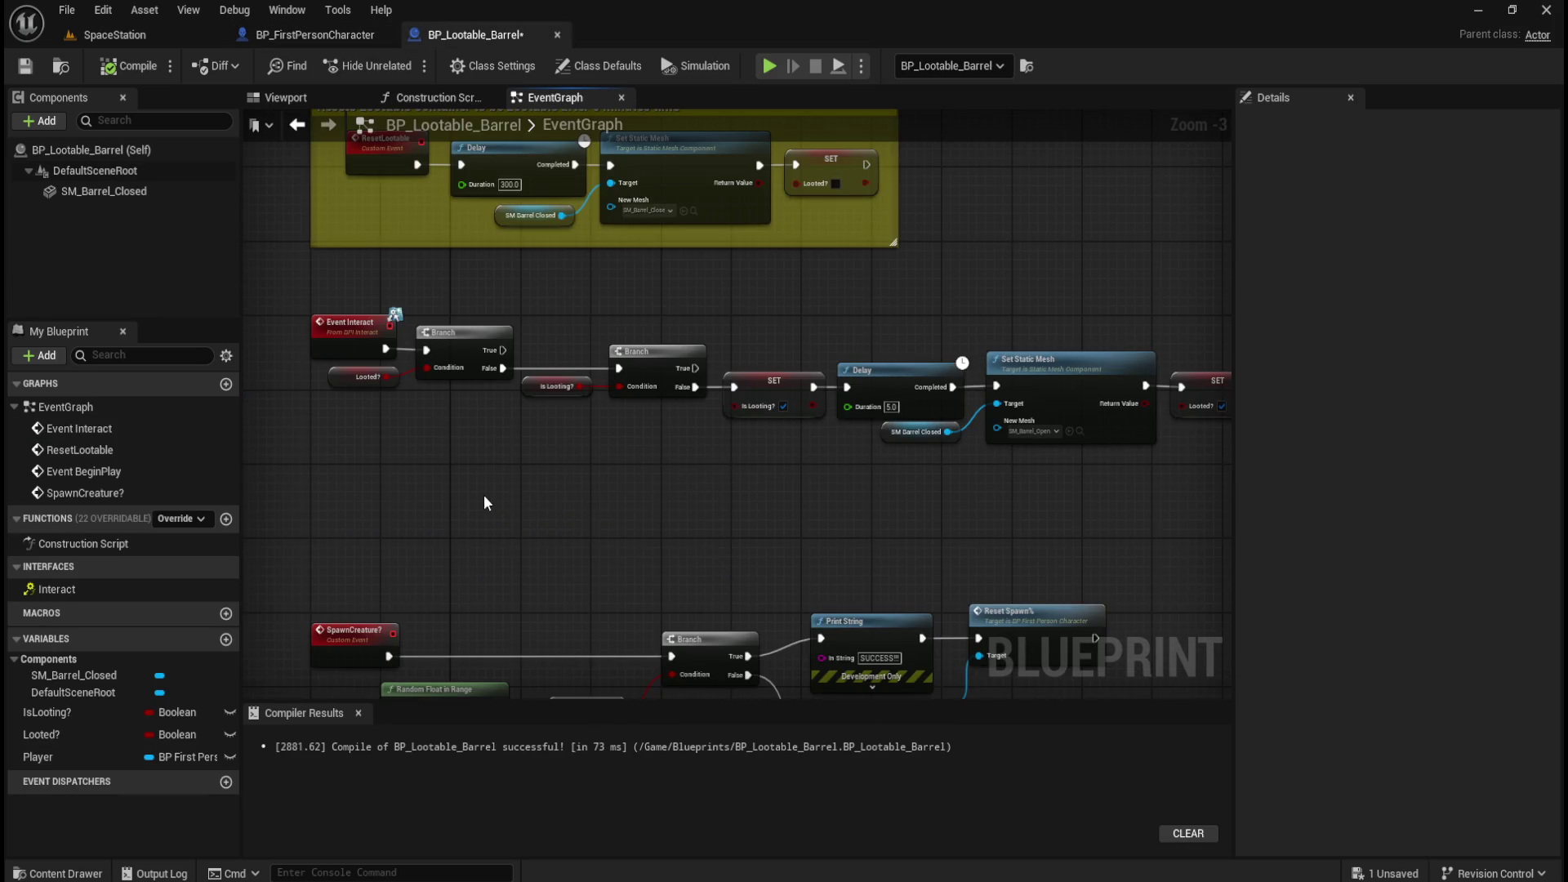
pyautogui.moveTo(494, 496); pyautogui.dragTo(695, 501)
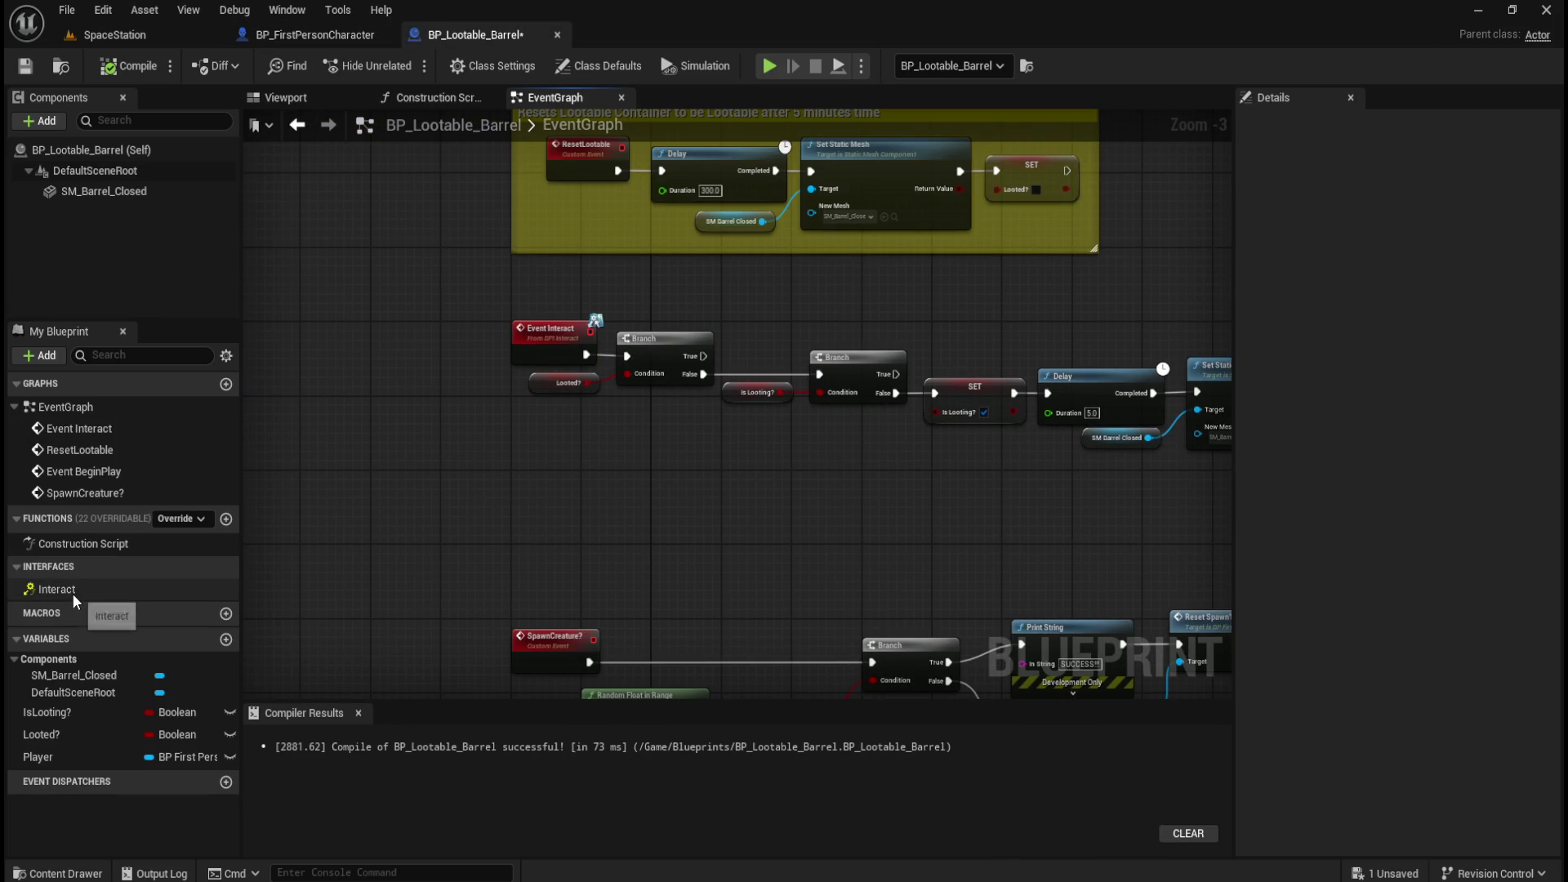
pyautogui.click(330, 35)
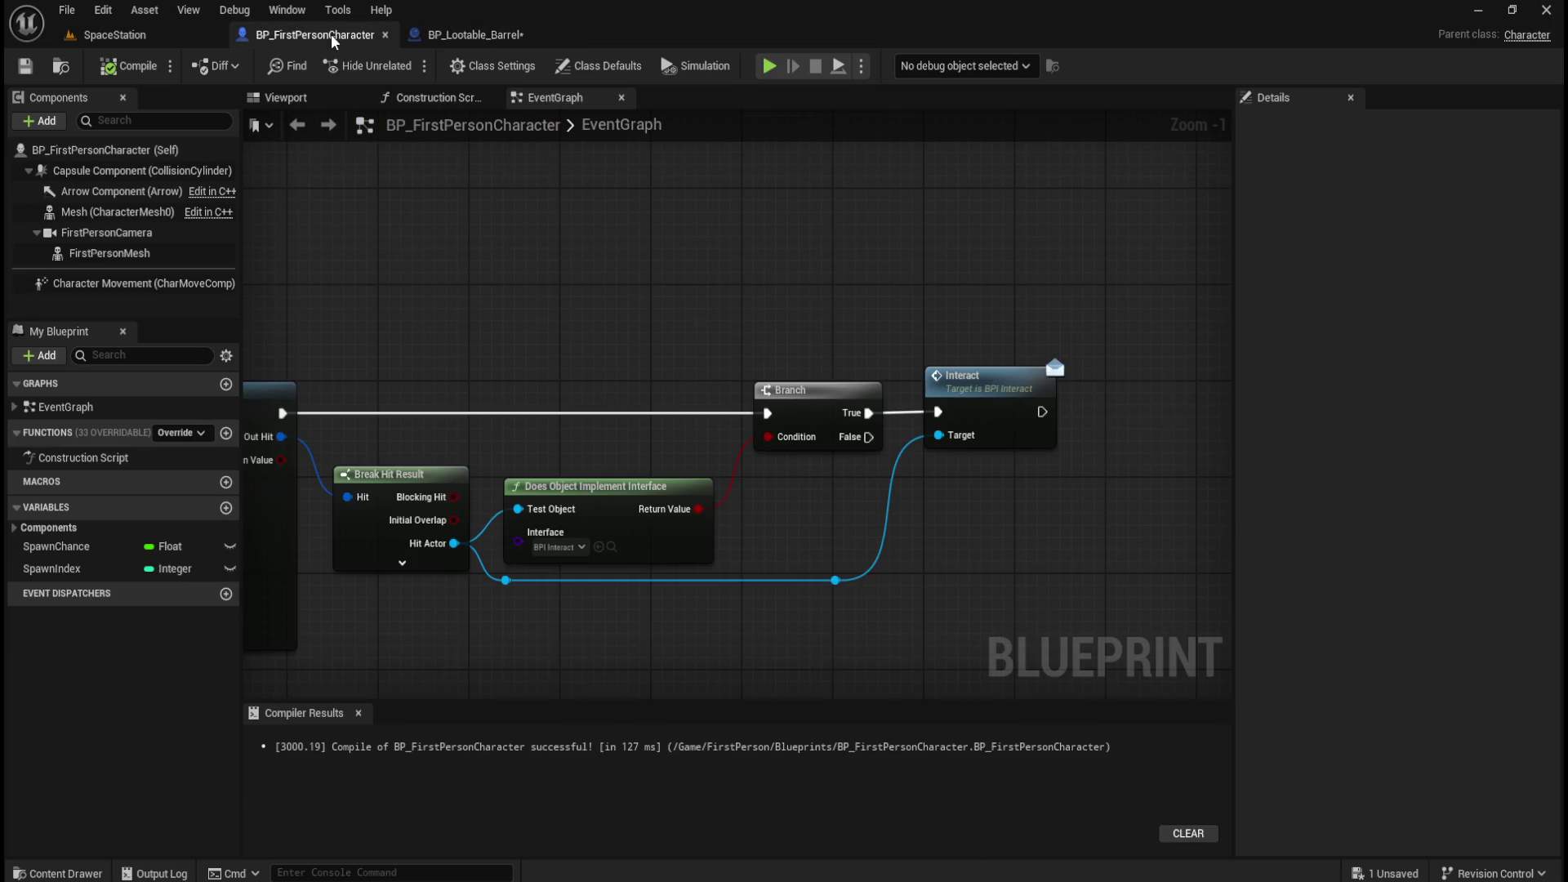
# Select and deselect the Interact node, then open the Content Drawer at the top Content folder.
pyautogui.click(1009, 386)
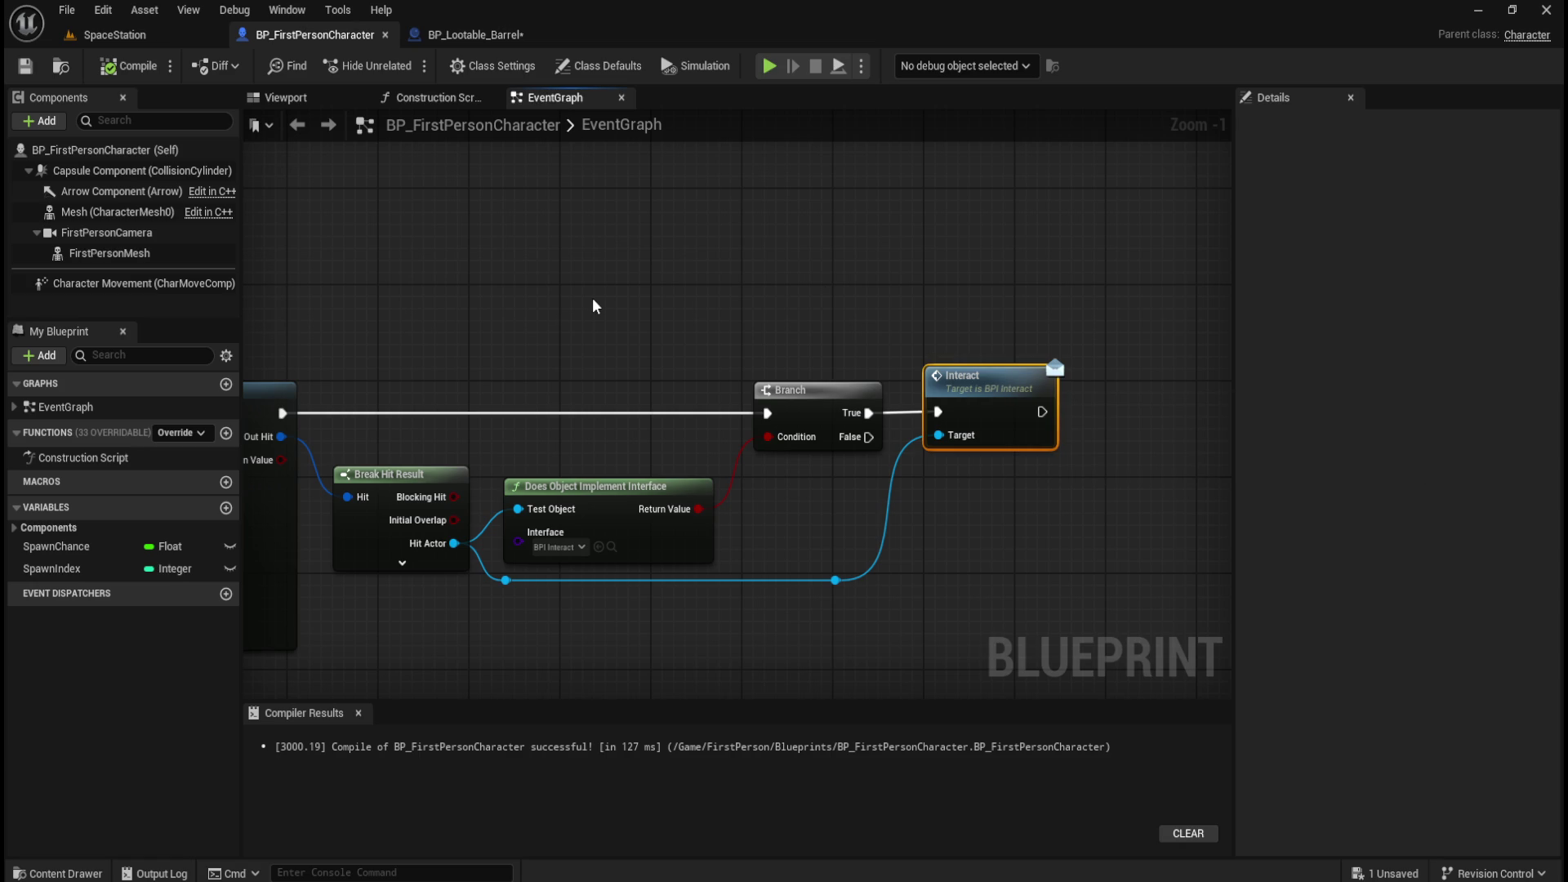
pyautogui.click(664, 267)
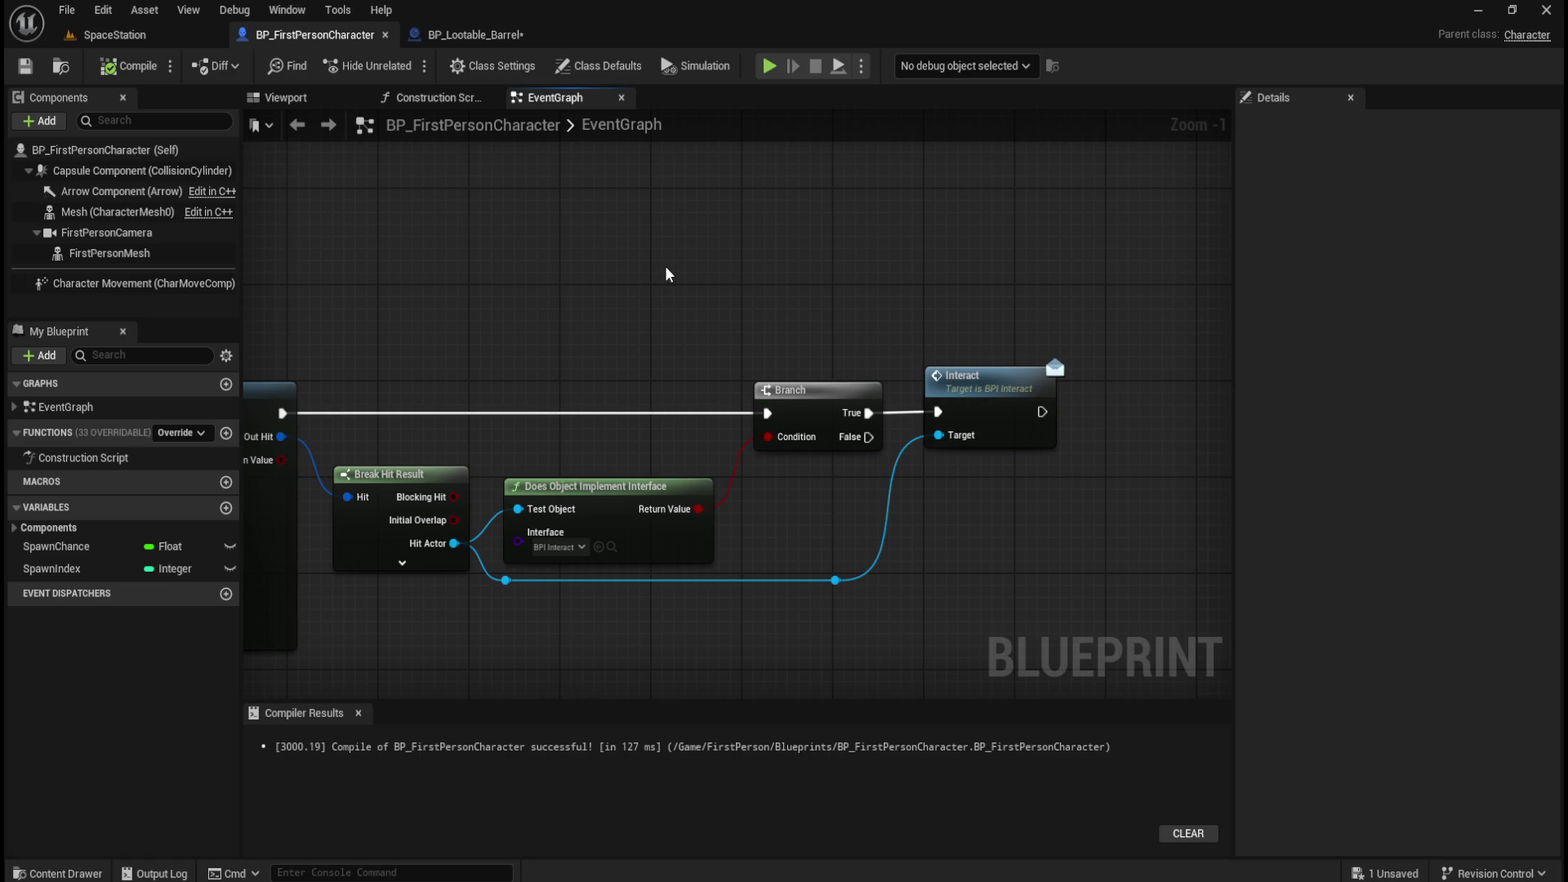
pyautogui.hotkey('ctrl', 'space')
pyautogui.click(381, 615)
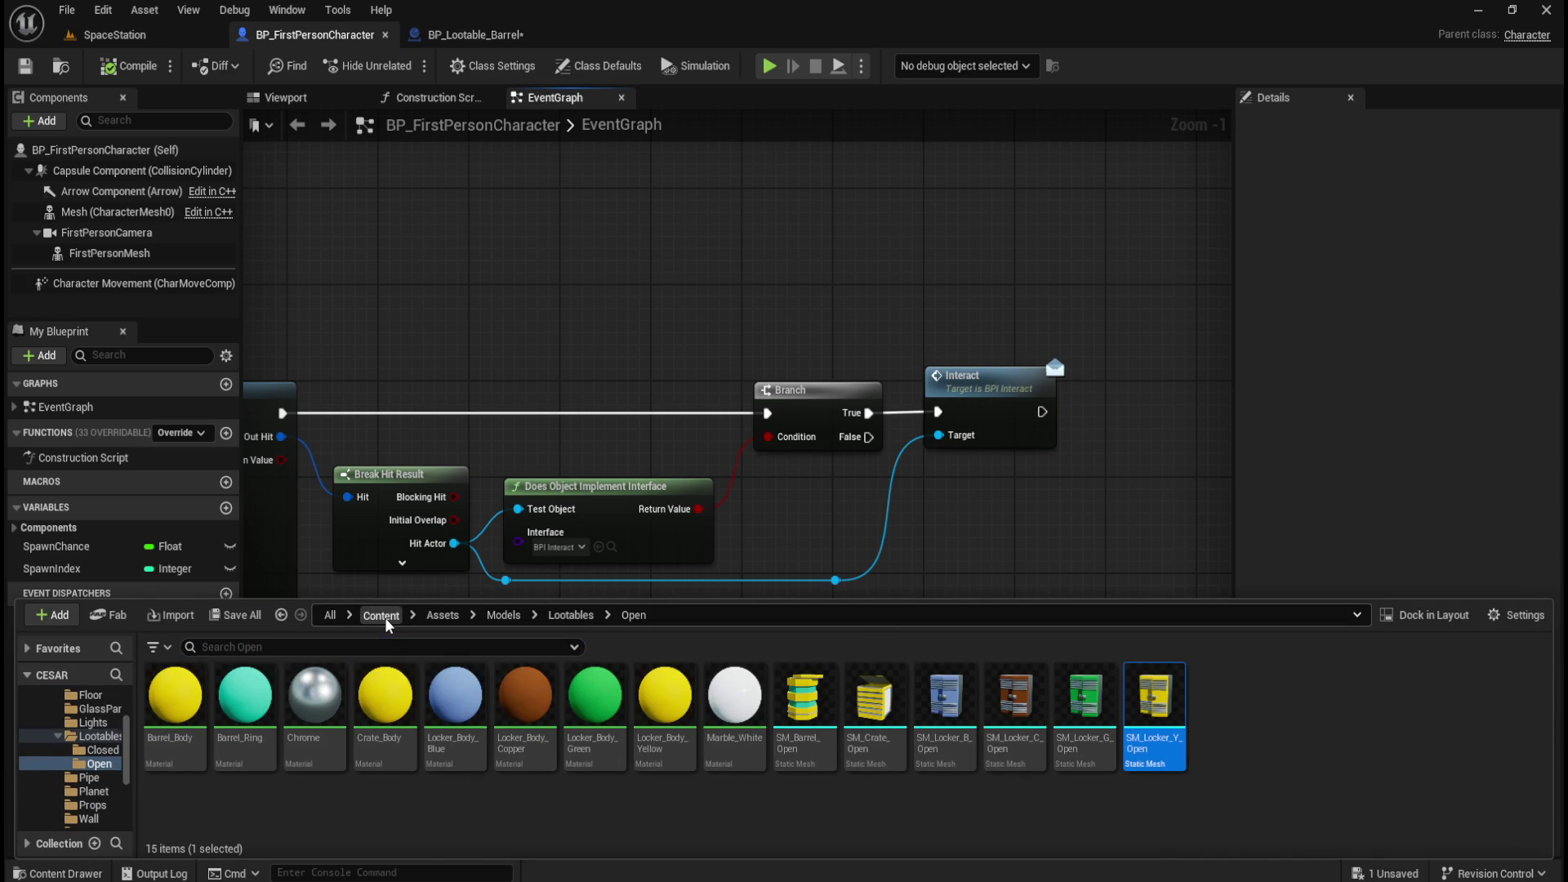
# Open and close the BPI_Interact interface from the Blueprints folder.
pyautogui.doubleClick(310, 696)
pyautogui.doubleClick(1012, 696)
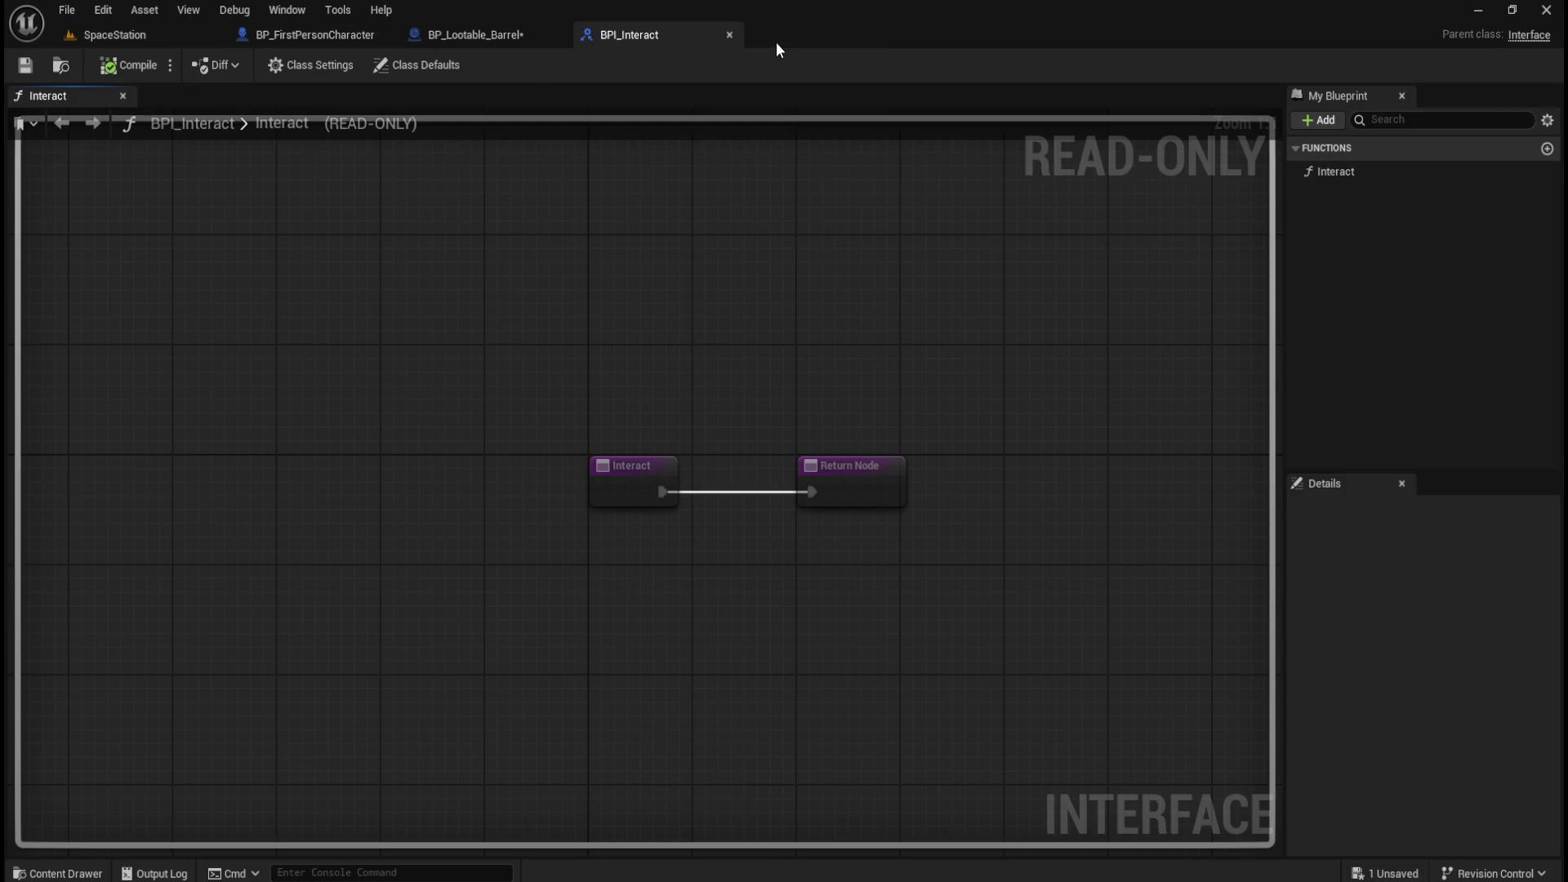
pyautogui.click(730, 34)
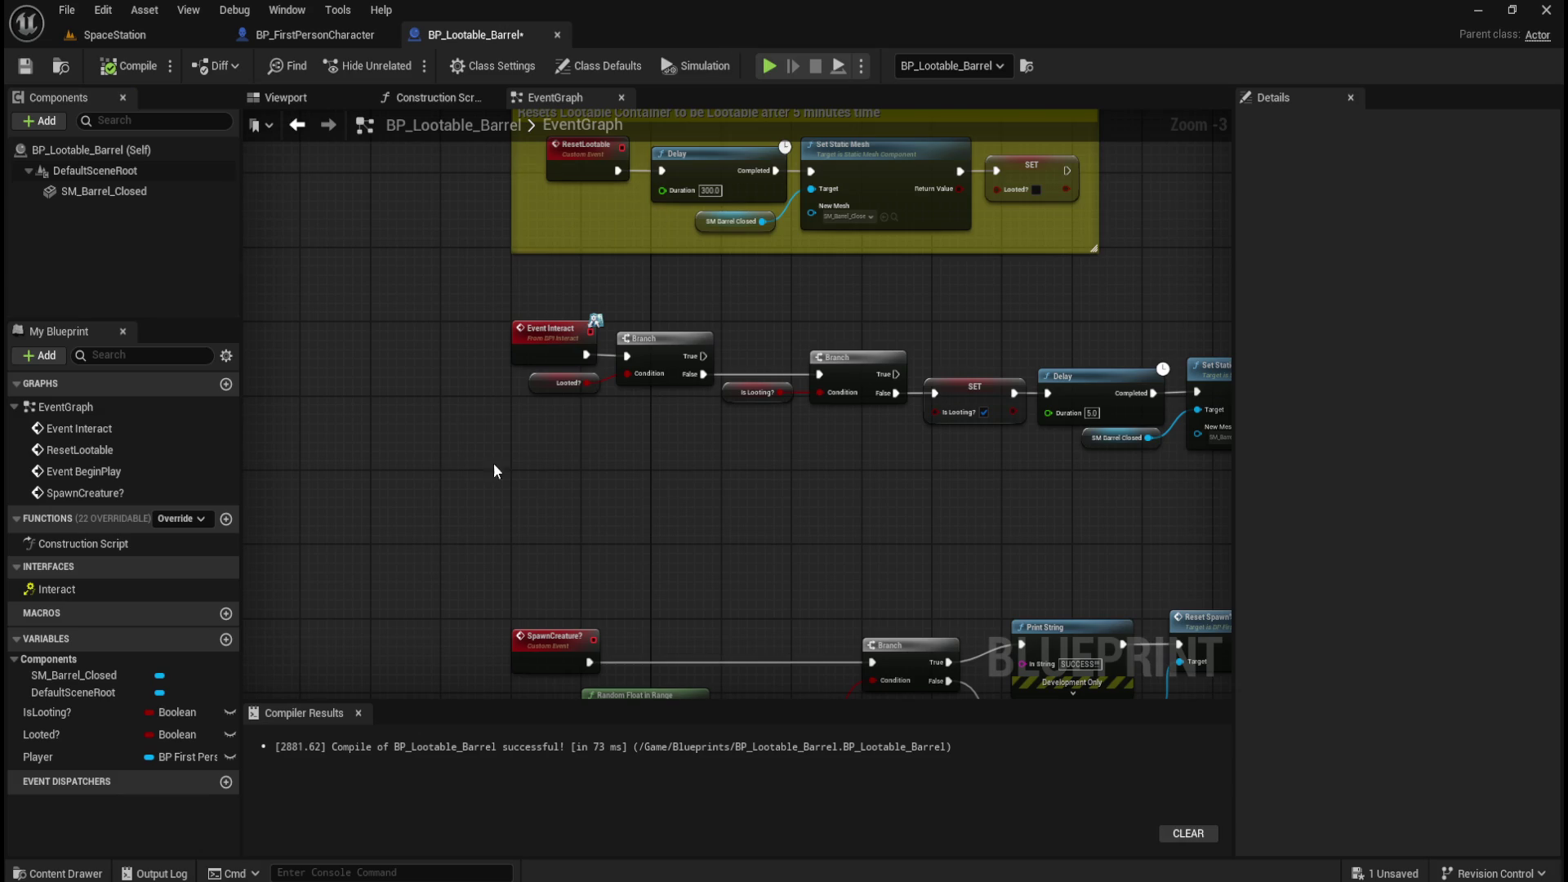
pyautogui.click(327, 34)
# Move the Interact call and its blue reroute node further right of the Branch.
pyautogui.moveTo(821, 281); pyautogui.dragTo(751, 263)
pyautogui.click(761, 563)
pyautogui.keyDown('shift'); pyautogui.click(900, 353); pyautogui.keyUp('shift')
pyautogui.moveTo(924, 366); pyautogui.dragTo(1203, 361)
pyautogui.moveTo(958, 464); pyautogui.dragTo(1084, 446)
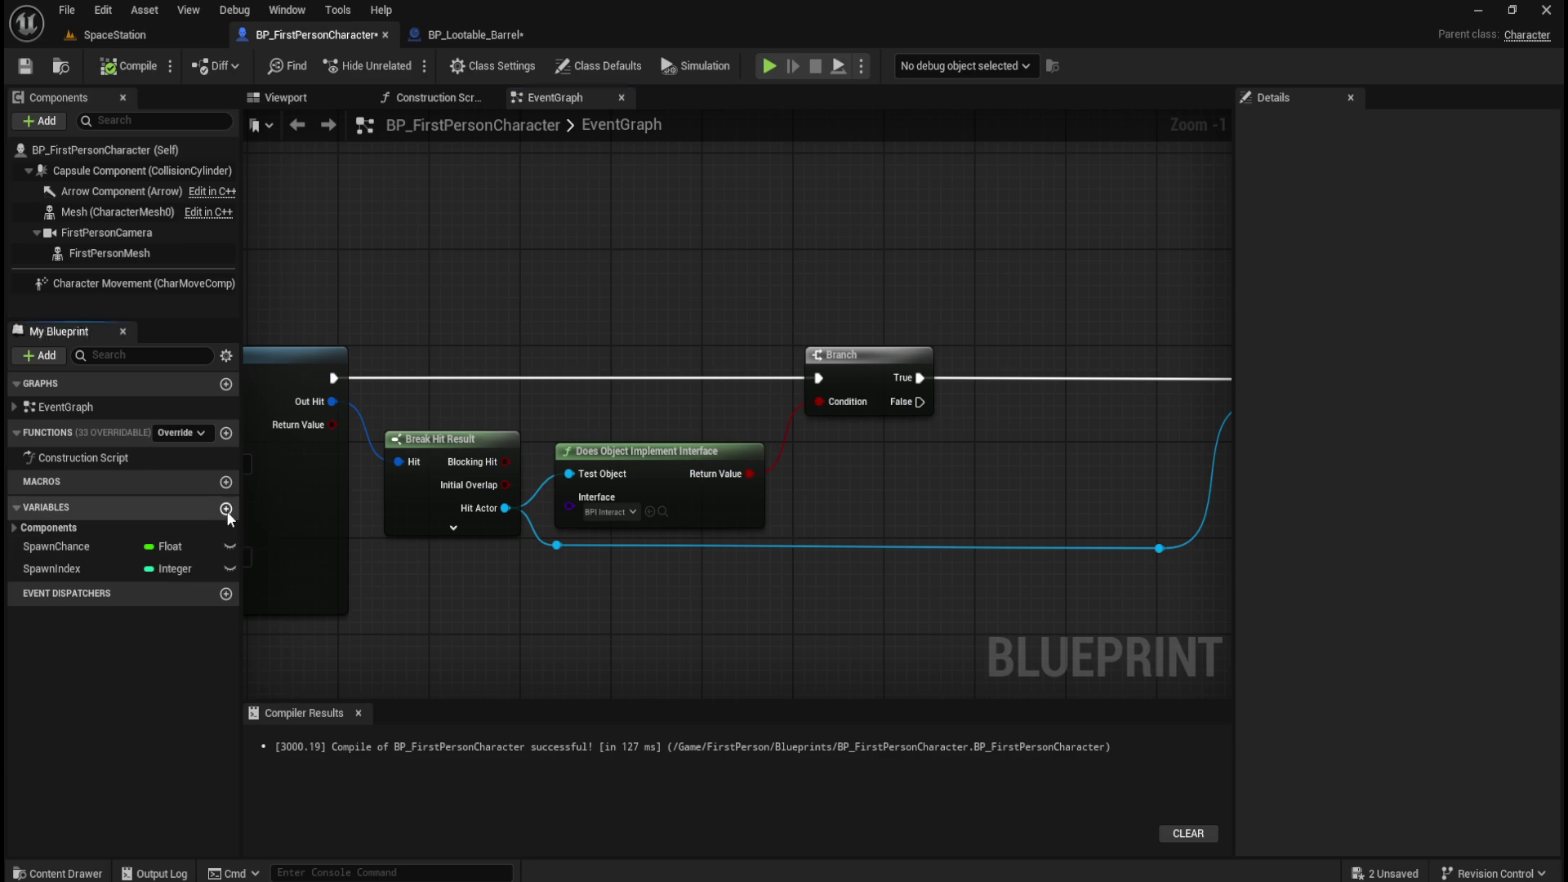
# Add a Boolean variable named IsEscorting?, then compile and save the character blueprint.
pyautogui.click(226, 508)
pyautogui.write('IsEscorting?')
pyautogui.press('Return')
pyautogui.click(129, 65)
pyautogui.click(24, 65)
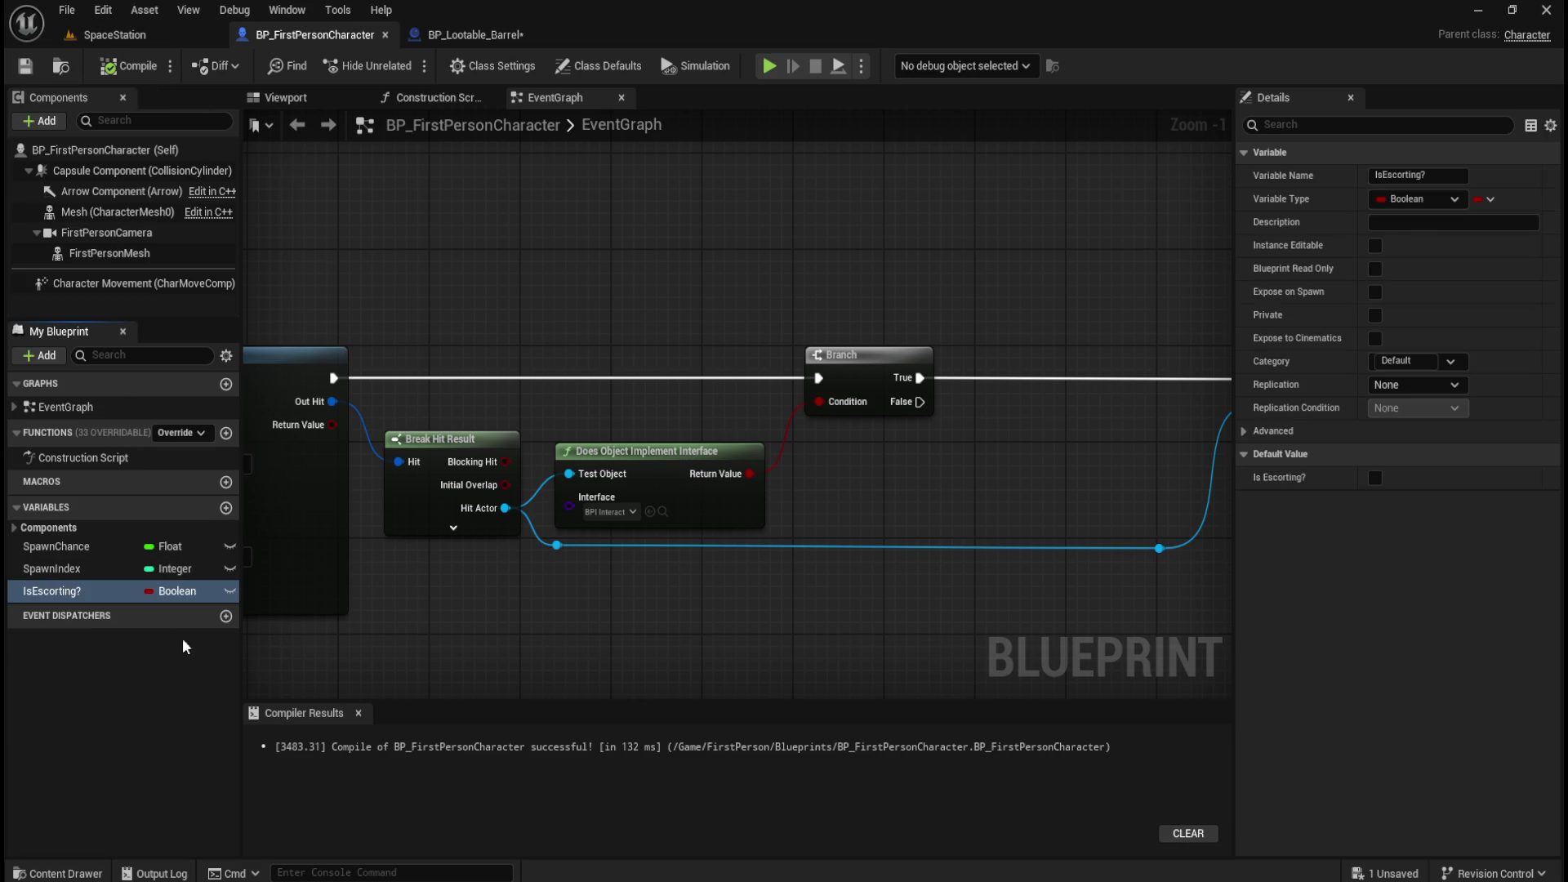
# Place an IsEscorting? getter before Interact and add a Branch driven by it.
pyautogui.click(82, 599)
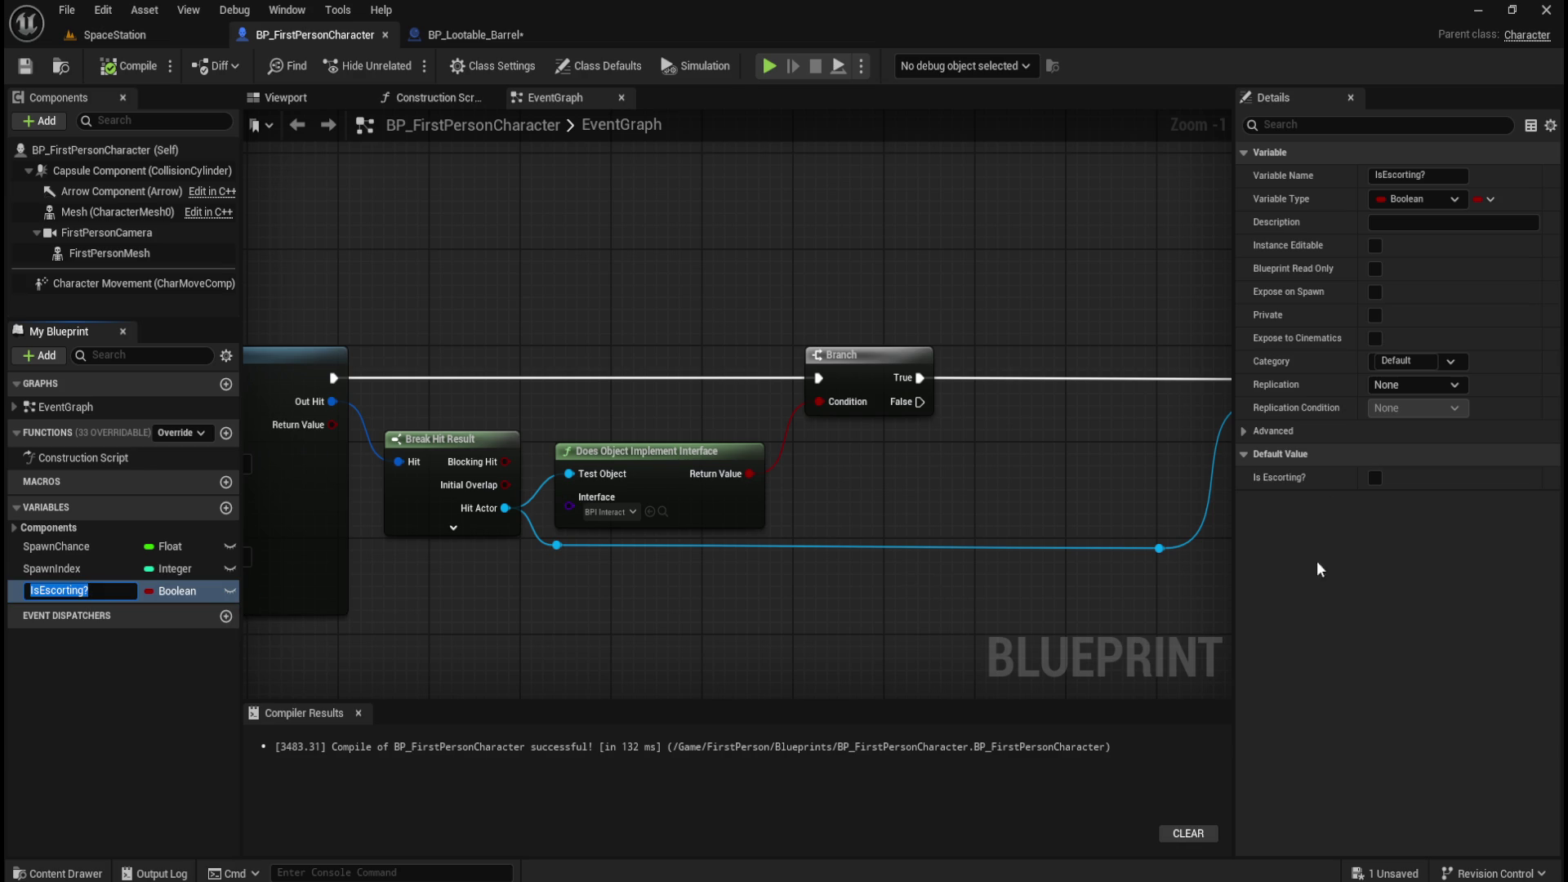
pyautogui.moveTo(1081, 472); pyautogui.dragTo(735, 487)
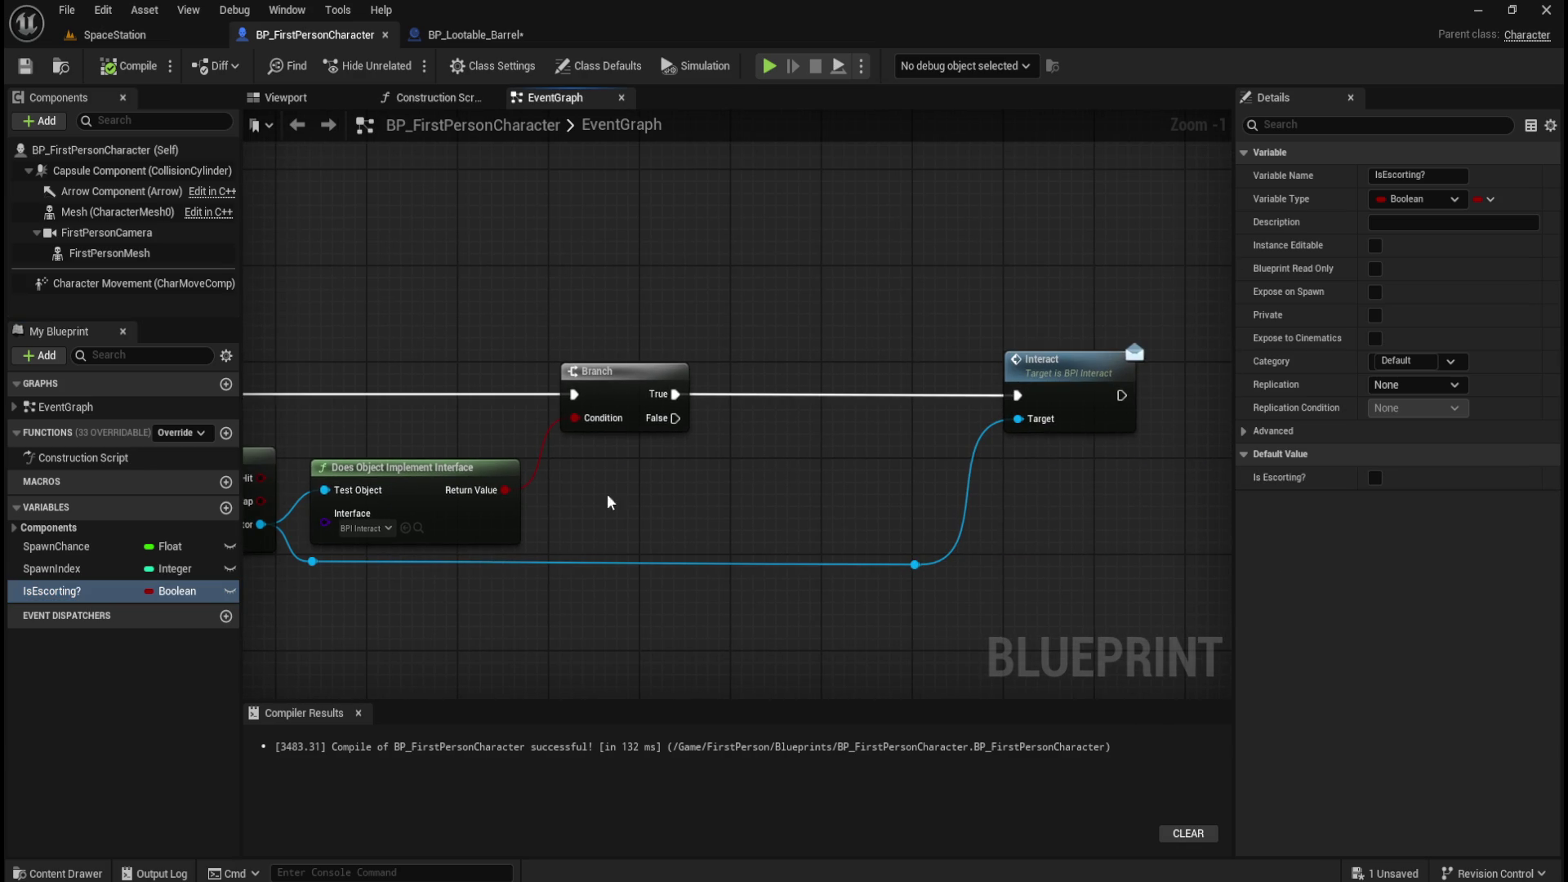
pyautogui.moveTo(73, 590)
pyautogui.mouseDown()
pyautogui.moveTo(739, 469)
pyautogui.moveTo(726, 443)
pyautogui.mouseUp()
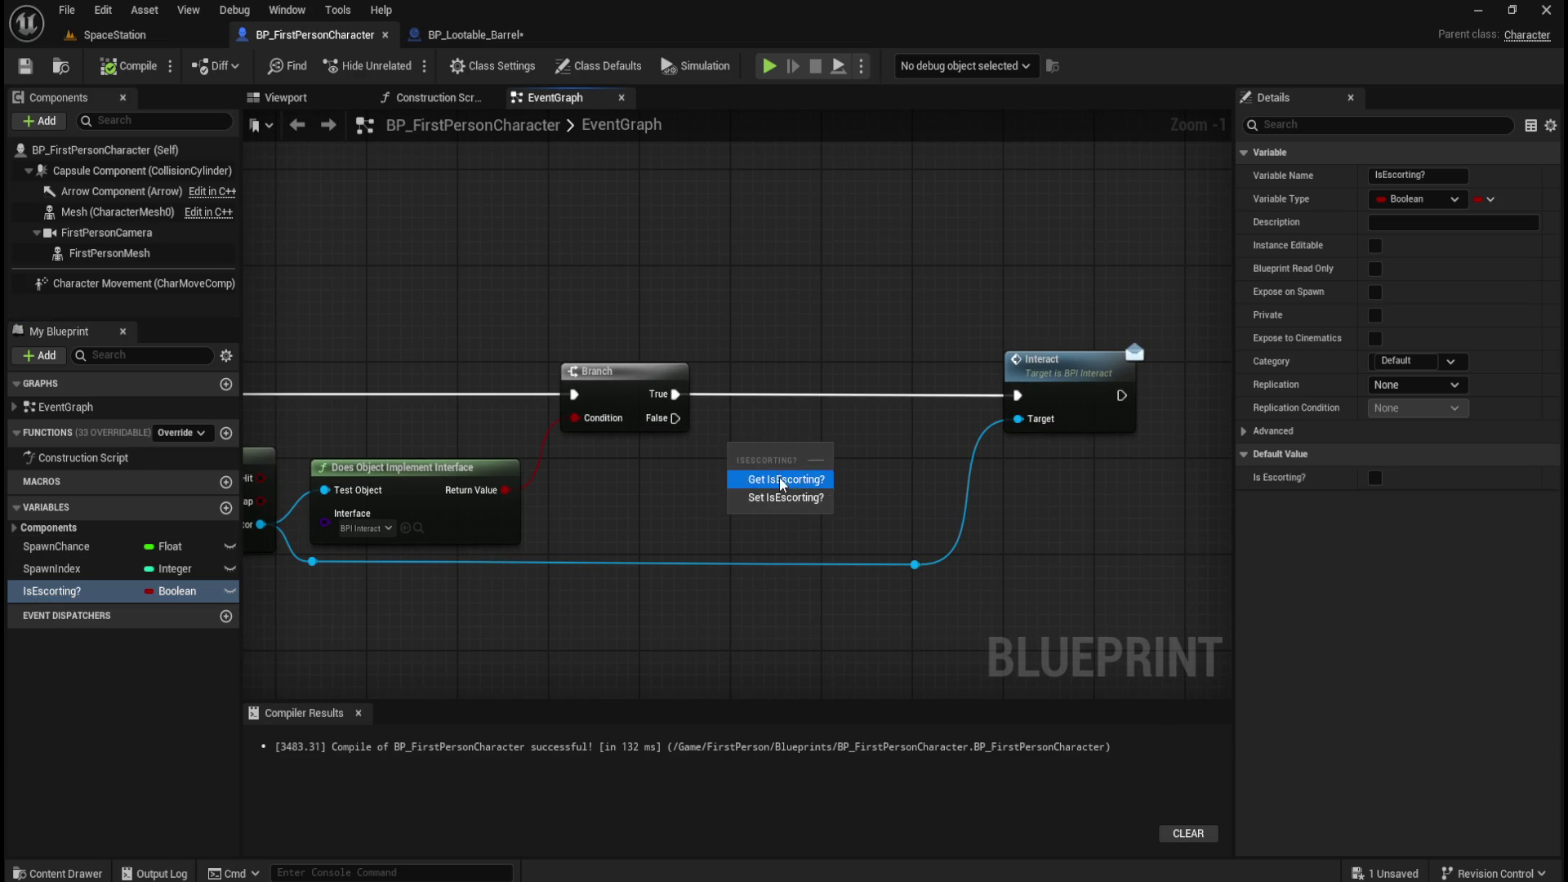
pyautogui.click(786, 497)
pyautogui.moveTo(838, 445)
pyautogui.mouseDown()
pyautogui.moveTo(842, 387)
pyautogui.moveTo(801, 398)
pyautogui.mouseUp()
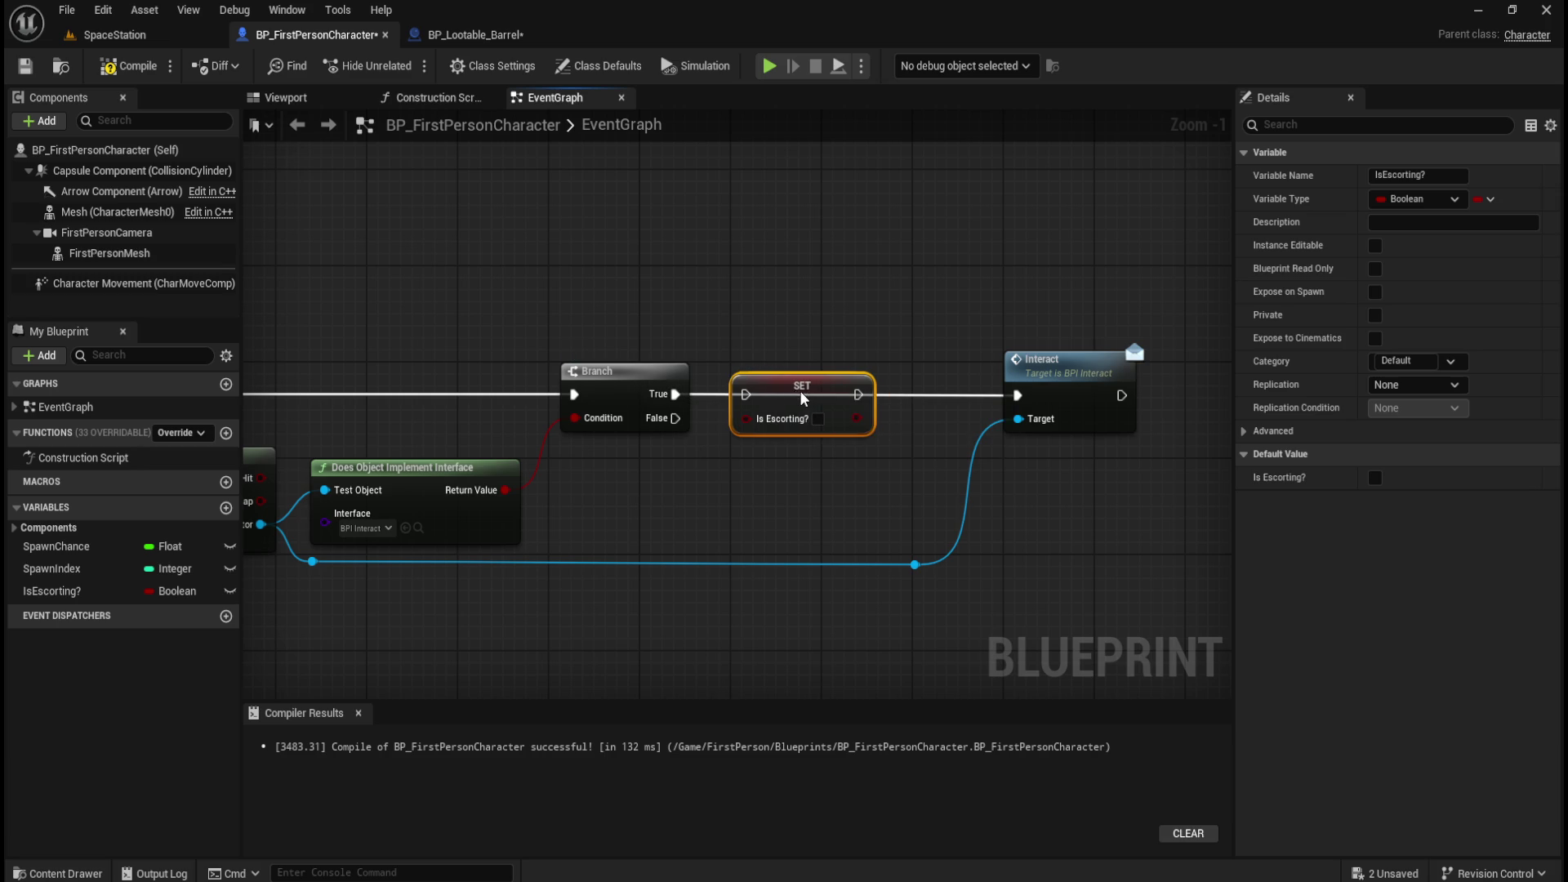
pyautogui.press('Delete')
pyautogui.moveTo(31, 589)
pyautogui.mouseDown()
pyautogui.moveTo(433, 555)
pyautogui.moveTo(646, 500)
pyautogui.moveTo(768, 457)
pyautogui.moveTo(828, 371)
pyautogui.moveTo(815, 380)
pyautogui.mouseUp()
pyautogui.click(685, 516)
pyautogui.write('branch')
pyautogui.press('Return')
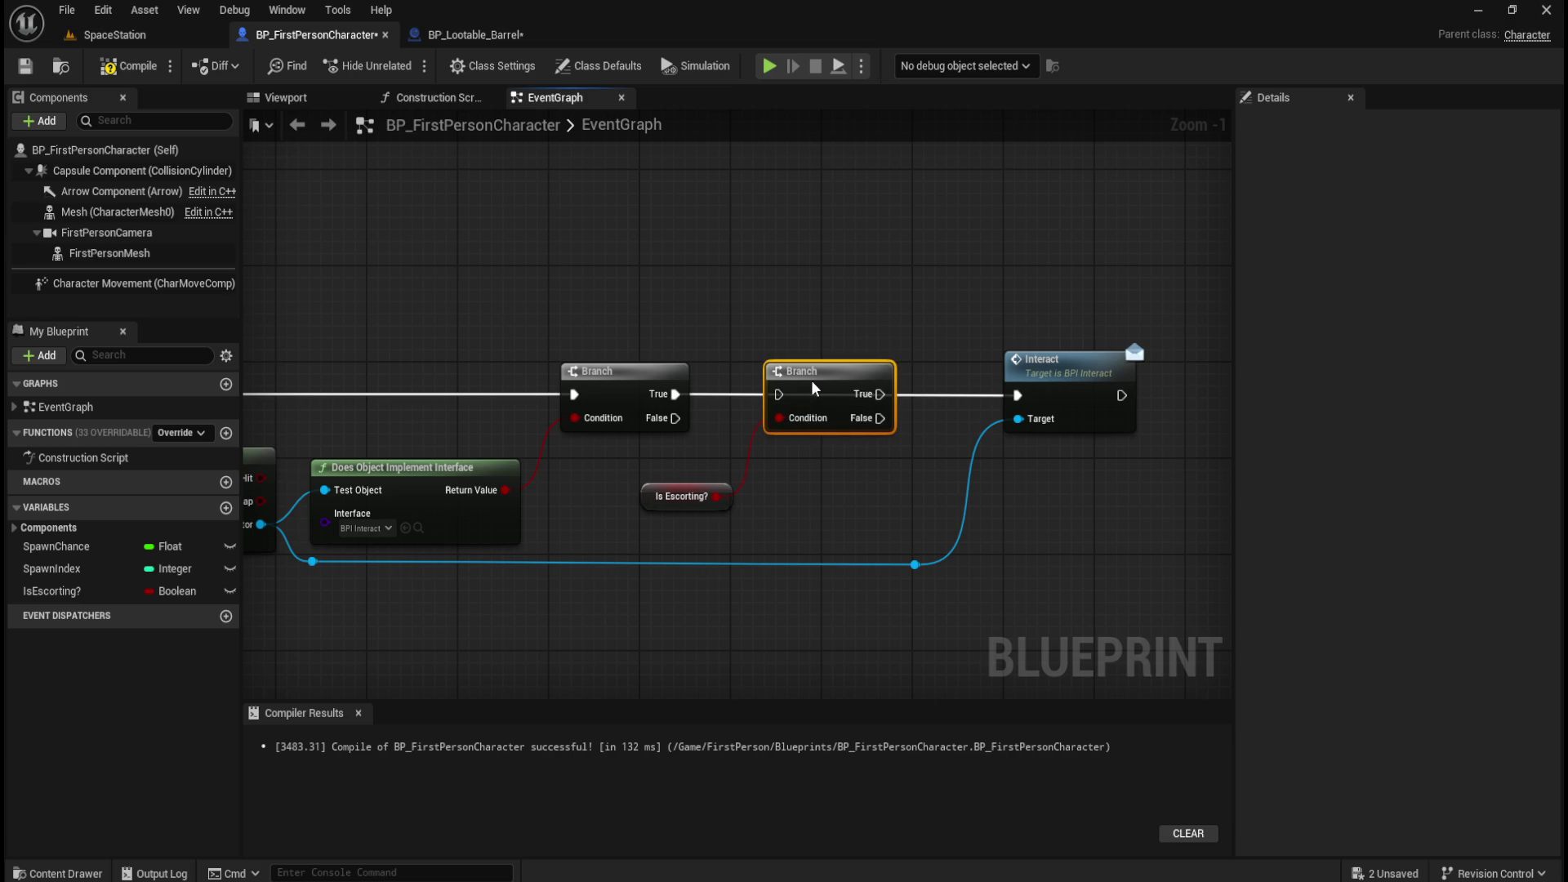
# Wire the first Branch's True into the IsEscorting? Branch, and that Branch's False into Interact.
pyautogui.moveTo(915, 351)
pyautogui.mouseDown()
pyautogui.moveTo(752, 501)
pyautogui.moveTo(711, 505)
pyautogui.mouseUp()
pyautogui.moveTo(835, 426); pyautogui.dragTo(800, 427)
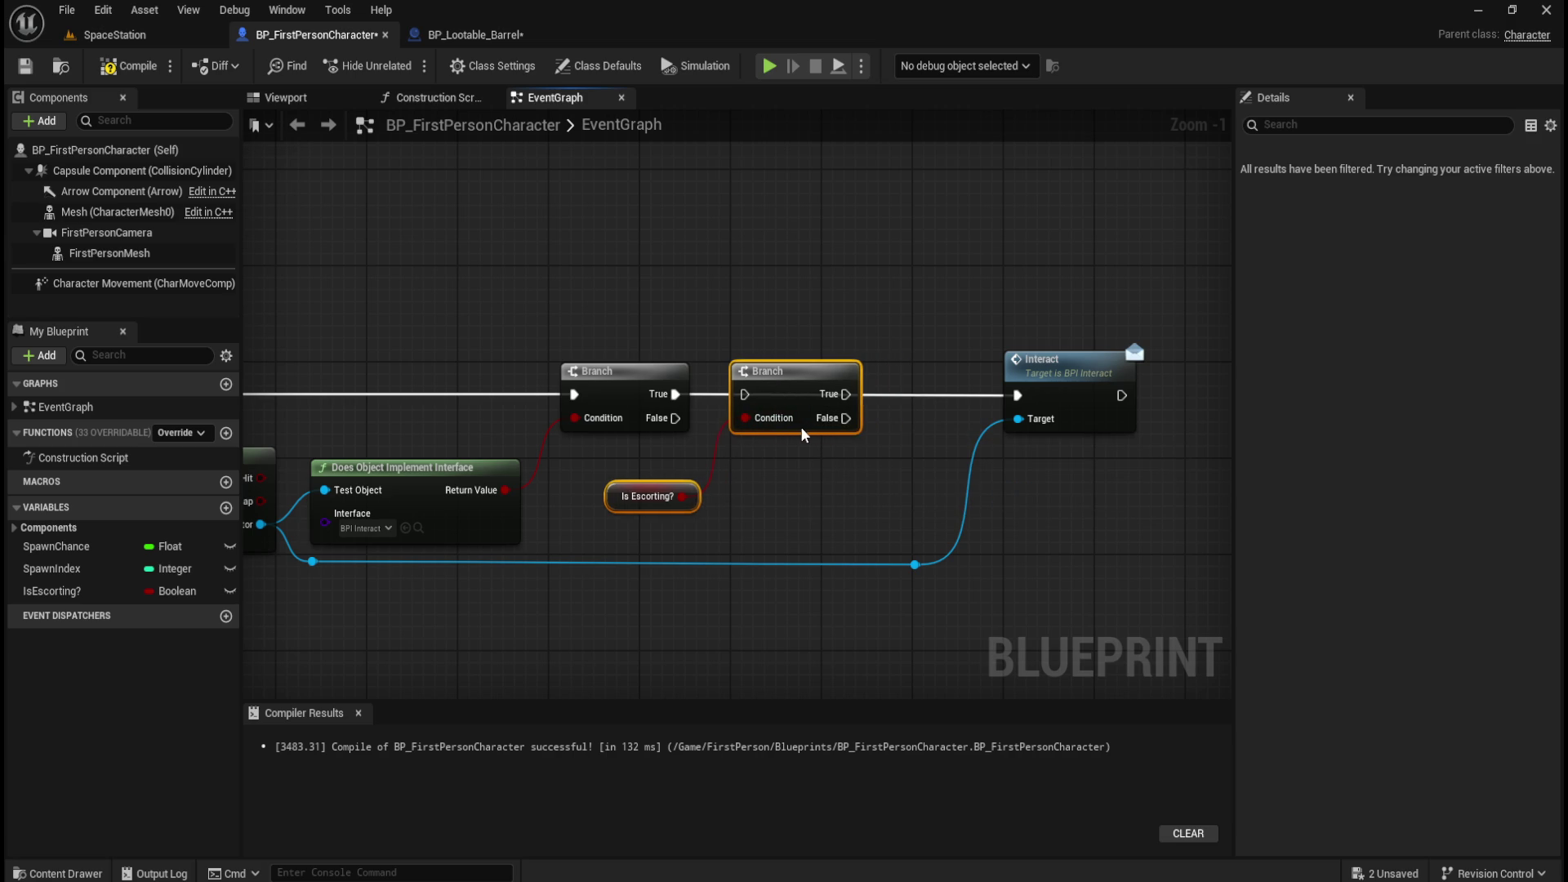
pyautogui.click(787, 468)
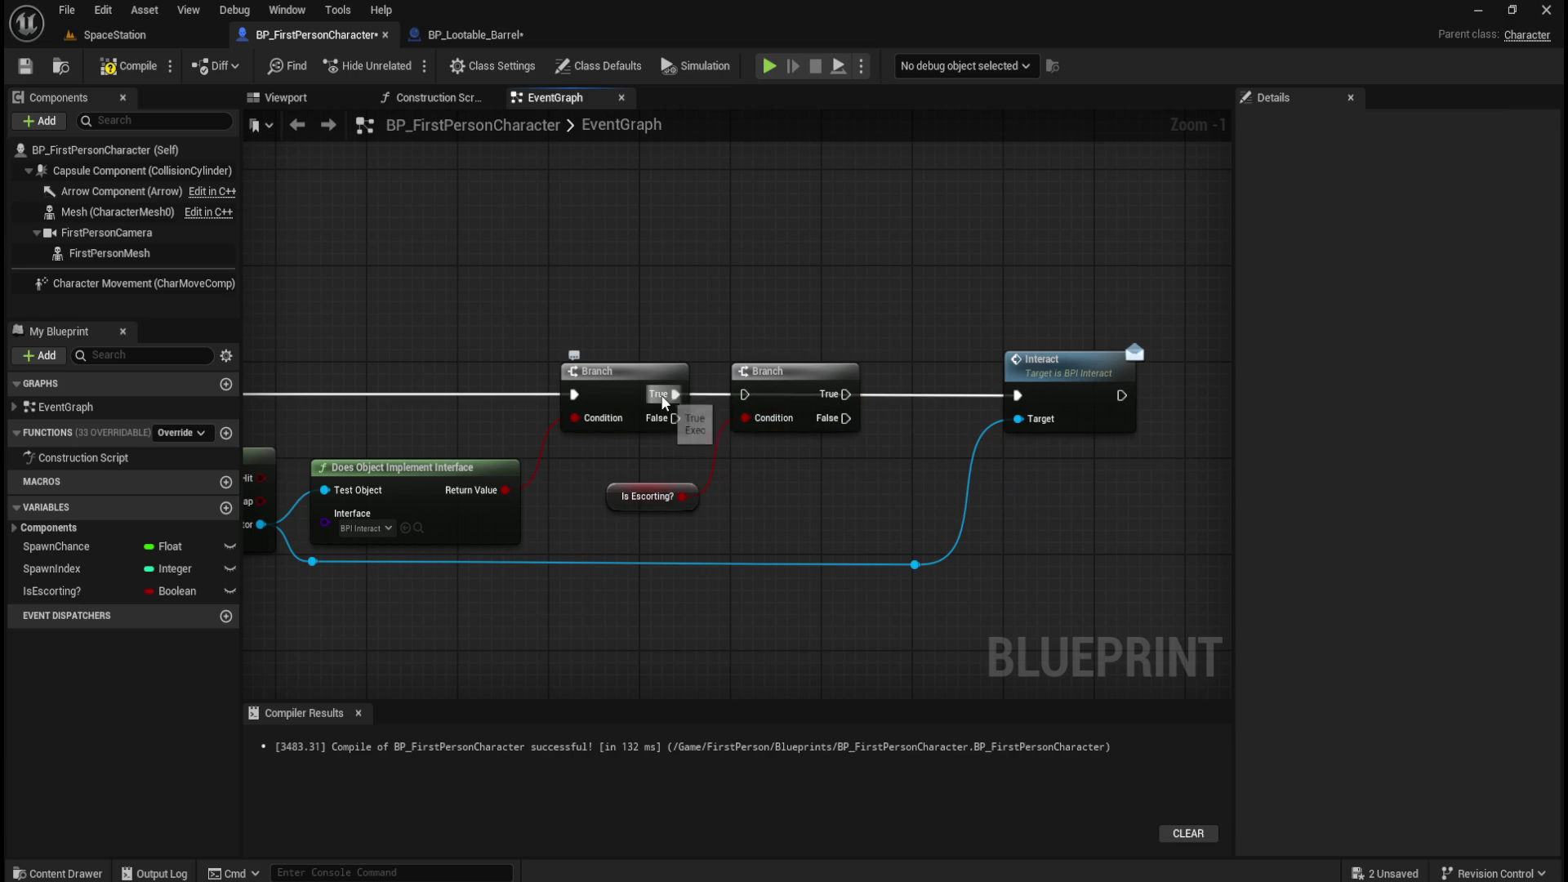
pyautogui.moveTo(660, 394); pyautogui.dragTo(747, 391)
pyautogui.moveTo(845, 419); pyautogui.dragTo(1017, 394)
# Align the Is Escorting? node, both Branches and Interact, straightening their connections.
pyautogui.moveTo(650, 488); pyautogui.dragTo(650, 447)
pyautogui.moveTo(1091, 359); pyautogui.dragTo(1084, 385)
pyautogui.moveTo(910, 351)
pyautogui.mouseDown()
pyautogui.moveTo(957, 431)
pyautogui.moveTo(1102, 576)
pyautogui.mouseUp()
pyautogui.moveTo(563, 254); pyautogui.dragTo(1068, 392)
pyautogui.press('q')
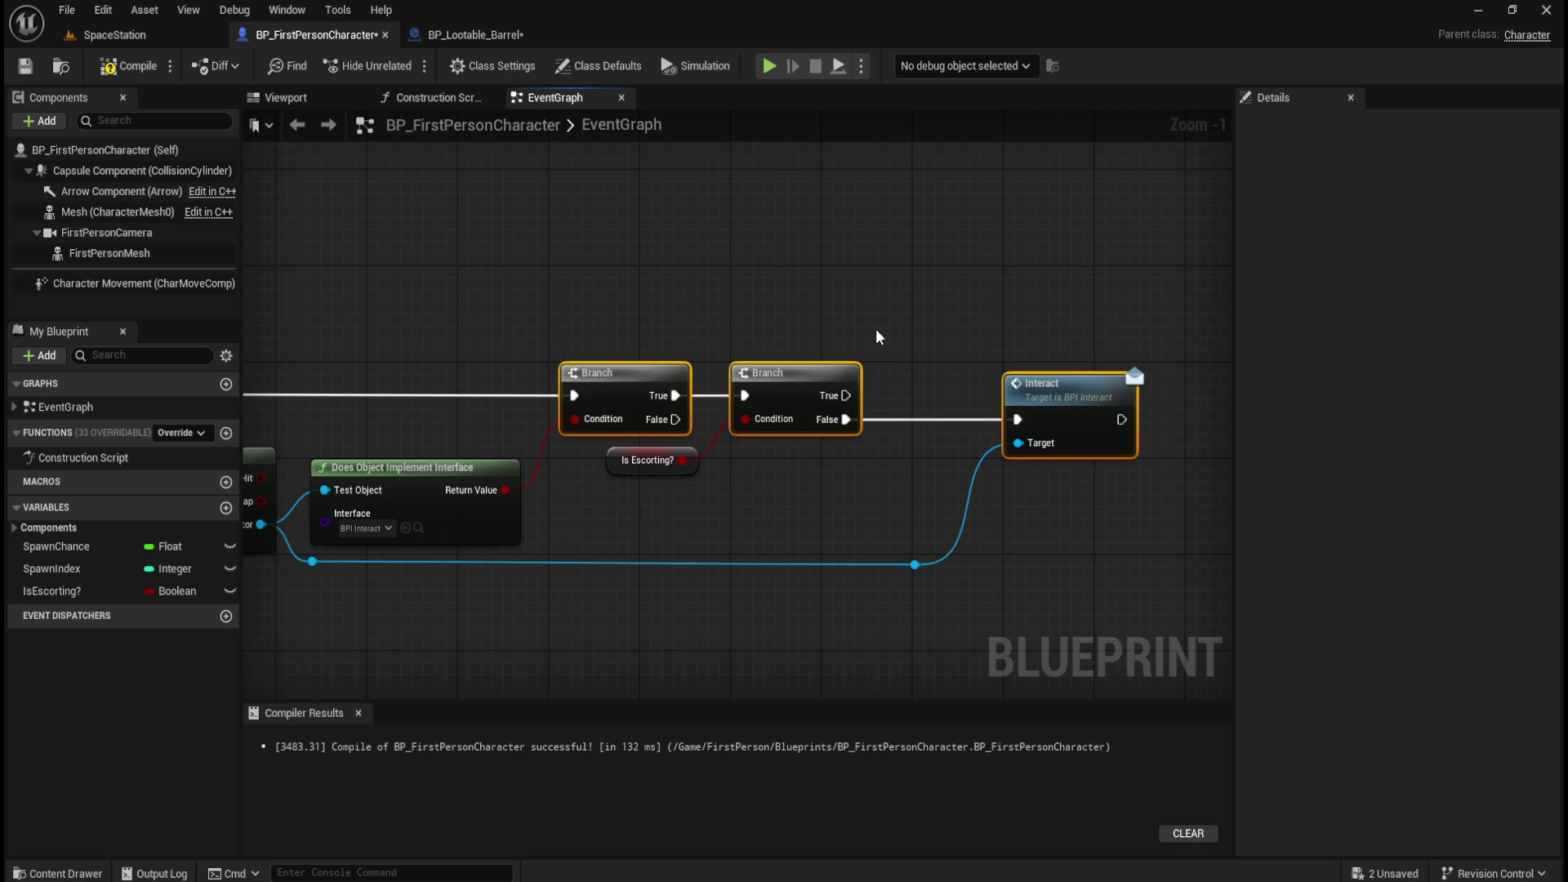
# Survey the event graph and move the Interact node closer to the second Branch.
pyautogui.scroll(-1, 831, 297)
pyautogui.scroll(-1, 478, 321)
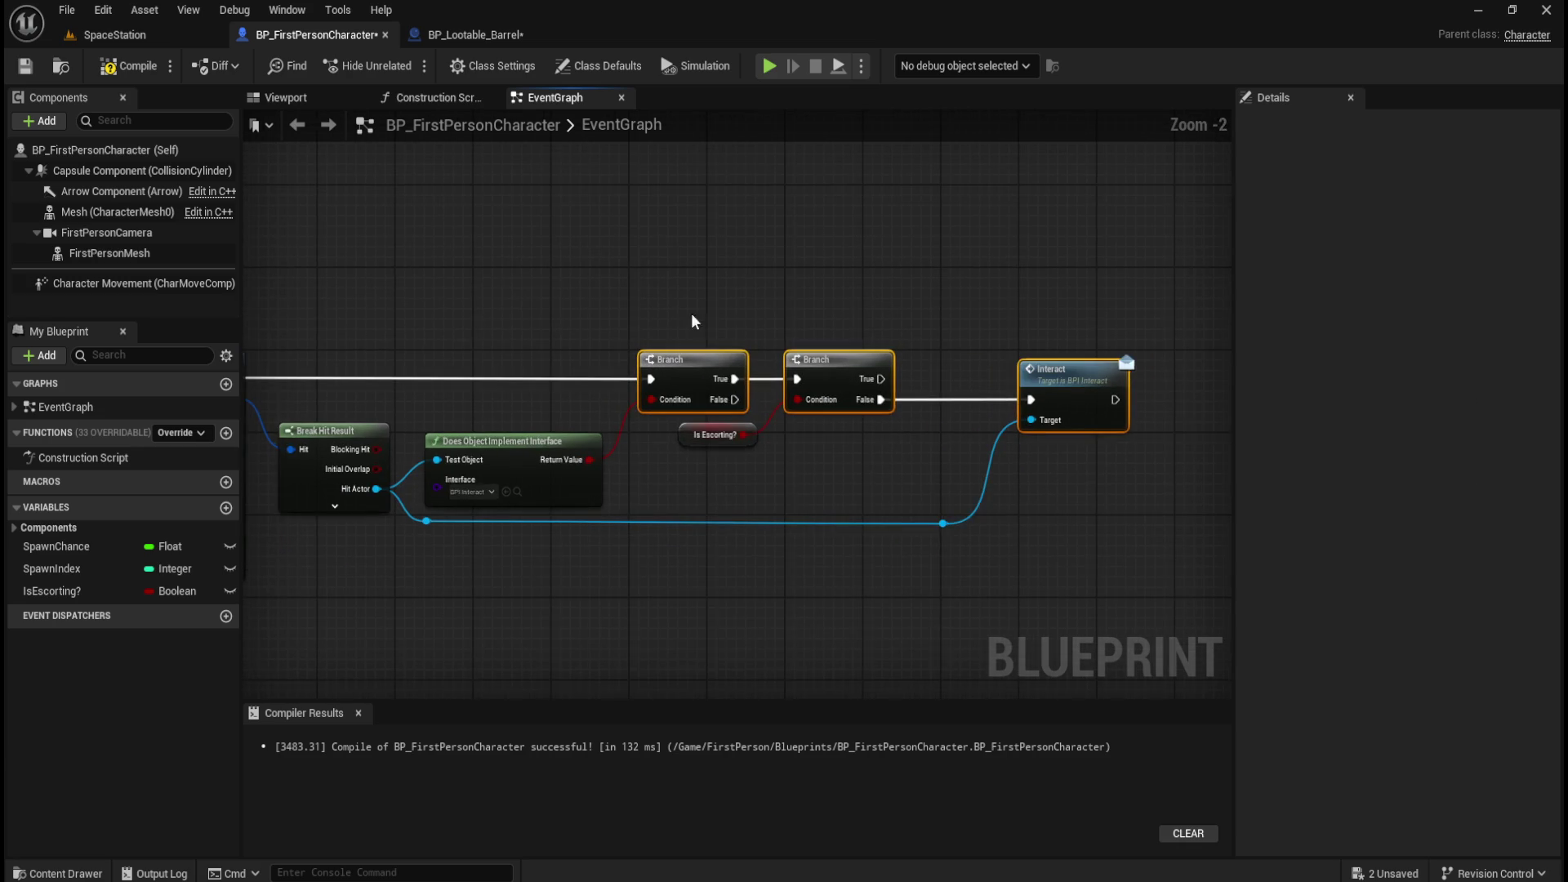
pyautogui.scroll(-1, 613, 316)
pyautogui.scroll(-2, 661, 298)
pyautogui.moveTo(717, 255); pyautogui.dragTo(984, 308)
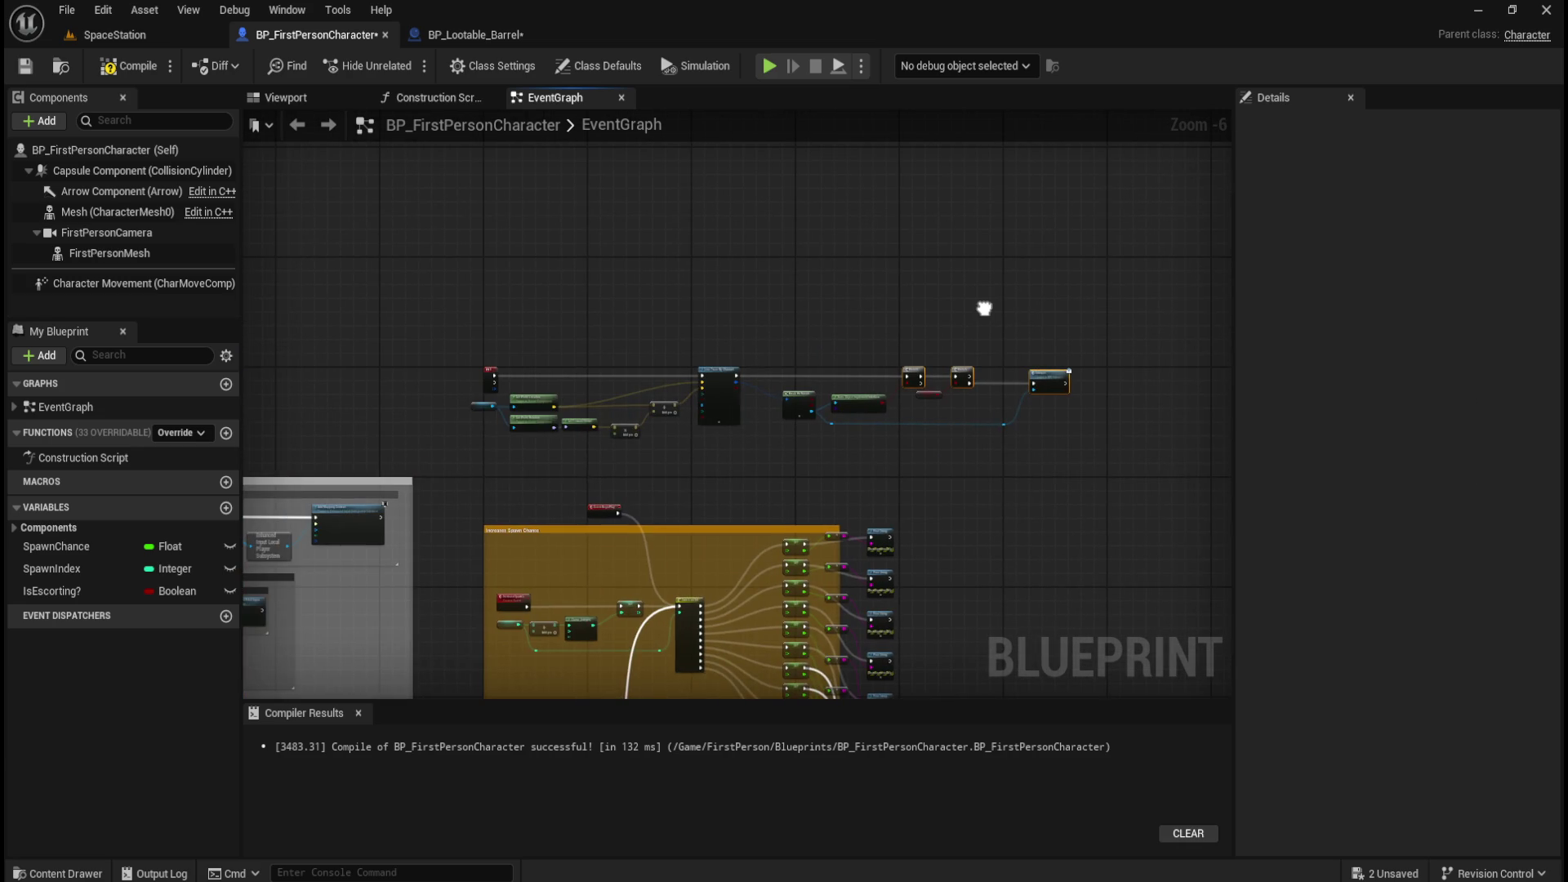
pyautogui.scroll(2, 991, 315)
pyautogui.moveTo(1117, 418); pyautogui.dragTo(937, 443)
pyautogui.moveTo(334, 351); pyautogui.dragTo(1073, 465)
pyautogui.scroll(4, 816, 457)
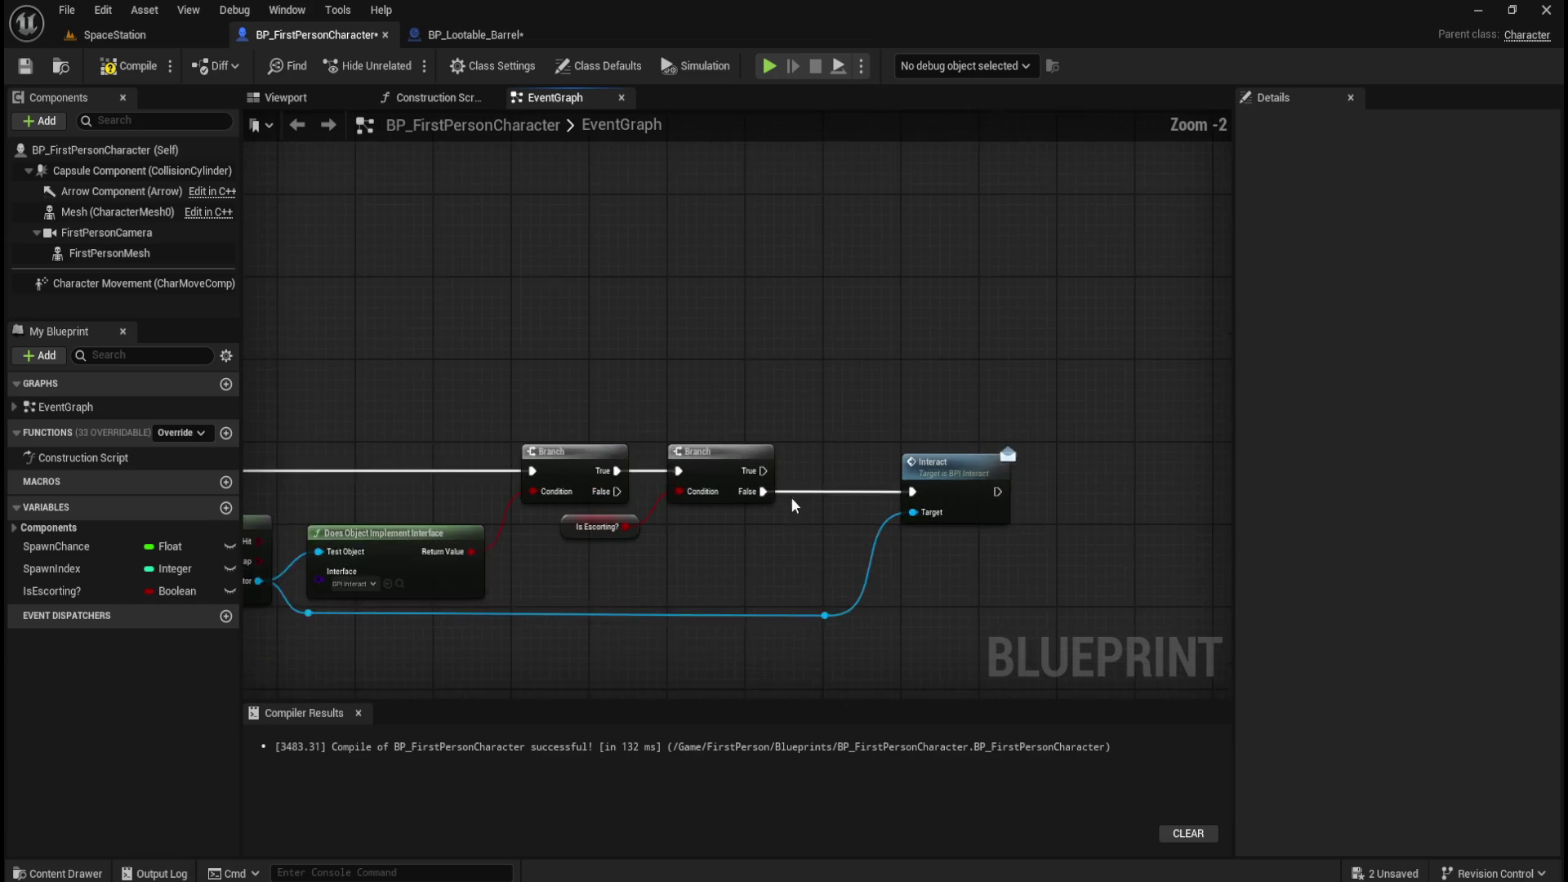
pyautogui.moveTo(800, 353)
pyautogui.mouseDown()
pyautogui.moveTo(843, 422)
pyautogui.moveTo(1074, 570)
pyautogui.mouseUp()
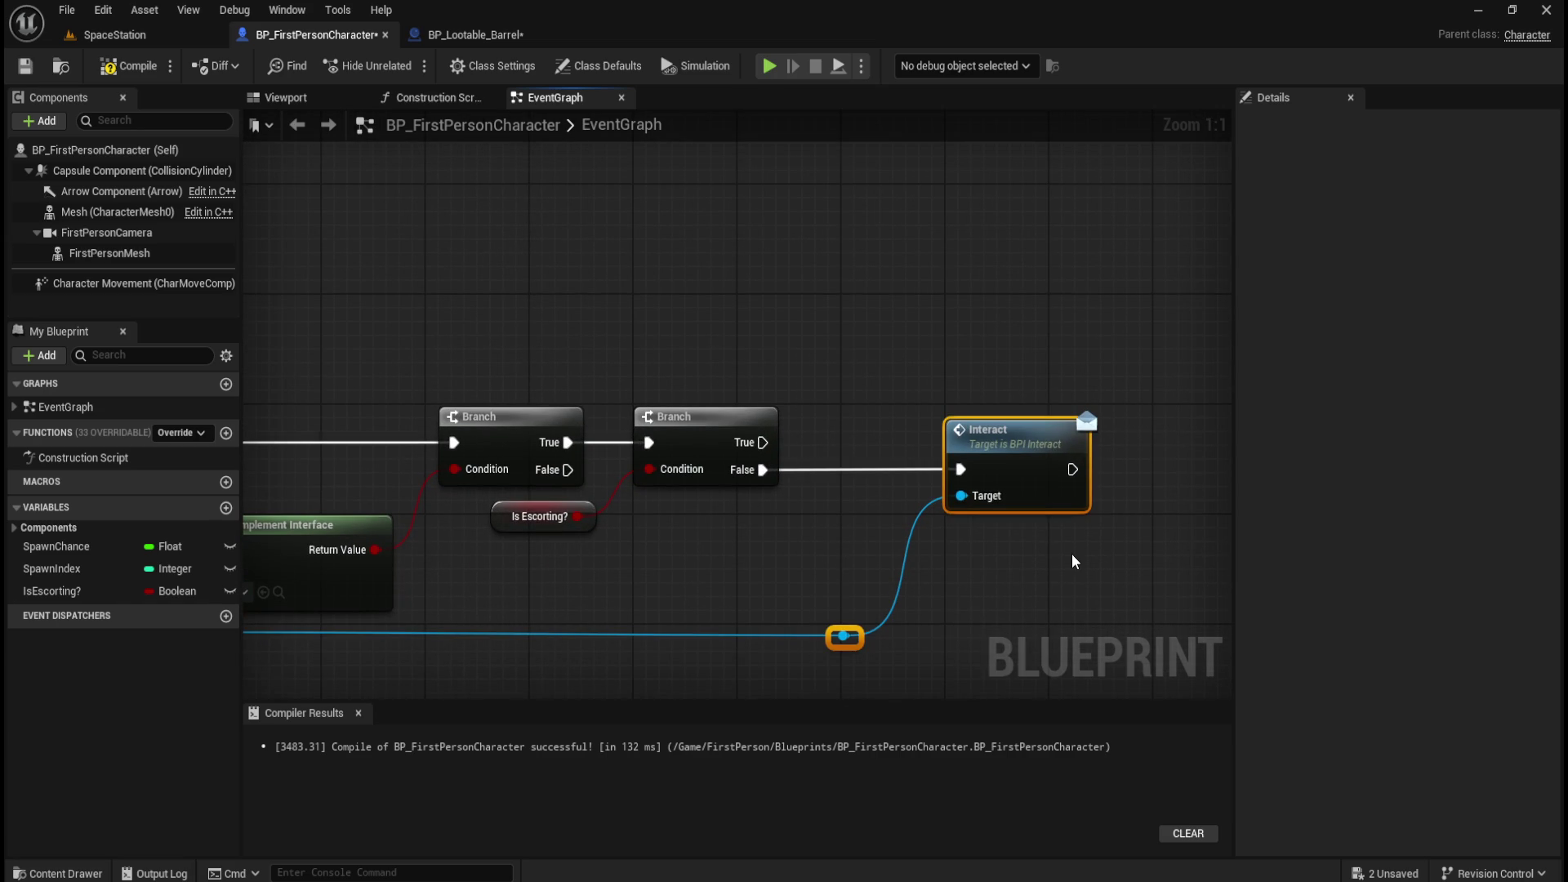
pyautogui.press('Left')
pyautogui.press('Left')
pyautogui.press('Left')
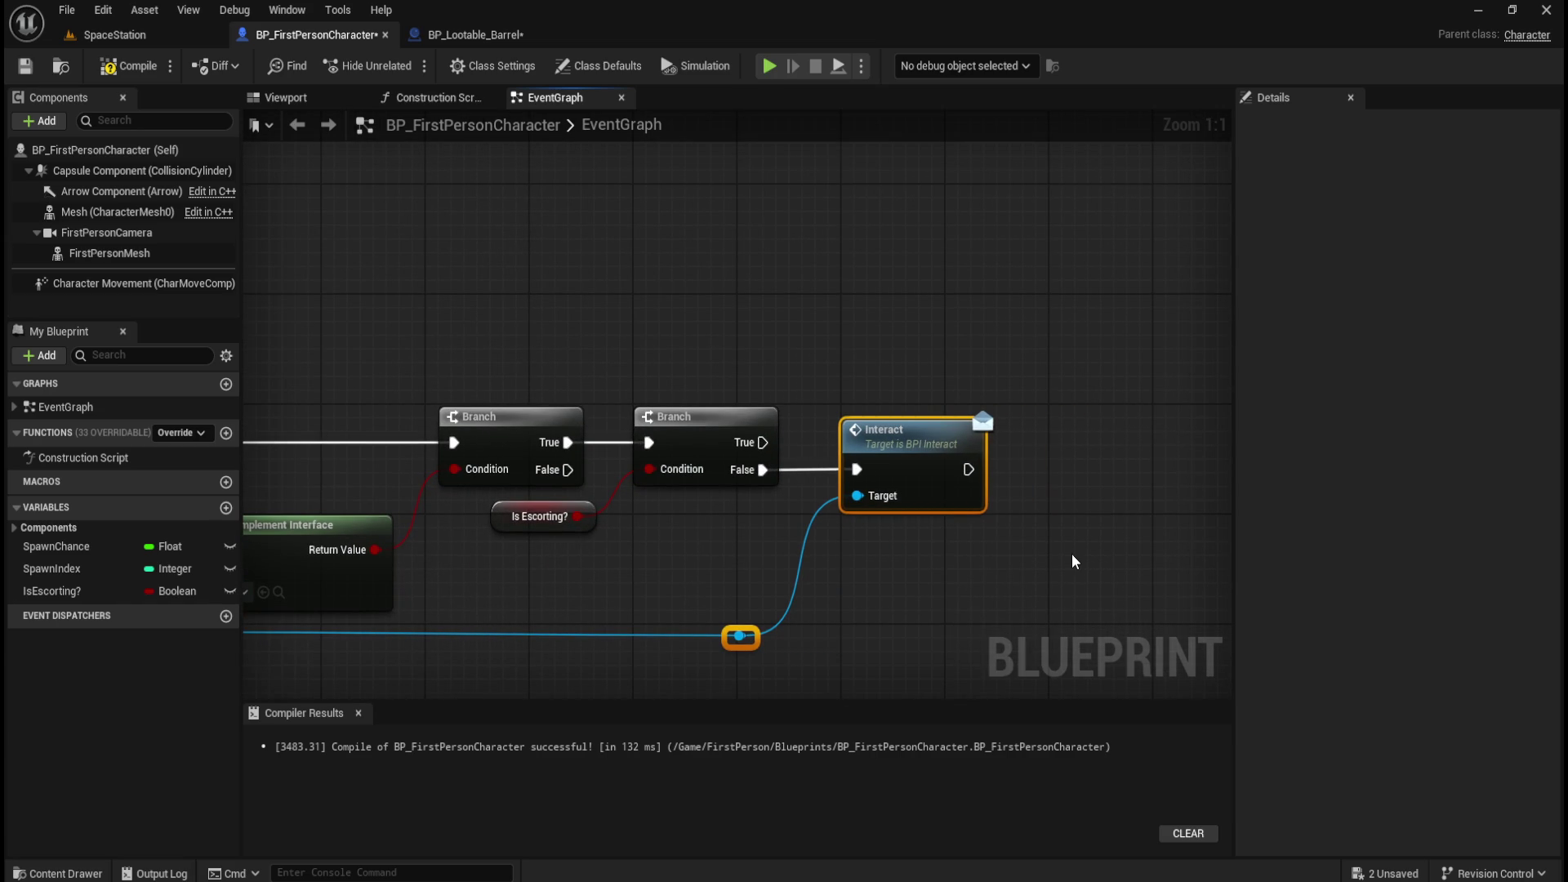
pyautogui.click(713, 534)
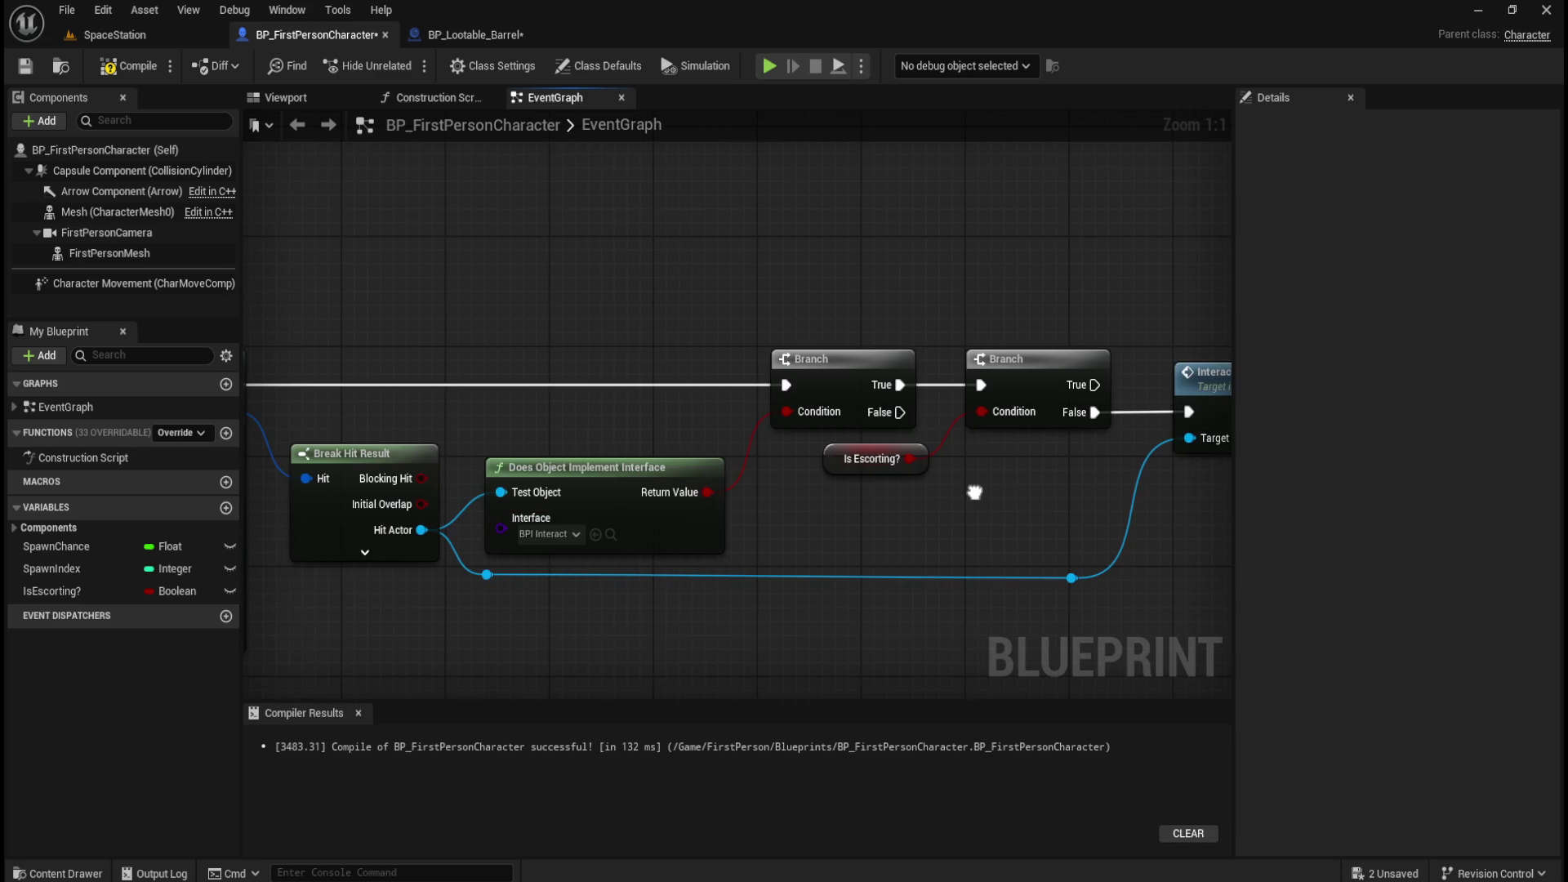
pyautogui.scroll(-3, 786, 330)
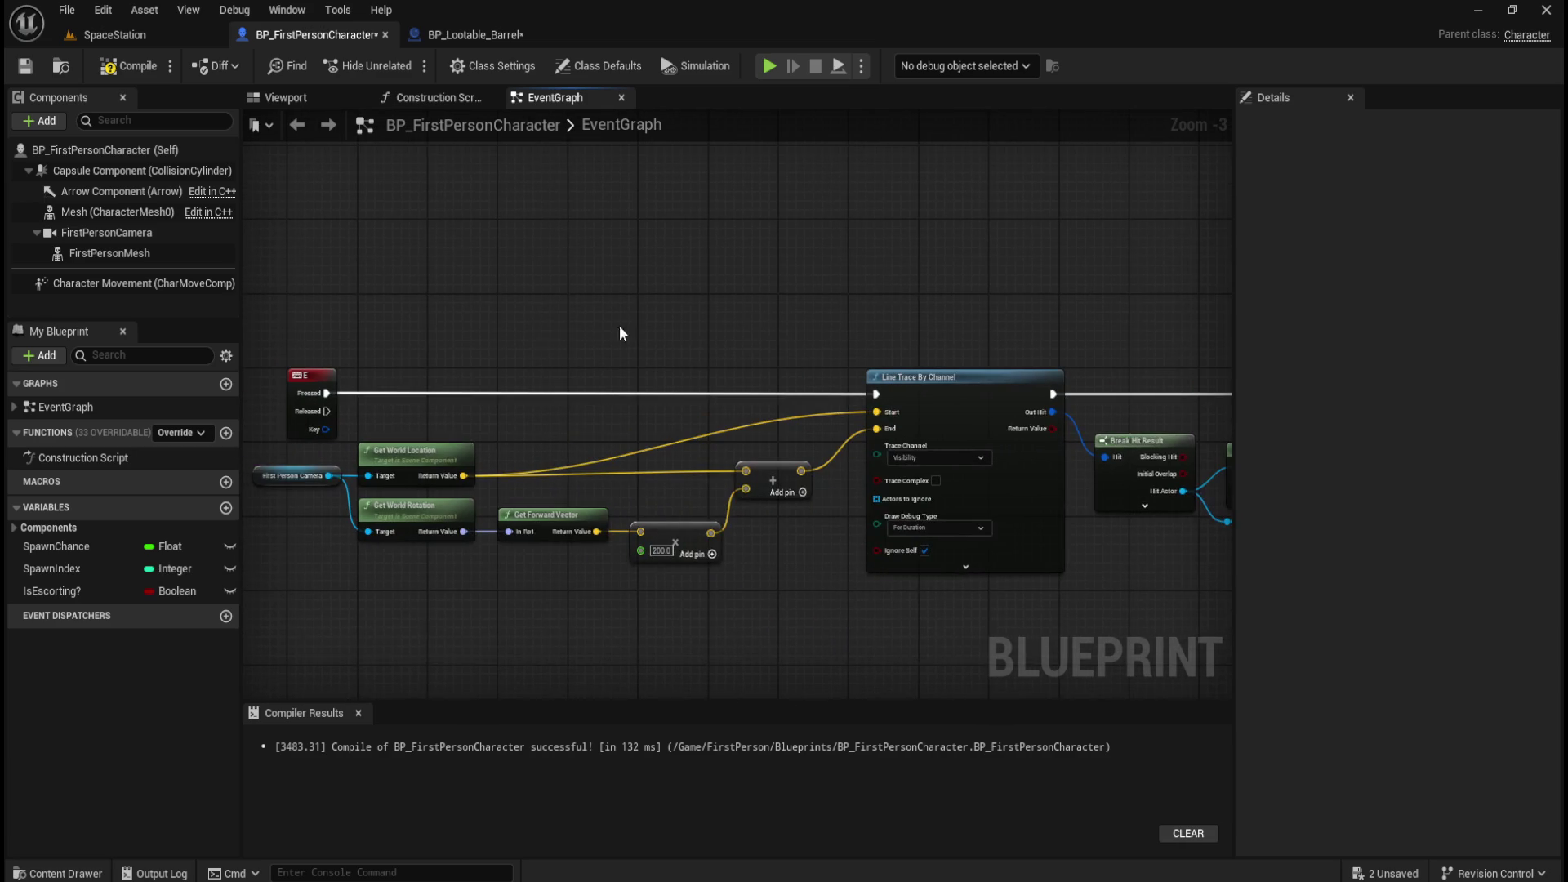
# Review the Branch-to-Interact chain, then compile and save BP_FirstPersonCharacter.
pyautogui.moveTo(1001, 307)
pyautogui.mouseDown()
pyautogui.moveTo(733, 315)
pyautogui.moveTo(802, 305)
pyautogui.mouseUp()
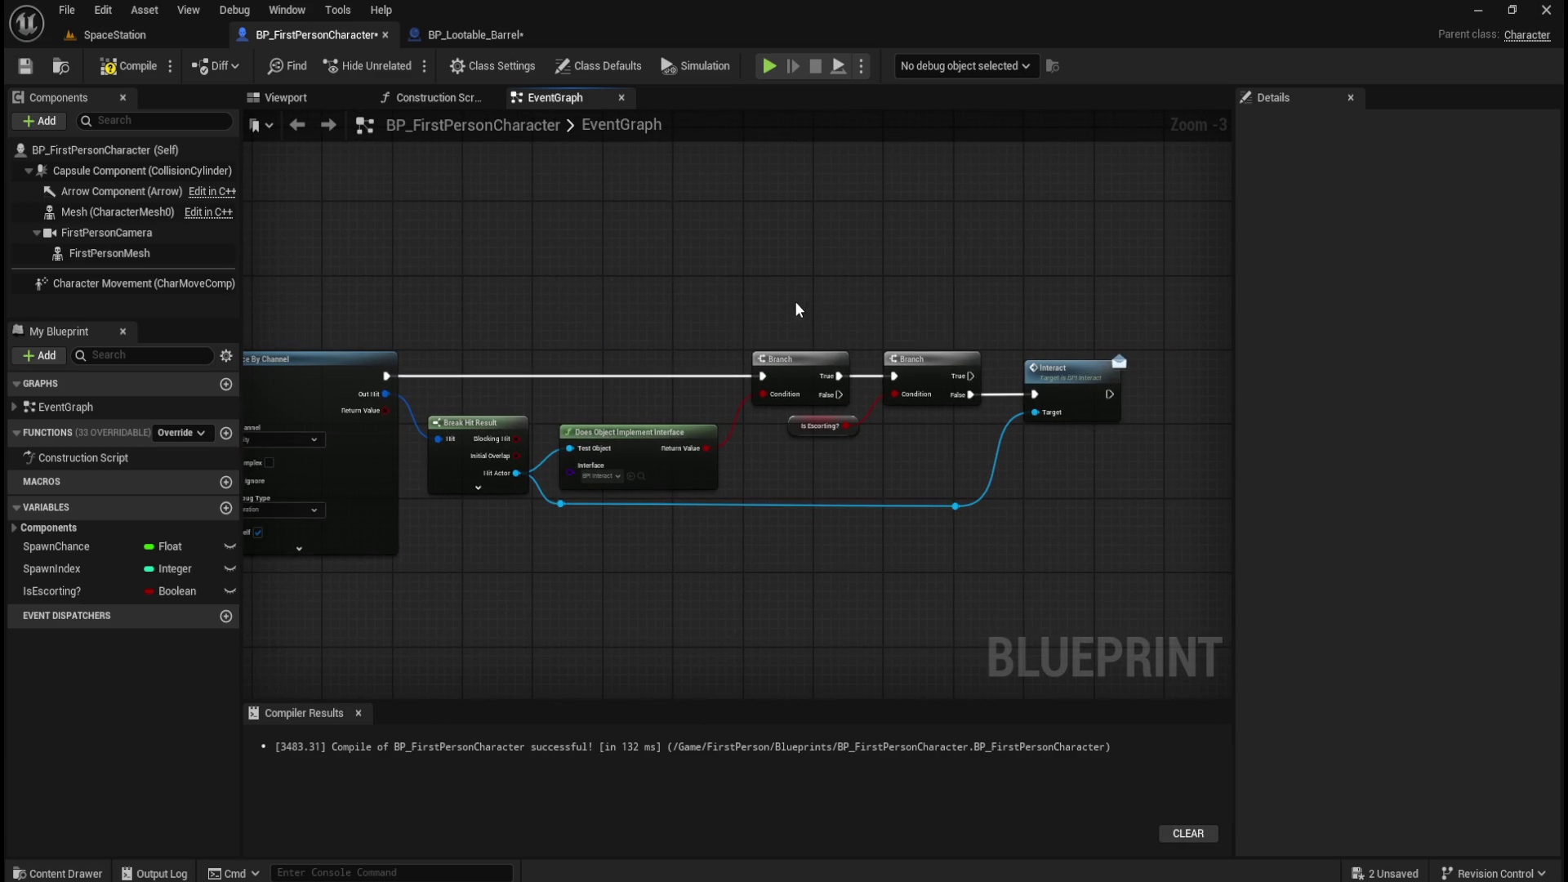
pyautogui.scroll(3, 784, 278)
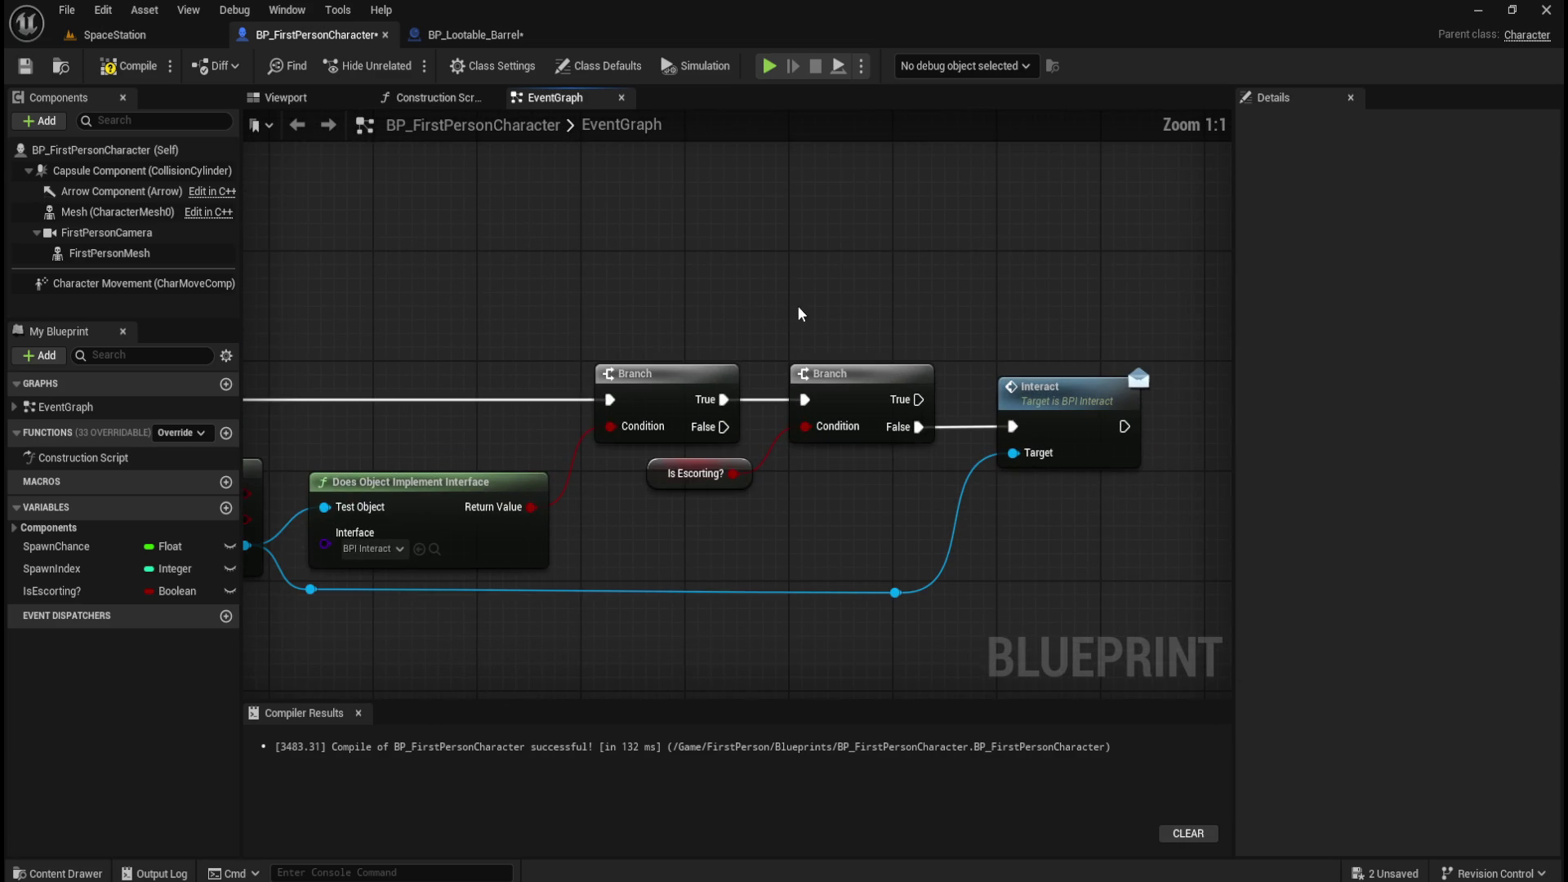
pyautogui.moveTo(733, 485); pyautogui.dragTo(1029, 465)
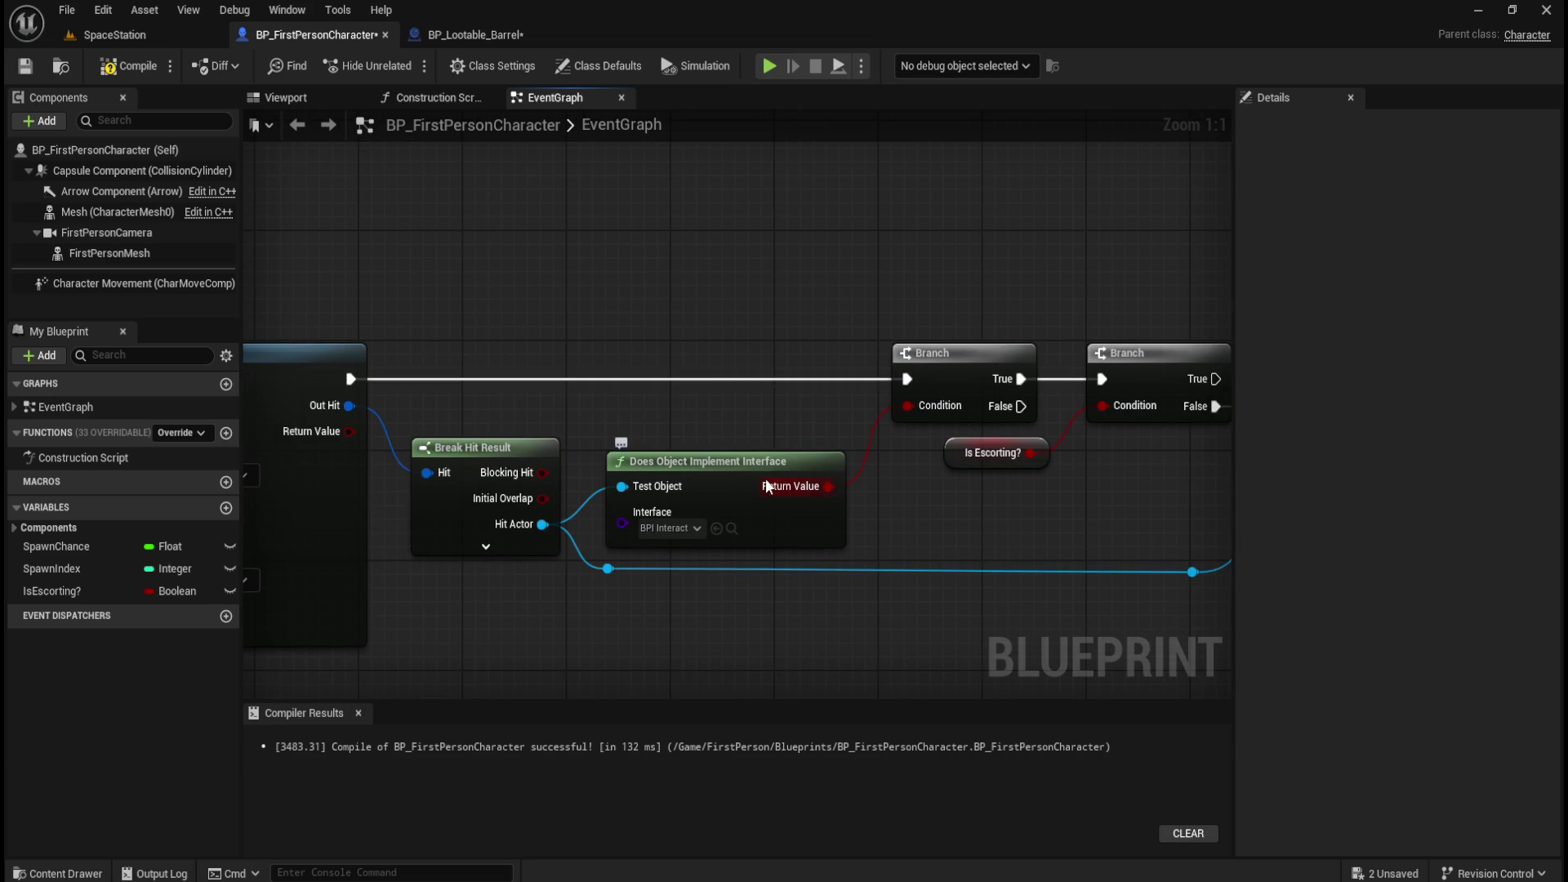
pyautogui.moveTo(951, 526); pyautogui.dragTo(640, 525)
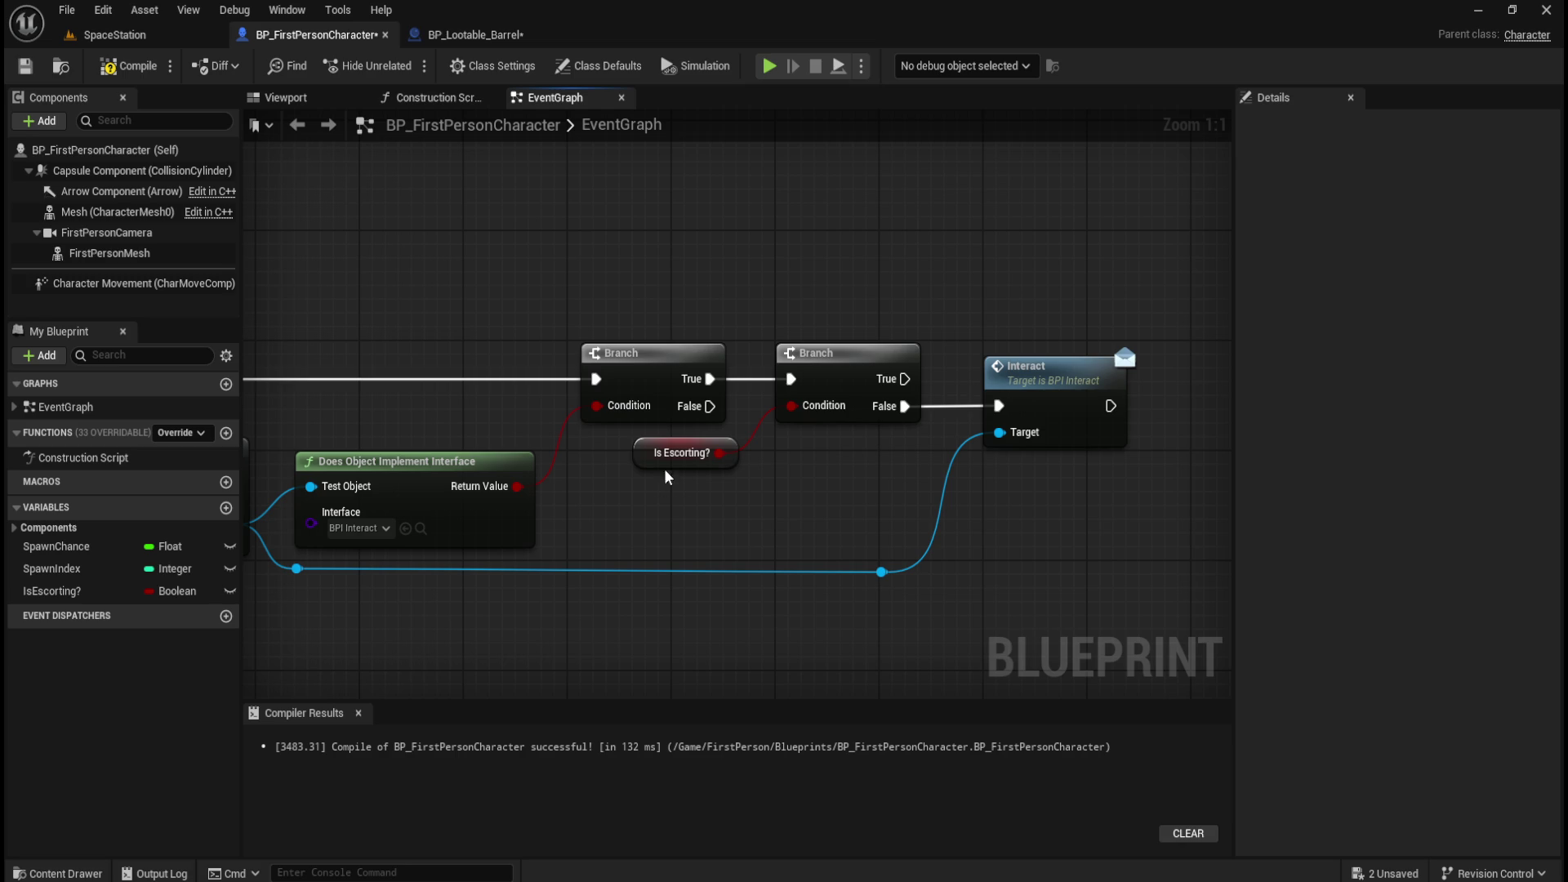
pyautogui.click(53, 591)
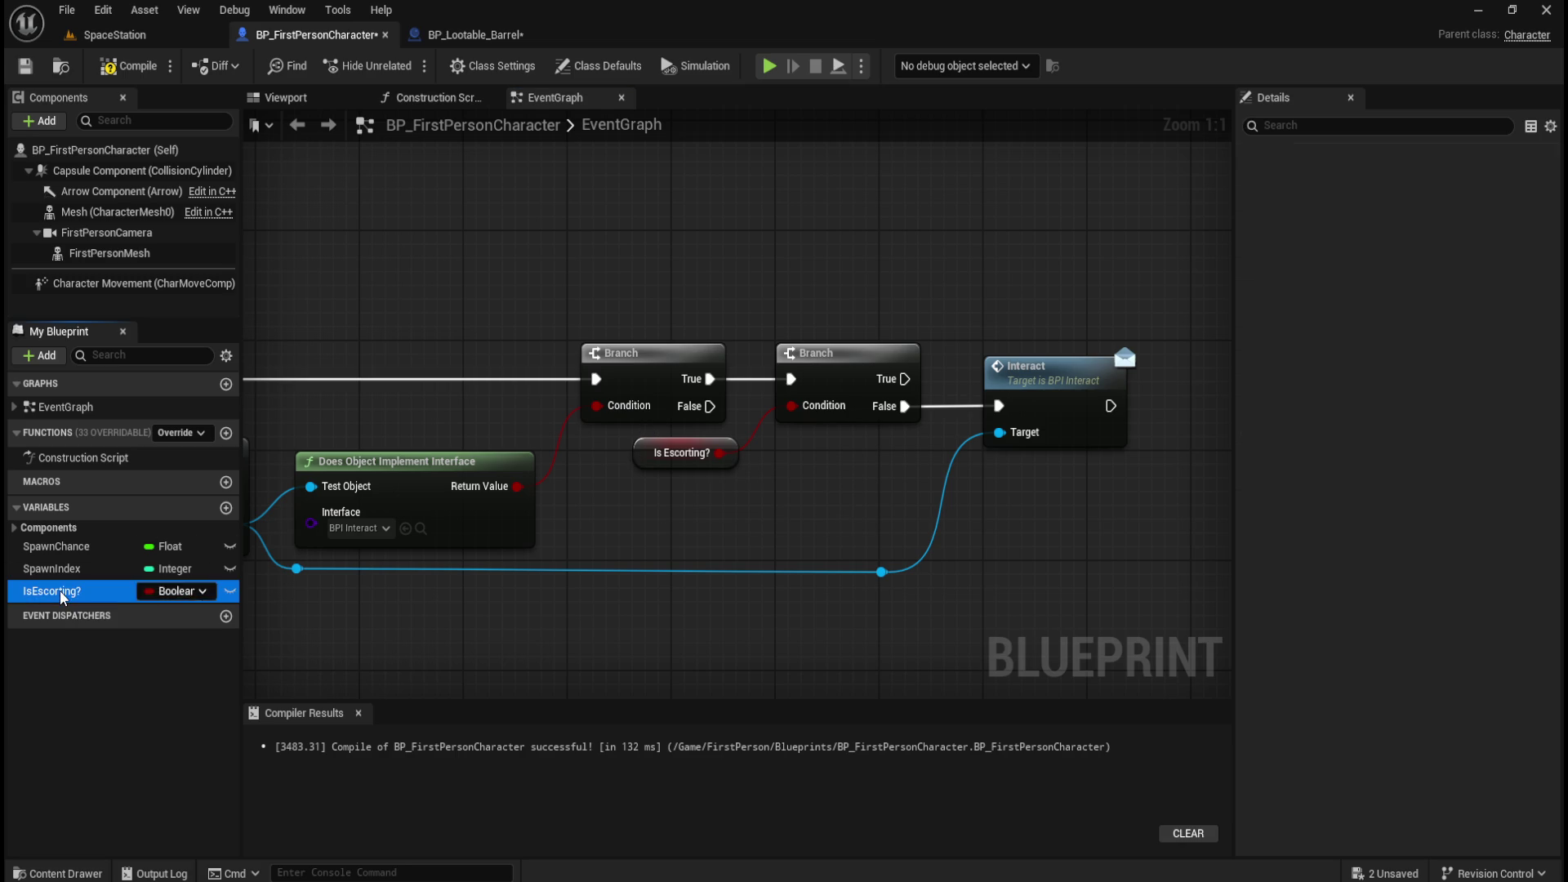
pyautogui.click(793, 500)
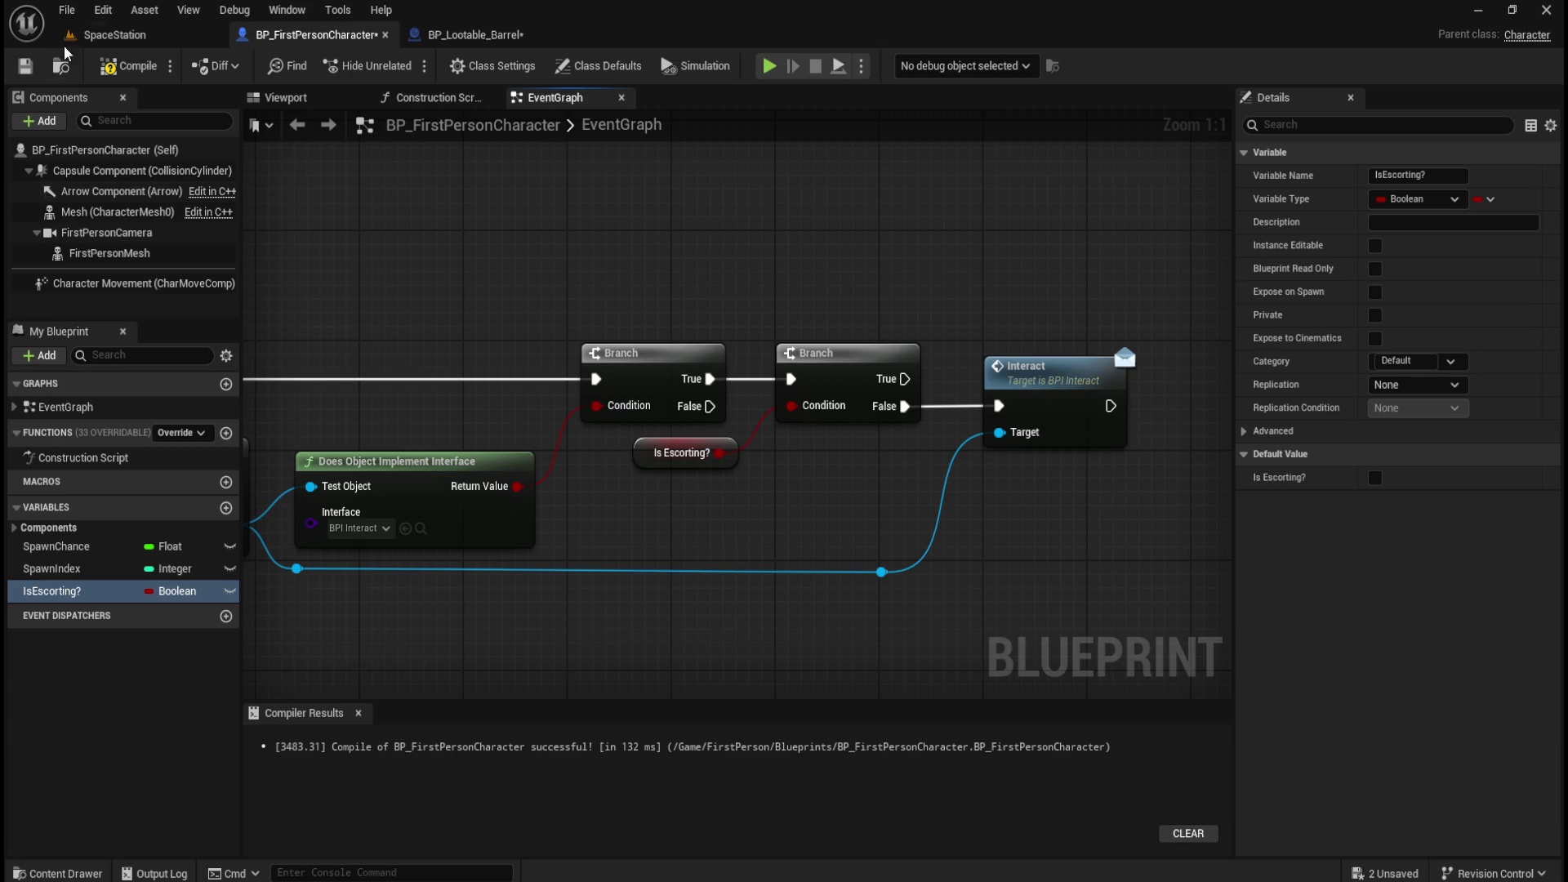
pyautogui.click(120, 66)
pyautogui.click(24, 66)
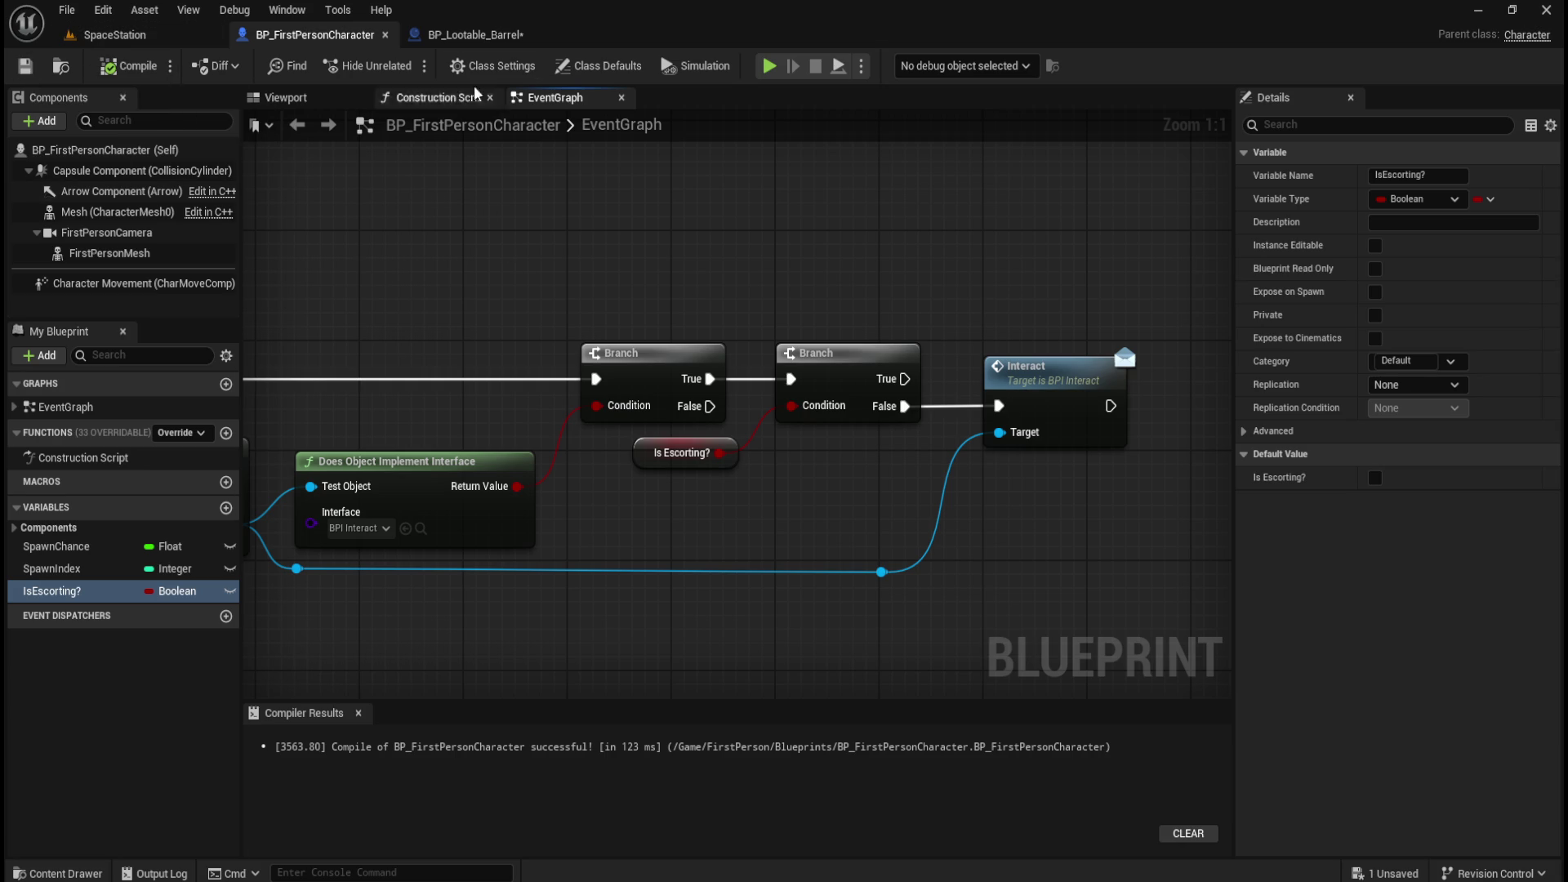
# Inspect BP_Lootable_Barrel's spawn logic nodes, then compile and save that blueprint.
pyautogui.click(475, 34)
pyautogui.scroll(1, 633, 343)
pyautogui.moveTo(633, 343); pyautogui.dragTo(527, 300)
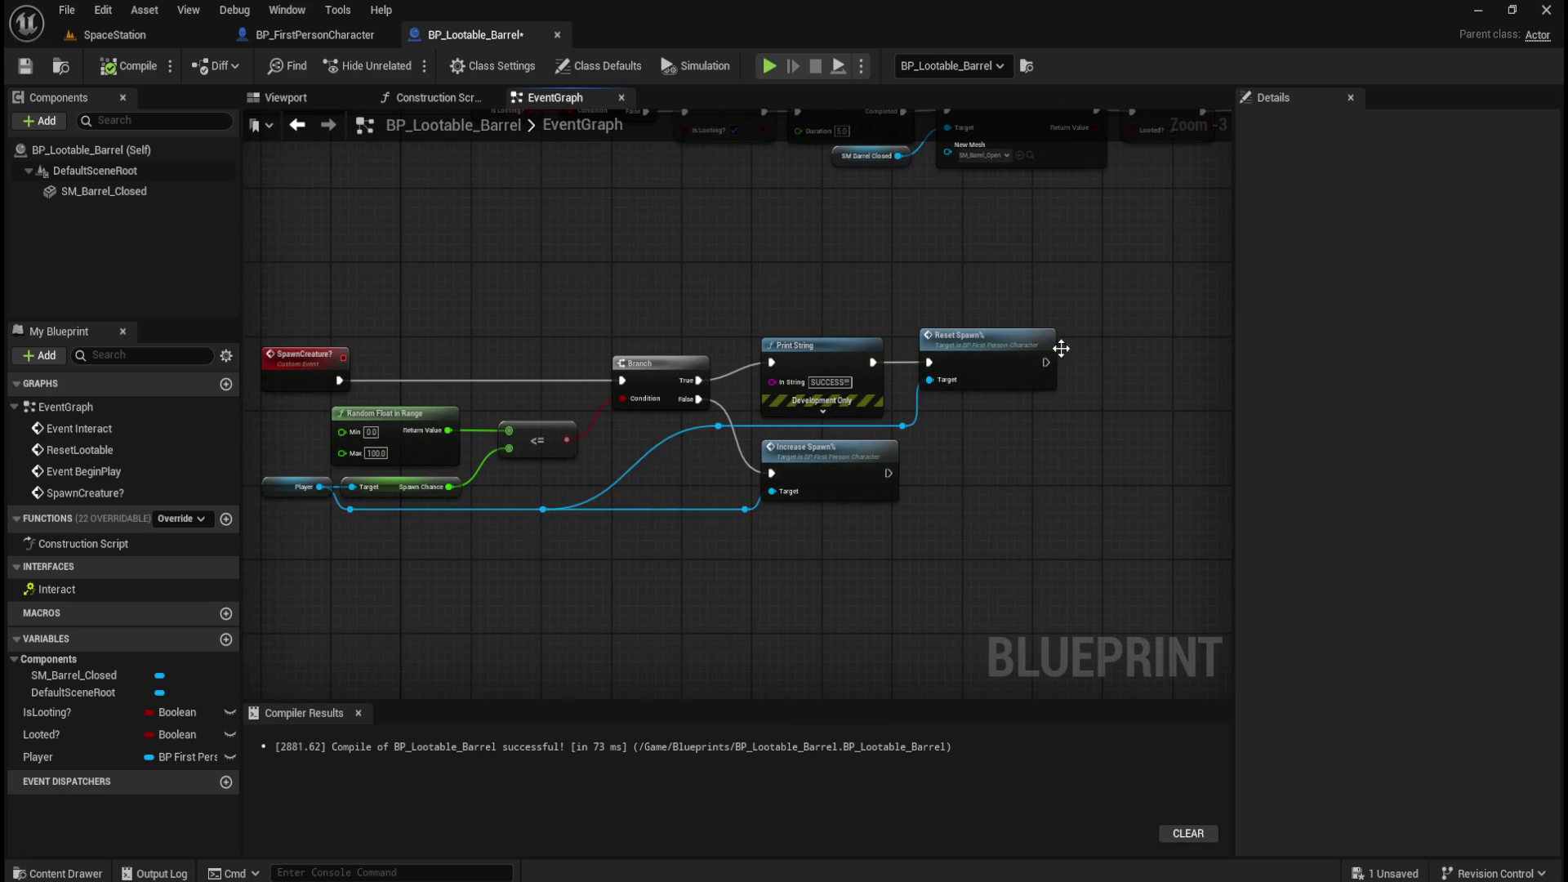
pyautogui.moveTo(1117, 290)
pyautogui.mouseDown()
pyautogui.moveTo(755, 408)
pyautogui.moveTo(650, 408)
pyautogui.moveTo(646, 436)
pyautogui.mouseUp()
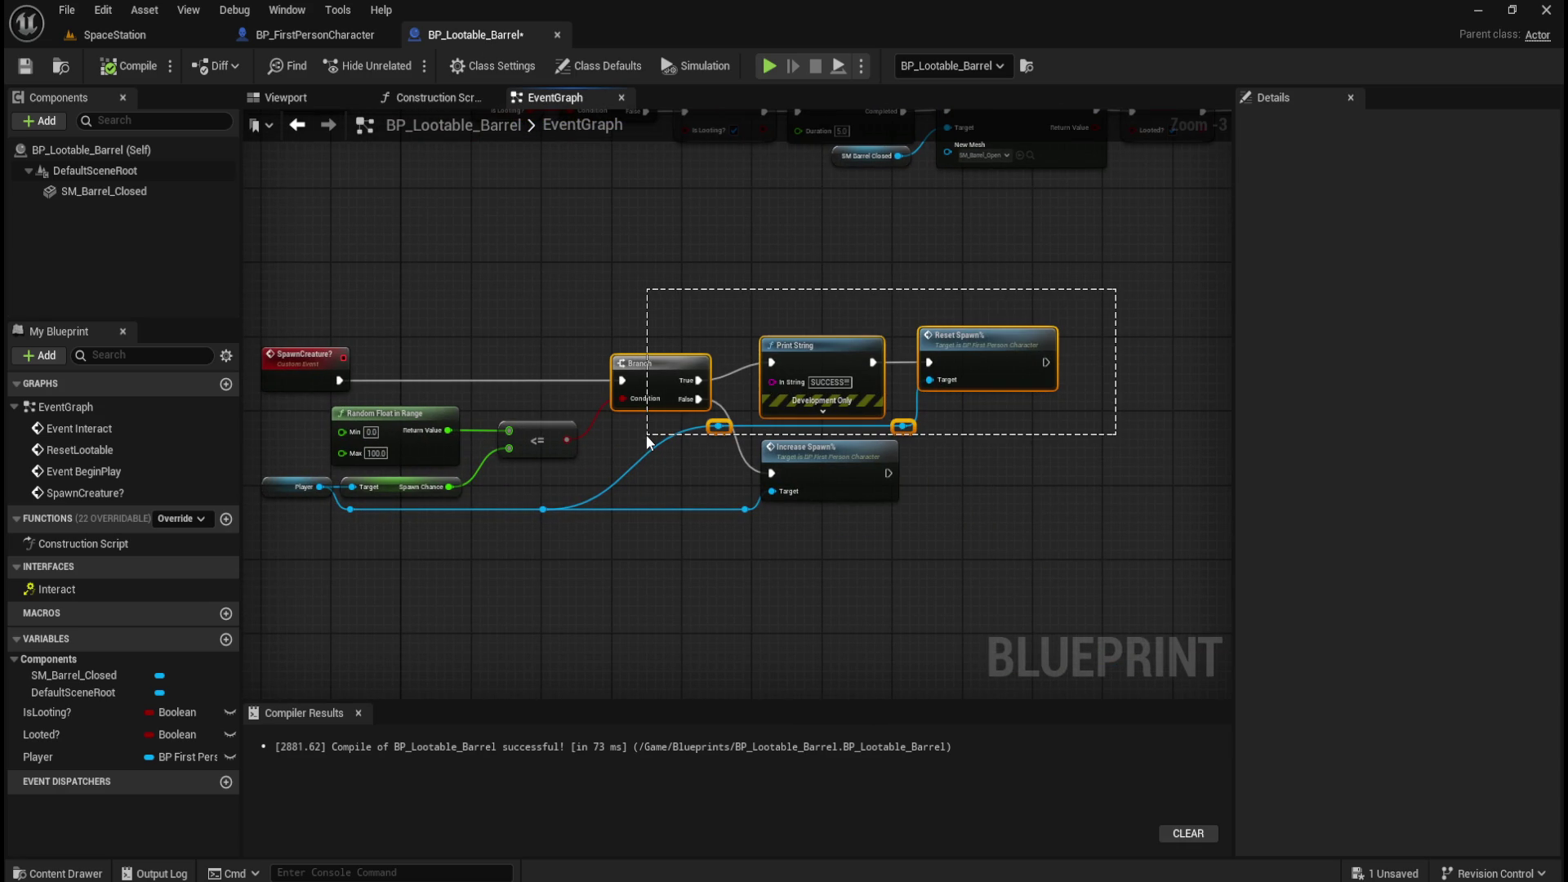
pyautogui.moveTo(647, 441); pyautogui.dragTo(647, 441)
pyautogui.click(539, 245)
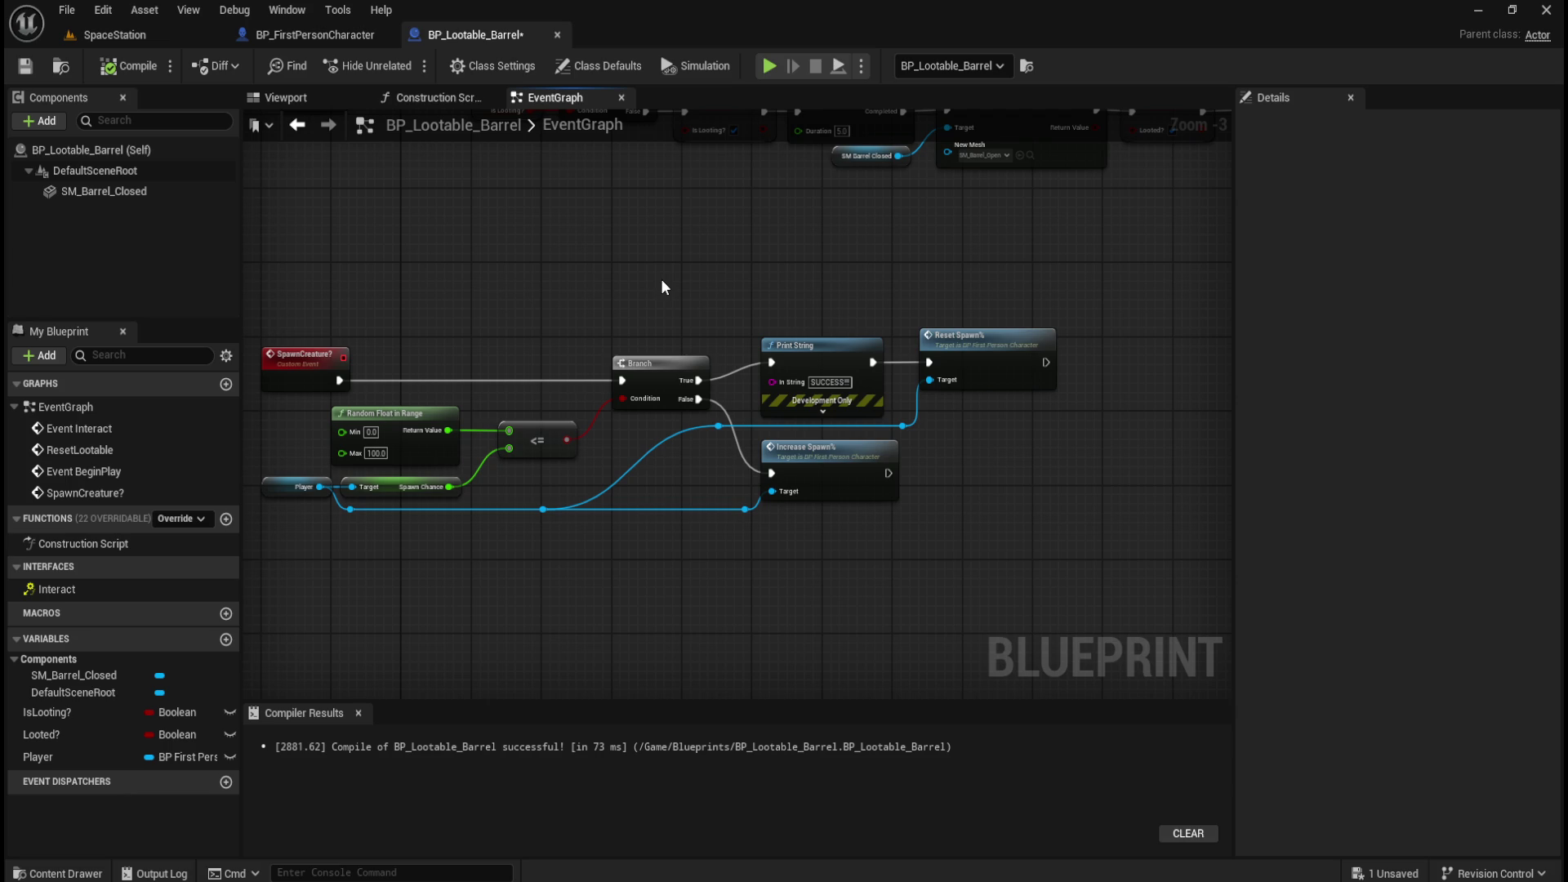
pyautogui.click(128, 66)
pyautogui.click(25, 65)
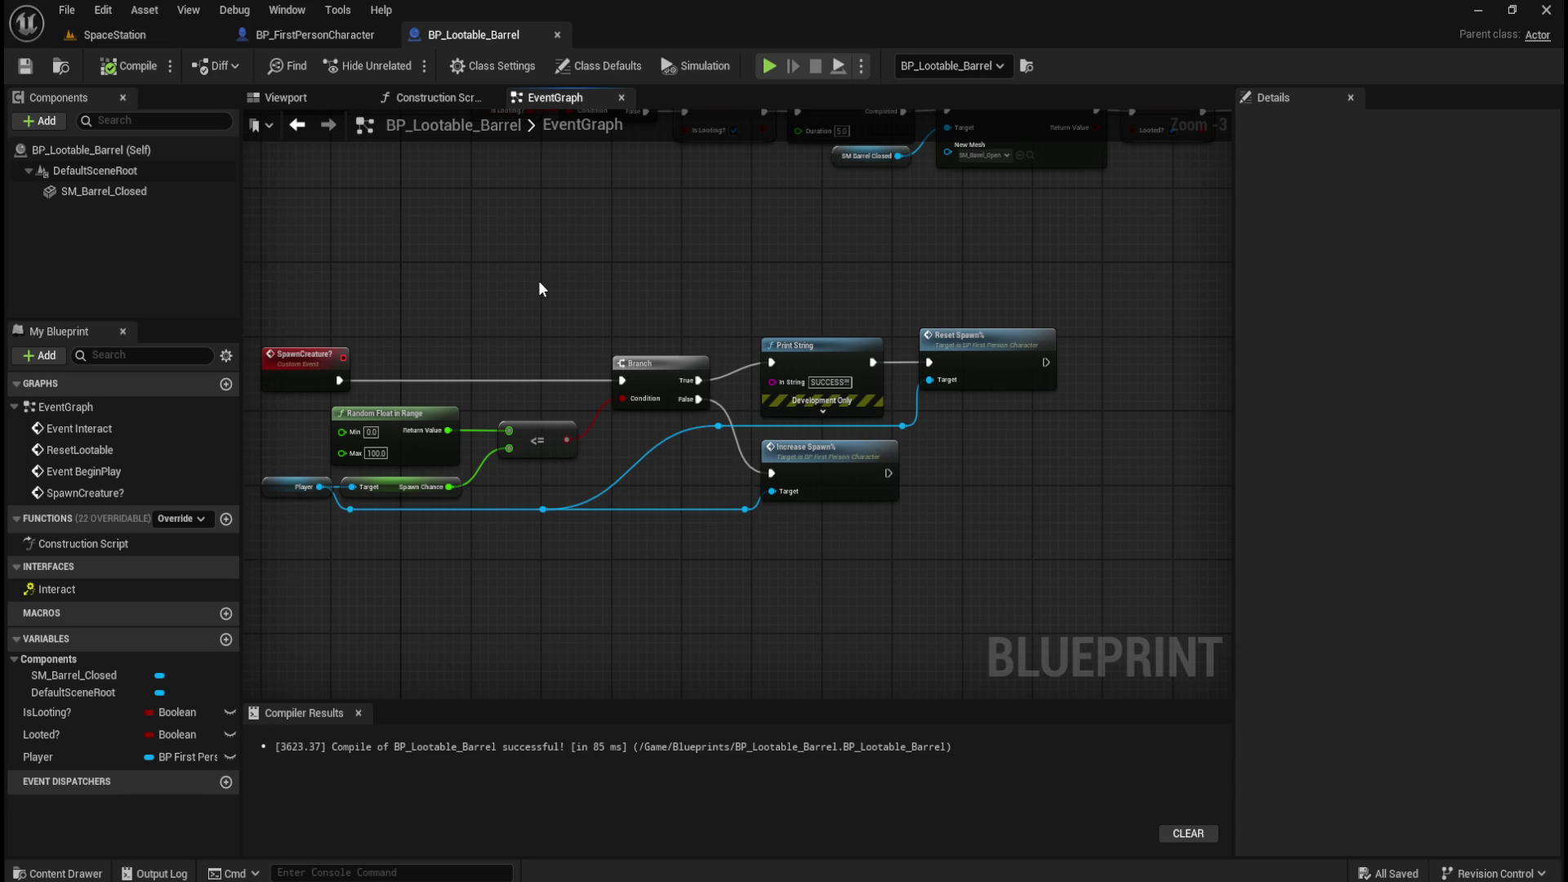
# Review BP_FirstPersonCharacter's interaction nodes and recompile it successfully.
pyautogui.click(284, 36)
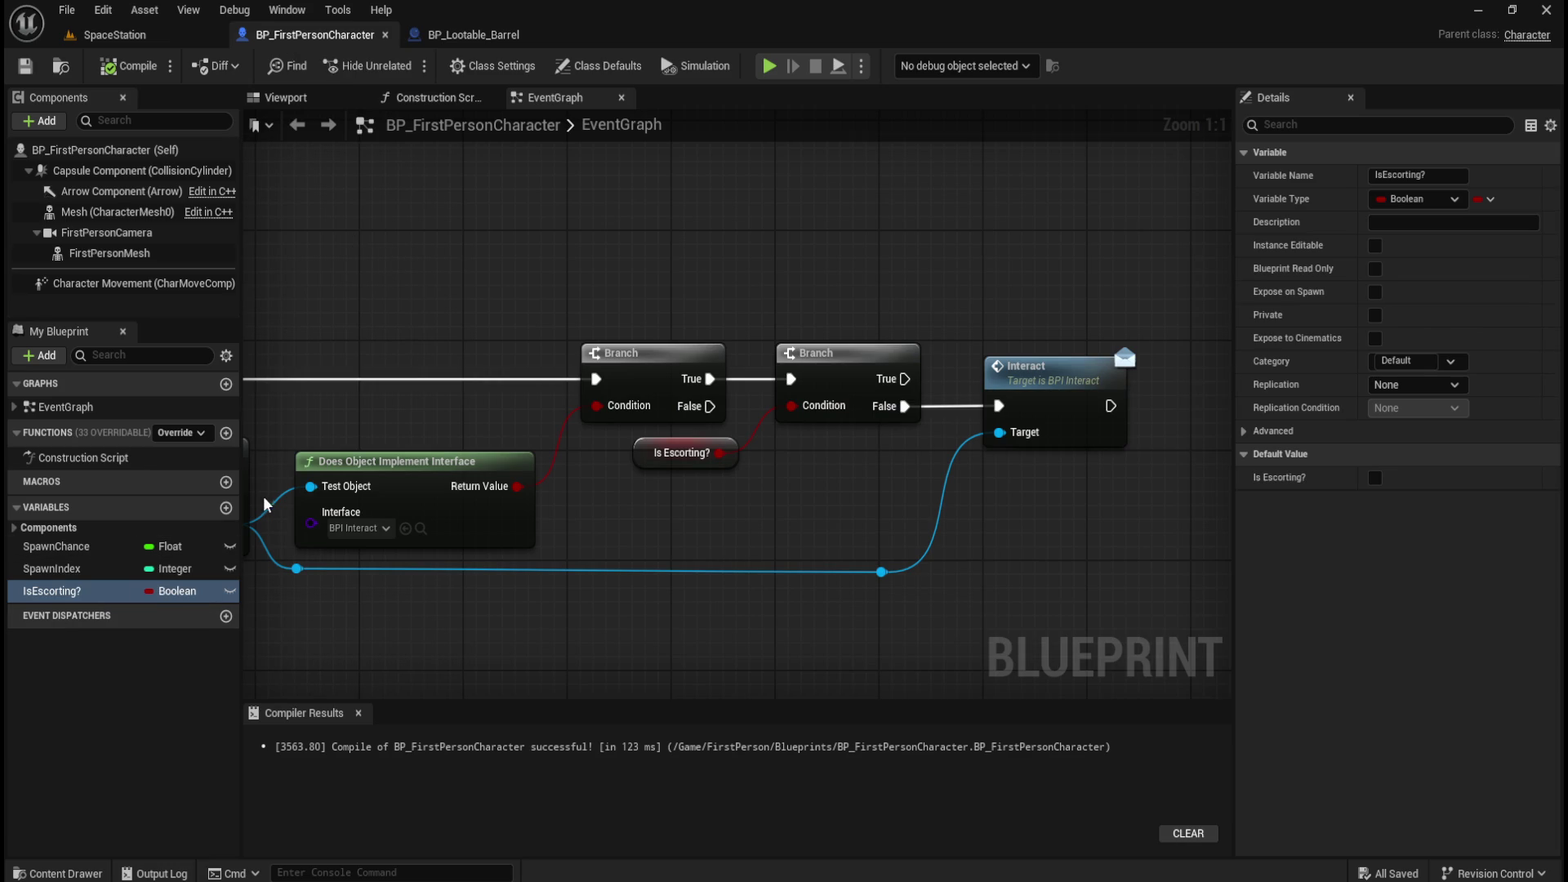
pyautogui.scroll(-6, 797, 582)
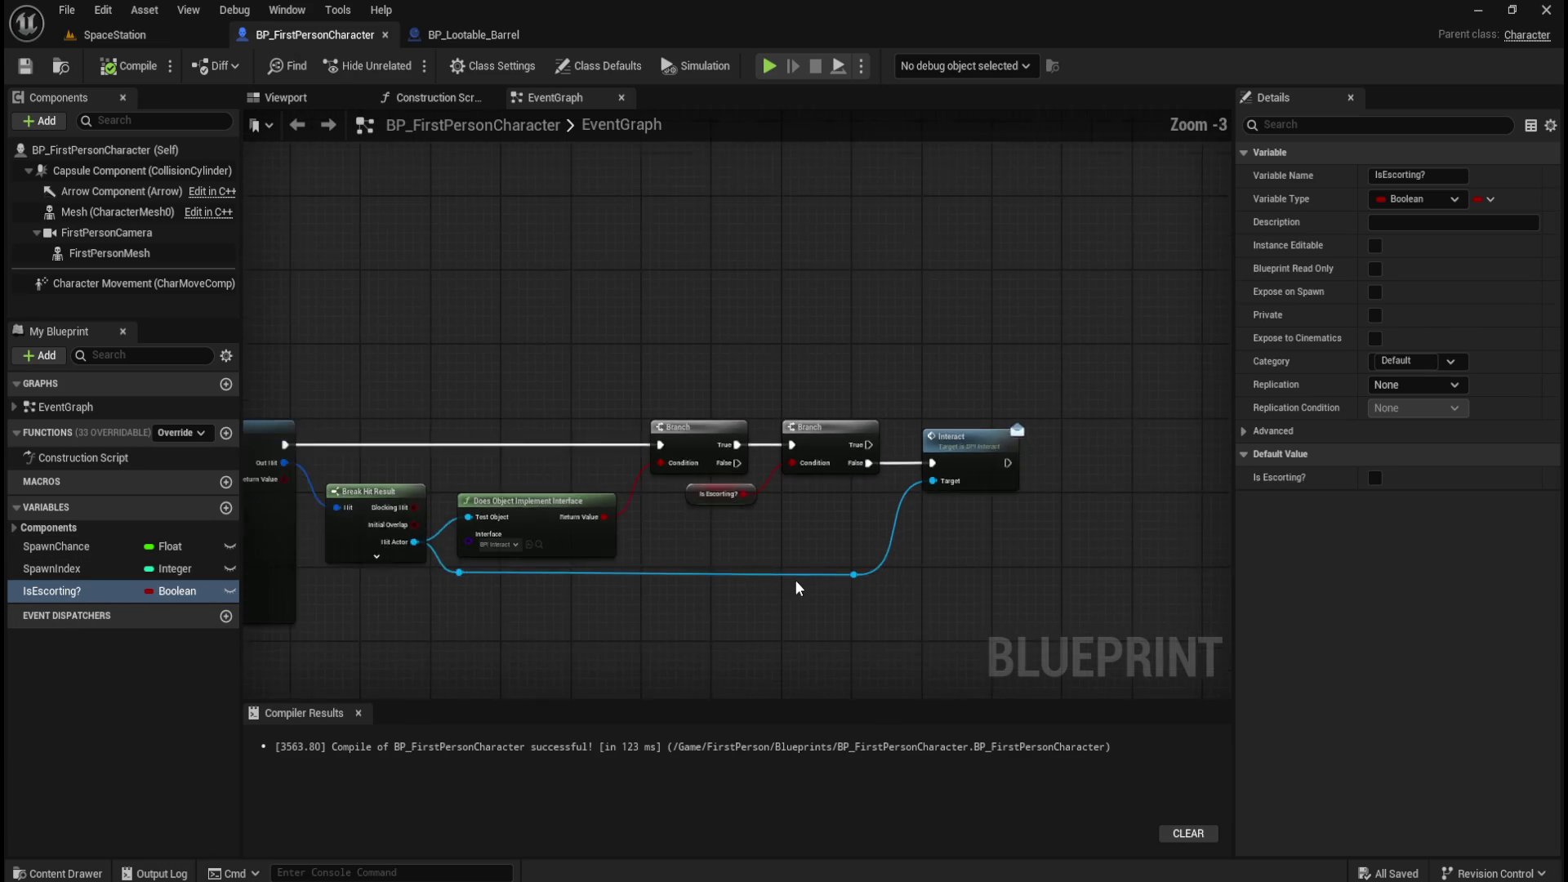
pyautogui.moveTo(626, 637); pyautogui.dragTo(833, 378)
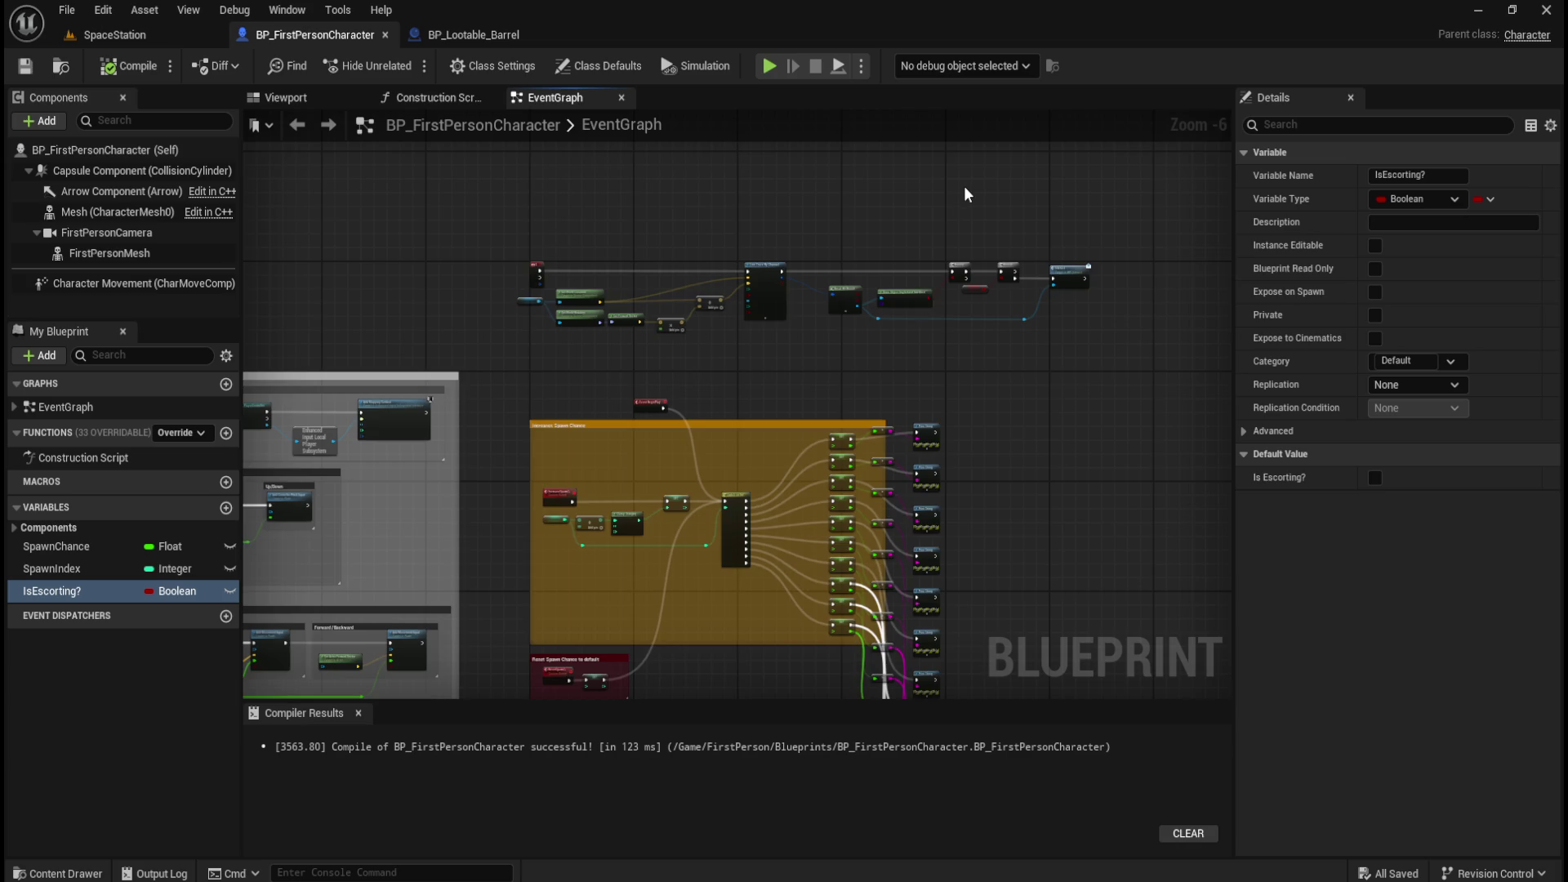
pyautogui.scroll(1, 958, 198)
pyautogui.scroll(-1, 952, 198)
pyautogui.scroll(1, 952, 198)
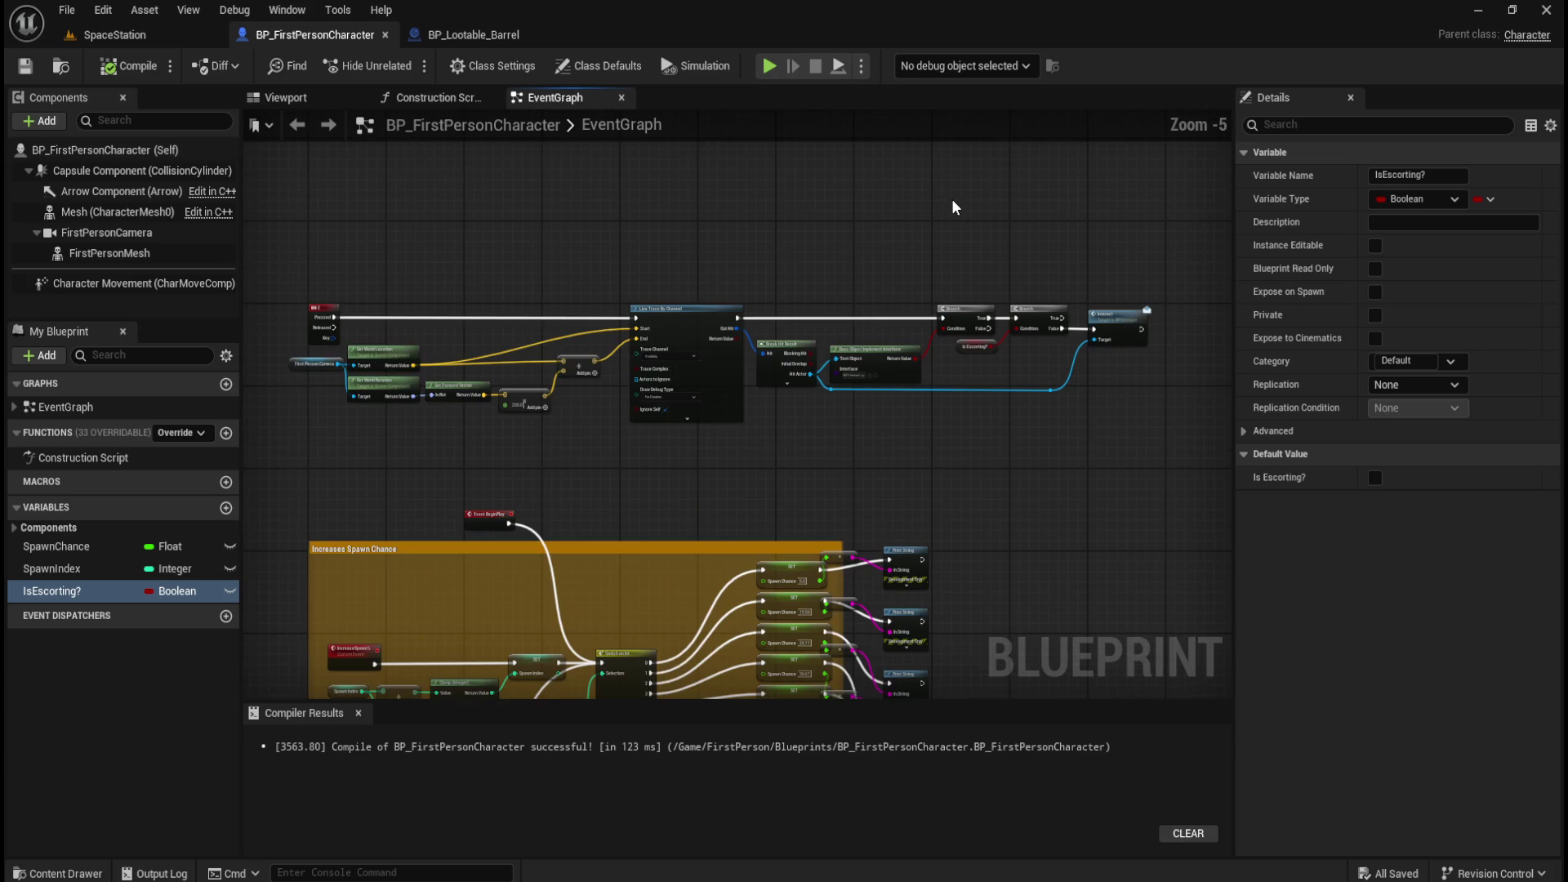
pyautogui.moveTo(890, 230); pyautogui.dragTo(859, 306)
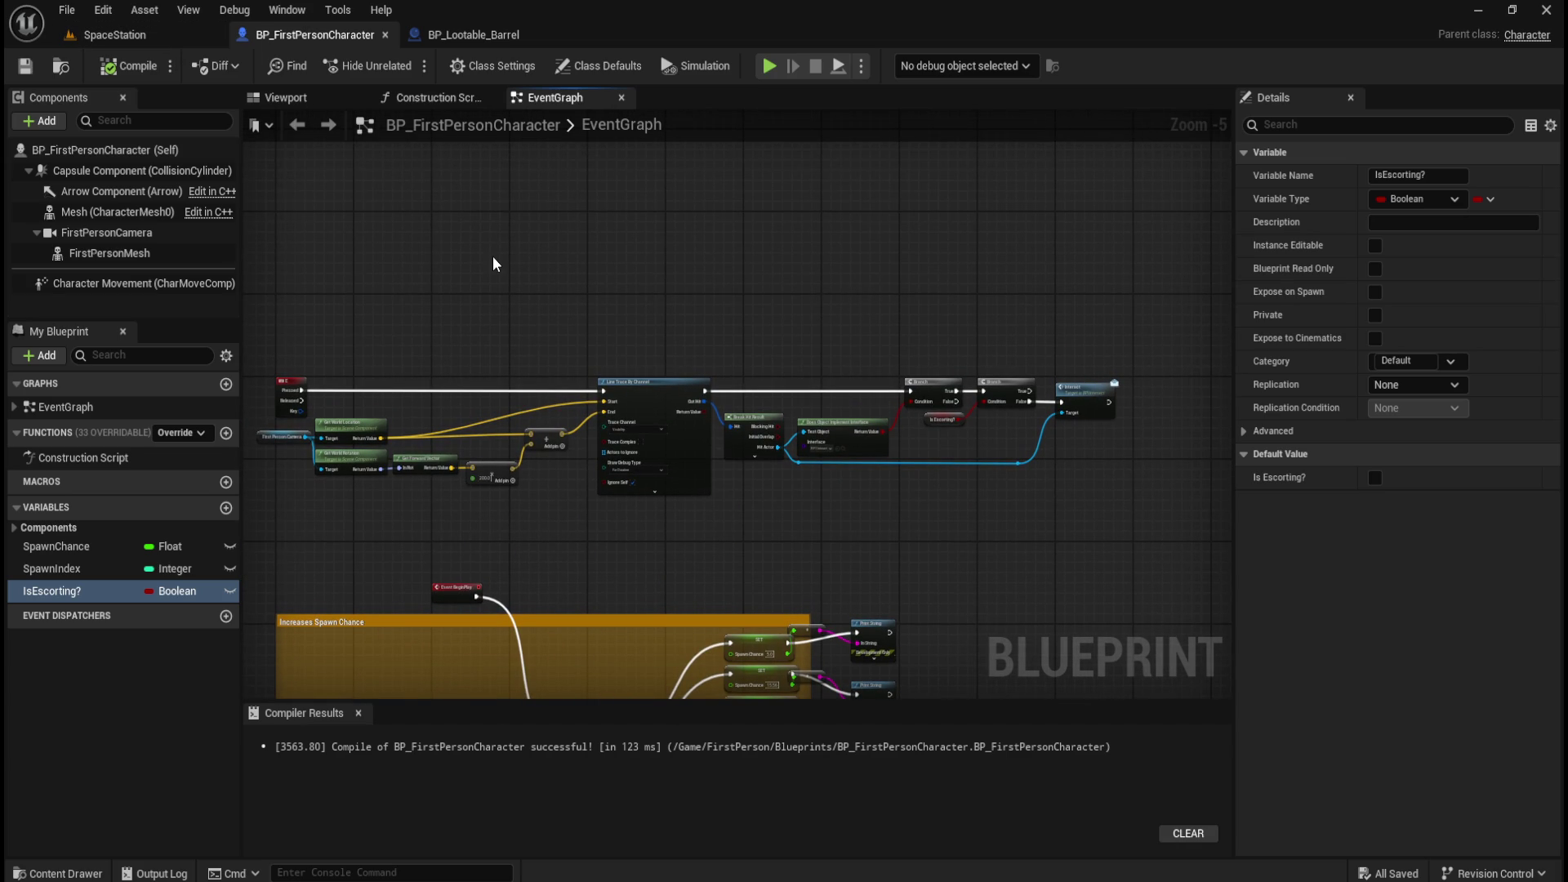
pyautogui.click(127, 65)
pyautogui.hotkey('ctrl', 'space')
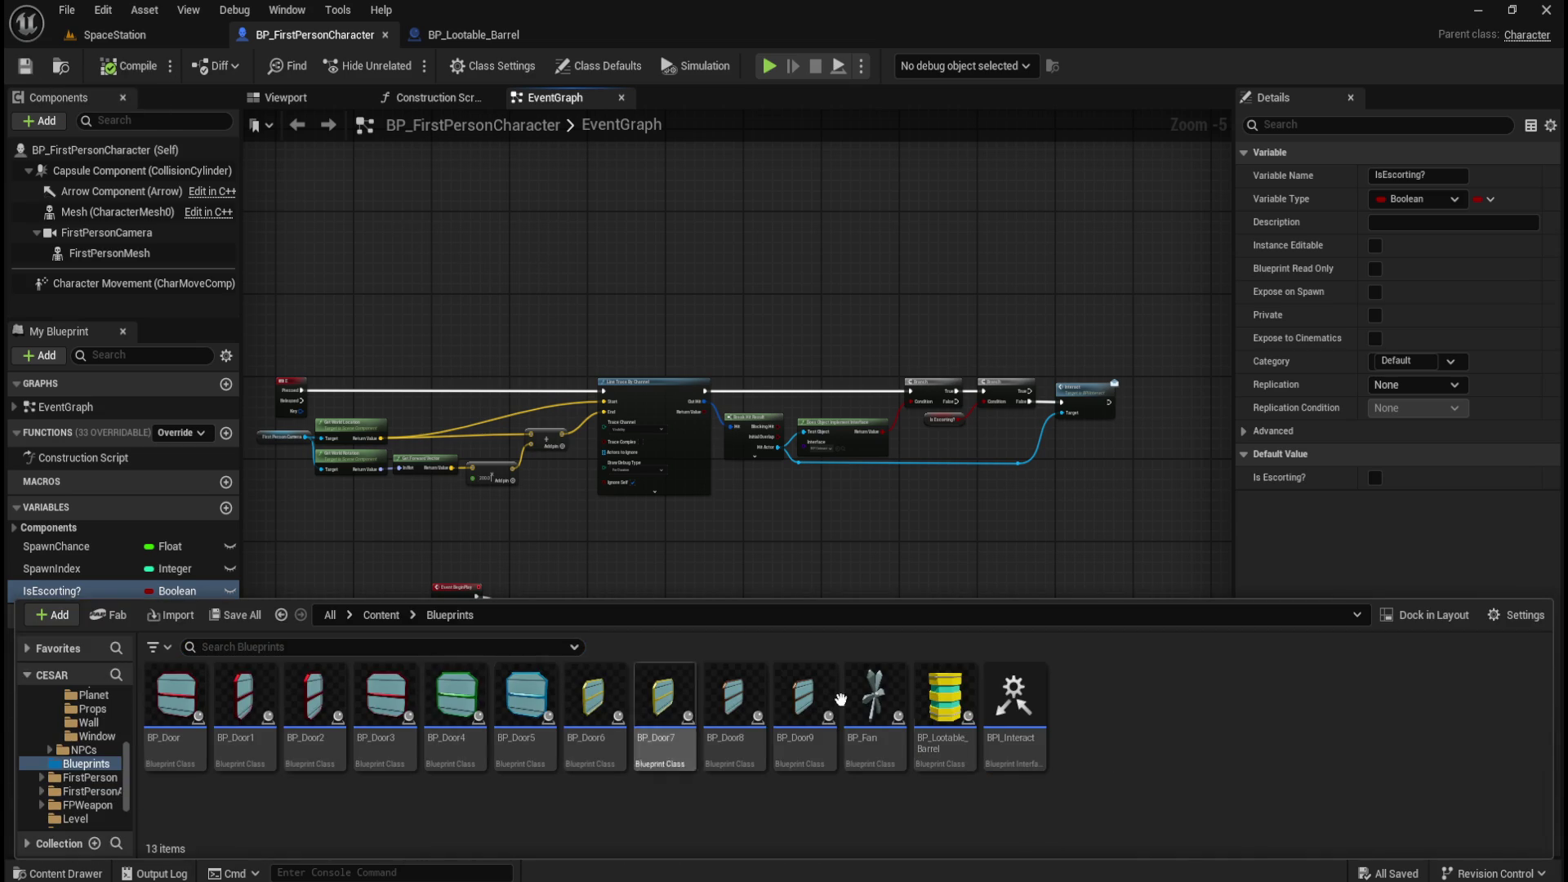
# Create a new Actor blueprint class in Blueprints named BP_SpawnManager.
pyautogui.rightClick(1104, 731)
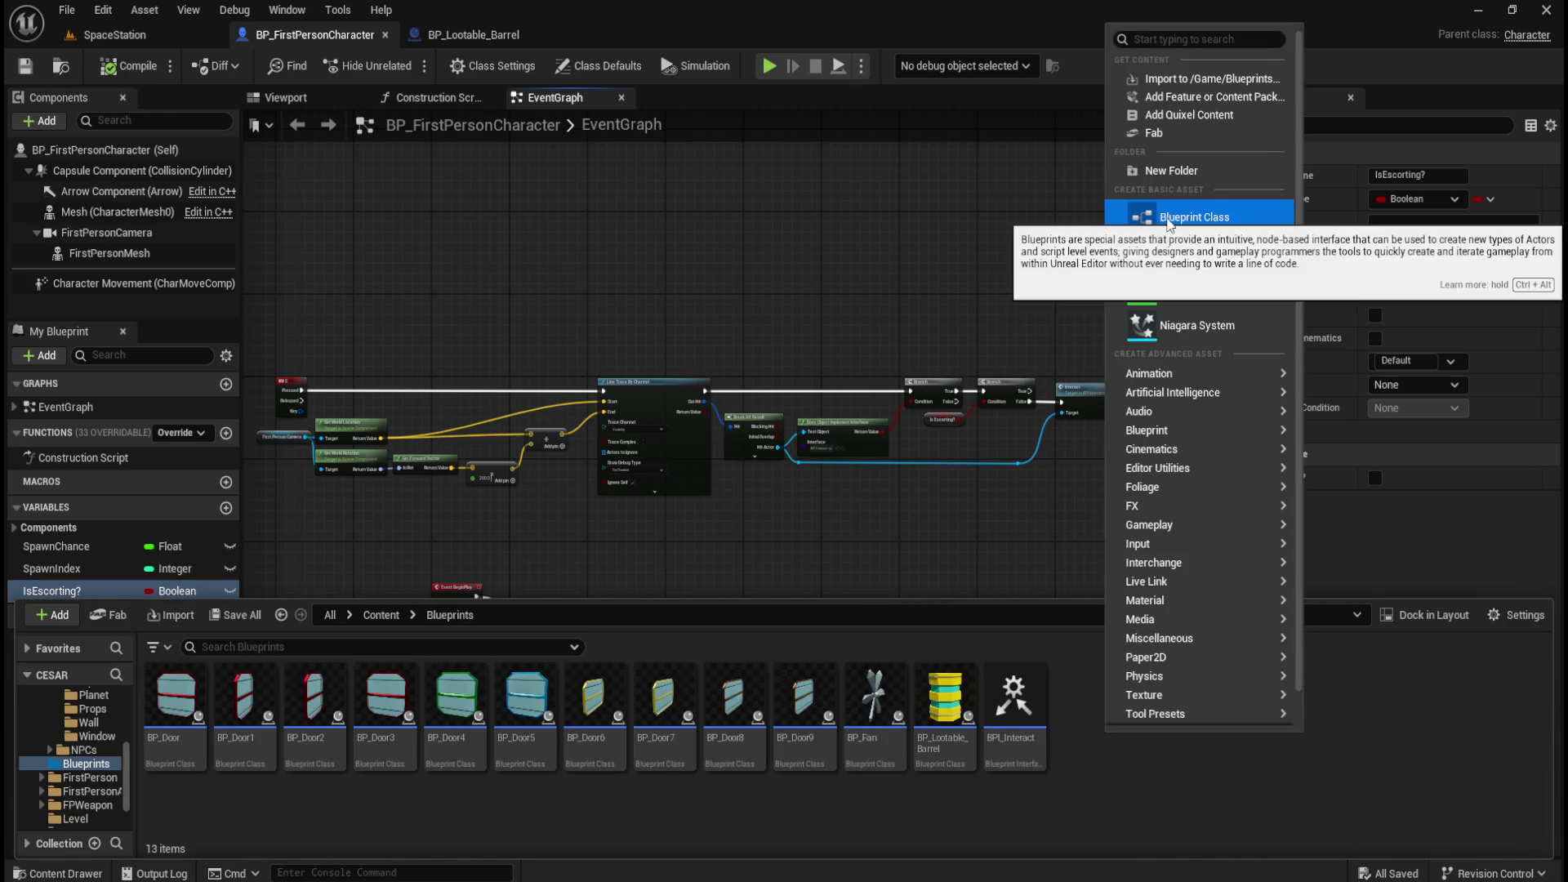
pyautogui.click(1174, 216)
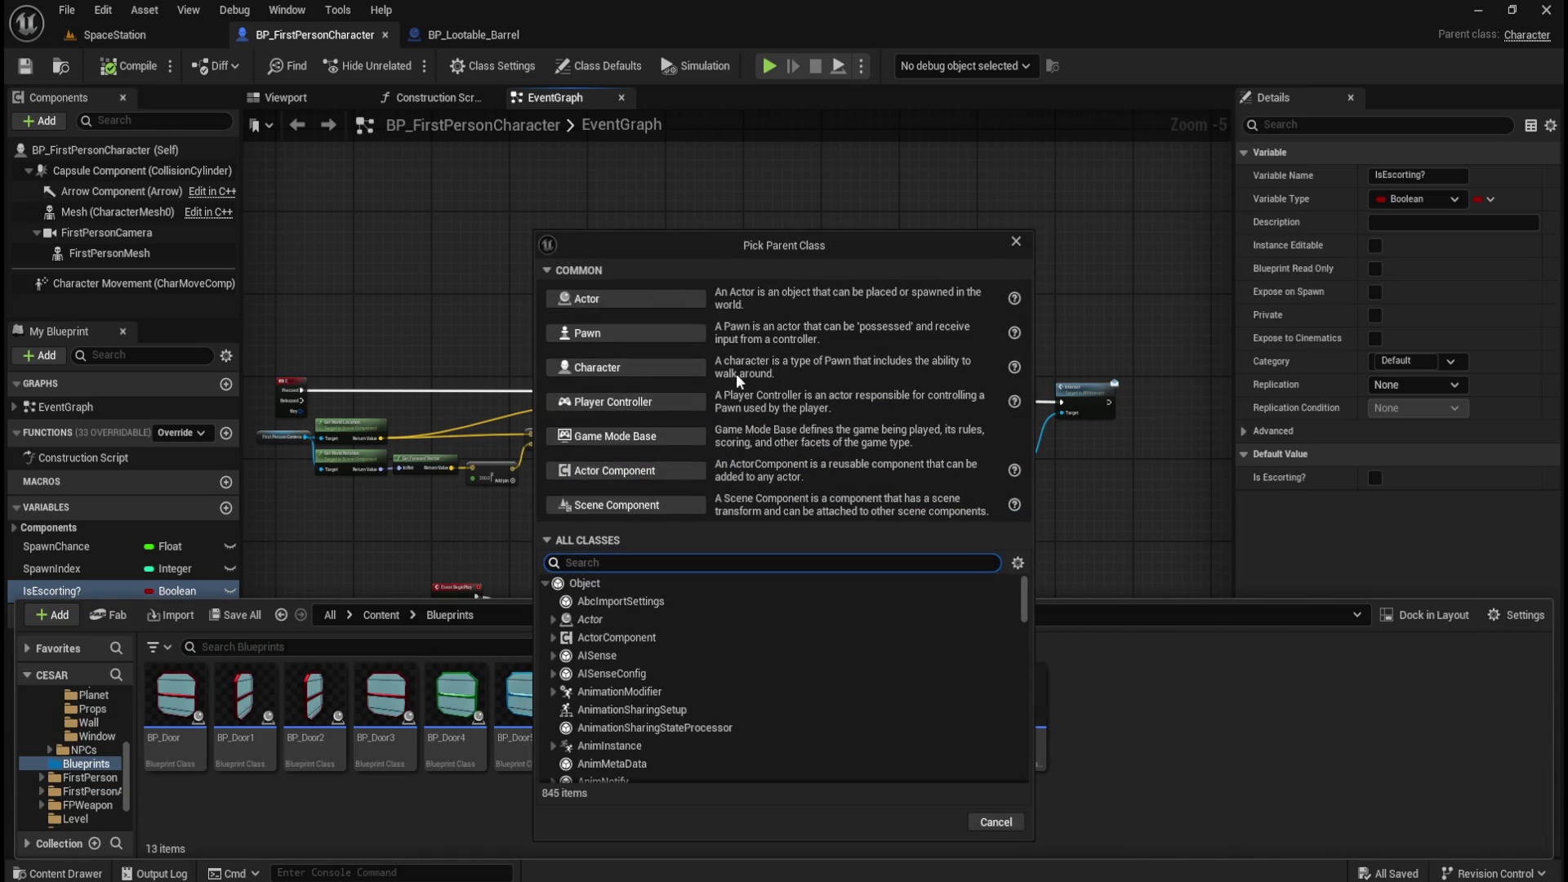
pyautogui.click(663, 296)
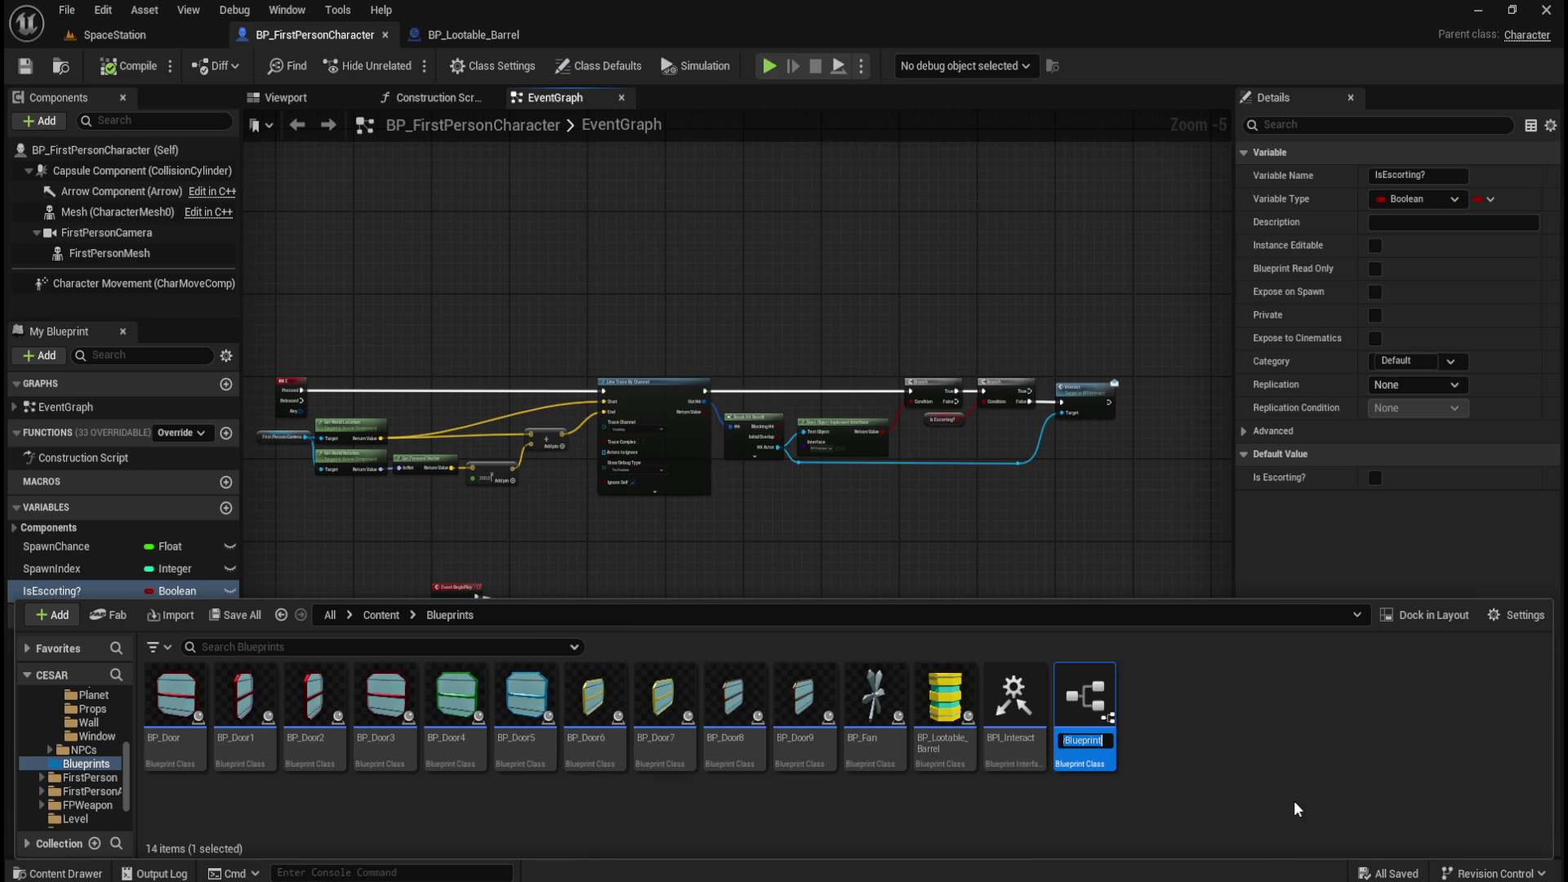
pyautogui.write('BP_Sop')
pyautogui.press('BackSpace')
pyautogui.press('BackSpace')
pyautogui.write('pawnManager')
pyautogui.press('Return')
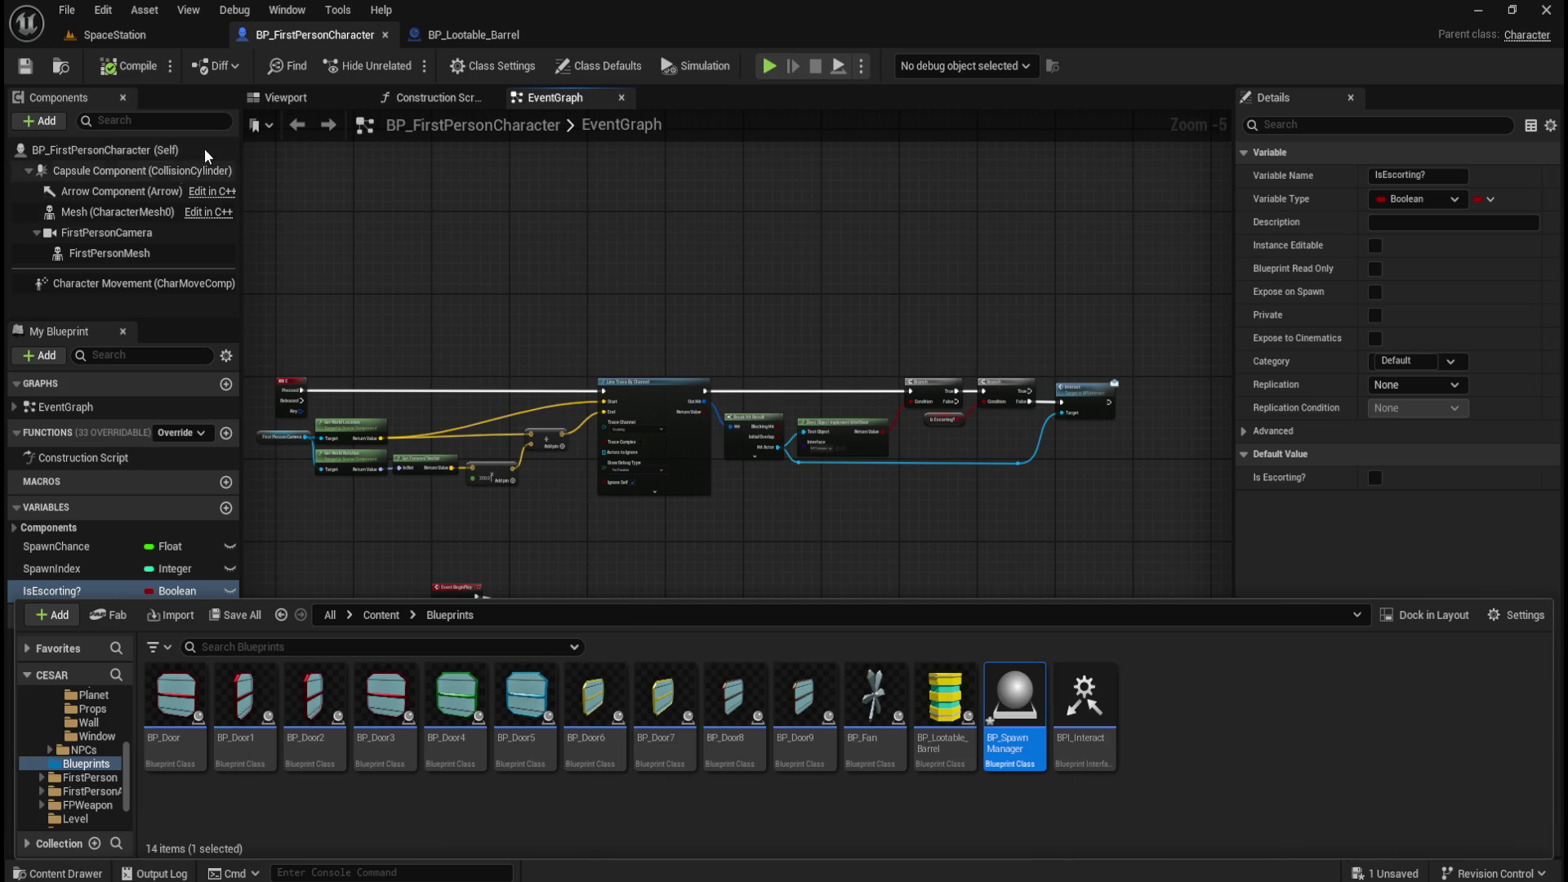
# Open BP_SpawnManager docked, delete its default event nodes, then compile and save.
pyautogui.doubleClick(1017, 713)
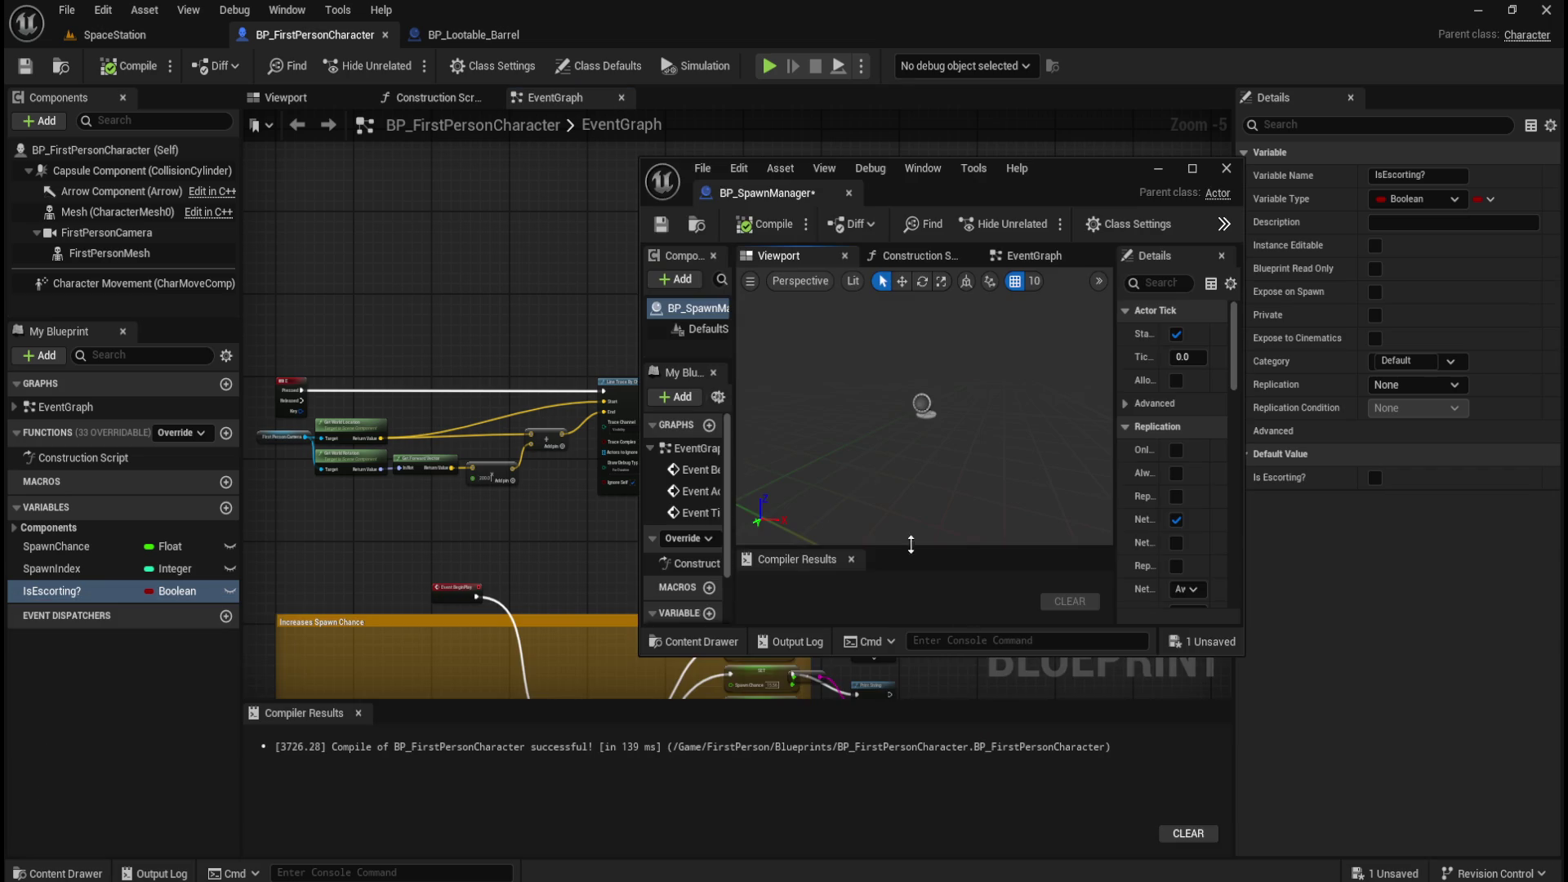
pyautogui.moveTo(792, 196); pyautogui.dragTo(608, 42)
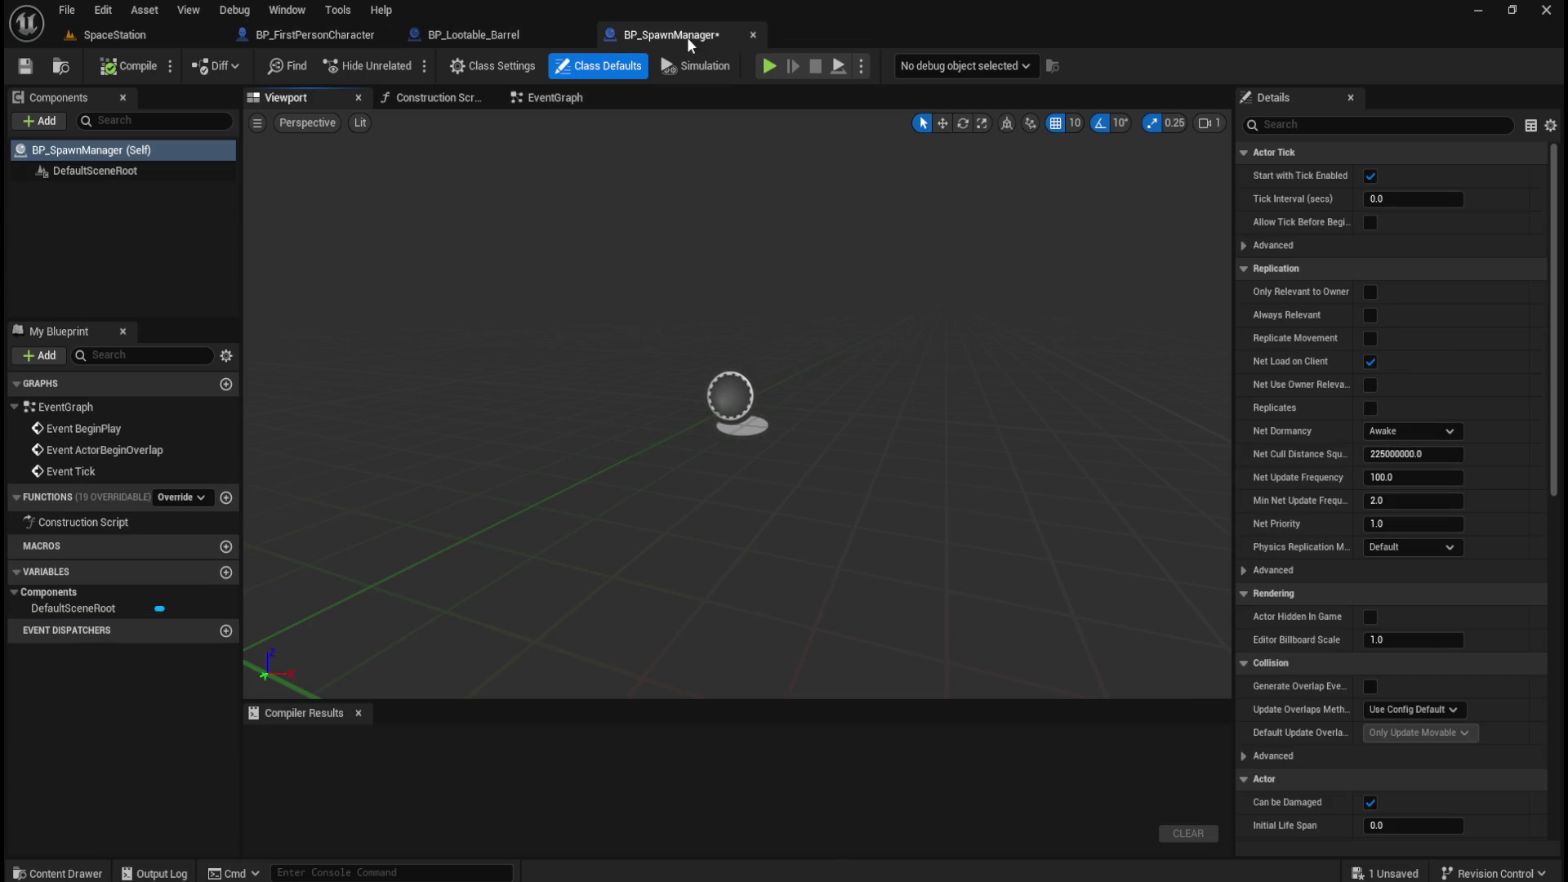
pyautogui.click(555, 98)
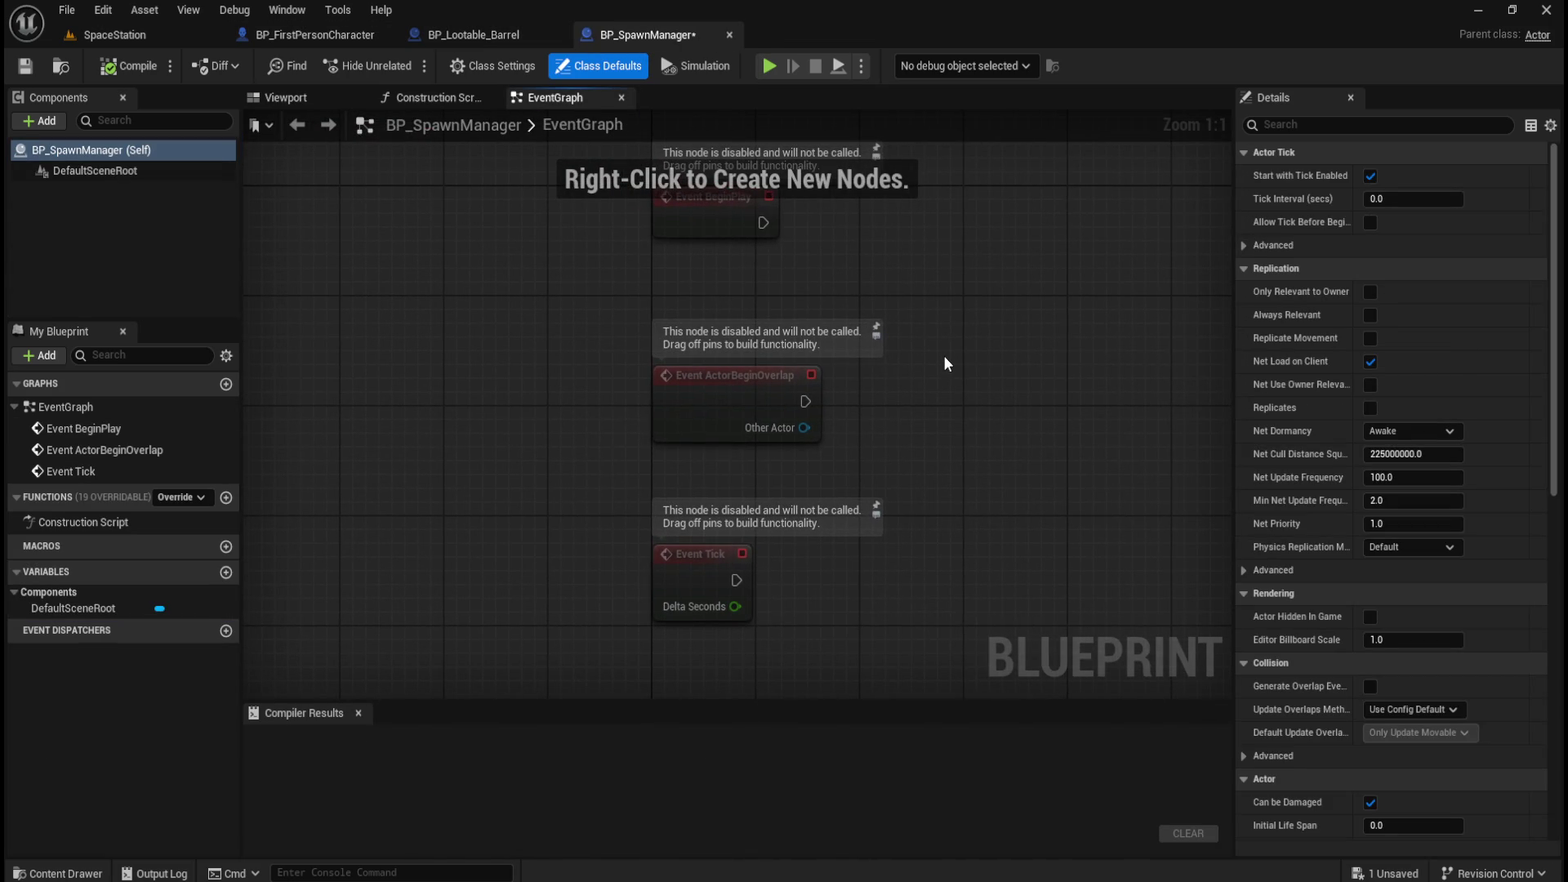
pyautogui.hotkey('ctrl', 'a')
pyautogui.press('Delete')
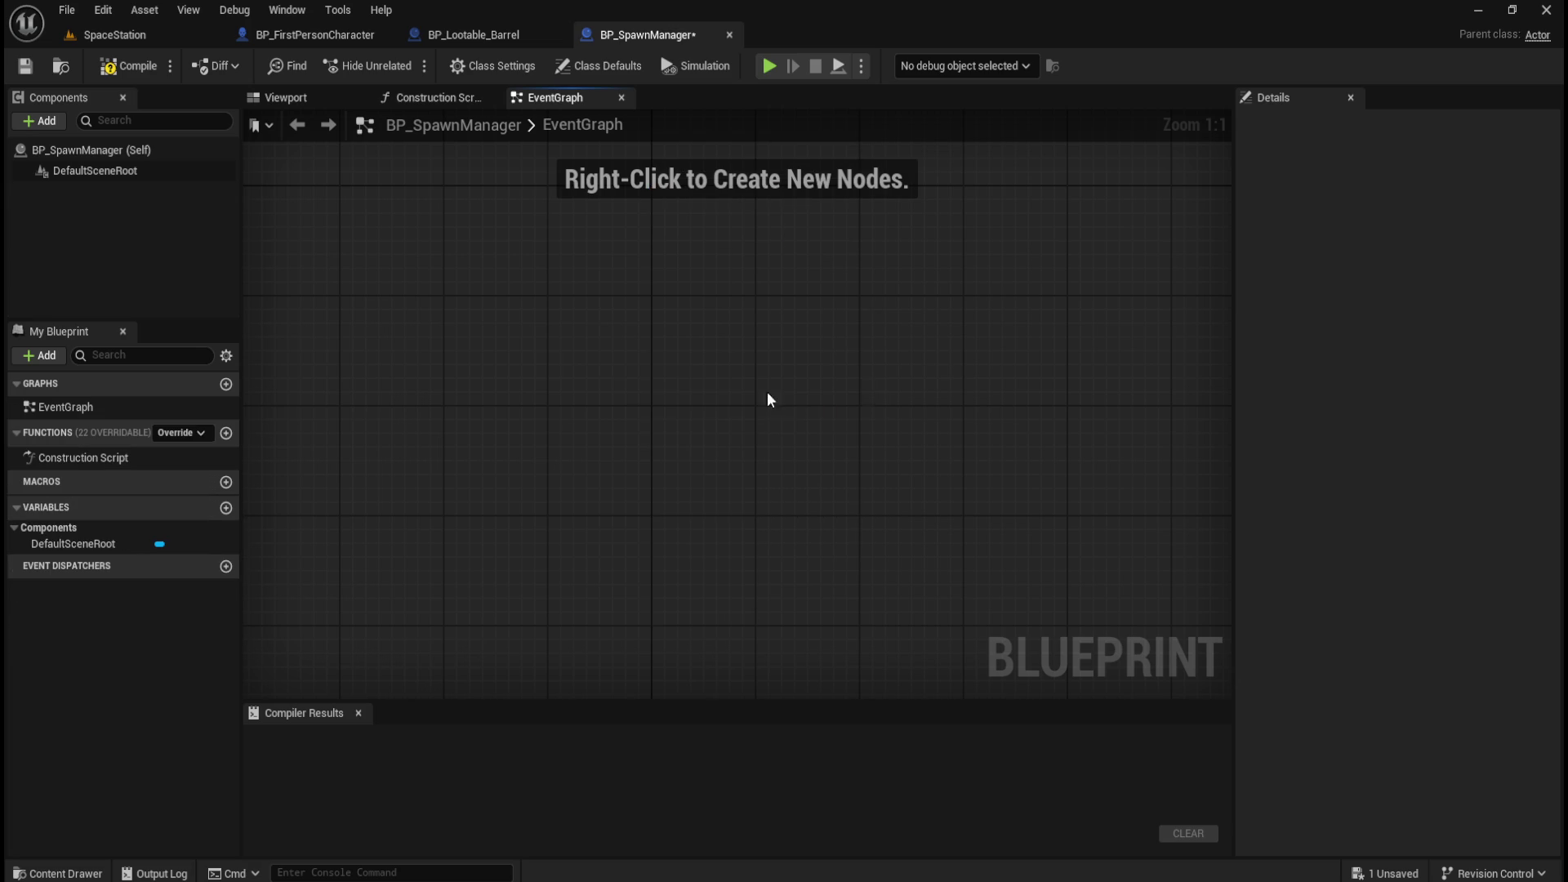
pyautogui.click(118, 67)
pyautogui.click(22, 66)
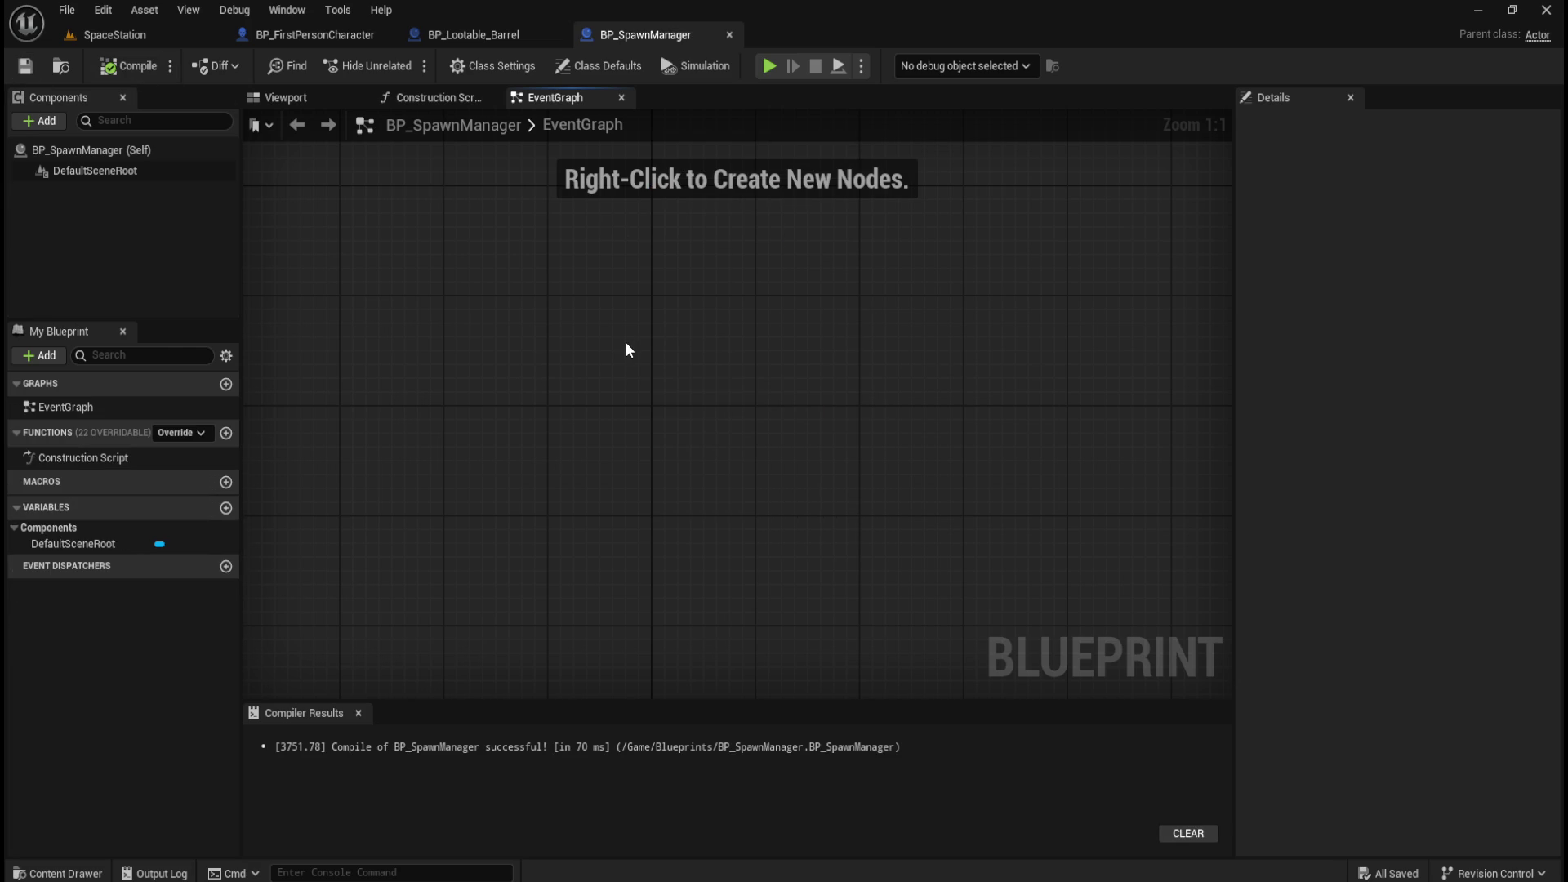
# Add an Event BeginPlay node to the graph and return to the SpaceStation level.
pyautogui.rightClick(586, 359)
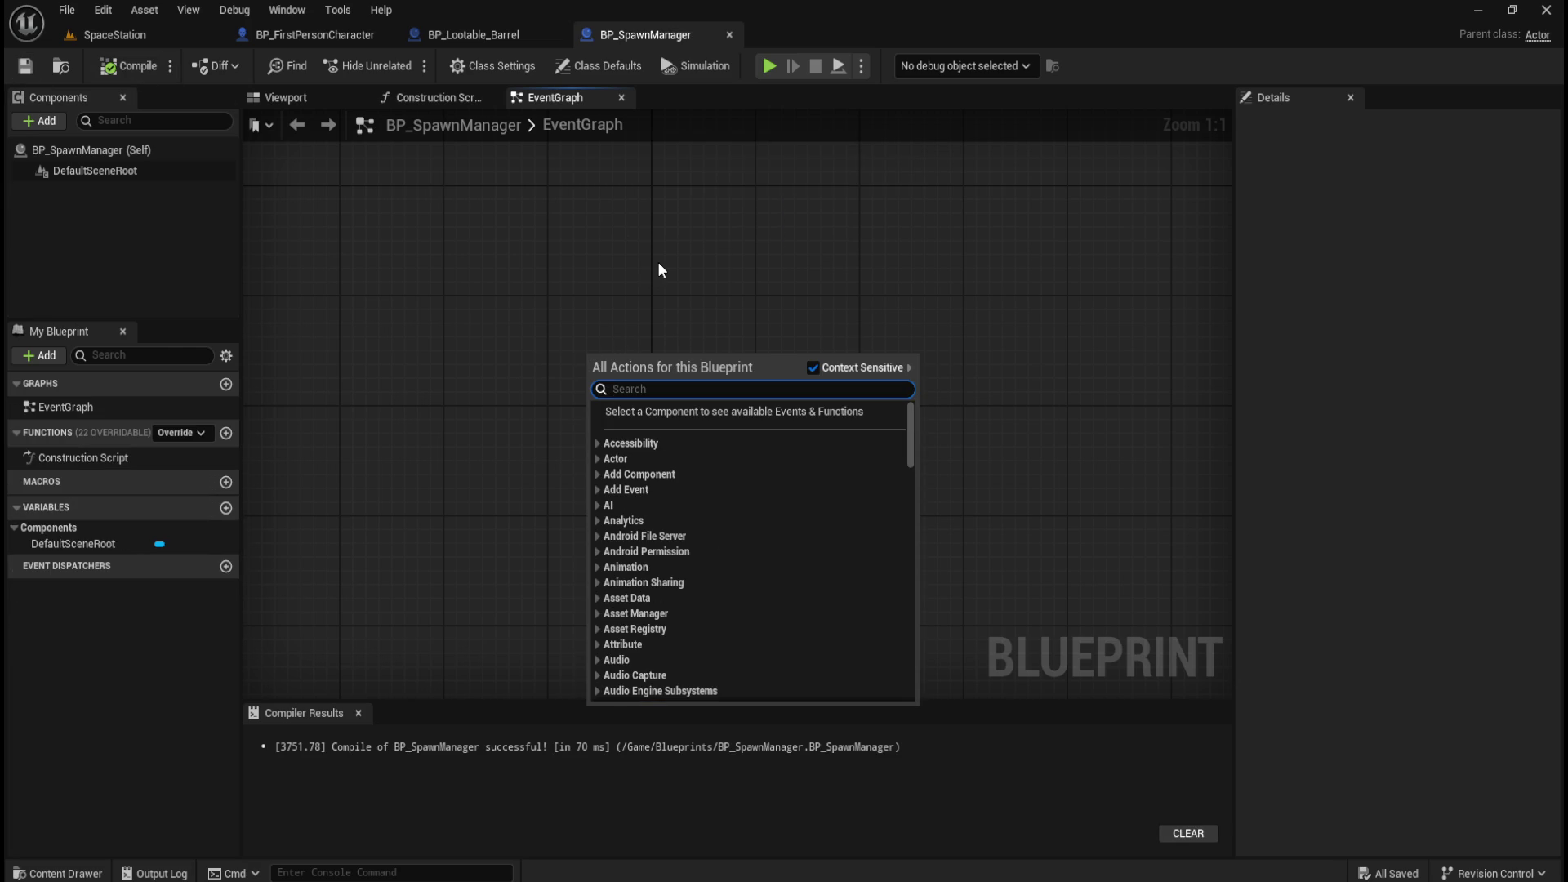
pyautogui.write('begin')
pyautogui.press('Return')
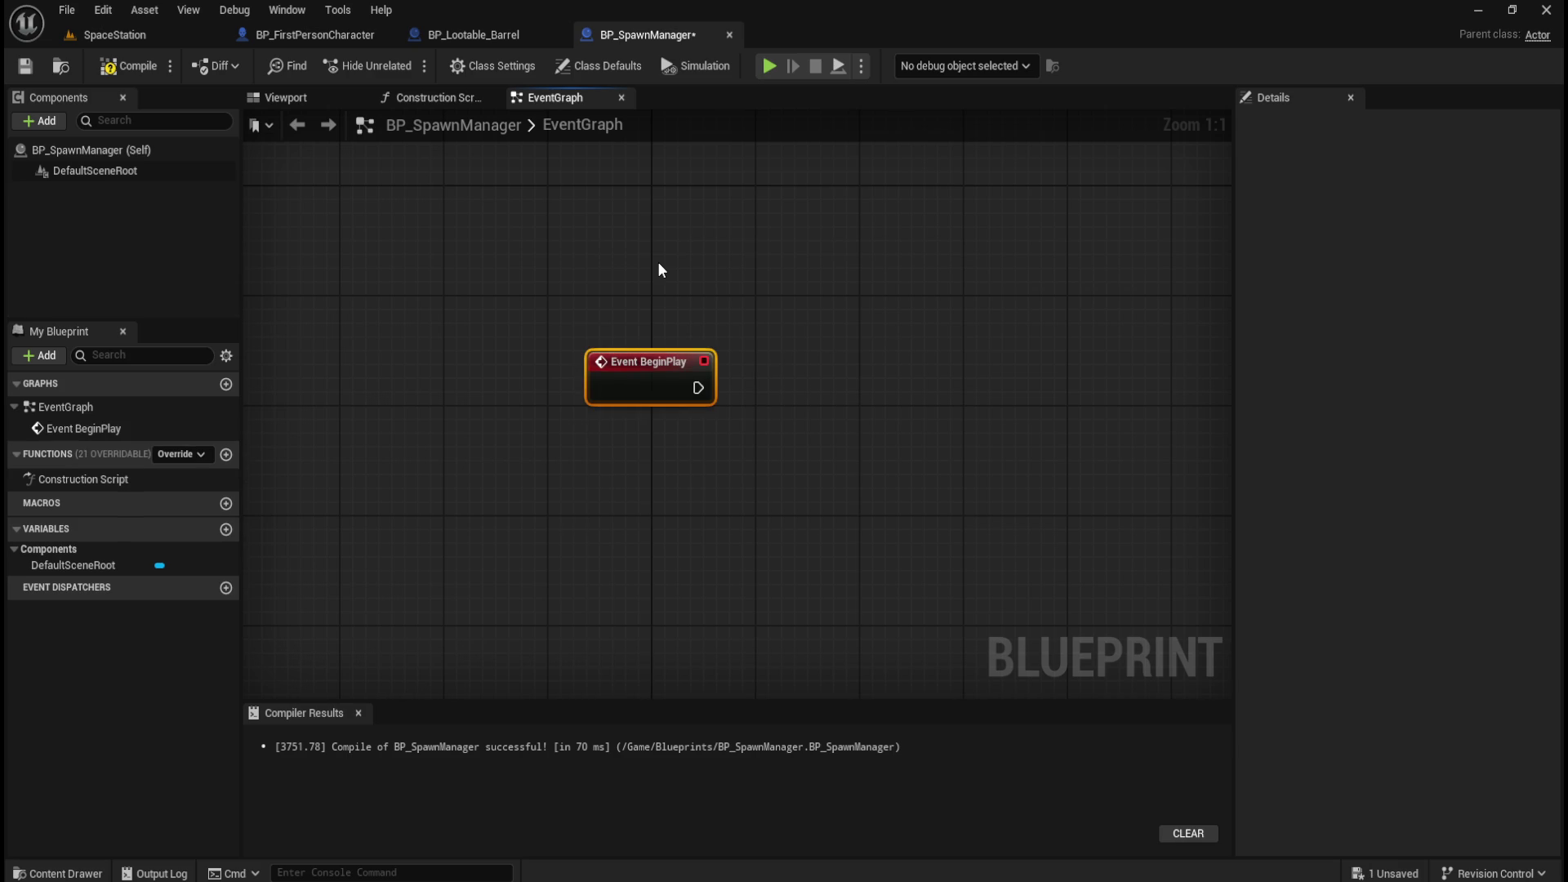
pyautogui.click(419, 234)
pyautogui.click(114, 34)
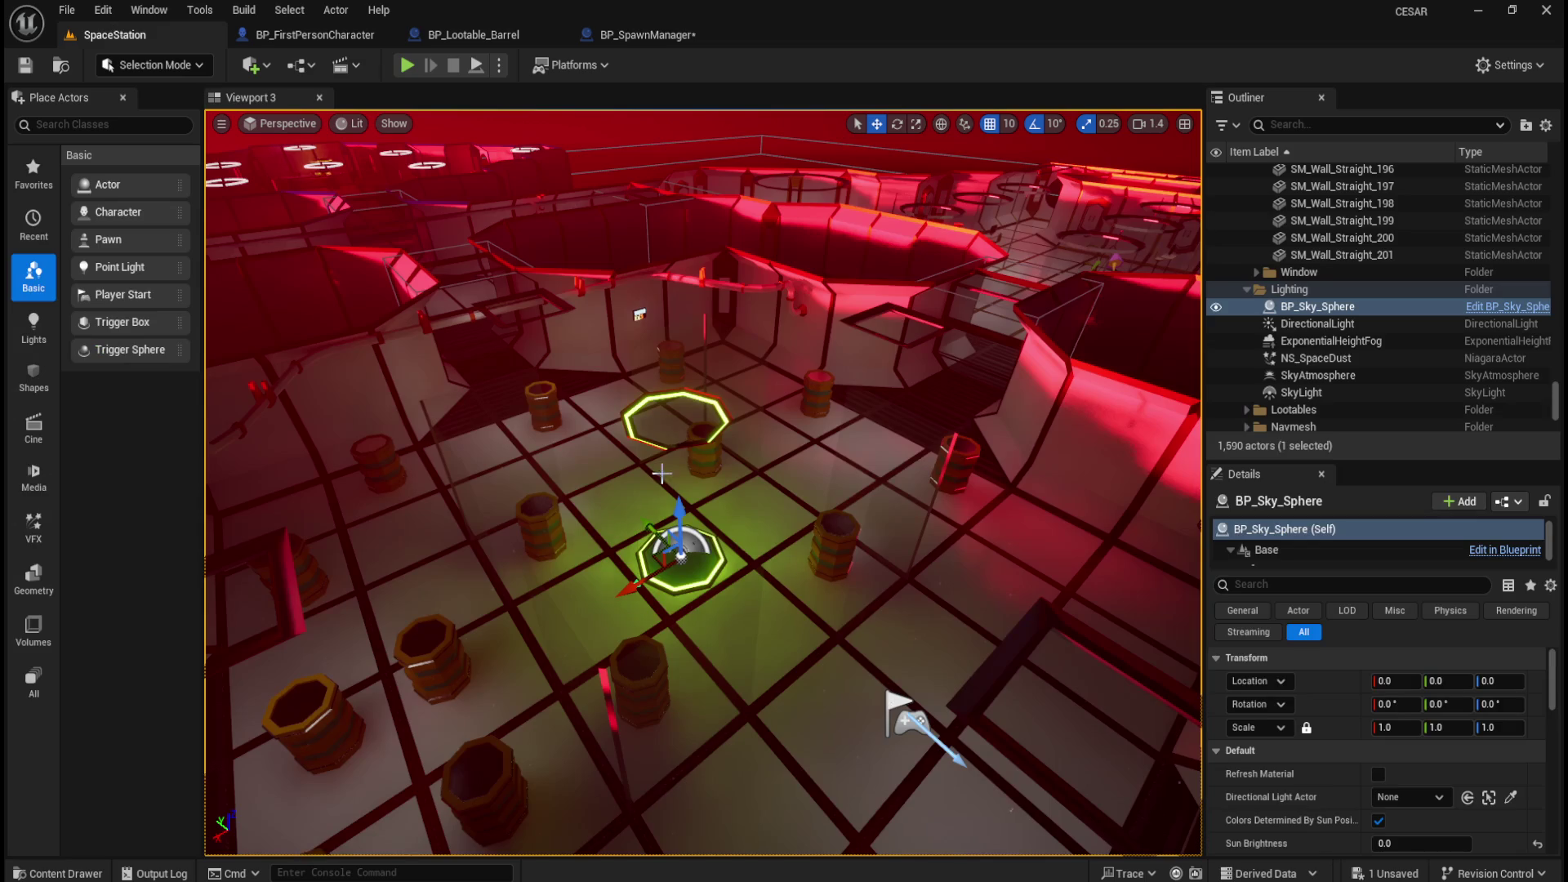
# Drop BP_SpawnManager into the level at location 0,0,0 and save the level.
pyautogui.hotkey('ctrl', 'space')
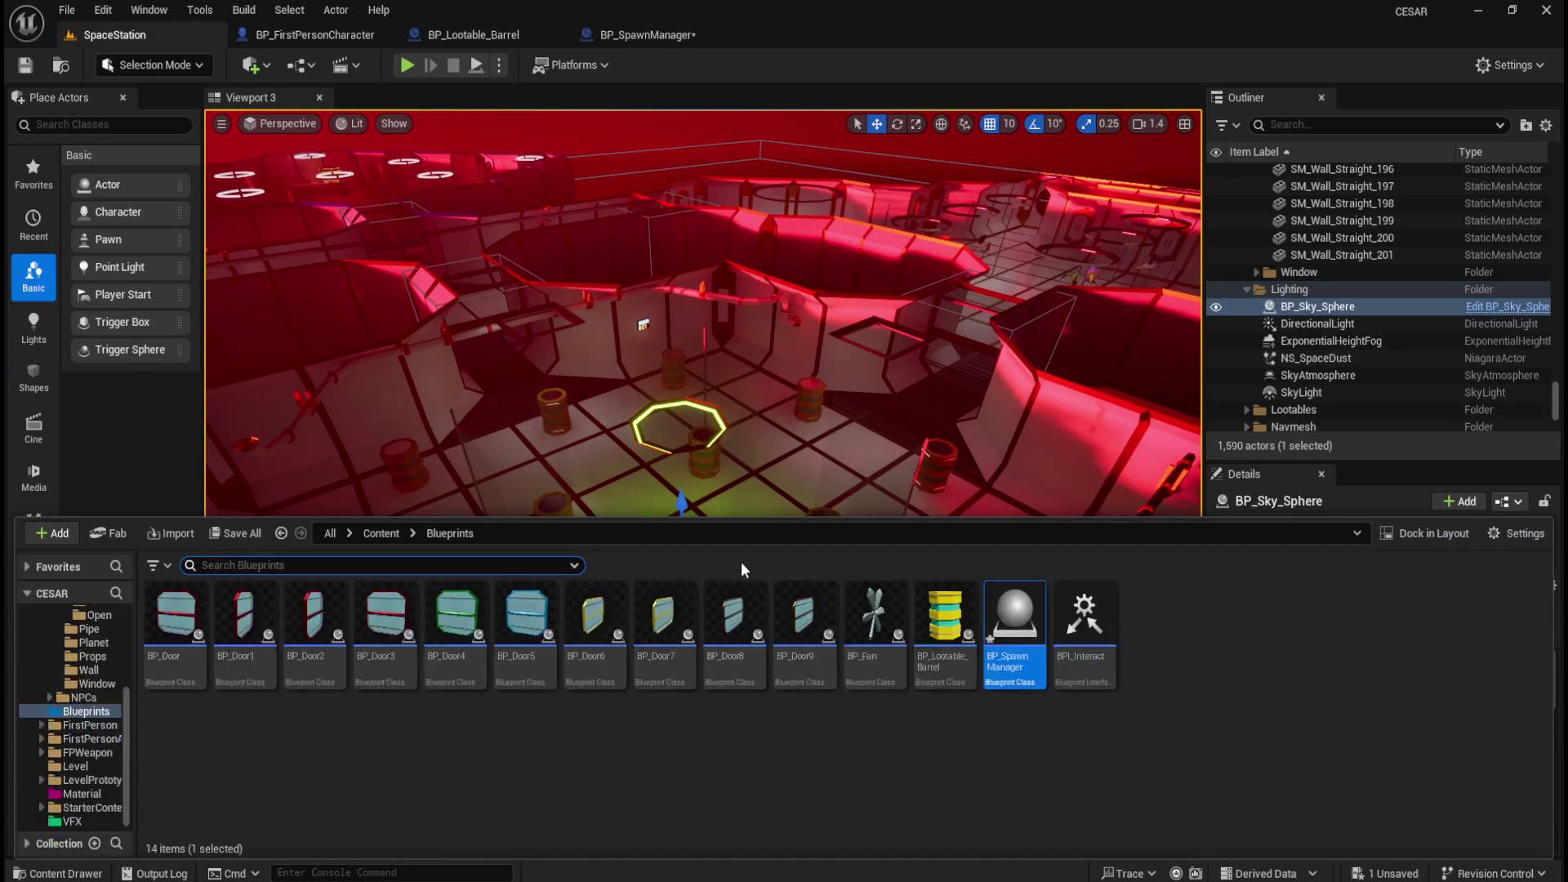
pyautogui.moveTo(1017, 625); pyautogui.dragTo(771, 567)
pyautogui.click(1537, 660)
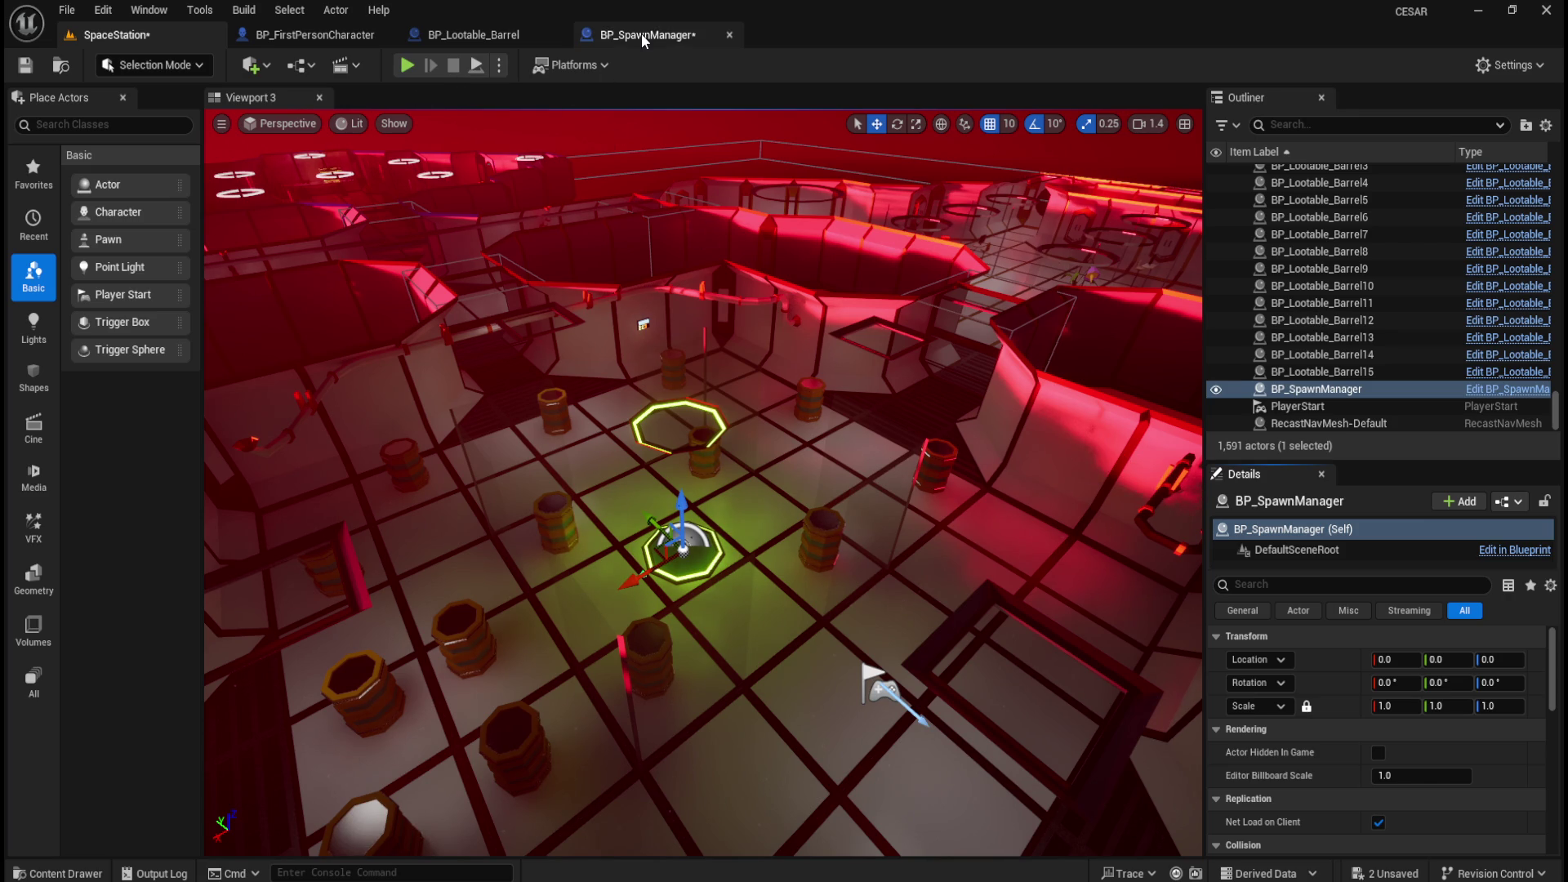
pyautogui.hotkey('ctrl', 's')
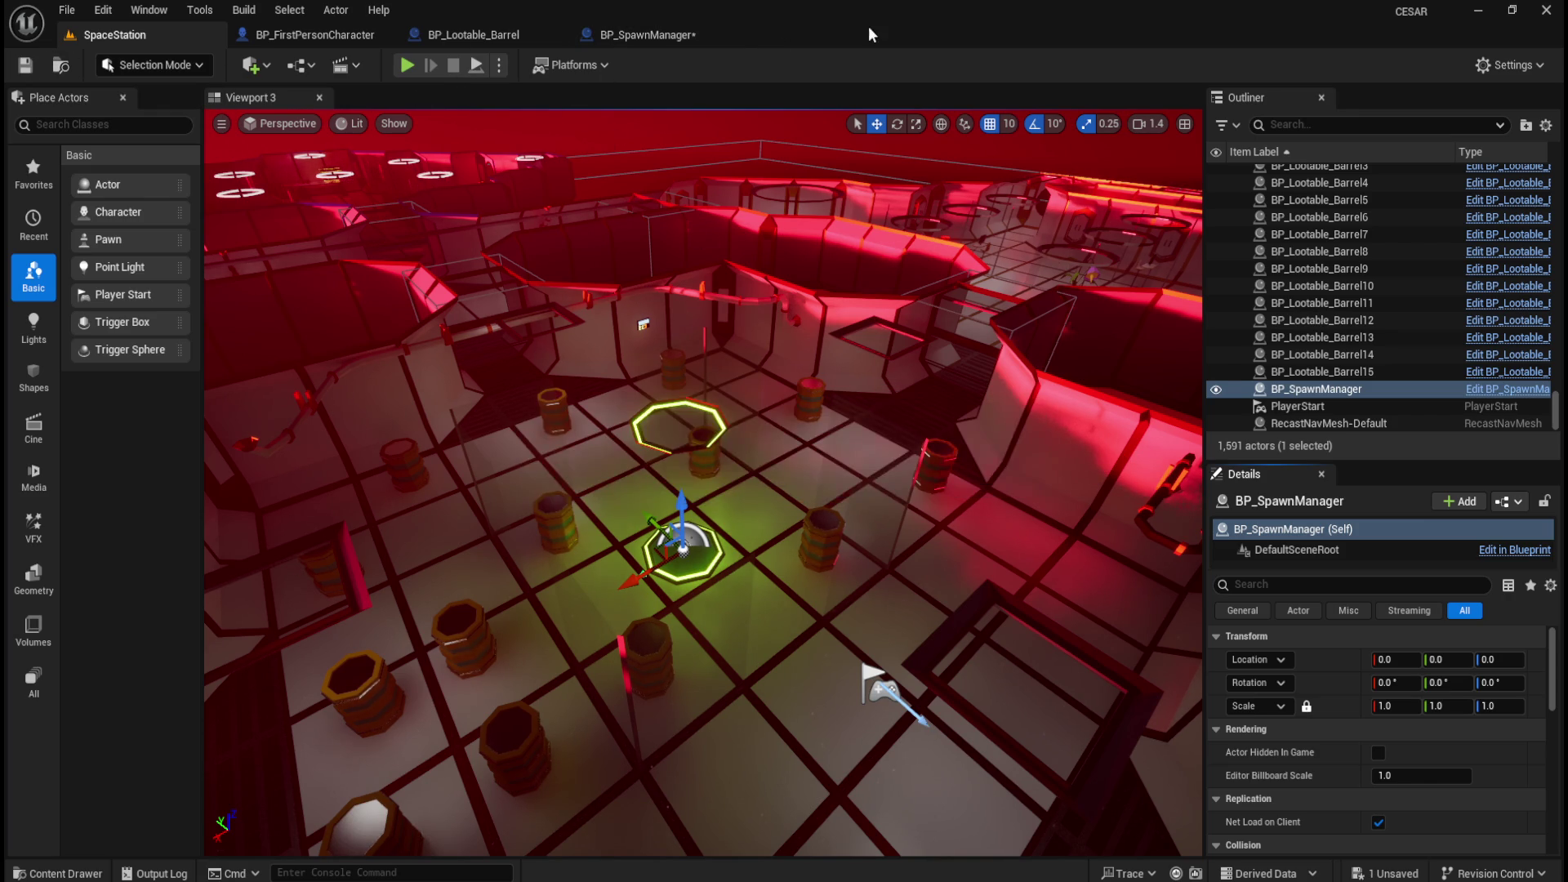
pyautogui.click(666, 39)
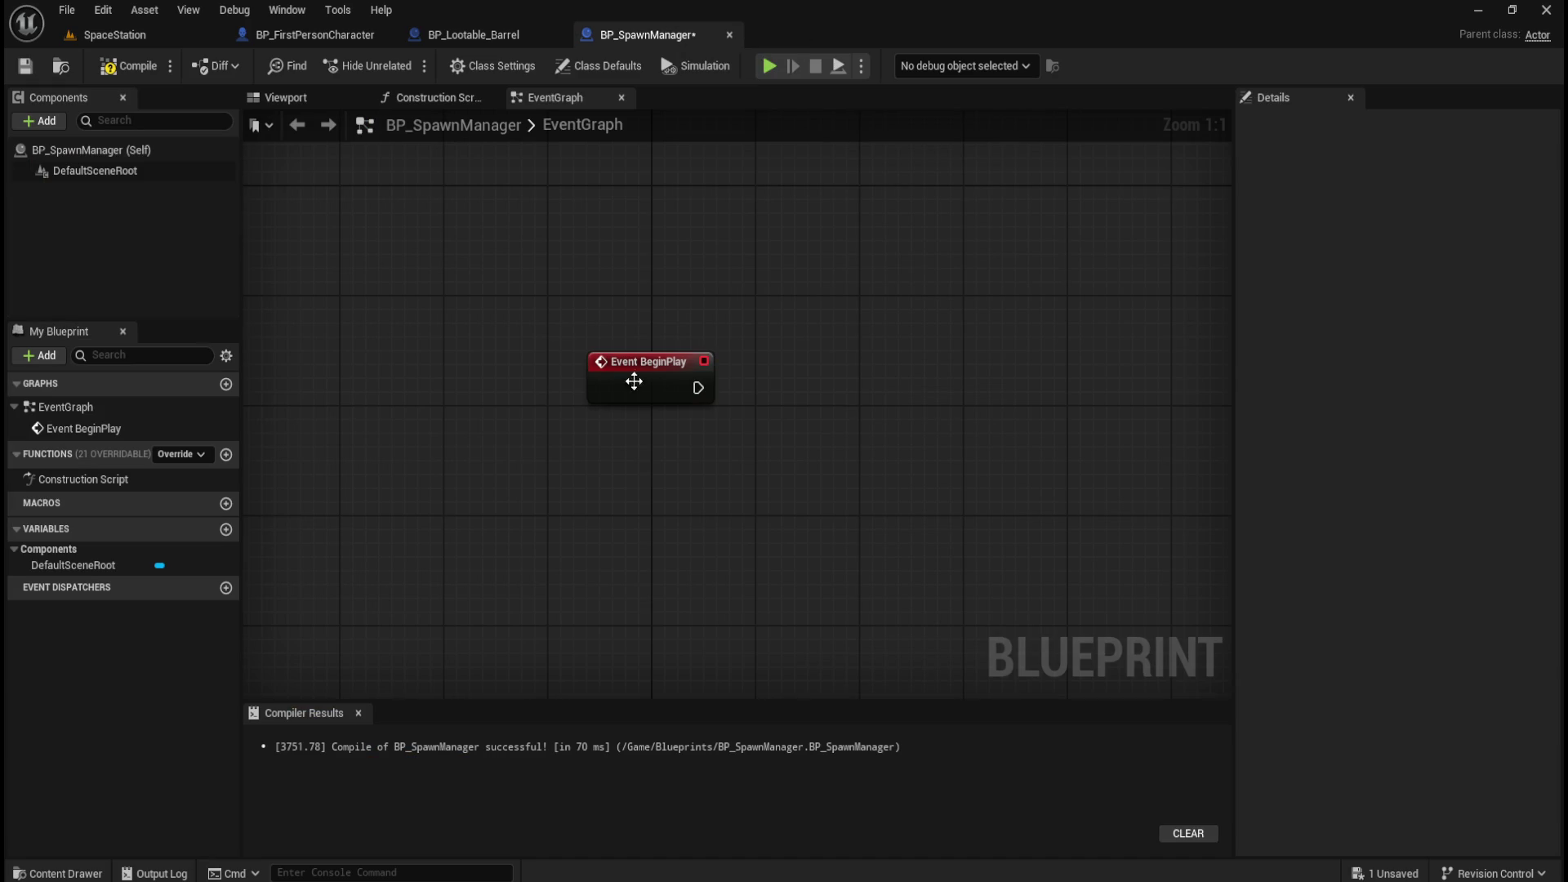
# Shift Event BeginPlay left and add variable NewVar, browsing Actor types without changing it.
pyautogui.moveTo(553, 392); pyautogui.dragTo(510, 393)
pyautogui.click(650, 520)
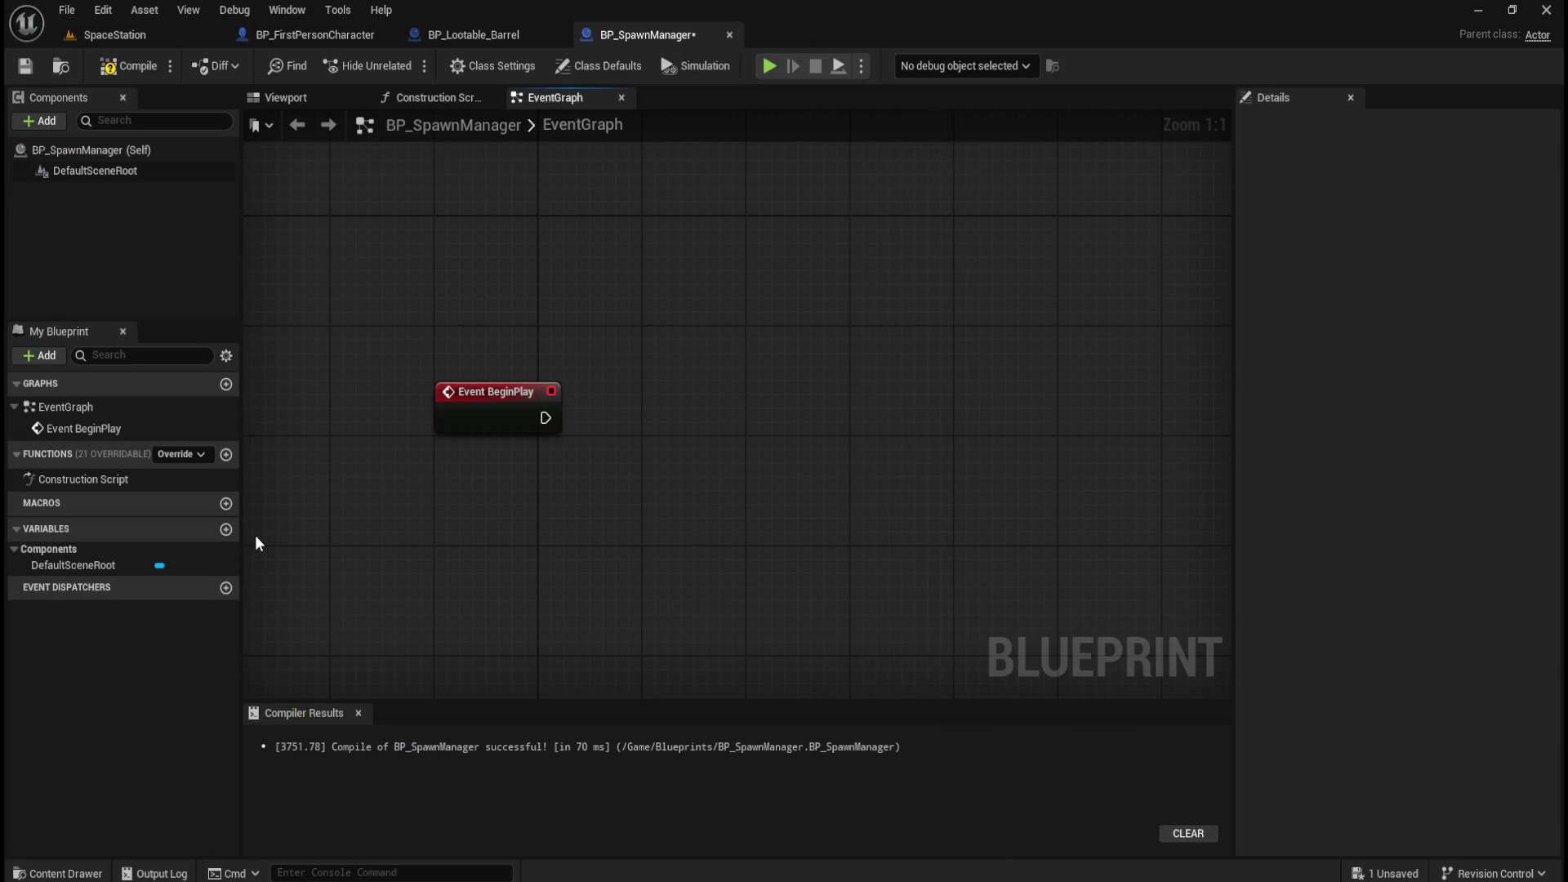
pyautogui.click(227, 530)
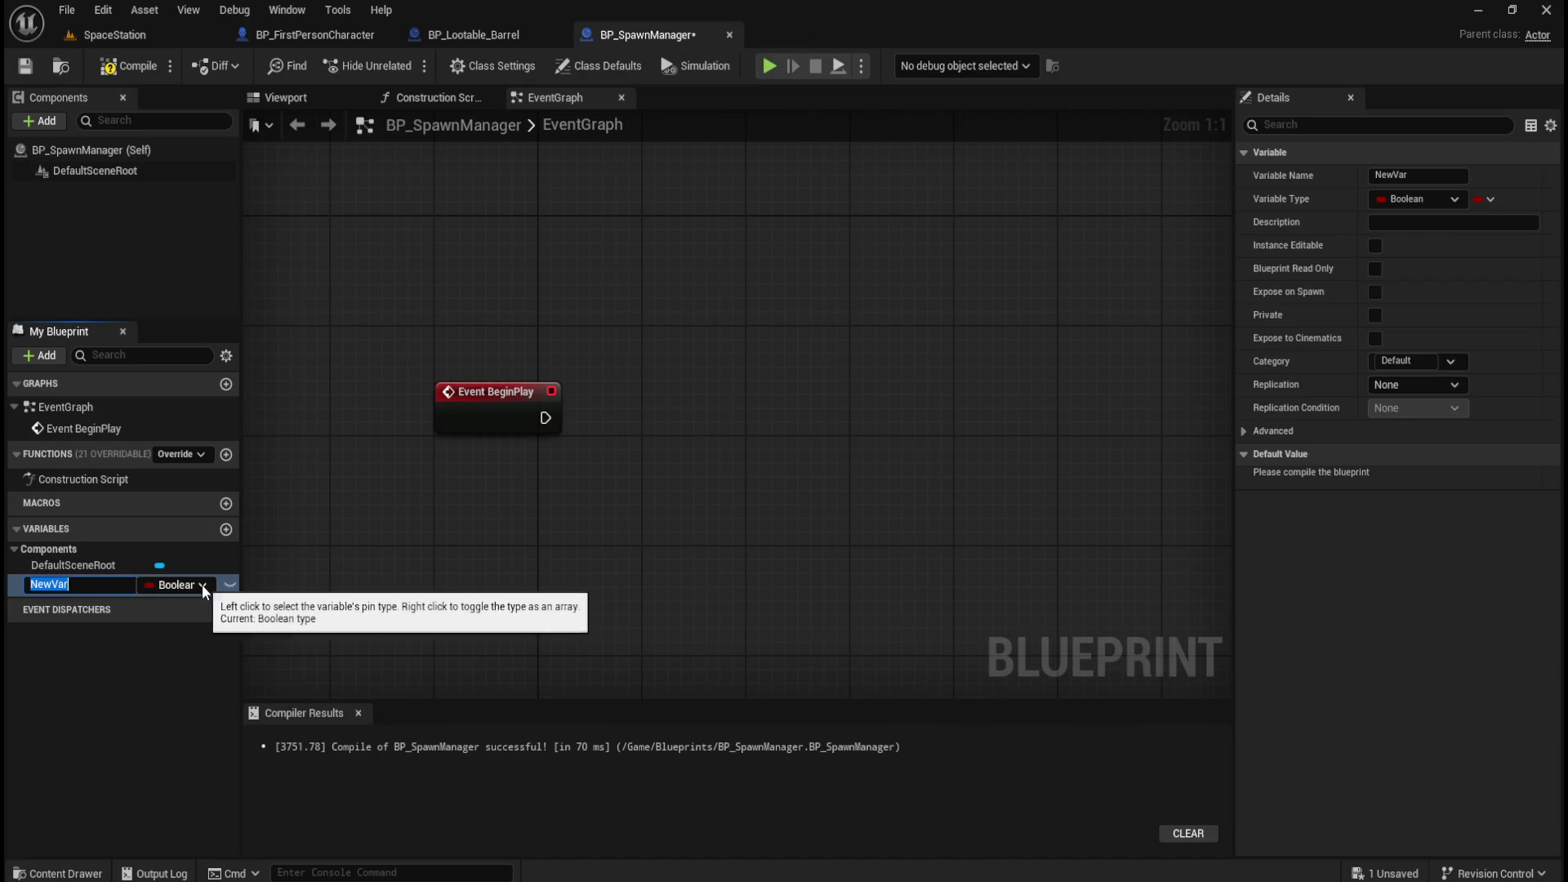
pyautogui.click(178, 585)
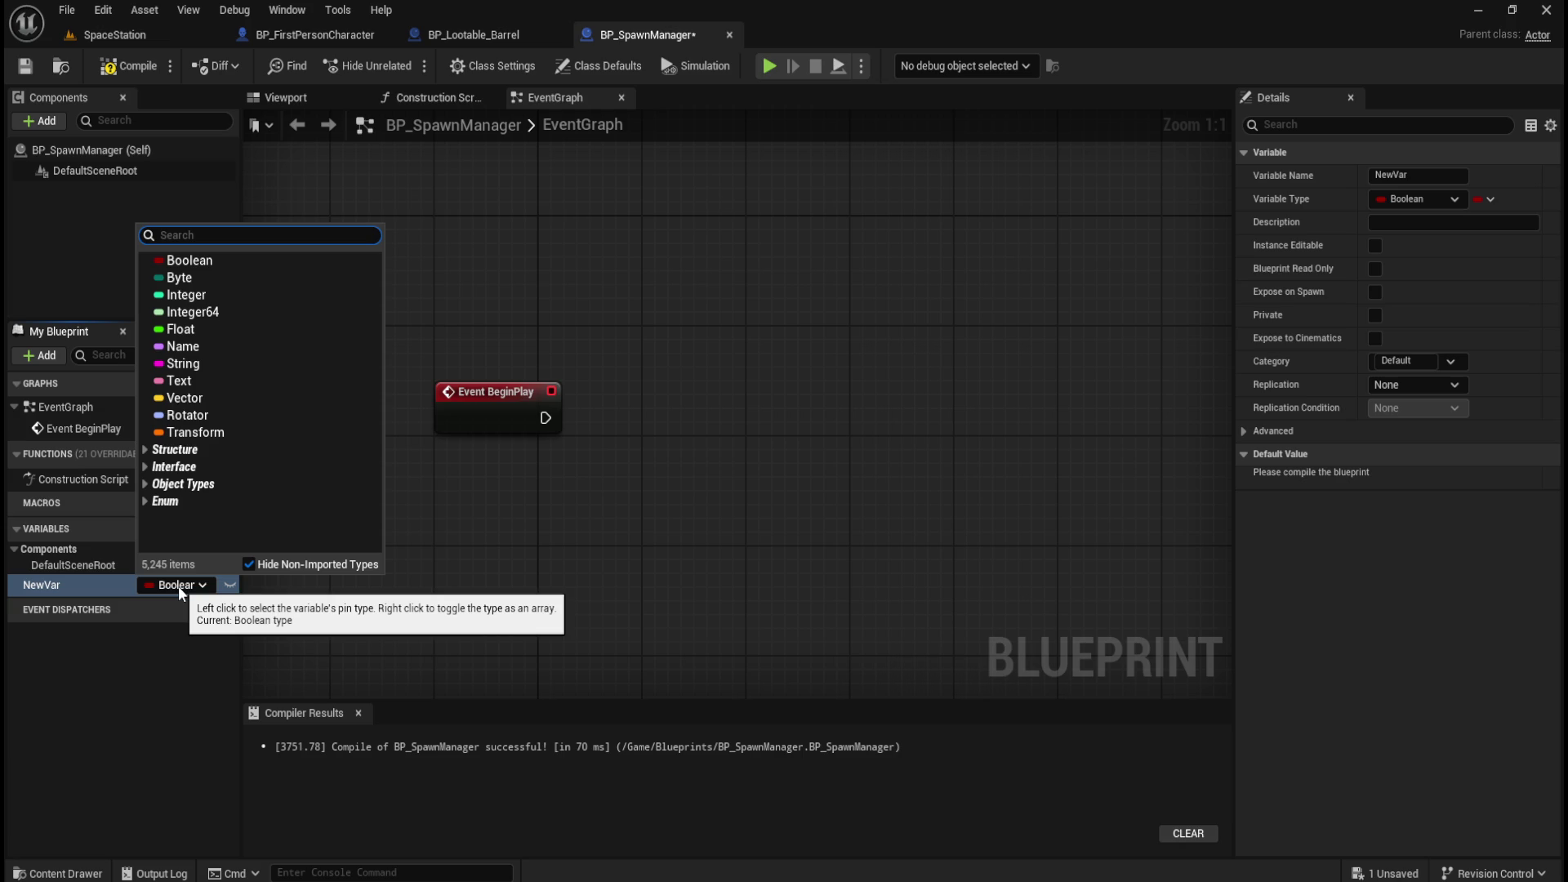
pyautogui.click(197, 491)
pyautogui.scroll(-6, 257, 485)
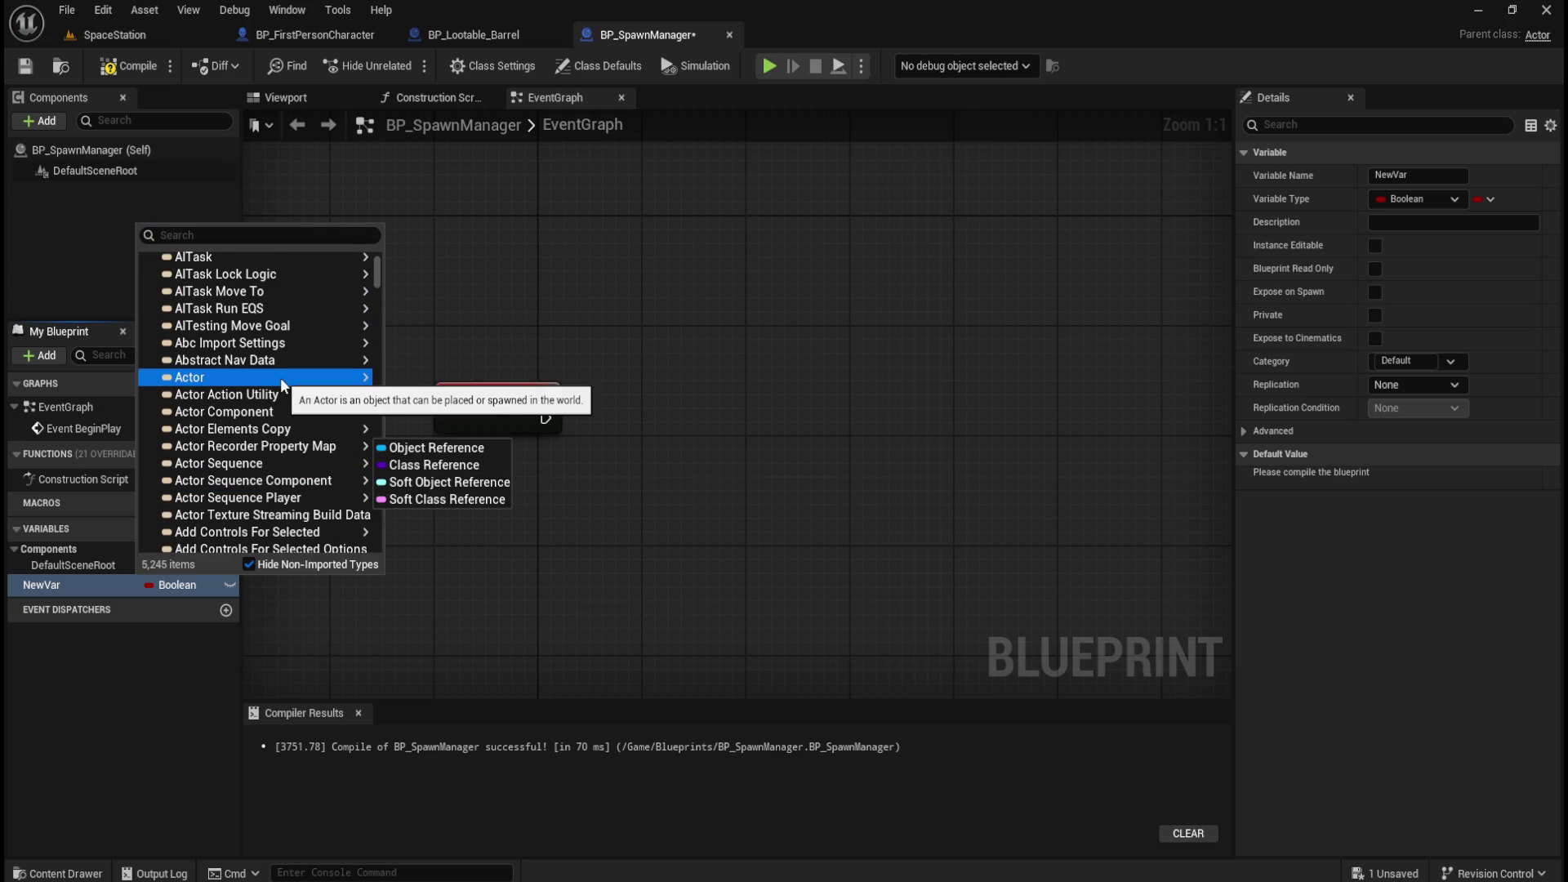
pyautogui.moveTo(281, 377)
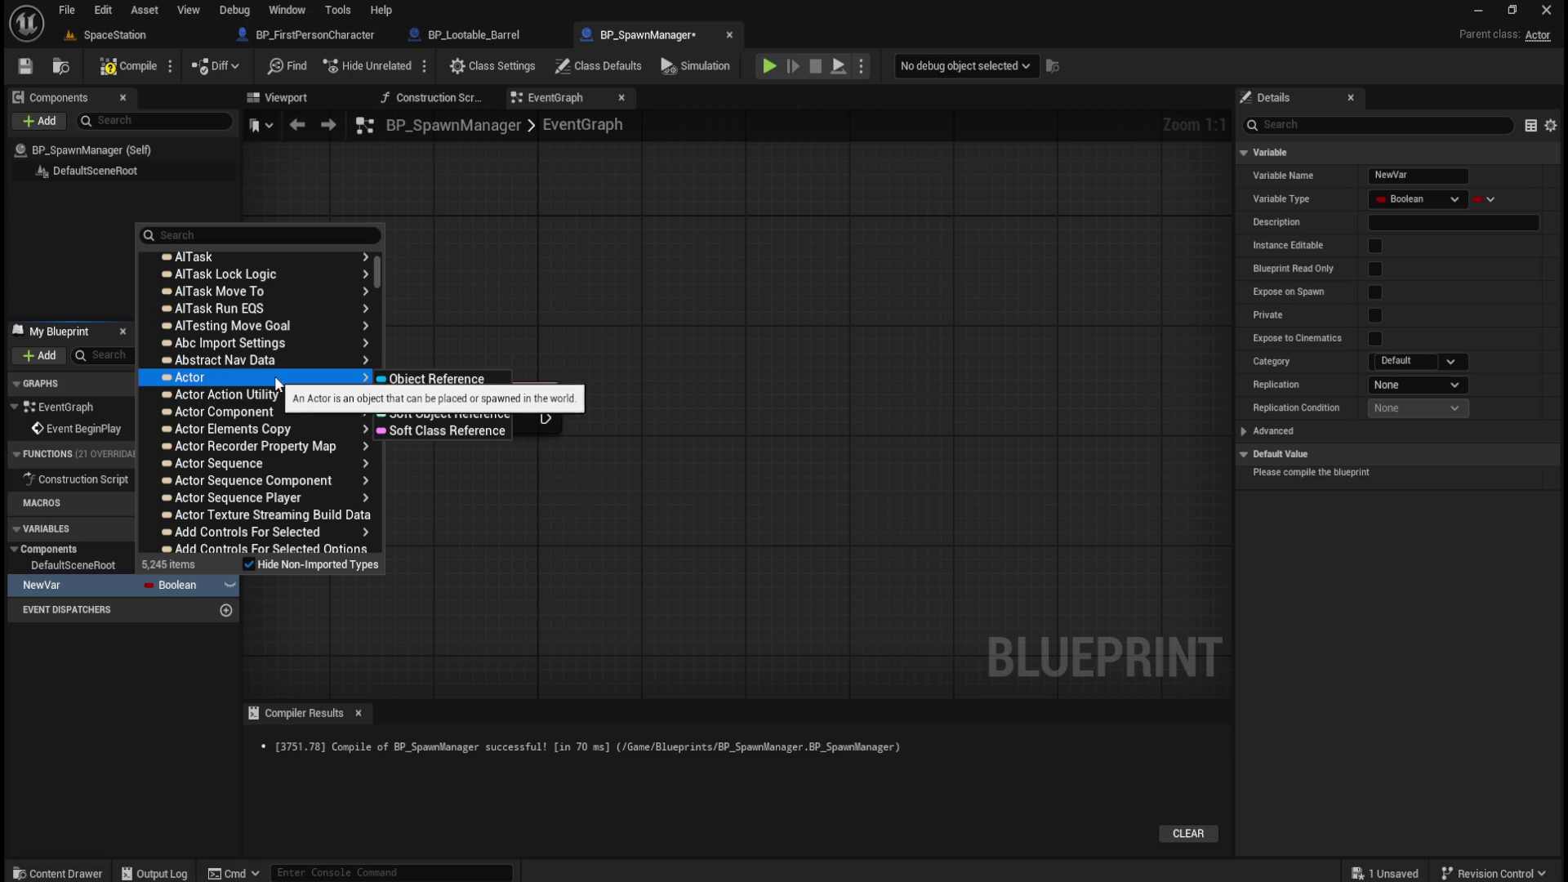
pyautogui.click(798, 297)
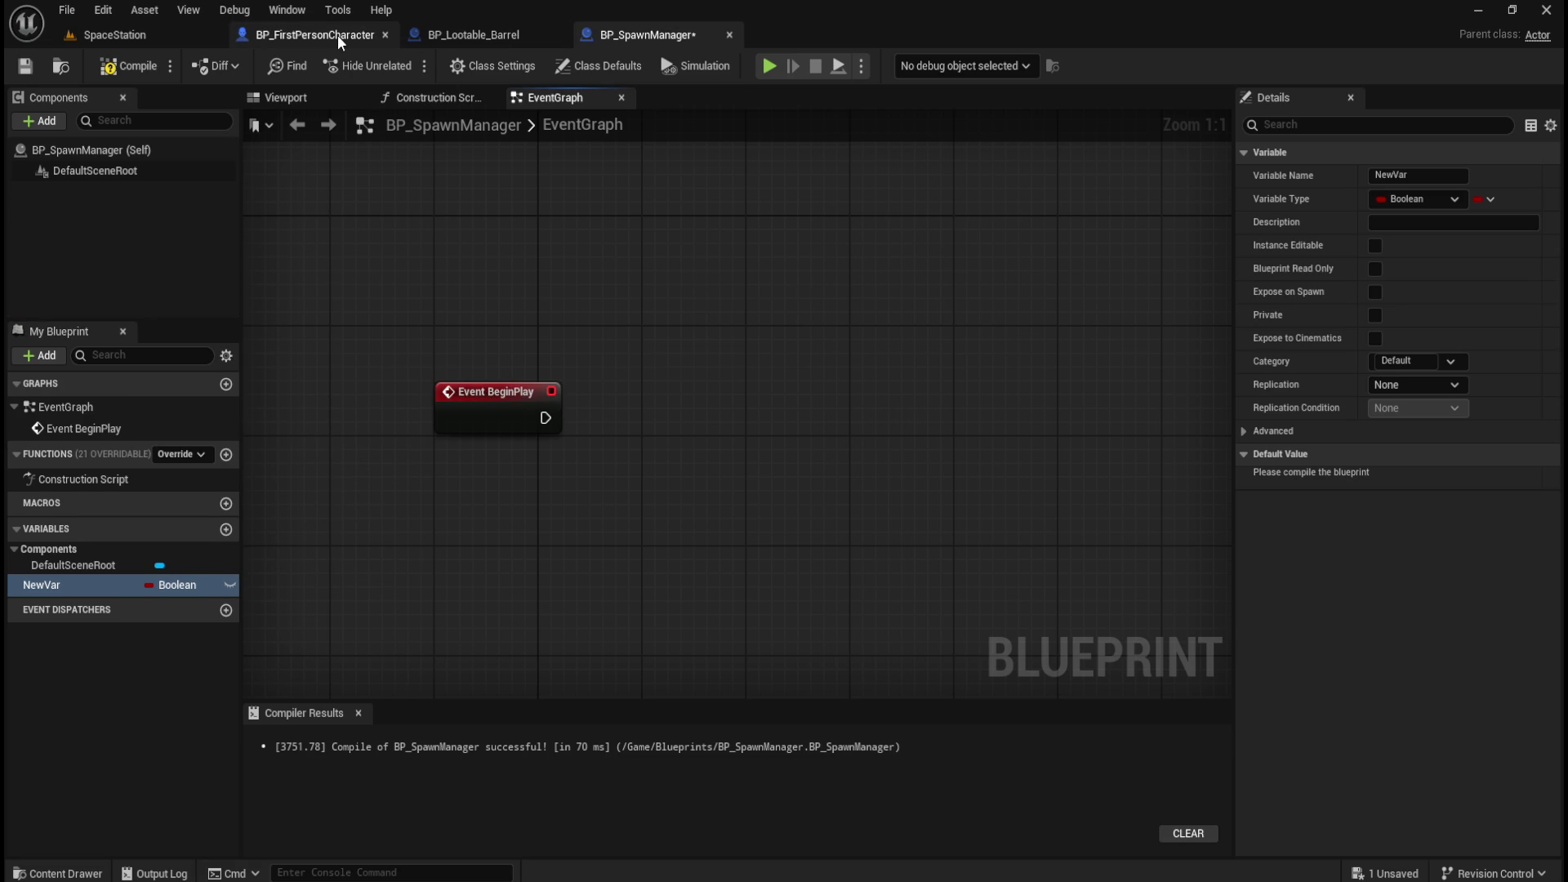
# Show the BP_FirstPersonCharacter blueprint tab for reference.
pyautogui.click(336, 35)
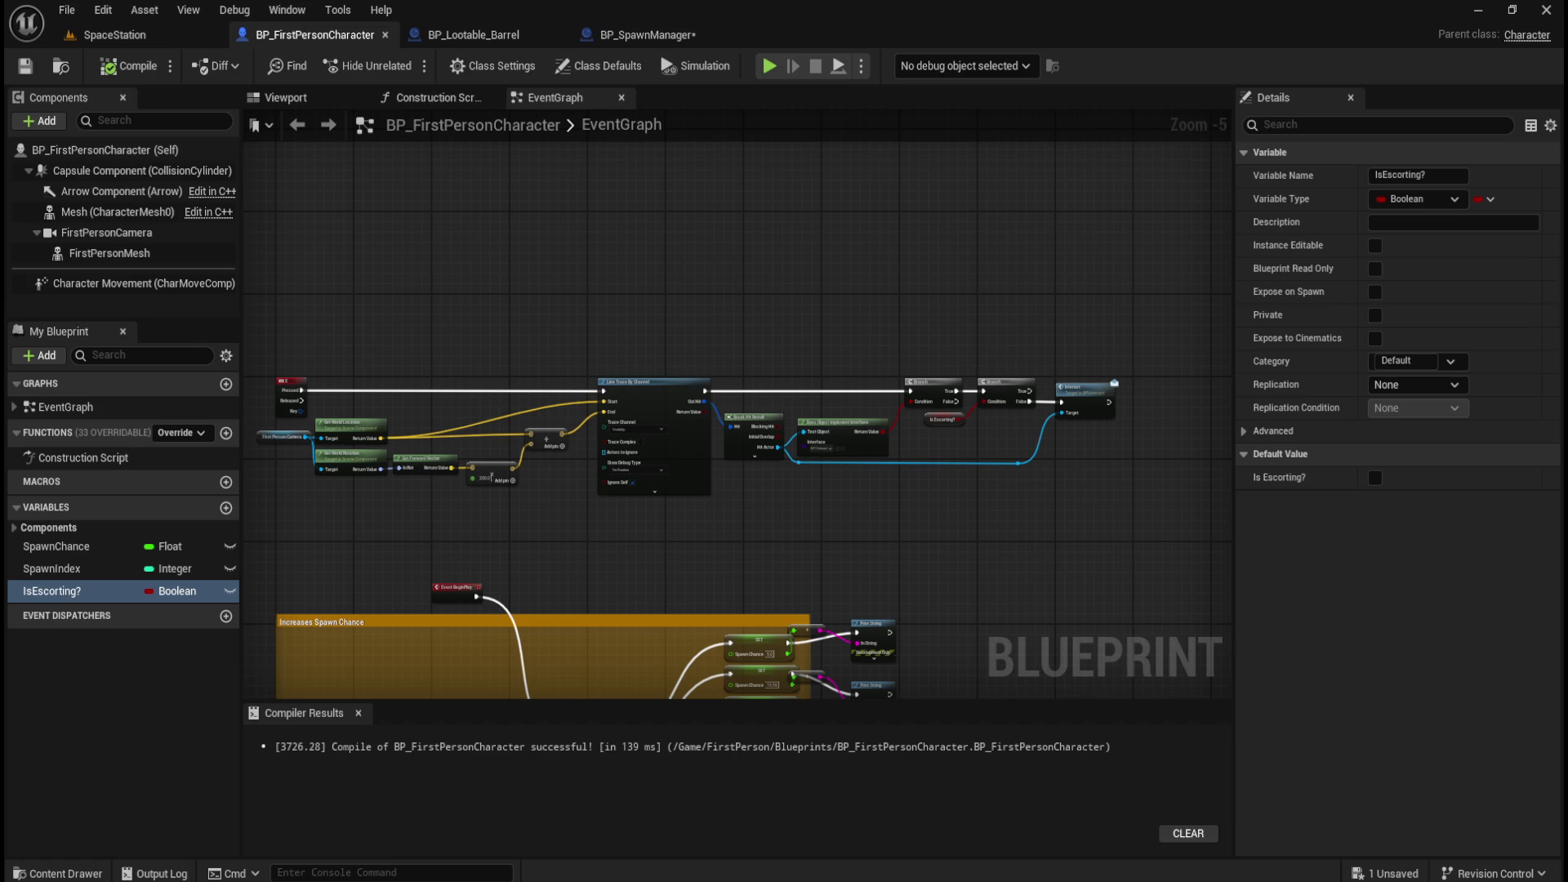
# Make NewVar an array of Actor object references.
pyautogui.click(635, 38)
pyautogui.click(183, 584)
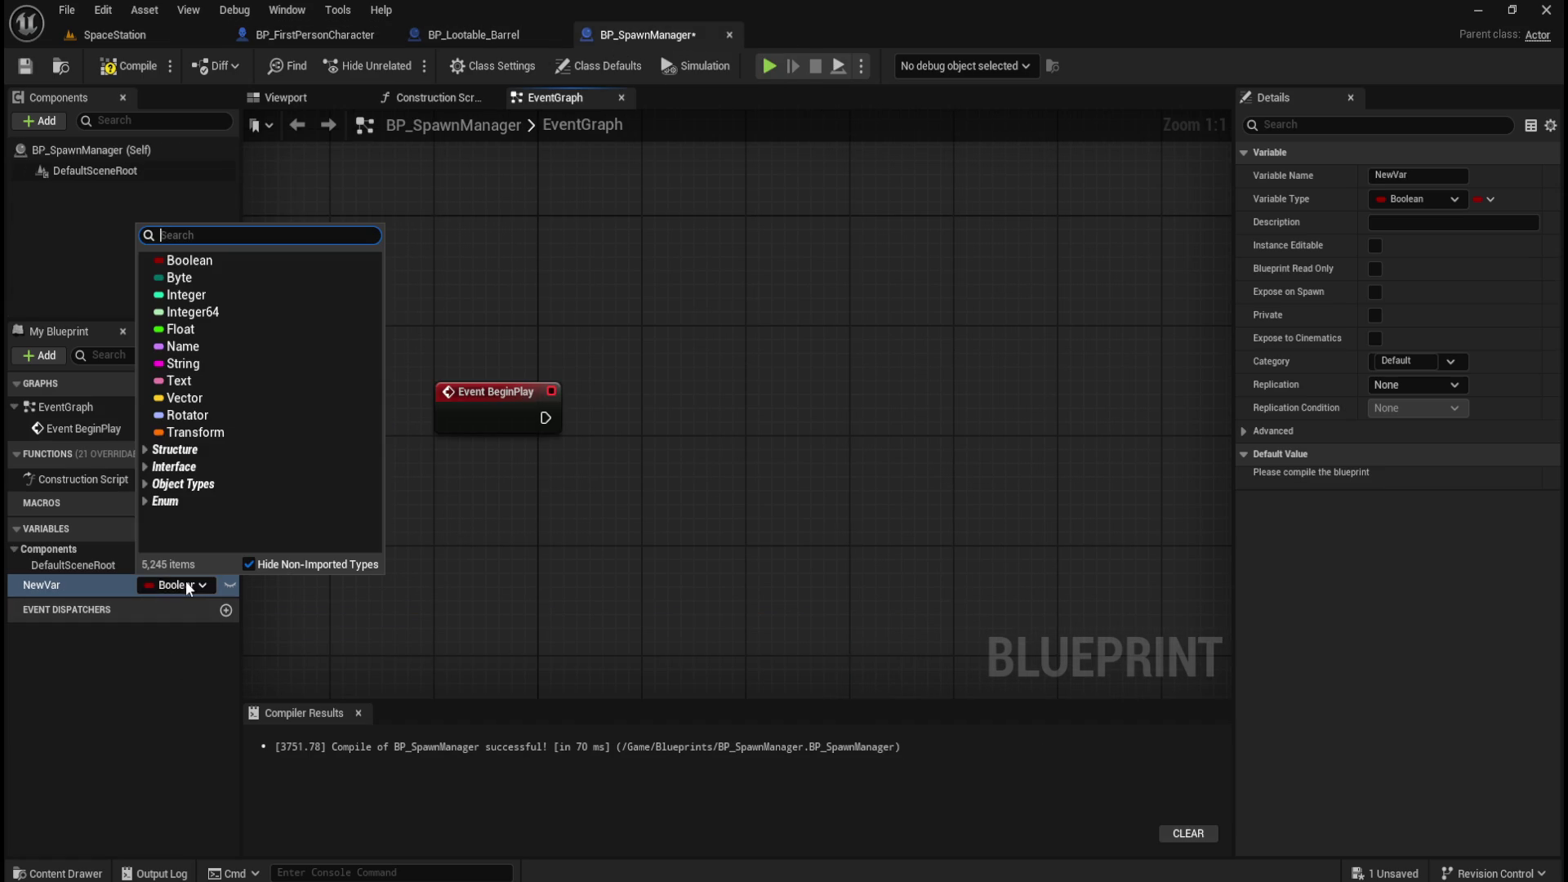
pyautogui.click(212, 488)
pyautogui.moveTo(267, 511)
pyautogui.scroll(-3, 278, 498)
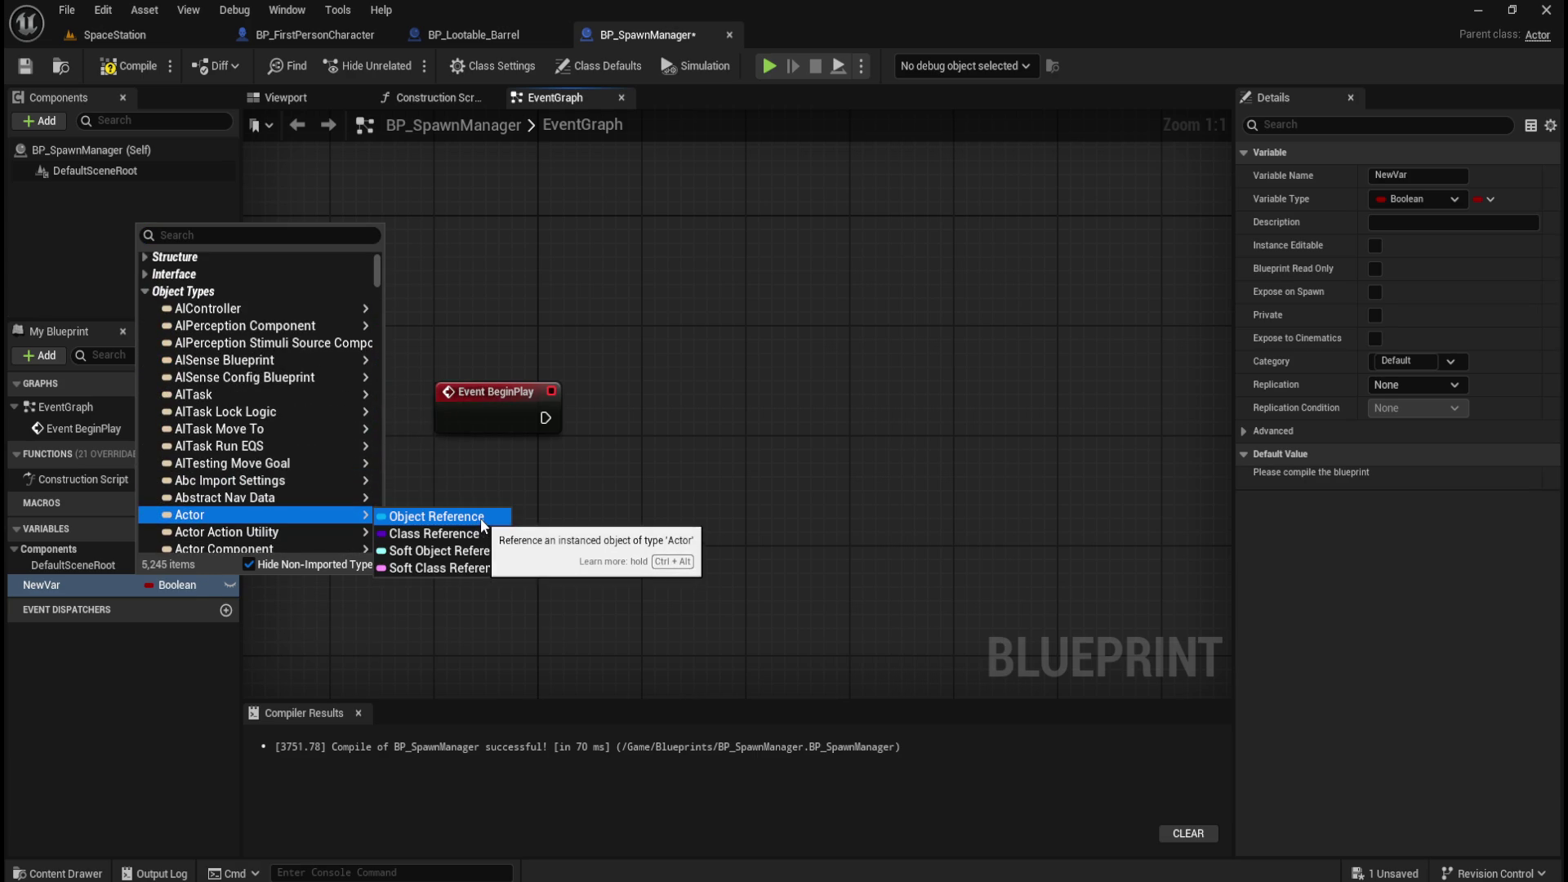
pyautogui.click(465, 517)
pyautogui.click(1438, 199)
pyautogui.click(1442, 196)
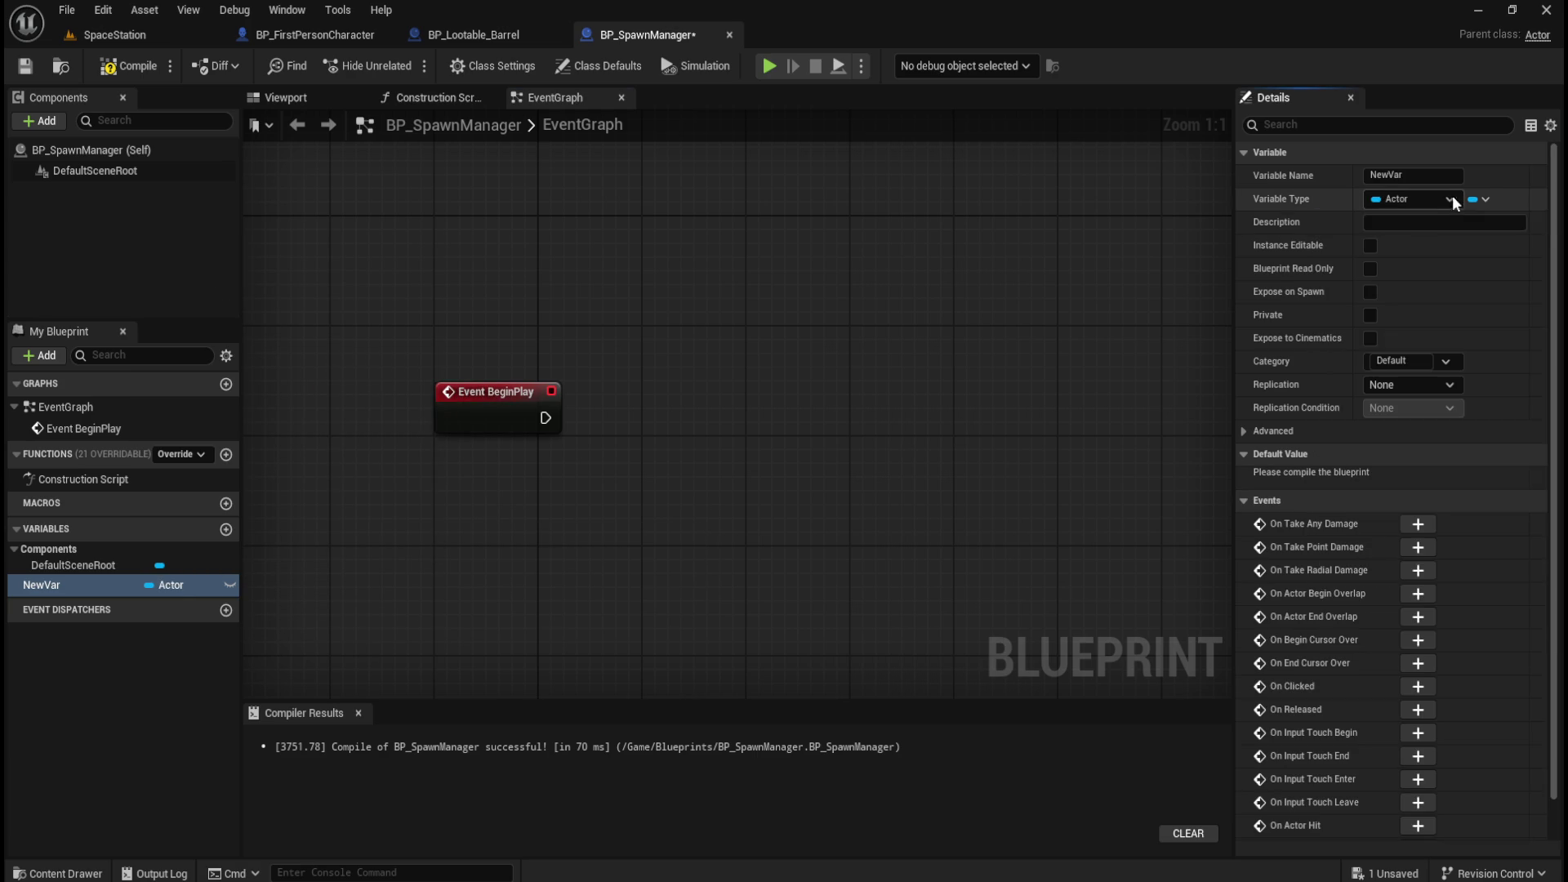
pyautogui.click(1485, 199)
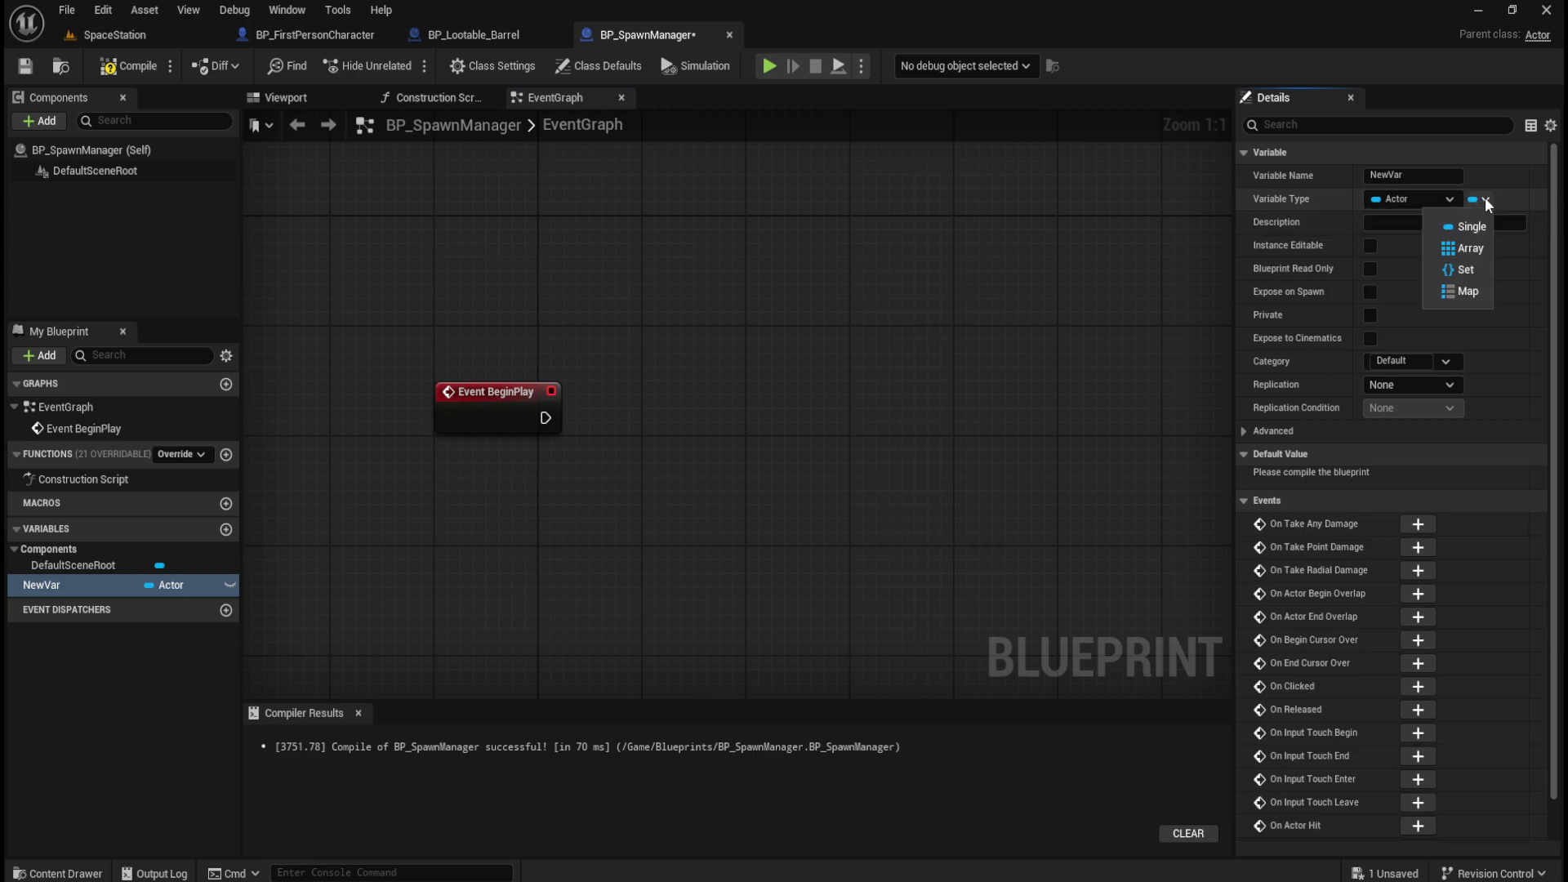
pyautogui.click(1471, 249)
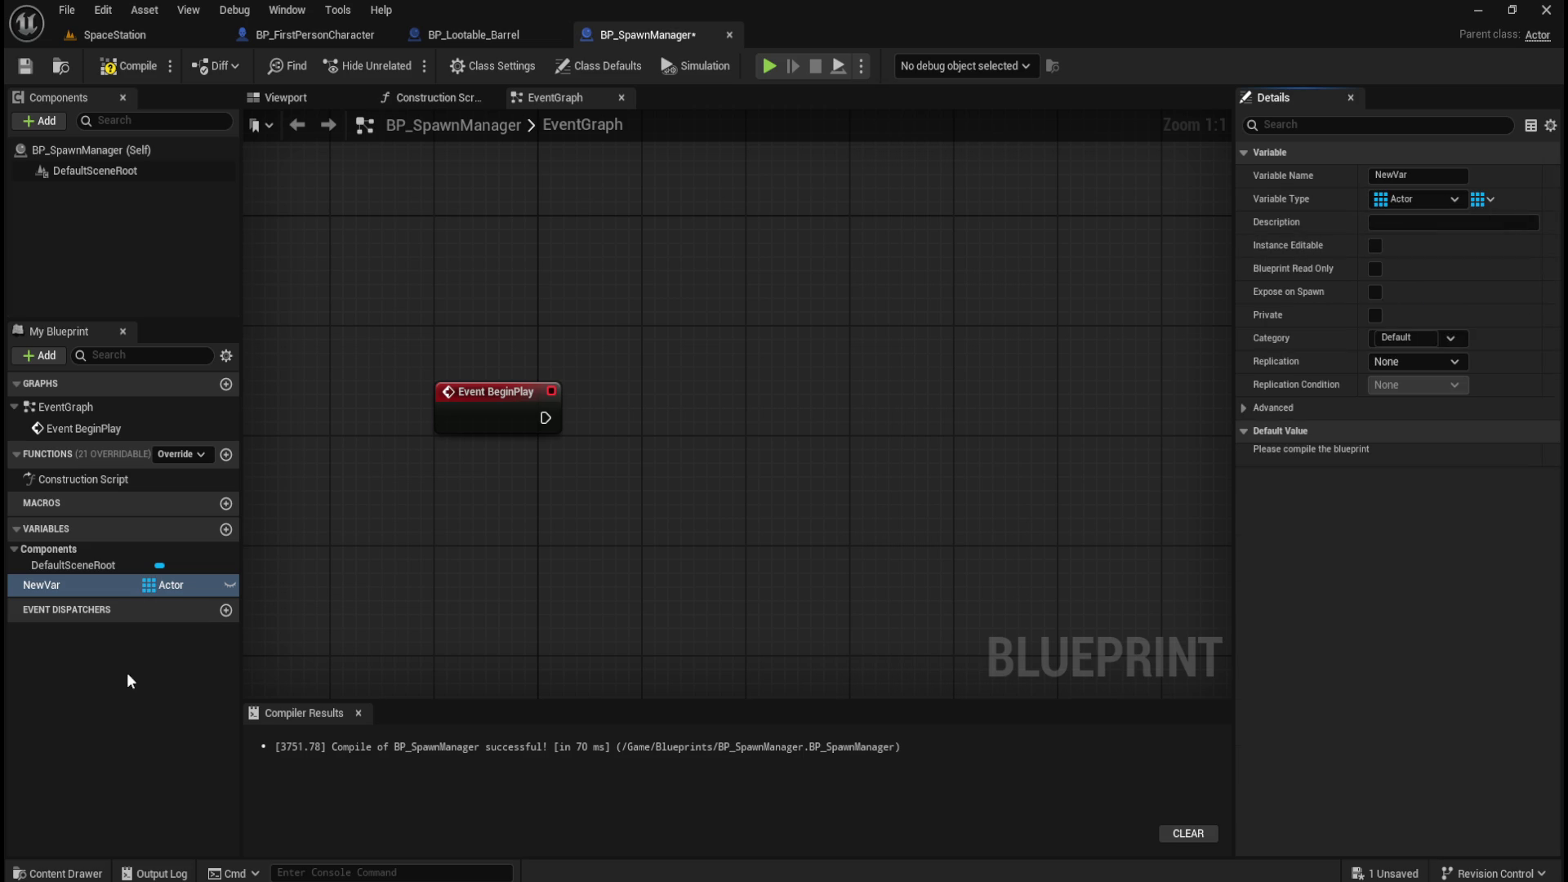
# Rename the variable to 'Creatures' in the Details panel.
pyautogui.click(119, 566)
pyautogui.click(86, 588)
pyautogui.click(1423, 177)
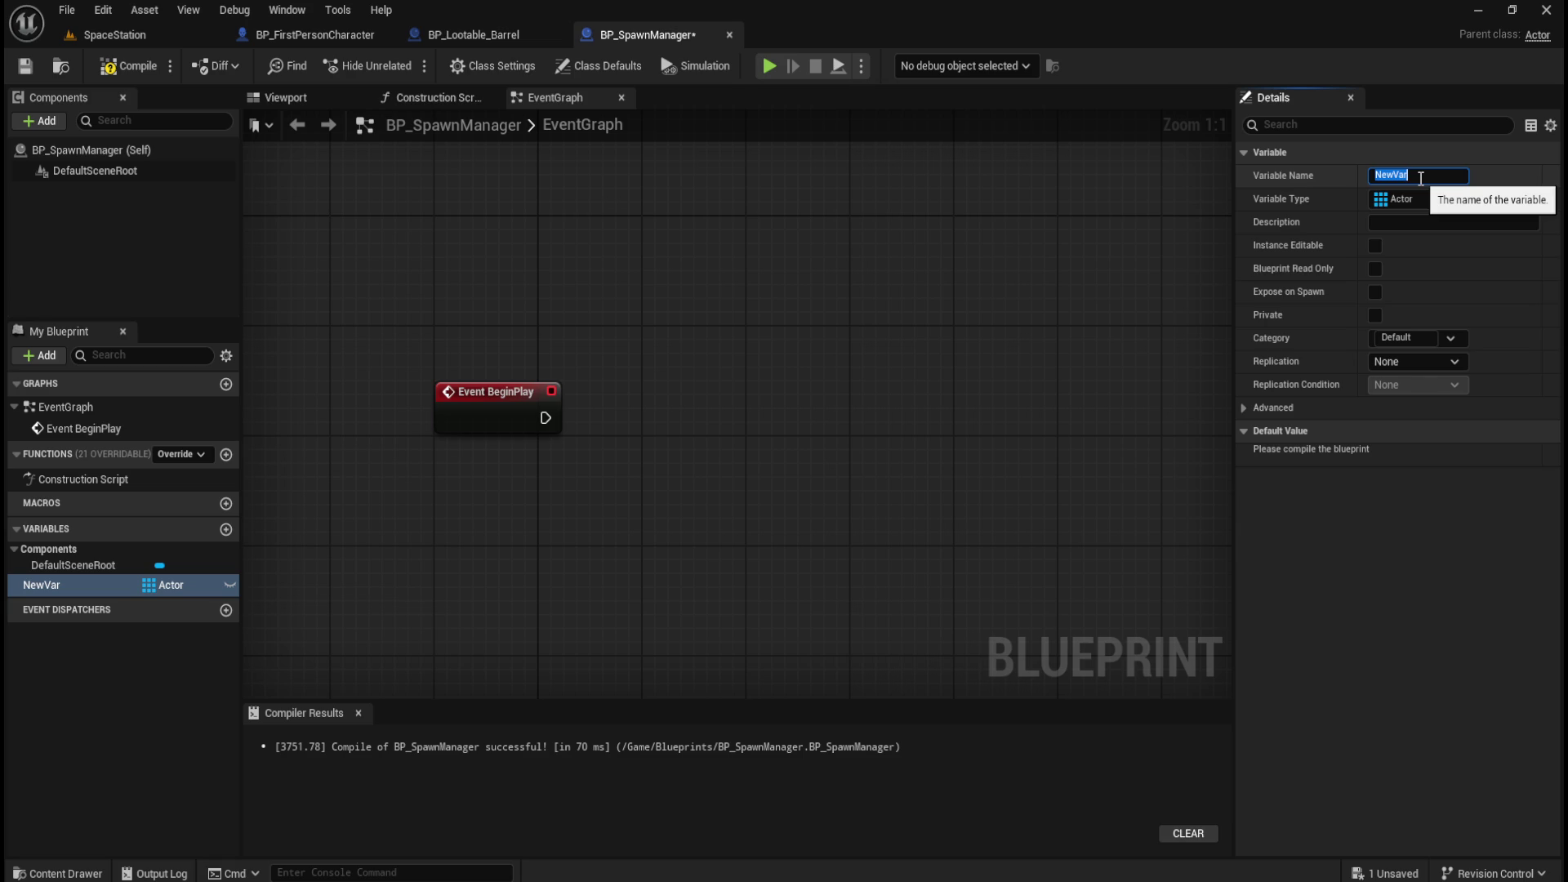
pyautogui.write('Creatures')
pyautogui.press('Return')
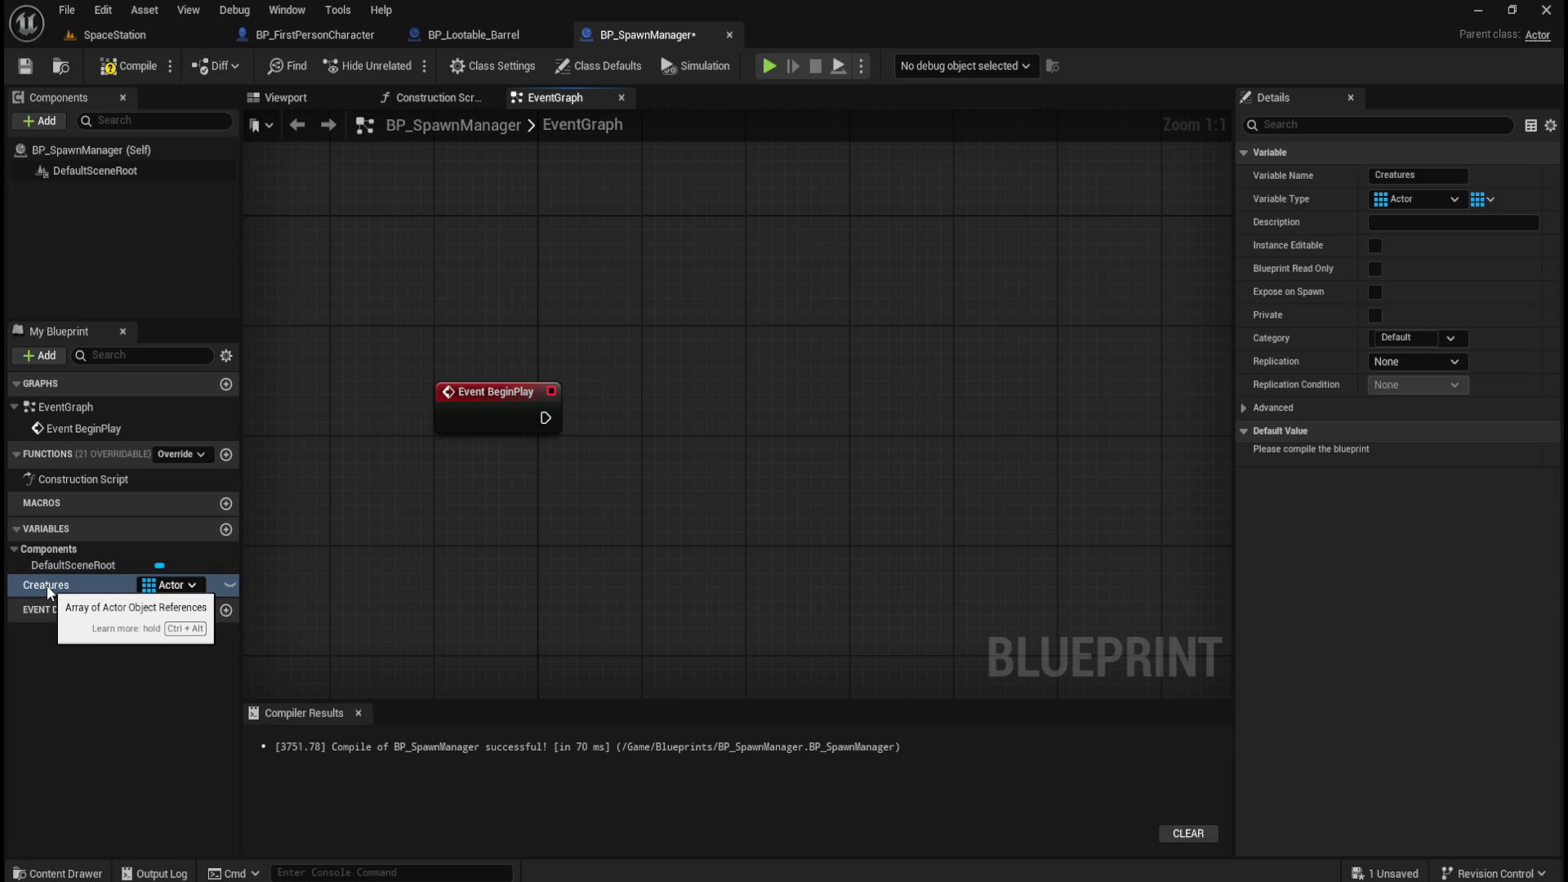
# Compile and save, then place a Get Creatures node on the graph.
pyautogui.click(129, 65)
pyautogui.click(24, 66)
pyautogui.moveTo(61, 586)
pyautogui.mouseDown()
pyautogui.moveTo(641, 493)
pyautogui.moveTo(471, 549)
pyautogui.moveTo(634, 473)
pyautogui.mouseUp()
pyautogui.click(694, 531)
# Wire Creatures into a Utilities > Array > Add node, then add another variable NewVar.
pyautogui.click(643, 608)
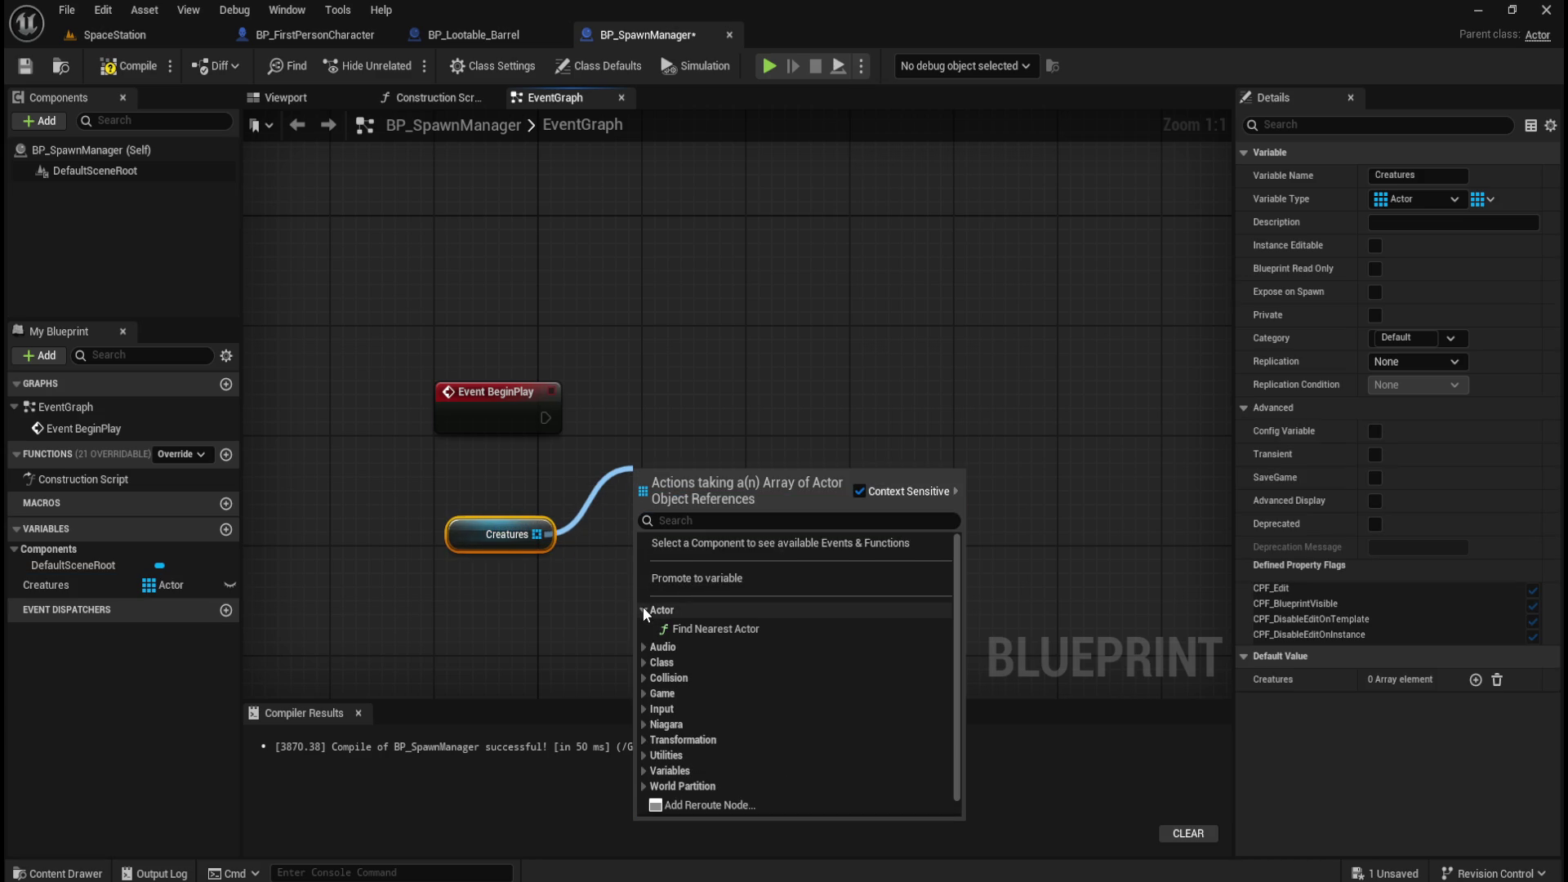
pyautogui.click(645, 608)
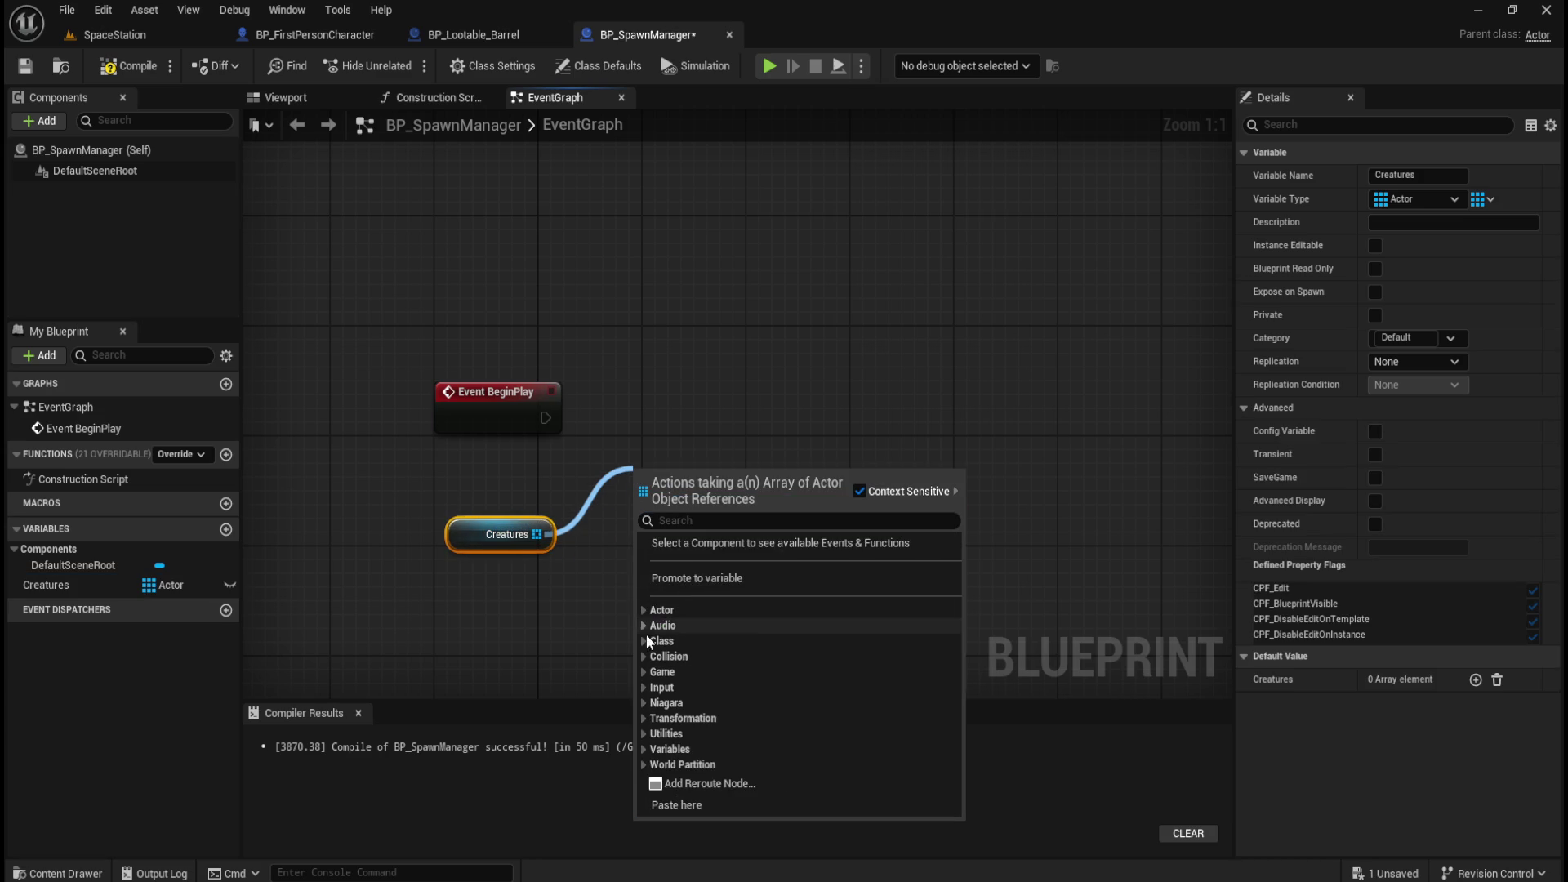
pyautogui.click(645, 686)
pyautogui.click(645, 685)
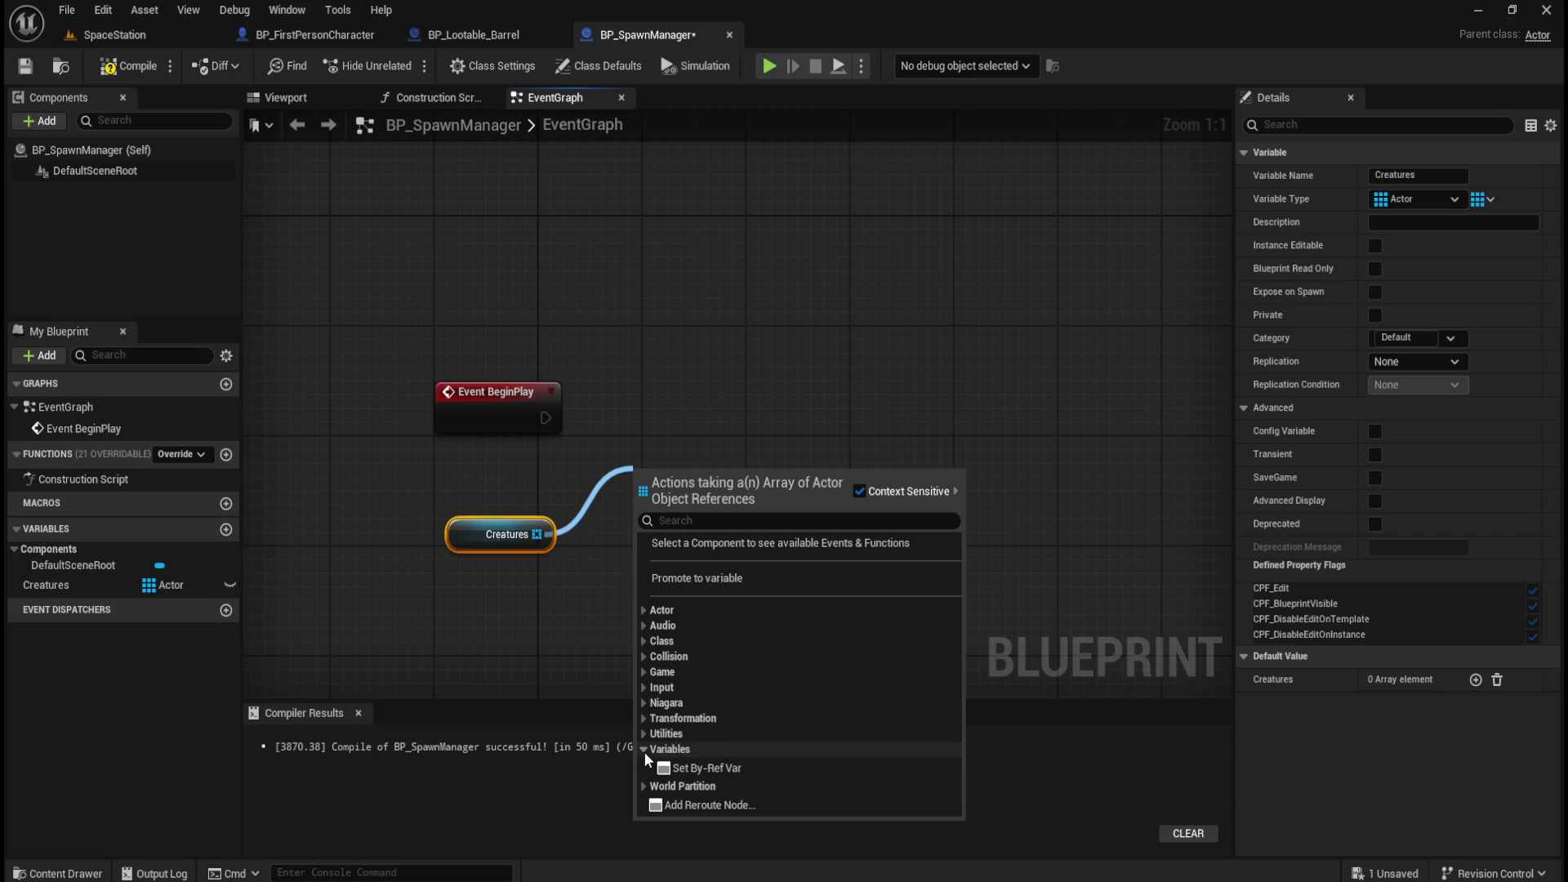
pyautogui.click(643, 749)
pyautogui.click(645, 739)
pyautogui.click(645, 717)
pyautogui.click(644, 718)
pyautogui.click(645, 738)
pyautogui.click(647, 752)
pyautogui.scroll(-2, 776, 715)
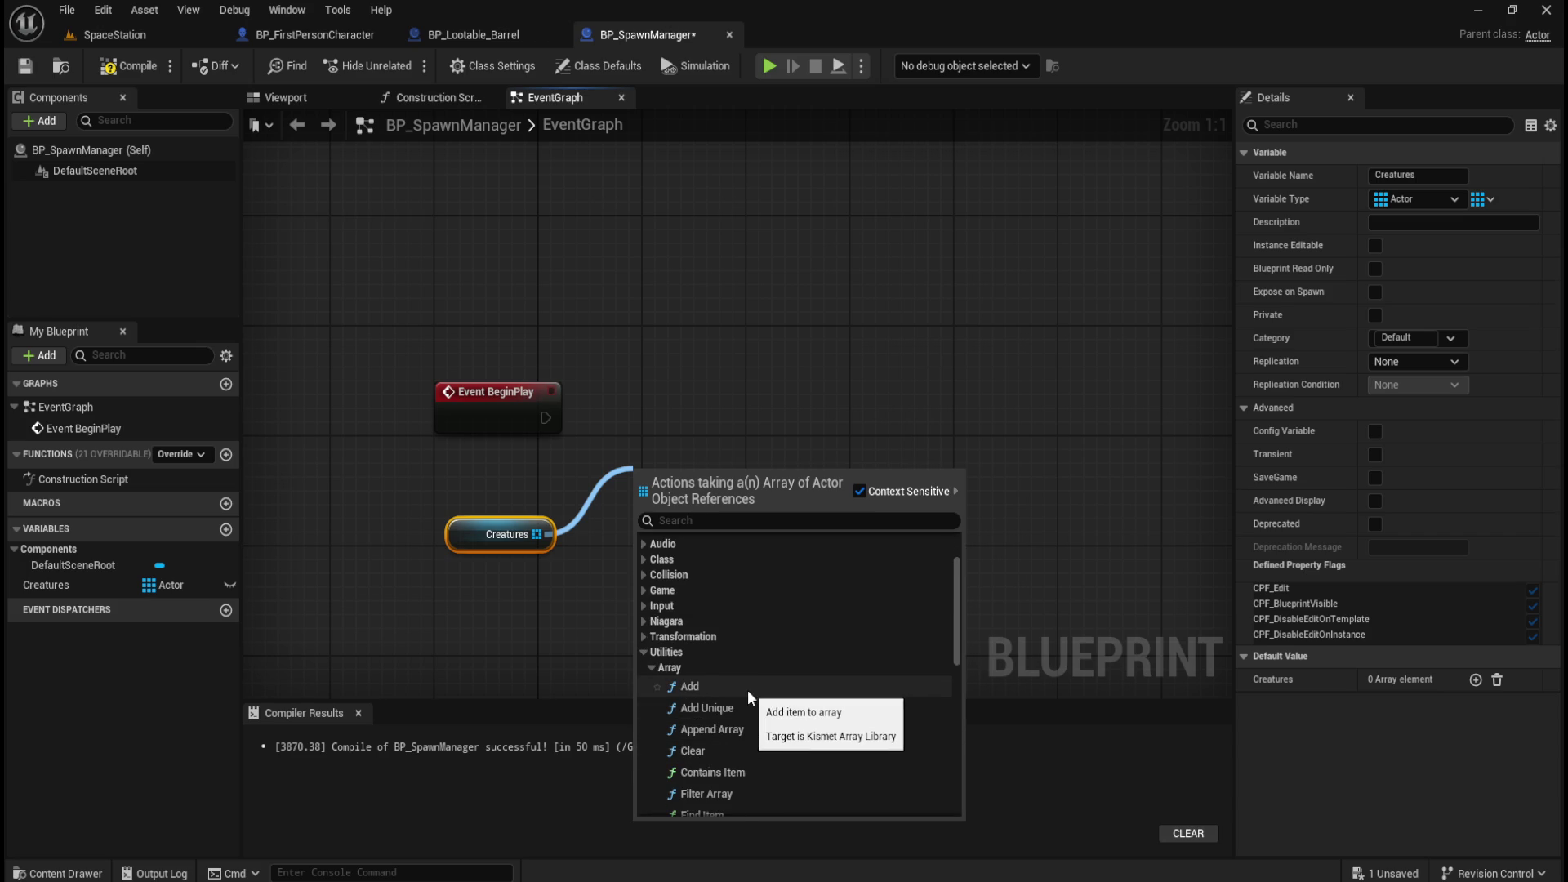
pyautogui.scroll(-2, 747, 689)
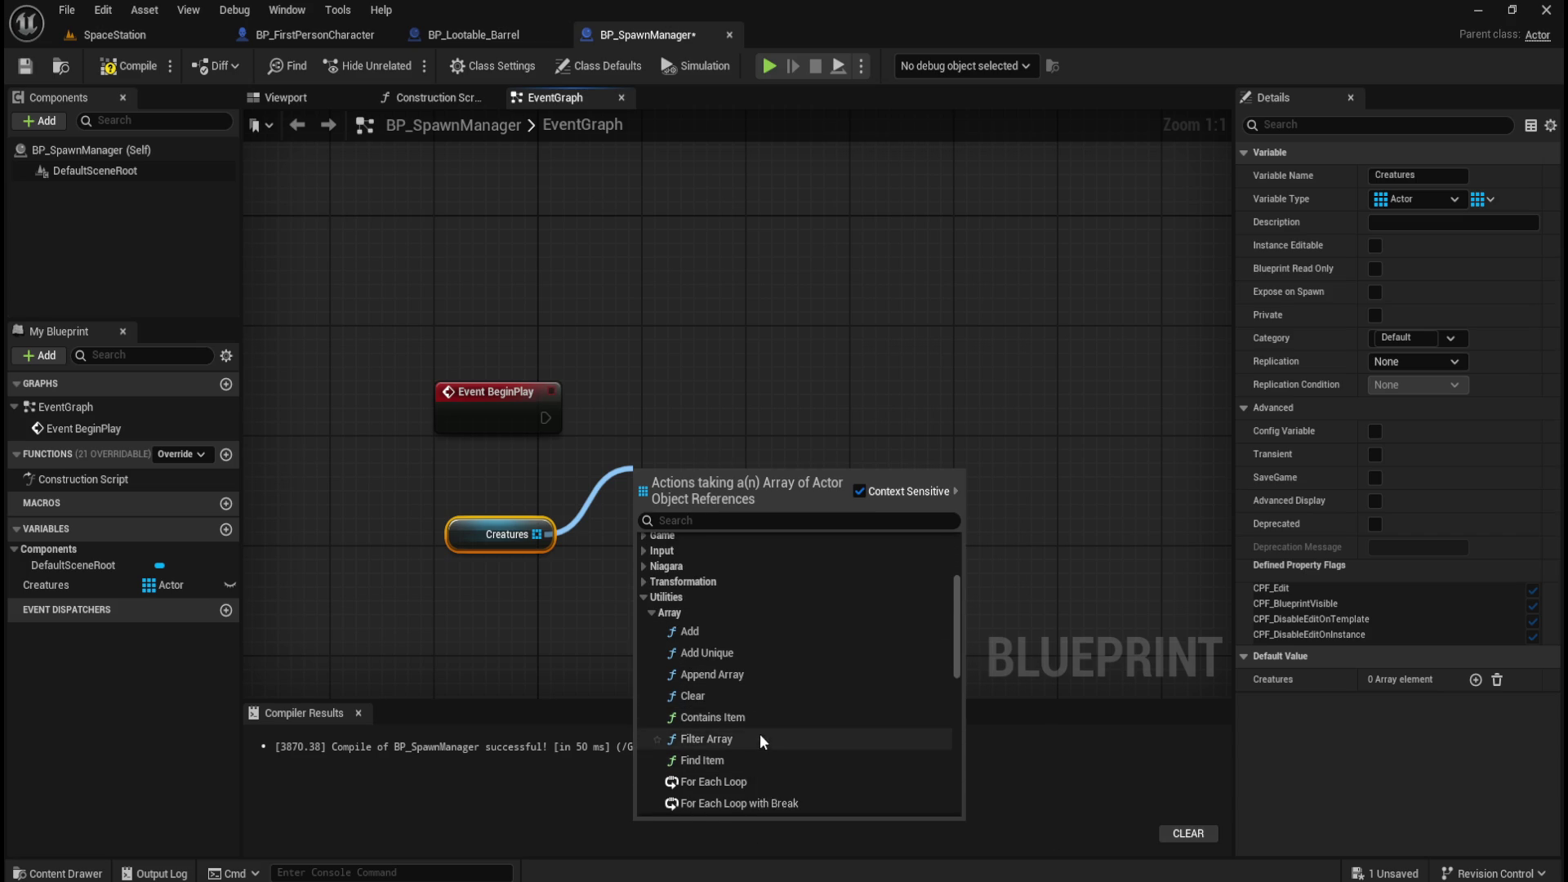
pyautogui.scroll(-2, 761, 735)
pyautogui.scroll(1, 763, 707)
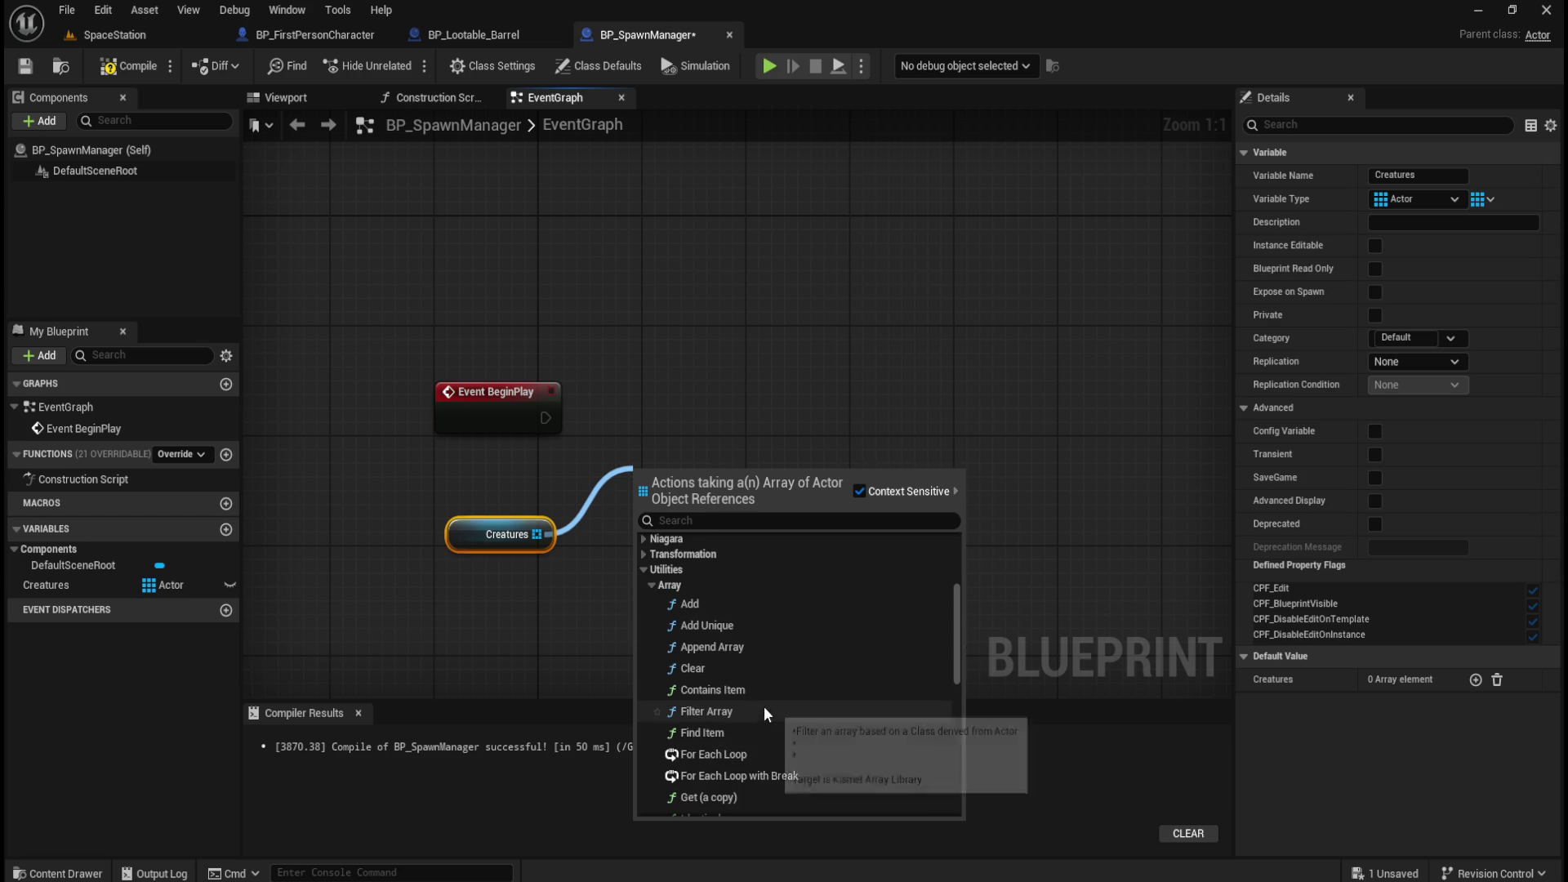
pyautogui.click(704, 604)
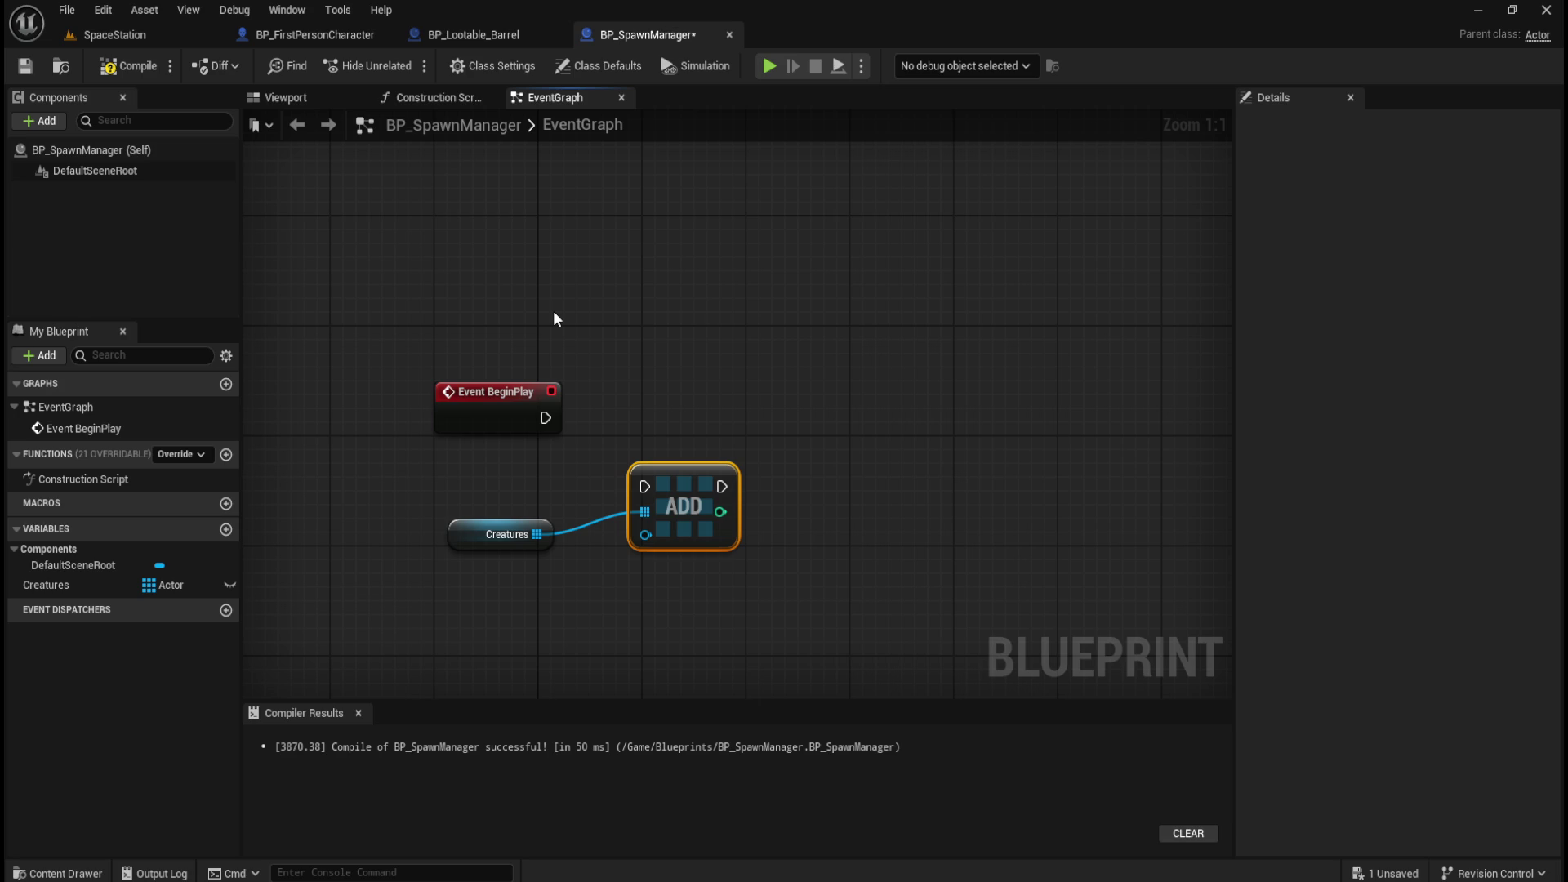
pyautogui.click(229, 535)
pyautogui.click(170, 606)
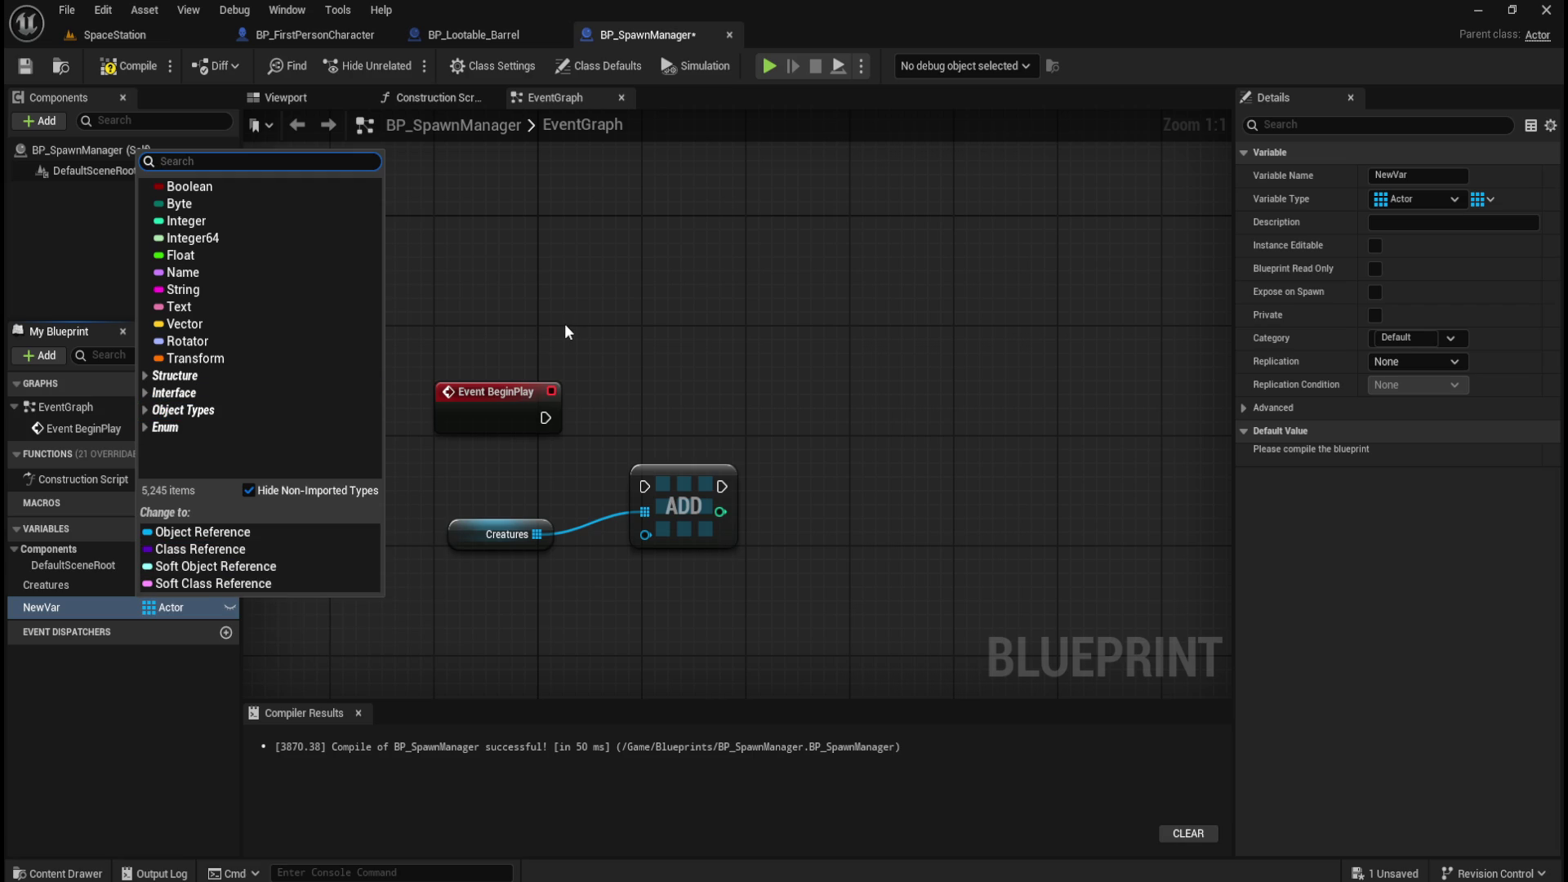
# Set NewVar's type to a single Actor object reference.
pyautogui.write('actor')
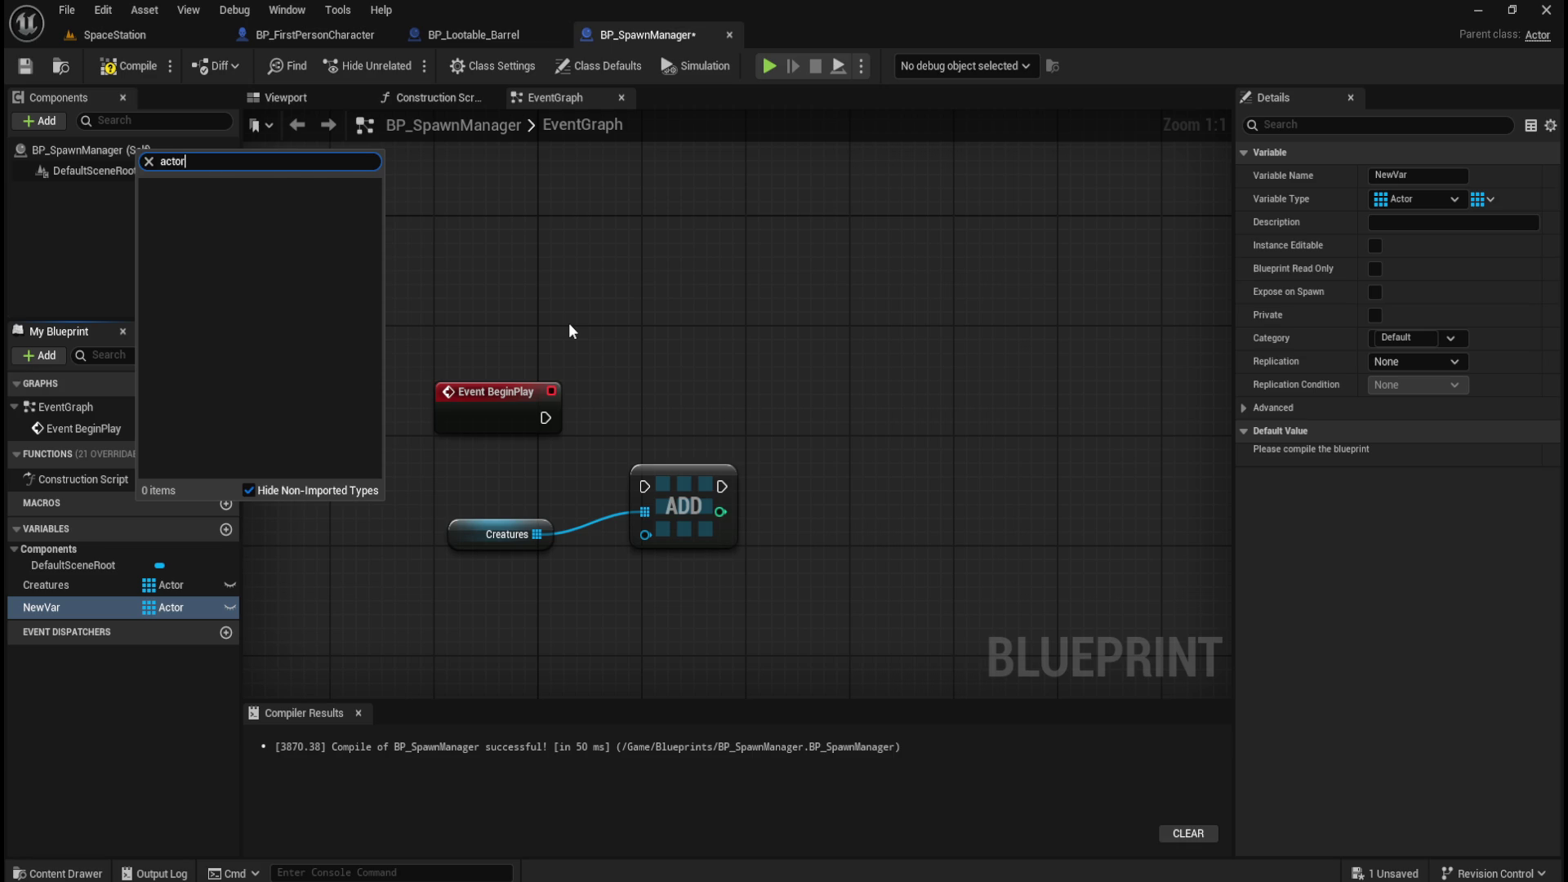
pyautogui.moveTo(276, 336)
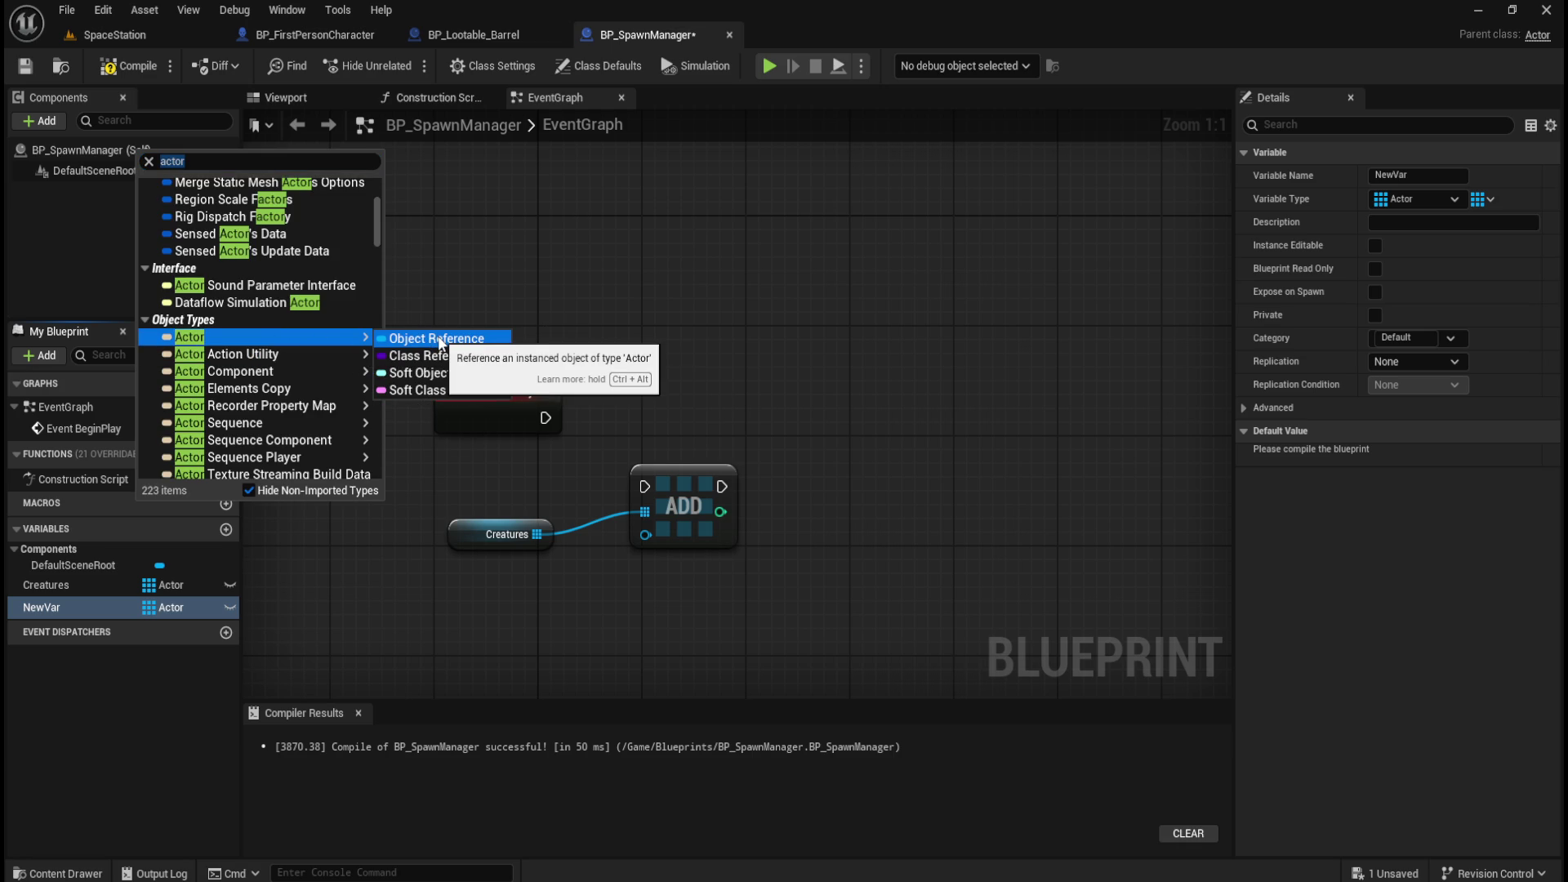
pyautogui.click(438, 338)
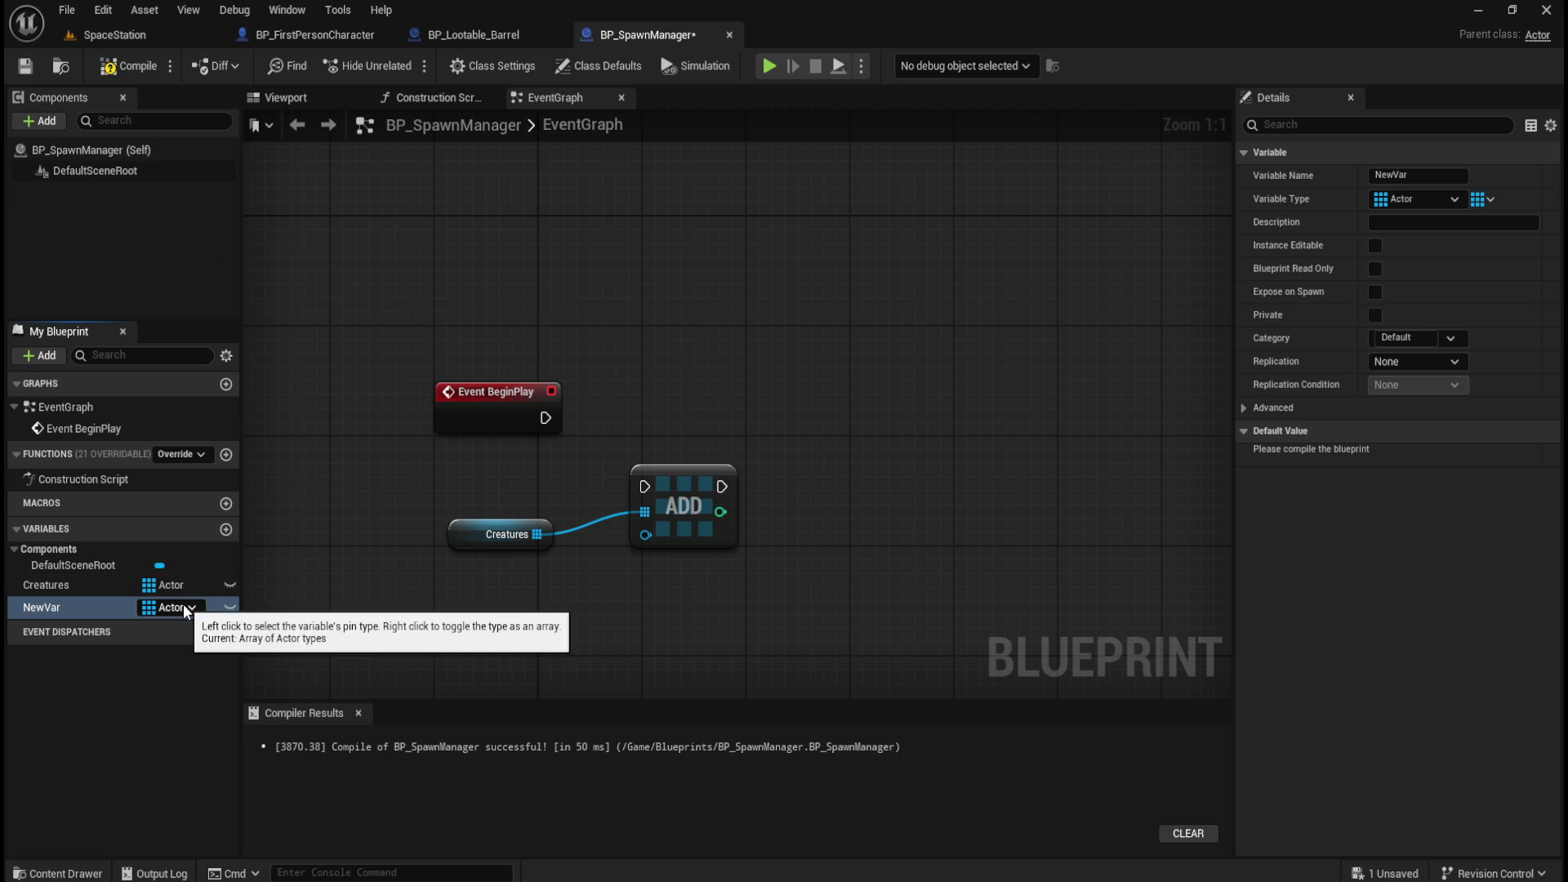
pyautogui.click(1491, 195)
pyautogui.click(1477, 223)
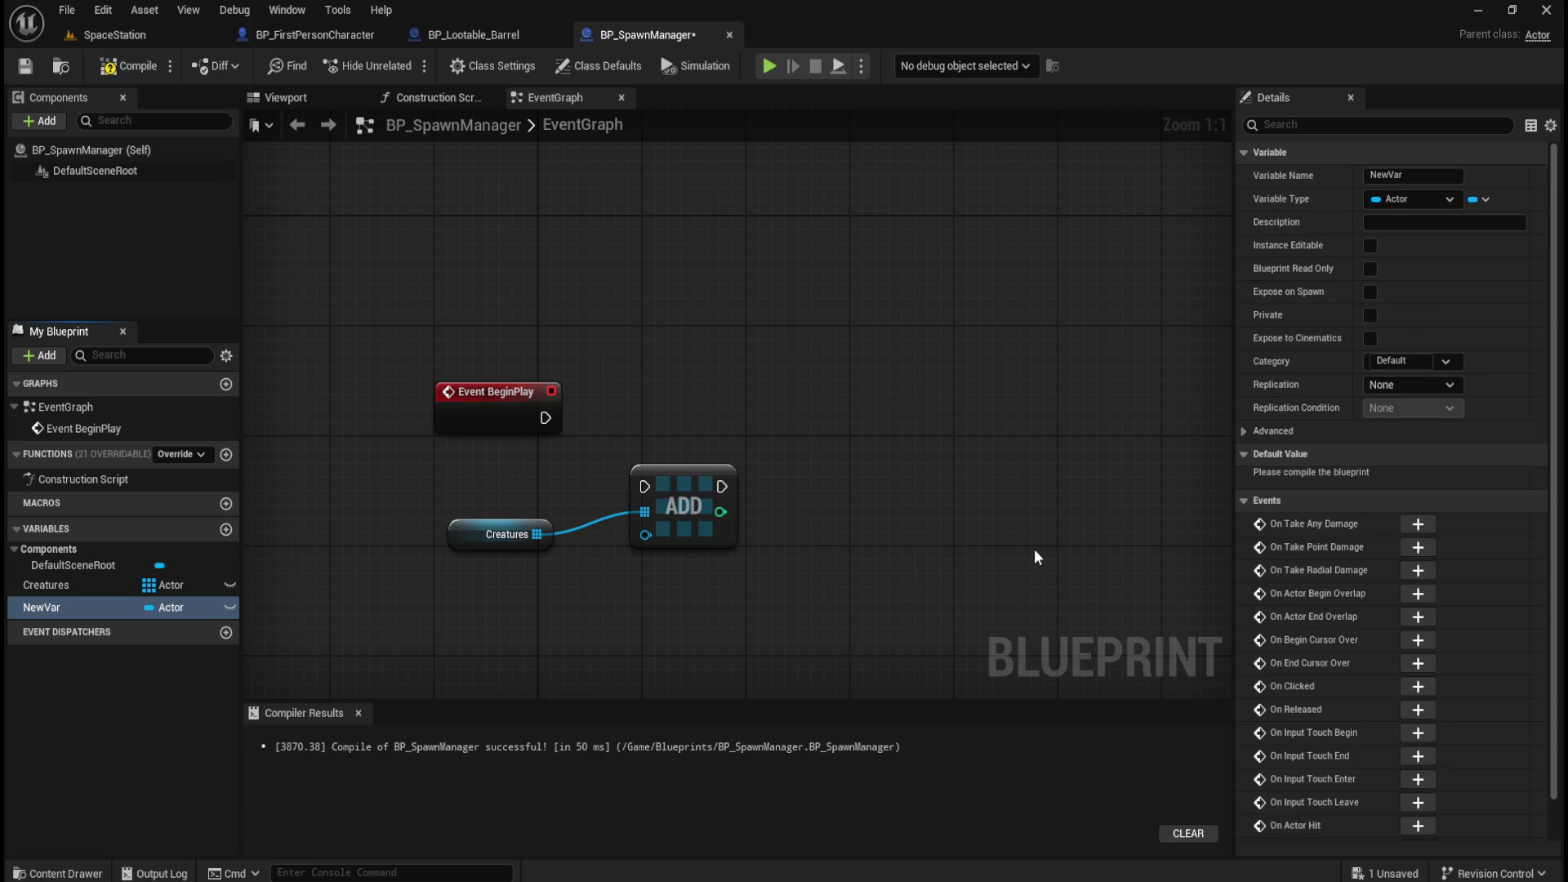
# Delete the NewVar variable and select the Creatures and Add nodes.
pyautogui.rightClick(47, 607)
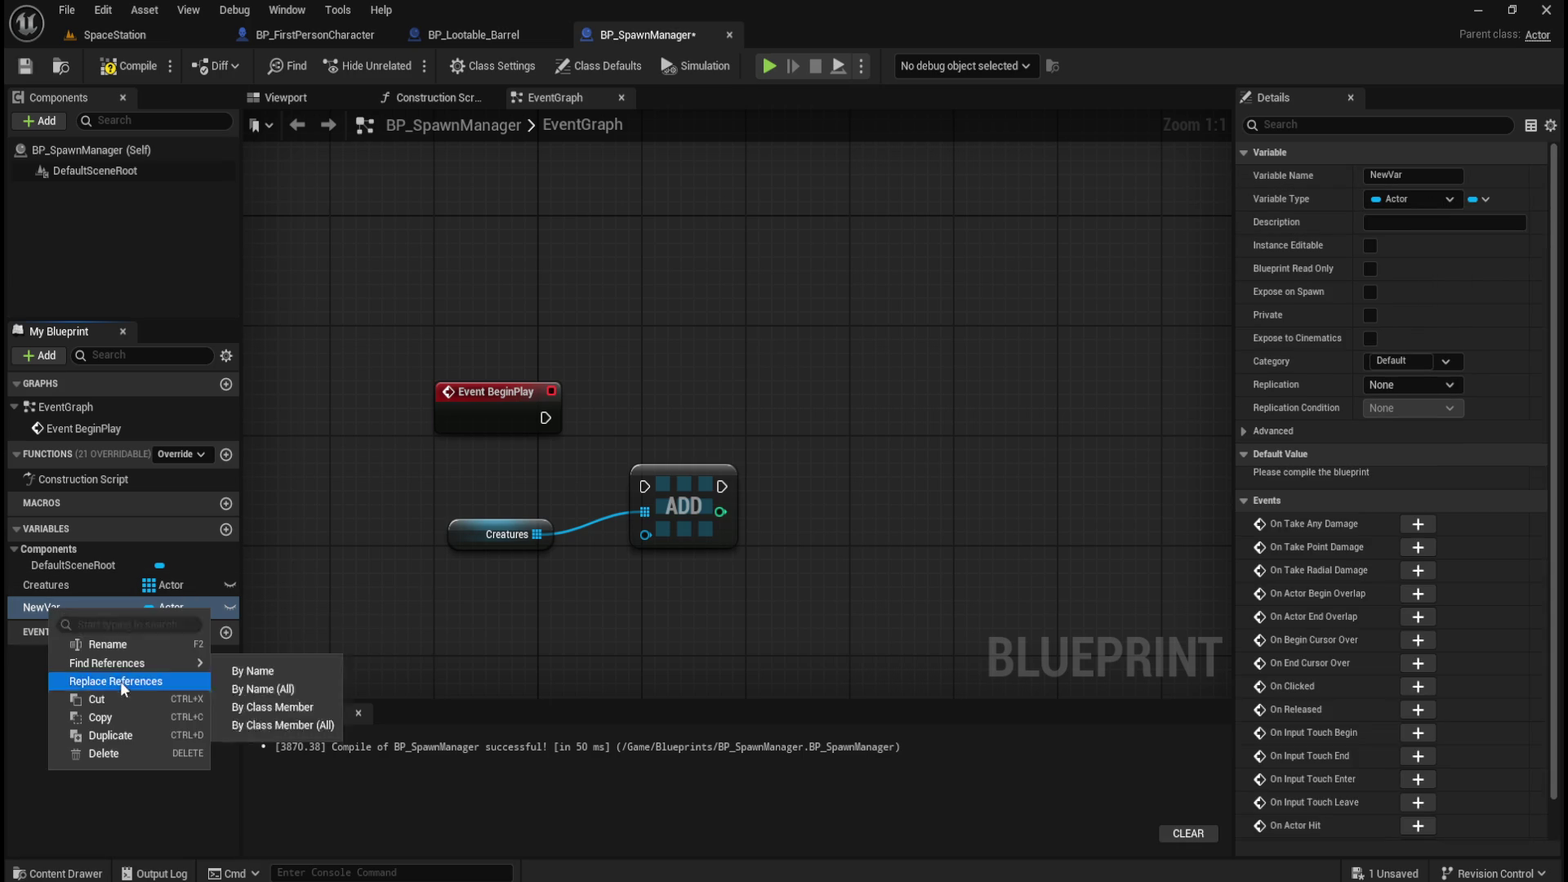
pyautogui.click(103, 753)
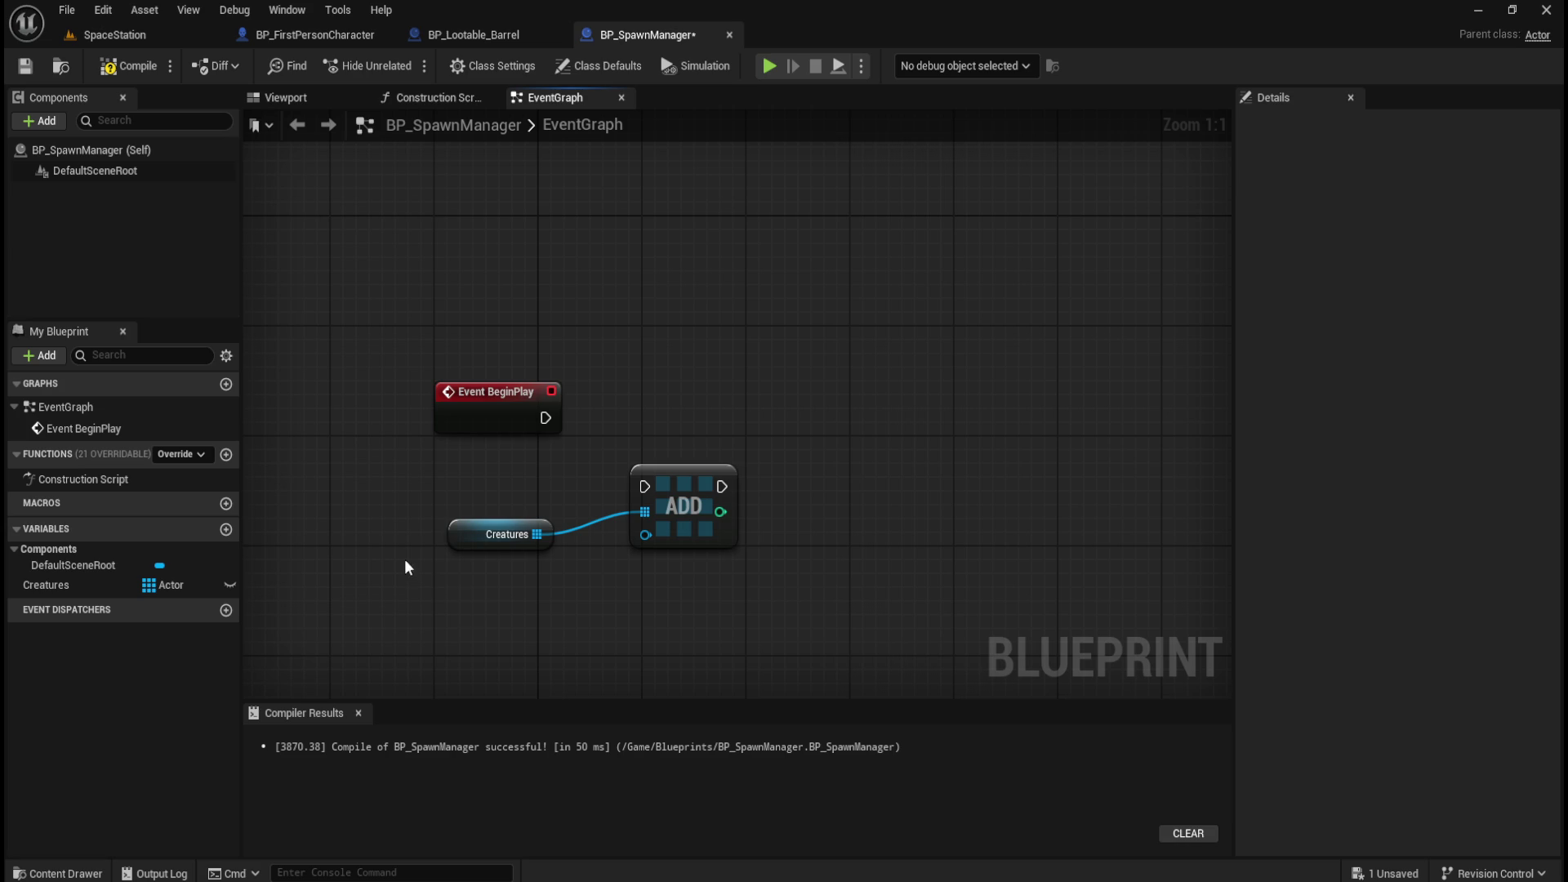
pyautogui.moveTo(437, 481)
pyautogui.mouseDown()
pyautogui.moveTo(621, 542)
pyautogui.moveTo(739, 549)
pyautogui.mouseUp()
# Move the Creatures and Add nodes up beside Event BeginPlay, then view BP_Lootable_Barrel.
pyautogui.moveTo(675, 509)
pyautogui.mouseDown()
pyautogui.moveTo(676, 402)
pyautogui.moveTo(641, 403)
pyautogui.mouseUp()
pyautogui.click(637, 516)
pyautogui.click(741, 324)
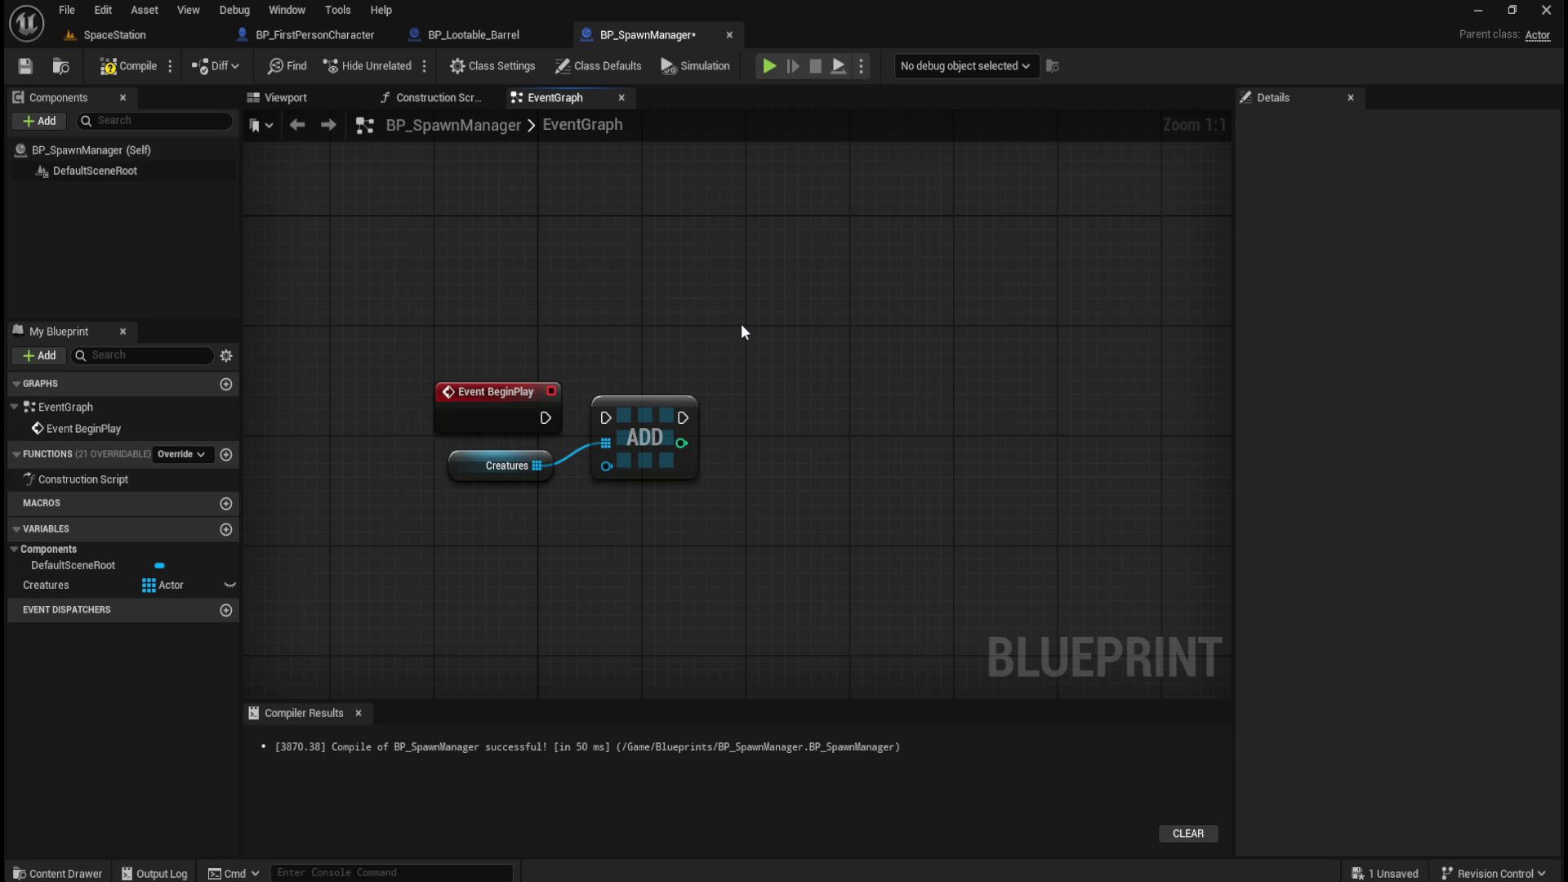
pyautogui.moveTo(438, 164)
pyautogui.mouseDown()
pyautogui.moveTo(506, 219)
pyautogui.moveTo(927, 329)
pyautogui.mouseUp()
pyautogui.moveTo(449, 271)
pyautogui.mouseDown()
pyautogui.moveTo(596, 408)
pyautogui.moveTo(572, 395)
pyautogui.mouseUp()
pyautogui.click(688, 298)
pyautogui.click(472, 34)
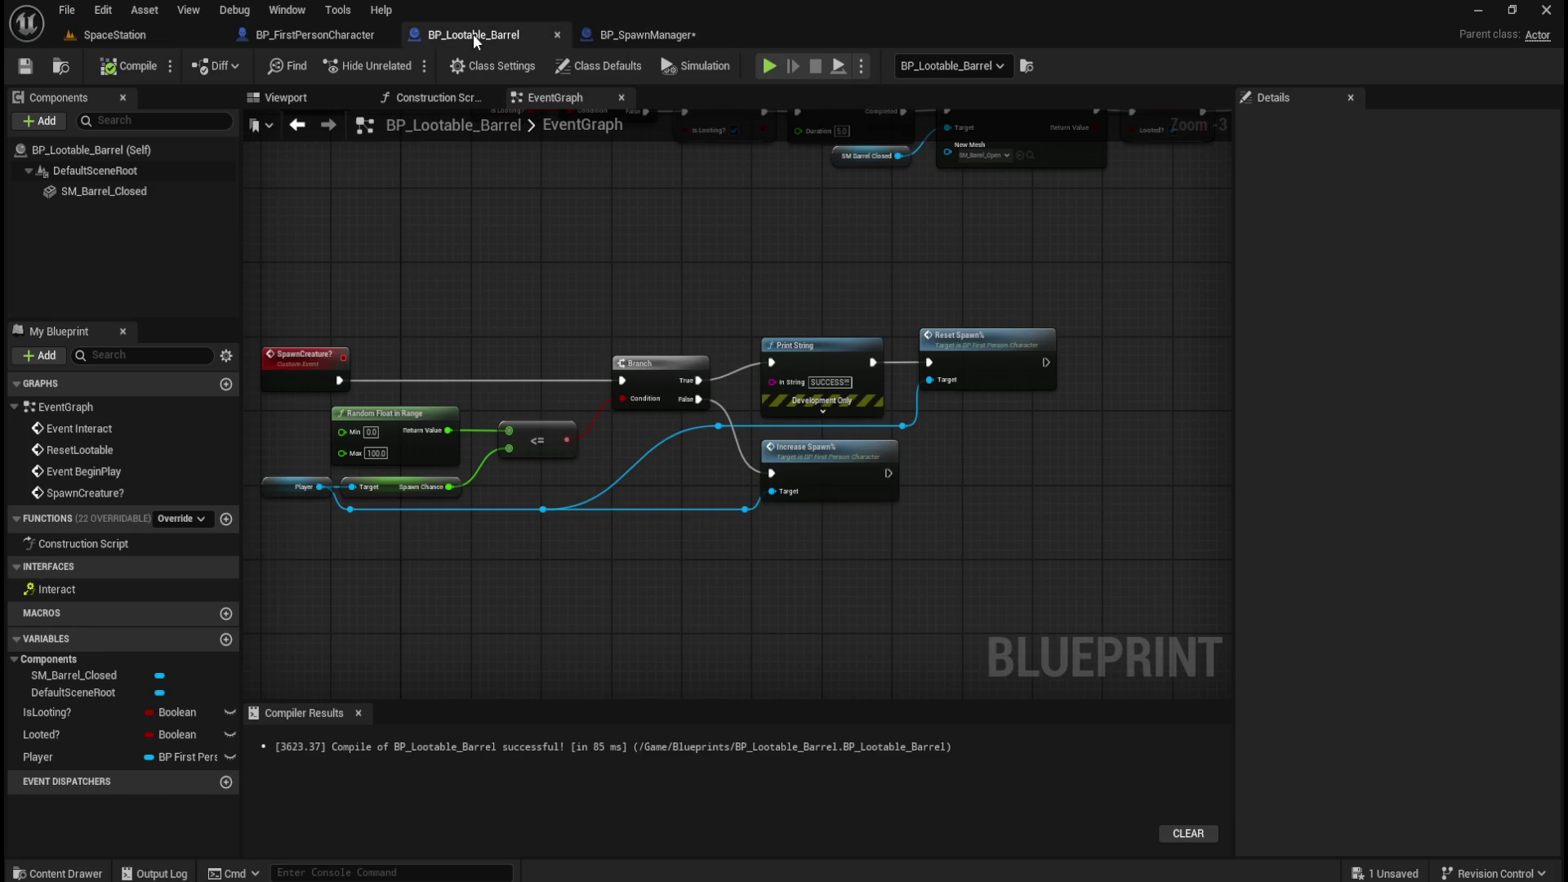
# Check the barrel's Branch, Print String and Reset Spawn nodes, then drag array actions off Creatures.
pyautogui.moveTo(684, 256)
pyautogui.mouseDown()
pyautogui.moveTo(1035, 347)
pyautogui.moveTo(1050, 373)
pyautogui.moveTo(1077, 359)
pyautogui.moveTo(1094, 379)
pyautogui.mouseUp()
pyautogui.click(725, 244)
pyautogui.click(665, 37)
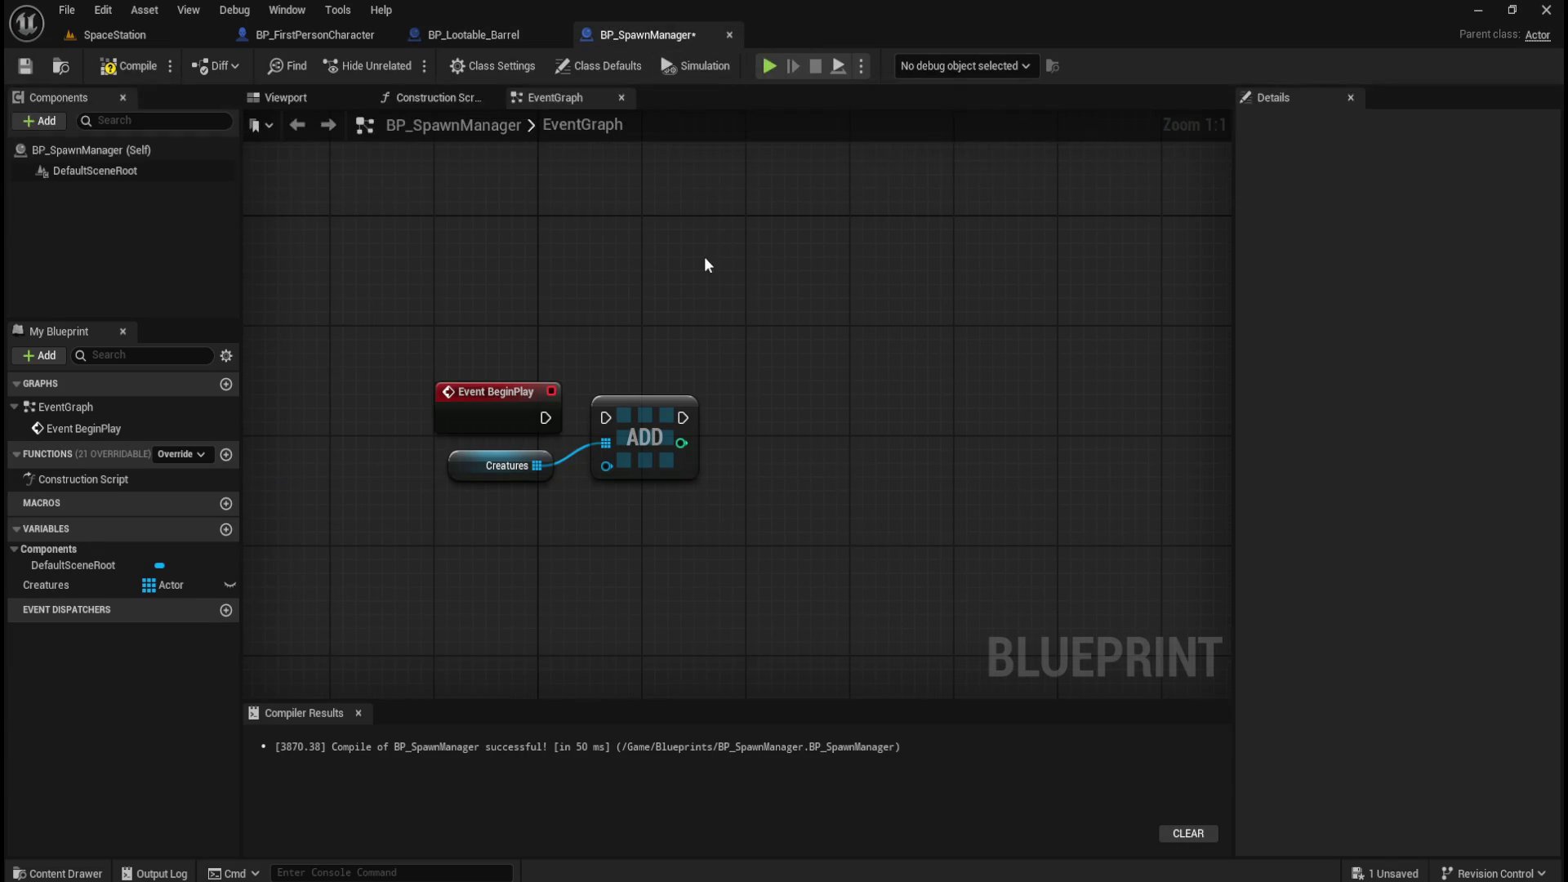
pyautogui.click(336, 33)
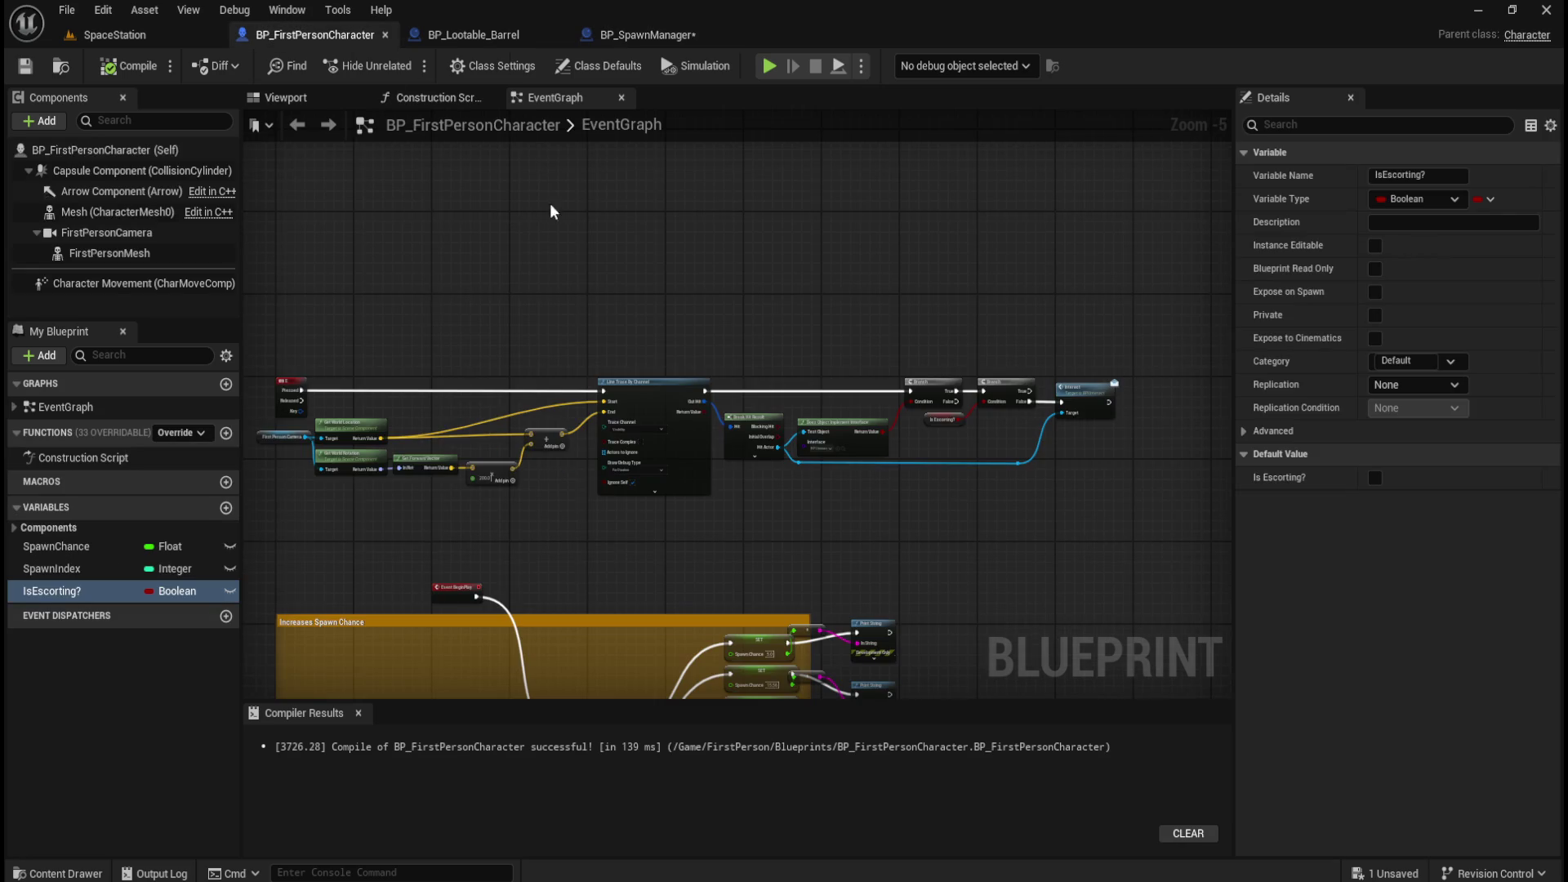
pyautogui.click(630, 39)
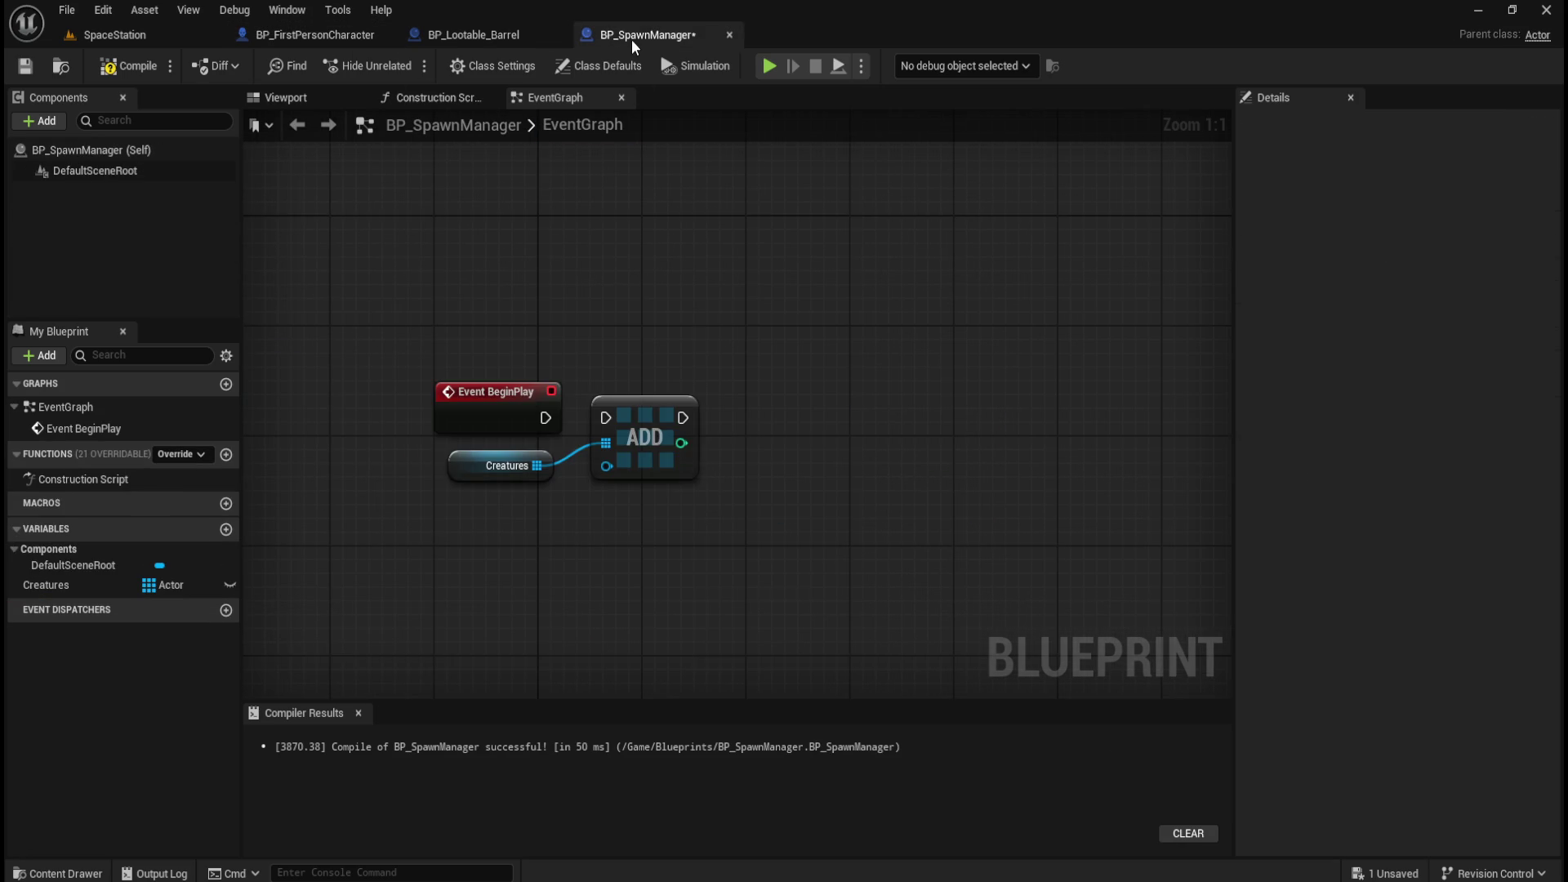
pyautogui.click(489, 33)
pyautogui.click(638, 37)
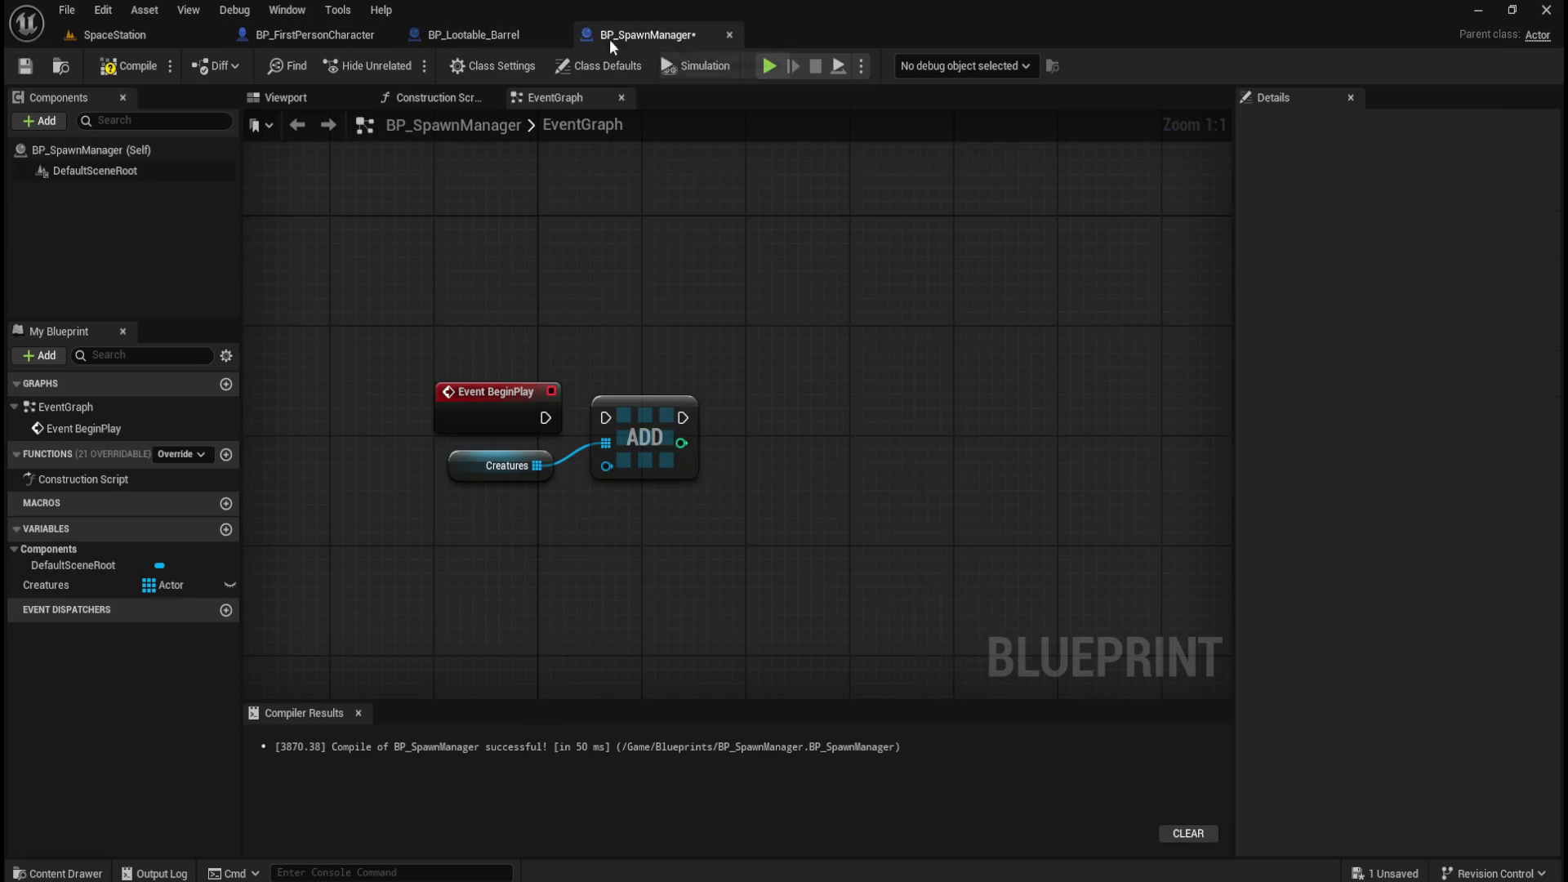
pyautogui.click(474, 35)
pyautogui.moveTo(766, 258); pyautogui.dragTo(958, 343)
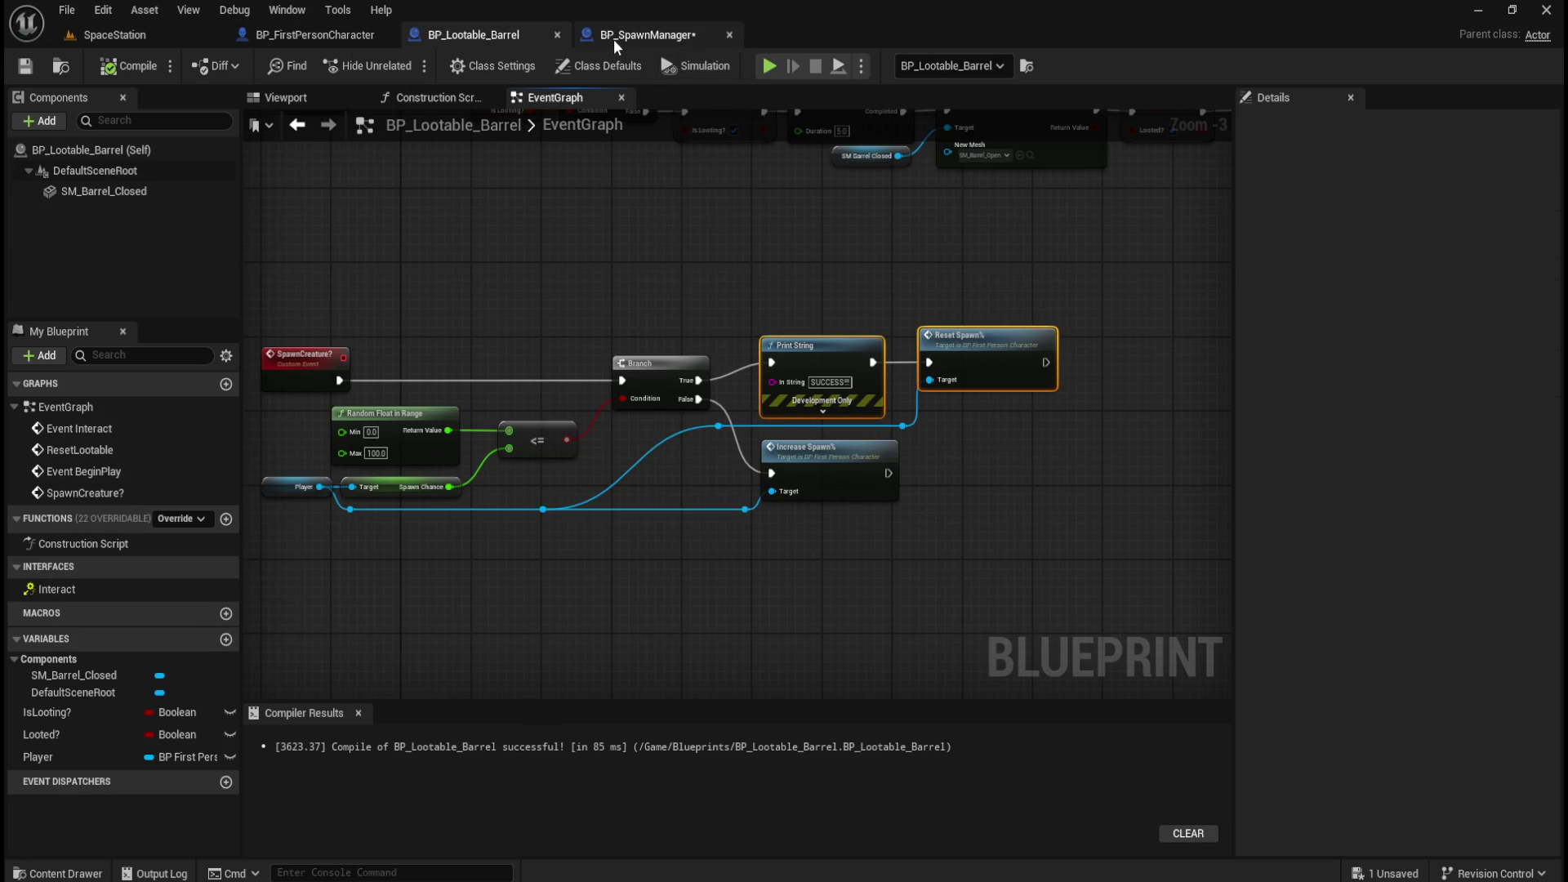
pyautogui.click(614, 39)
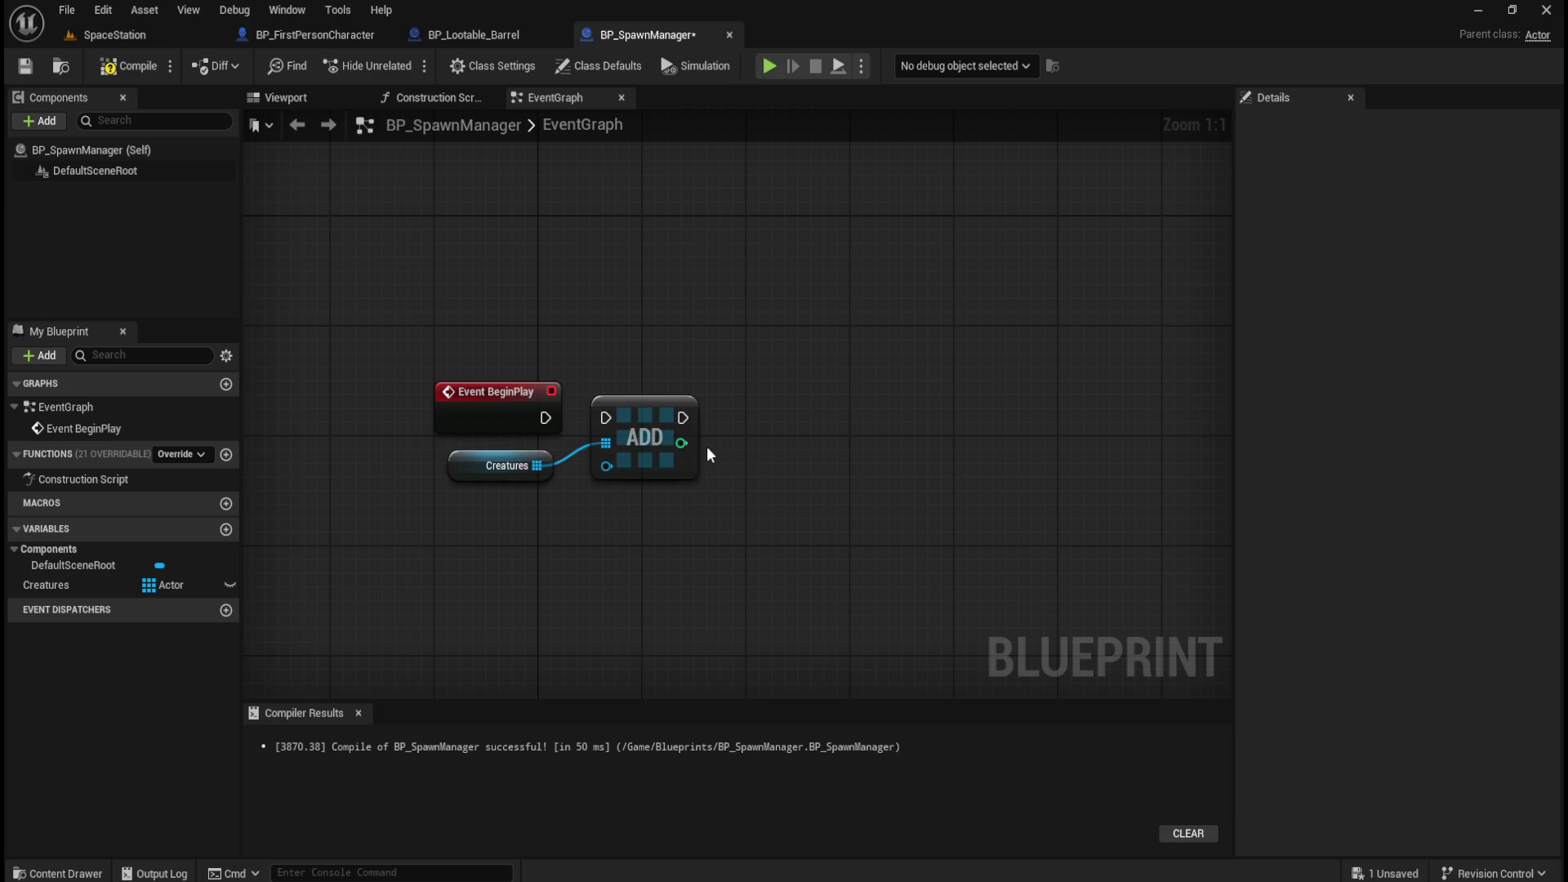
pyautogui.moveTo(536, 466)
pyautogui.mouseDown()
pyautogui.moveTo(637, 472)
pyautogui.moveTo(632, 558)
pyautogui.moveTo(619, 552)
pyautogui.mouseUp()
# Dismiss the node search and browse the Assets/NPCs and AI content folders.
pyautogui.write('remove')
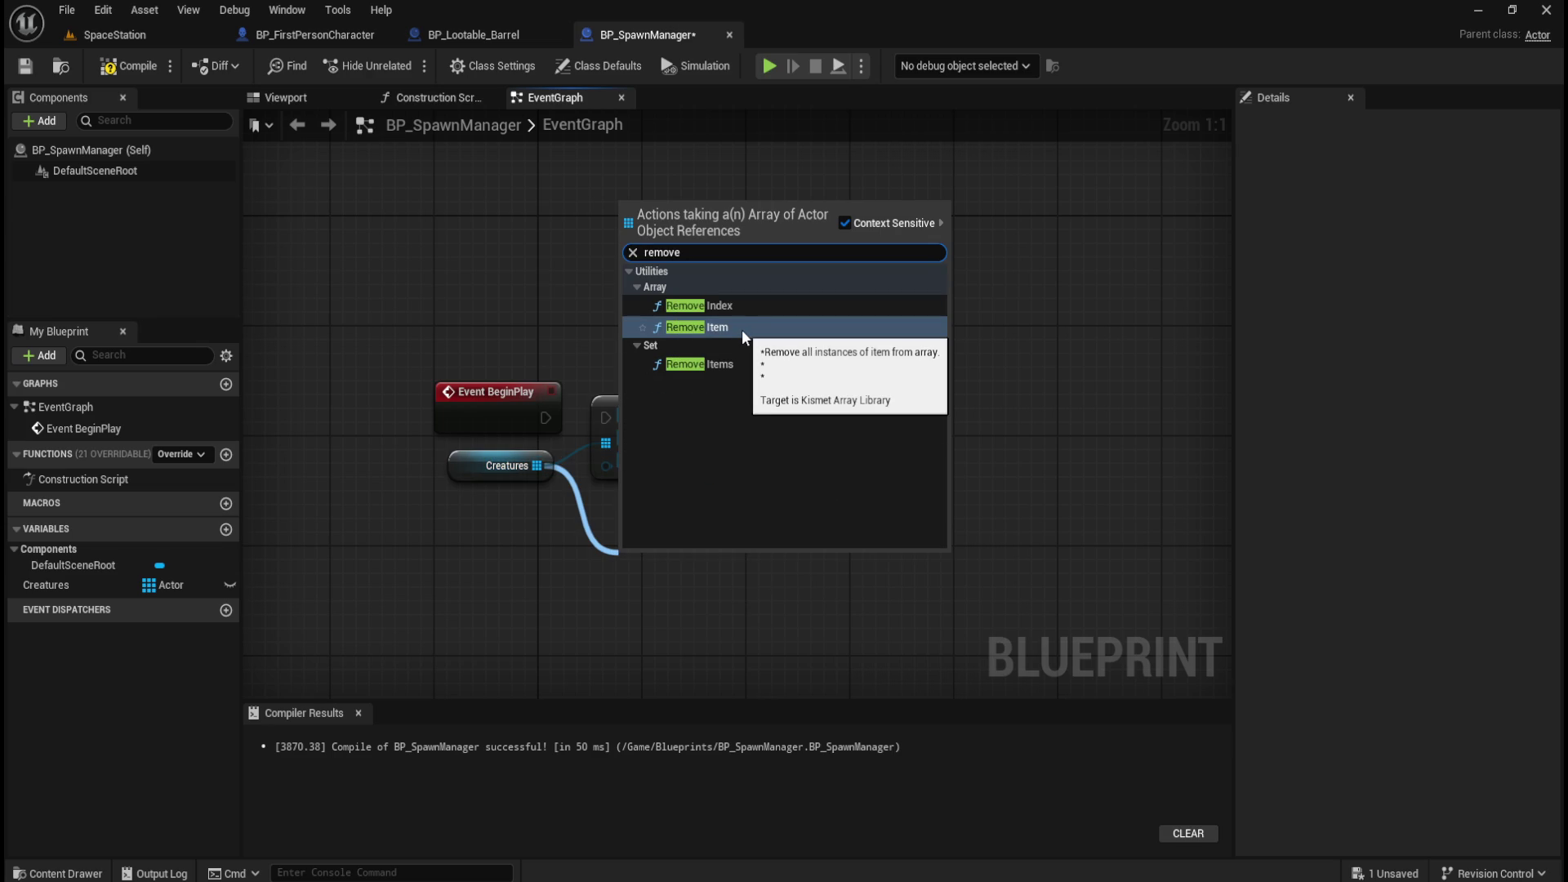
pyautogui.hotkey('ctrl', 's')
pyautogui.hotkey('ctrl', 'space')
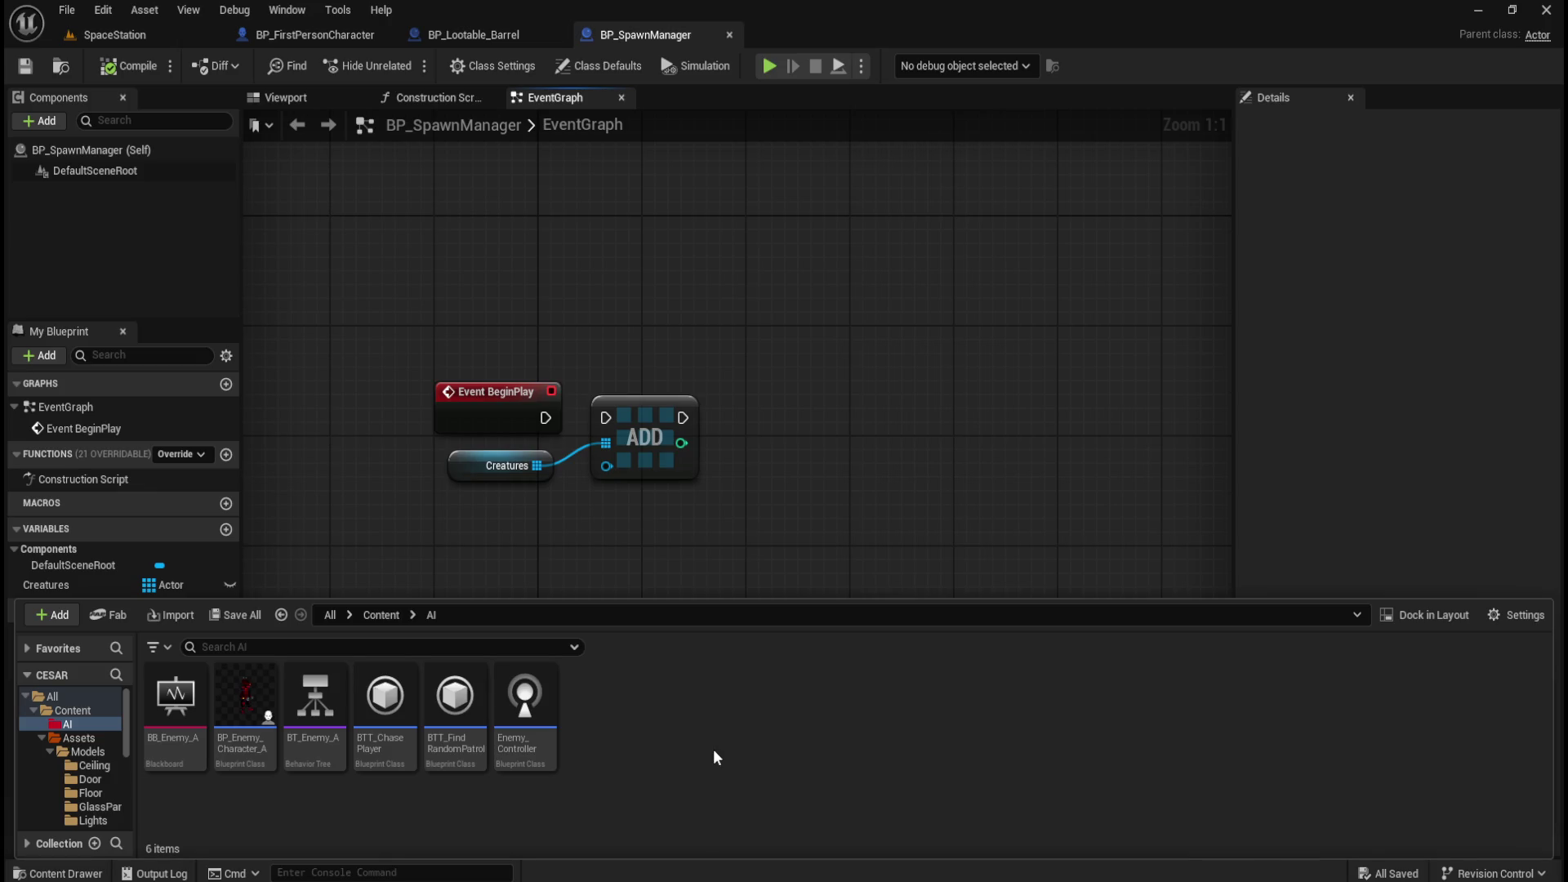
pyautogui.click(378, 615)
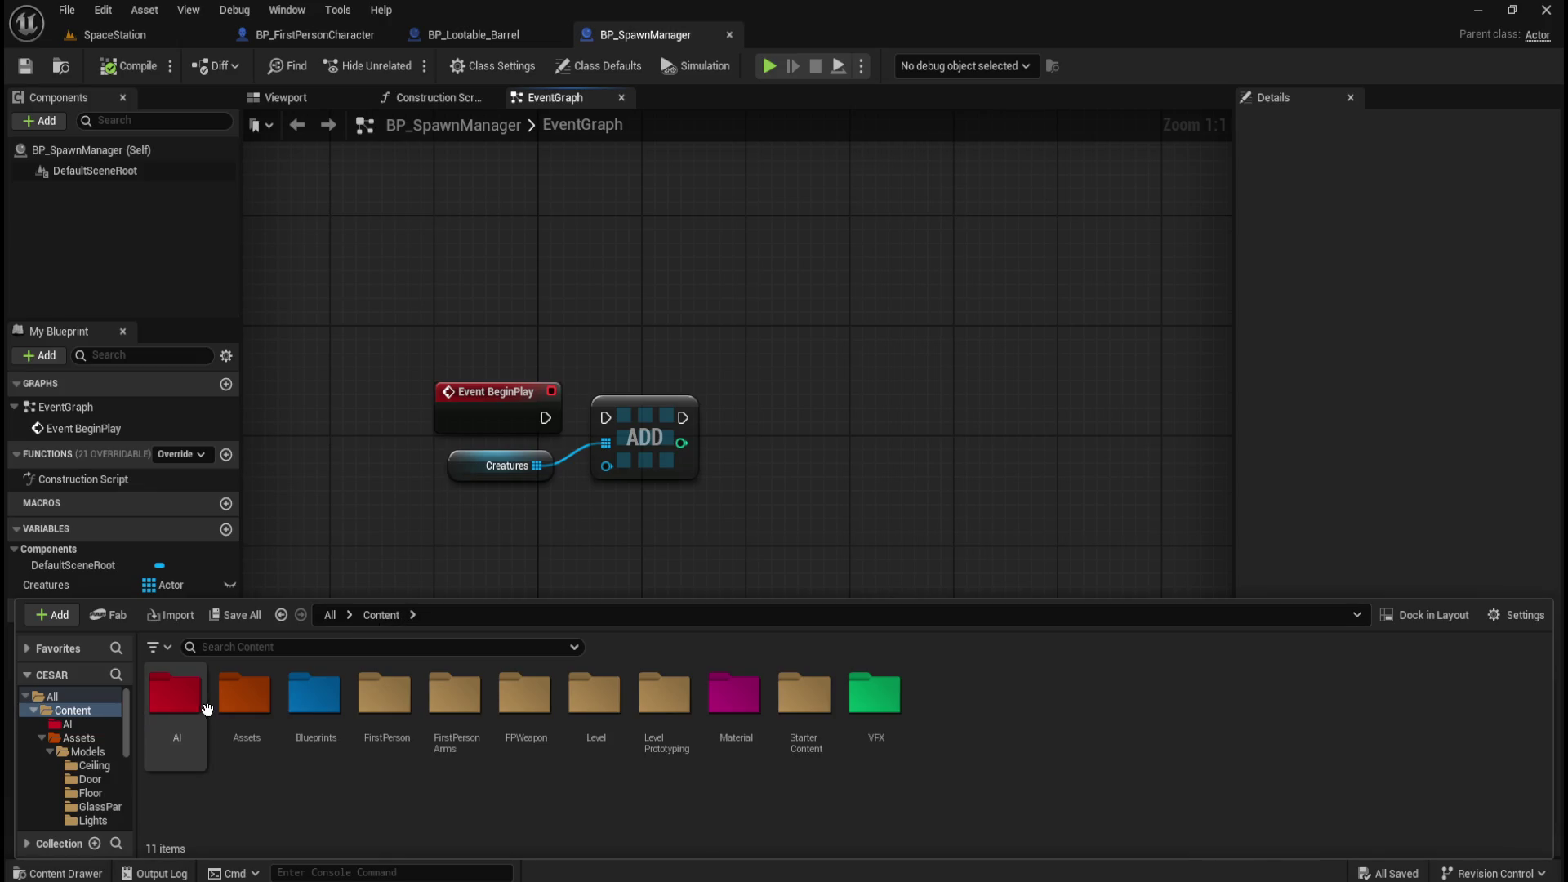
pyautogui.doubleClick(227, 727)
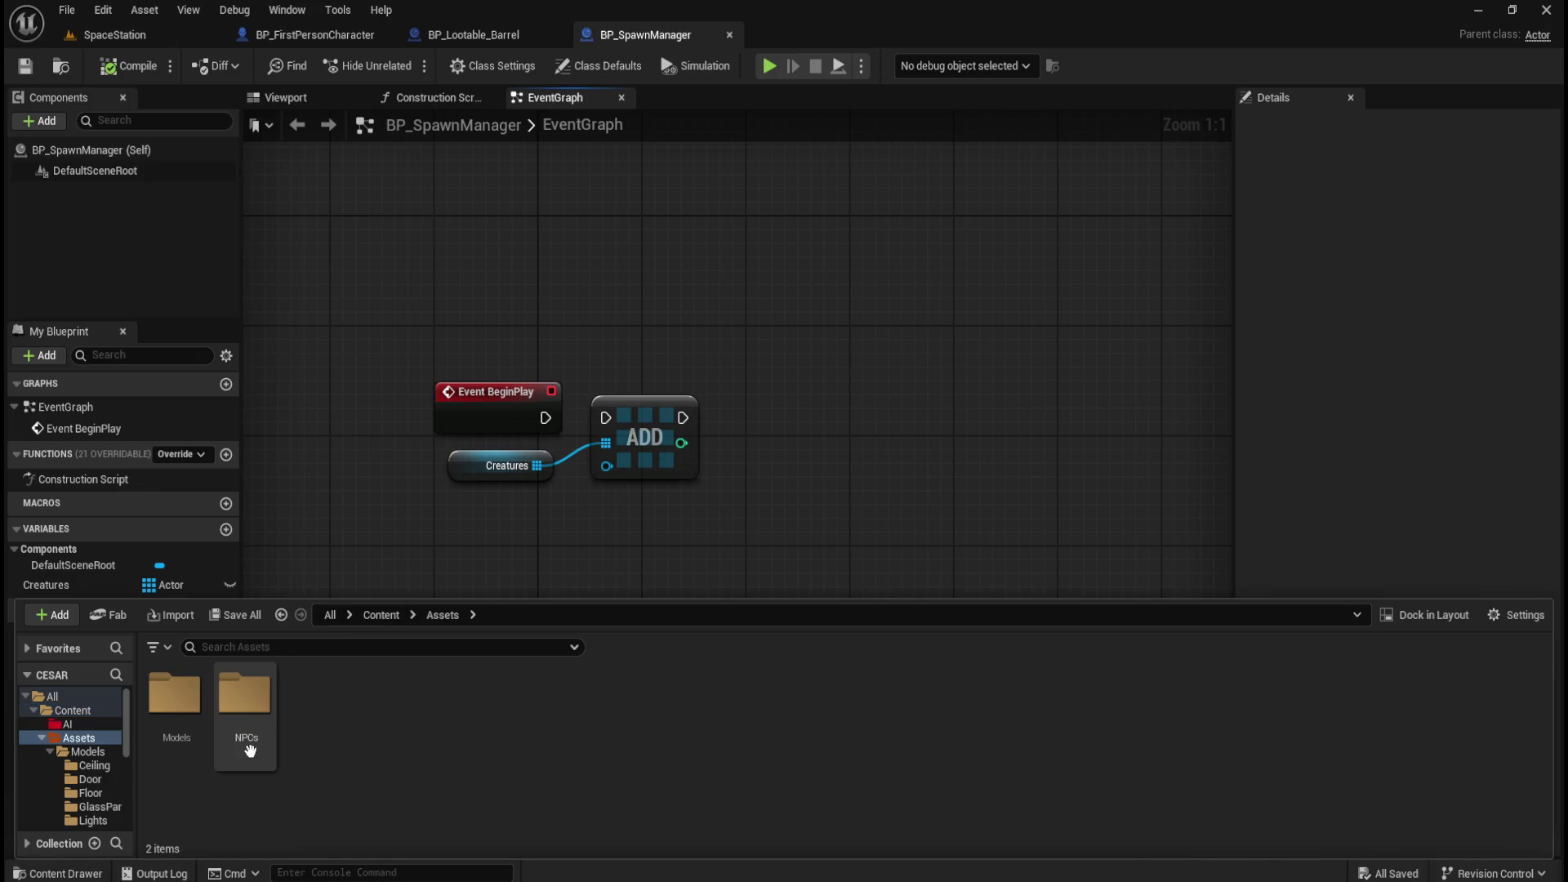
pyautogui.doubleClick(243, 719)
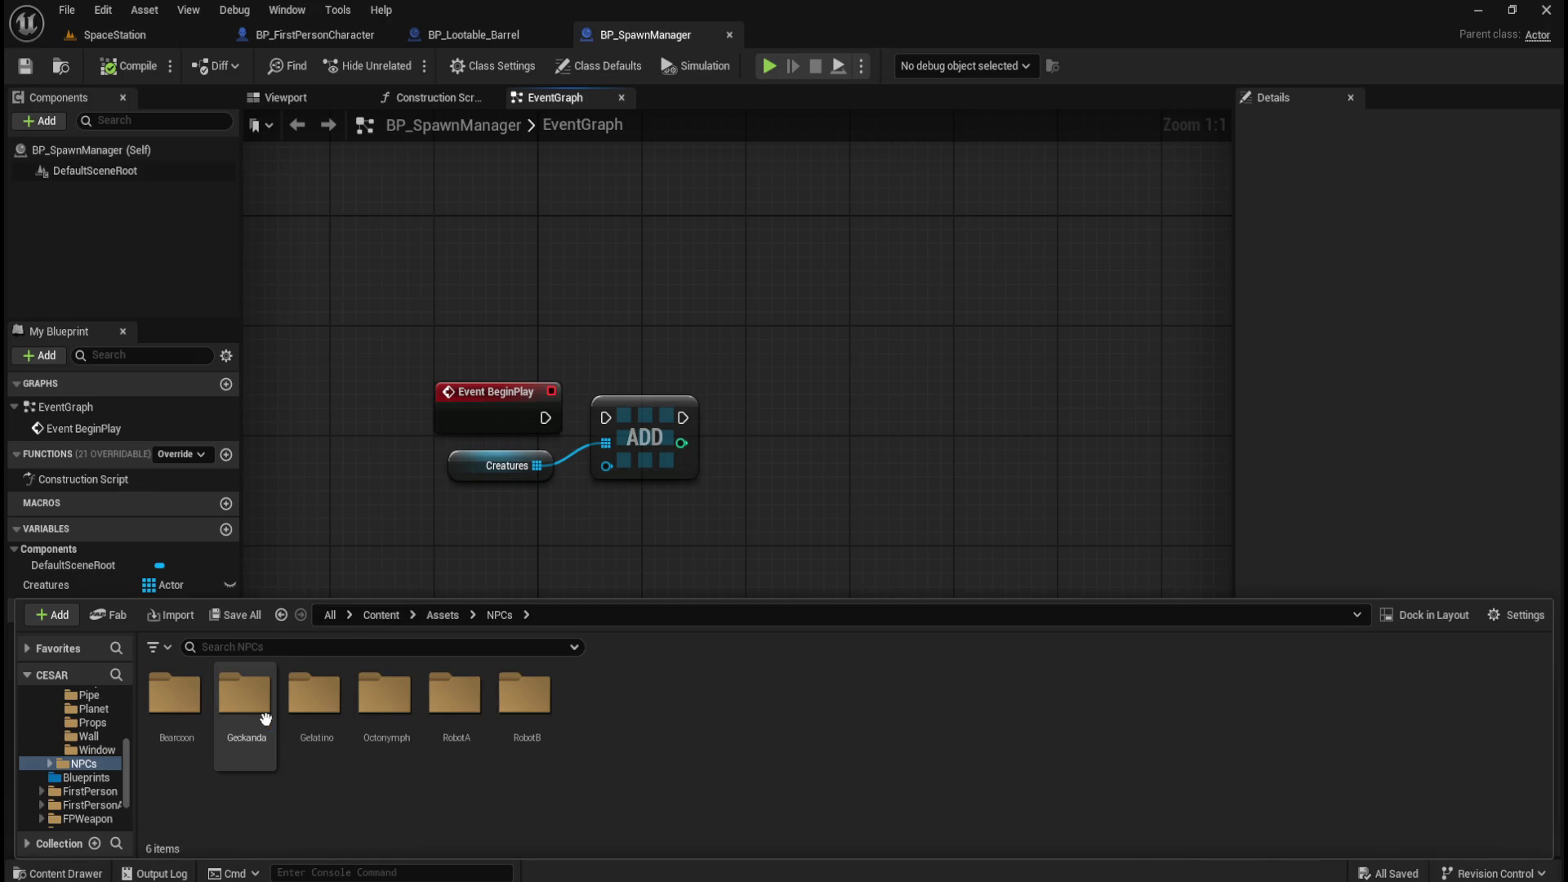
pyautogui.click(434, 614)
pyautogui.click(388, 615)
pyautogui.doubleClick(187, 696)
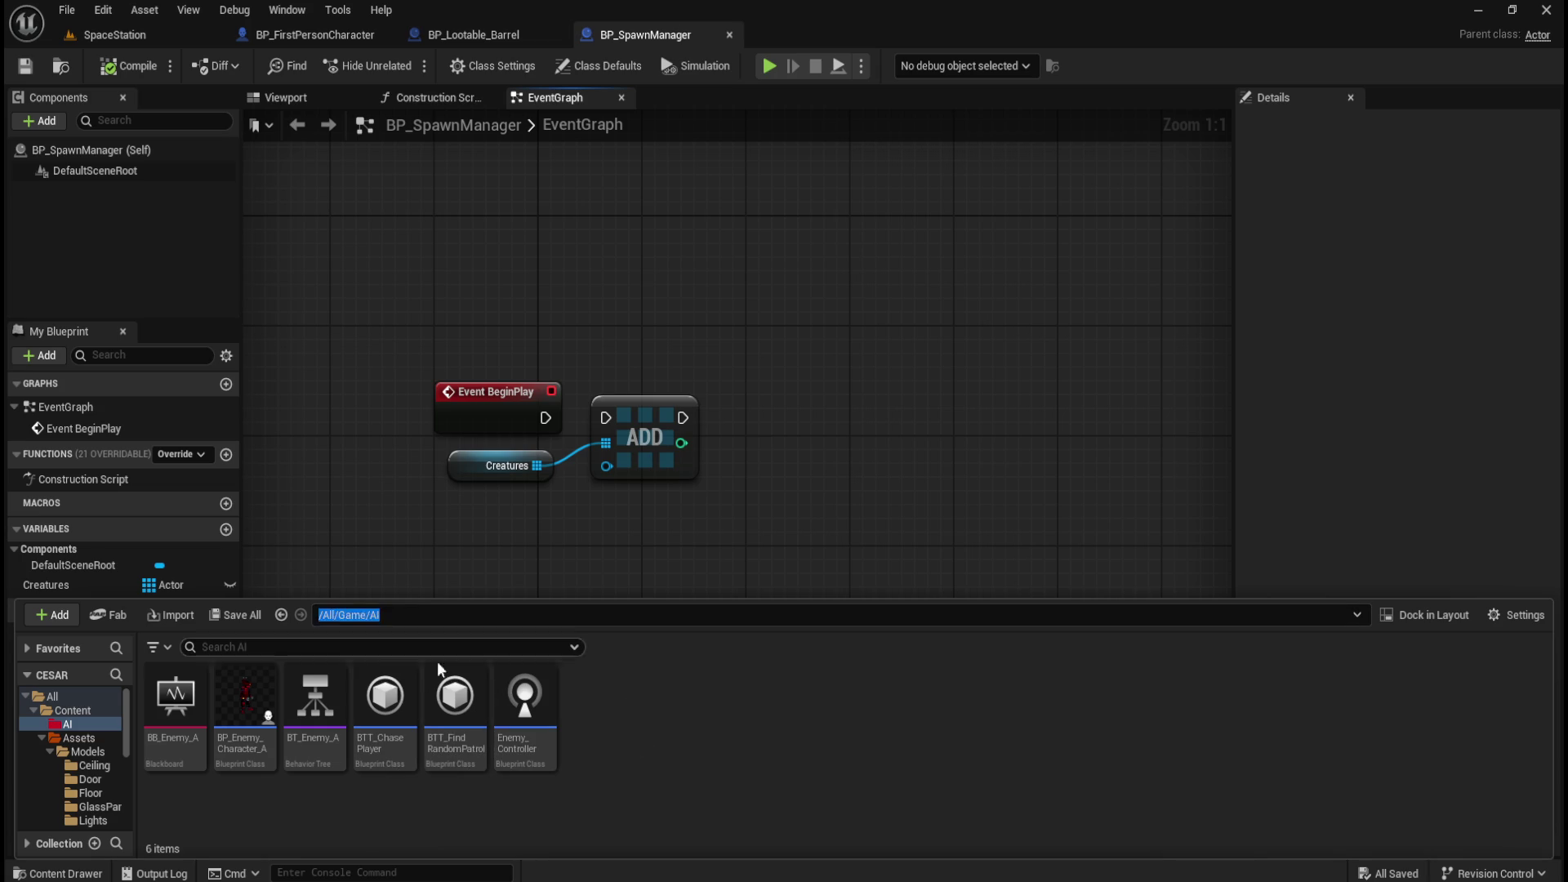
# Check the NPCs creatures, then create a new RobotA folder inside Content/AI.
pyautogui.click(381, 615)
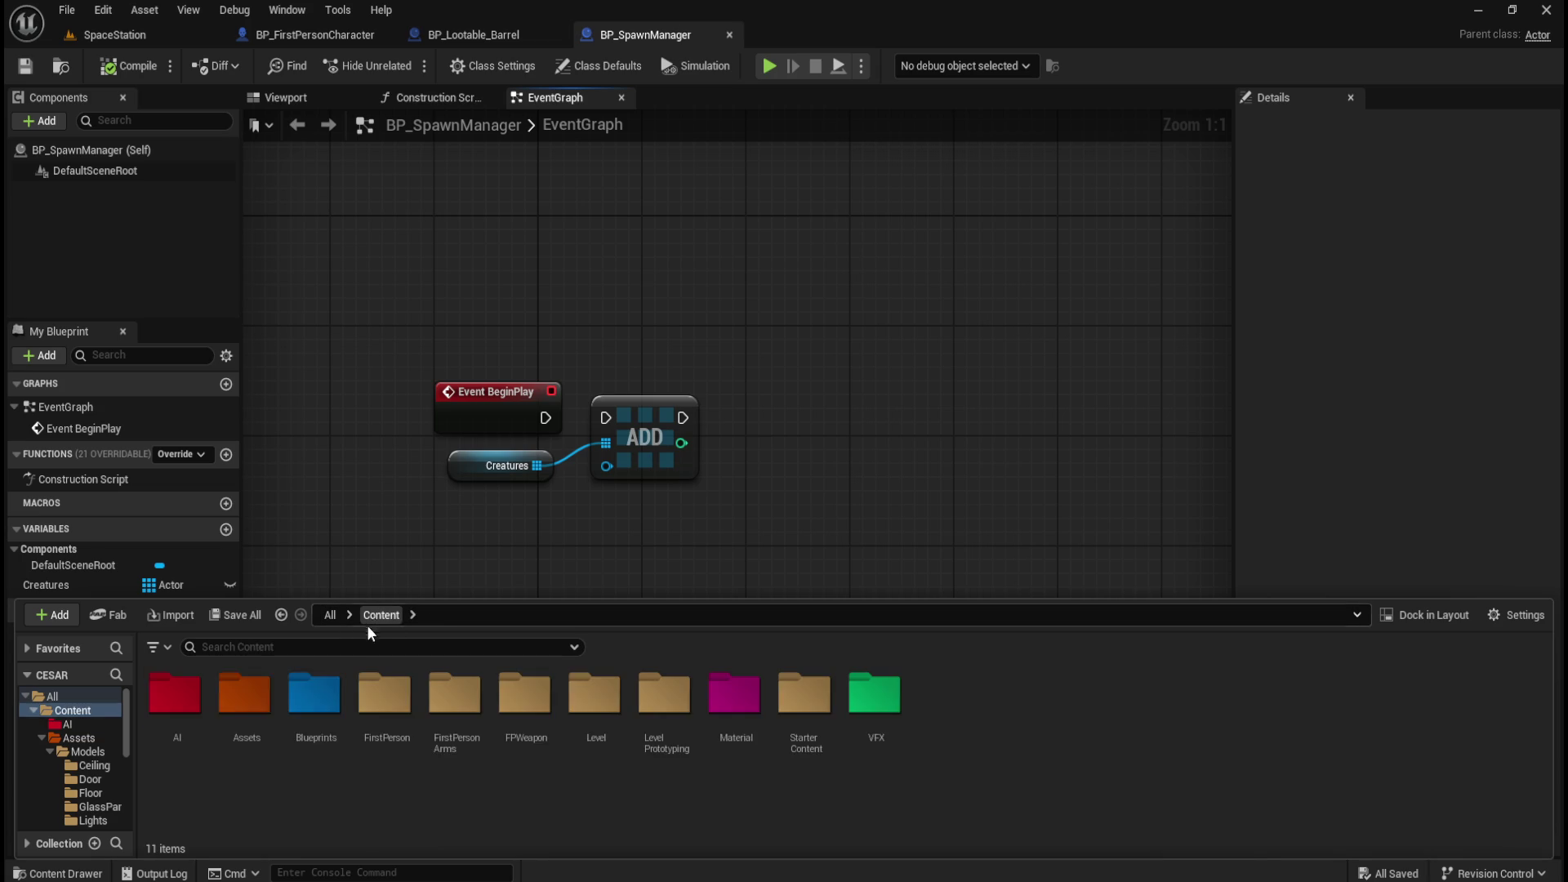
pyautogui.doubleClick(259, 694)
pyautogui.doubleClick(263, 702)
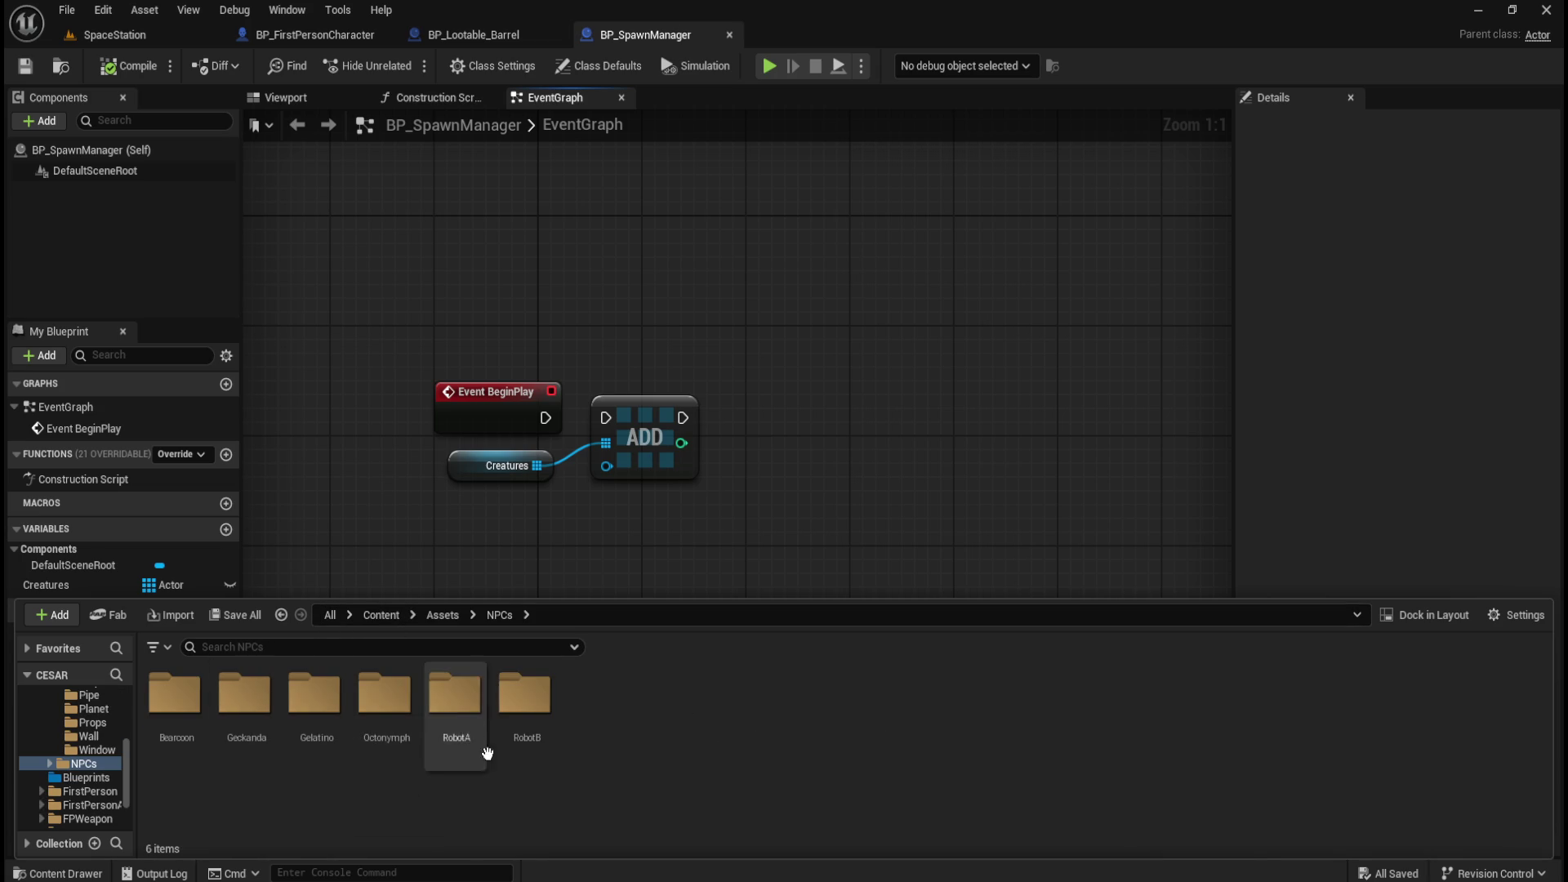
pyautogui.click(379, 615)
pyautogui.doubleClick(174, 698)
pyautogui.rightClick(903, 786)
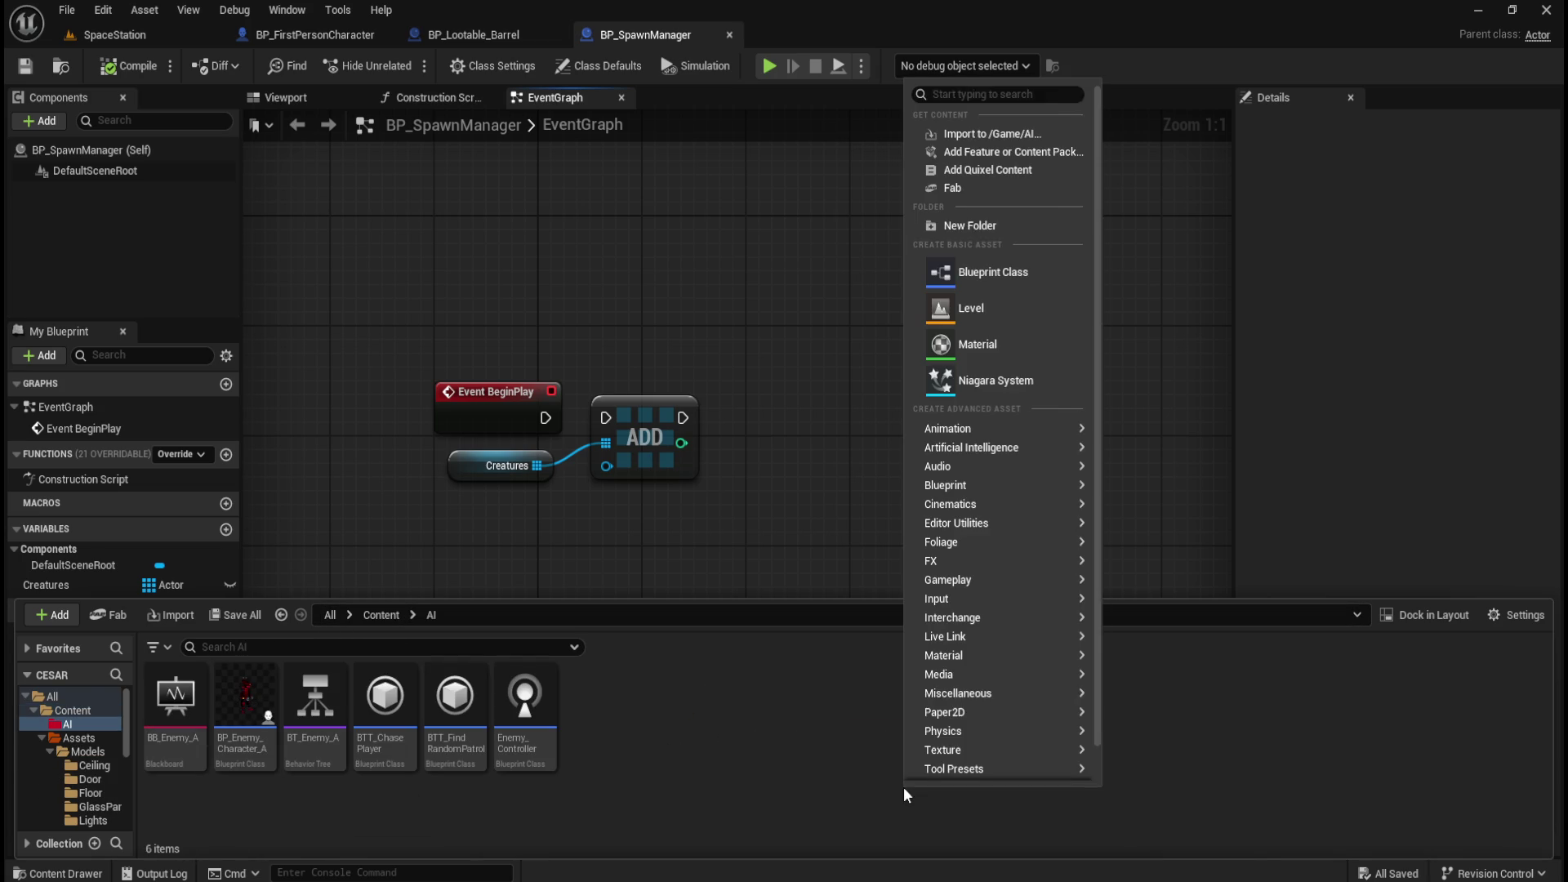
pyautogui.click(947, 225)
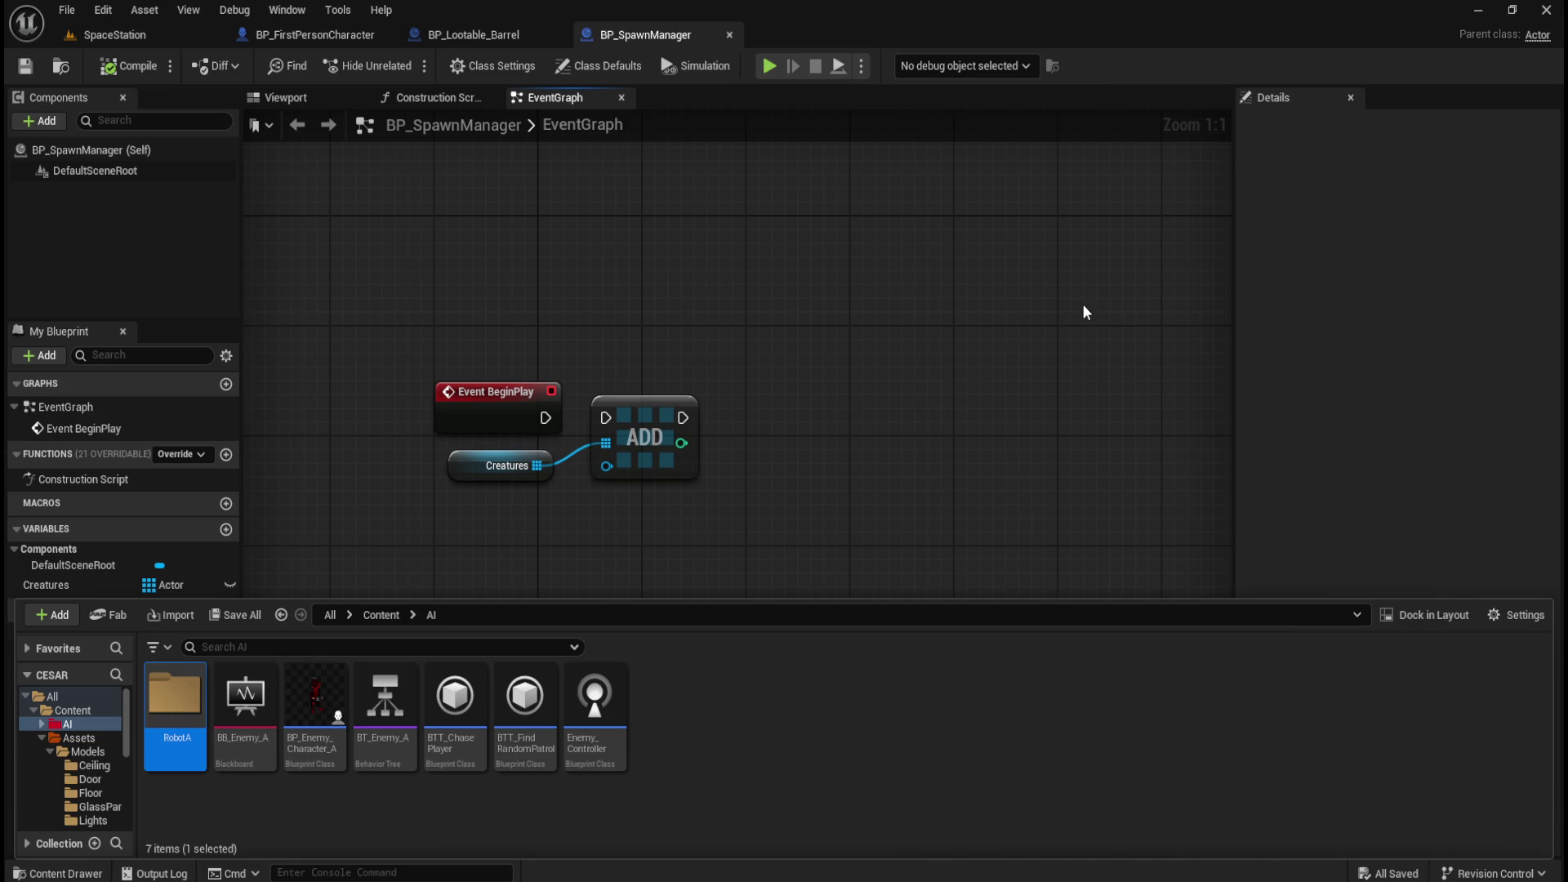
# Move the six assets from BB_Enemy_A through Enemy_Controller into RobotA.
pyautogui.click(245, 698)
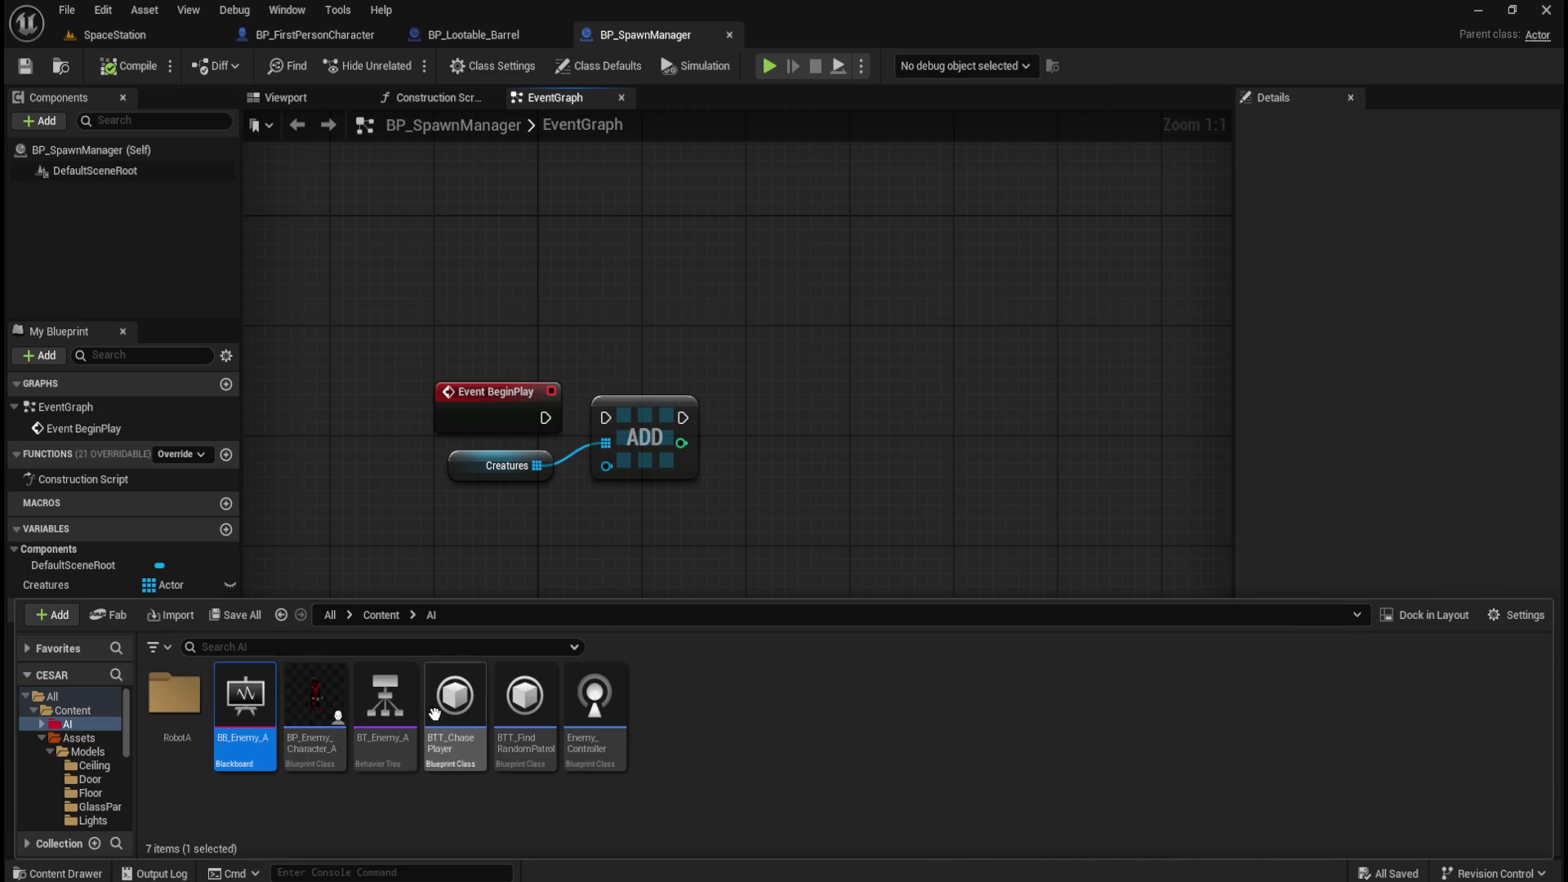
pyautogui.keyDown('shift'); pyautogui.click(597, 707); pyautogui.keyUp('shift')
pyautogui.moveTo(245, 701); pyautogui.dragTo(183, 699)
pyautogui.click(213, 737)
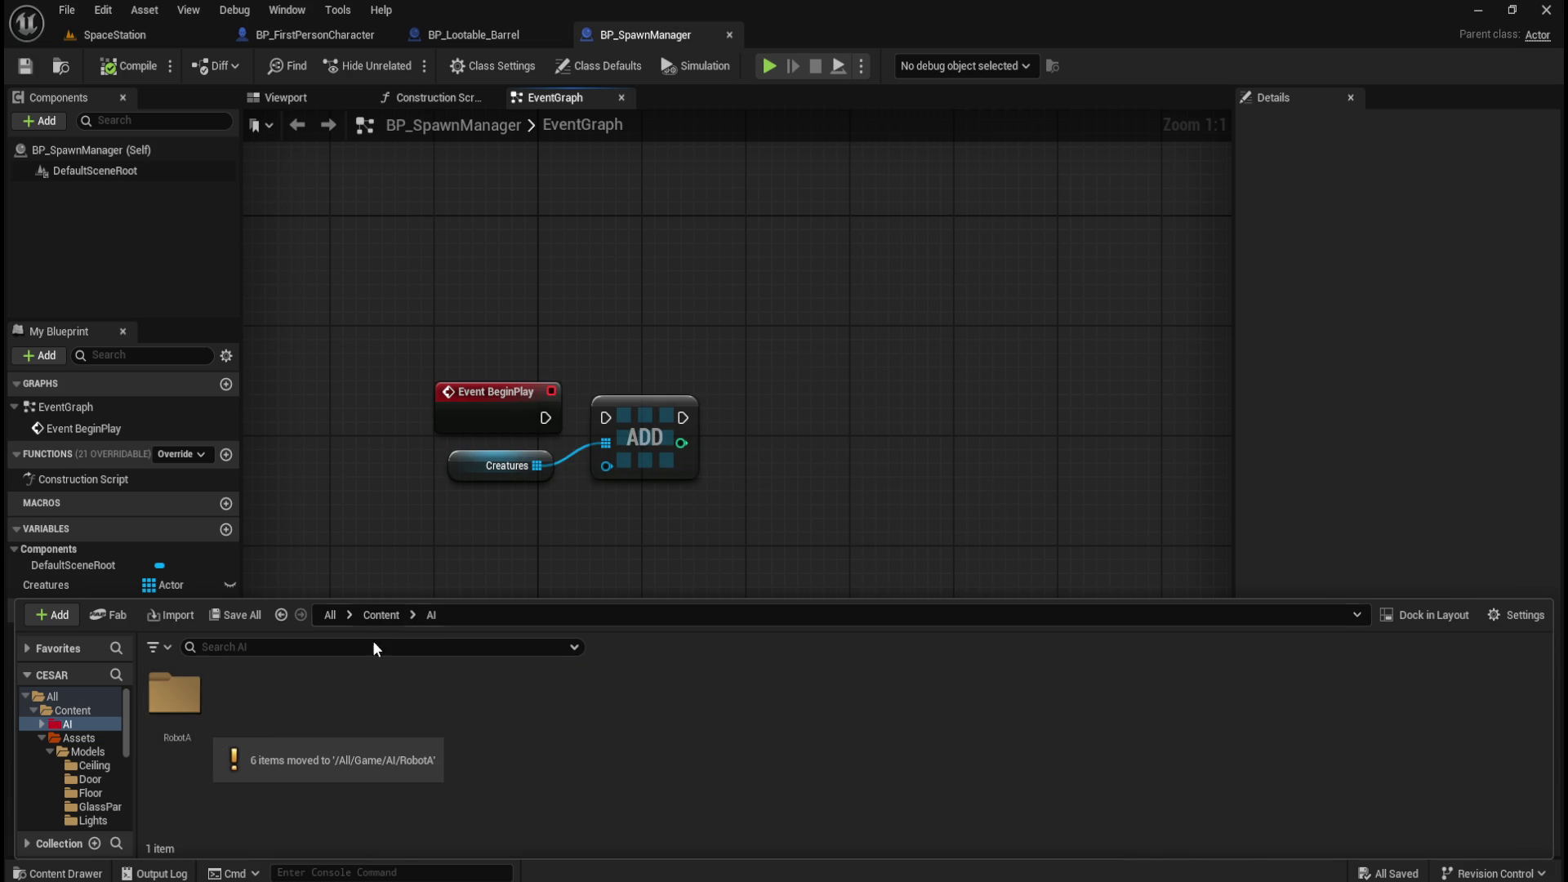
# Create a new folder named Gelatino in Content/AI.
pyautogui.rightClick(346, 707)
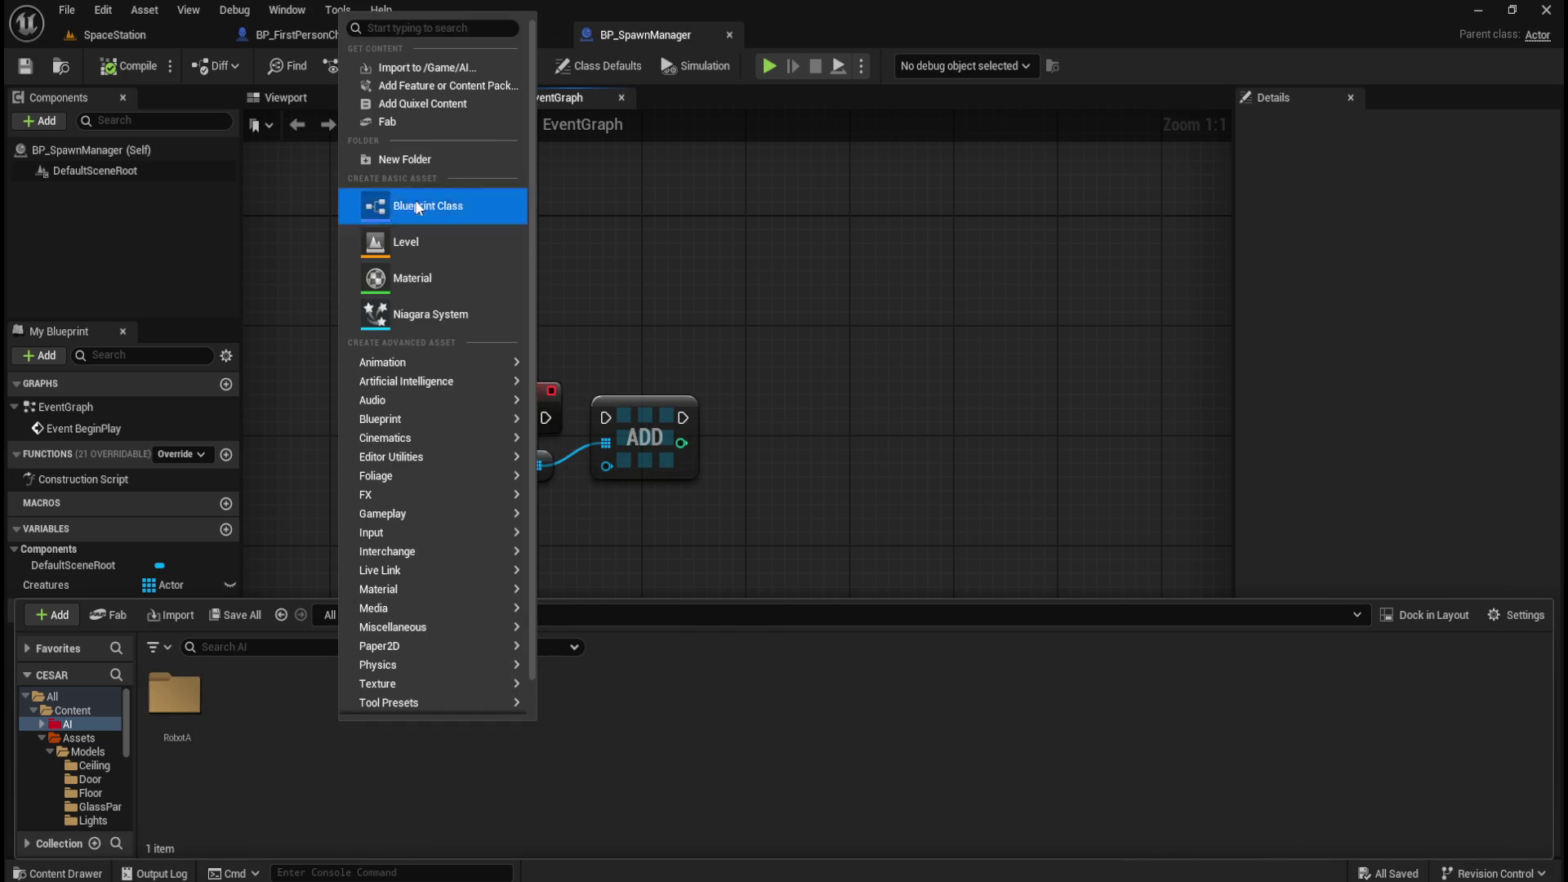
pyautogui.click(447, 160)
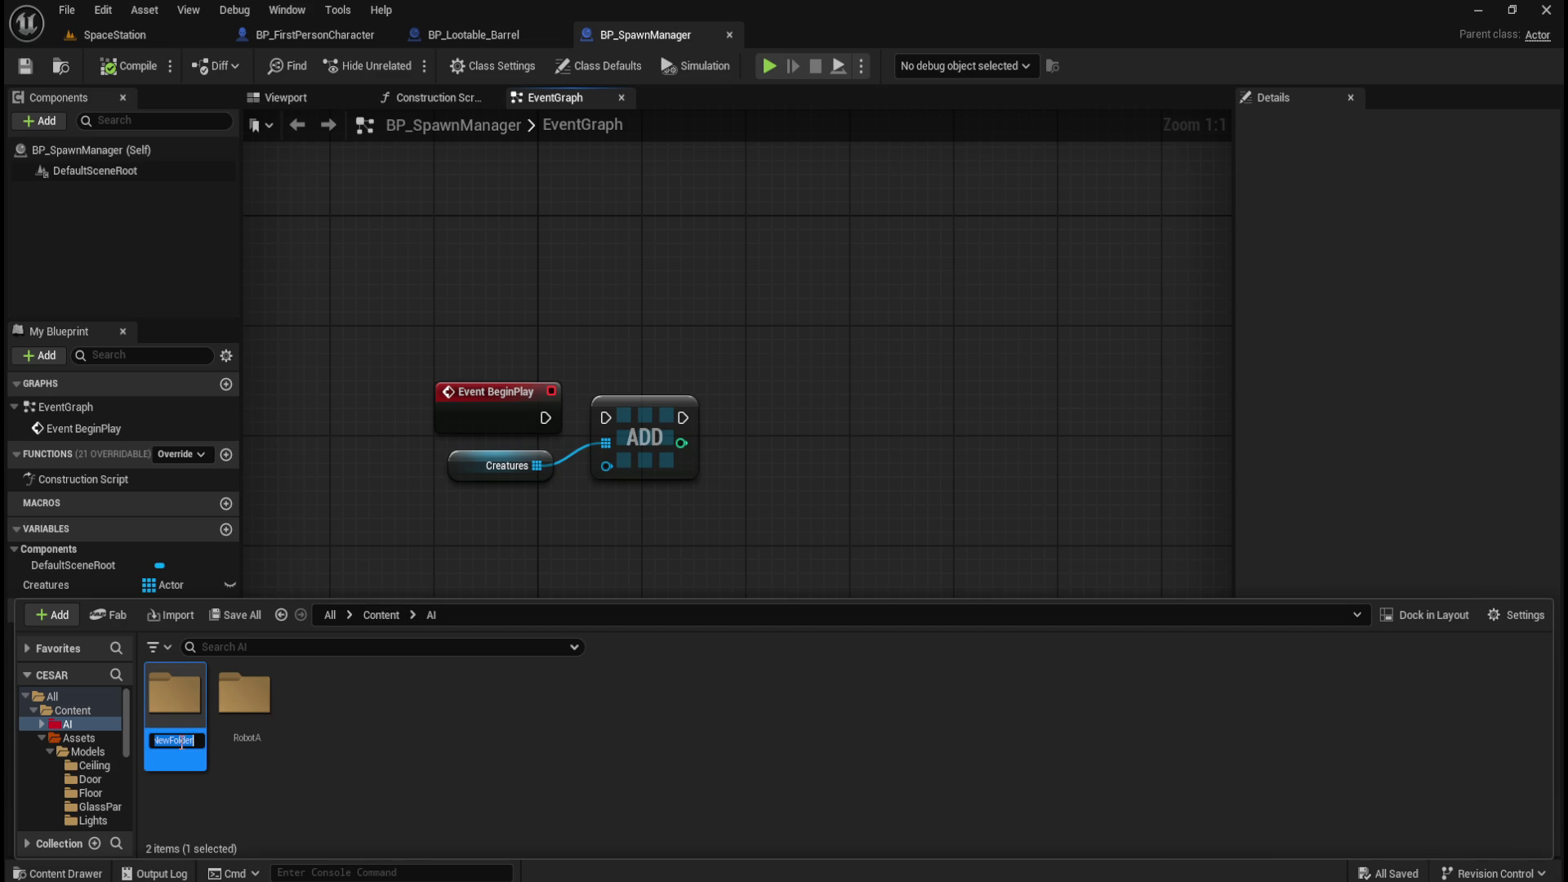
pyautogui.write('Gelatin')
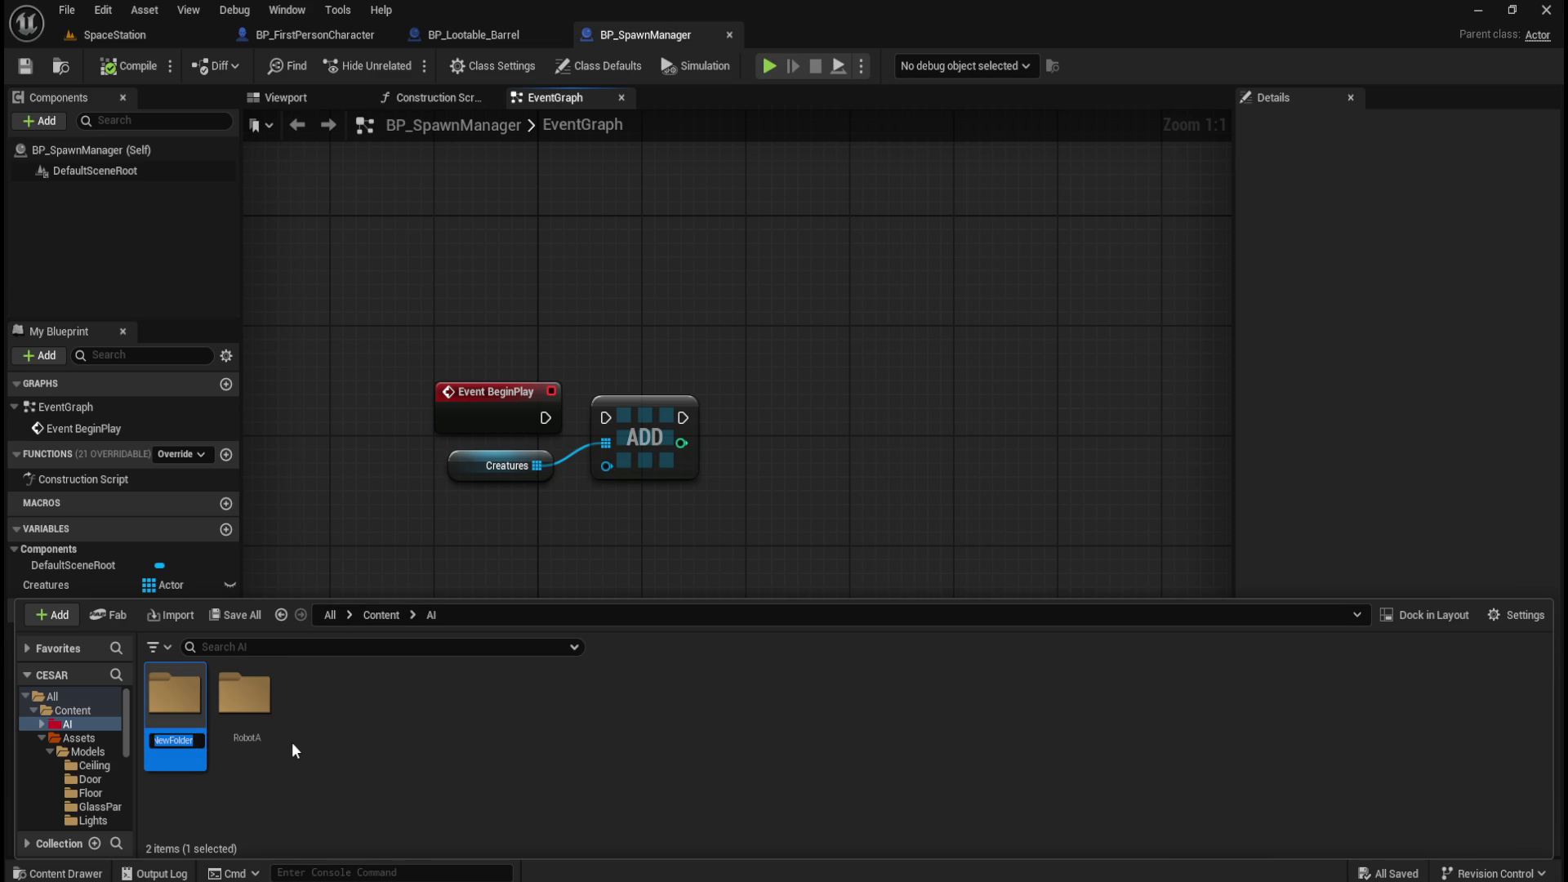
pyautogui.write('o')
pyautogui.press('Return')
# Check the moved assets in RobotA, then recompile BP_SpawnManager.
pyautogui.doubleClick(245, 694)
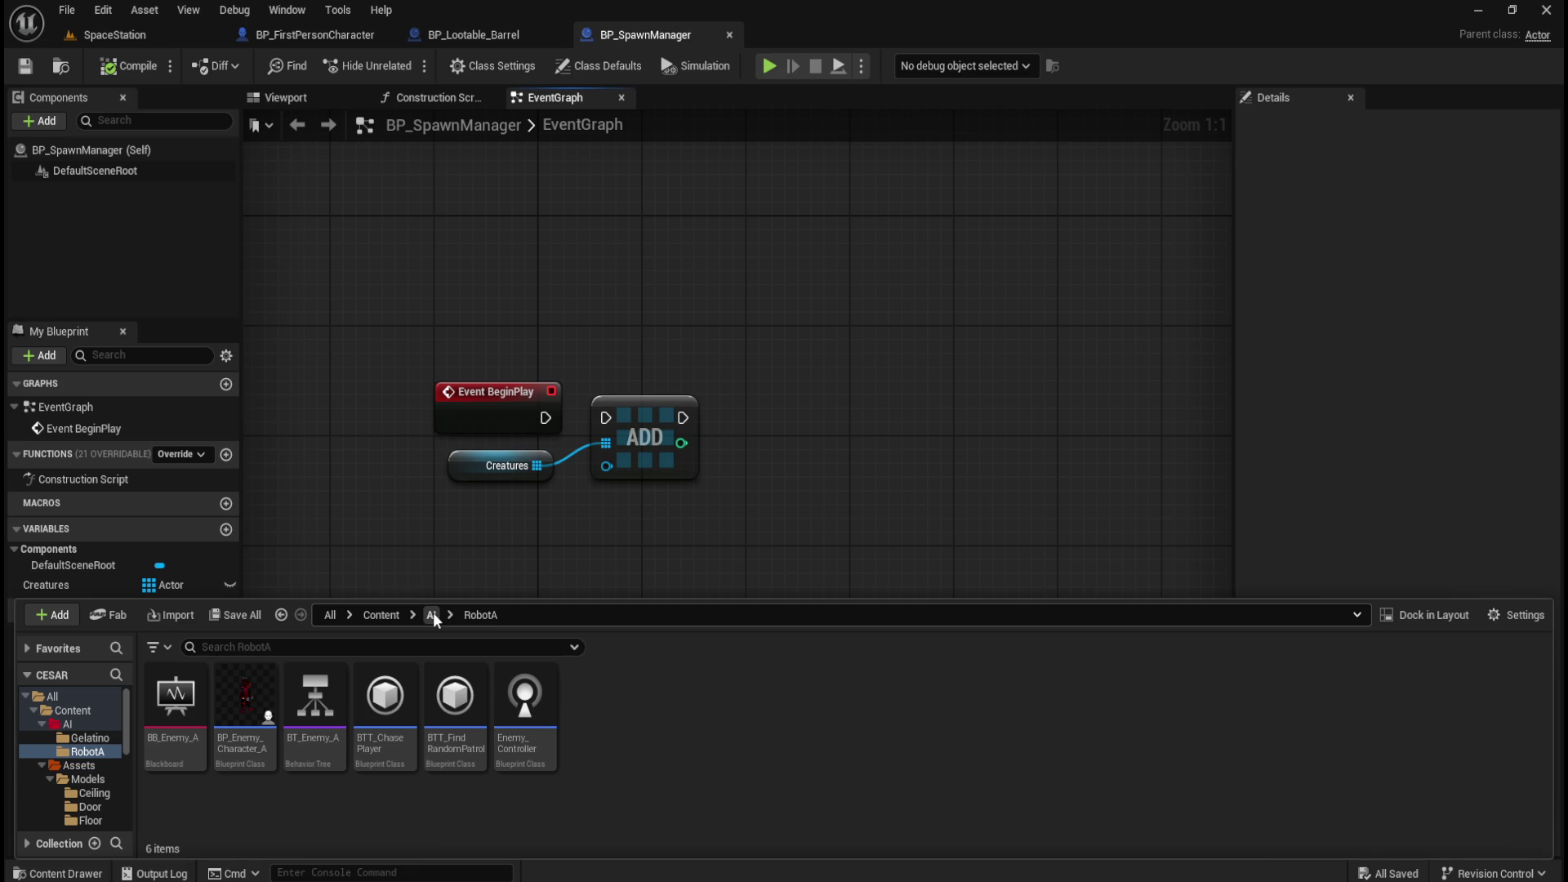
pyautogui.click(432, 614)
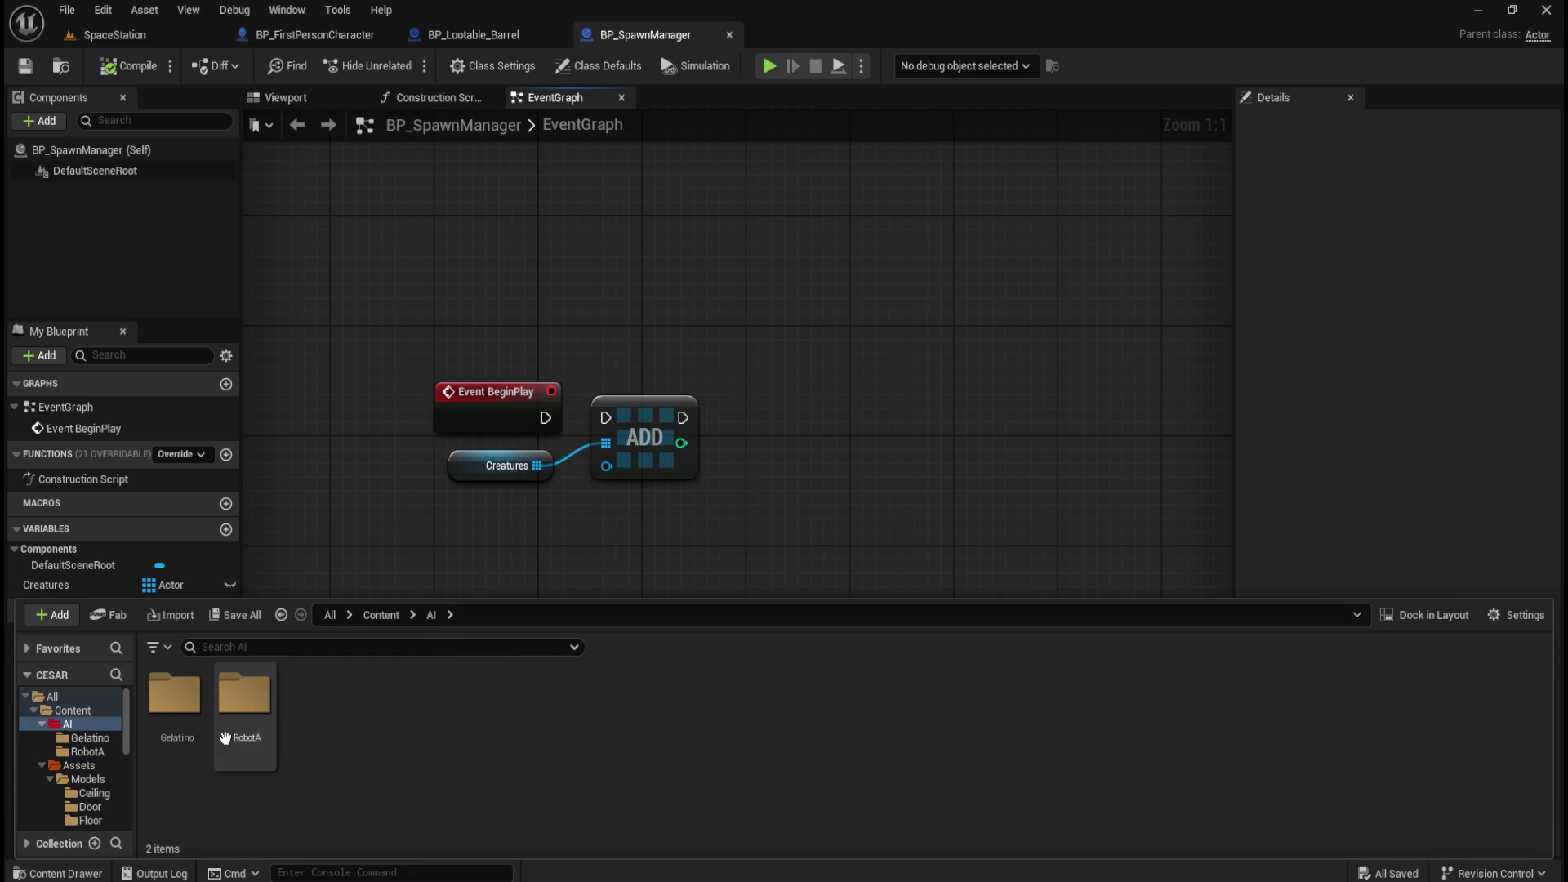
pyautogui.click(127, 67)
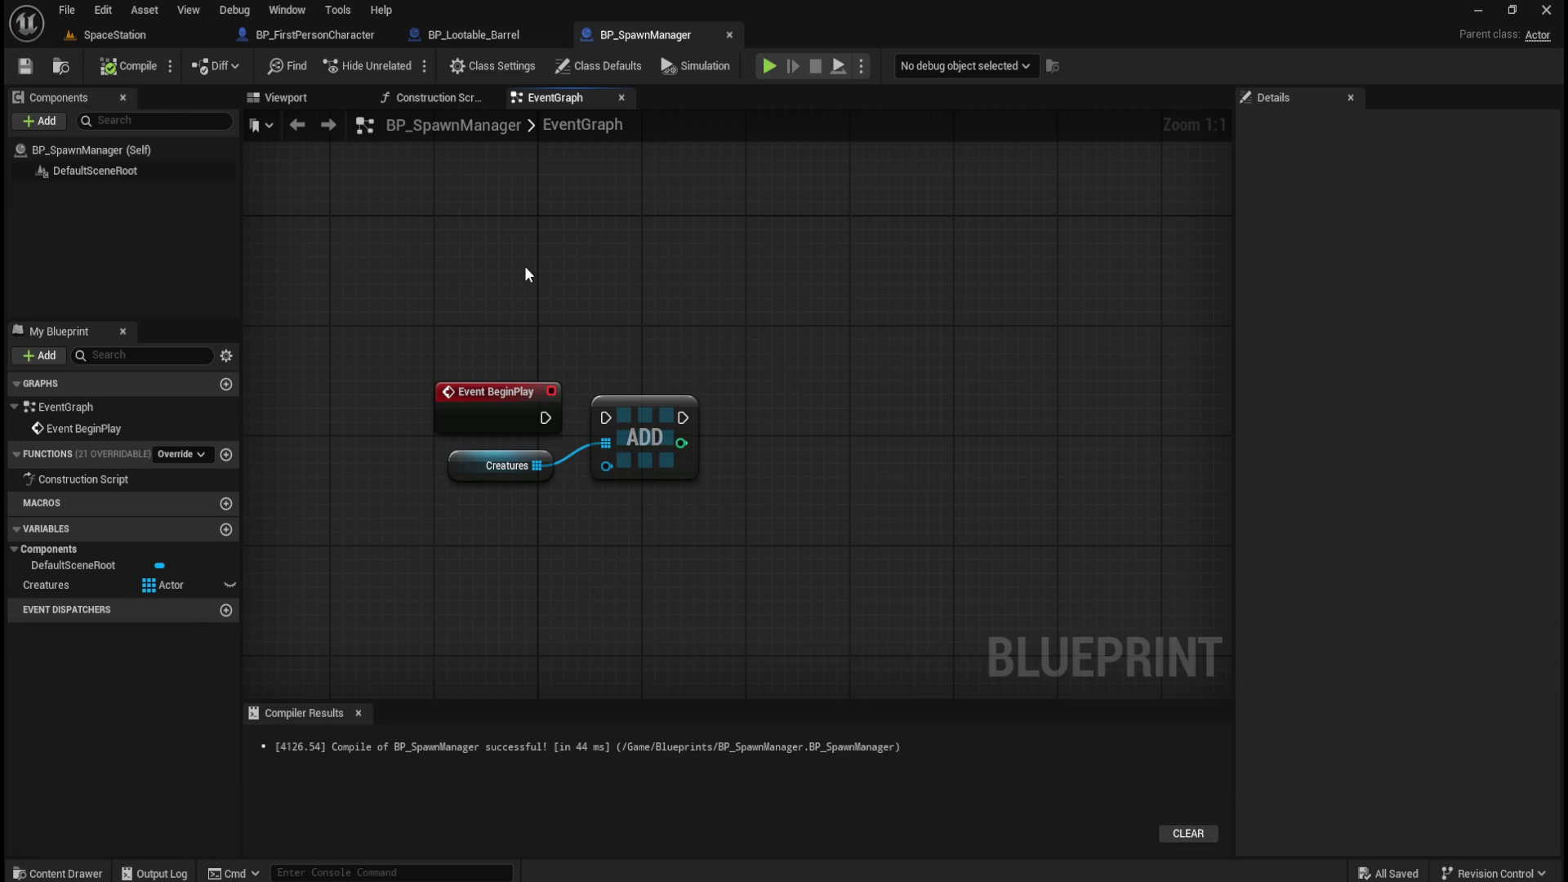
# From the SpaceStation level, select BP_FirstPersonCharacter in Content/FirstPerson/Blueprints.
pyautogui.click(345, 36)
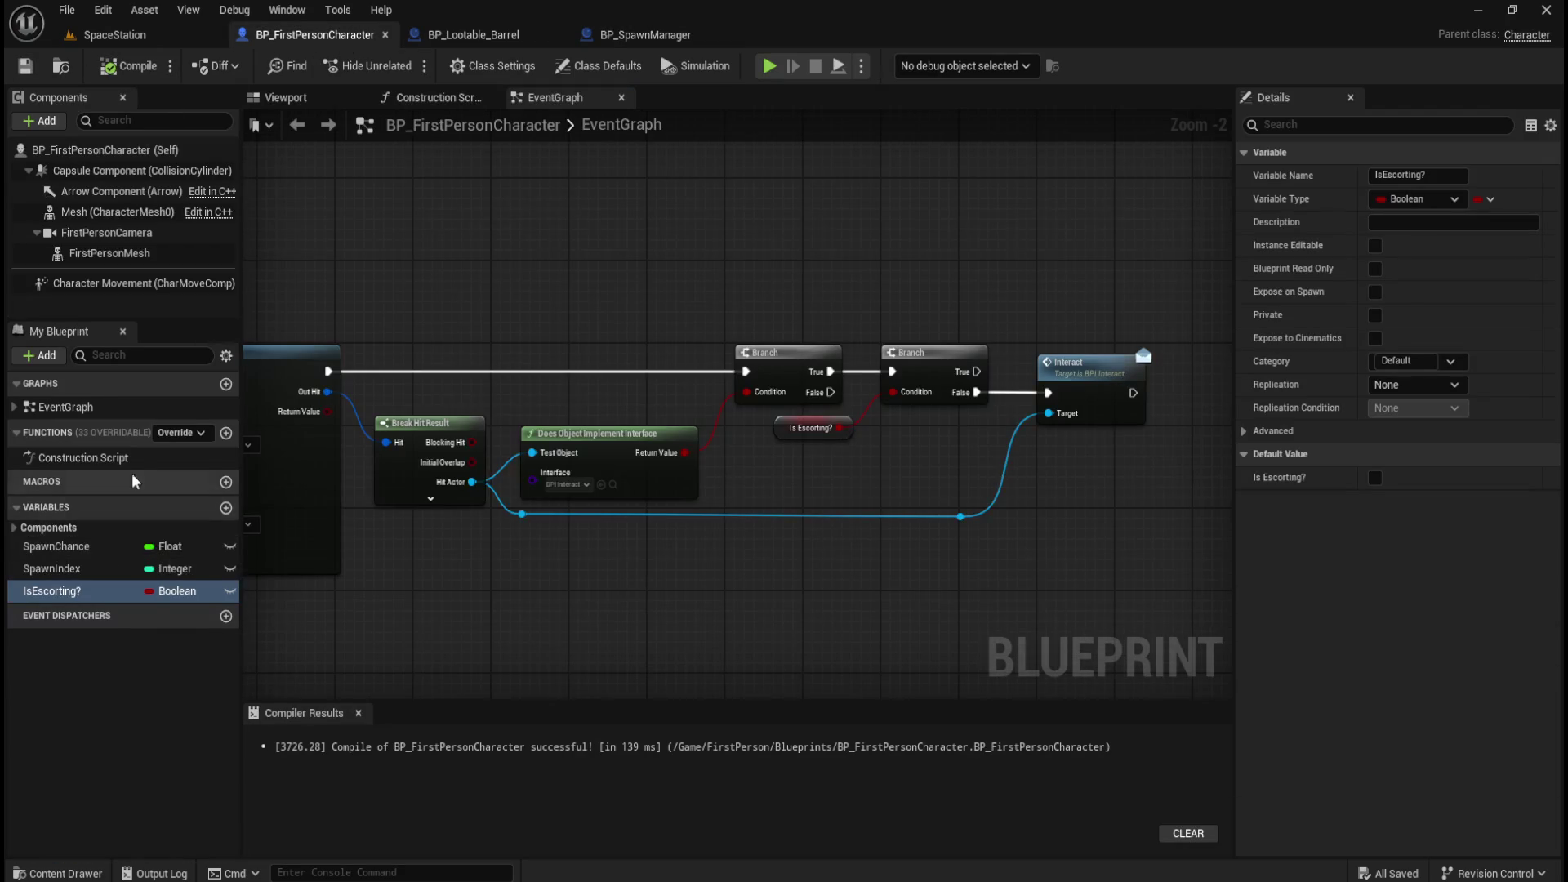
pyautogui.click(164, 39)
pyautogui.hotkey('ctrl', 'space')
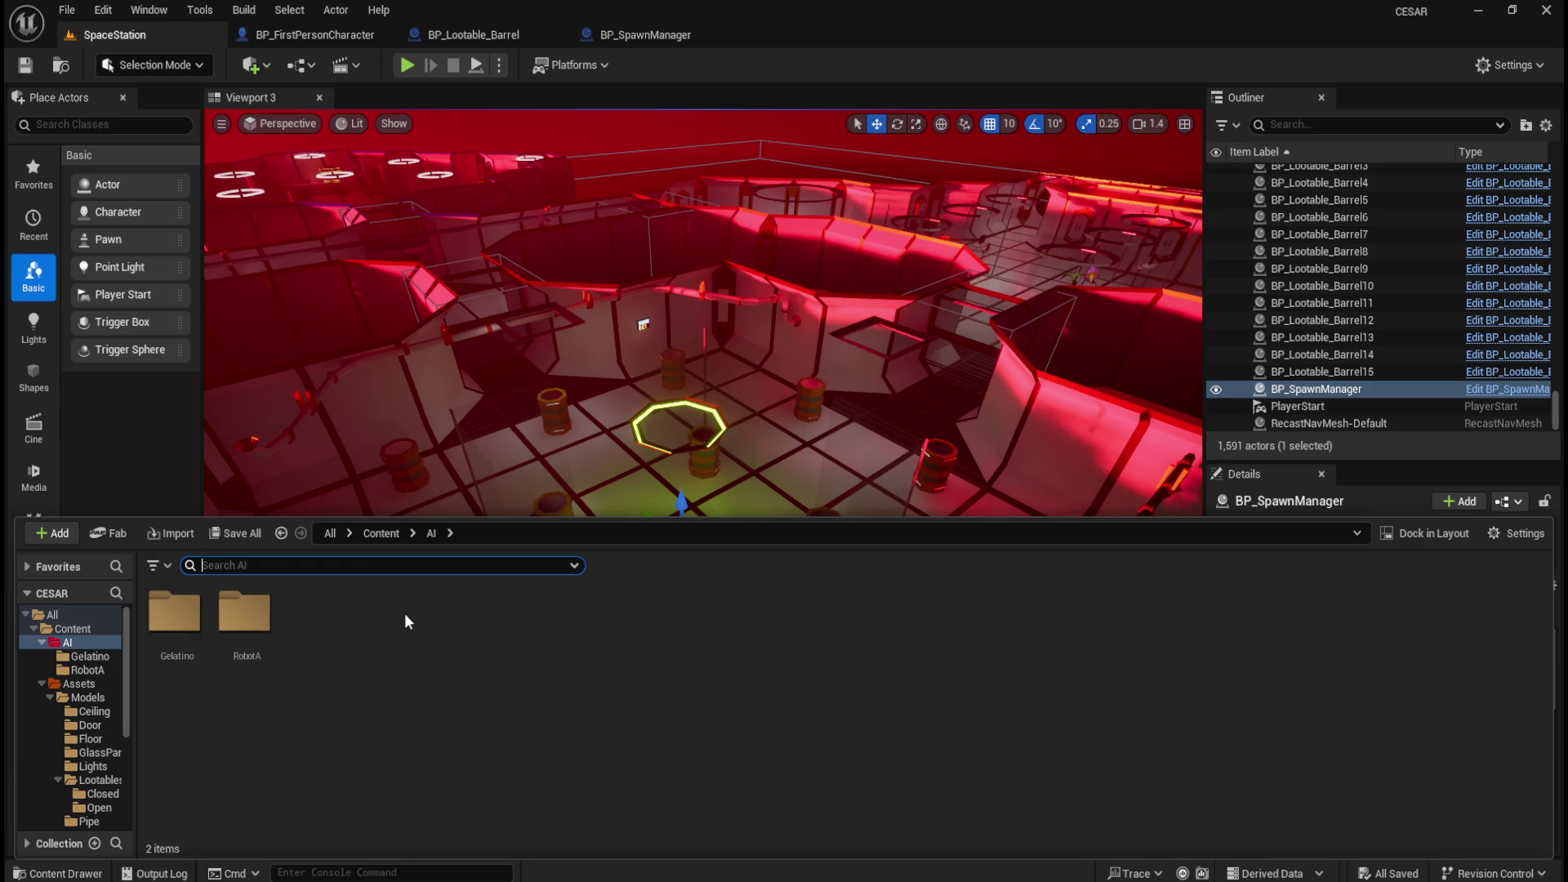
pyautogui.doubleClick(244, 614)
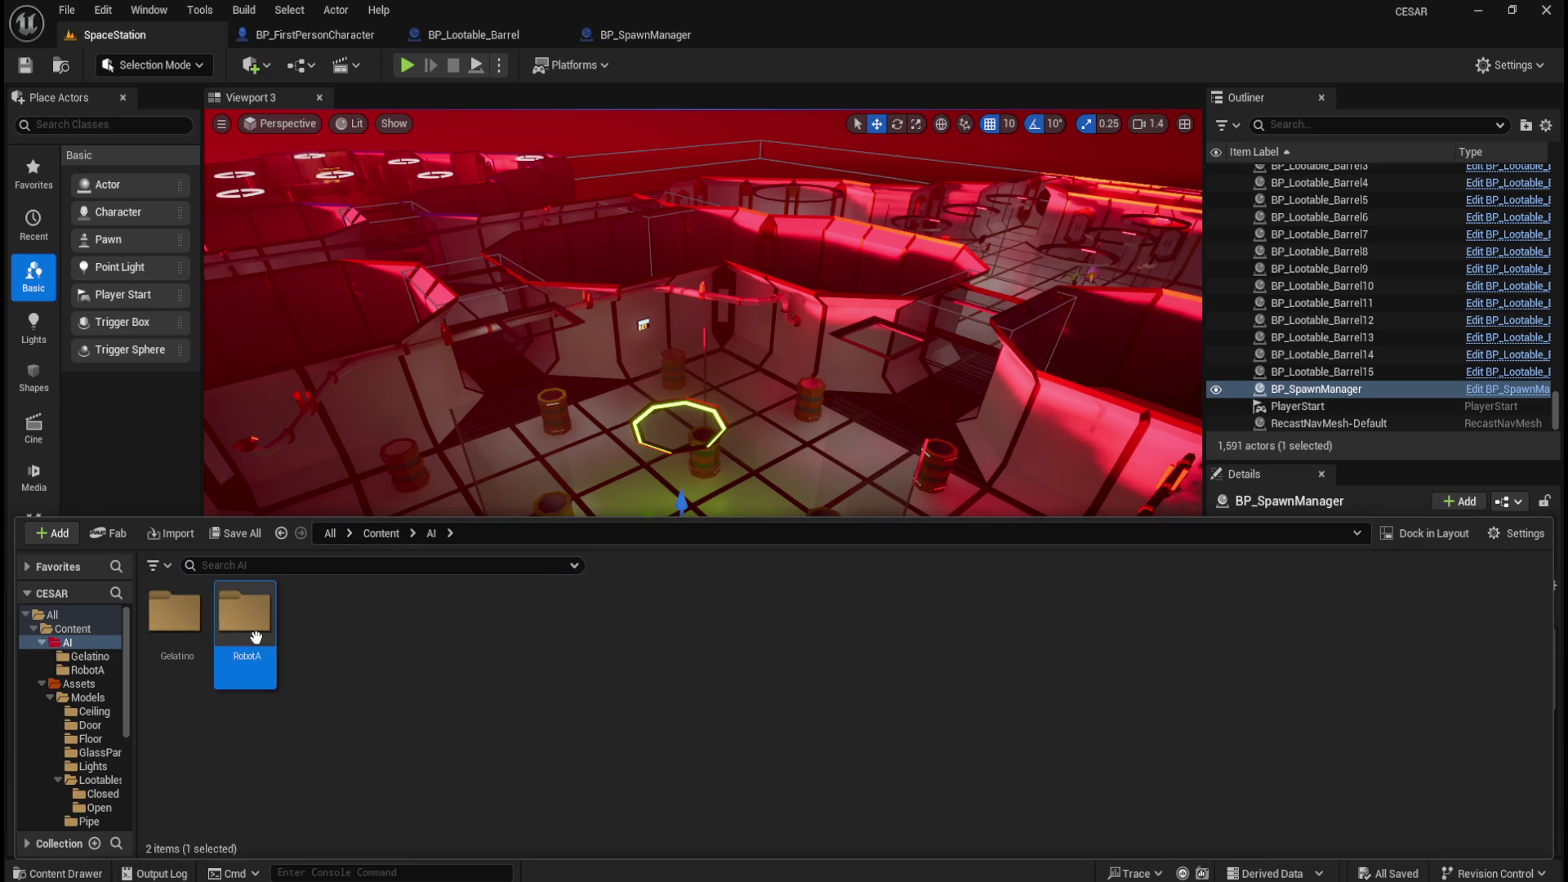
pyautogui.click(431, 533)
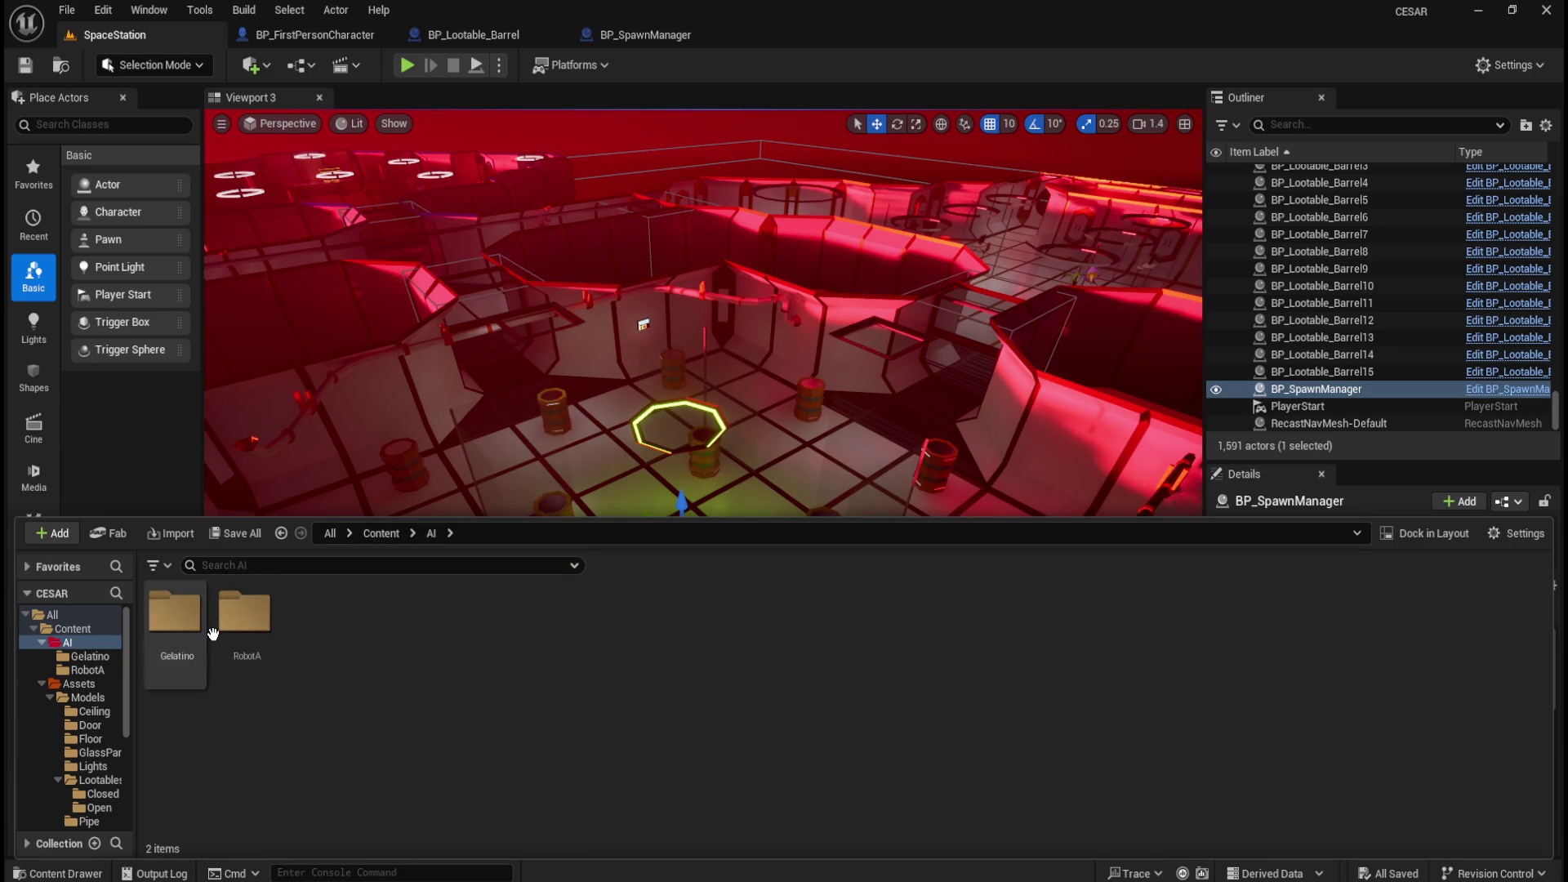
pyautogui.click(381, 533)
pyautogui.doubleClick(385, 616)
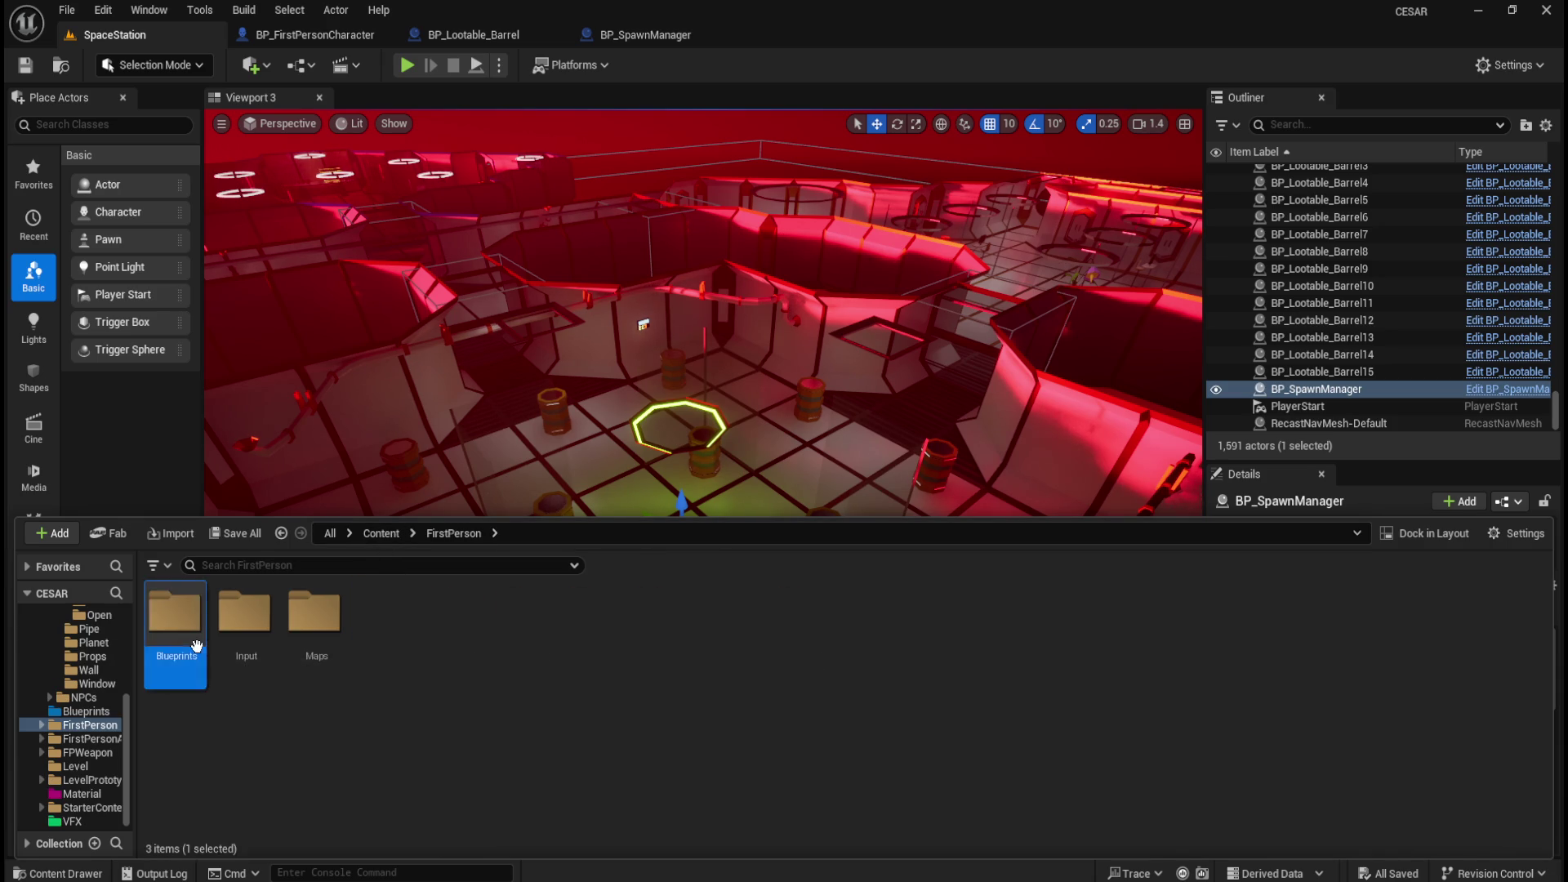
pyautogui.doubleClick(174, 621)
pyautogui.click(174, 649)
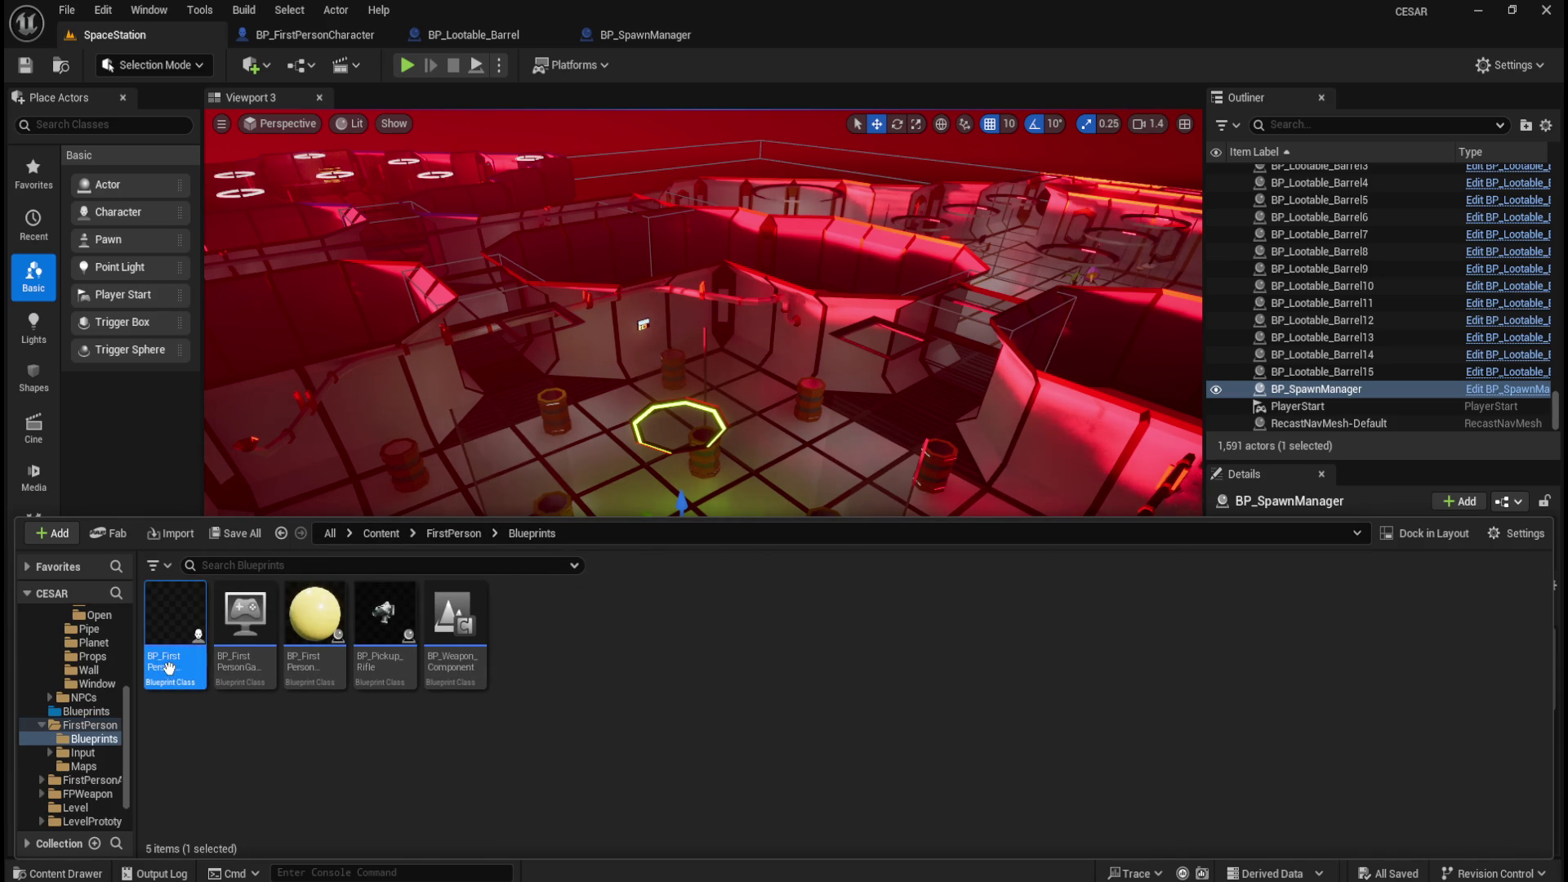
# Paste a copy of BP_FirstPersonCharacter into the empty AI/Gelatino folder.
pyautogui.moveTo(171, 663)
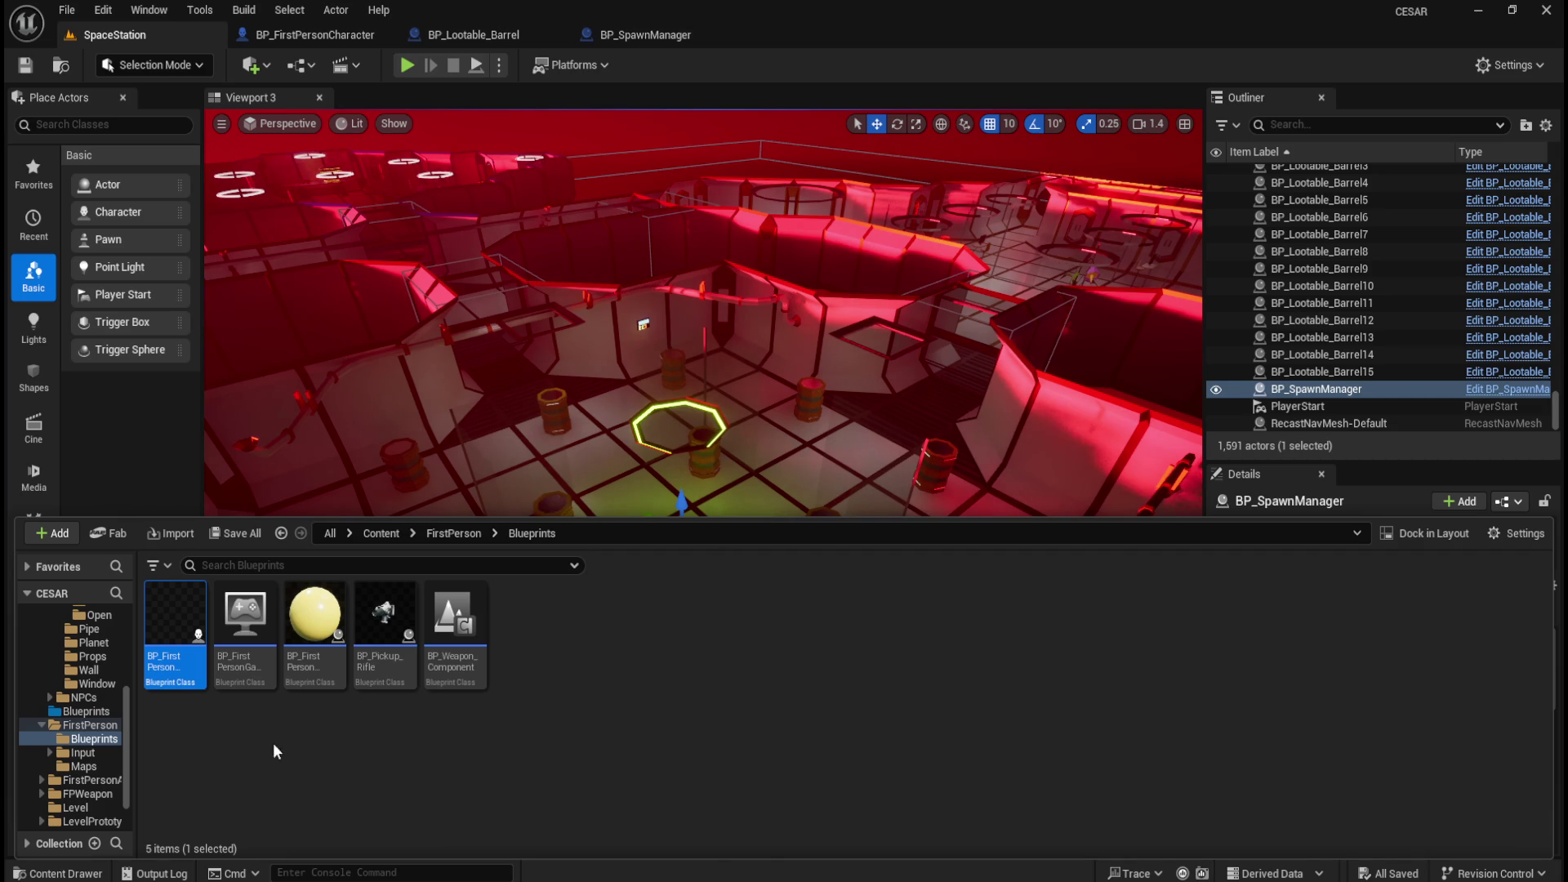
pyautogui.click(381, 533)
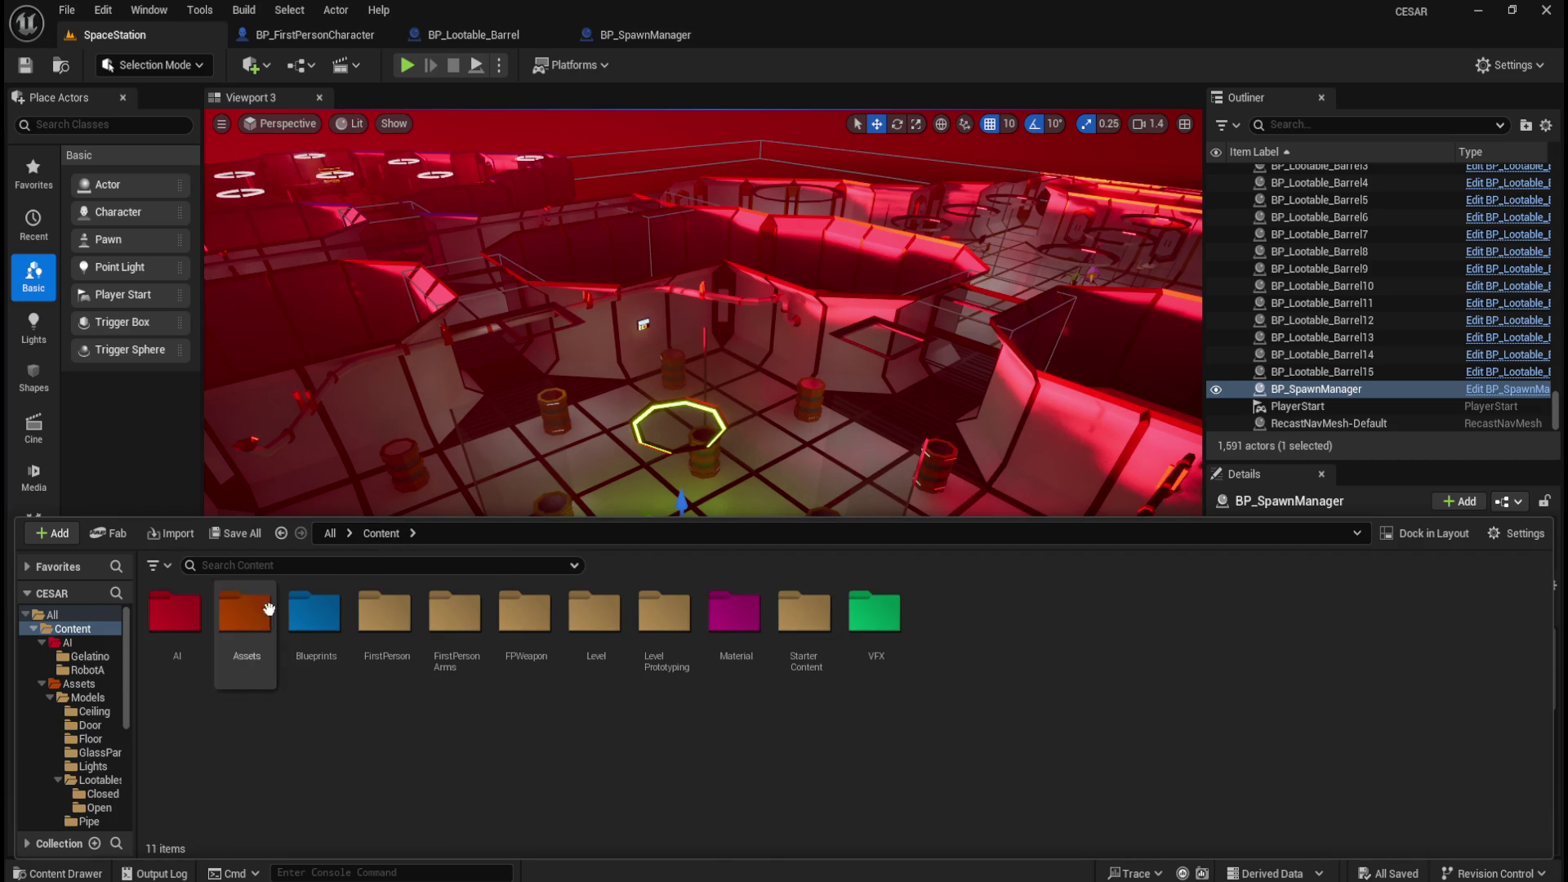
pyautogui.doubleClick(187, 625)
pyautogui.doubleClick(187, 626)
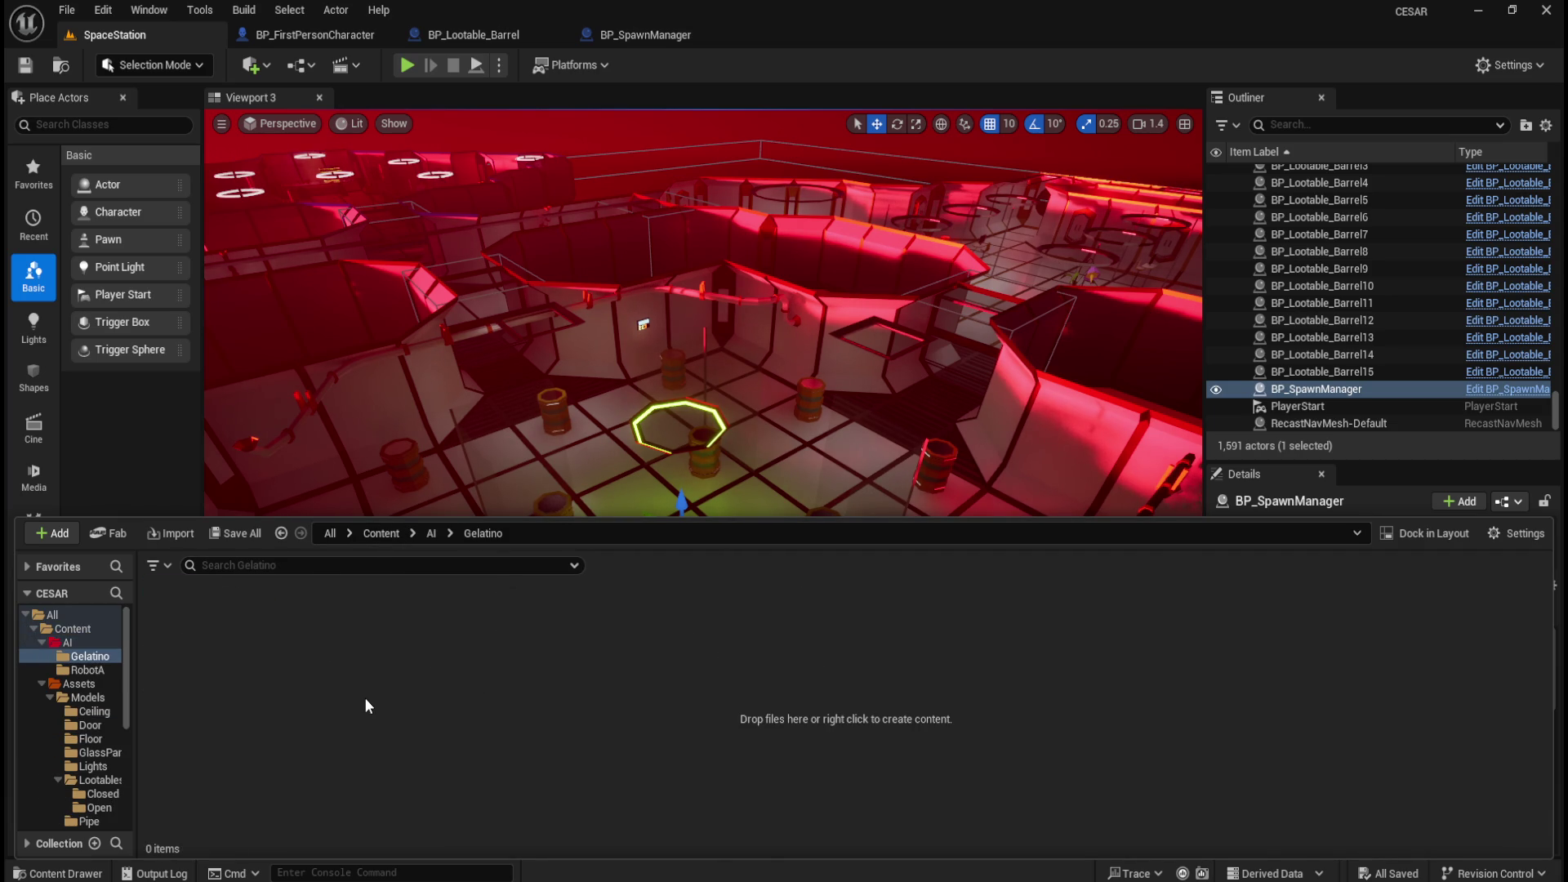
pyautogui.hotkey('ctrl', 'v')
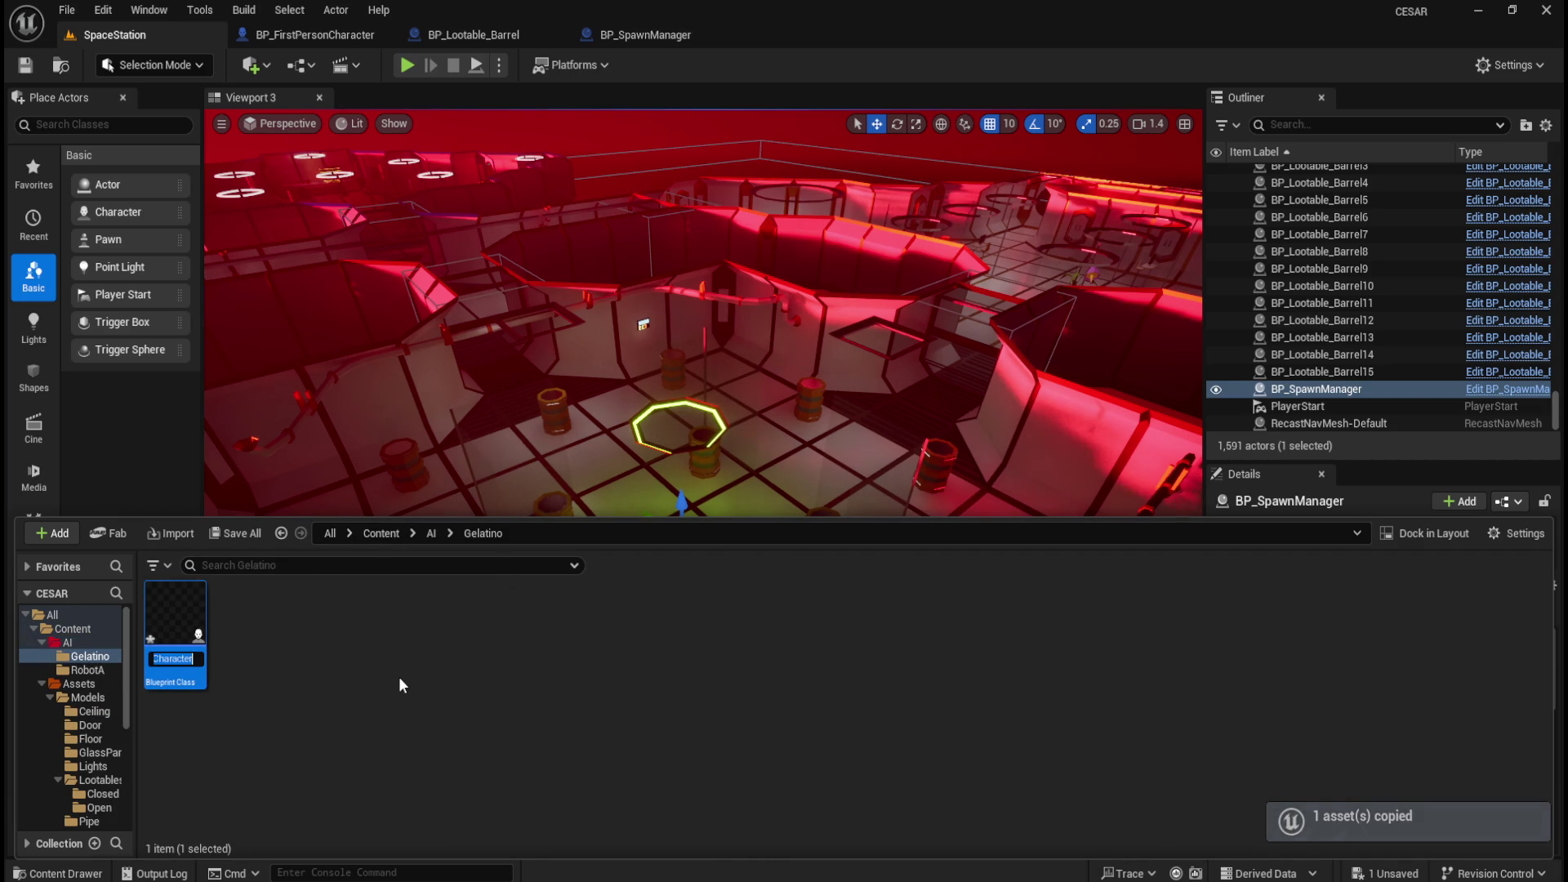
# Rename the copy to BP_Gelatino and open it in the blueprint editor.
pyautogui.write('BP_FirstP')
pyautogui.press('Right')
pyautogui.press('Right')
pyautogui.write('Gelatino')
pyautogui.press('Return')
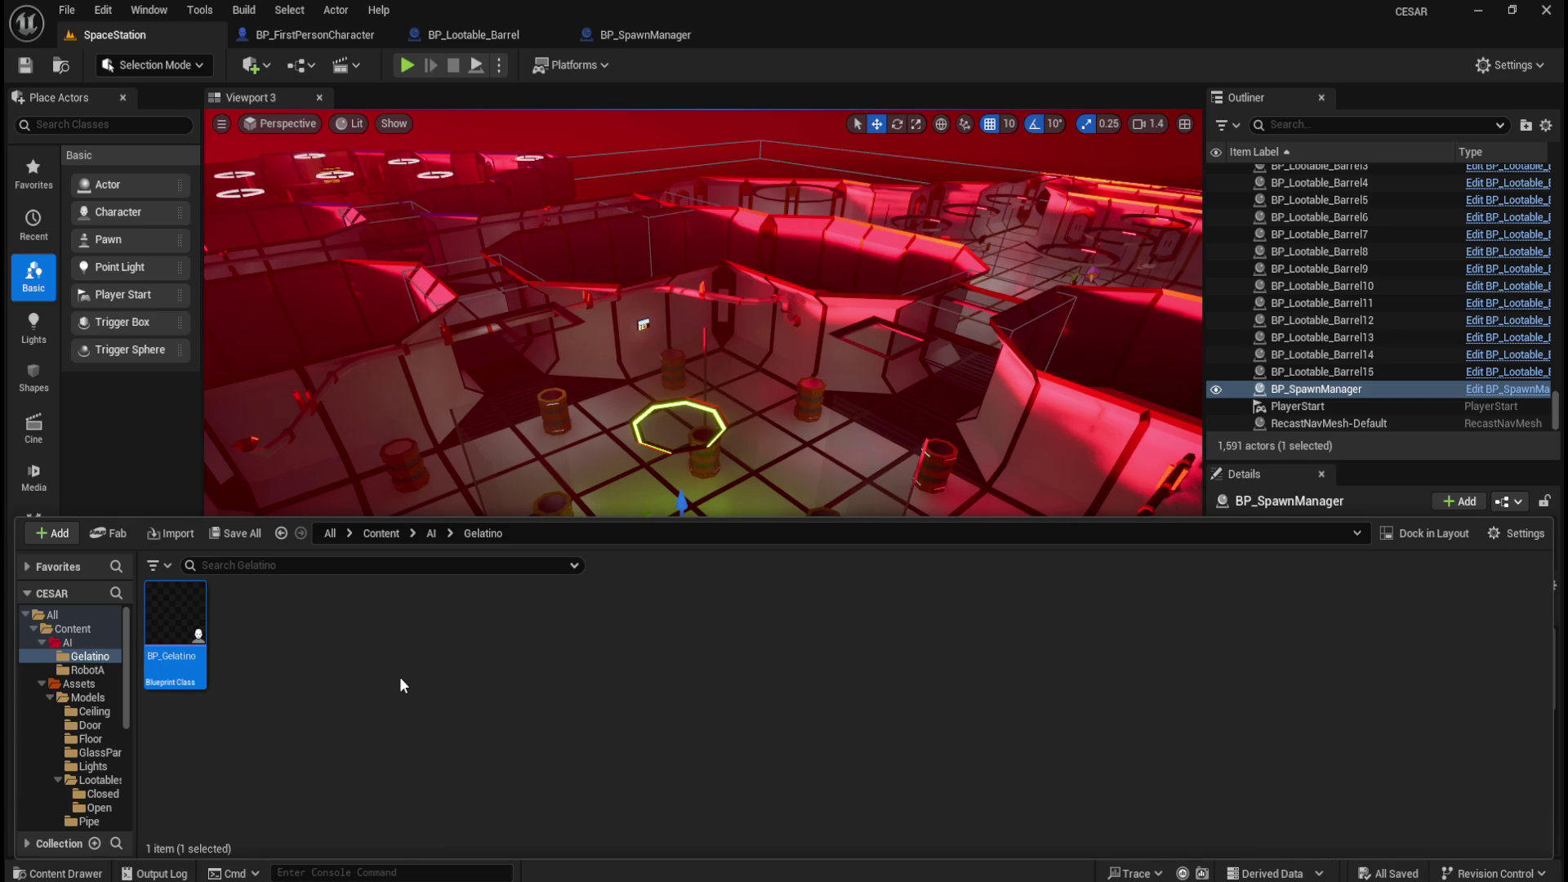
pyautogui.doubleClick(180, 623)
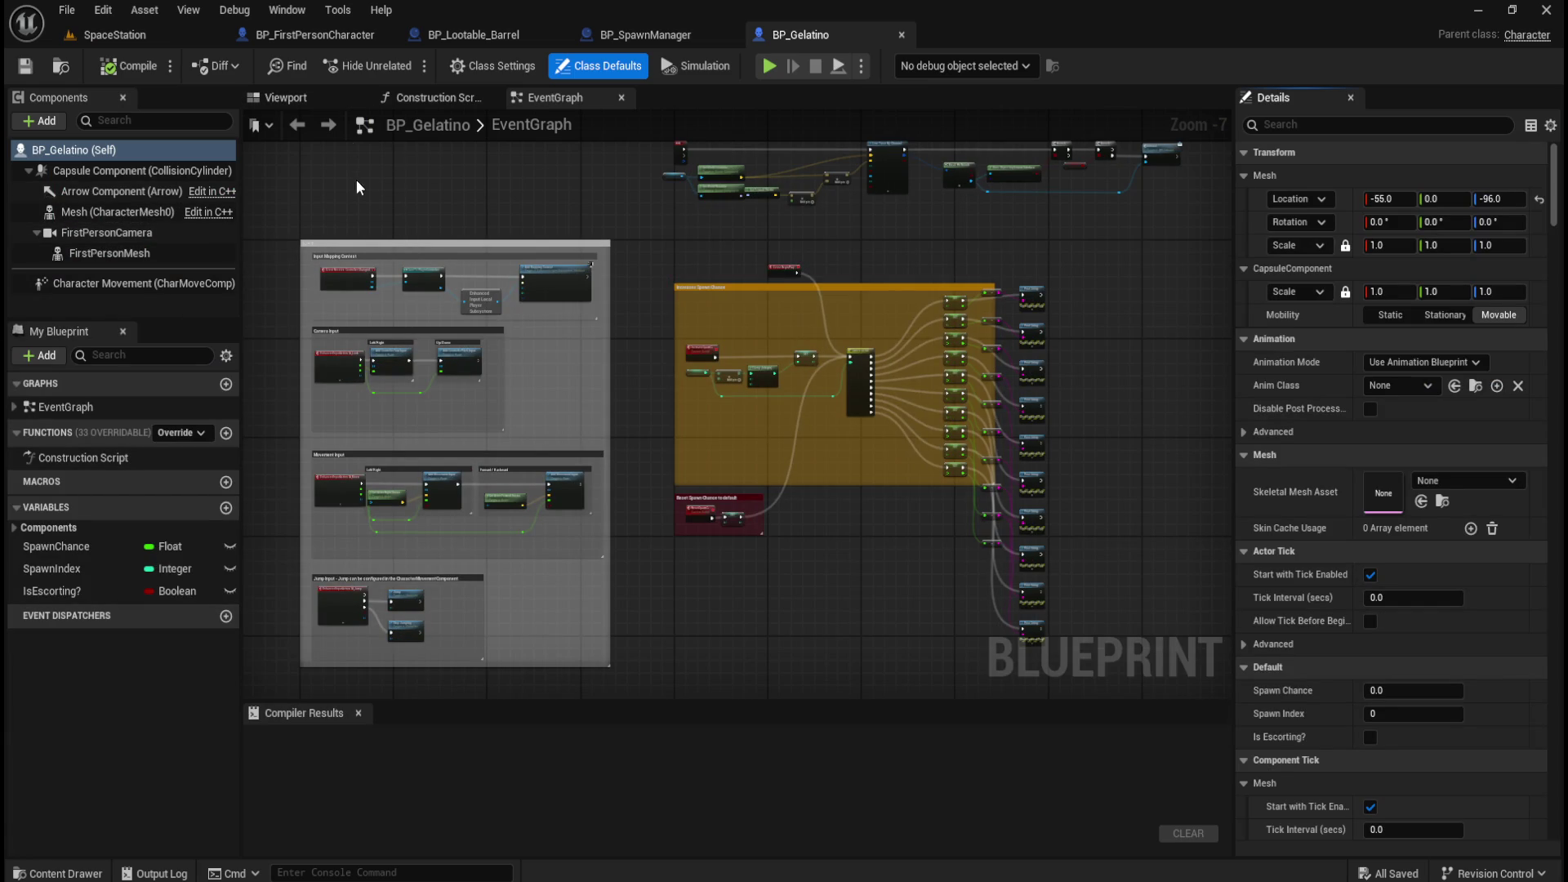
pyautogui.hotkey('ctrl', 'a')
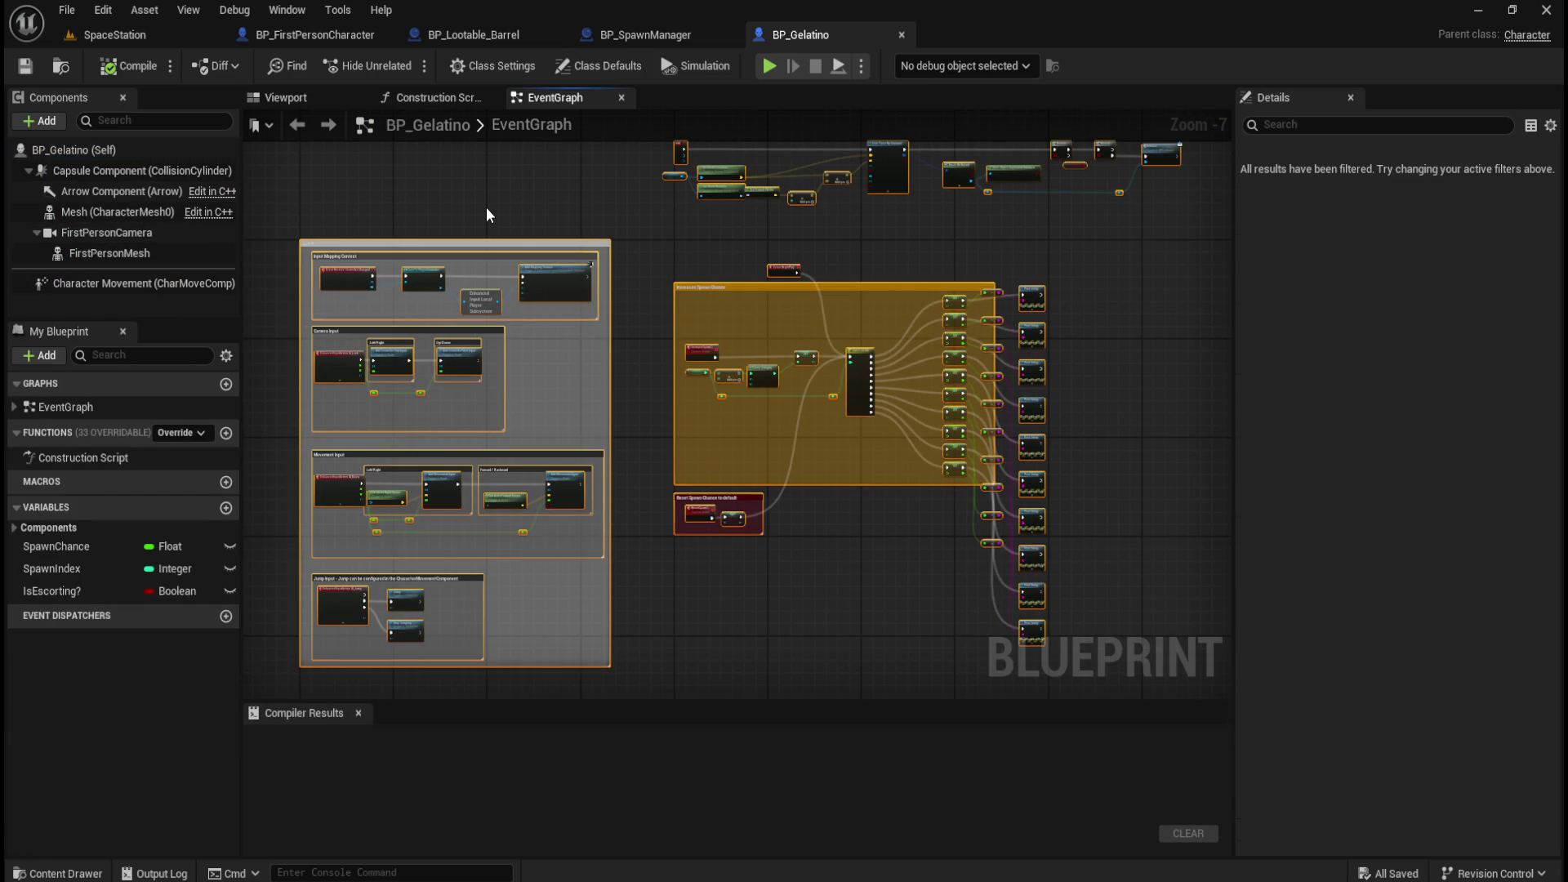
# Delete all event graph nodes and remove the FirstPersonCamera component.
pyautogui.press('Delete')
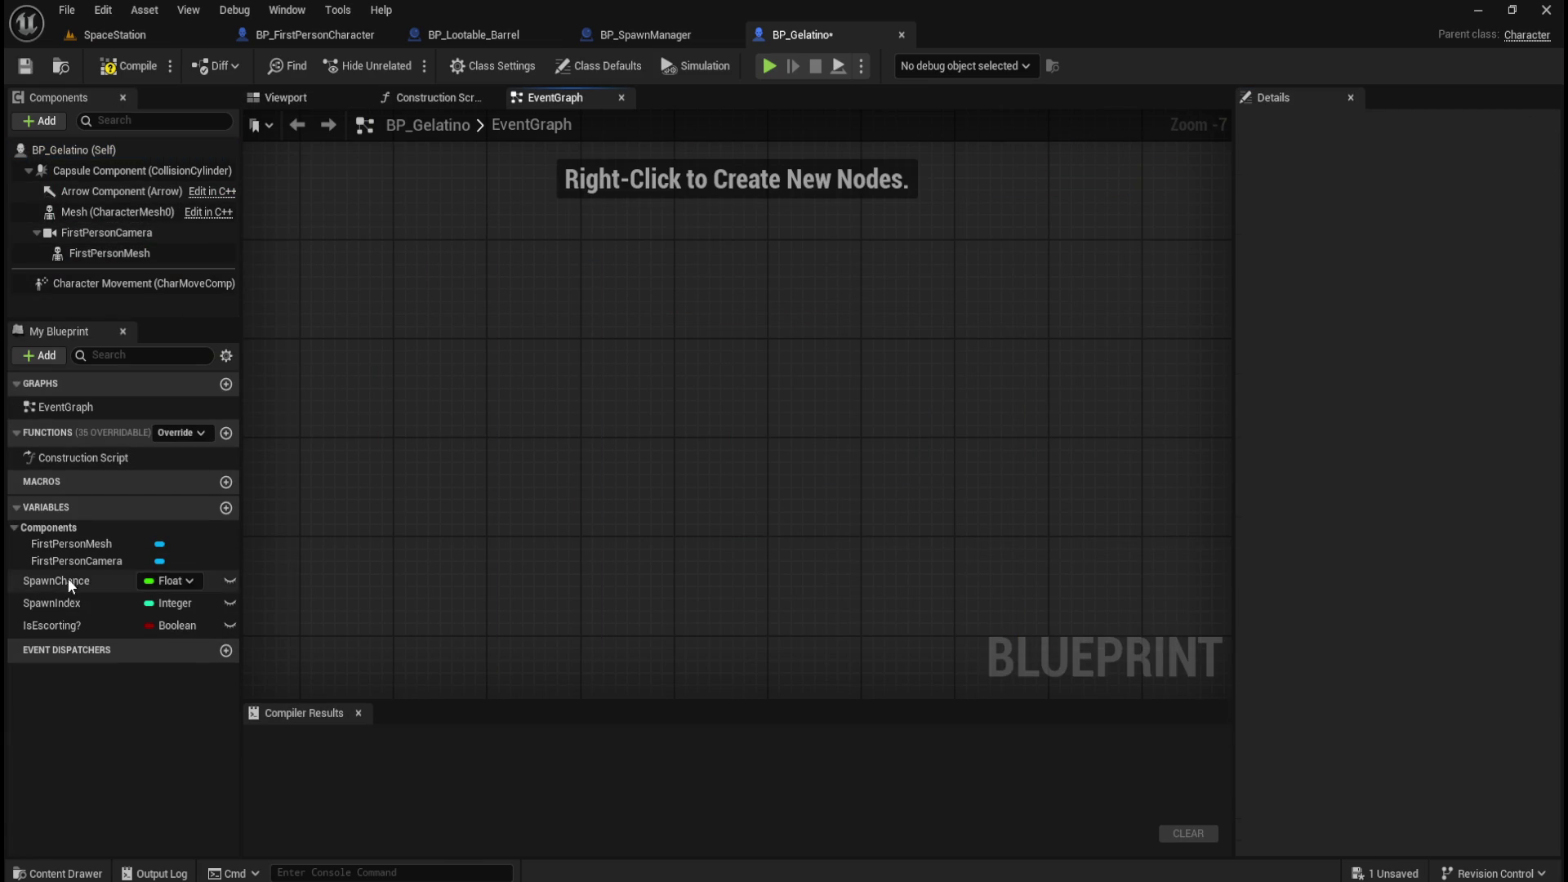
pyautogui.click(129, 232)
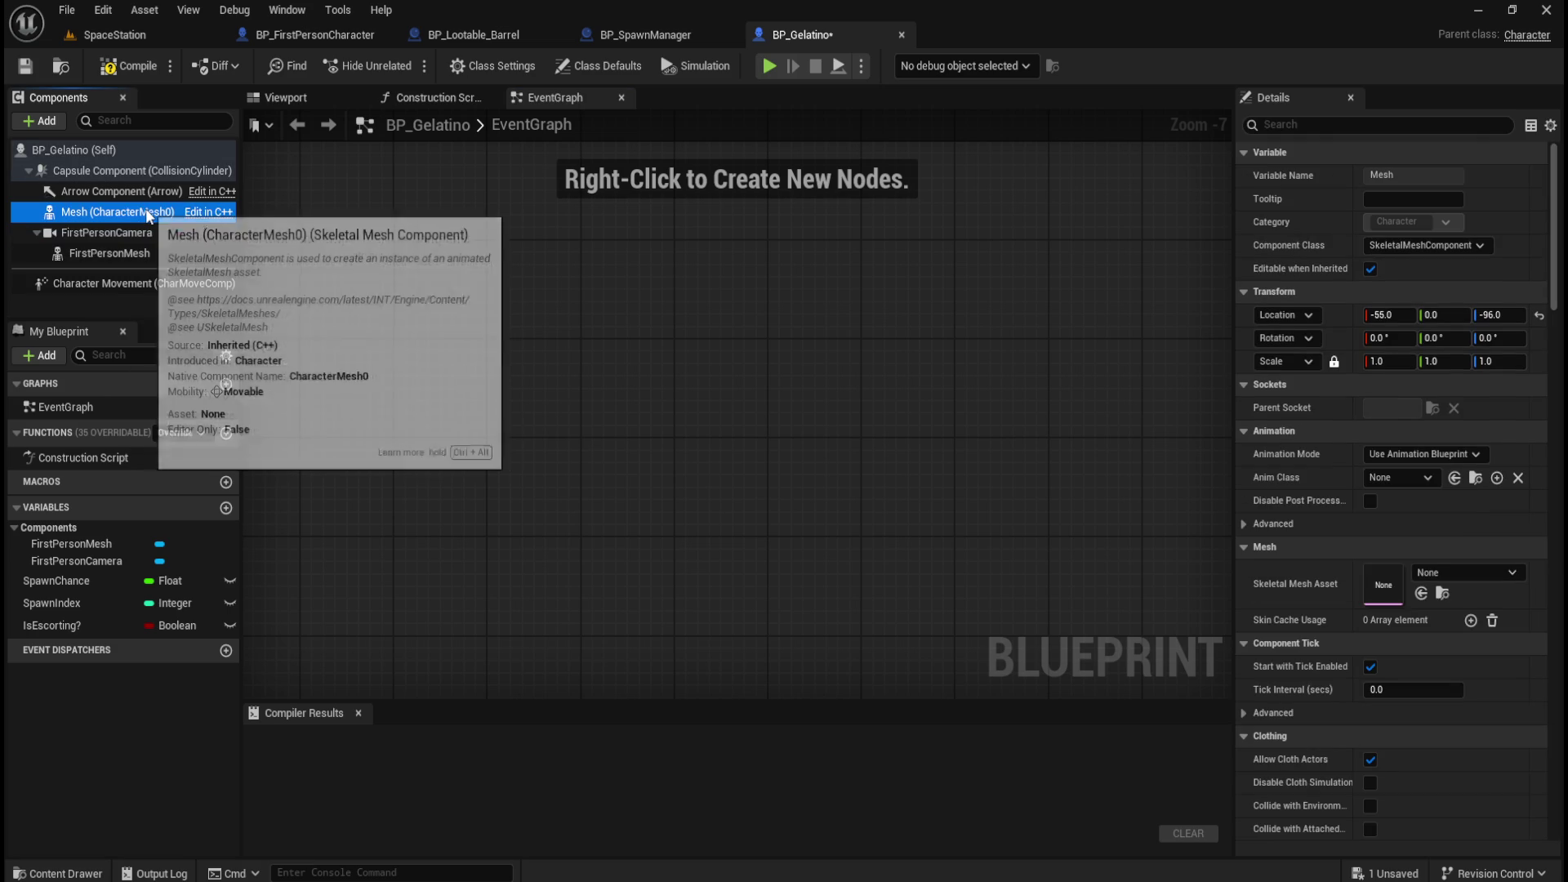
pyautogui.click(146, 253)
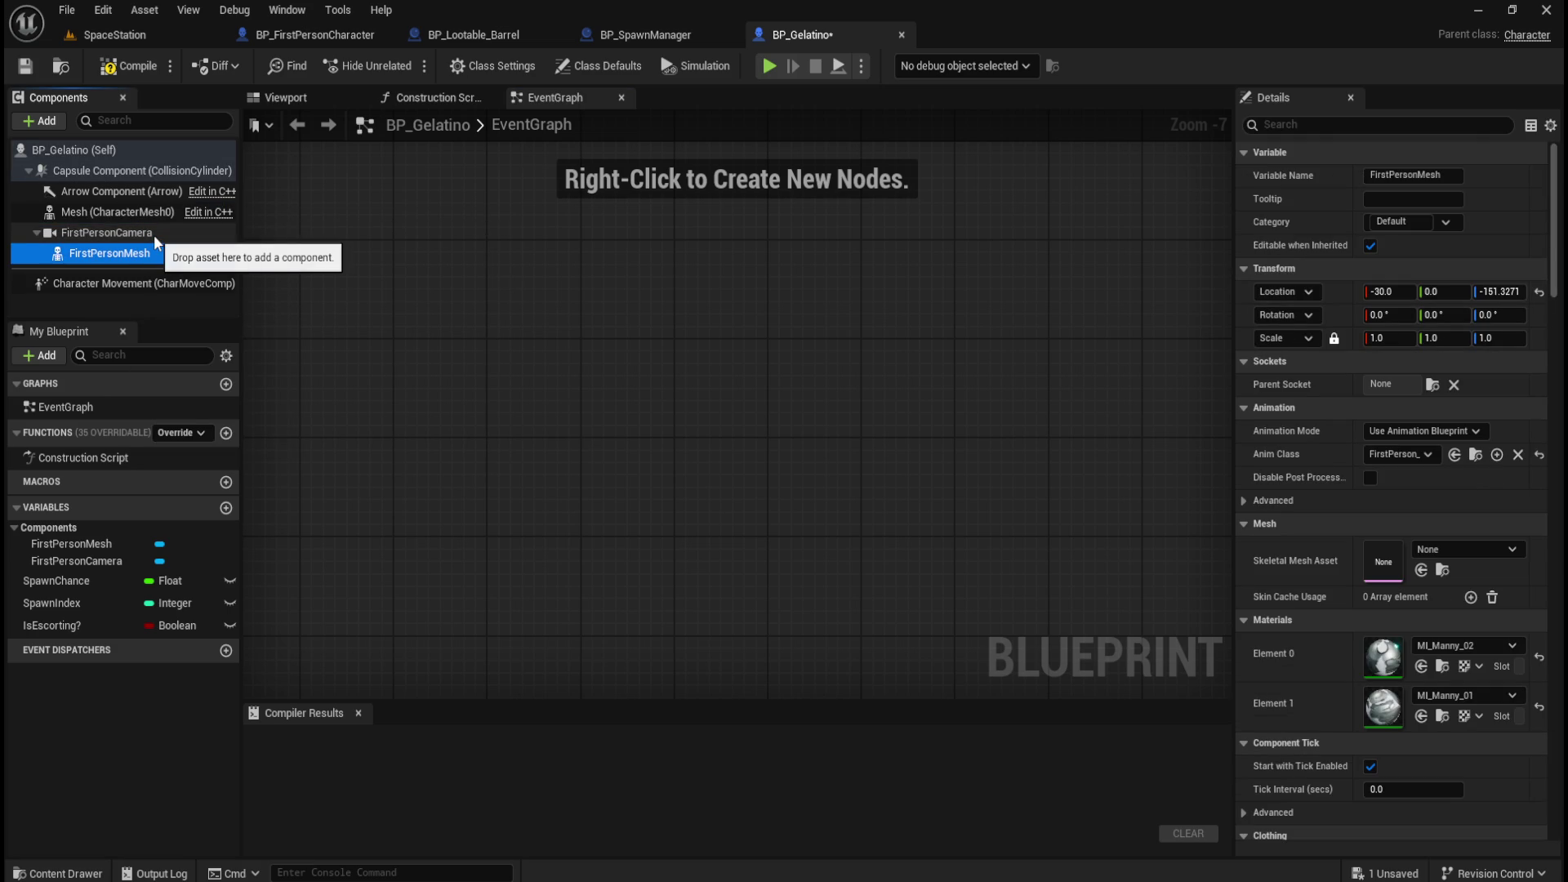
pyautogui.click(154, 233)
pyautogui.click(142, 250)
pyautogui.click(149, 233)
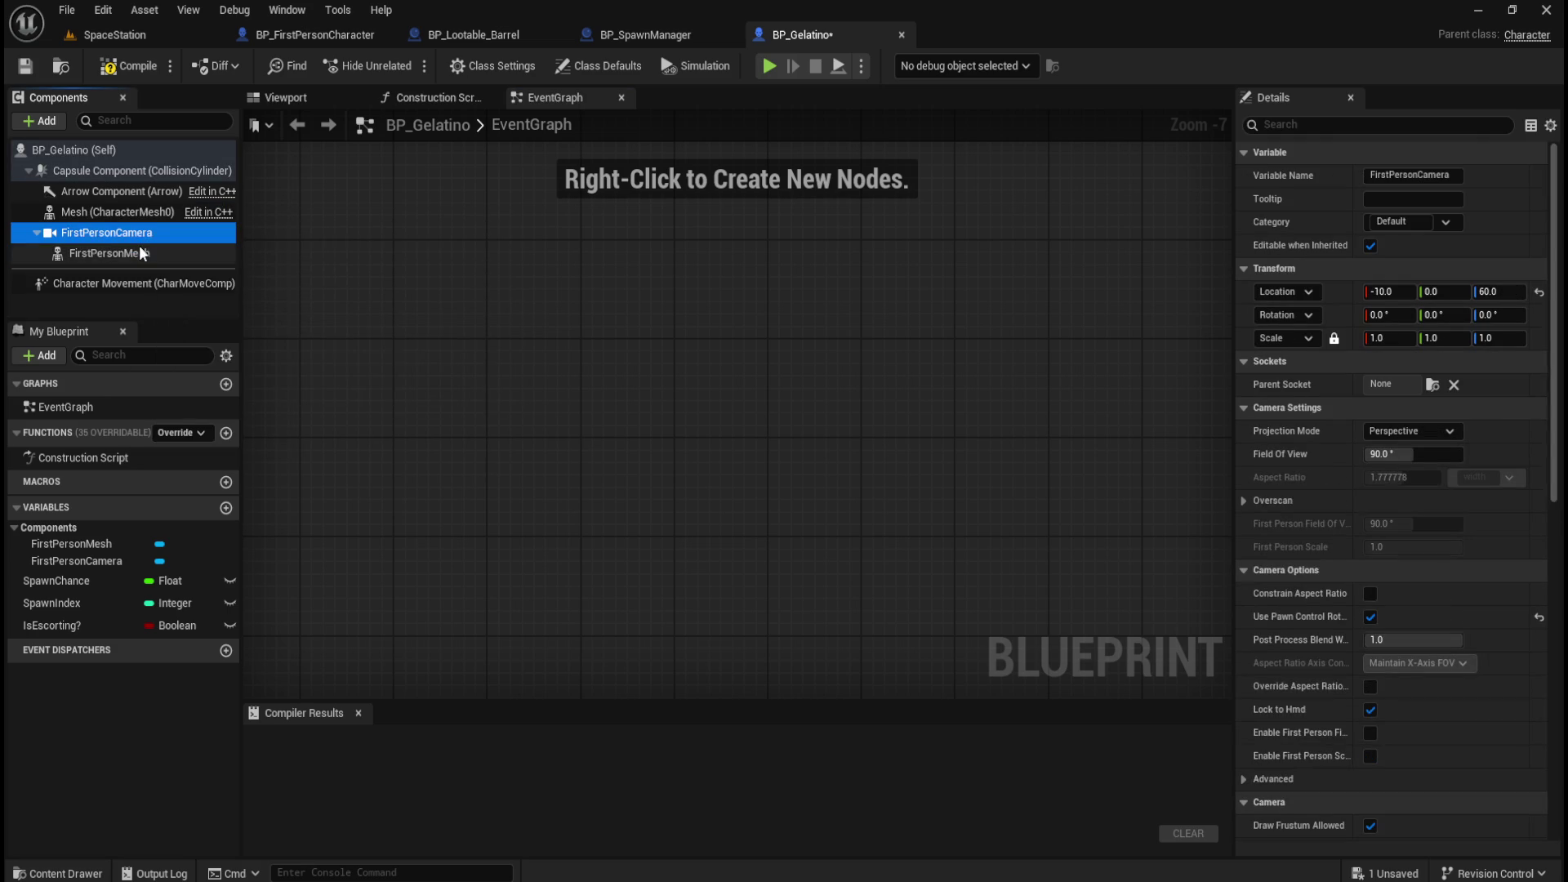
pyautogui.press('Delete')
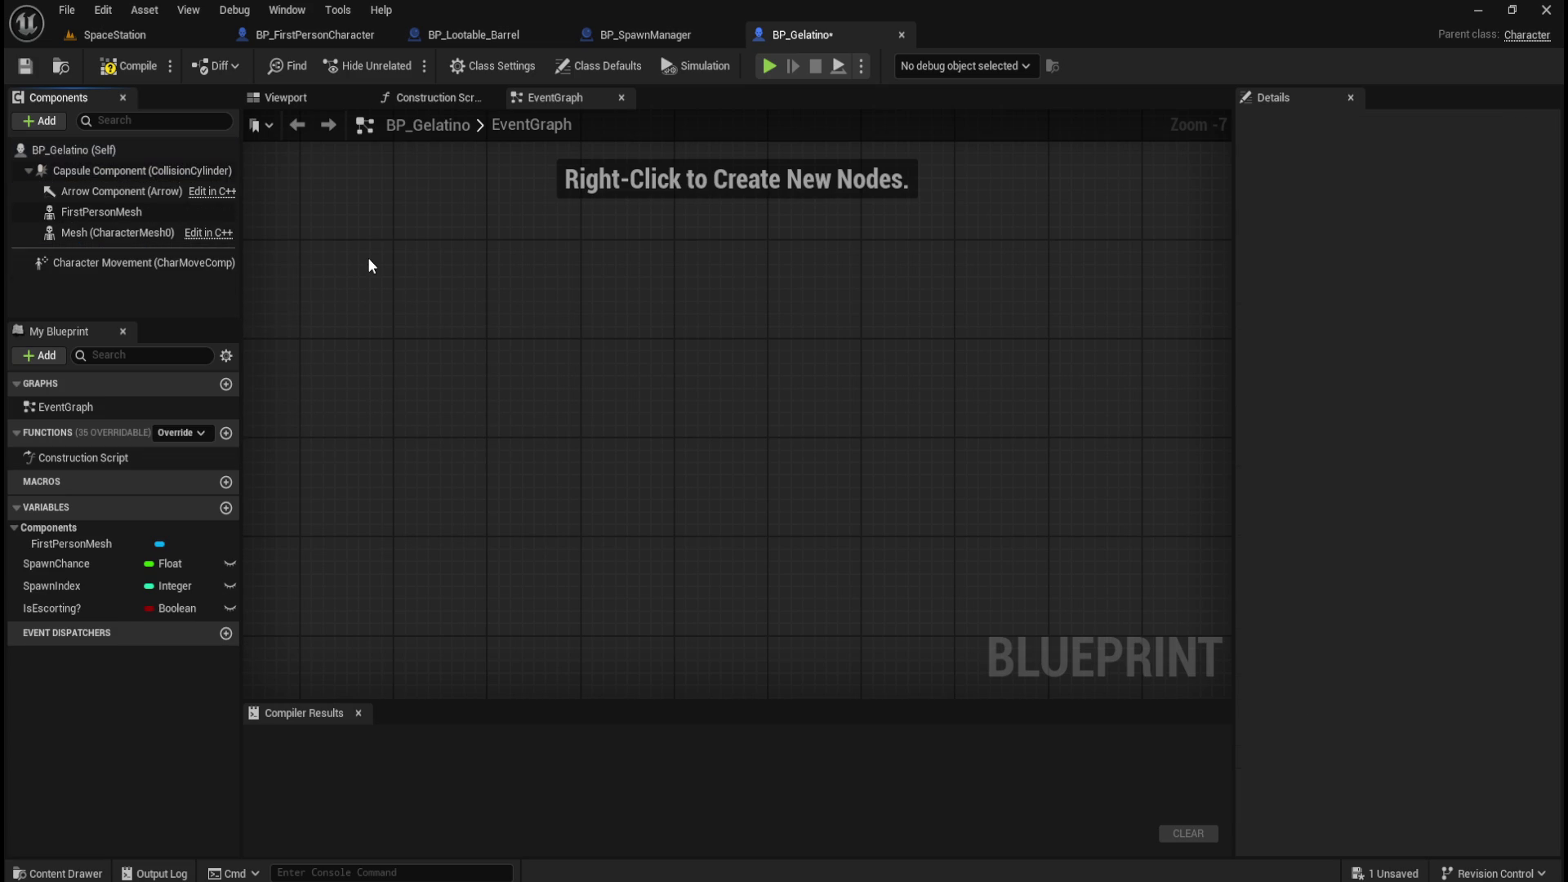
# Remove the FirstPersonMesh component, keeping the inherited Mesh.
pyautogui.click(90, 229)
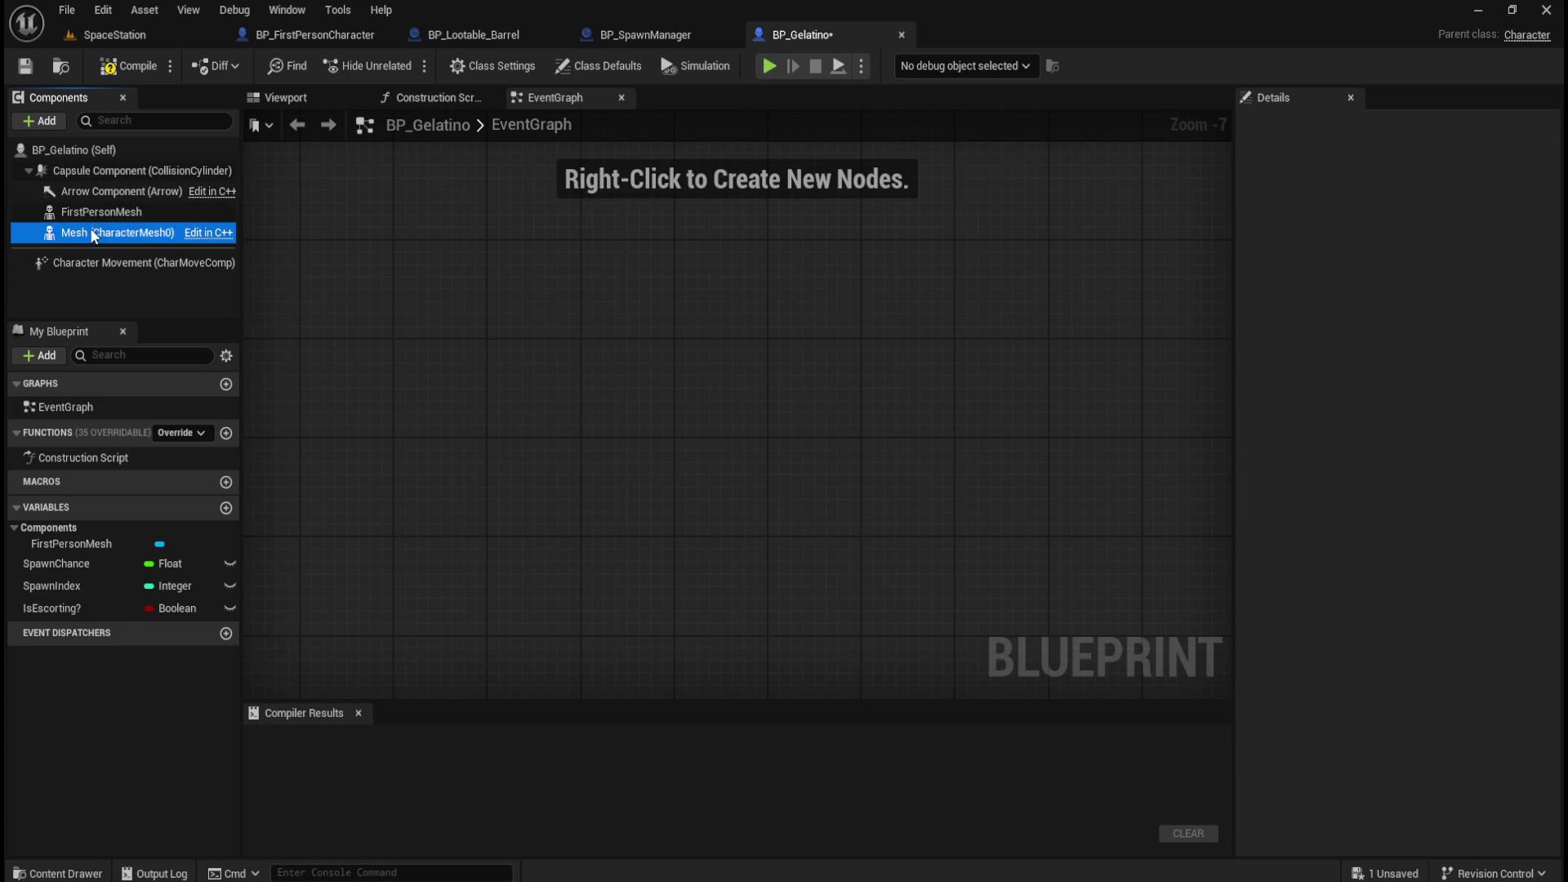
pyautogui.click(102, 214)
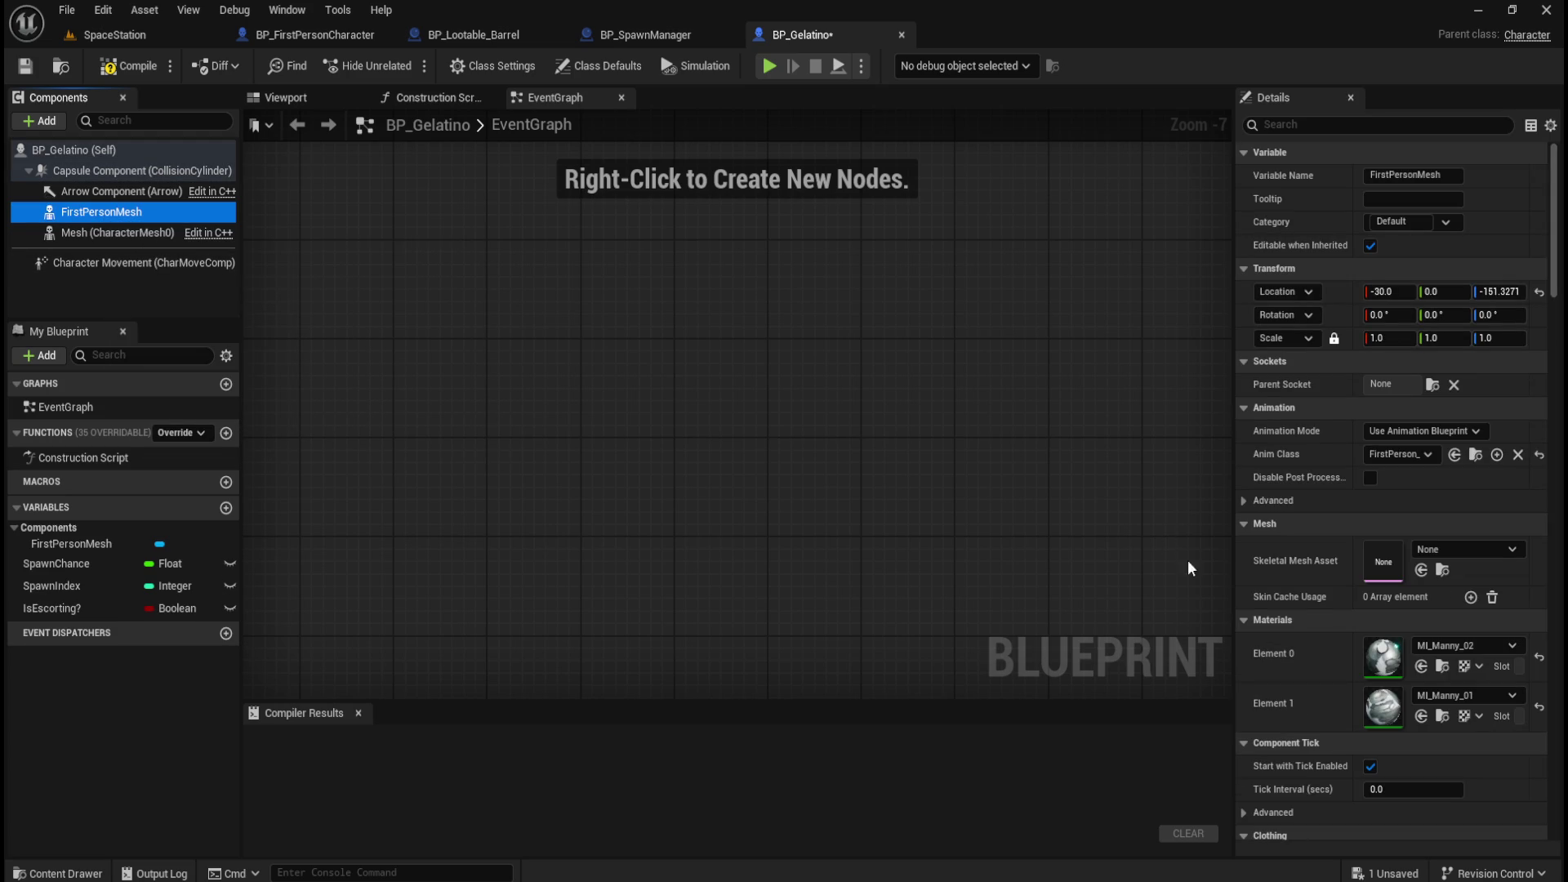
pyautogui.click(134, 233)
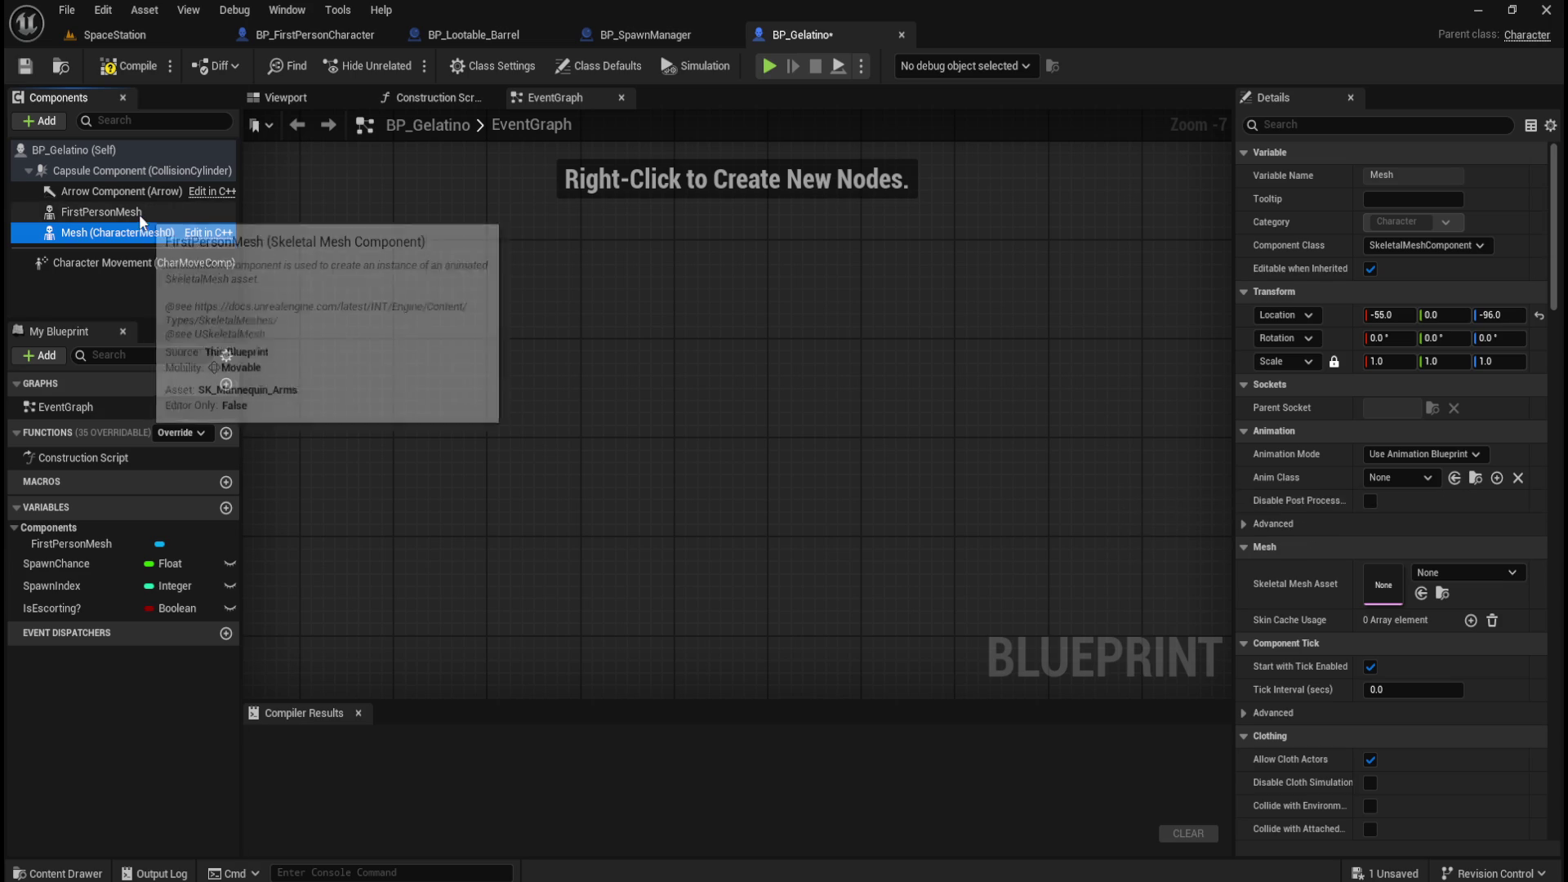
pyautogui.click(101, 213)
pyautogui.press('Delete')
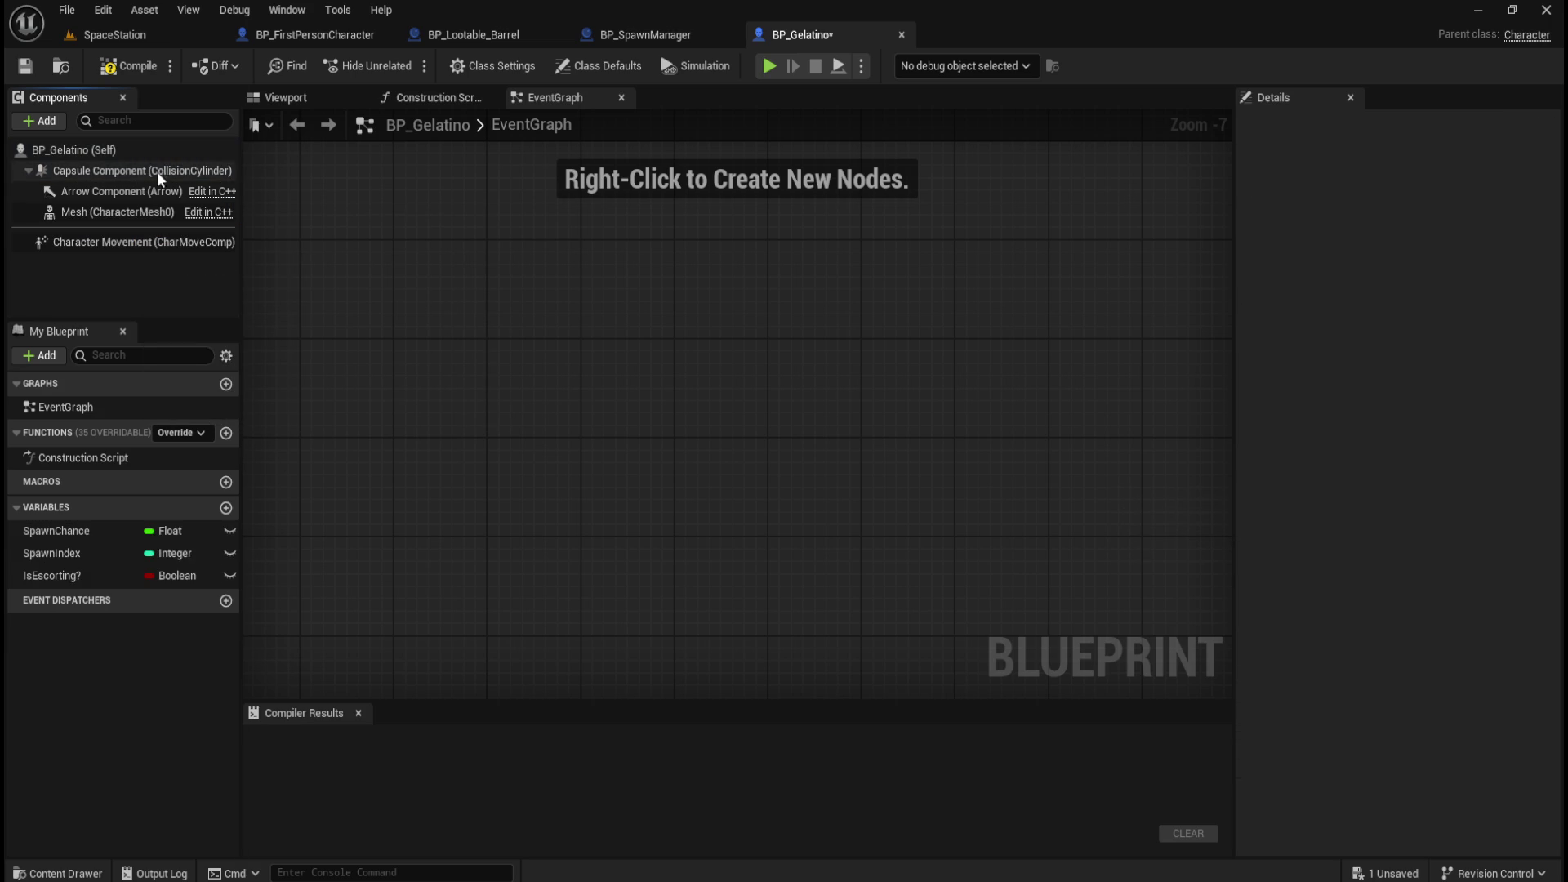
pyautogui.hotkey('ctrl', 'space')
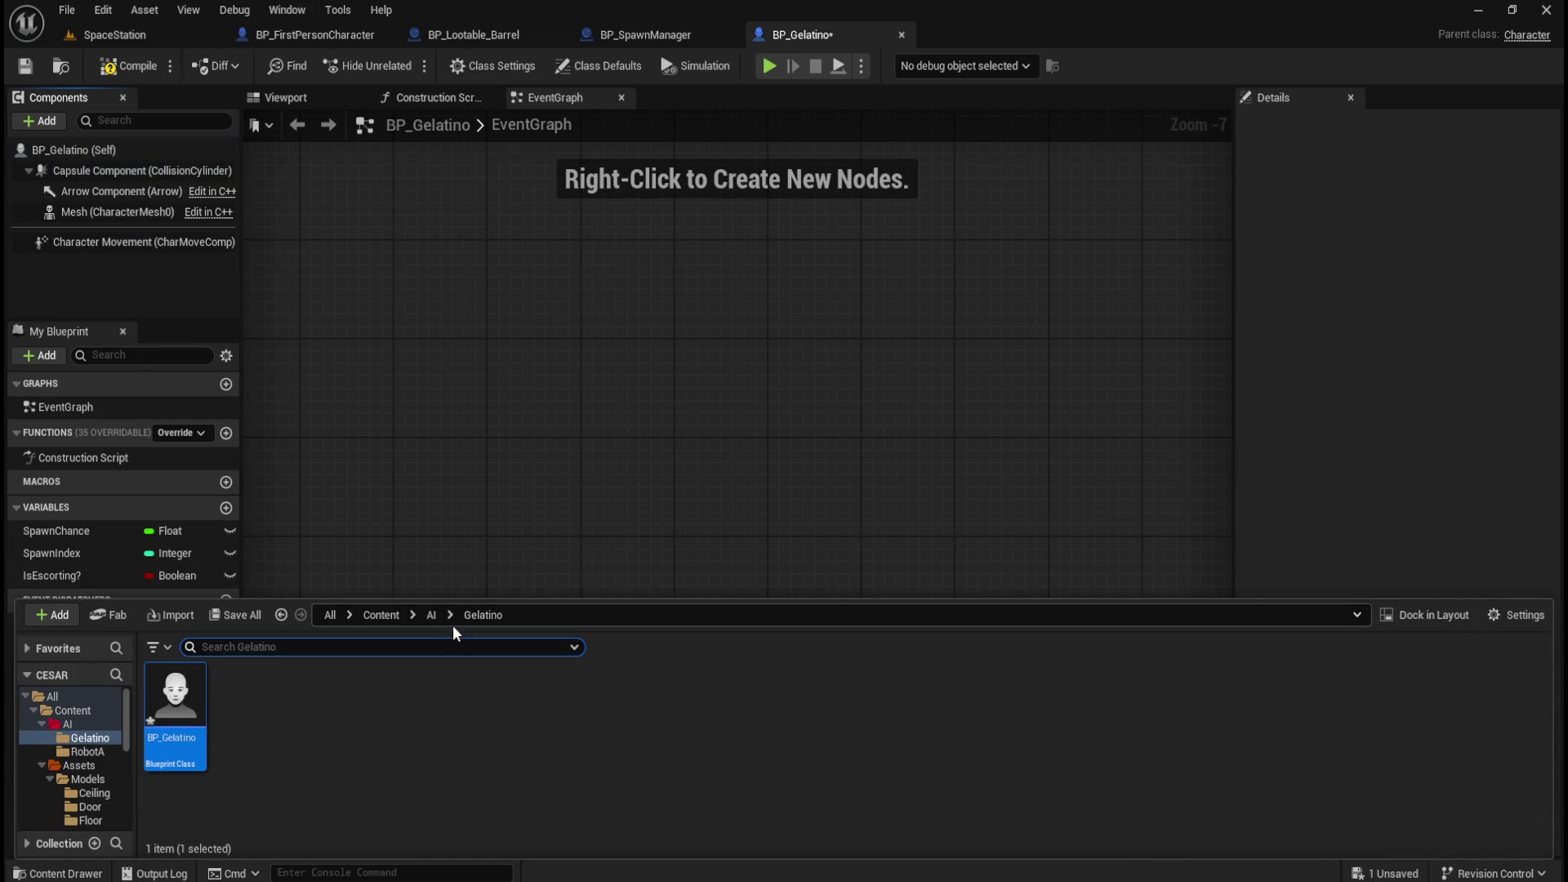
# Open BP_Enemy_Character_A from AI/RobotA for reference, then return to BP_Gelatino.
pyautogui.click(431, 615)
pyautogui.doubleClick(238, 713)
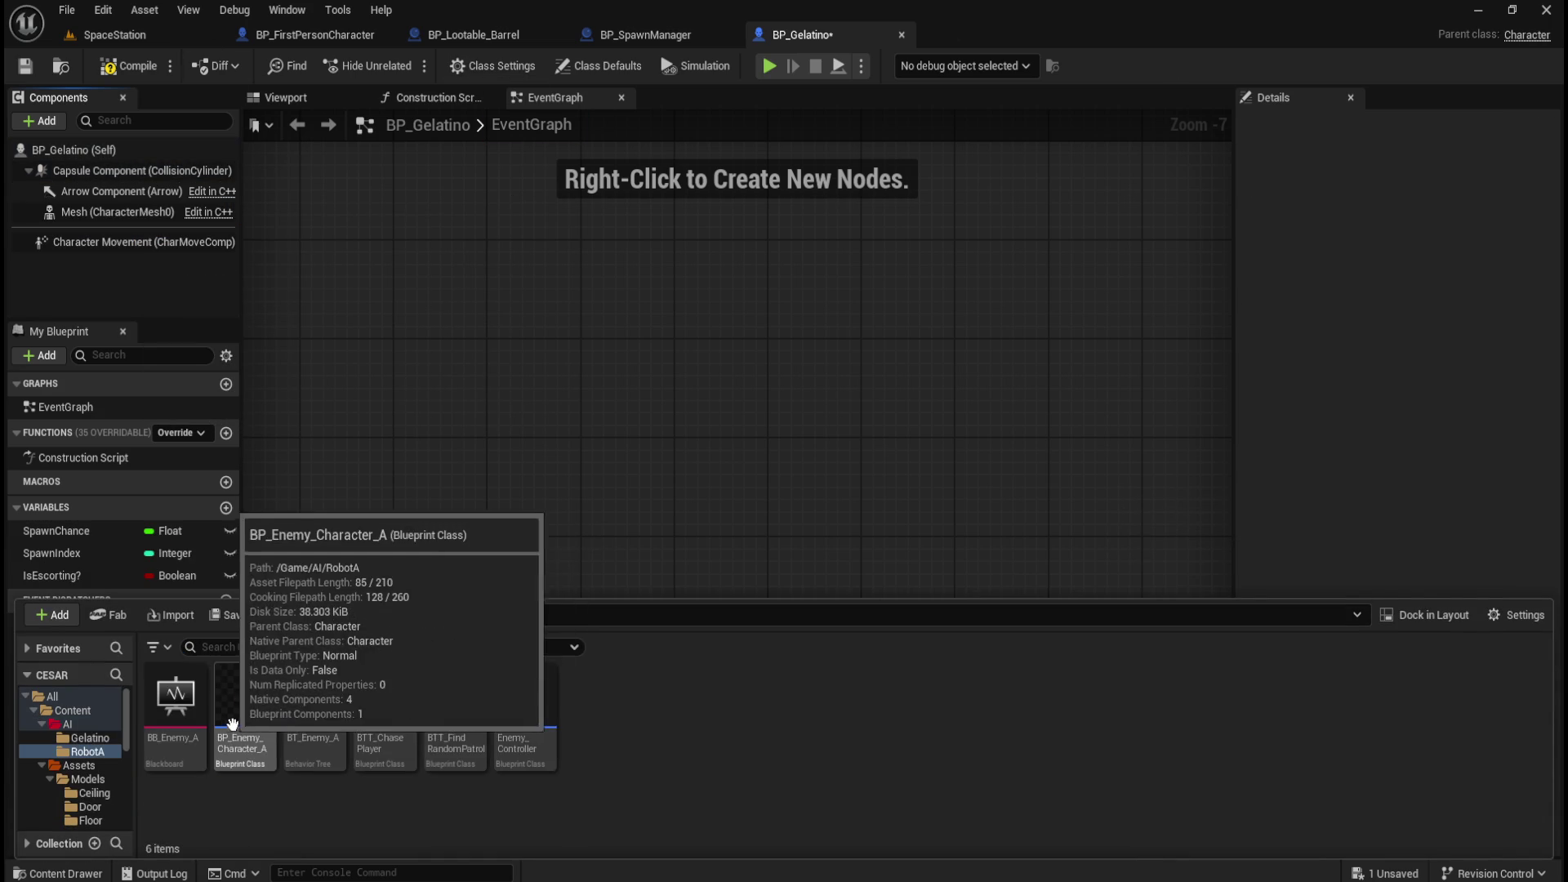
pyautogui.doubleClick(247, 719)
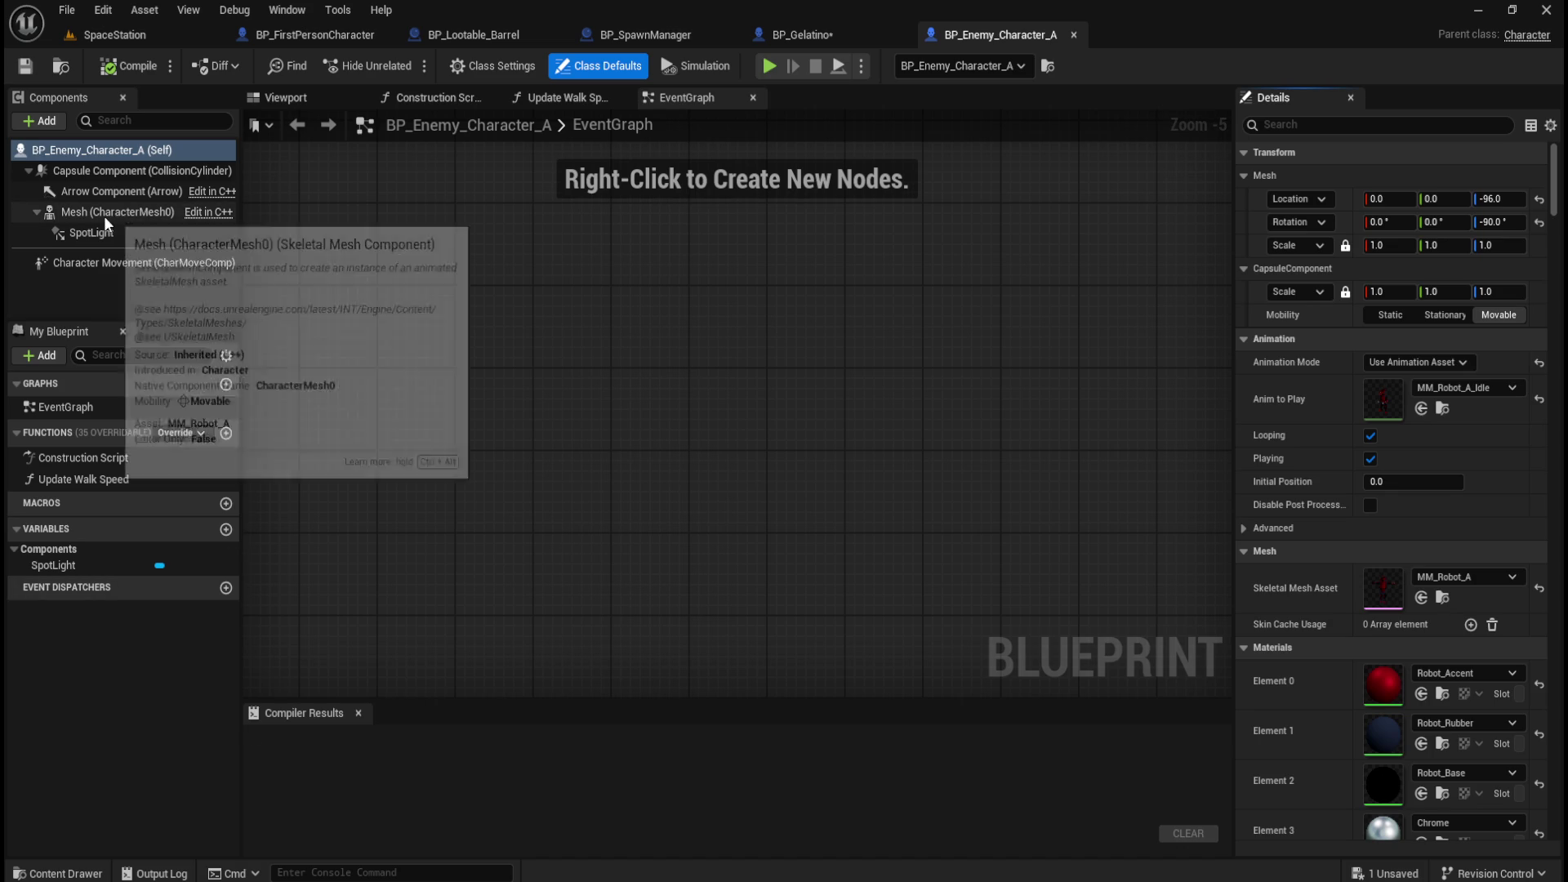
pyautogui.click(823, 28)
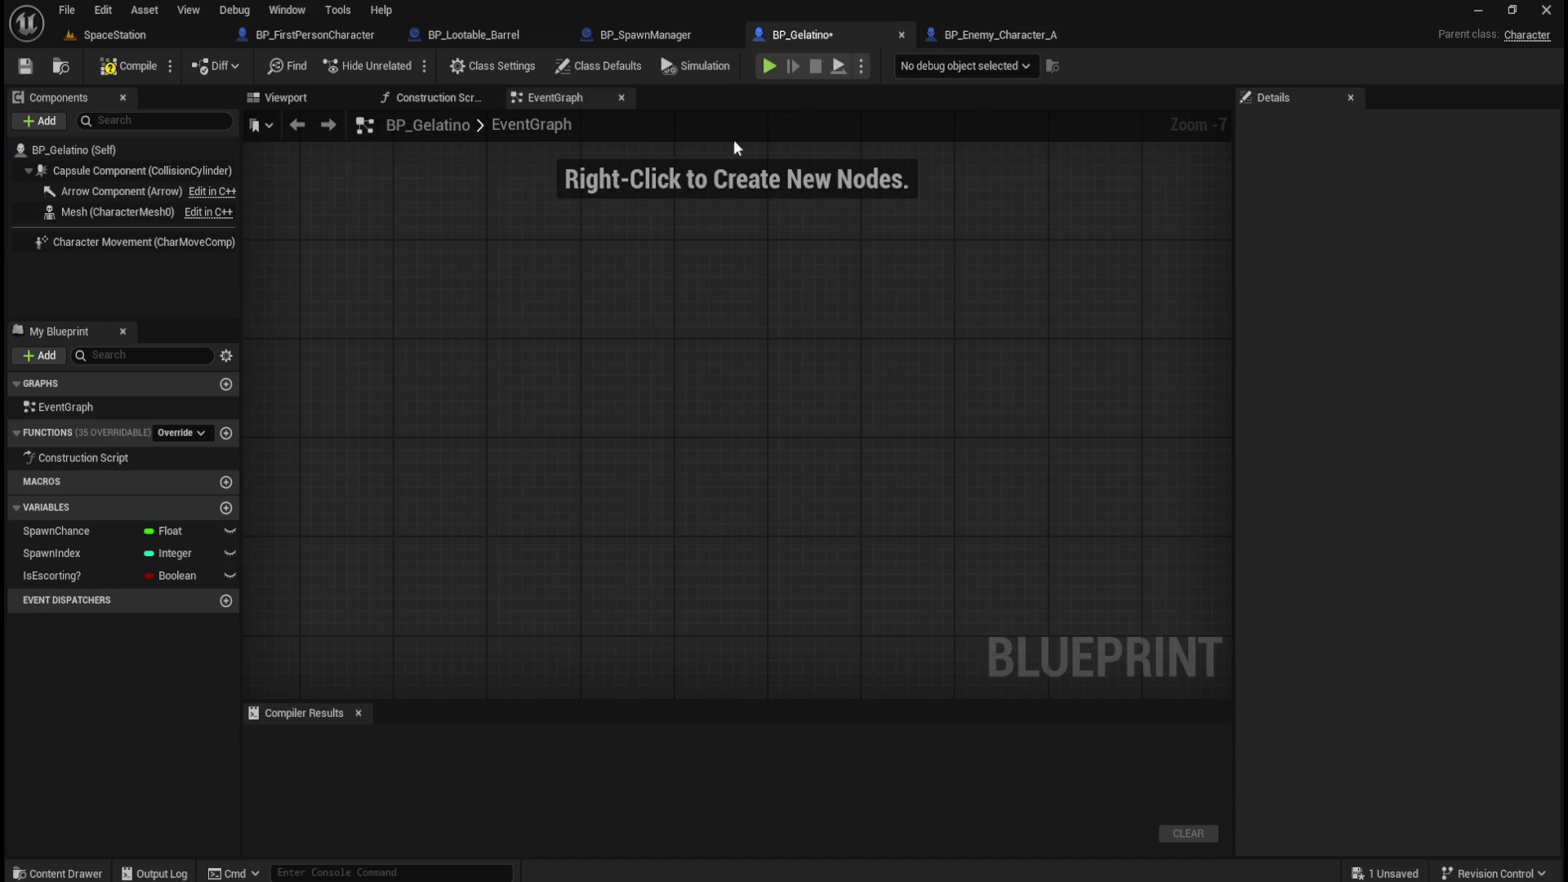
pyautogui.click(124, 214)
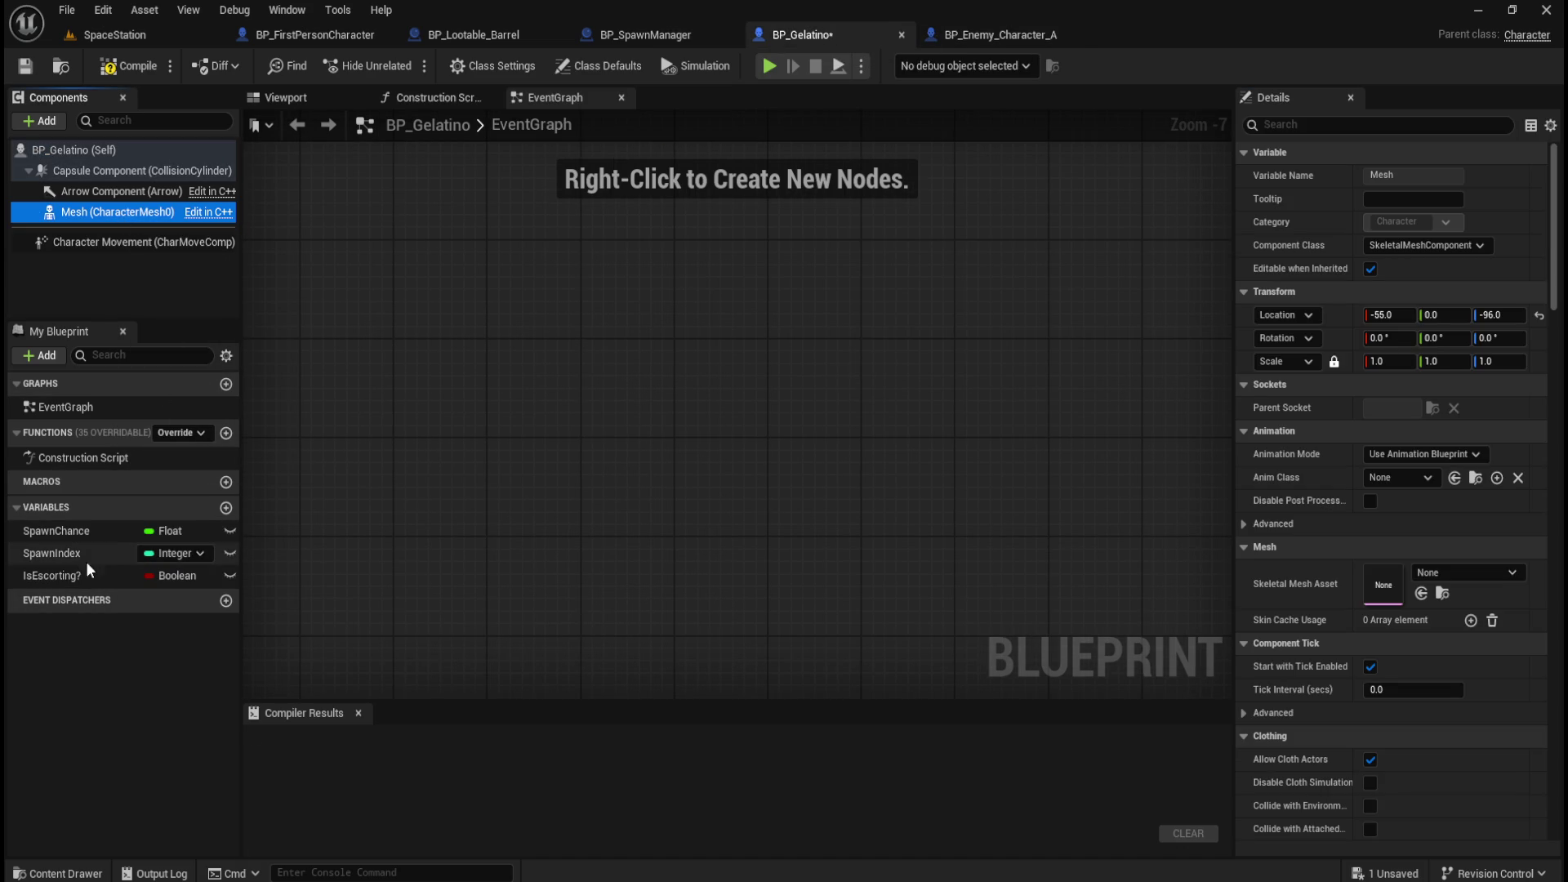
# Delete the SpawnChance, SpawnIndex and IsEscorting variables and compile BP_Gelatino.
pyautogui.click(91, 535)
pyautogui.press('Delete')
pyautogui.click(77, 532)
pyautogui.press('Delete')
pyautogui.click(77, 532)
pyautogui.press('Delete')
pyautogui.click(545, 421)
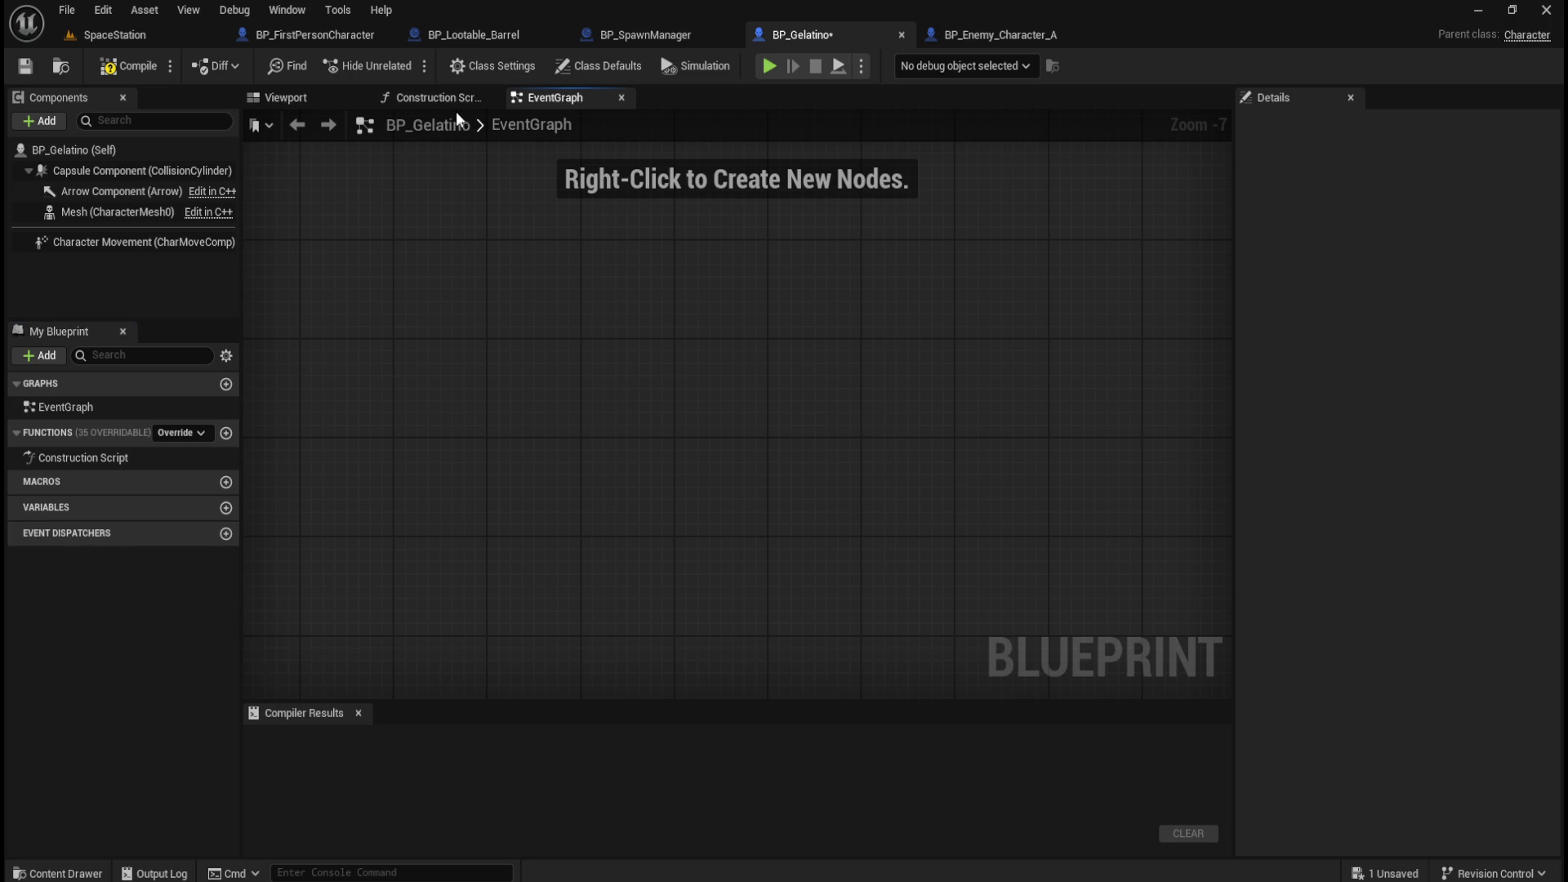
pyautogui.click(112, 71)
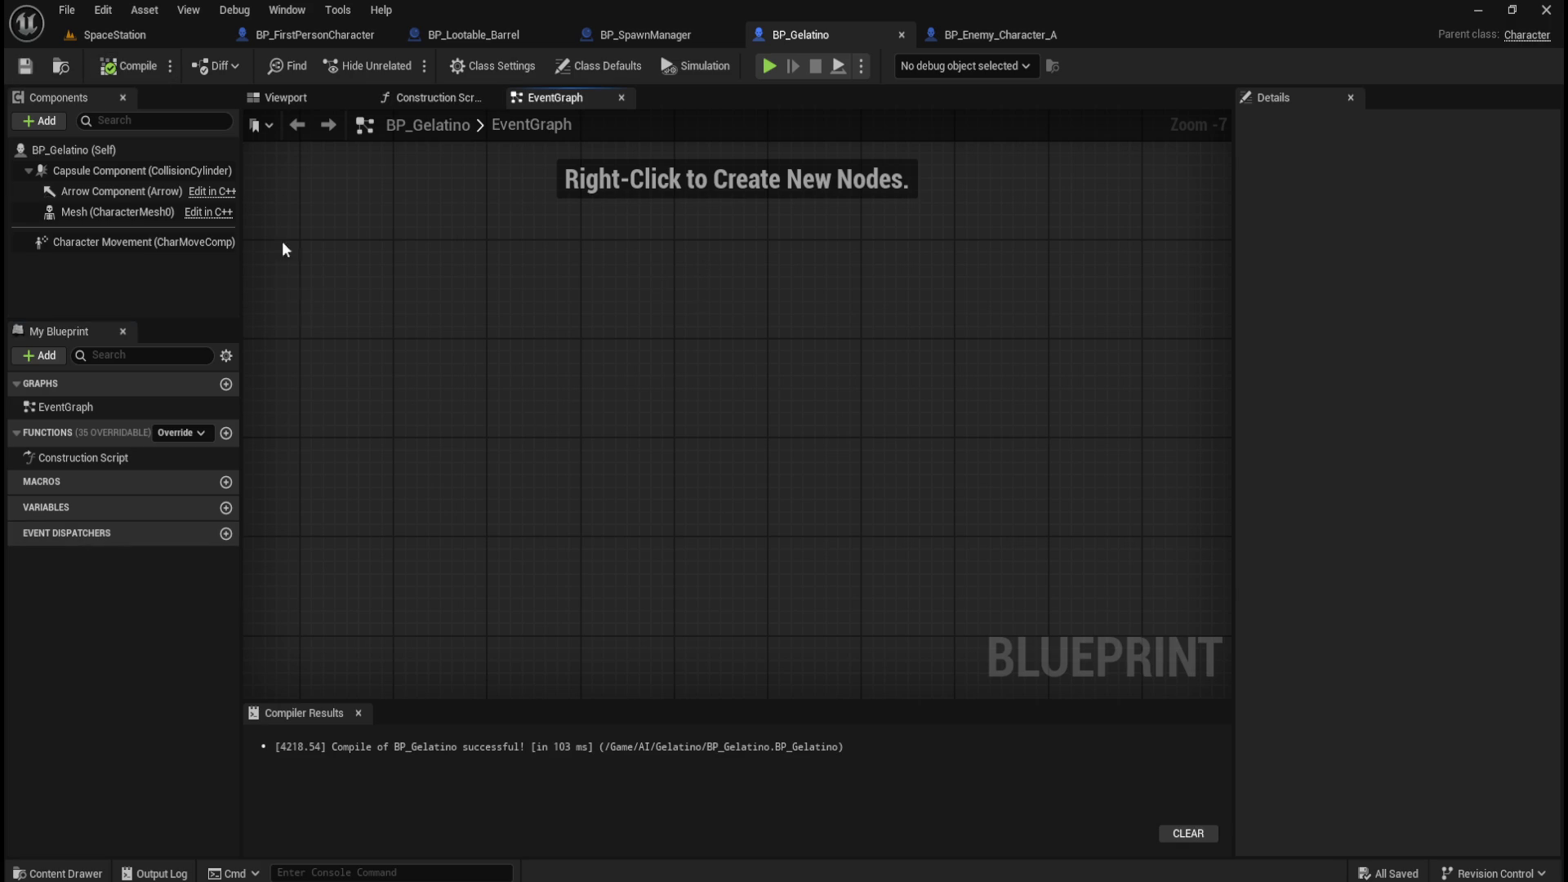
# Compare the robot's Mesh component settings with BP_Gelatino's inherited Mesh.
pyautogui.click(966, 31)
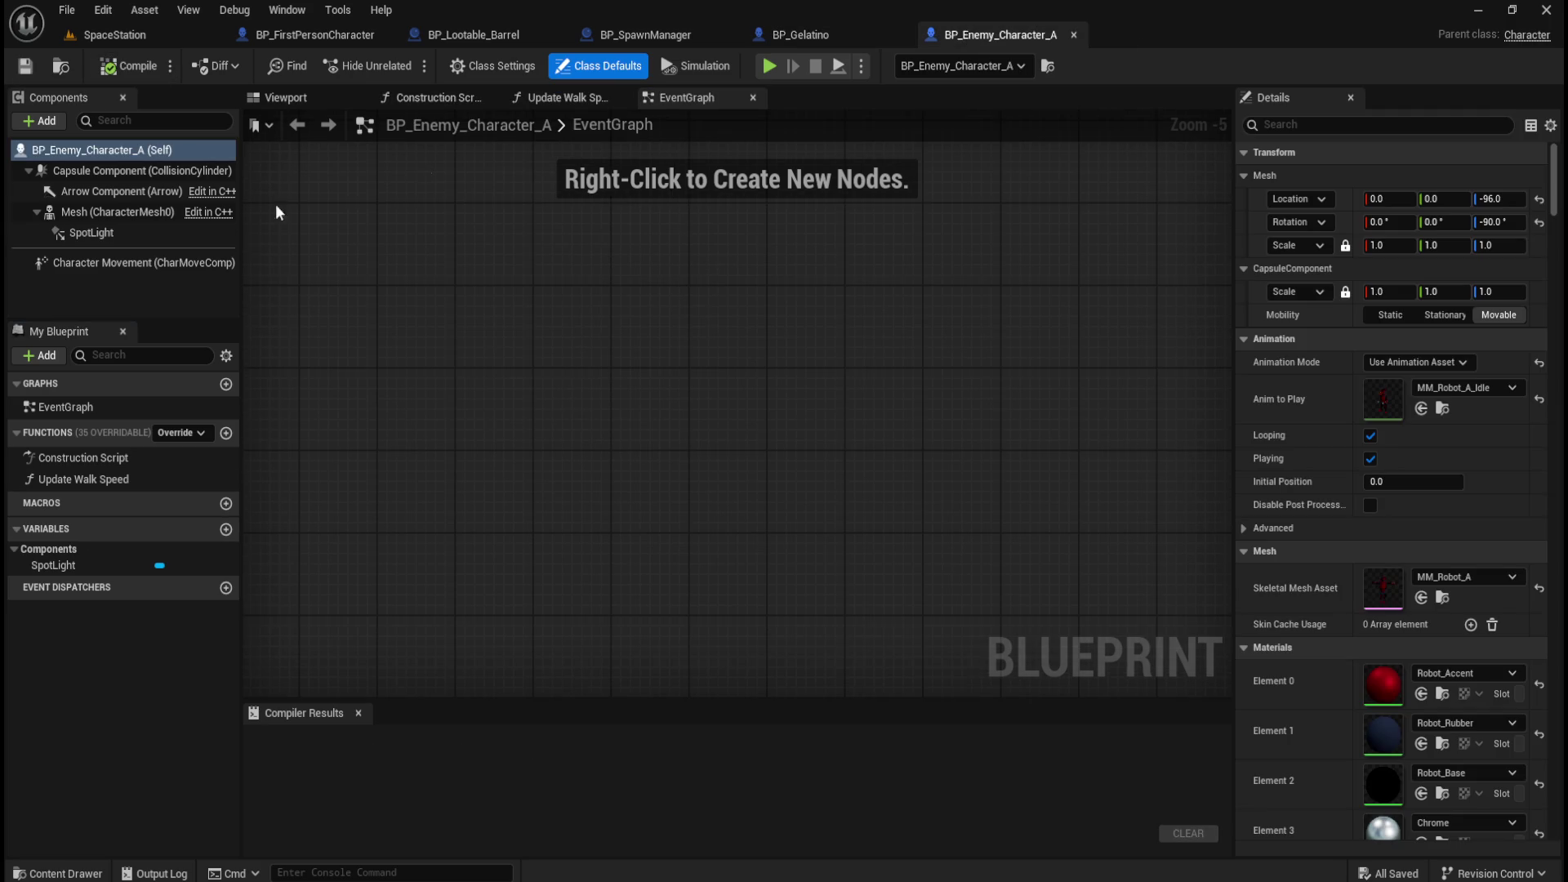
pyautogui.click(103, 214)
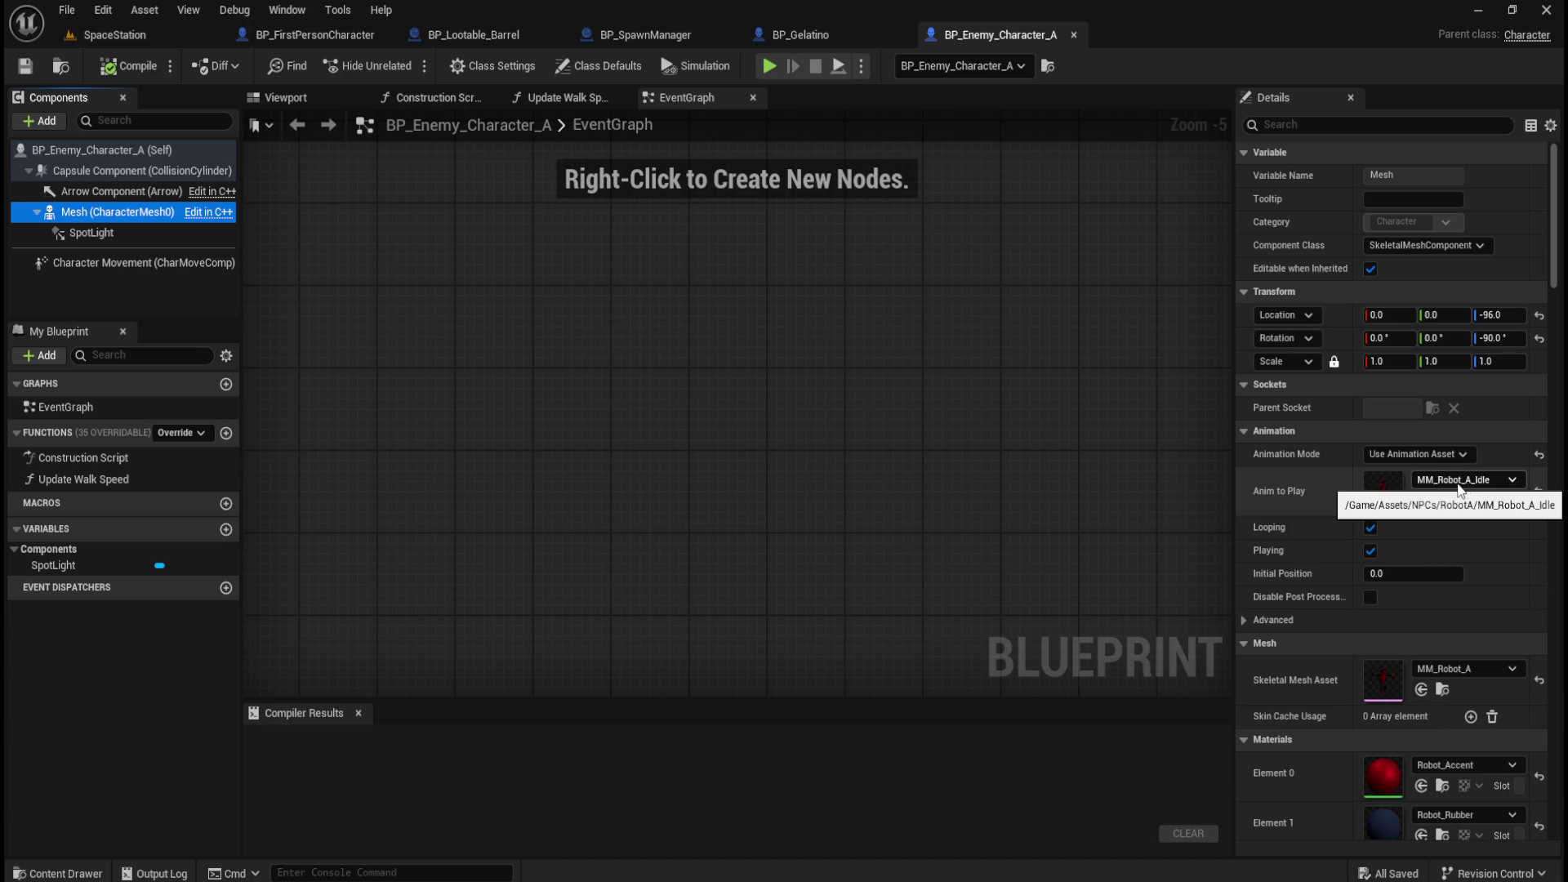
pyautogui.click(823, 31)
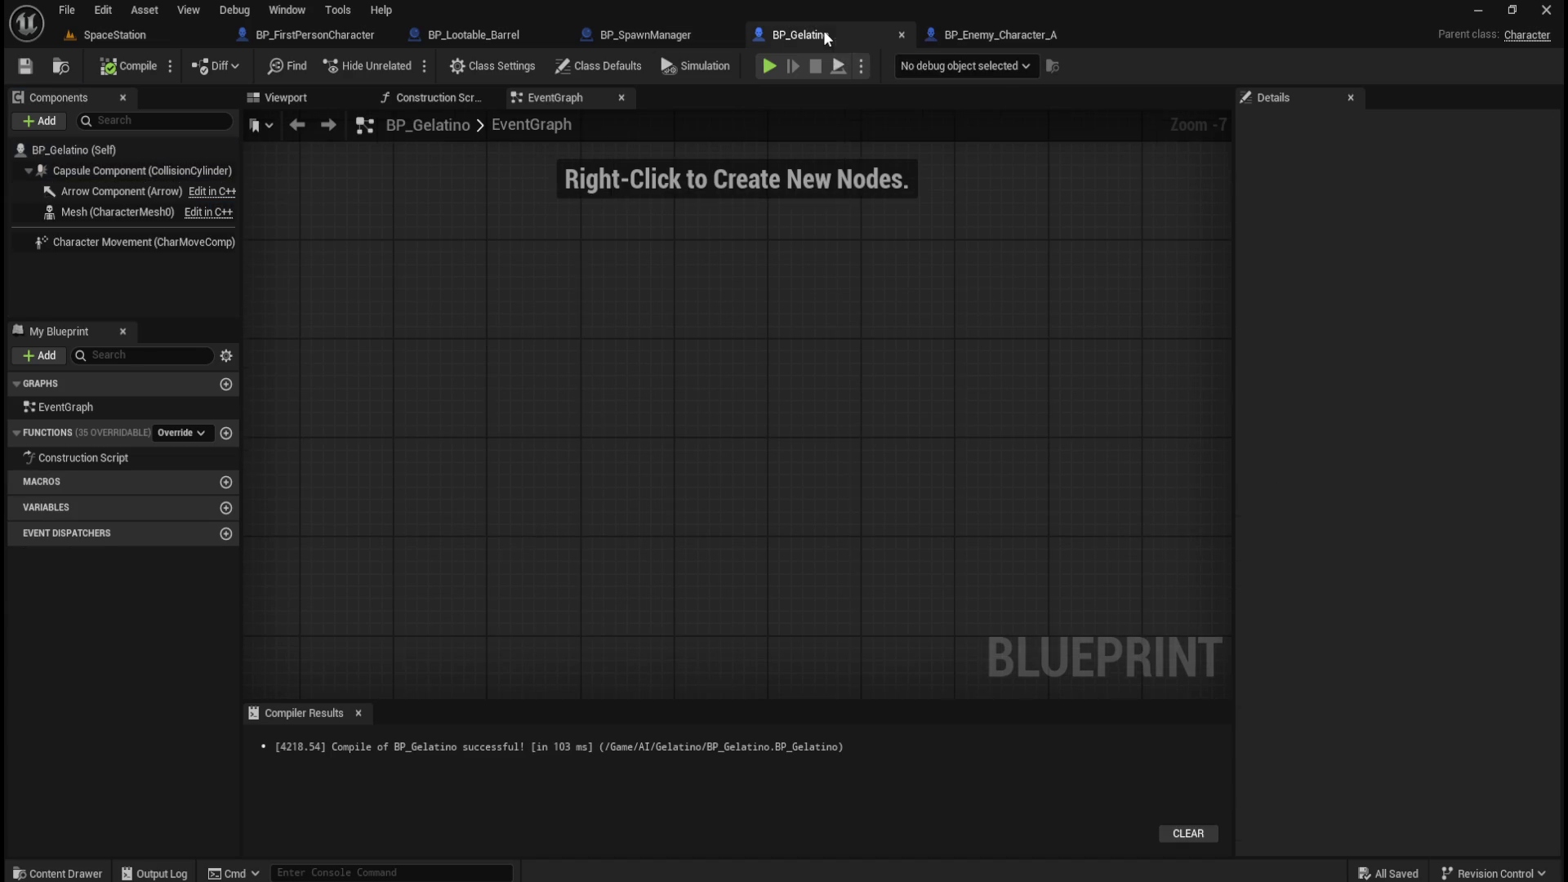
pyautogui.click(103, 214)
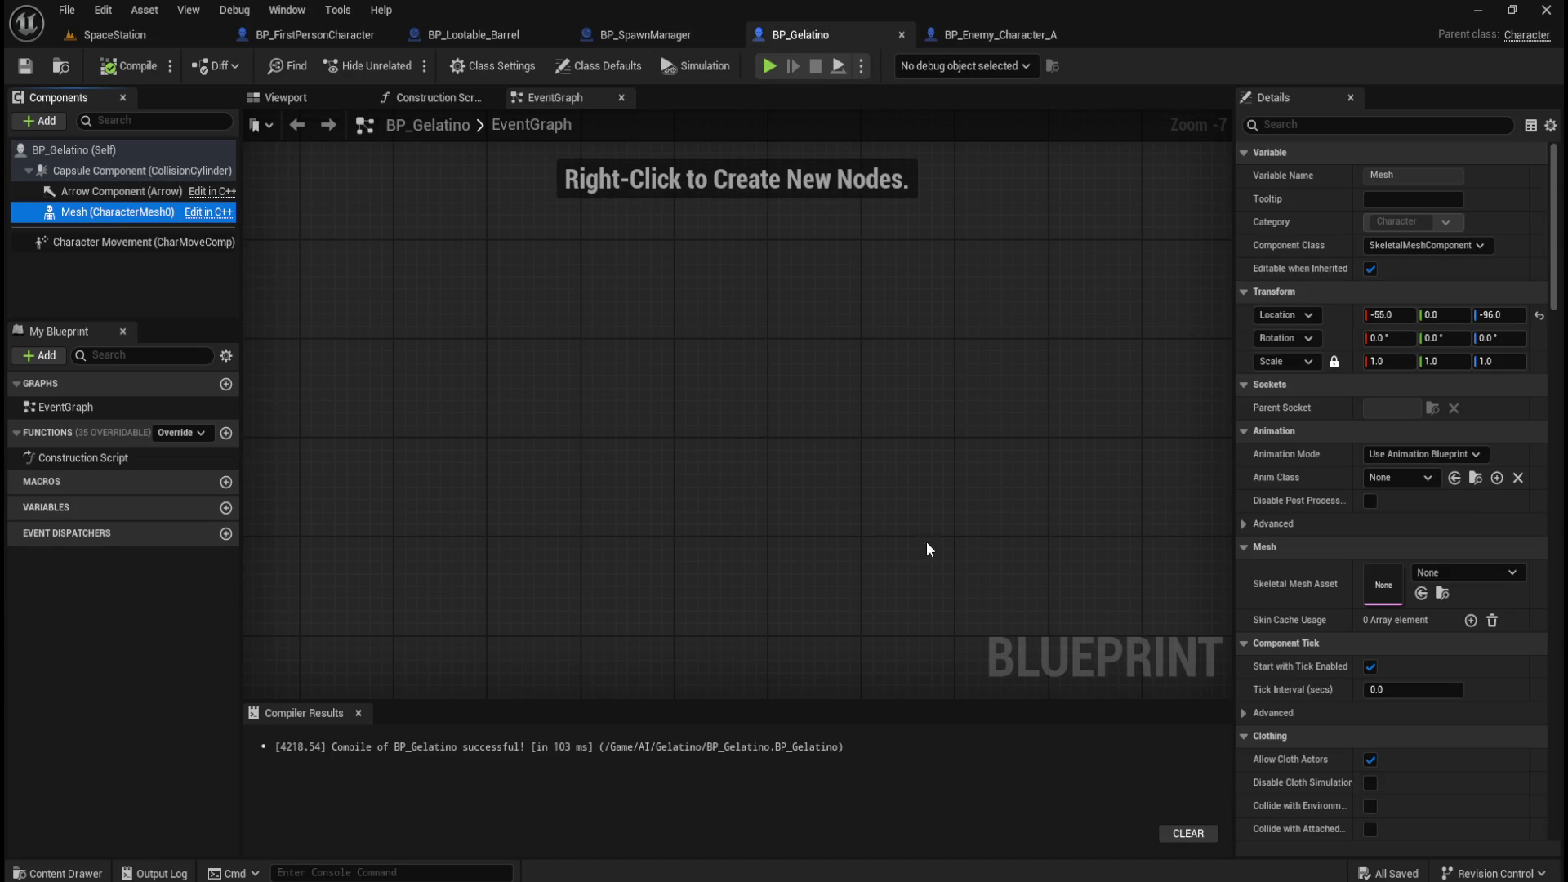
pyautogui.hotkey('ctrl', 'space')
pyautogui.click(381, 614)
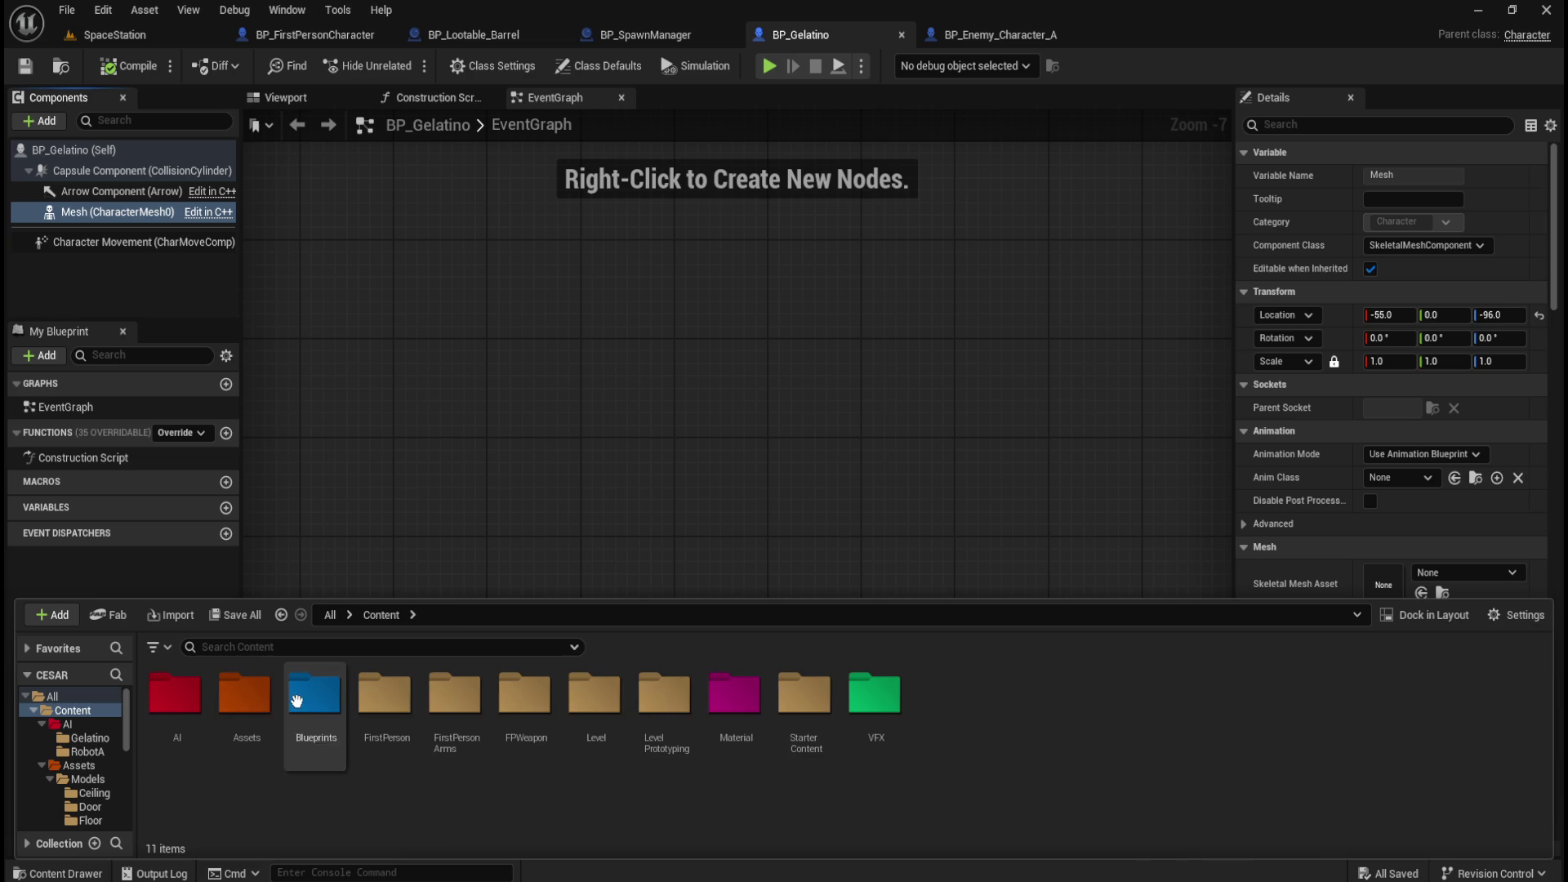
# Assign the MM_Gelatino skeletal mesh from Assets/NPCs/Gelatino to the Mesh component.
pyautogui.doubleClick(249, 693)
pyautogui.doubleClick(245, 694)
pyautogui.click(315, 716)
pyautogui.doubleClick(314, 716)
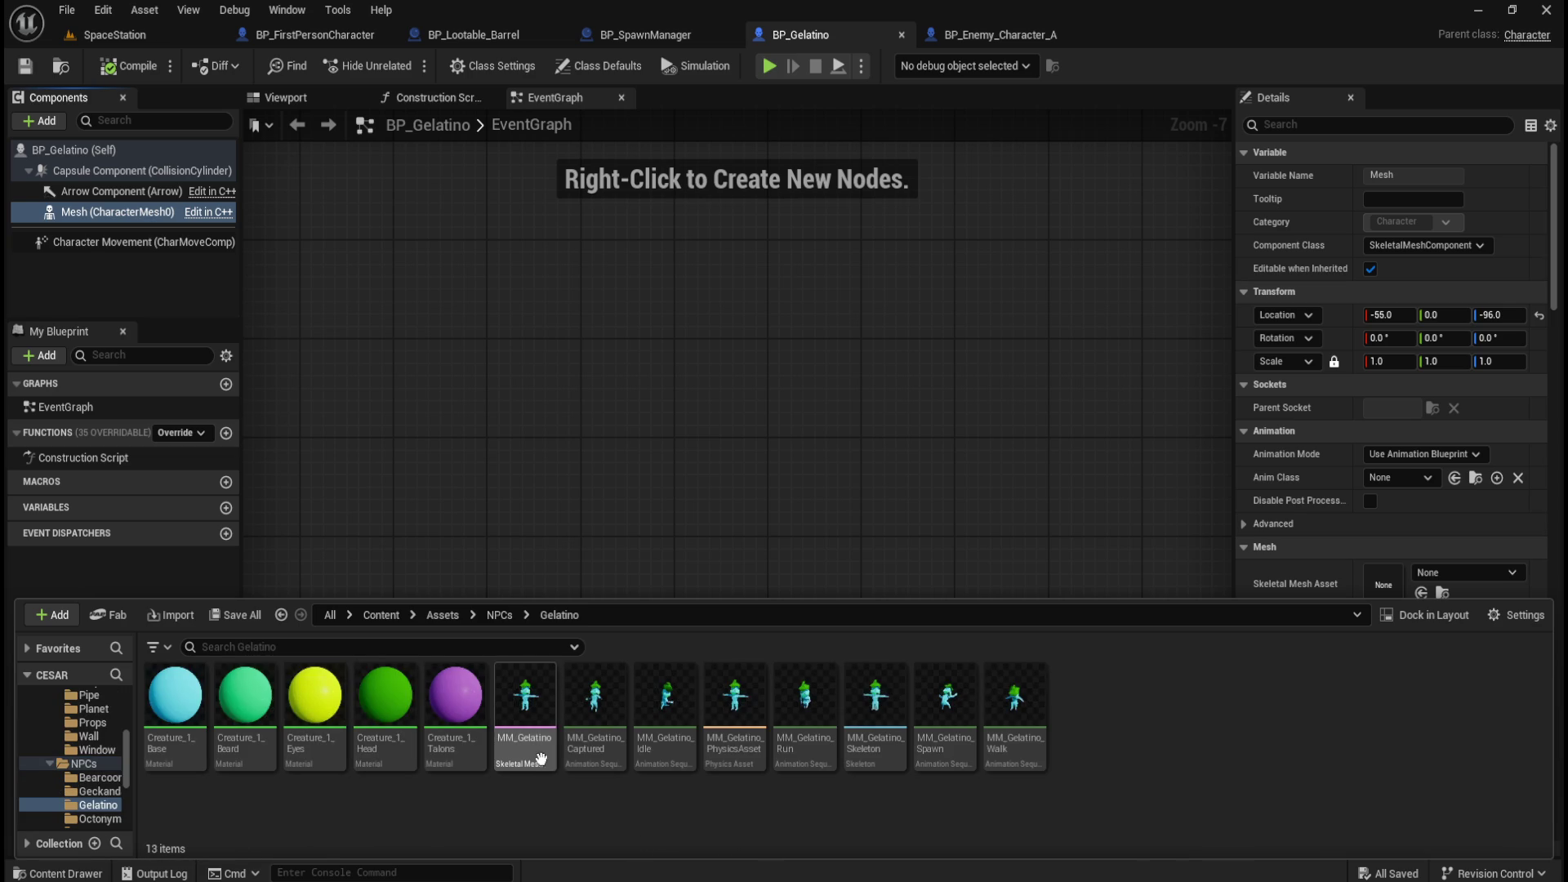
pyautogui.moveTo(525, 735); pyautogui.dragTo(1406, 572)
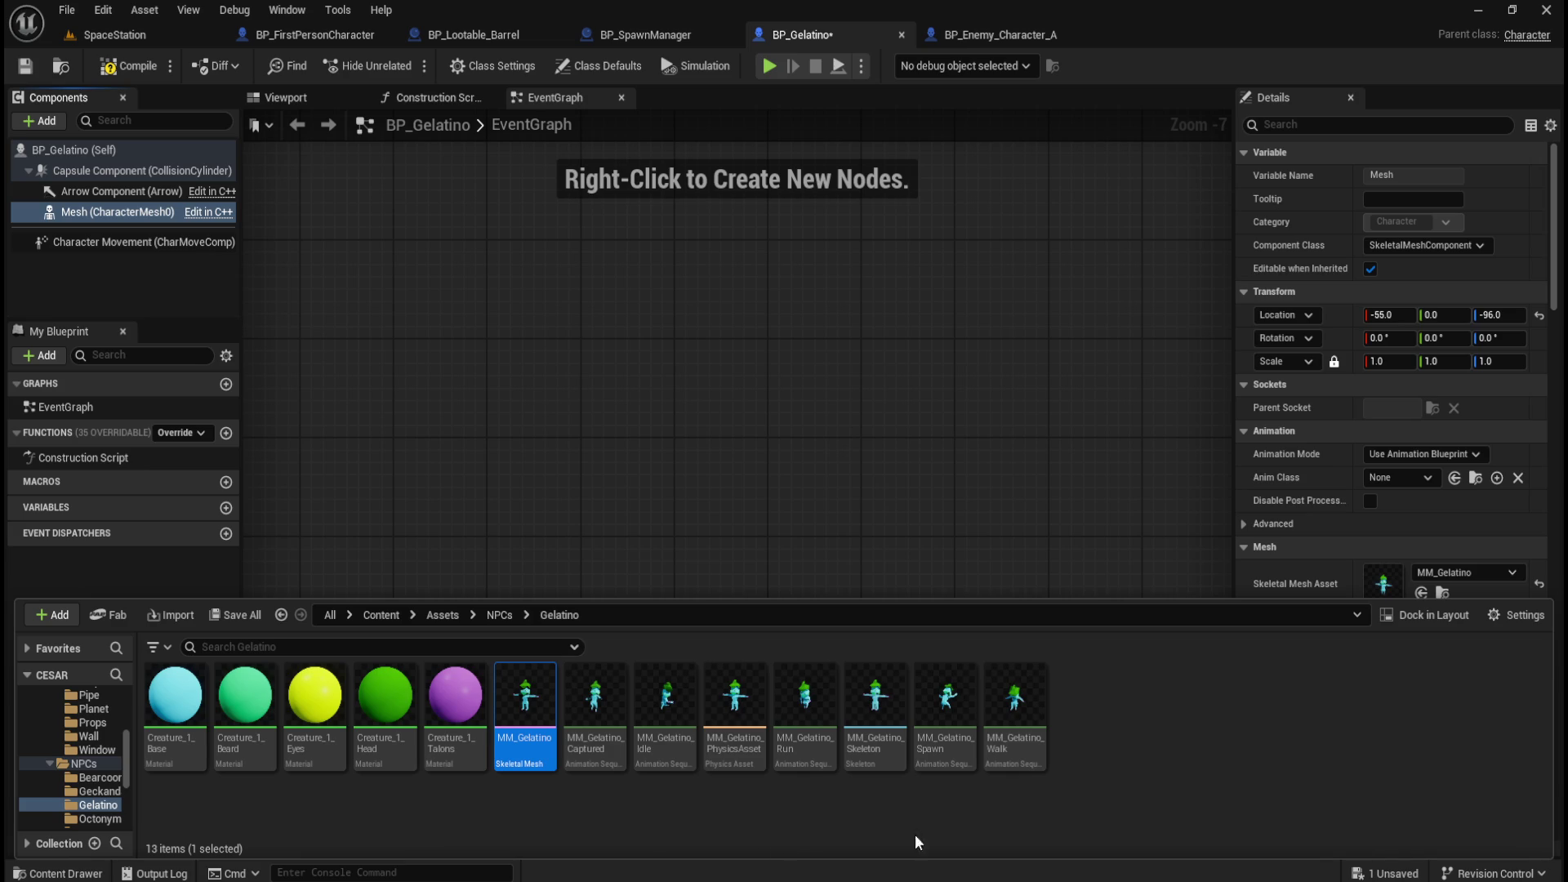
# Make the Mesh play the MM_Gelatino_Spawn animation asset and compile BP_Gelatino.
pyautogui.click(937, 741)
pyautogui.moveTo(938, 742)
pyautogui.mouseDown()
pyautogui.moveTo(1378, 501)
pyautogui.moveTo(1389, 526)
pyautogui.moveTo(956, 726)
pyautogui.mouseUp()
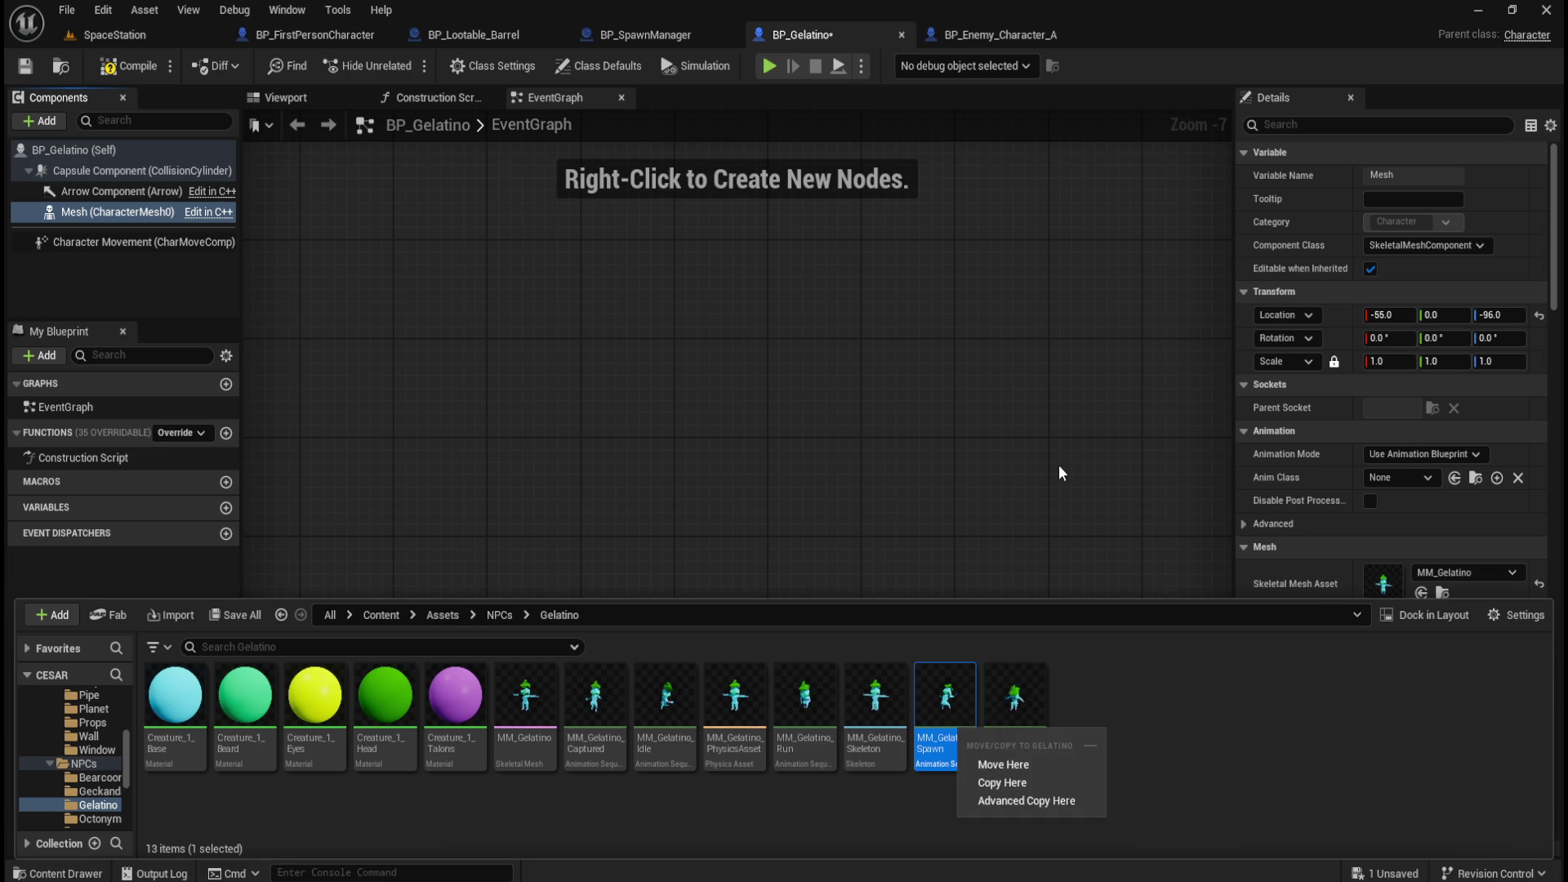
pyautogui.click(1059, 464)
pyautogui.click(1440, 455)
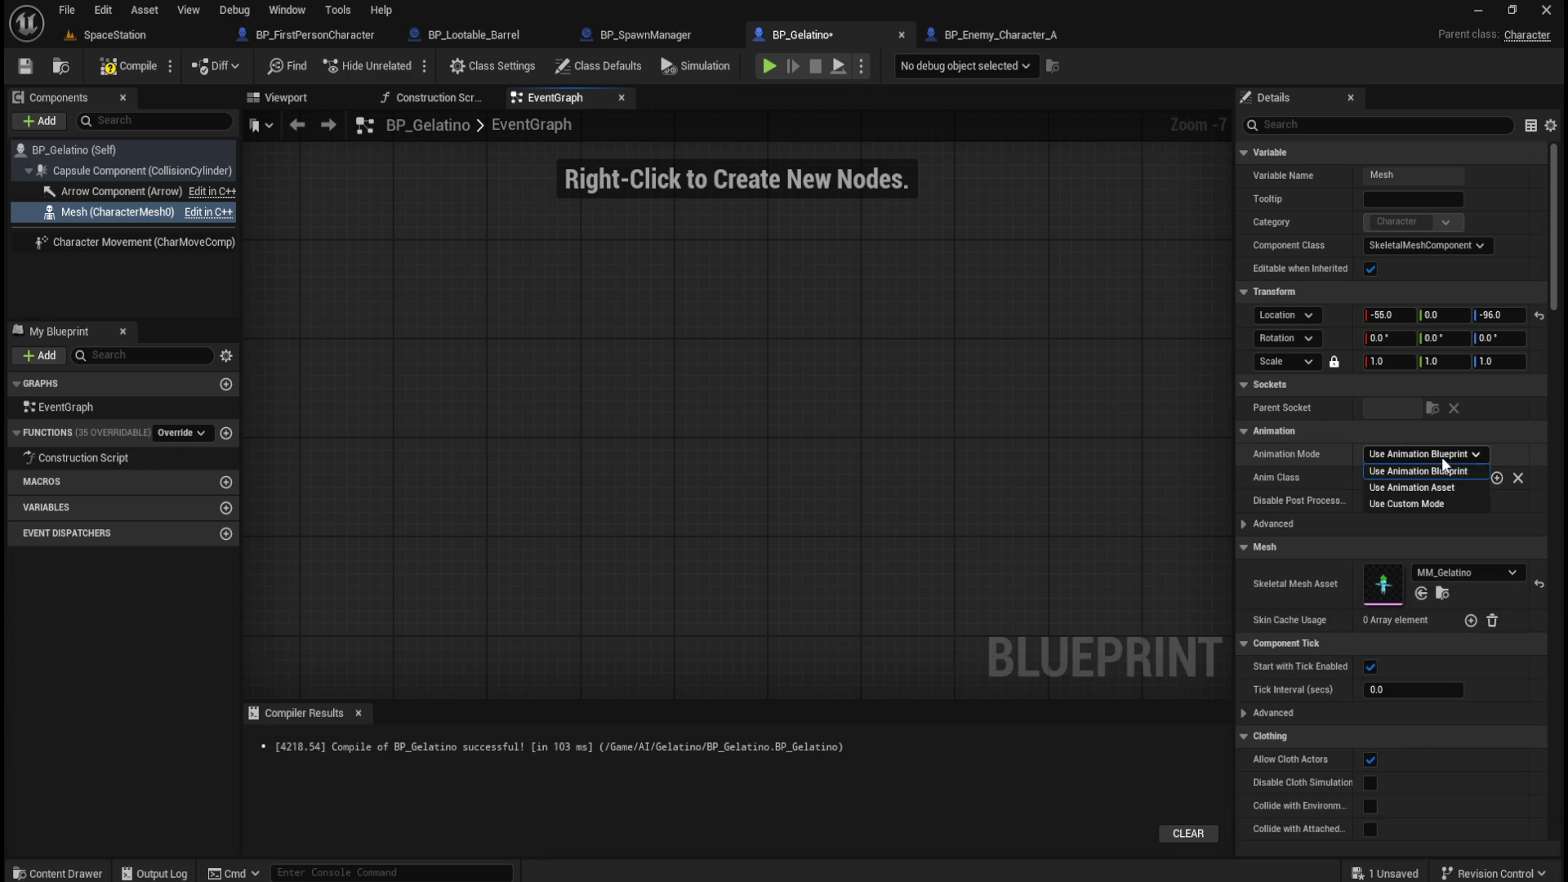
pyautogui.click(1431, 488)
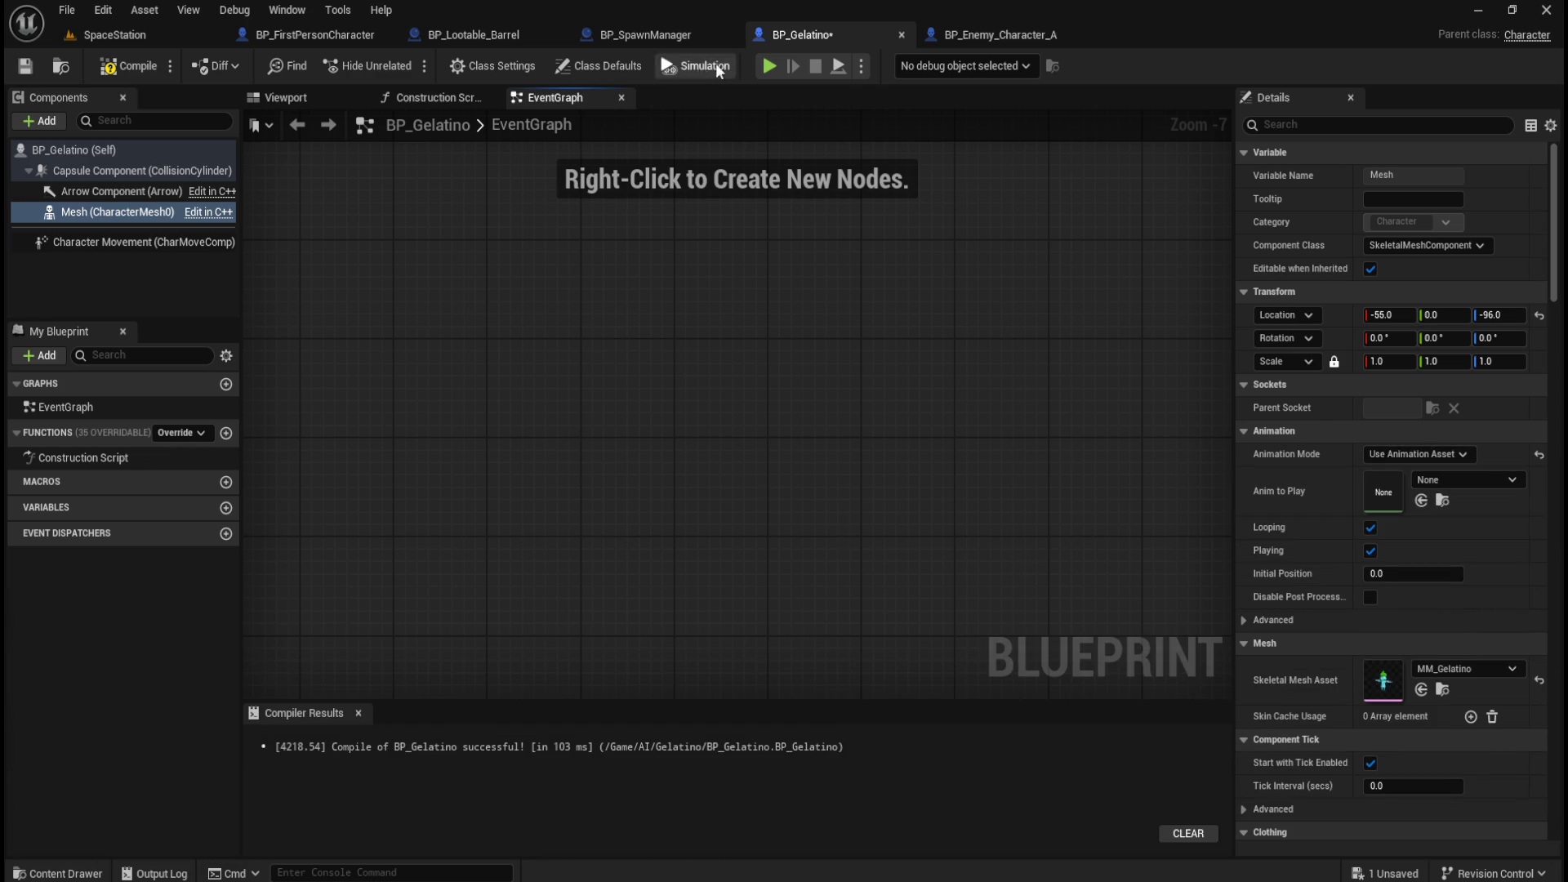
pyautogui.click(991, 34)
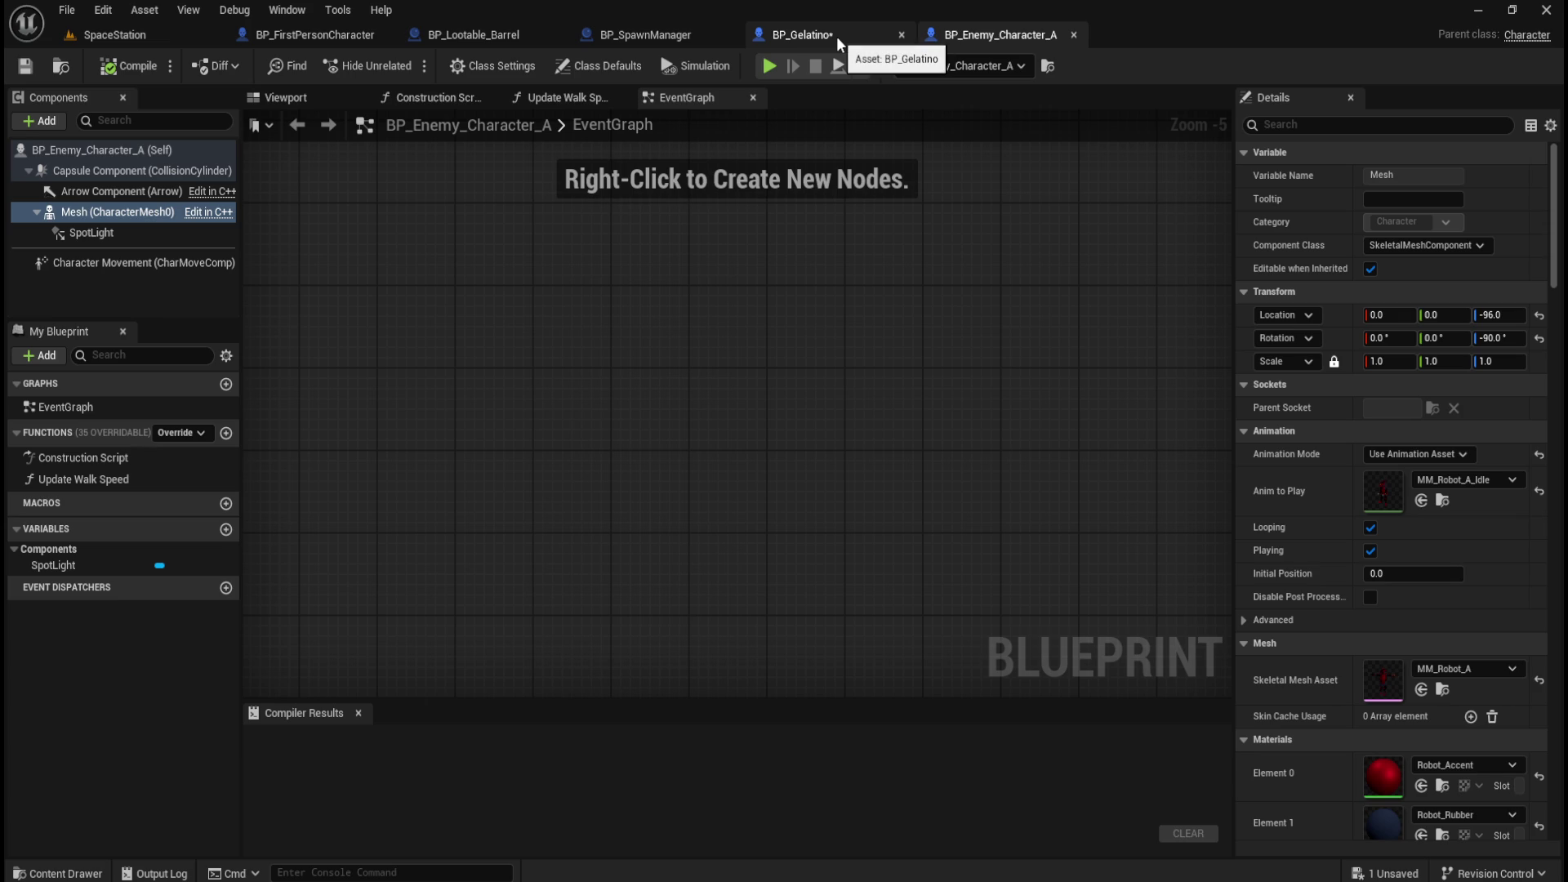
pyautogui.click(837, 40)
pyautogui.moveTo(945, 703)
pyautogui.mouseDown()
pyautogui.moveTo(1254, 581)
pyautogui.moveTo(1282, 511)
pyautogui.moveTo(1383, 491)
pyautogui.mouseUp()
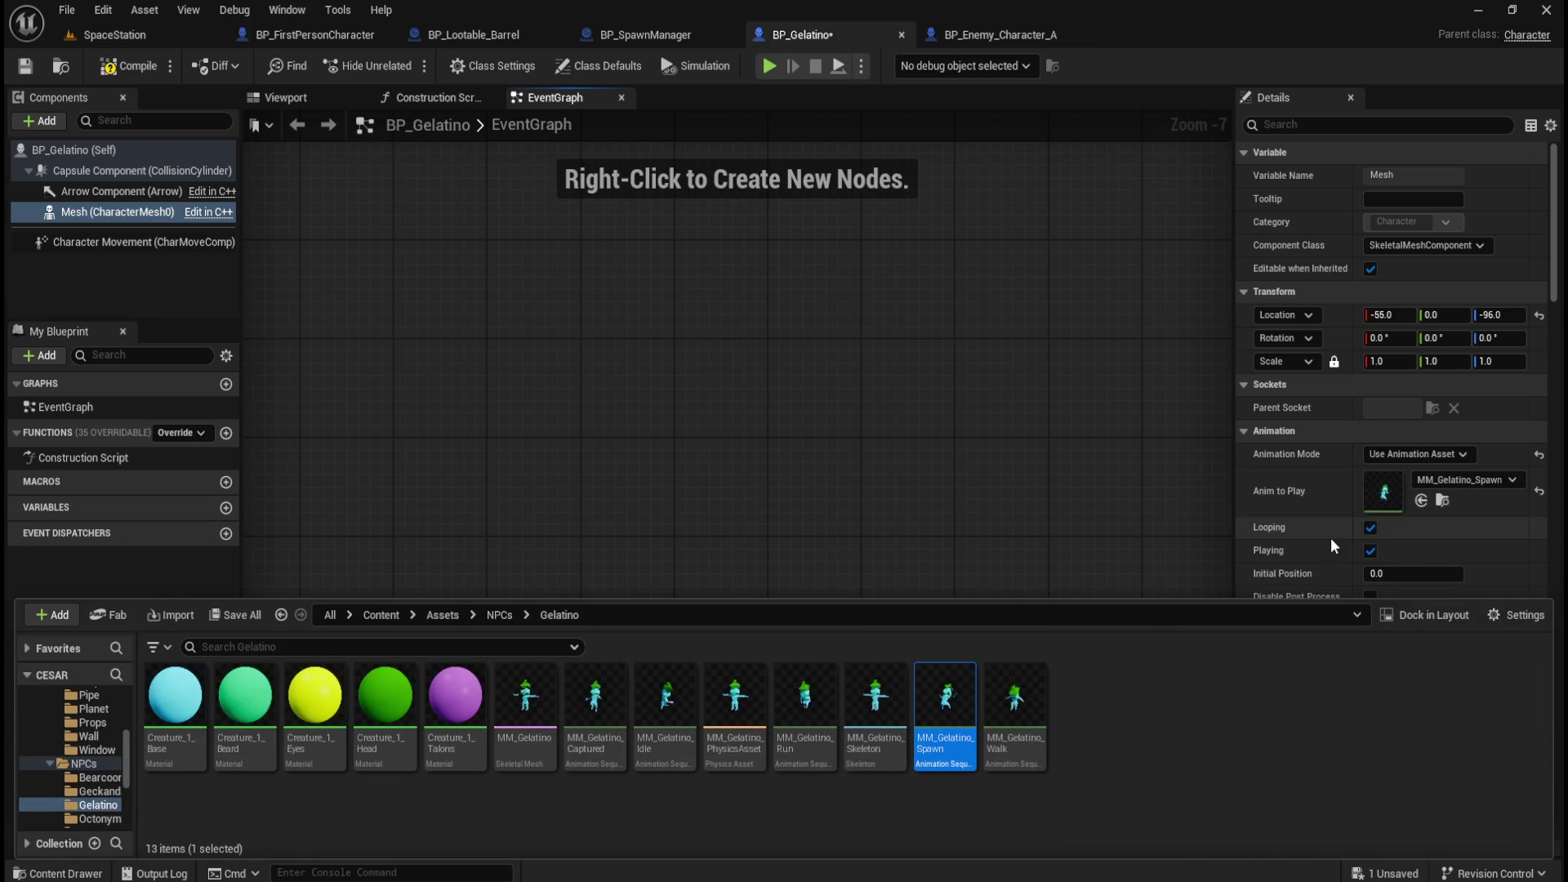
pyautogui.click(976, 36)
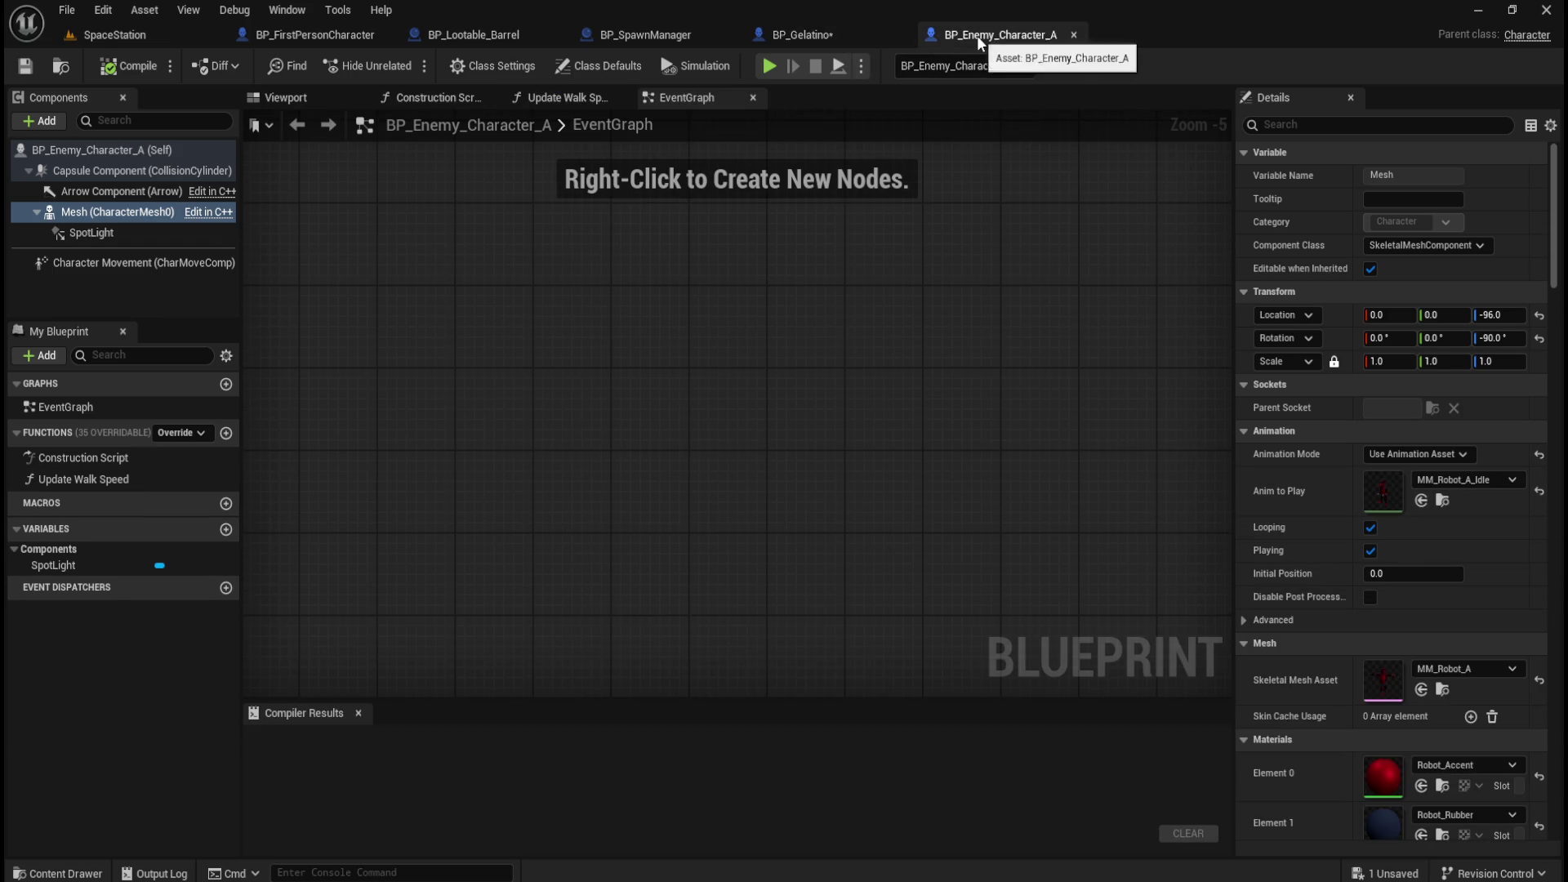
pyautogui.click(830, 36)
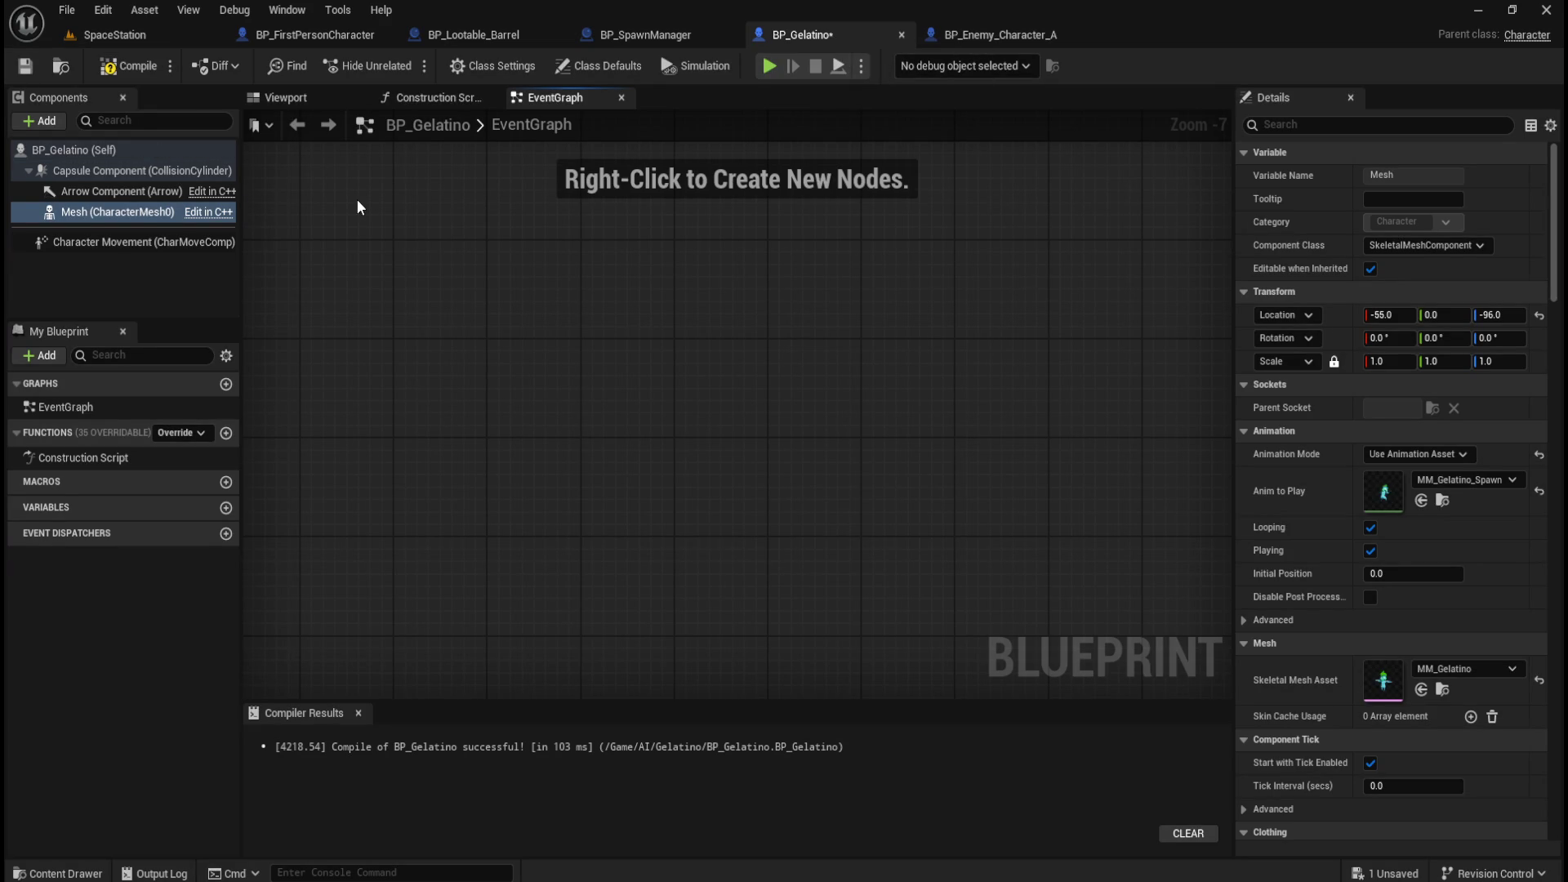
pyautogui.click(114, 67)
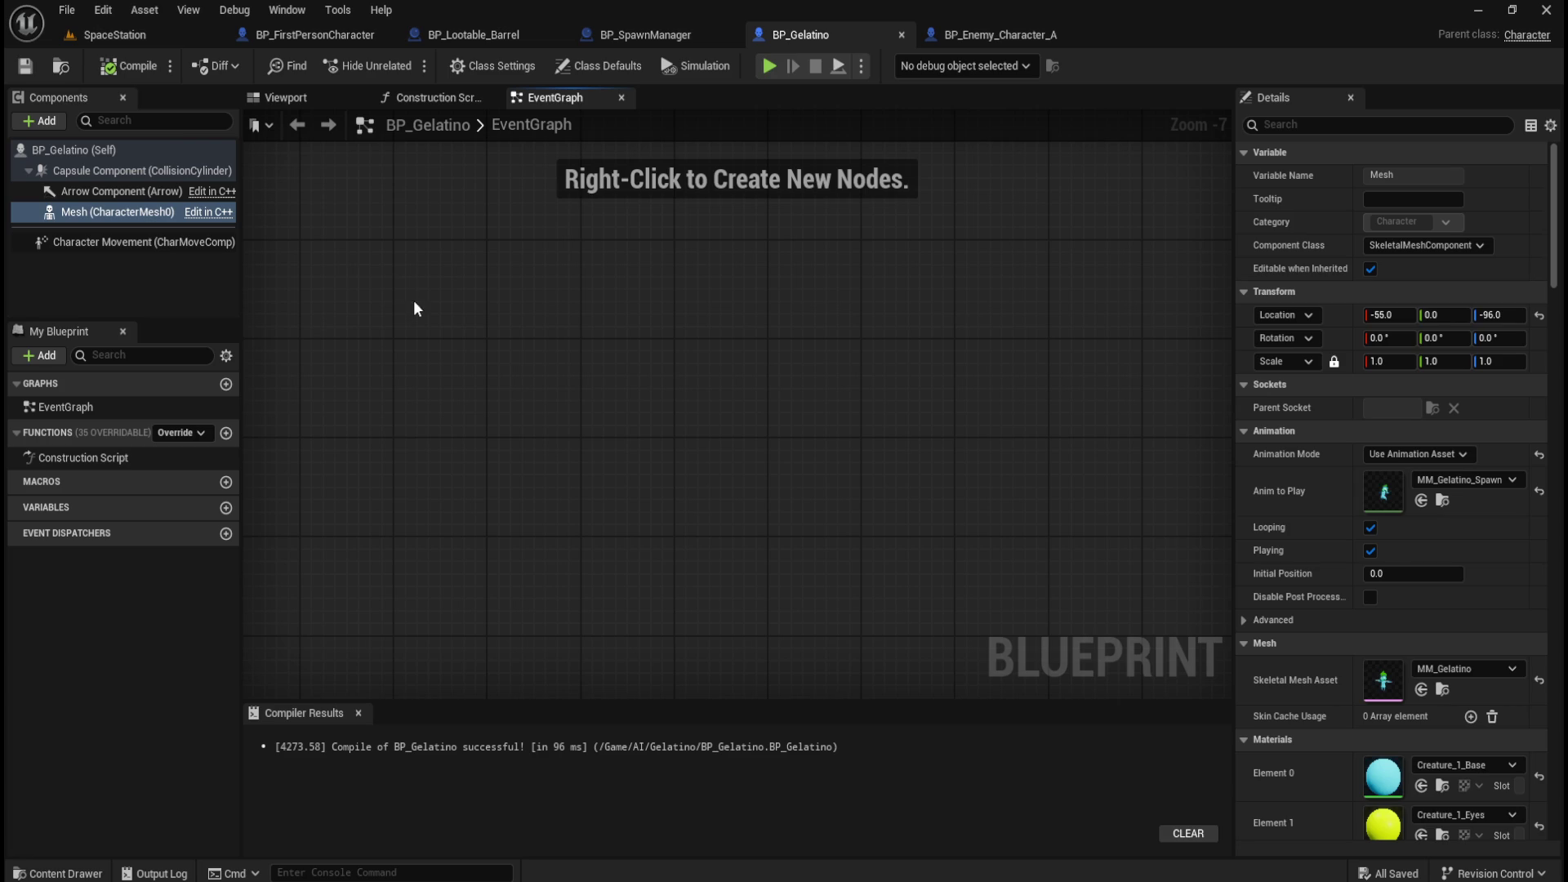
# Select the Gelatino mesh in the Viewport and compare it with the robot character.
pyautogui.click(296, 96)
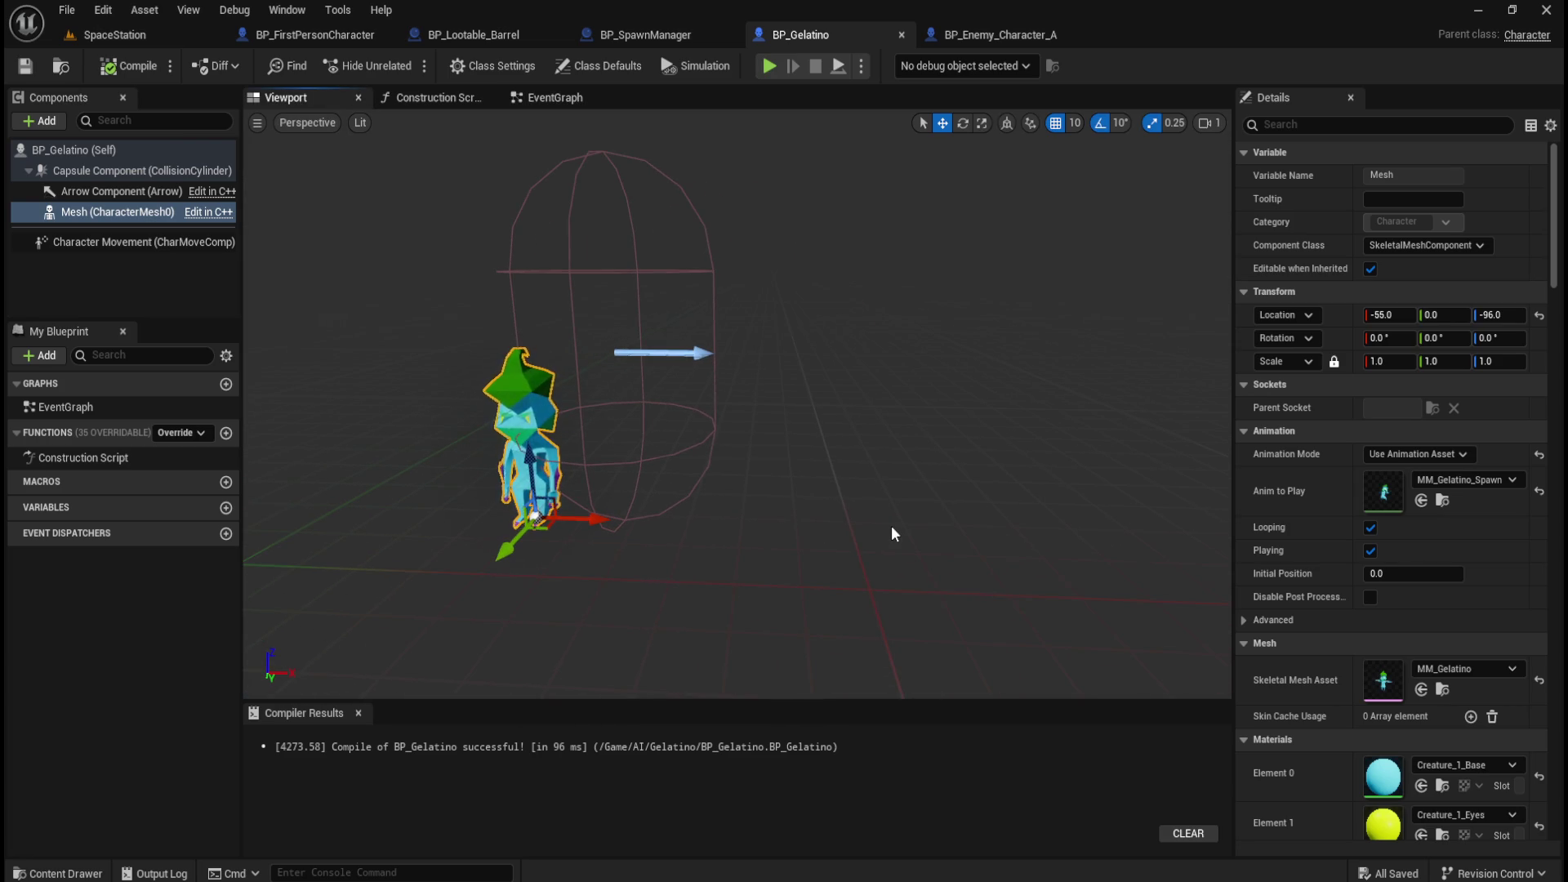
pyautogui.click(106, 212)
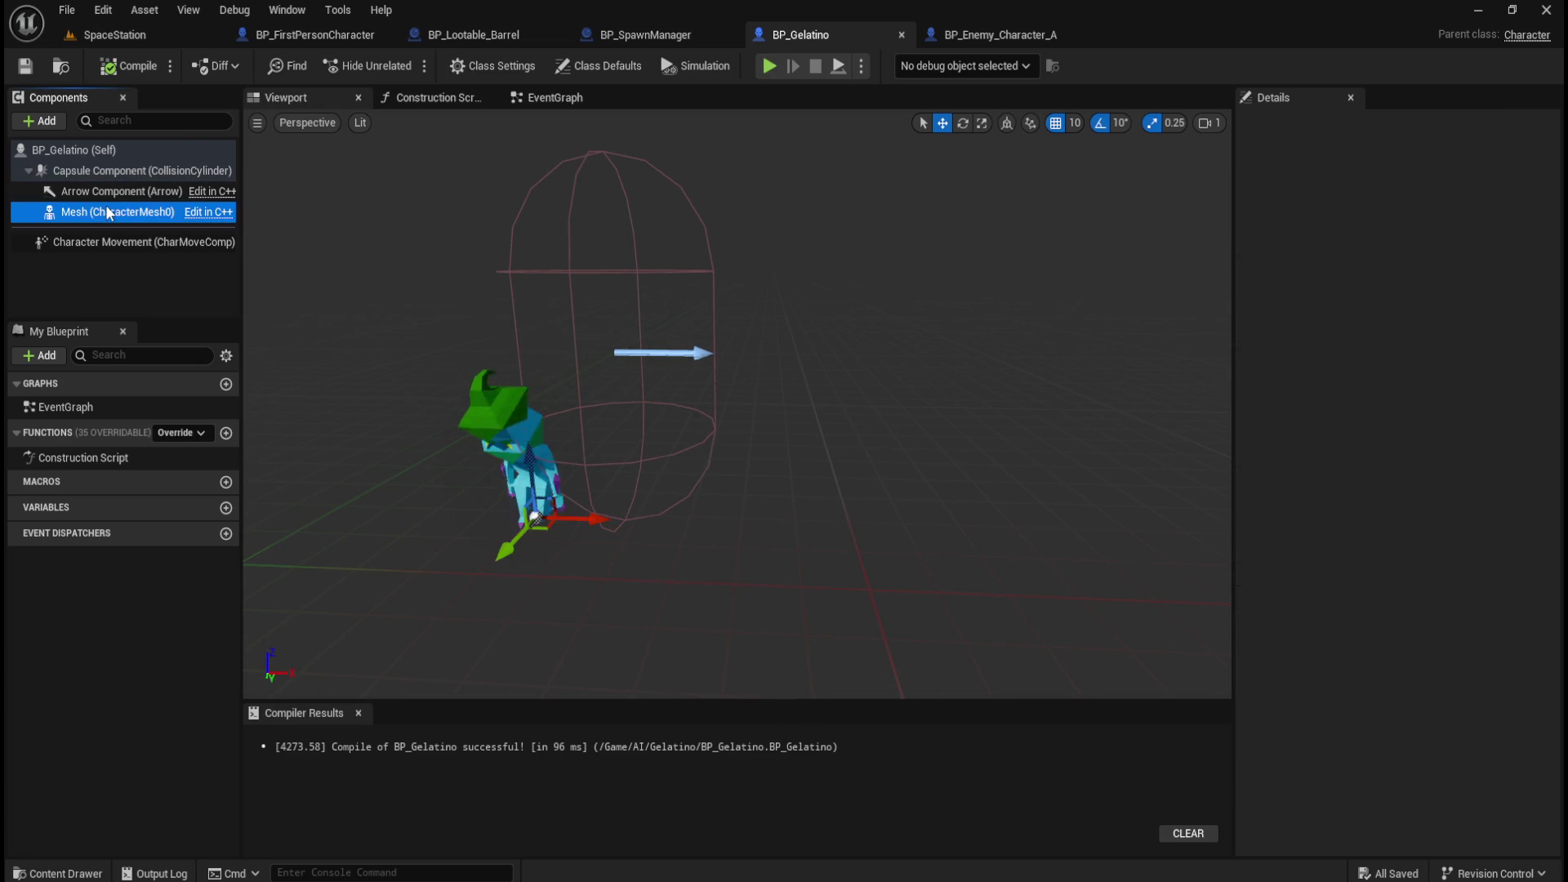
pyautogui.click(1540, 315)
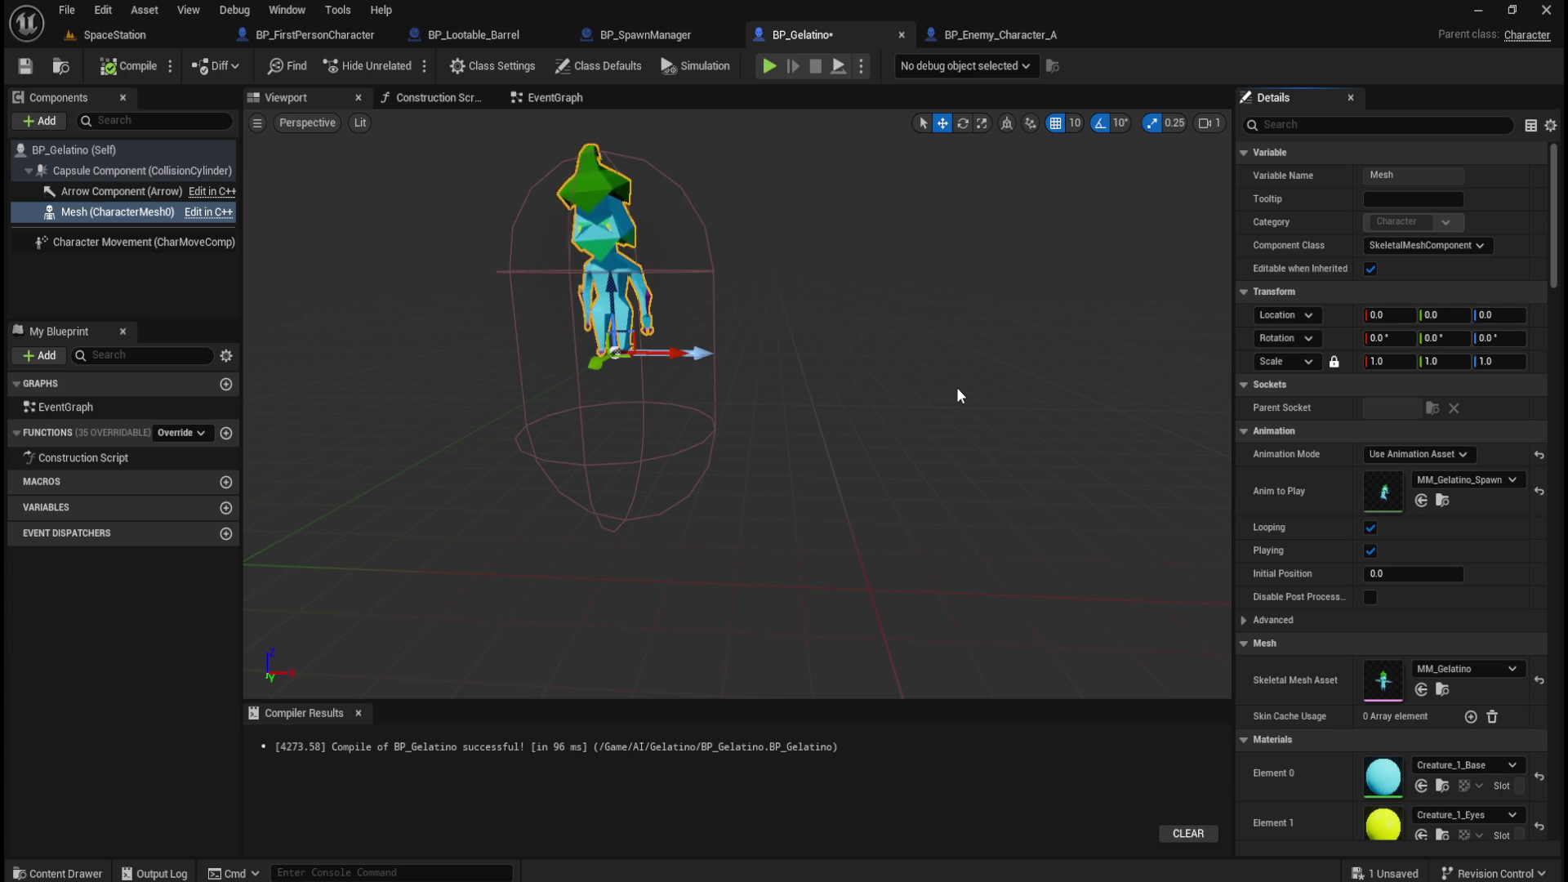
pyautogui.hotkey('ctrl', 'z')
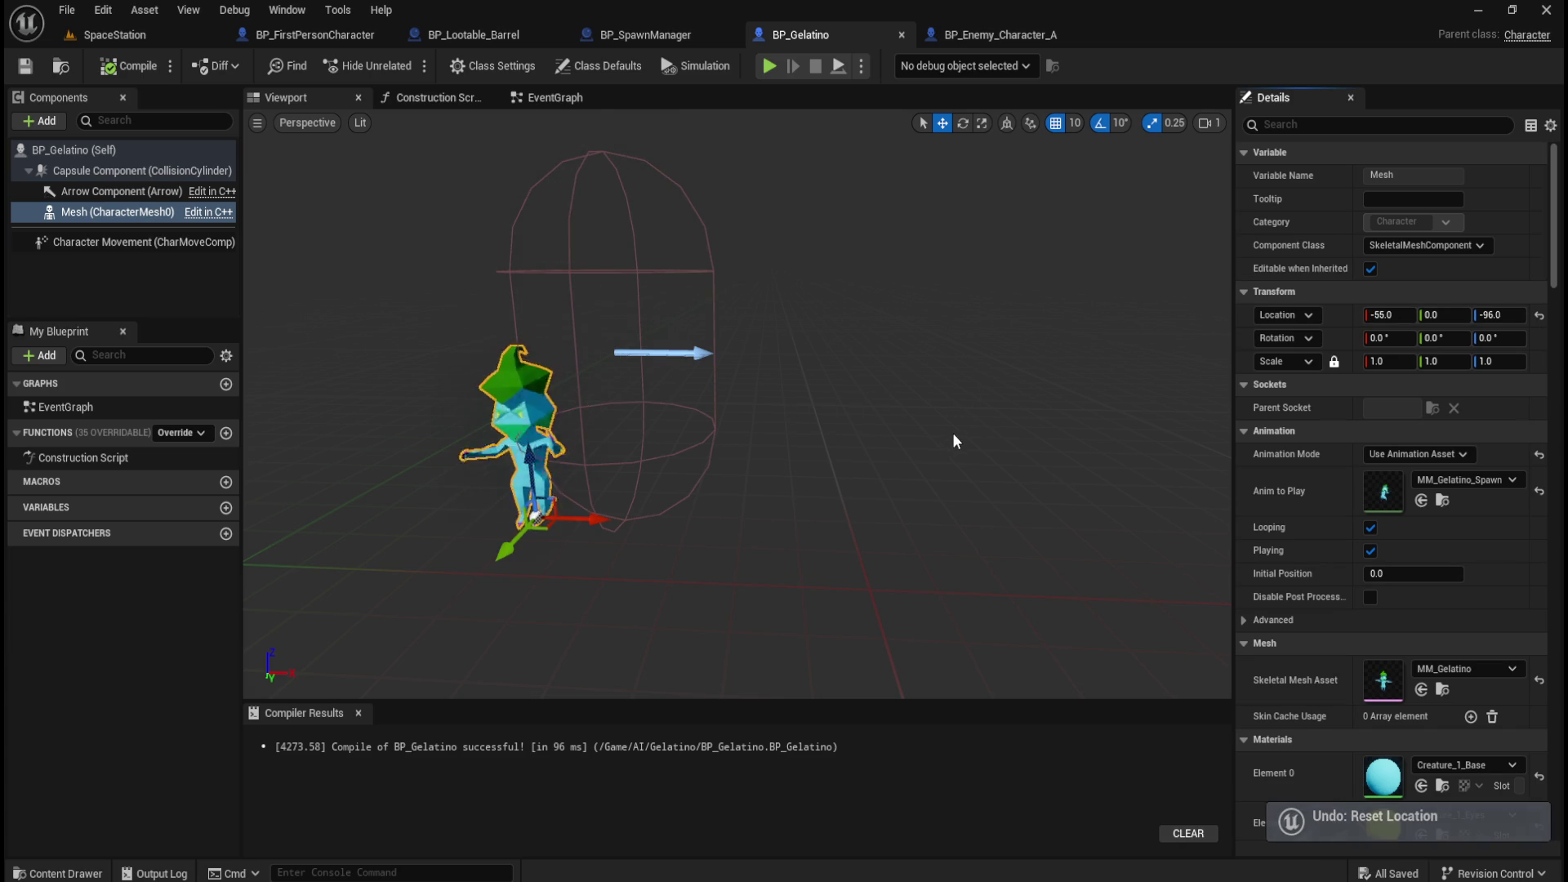
pyautogui.click(963, 34)
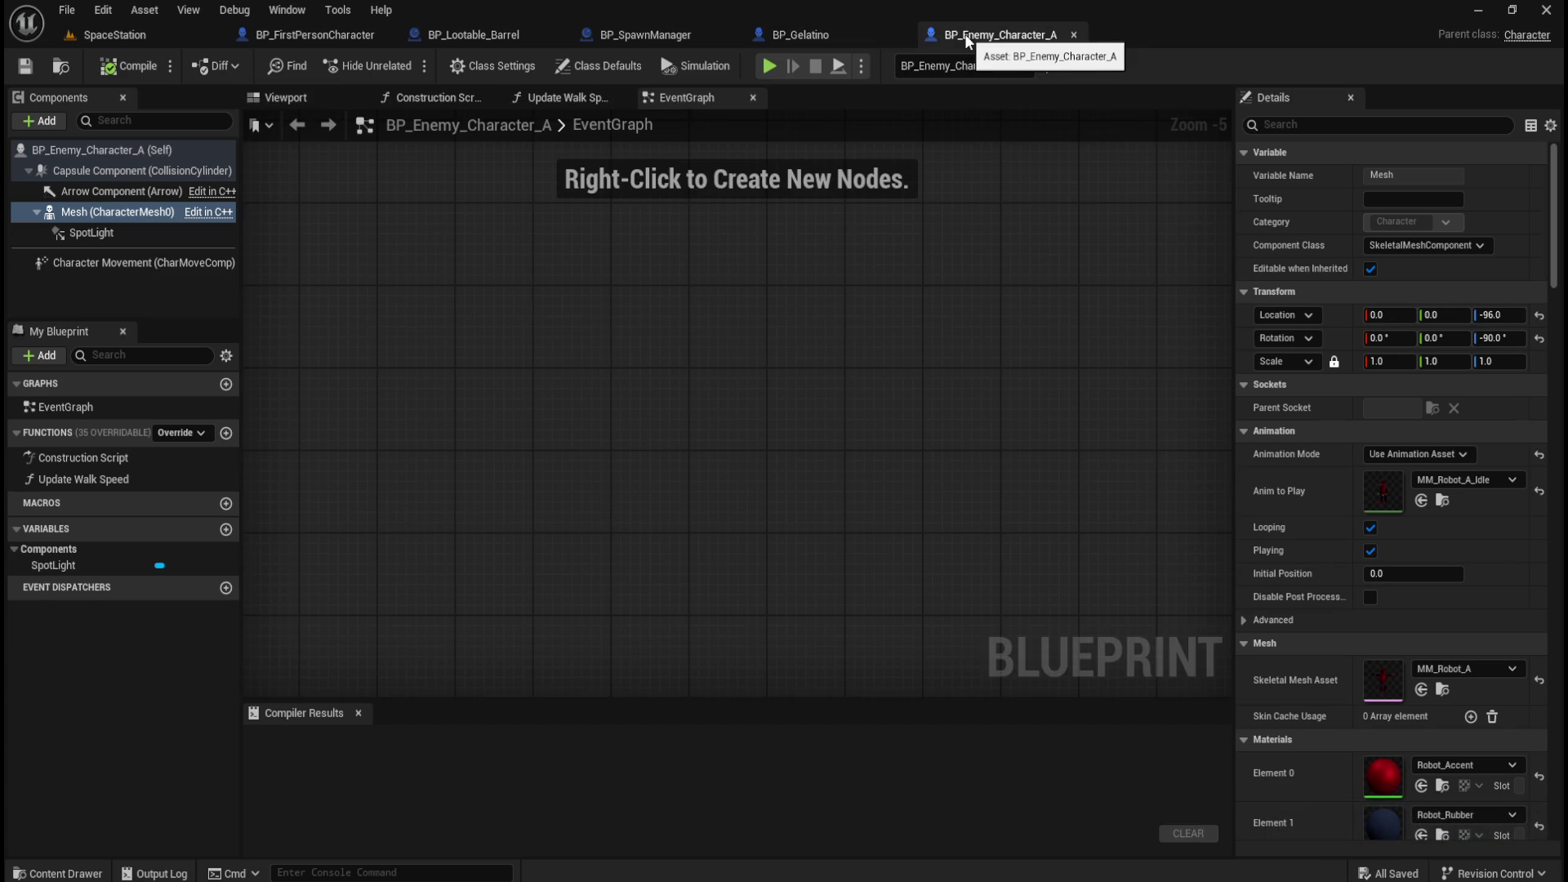
pyautogui.click(316, 98)
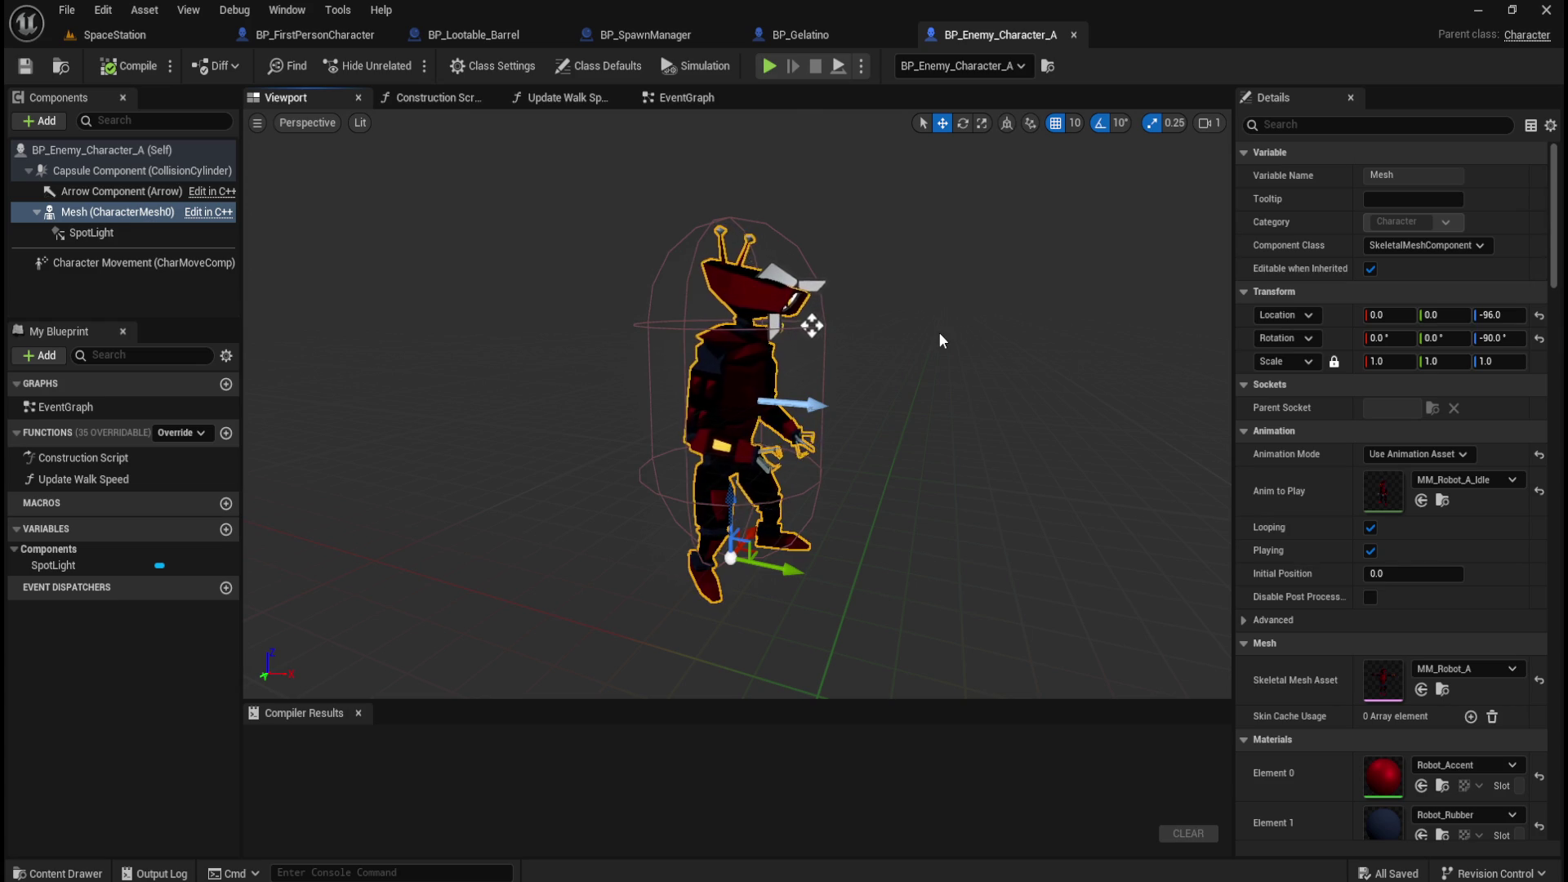
pyautogui.click(797, 34)
# Set the mesh's Location X to 0 to centre it in the capsule.
pyautogui.click(1388, 315)
pyautogui.write('0')
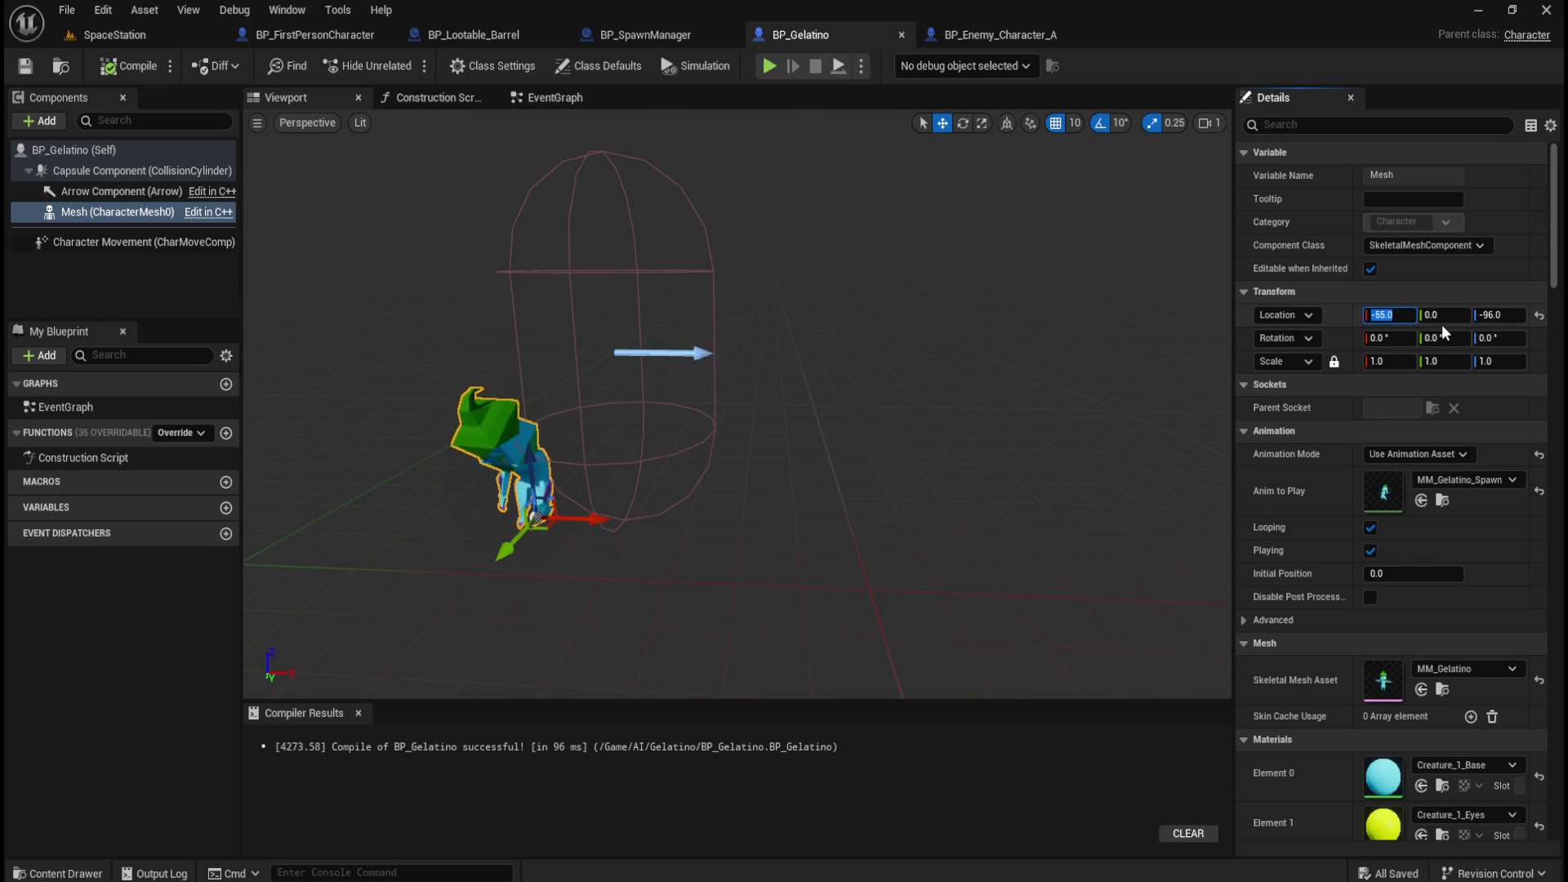
pyautogui.press('Return')
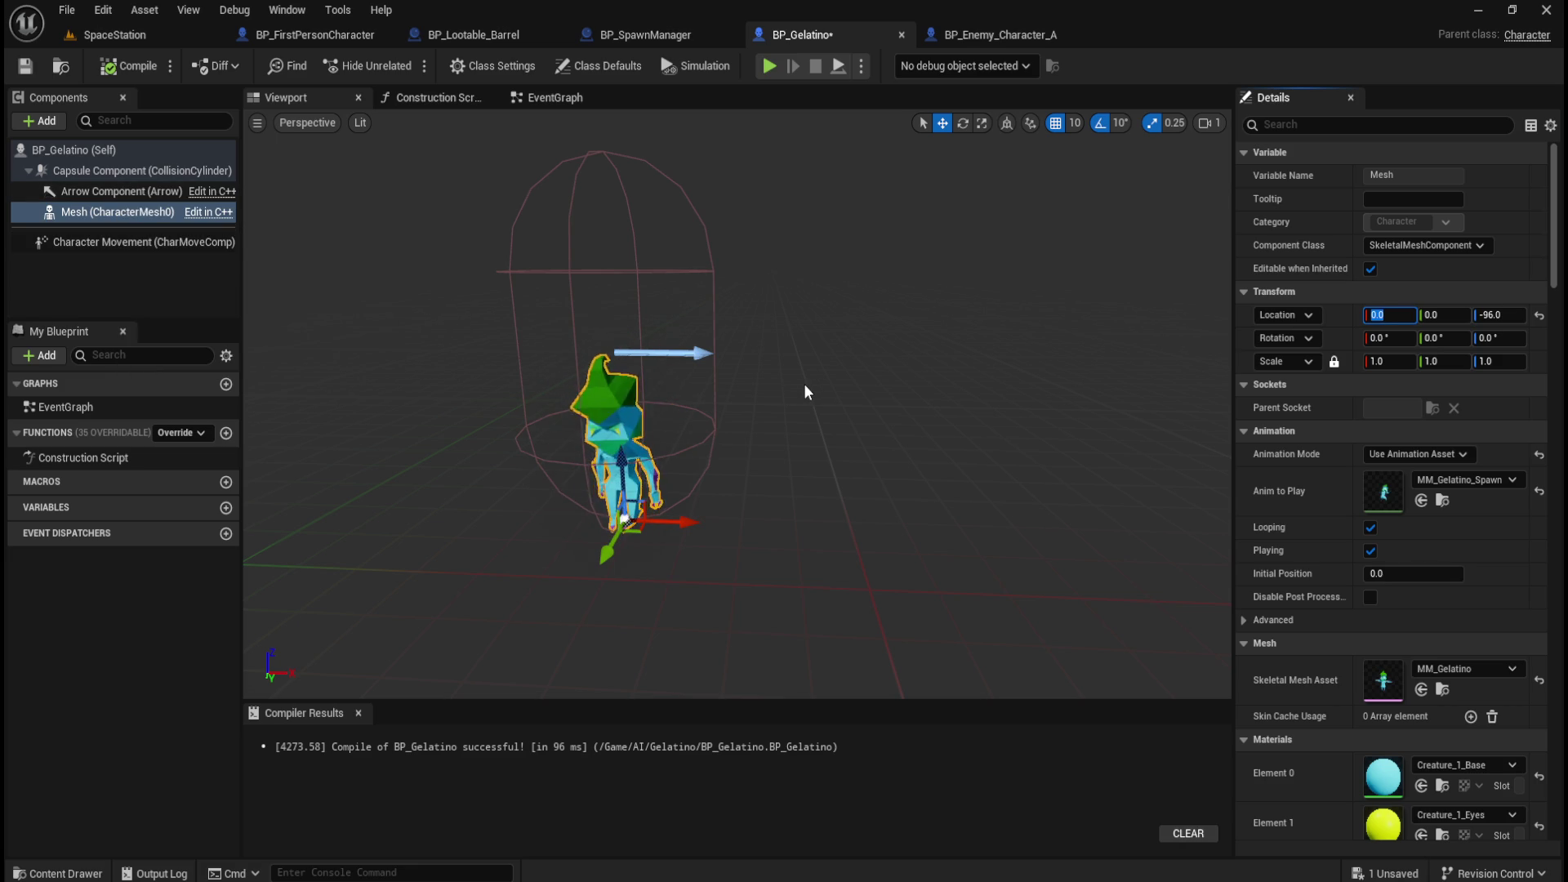
pyautogui.moveTo(797, 380)
pyautogui.mouseDown()
pyautogui.moveTo(751, 384)
pyautogui.moveTo(808, 380)
pyautogui.moveTo(809, 363)
pyautogui.mouseUp()
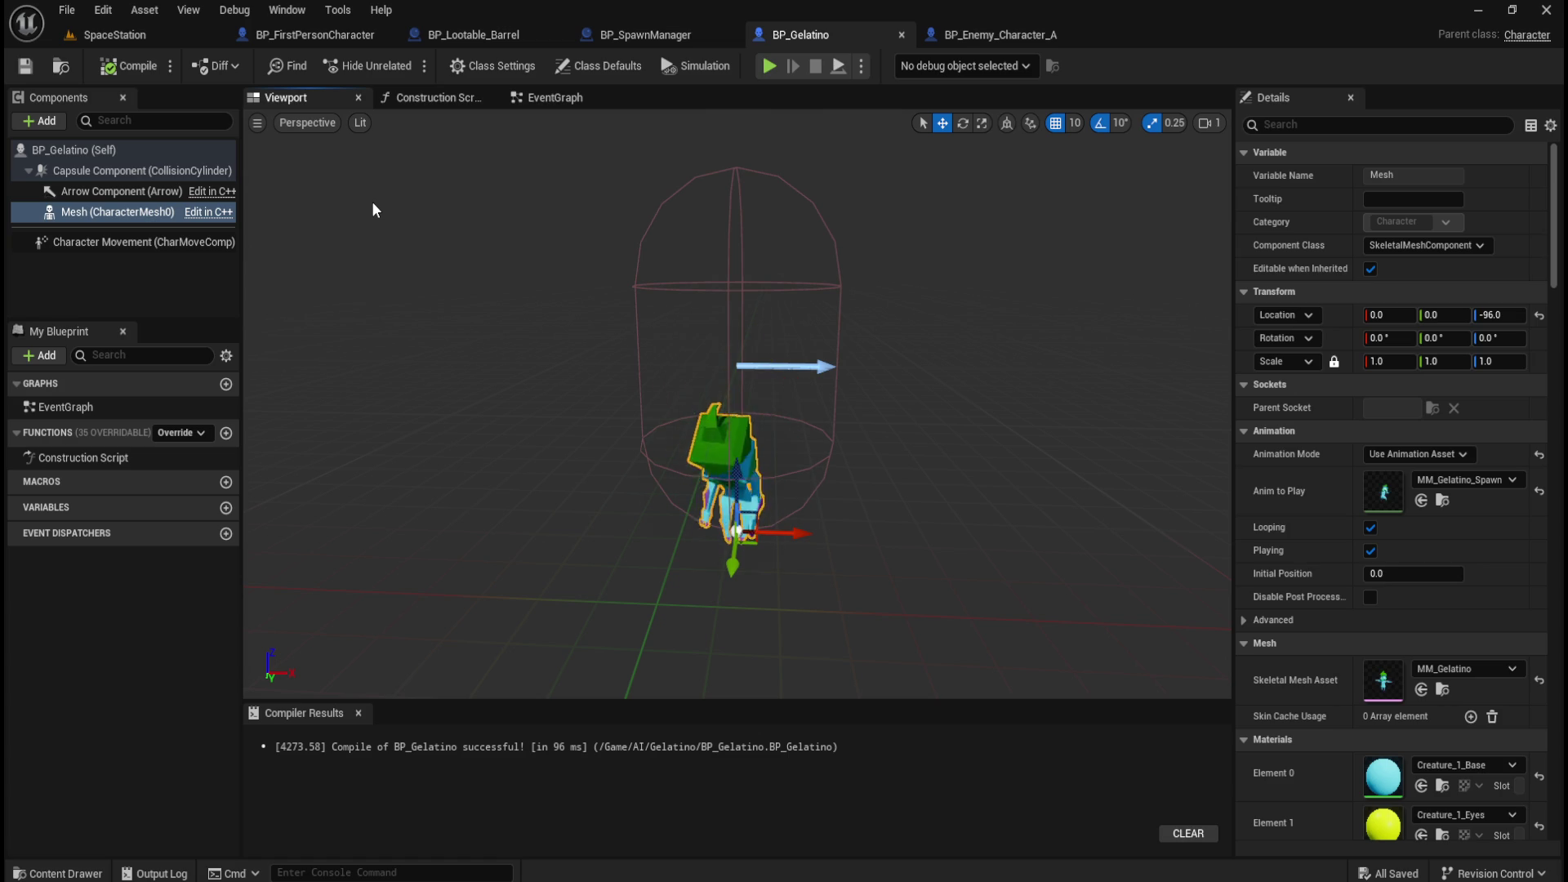
pyautogui.click(315, 37)
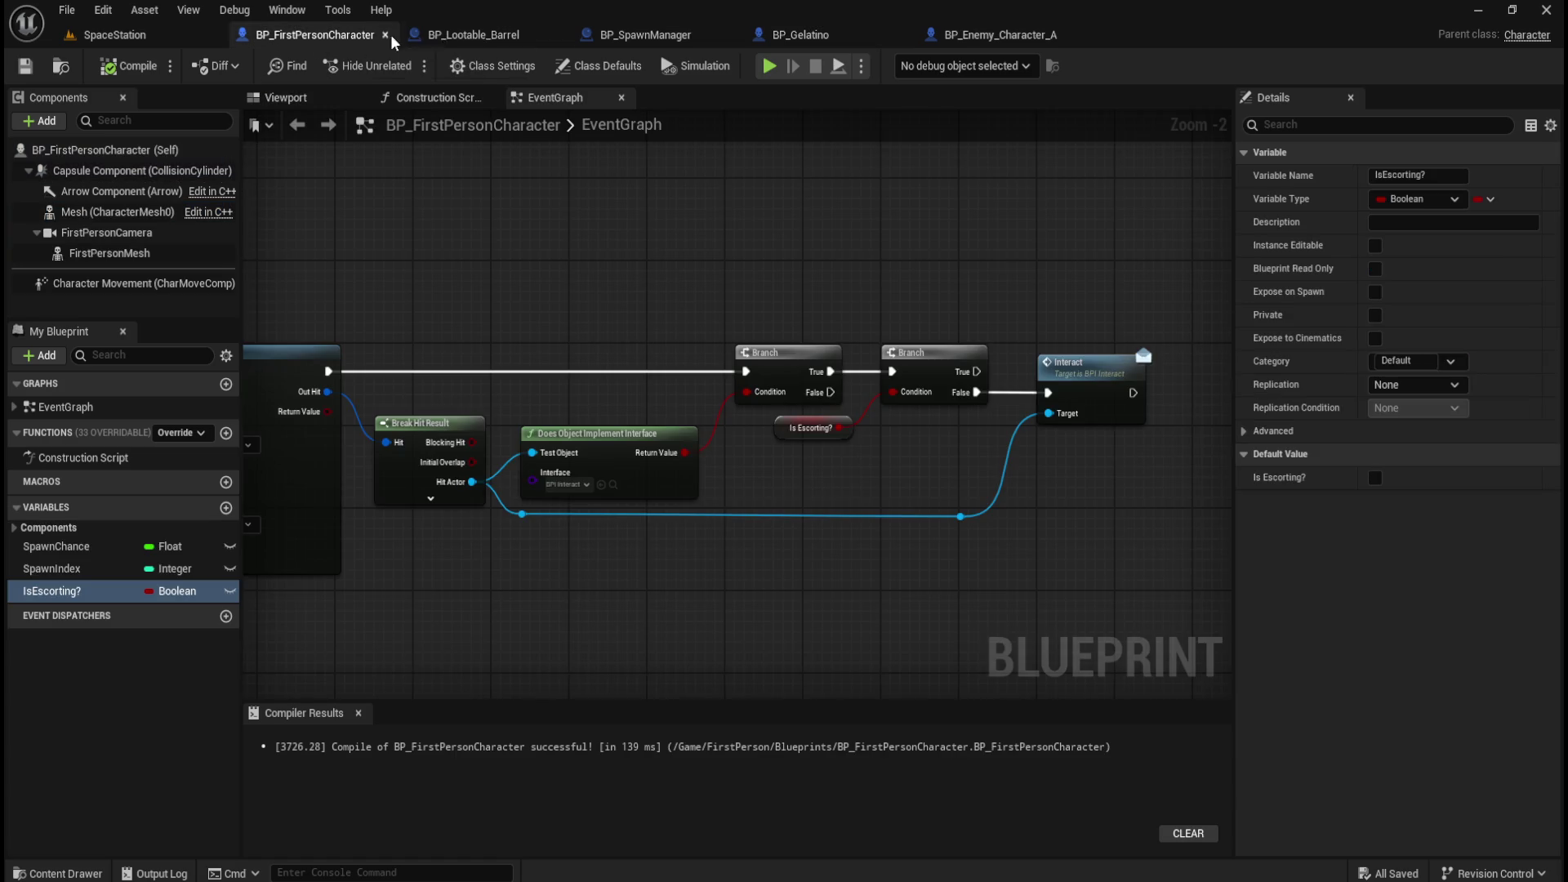
# Look through the BP_Lootable_Barrel and BP_SpawnManager tabs, then close the BP_Gelatino editor.
pyautogui.click(455, 33)
pyautogui.click(625, 37)
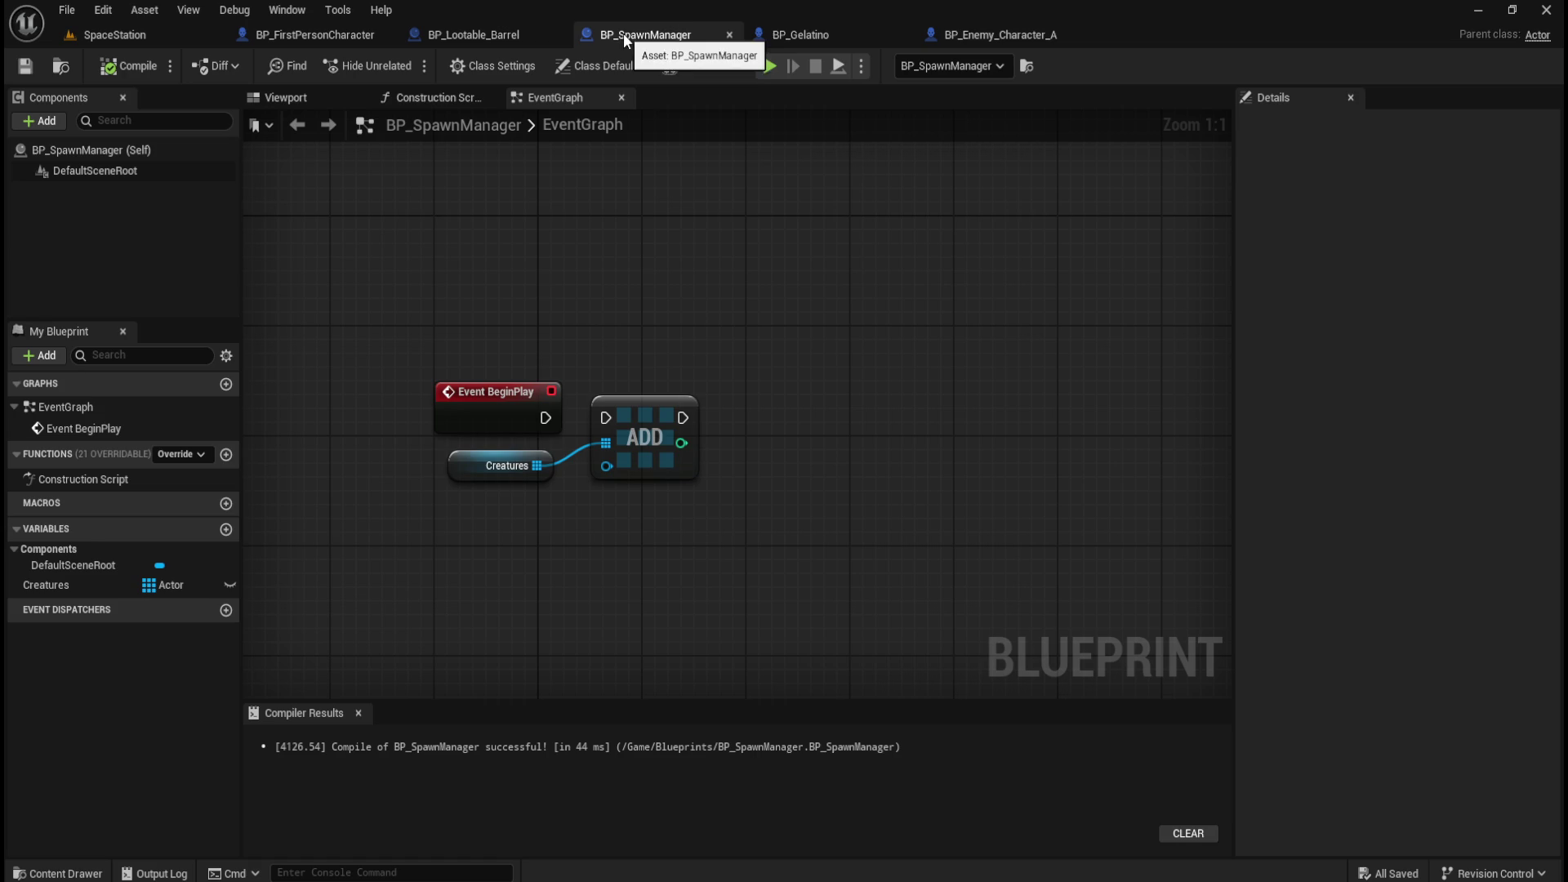
pyautogui.click(864, 36)
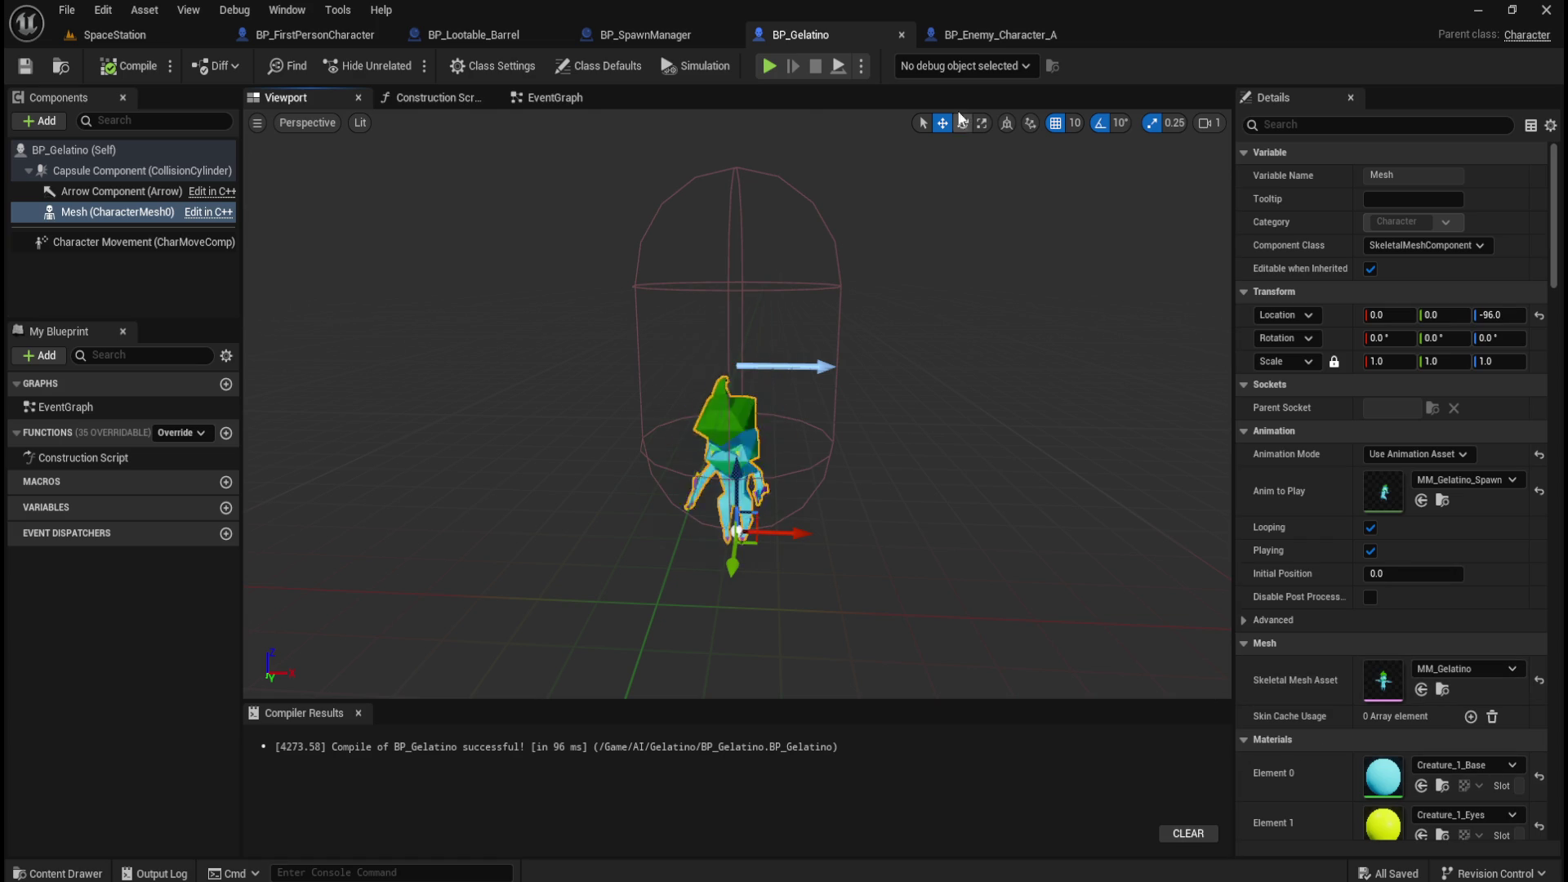
pyautogui.click(901, 37)
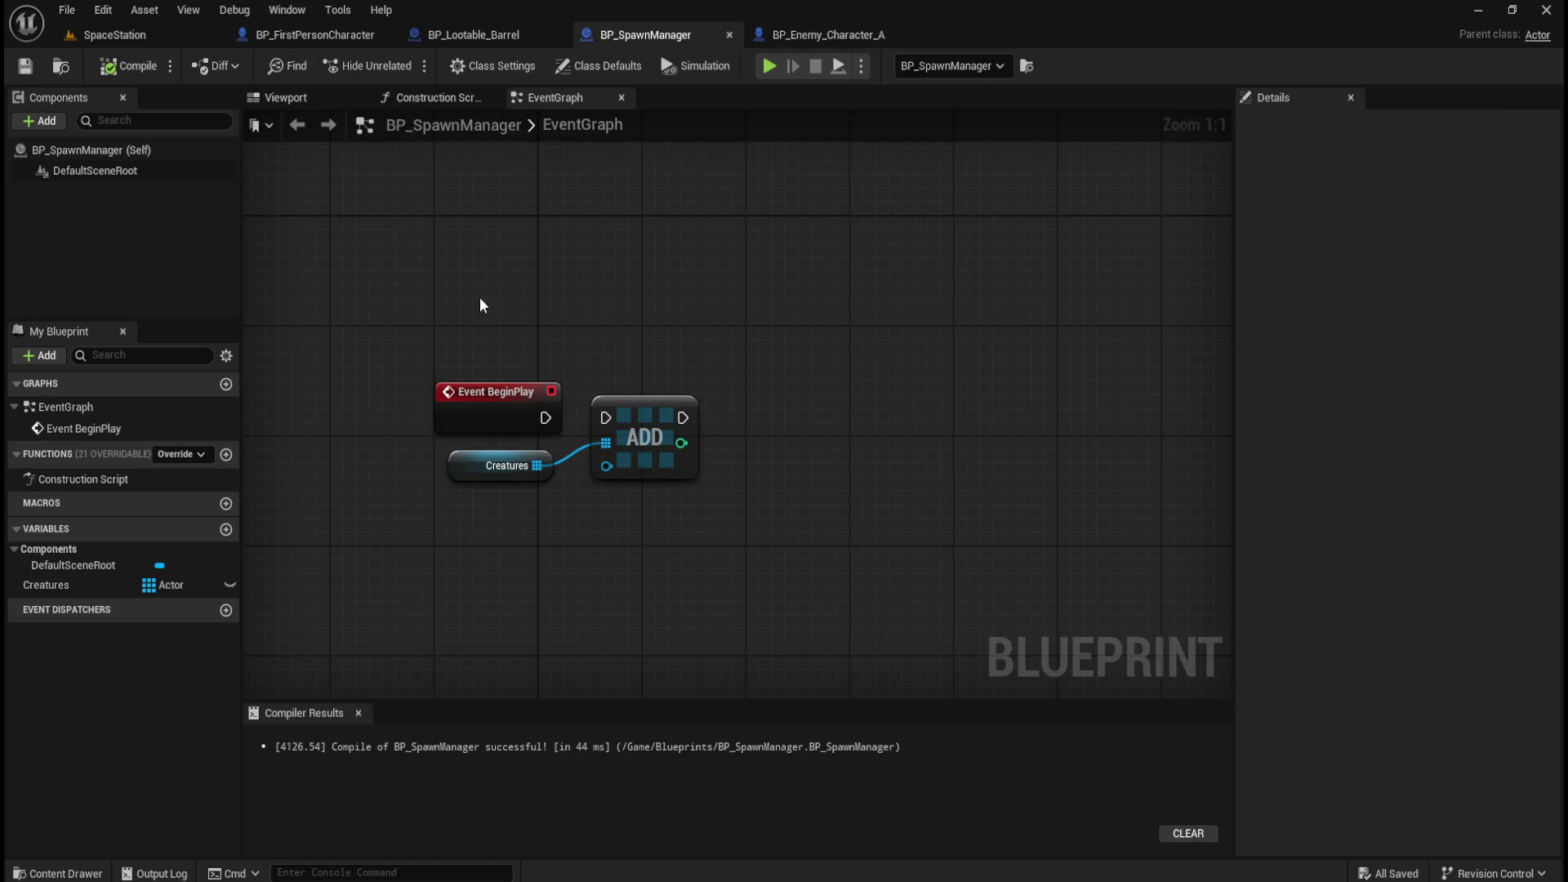
pyautogui.hotkey('ctrl', 'space')
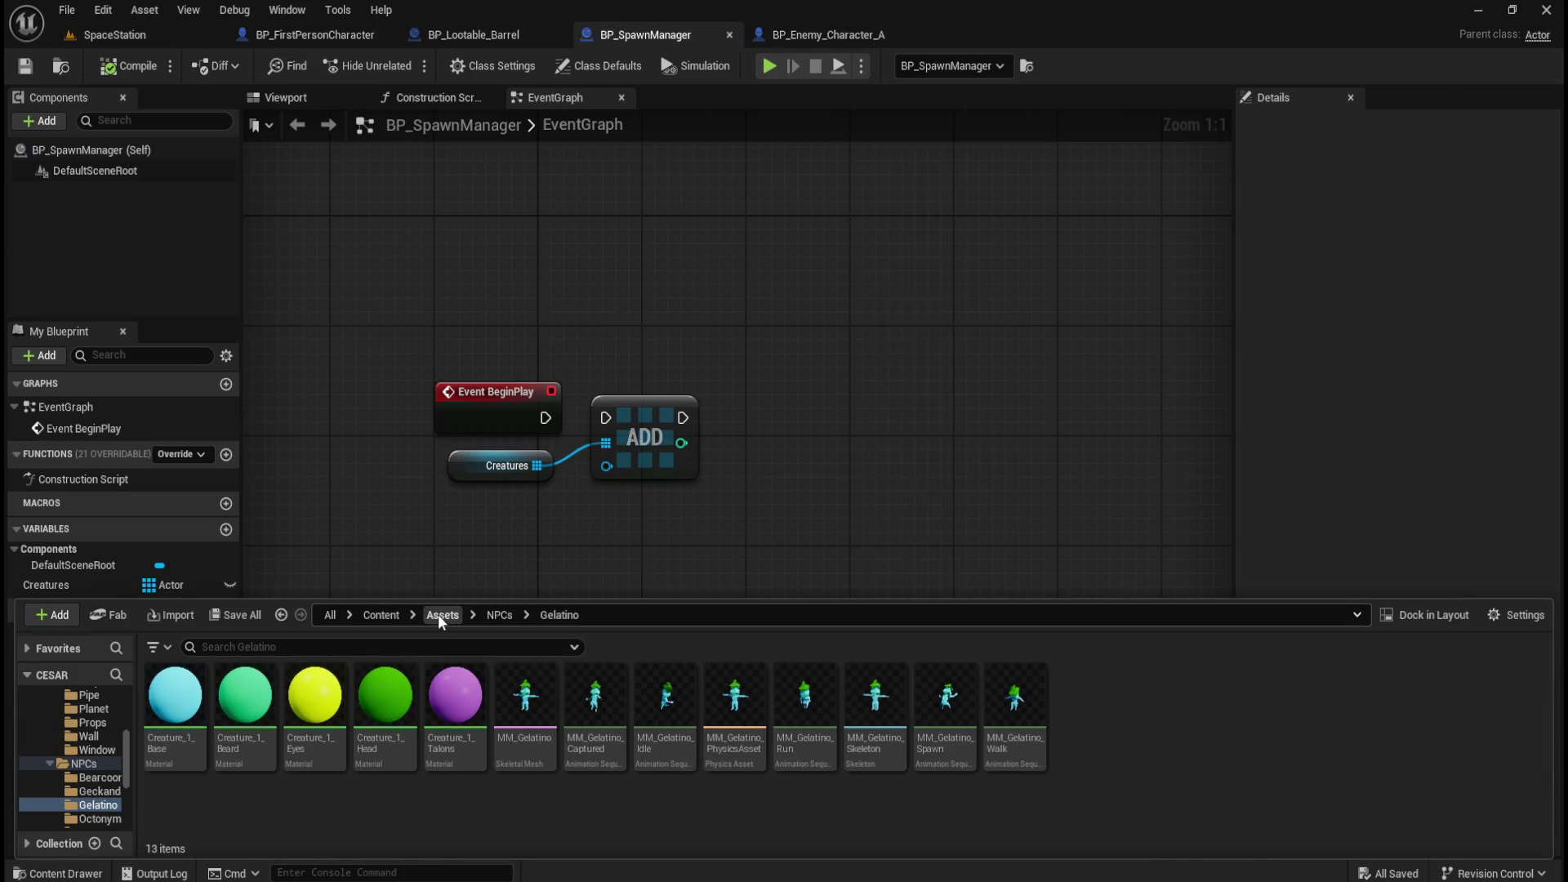
# Navigate the Content Drawer to Content/AI/Gelatino.
pyautogui.click(441, 616)
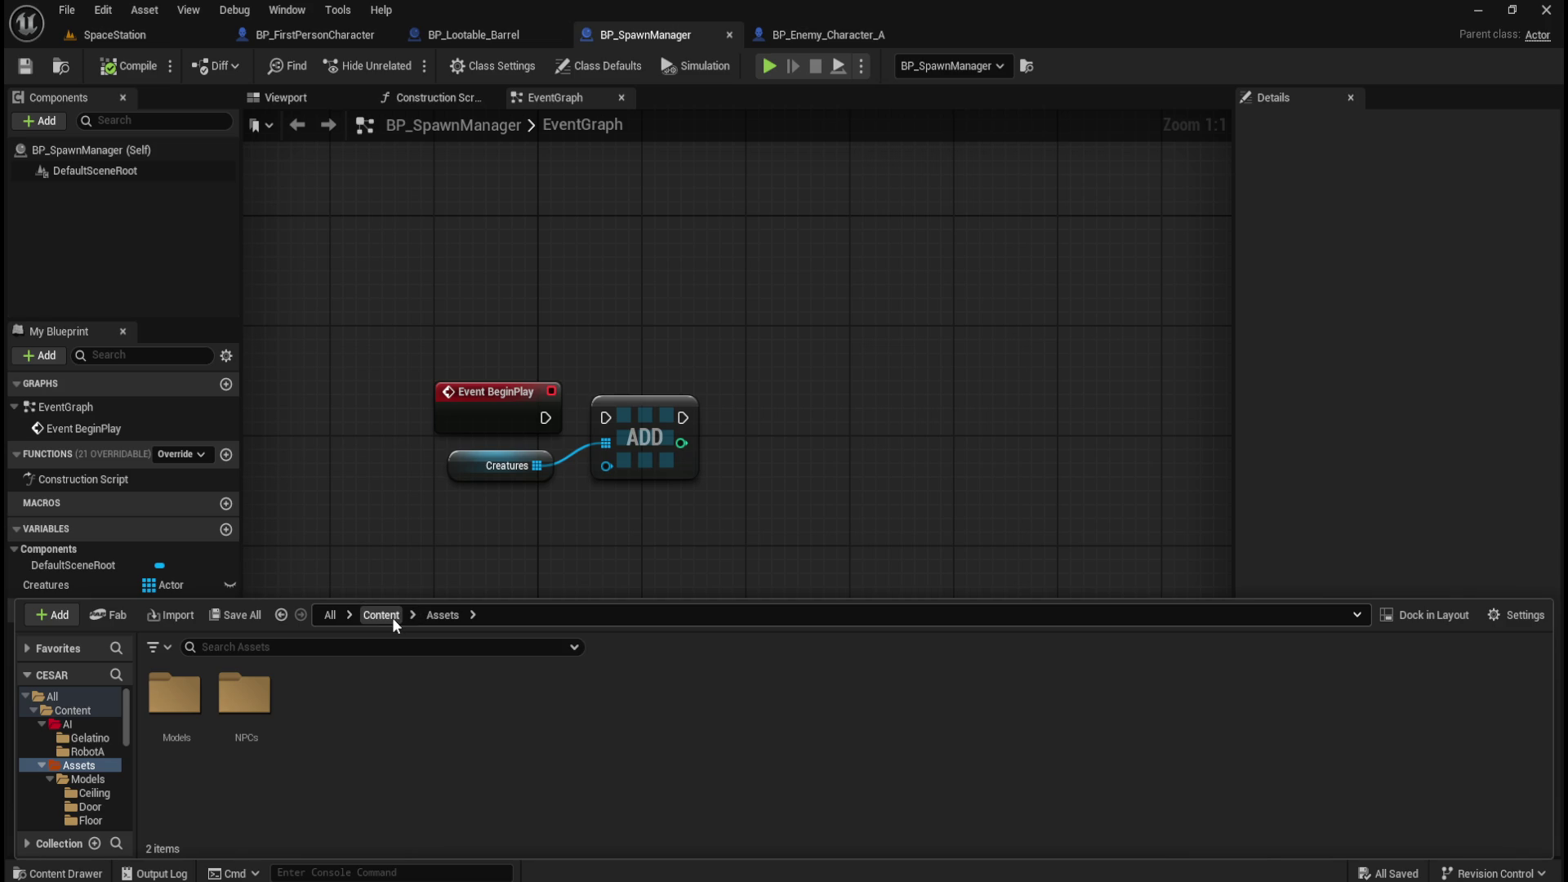
pyautogui.click(392, 617)
pyautogui.doubleClick(176, 693)
pyautogui.click(193, 693)
pyautogui.doubleClick(193, 693)
pyautogui.click(433, 616)
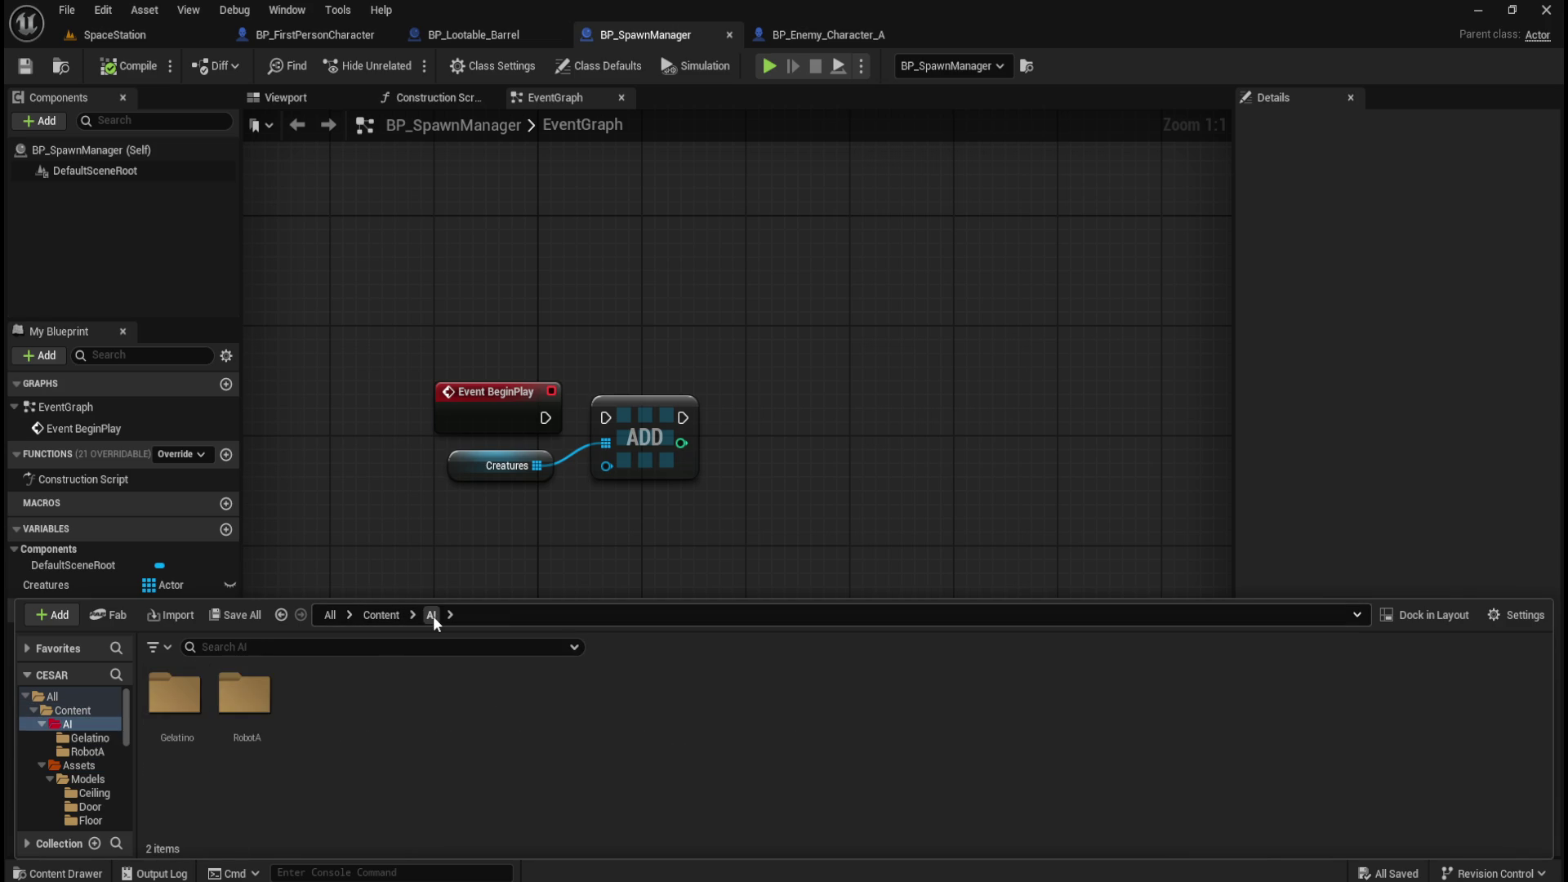
pyautogui.doubleClick(177, 695)
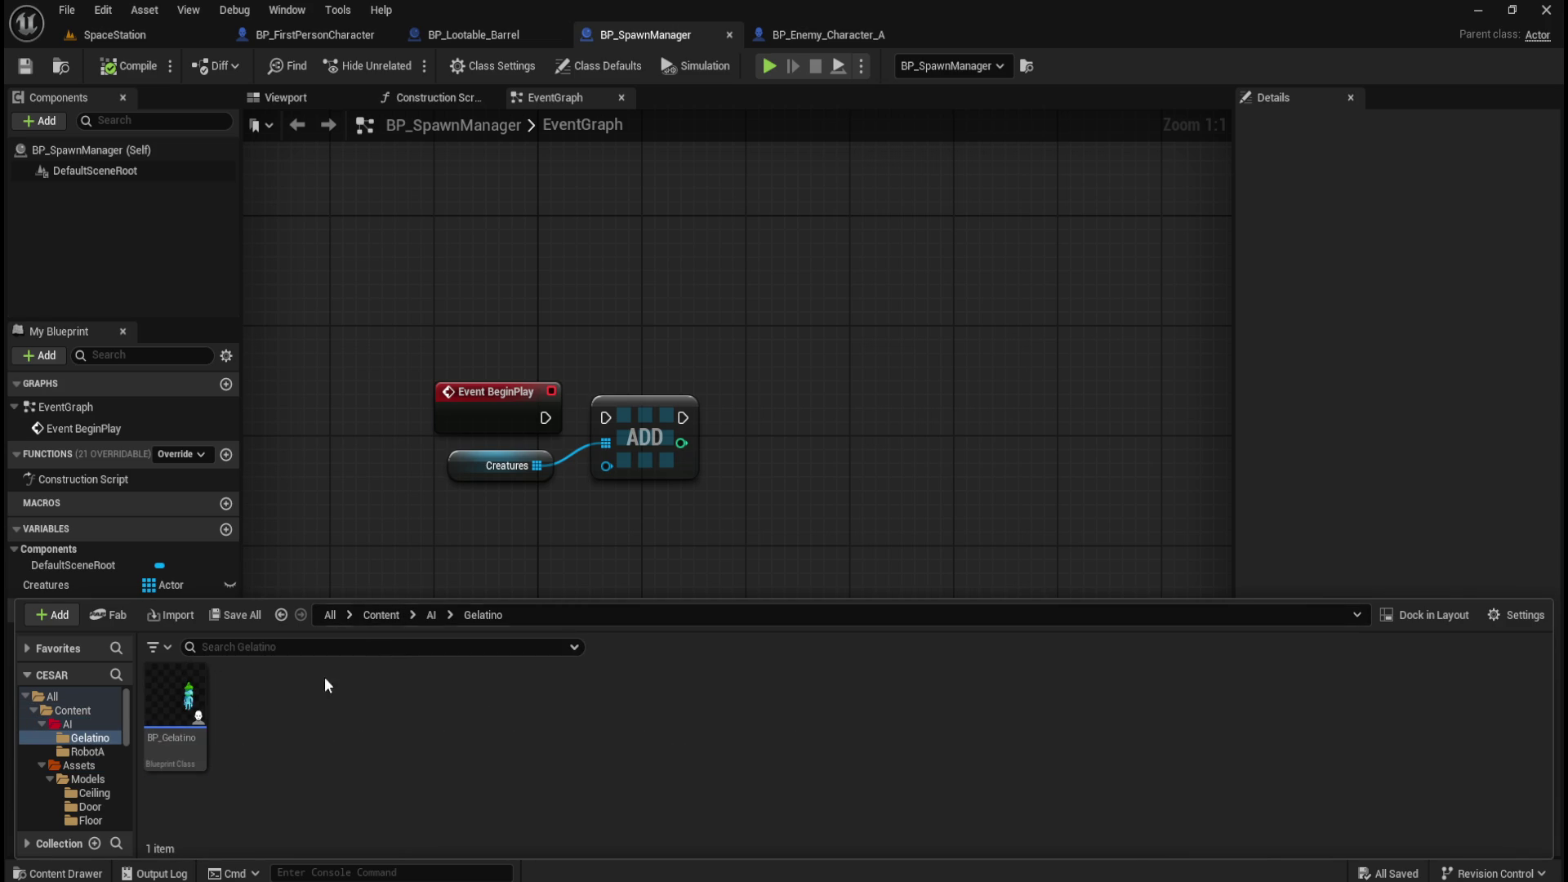
# Open BP_Gelatino in the full editor to view it in 3D, then close it and select its asset.
pyautogui.doubleClick(201, 698)
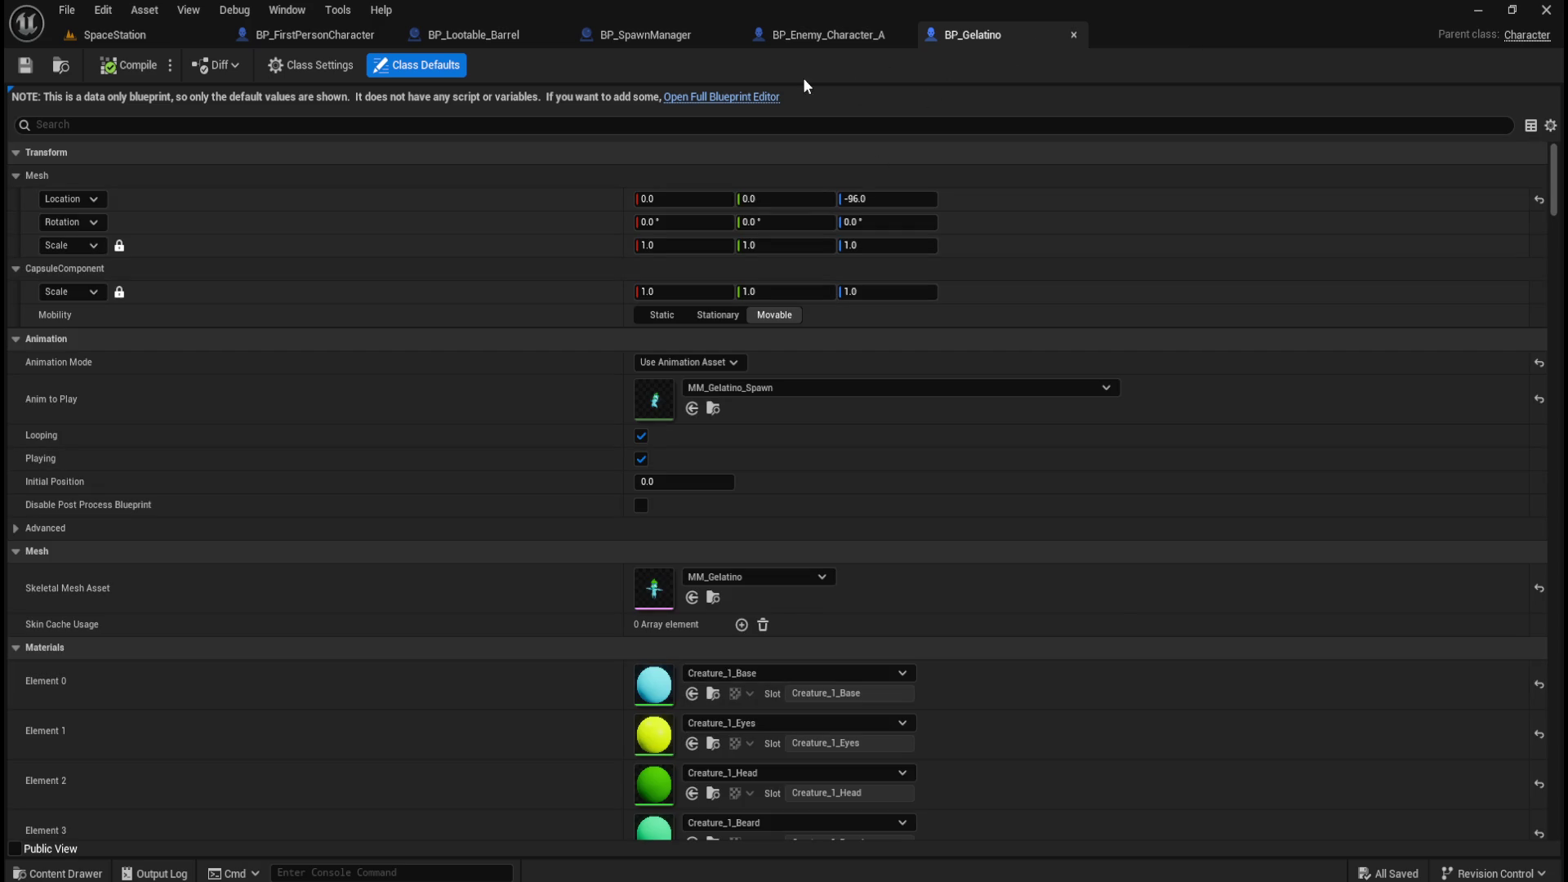
pyautogui.click(752, 97)
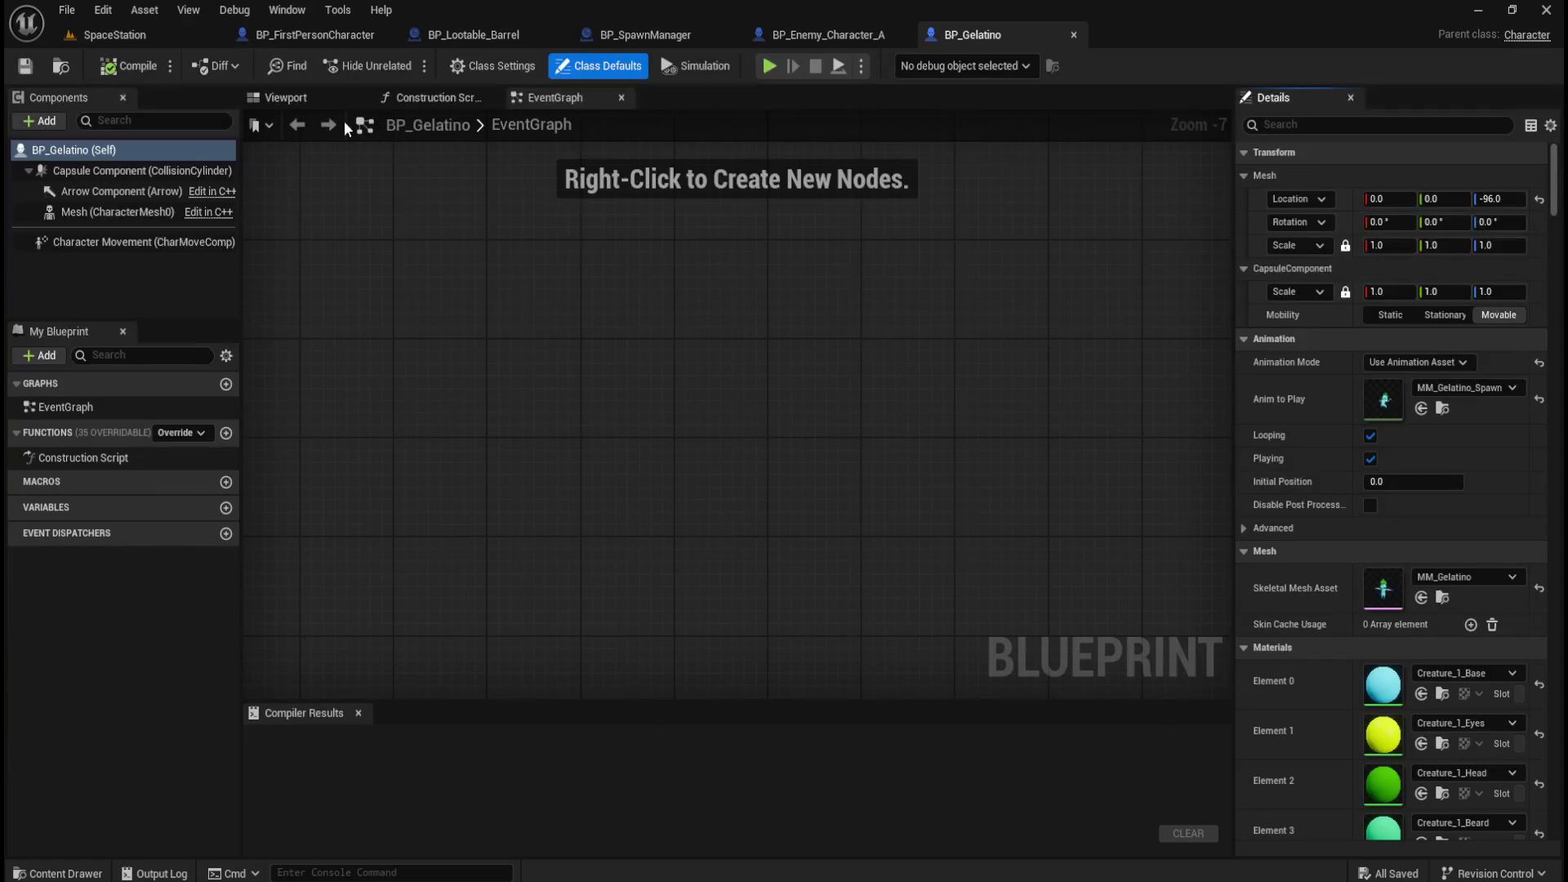
pyautogui.click(315, 102)
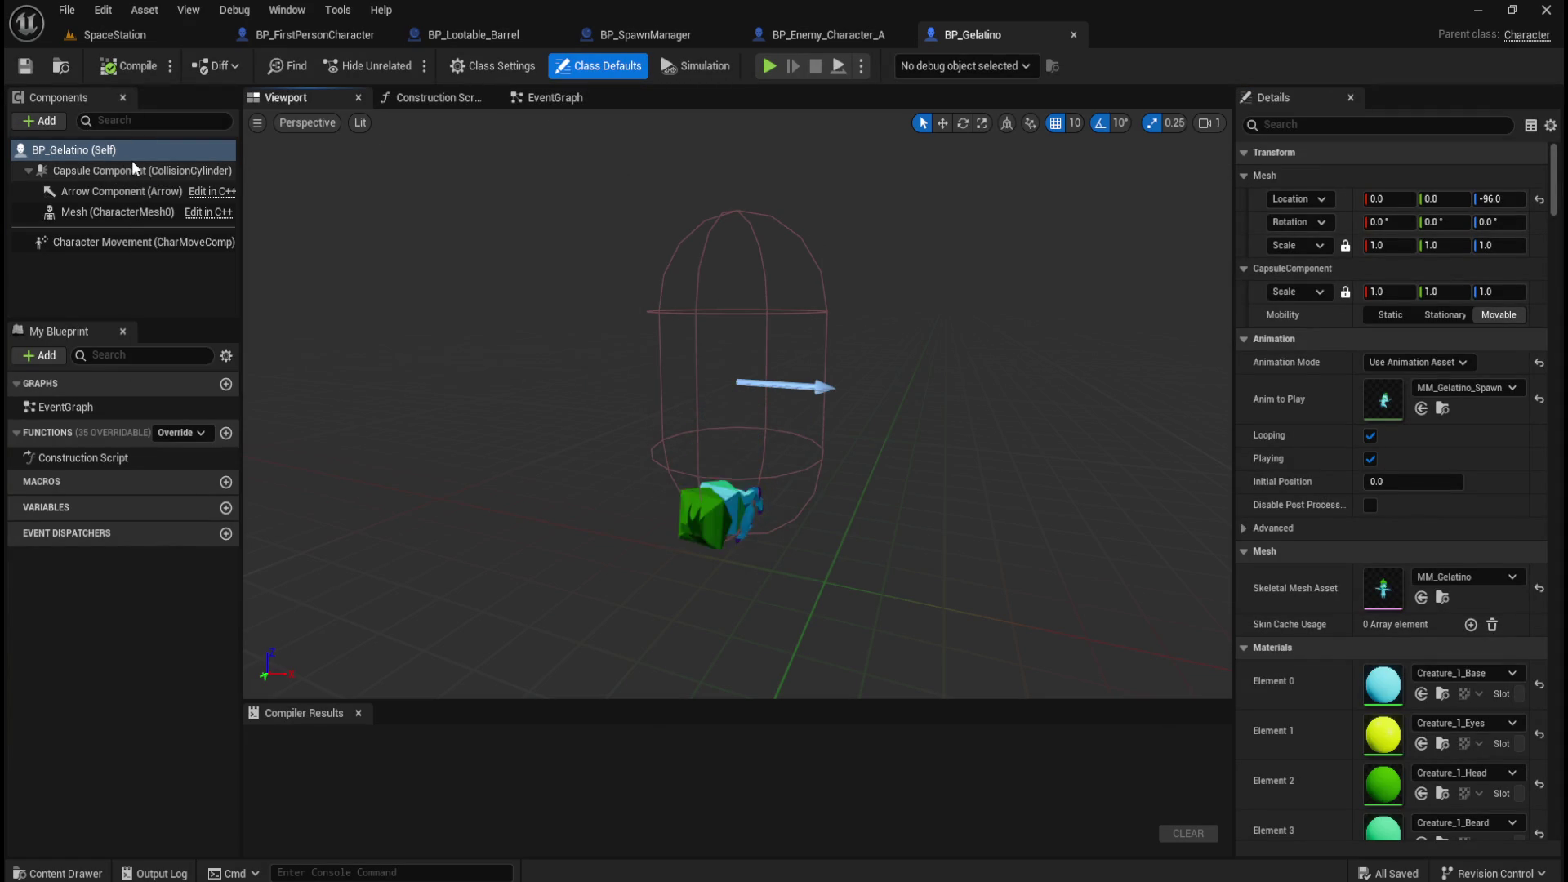
pyautogui.click(1074, 35)
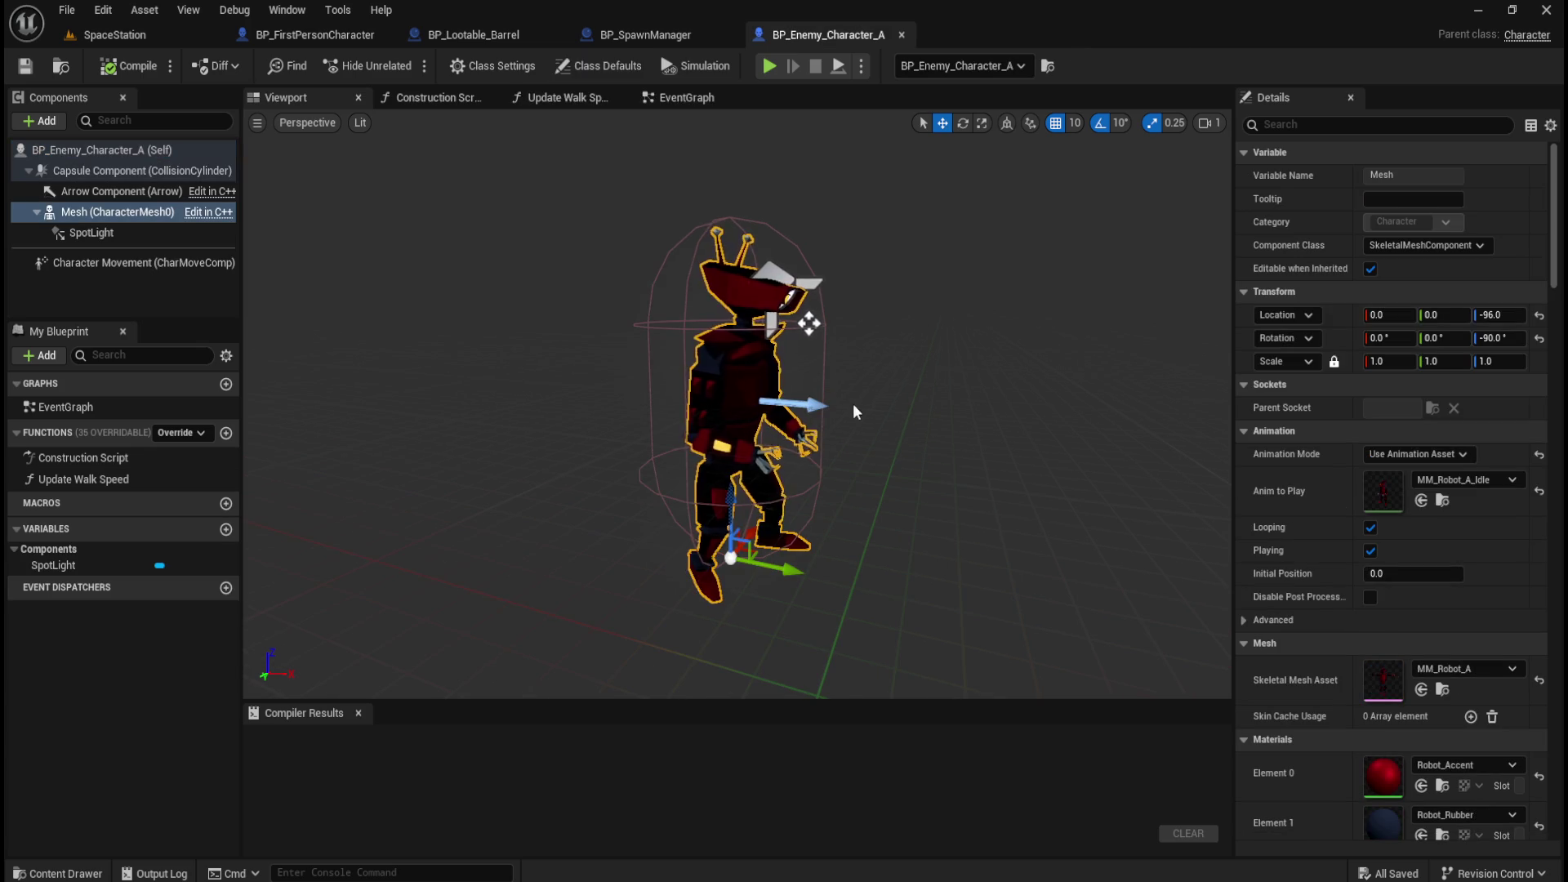
pyautogui.hotkey('ctrl', 'space')
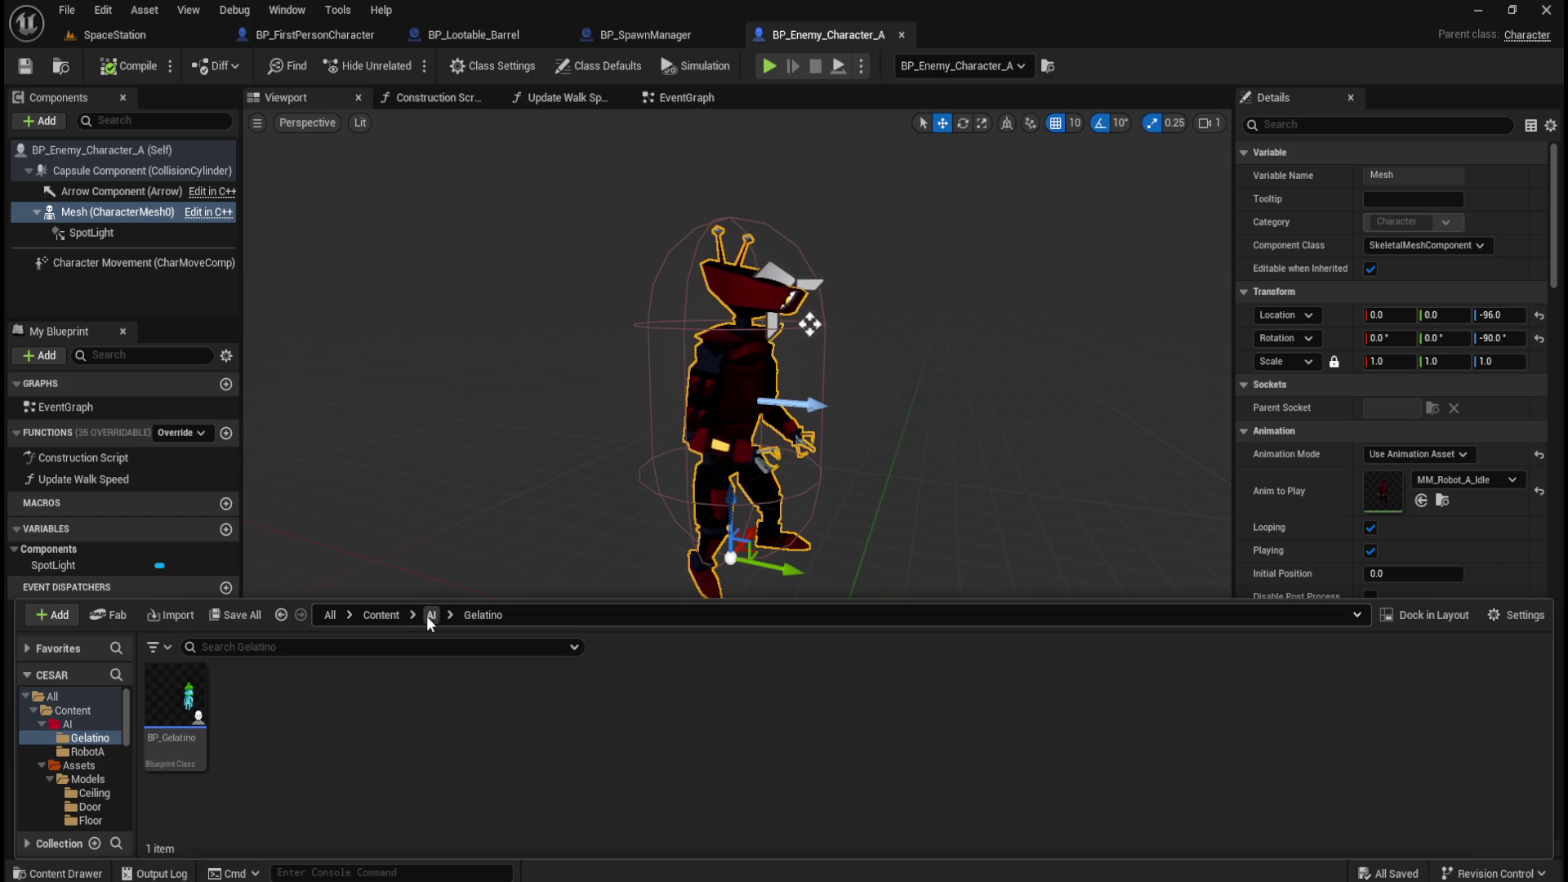
pyautogui.click(169, 735)
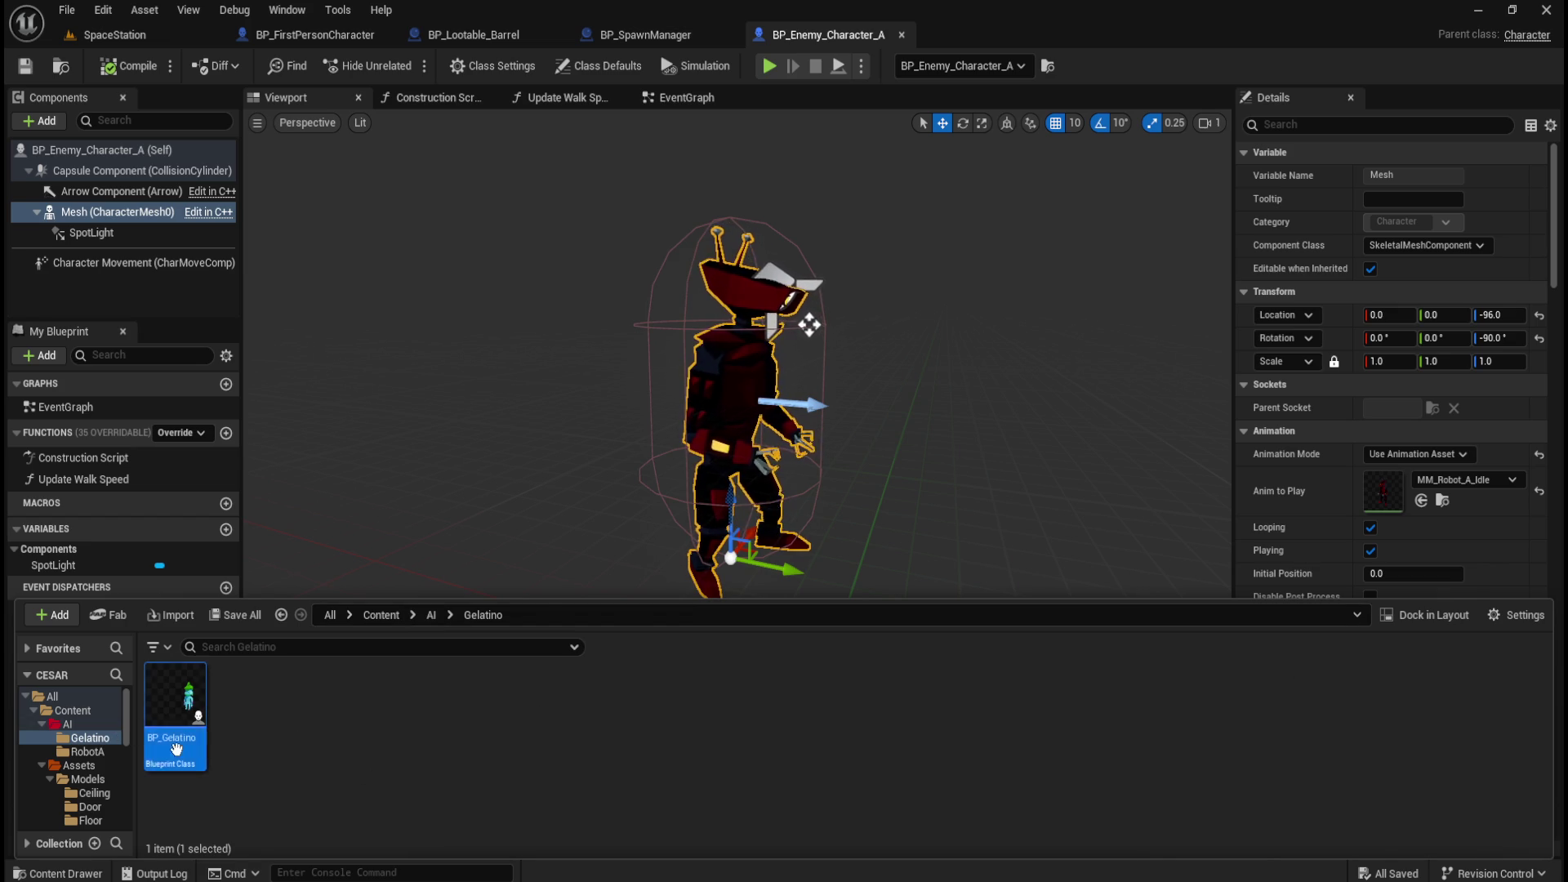
# Duplicate BP_Gelatino as BP_Gelatino1 and view the Gelatino character in 3D.
pyautogui.hotkey('ctrl', 'v')
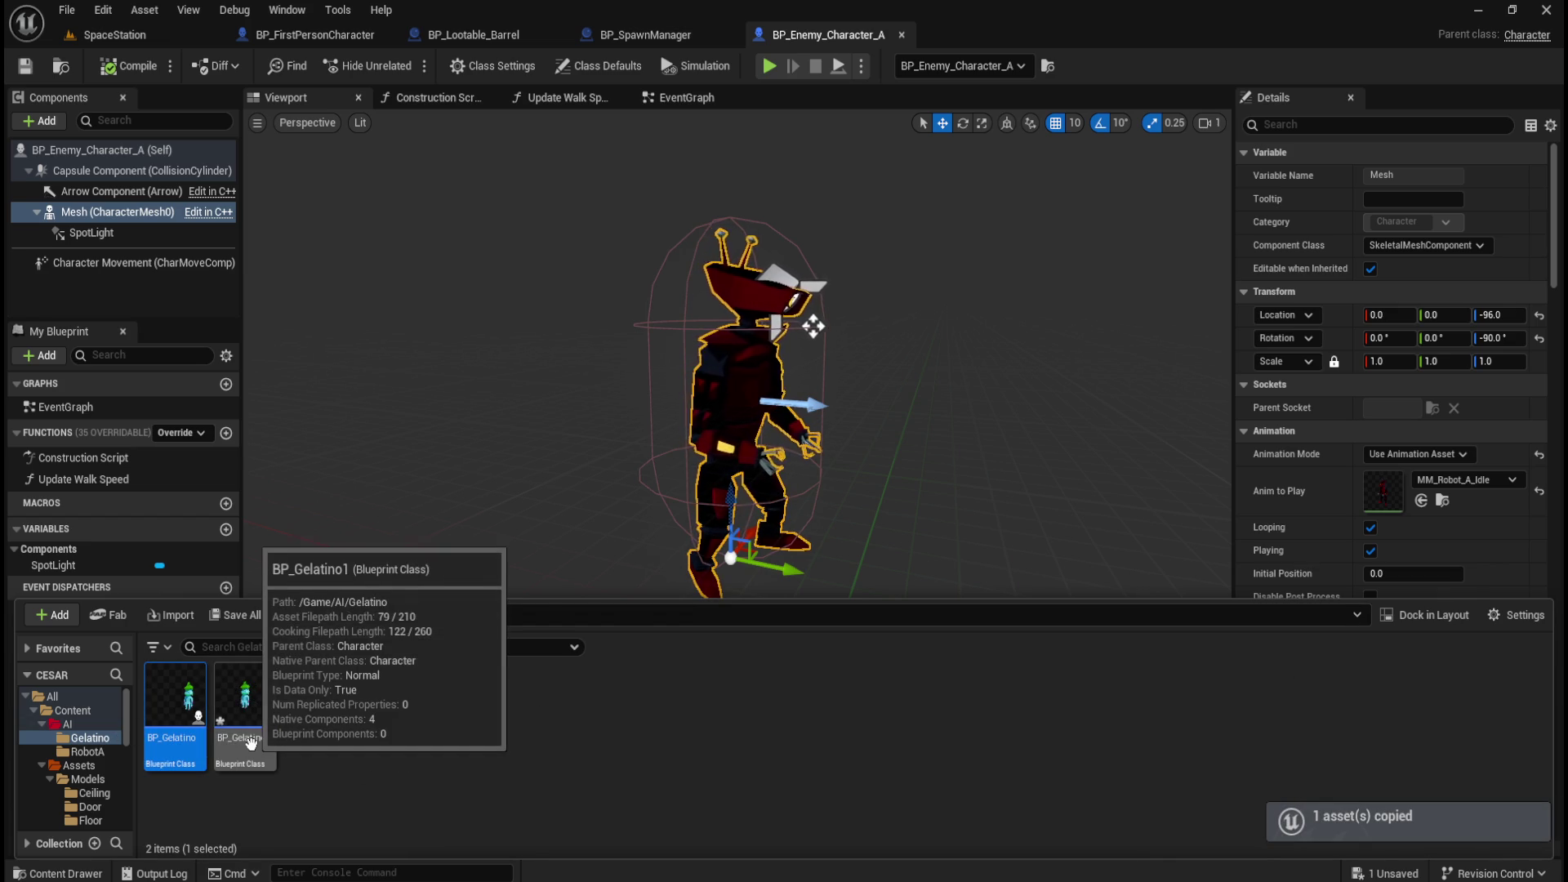
pyautogui.click(245, 735)
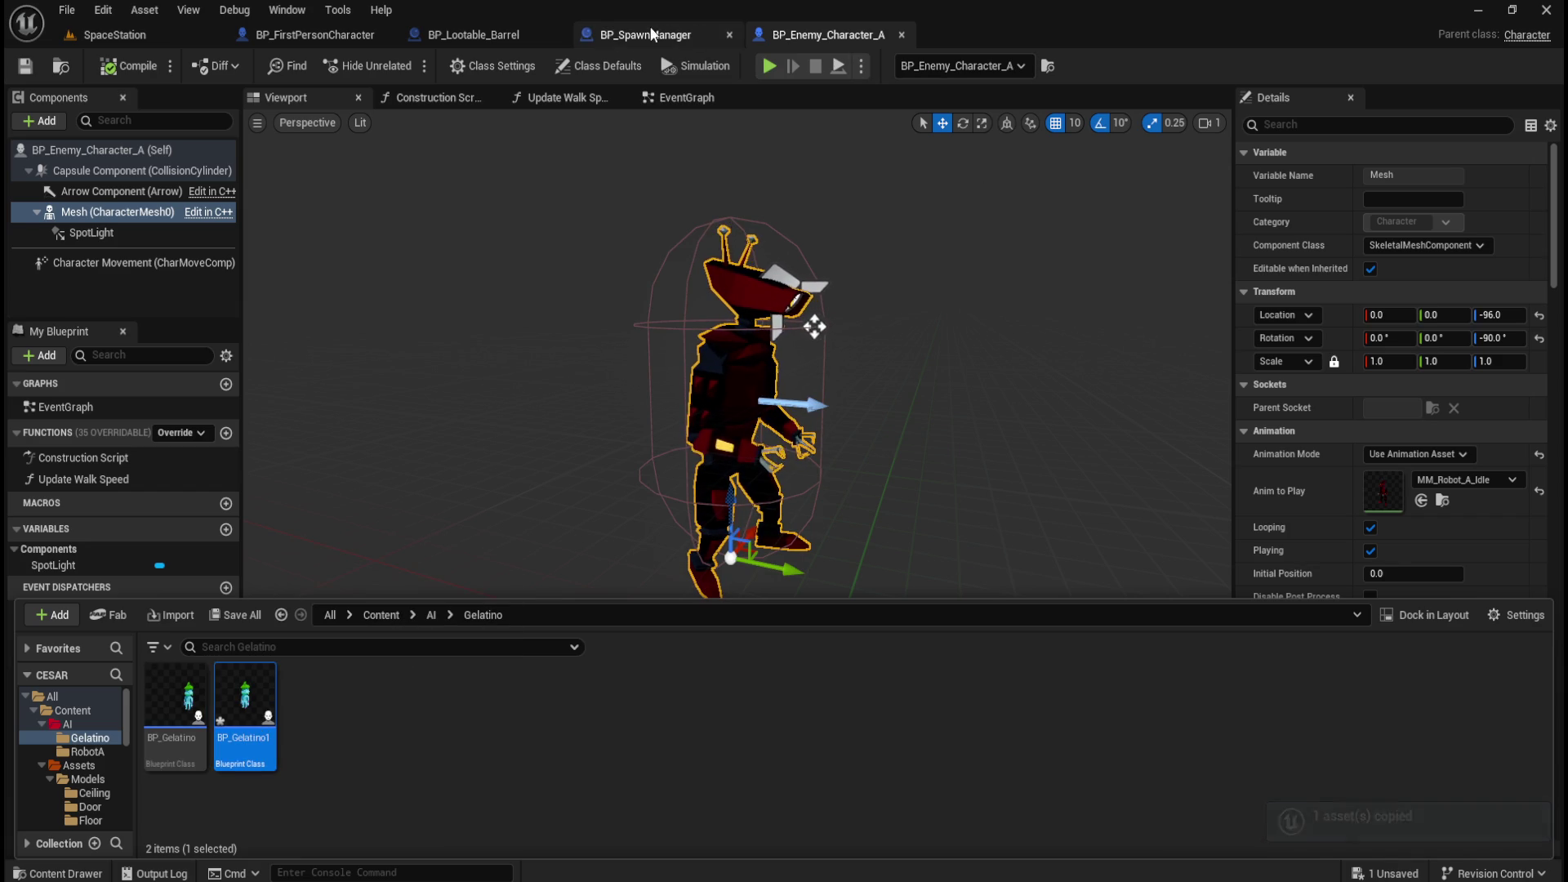
pyautogui.doubleClick(174, 702)
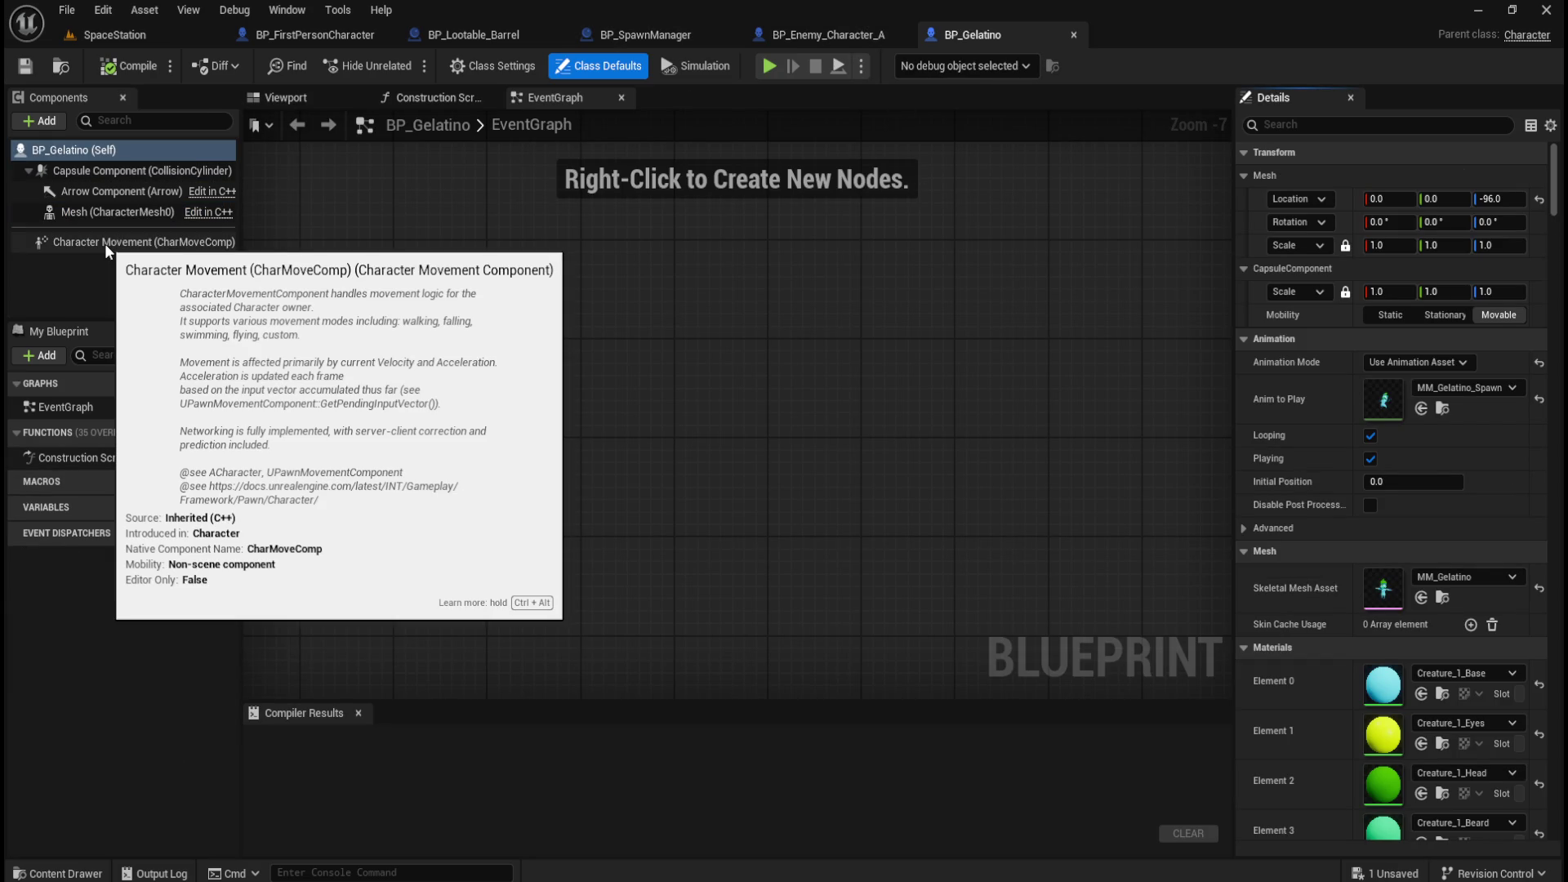
pyautogui.click(863, 33)
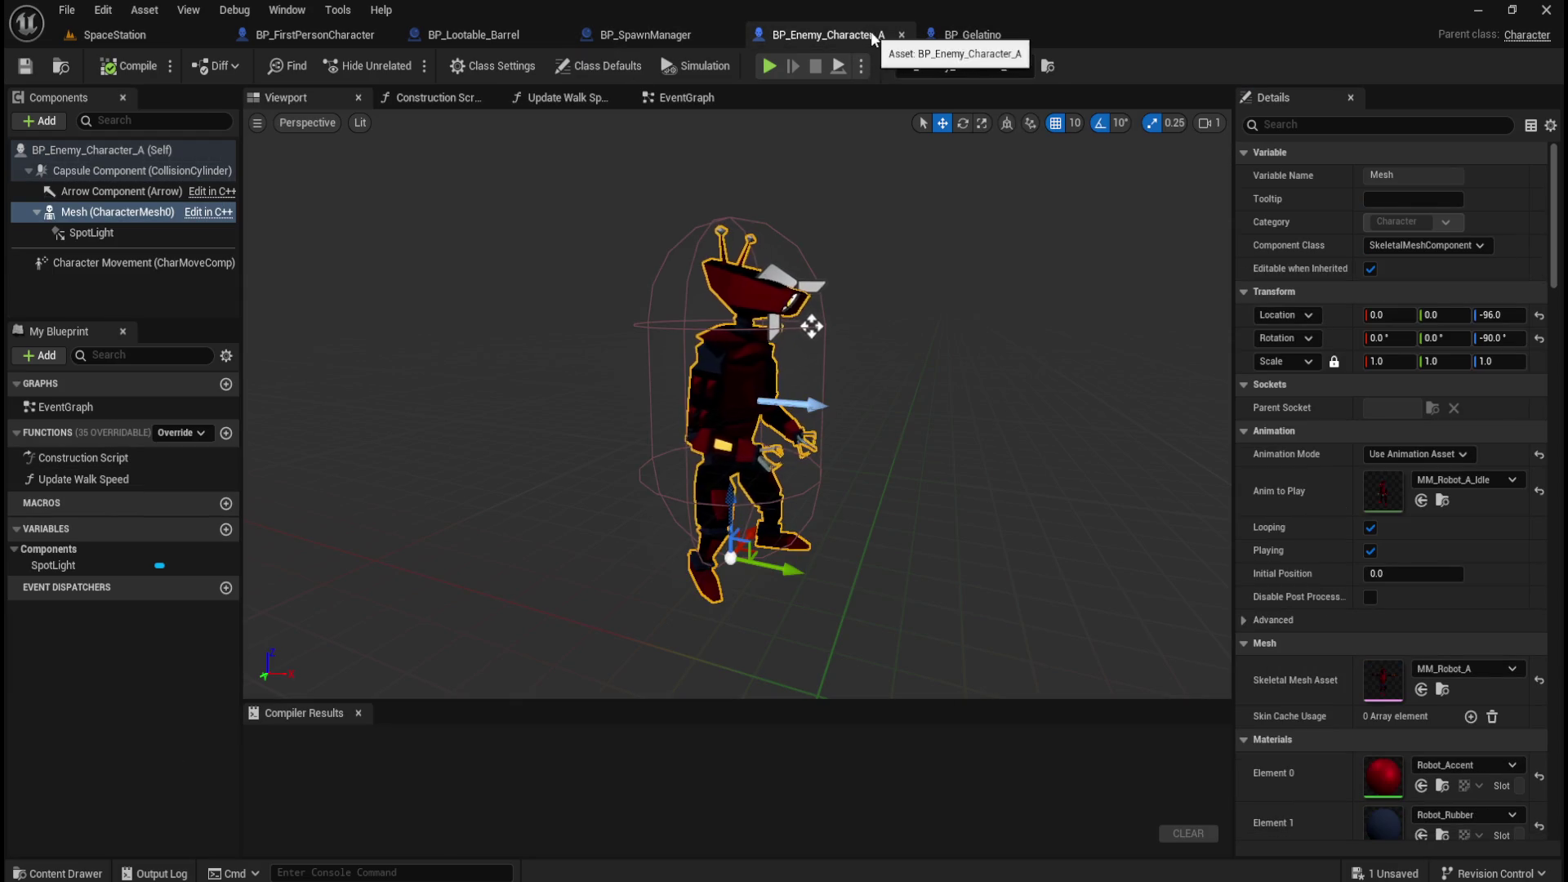
pyautogui.click(980, 35)
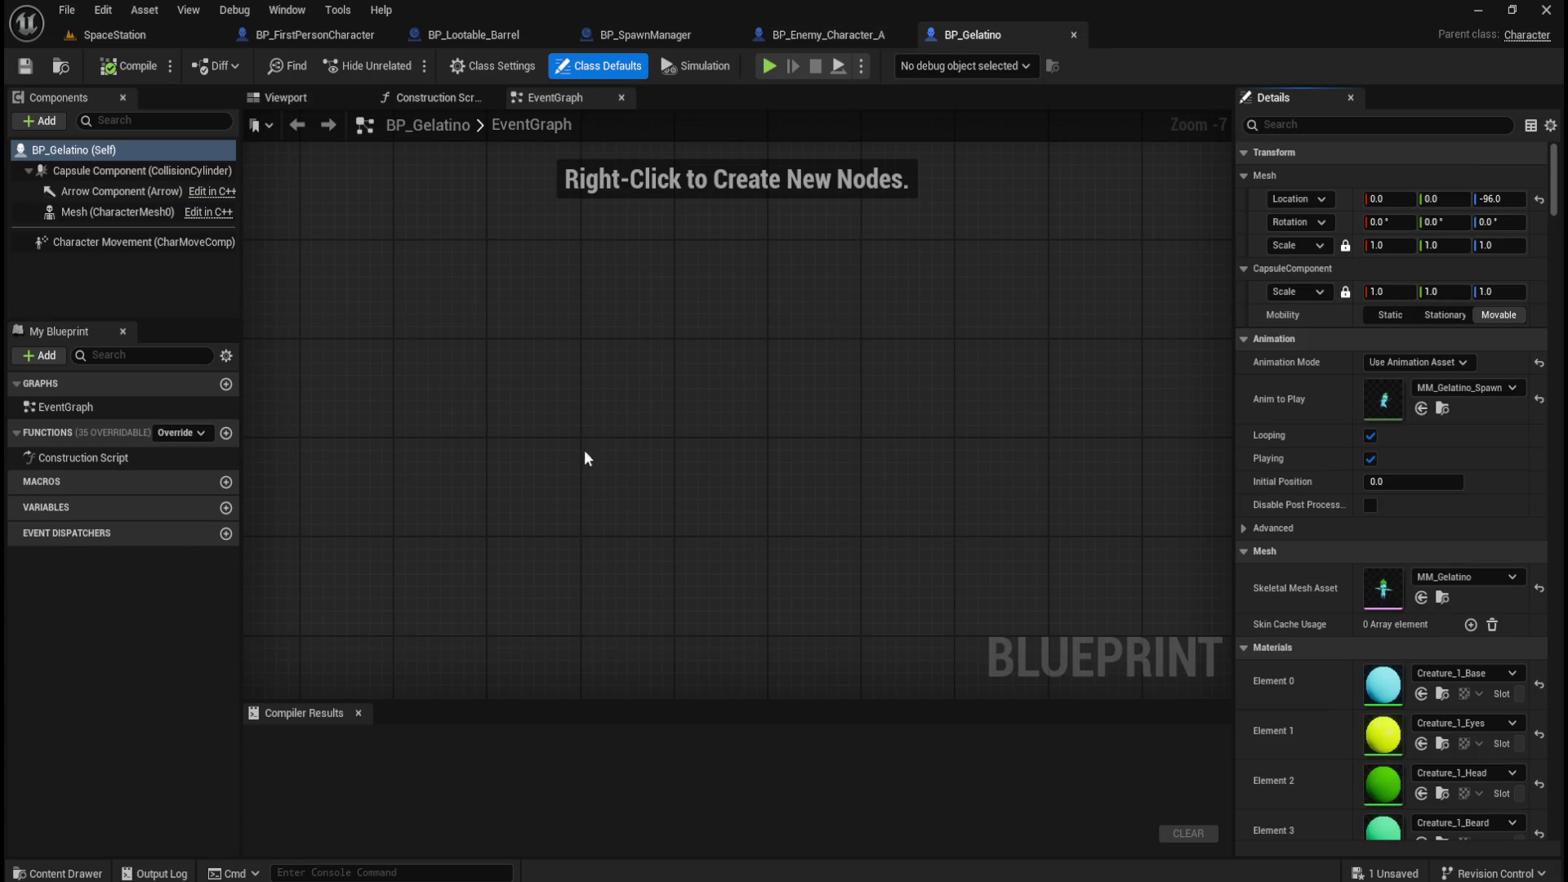
pyautogui.click(310, 96)
pyautogui.hotkey('ctrl', 'space')
# Rename BP_Gelatino1 to BP_Geckanda and open it for editing.
pyautogui.click(265, 760)
pyautogui.press('F2')
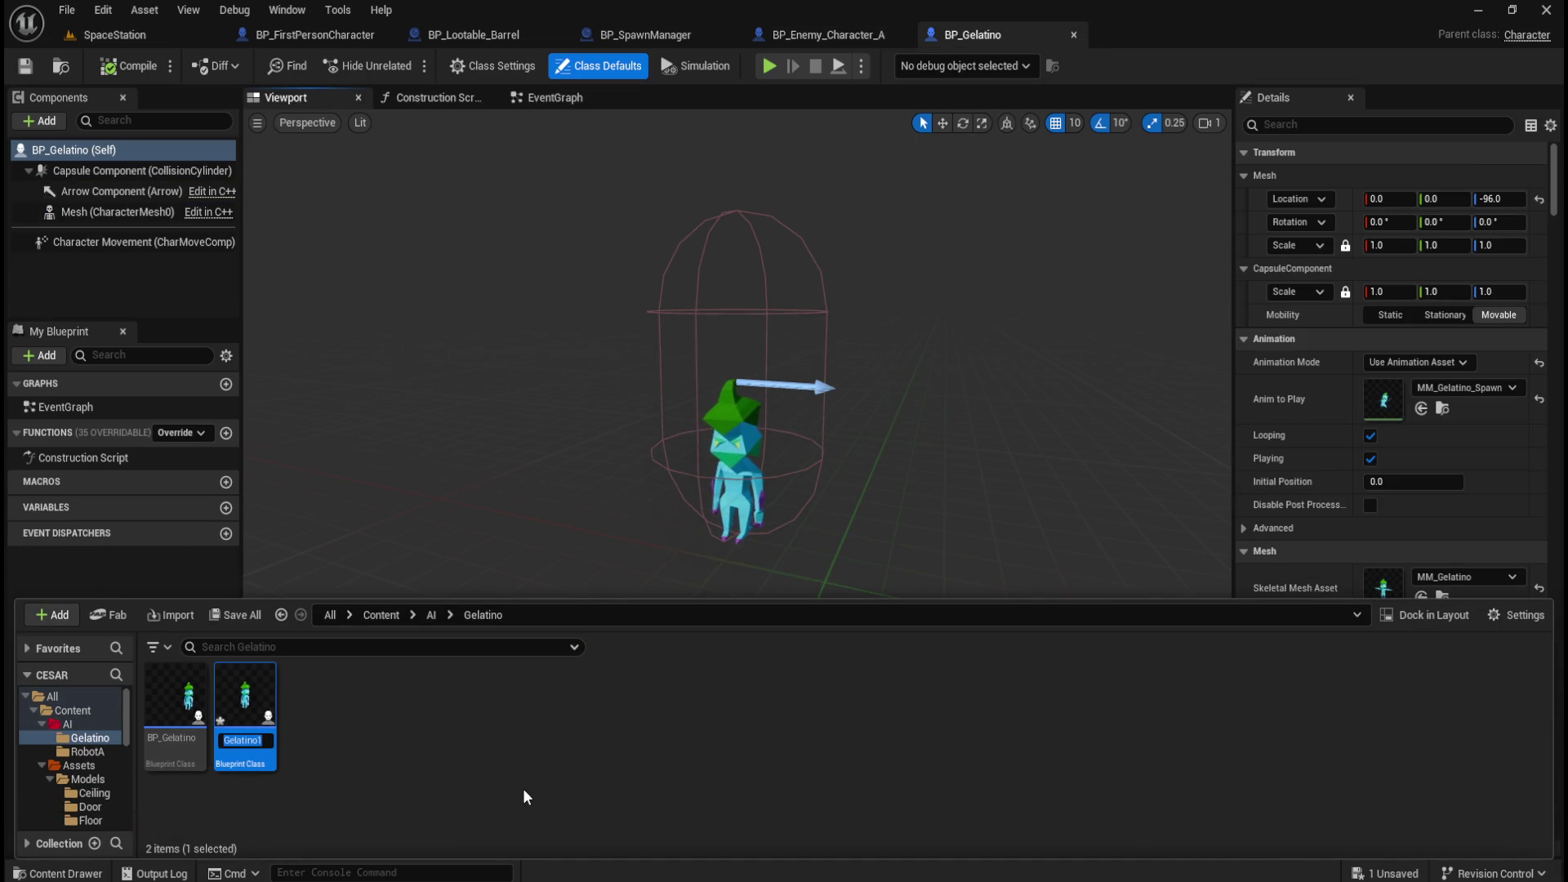
pyautogui.hotkey('shift', 'Left')
pyautogui.hotkey('shift', 'Left')
pyautogui.hotkey('shift', 'Left')
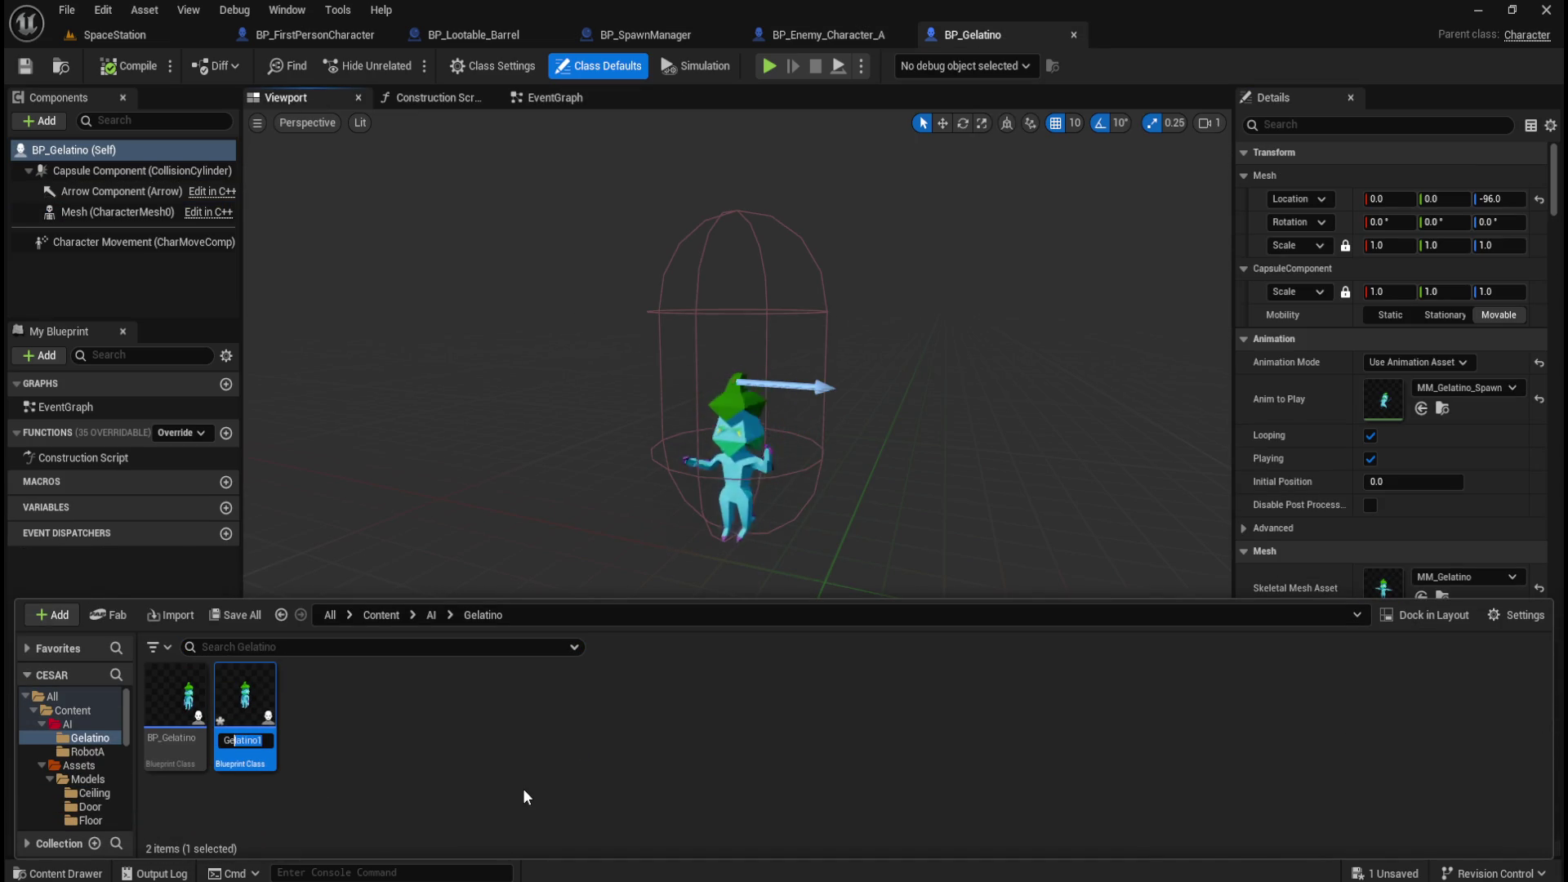
pyautogui.write('anda')
pyautogui.press('Return')
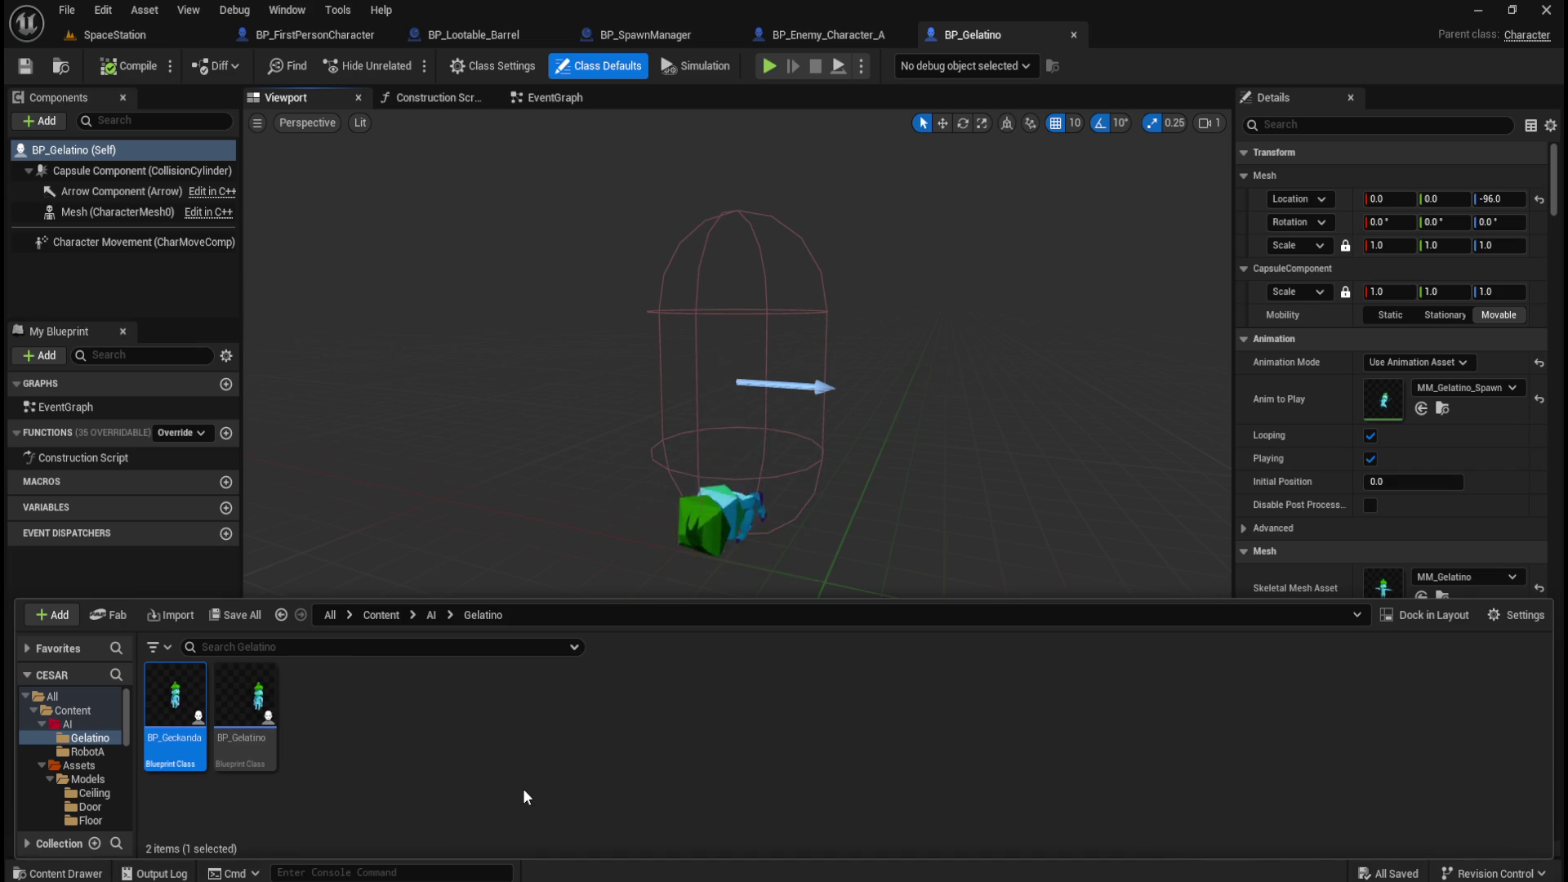
pyautogui.doubleClick(173, 740)
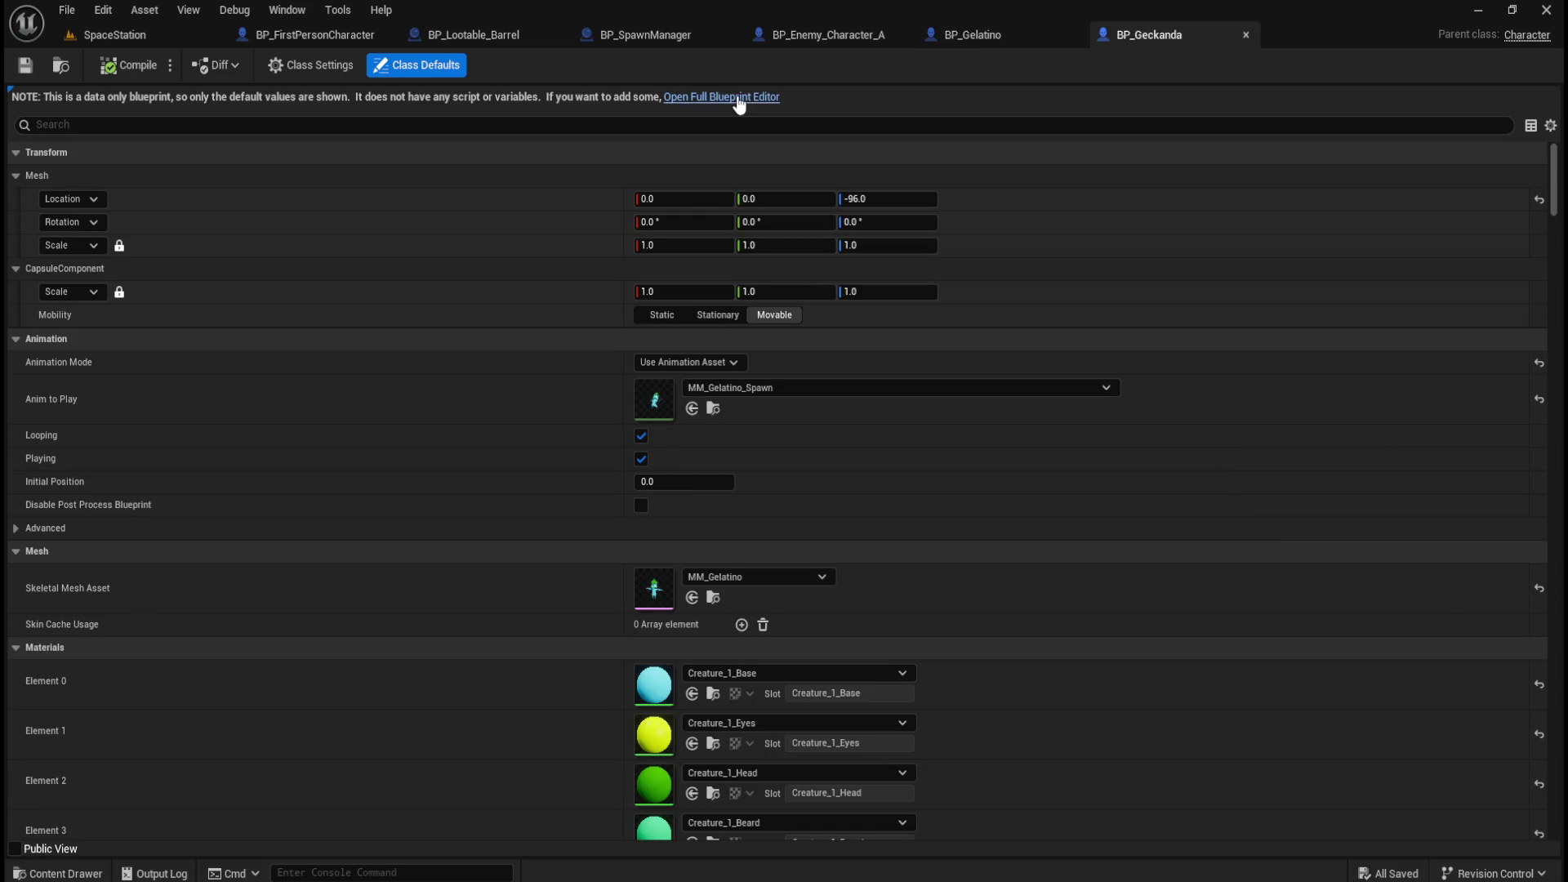
# Open BP_Geckanda's full Blueprint editor, select its Mesh, and browse to Content/Assets/NPCs/Geckanda.
pyautogui.click(721, 97)
pyautogui.click(136, 214)
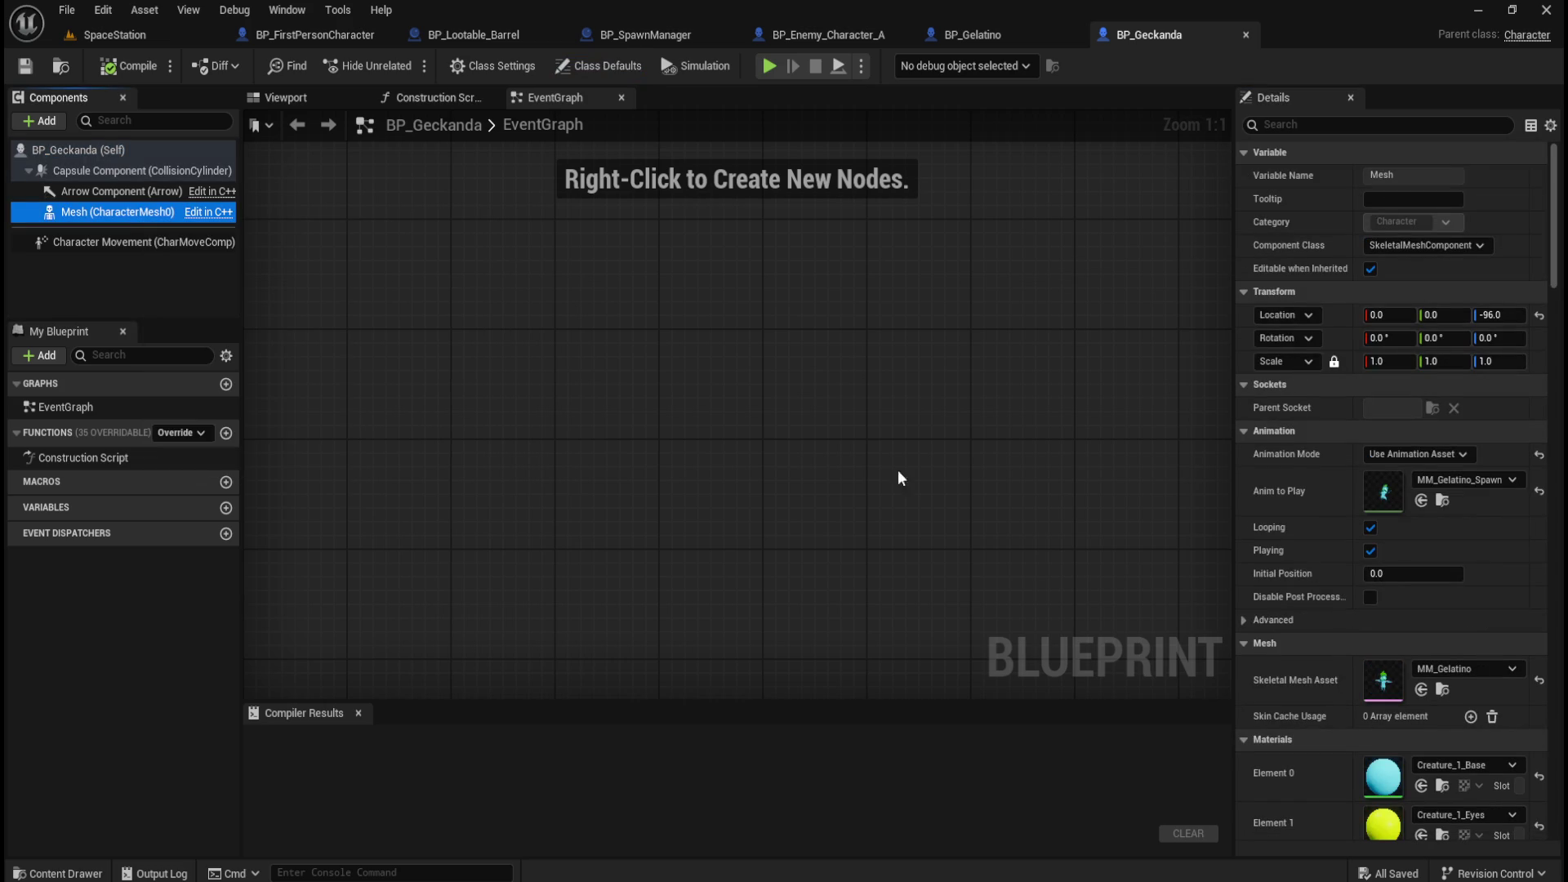
pyautogui.hotkey('ctrl', 'space')
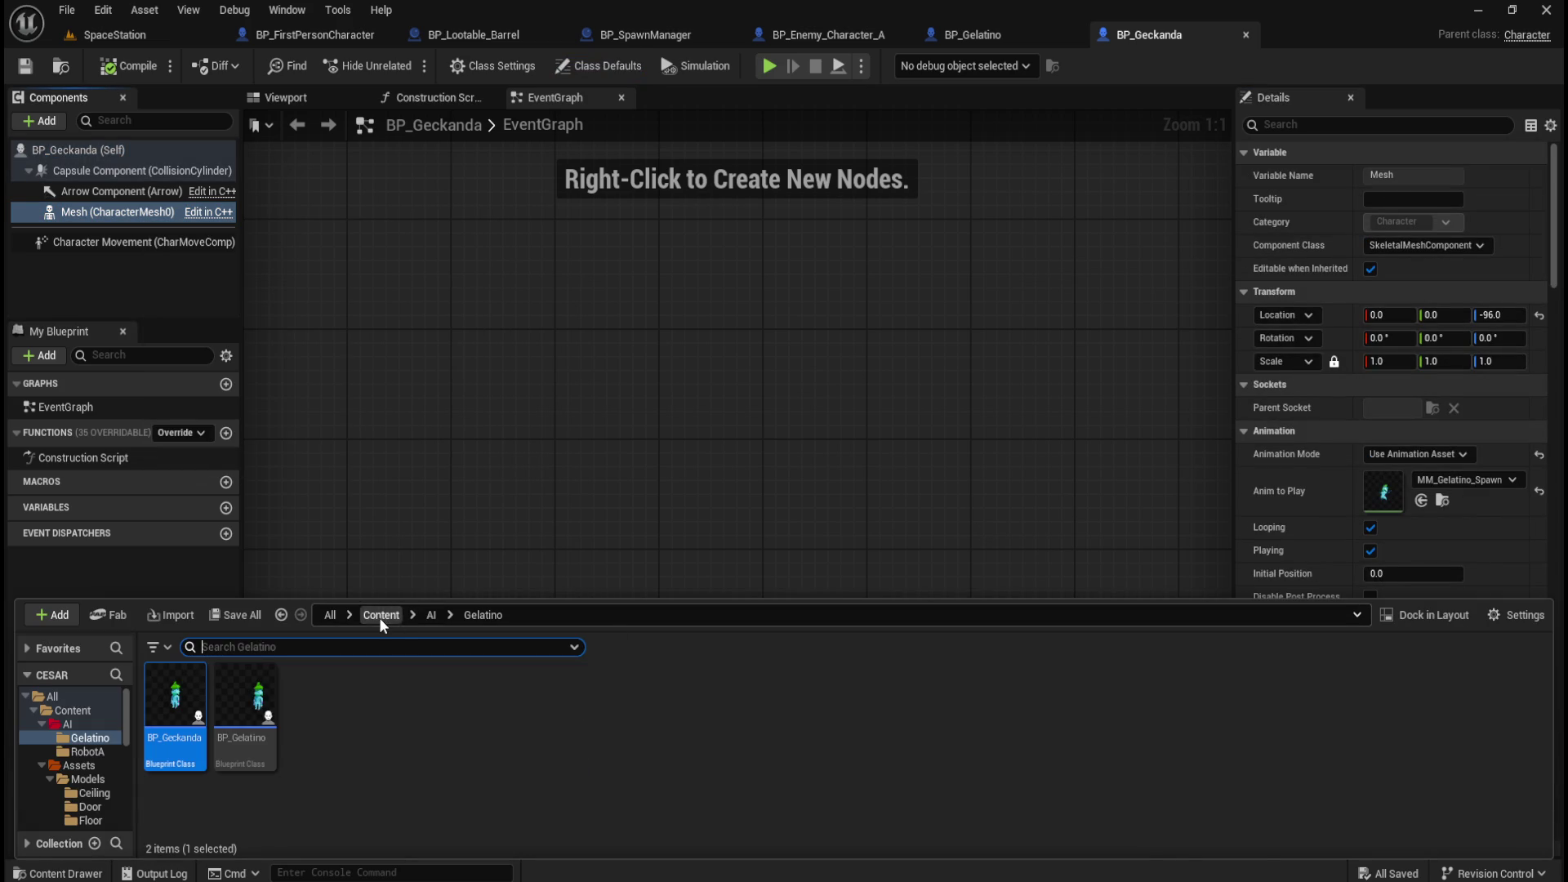
pyautogui.click(380, 614)
pyautogui.doubleClick(315, 702)
pyautogui.doubleClick(245, 710)
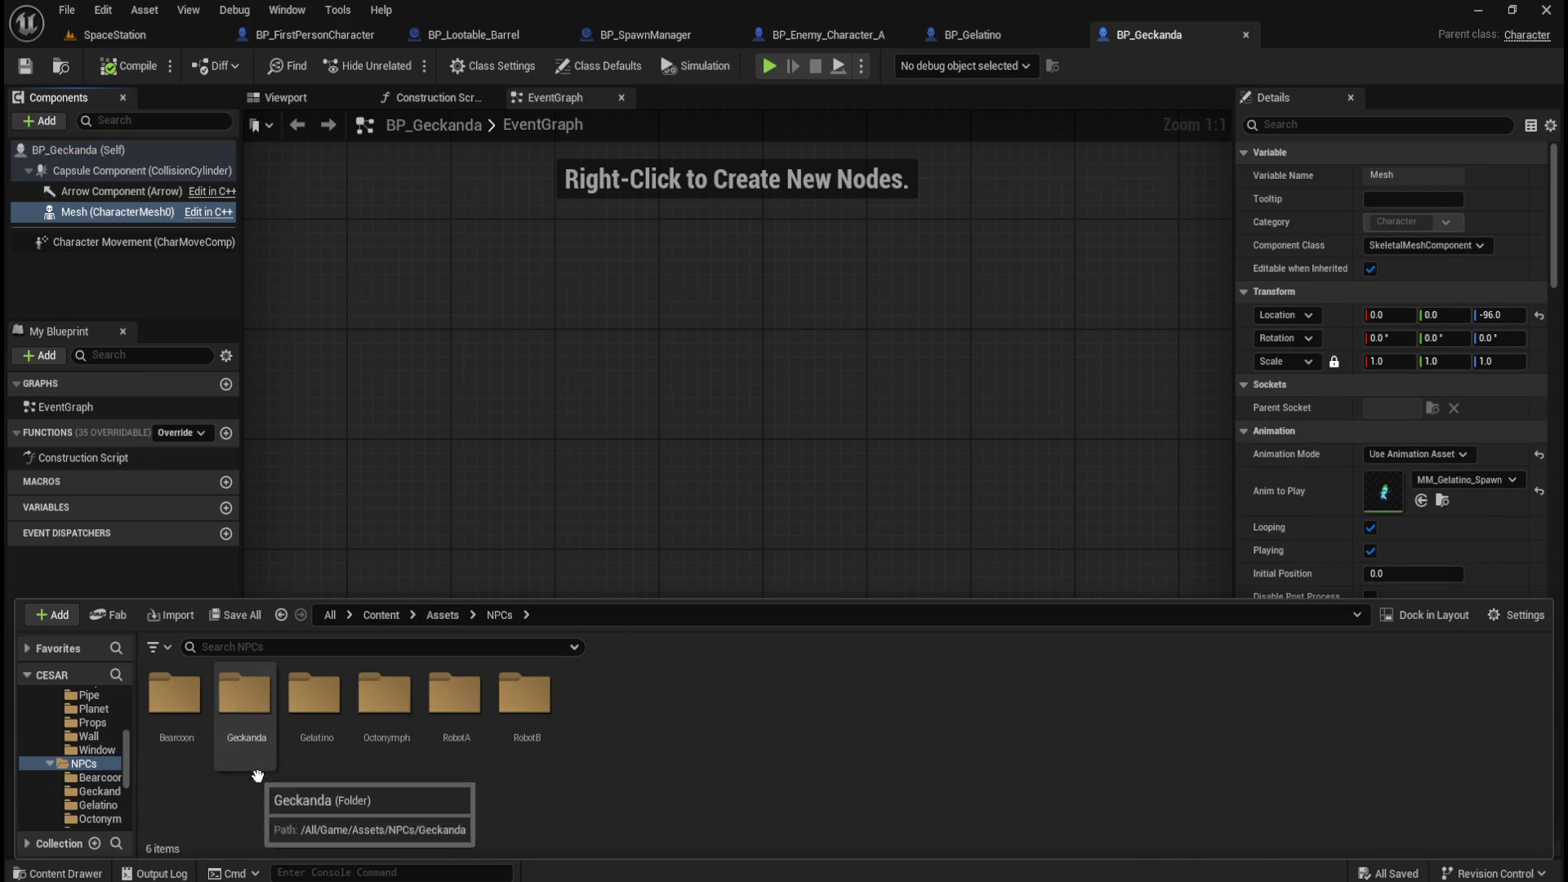
pyautogui.doubleClick(245, 702)
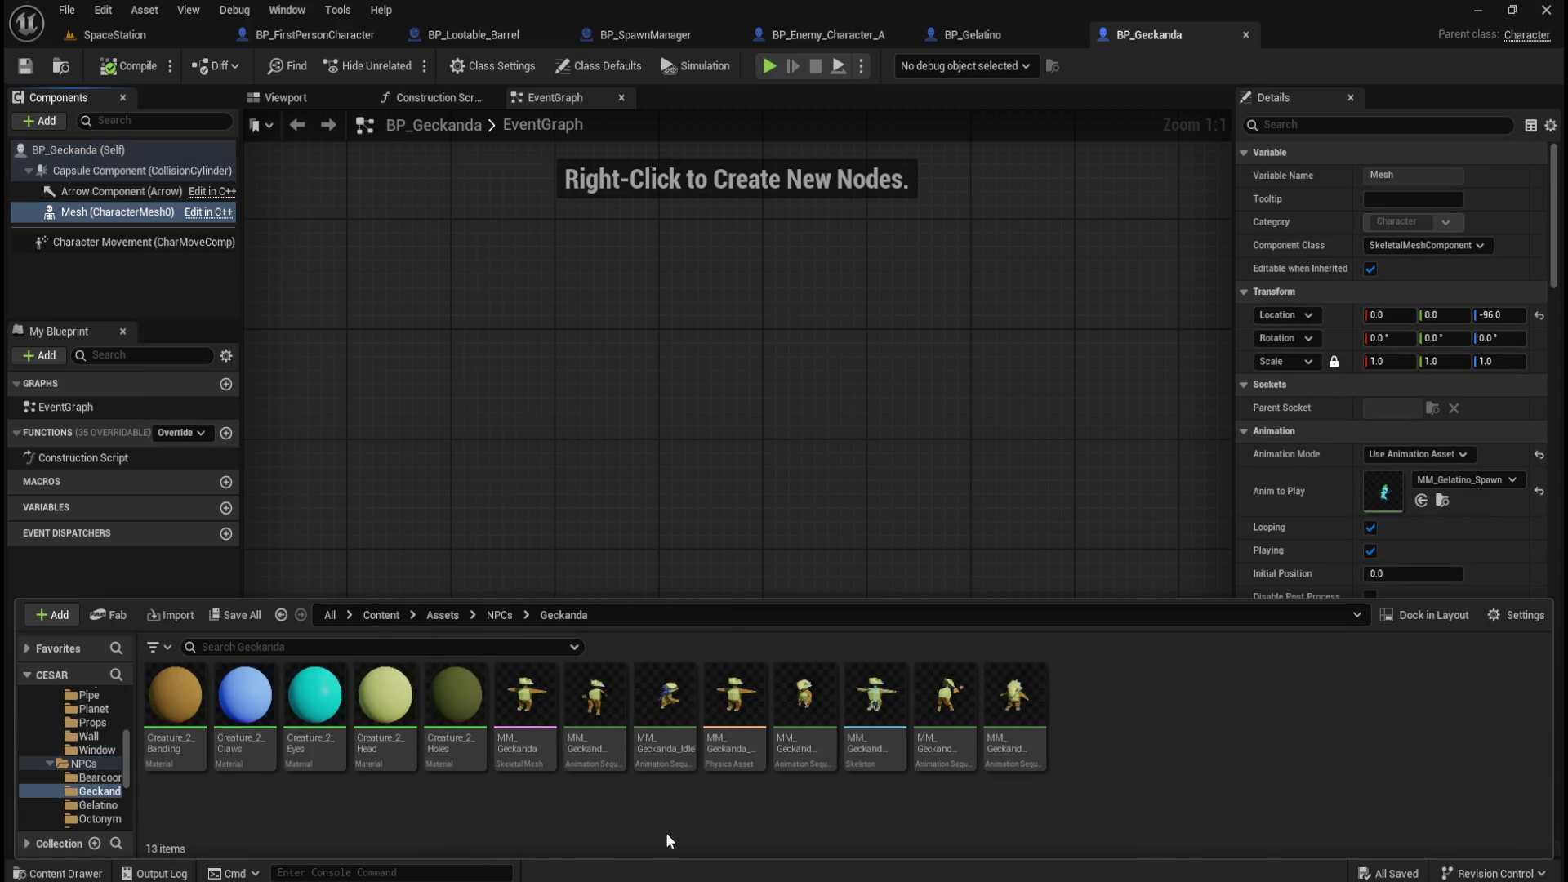
pyautogui.moveTo(528, 727)
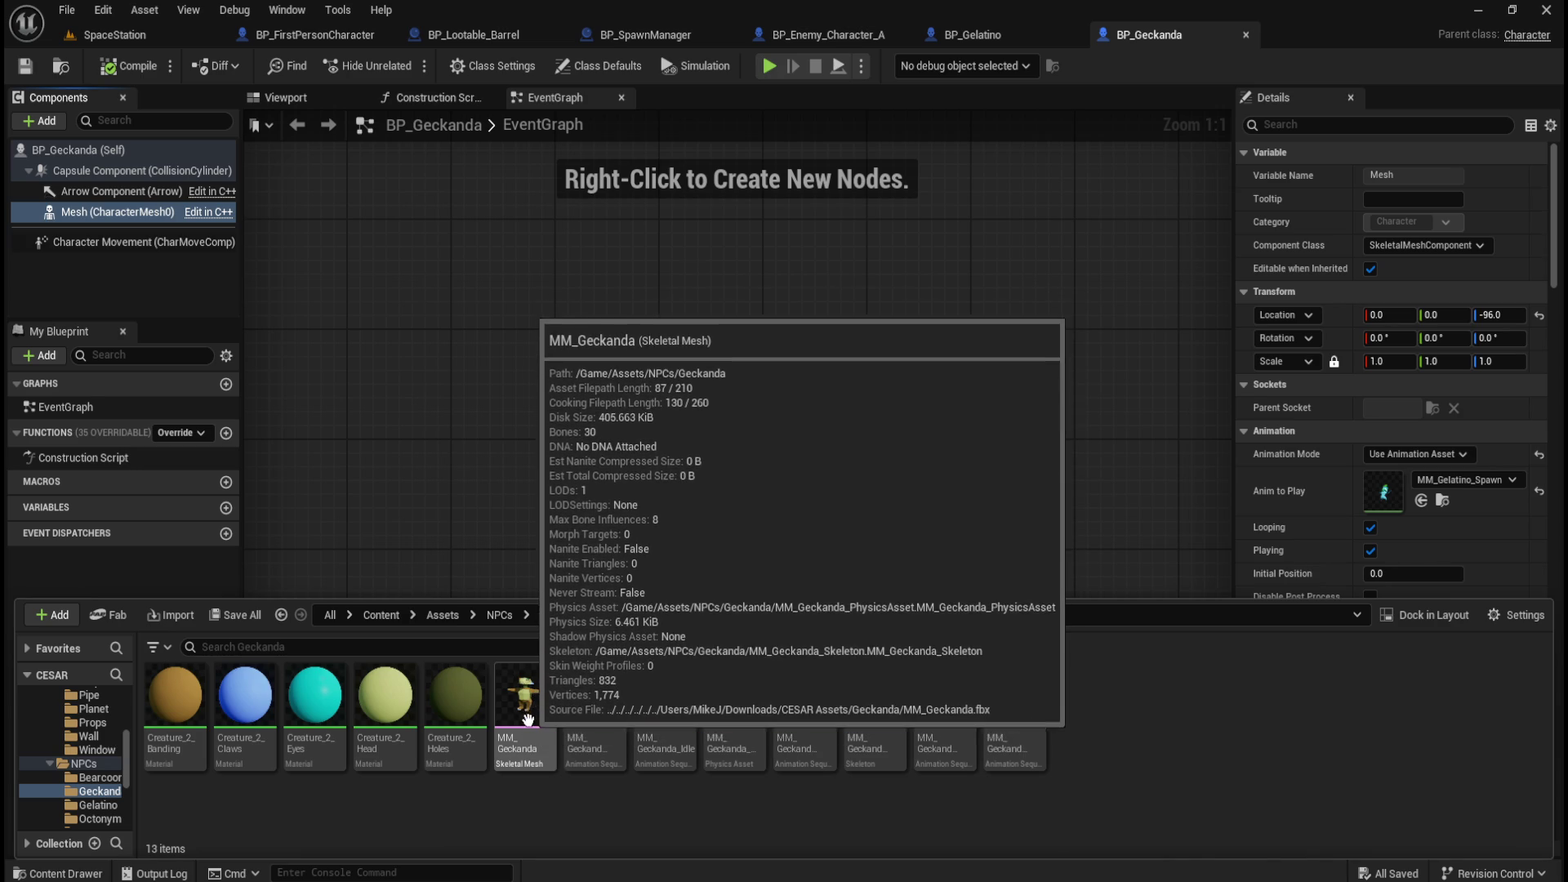
pyautogui.scroll(-4, 1307, 466)
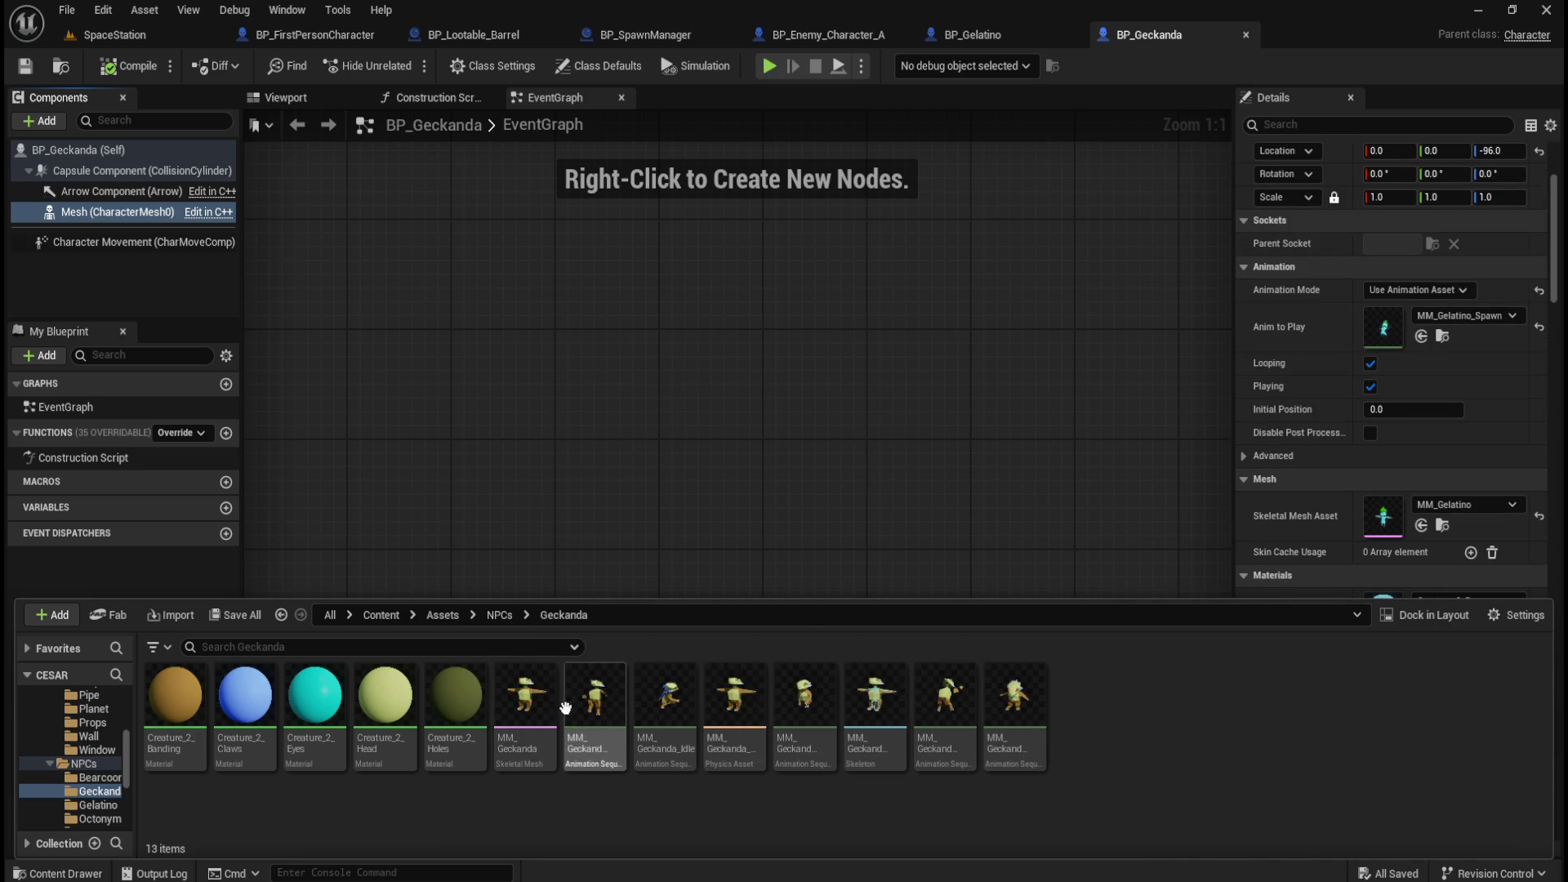
# Set the Mesh to MM_Geckanda with MM_Geckanda_Spawn as Anim to Play, then compile.
pyautogui.moveTo(523, 729)
pyautogui.mouseDown()
pyautogui.moveTo(874, 729)
pyautogui.moveTo(1476, 564)
pyautogui.moveTo(1389, 522)
pyautogui.mouseUp()
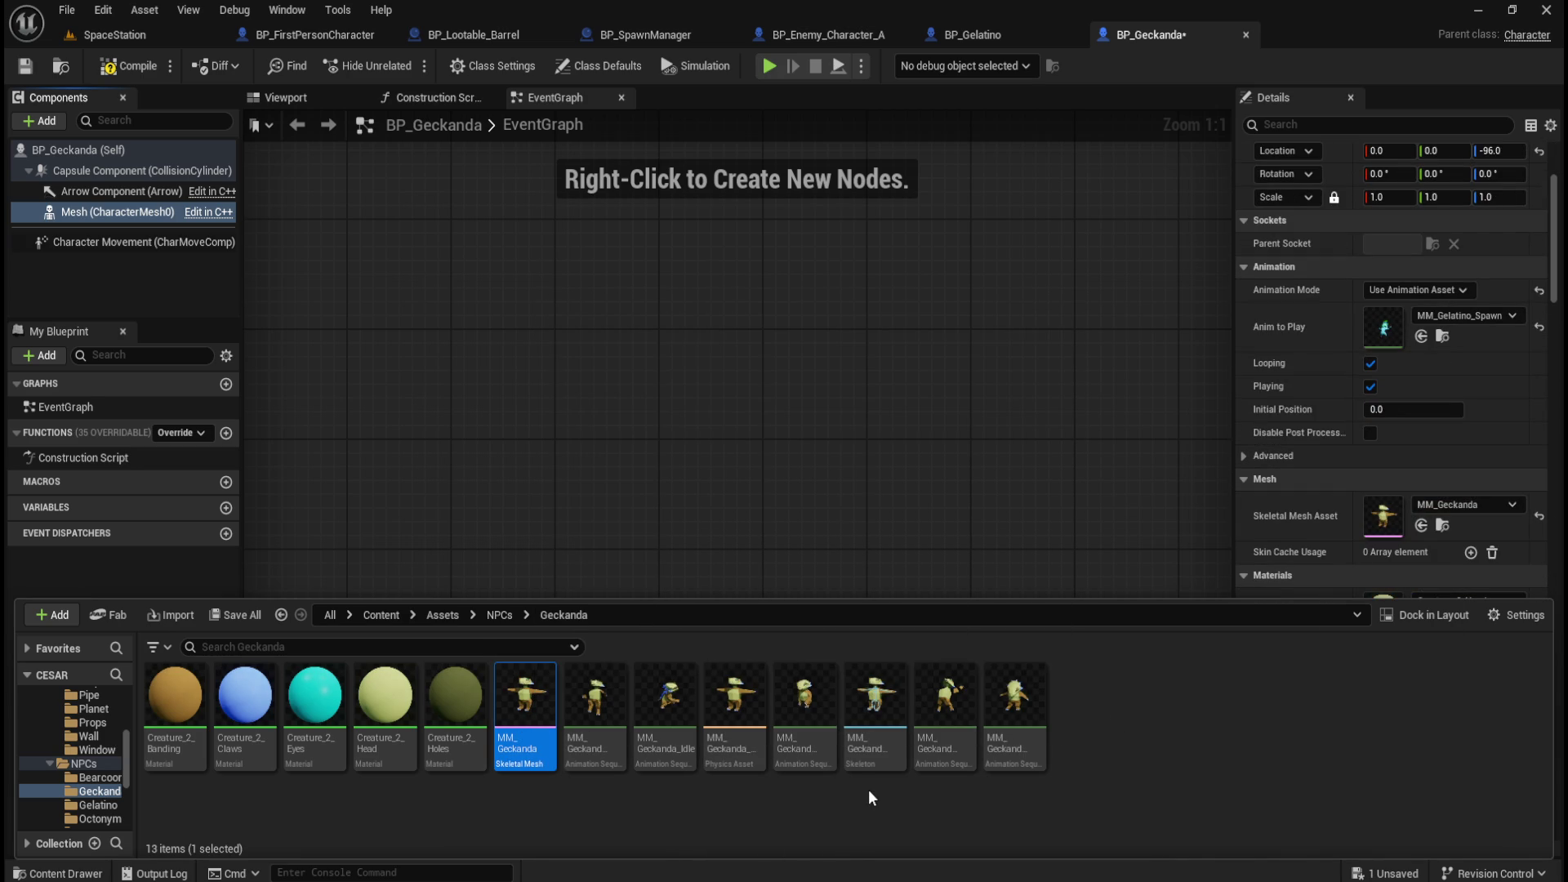
pyautogui.moveTo(821, 748)
pyautogui.moveTo(948, 749)
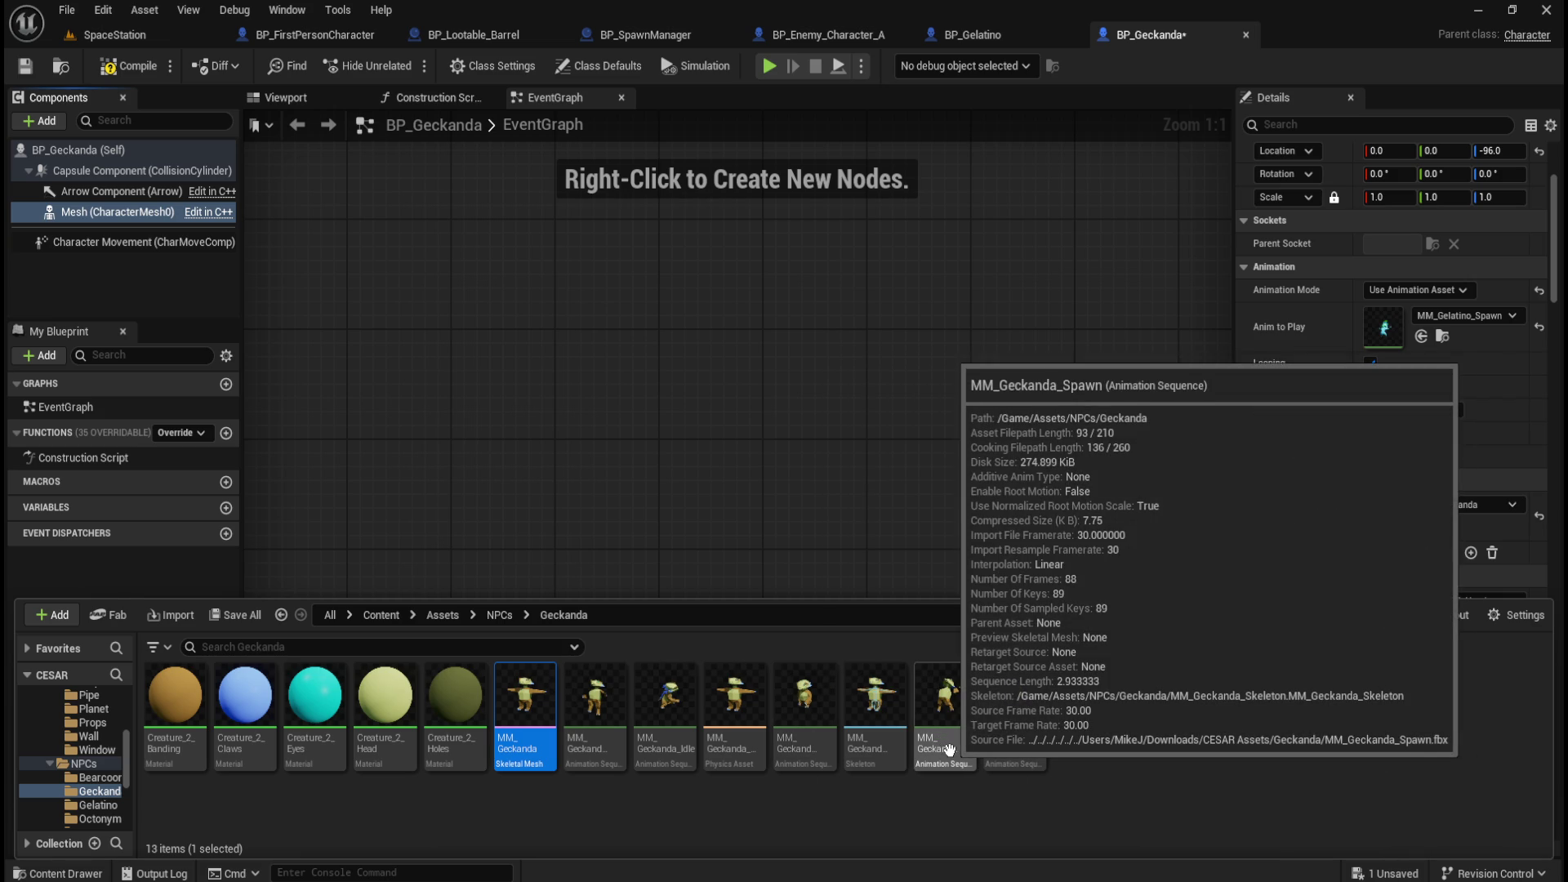
pyautogui.moveTo(948, 748)
pyautogui.mouseDown()
pyautogui.moveTo(1382, 396)
pyautogui.moveTo(1388, 327)
pyautogui.mouseUp()
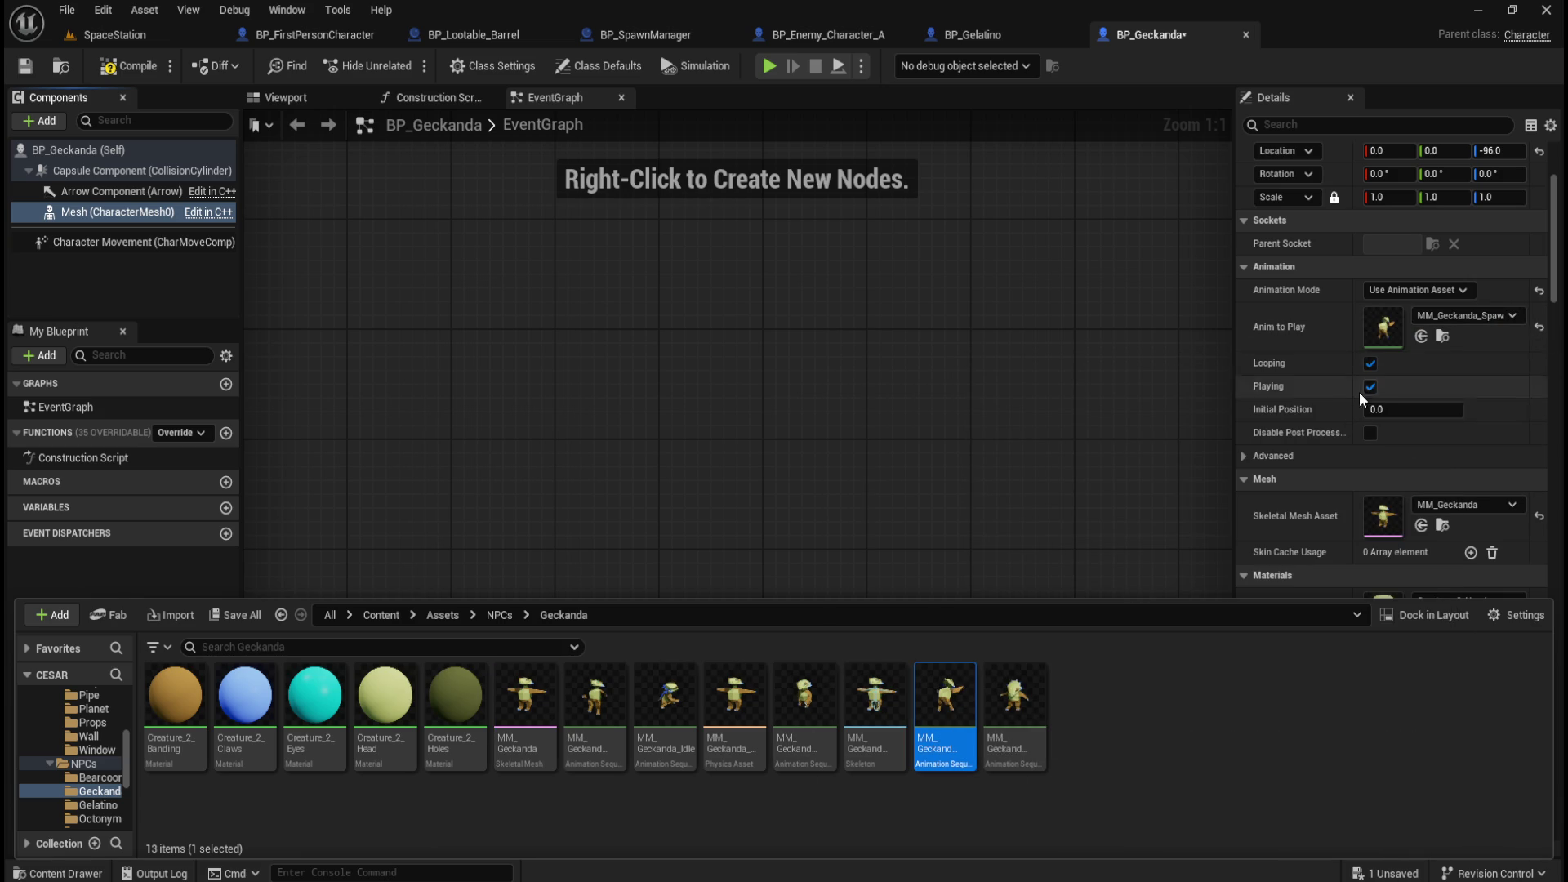
pyautogui.click(109, 72)
pyautogui.click(324, 101)
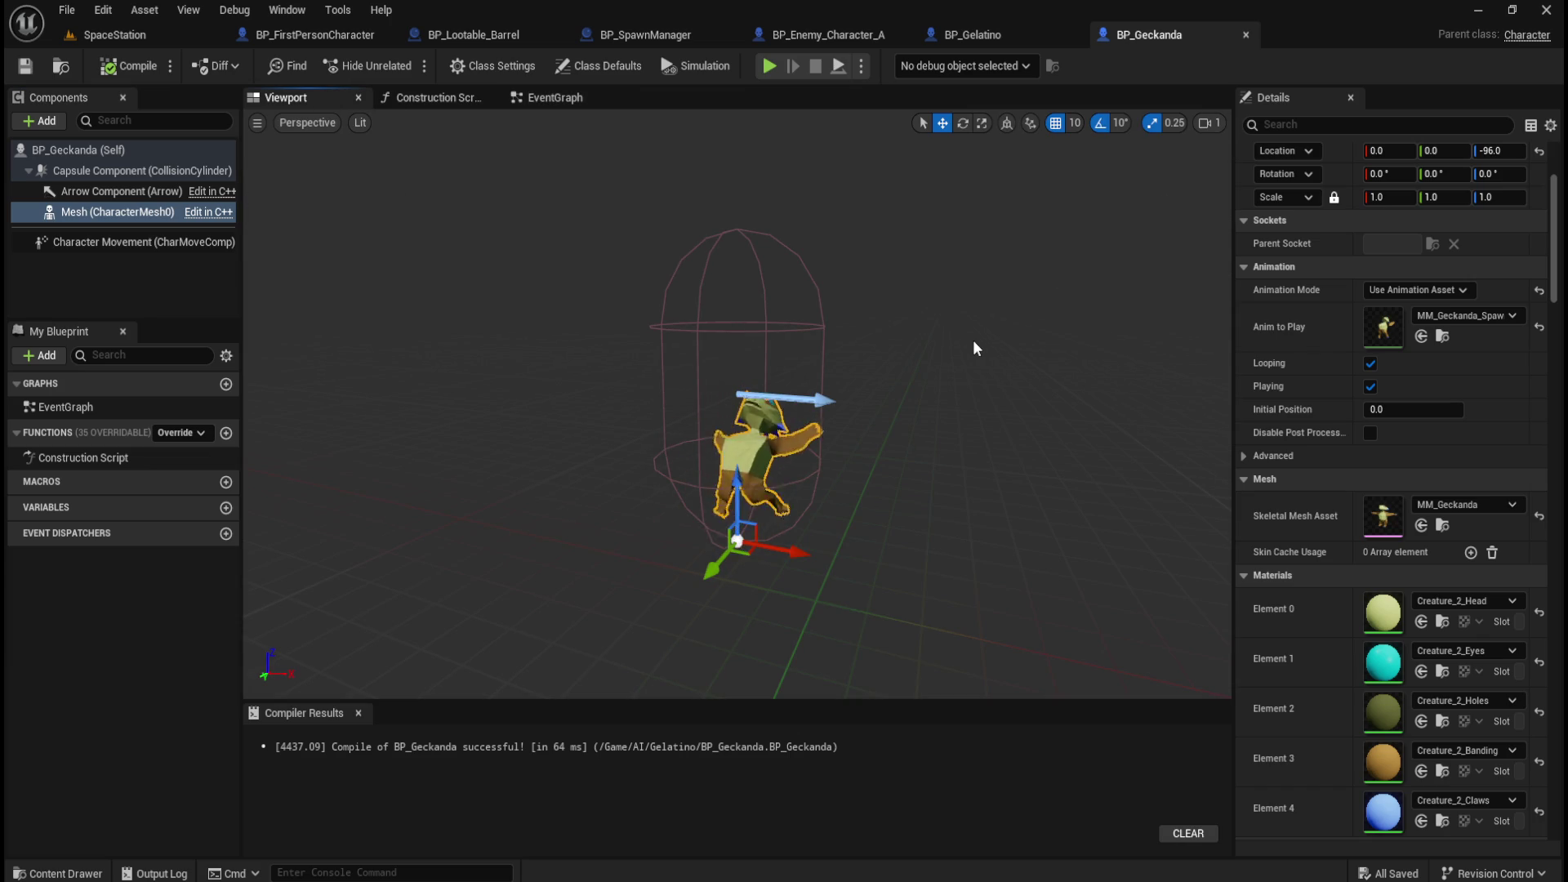
pyautogui.hotkey('ctrl', 'space')
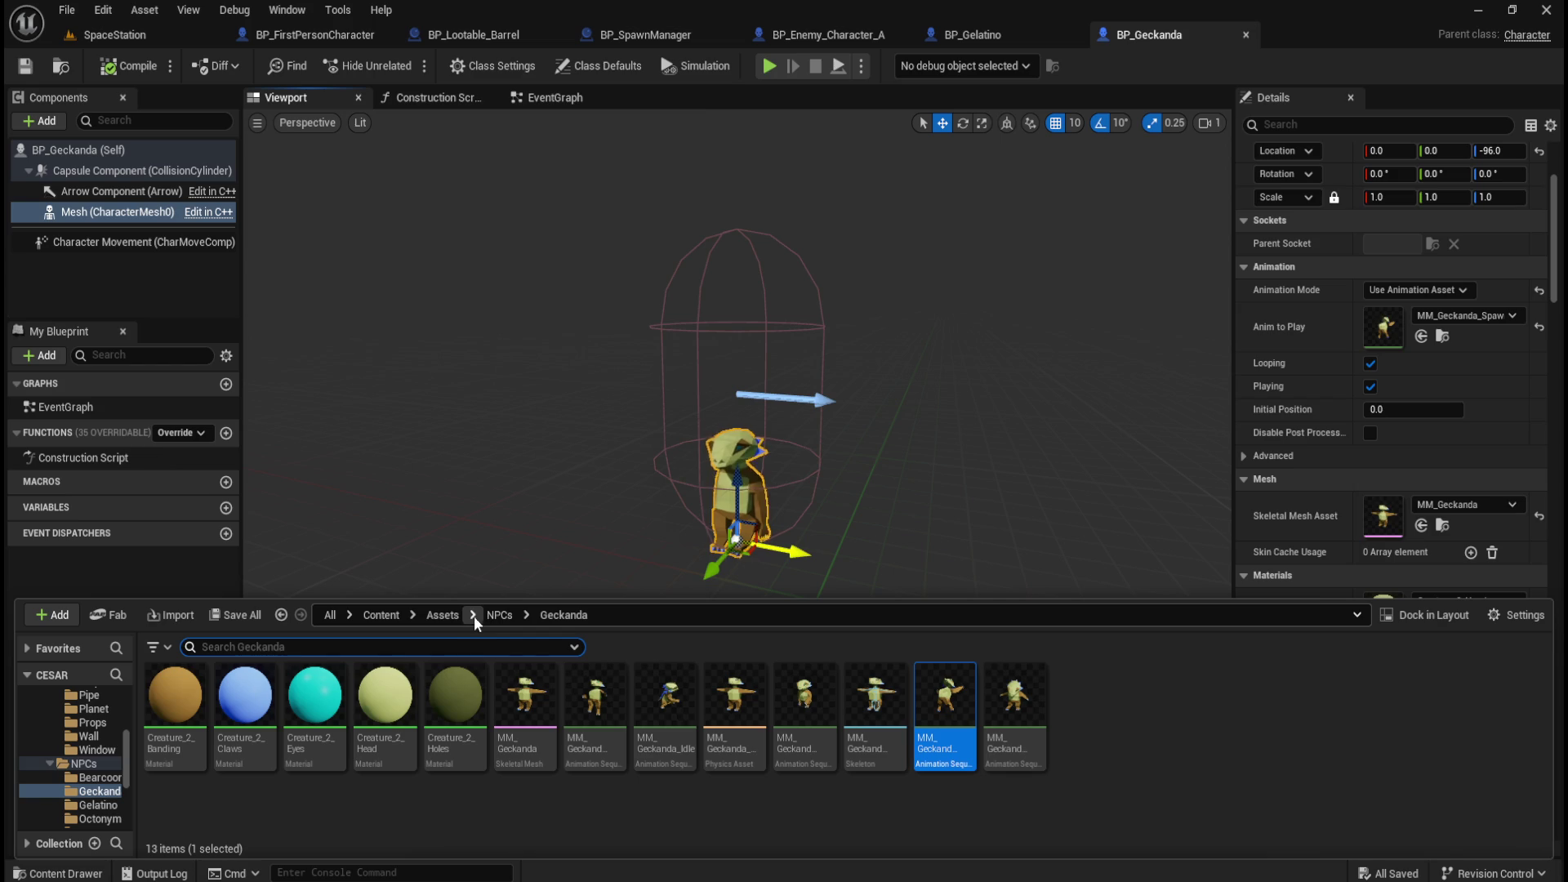
# Create a new folder named Geckanda inside Content/AI.
pyautogui.click(443, 615)
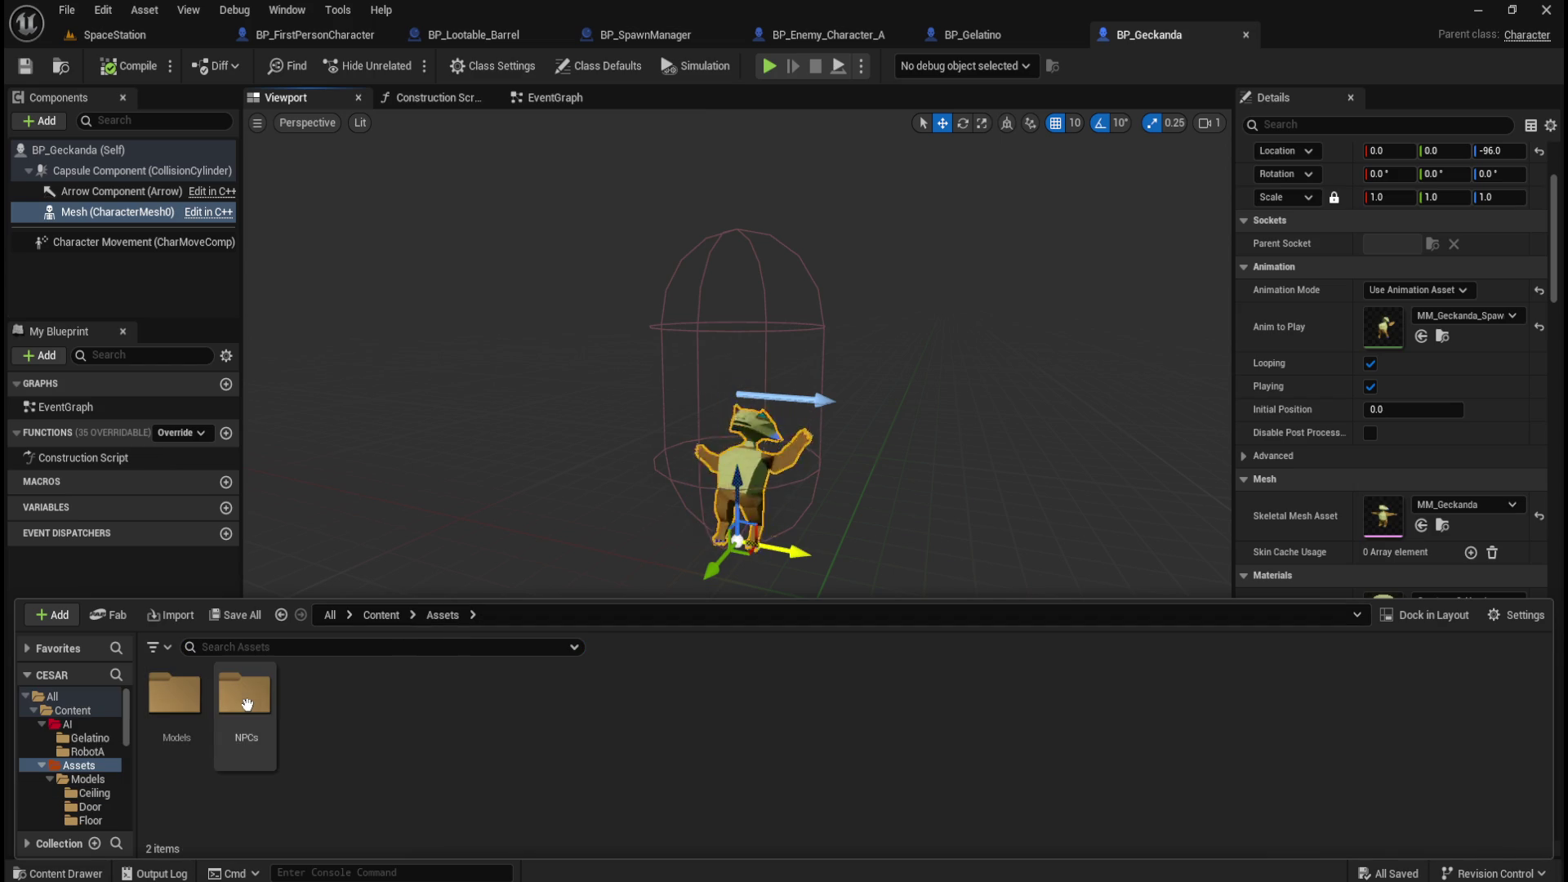
pyautogui.click(367, 617)
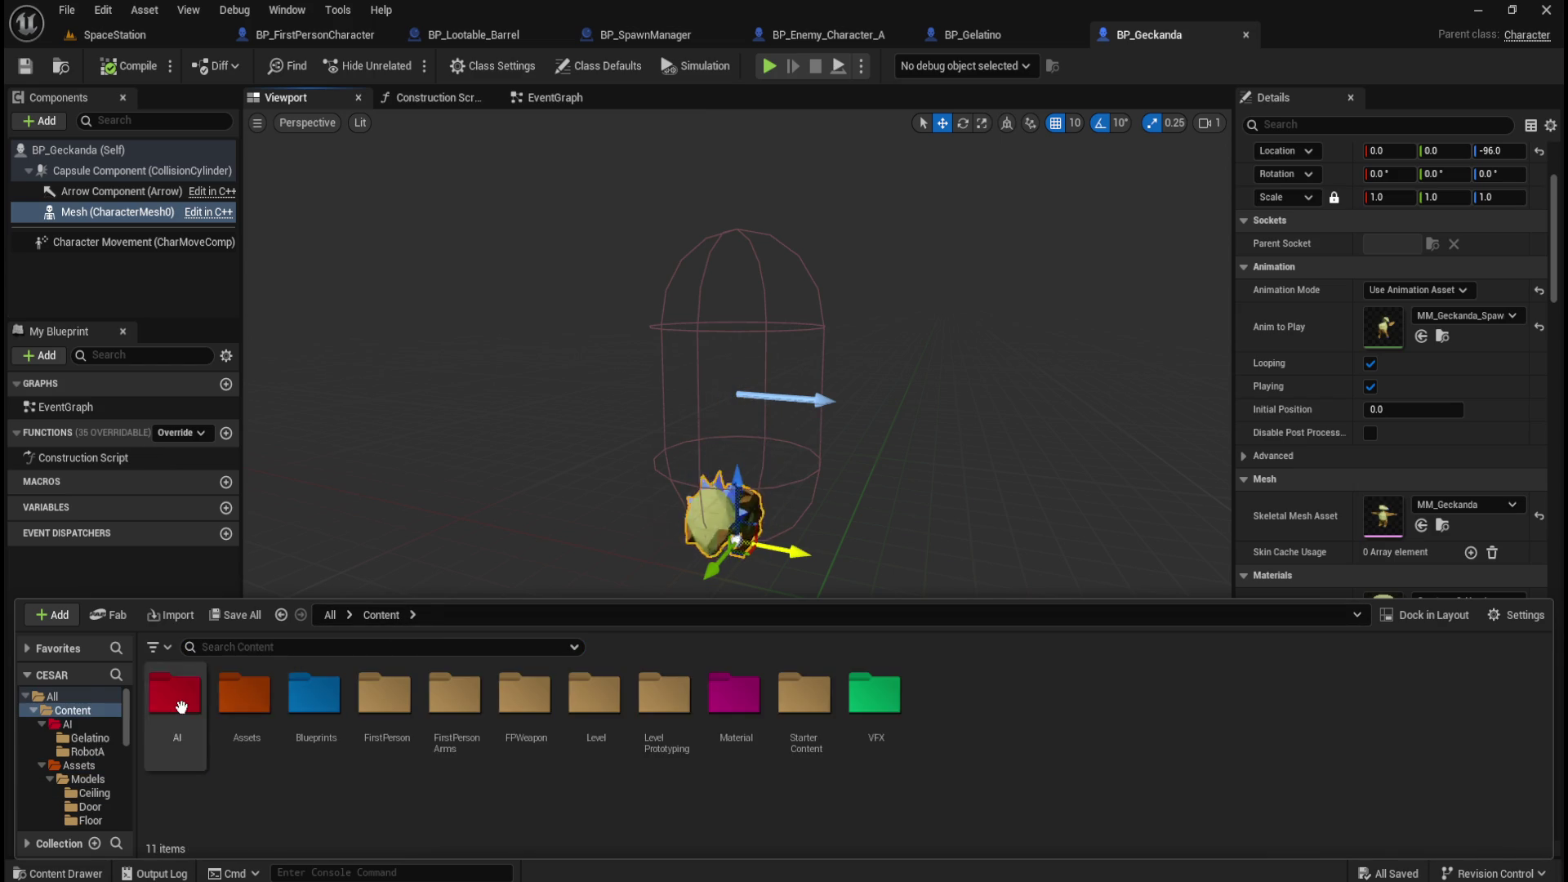
pyautogui.doubleClick(181, 698)
pyautogui.doubleClick(185, 701)
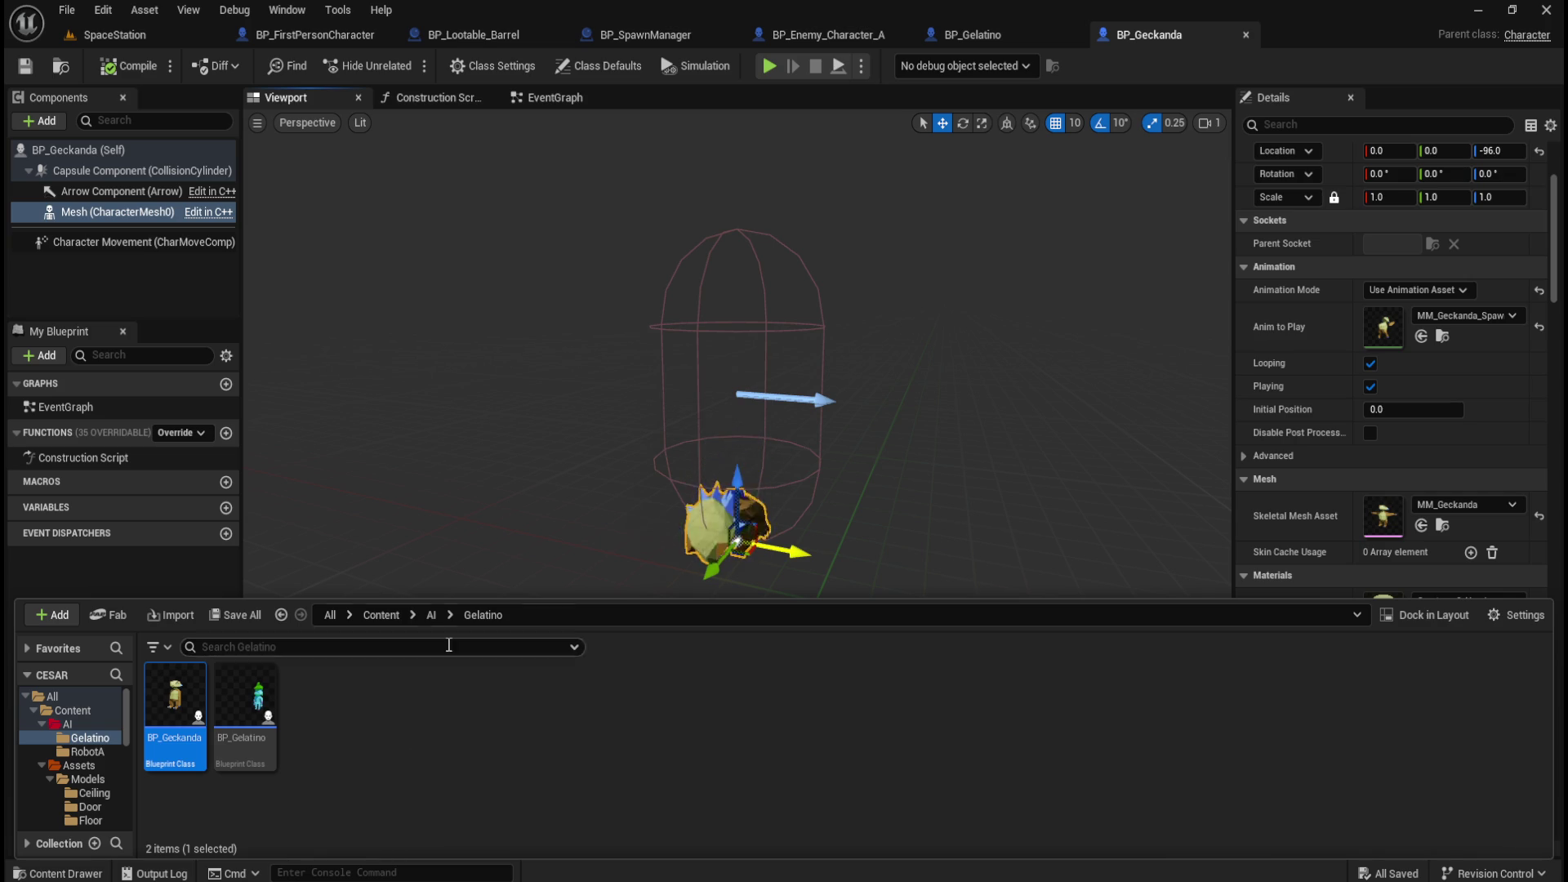
pyautogui.click(431, 616)
pyautogui.rightClick(391, 760)
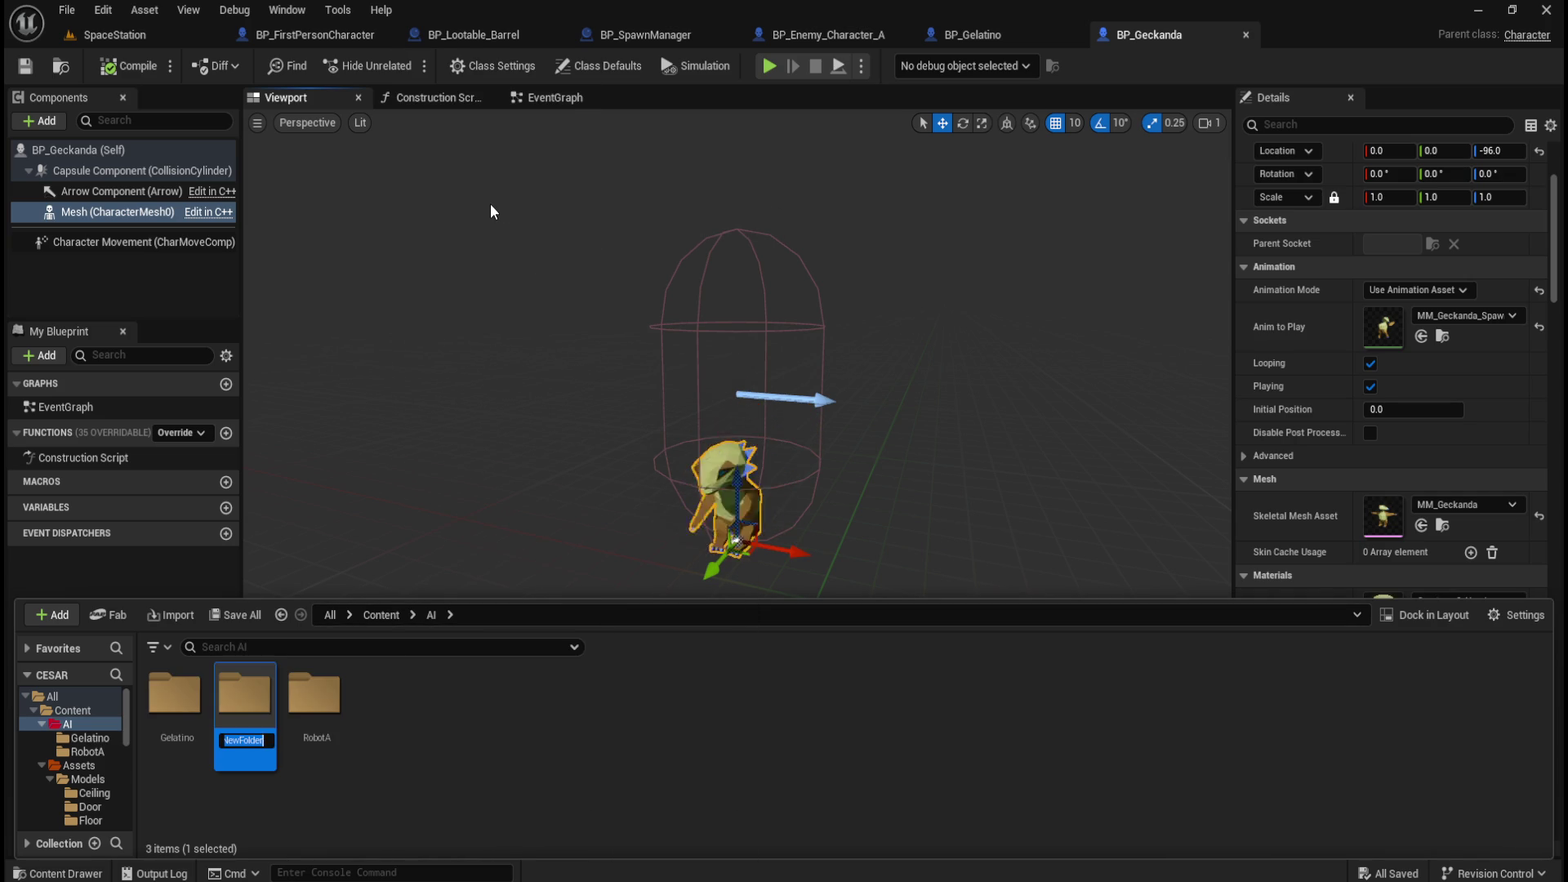
pyautogui.write('Geckanda')
pyautogui.press('Return')
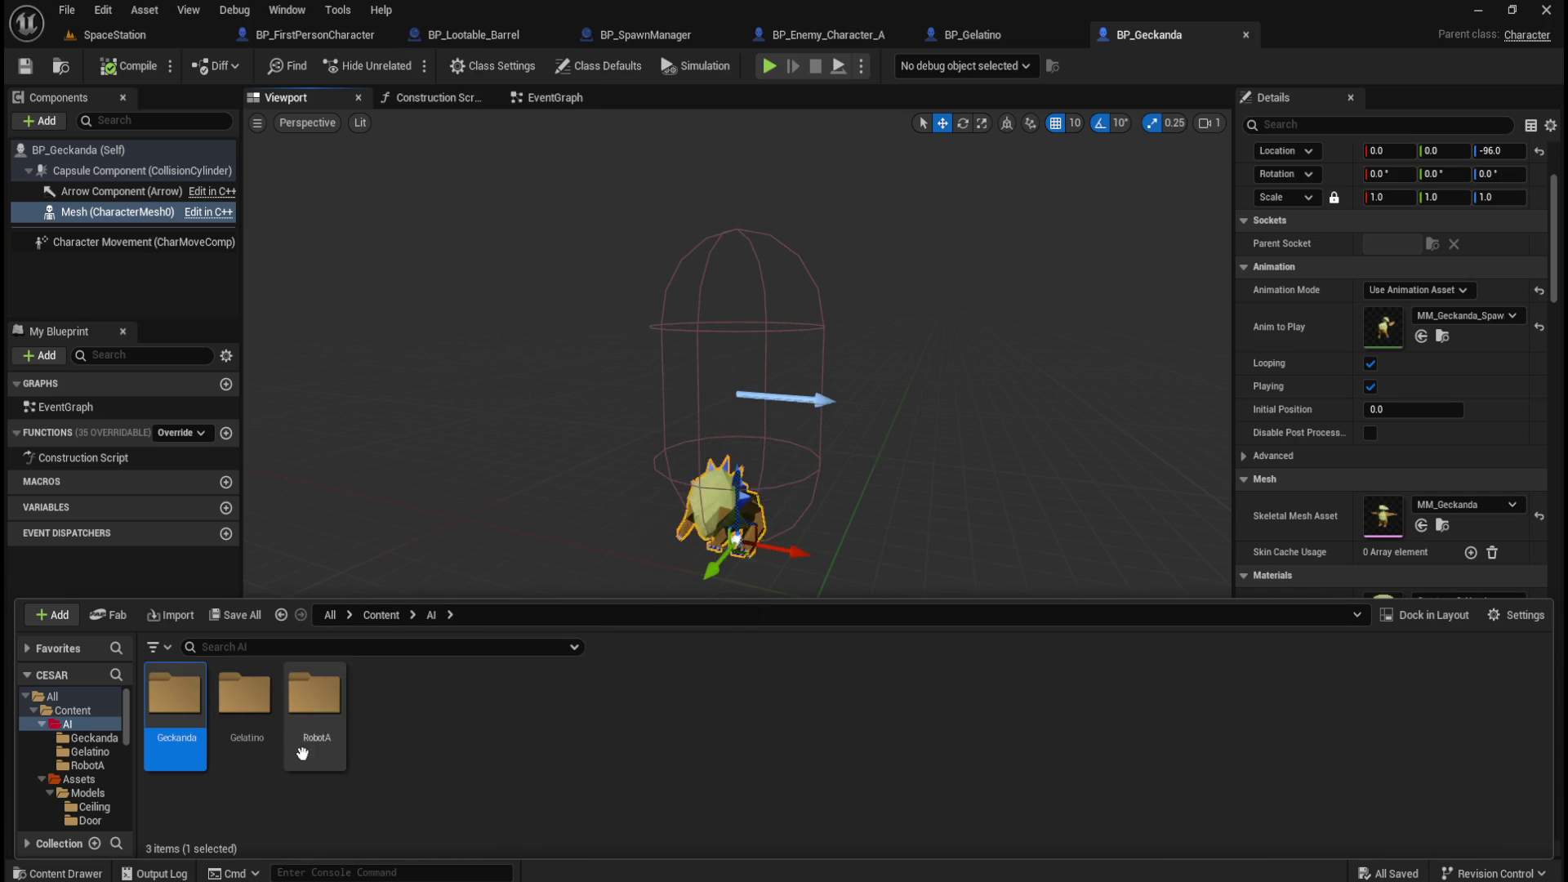
# Move BP_Geckanda from the Gelatino folder into Geckanda and confirm it arrived.
pyautogui.doubleClick(269, 714)
pyautogui.moveTo(177, 718); pyautogui.dragTo(106, 743)
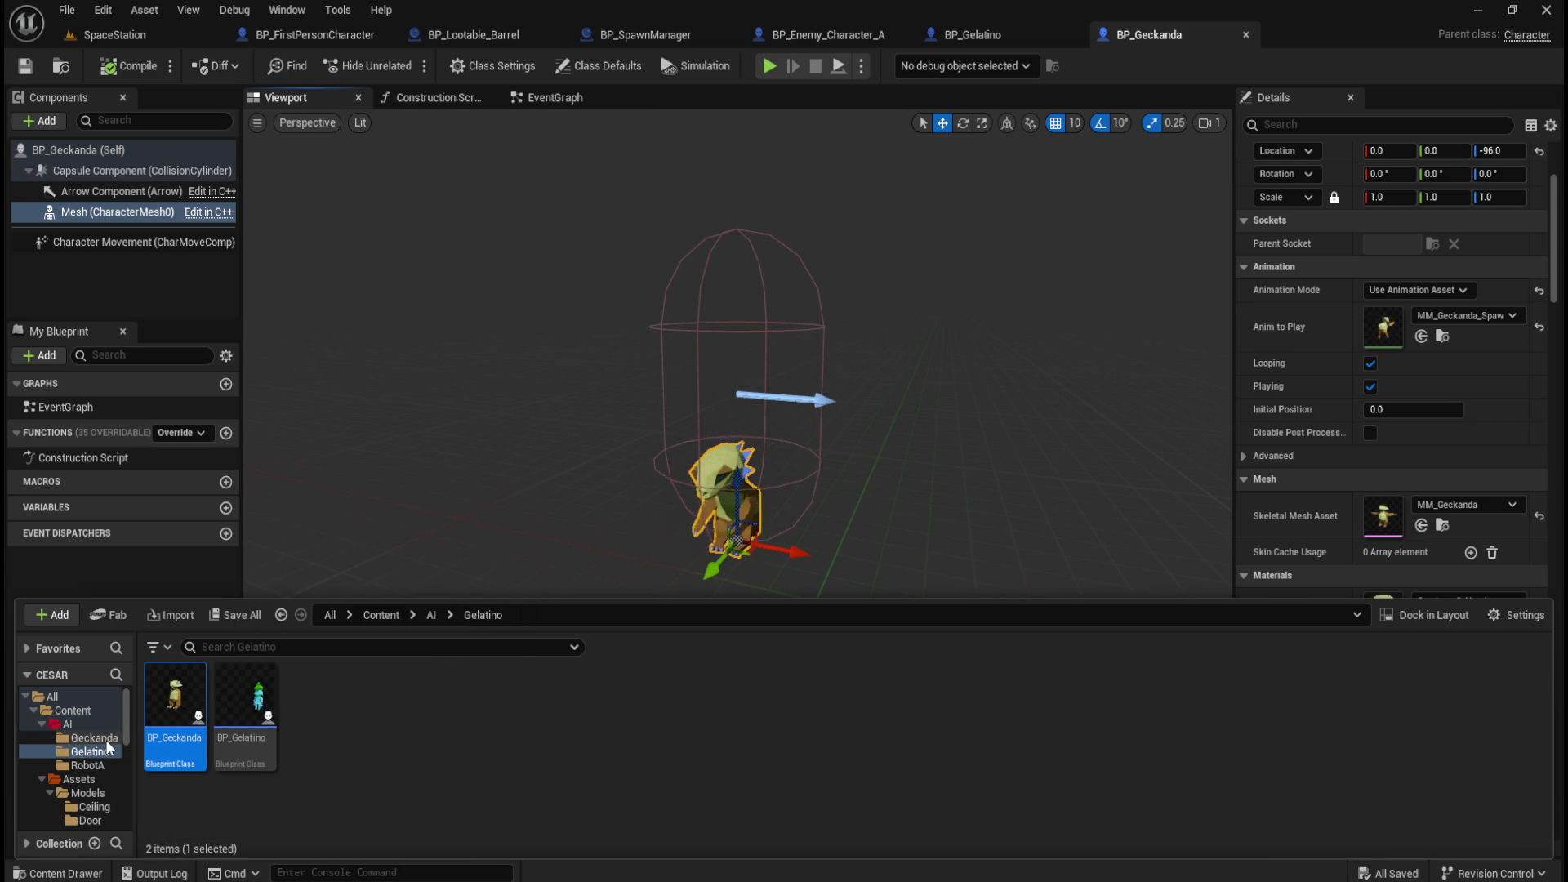
pyautogui.click(136, 777)
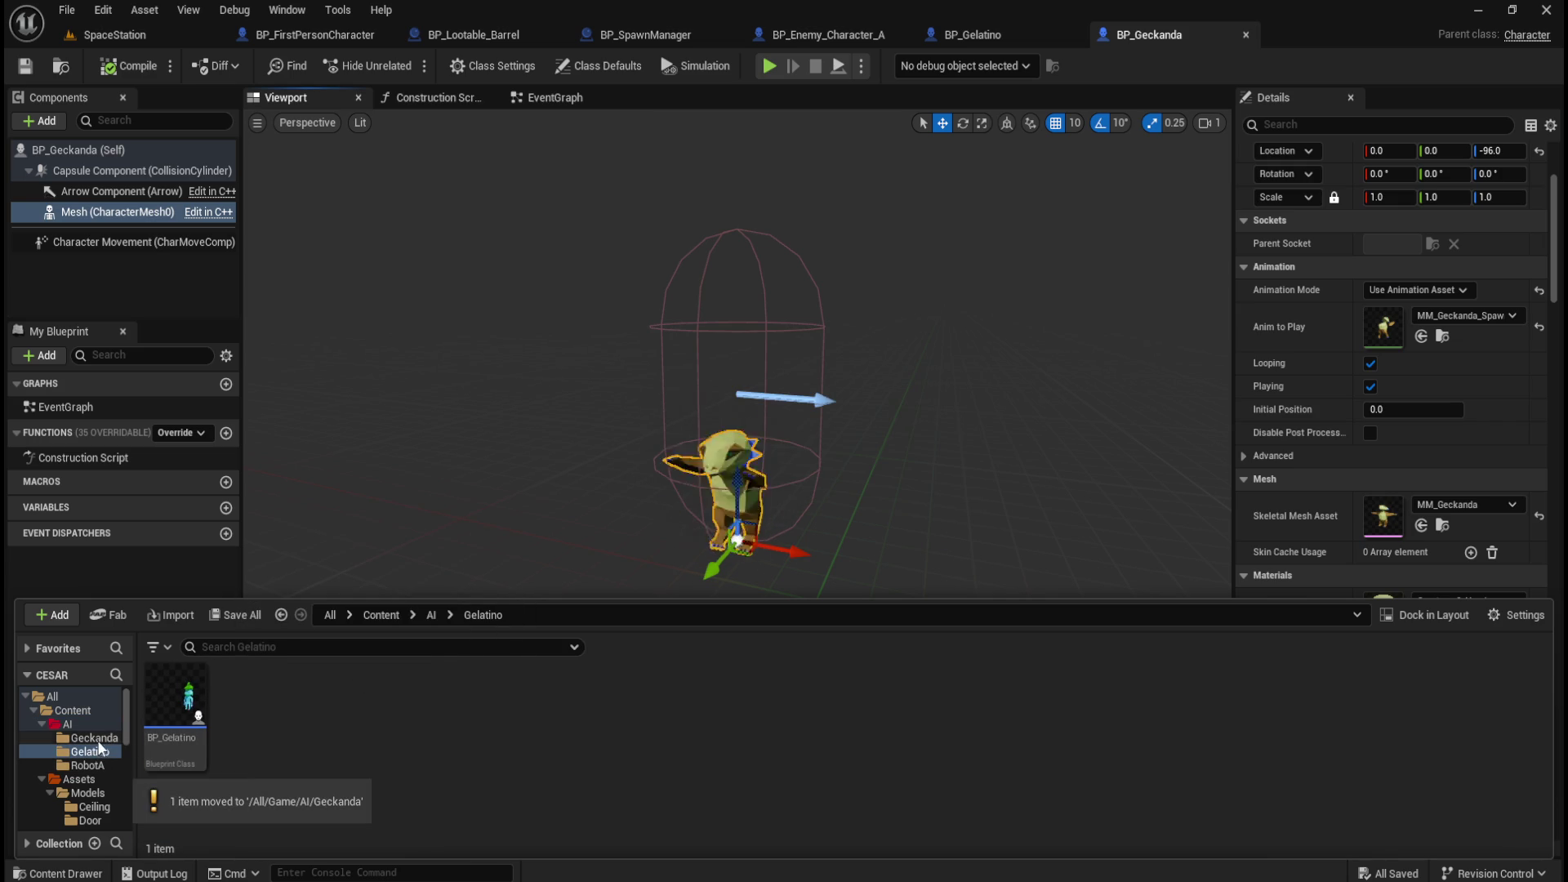
pyautogui.click(433, 614)
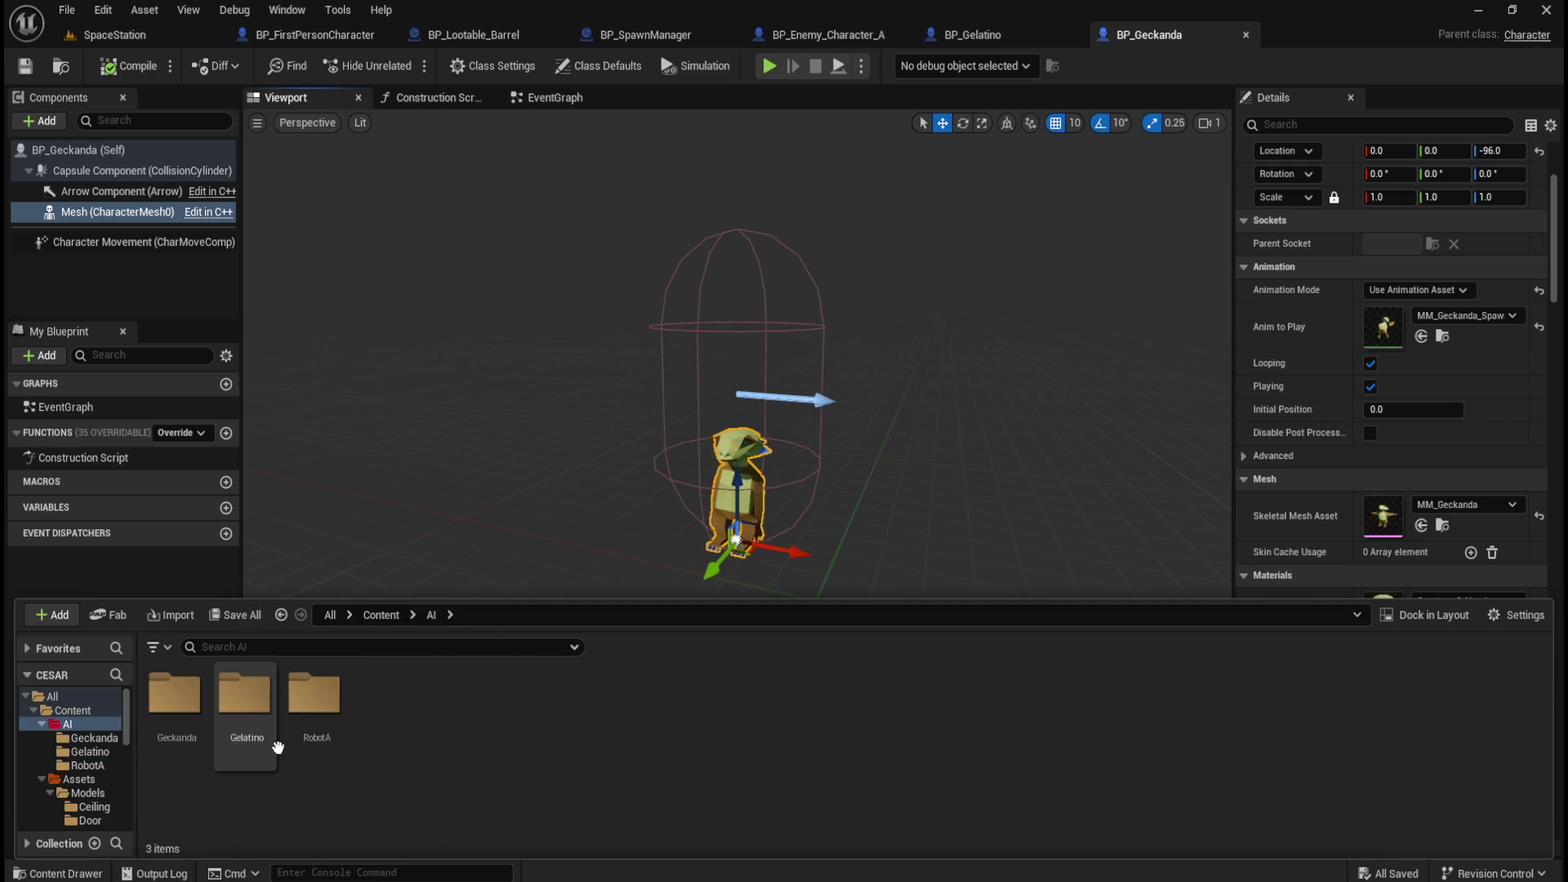
pyautogui.doubleClick(245, 709)
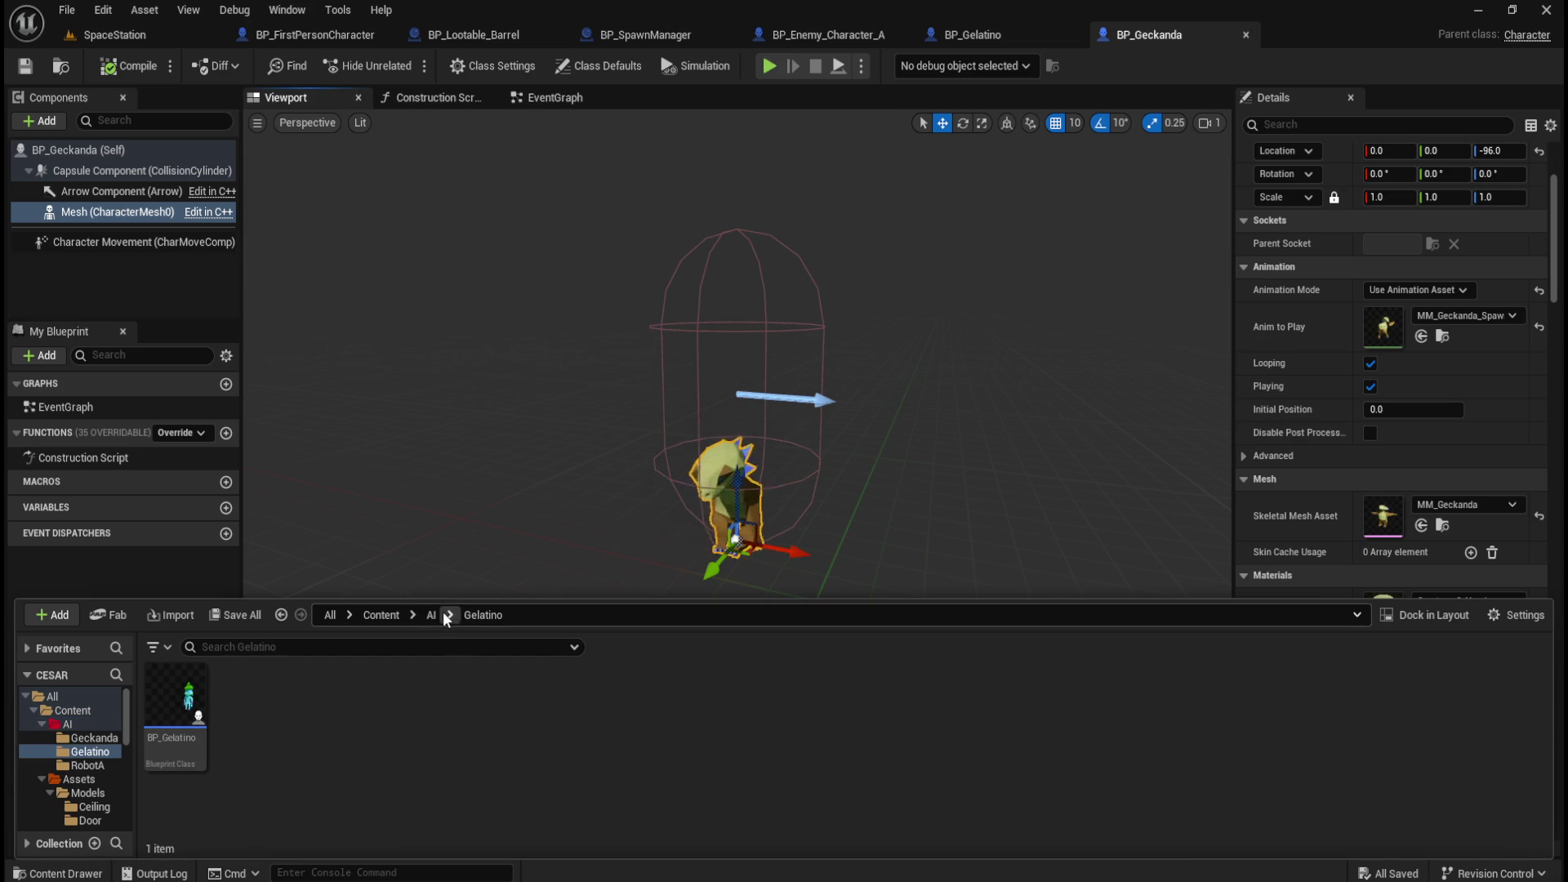
pyautogui.click(431, 614)
pyautogui.doubleClick(175, 694)
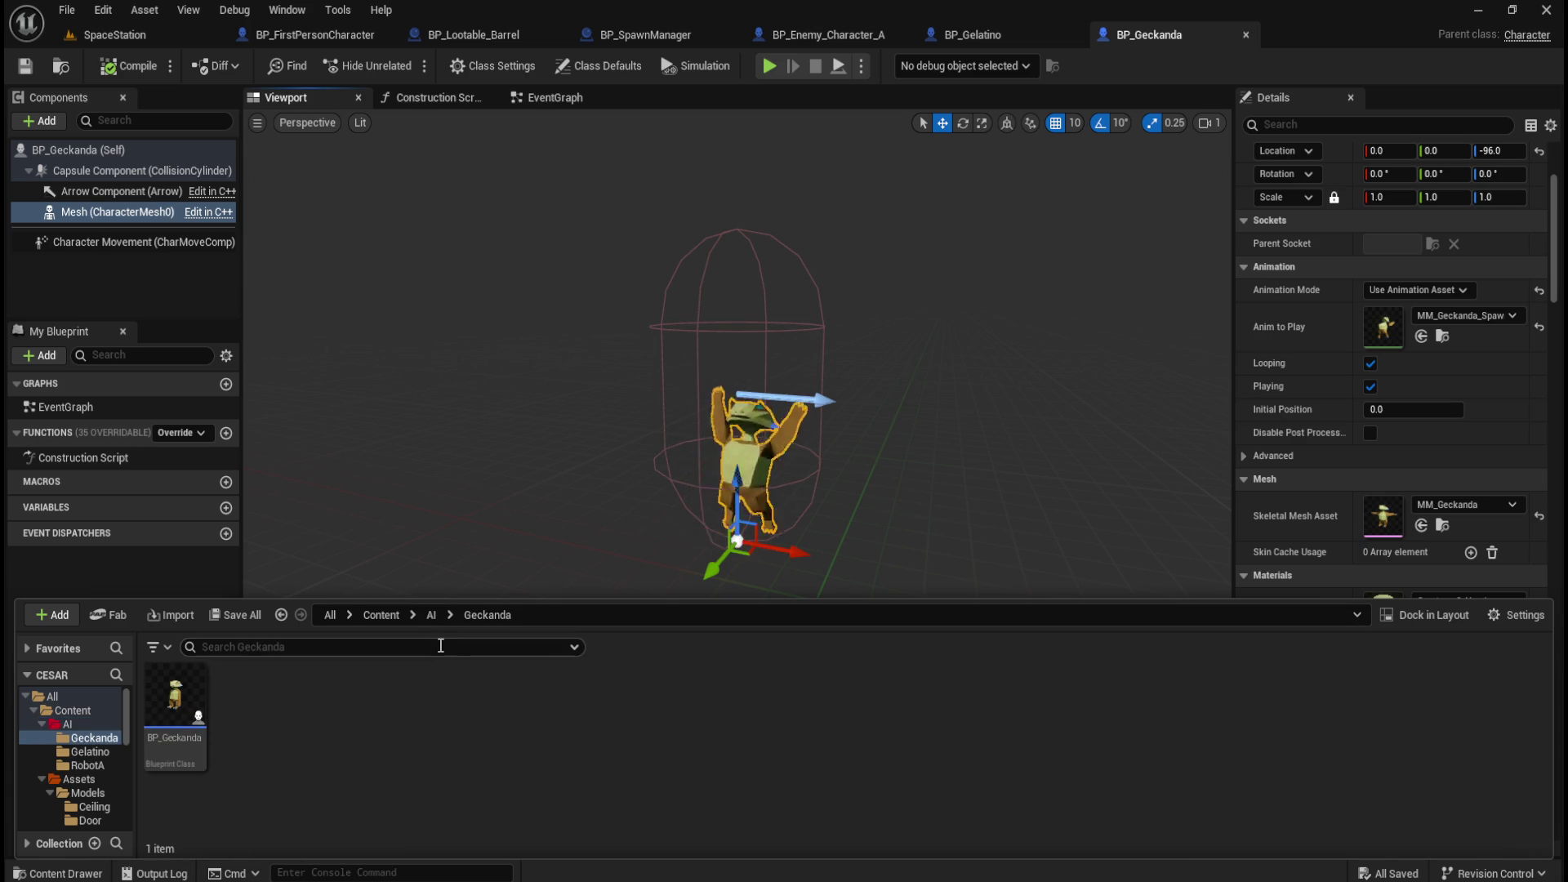
# Recheck the Gelatino folder and its options in AI without making changes.
pyautogui.click(433, 615)
pyautogui.doubleClick(262, 701)
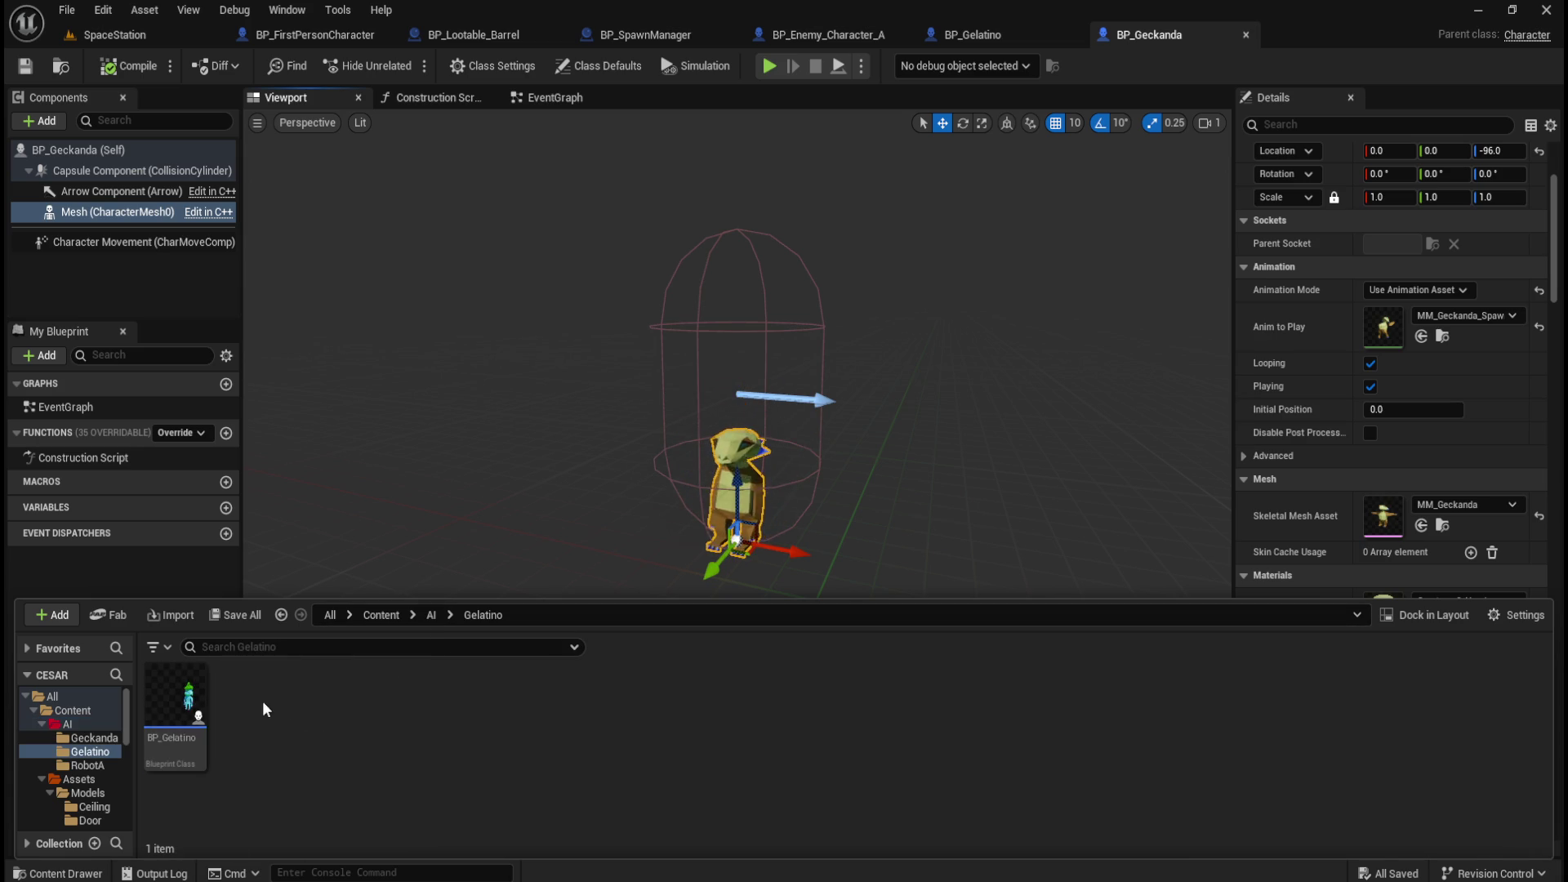
pyautogui.click(431, 614)
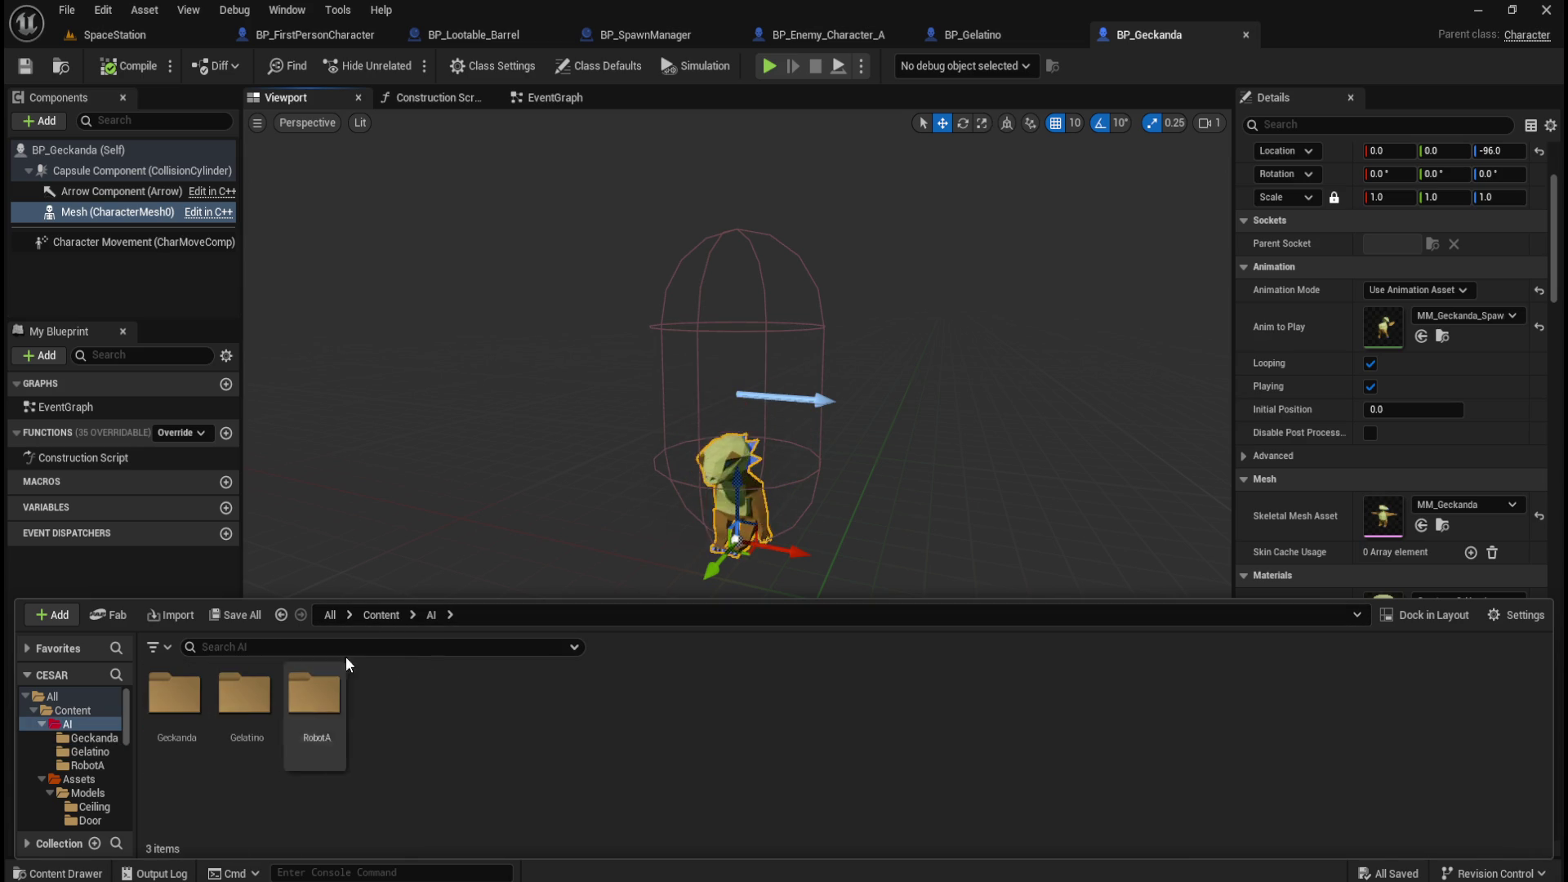
pyautogui.click(253, 716)
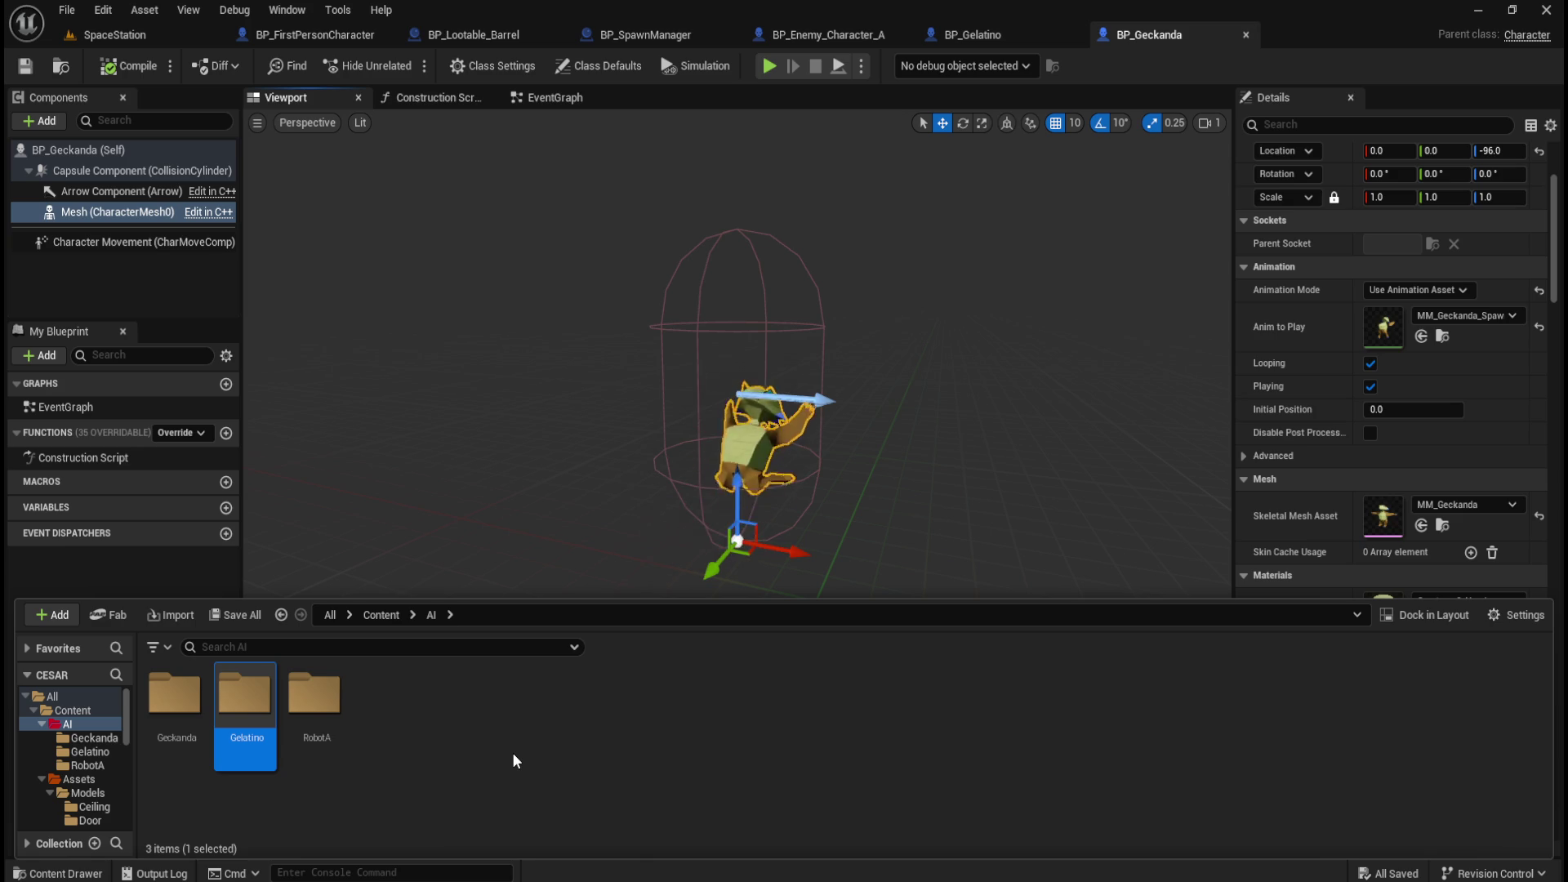
pyautogui.rightClick(255, 706)
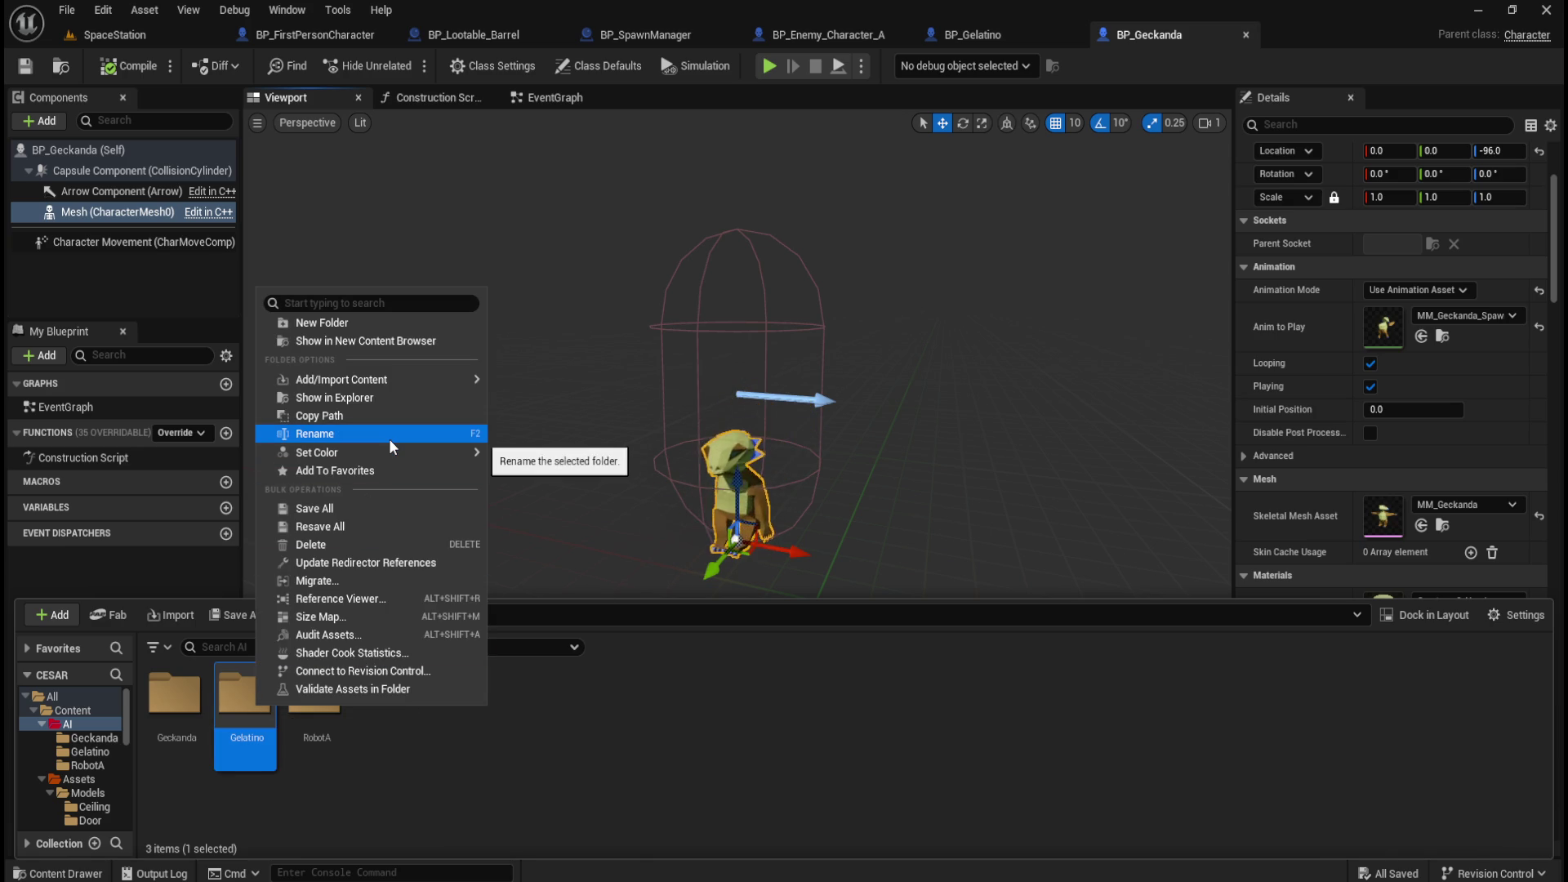
pyautogui.click(367, 792)
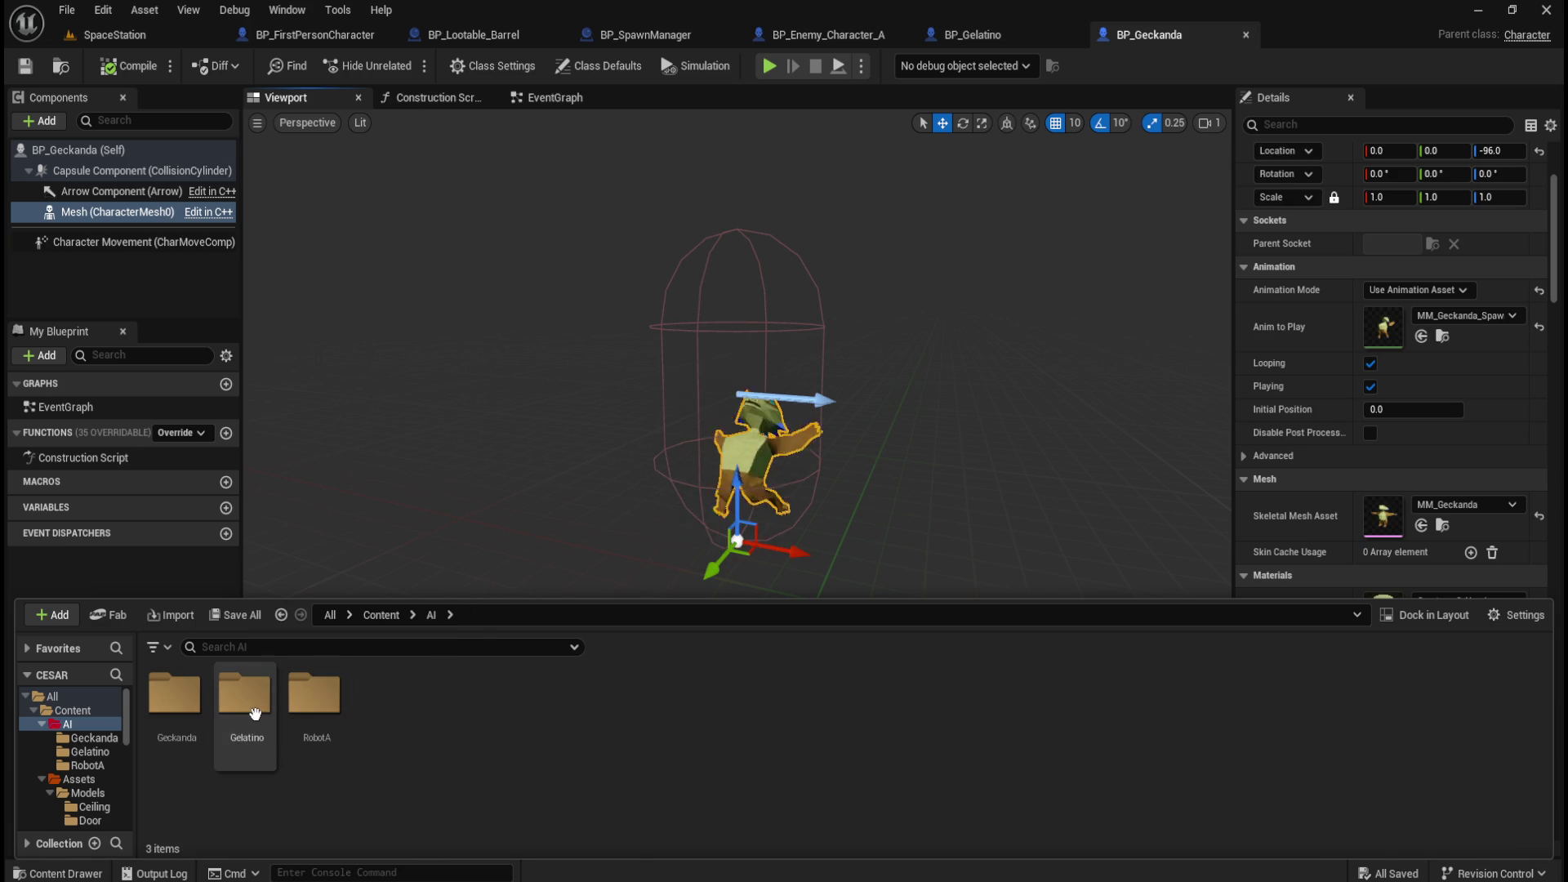
pyautogui.rightClick(420, 747)
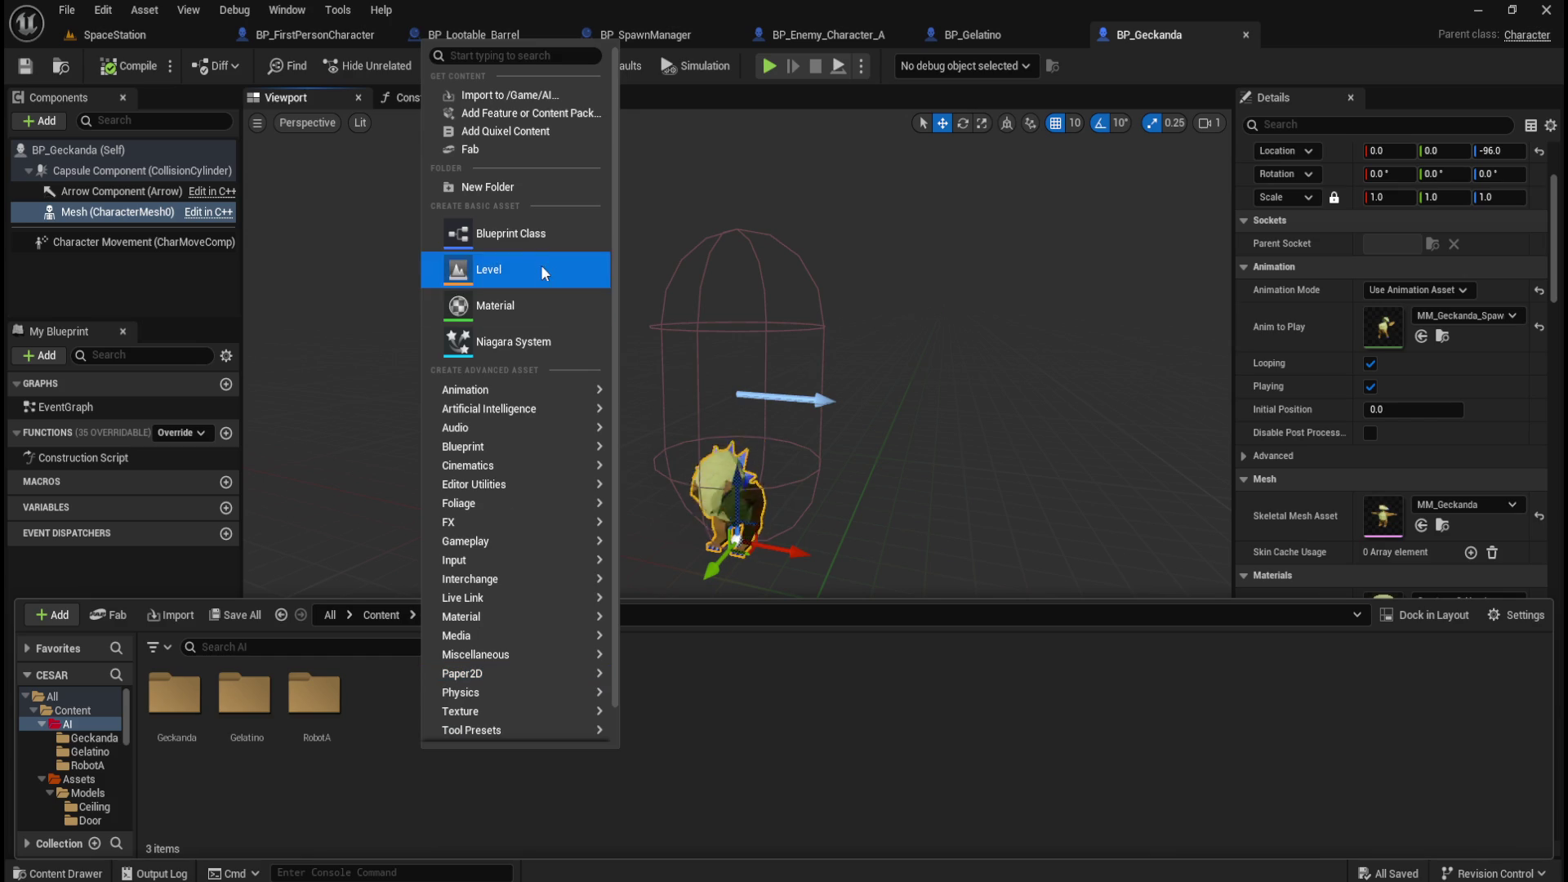
# Create an Octonymph folder in AI and copy BP_Gelatino from the Gelatino folder.
pyautogui.click(507, 186)
pyautogui.write('Octonym')
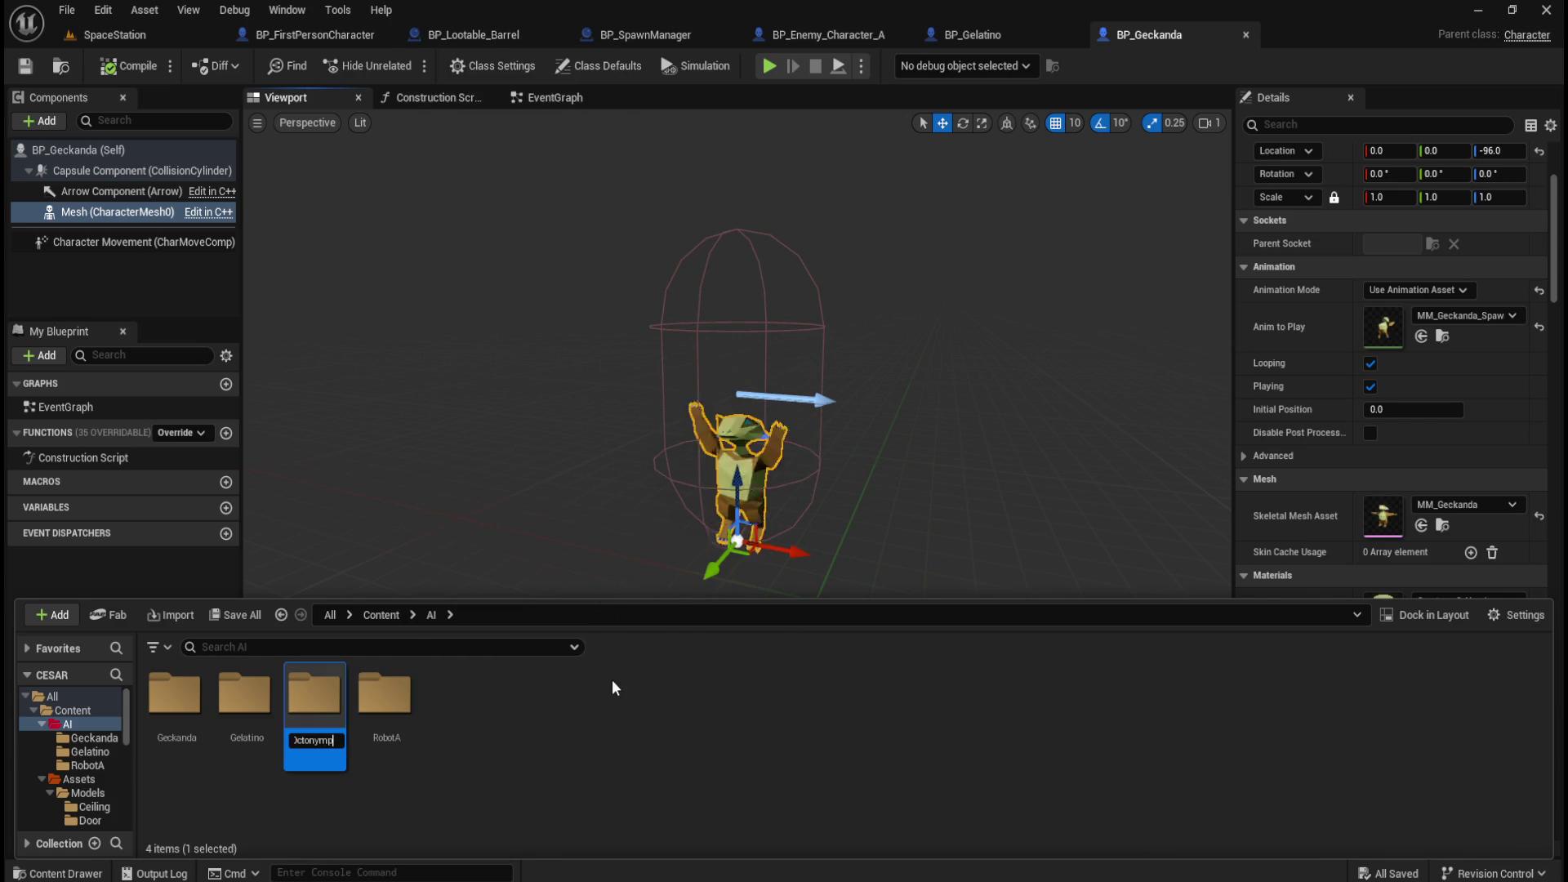
pyautogui.write('l')
pyautogui.press('Return')
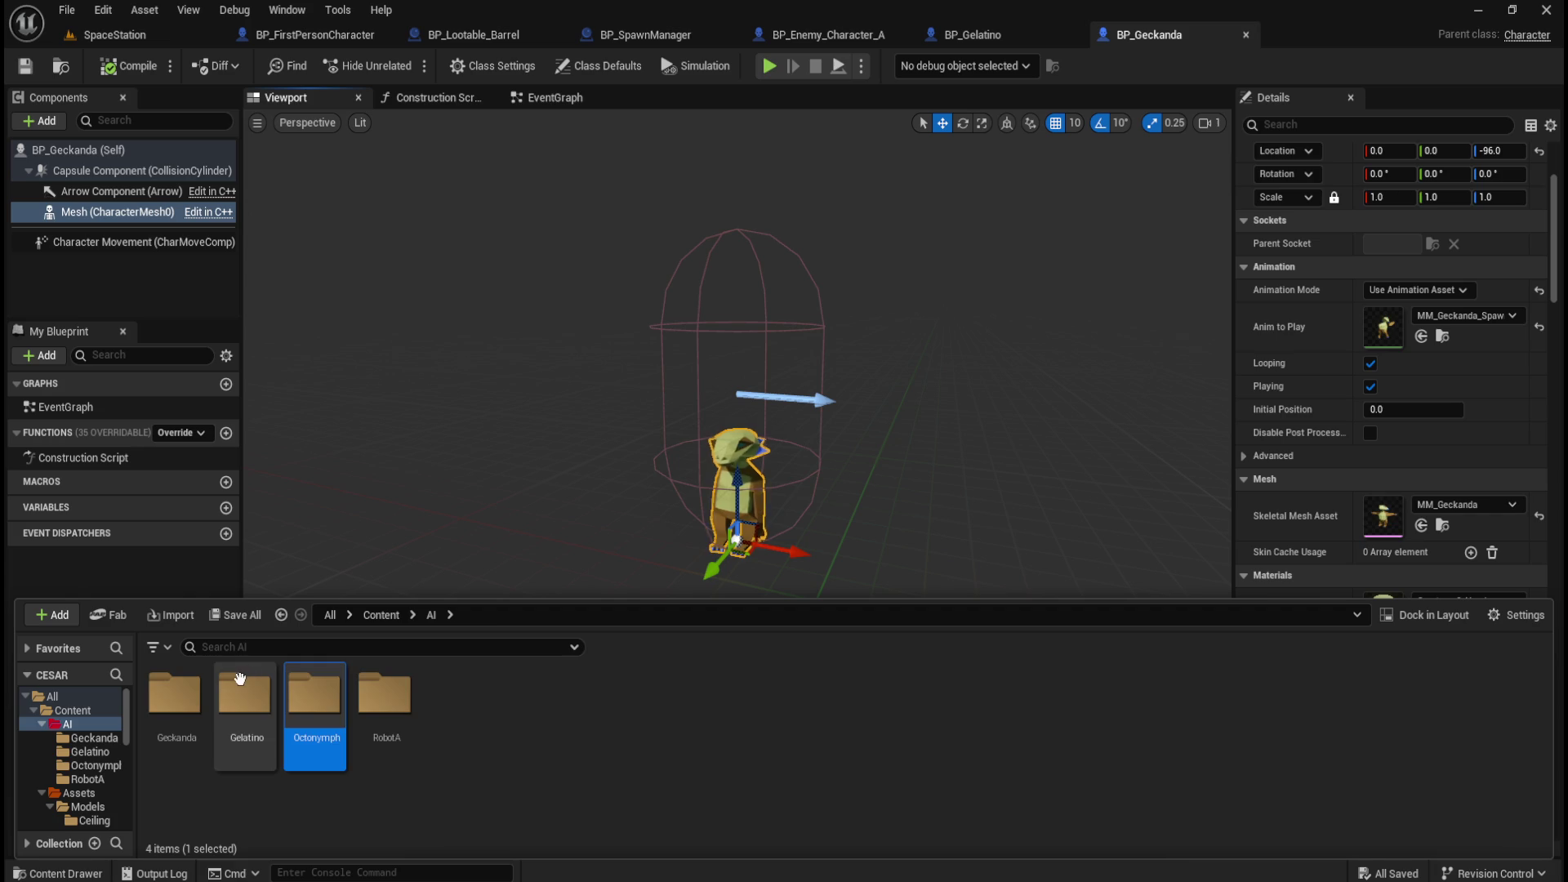
pyautogui.doubleClick(238, 681)
pyautogui.click(180, 704)
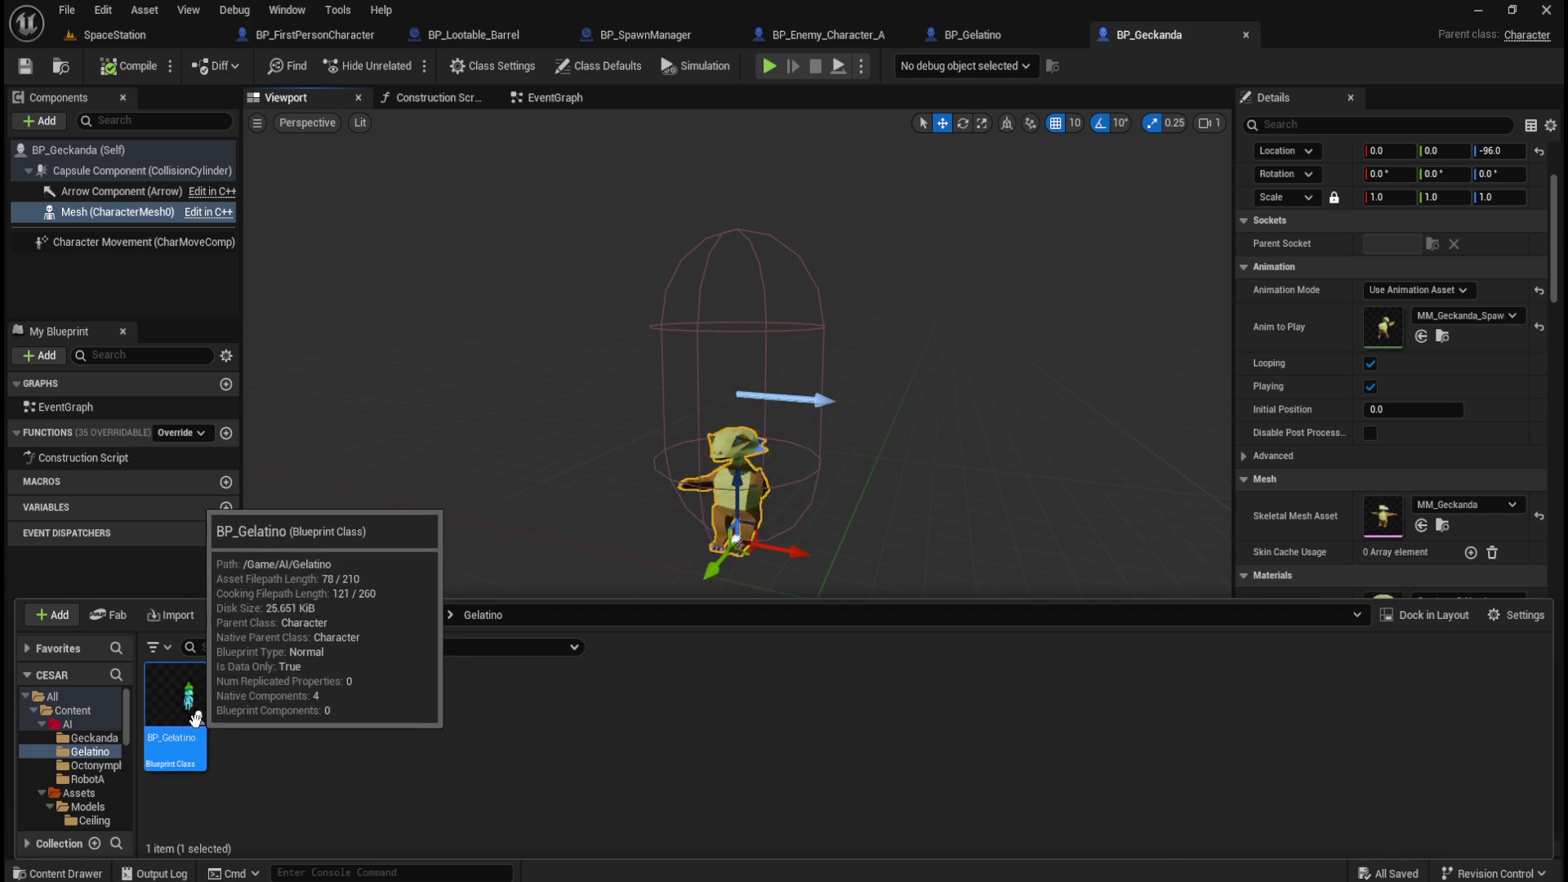
# Paste the copy into Octonymph, name it BP_Octonymph, and open it.
pyautogui.click(431, 615)
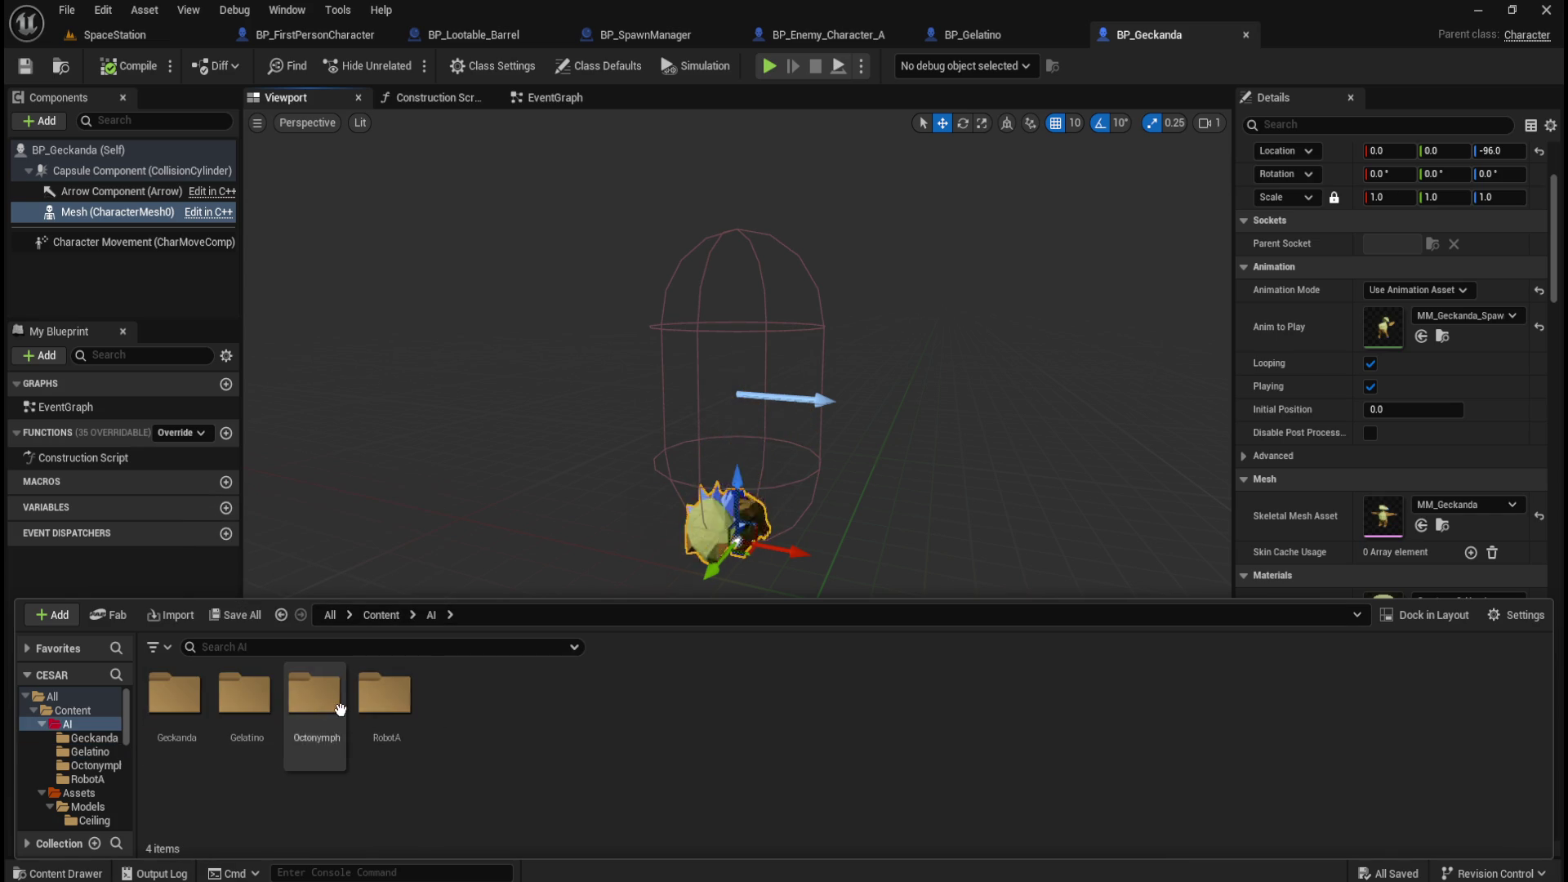
pyautogui.doubleClick(318, 718)
pyautogui.hotkey('ctrl', 'v')
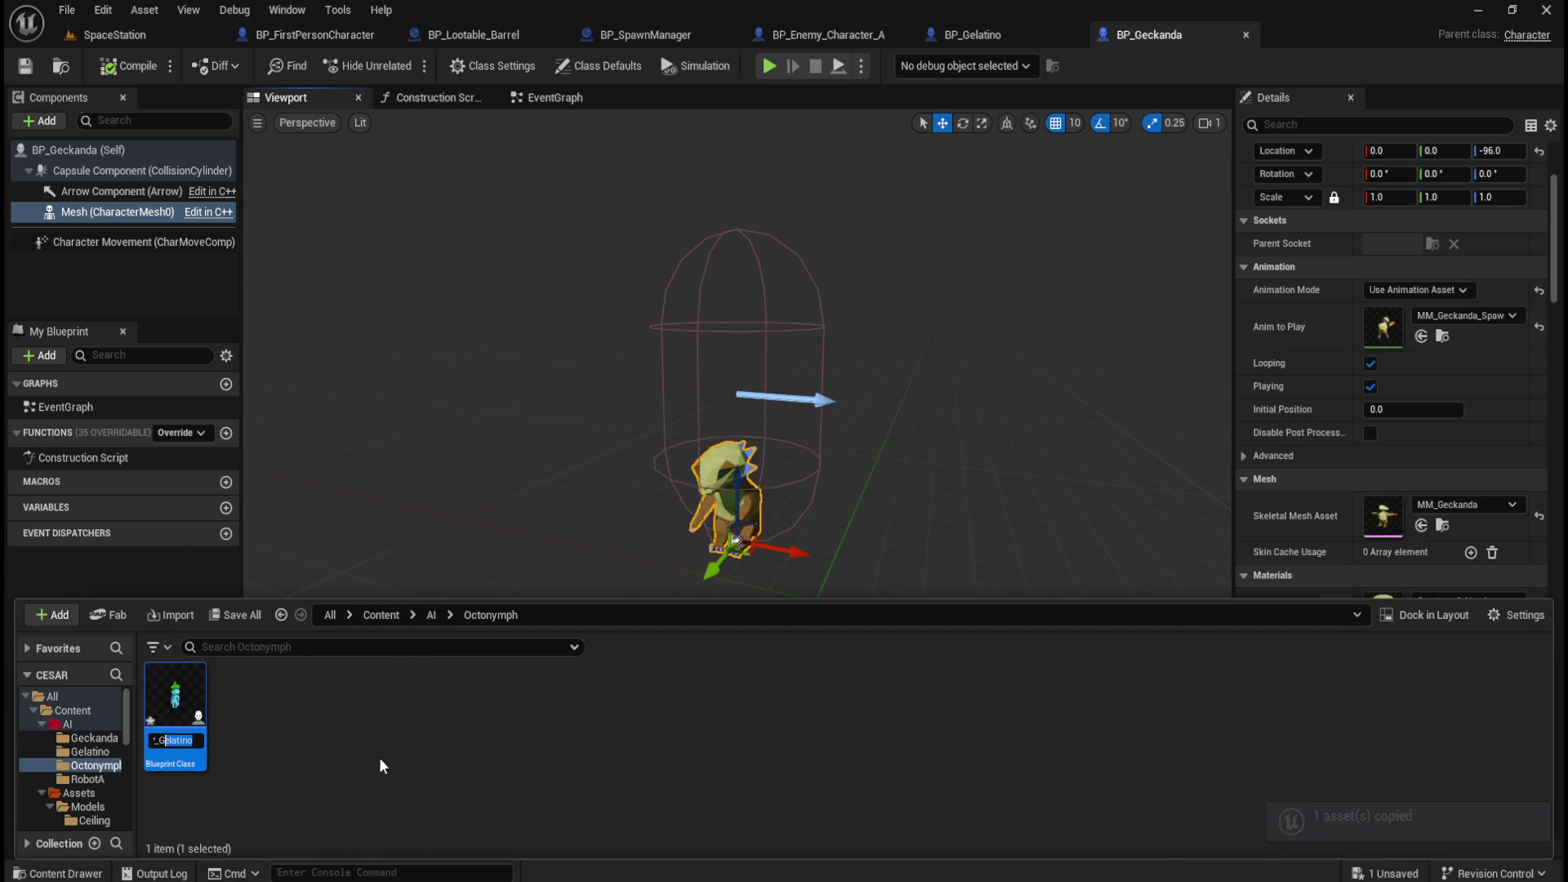
pyautogui.write('BP_Octonymph')
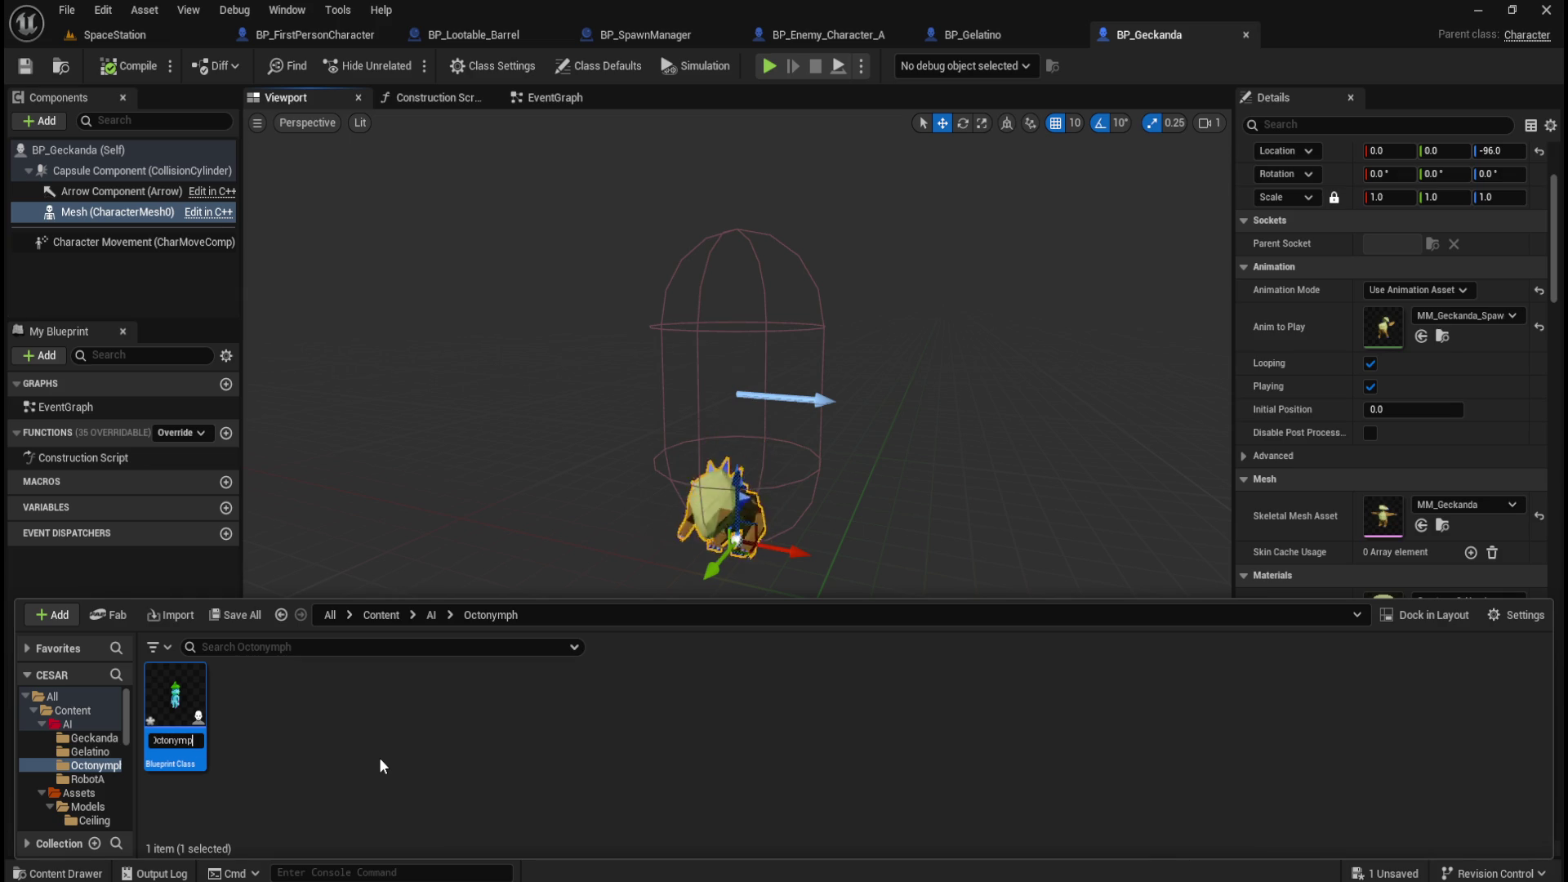
pyautogui.press('Return')
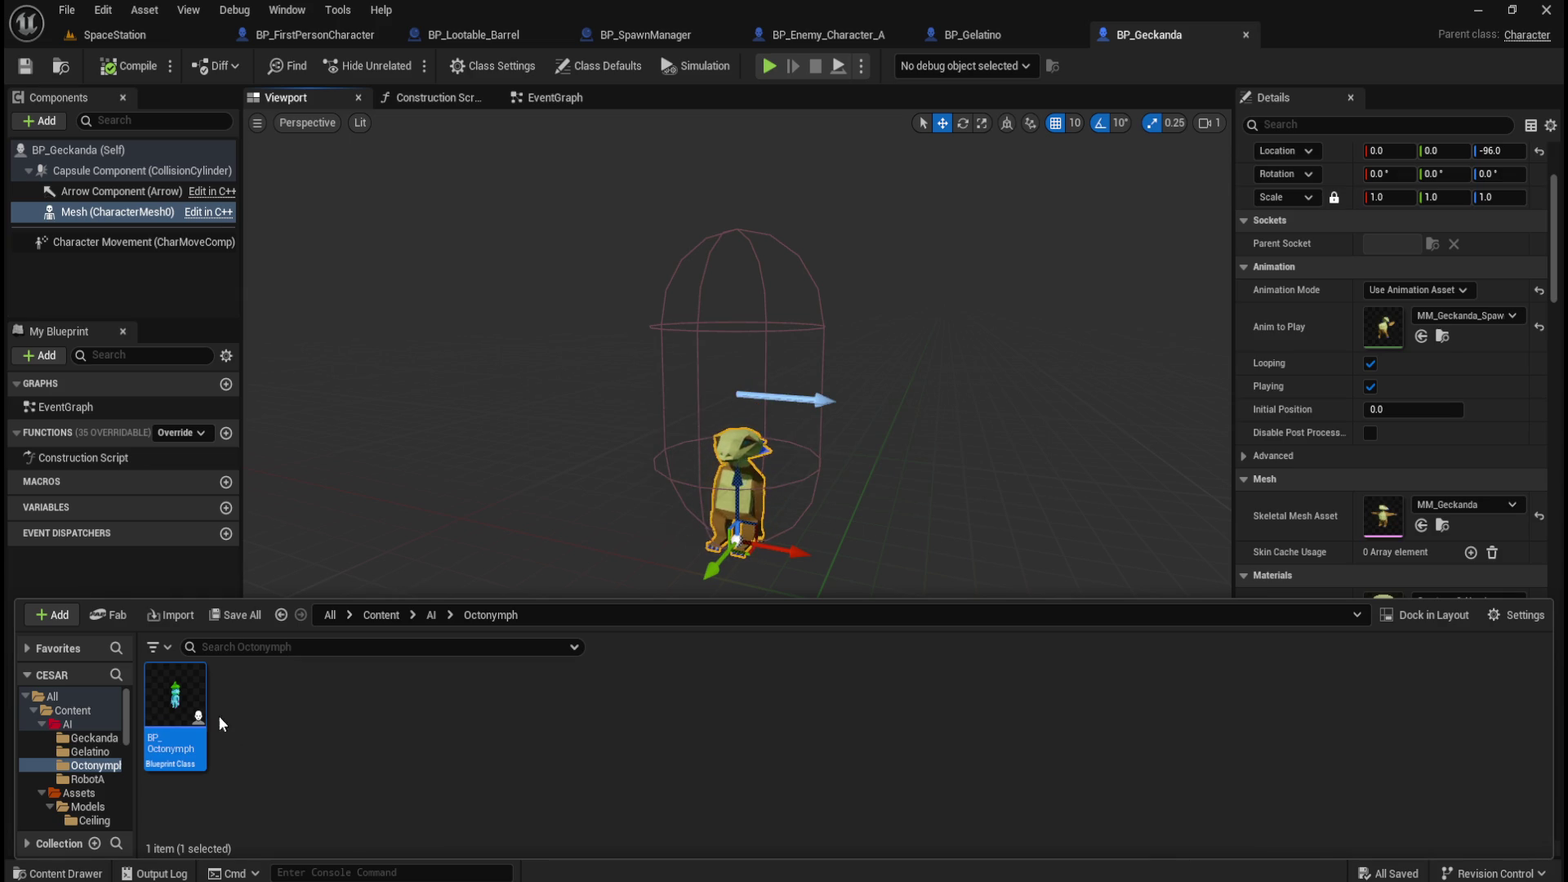
pyautogui.doubleClick(185, 703)
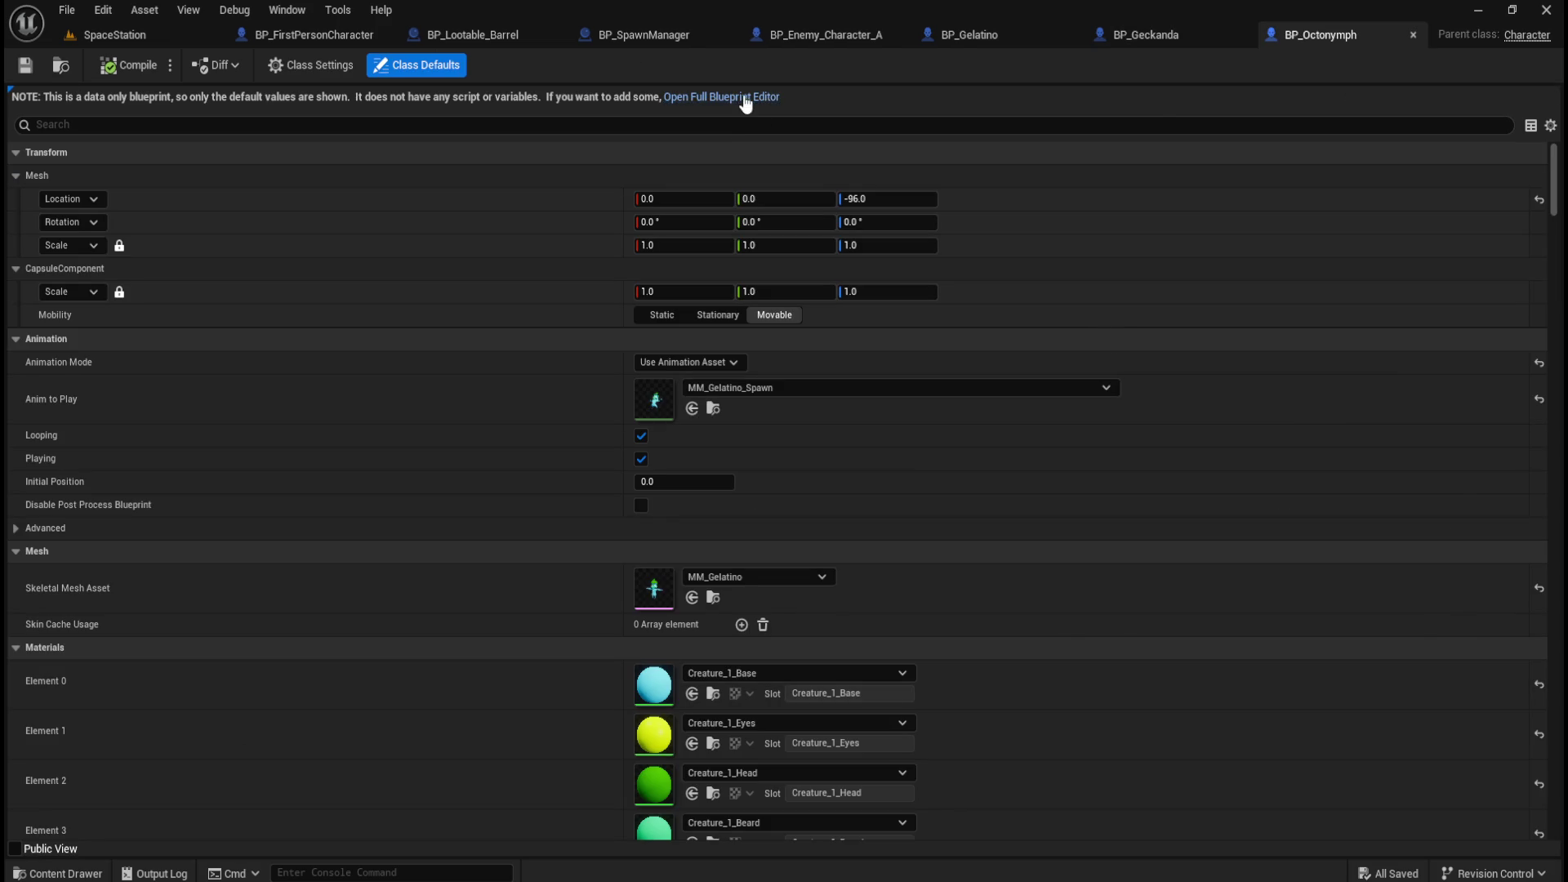
# Open BP_Octonymph's full Blueprint editor, select its Mesh, and browse to the Octonymph assets.
pyautogui.click(743, 98)
pyautogui.click(270, 98)
pyautogui.click(114, 212)
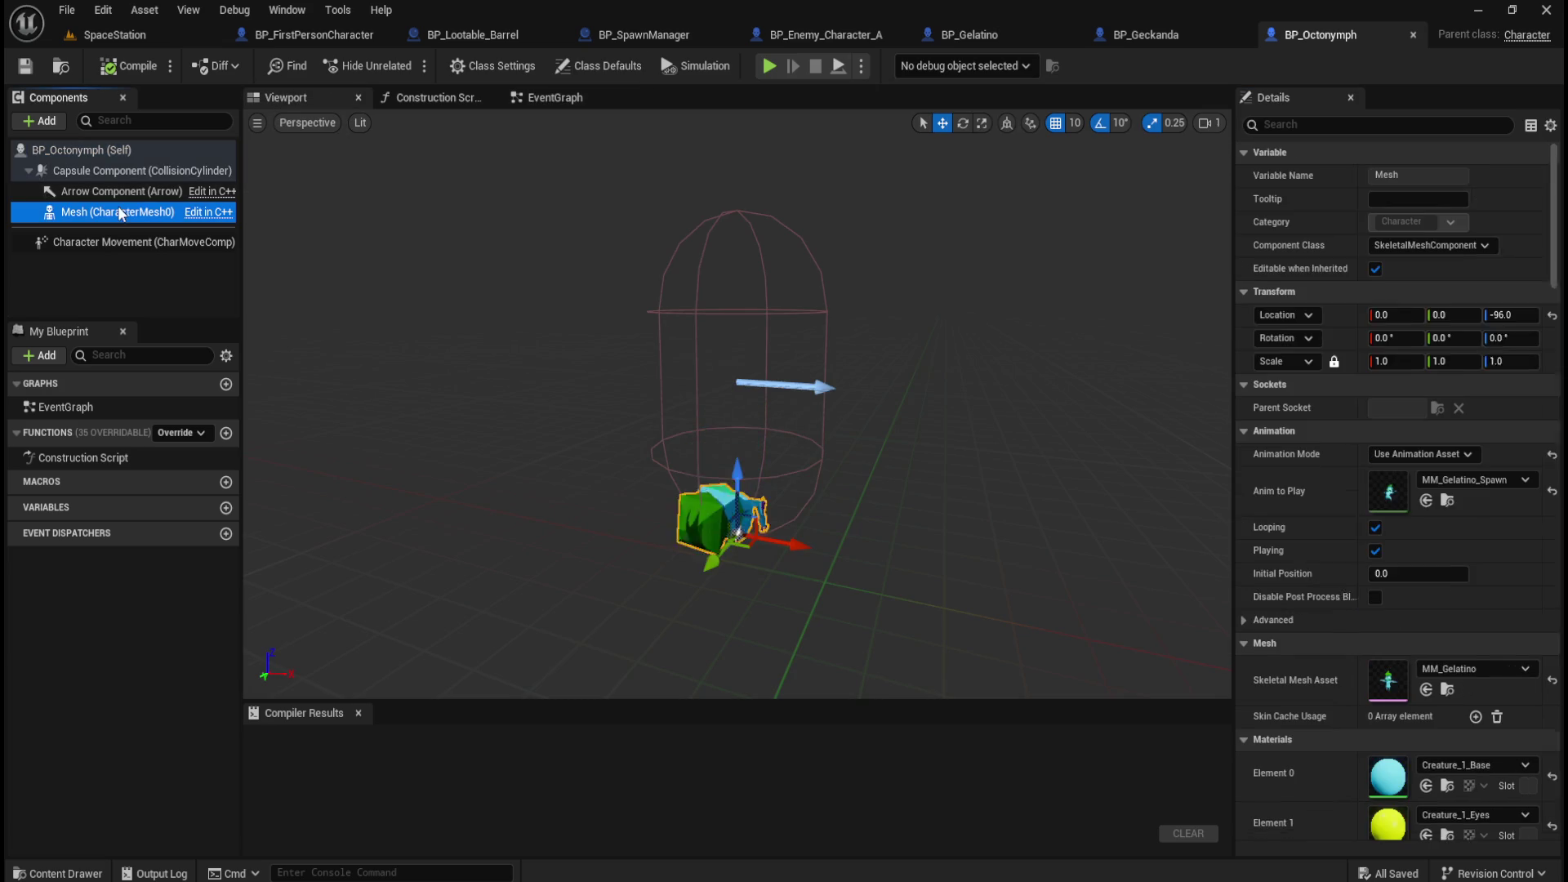
pyautogui.scroll(-5, 1393, 634)
pyautogui.hotkey('ctrl', 'space')
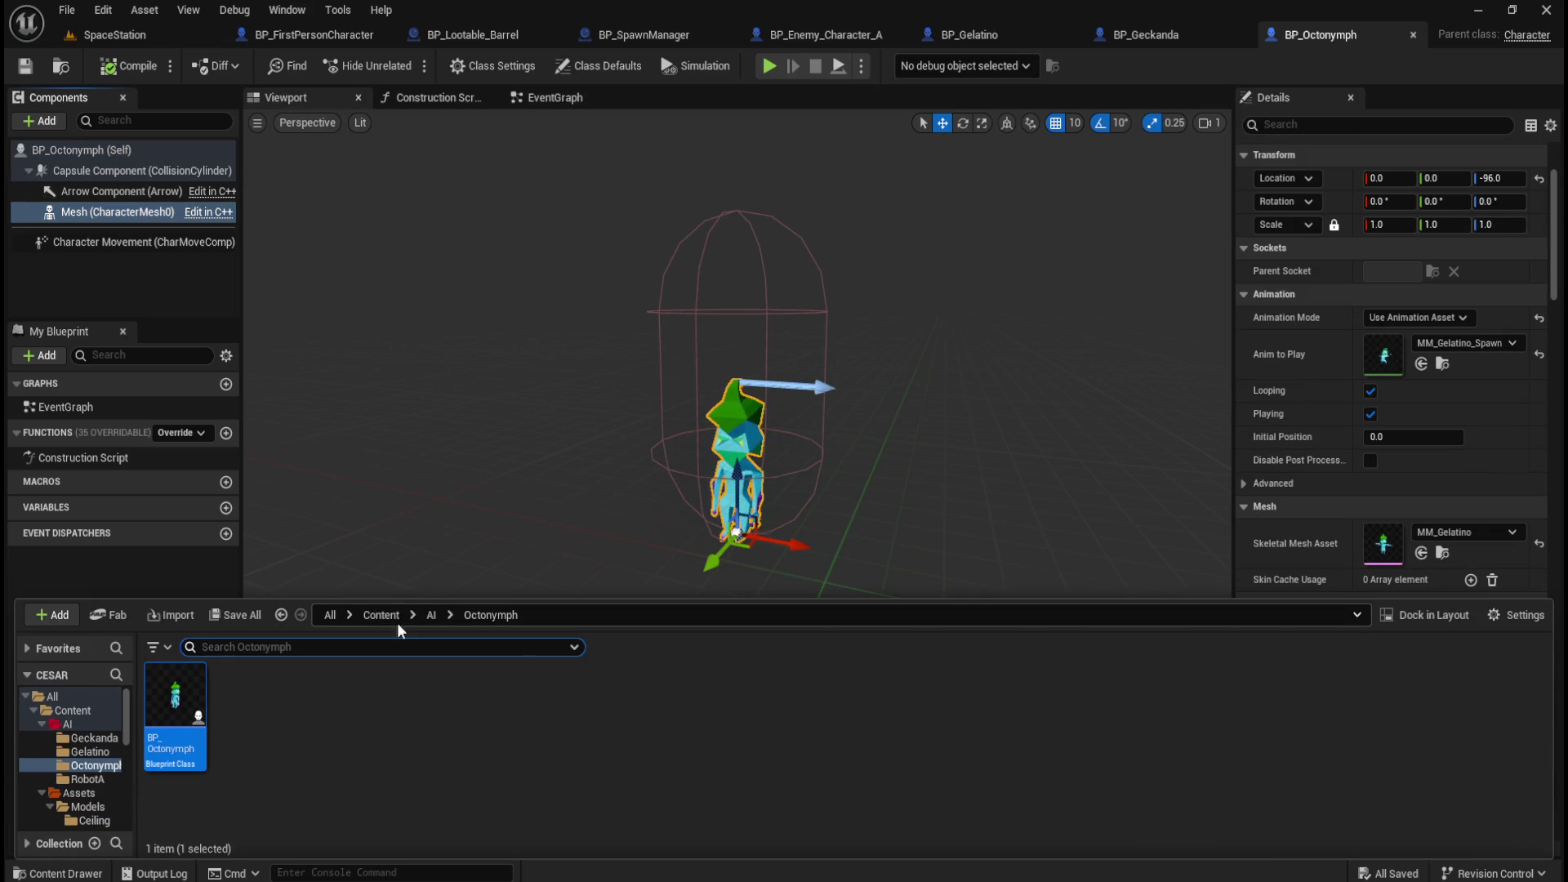
pyautogui.doubleClick(245, 700)
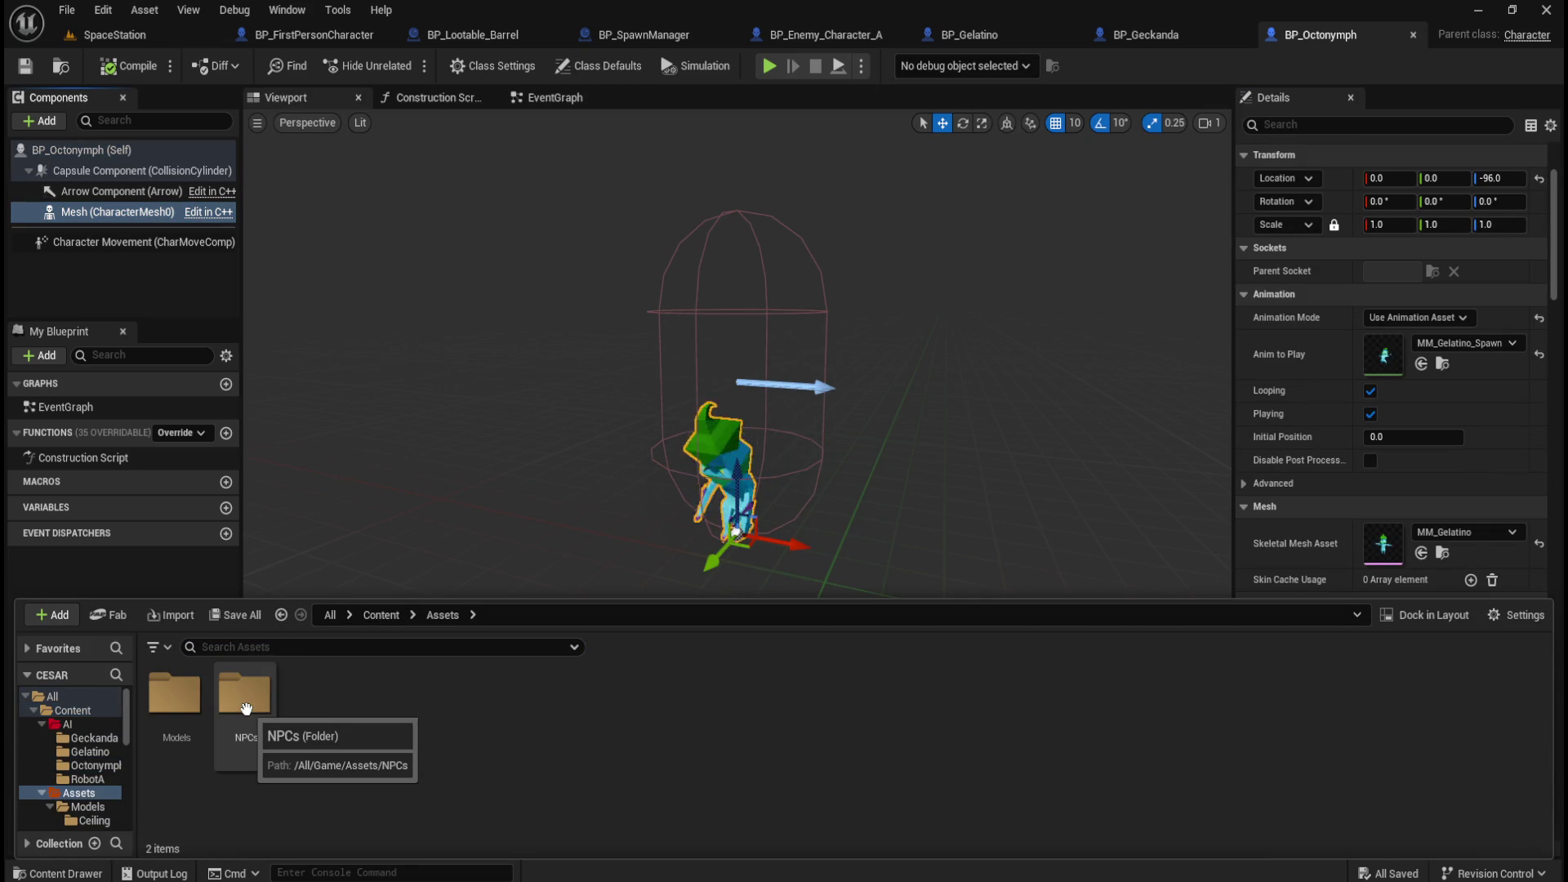
pyautogui.doubleClick(245, 704)
pyautogui.doubleClick(386, 696)
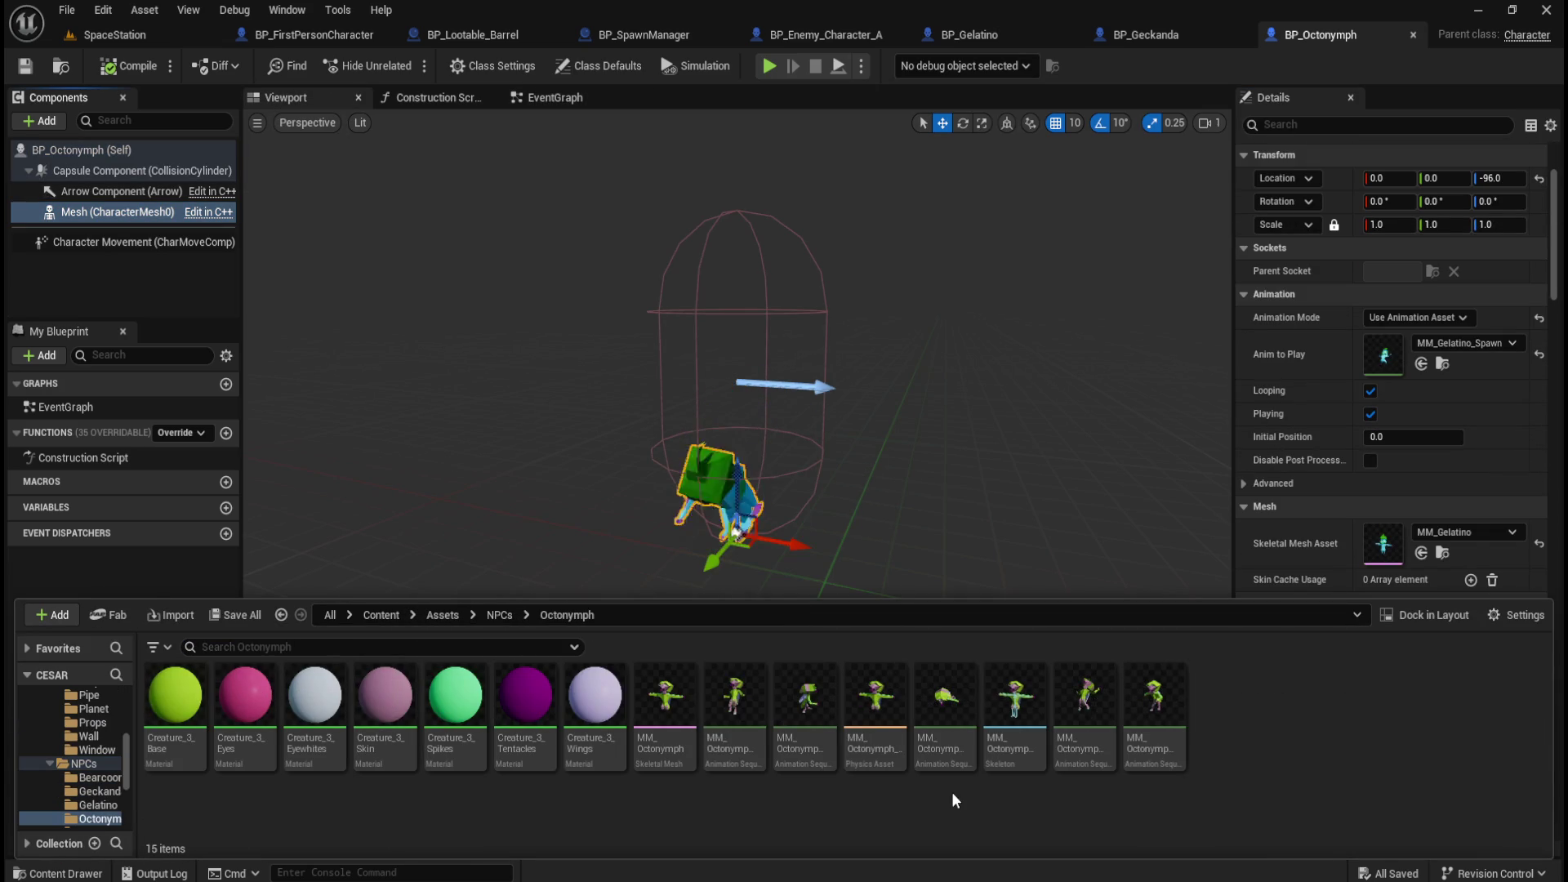
# Set the Mesh to MM_Octonymph with MM_Octonymph_Spawn as Anim to Play, then compile.
pyautogui.moveTo(655, 717)
pyautogui.mouseDown()
pyautogui.moveTo(1380, 535)
pyautogui.moveTo(1437, 535)
pyautogui.mouseUp()
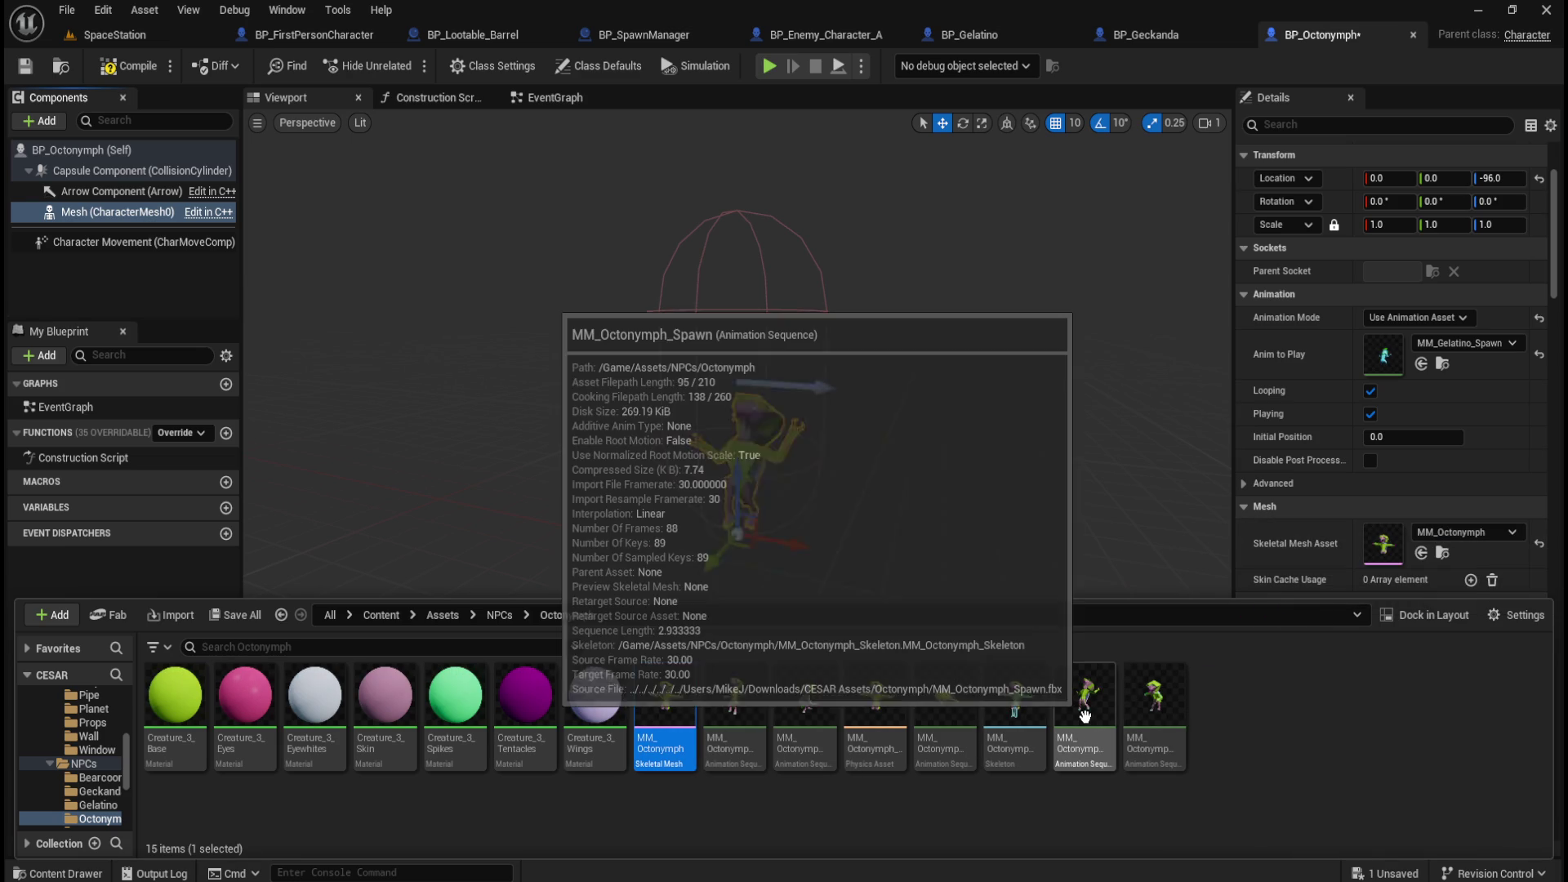
pyautogui.moveTo(1086, 719); pyautogui.dragTo(1454, 350)
pyautogui.click(130, 66)
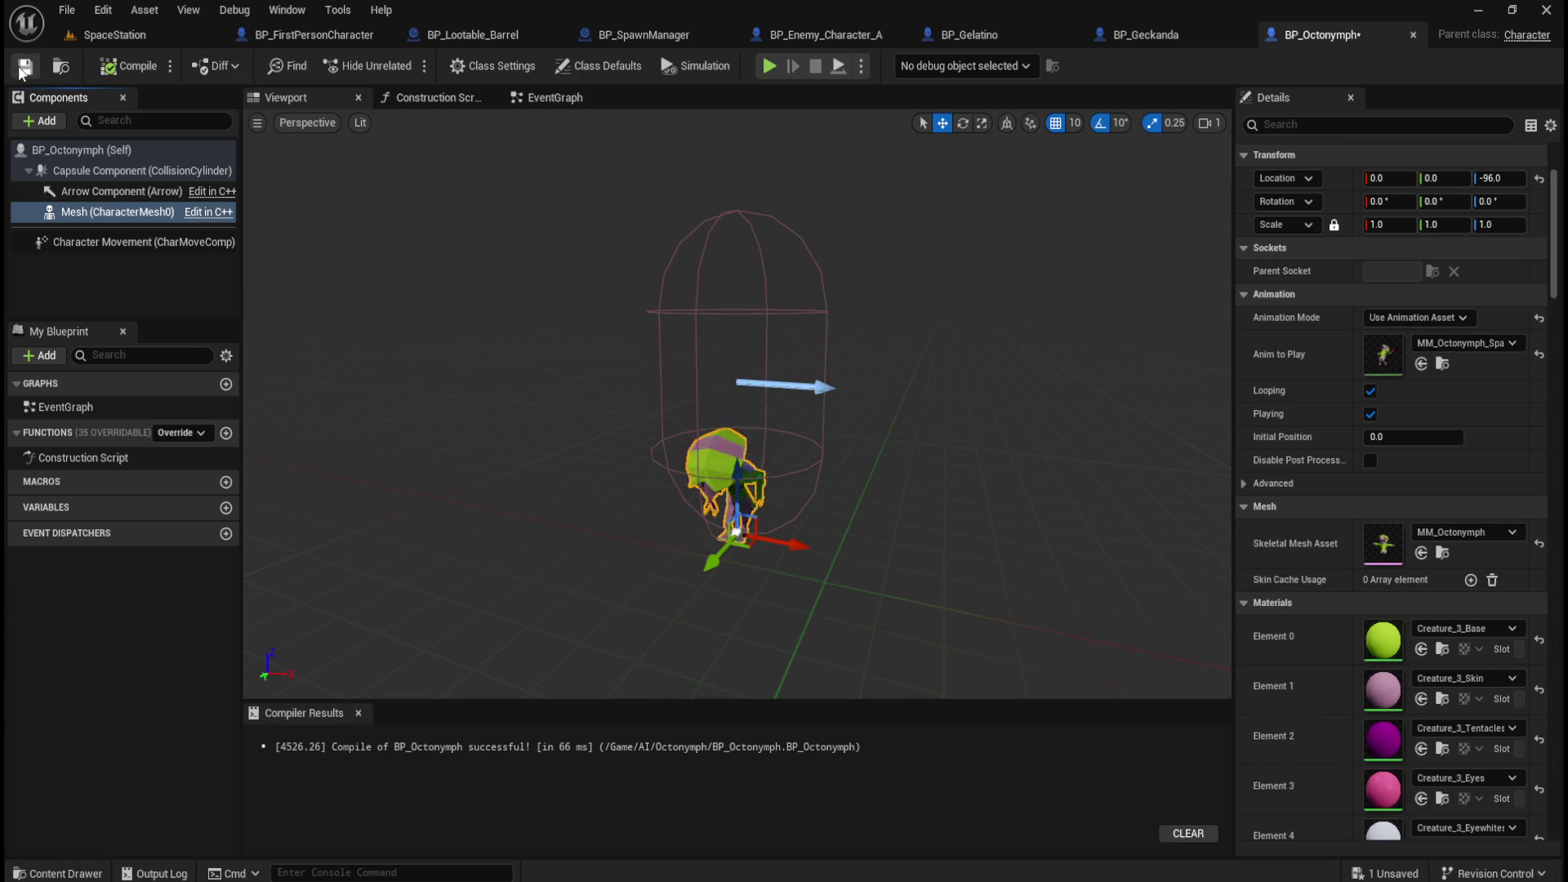
# Compare the BP_Gelatino, BP_Geckanda and BP_Octonymph Blueprints side by side.
pyautogui.click(1037, 31)
pyautogui.click(1139, 32)
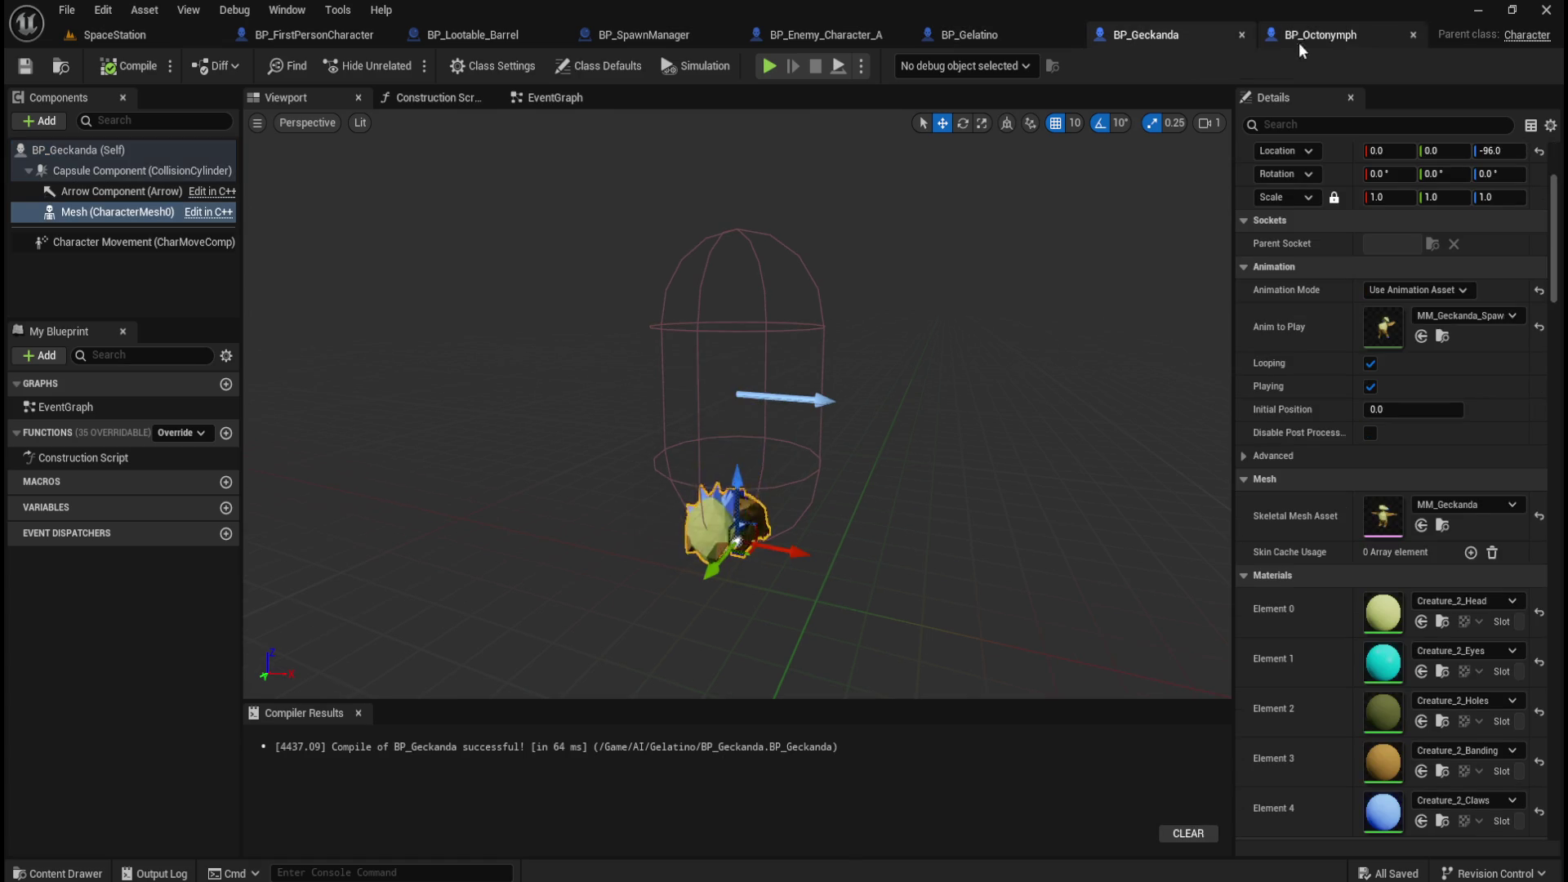
pyautogui.click(1325, 37)
pyautogui.click(1159, 32)
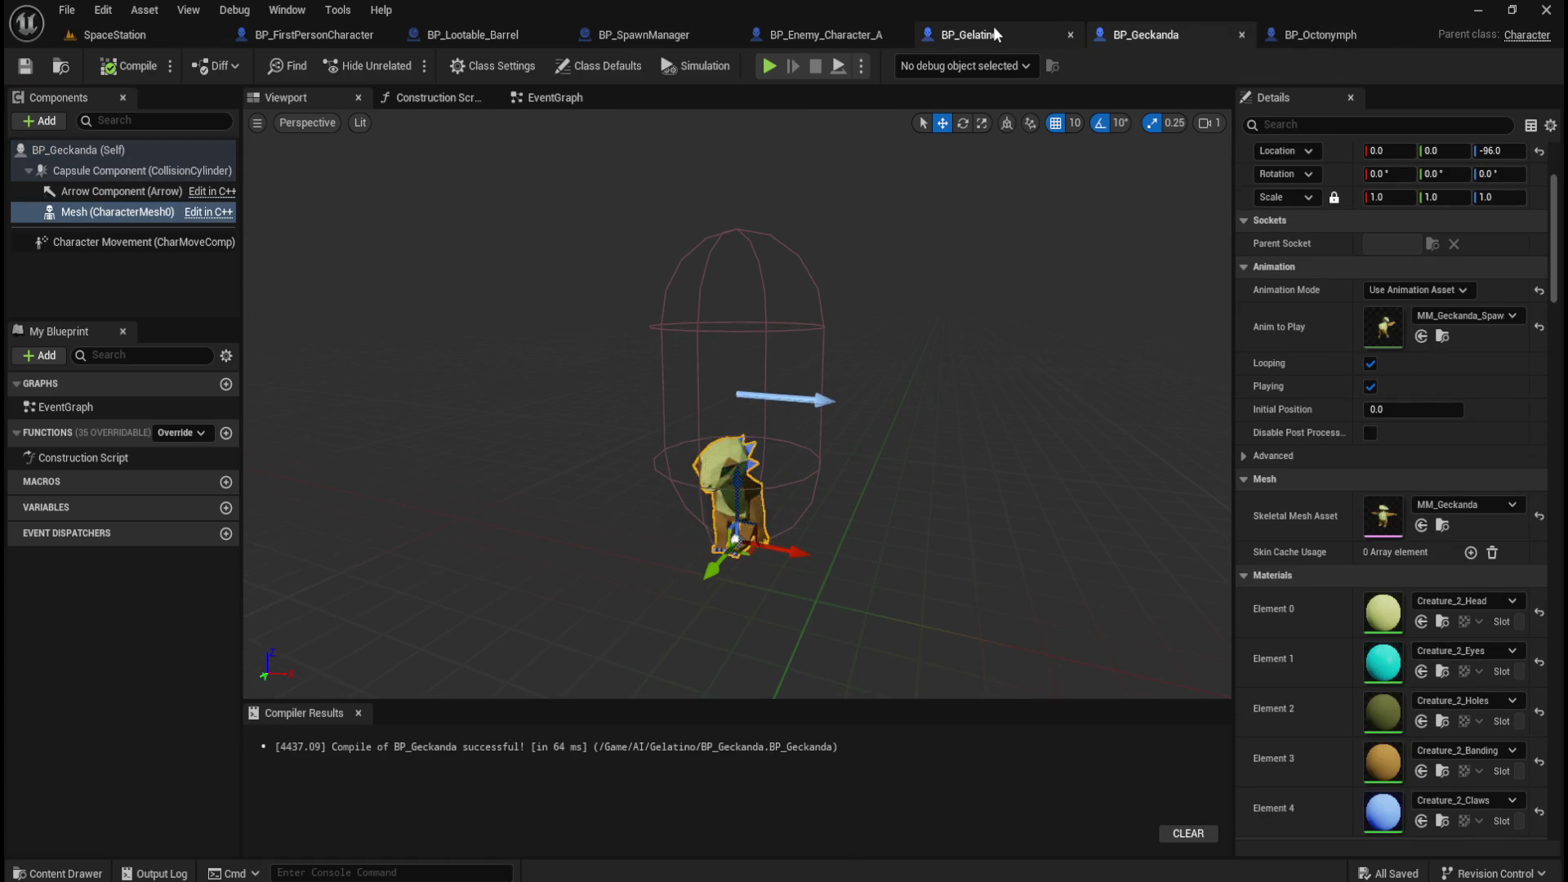
pyautogui.click(988, 32)
pyautogui.click(1156, 32)
pyautogui.click(1315, 41)
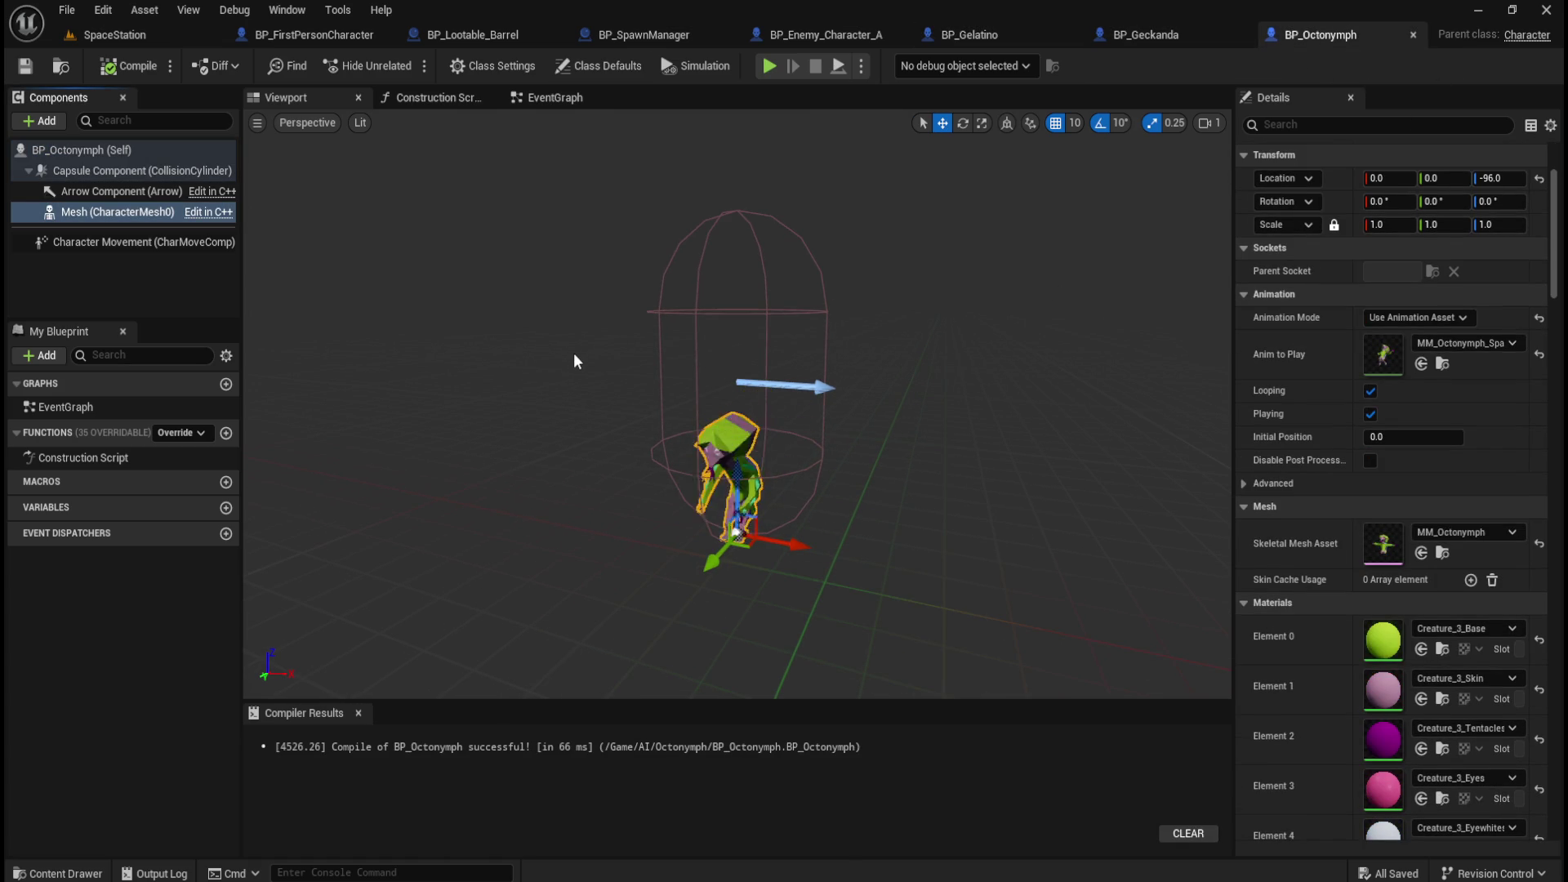
# Check the contents of the Geckanda, Gelatino and Octonymph folders under Content/AI.
pyautogui.hotkey('ctrl', 'space')
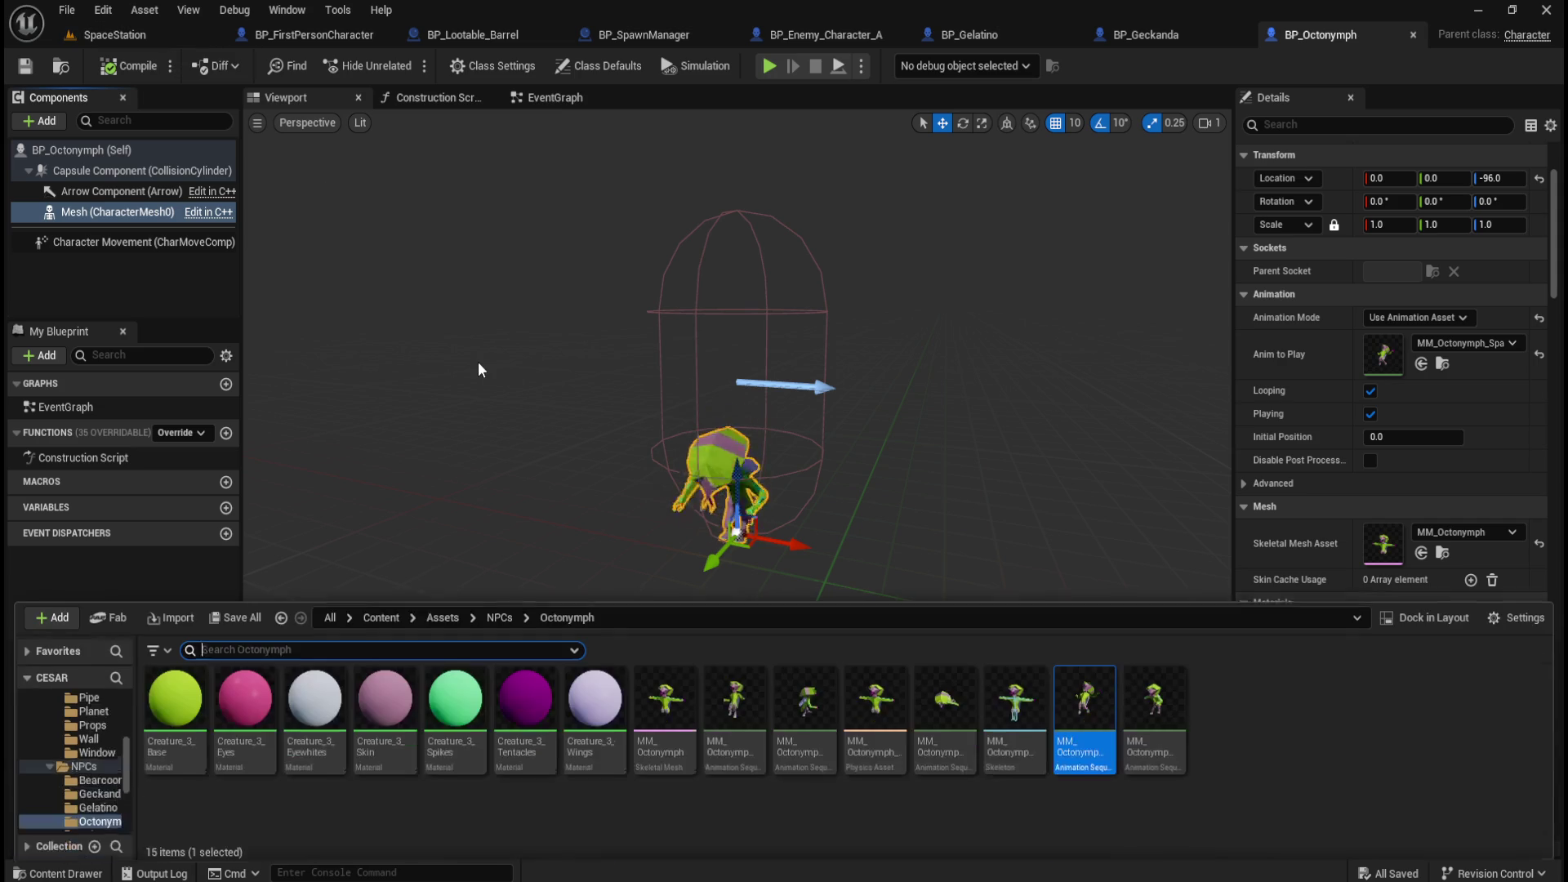
pyautogui.click(398, 618)
pyautogui.doubleClick(175, 700)
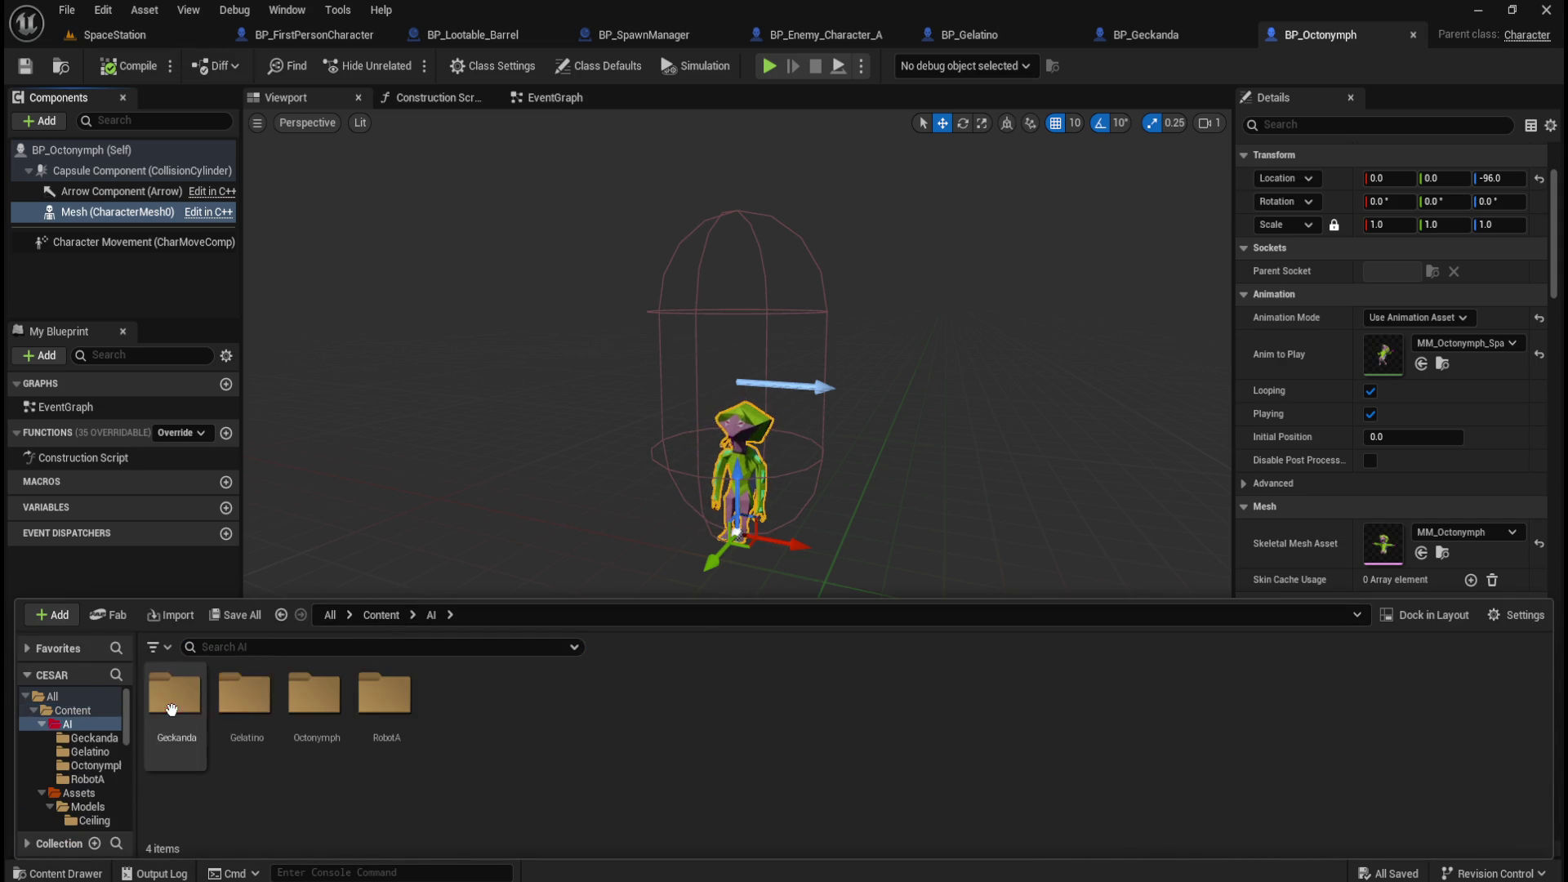
pyautogui.doubleClick(175, 699)
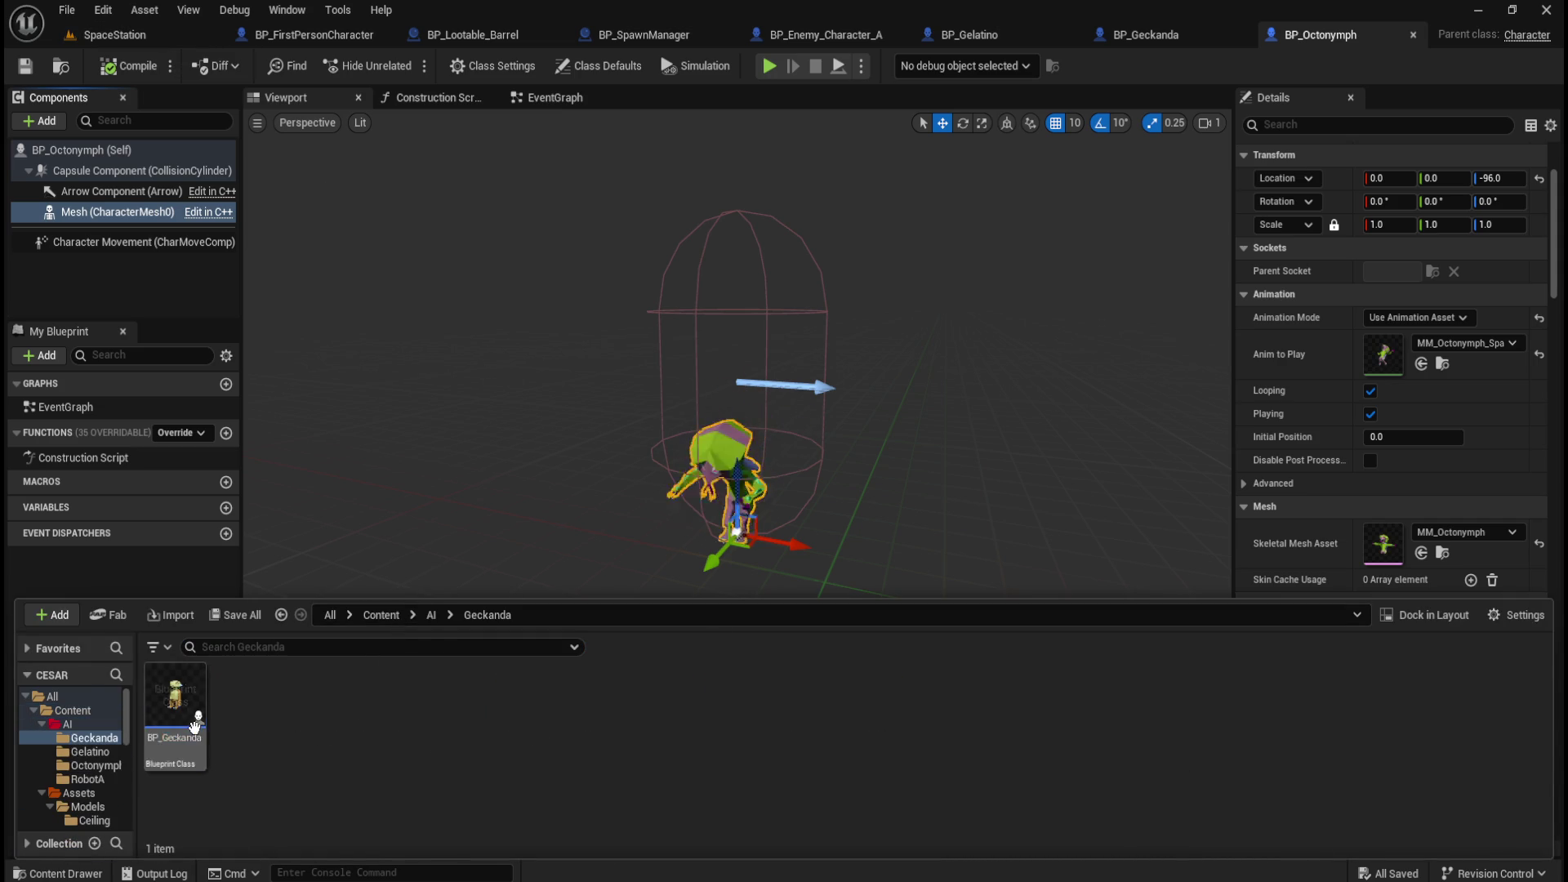
pyautogui.click(431, 618)
pyautogui.doubleClick(245, 699)
pyautogui.click(431, 618)
pyautogui.doubleClick(318, 699)
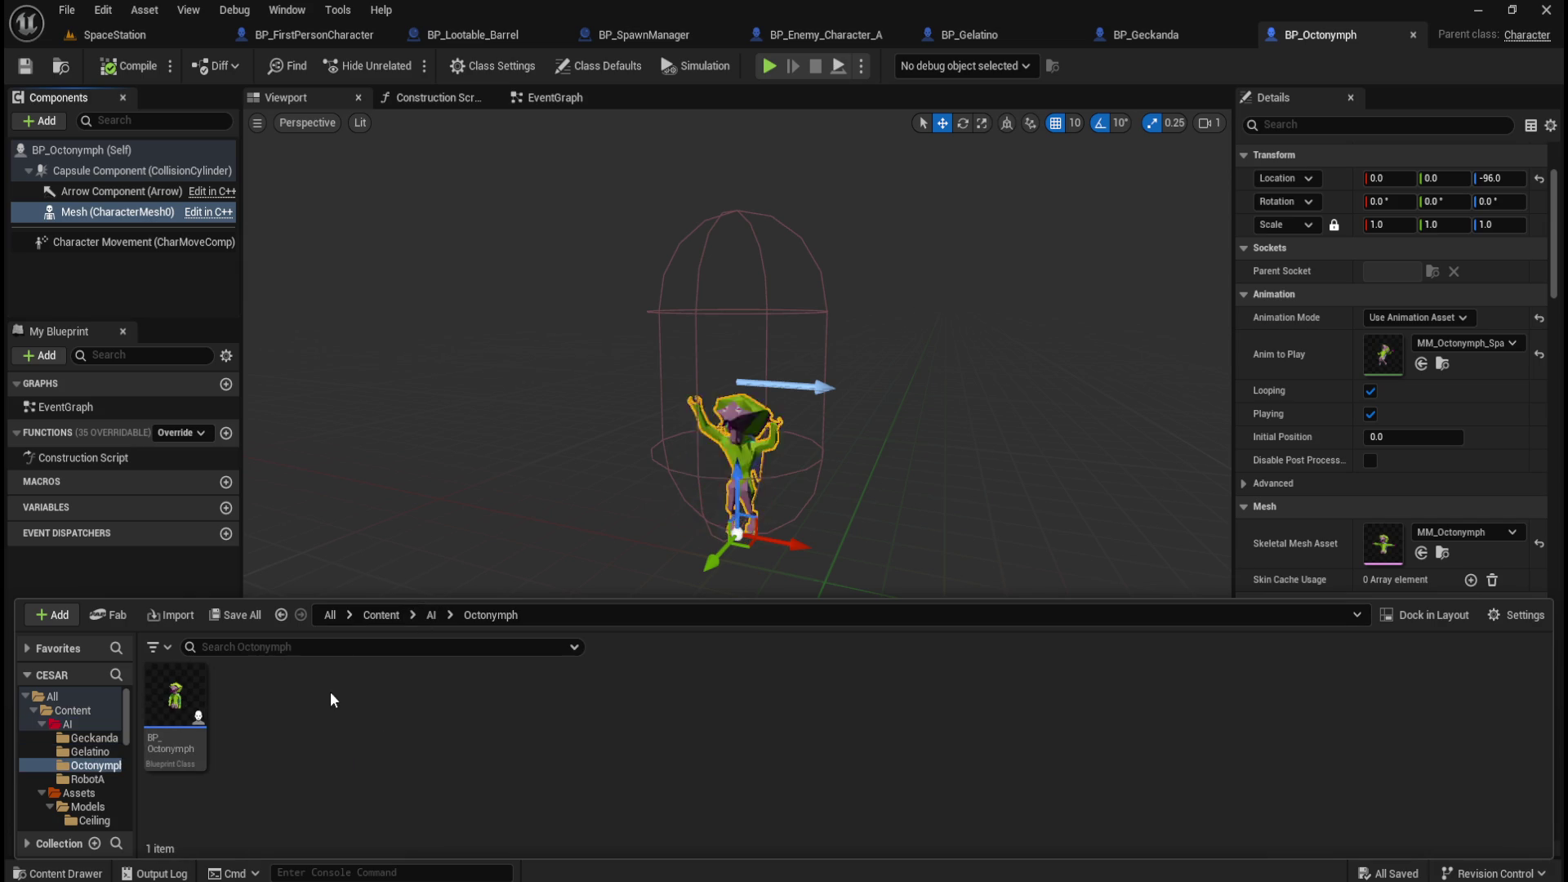
pyautogui.click(428, 616)
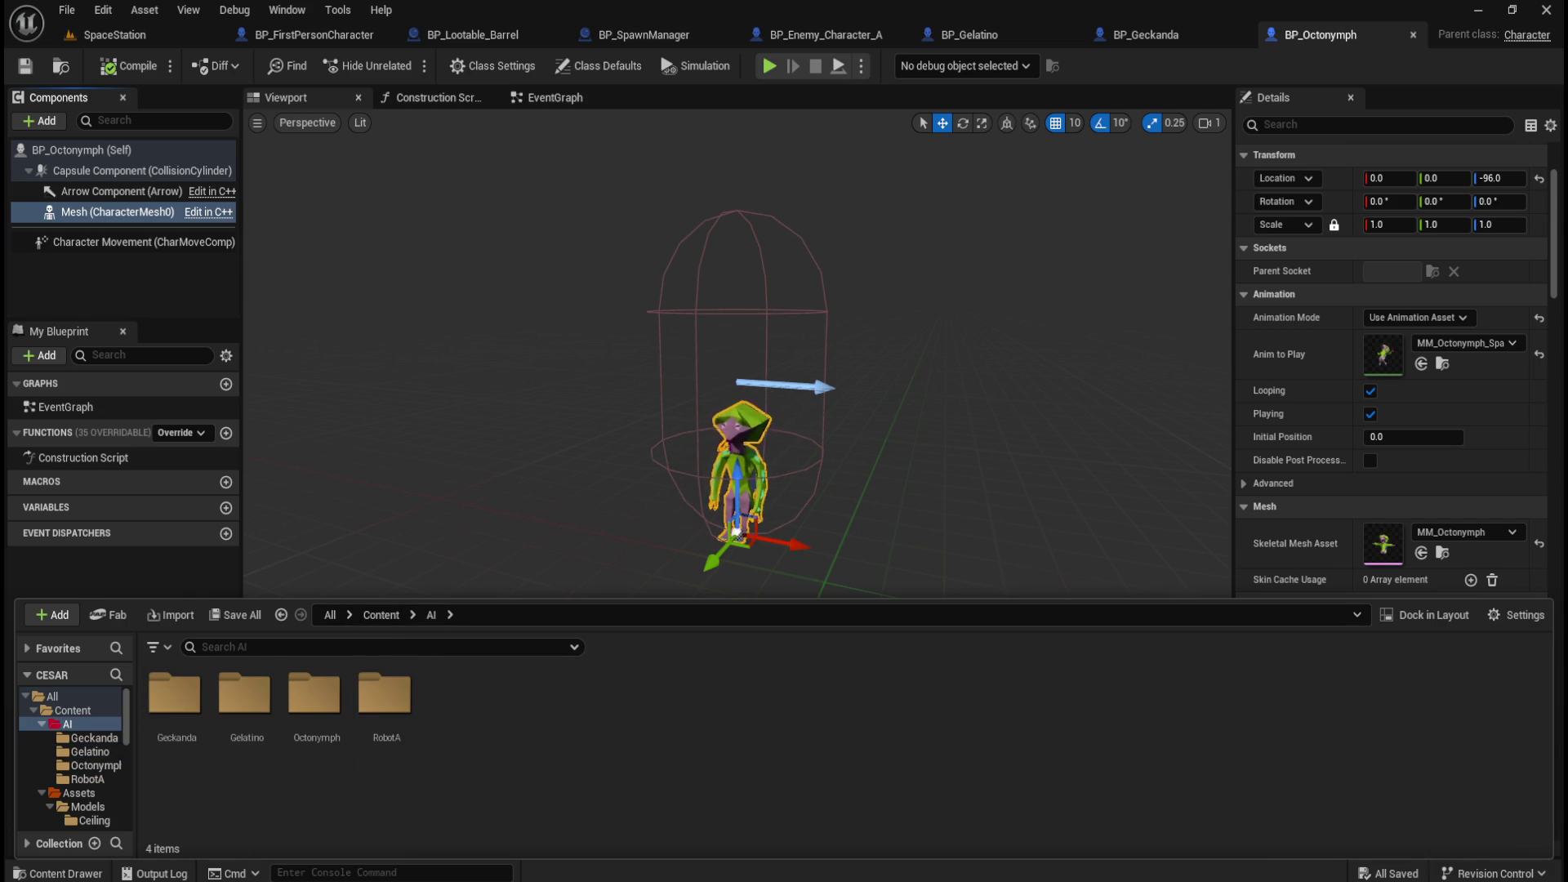
pyautogui.rightClick(566, 742)
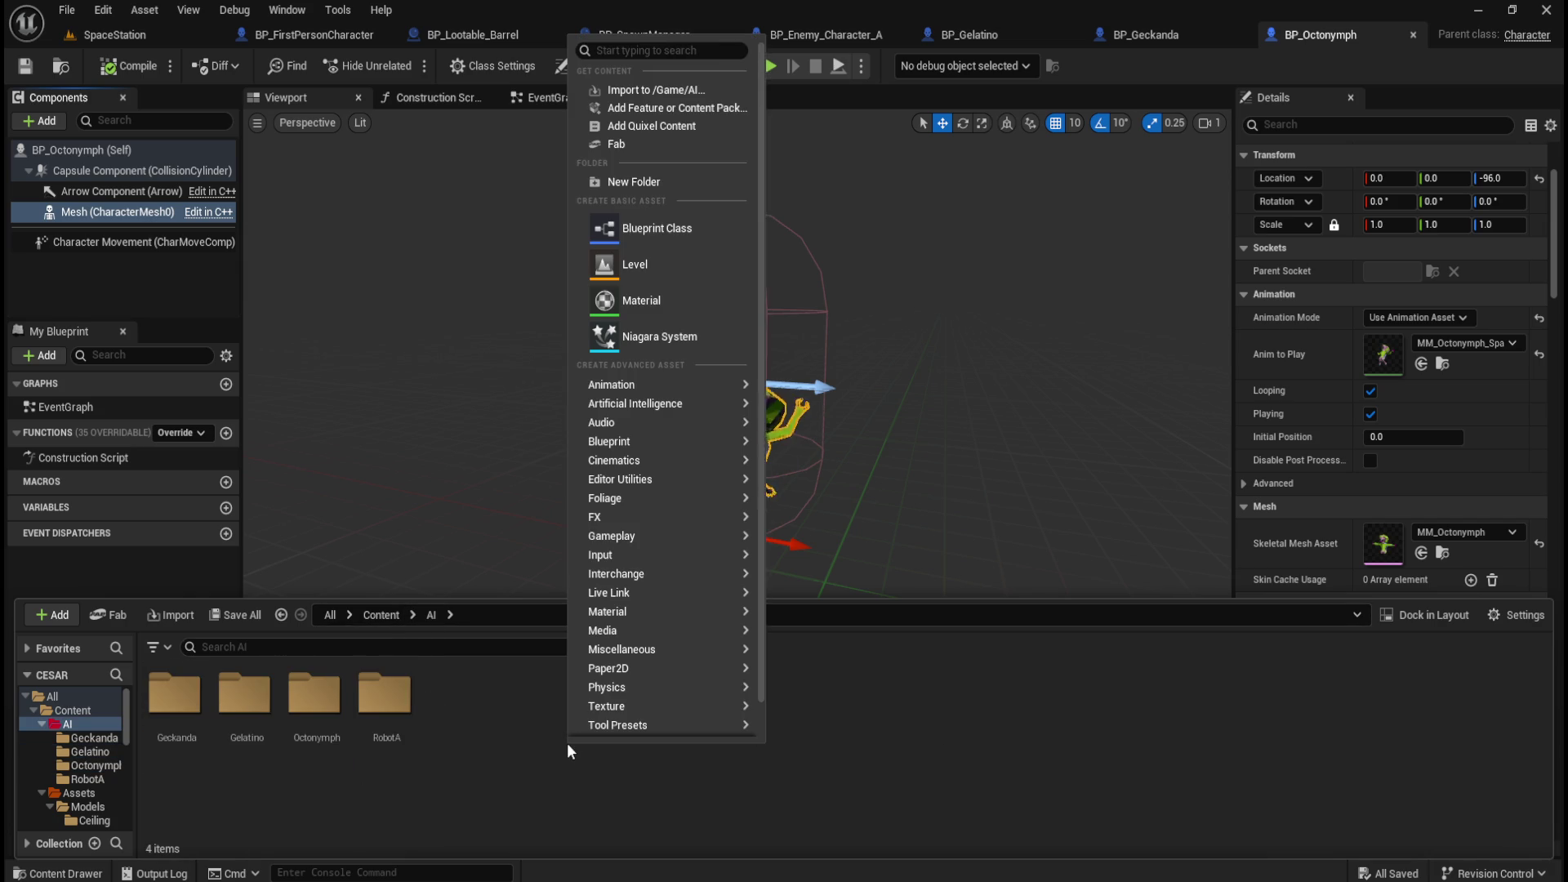
# Create a Bearcoon folder in AI and open the Geckanda folder.
pyautogui.click(659, 183)
pyautogui.write('Bearcoon')
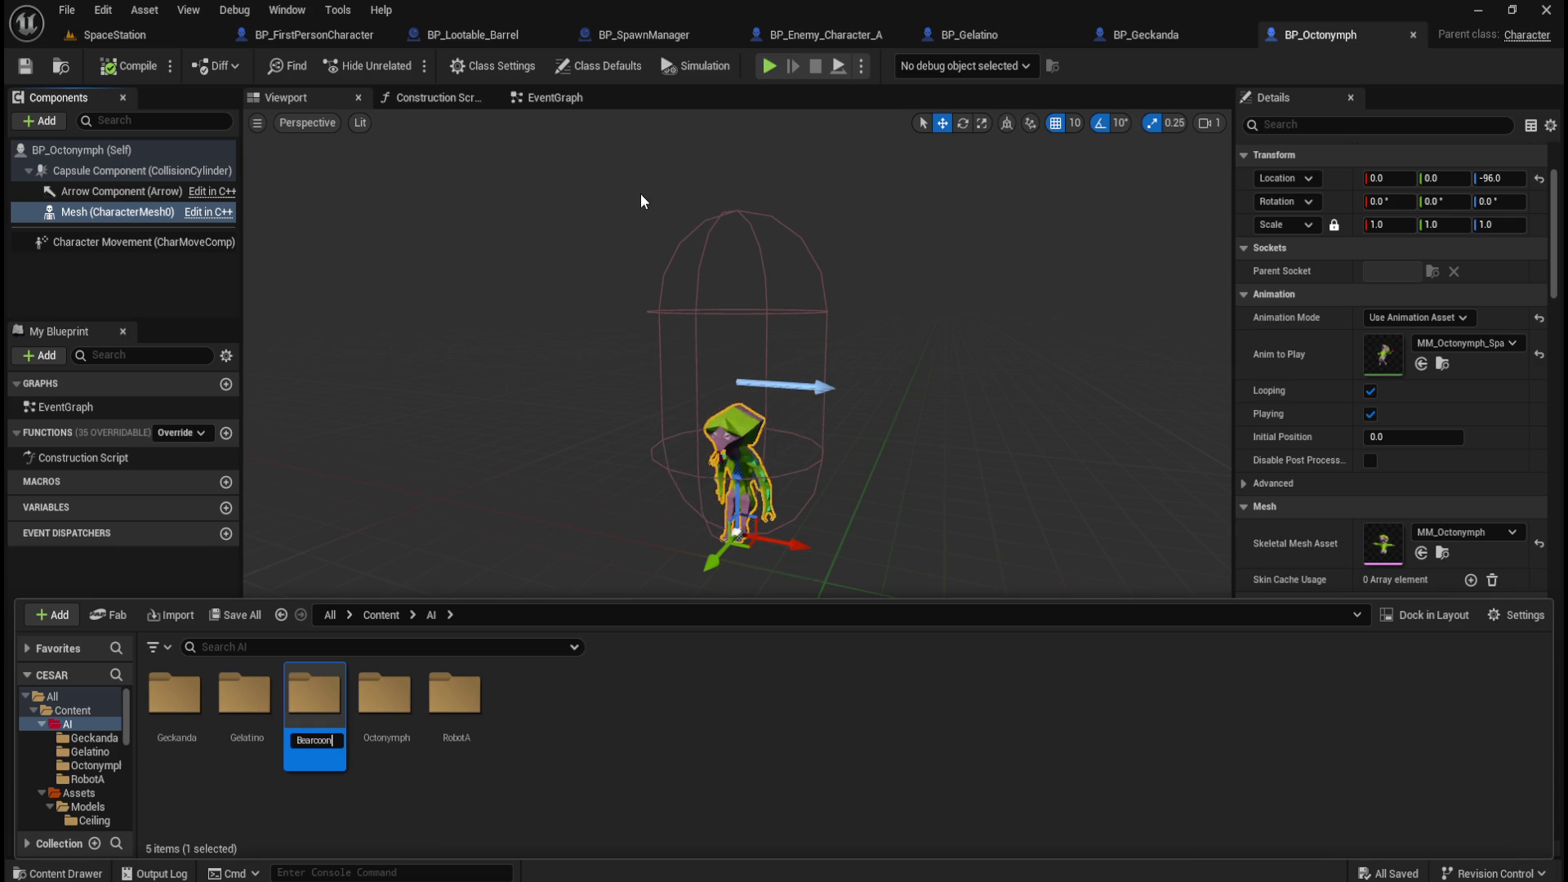
pyautogui.press('Return')
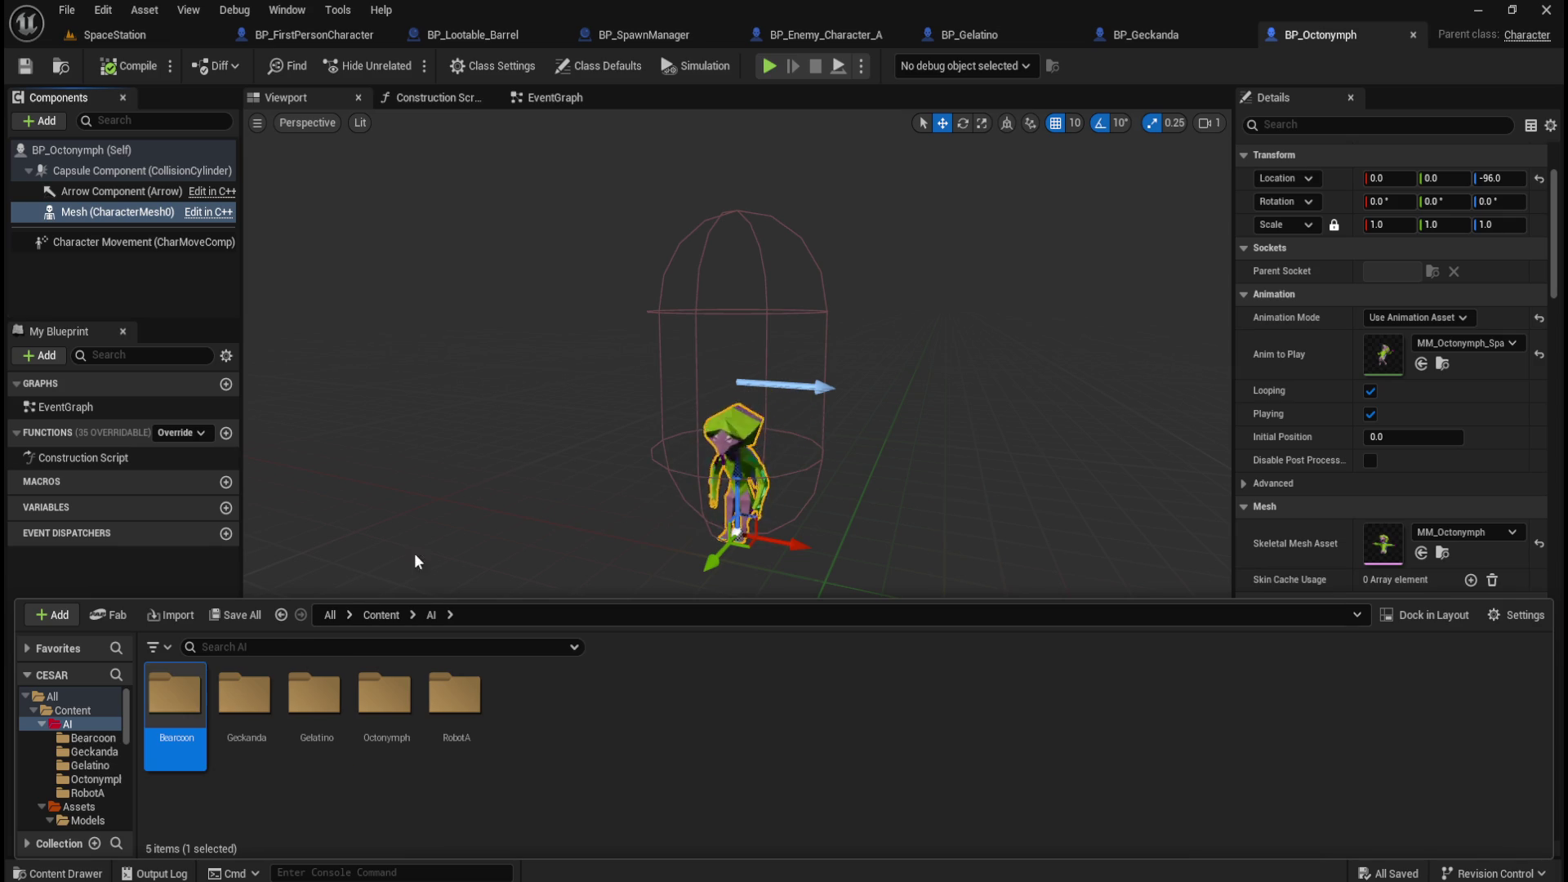
pyautogui.doubleClick(263, 712)
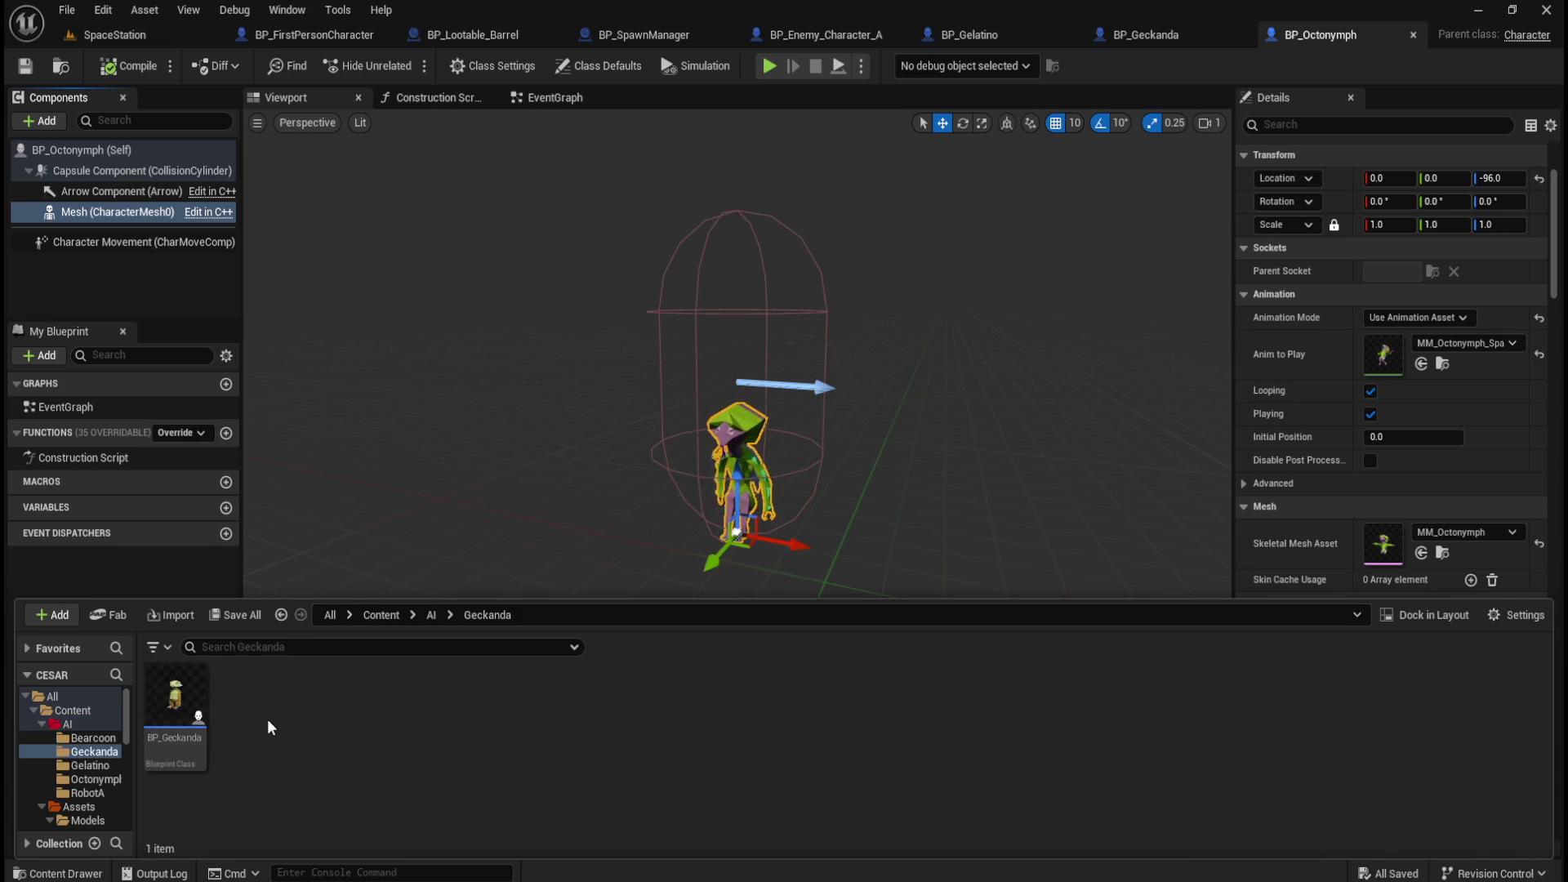
# Paste BP_Geckanda into Bearcoon, rename it BP_Bearcoon, and open it.
pyautogui.click(434, 614)
pyautogui.doubleClick(176, 709)
pyautogui.hotkey('ctrl', 'v')
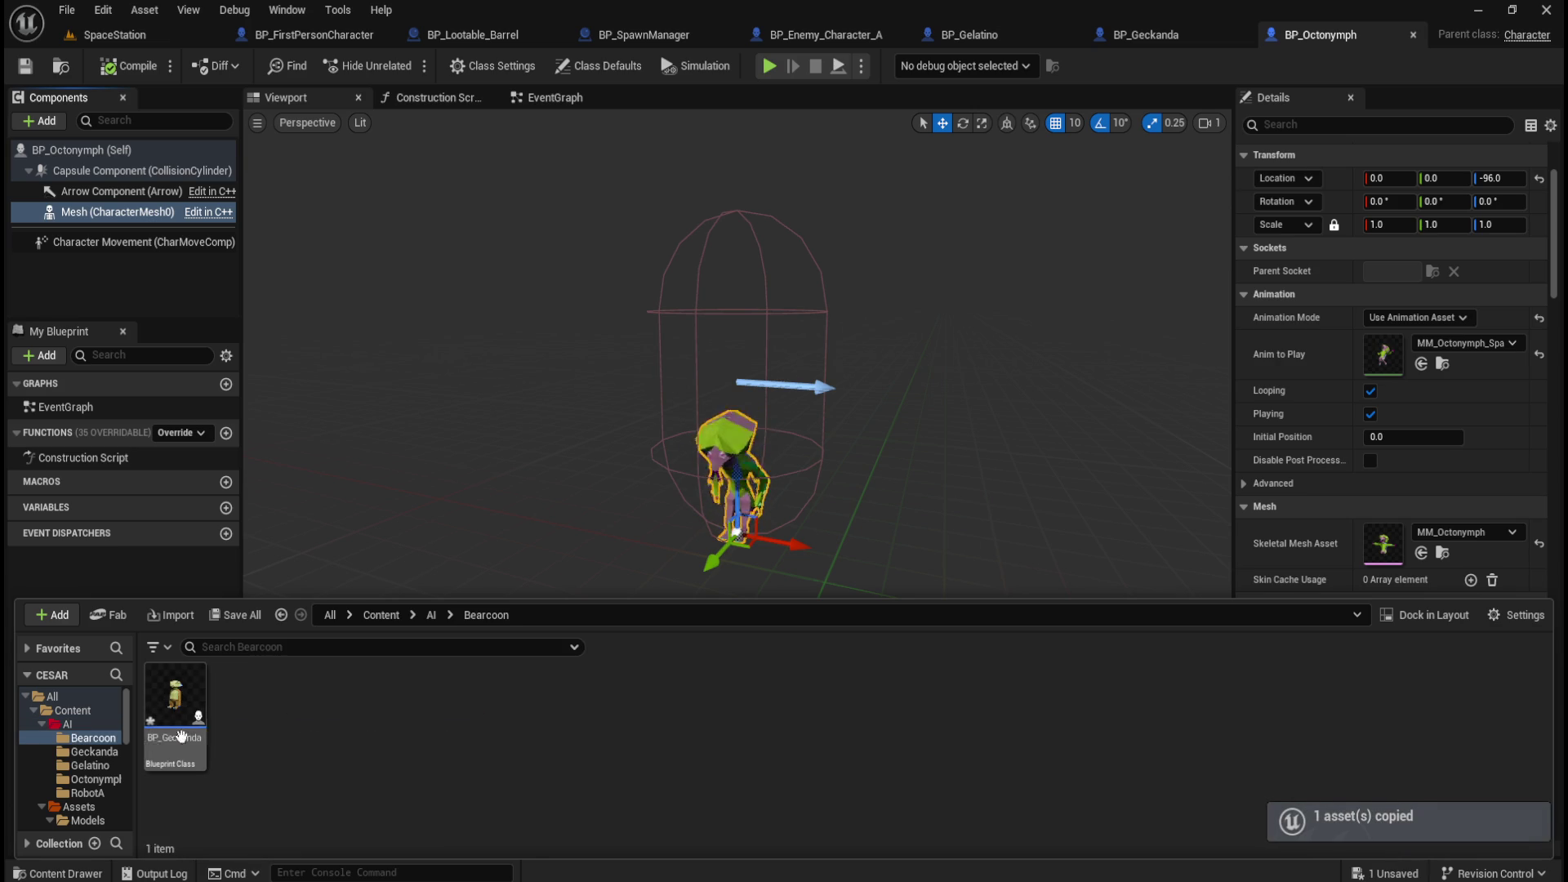
pyautogui.press('Home')
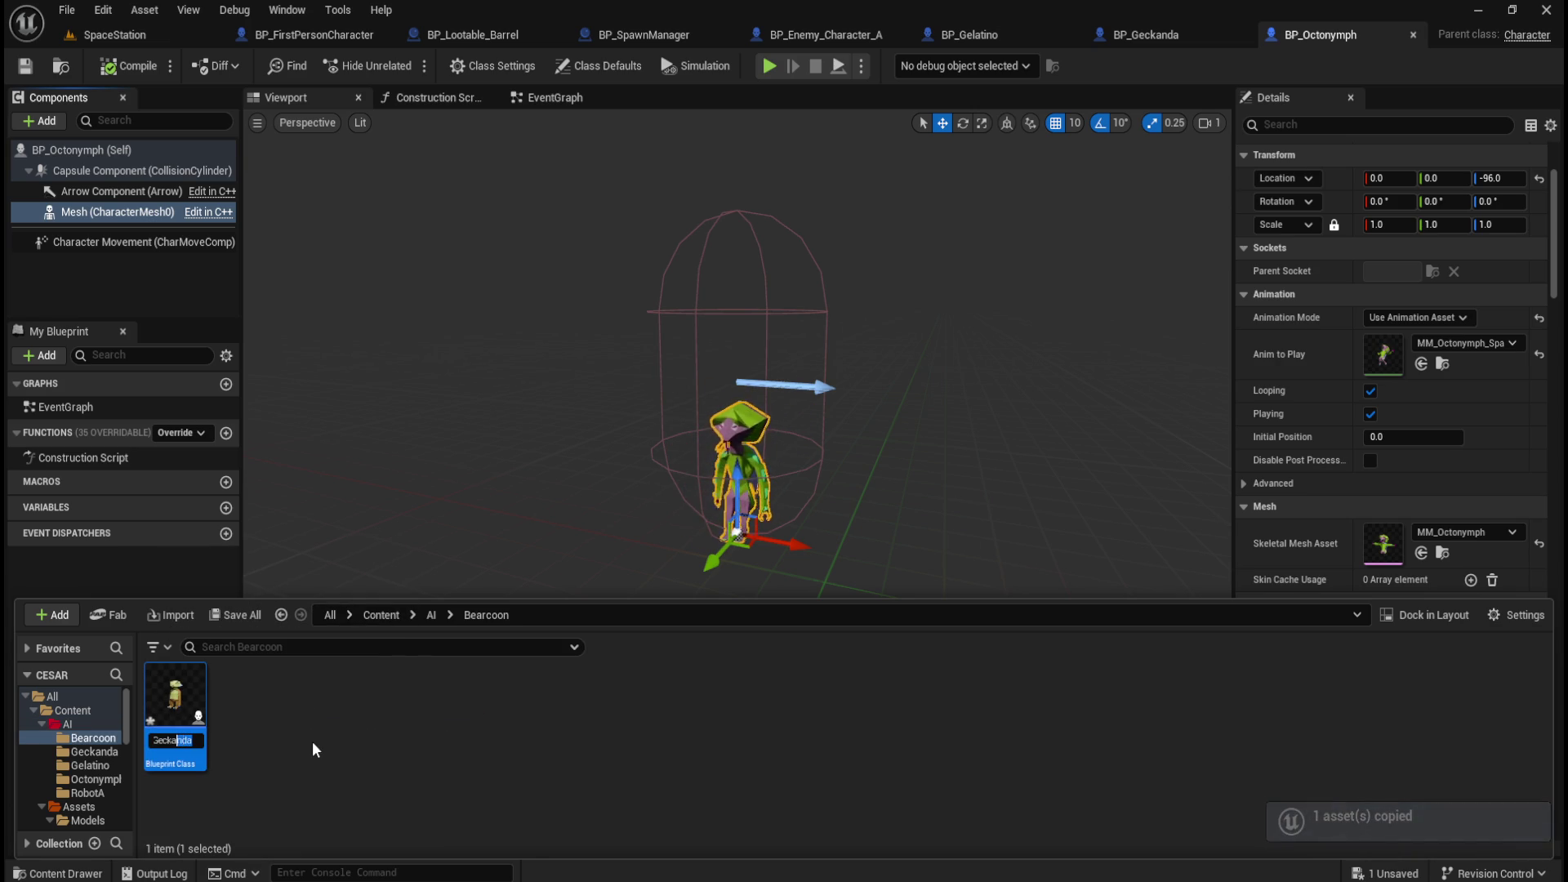
pyautogui.write('Bearcoon')
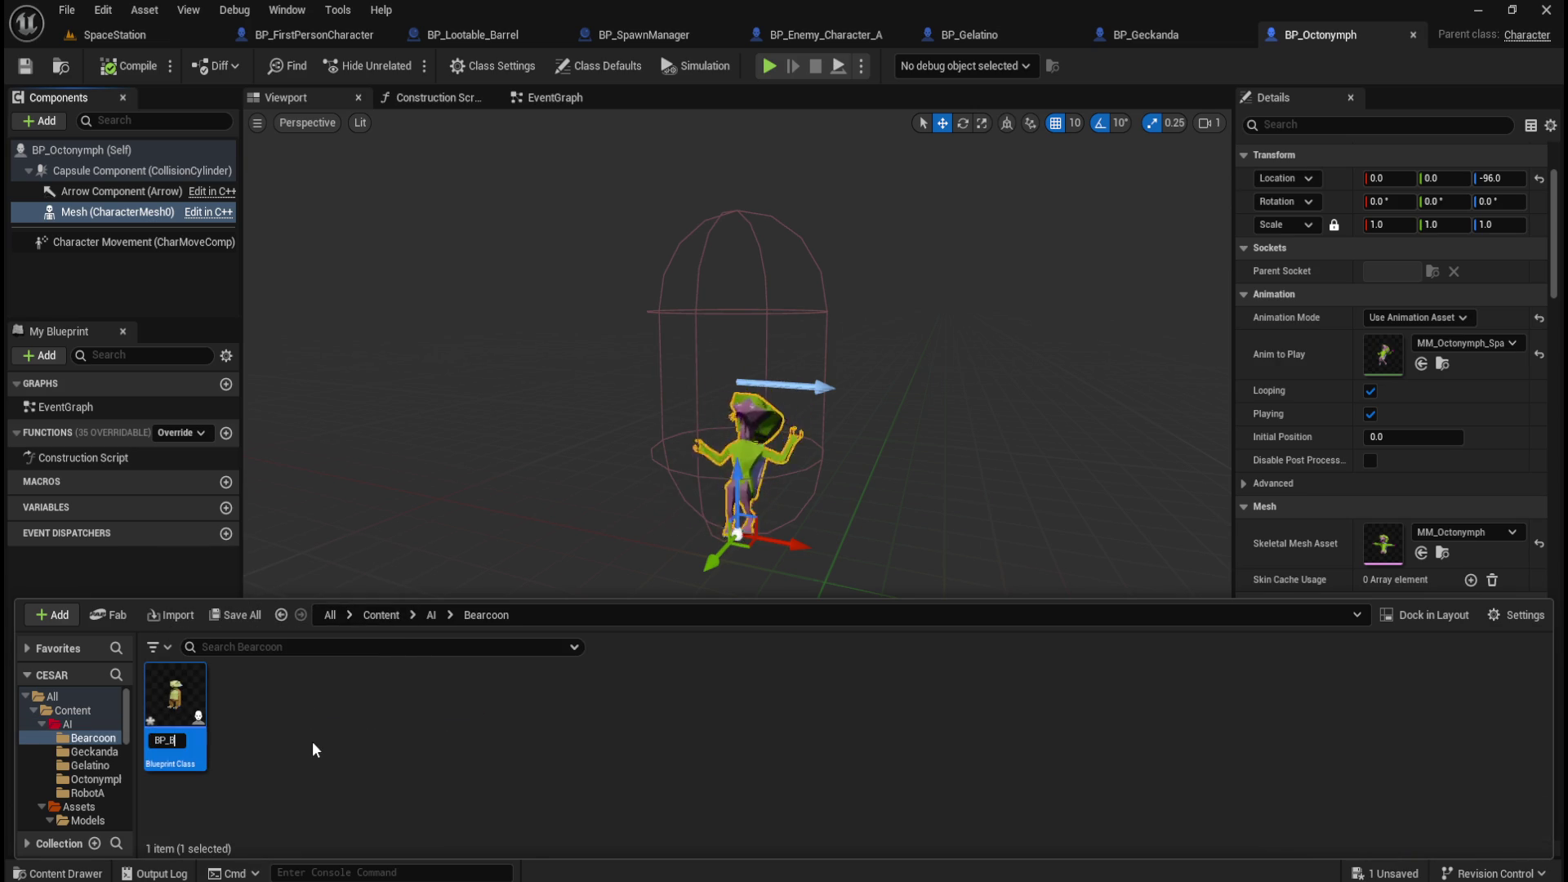
pyautogui.press('Return')
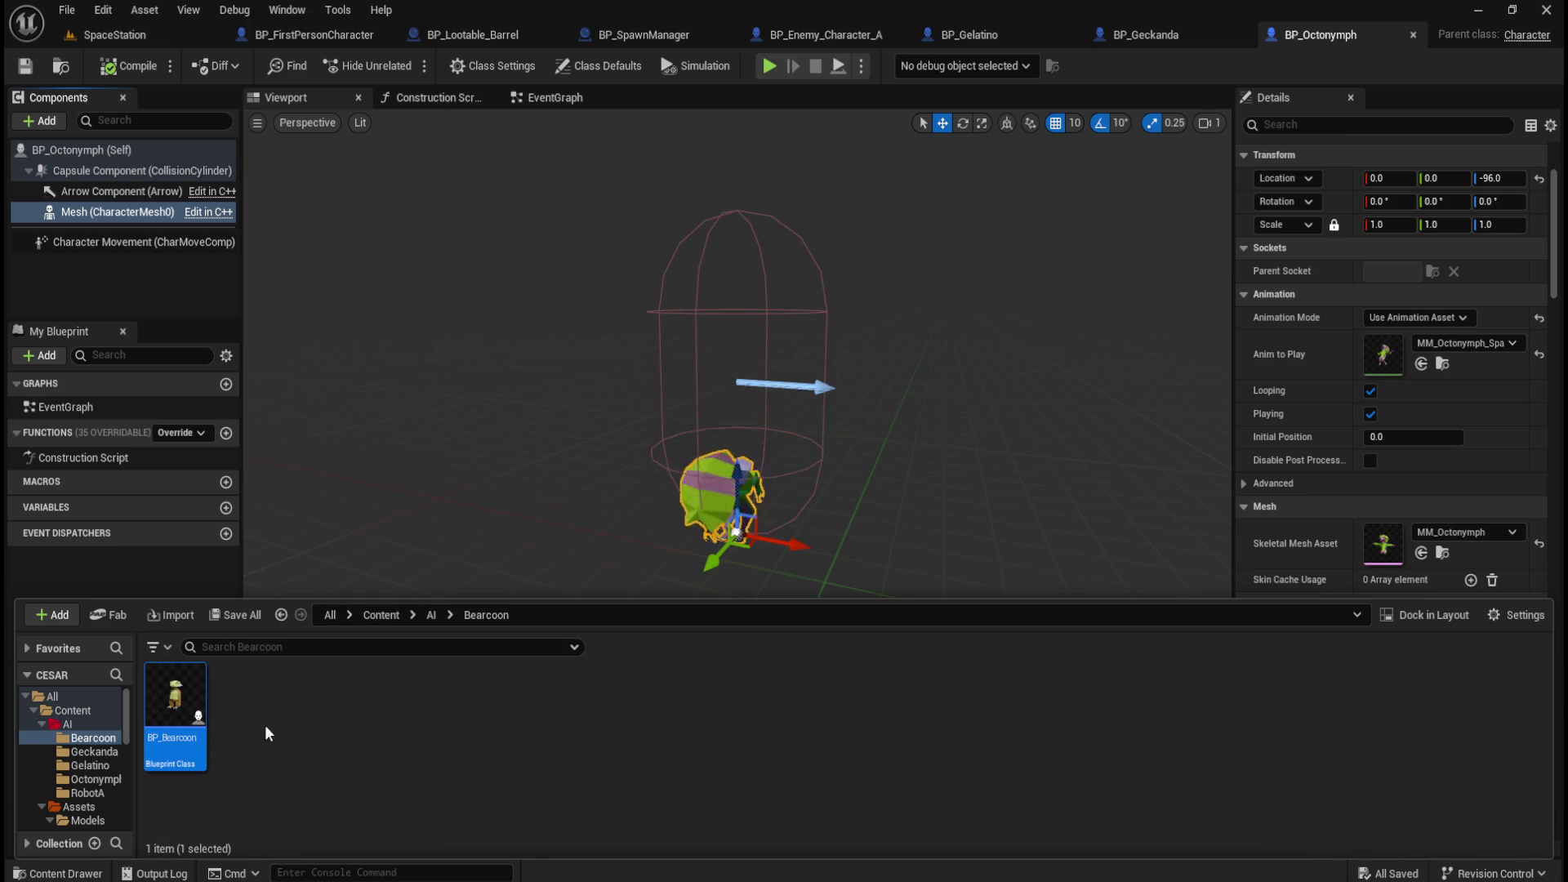
pyautogui.doubleClick(181, 698)
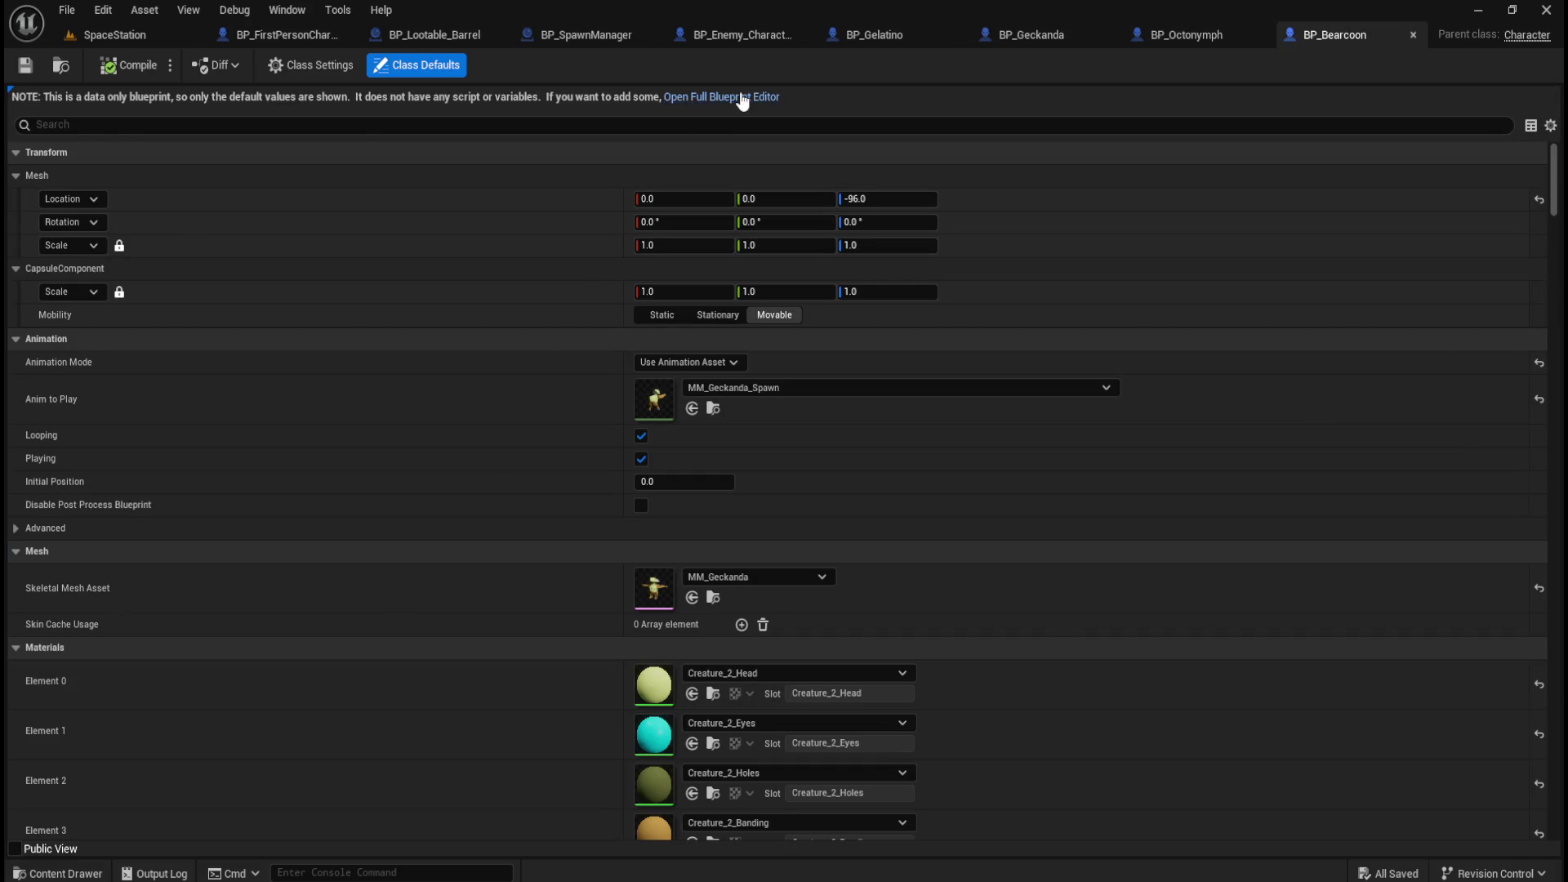
# Open BP_Bearcoon's full Blueprint editor, select its Mesh, and browse to the Bearcoon assets.
pyautogui.click(742, 98)
pyautogui.click(115, 212)
pyautogui.scroll(-4, 1326, 545)
pyautogui.hotkey('ctrl', 'space')
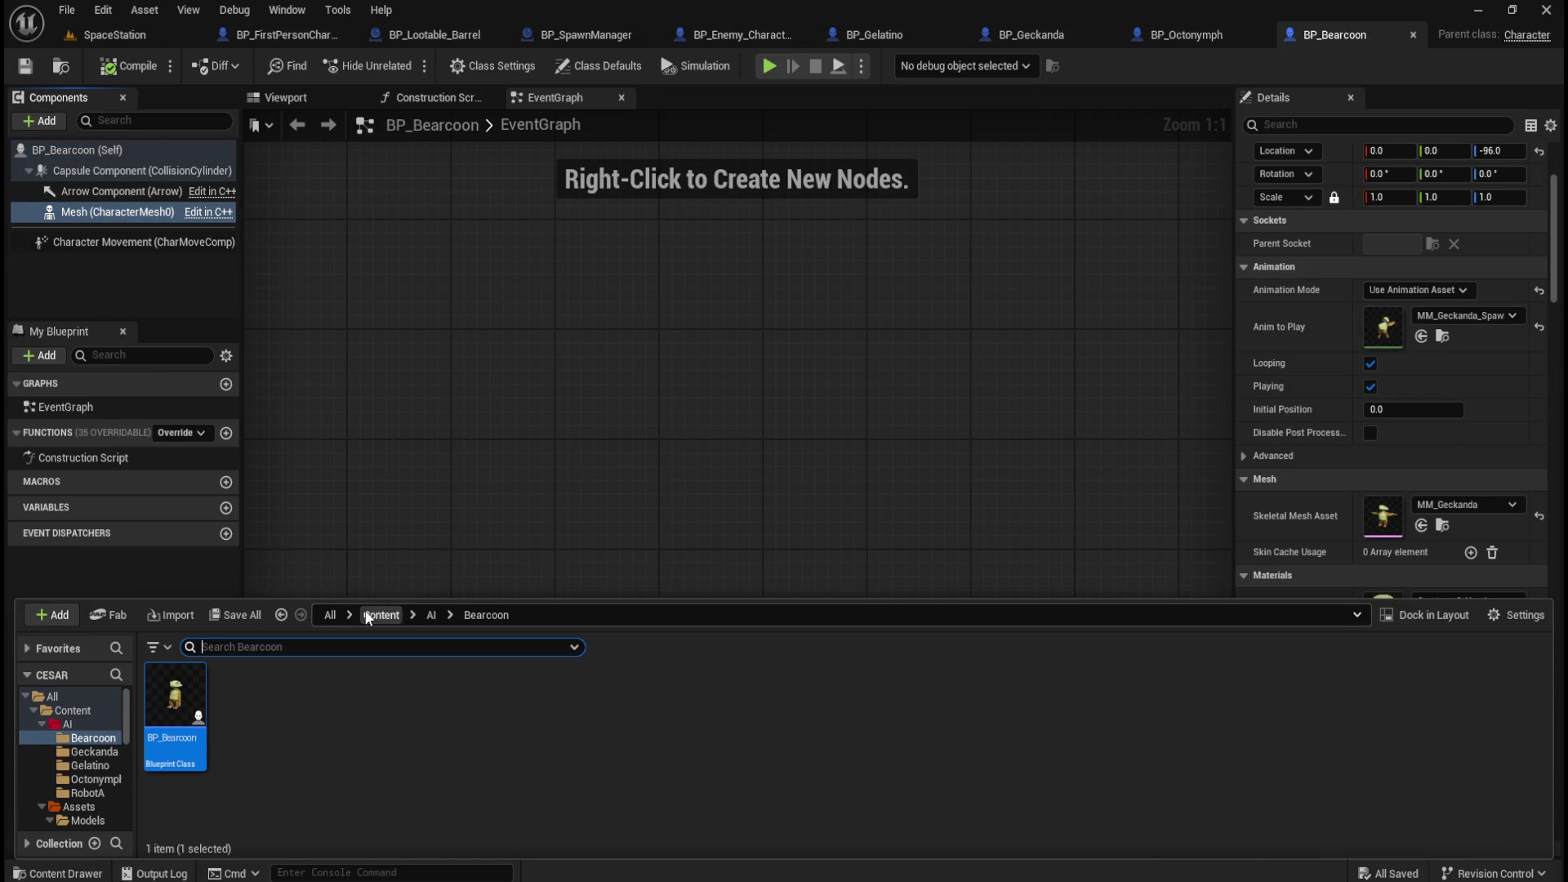
pyautogui.click(361, 614)
pyautogui.doubleClick(245, 694)
pyautogui.doubleClick(245, 694)
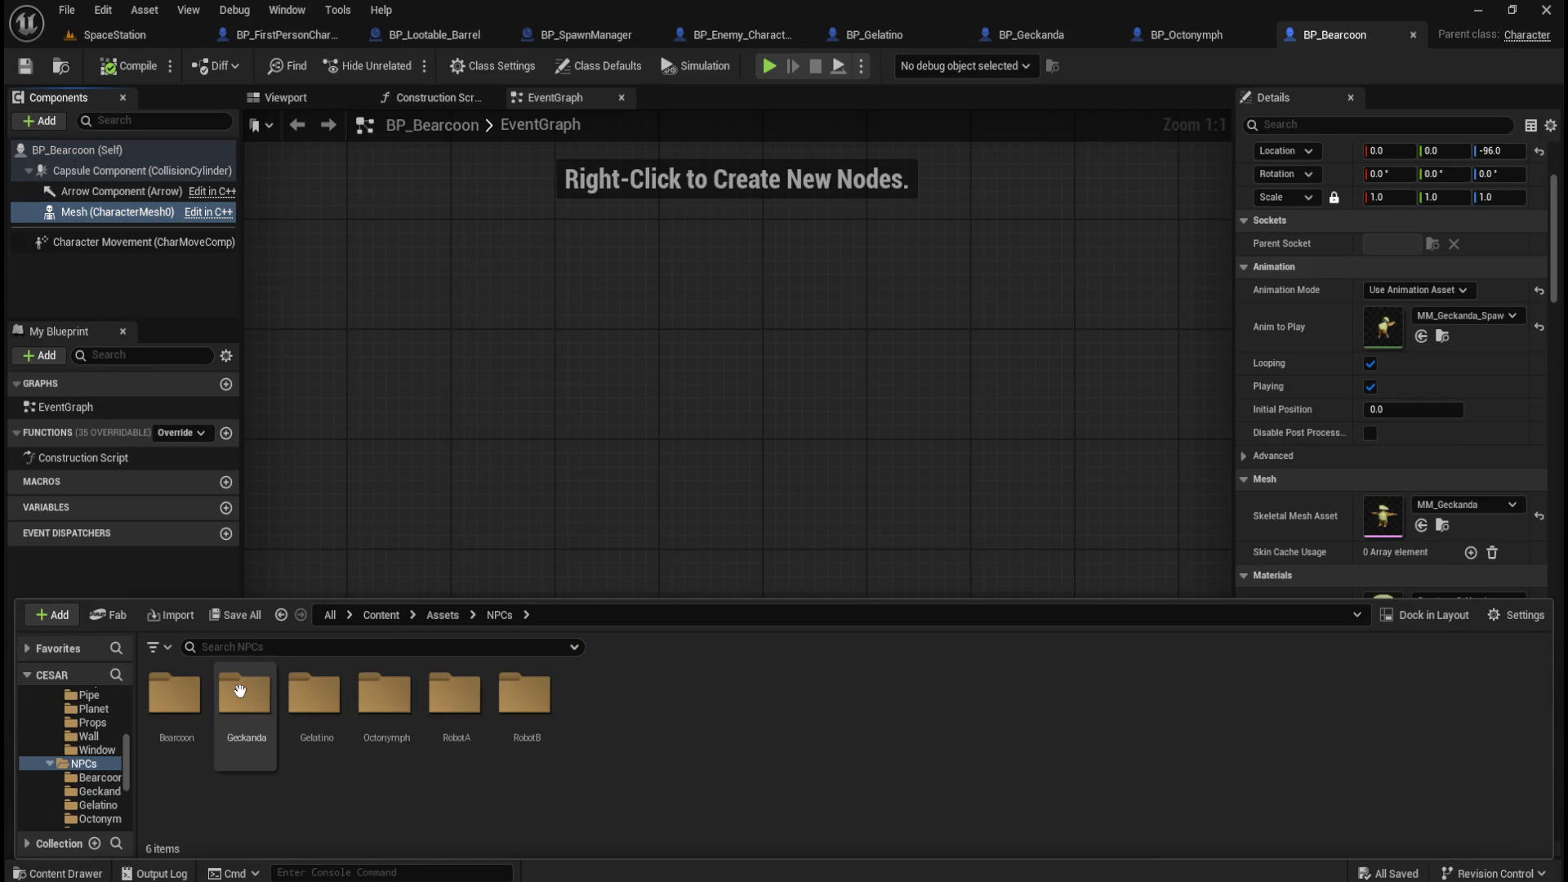
pyautogui.doubleClick(174, 695)
# Set the Mesh to MM_Bearcoon with MM_Bearcoon_Spawn, compile, and review the other creature Blueprints.
pyautogui.moveTo(594, 698)
pyautogui.mouseDown()
pyautogui.moveTo(1319, 491)
pyautogui.moveTo(1437, 511)
pyautogui.moveTo(1420, 511)
pyautogui.mouseUp()
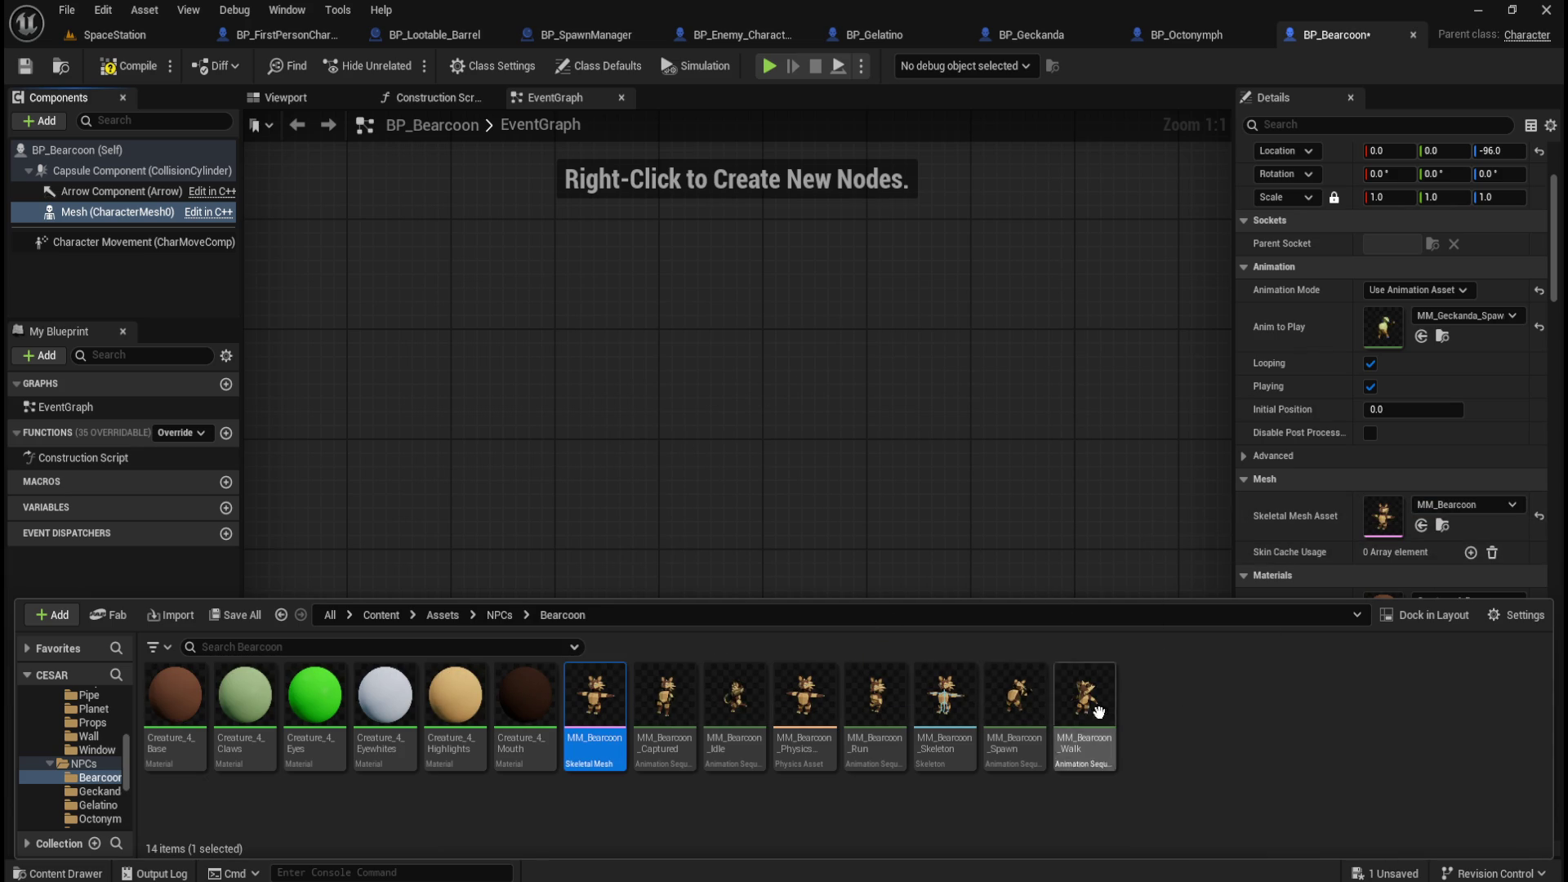
pyautogui.moveTo(1015, 698)
pyautogui.mouseDown()
pyautogui.moveTo(1405, 326)
pyautogui.moveTo(1424, 332)
pyautogui.mouseUp()
pyautogui.click(130, 65)
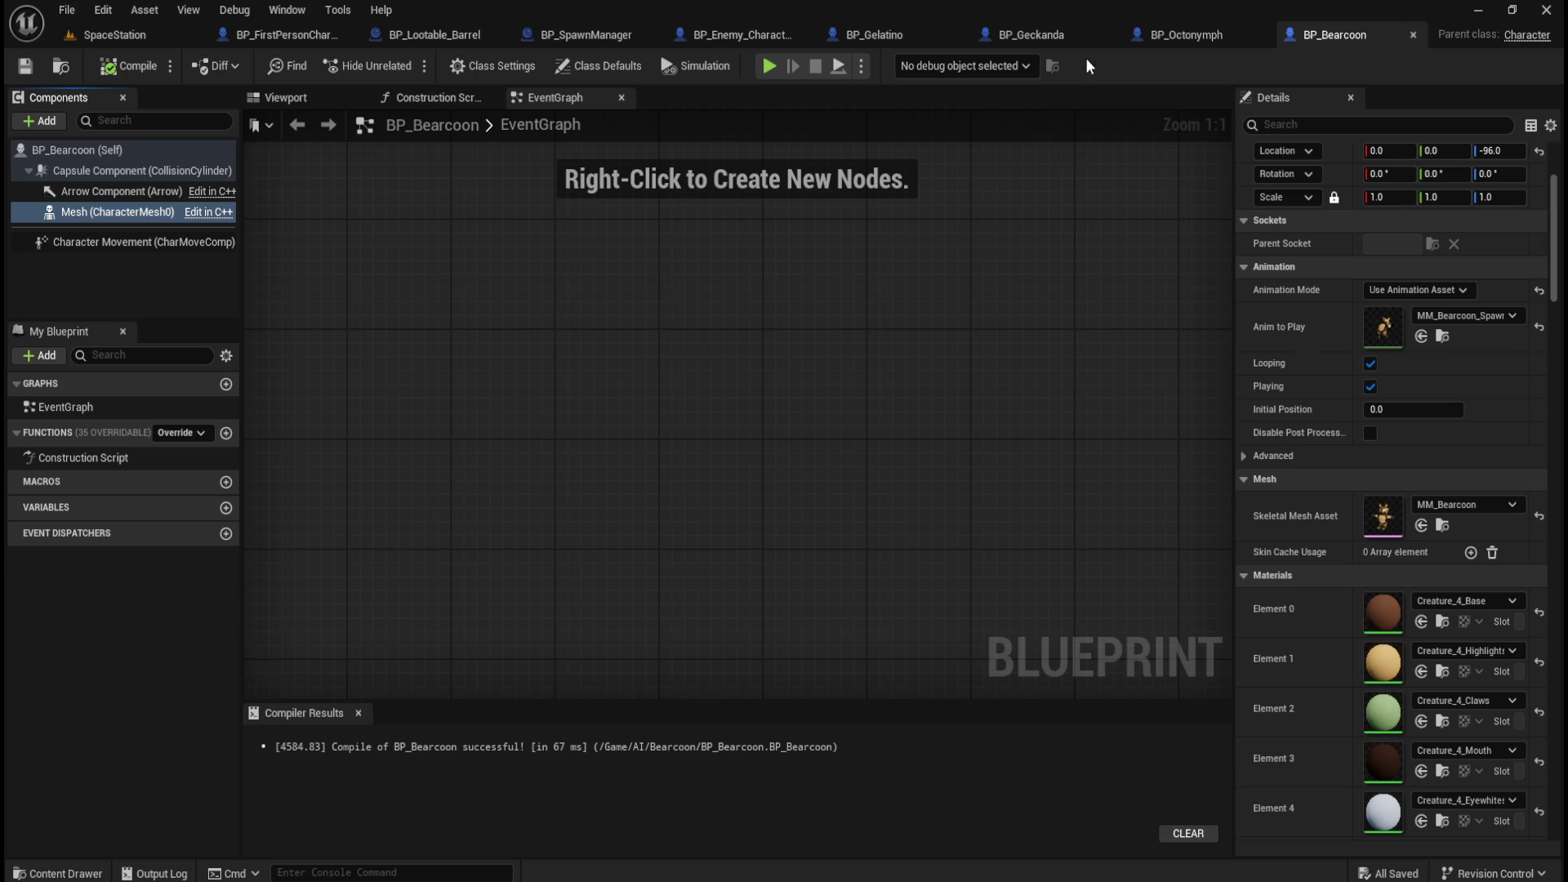
pyautogui.click(285, 98)
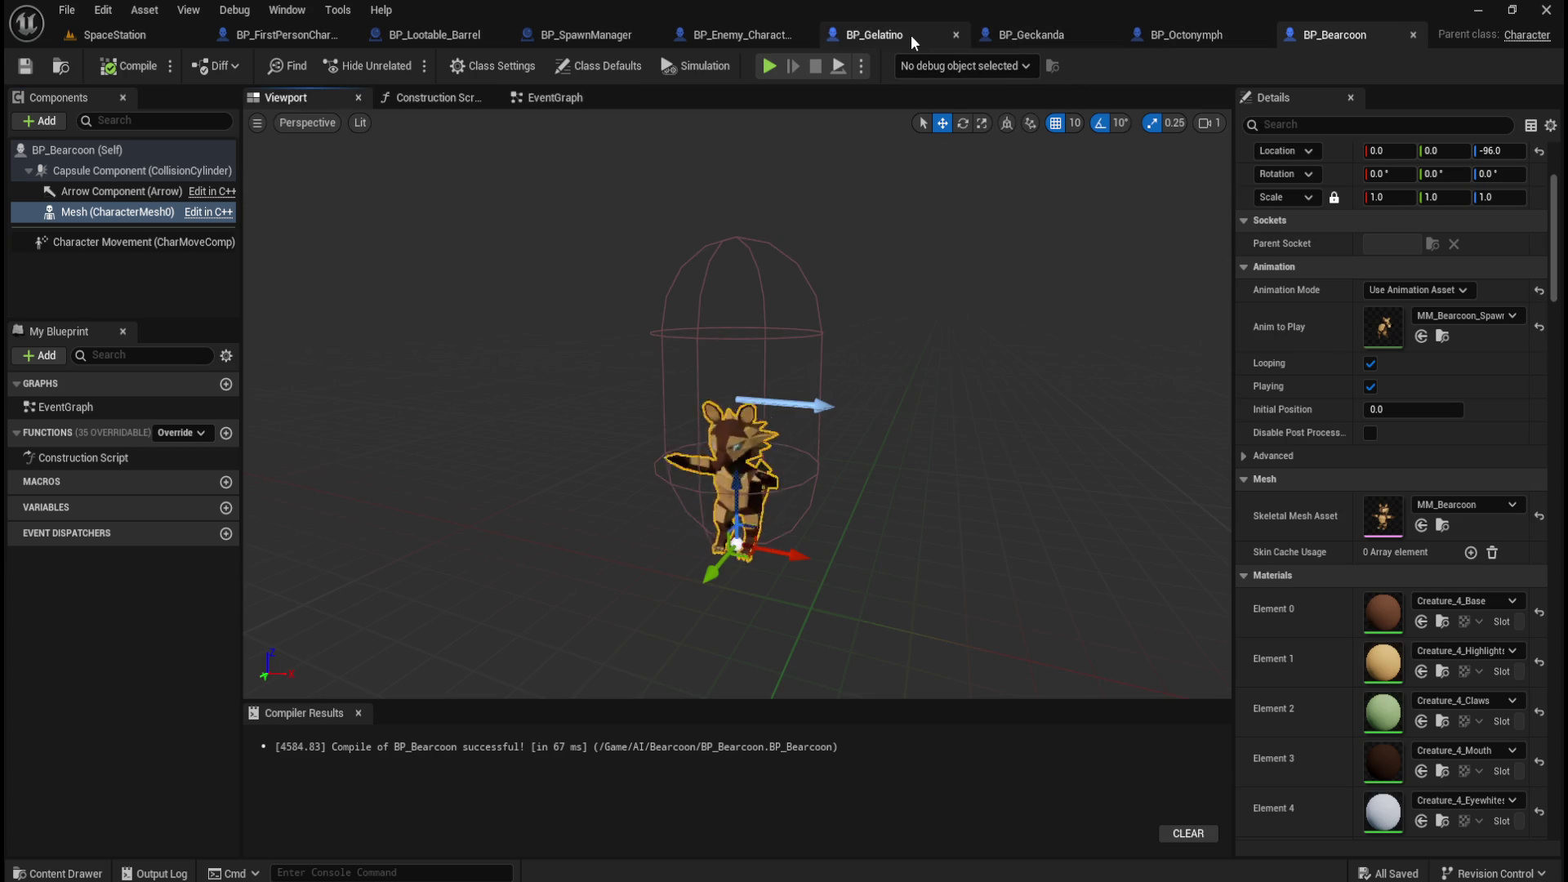
pyautogui.click(911, 34)
pyautogui.click(1024, 32)
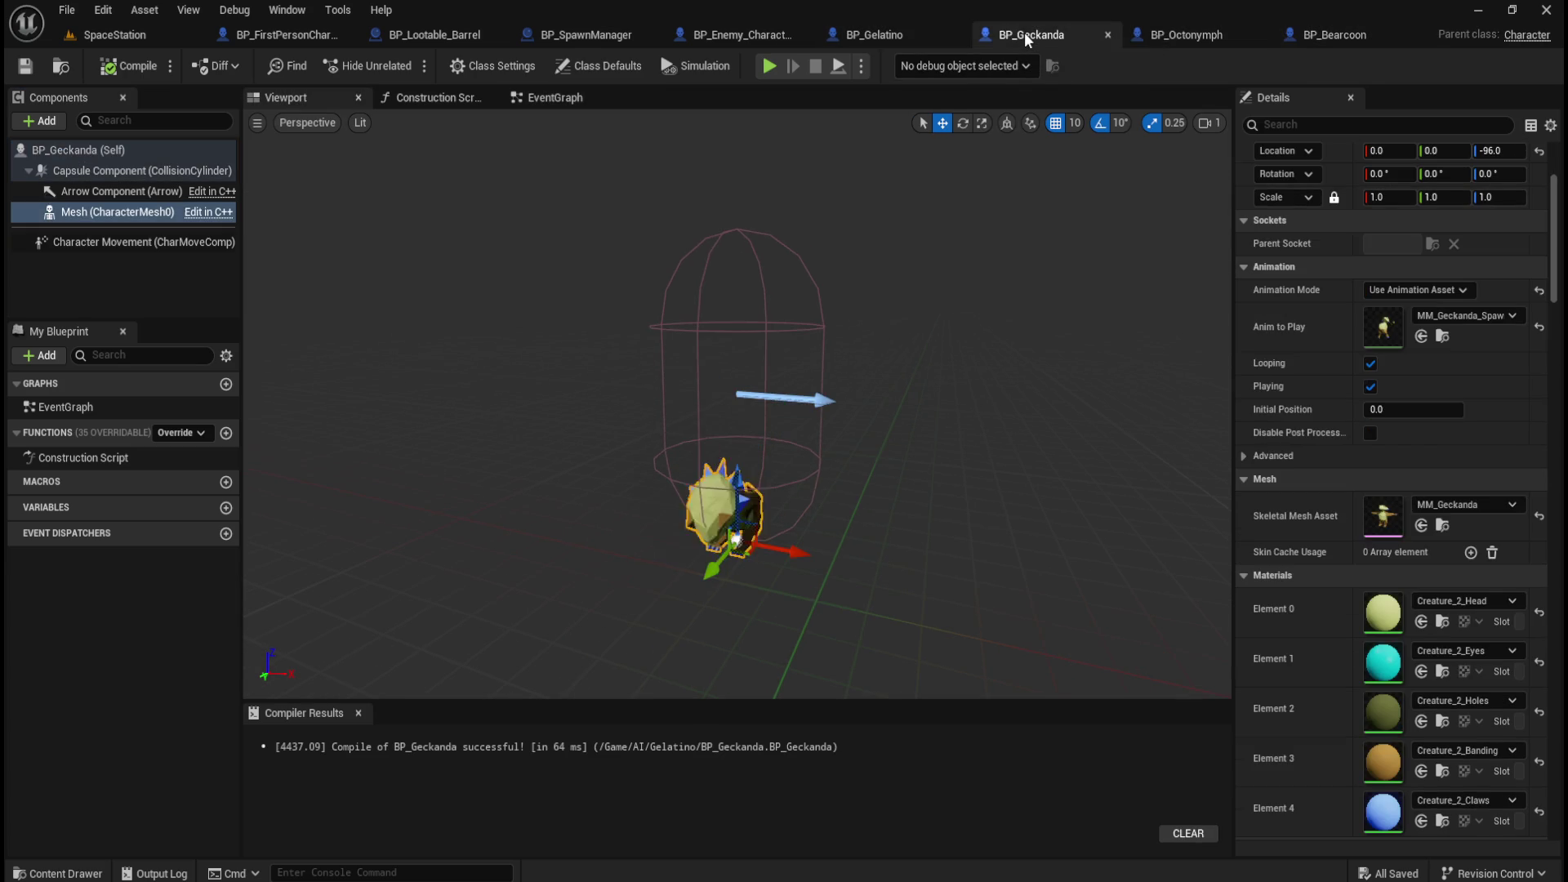
pyautogui.click(1196, 40)
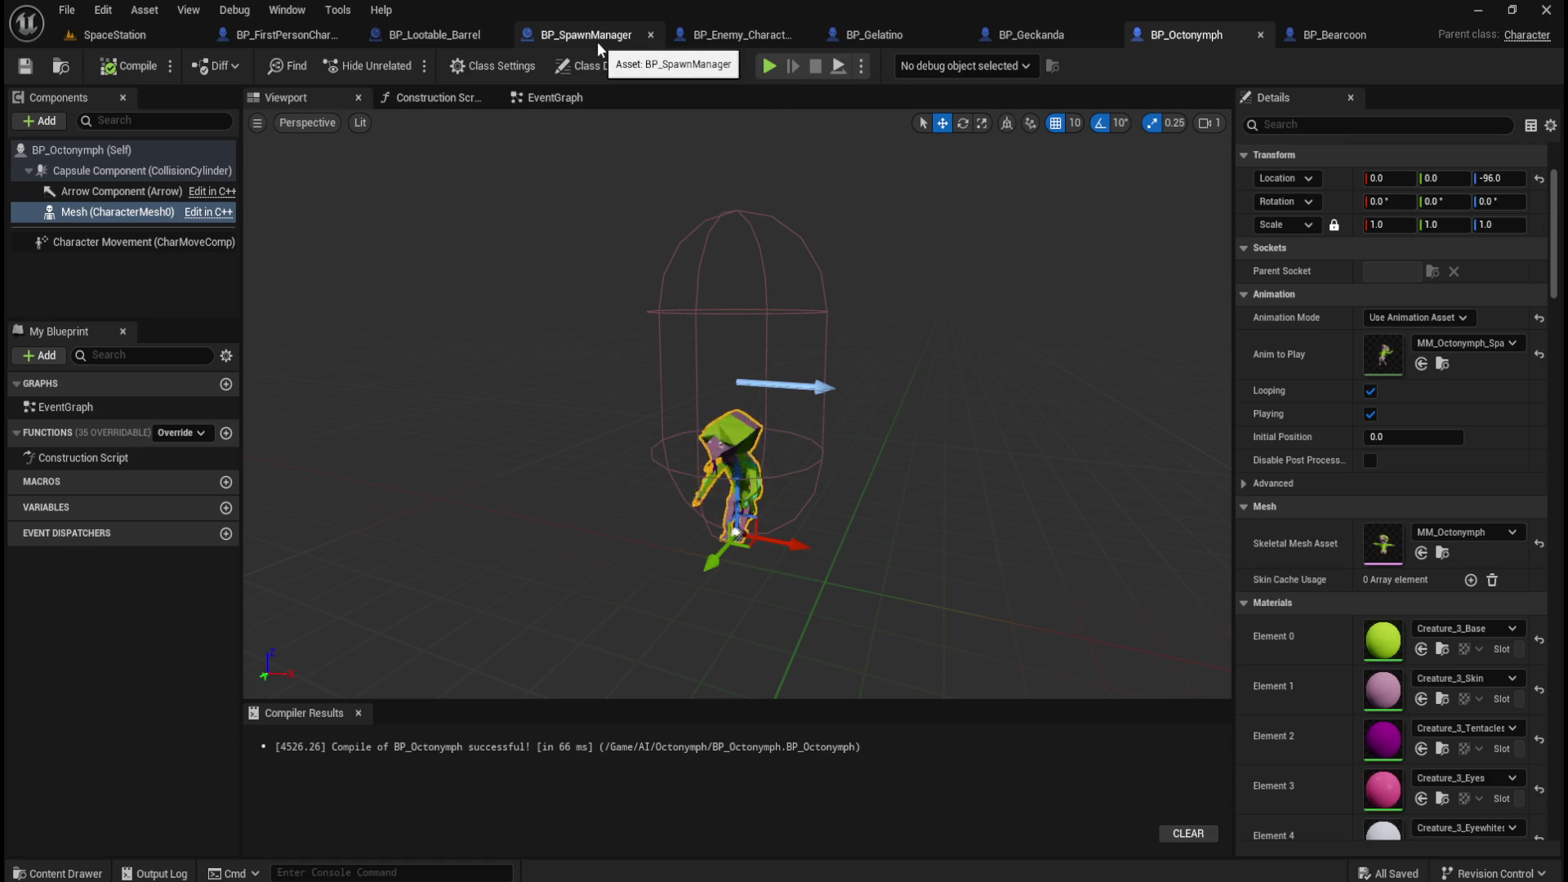
# In BP_SpawnManager, move the Creatures and ADD nodes further right.
pyautogui.click(555, 34)
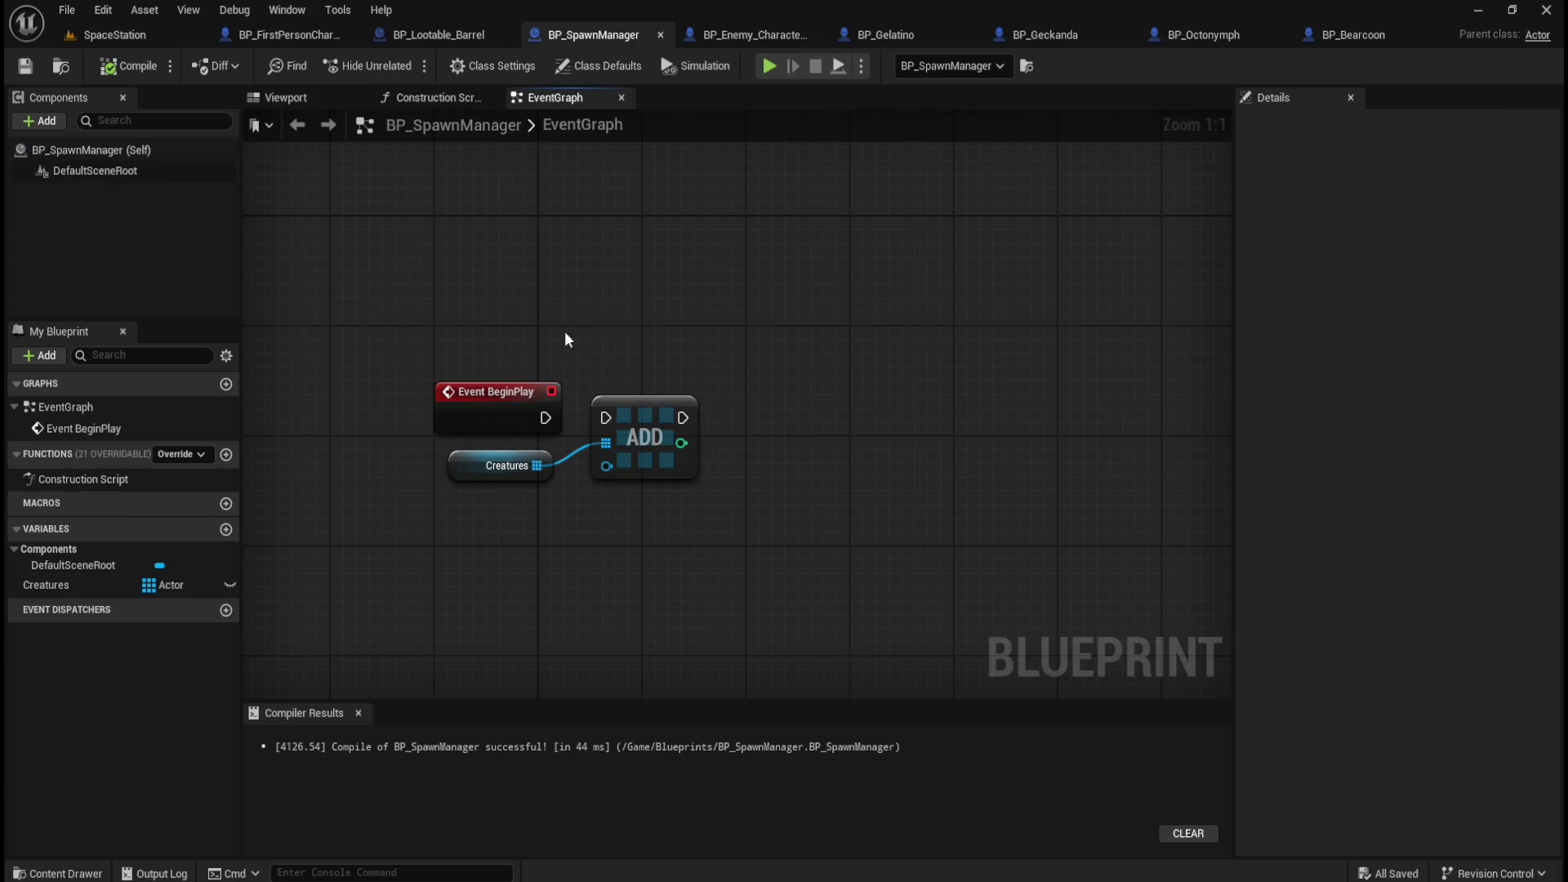
pyautogui.moveTo(561, 571); pyautogui.dragTo(714, 505)
pyautogui.moveTo(557, 426)
pyautogui.mouseDown()
pyautogui.moveTo(973, 400)
pyautogui.moveTo(947, 426)
pyautogui.mouseUp()
pyautogui.moveTo(1061, 419); pyautogui.dragTo(1153, 428)
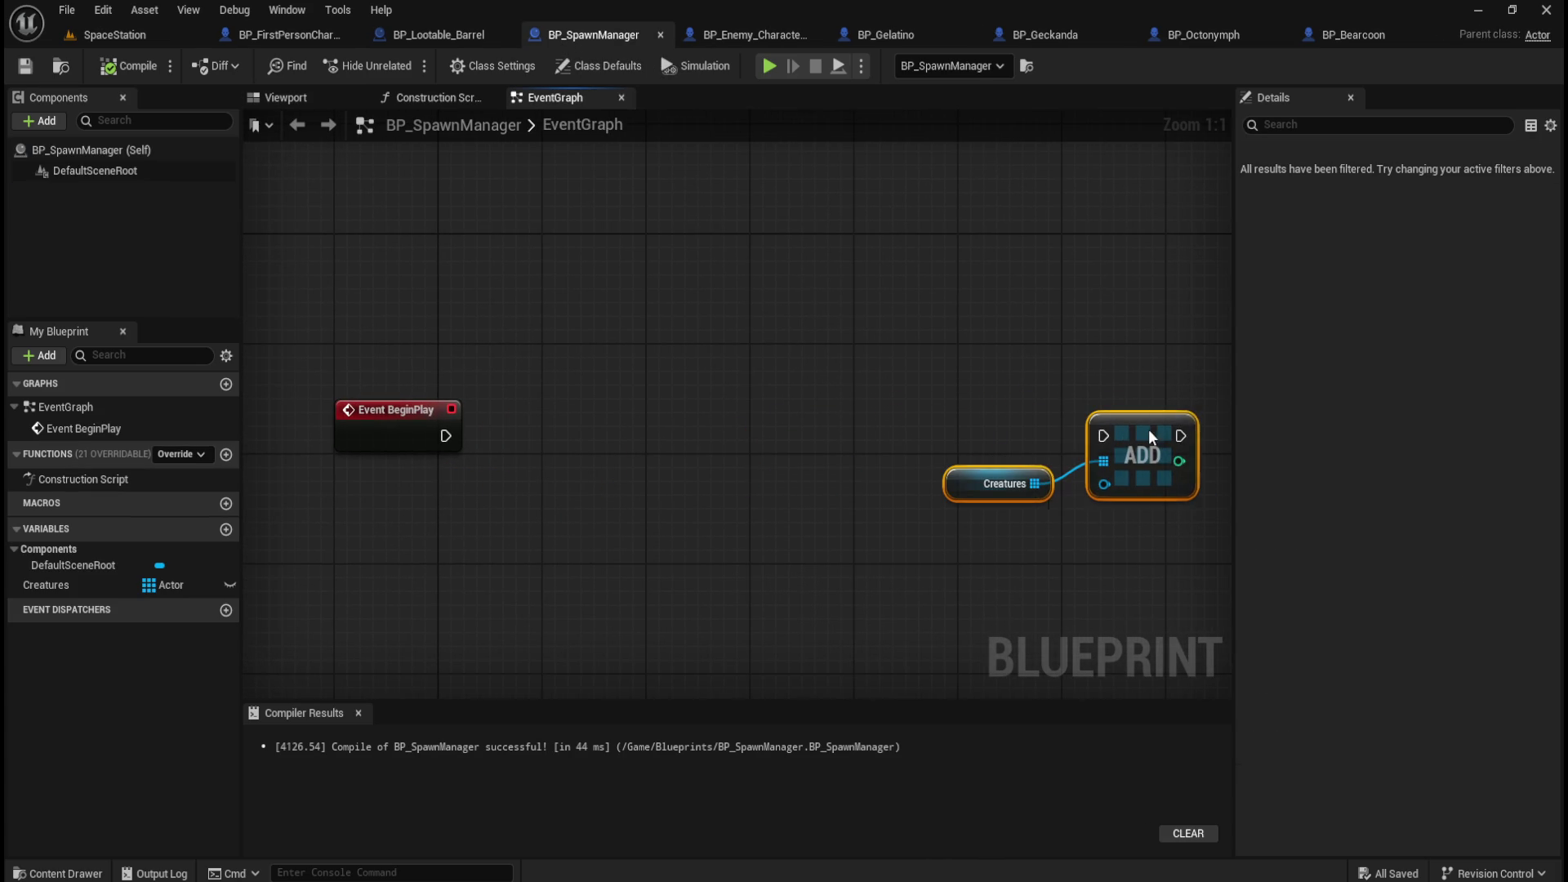
pyautogui.click(561, 488)
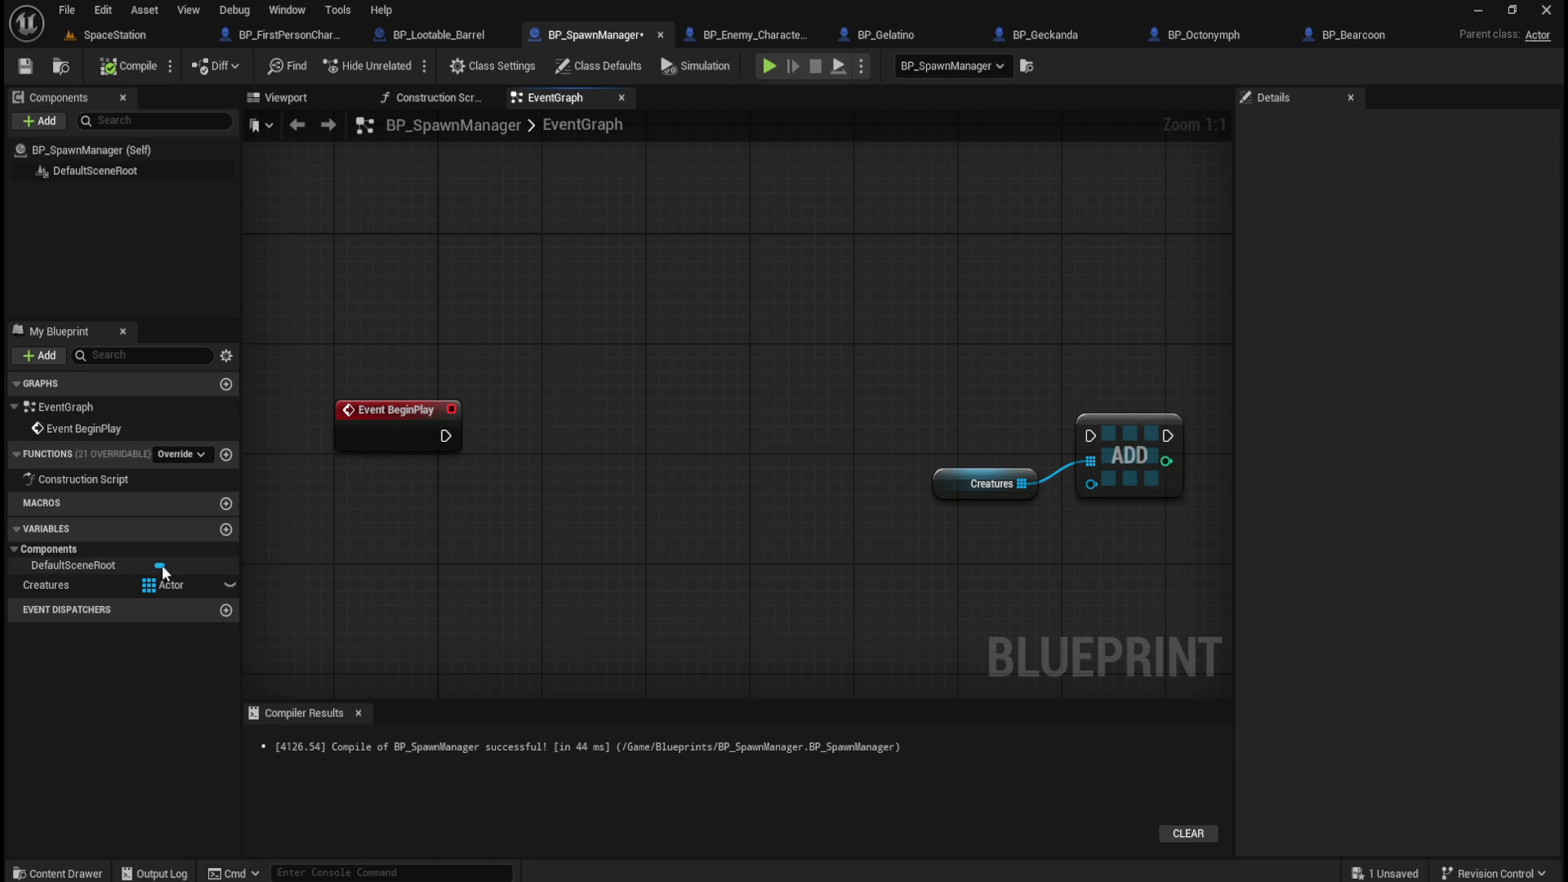
# Add a Gelatino variable of type BP Gelatino Object Reference.
pyautogui.click(226, 529)
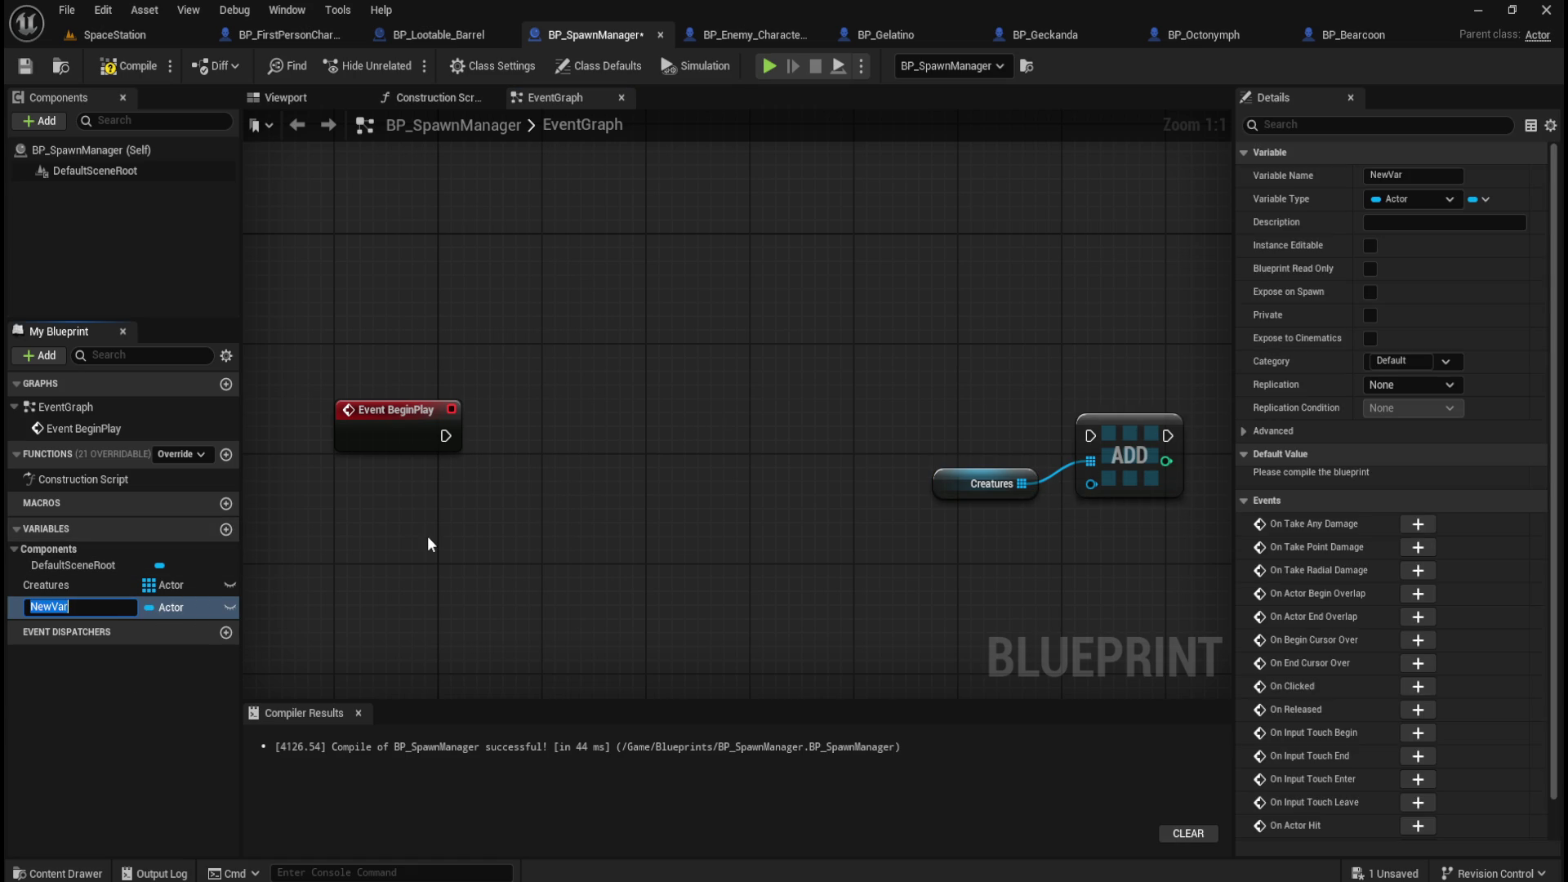
pyautogui.write('Gelan')
pyautogui.press('Return')
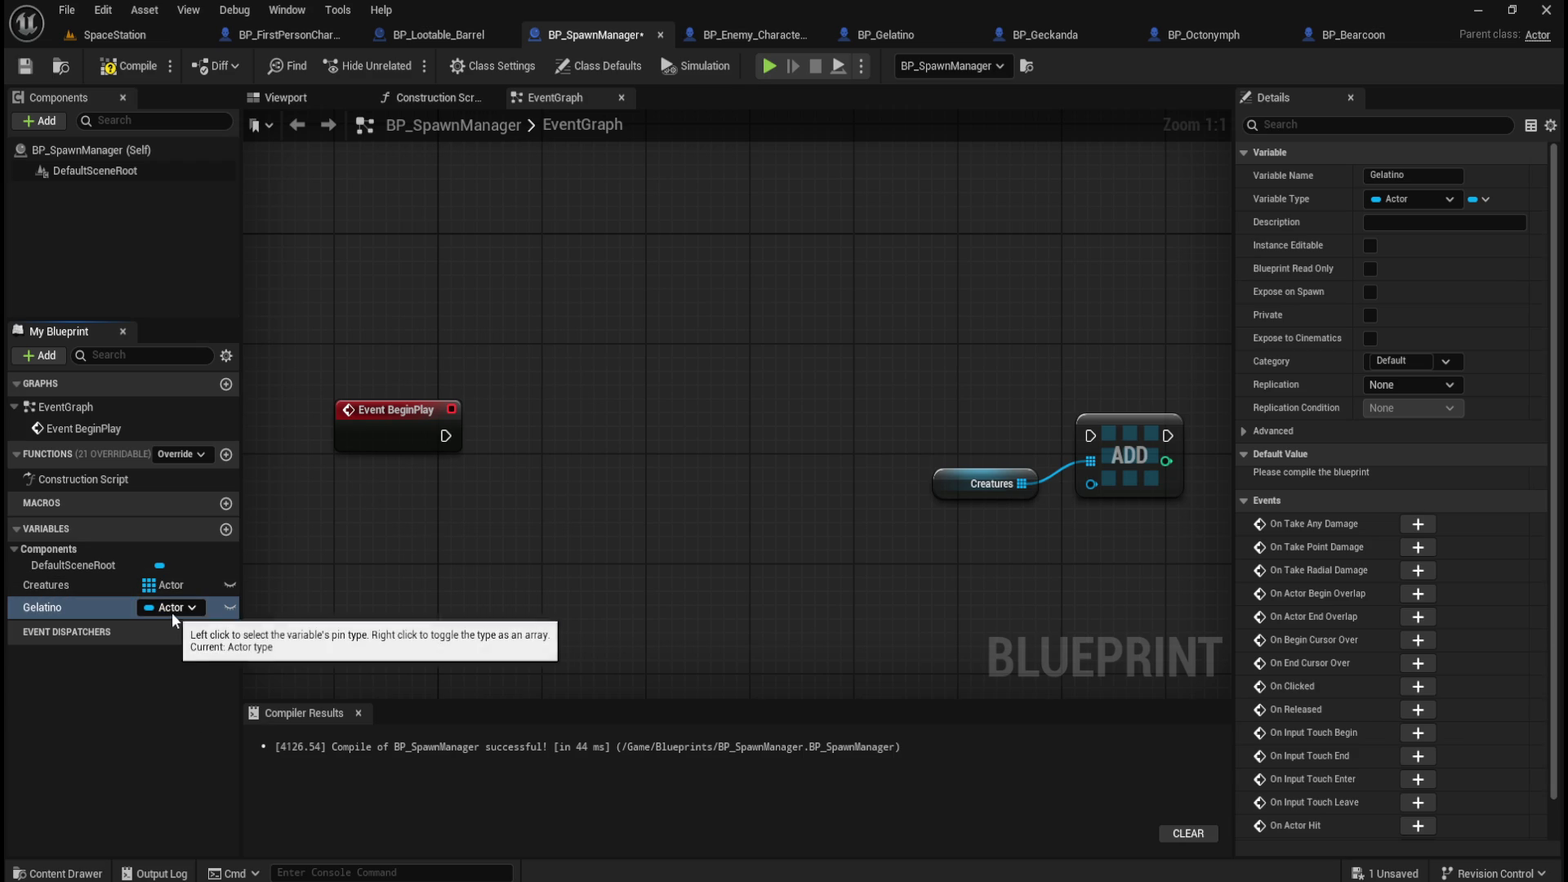
pyautogui.click(171, 610)
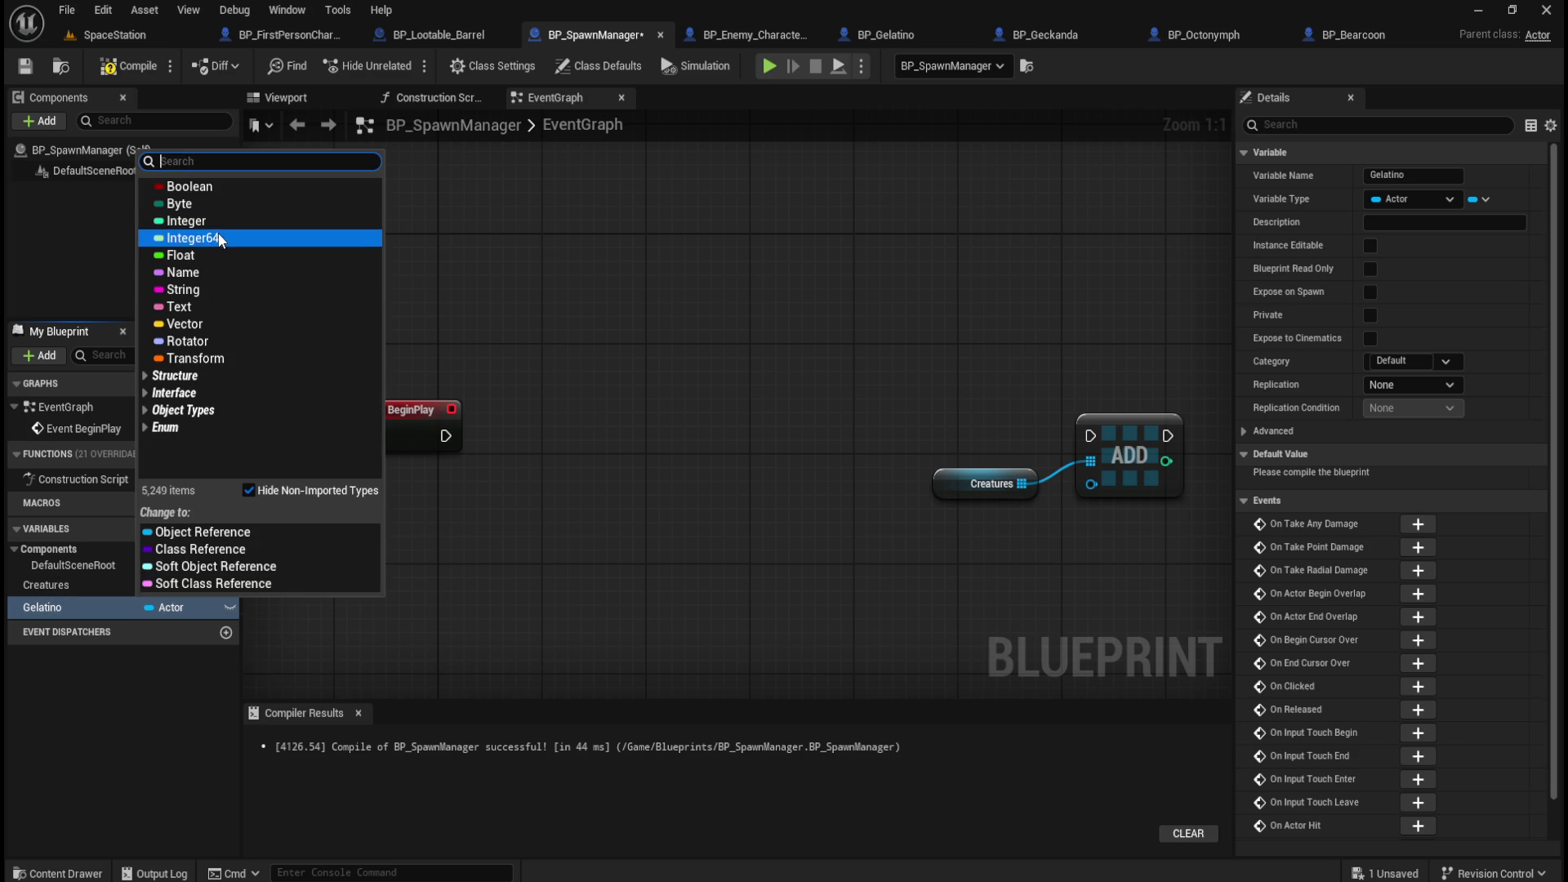
pyautogui.write('gelatino')
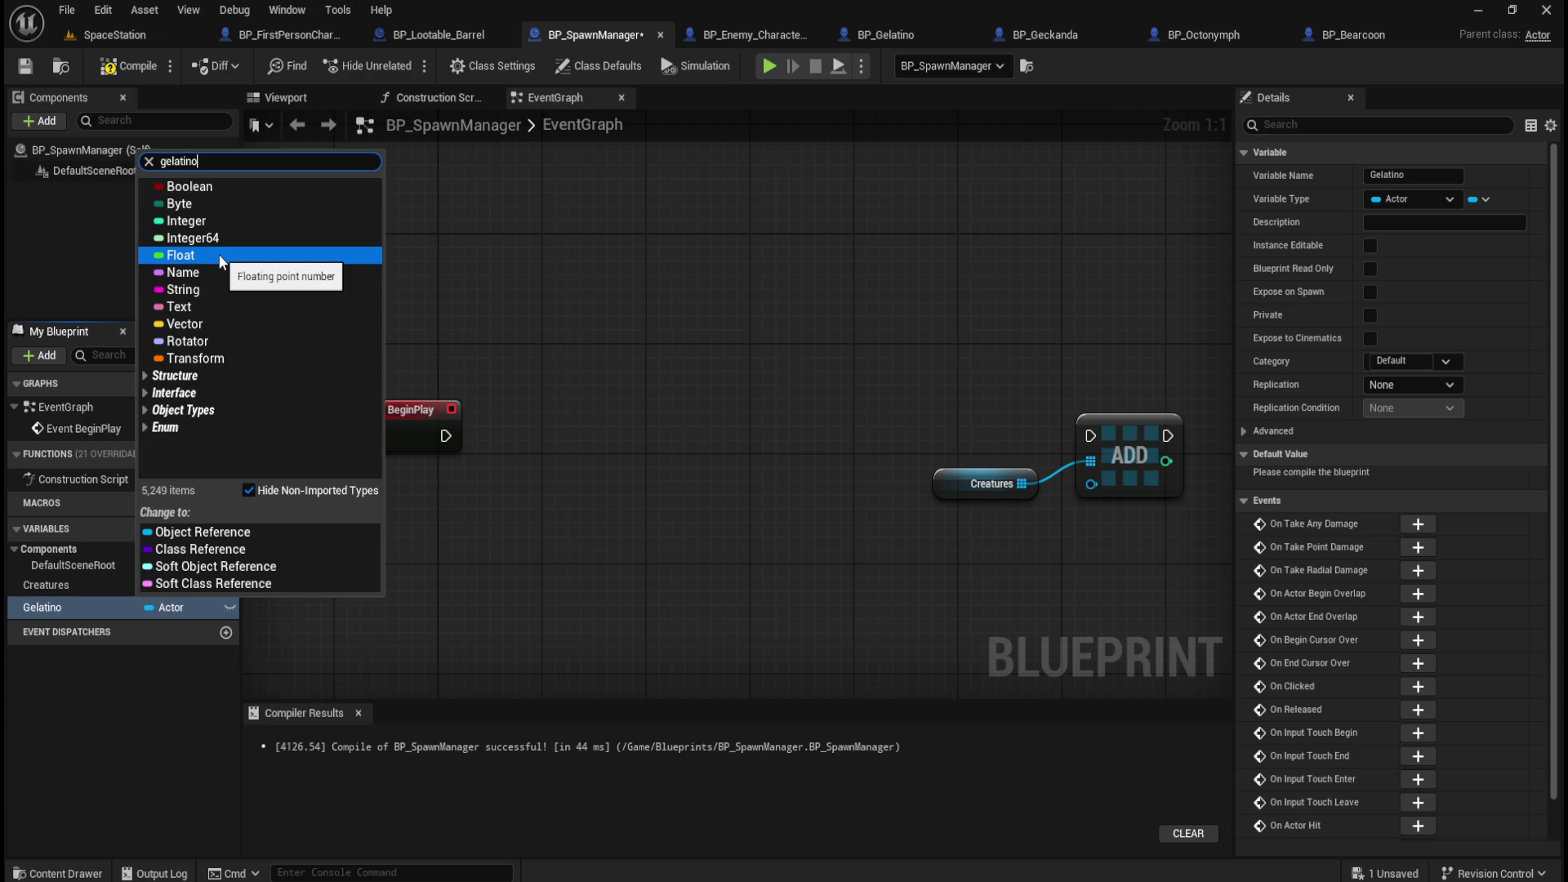
pyautogui.moveTo(208, 214)
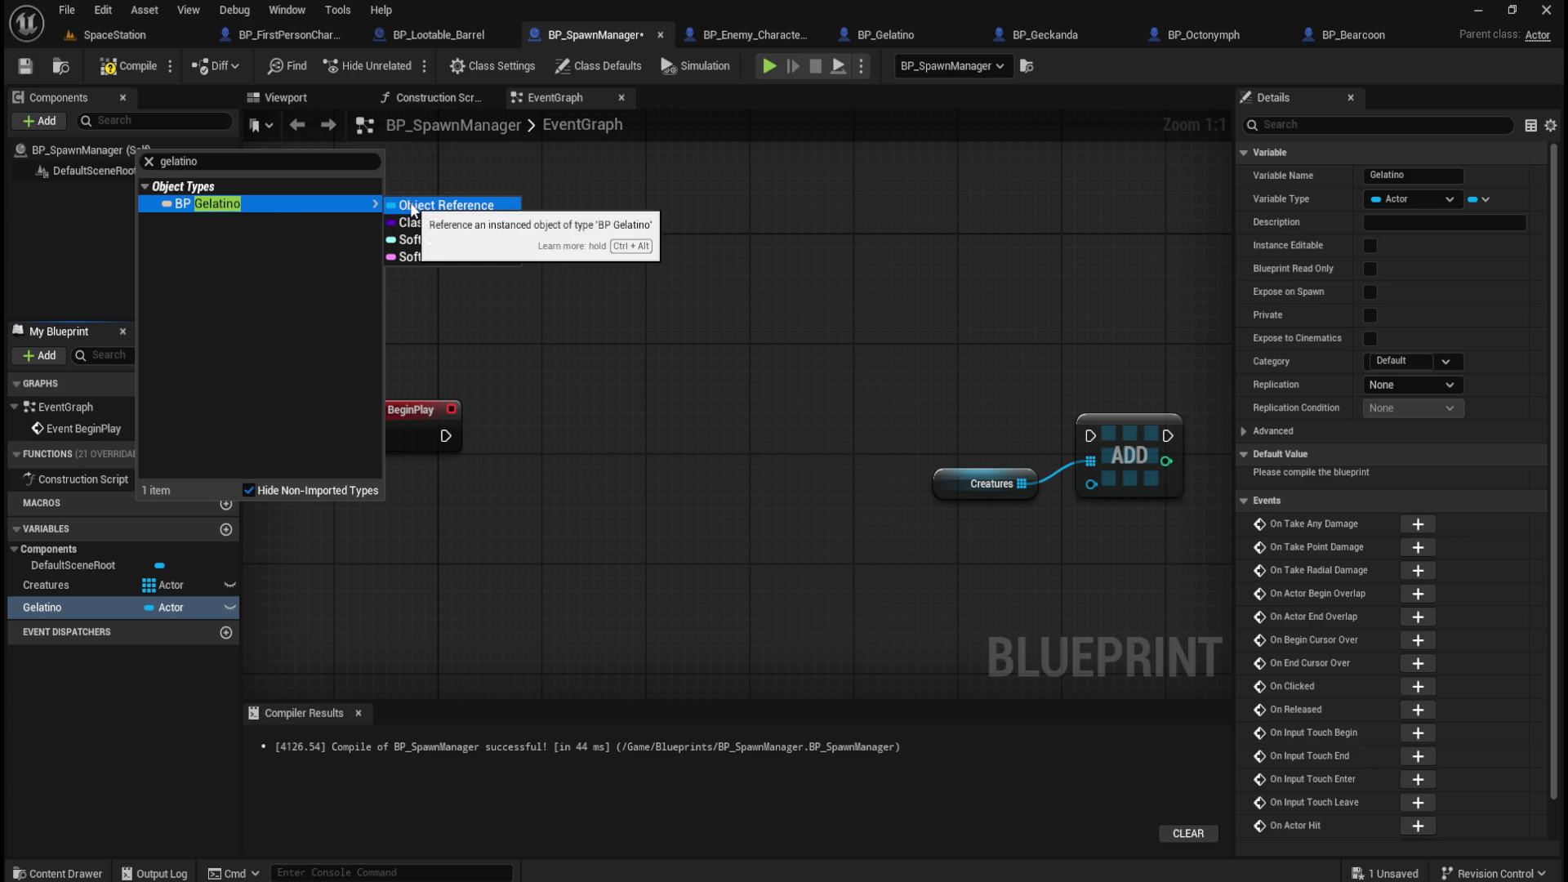
pyautogui.click(410, 206)
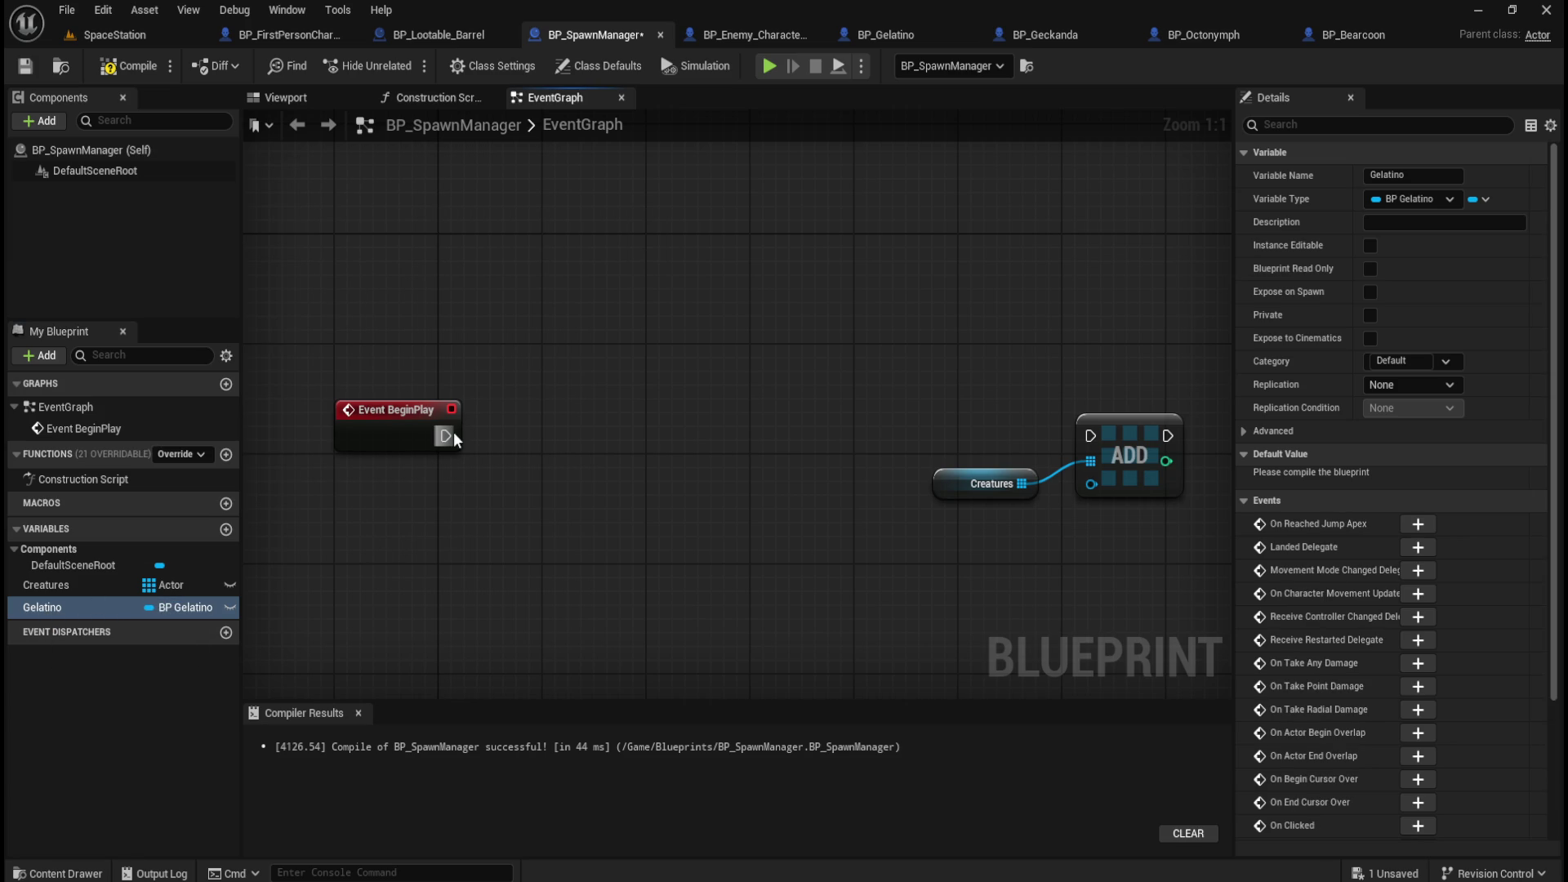
# Wire a Cast To BP_Gelatino node after Event BeginPlay.
pyautogui.moveTo(453, 433); pyautogui.dragTo(512, 433)
pyautogui.write('cast to')
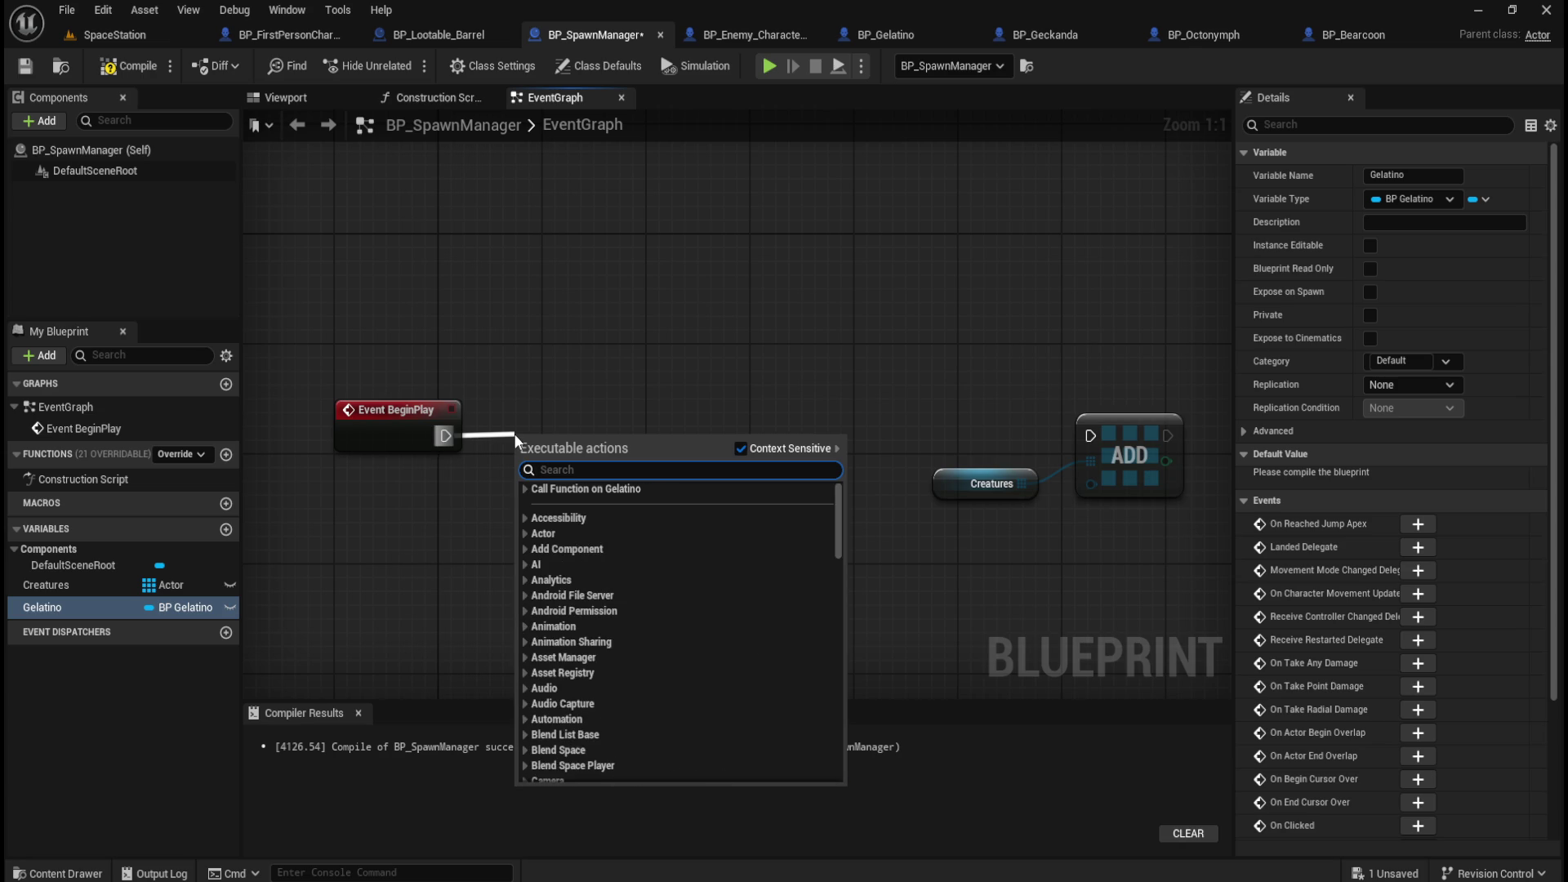
pyautogui.write(' gelatino')
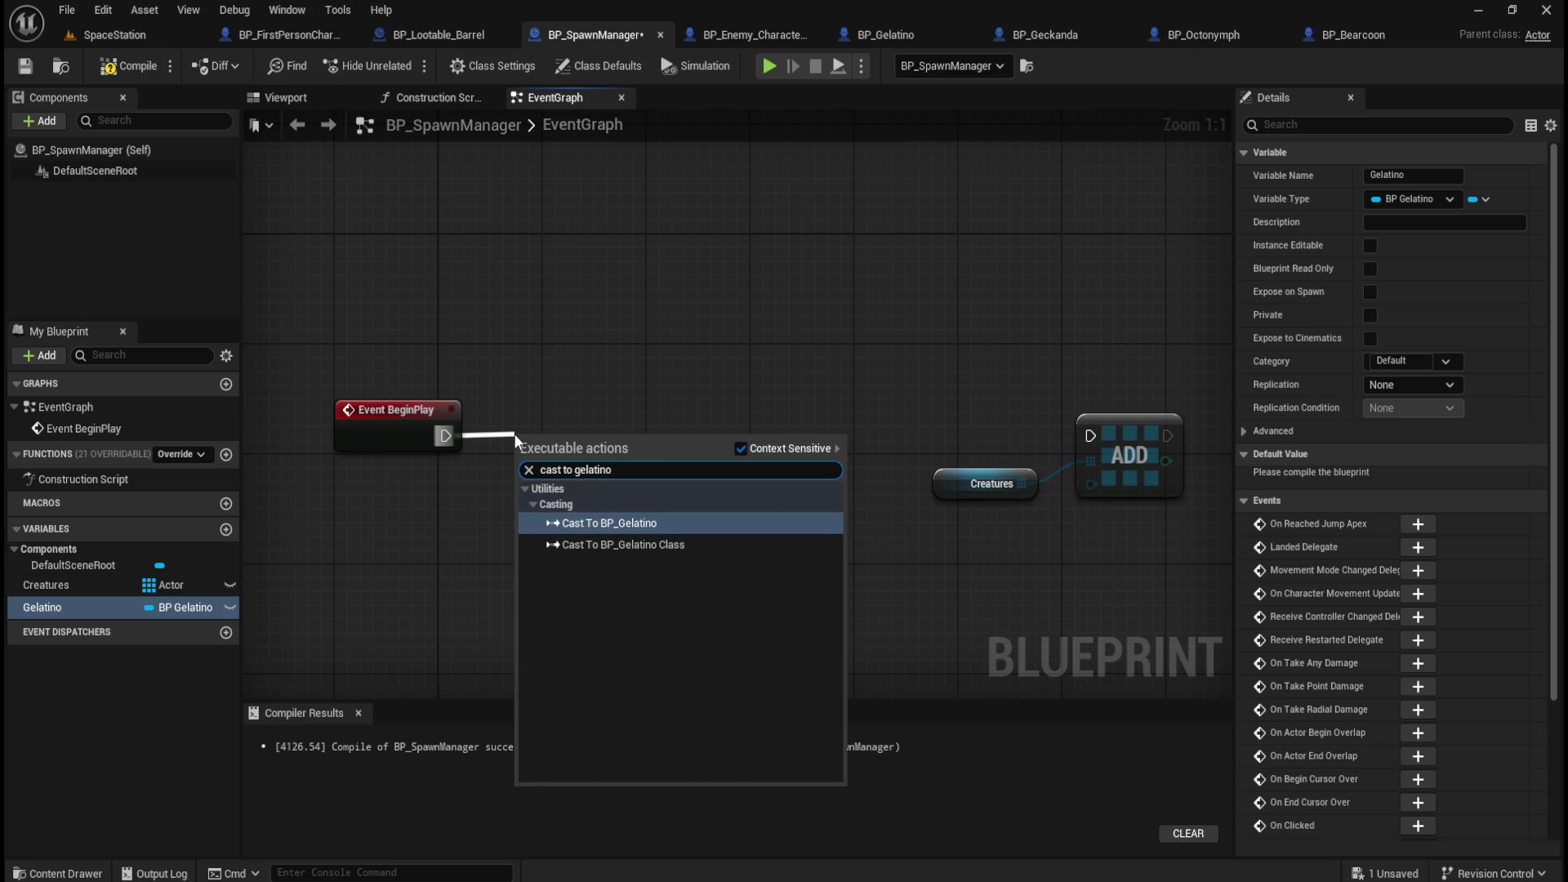
pyautogui.press('Return')
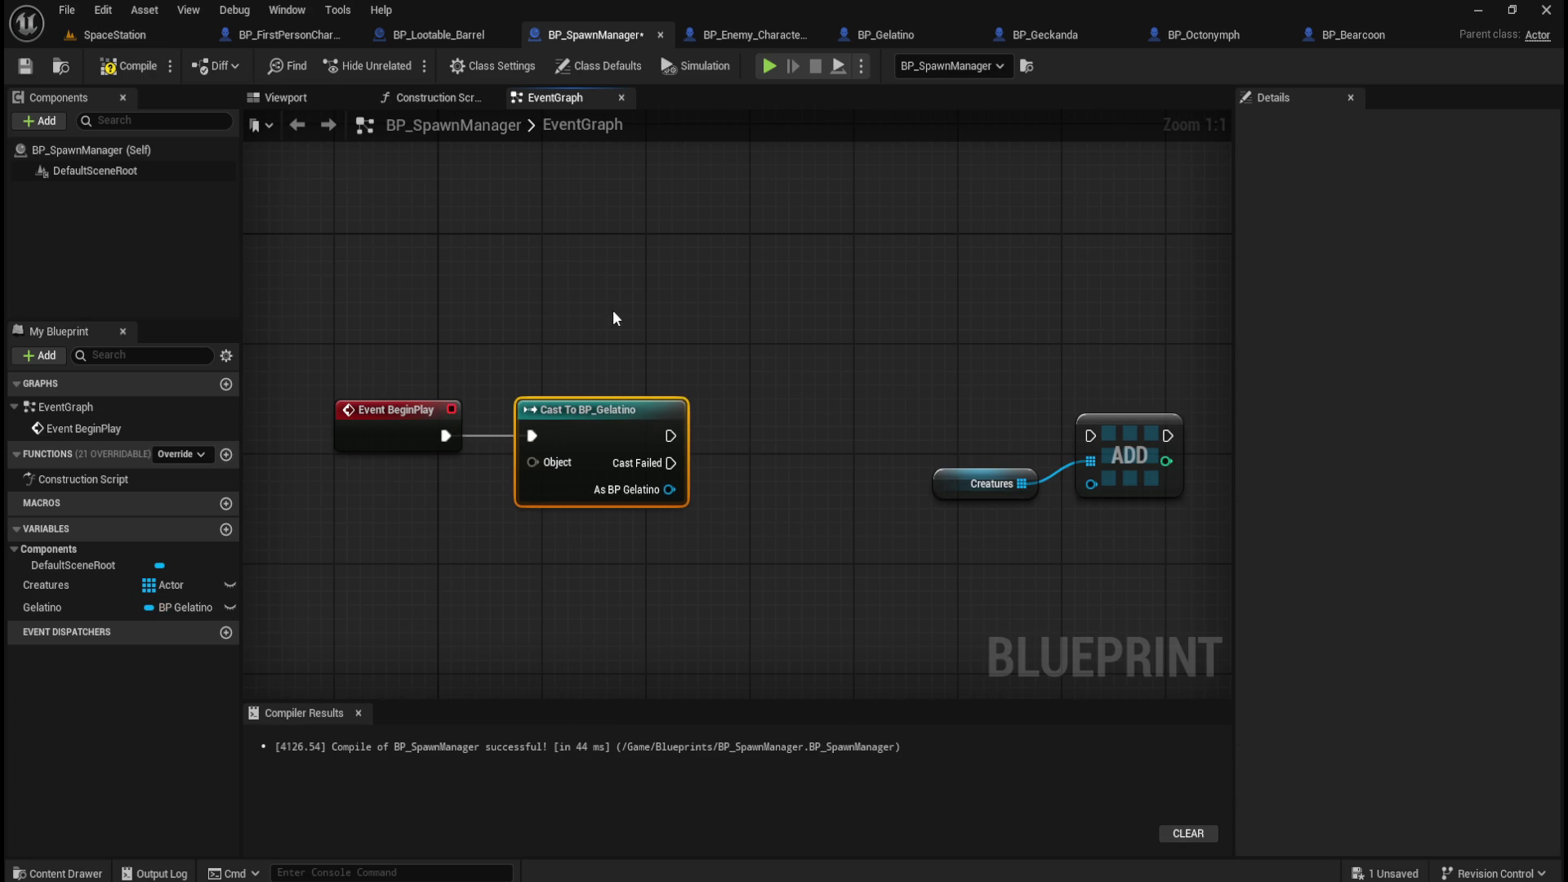
pyautogui.click(438, 34)
pyautogui.moveTo(591, 588)
pyautogui.mouseDown()
pyautogui.moveTo(615, 550)
pyautogui.moveTo(644, 349)
pyautogui.moveTo(683, 378)
pyautogui.mouseUp()
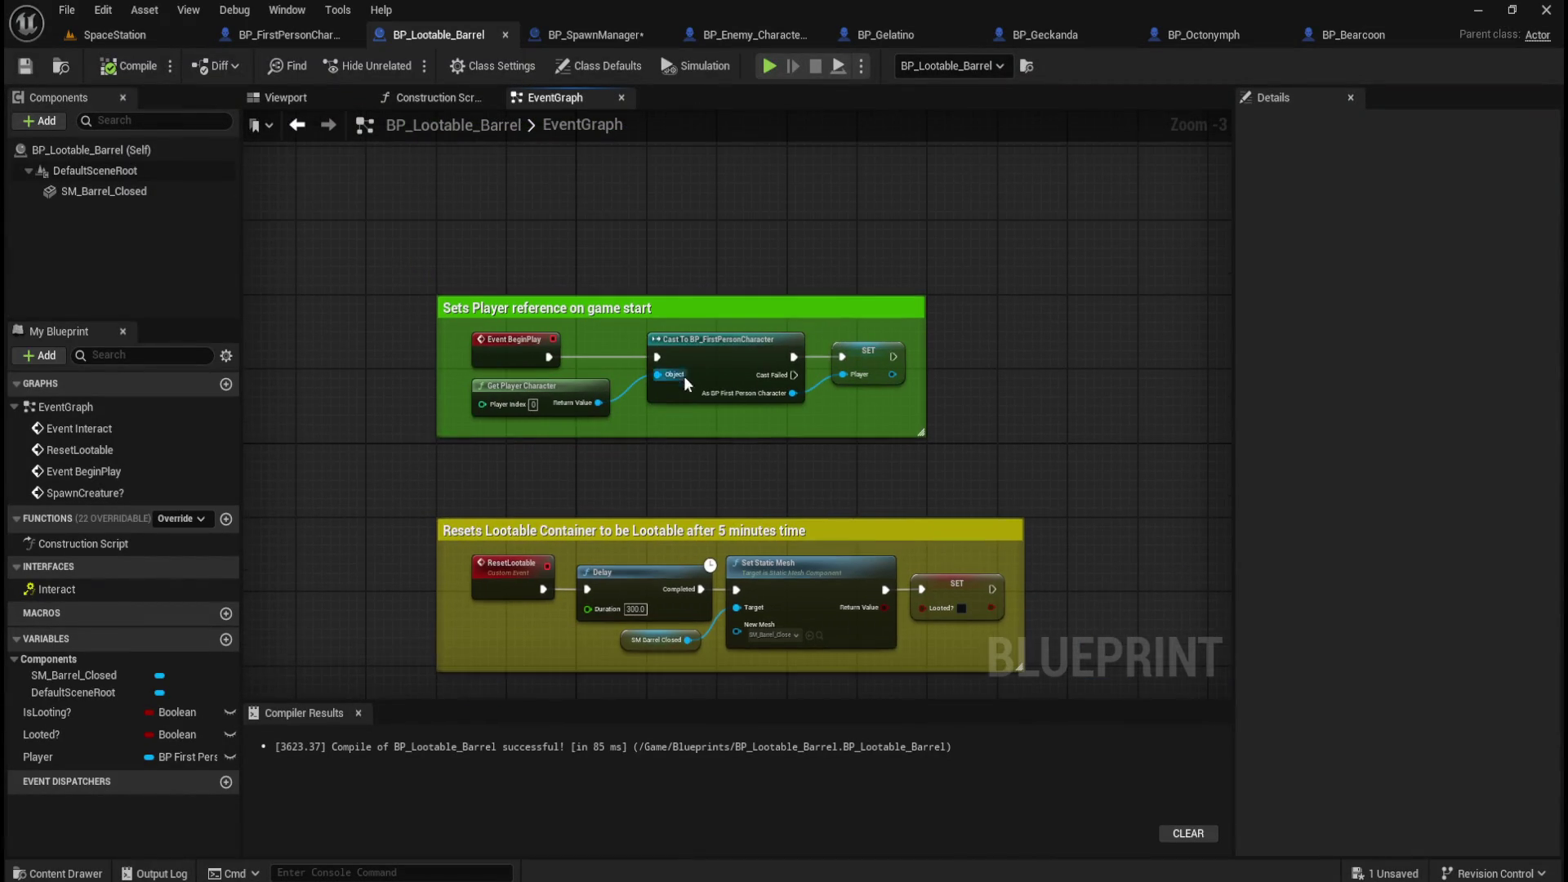
pyautogui.scroll(2, 639, 413)
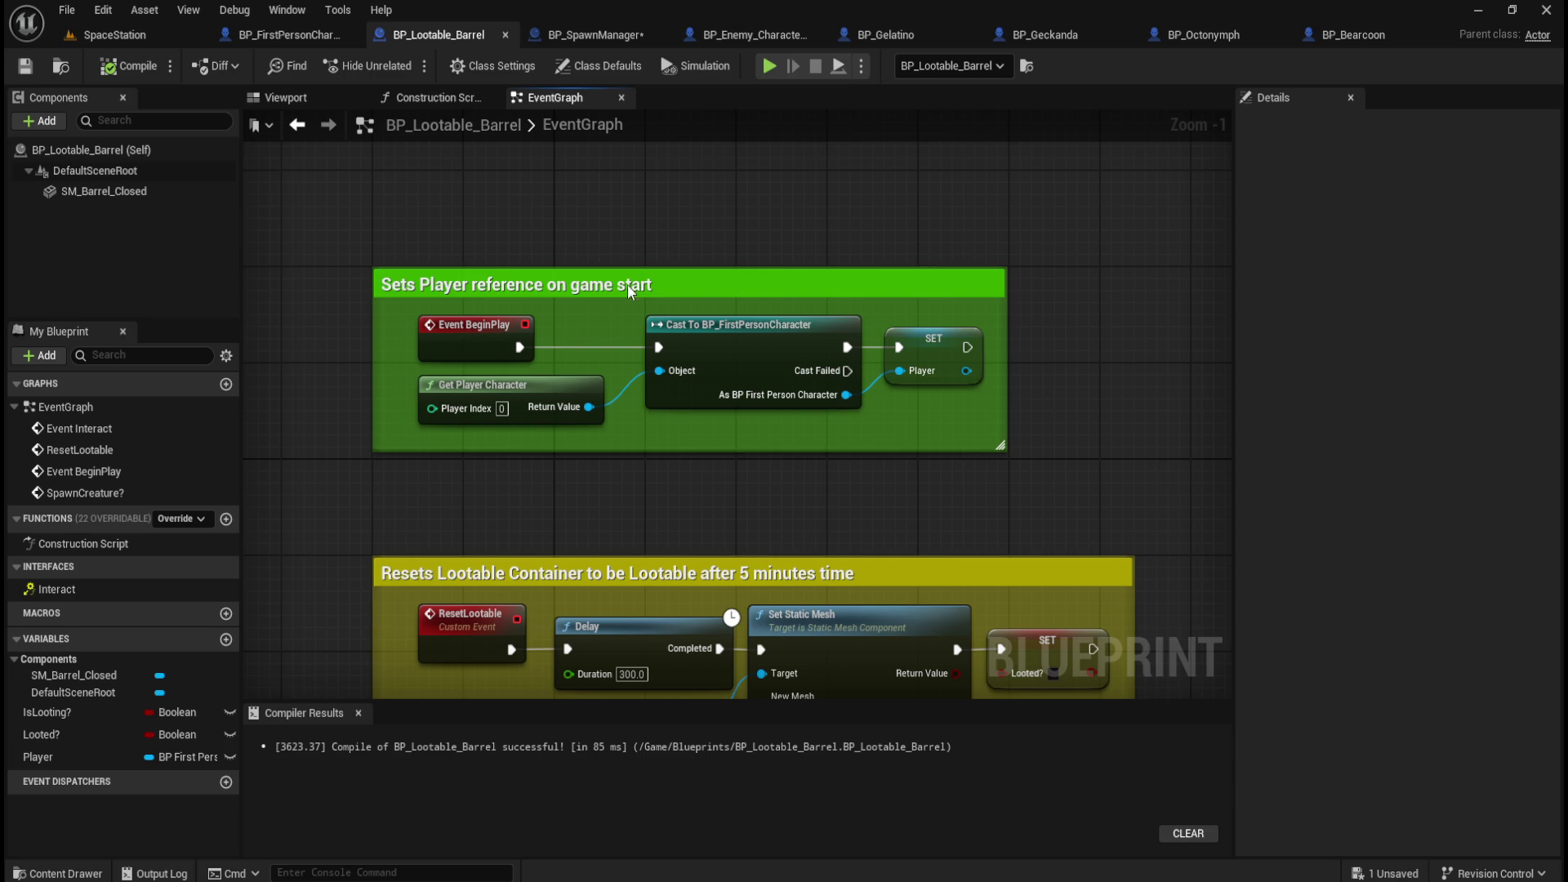
pyautogui.click(609, 33)
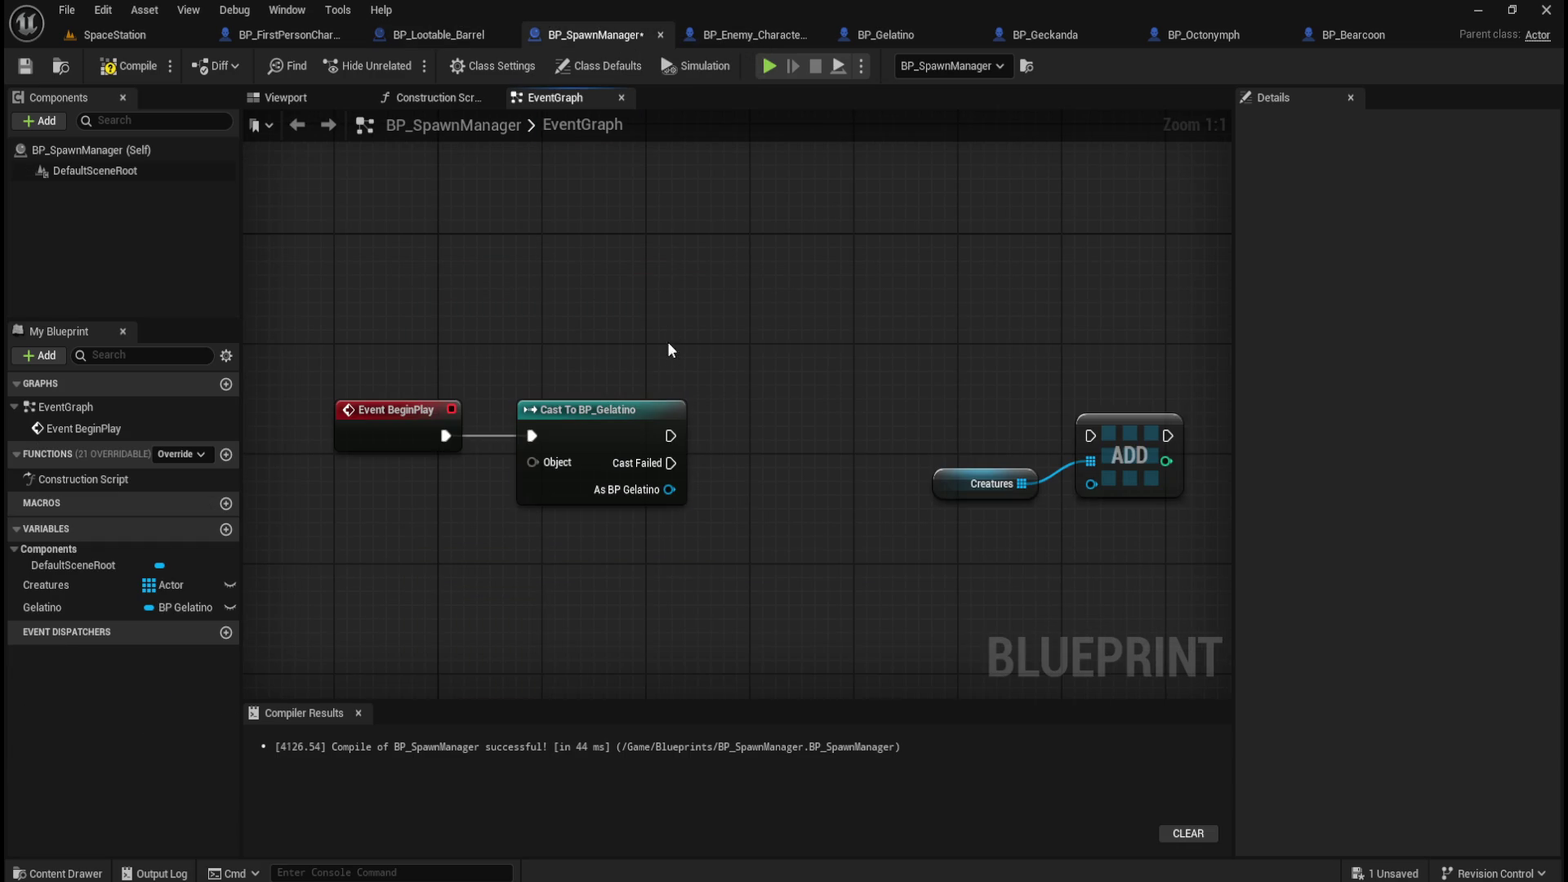
# Add a Get Actor Of Class node with its Actor Class set to BP Gelatino.
pyautogui.rightClick(449, 592)
pyautogui.write('get a')
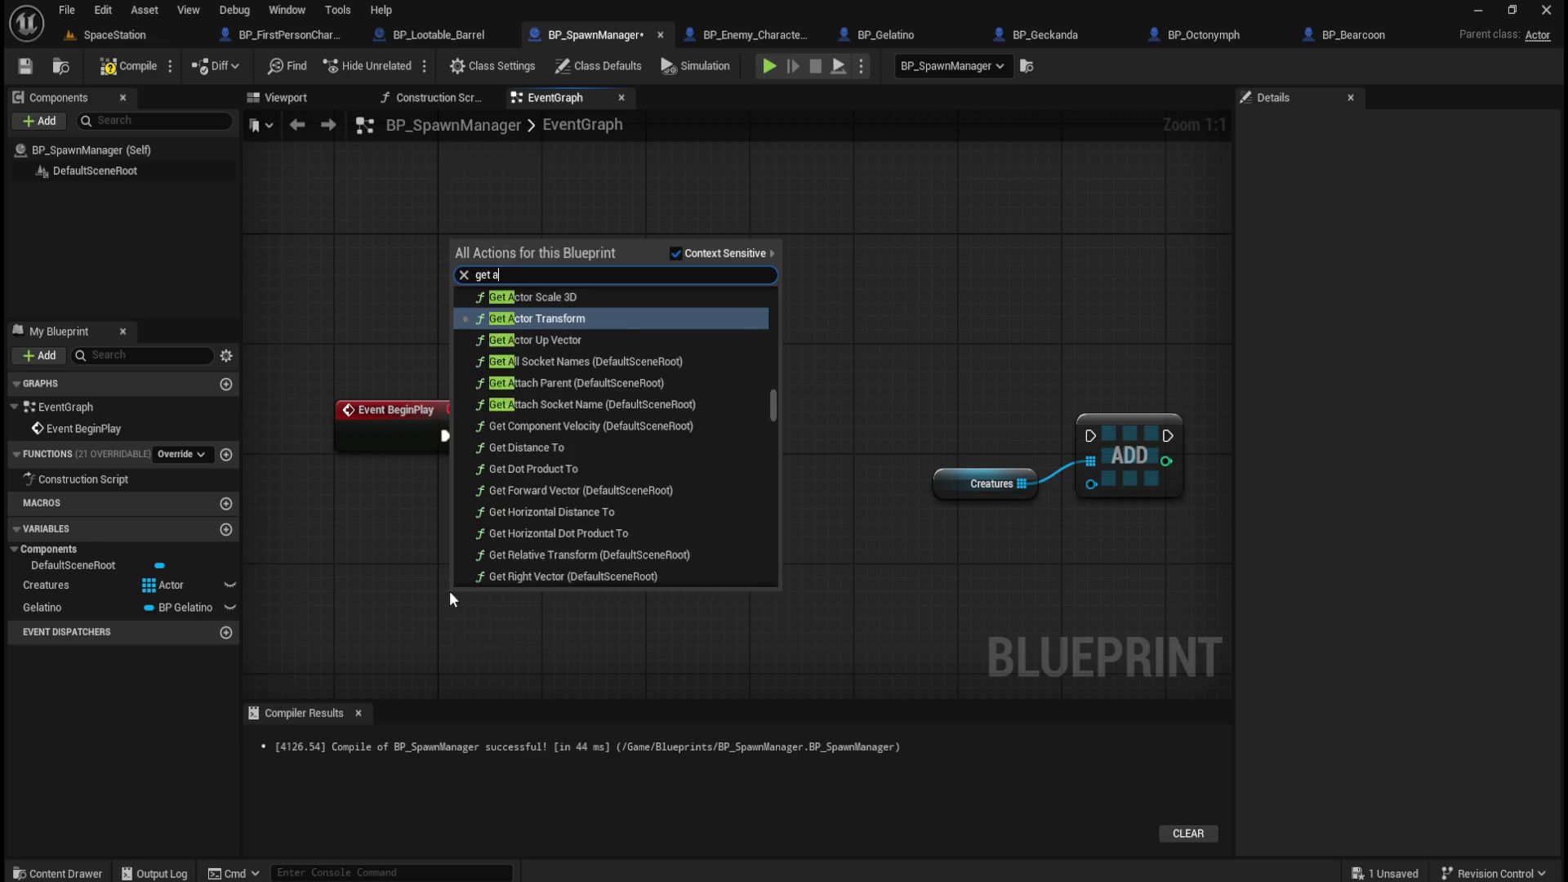
pyautogui.write('ctor of')
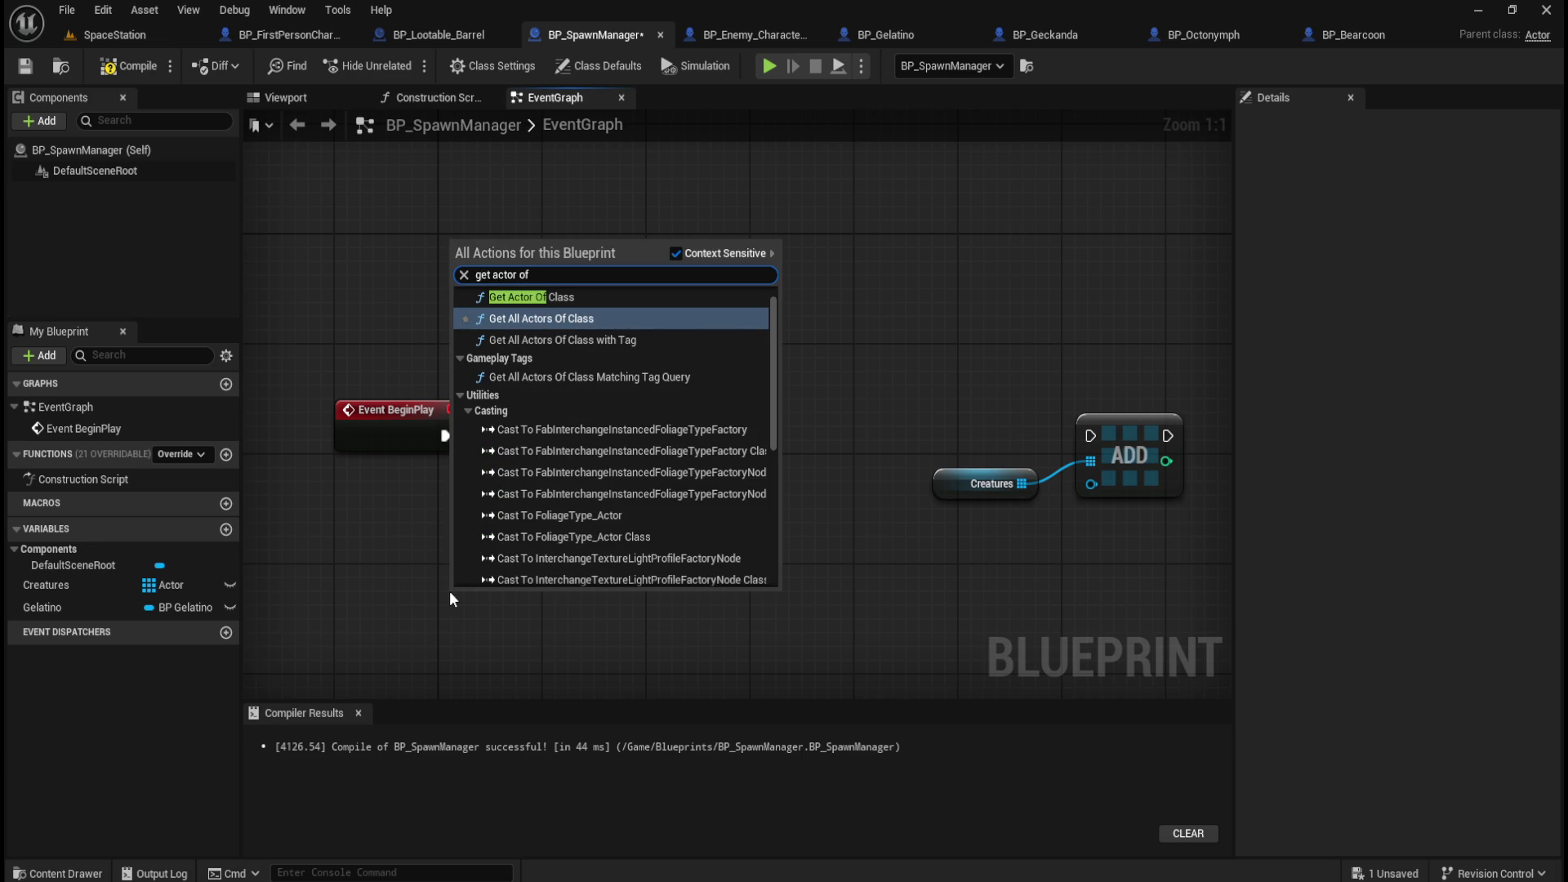
pyautogui.press('Return')
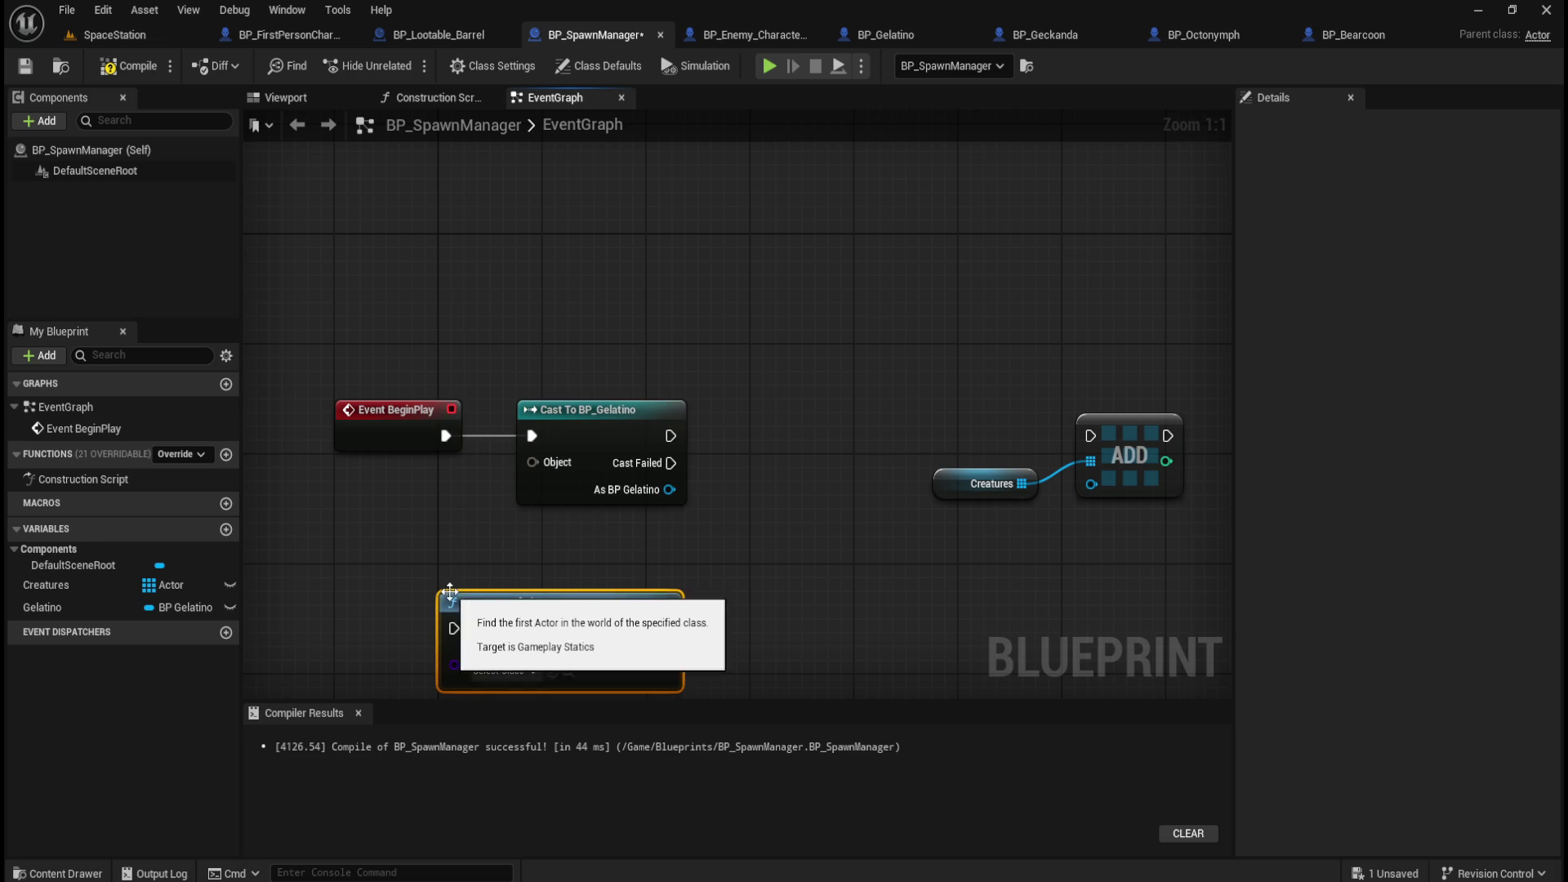
pyautogui.click(532, 670)
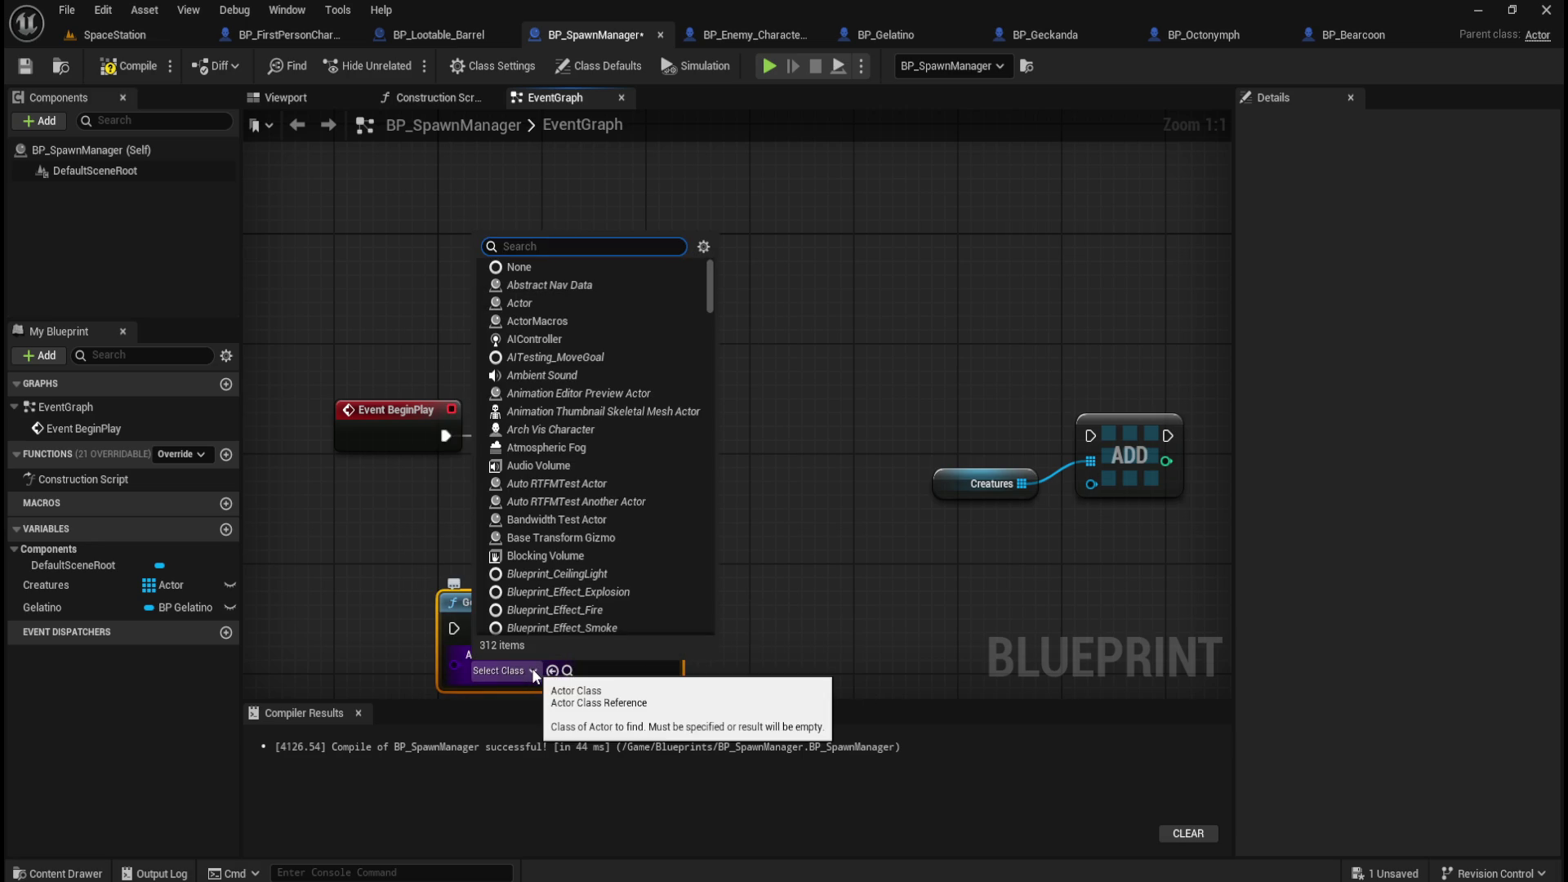
pyautogui.write('gelatino')
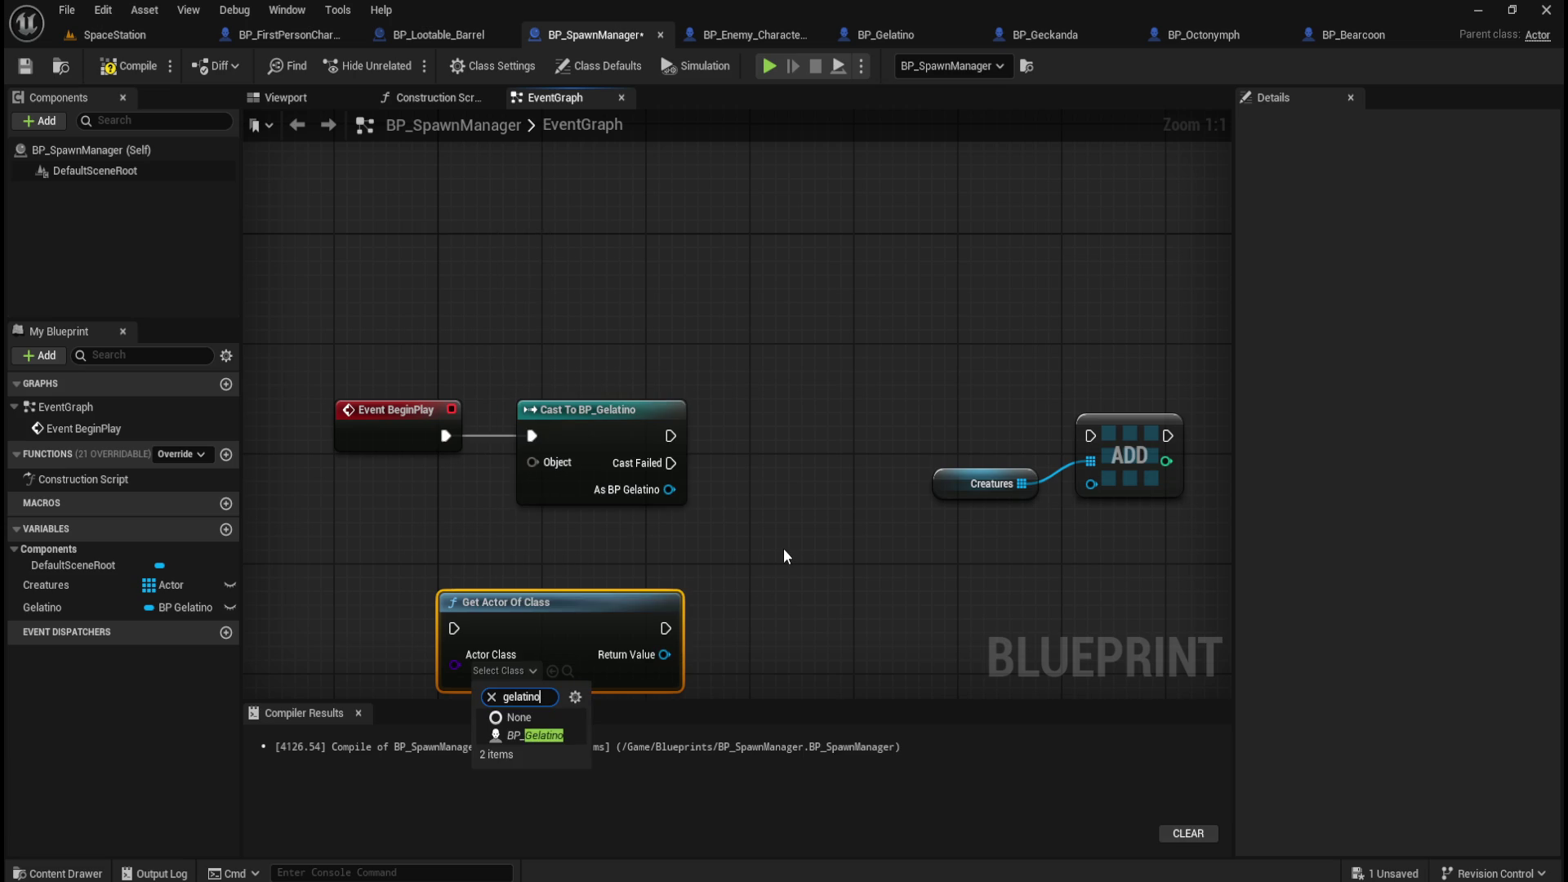
pyautogui.click(521, 736)
# Delete the old Cast To BP_Gelatino node and wire Event BeginPlay into Get Actor Of Class.
pyautogui.click(771, 558)
pyautogui.moveTo(727, 546)
pyautogui.mouseDown()
pyautogui.moveTo(771, 417)
pyautogui.moveTo(660, 498)
pyautogui.moveTo(615, 302)
pyautogui.mouseUp()
pyautogui.press('Delete')
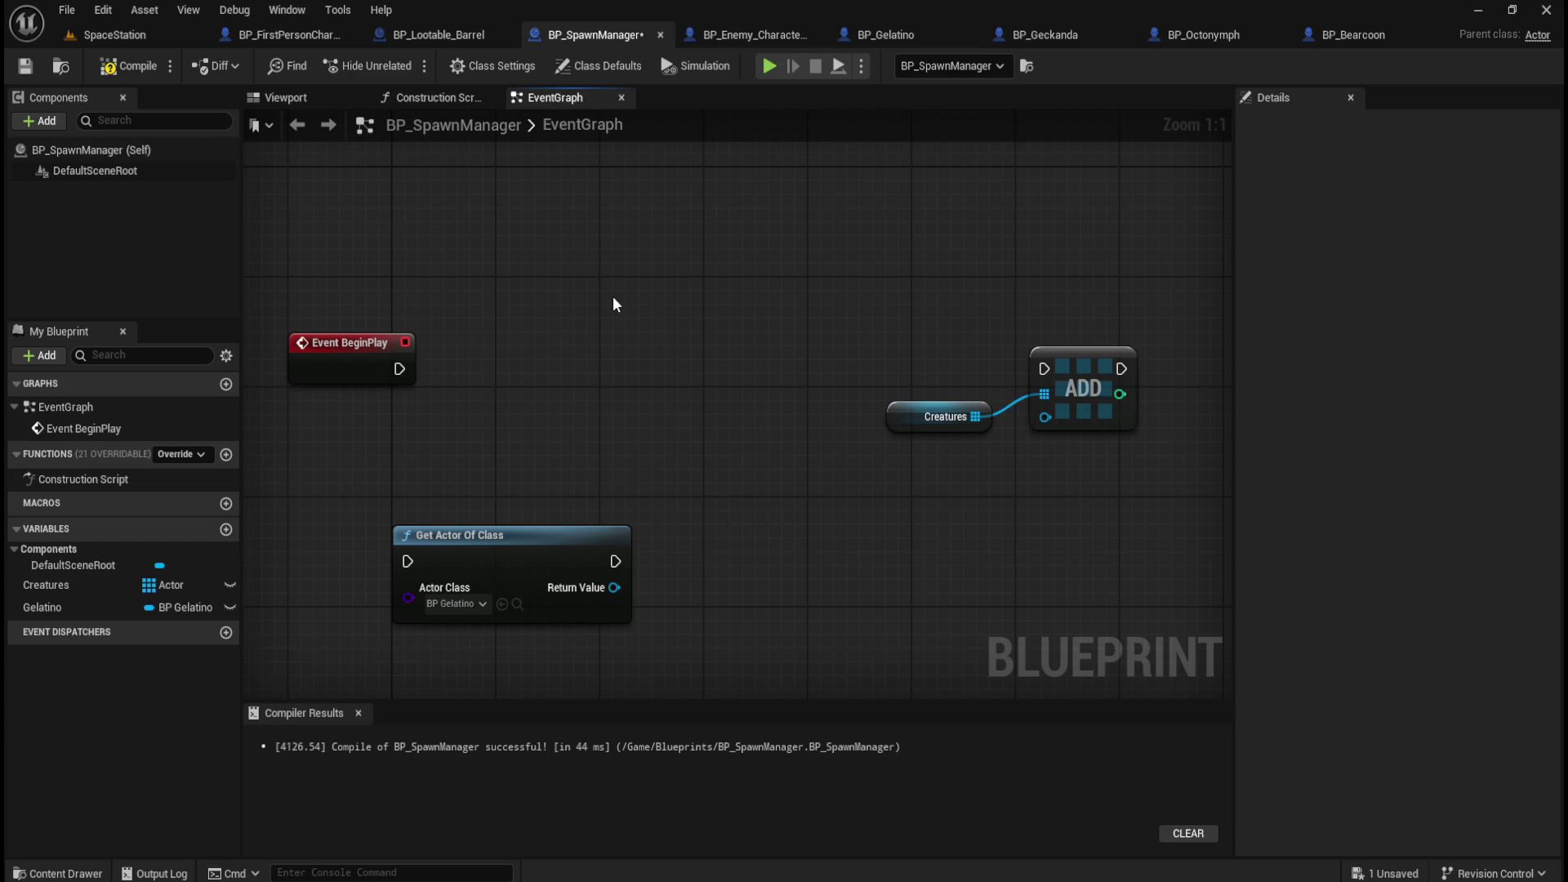
pyautogui.moveTo(529, 535)
pyautogui.mouseDown()
pyautogui.moveTo(547, 332)
pyautogui.moveTo(577, 347)
pyautogui.mouseUp()
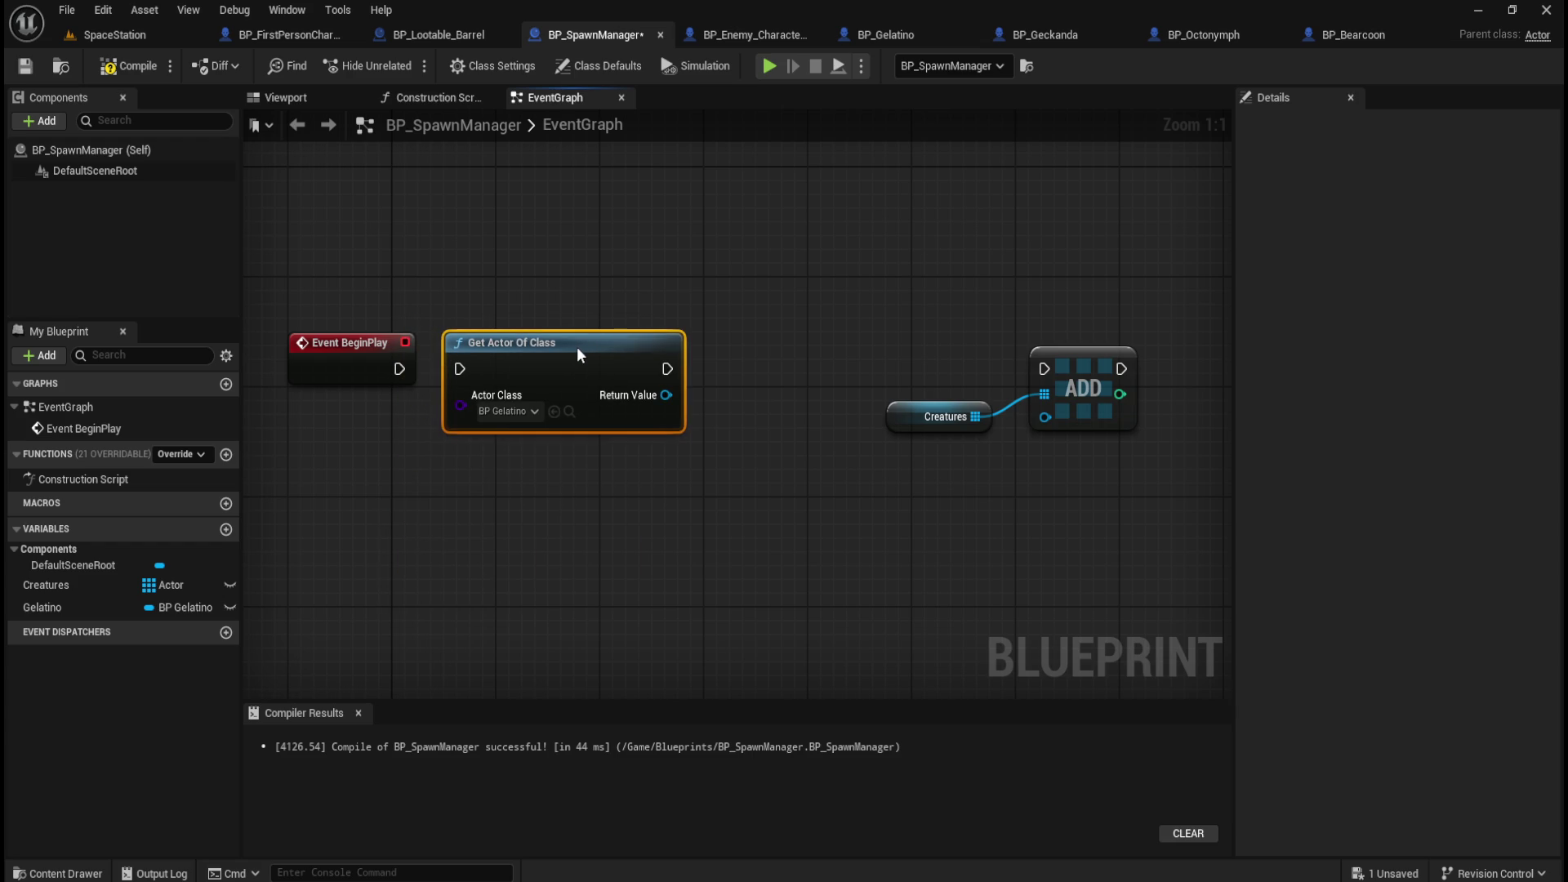
pyautogui.moveTo(399, 368); pyautogui.dragTo(459, 368)
pyautogui.click(738, 493)
# Store the Return Value in a SET Gelatino node and feed Gelatino into the Creatures ADD item.
pyautogui.moveTo(52, 605)
pyautogui.mouseDown()
pyautogui.moveTo(660, 409)
pyautogui.moveTo(687, 374)
pyautogui.moveTo(683, 408)
pyautogui.moveTo(706, 414)
pyautogui.moveTo(709, 359)
pyautogui.moveTo(665, 374)
pyautogui.mouseUp()
pyautogui.click(715, 427)
pyautogui.click(739, 518)
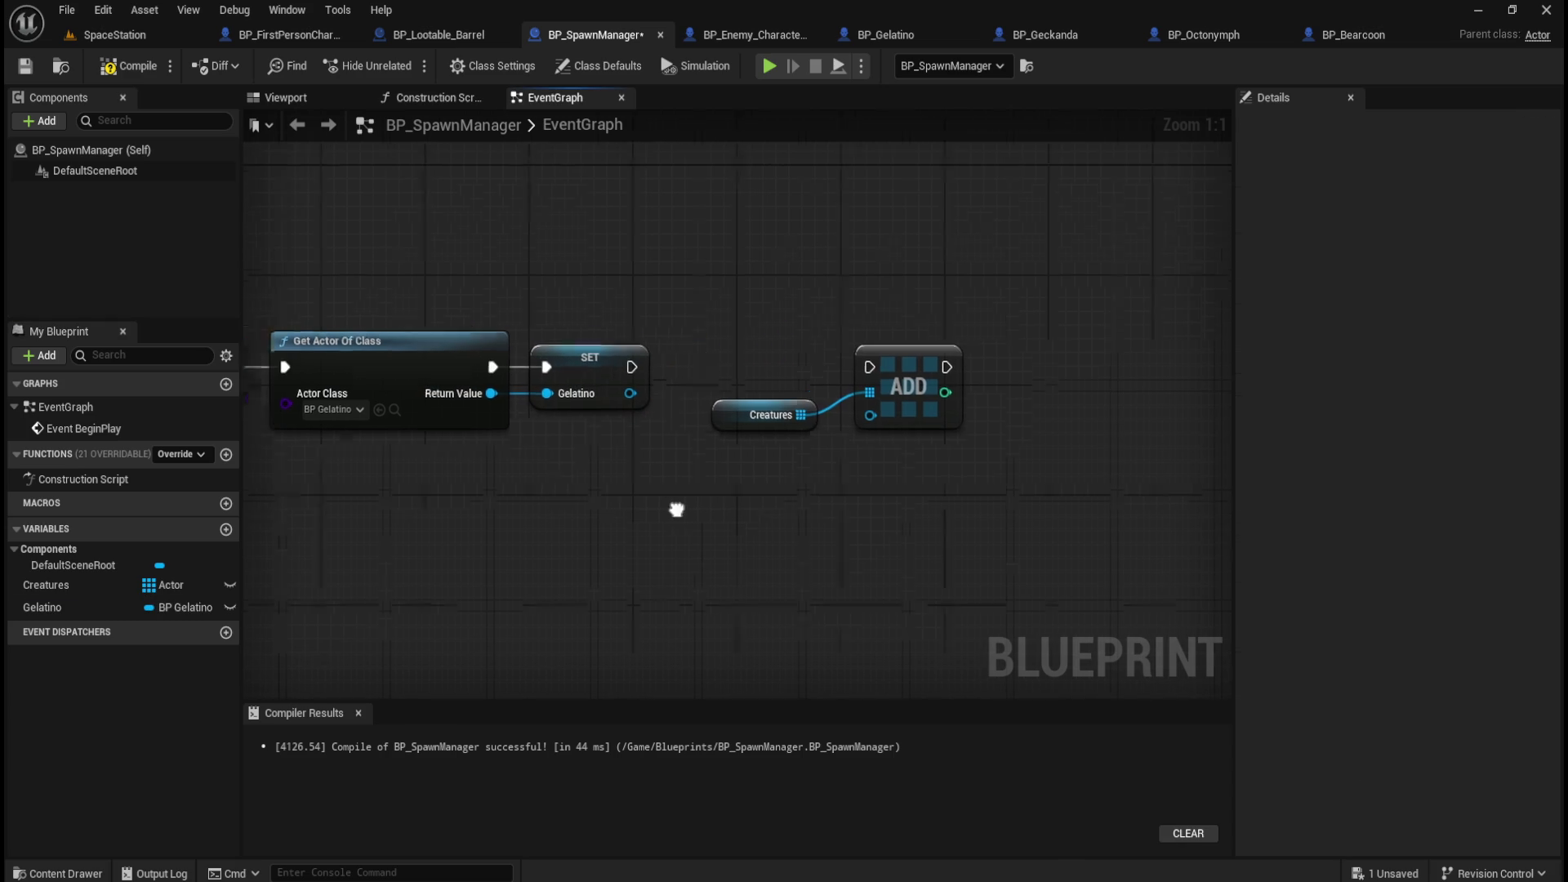
pyautogui.scroll(-2, 677, 286)
pyautogui.scroll(2, 625, 313)
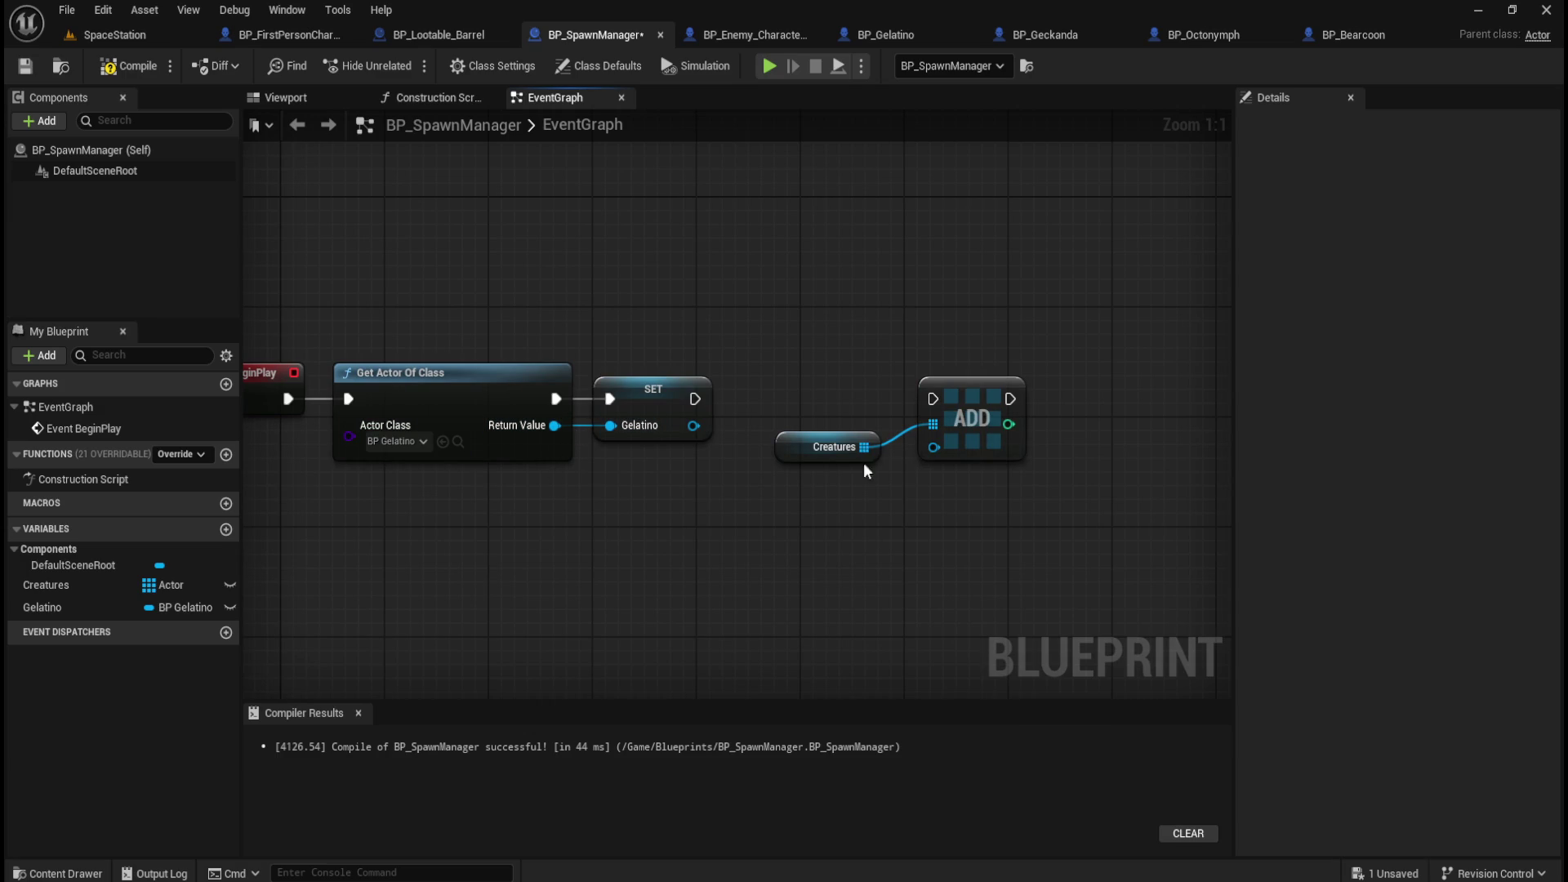
pyautogui.click(830, 457)
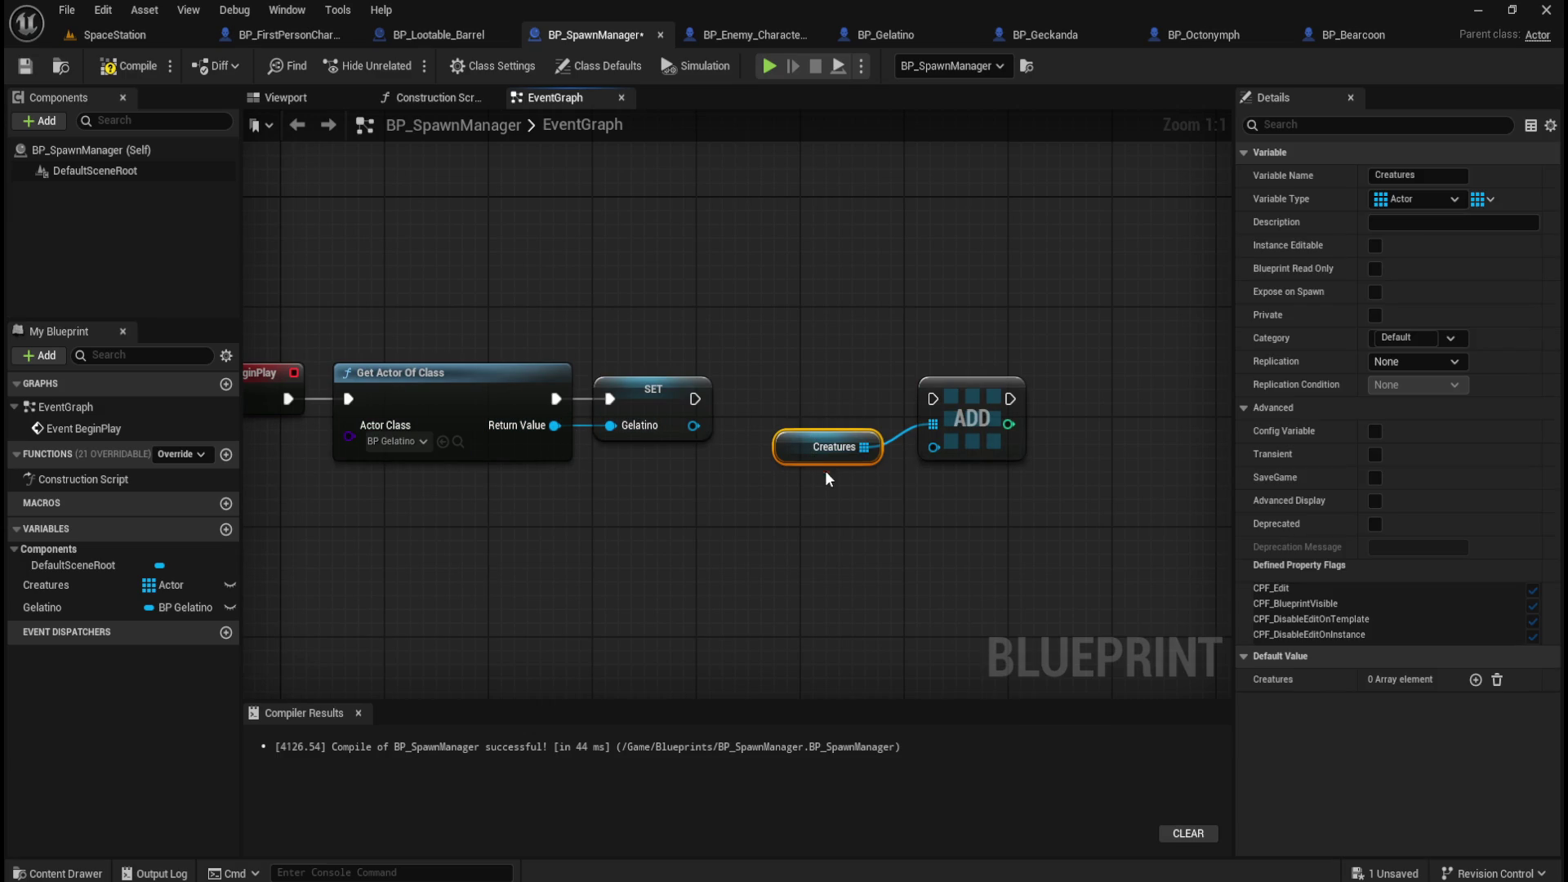
pyautogui.click(742, 551)
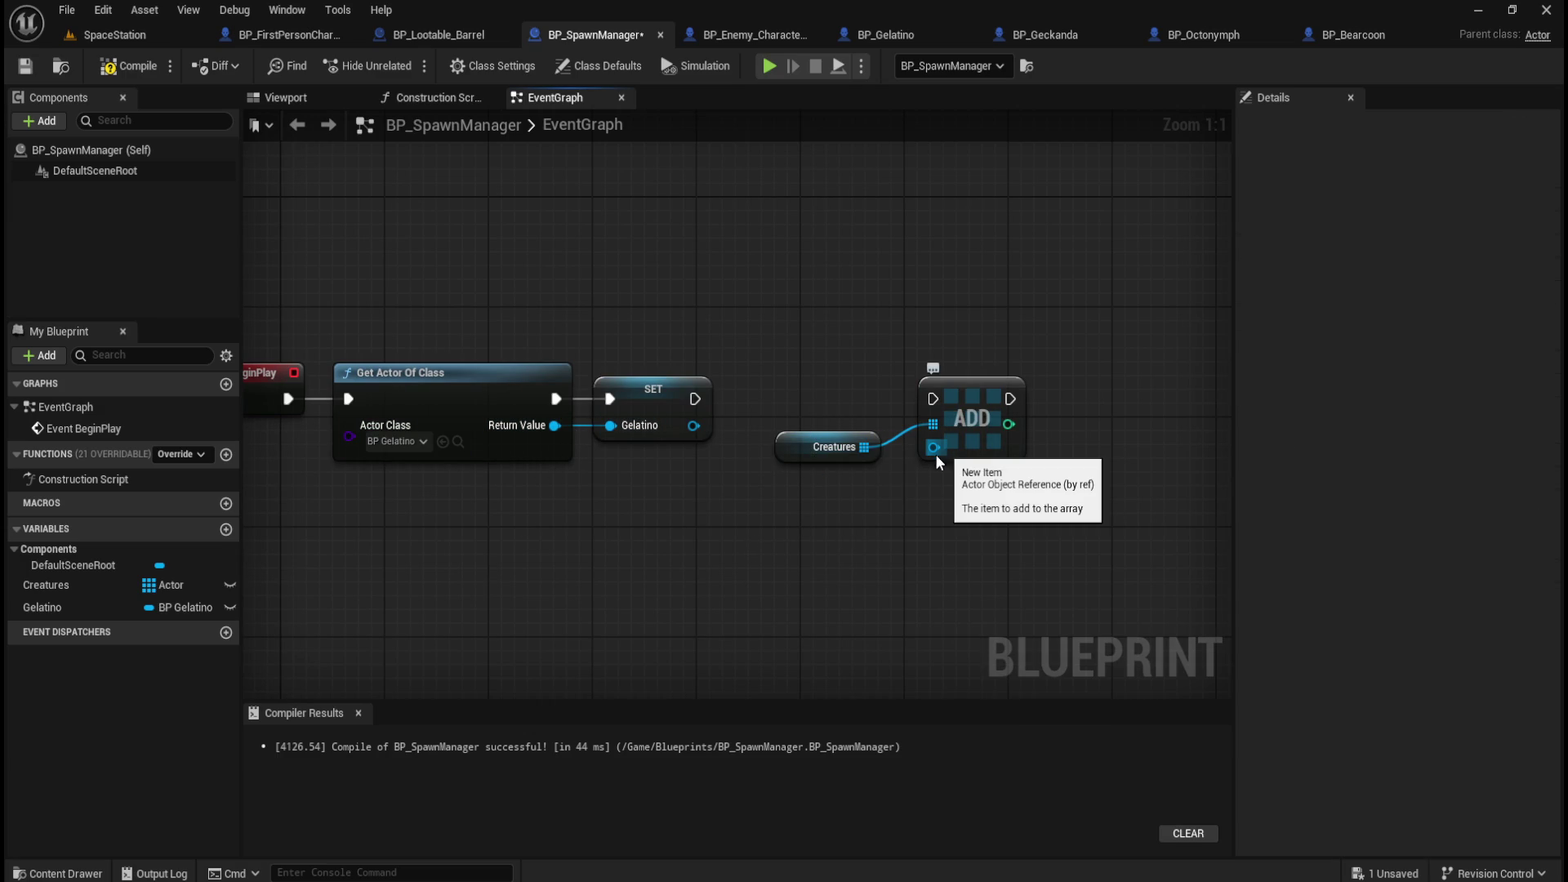
pyautogui.moveTo(554, 425)
pyautogui.mouseDown()
pyautogui.moveTo(618, 507)
pyautogui.moveTo(903, 476)
pyautogui.moveTo(931, 450)
pyautogui.mouseUp()
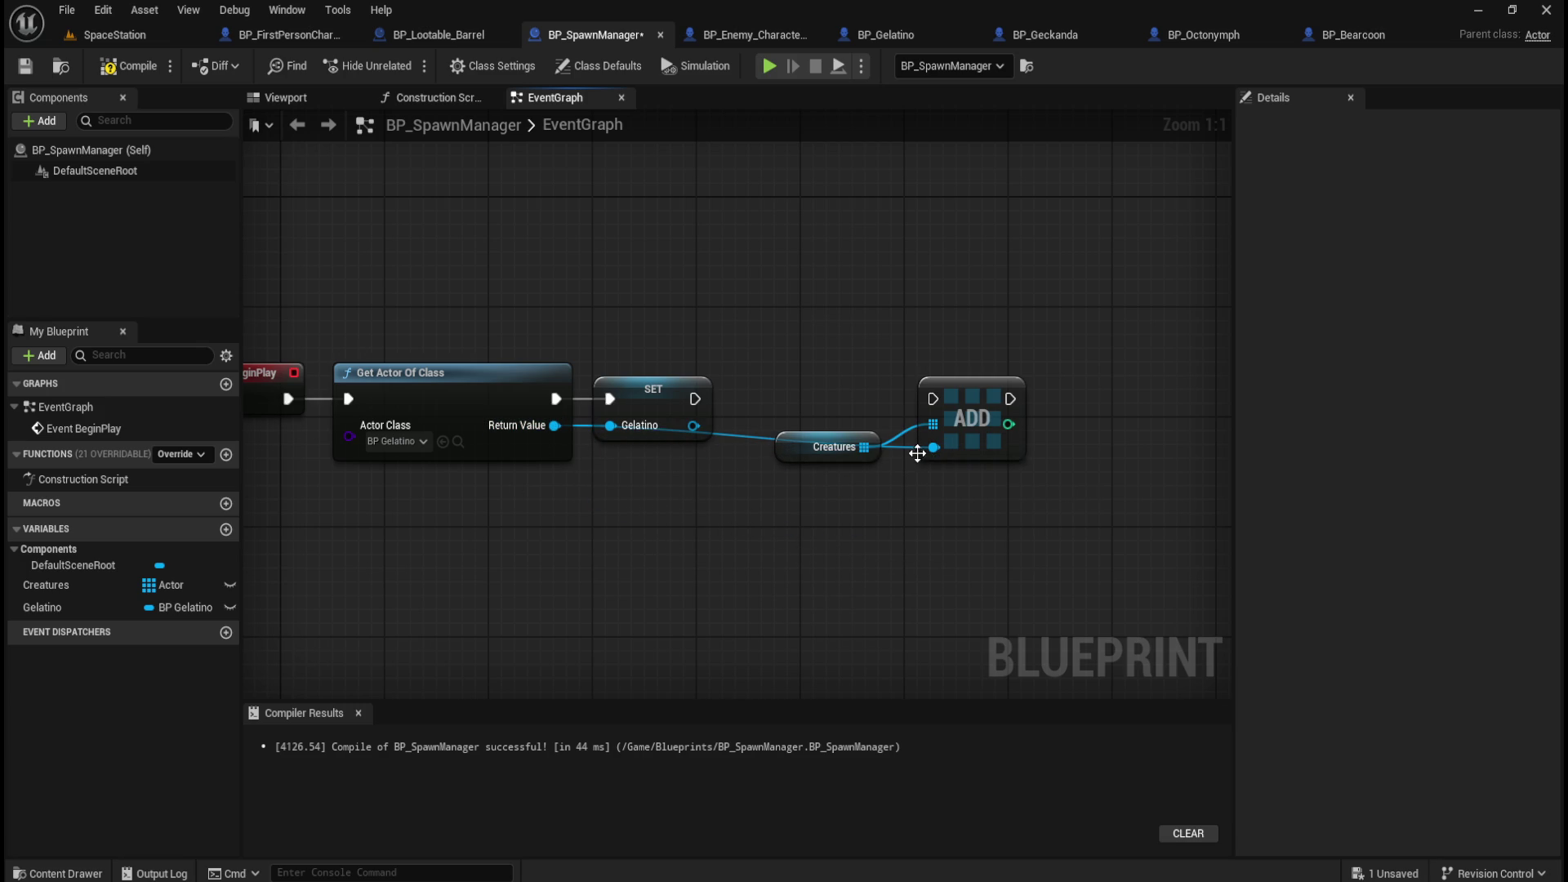
# Straighten and align the Creatures and ADD nodes.
pyautogui.moveTo(838, 369)
pyautogui.mouseDown()
pyautogui.moveTo(977, 503)
pyautogui.moveTo(830, 389)
pyautogui.moveTo(857, 410)
pyautogui.mouseUp()
pyautogui.press('q')
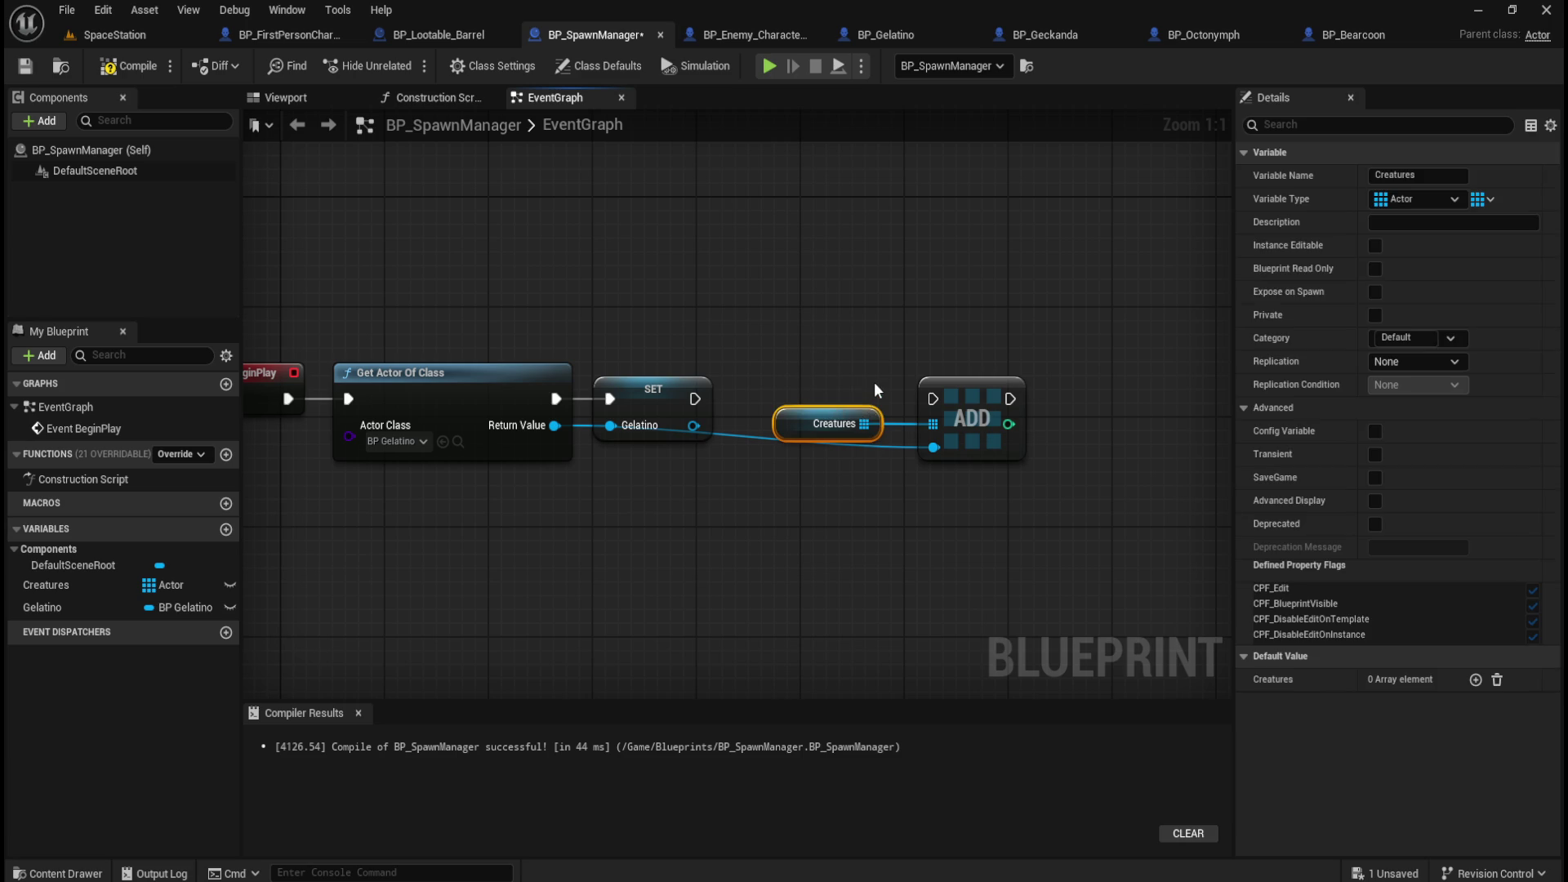
pyautogui.press('q')
pyautogui.click(874, 383)
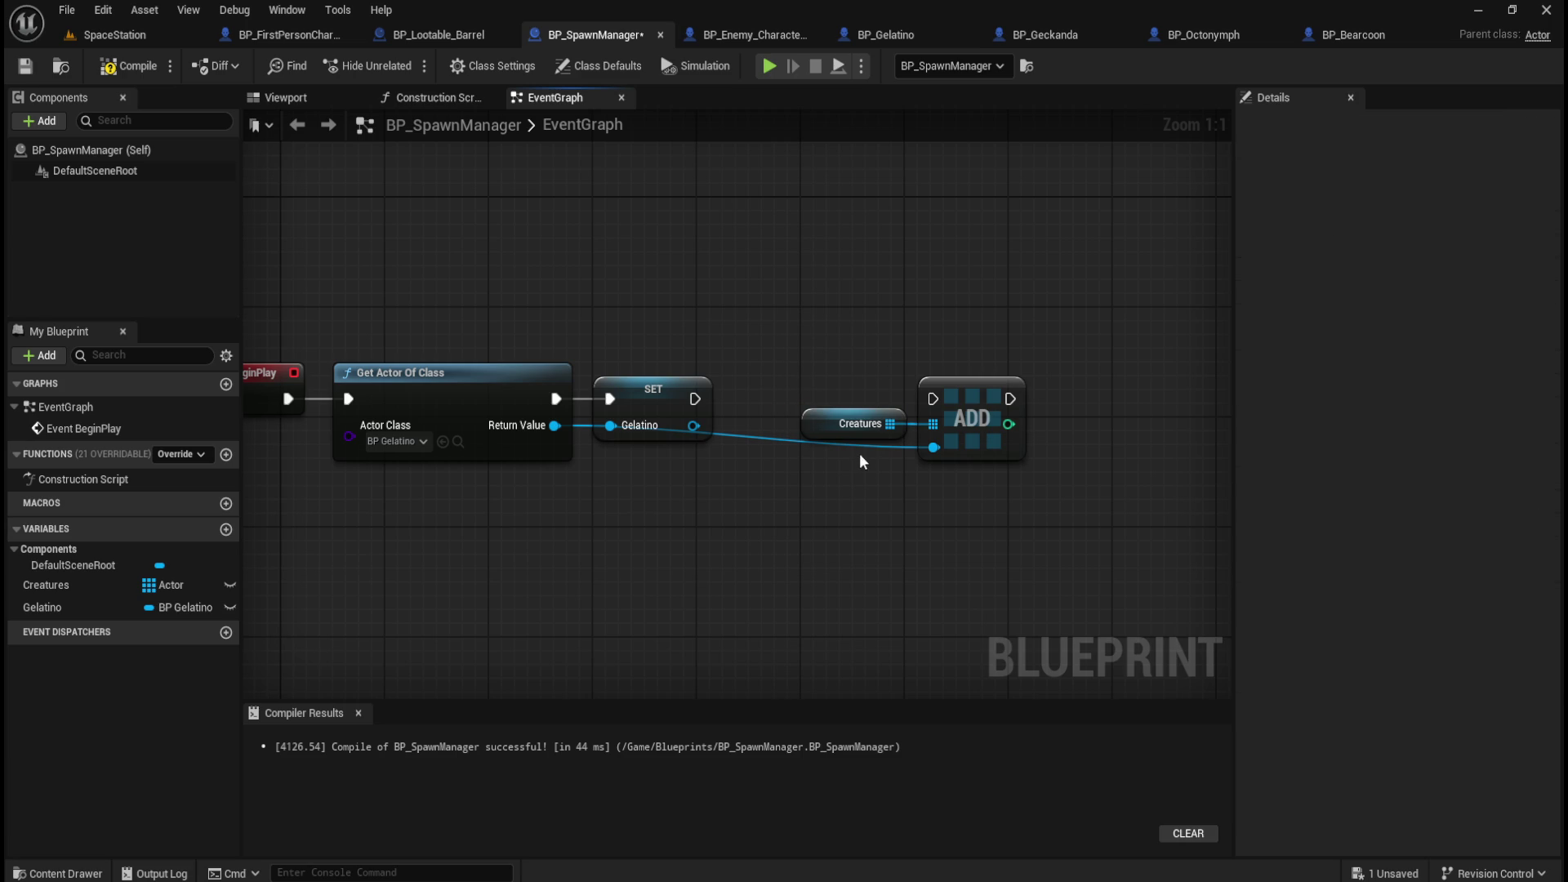
pyautogui.moveTo(819, 539)
pyautogui.mouseDown()
pyautogui.moveTo(542, 500)
pyautogui.moveTo(719, 372)
pyautogui.moveTo(1166, 374)
pyautogui.mouseUp()
# Duplicate the Get Actor Of Class node with copy and paste.
pyautogui.moveTo(693, 378); pyautogui.dragTo(940, 415)
pyautogui.moveTo(490, 302)
pyautogui.mouseDown()
pyautogui.moveTo(639, 376)
pyautogui.moveTo(543, 392)
pyautogui.mouseUp()
pyautogui.hotkey('ctrl', 'c')
pyautogui.hotkey('ctrl', 'v')
# Chain the duplicate Get Actor Of Class after SET Gelatino and set its class to BP Geckanda.
pyautogui.moveTo(904, 474); pyautogui.dragTo(815, 403)
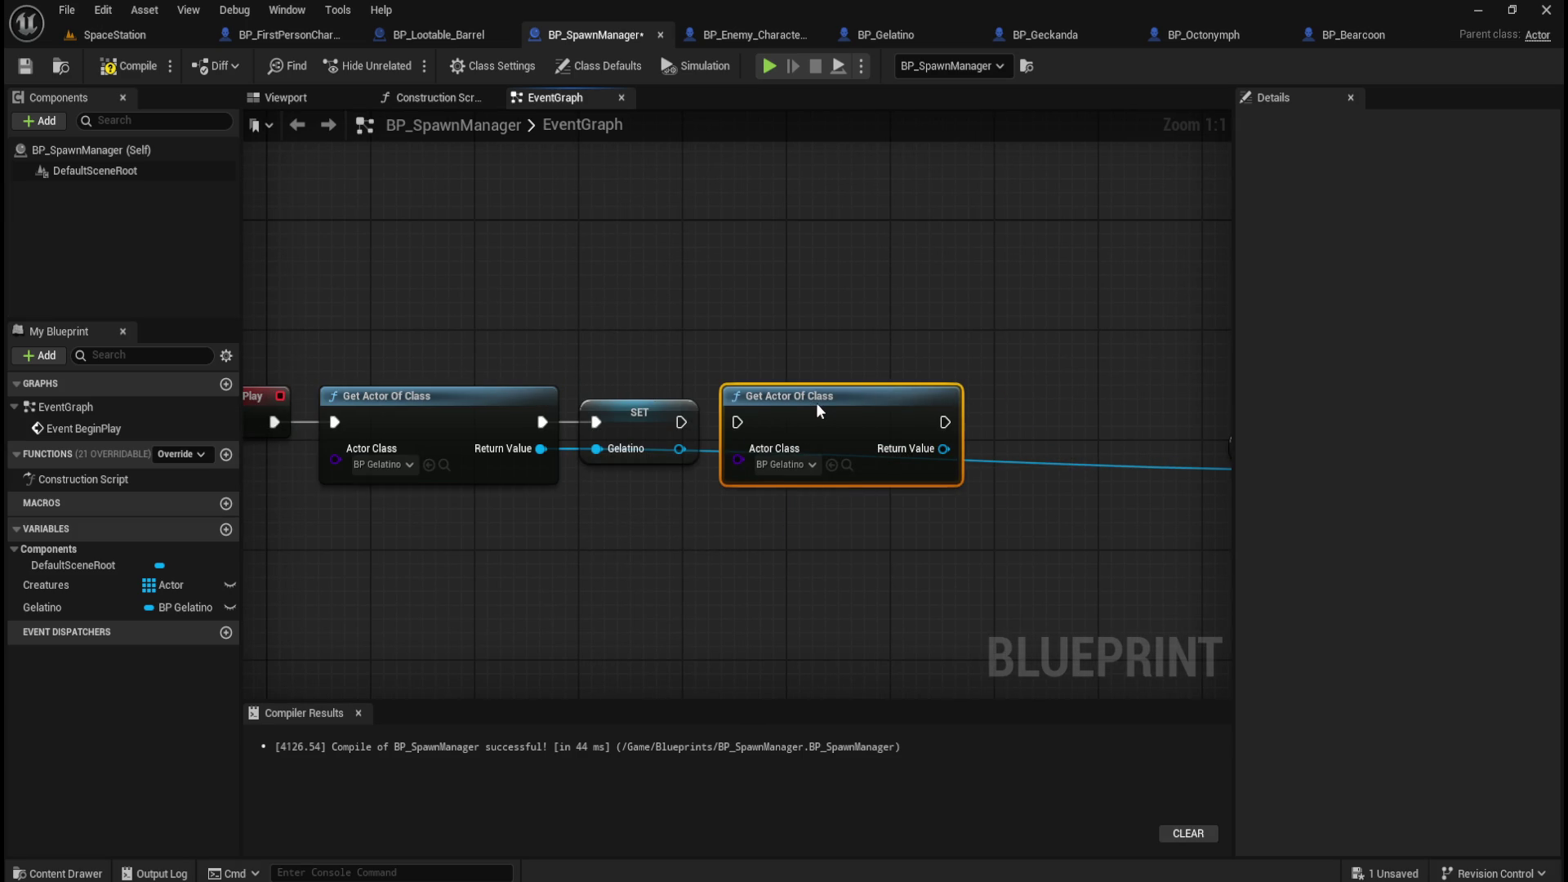
pyautogui.moveTo(681, 422); pyautogui.dragTo(738, 421)
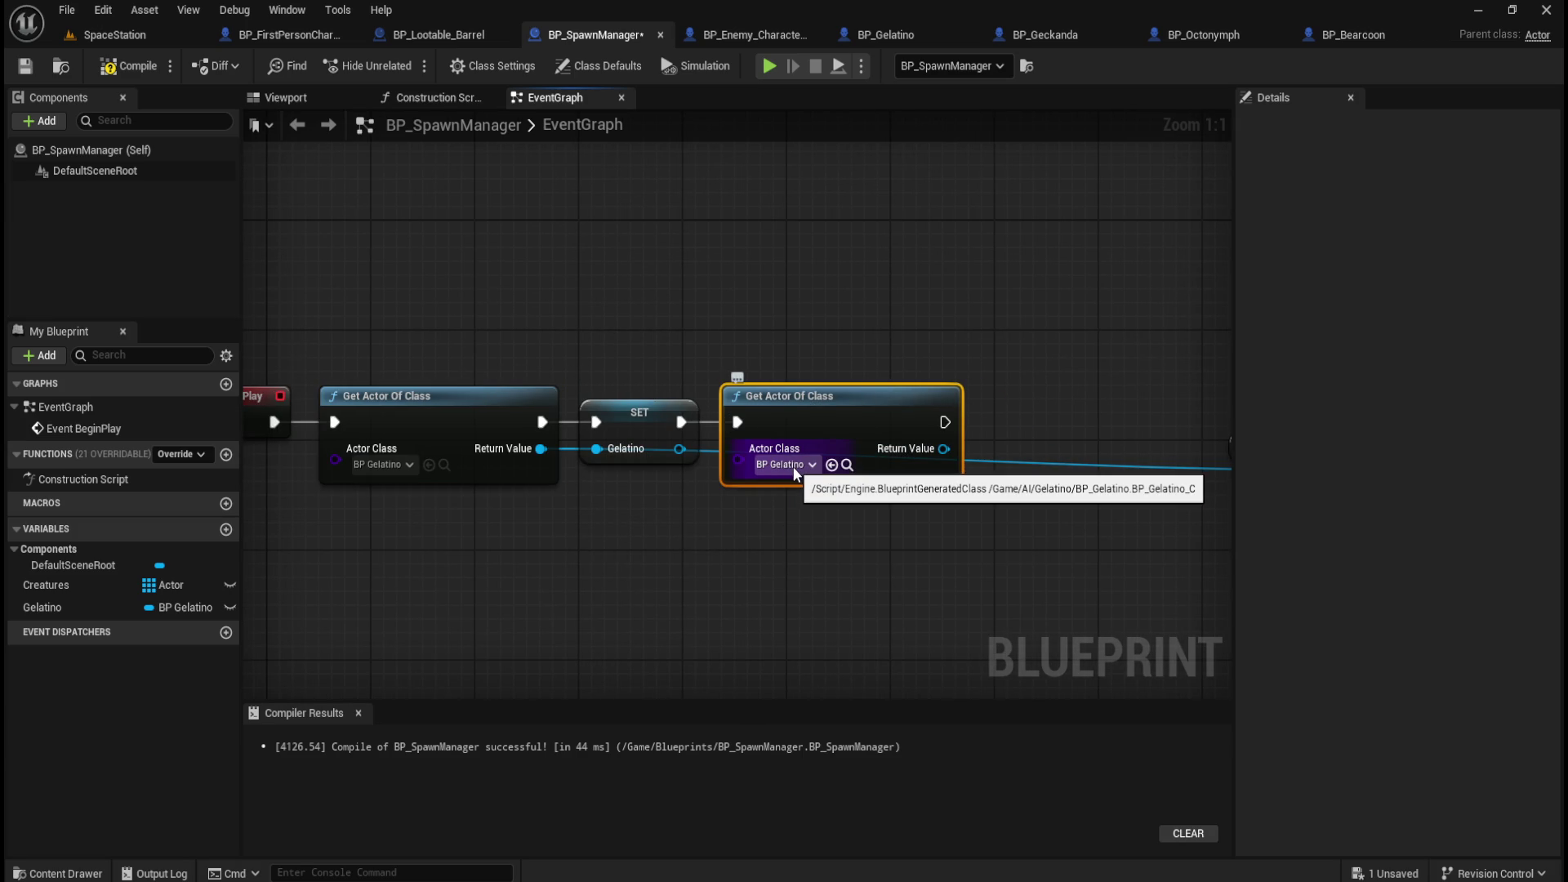
pyautogui.click(793, 469)
pyautogui.write('geckan')
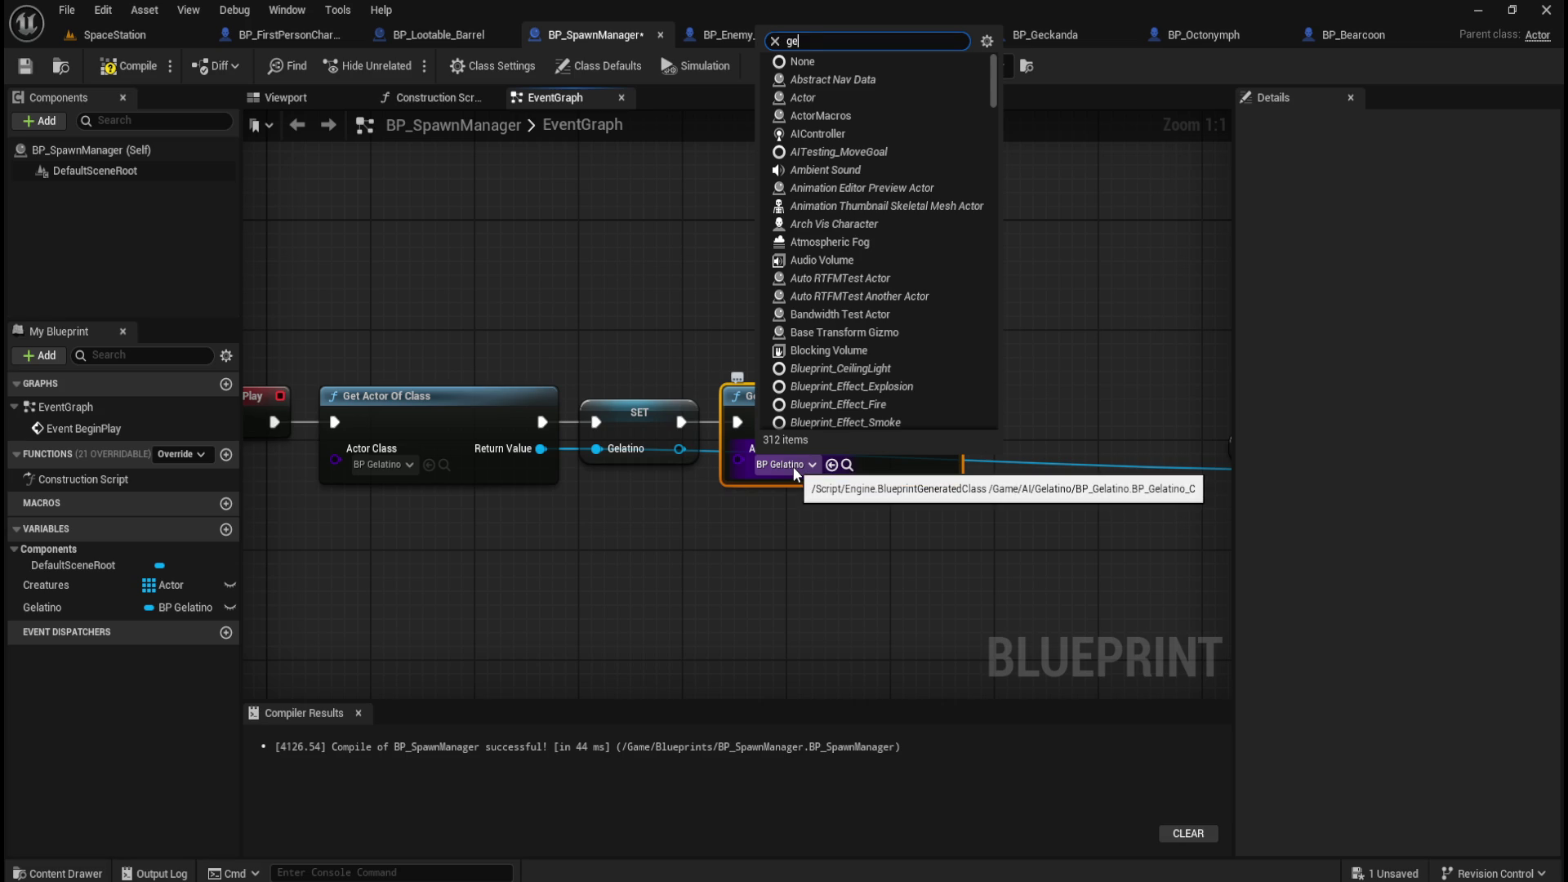
pyautogui.click(830, 528)
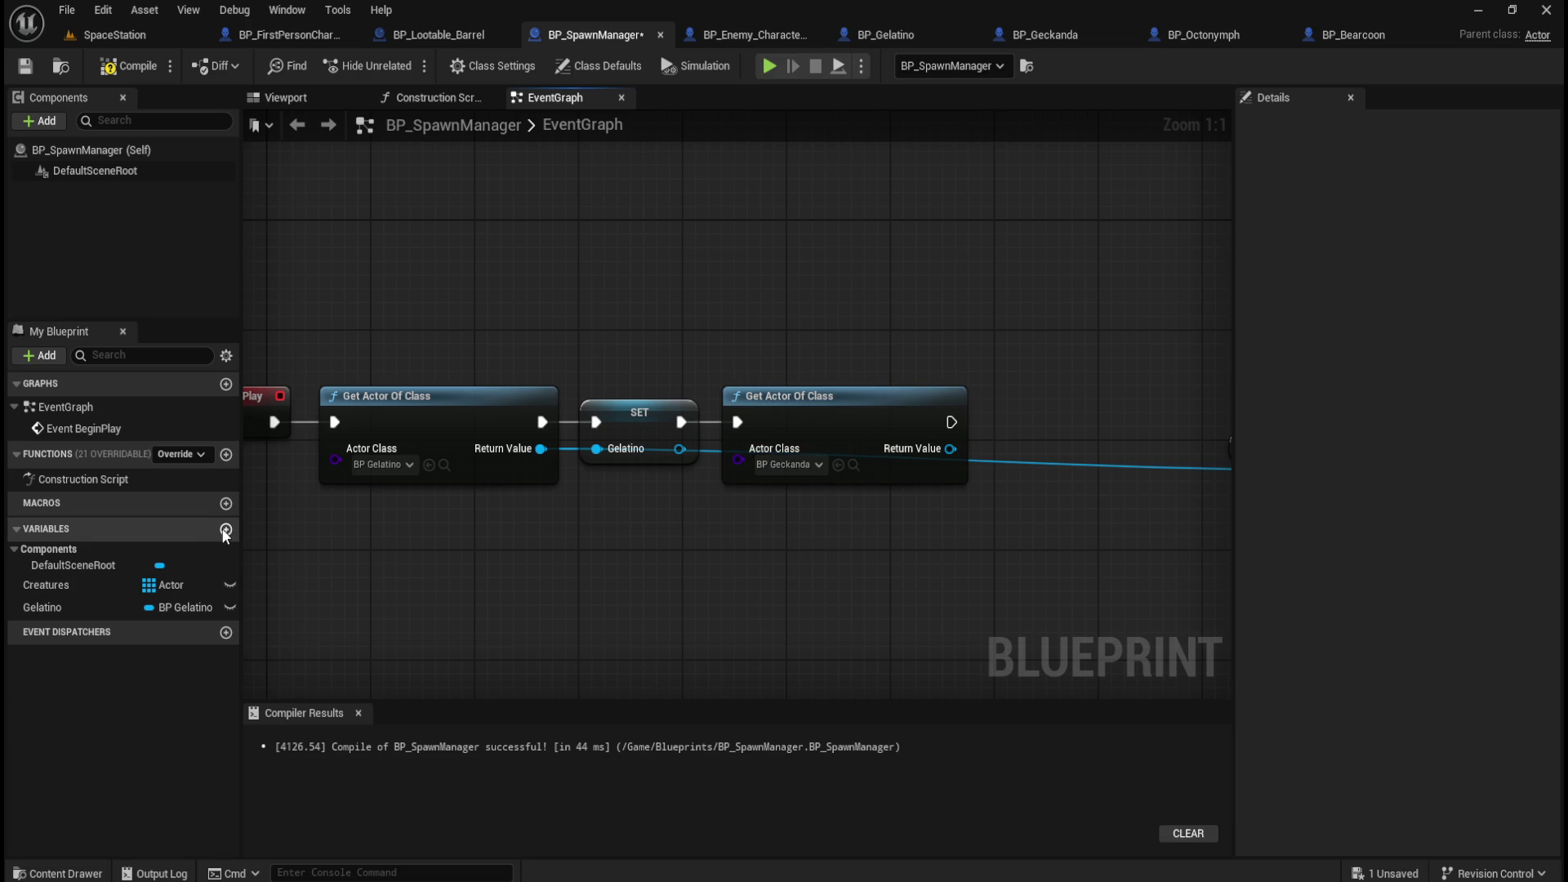
# Promote the Geckanda Return Value to a new variable named Geckanda.
pyautogui.moveTo(778, 548); pyautogui.dragTo(503, 545)
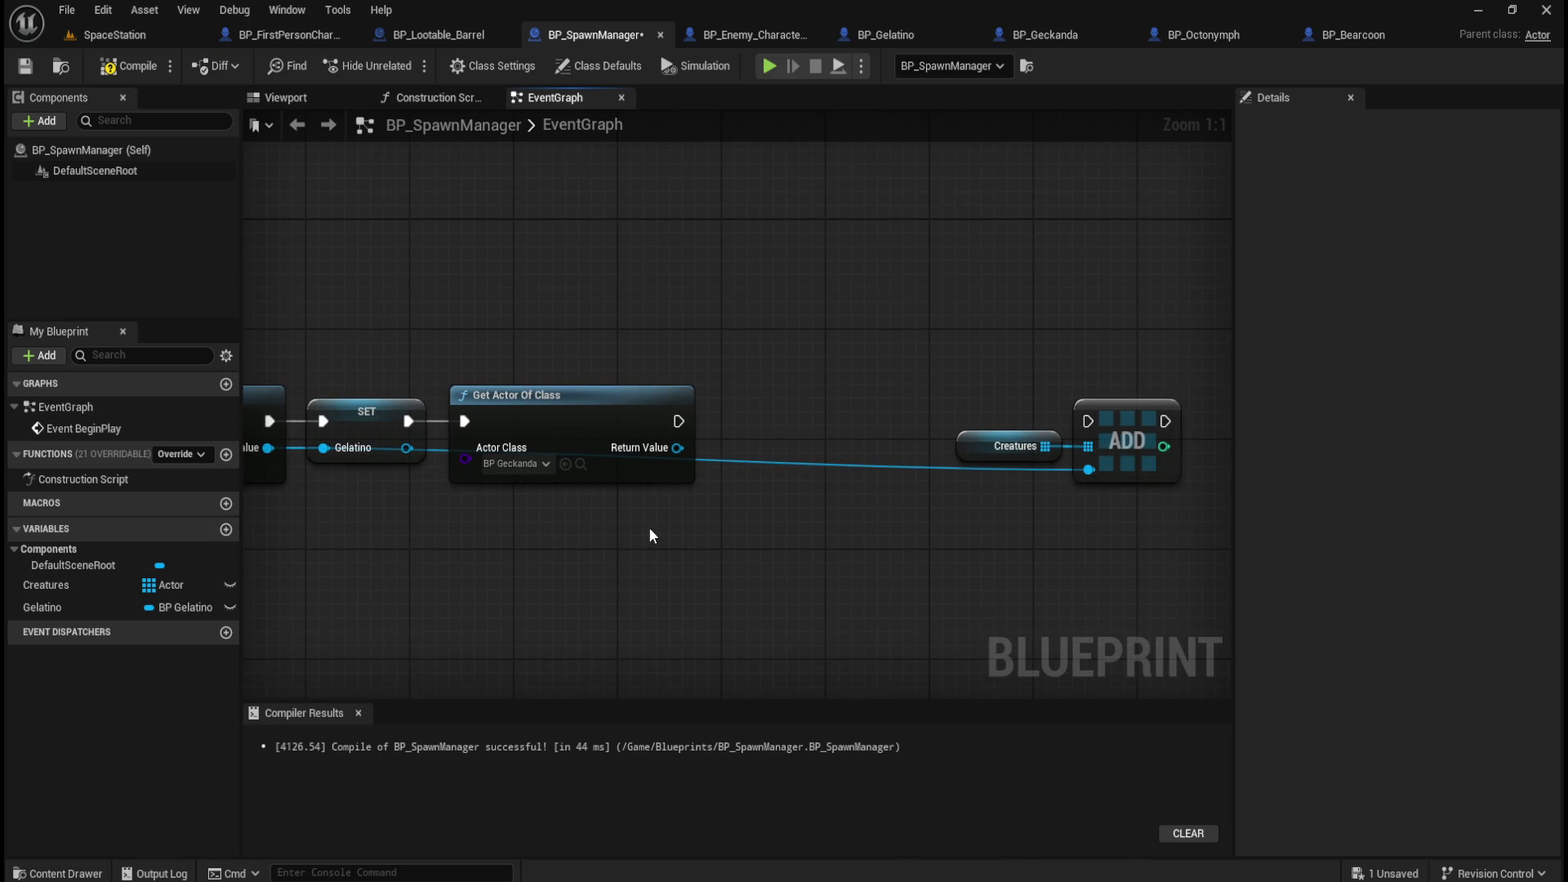
pyautogui.rightClick(664, 451)
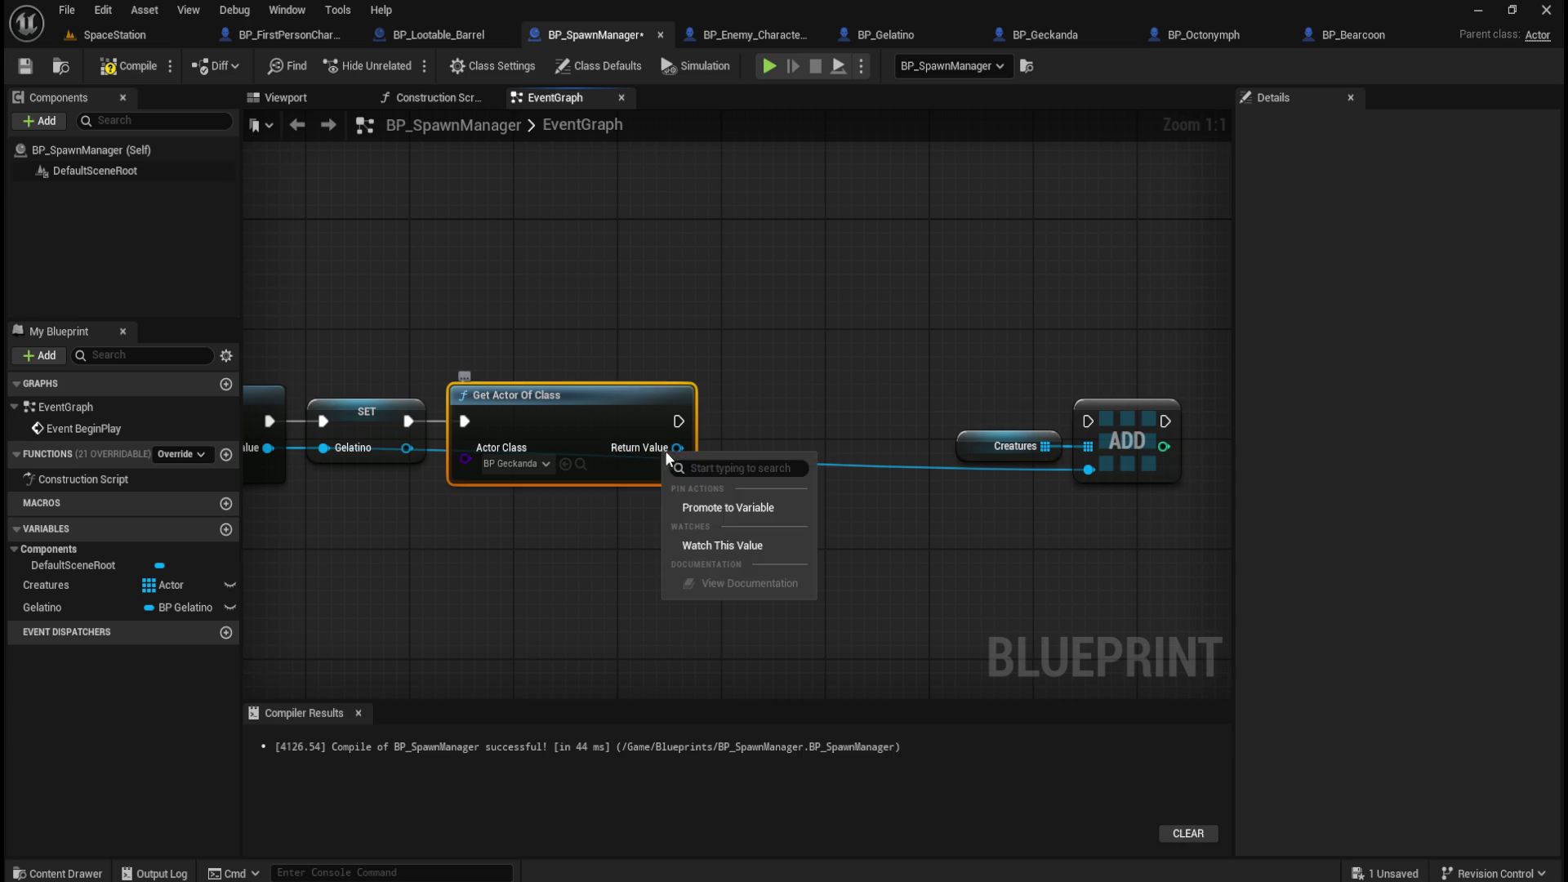
pyautogui.click(738, 507)
pyautogui.click(839, 407)
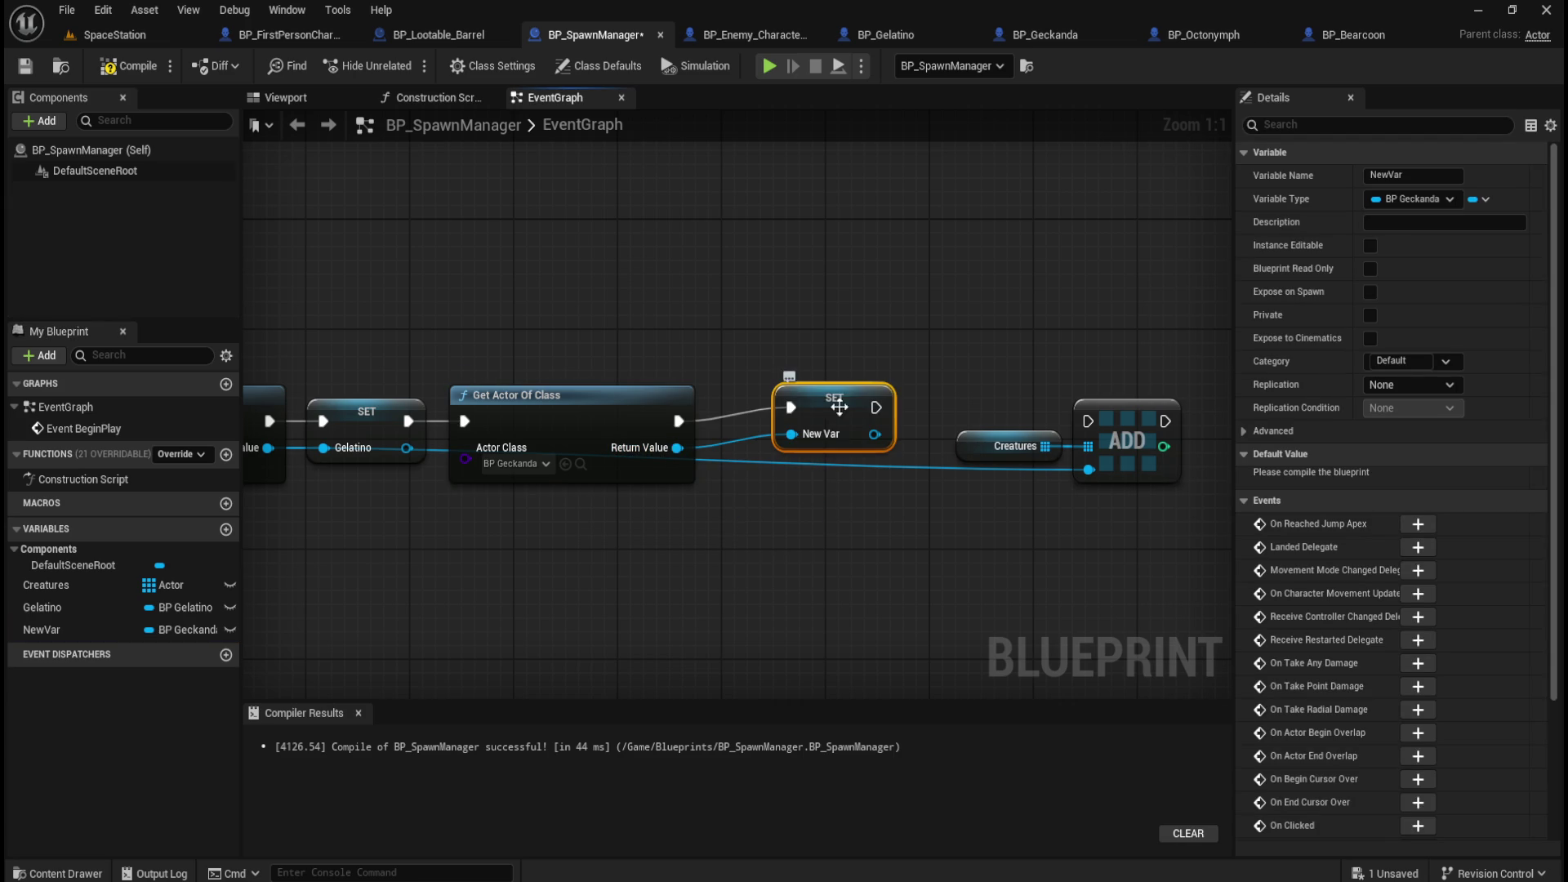
pyautogui.click(1425, 175)
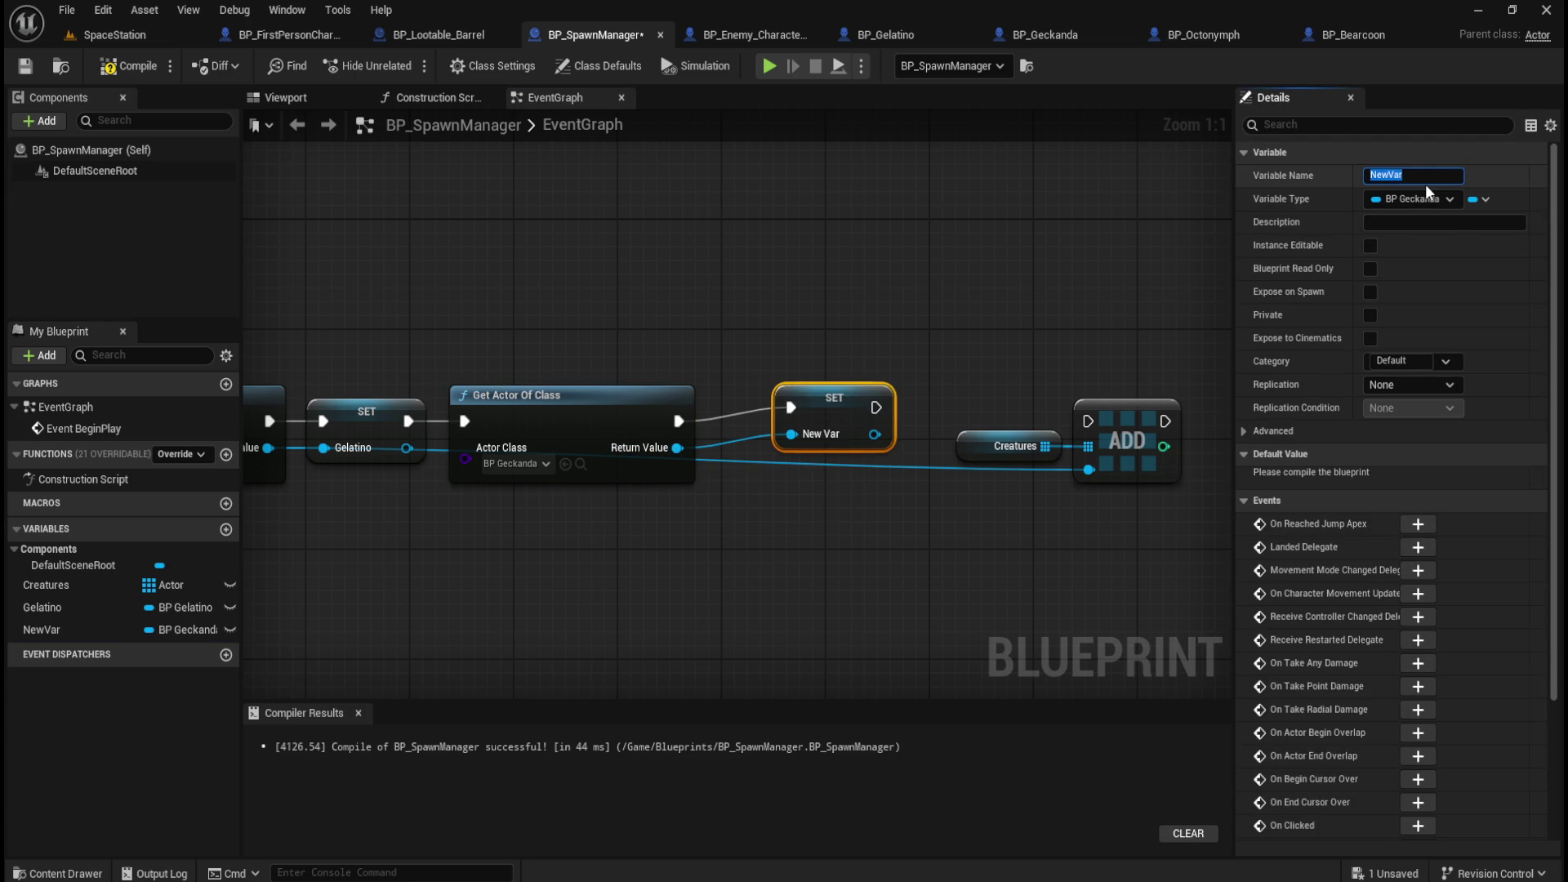
pyautogui.write('Geckanda')
pyautogui.press('Return')
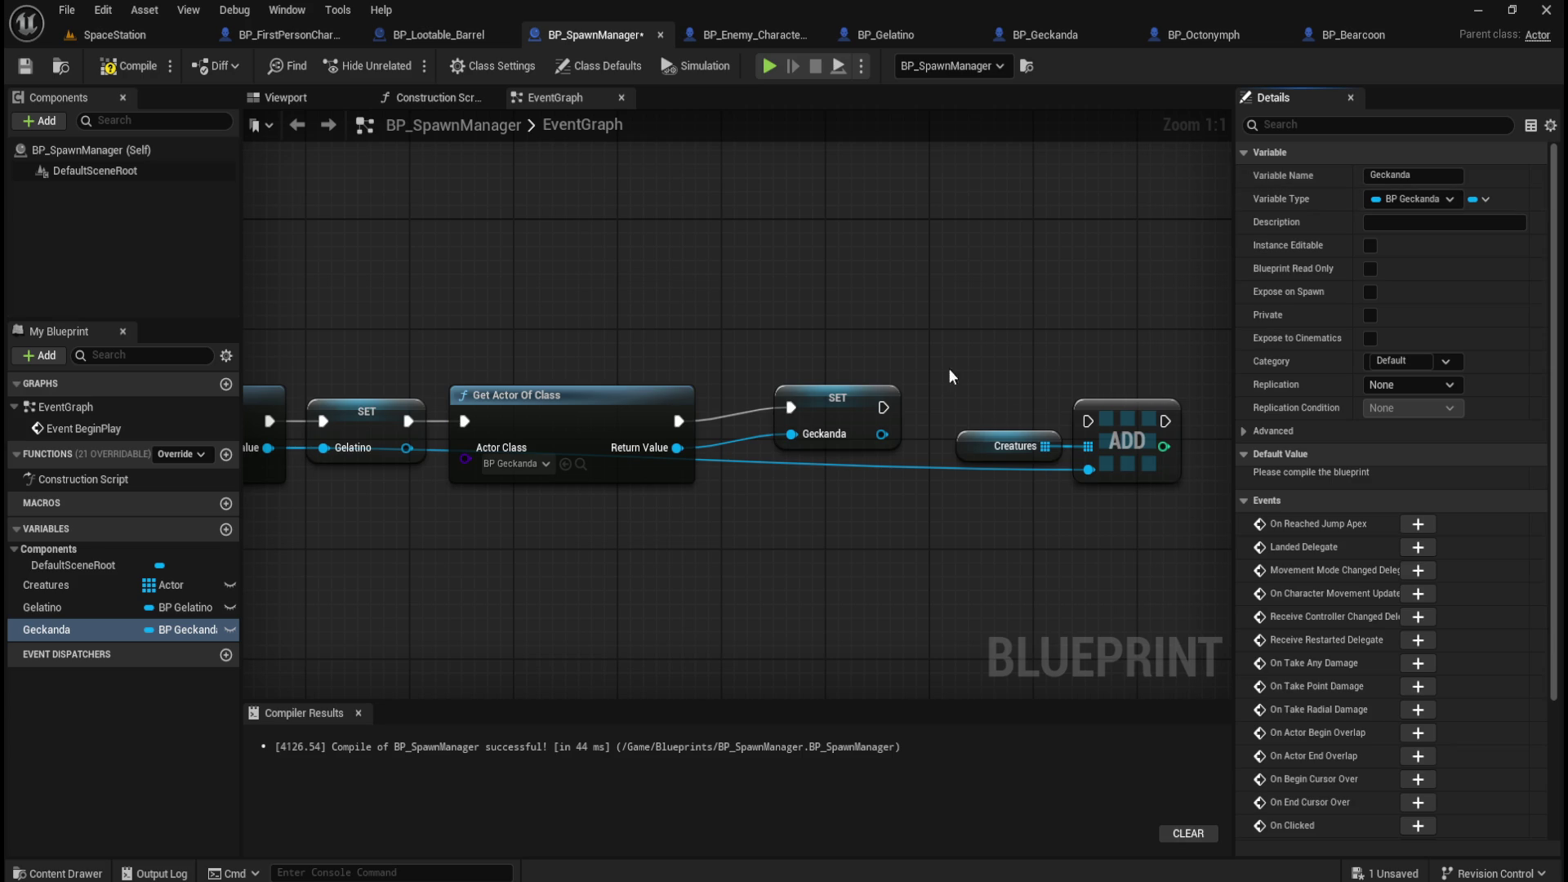
# Move SET Geckanda beside its fetch node; link Geckanda into ADD, then undo that link.
pyautogui.moveTo(843, 392); pyautogui.dragTo(794, 407)
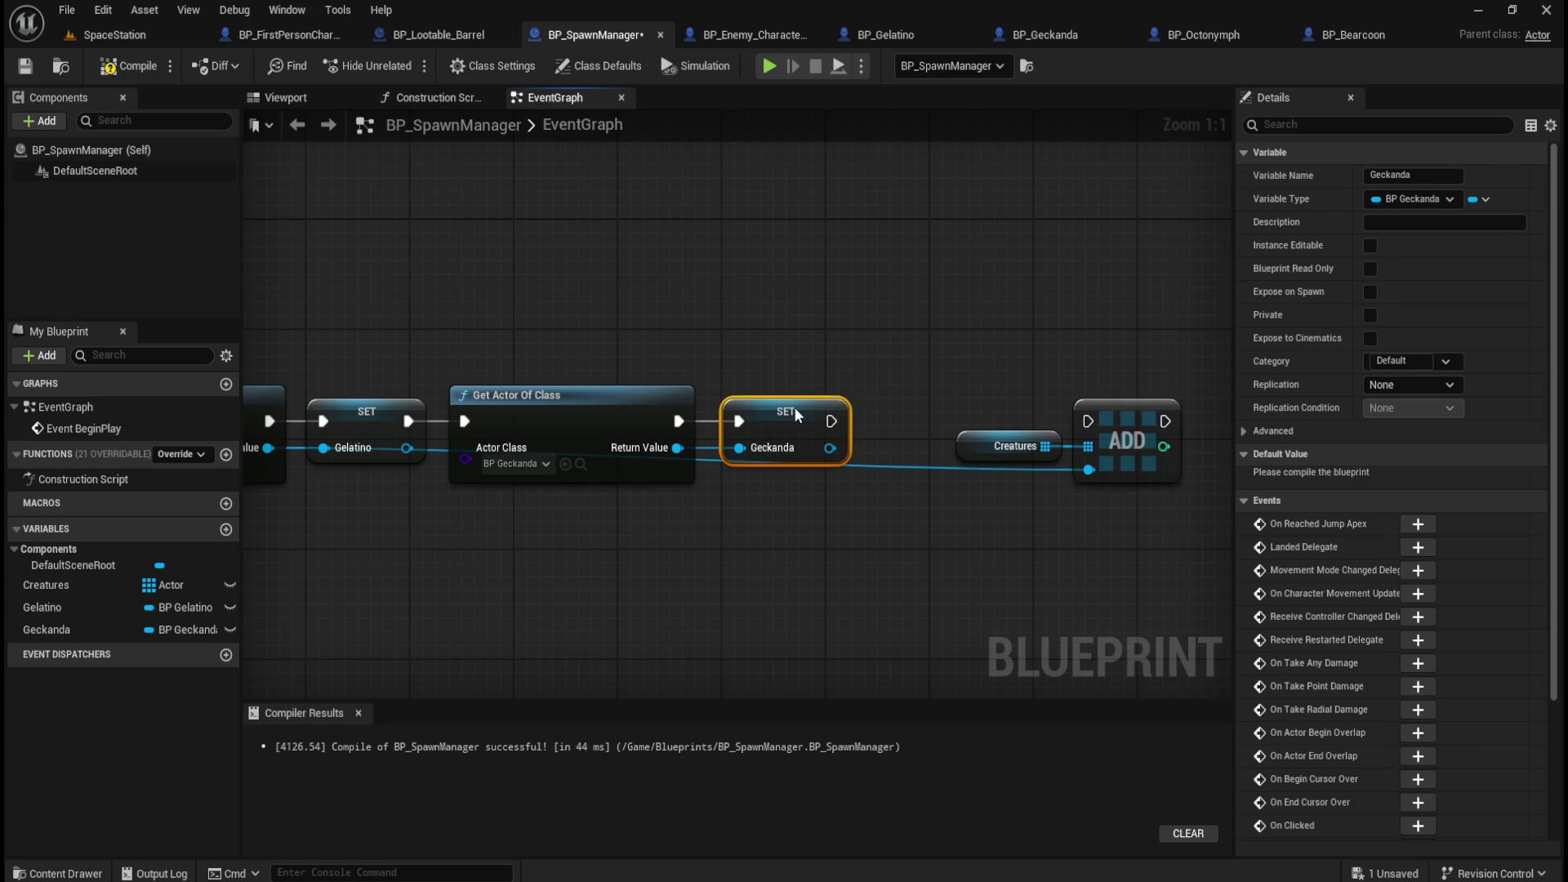
pyautogui.click(706, 268)
pyautogui.moveTo(678, 448)
pyautogui.mouseDown()
pyautogui.moveTo(1101, 479)
pyautogui.moveTo(1089, 472)
pyautogui.mouseUp()
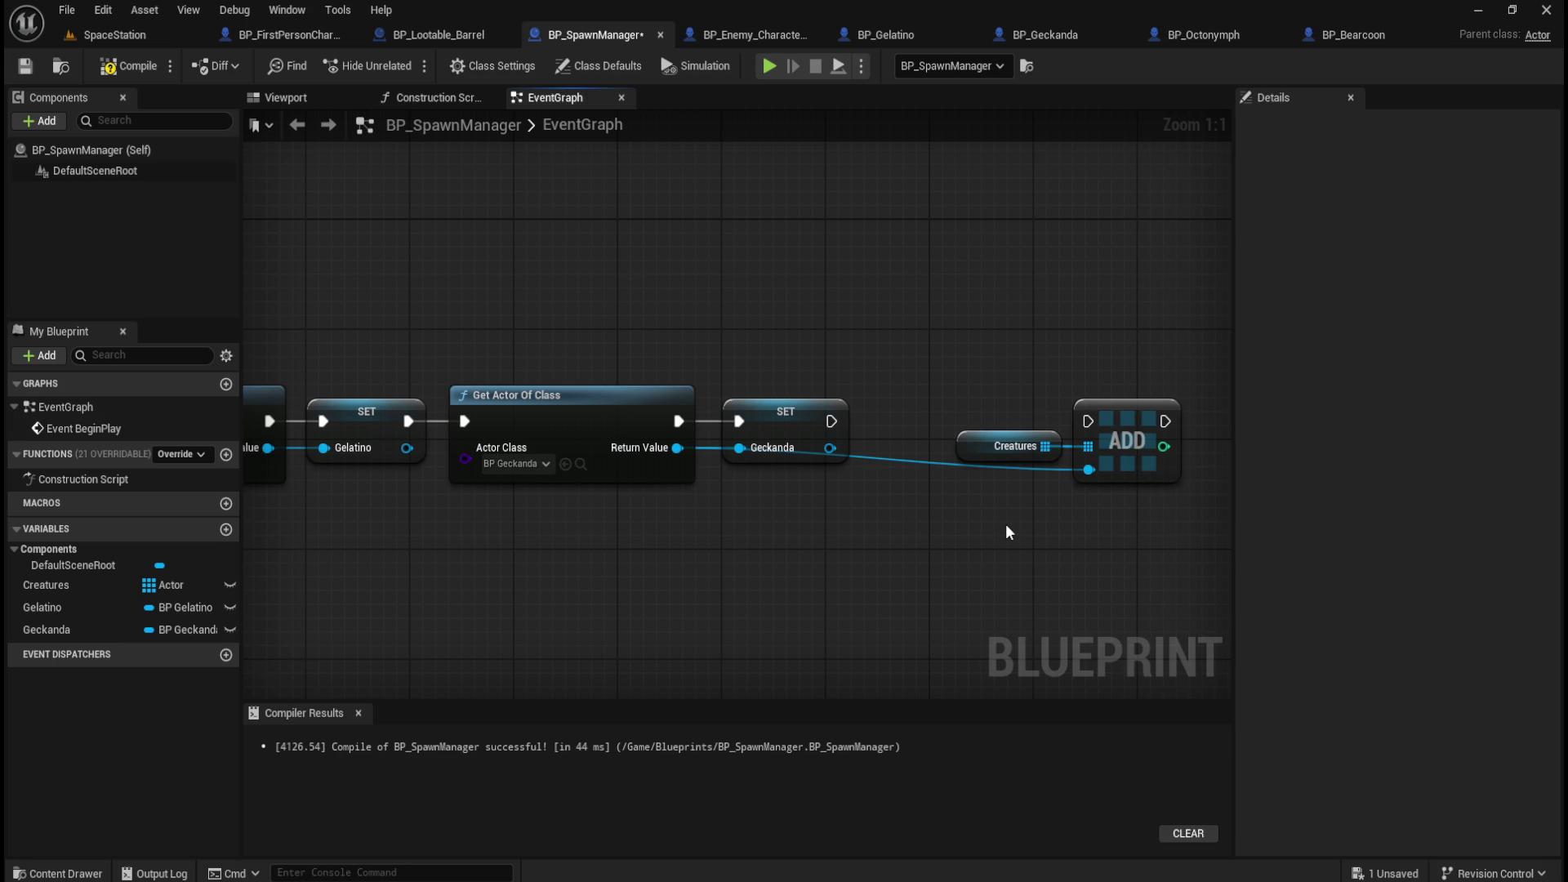
pyautogui.hotkey('ctrl', 'z')
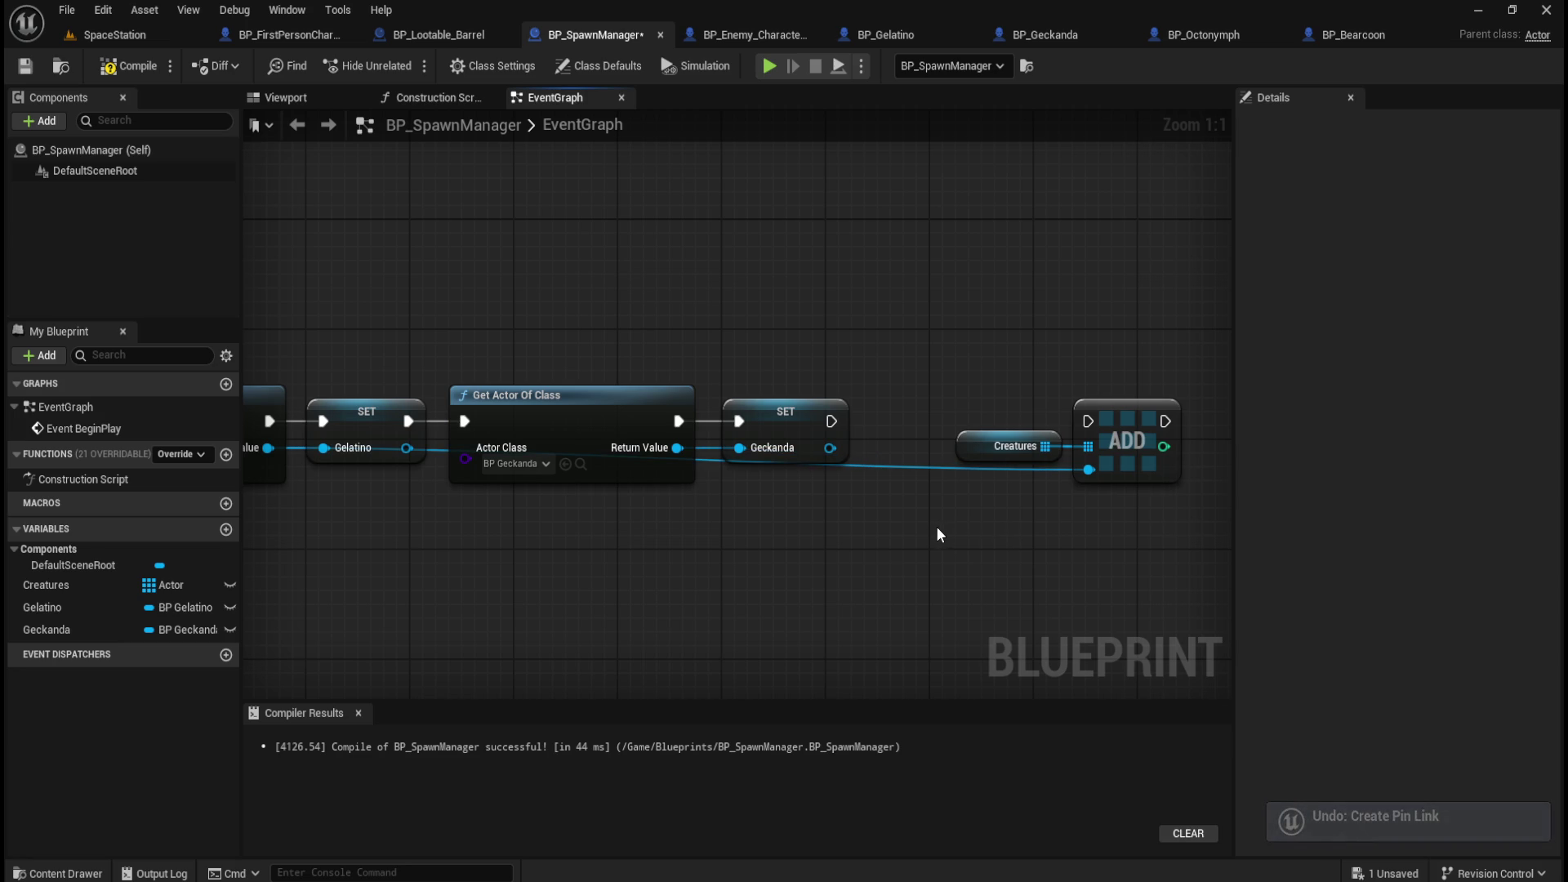
pyautogui.moveTo(937, 526)
pyautogui.mouseDown()
pyautogui.moveTo(1056, 547)
pyautogui.moveTo(759, 532)
pyautogui.moveTo(909, 511)
pyautogui.moveTo(893, 500)
pyautogui.mouseUp()
# Detach the Geckanda fetch-and-set pair, move it above, and place Creatures/ADD beside SET Gelatino.
pyautogui.scroll(-2, 892, 498)
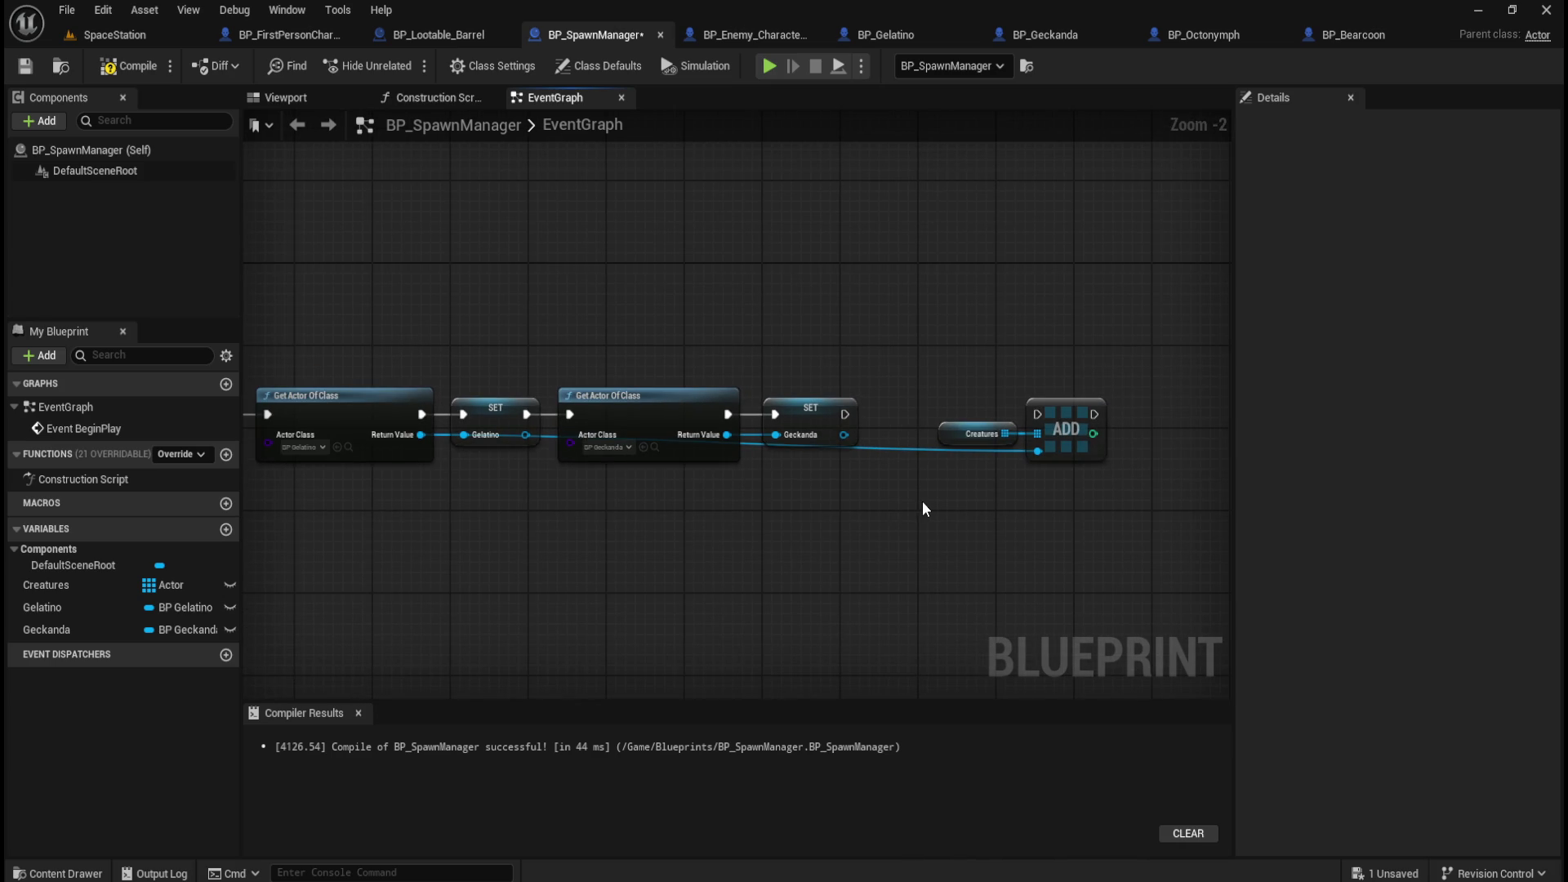
pyautogui.scroll(-2, 923, 501)
pyautogui.scroll(1, 922, 501)
pyautogui.scroll(1, 923, 501)
pyautogui.moveTo(922, 501)
pyautogui.mouseDown()
pyautogui.moveTo(1015, 487)
pyautogui.moveTo(850, 486)
pyautogui.moveTo(769, 465)
pyautogui.mouseUp()
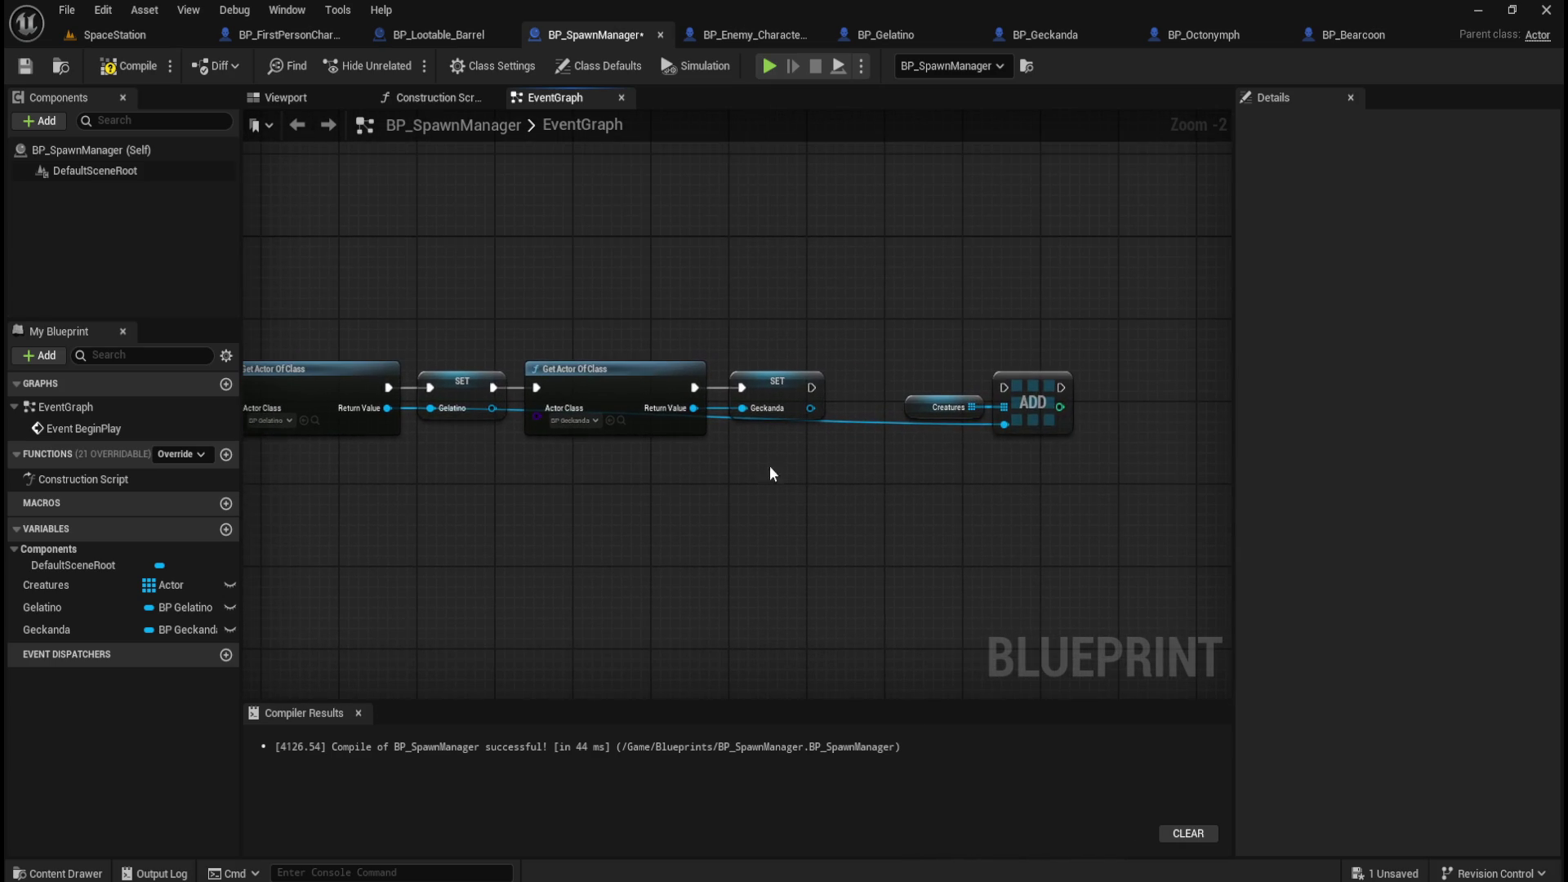
pyautogui.keyDown('alt'); pyautogui.click(492, 387); pyautogui.keyUp('alt')
pyautogui.moveTo(647, 335)
pyautogui.mouseDown()
pyautogui.moveTo(771, 384)
pyautogui.moveTo(914, 263)
pyautogui.mouseUp()
pyautogui.moveTo(950, 363)
pyautogui.mouseDown()
pyautogui.moveTo(1027, 403)
pyautogui.moveTo(978, 384)
pyautogui.moveTo(571, 382)
pyautogui.moveTo(508, 442)
pyautogui.mouseUp()
pyautogui.click(516, 384)
# Reroute the Creatures wire below SET Gelatino and wire SET Gelatino's exec into ADD.
pyautogui.scroll(2, 316, 453)
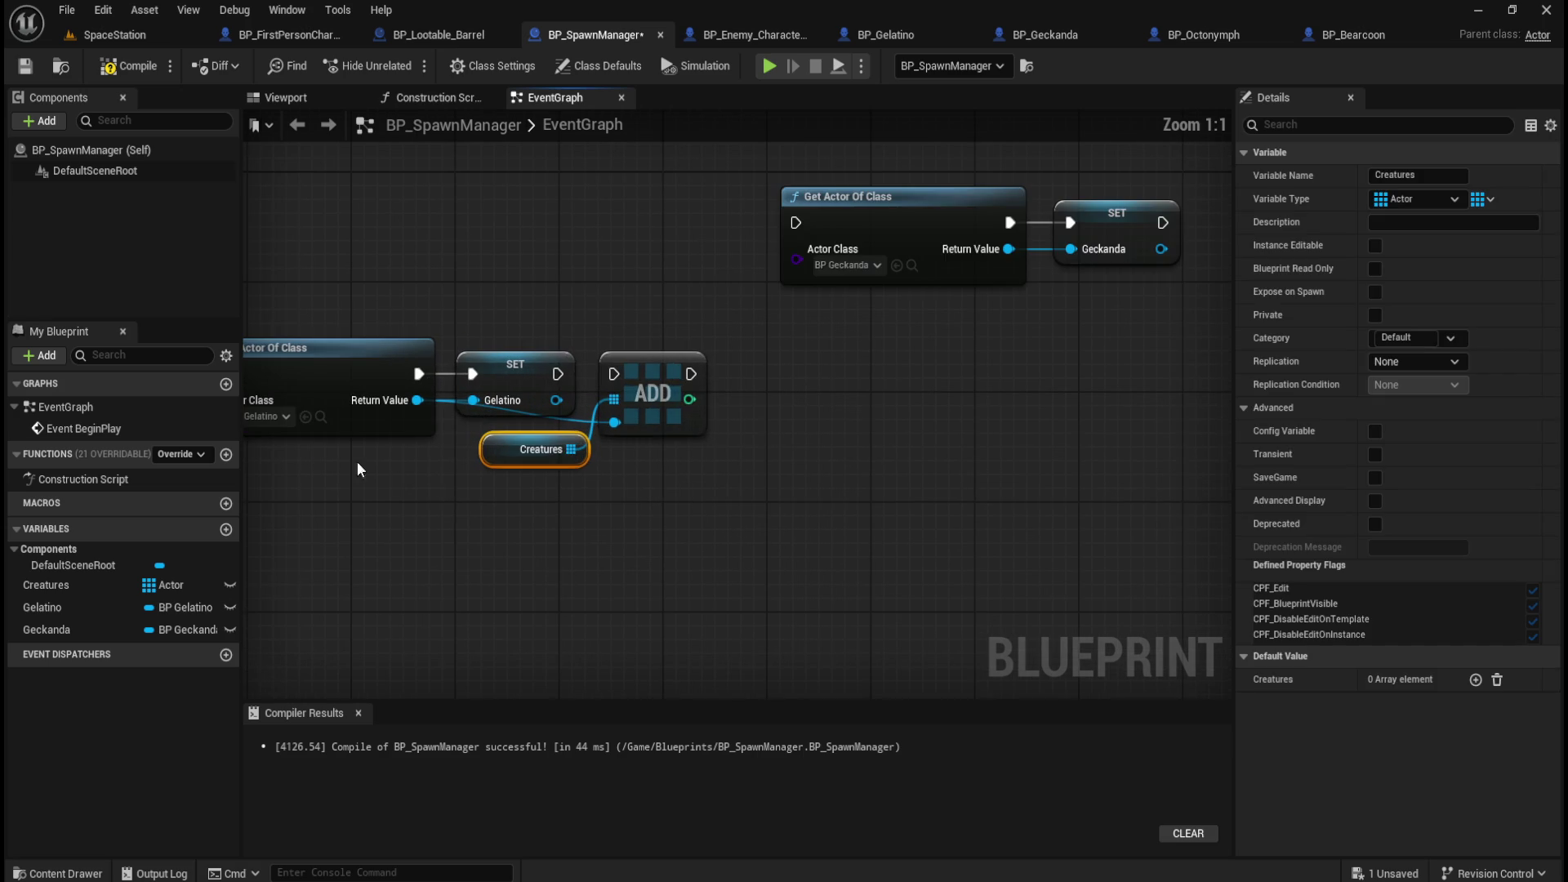
pyautogui.doubleClick(572, 418)
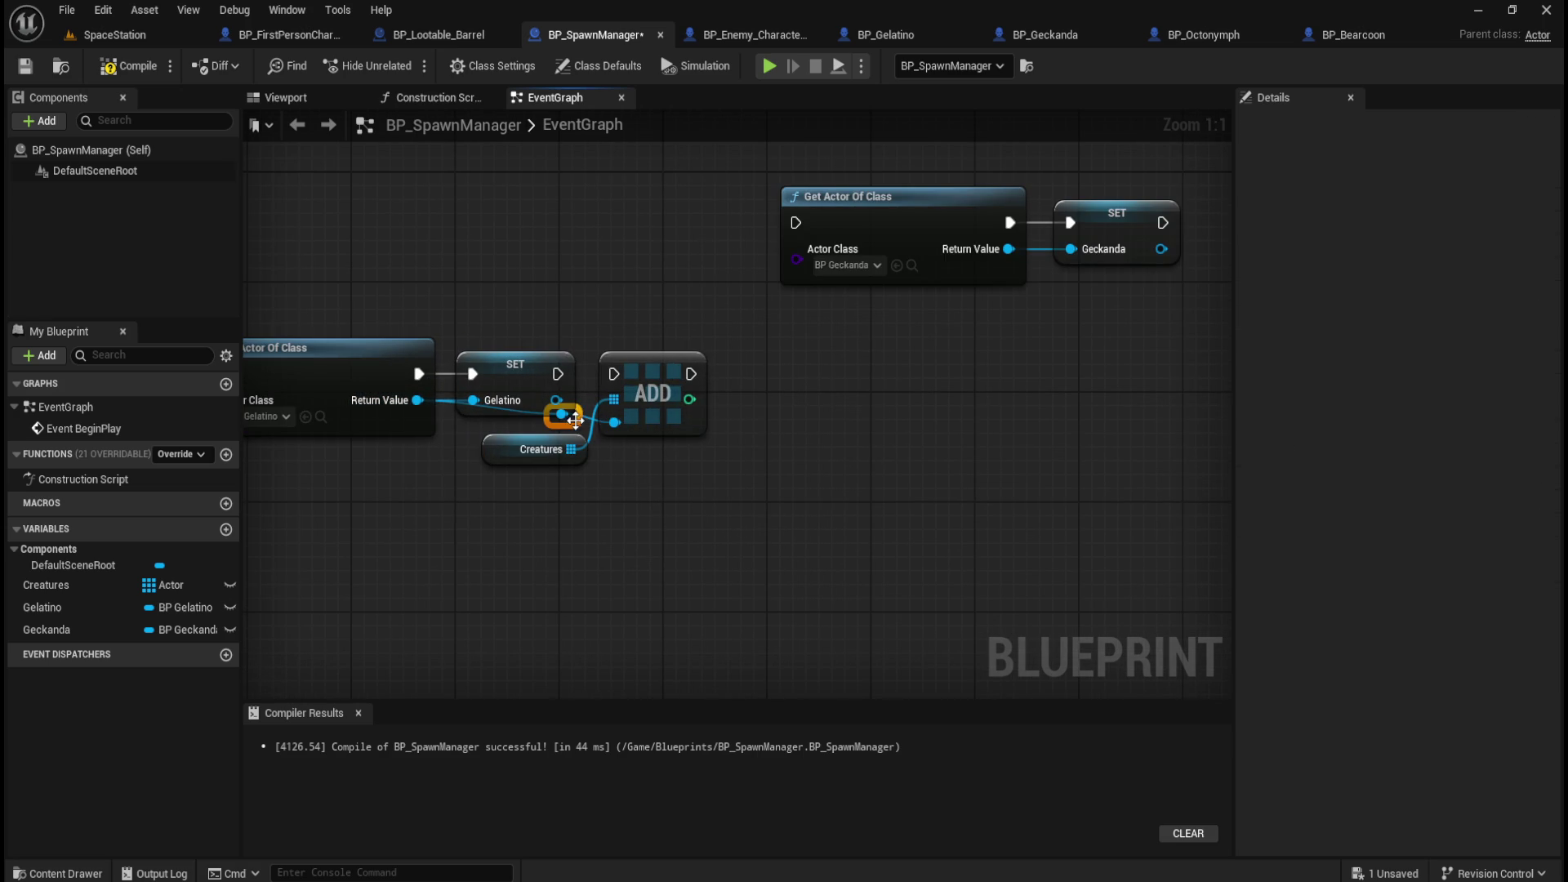
pyautogui.moveTo(578, 422); pyautogui.dragTo(506, 443)
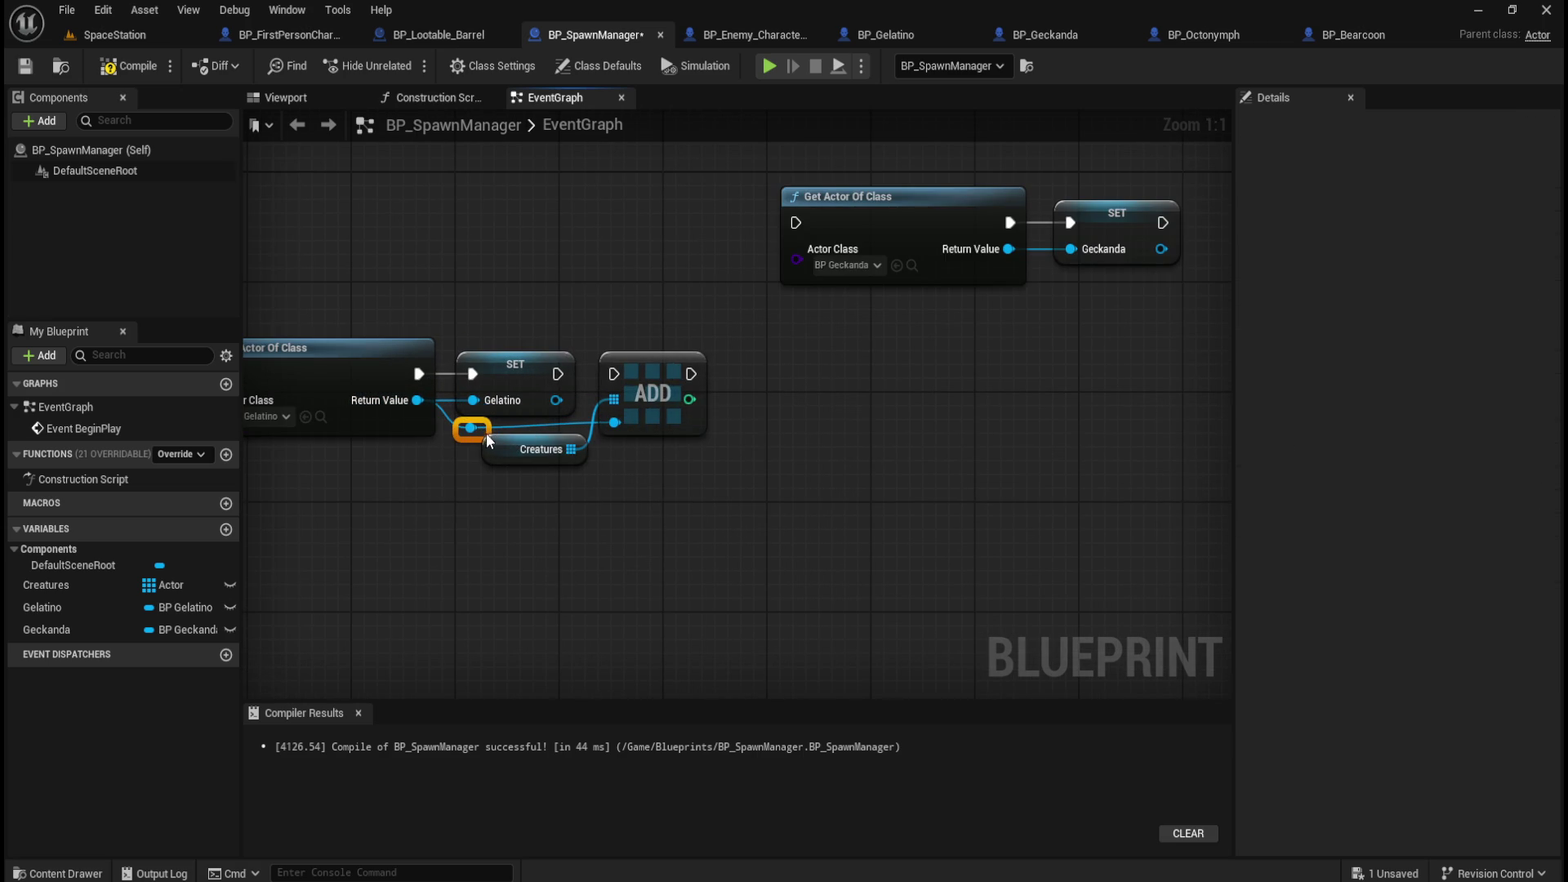
pyautogui.keyDown('shift'); pyautogui.click(686, 429); pyautogui.keyUp('shift')
pyautogui.press('q')
pyautogui.click(762, 443)
pyautogui.moveTo(562, 374); pyautogui.dragTo(619, 372)
pyautogui.moveTo(604, 294)
pyautogui.mouseDown()
pyautogui.moveTo(762, 303)
pyautogui.moveTo(800, 323)
pyautogui.moveTo(743, 326)
pyautogui.mouseUp()
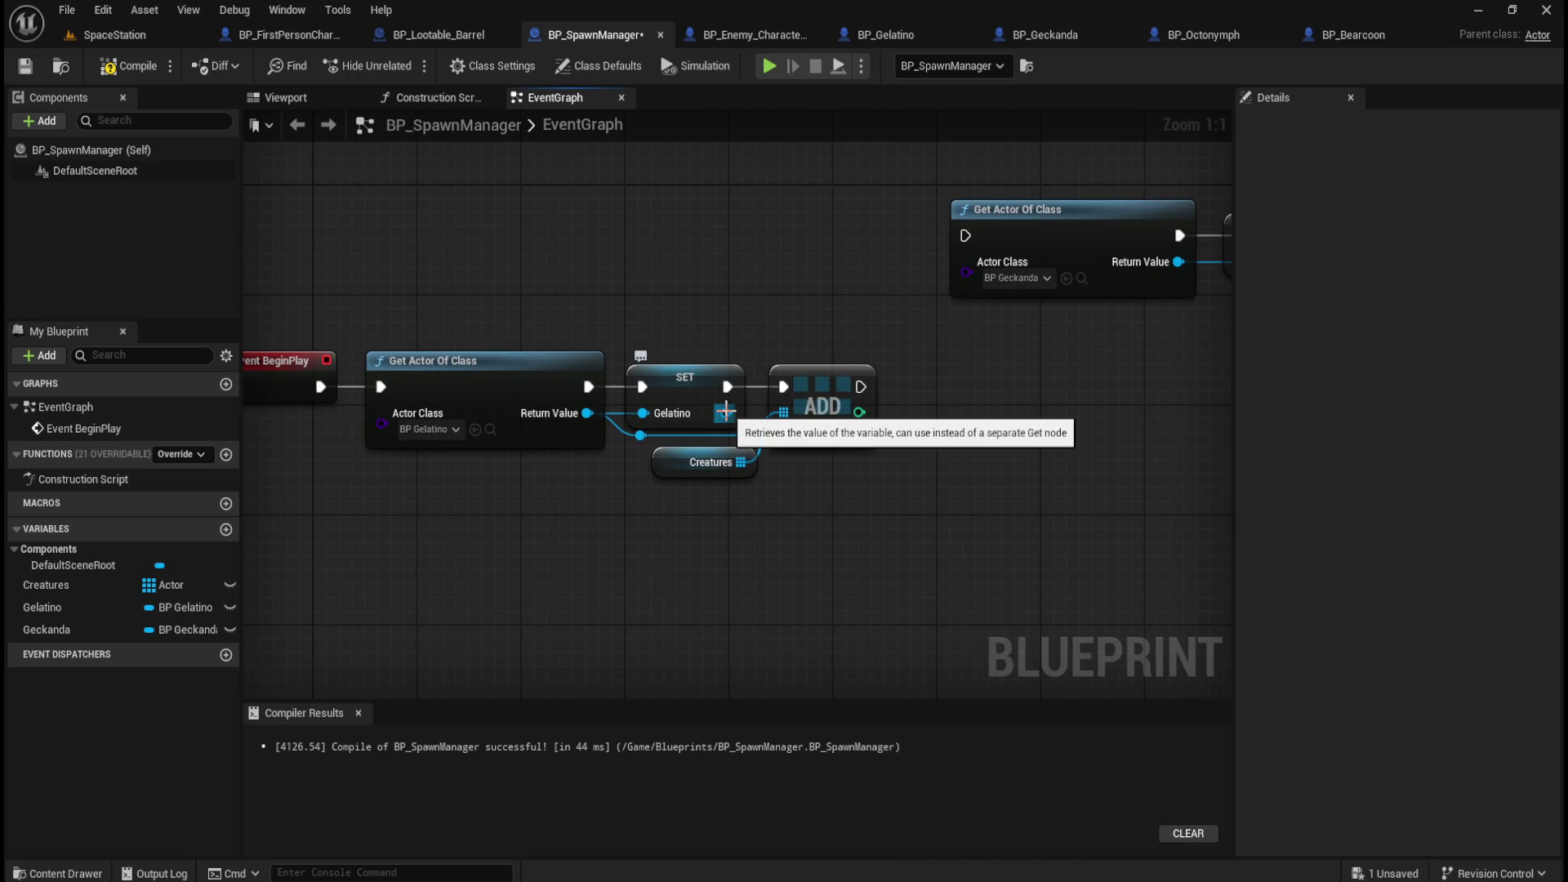
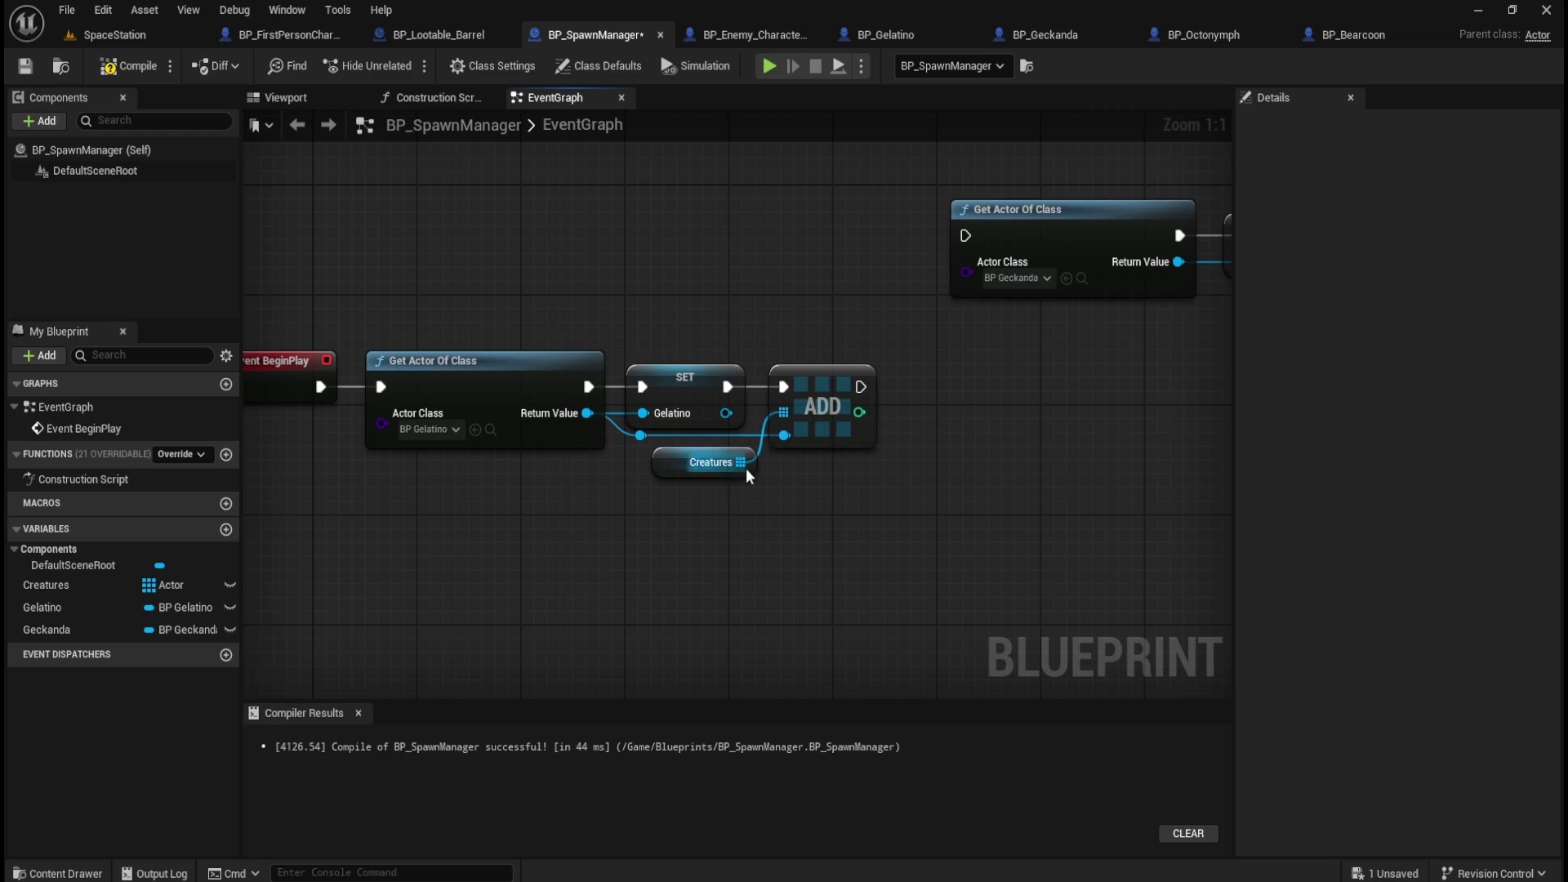
# Delete the reroute knot and wire Gelatino straight into its Creatures add node.
pyautogui.click(639, 438)
pyautogui.press('Delete')
pyautogui.moveTo(723, 415); pyautogui.dragTo(789, 434)
pyautogui.click(716, 494)
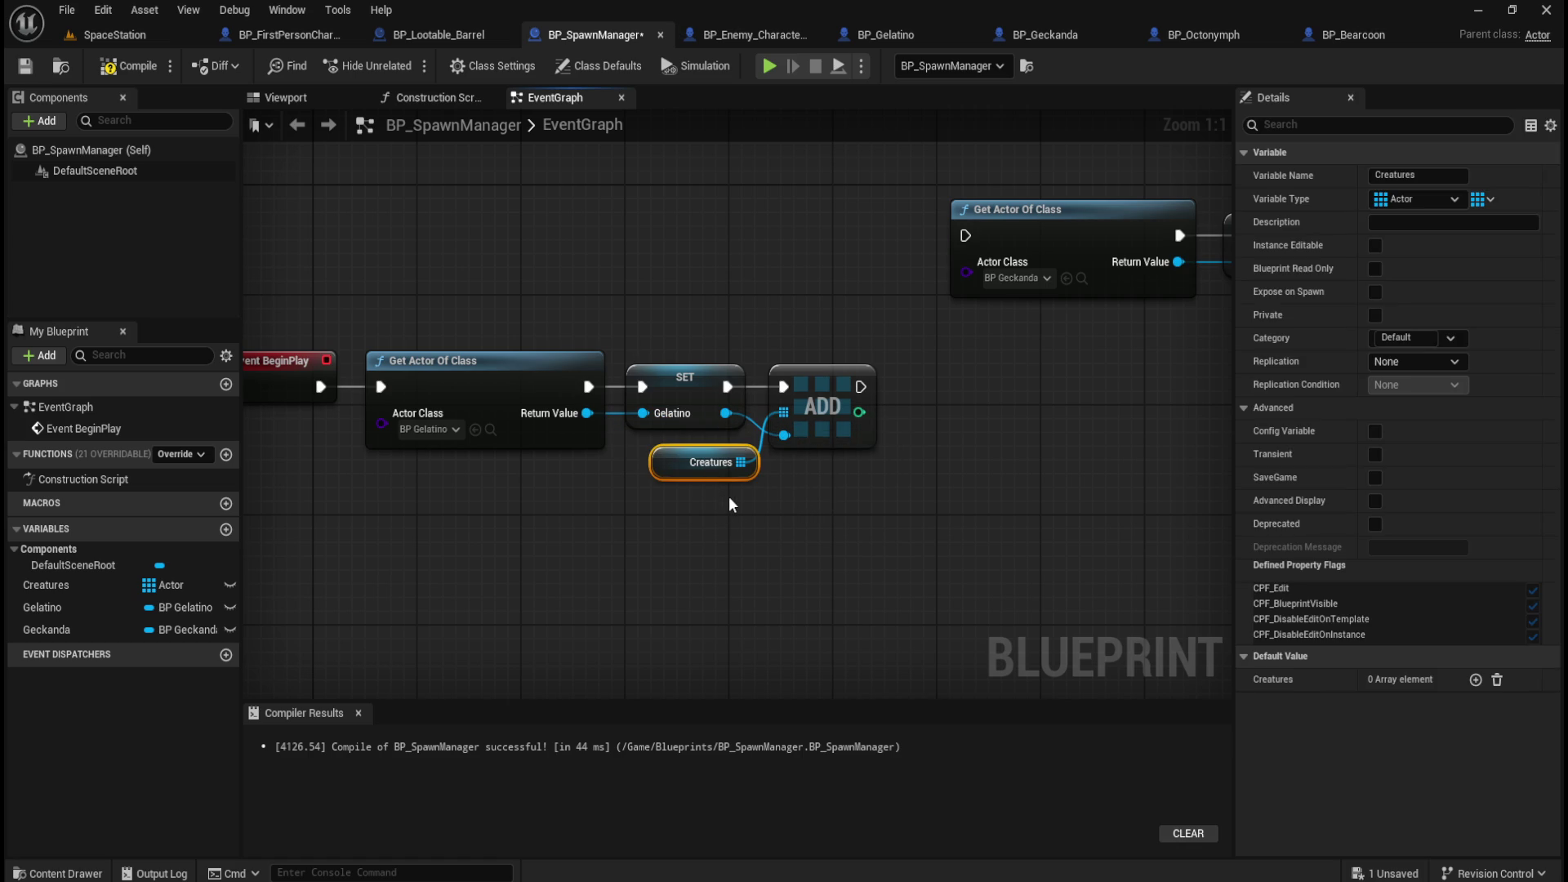
pyautogui.click(720, 506)
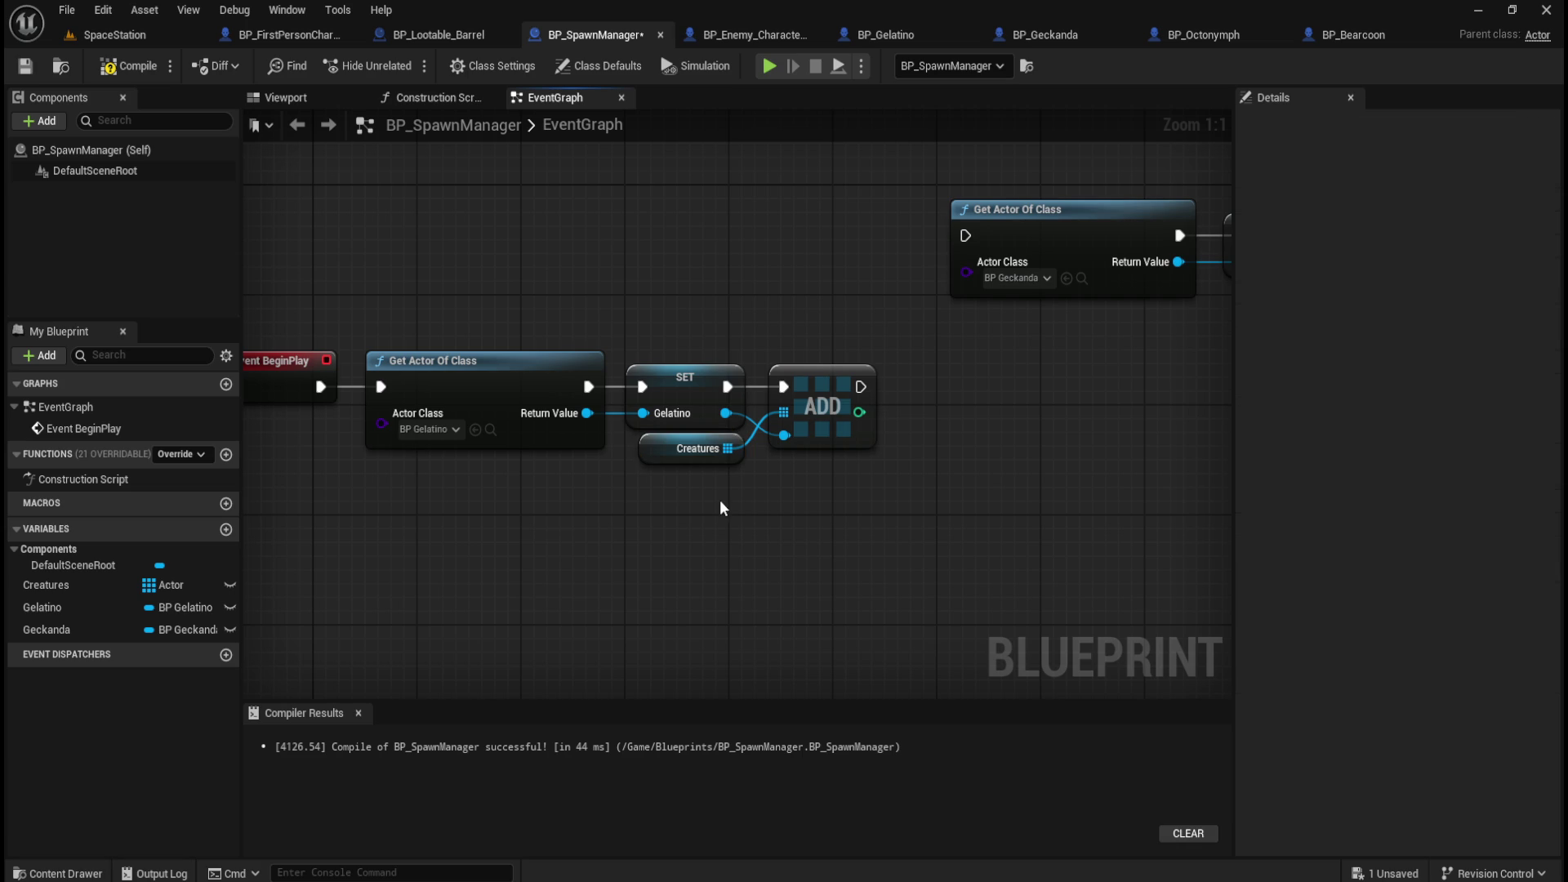
# Move the Geckanda lookup and SET nodes after the Gelatino add and chain them to it.
pyautogui.moveTo(798, 508)
pyautogui.mouseDown()
pyautogui.moveTo(661, 553)
pyautogui.moveTo(801, 563)
pyautogui.mouseUp()
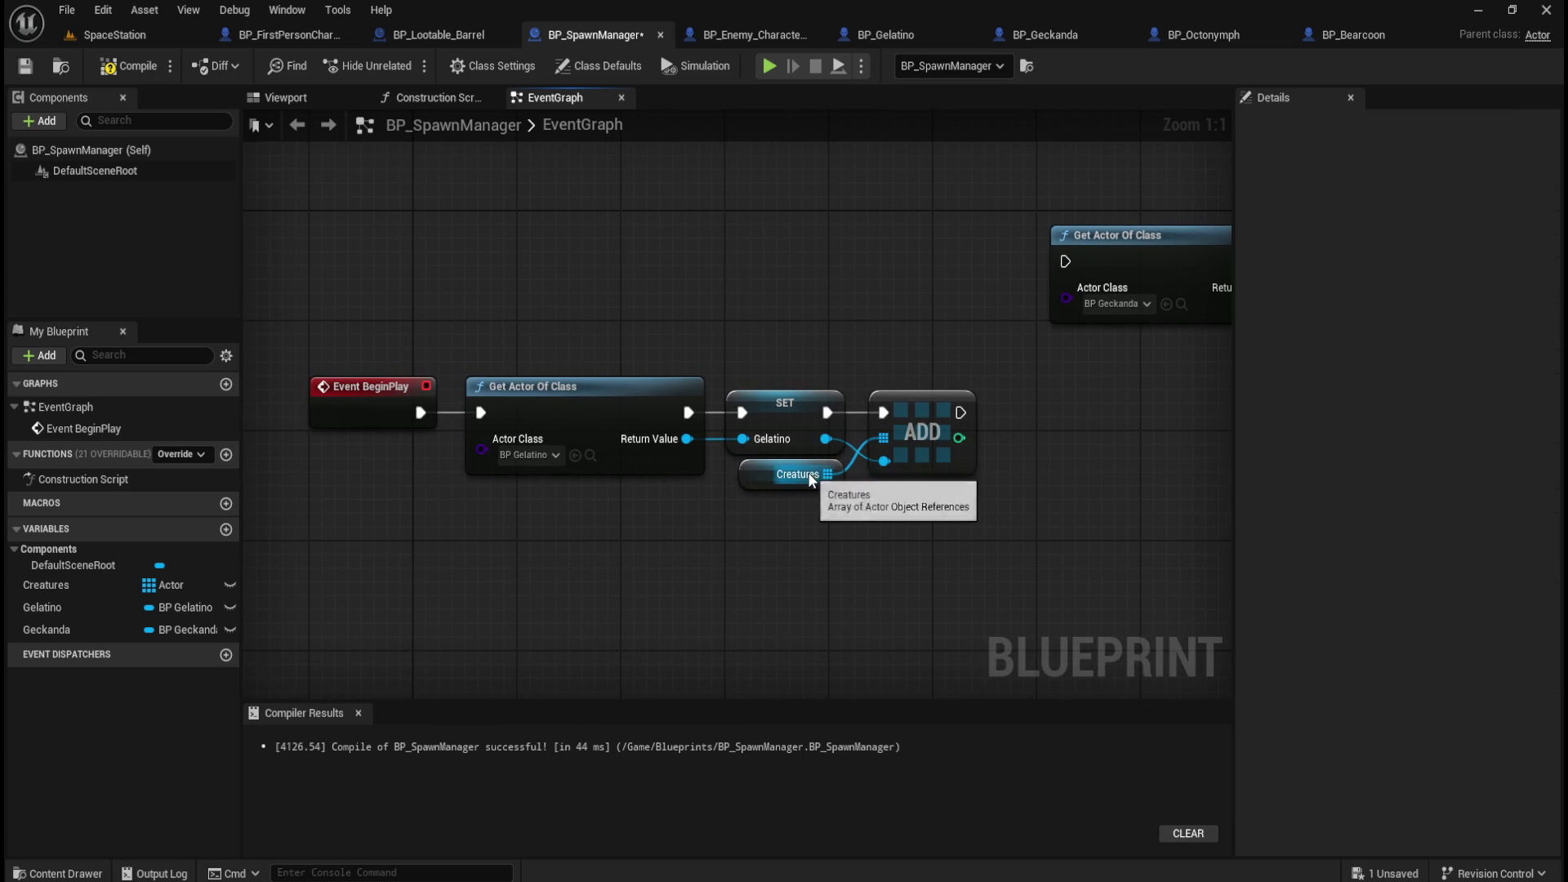
pyautogui.moveTo(875, 571); pyautogui.dragTo(483, 605)
pyautogui.scroll(-1, 752, 525)
pyautogui.moveTo(752, 525)
pyautogui.mouseDown()
pyautogui.moveTo(884, 499)
pyautogui.moveTo(950, 302)
pyautogui.moveTo(830, 570)
pyautogui.moveTo(676, 588)
pyautogui.moveTo(784, 584)
pyautogui.moveTo(808, 536)
pyautogui.moveTo(871, 536)
pyautogui.moveTo(654, 586)
pyautogui.mouseUp()
pyautogui.moveTo(799, 238)
pyautogui.mouseDown()
pyautogui.moveTo(935, 287)
pyautogui.moveTo(817, 409)
pyautogui.mouseUp()
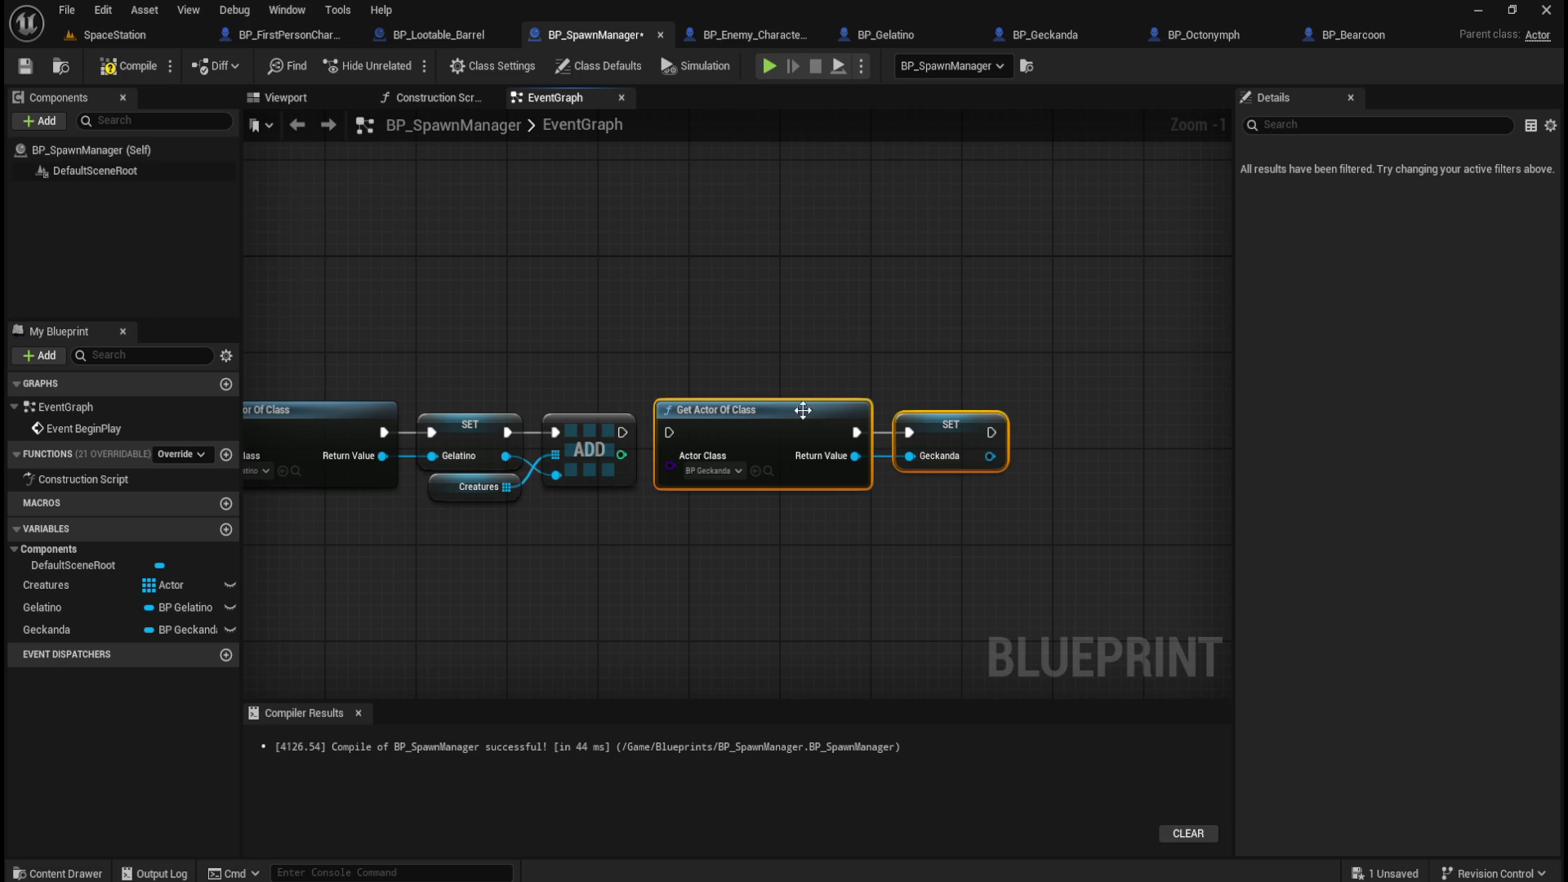
pyautogui.click(650, 438)
pyautogui.moveTo(623, 432); pyautogui.dragTo(670, 433)
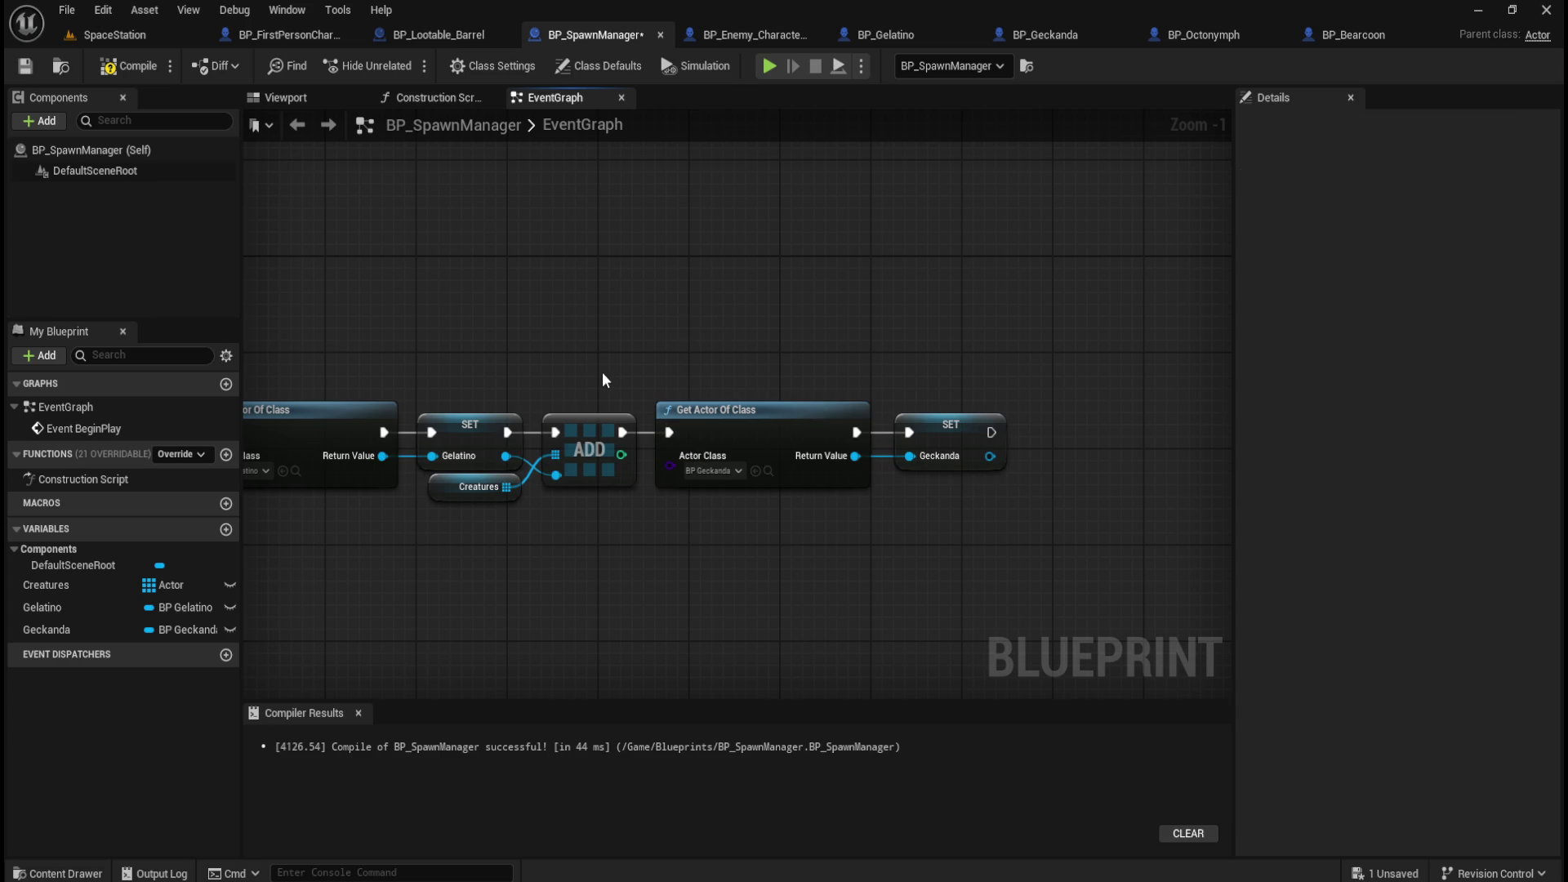
# Copy the add and Creatures nodes beside Geckanda's SET and wire Geckanda into the new add.
pyautogui.click(600, 423)
pyautogui.keyDown('ctrl'); pyautogui.click(446, 490); pyautogui.keyUp('ctrl')
pyautogui.hotkey('ctrl', 'c')
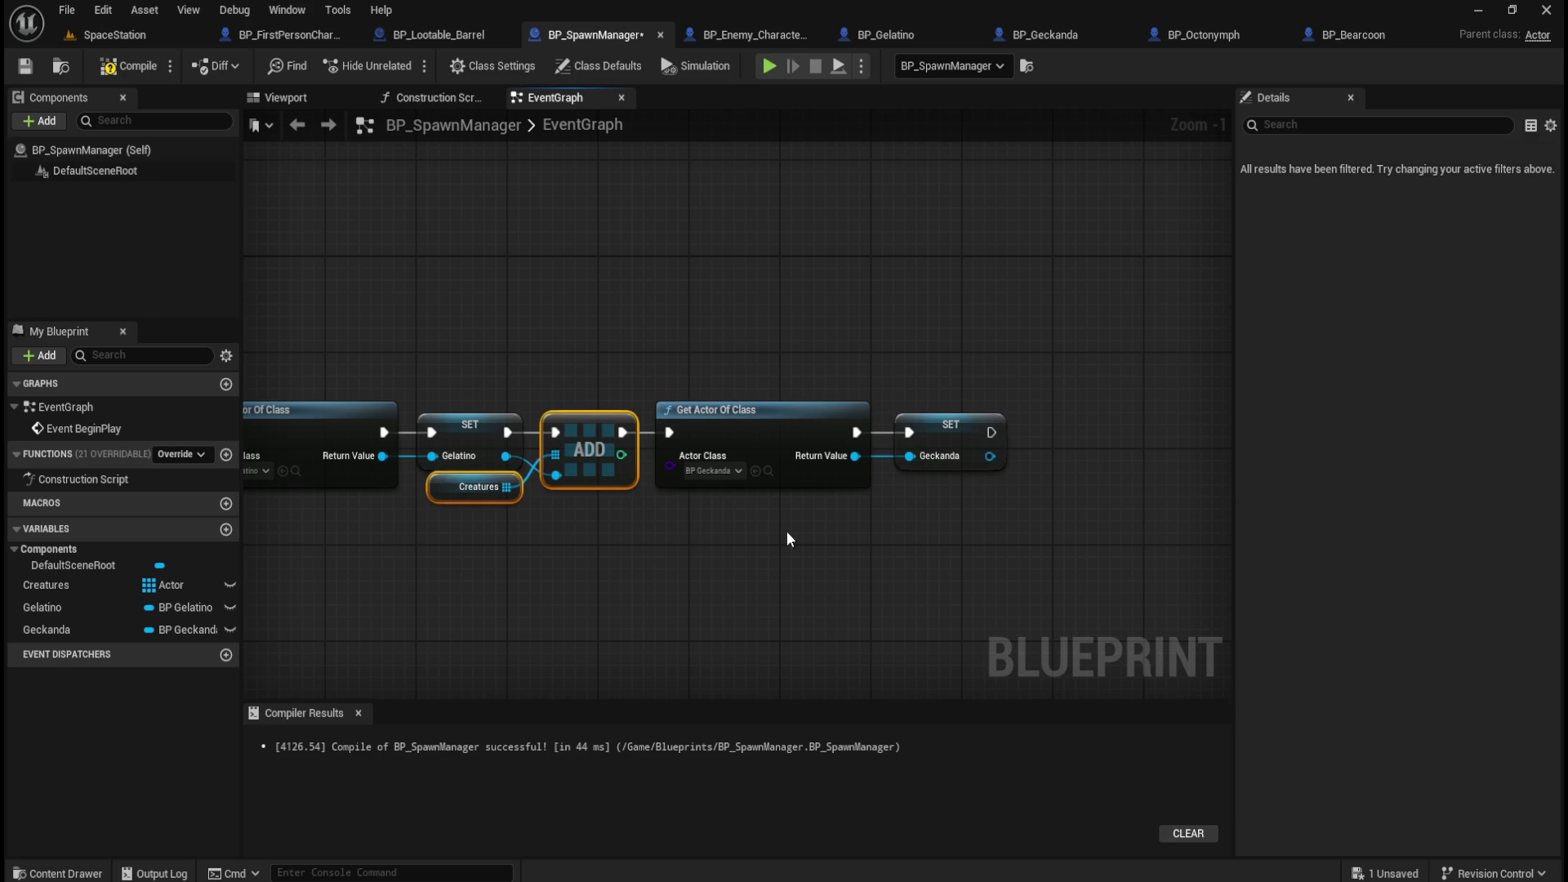
pyautogui.hotkey('ctrl', 'v')
pyautogui.moveTo(976, 505)
pyautogui.mouseDown()
pyautogui.moveTo(1078, 438)
pyautogui.moveTo(1040, 433)
pyautogui.moveTo(1048, 481)
pyautogui.mouseUp()
pyautogui.click(1005, 557)
pyautogui.moveTo(1006, 557); pyautogui.dragTo(784, 530)
# Duplicate the Geckanda Get Actor Of Class node and place it right of the chain.
pyautogui.moveTo(625, 292)
pyautogui.mouseDown()
pyautogui.moveTo(663, 336)
pyautogui.moveTo(628, 389)
pyautogui.mouseUp()
pyautogui.hotkey('ctrl', 'd')
pyautogui.moveTo(1009, 356); pyautogui.dragTo(1099, 331)
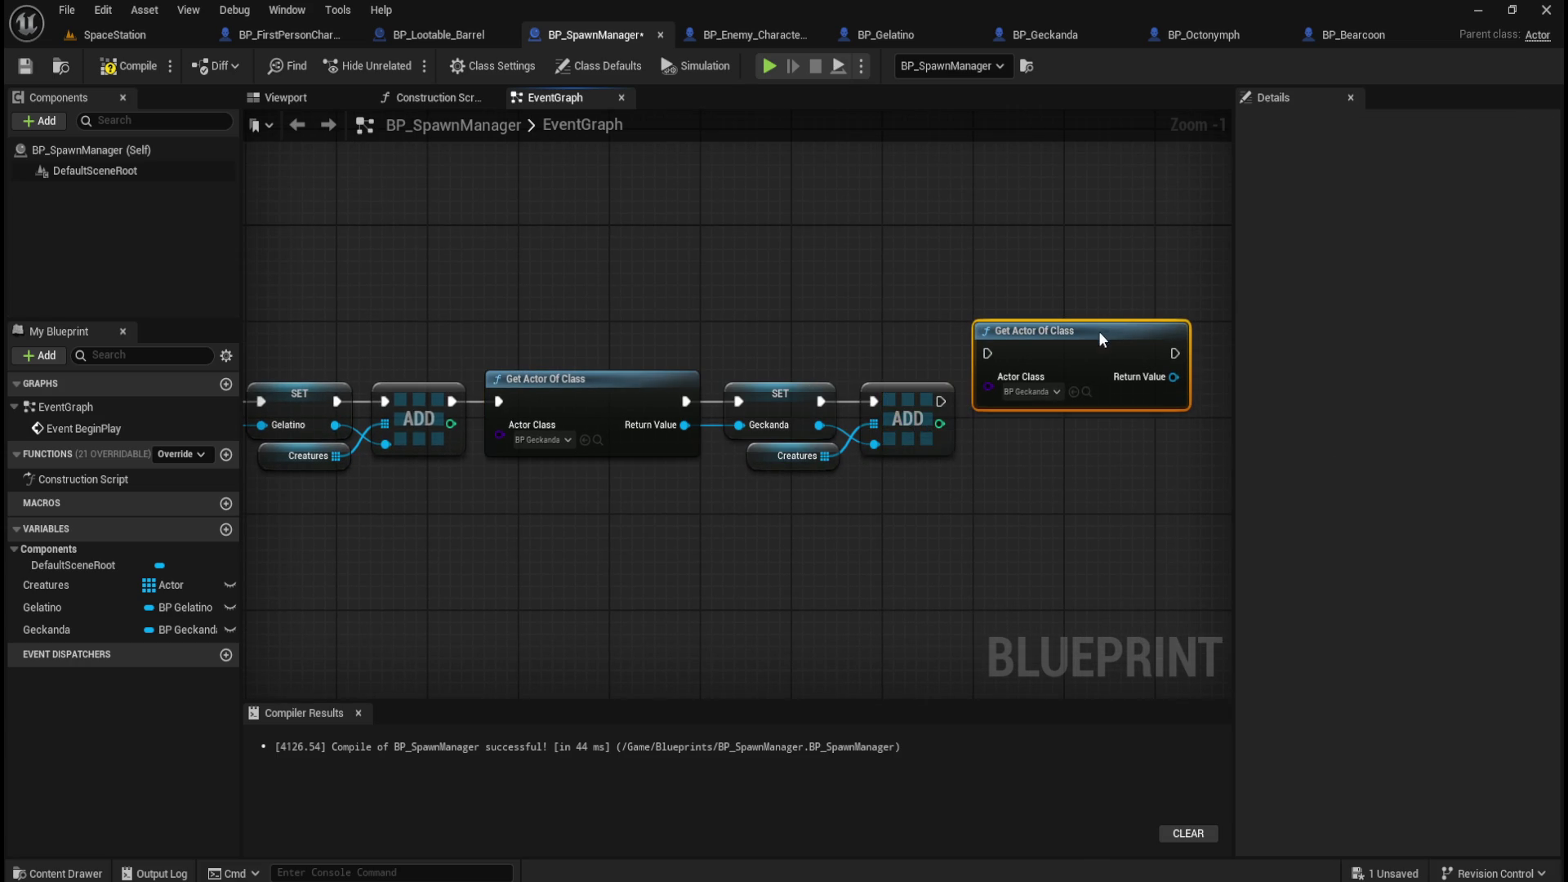
# Set the duplicated lookup's actor class to BP_Octonymph and line it up with the chain.
pyautogui.click(1048, 392)
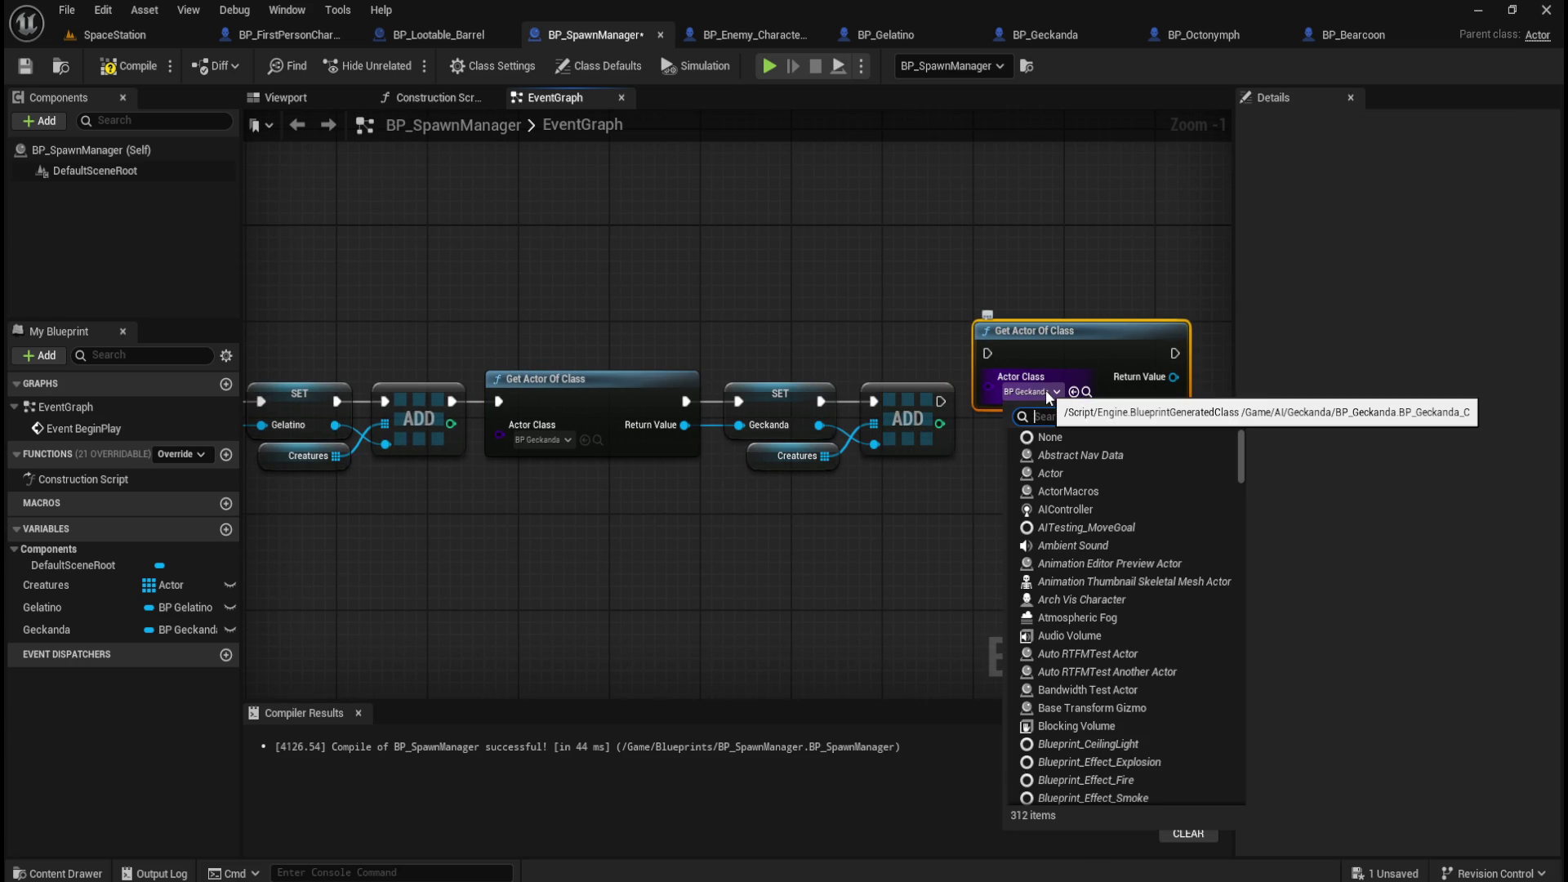
pyautogui.write('octo')
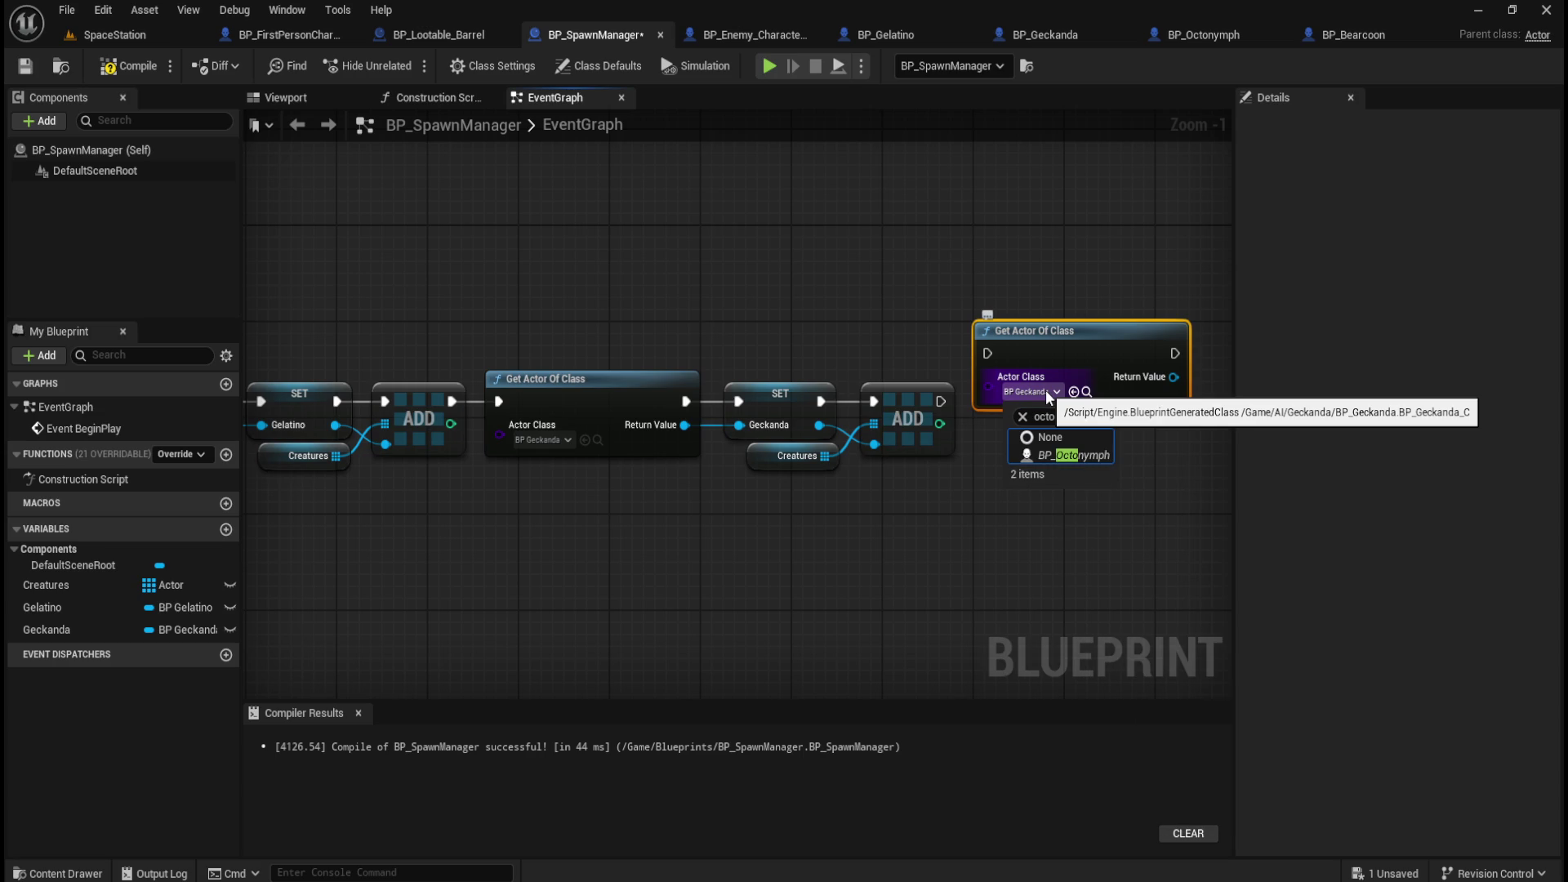
pyautogui.press('Down')
pyautogui.press('Down')
pyautogui.press('Return')
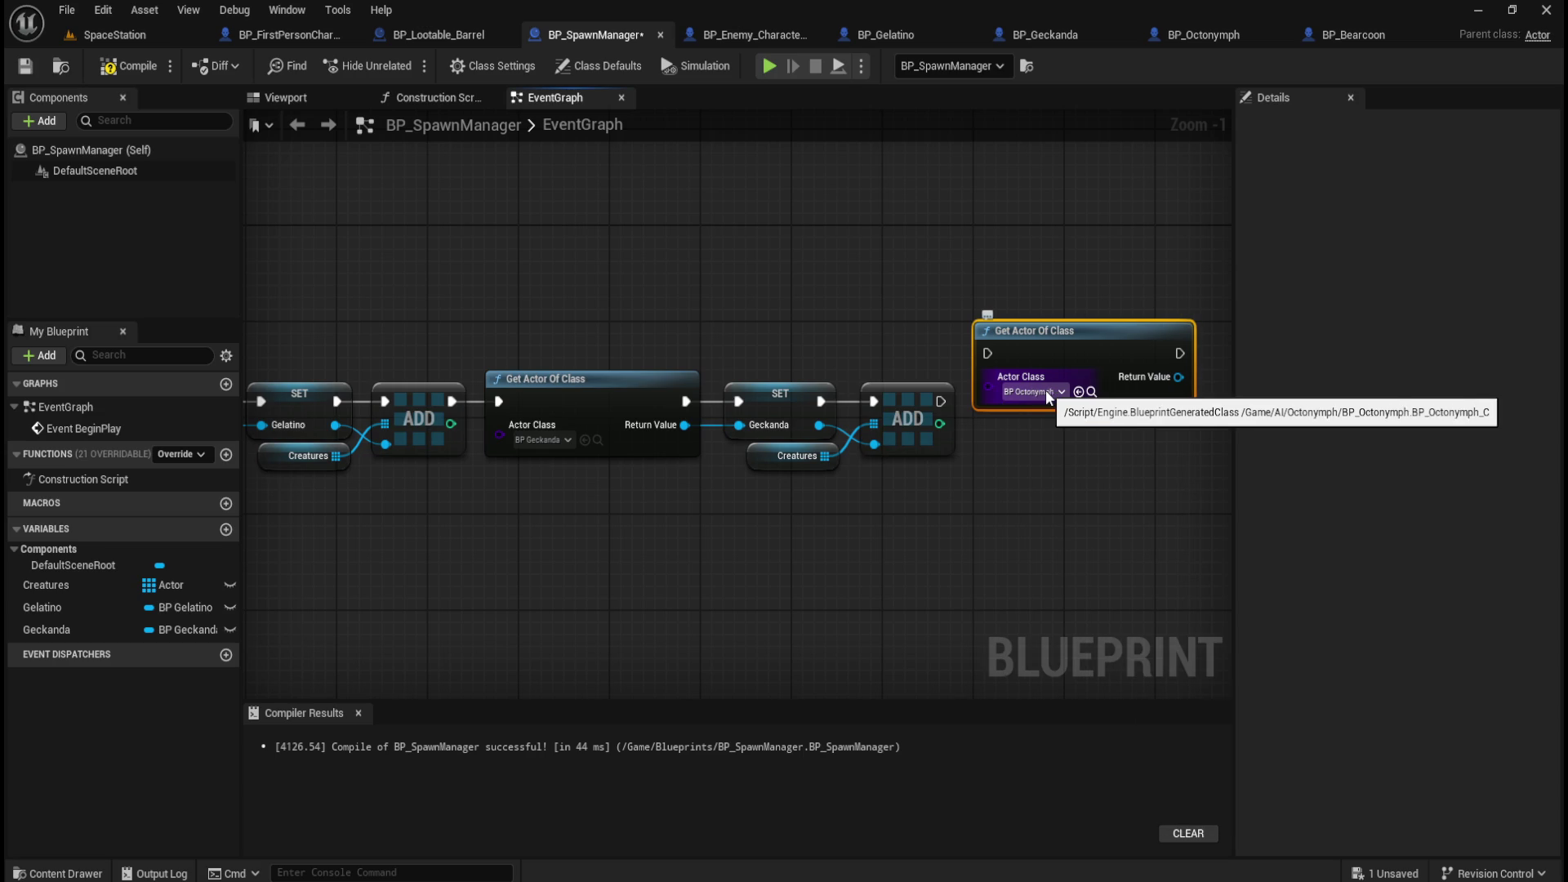
pyautogui.moveTo(1117, 329); pyautogui.dragTo(1117, 377)
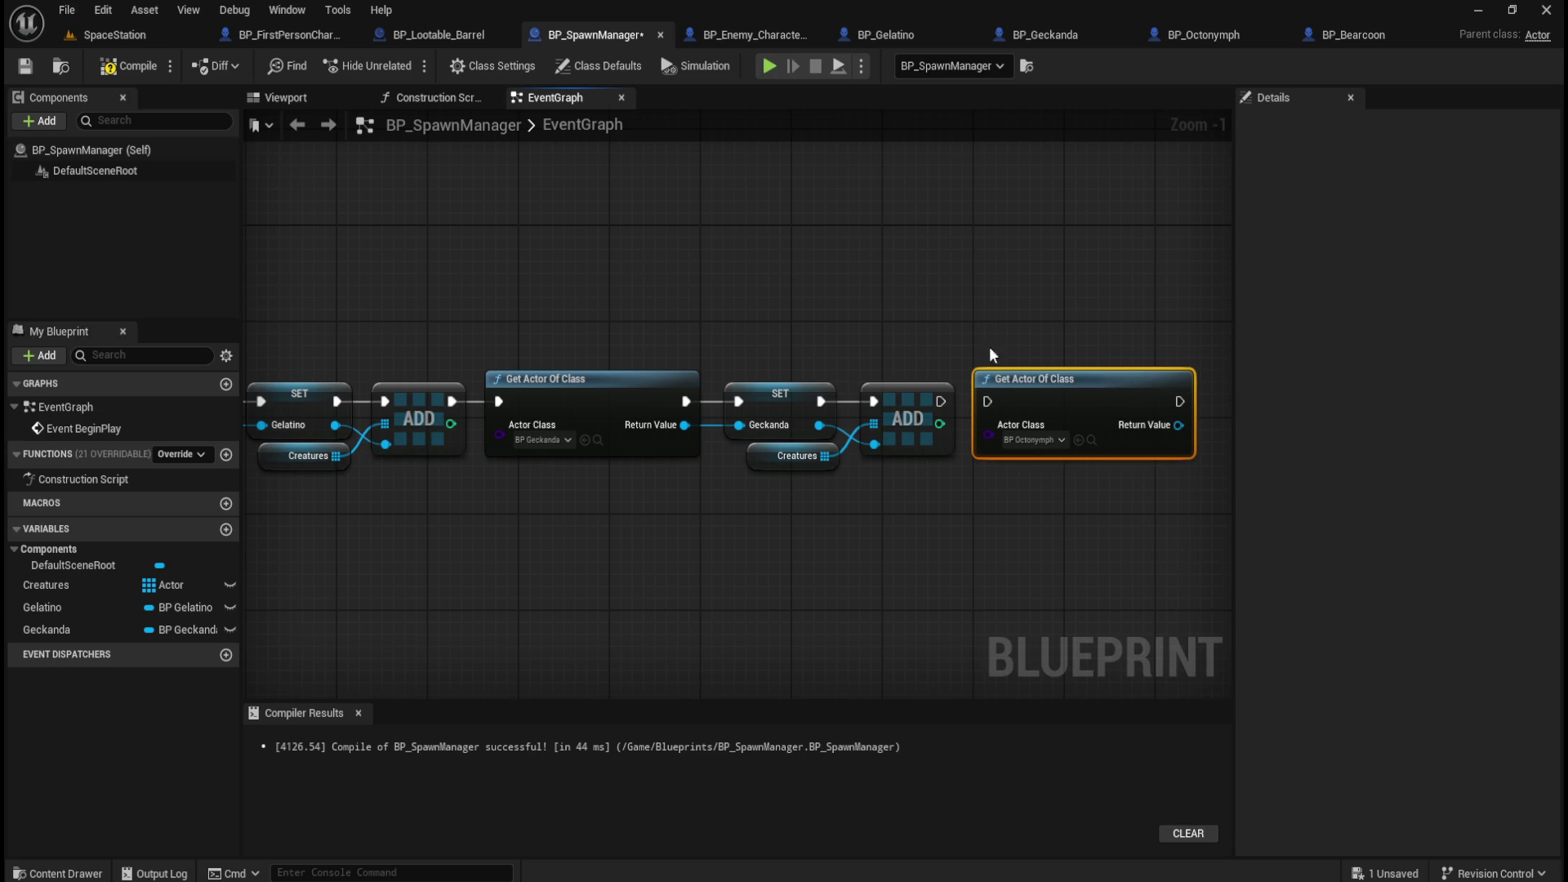
pyautogui.click(1153, 271)
# Promote the Octonymph lookup's return value to a new variable named Octonymph.
pyautogui.moveTo(1193, 431); pyautogui.dragTo(1024, 428)
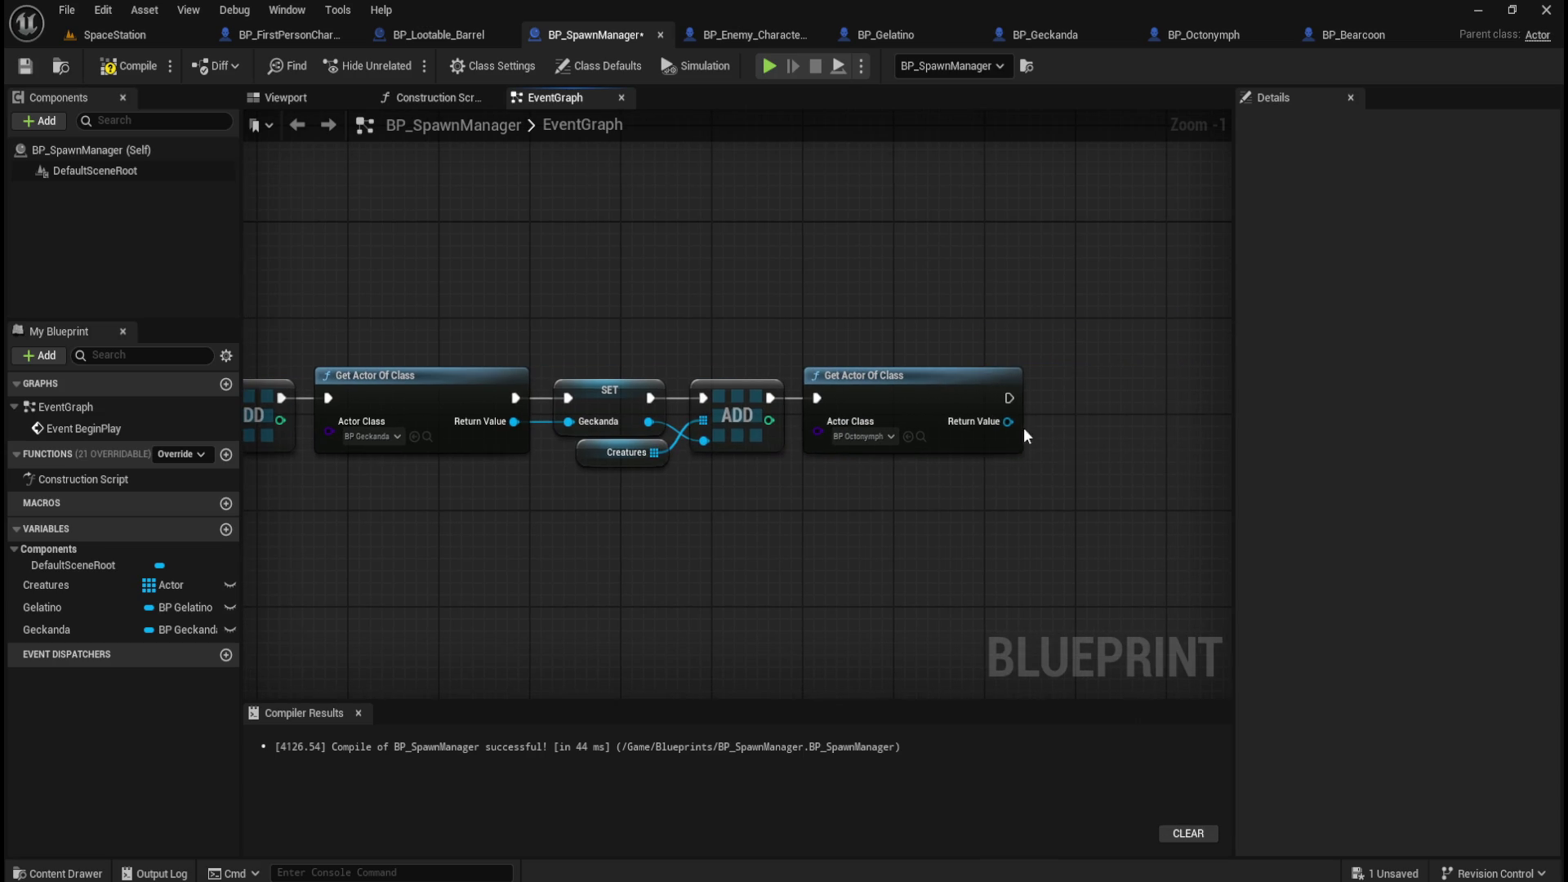
pyautogui.rightClick(1004, 421)
pyautogui.click(1086, 476)
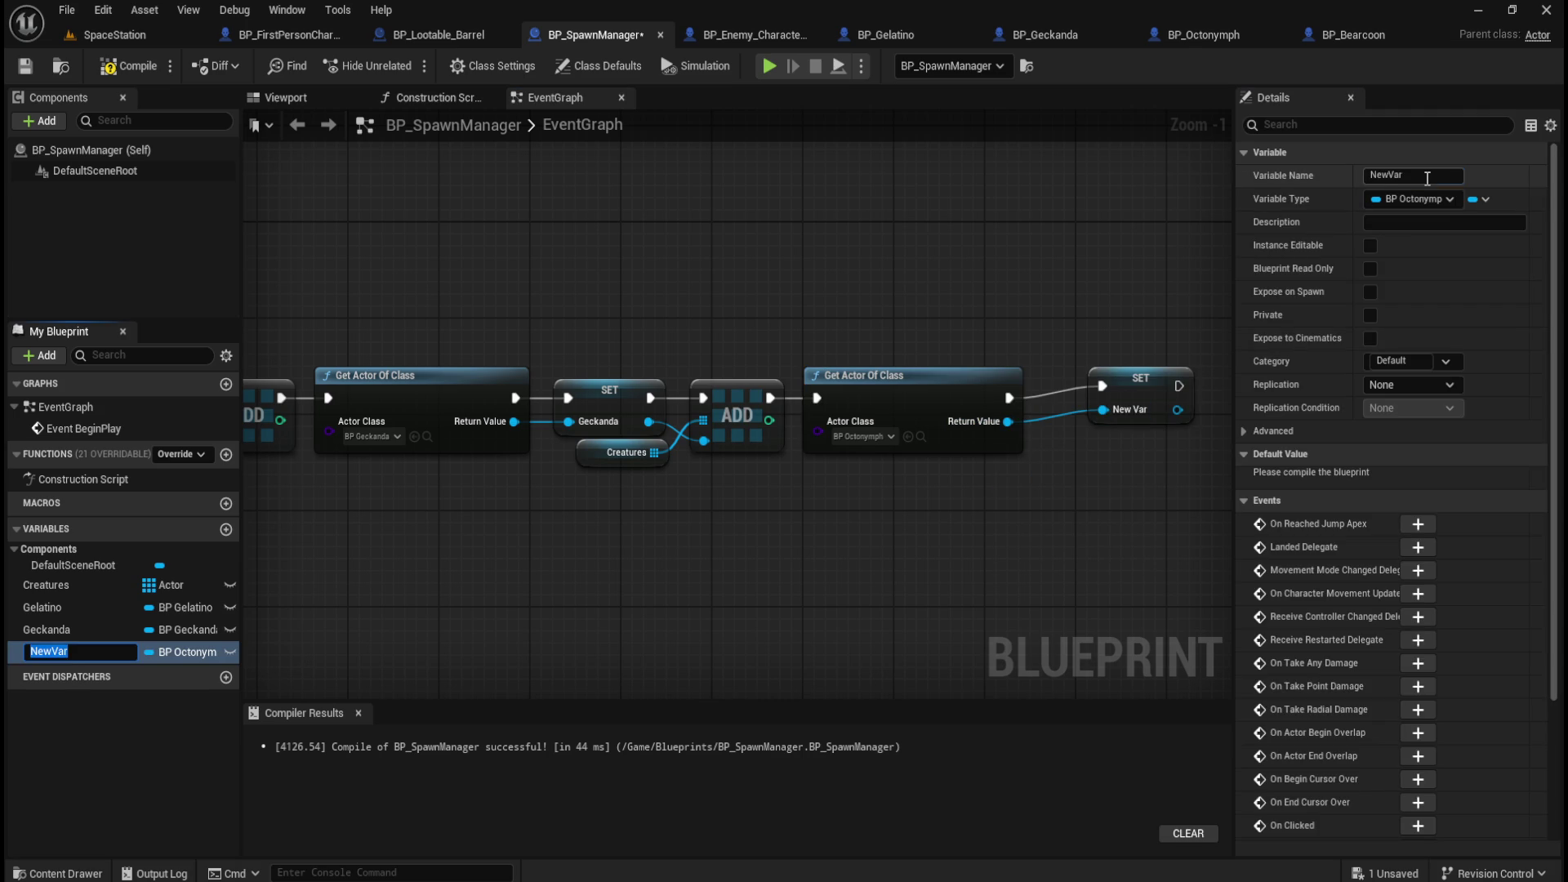
pyautogui.click(1428, 178)
pyautogui.write('Octonym')
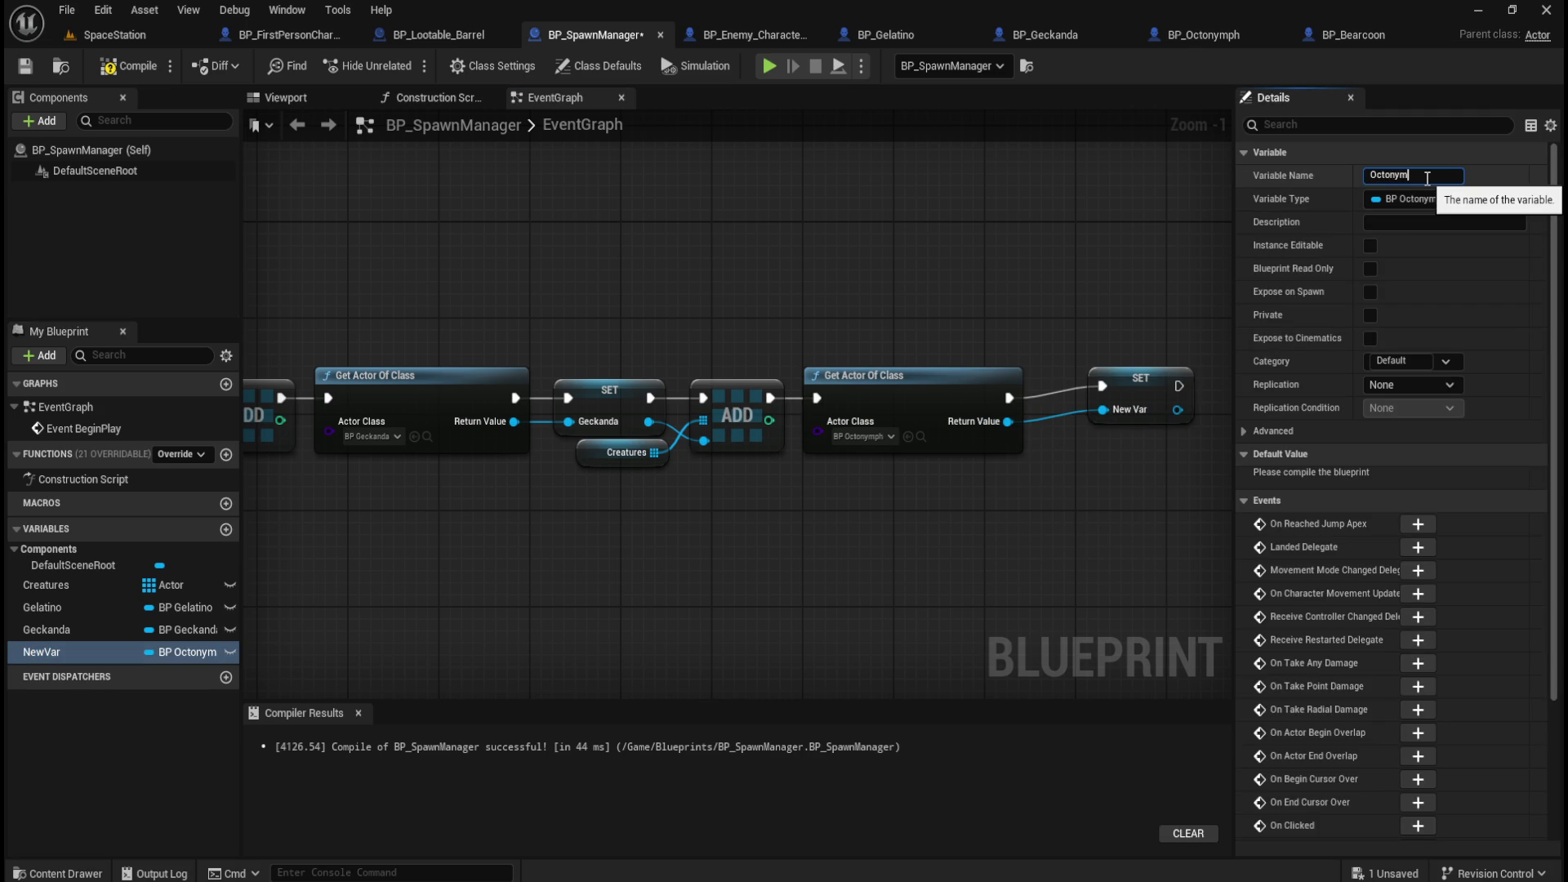
pyautogui.write('ph')
pyautogui.press('Return')
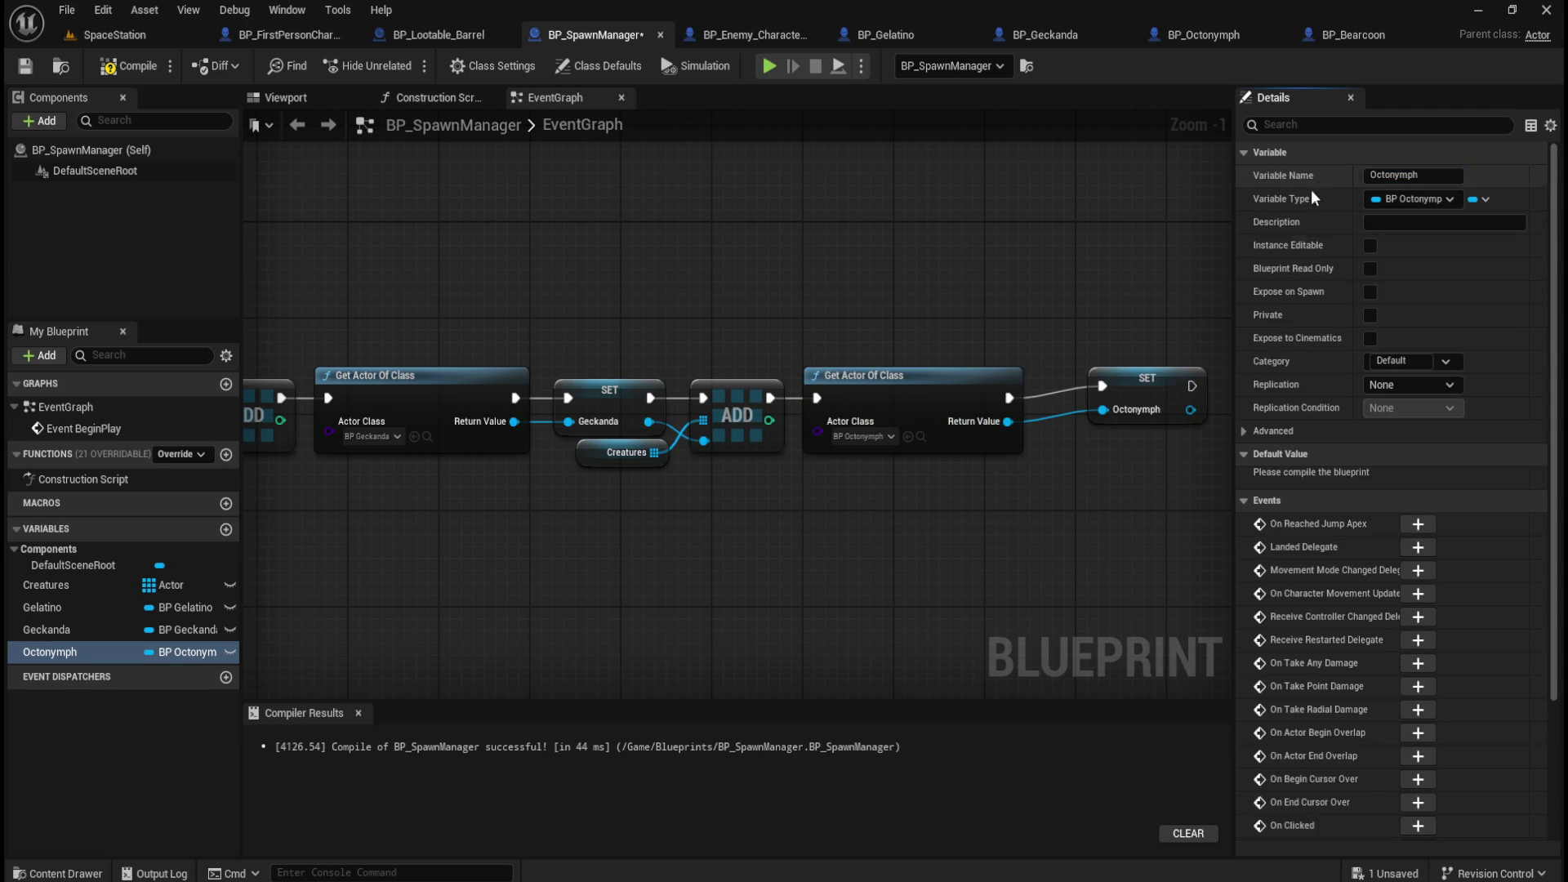
pyautogui.moveTo(1153, 379); pyautogui.dragTo(1112, 405)
# Paste a copy of the add and Creatures nodes and wire Octonymph into the add.
pyautogui.click(811, 321)
pyautogui.click(738, 404)
pyautogui.keyDown('ctrl'); pyautogui.click(593, 452); pyautogui.keyUp('ctrl')
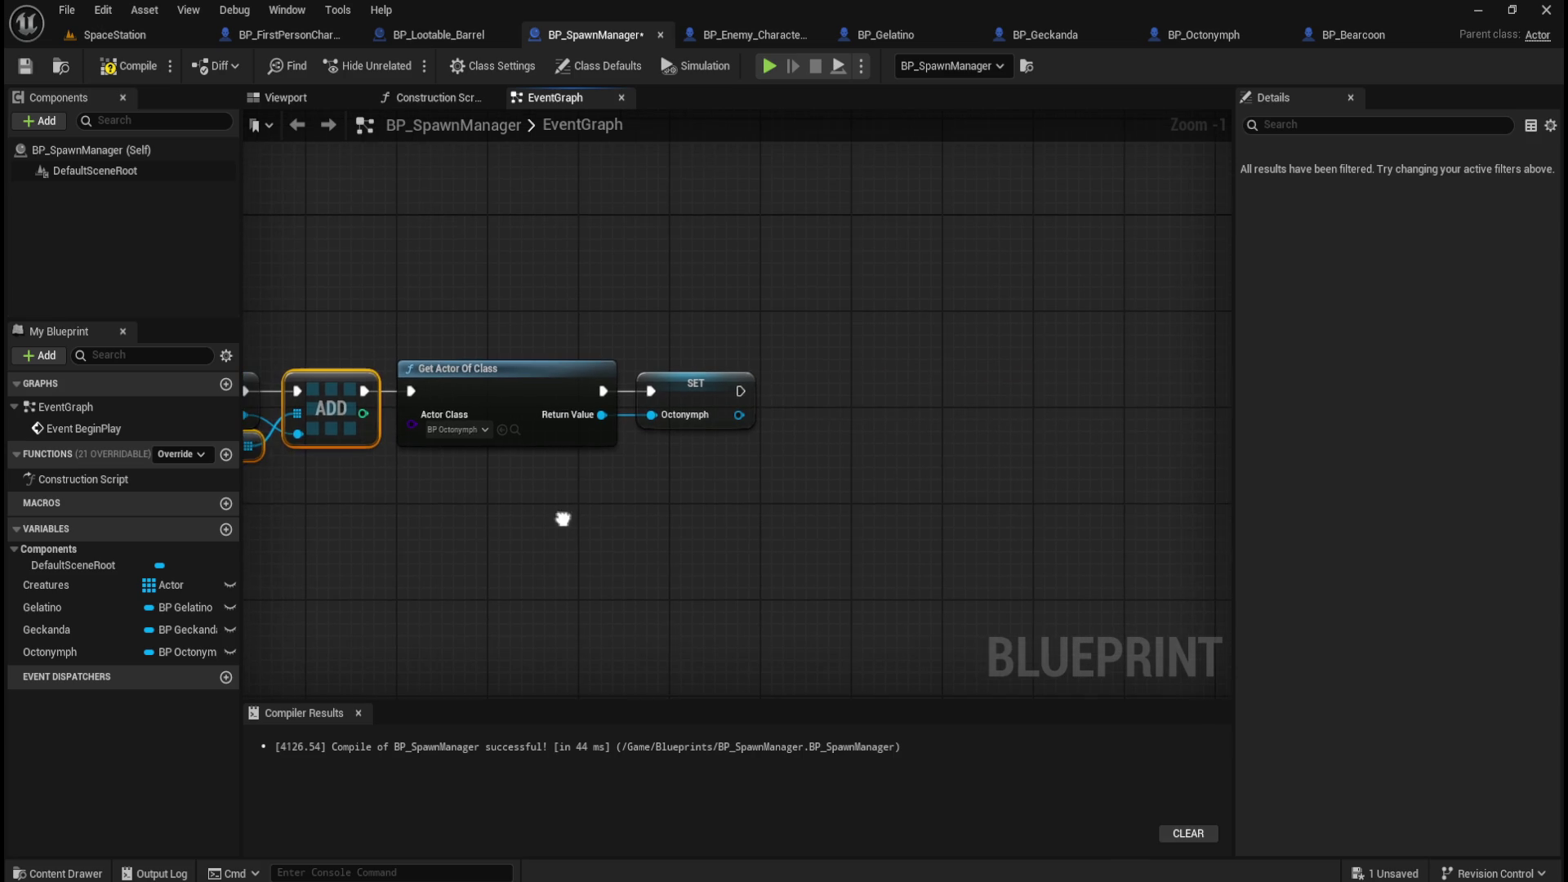
pyautogui.hotkey('ctrl', 'c')
pyautogui.hotkey('ctrl', 'v')
pyautogui.moveTo(706, 498)
pyautogui.mouseDown()
pyautogui.moveTo(857, 400)
pyautogui.moveTo(844, 389)
pyautogui.mouseUp()
pyautogui.click(831, 315)
pyautogui.moveTo(733, 390)
pyautogui.mouseDown()
pyautogui.moveTo(785, 391)
pyautogui.moveTo(782, 434)
pyautogui.mouseUp()
# Copy the Octonymph lookup node and chain the duplicate after the Octonymph add.
pyautogui.moveTo(669, 551); pyautogui.dragTo(894, 578)
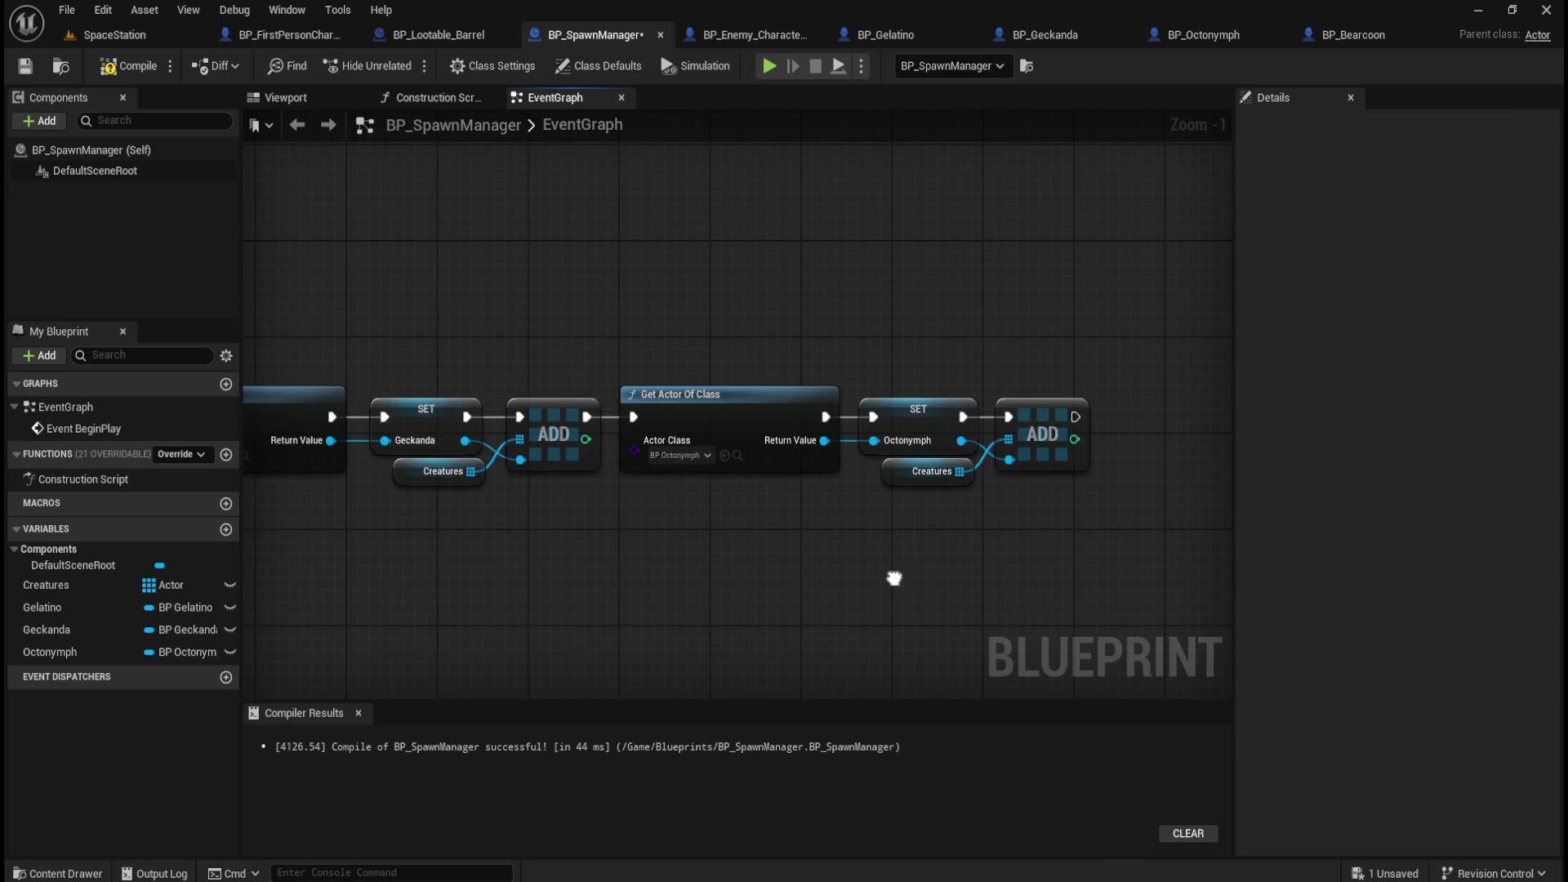
pyautogui.click(784, 398)
pyautogui.hotkey('ctrl', 'c')
pyautogui.moveTo(991, 326); pyautogui.dragTo(661, 332)
pyautogui.hotkey('ctrl', 'v')
pyautogui.moveTo(823, 331); pyautogui.dragTo(927, 378)
pyautogui.click(882, 341)
pyautogui.moveTo(730, 411); pyautogui.dragTo(777, 410)
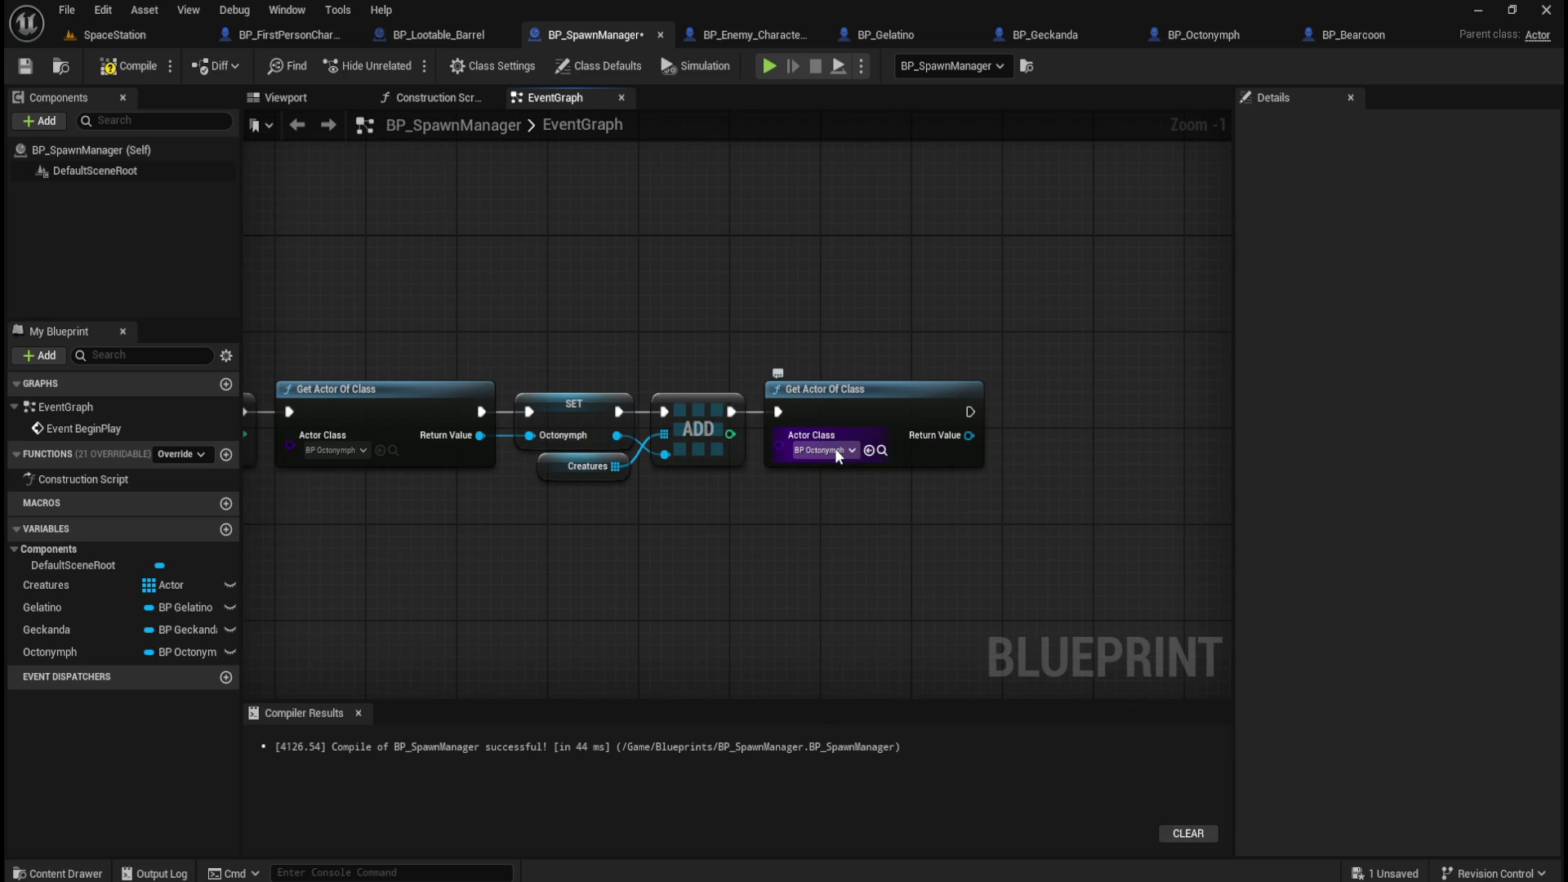
# Set the new lookup's class to BP Bearcoon and promote its return value to a Bearcoon variable.
pyautogui.click(835, 450)
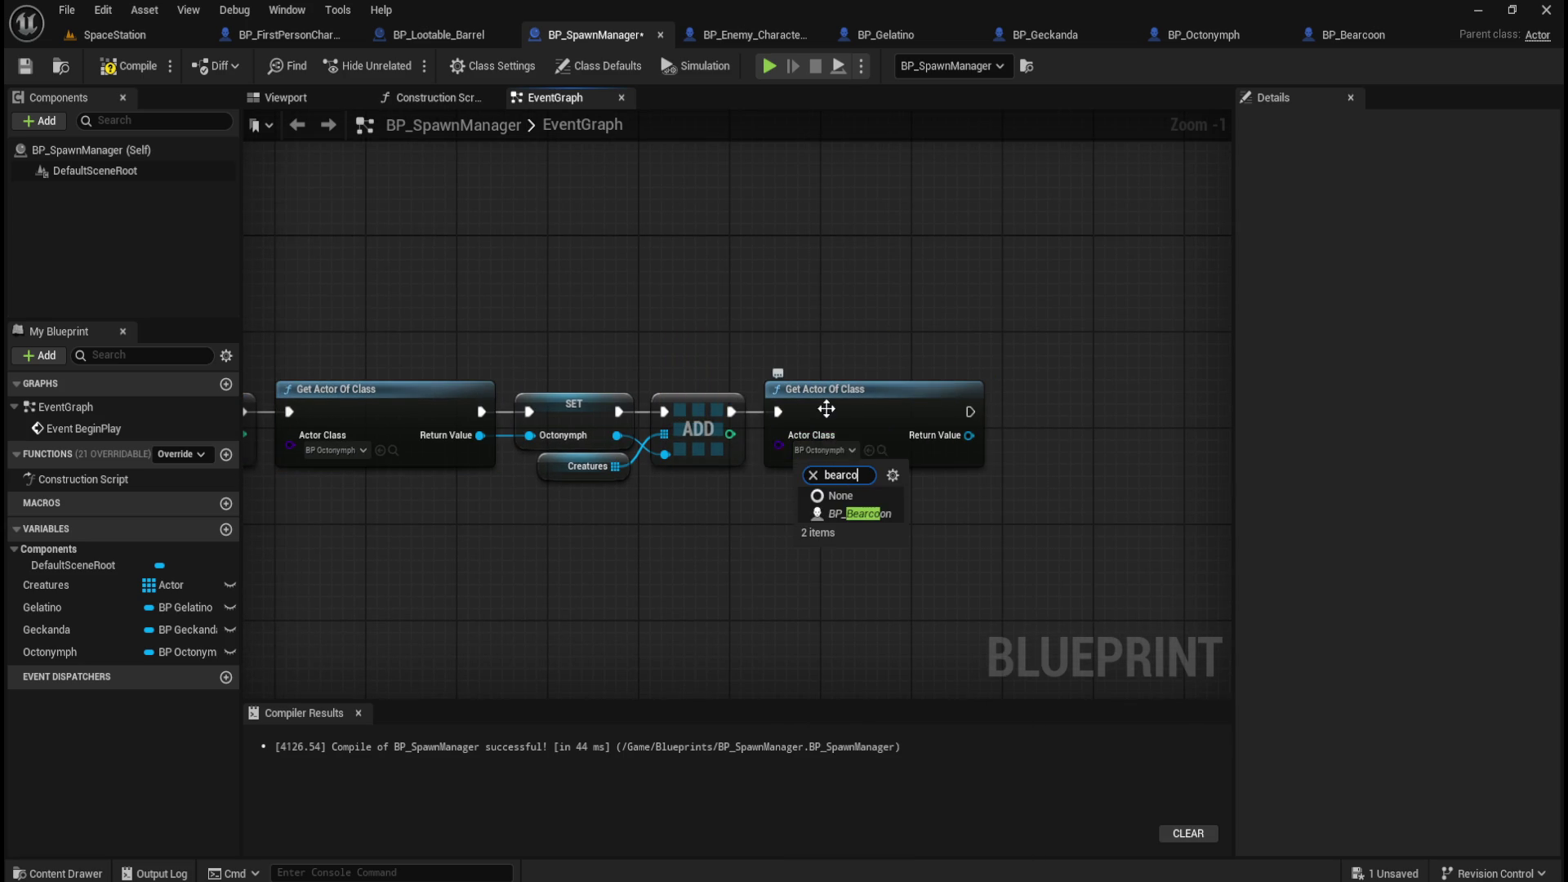
pyautogui.click(844, 511)
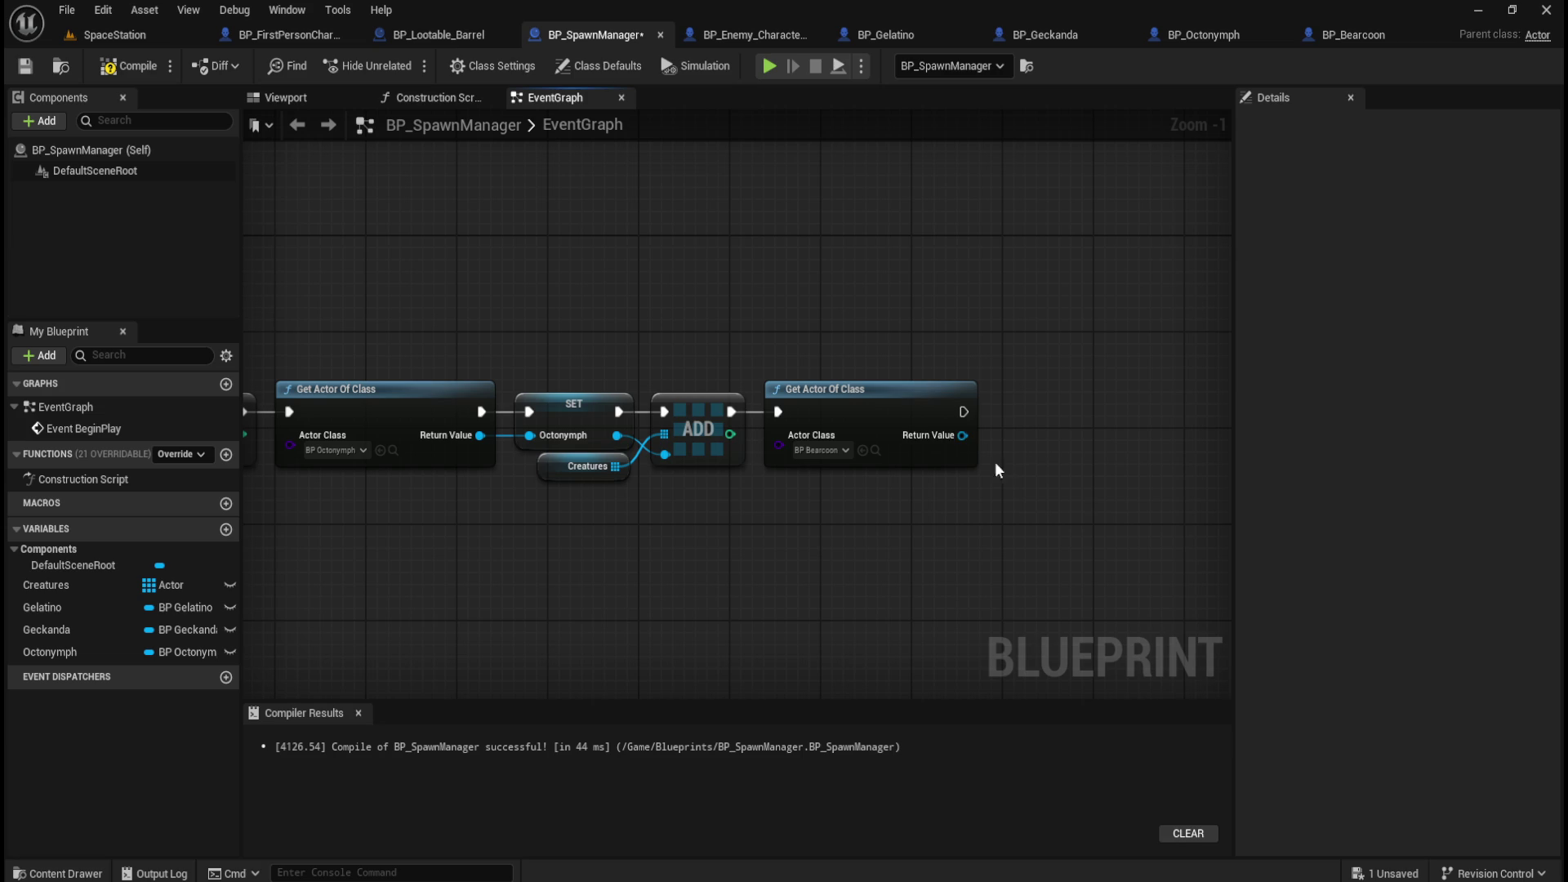
pyautogui.rightClick(939, 438)
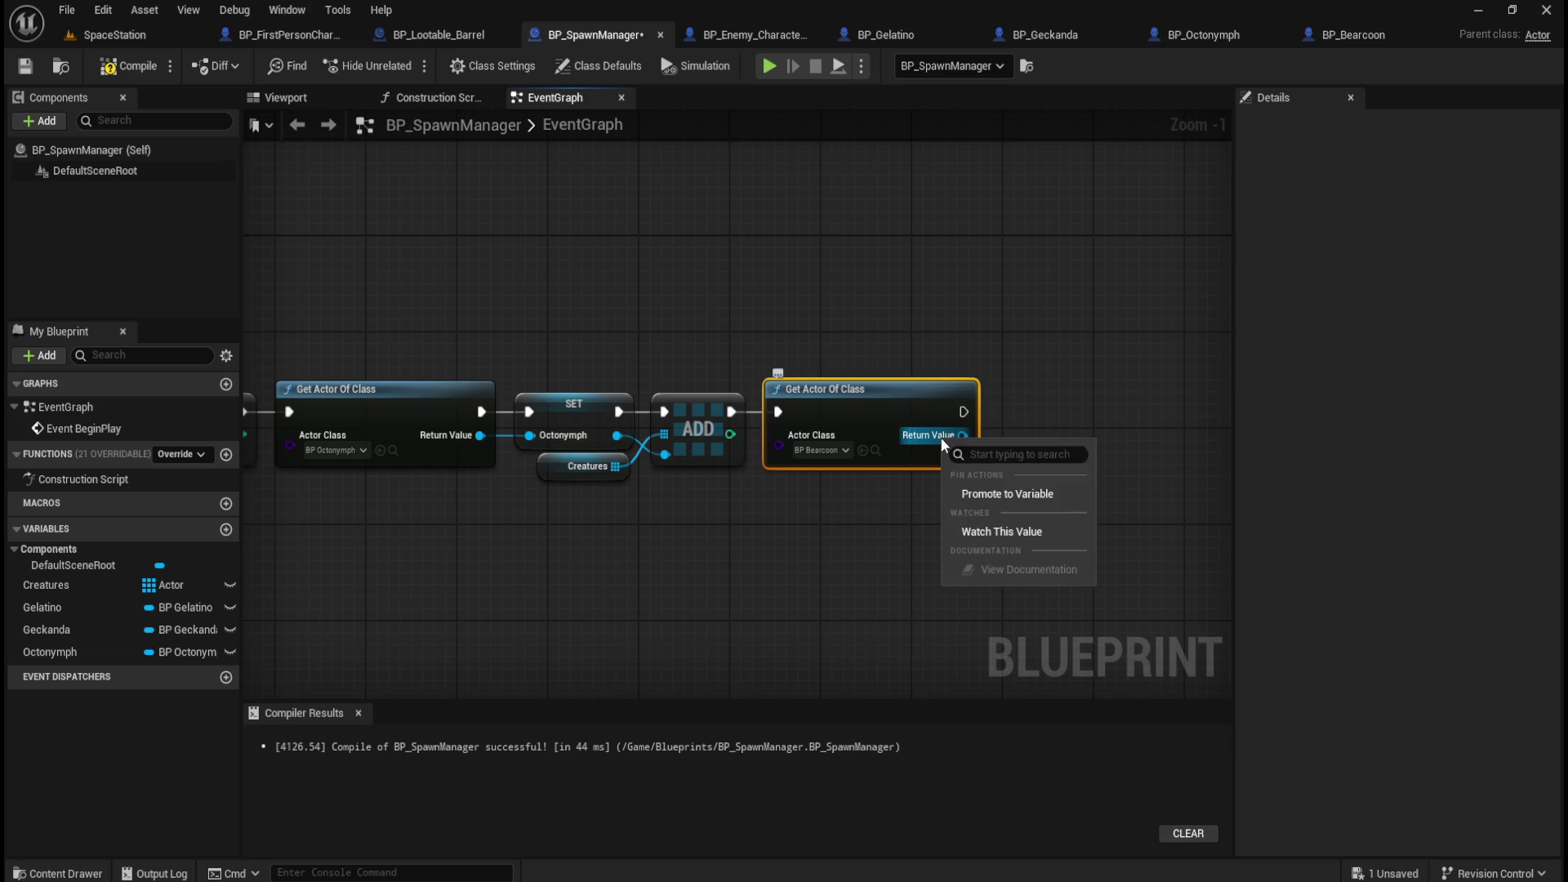
pyautogui.click(983, 493)
pyautogui.moveTo(1072, 421)
pyautogui.mouseDown()
pyautogui.moveTo(1080, 410)
pyautogui.moveTo(1045, 409)
pyautogui.mouseUp()
pyautogui.click(1415, 176)
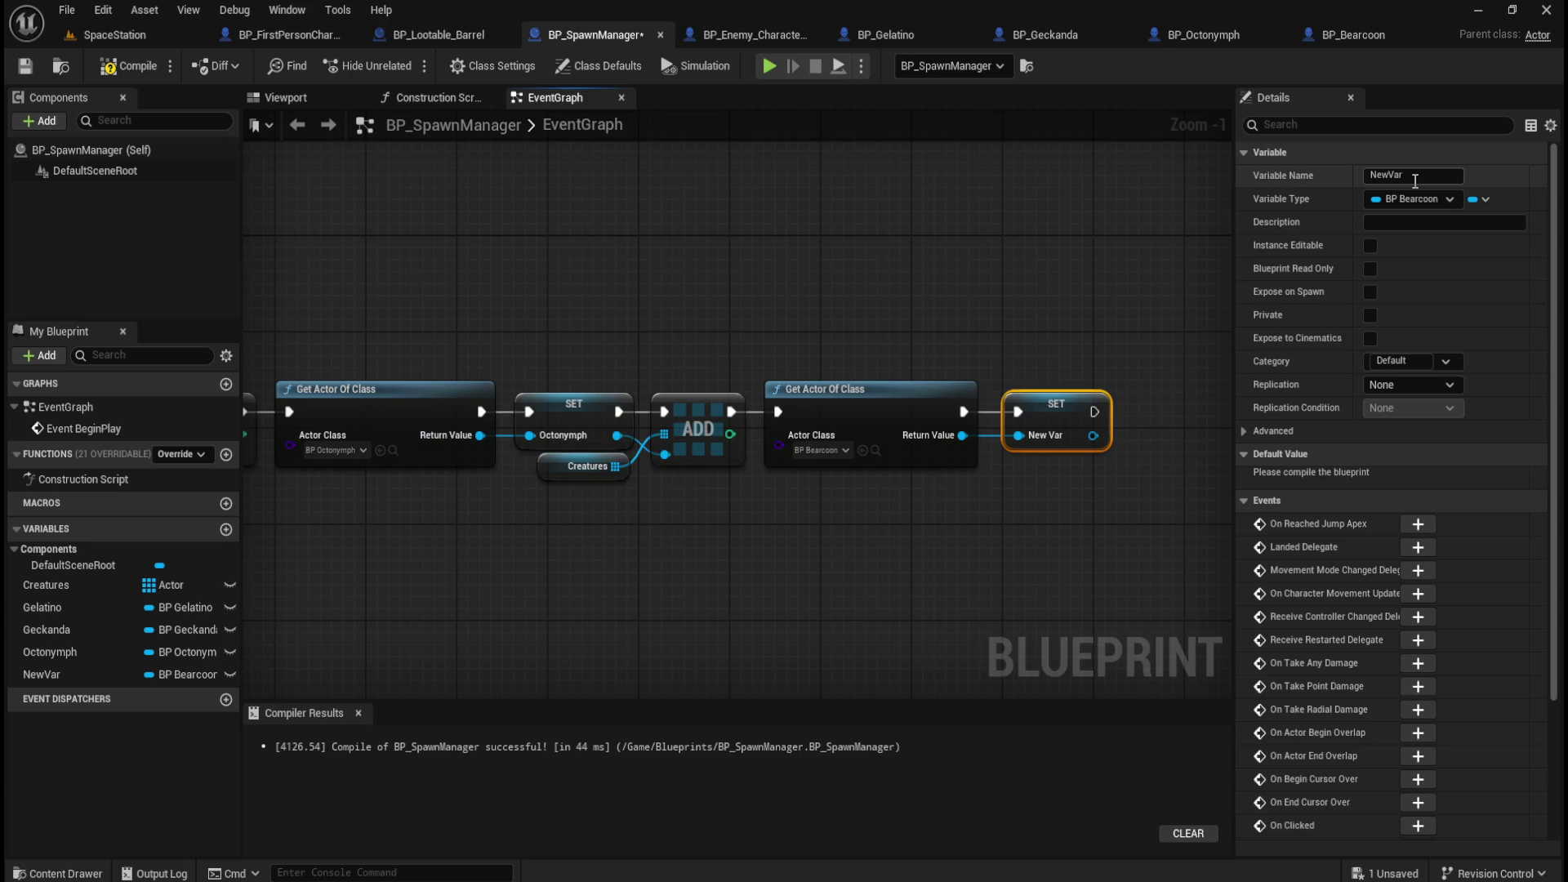
pyautogui.write('Bearcoon')
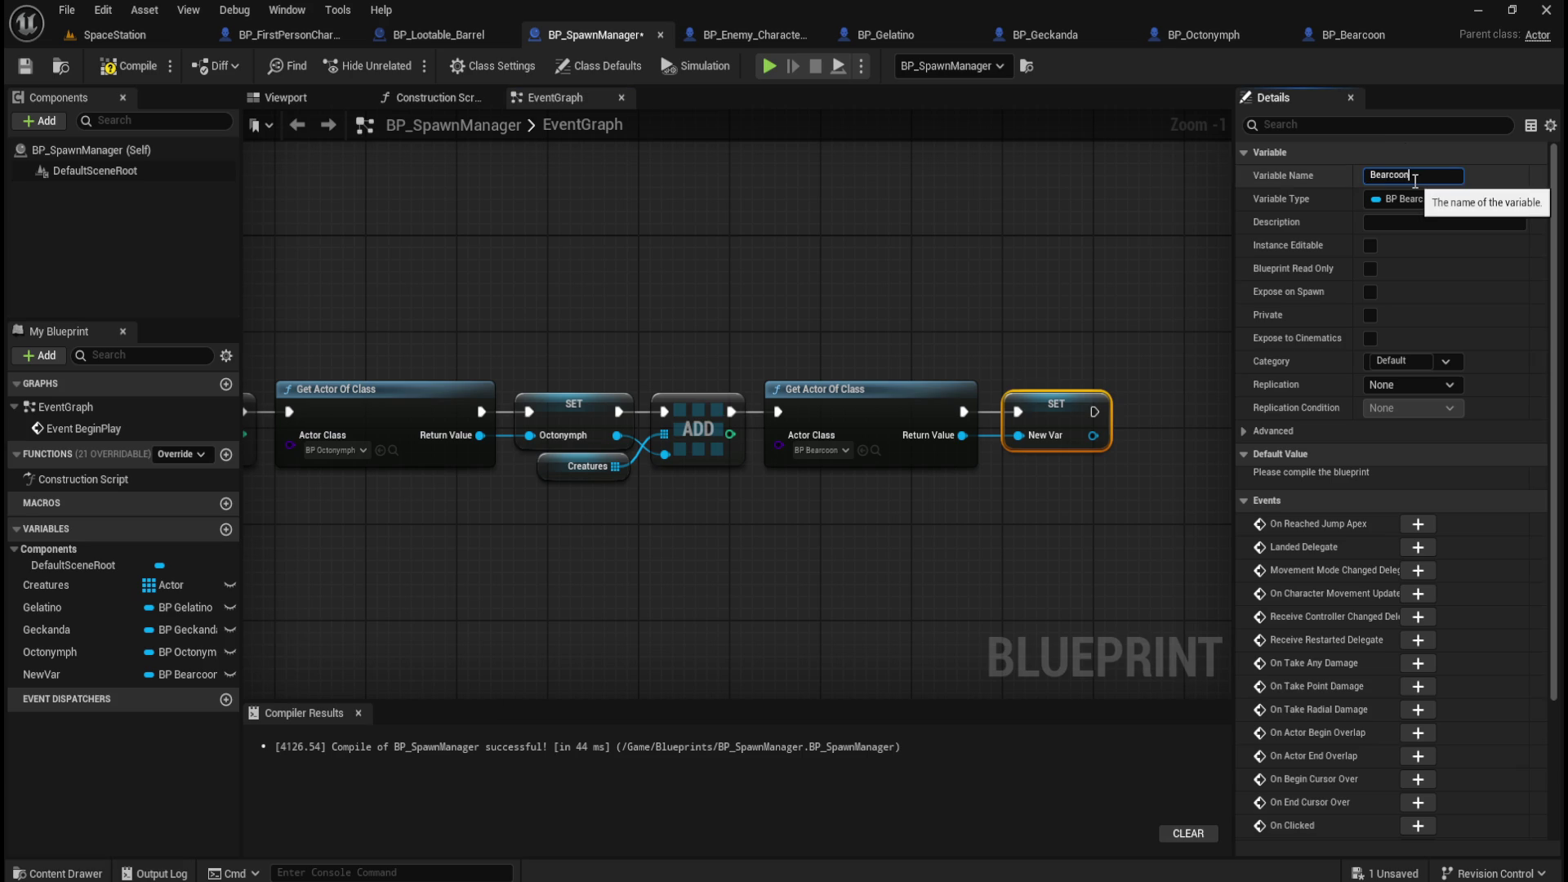
pyautogui.press('Return')
# Copy the add and Creatures nodes beside the Bearcoon SET and wire Bearcoon into the add.
pyautogui.moveTo(633, 515); pyautogui.dragTo(686, 453)
pyautogui.hotkey('ctrl', 'c')
pyautogui.hotkey('ctrl', 'v')
pyautogui.moveTo(933, 527)
pyautogui.mouseDown()
pyautogui.moveTo(998, 413)
pyautogui.moveTo(949, 412)
pyautogui.moveTo(946, 460)
pyautogui.moveTo(961, 459)
pyautogui.mouseUp()
pyautogui.click(935, 408)
pyautogui.moveTo(1034, 523); pyautogui.dragTo(914, 457)
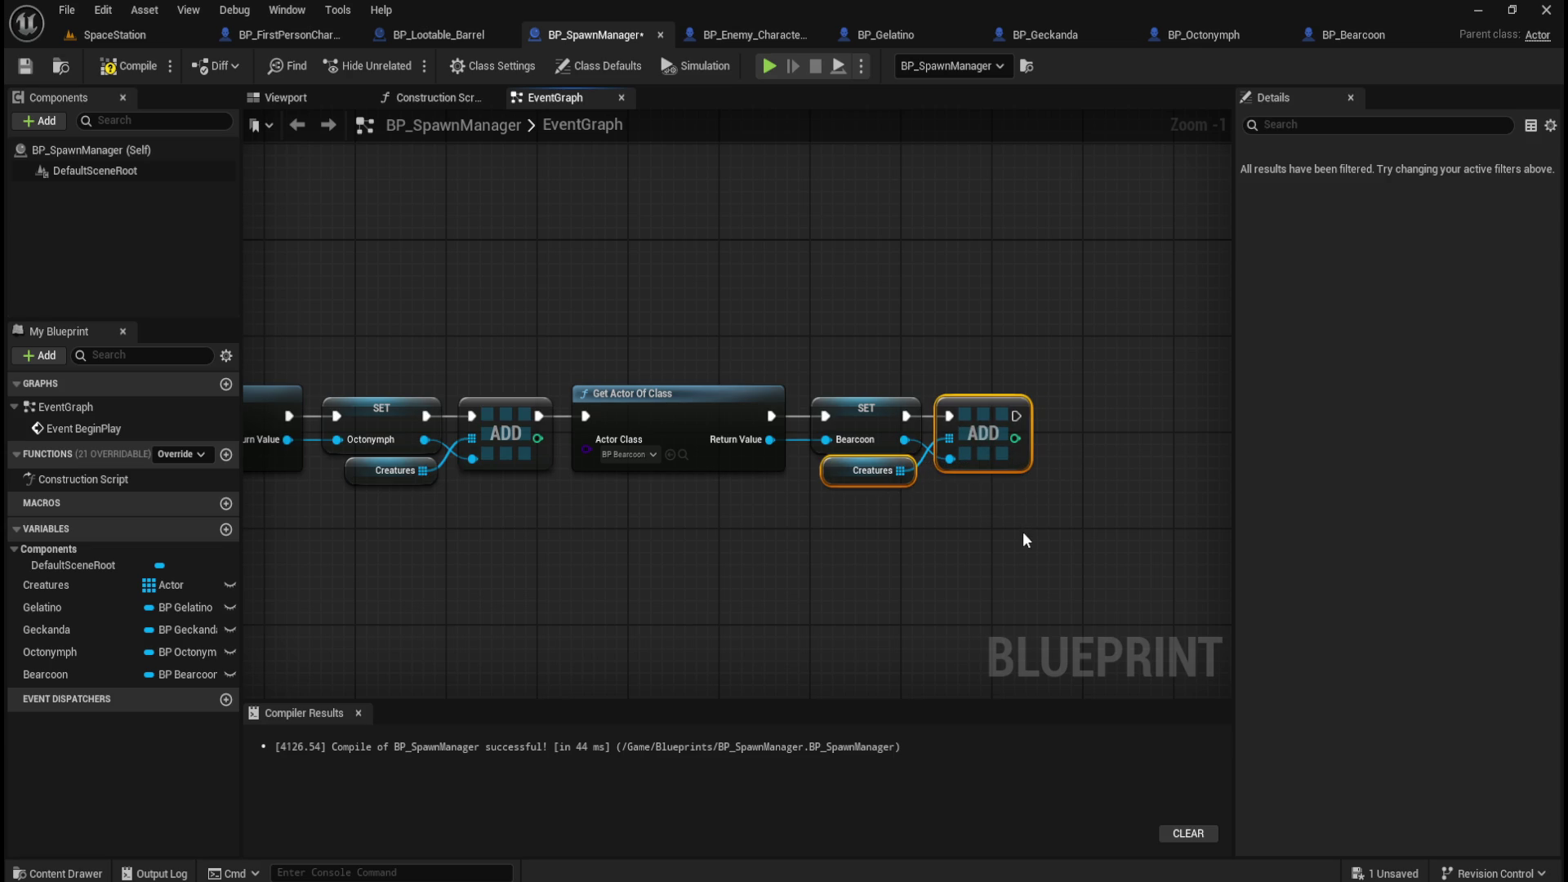
pyautogui.click(870, 558)
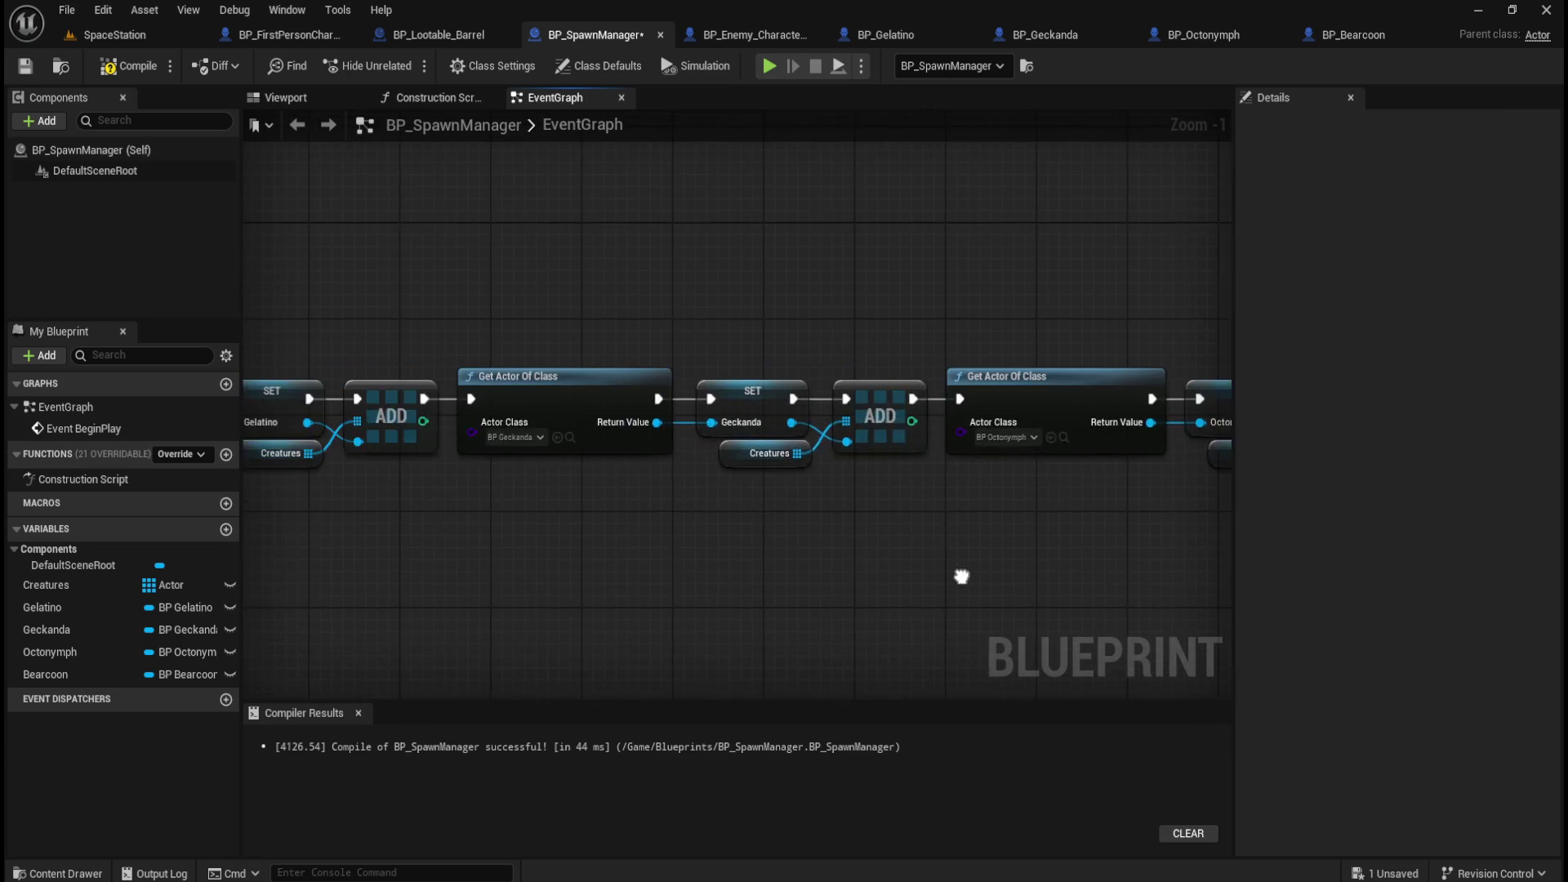
# Compile and save the BP_SpawnManager blueprint.
pyautogui.scroll(-5, 908, 533)
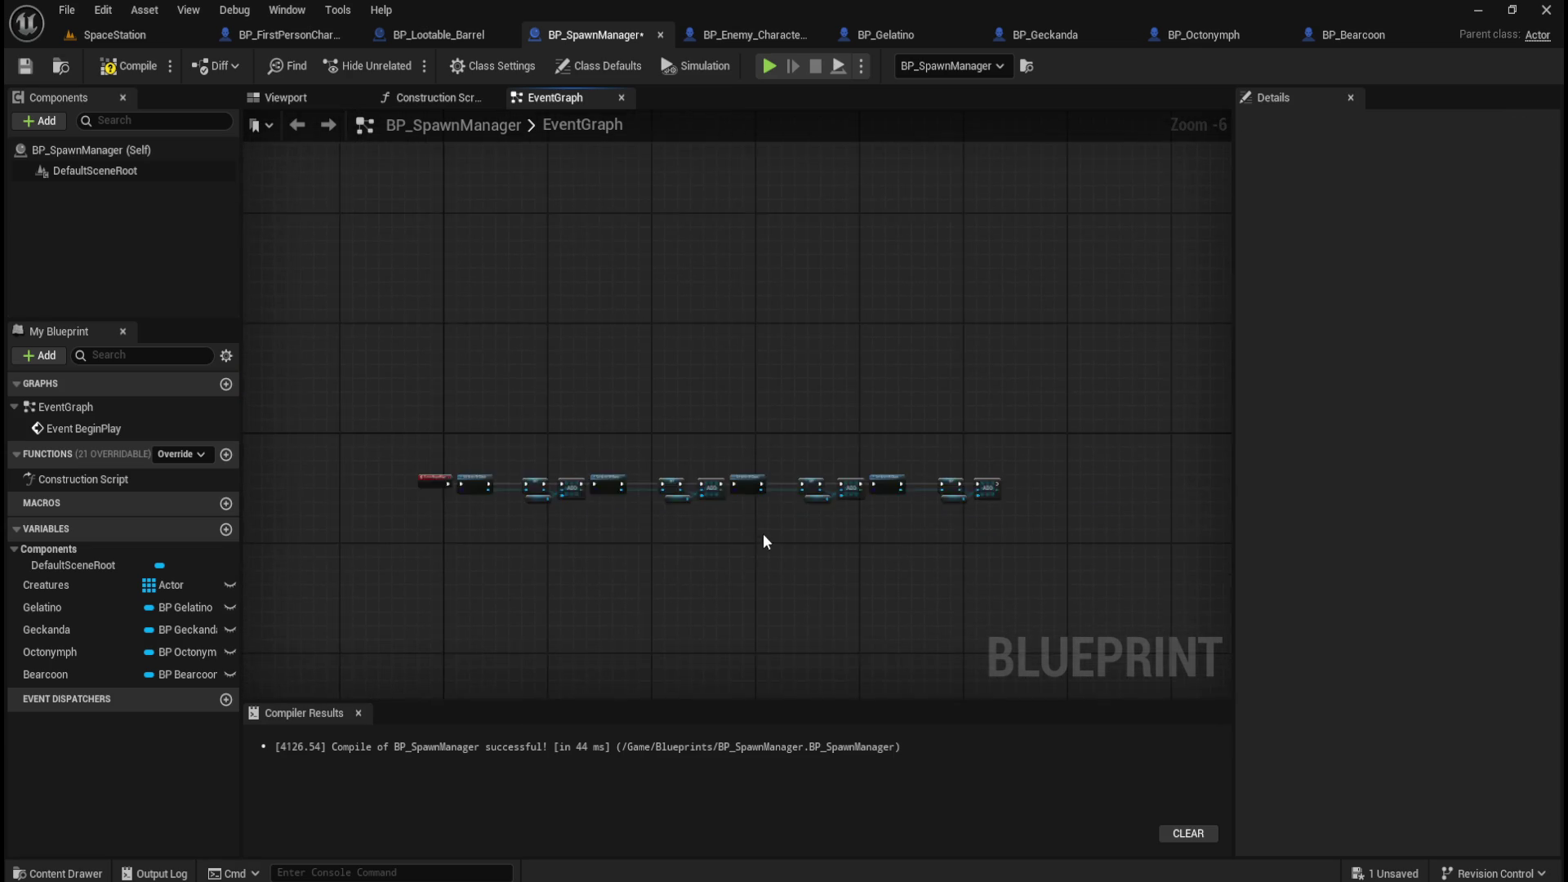
pyautogui.scroll(3, 763, 532)
pyautogui.scroll(2, 670, 512)
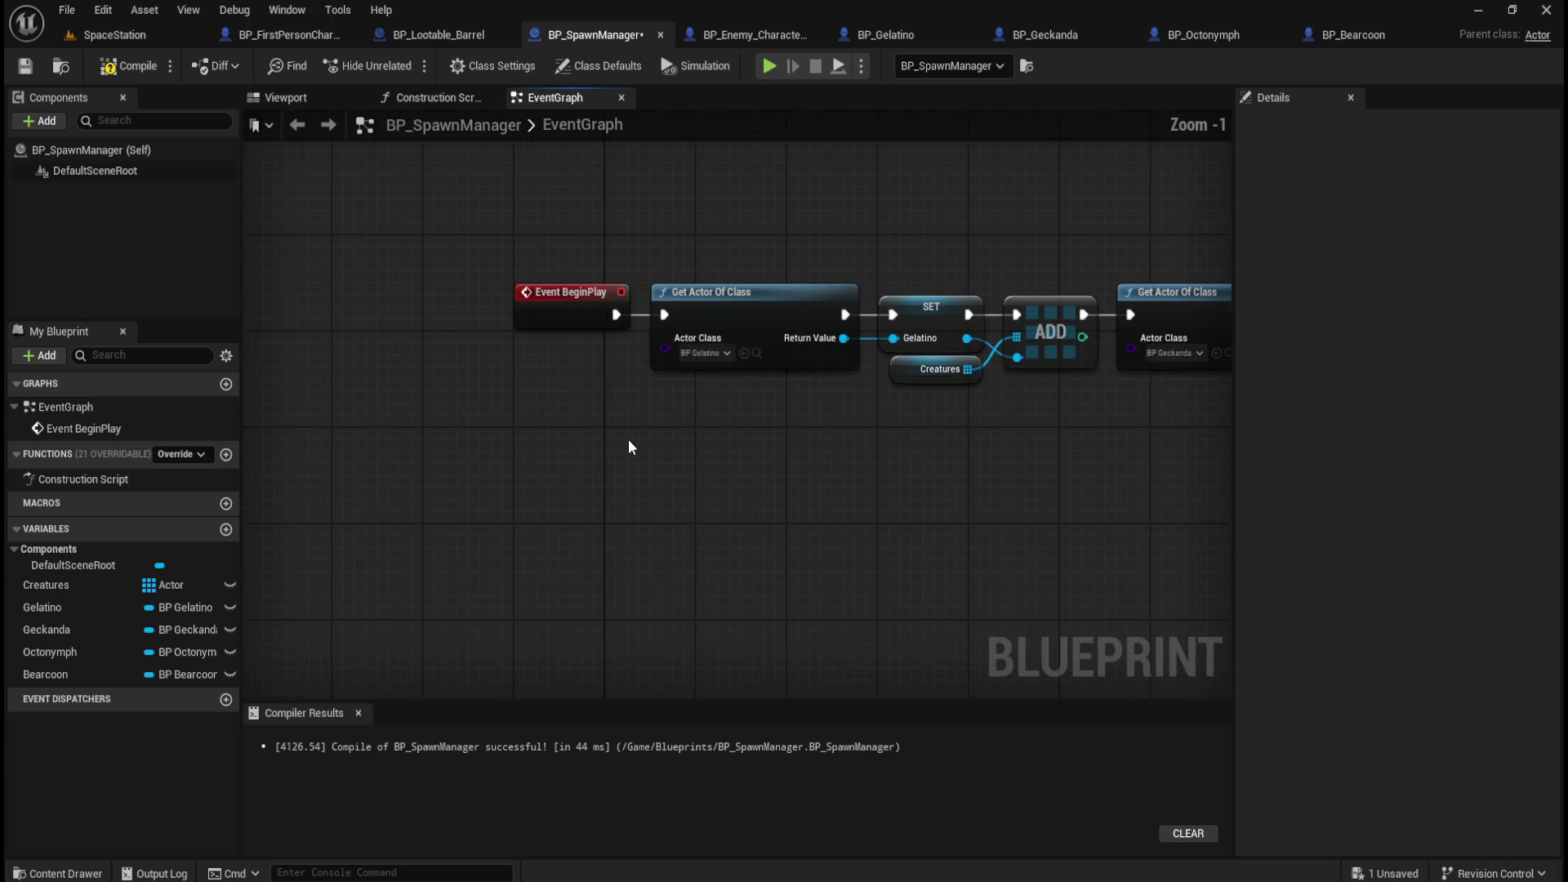
pyautogui.click(118, 65)
pyautogui.click(24, 65)
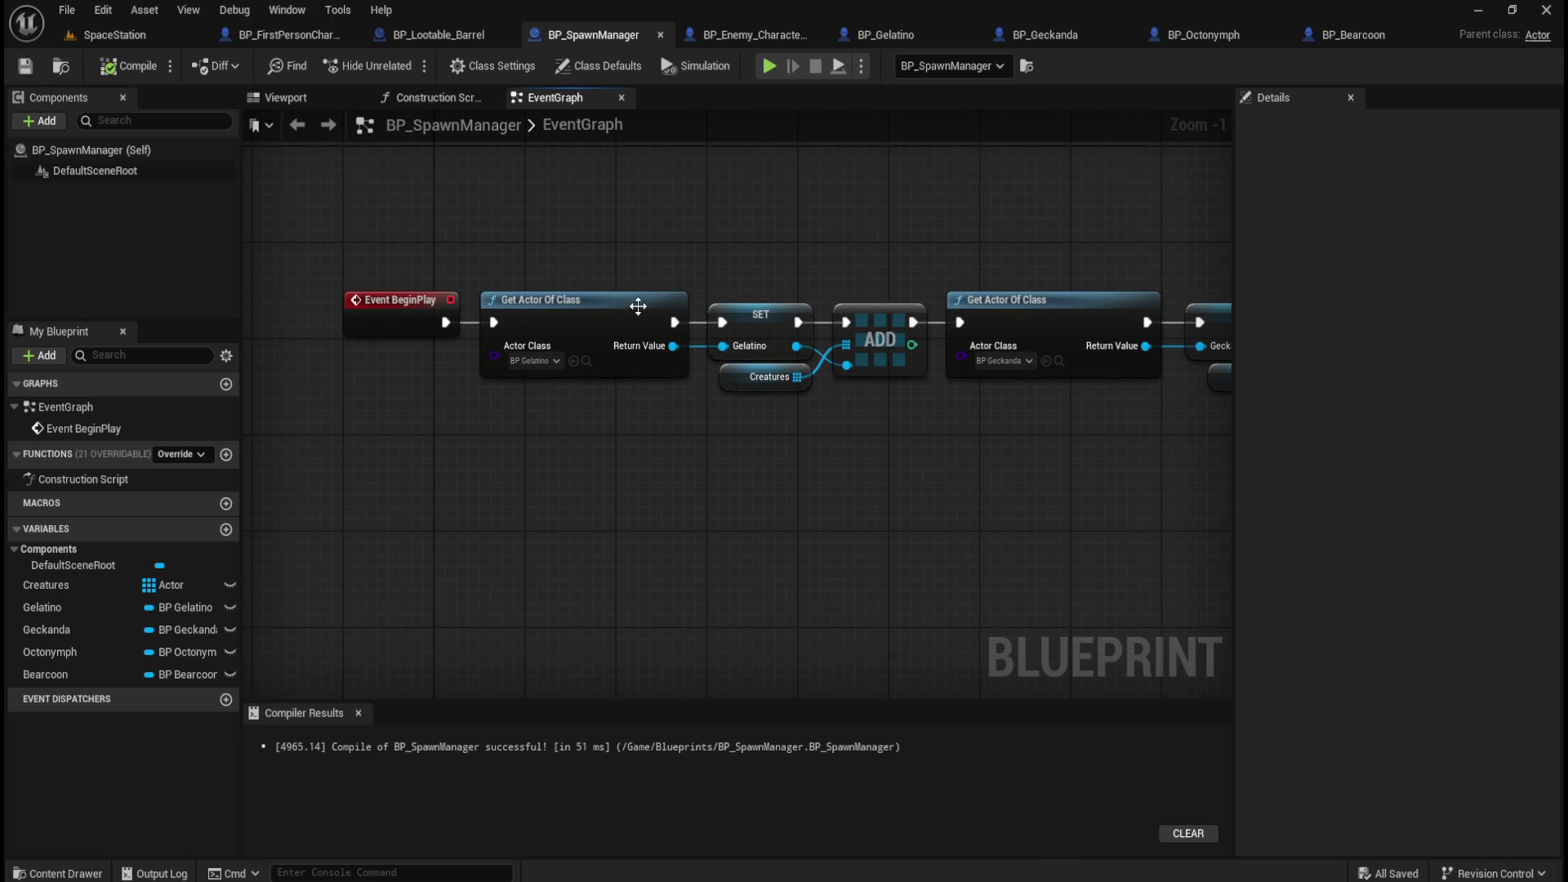
# Pan along the BeginPlay chain reviewing the Gelatino, Geckanda, Octonymph and Bearcoon groups.
pyautogui.moveTo(538, 365)
pyautogui.mouseDown()
pyautogui.moveTo(742, 496)
pyautogui.moveTo(481, 405)
pyautogui.mouseUp()
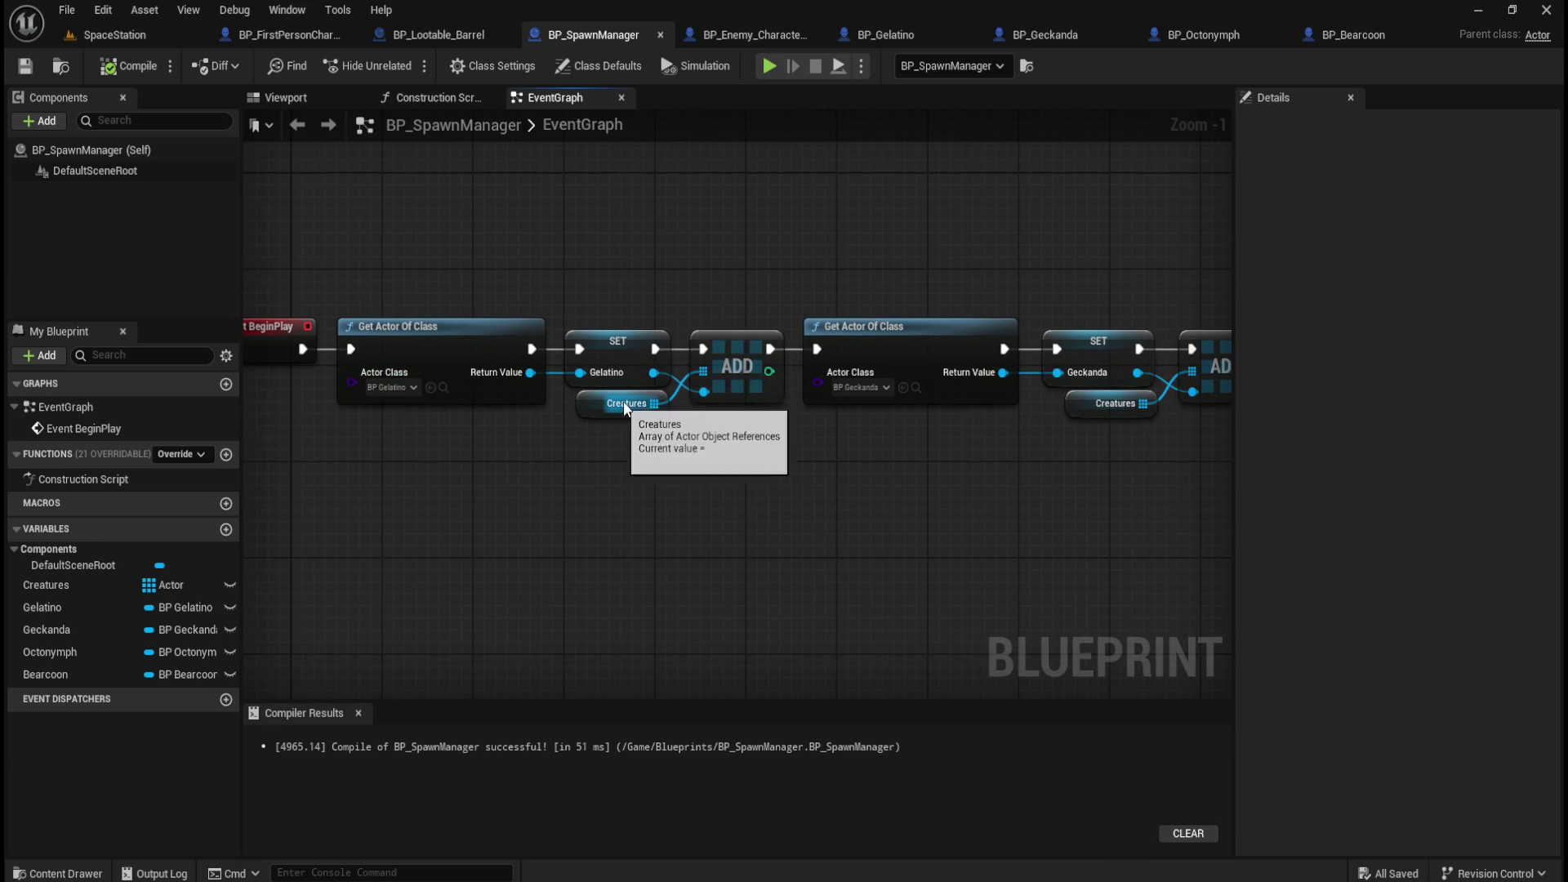
pyautogui.moveTo(856, 477); pyautogui.dragTo(470, 496)
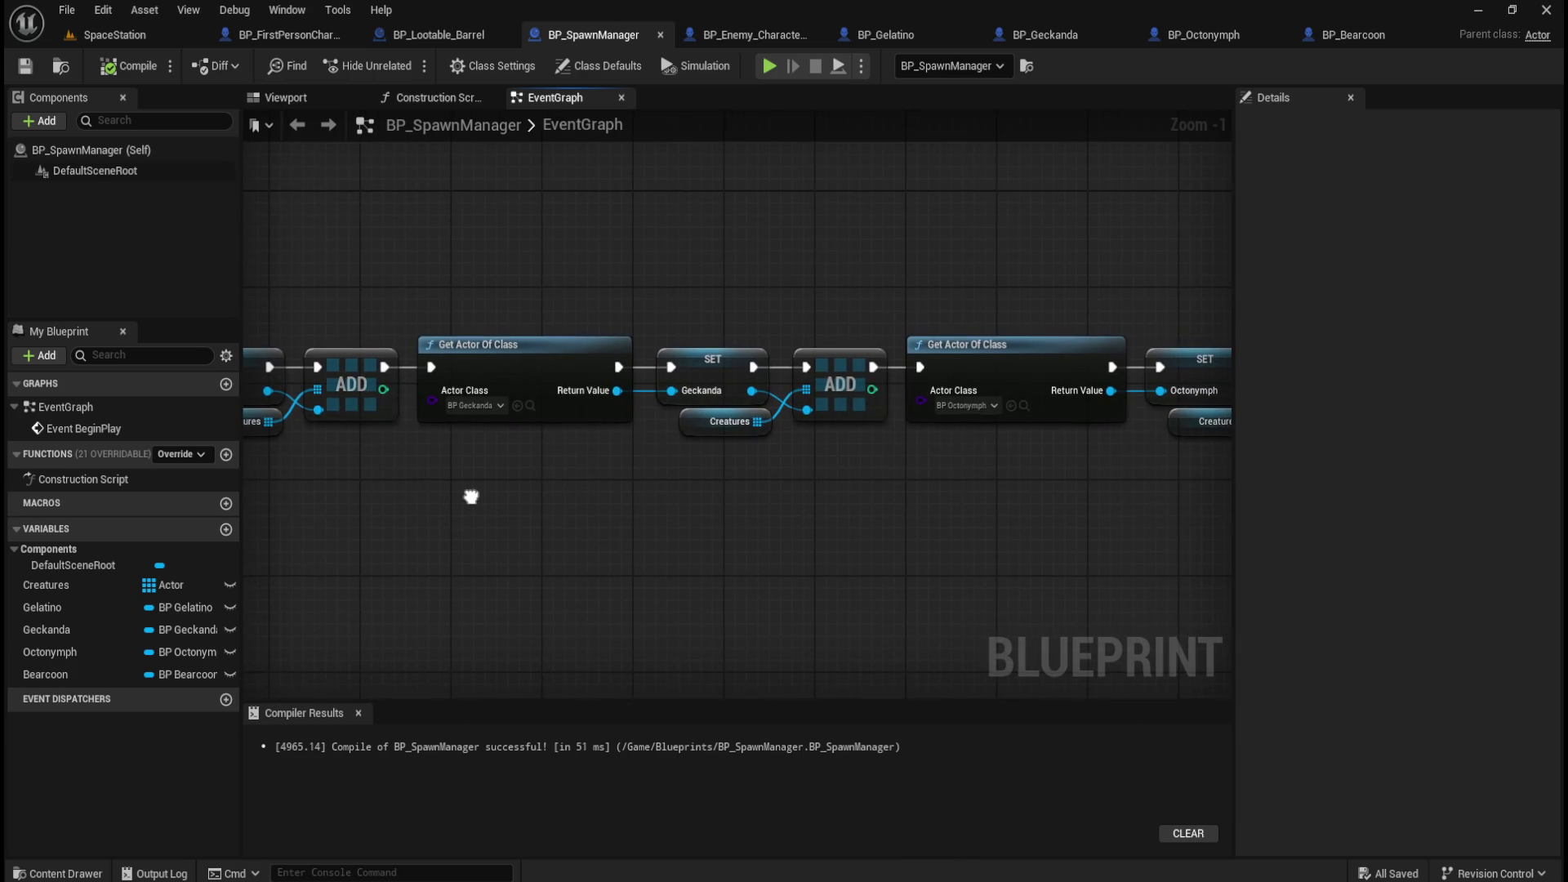
pyautogui.moveTo(573, 494)
pyautogui.mouseDown()
pyautogui.moveTo(807, 503)
pyautogui.moveTo(577, 501)
pyautogui.mouseUp()
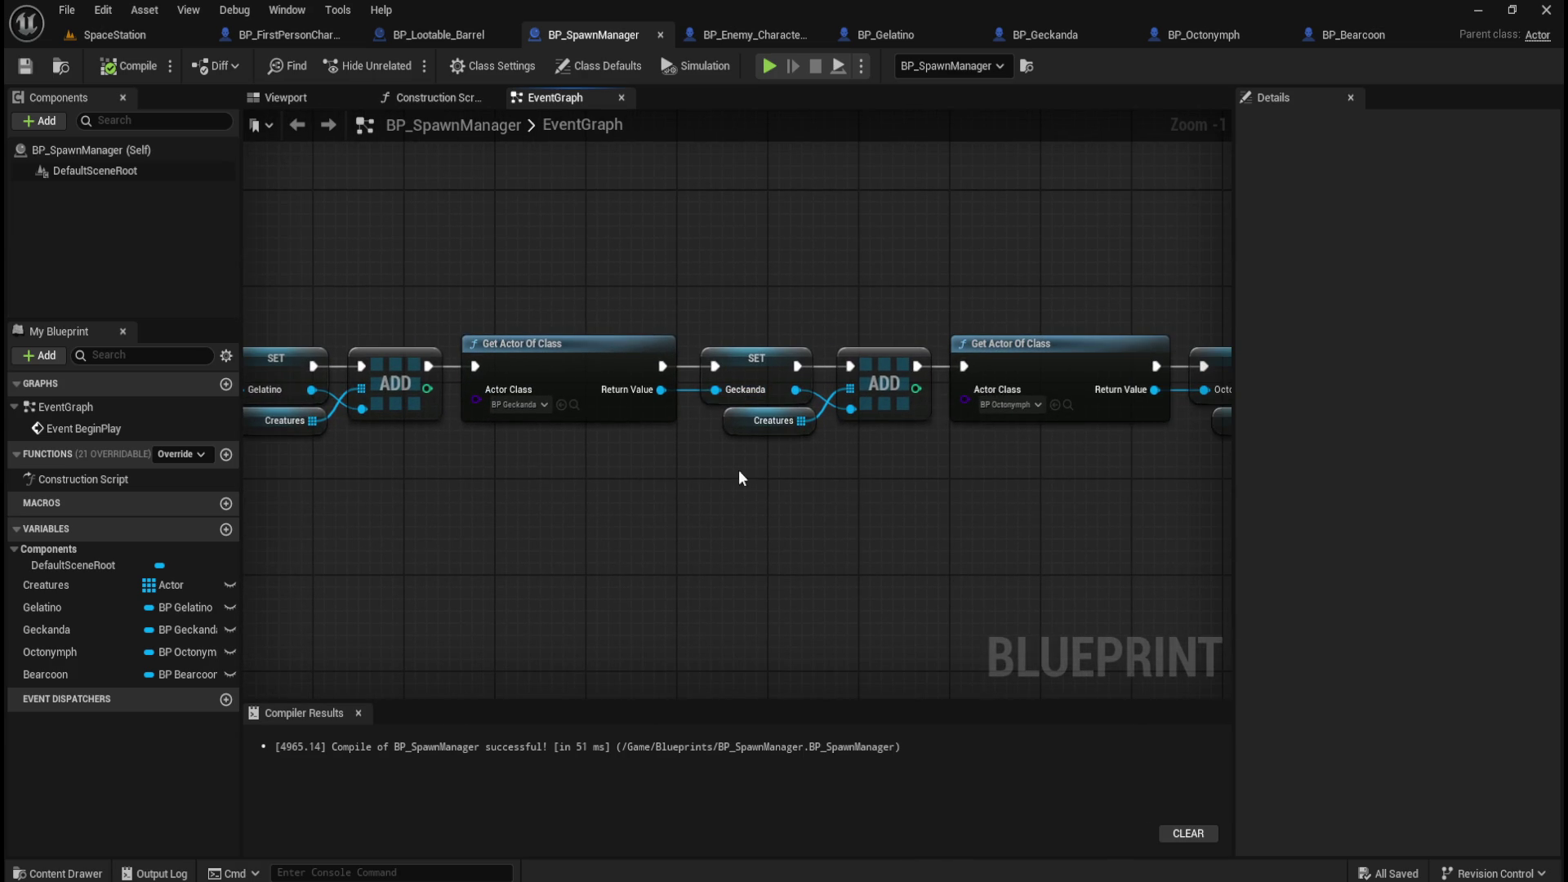
pyautogui.moveTo(721, 515); pyautogui.dragTo(905, 496)
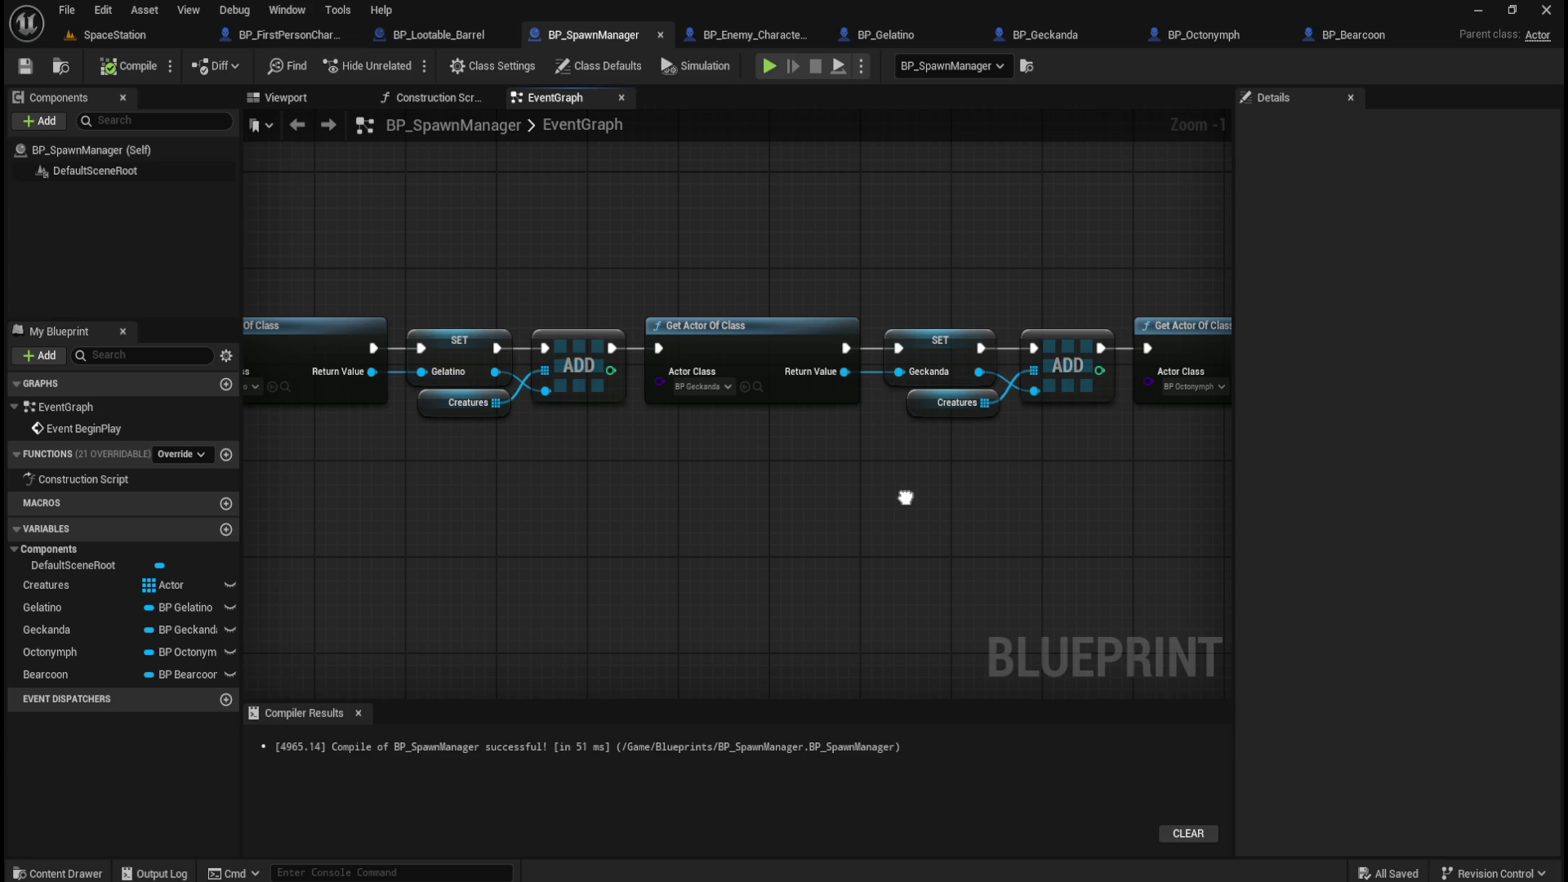
pyautogui.moveTo(905, 496); pyautogui.dragTo(695, 508)
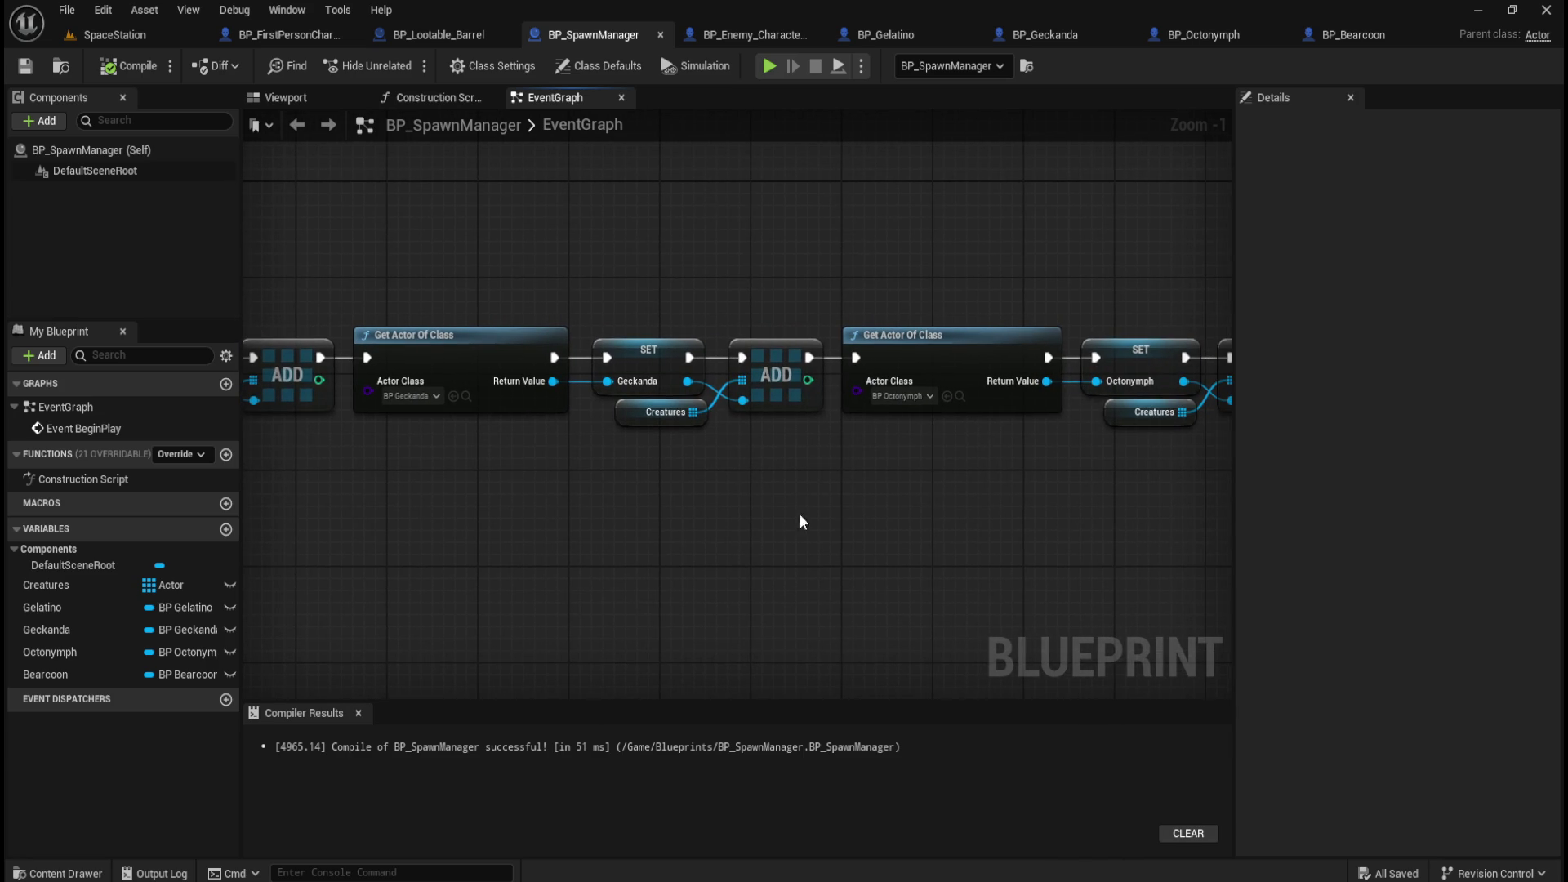
pyautogui.moveTo(879, 516); pyautogui.dragTo(591, 515)
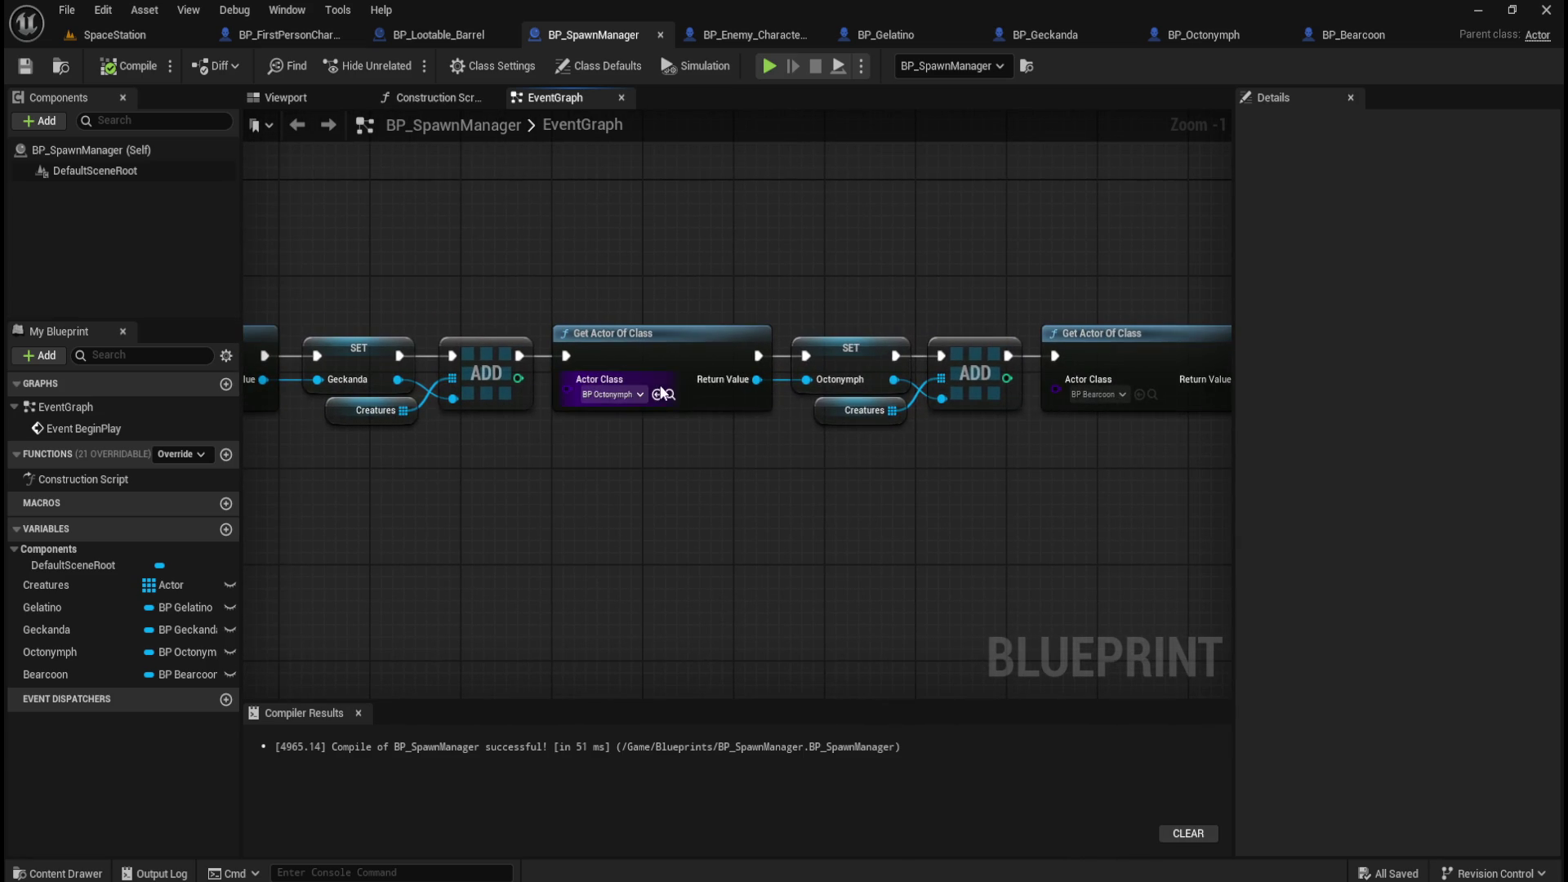
pyautogui.moveTo(908, 570); pyautogui.dragTo(743, 550)
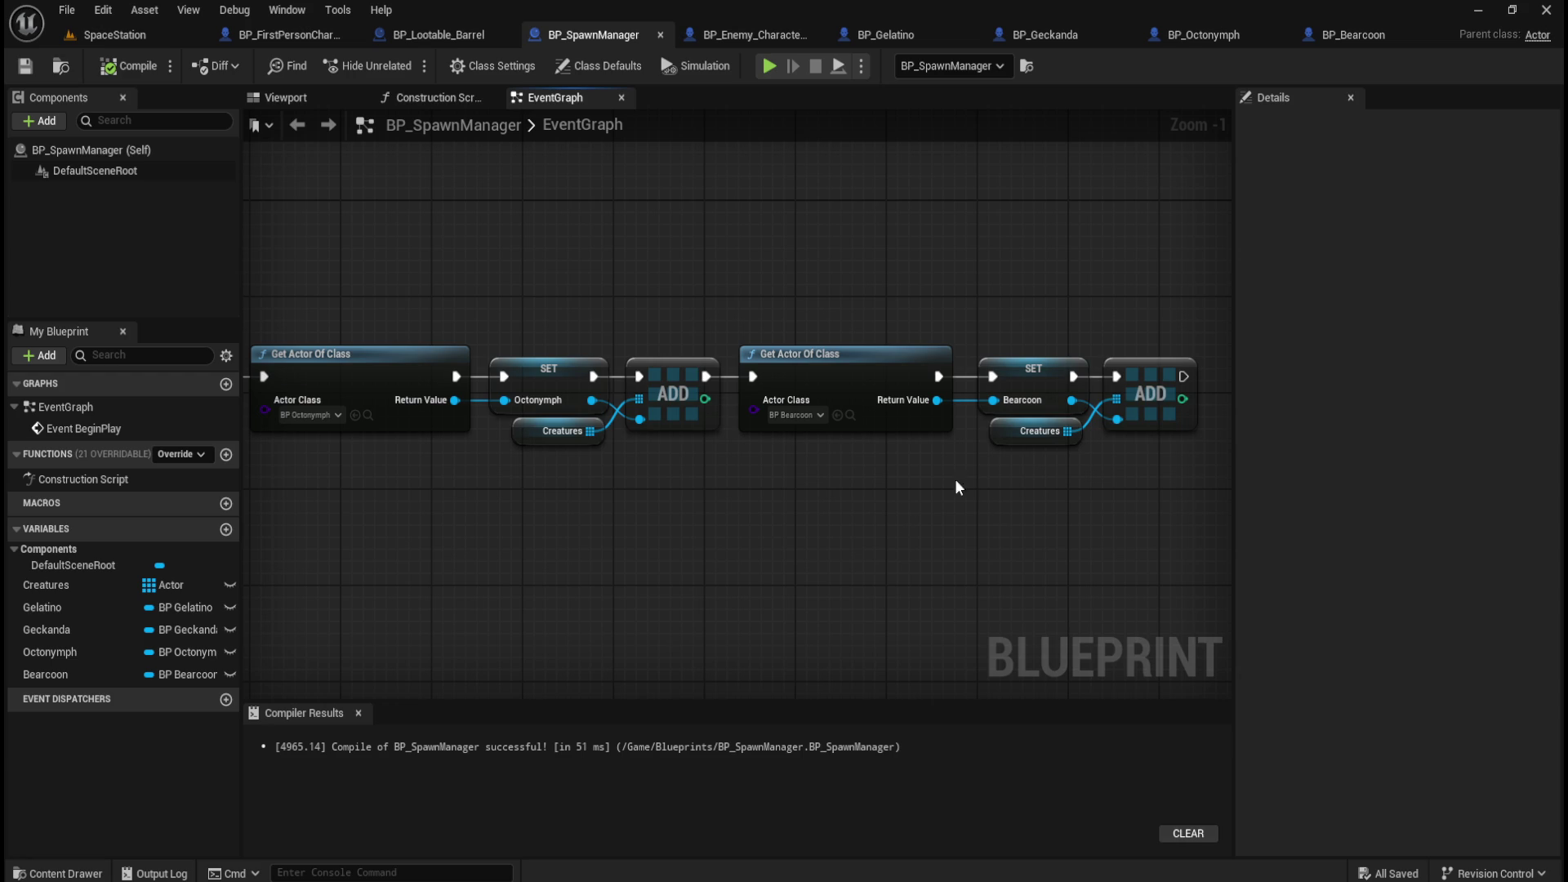
# Recompile BP_SpawnManager, reframe the whole BeginPlay chain, and compile it once more.
pyautogui.click(129, 65)
pyautogui.scroll(-5, 849, 244)
pyautogui.scroll(4, 342, 213)
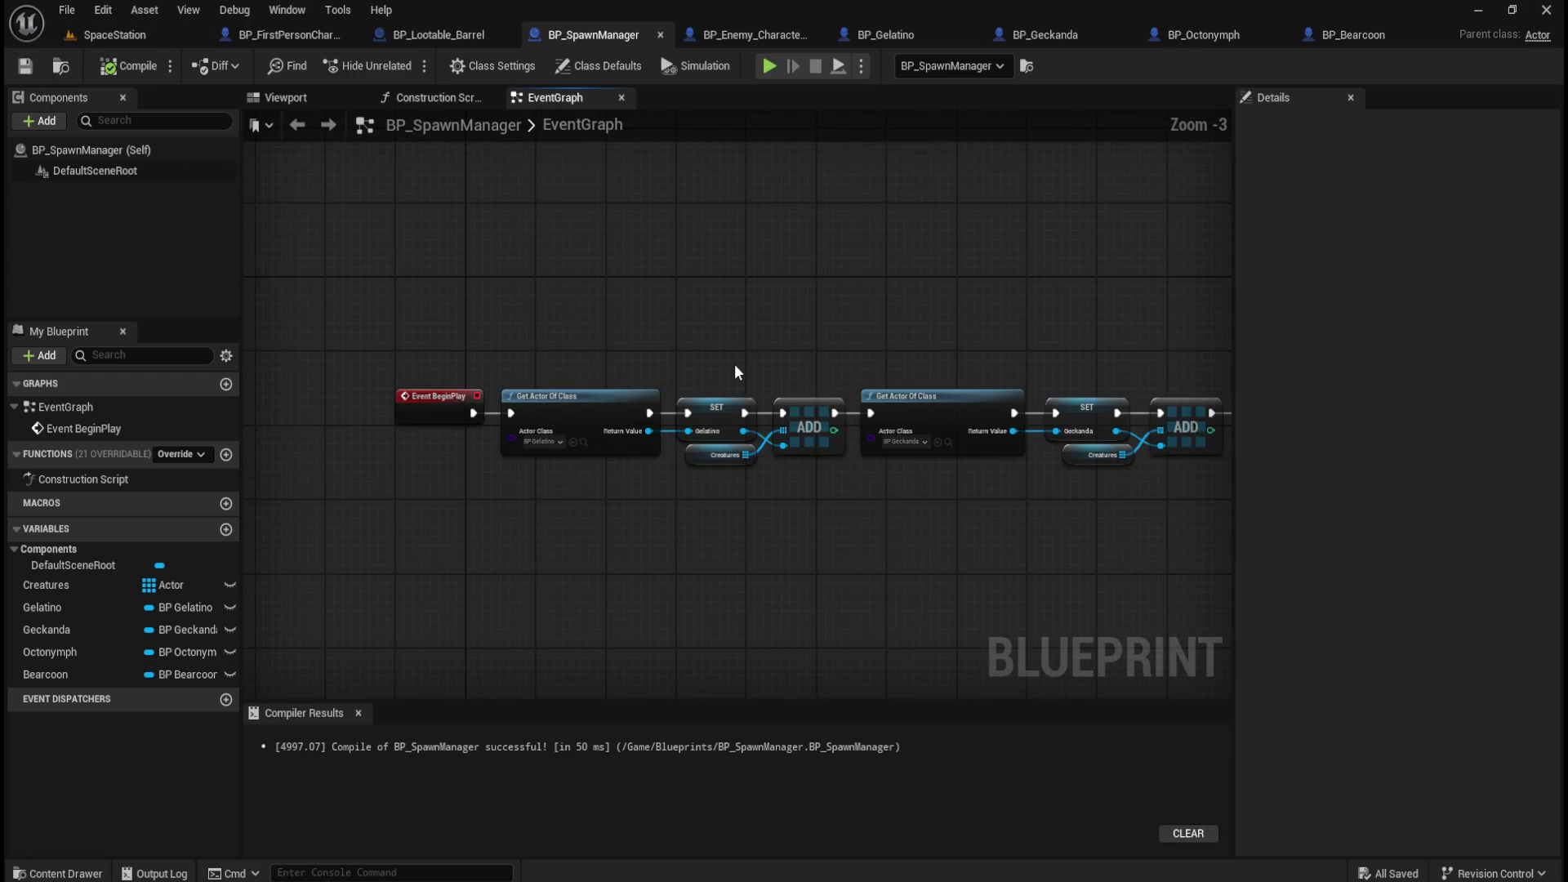
pyautogui.scroll(-1, 619, 328)
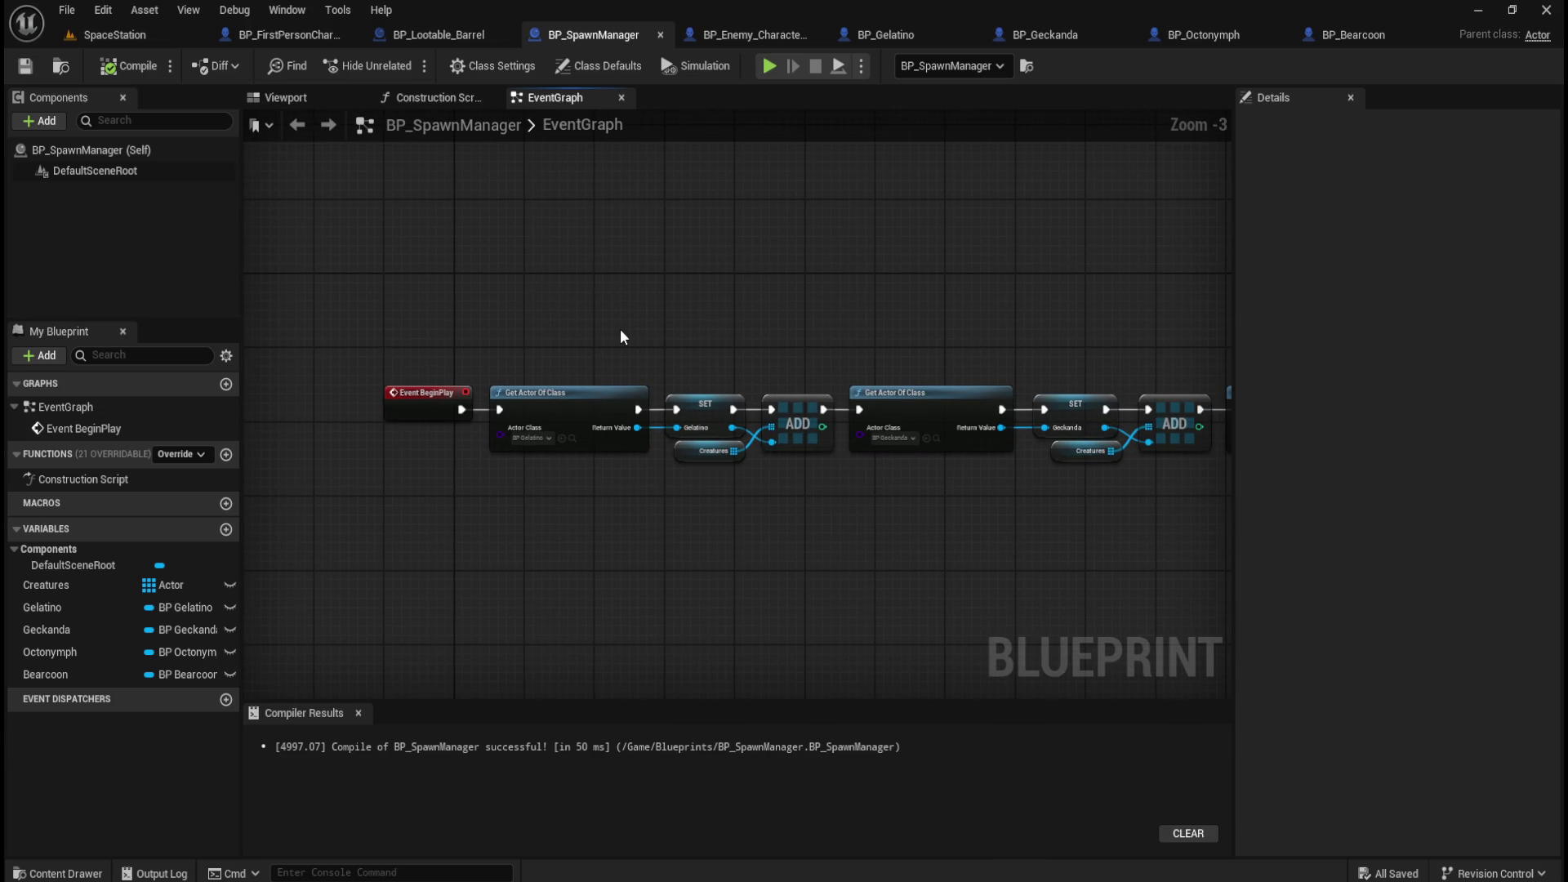
pyautogui.moveTo(766, 565)
pyautogui.mouseDown()
pyautogui.moveTo(756, 465)
pyautogui.moveTo(740, 462)
pyautogui.mouseUp()
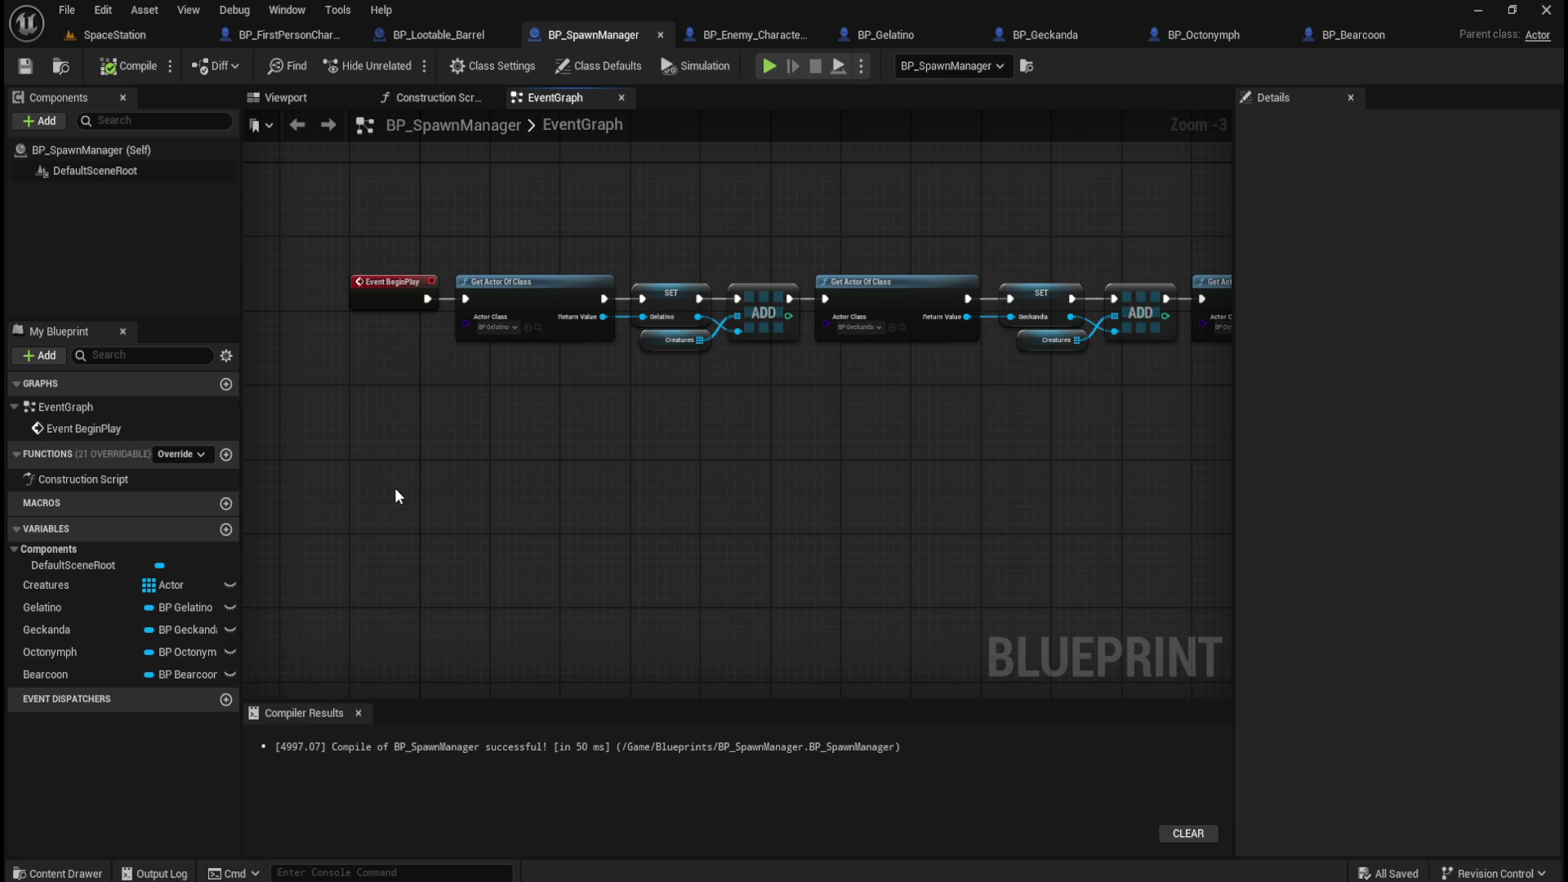
pyautogui.click(130, 65)
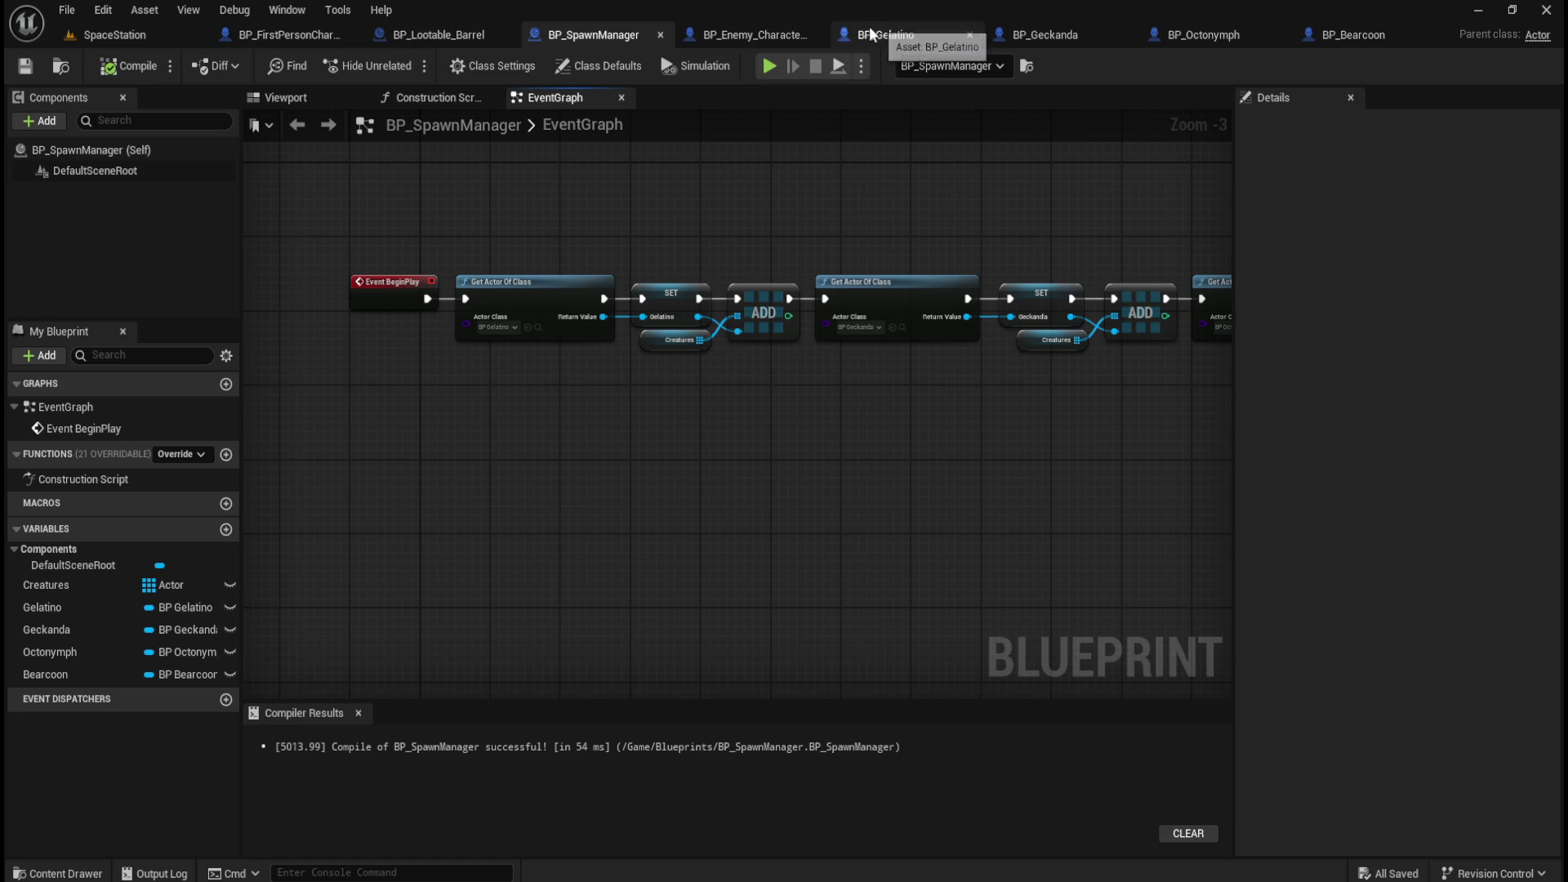
pyautogui.click(438, 35)
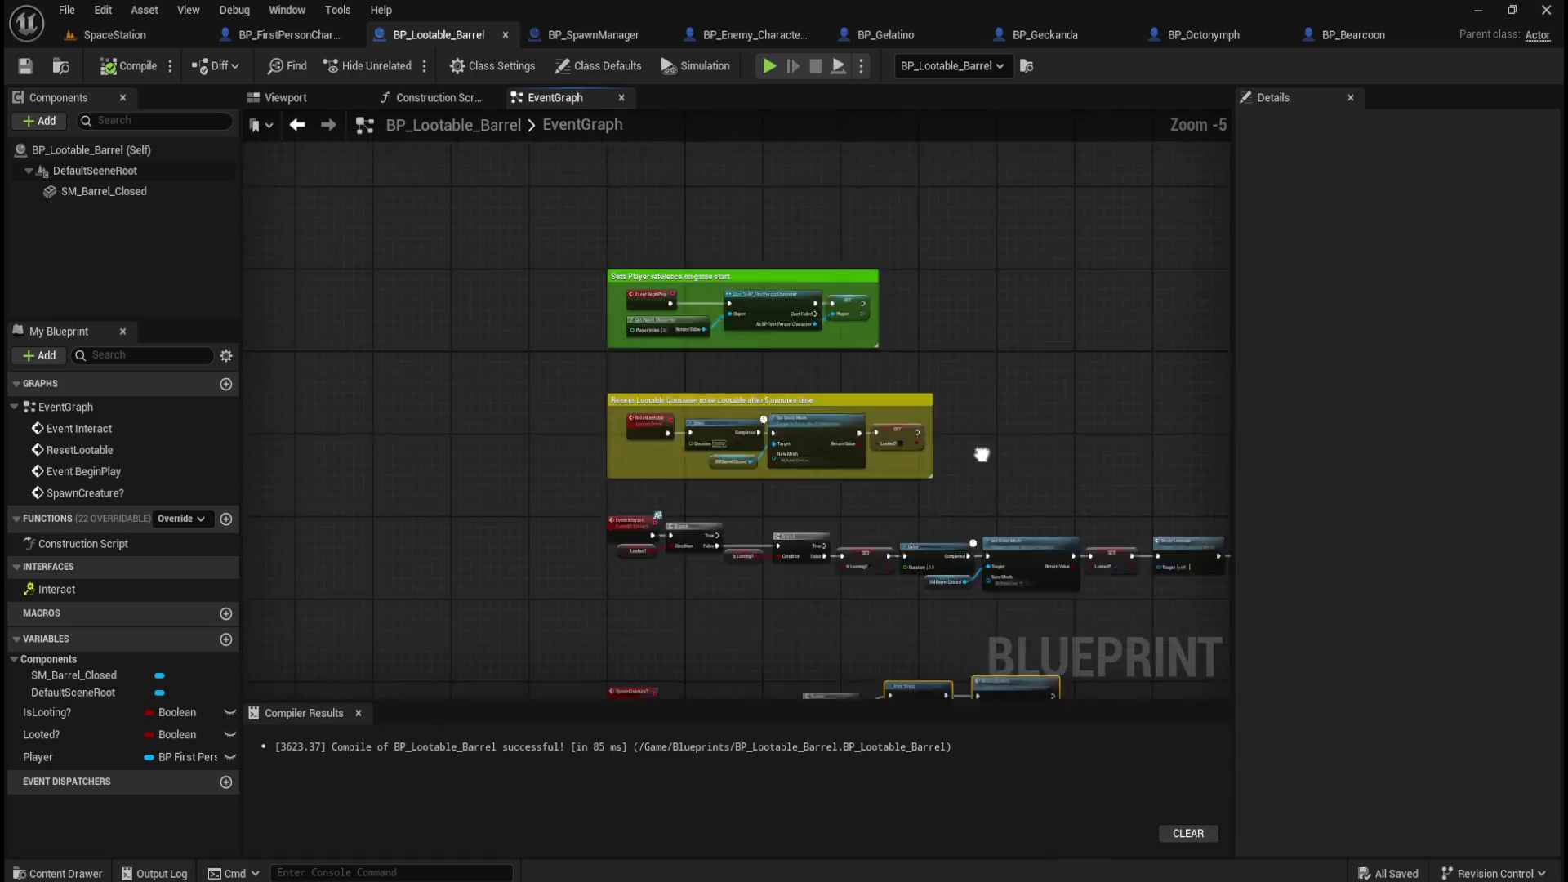
# Navigate BP_Lootable_Barrel's graph to the 'Sets Player reference on game start' comment group.
pyautogui.scroll(1, 866, 335)
pyautogui.moveTo(867, 335); pyautogui.dragTo(893, 471)
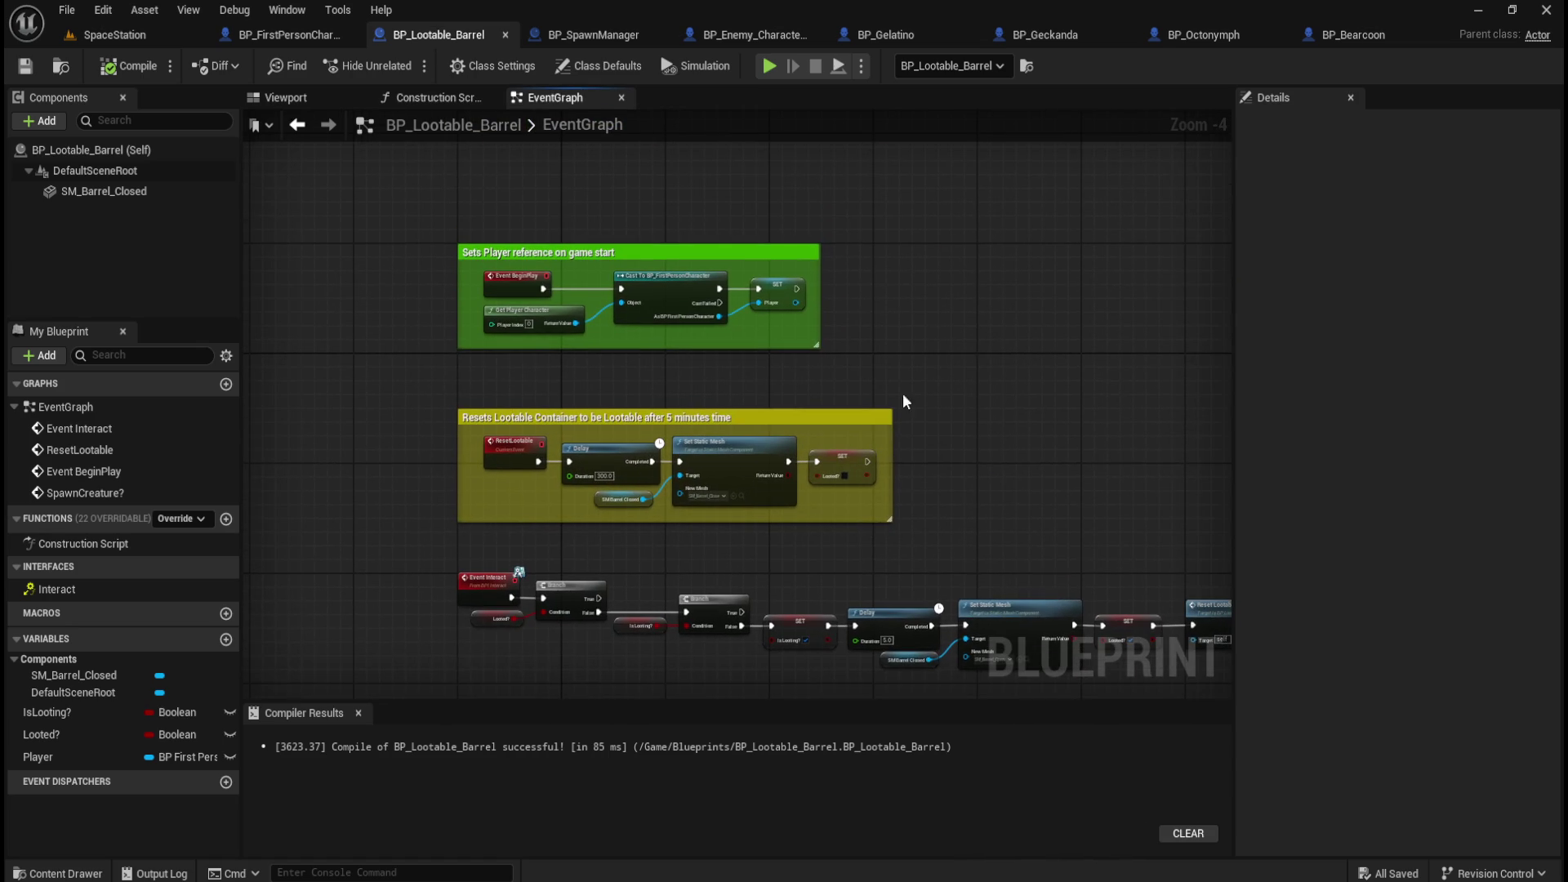
pyautogui.scroll(2, 913, 322)
pyautogui.moveTo(903, 345); pyautogui.dragTo(974, 446)
pyautogui.moveTo(991, 378)
pyautogui.mouseDown()
pyautogui.moveTo(791, 423)
pyautogui.moveTo(1297, 450)
pyautogui.moveTo(1050, 517)
pyautogui.moveTo(901, 382)
pyautogui.moveTo(1099, 377)
pyautogui.mouseUp()
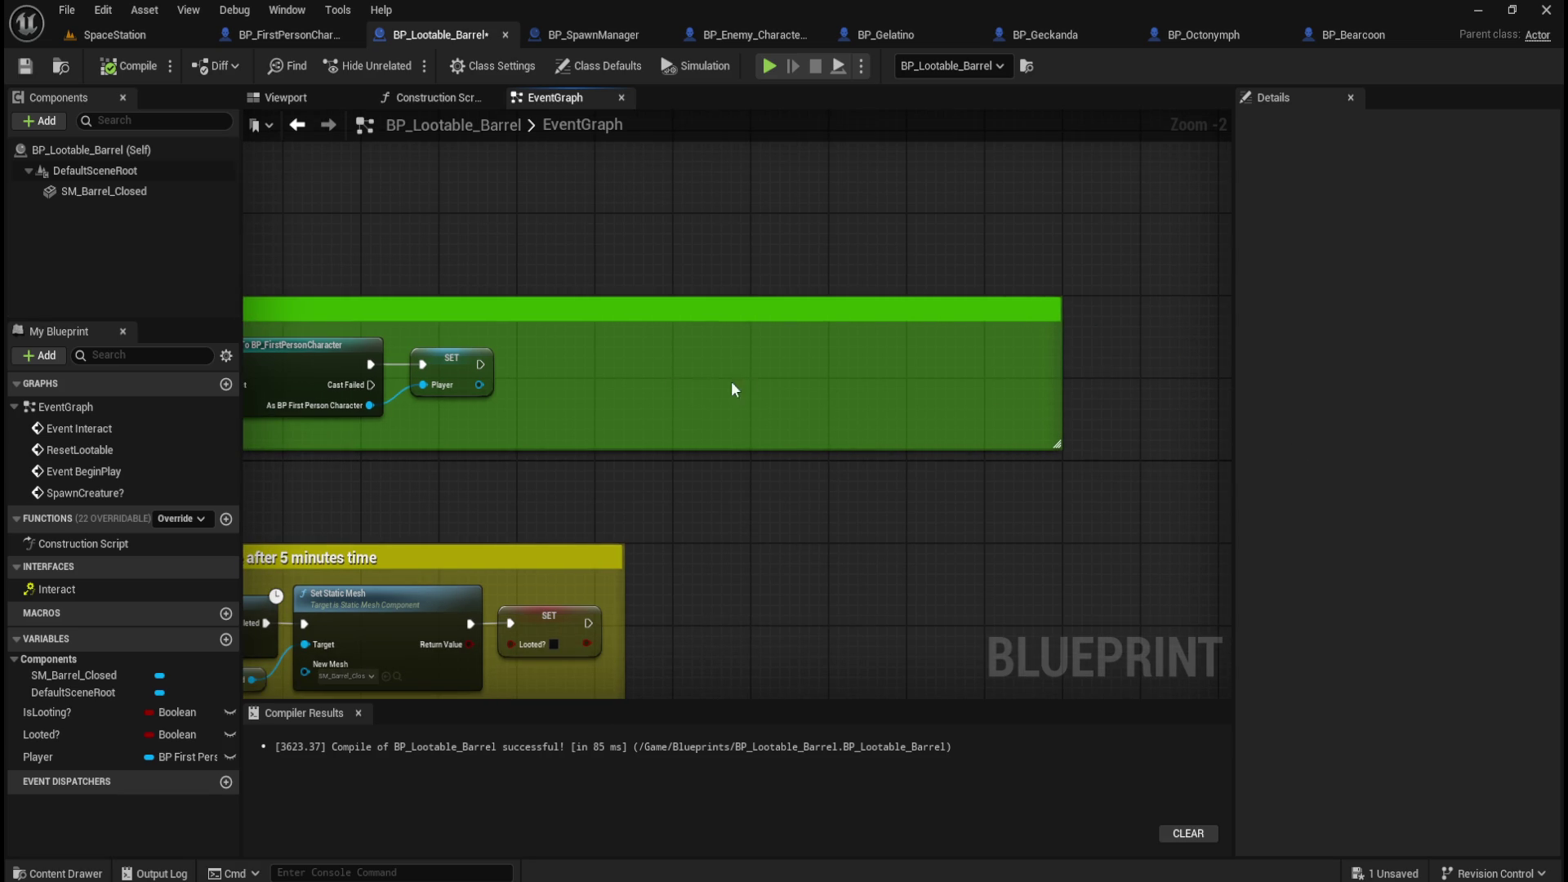
pyautogui.moveTo(742, 379); pyautogui.dragTo(914, 418)
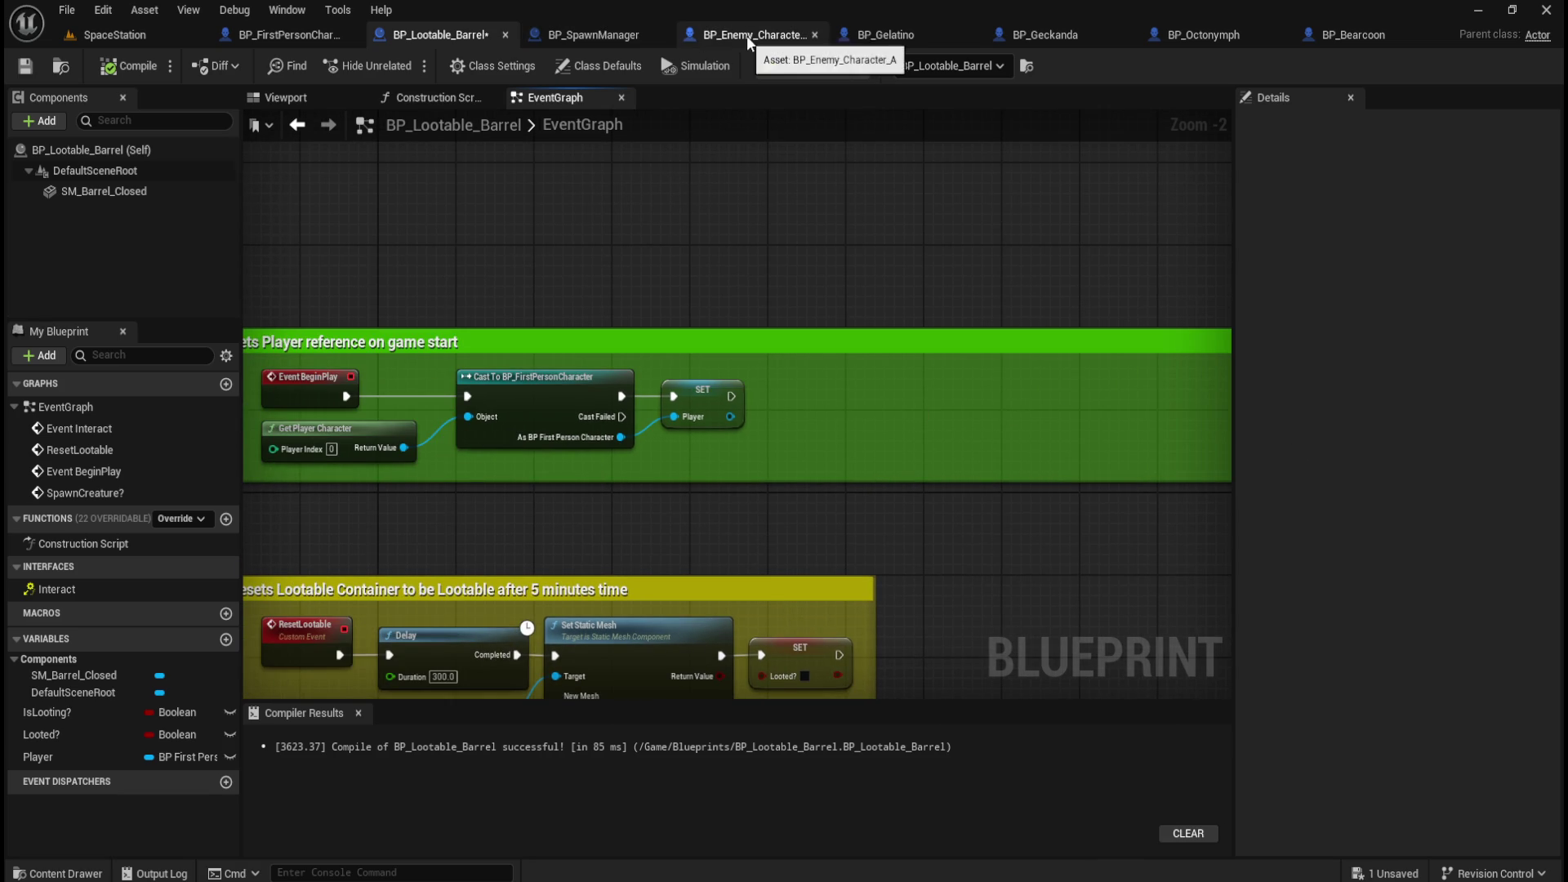
# Add a Get All Actors Of Class node for BP_SpawnManager, wired after the Player SET node.
pyautogui.rightClick(841, 410)
pyautogui.write('get actor of')
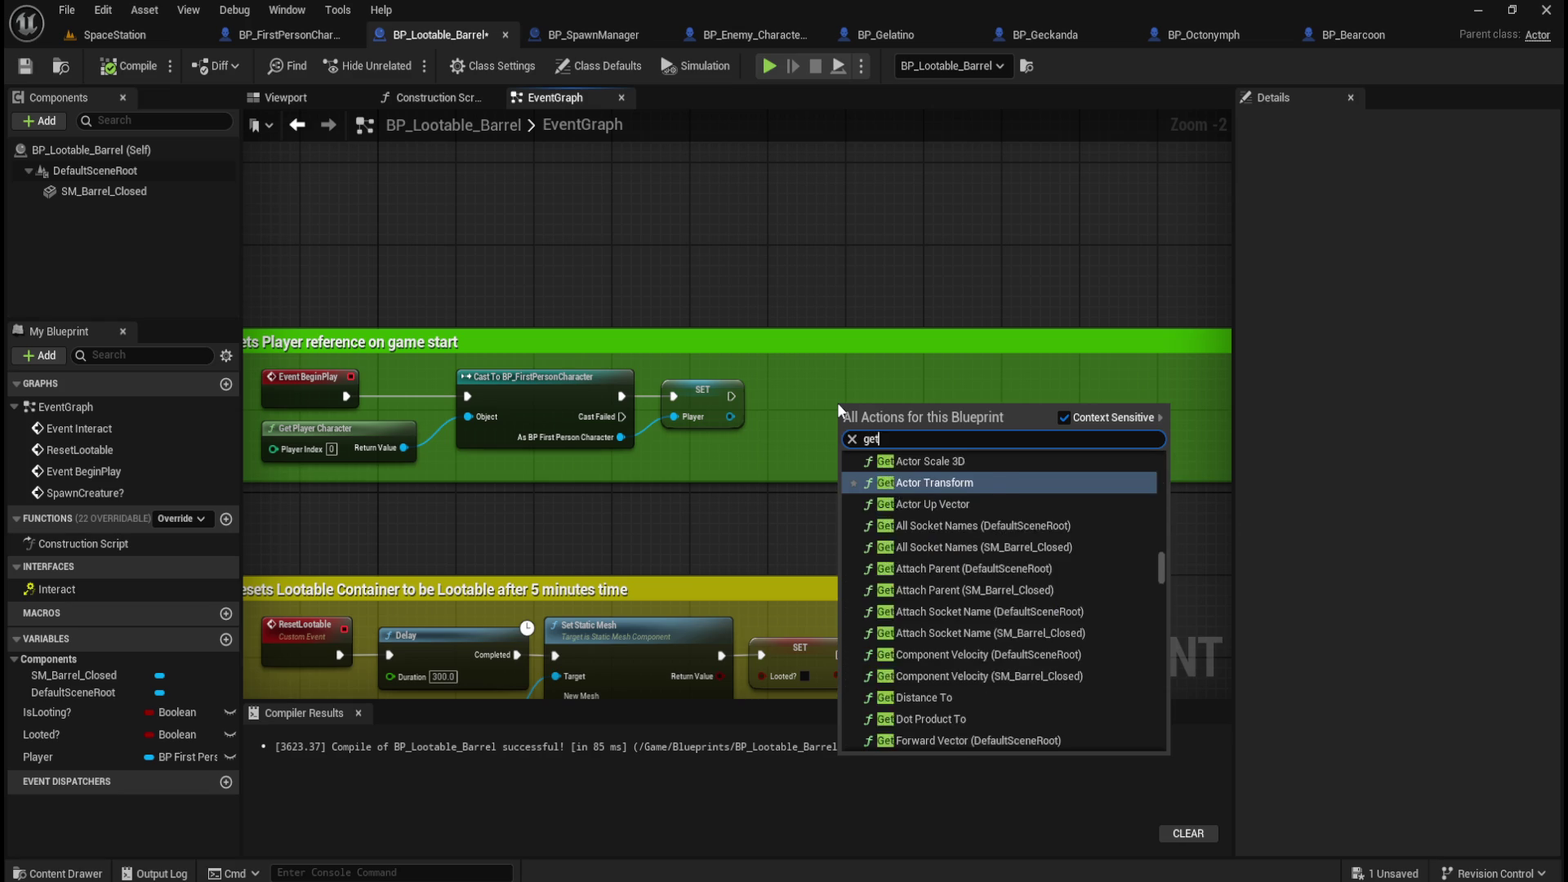
pyautogui.press('Return')
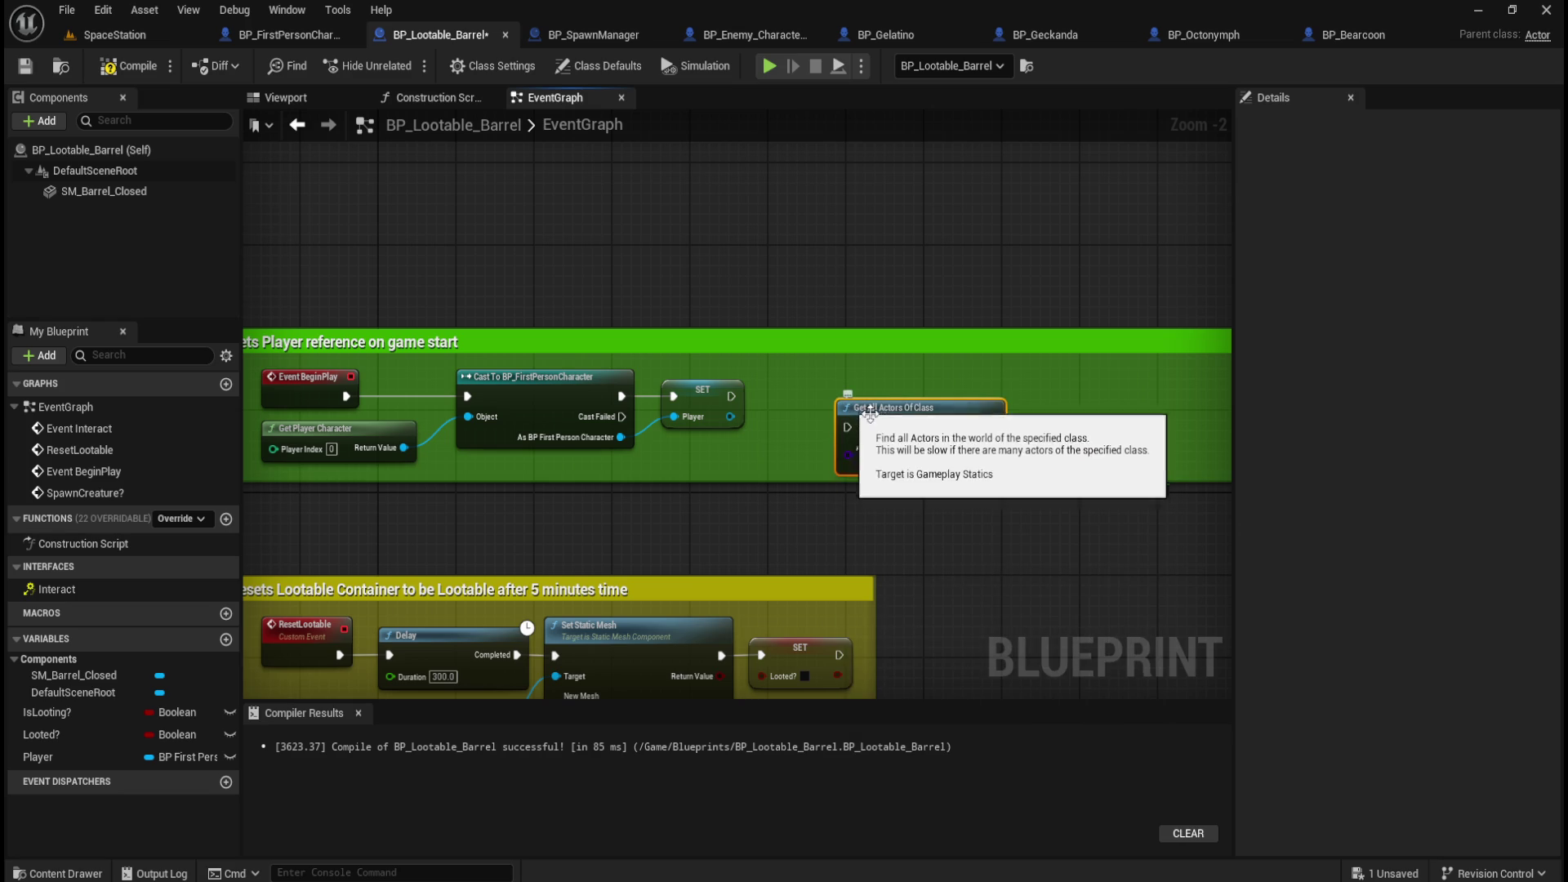
pyautogui.click(898, 460)
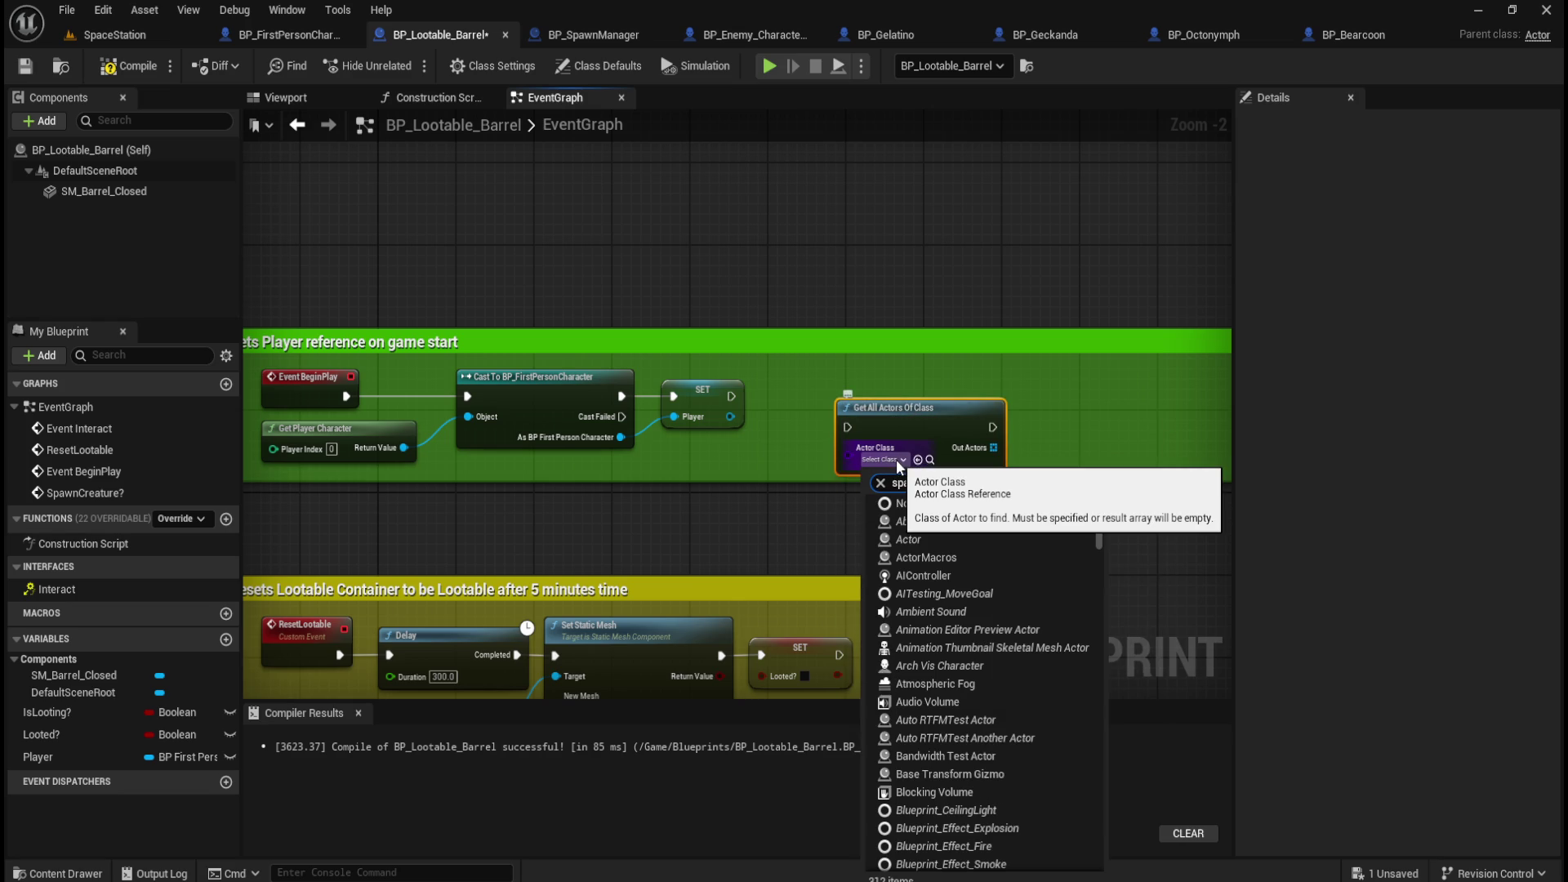
pyautogui.write('spawn')
pyautogui.click(931, 521)
pyautogui.moveTo(957, 415); pyautogui.dragTo(889, 387)
pyautogui.moveTo(732, 396); pyautogui.dragTo(778, 396)
pyautogui.rightClick(937, 416)
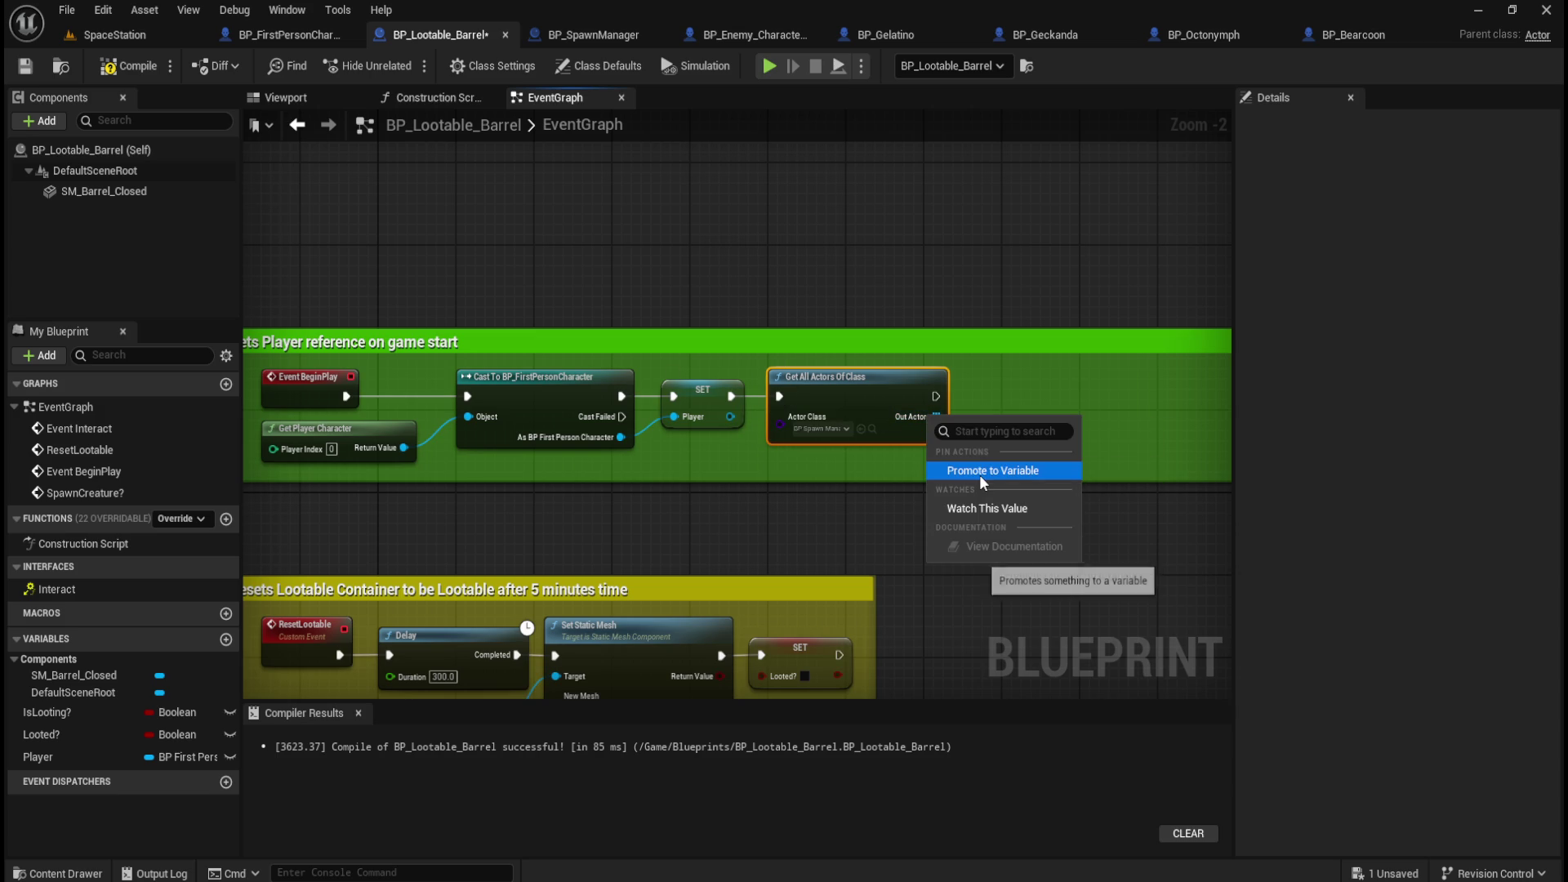
pyautogui.click(959, 235)
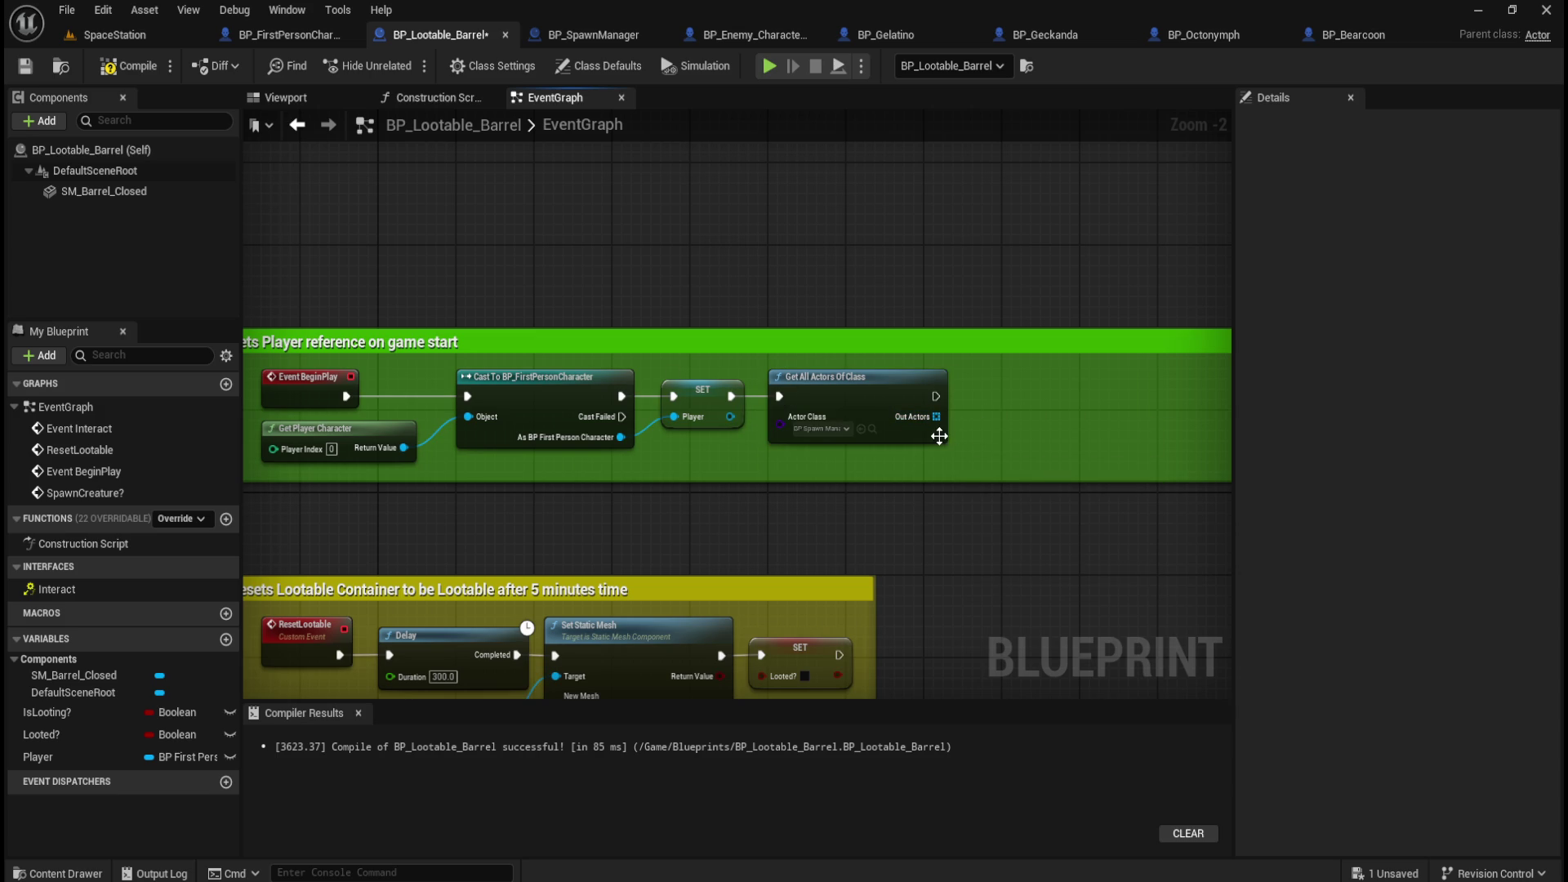